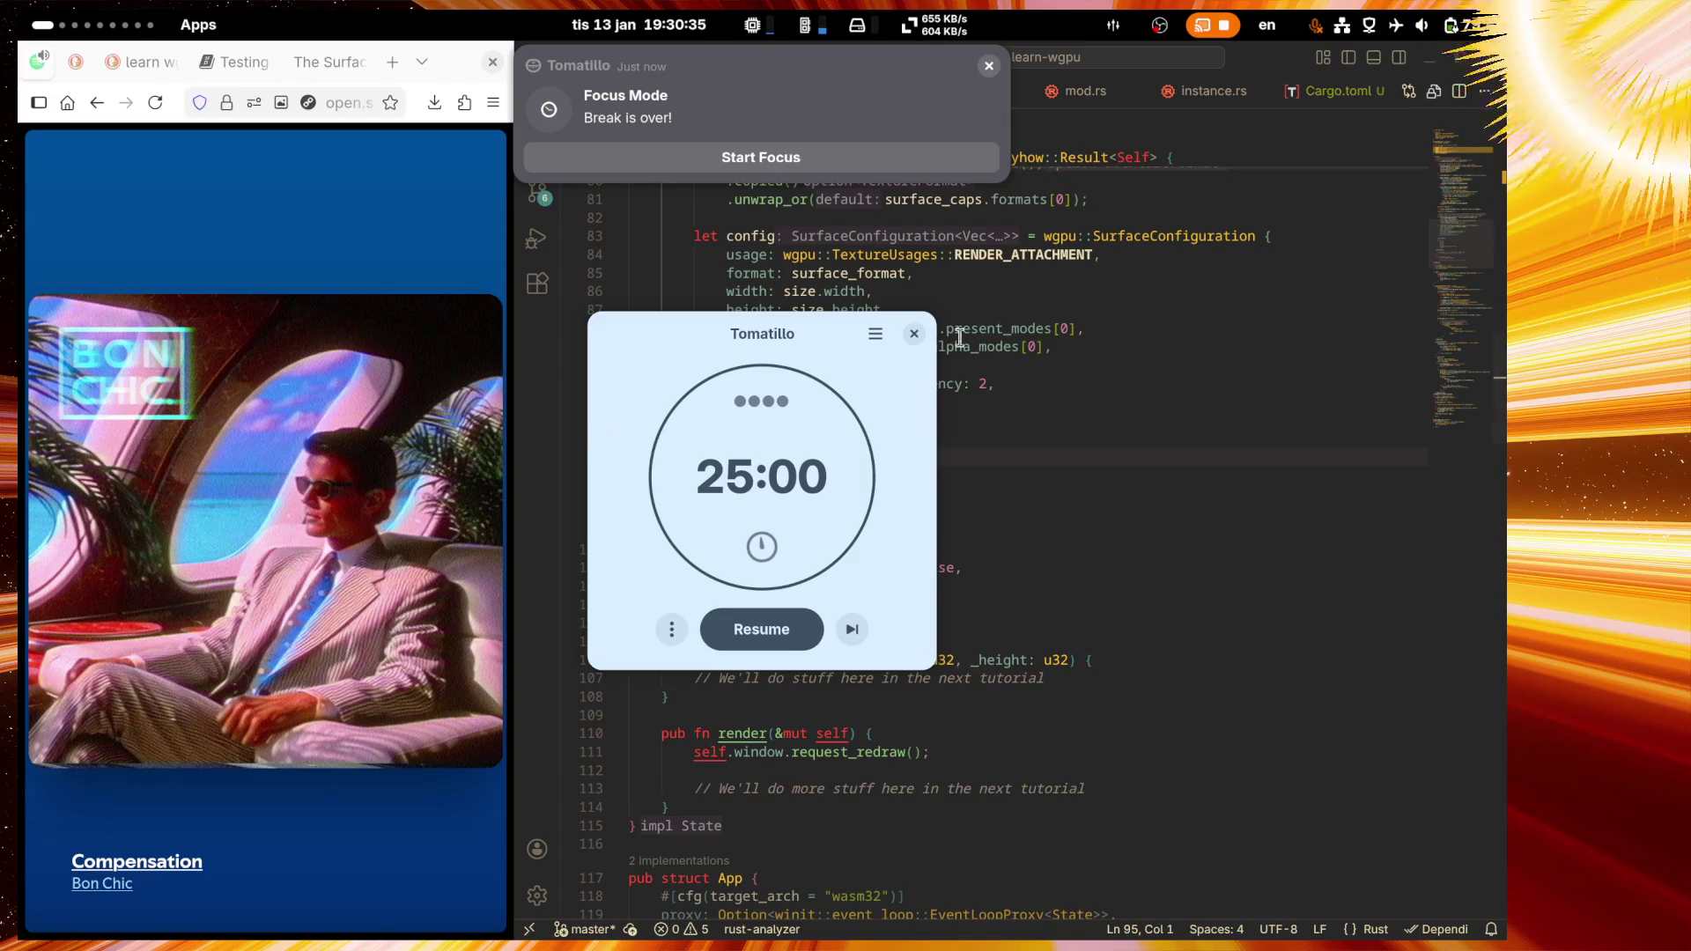
Step: Start a 25-minute Tomatillo focus session, then close the timer window
{"action": "left_click", "coordinate": [781, 168]}
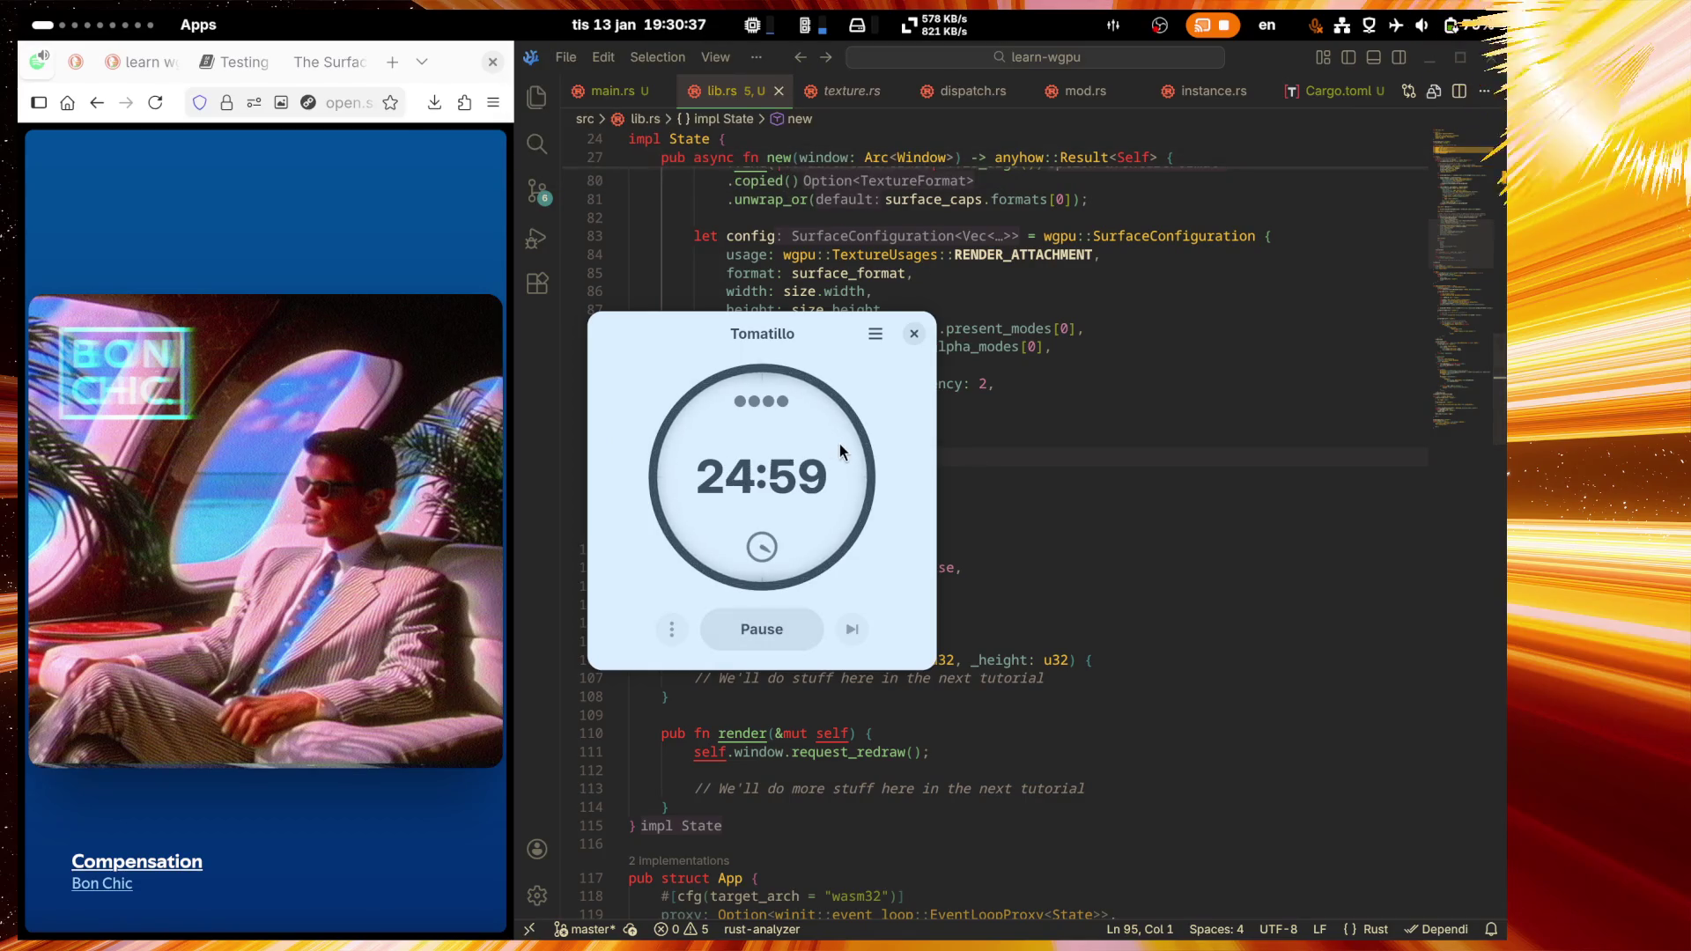
{"action": "left_click", "coordinate": [914, 336]}
{"action": "key", "text": "super"}
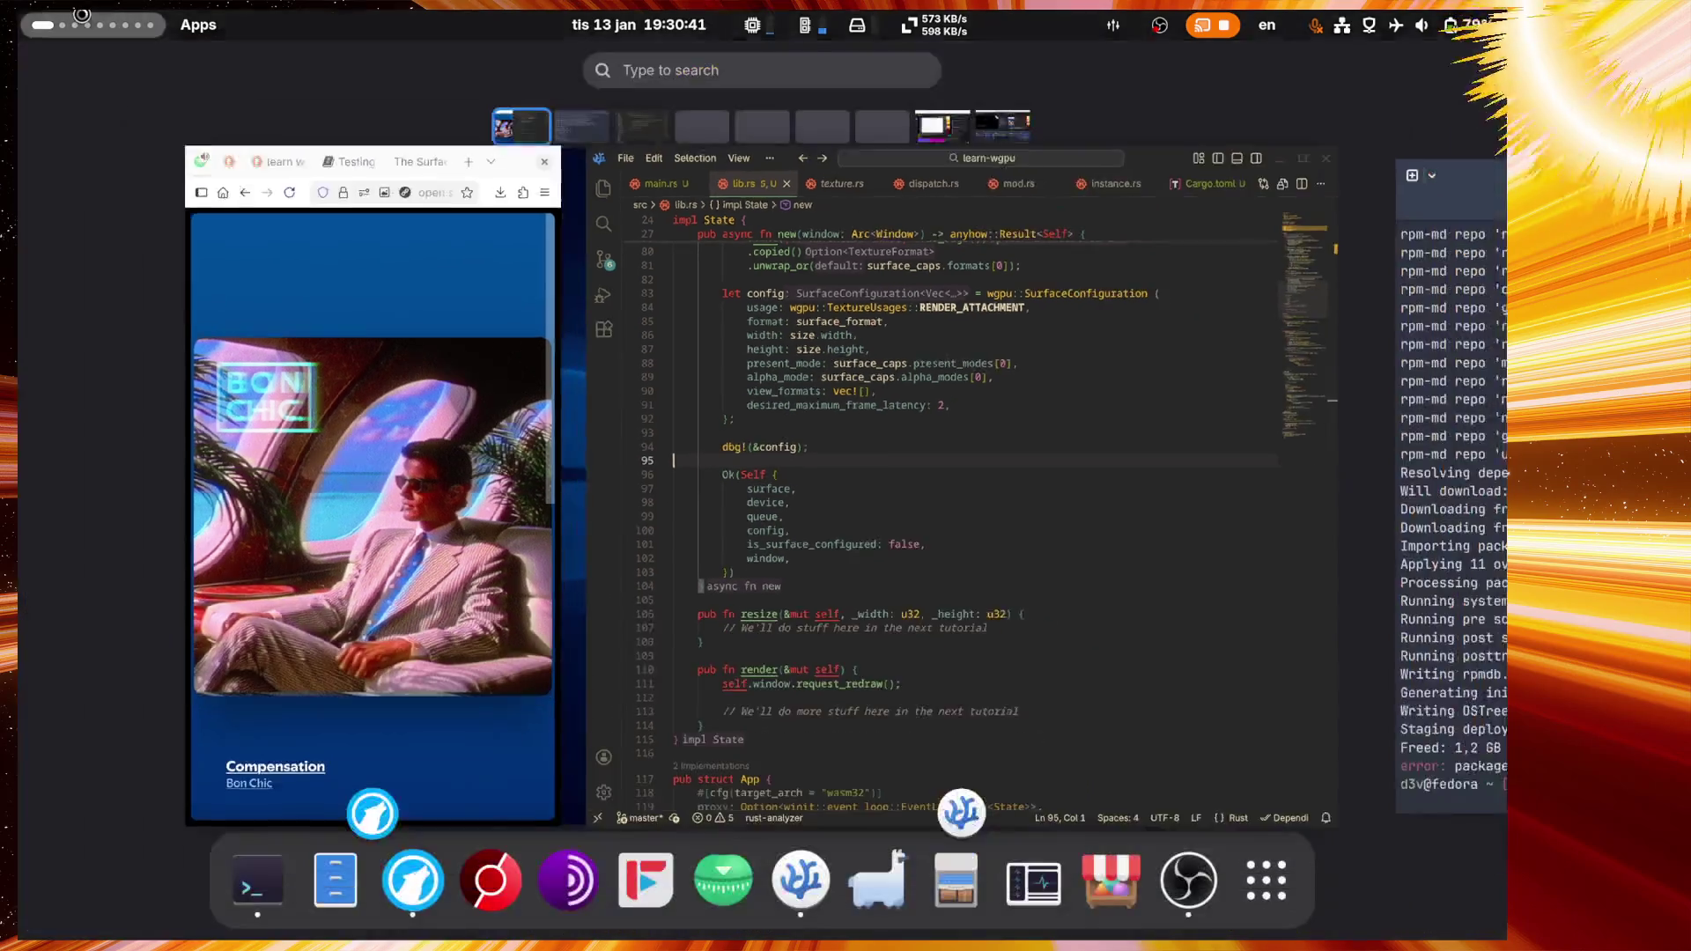
Step: Switch to workspace 8 and bring the Twitch Stream Manager window up full screen
{"action": "left_click", "coordinate": [944, 127]}
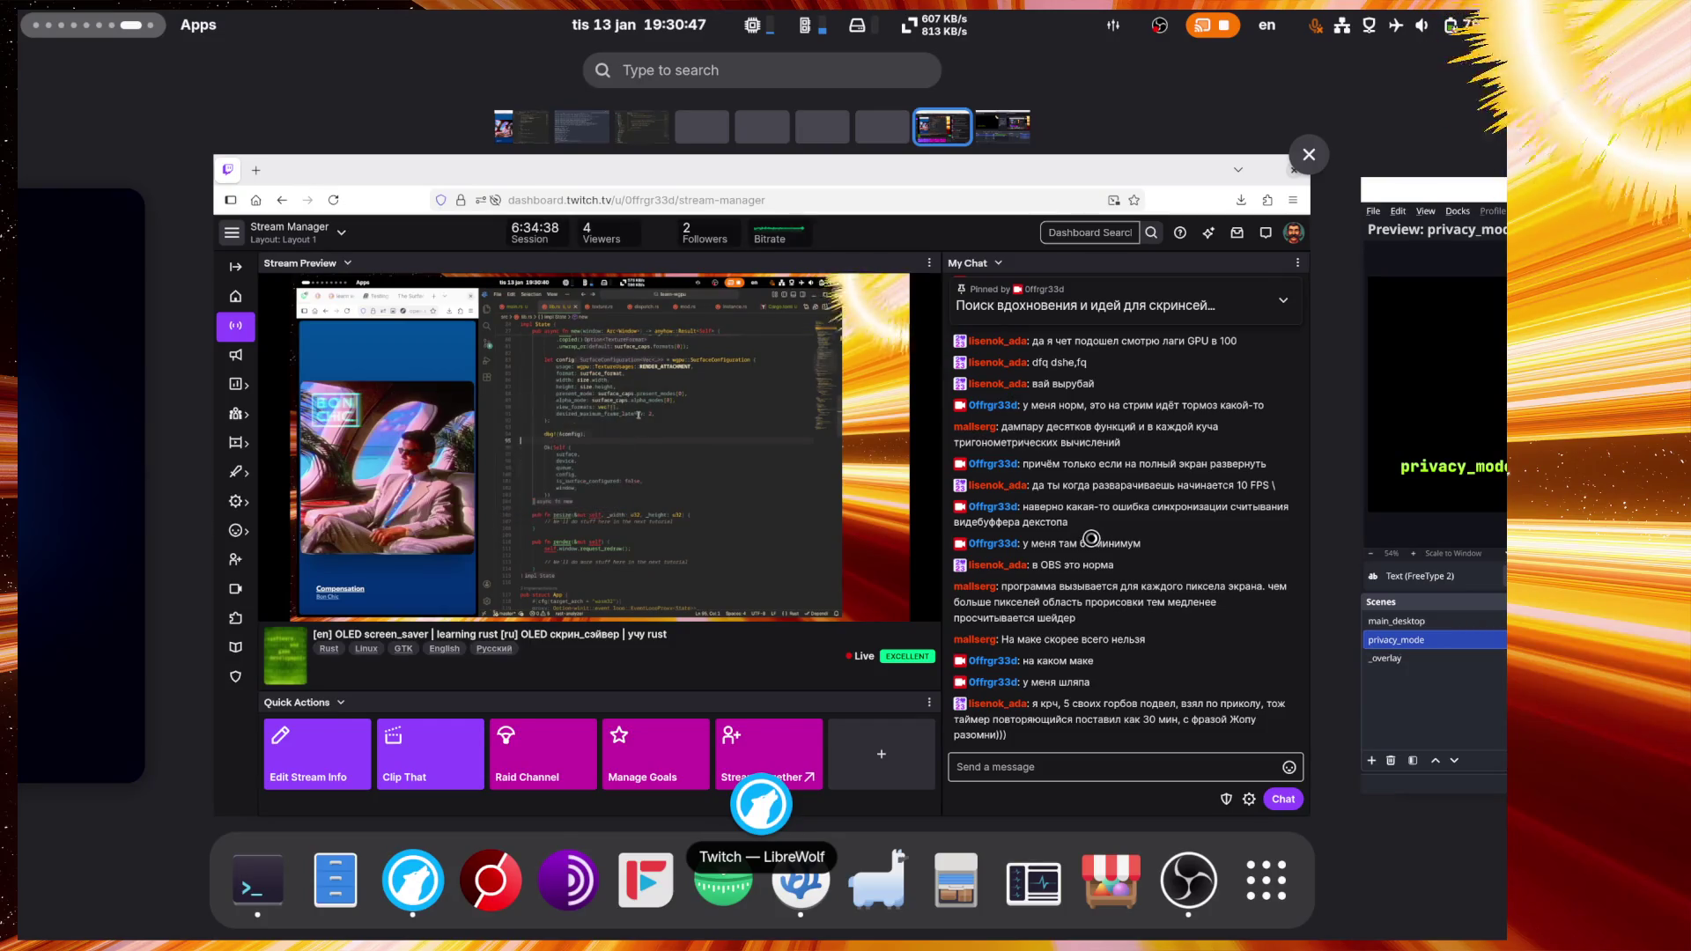
{"action": "left_click", "coordinate": [1091, 538]}
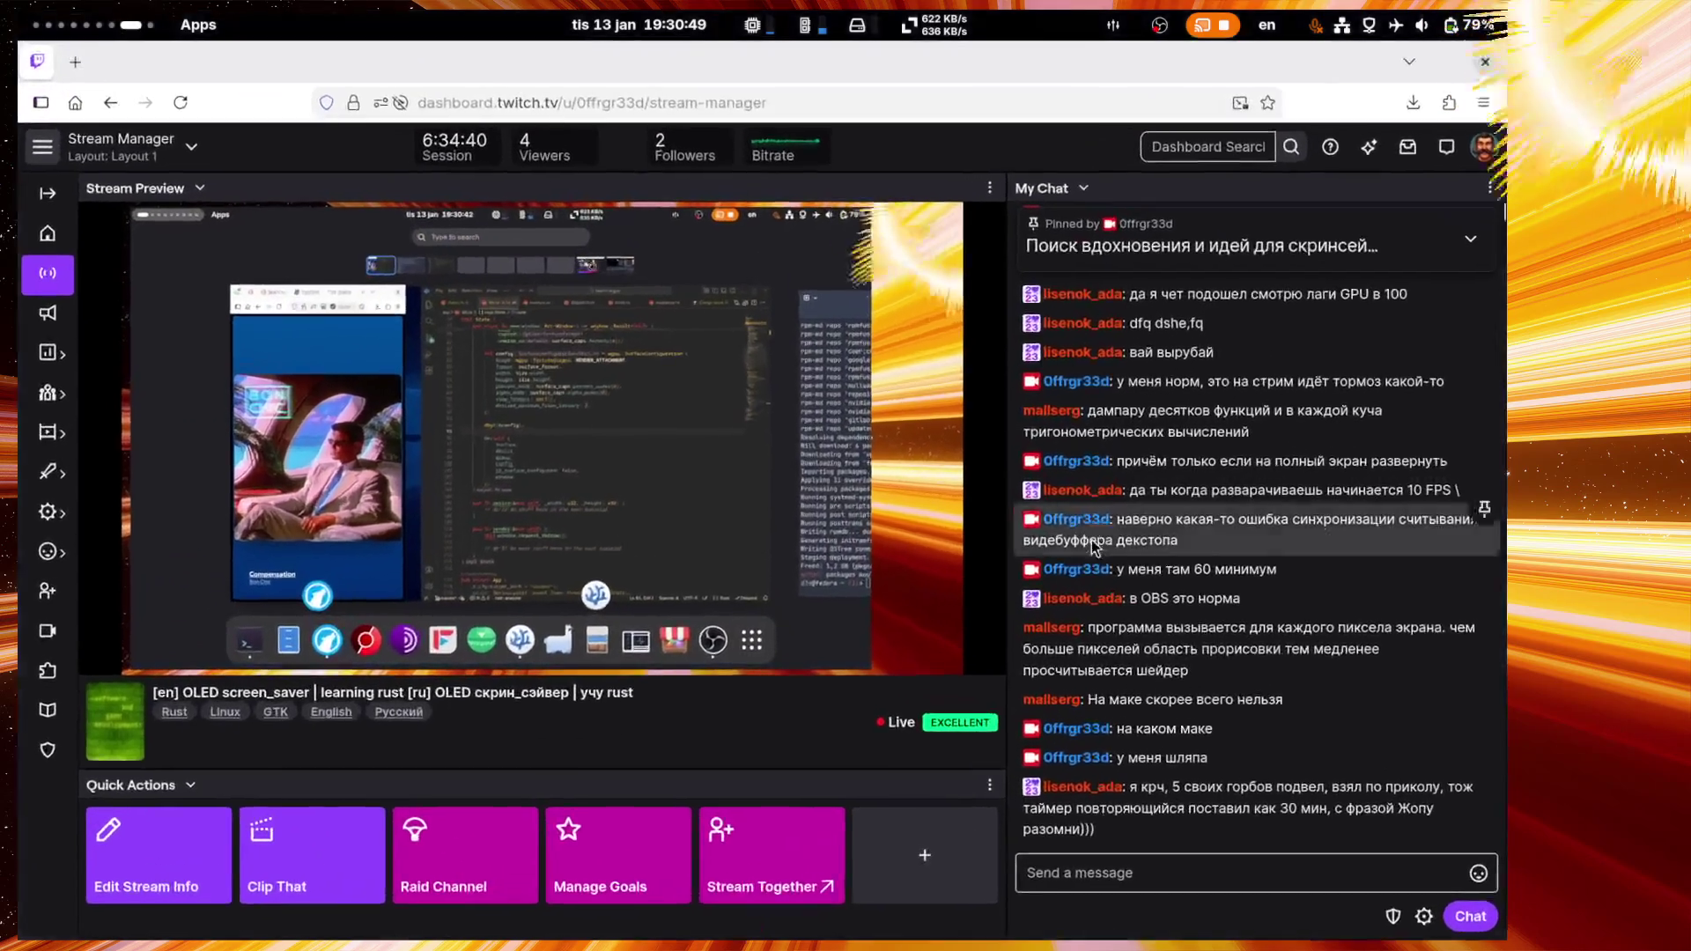
Step: Post the chat message '[f[[f'
{"action": "left_click", "coordinate": [1162, 884]}
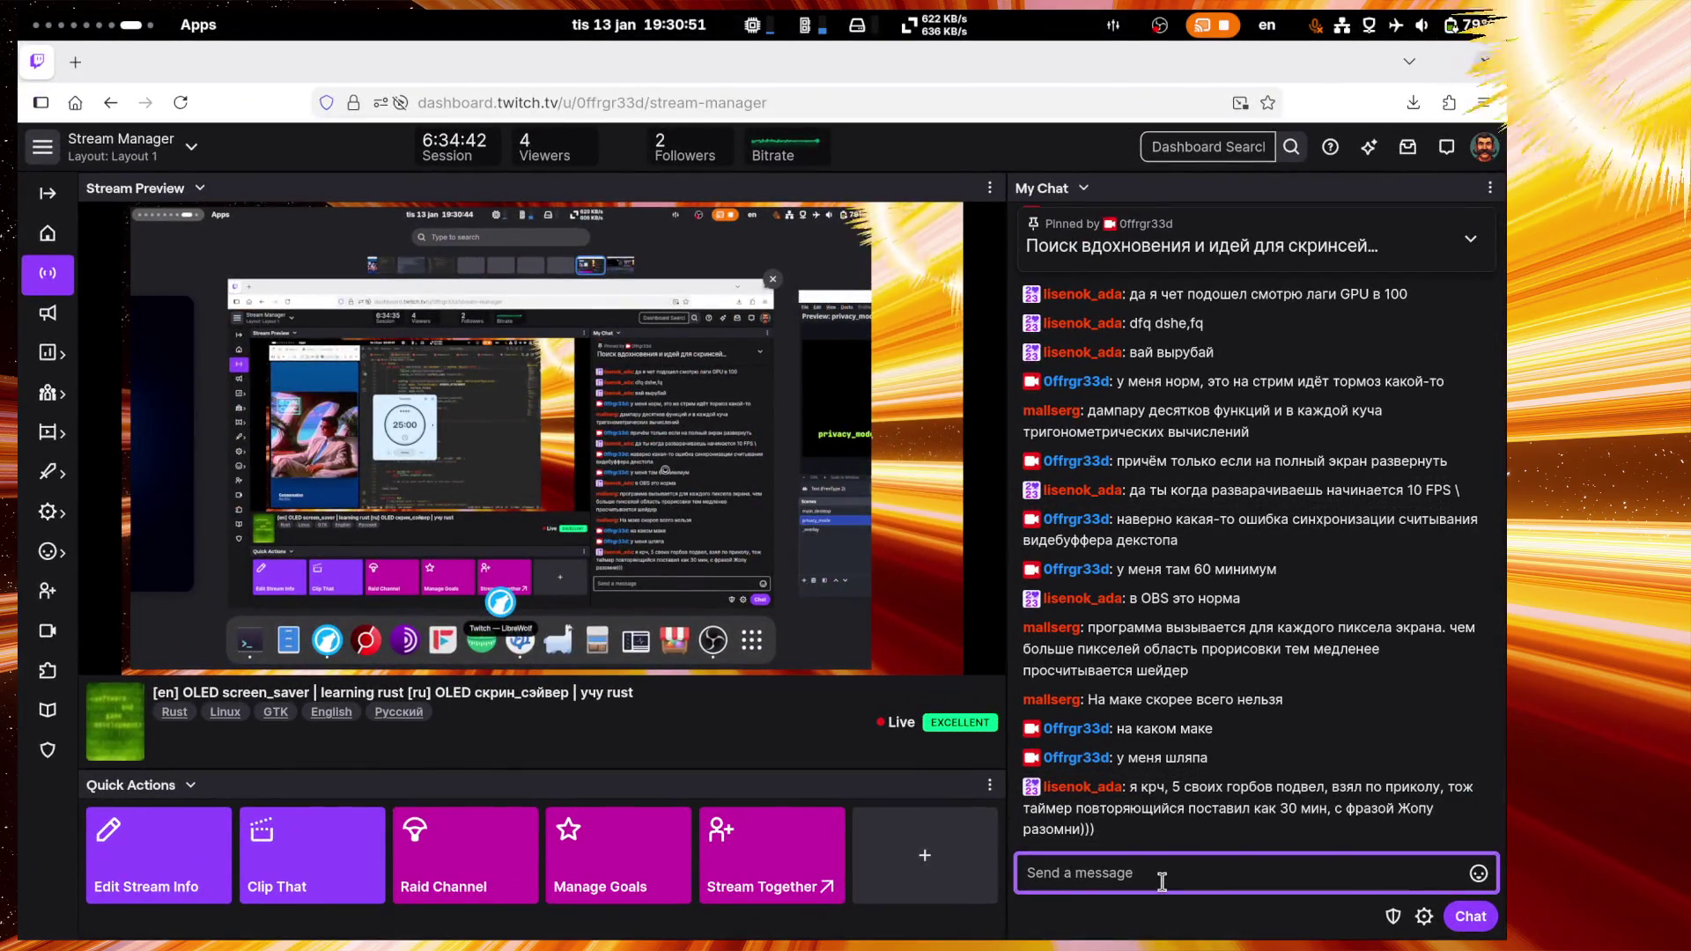
{"action": "type", "text": "[f[[f"}
{"action": "key", "text": "Return"}
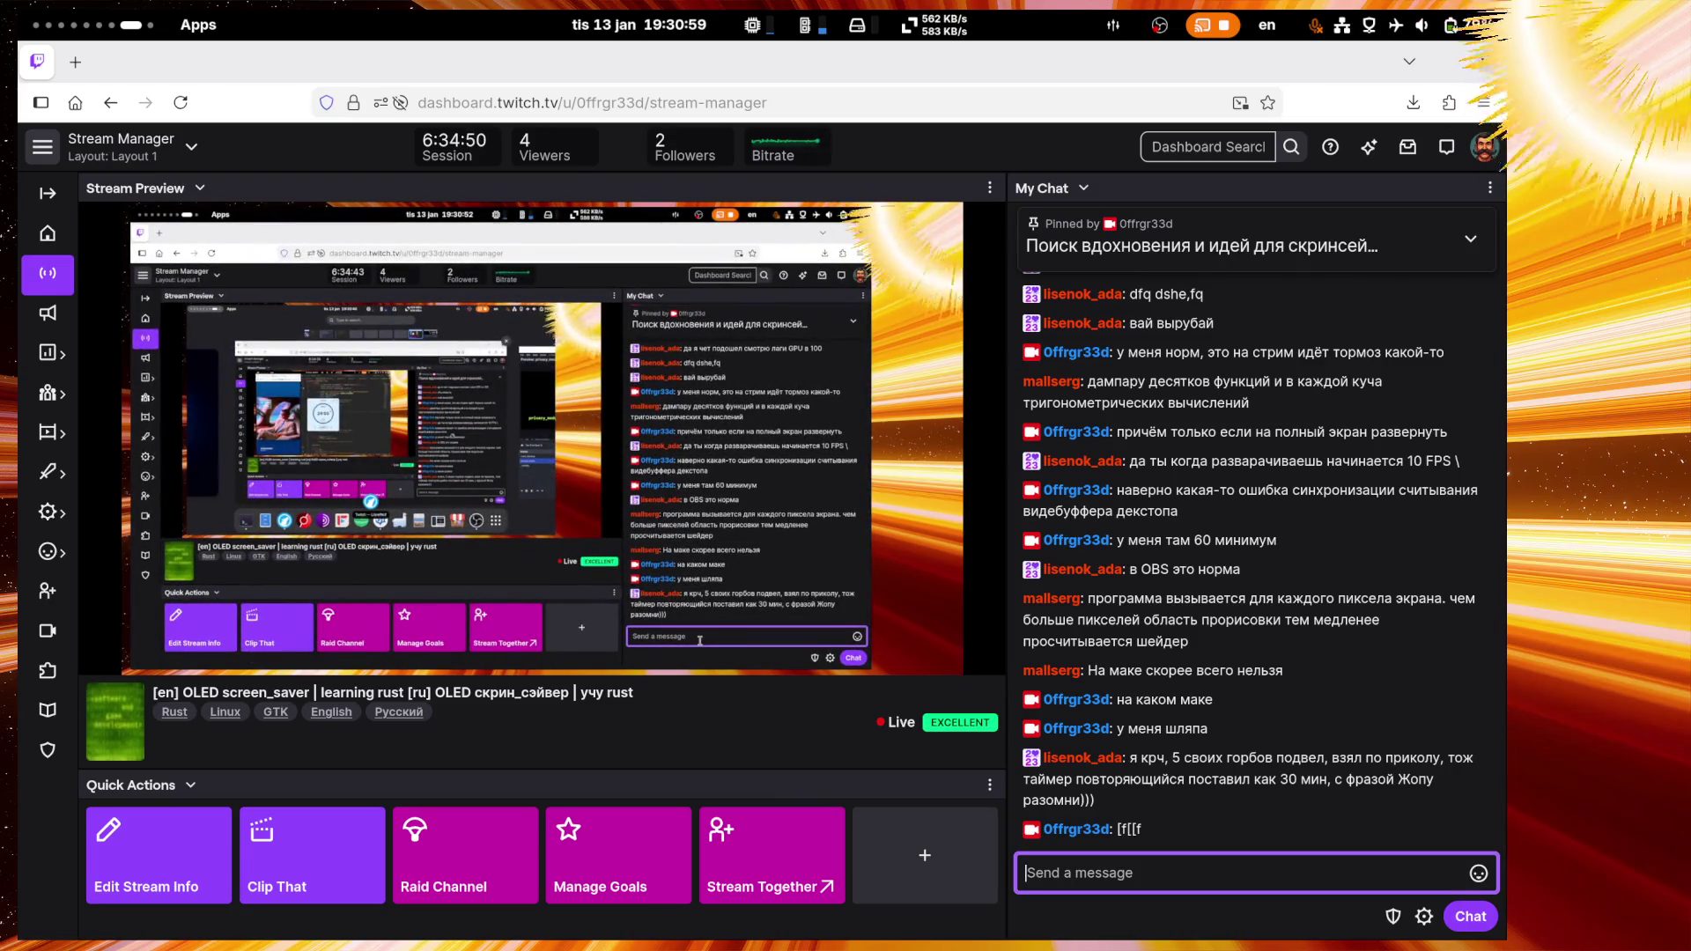
Step: Post the chat question 'кстати кто знает что за команда [ в баше?'
{"action": "type", "text": "кст"}
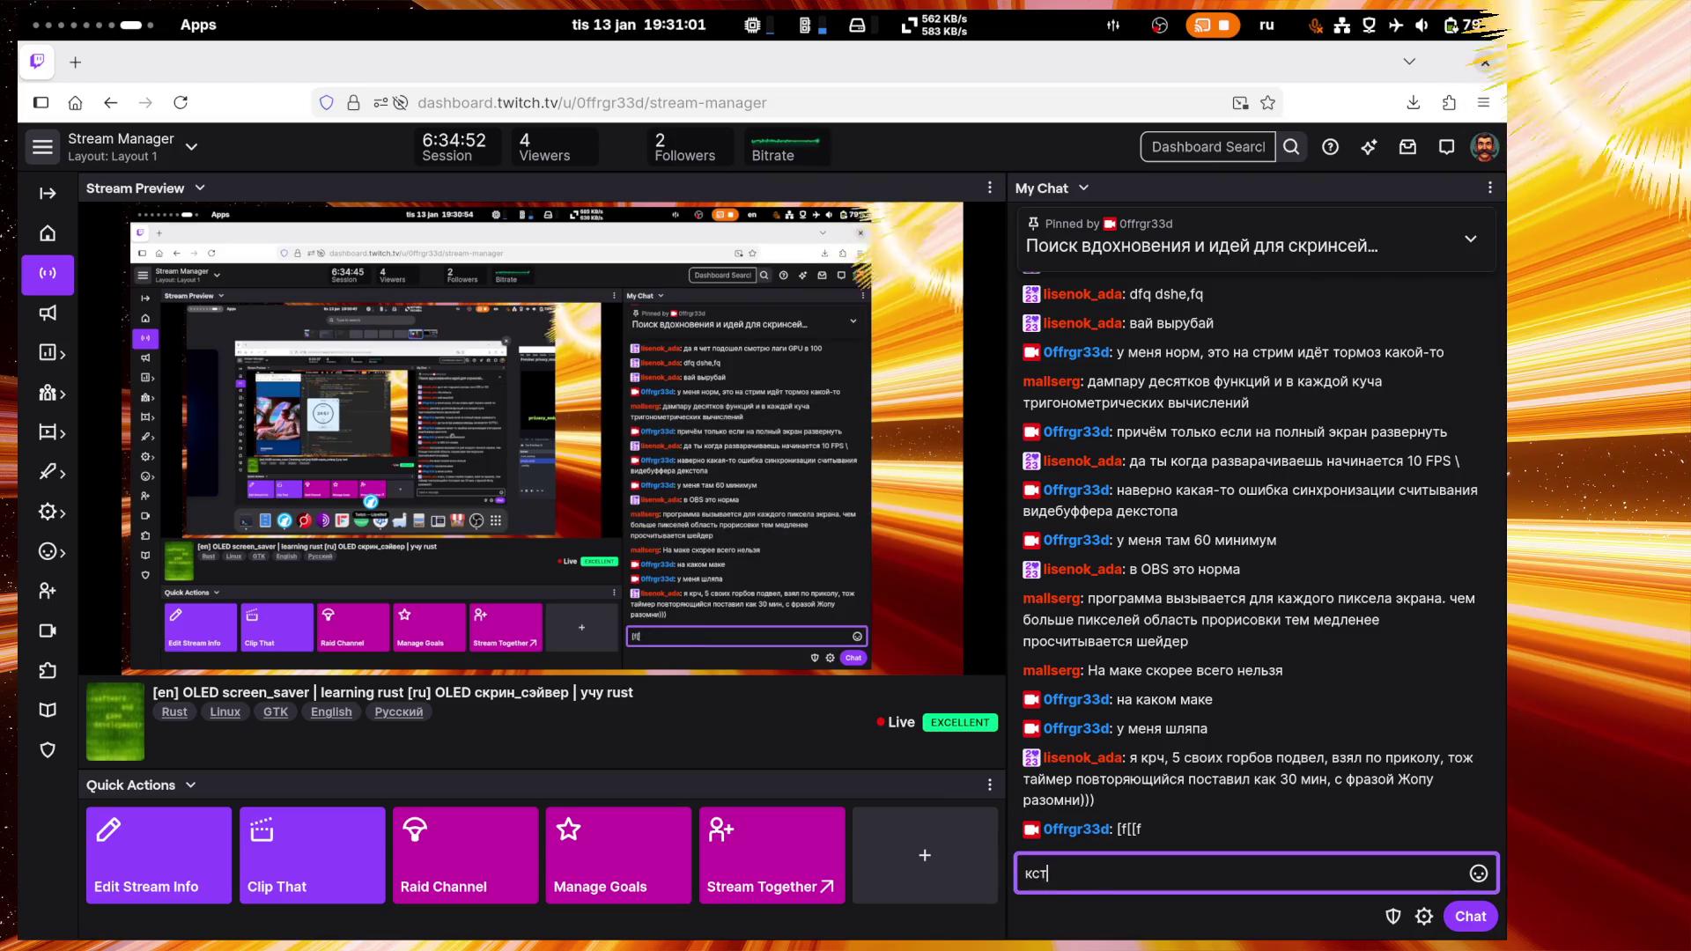
{"action": "type", "text": "ати кто знает"}
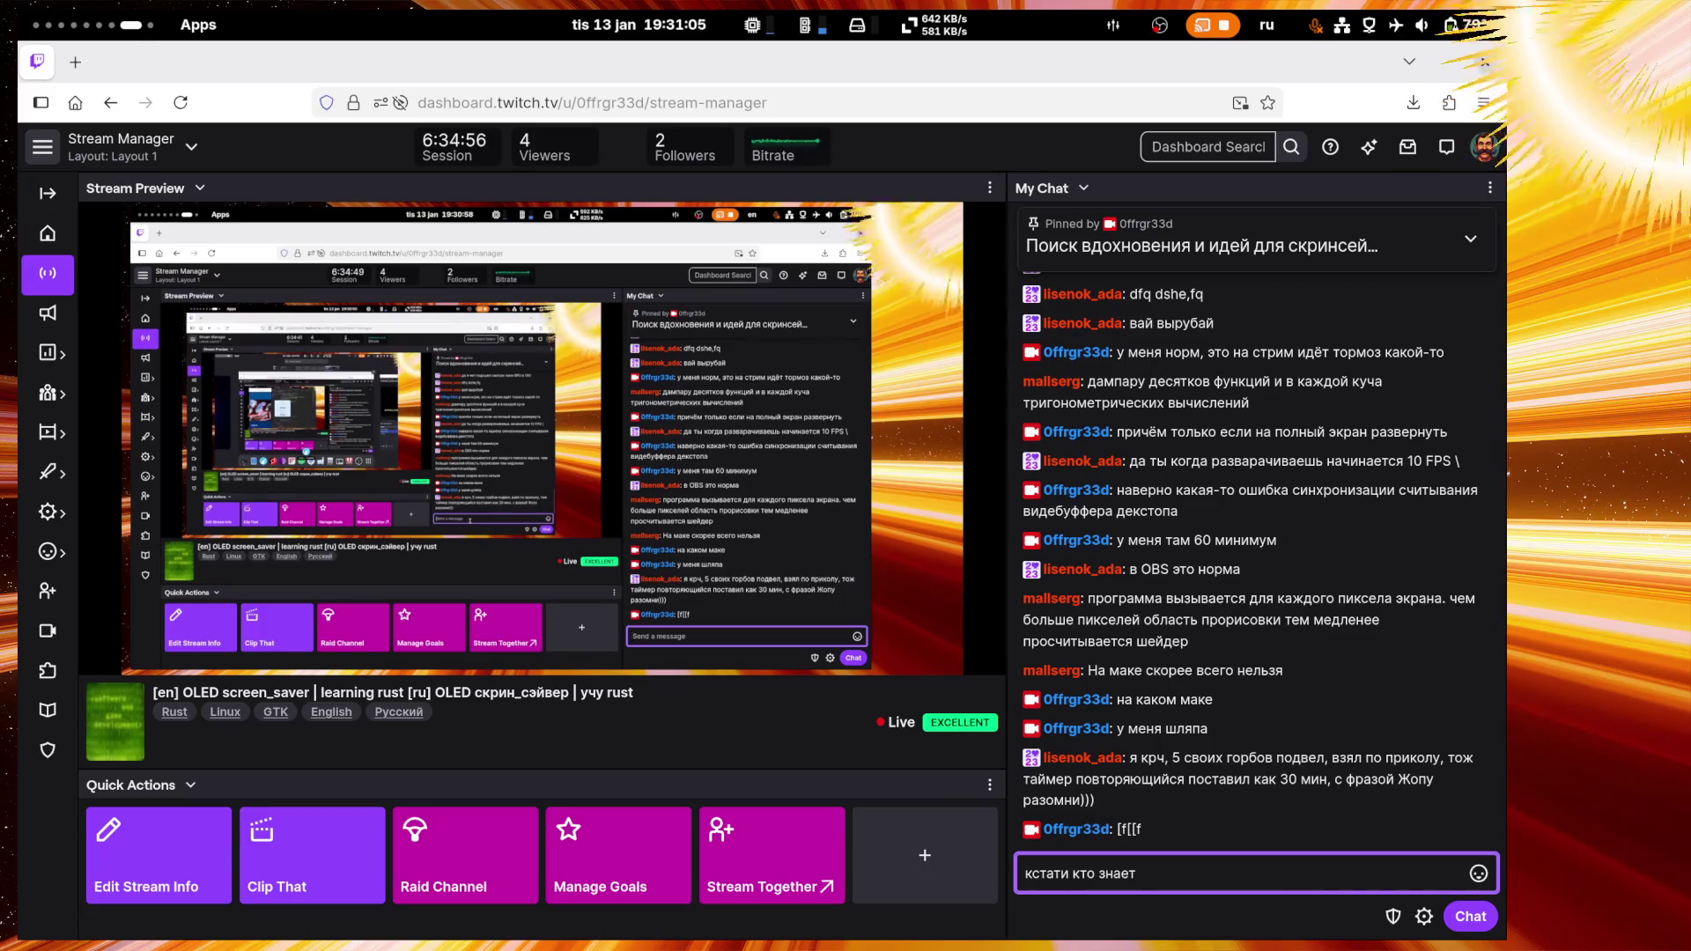
{"action": "type", "text": " что за ком"}
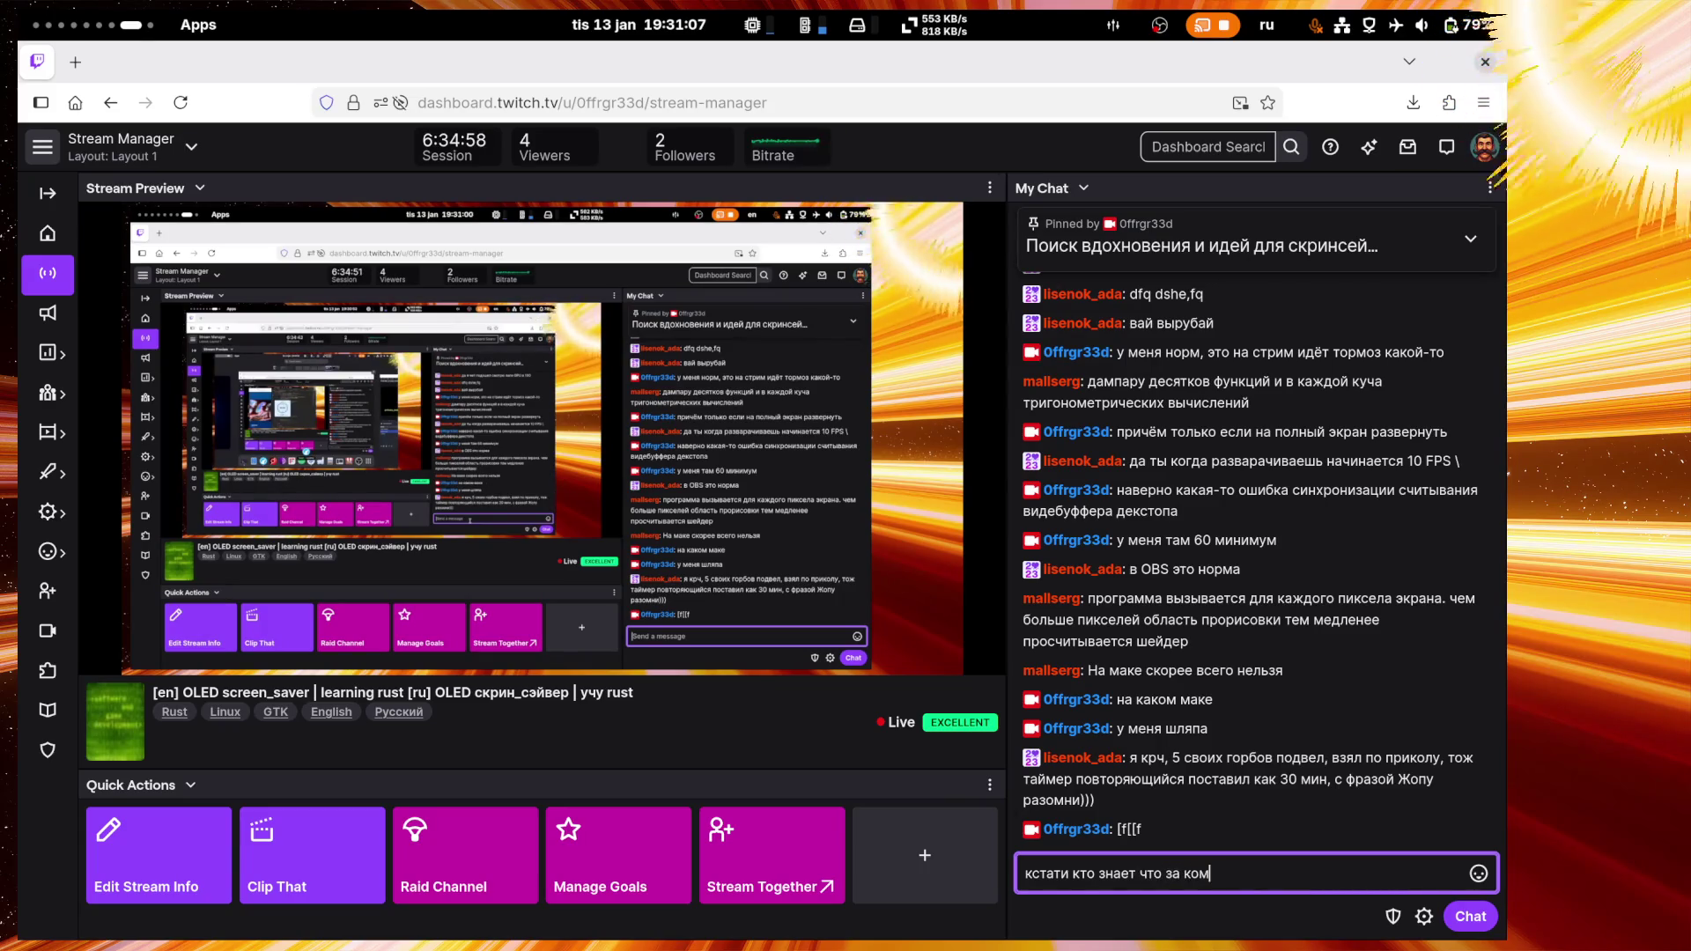
{"action": "type", "text": "анда"}
{"action": "key", "text": "super+space"}
{"action": "type", "text": "{"}
{"action": "key", "text": "BackSpace"}
{"action": "type", "text": "["}
{"action": "key", "text": "super+space"}
{"action": "type", "text": "в баше"}
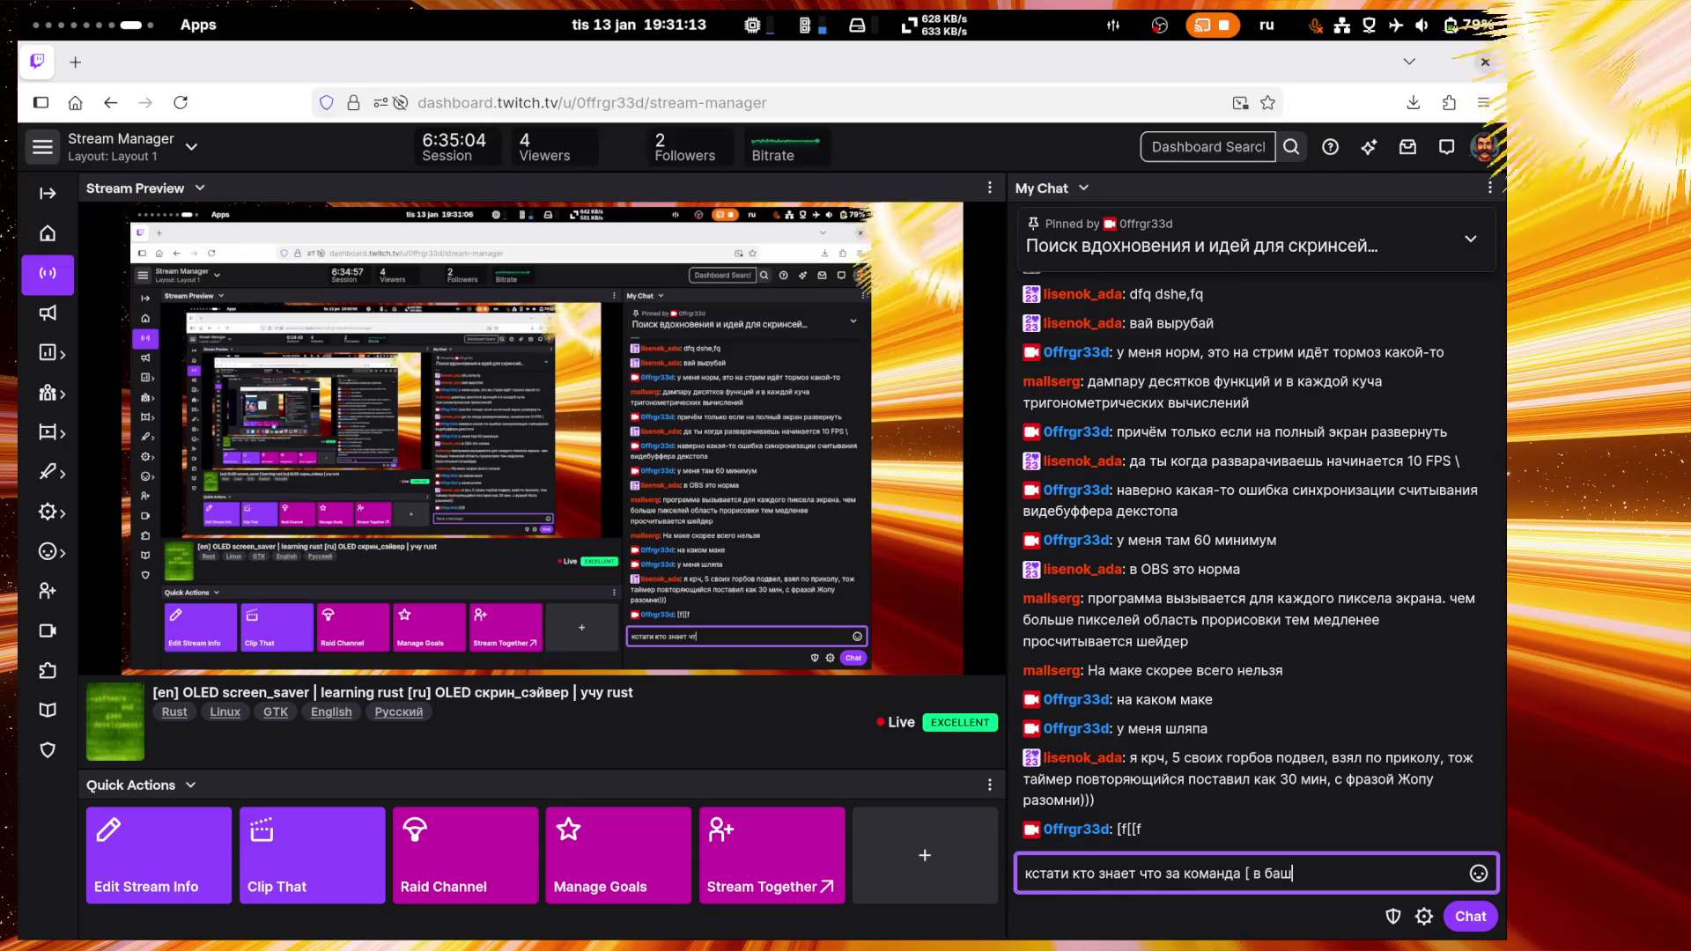
{"action": "type", "text": "?"}
{"action": "key", "text": "Return"}
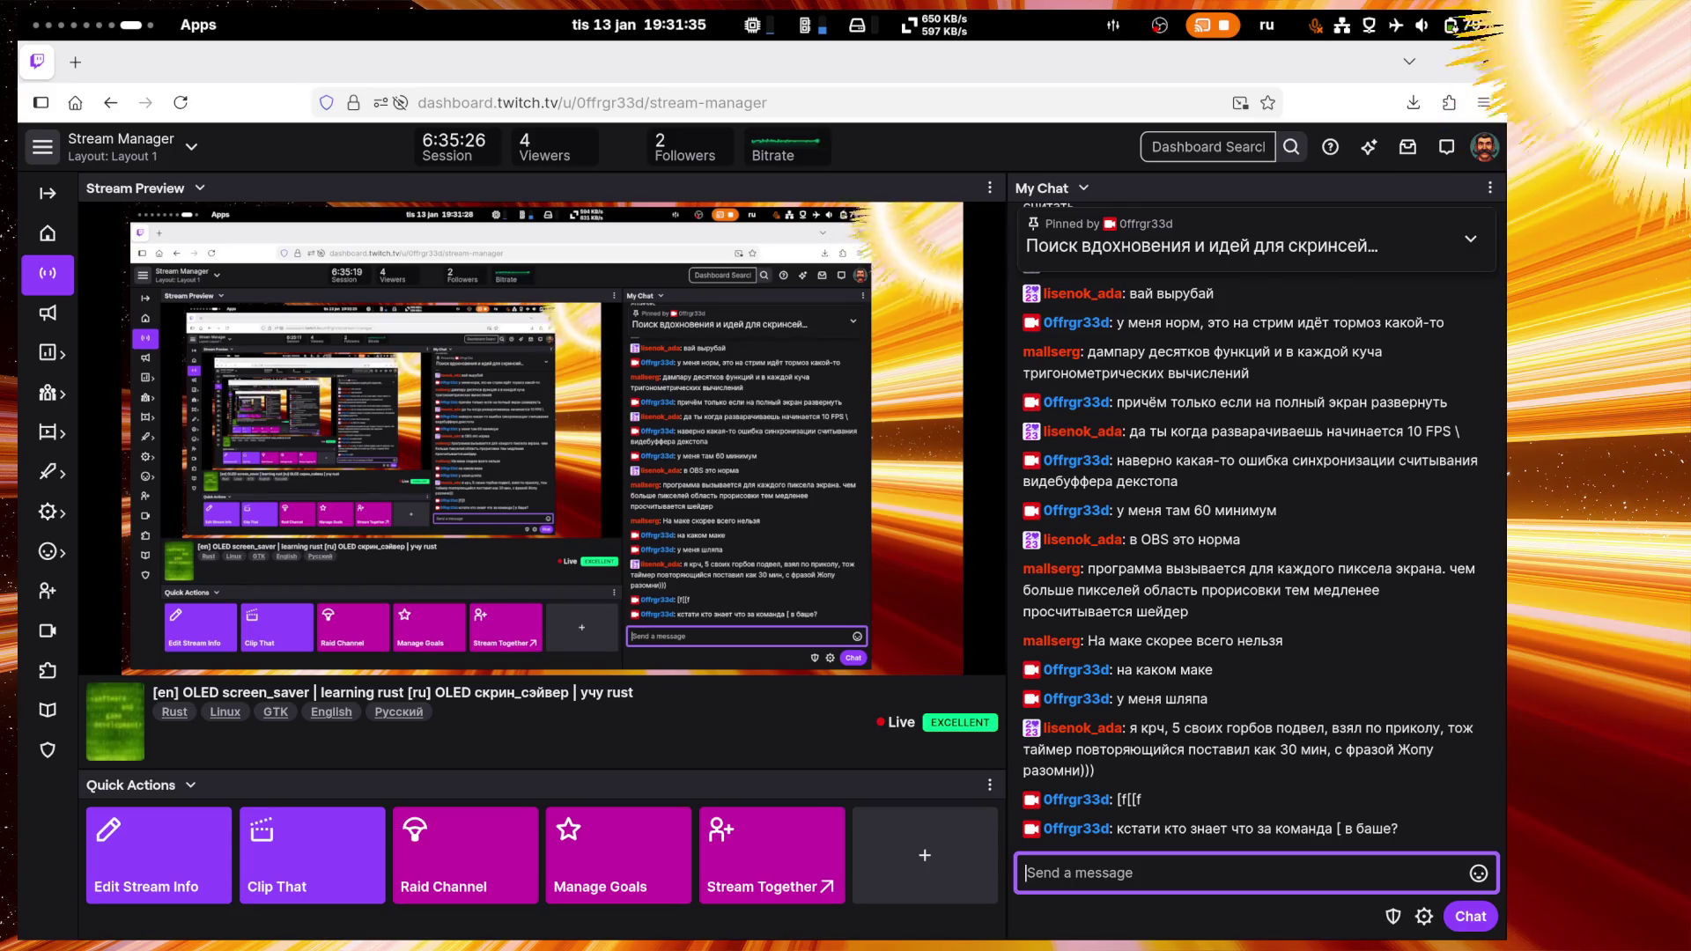
Step: Open a reply to the viewer's message about the 30-minute timer
{"action": "mouse_move", "coordinate": [1407, 784]}
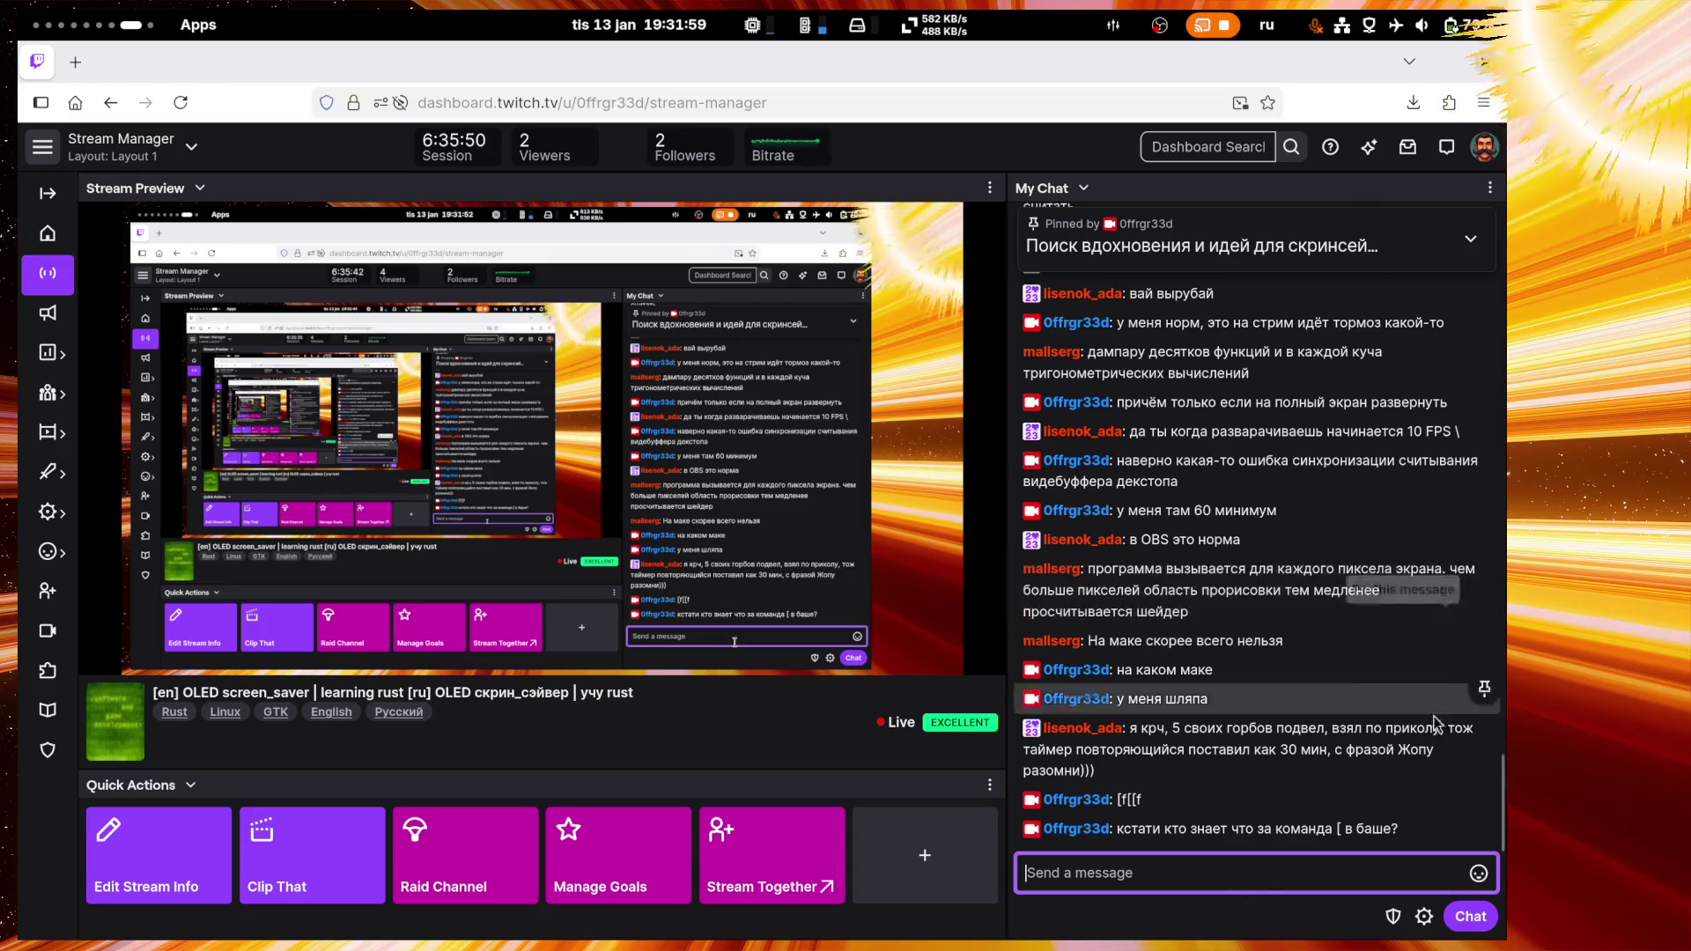
{"action": "mouse_move", "coordinate": [1486, 727]}
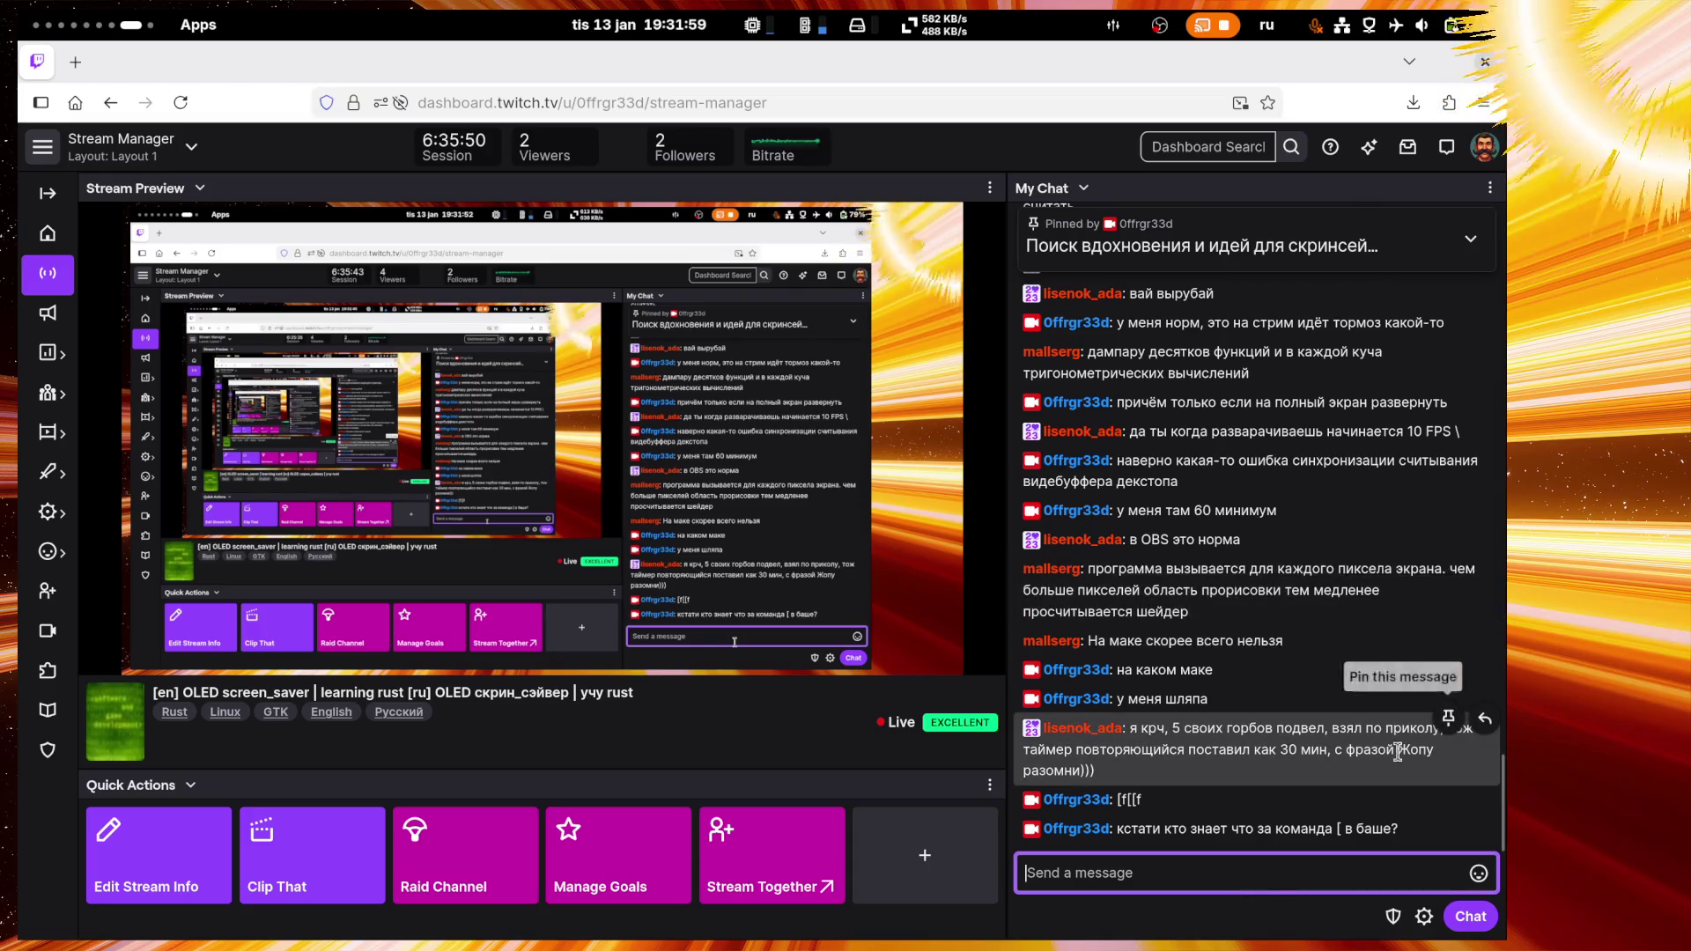
{"action": "left_click", "coordinate": [1486, 728]}
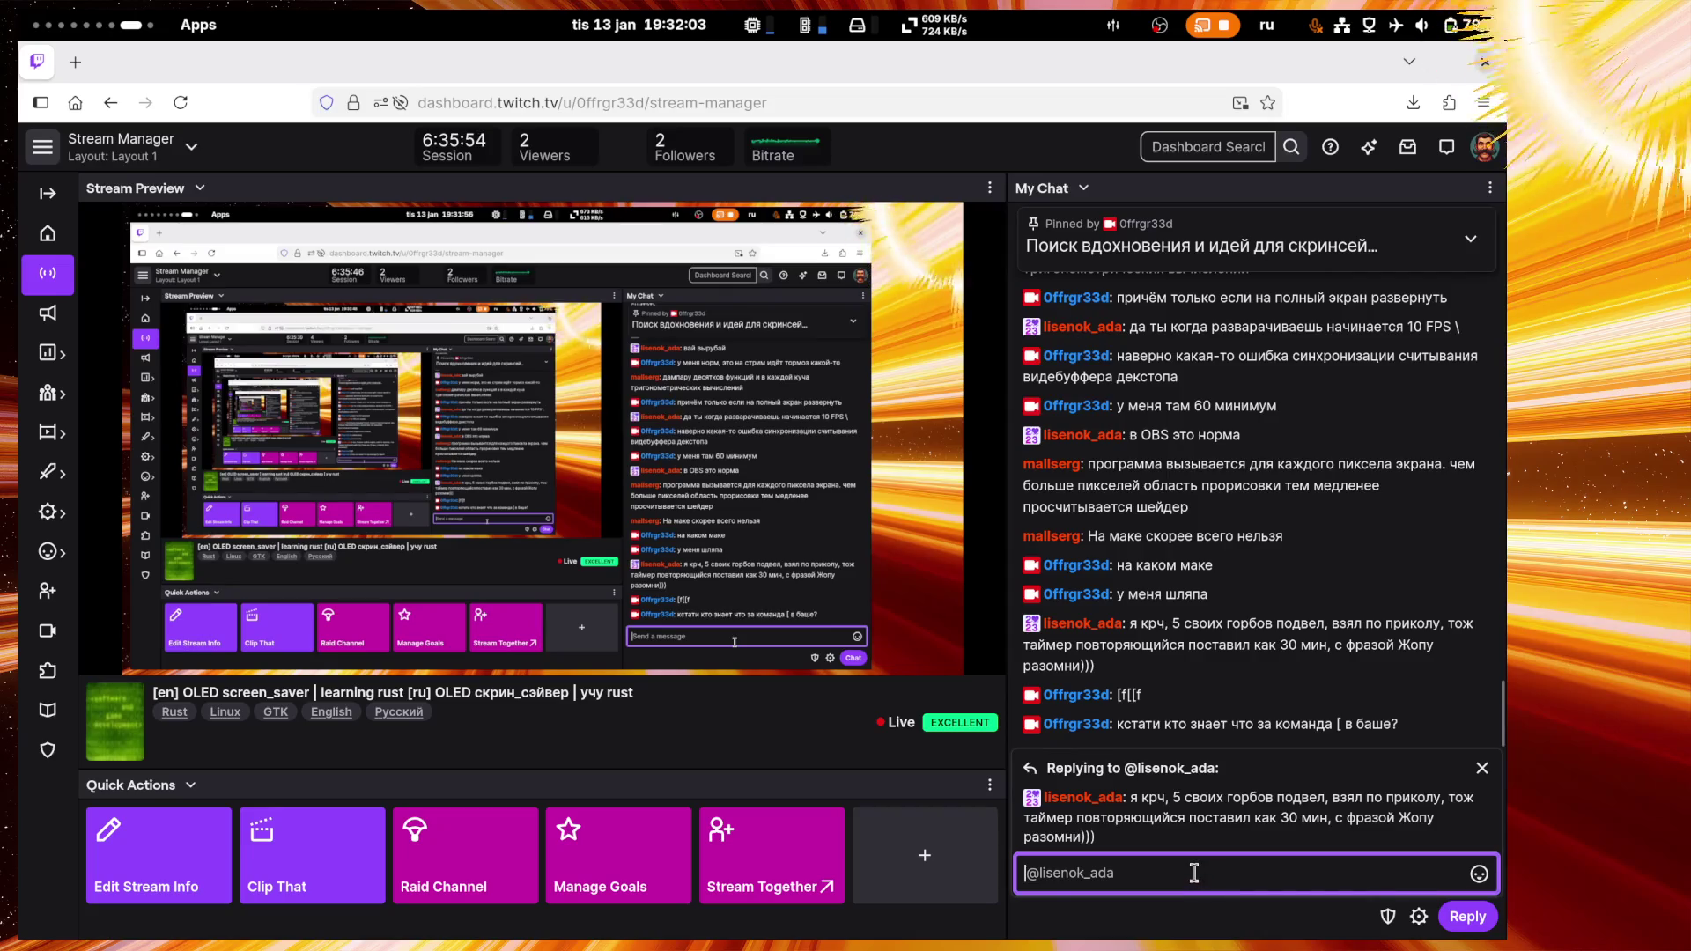
Step: Reply 'только сильно не разминай' plus the burpees, ambulance and spine MRI story, then send
{"action": "type", "text": "тольк"}
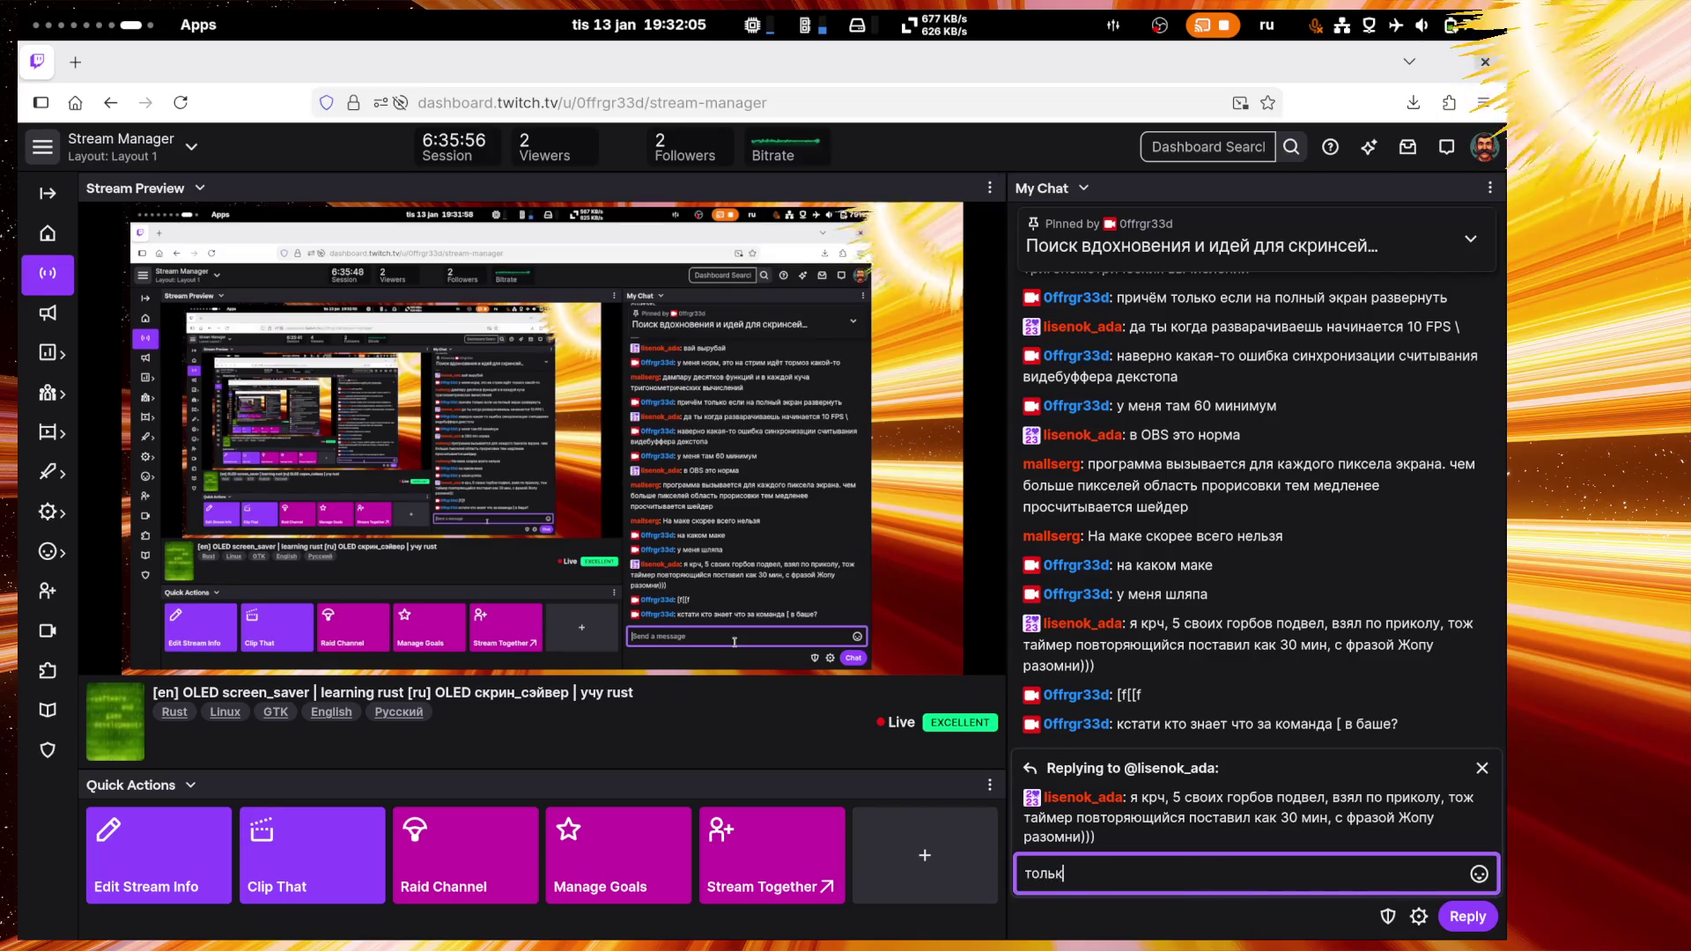
{"action": "type", "text": "о сильно не "}
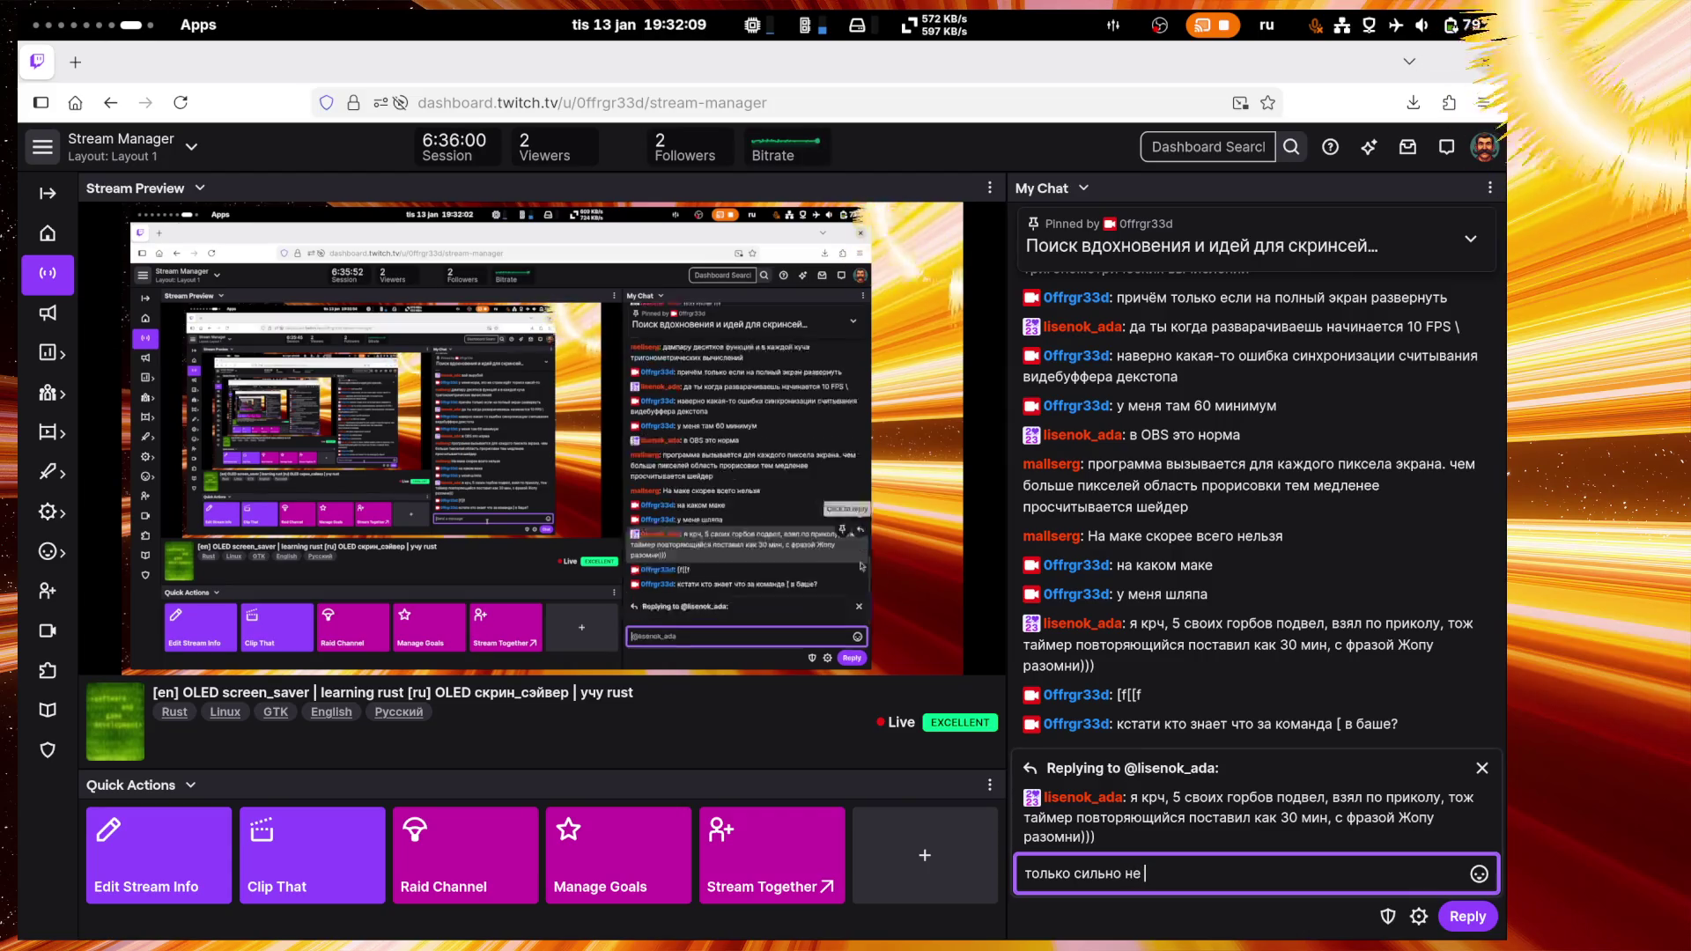
{"action": "type", "text": "разминай,"}
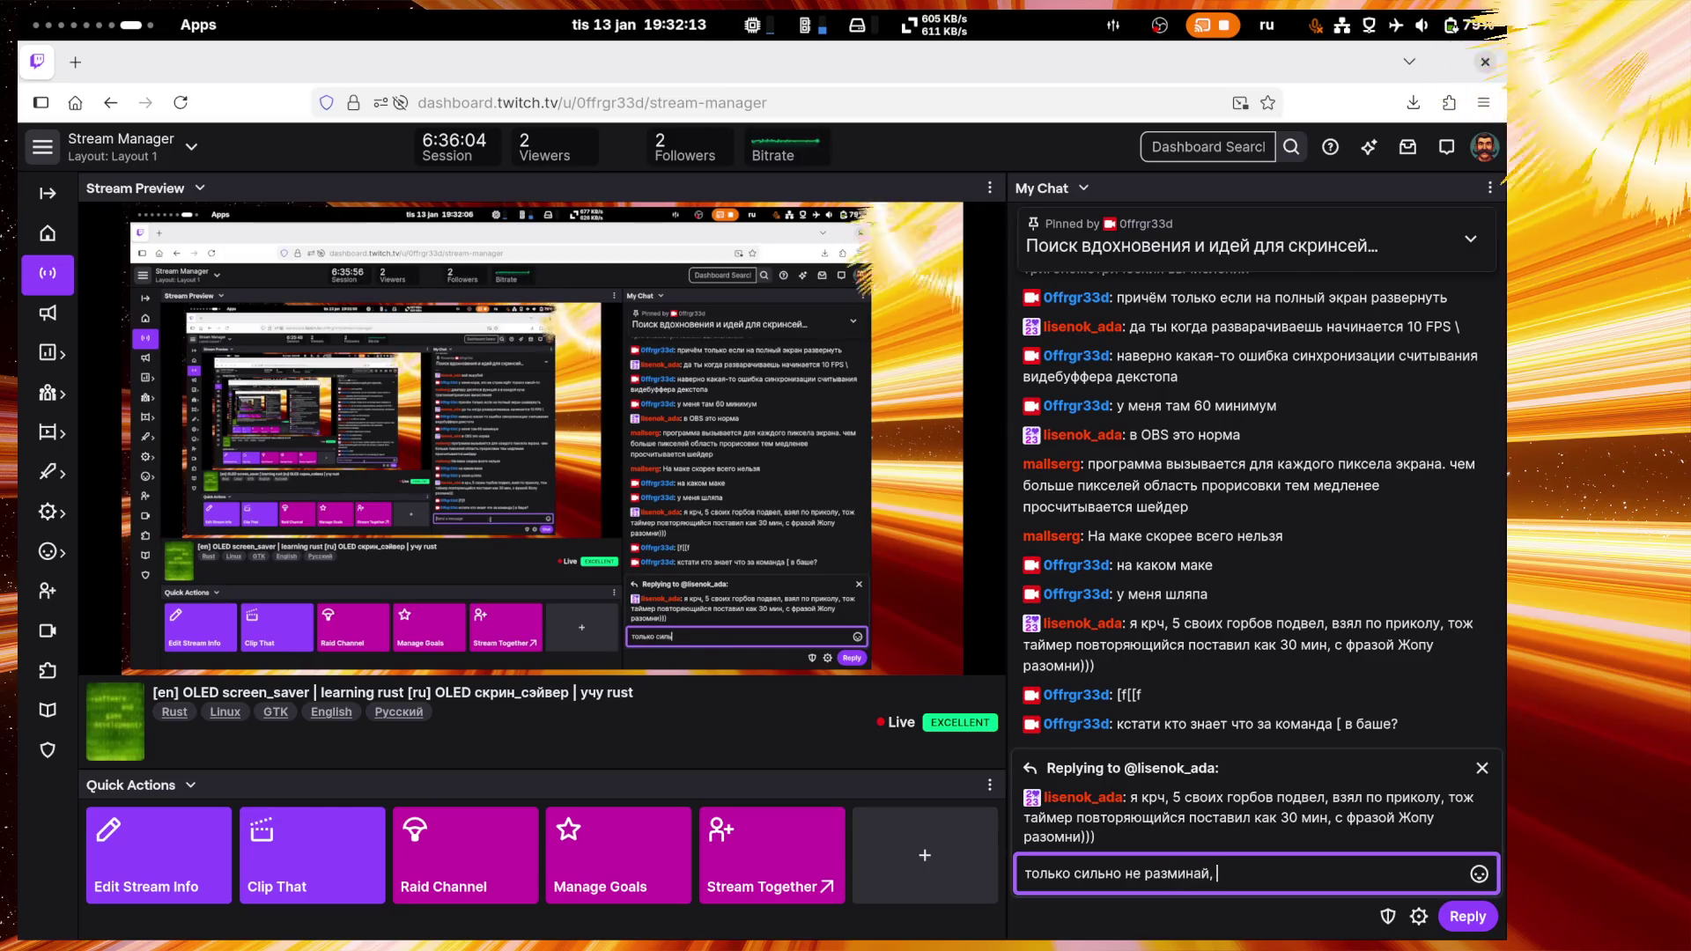
{"action": "key", "text": "BackSpace"}
{"action": "key", "text": "BackSpace"}
{"action": "type", "text": ". я однажды "}
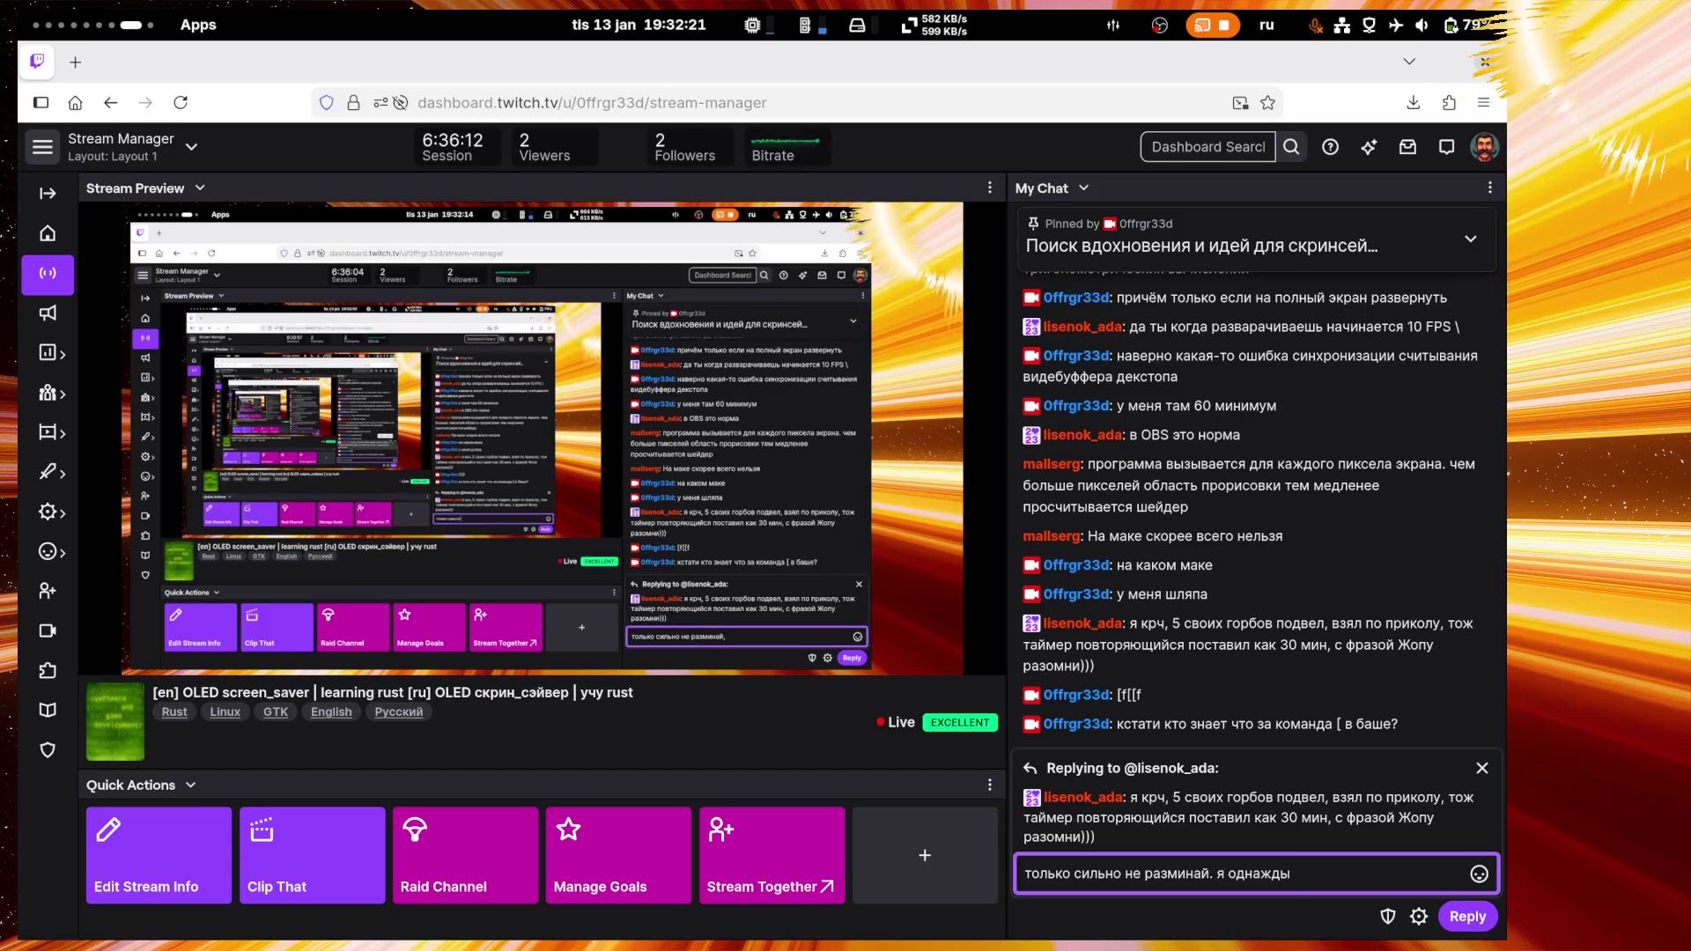
{"action": "type", "text": "ког"}
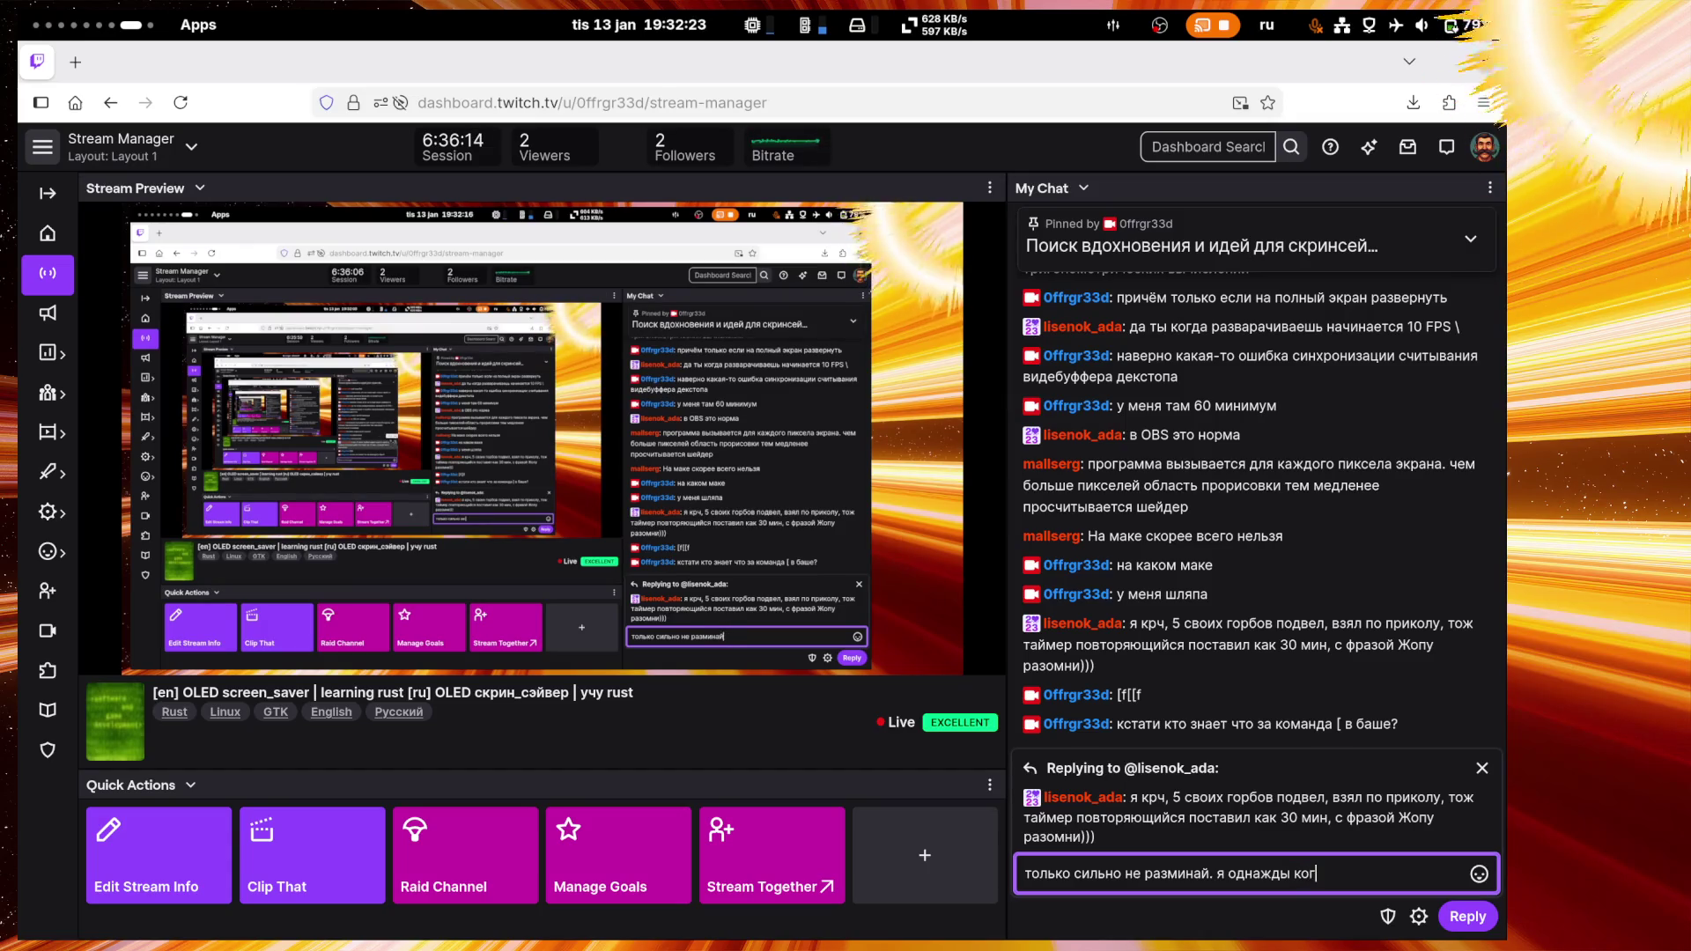
{"action": "type", "text": "да начал"}
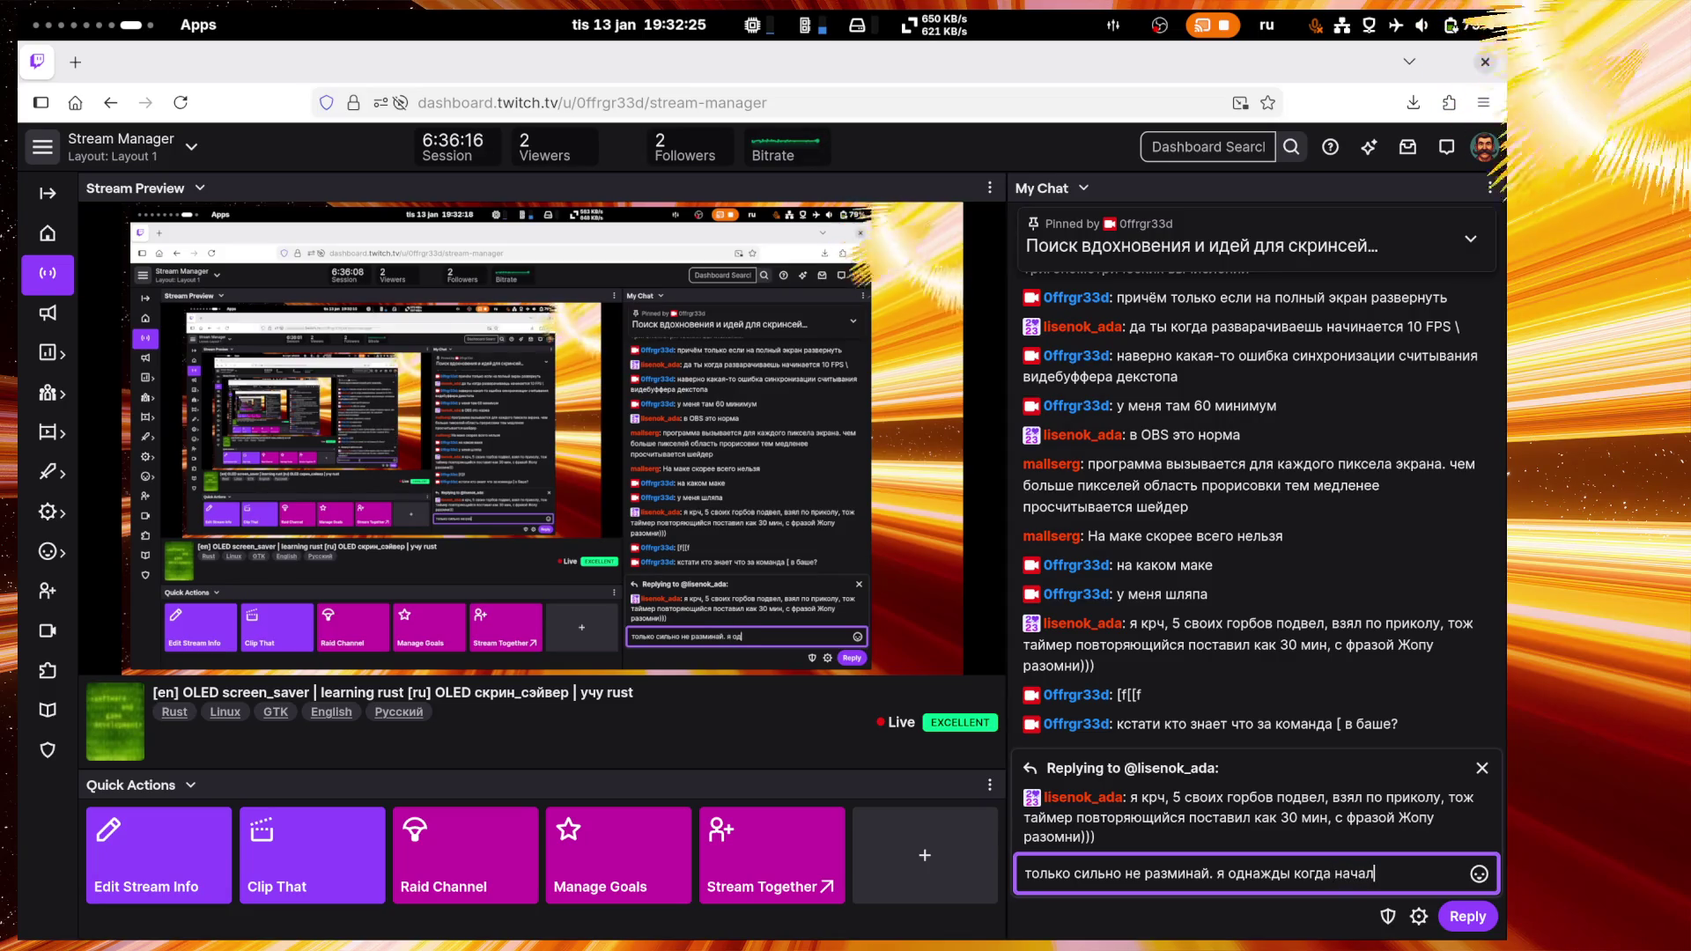
{"action": "type", "text": " использовать этот"}
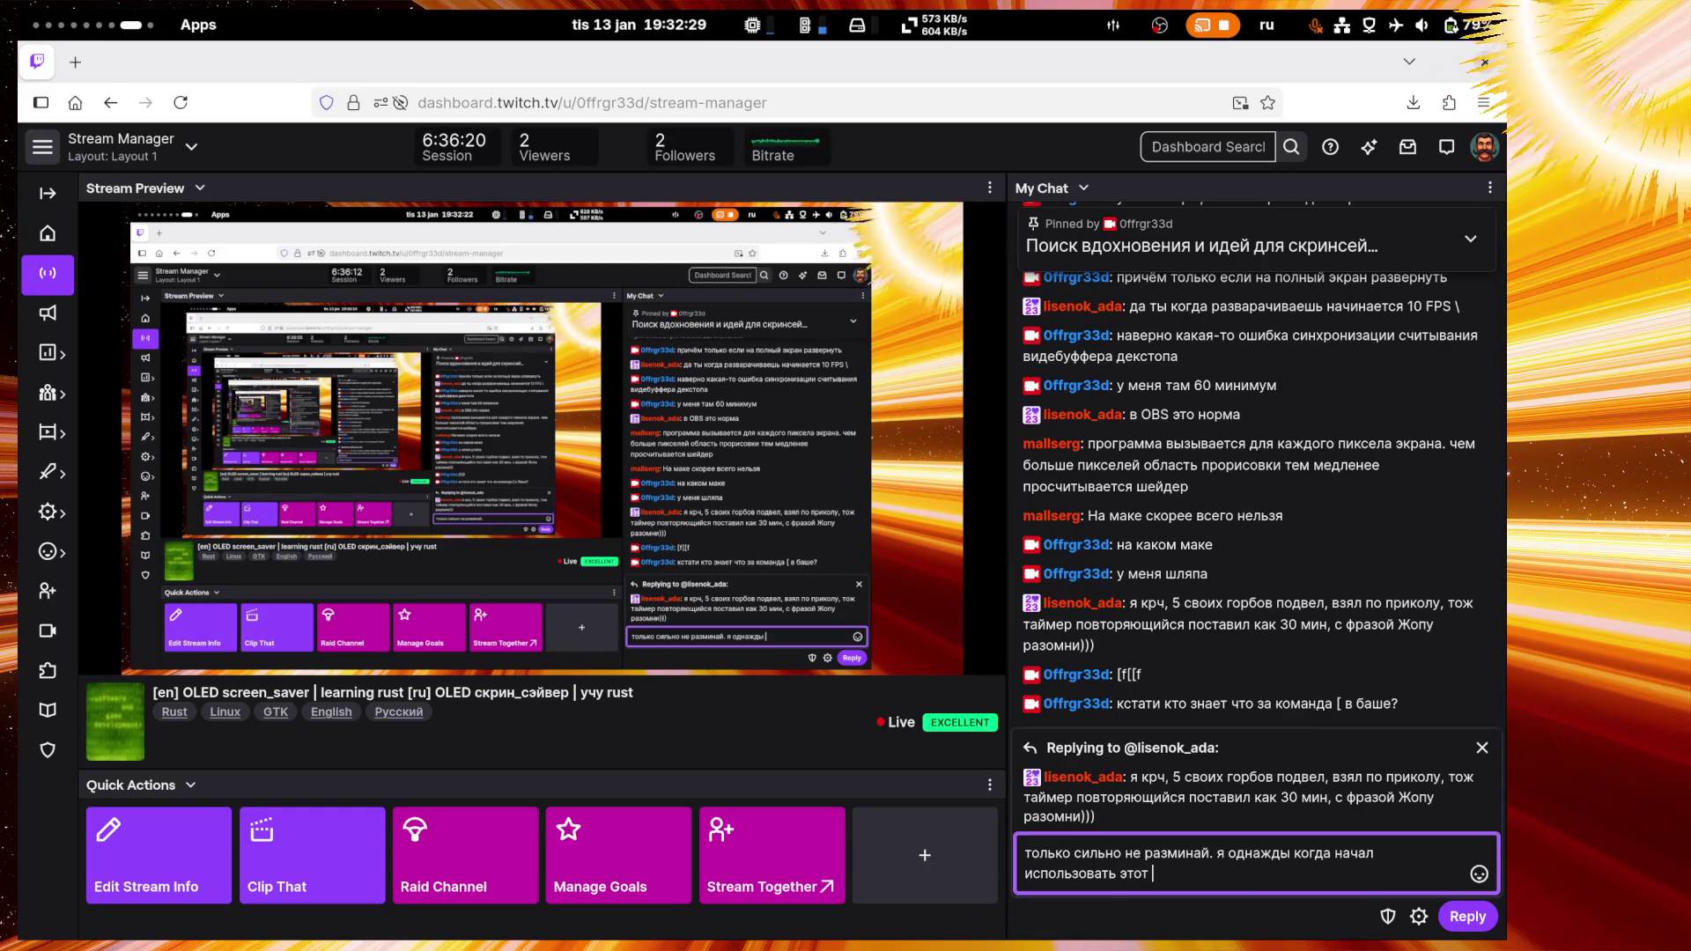
{"action": "type", "text": " том"}
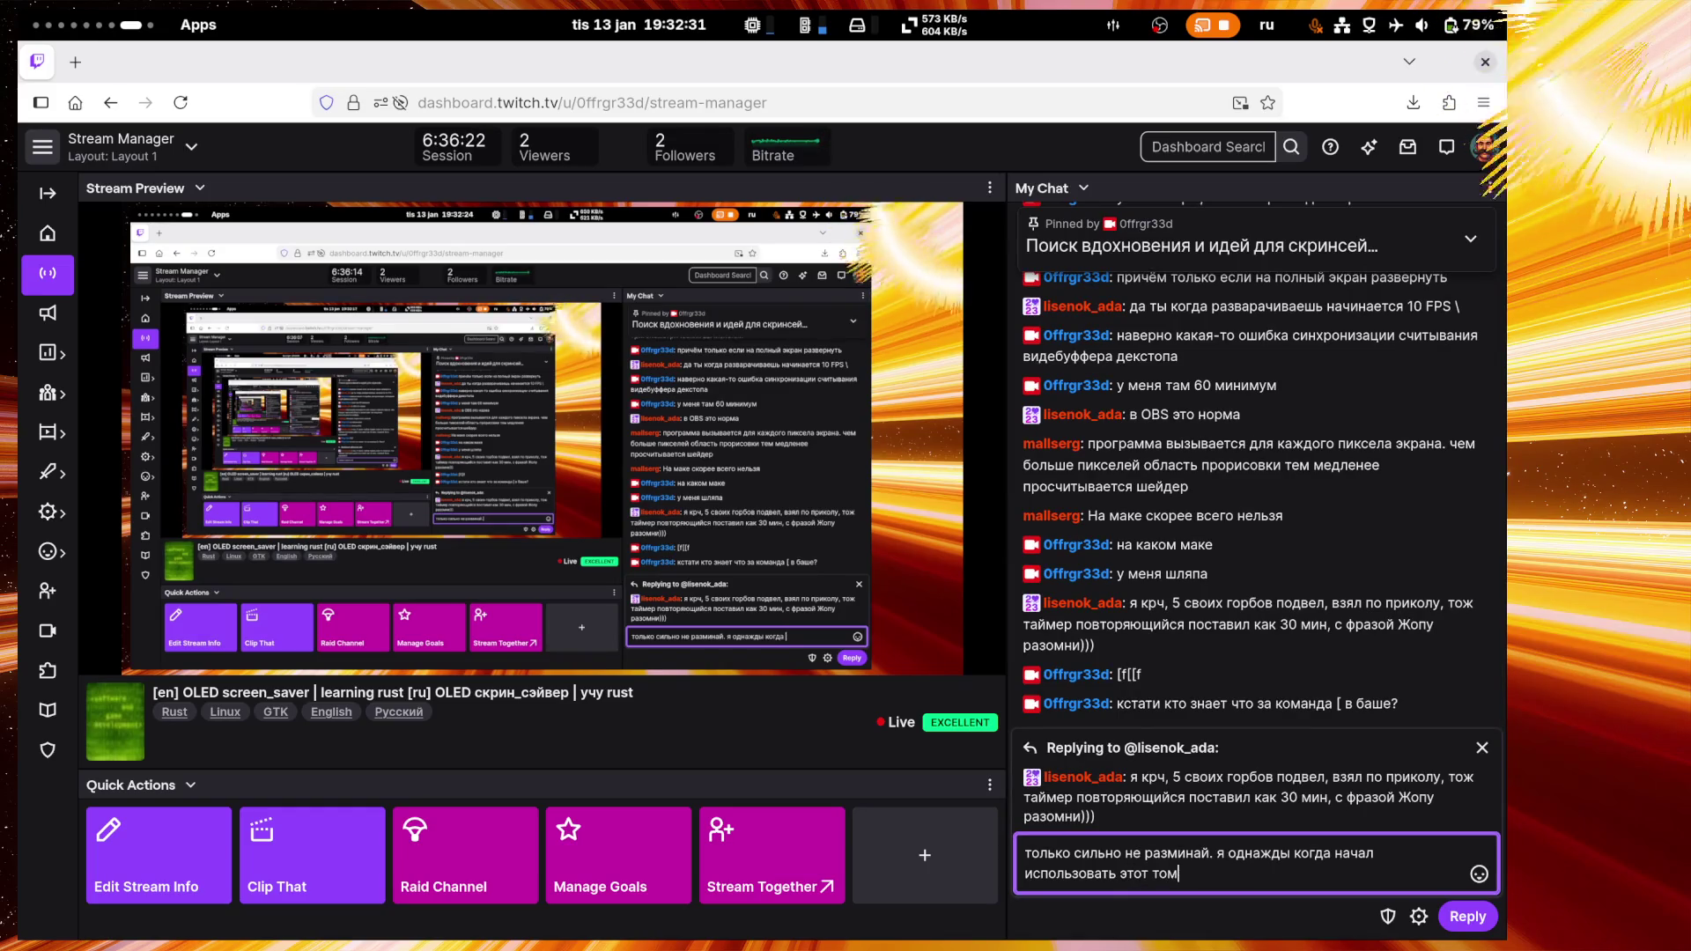
{"action": "type", "text": "ат помидорный "}
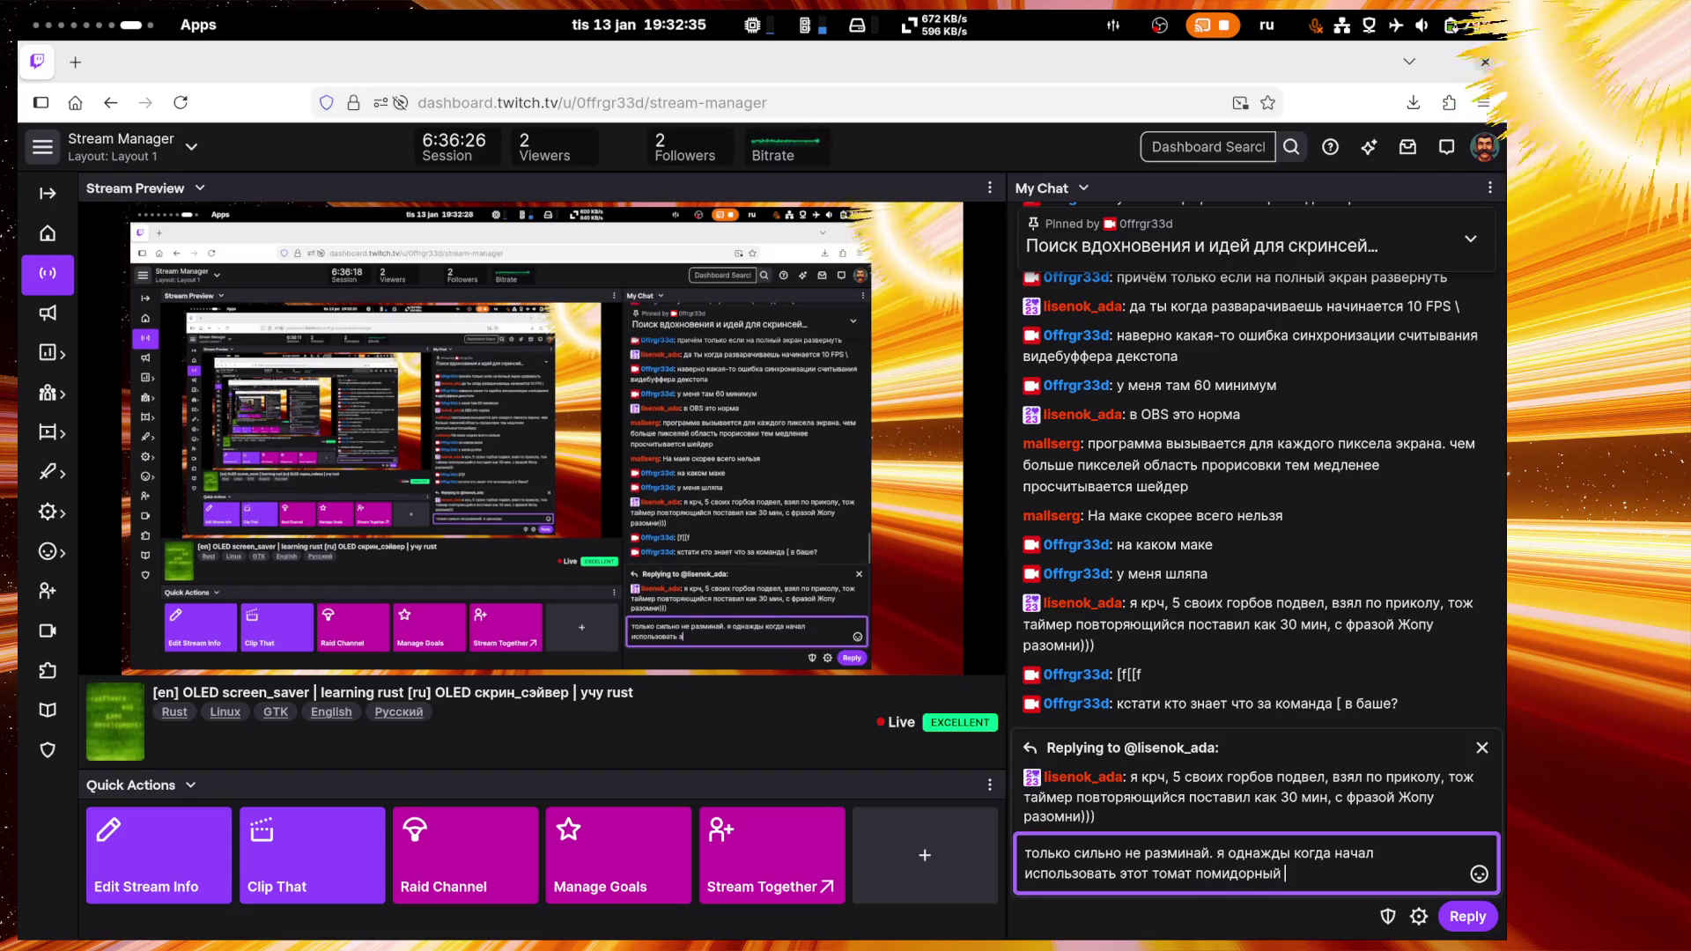
{"action": "type", "text": "пере"}
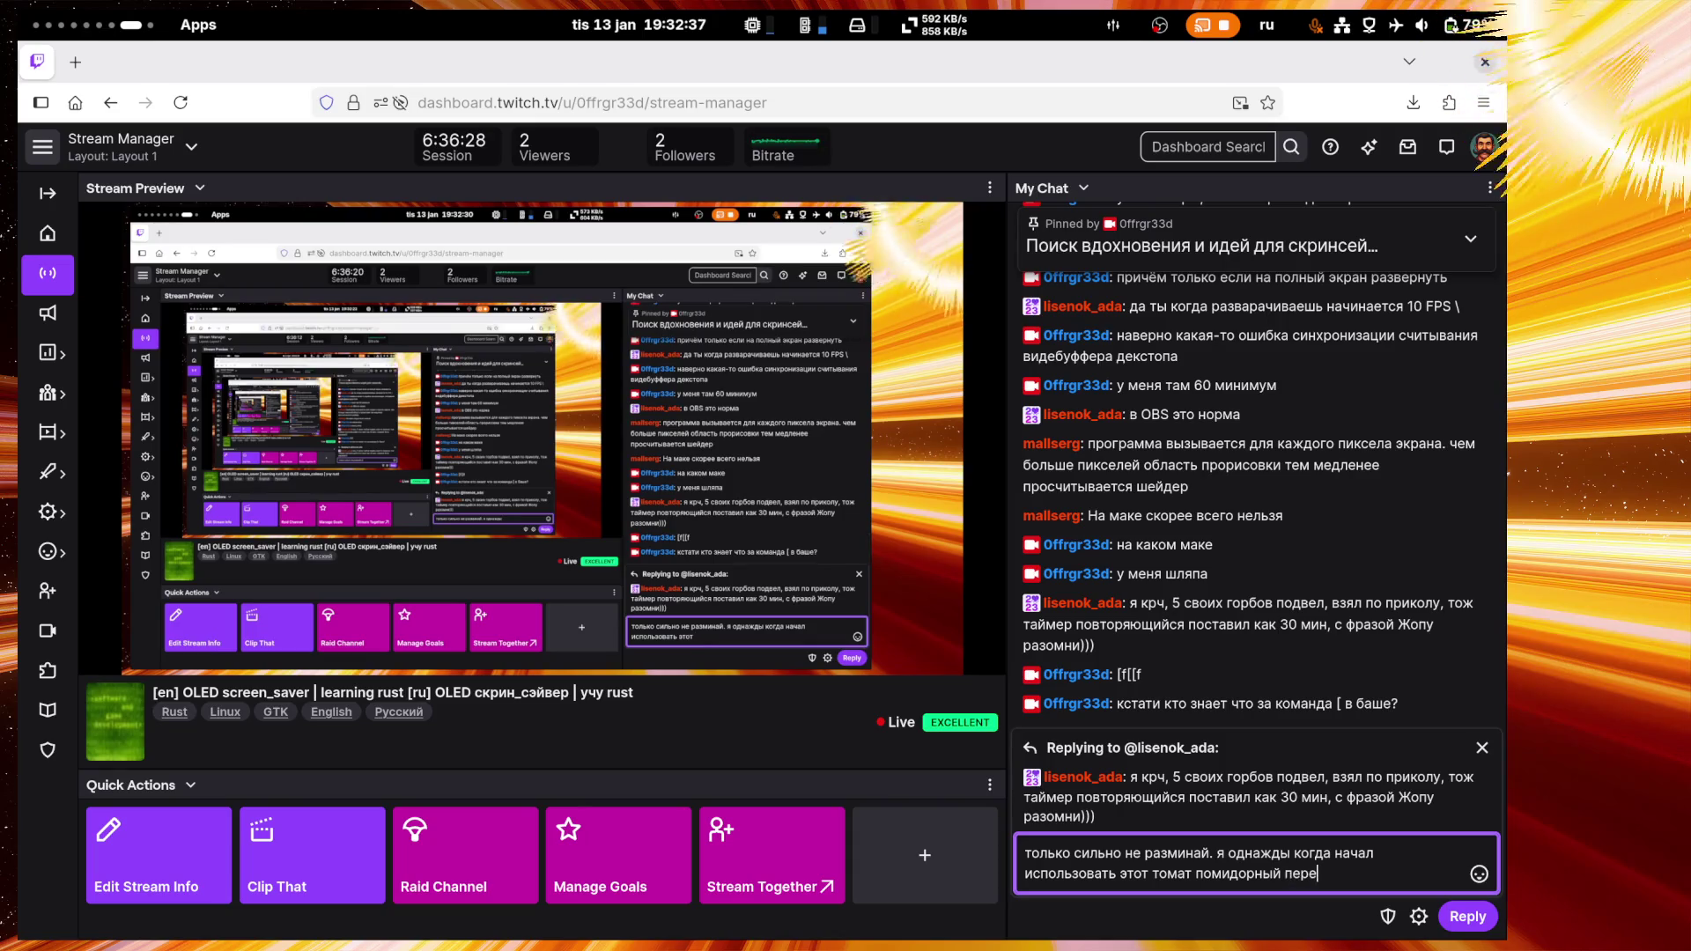
{"action": "type", "text": "усе"}
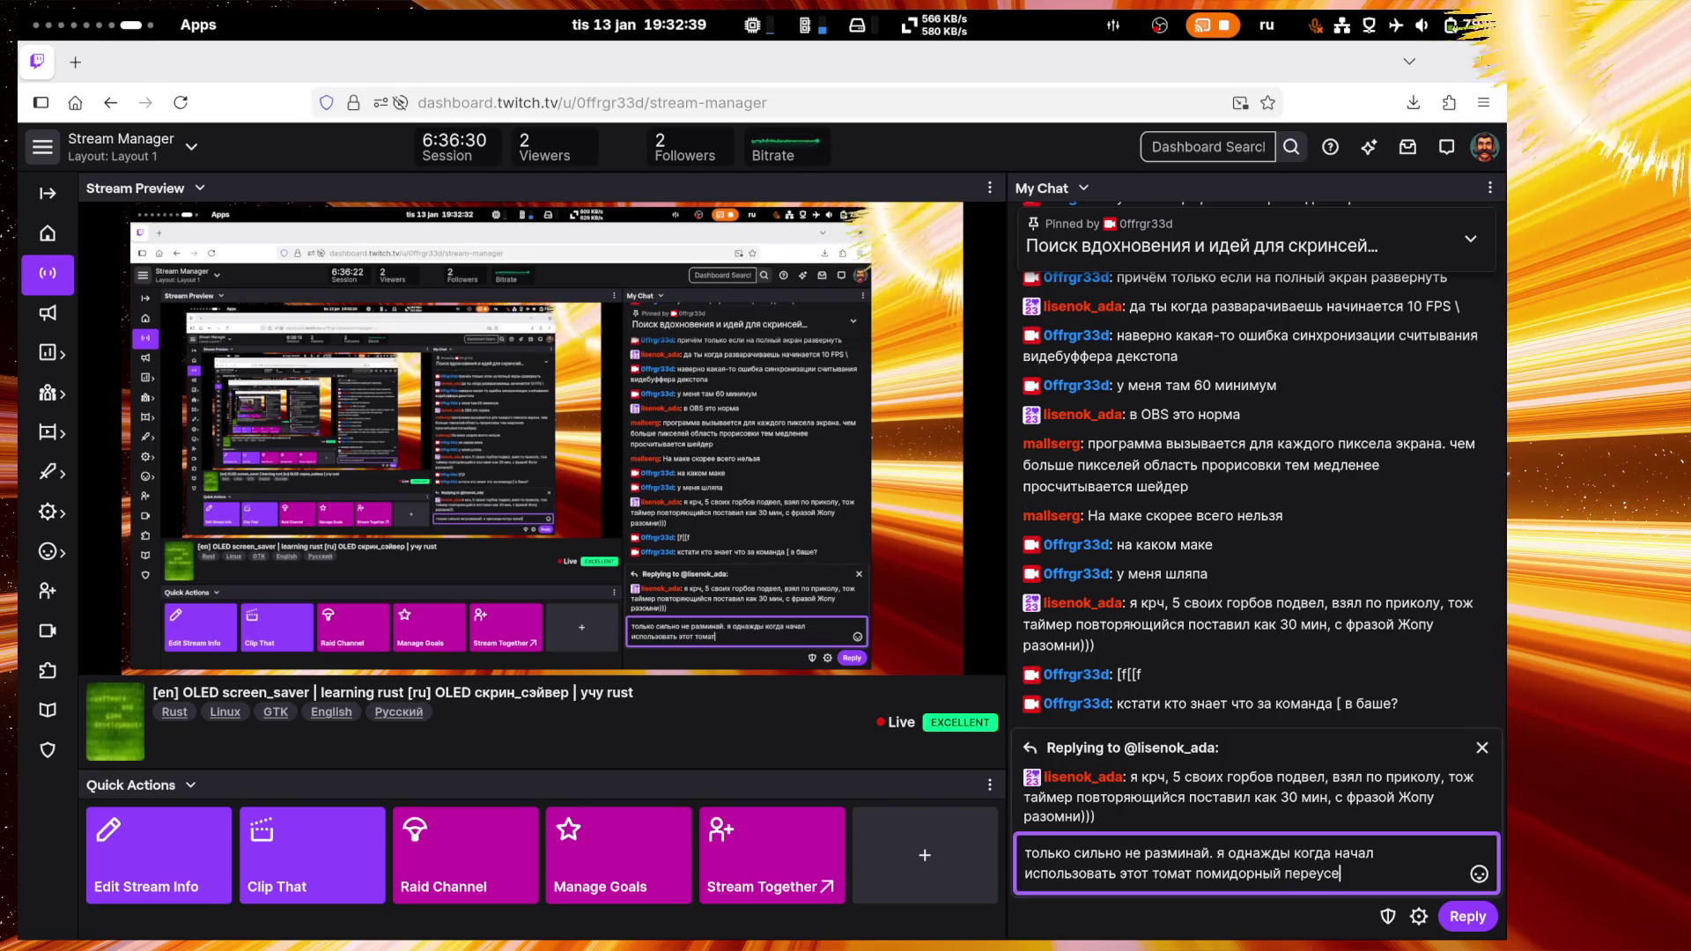
{"action": "type", "text": "рдствовал"}
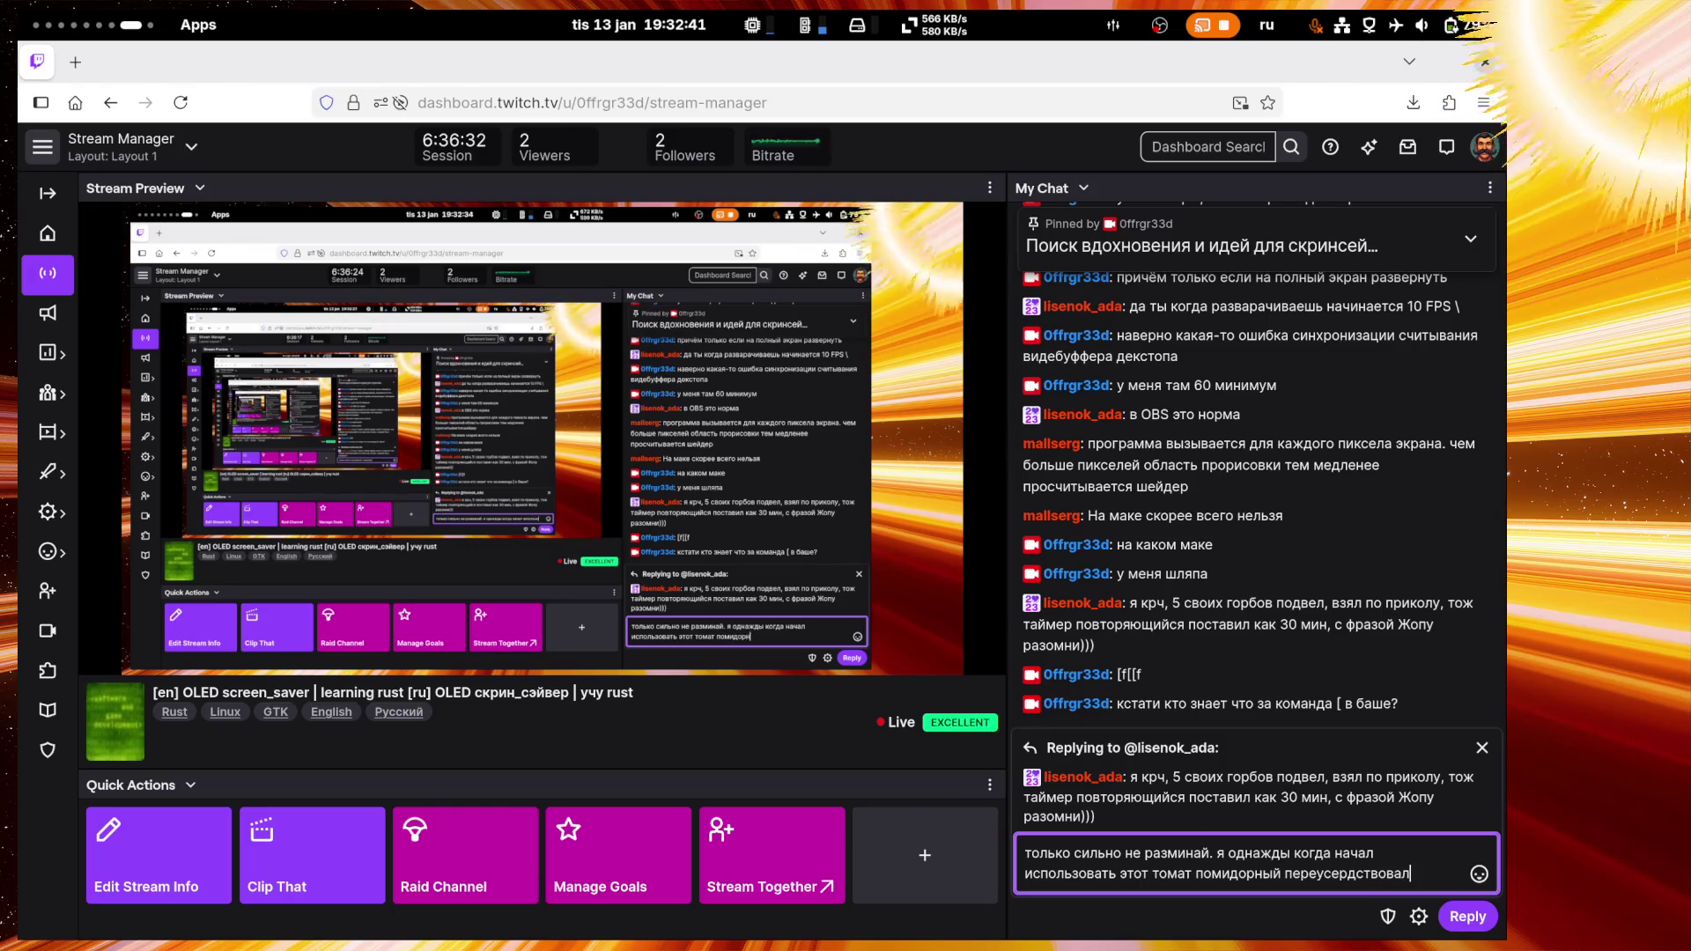
{"action": "type", "text": " с размин"}
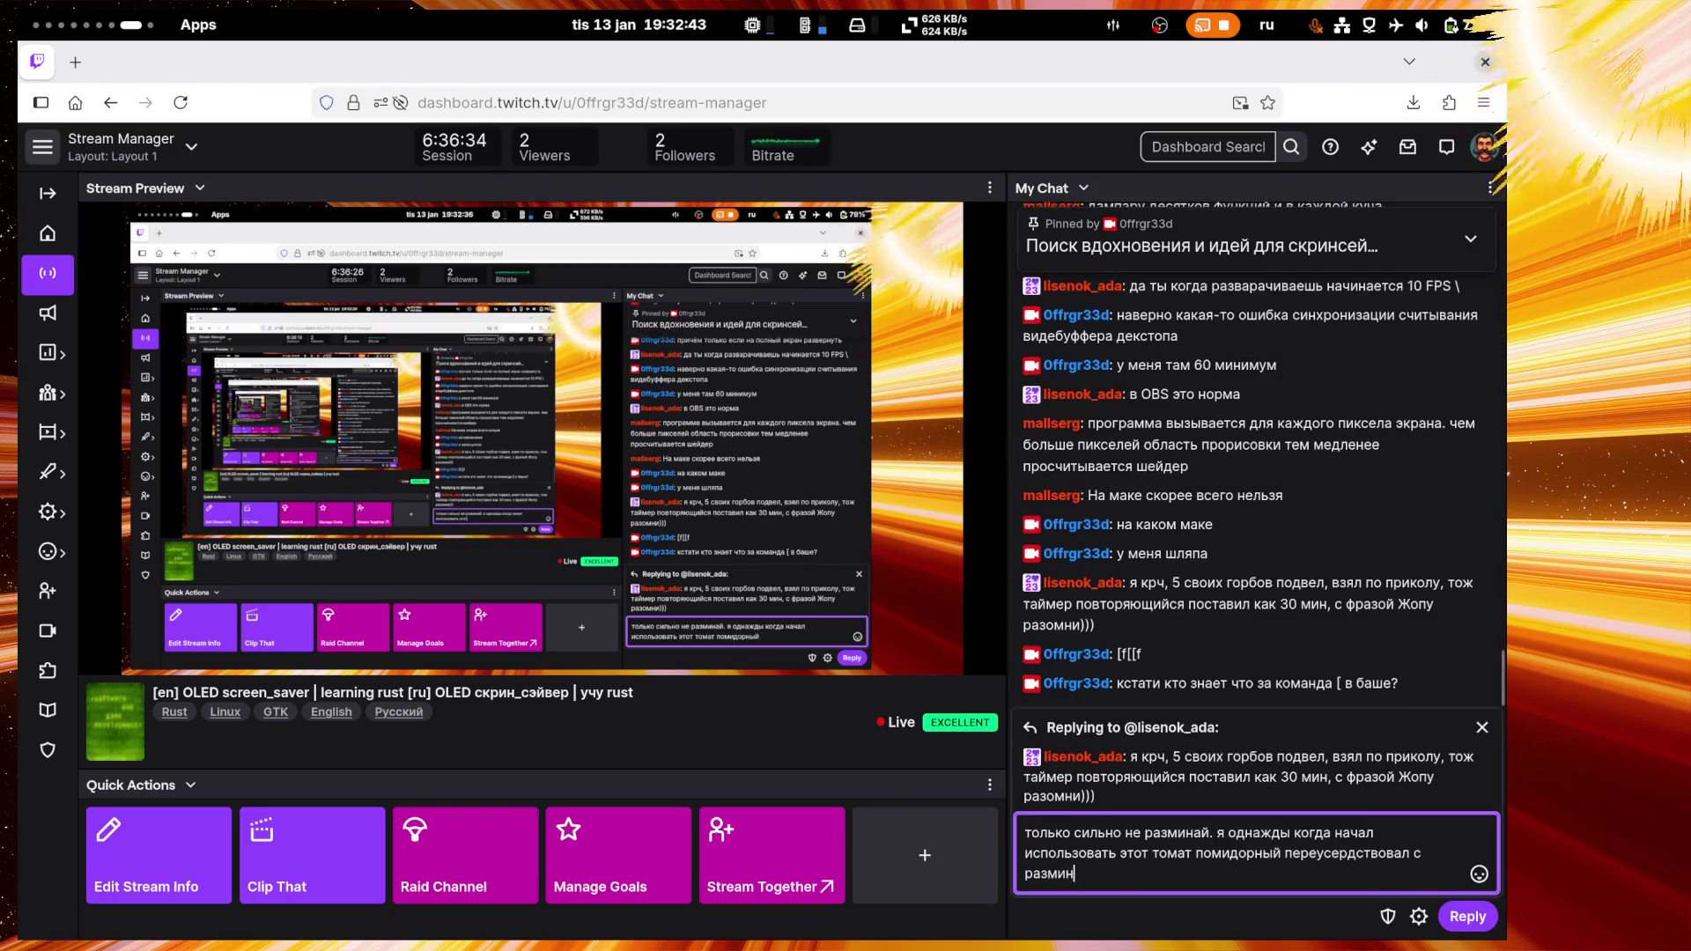
{"action": "type", "text": "кой, "}
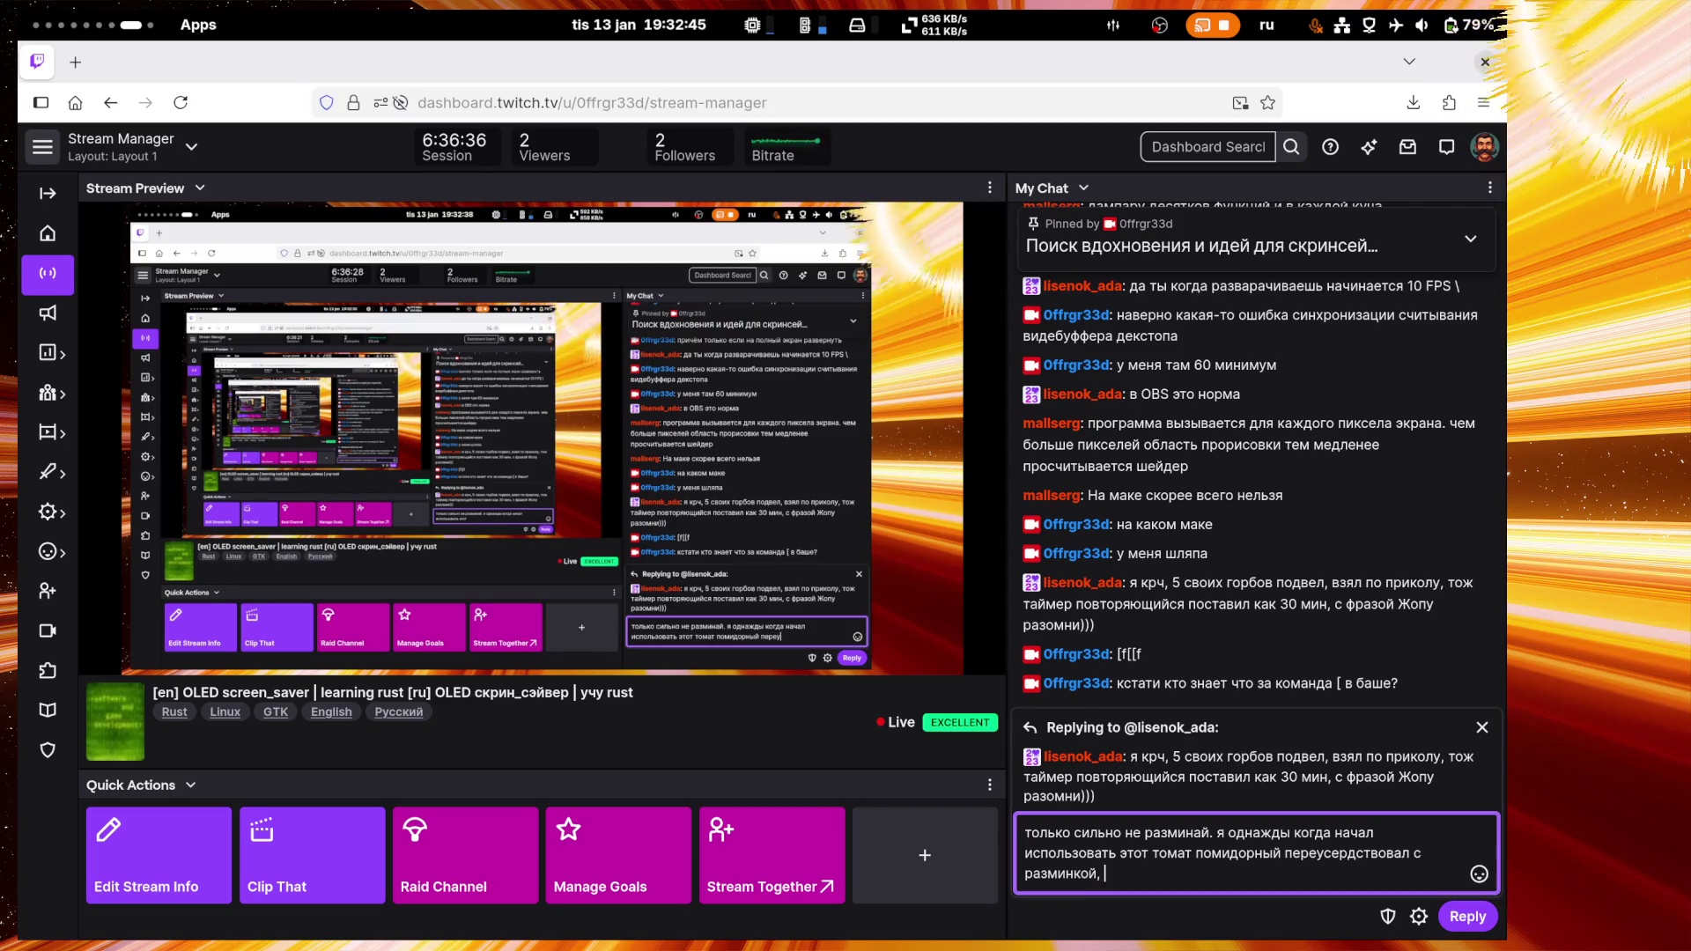
{"action": "type", "text": "делал"}
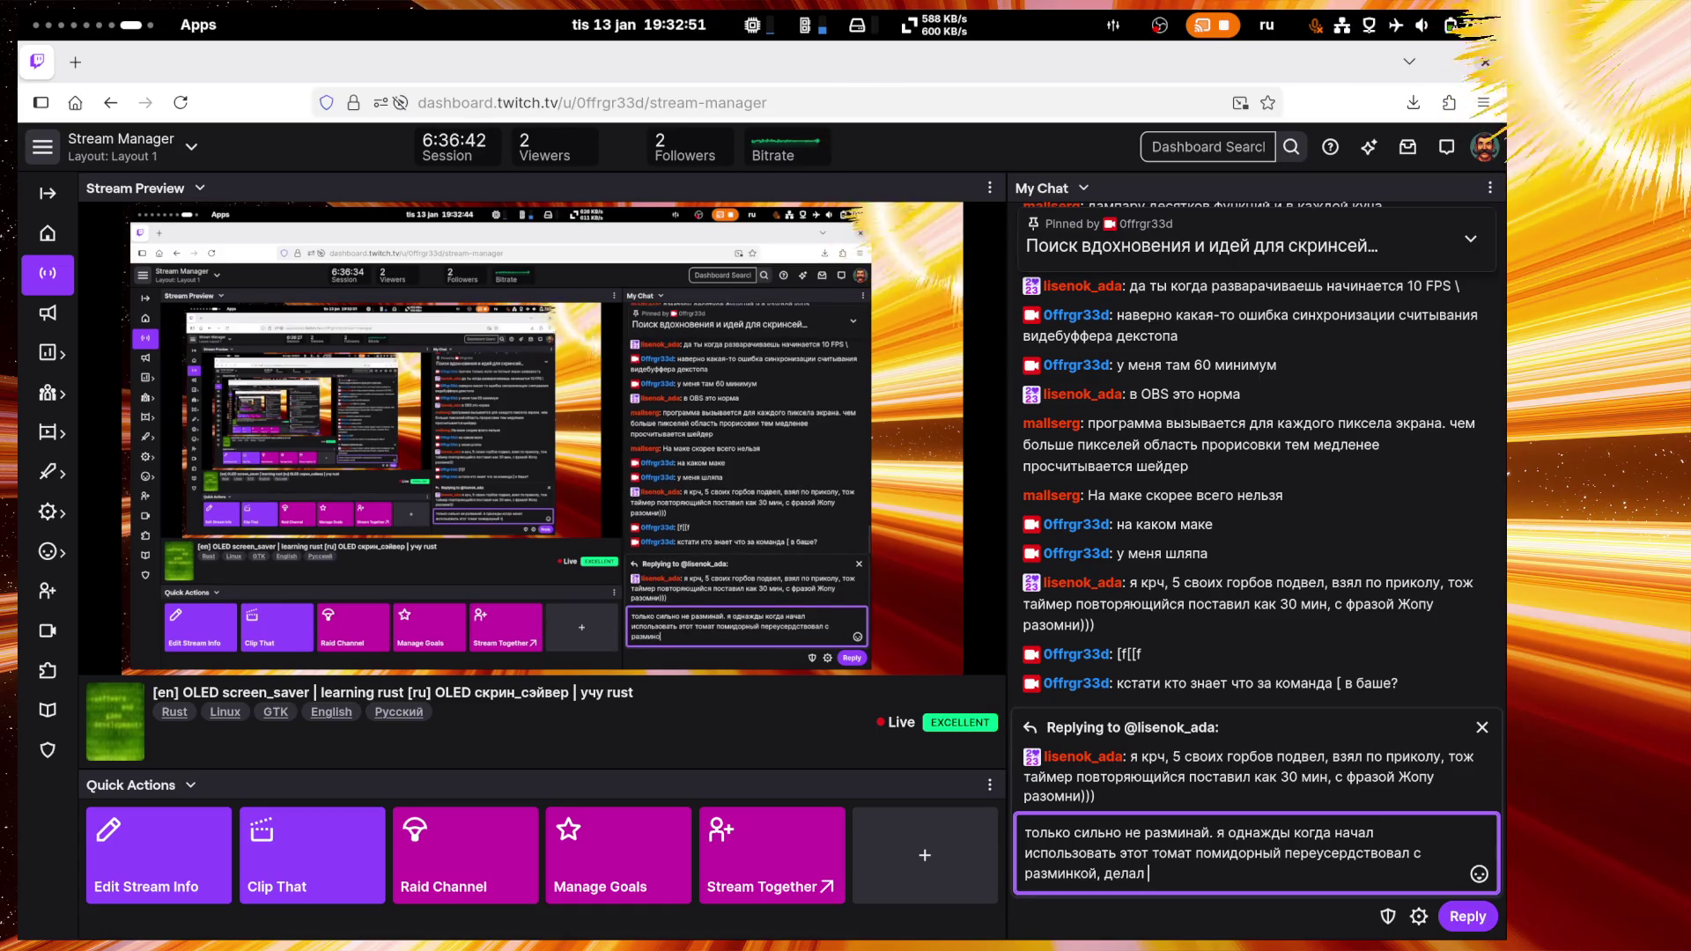
{"action": "type", "text": "каки"}
{"action": "type", "text": "х"}
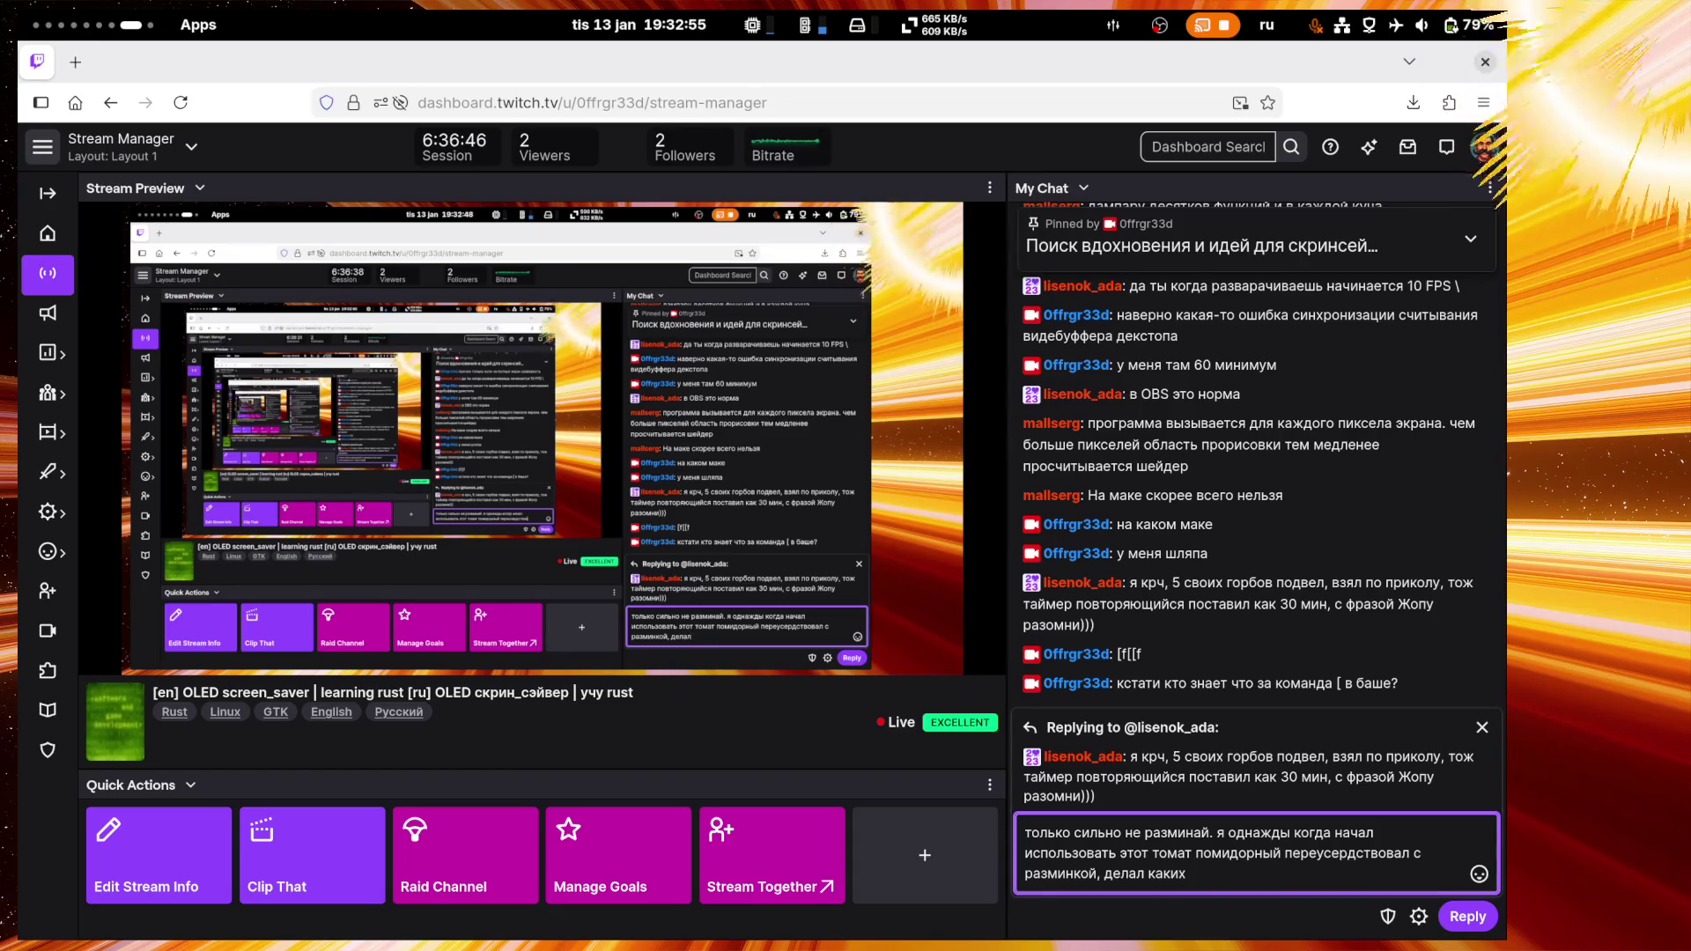
{"action": "type", "text": " их там"}
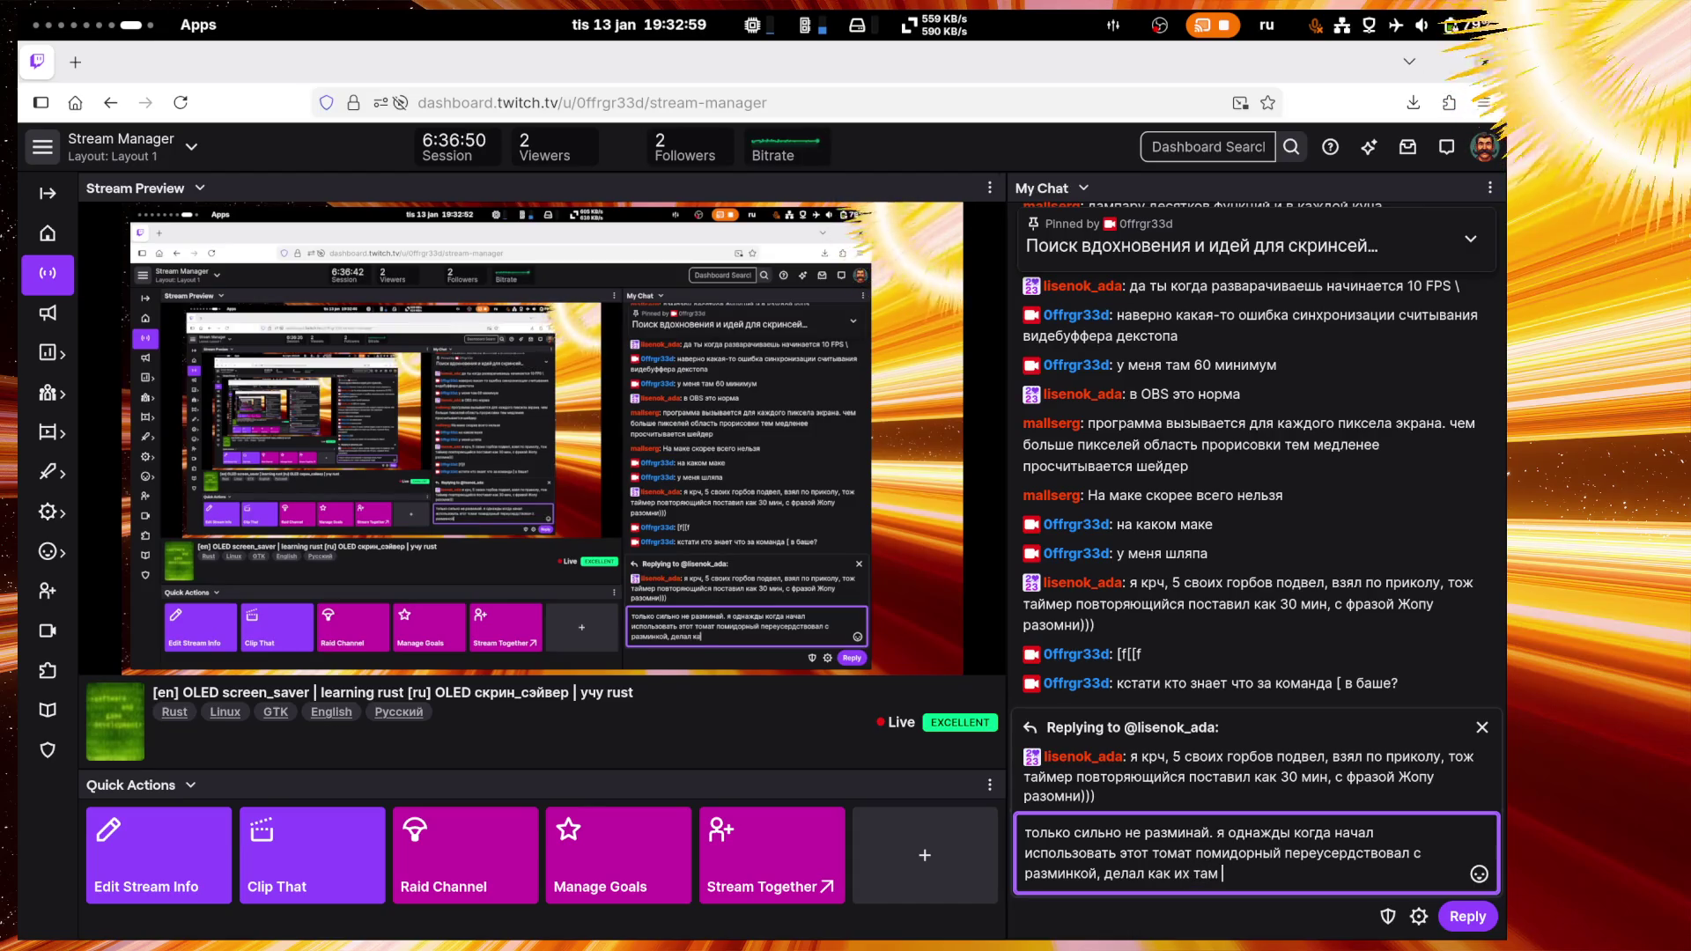
{"action": "type", "text": " бурб"}
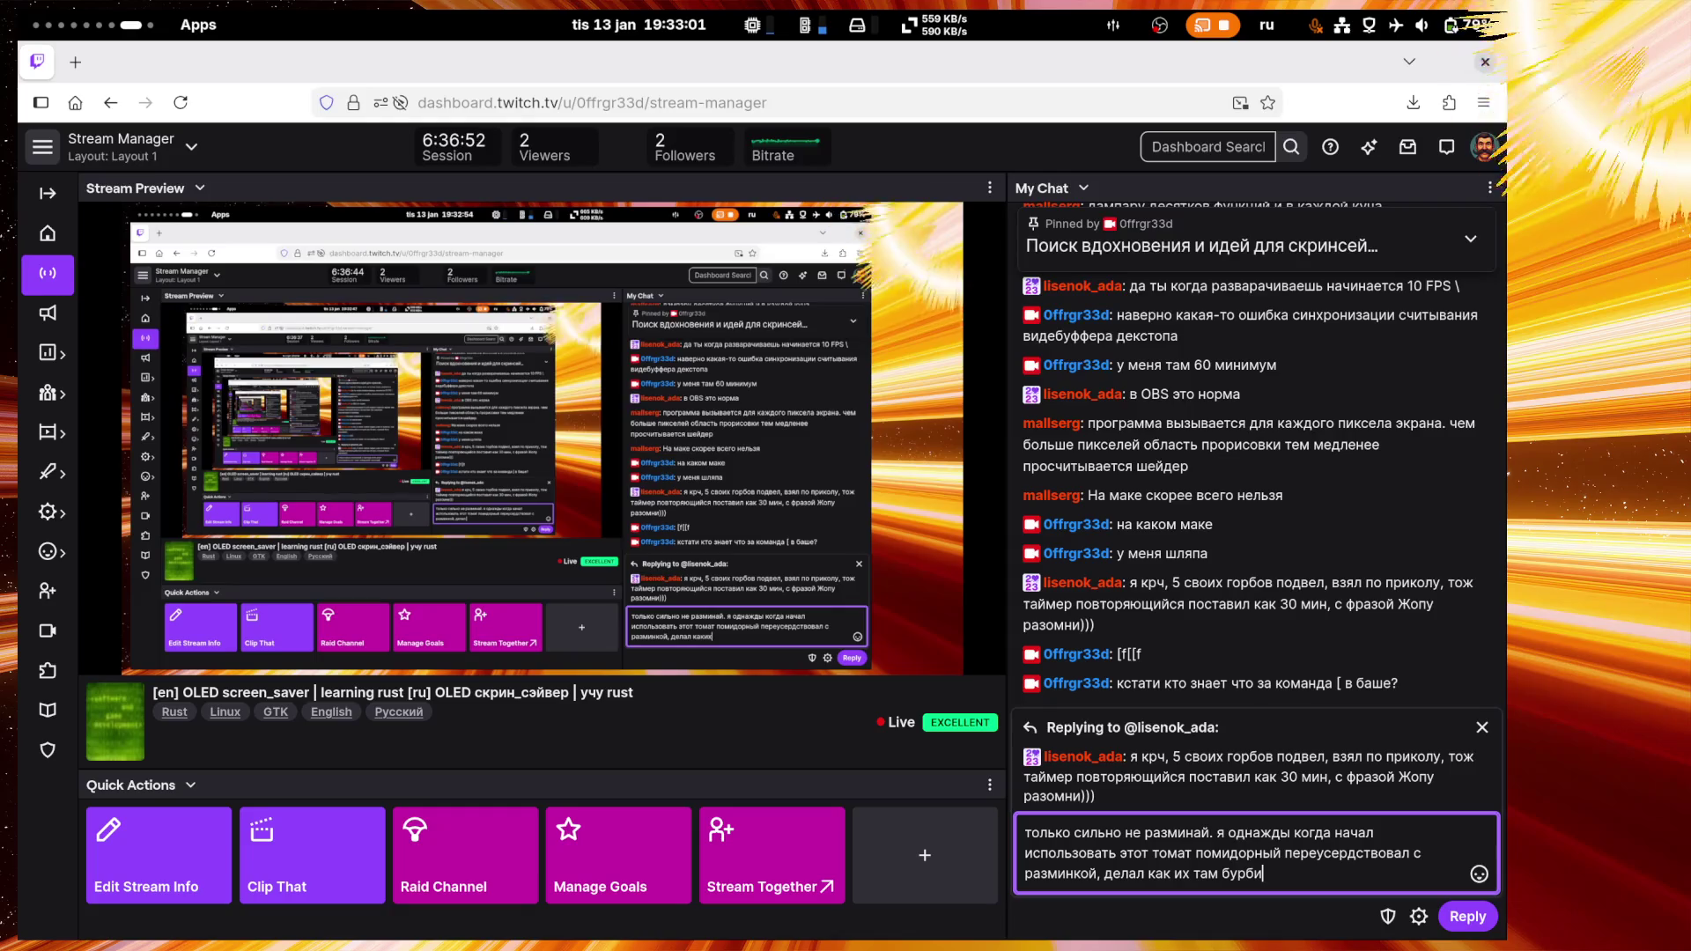
{"action": "key", "text": "BackSpace"}
{"action": "type", "text": "п"}
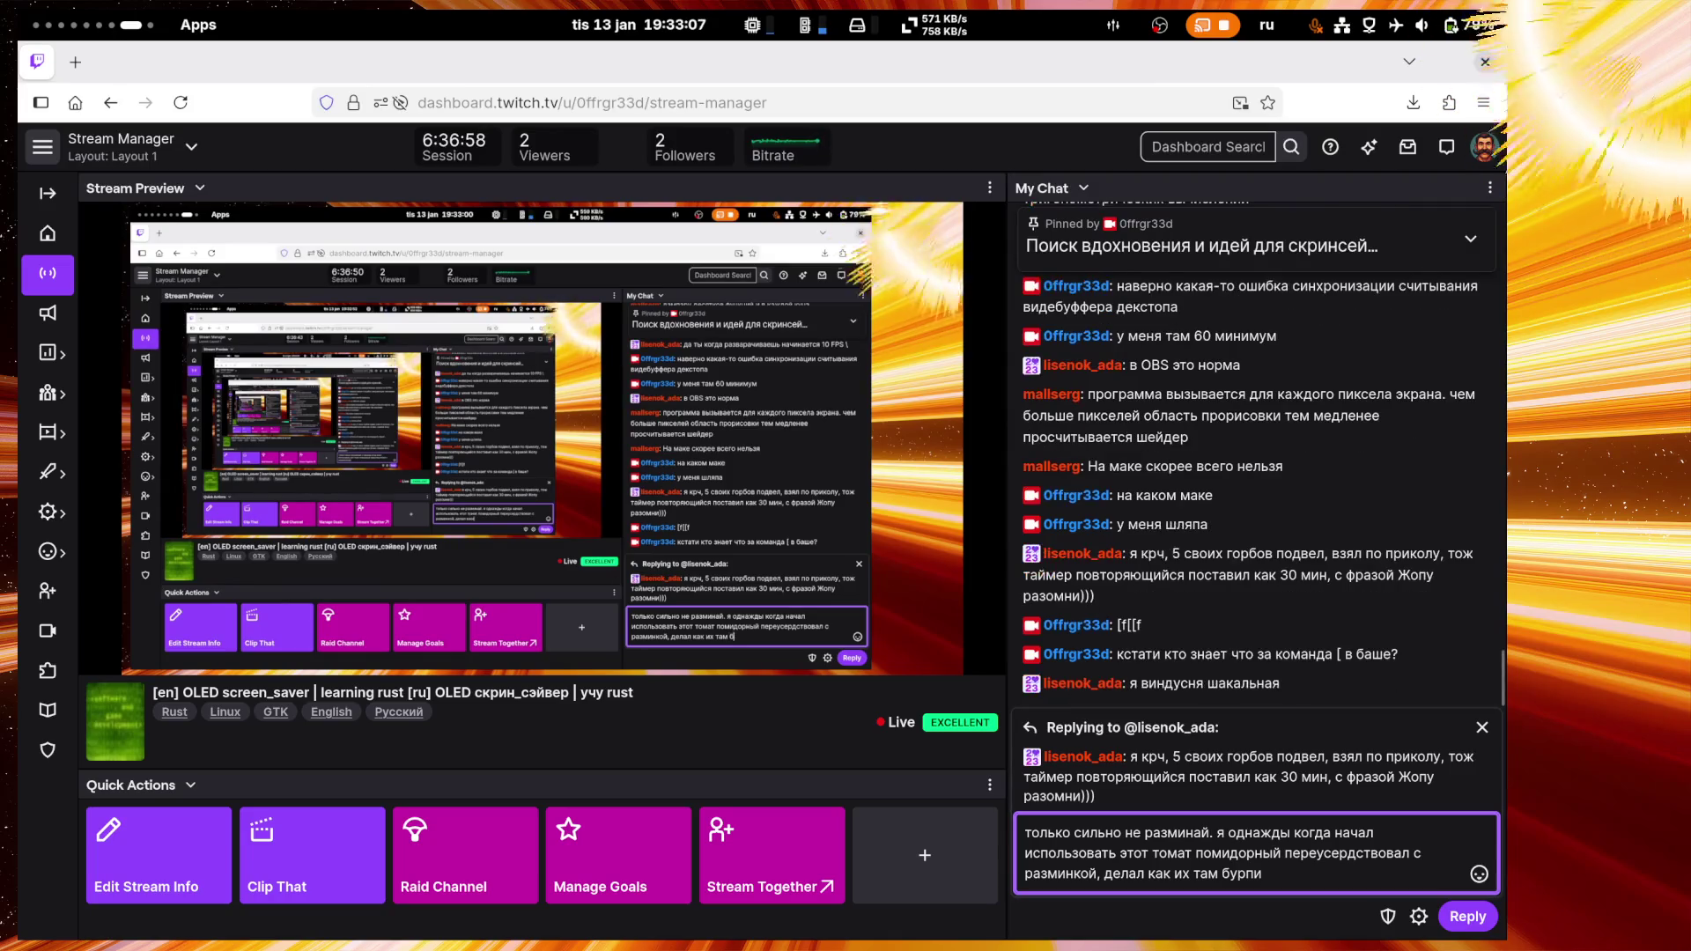
{"action": "type", "text": "типа о"}
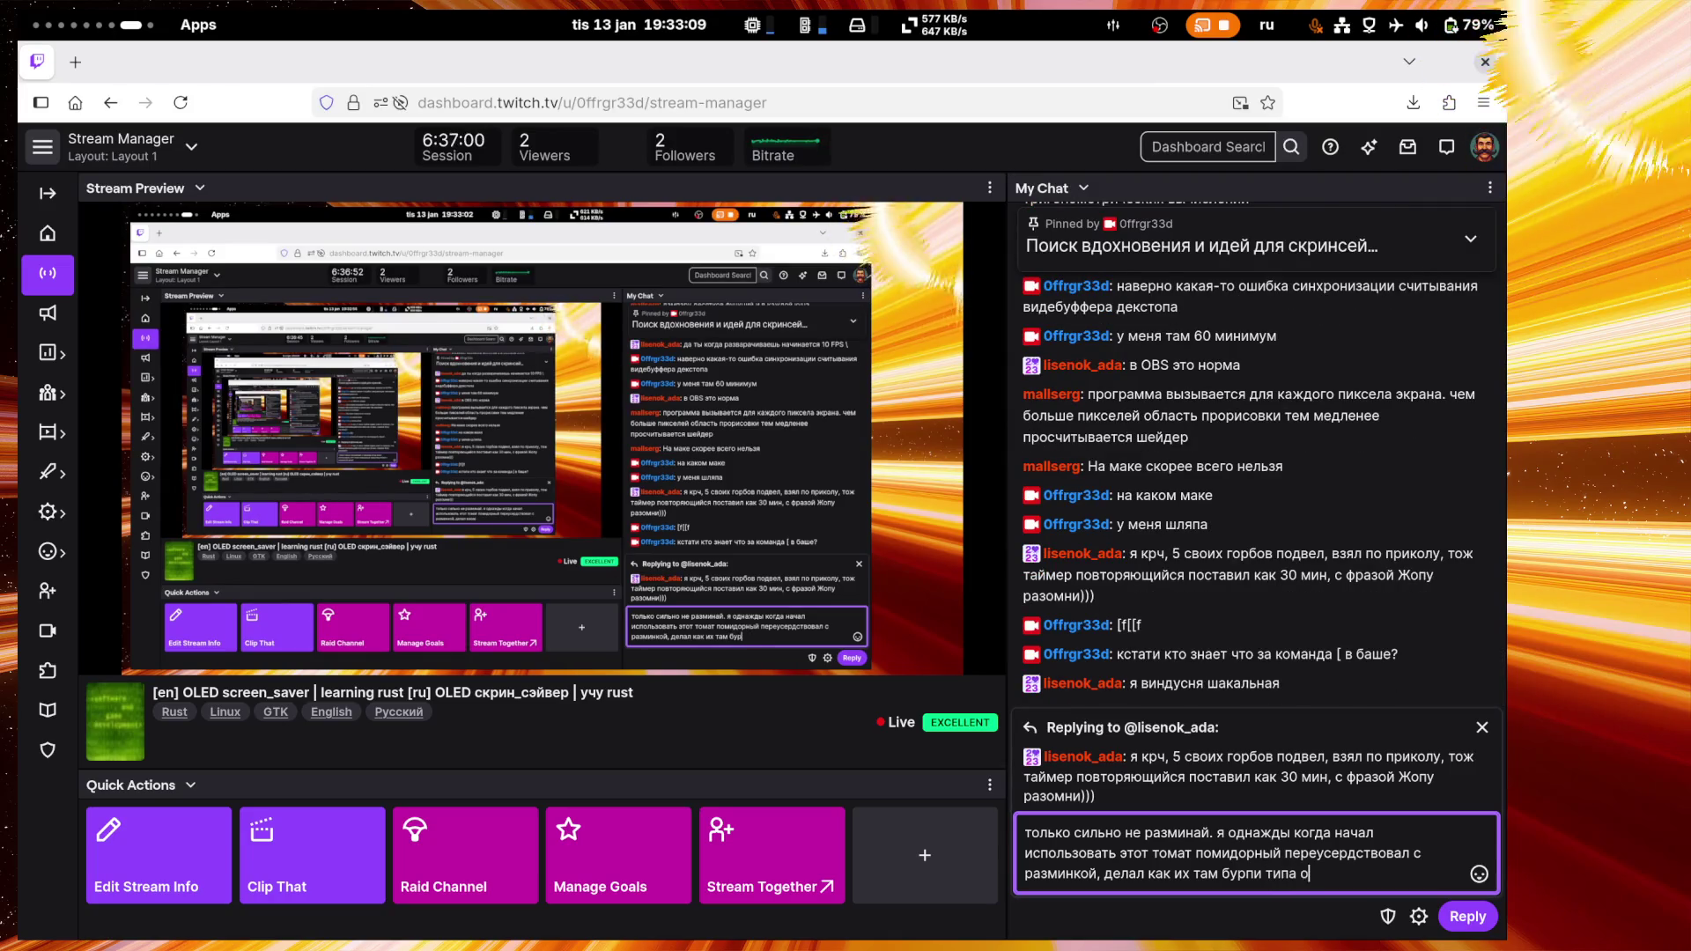
{"action": "type", "text": "тжимания "}
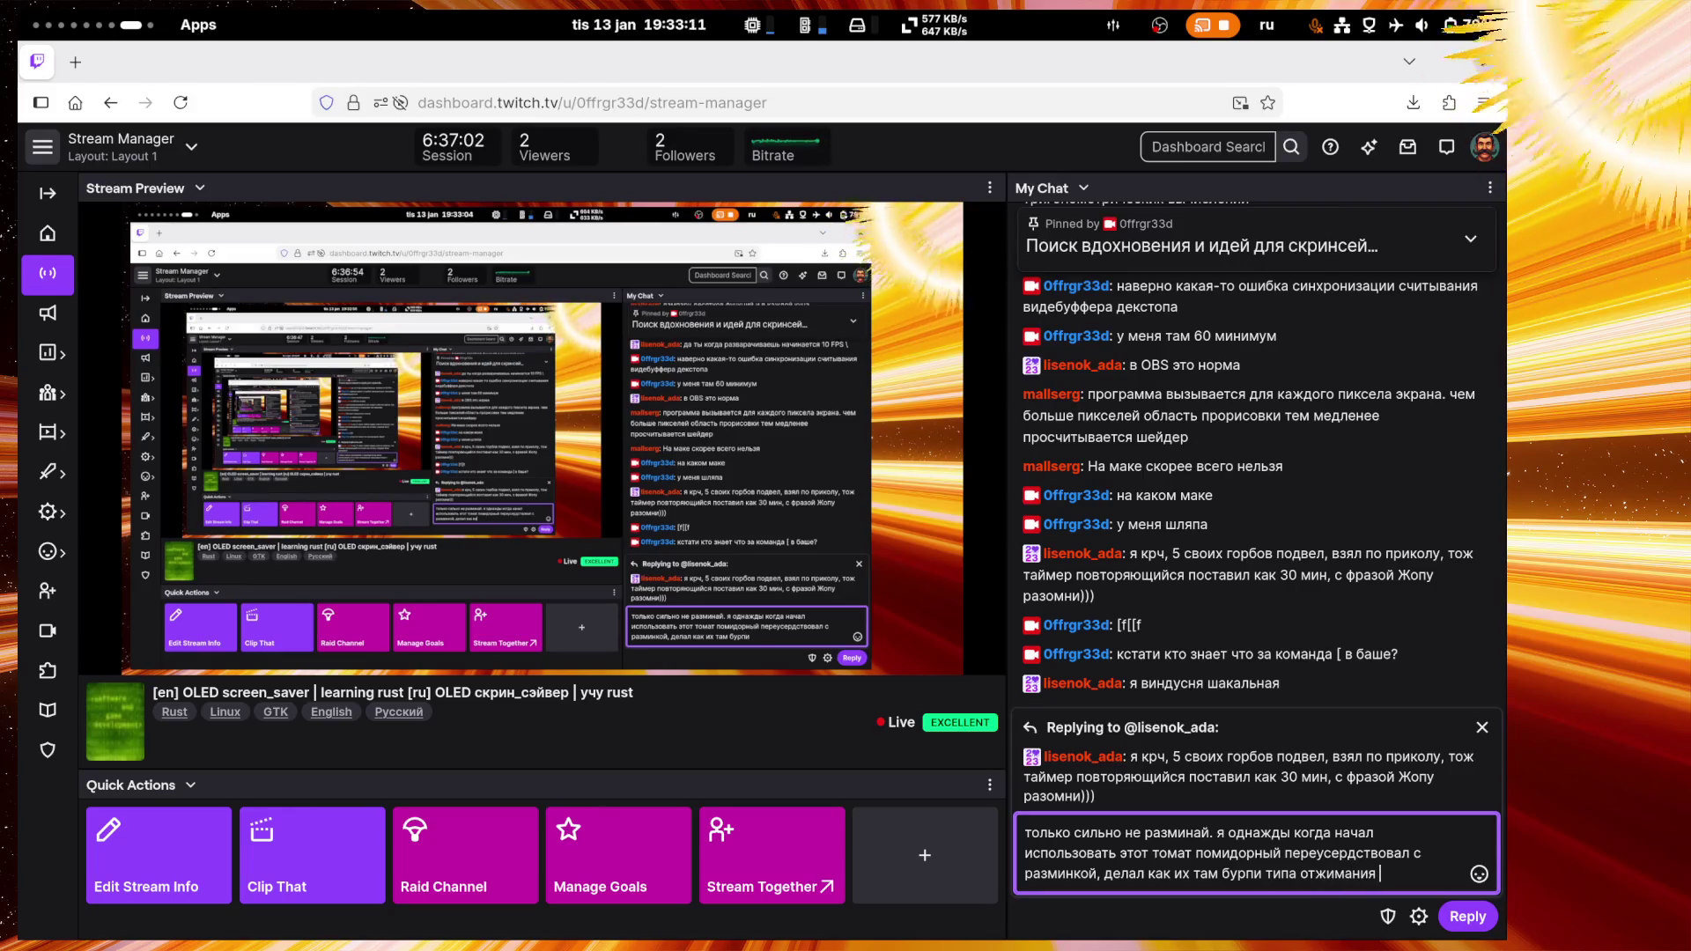
{"action": "type", "text": "с пры"}
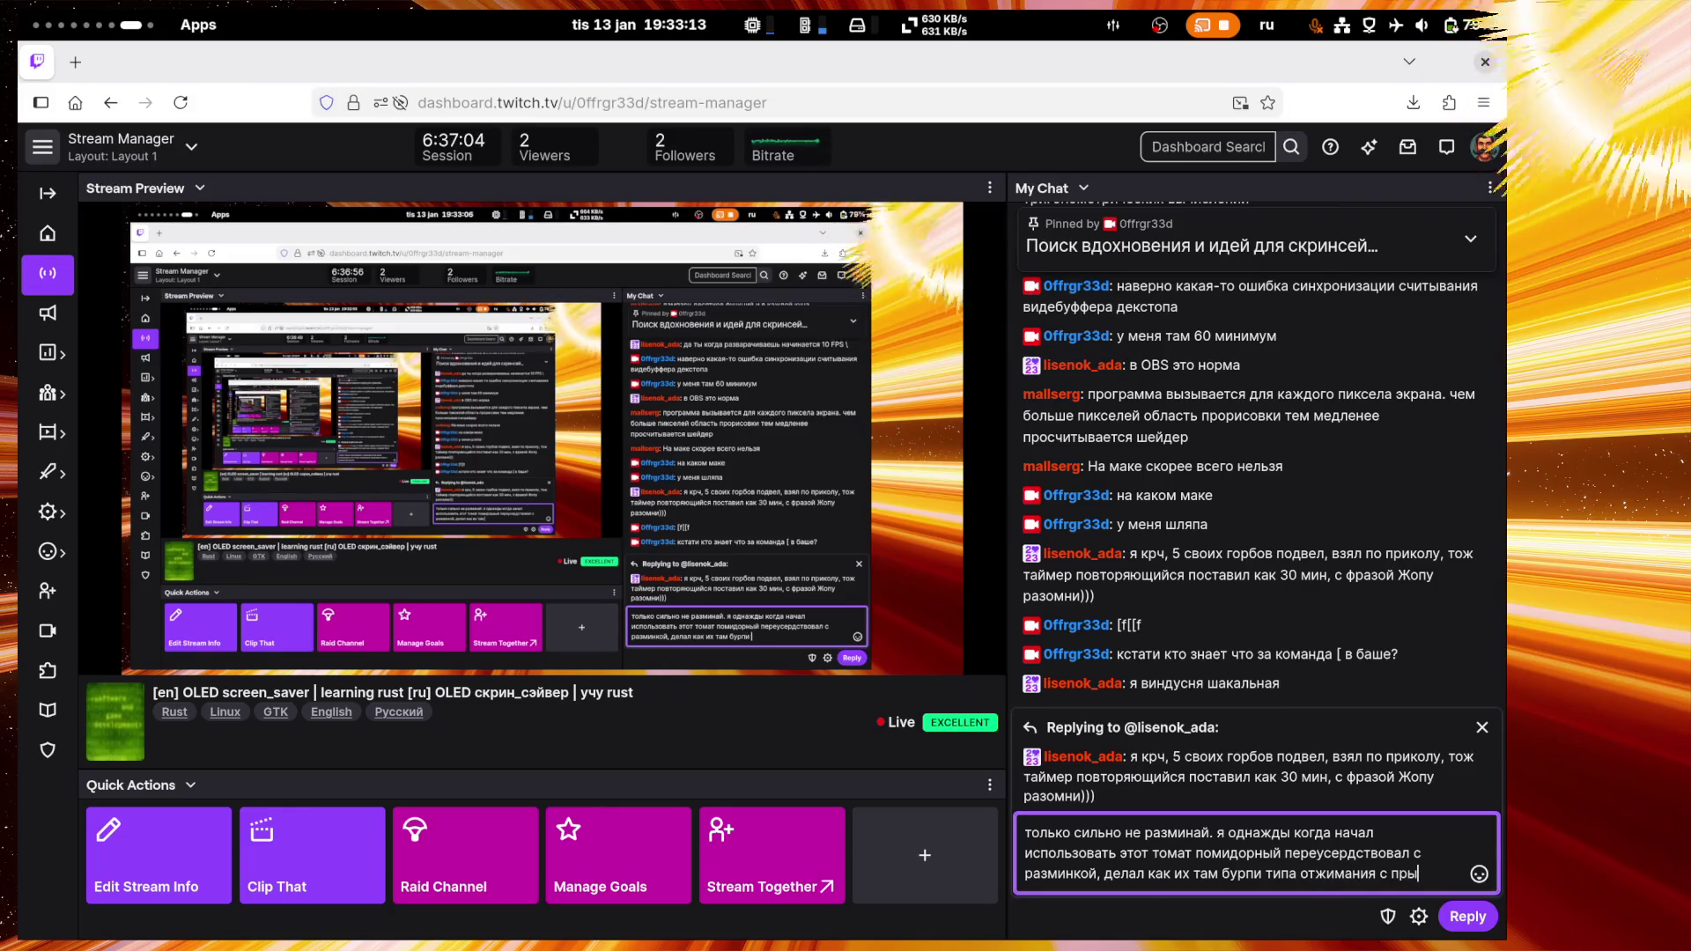
{"action": "type", "text": "жками, так"}
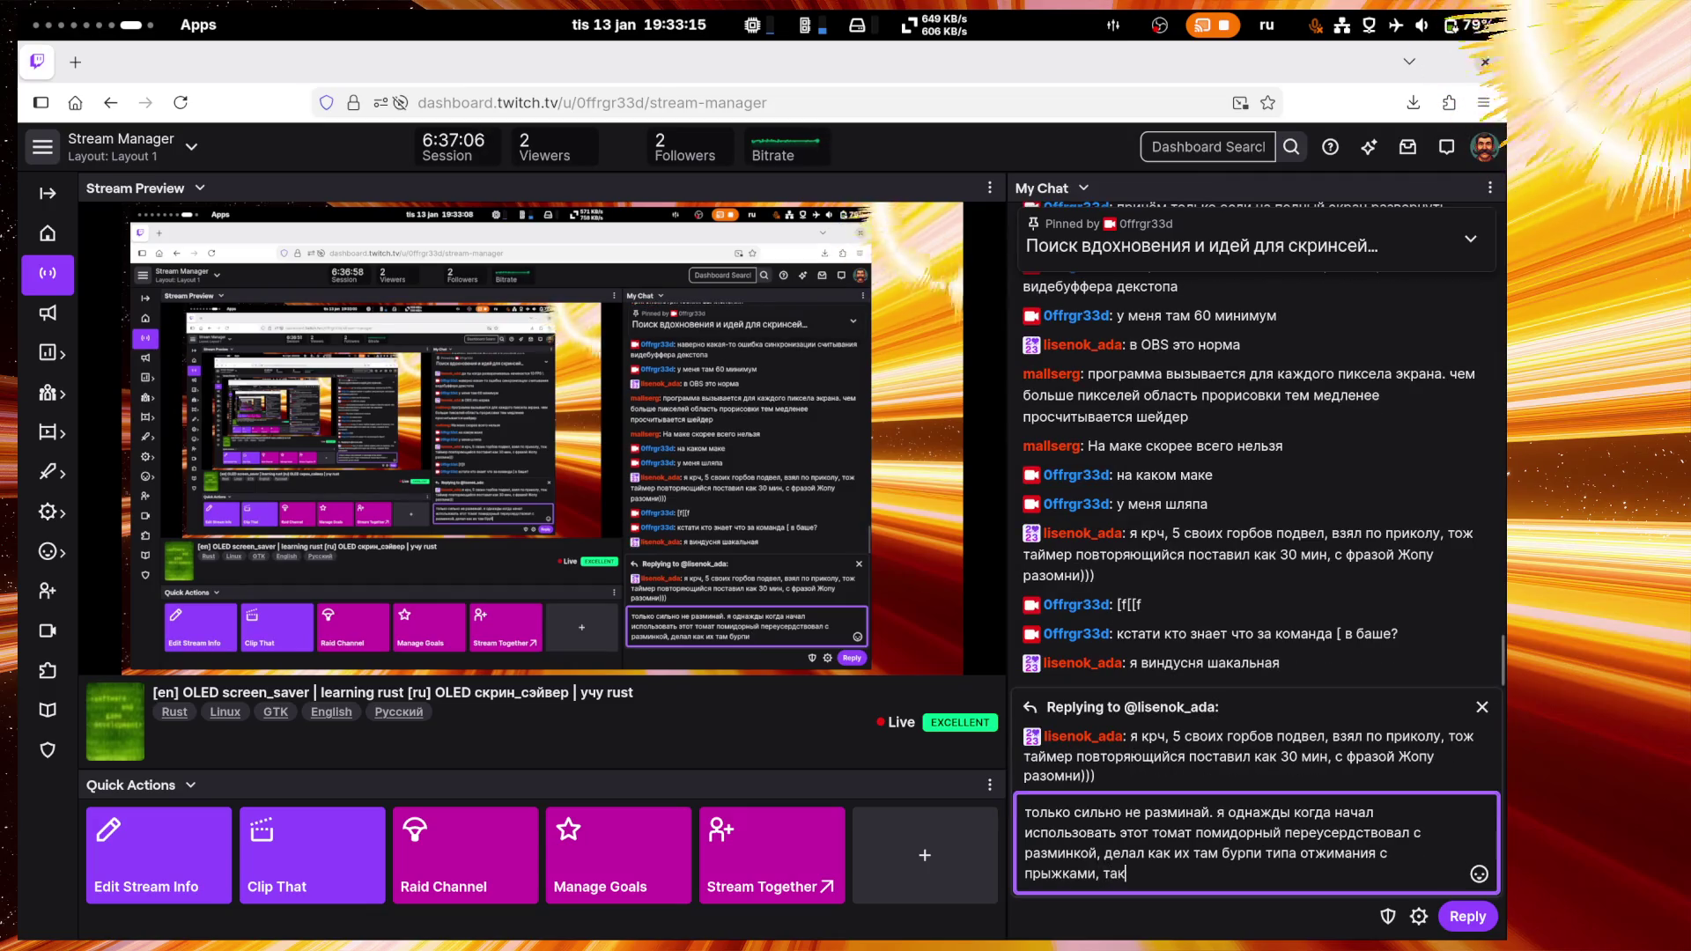
{"action": "type", "text": " потом на "}
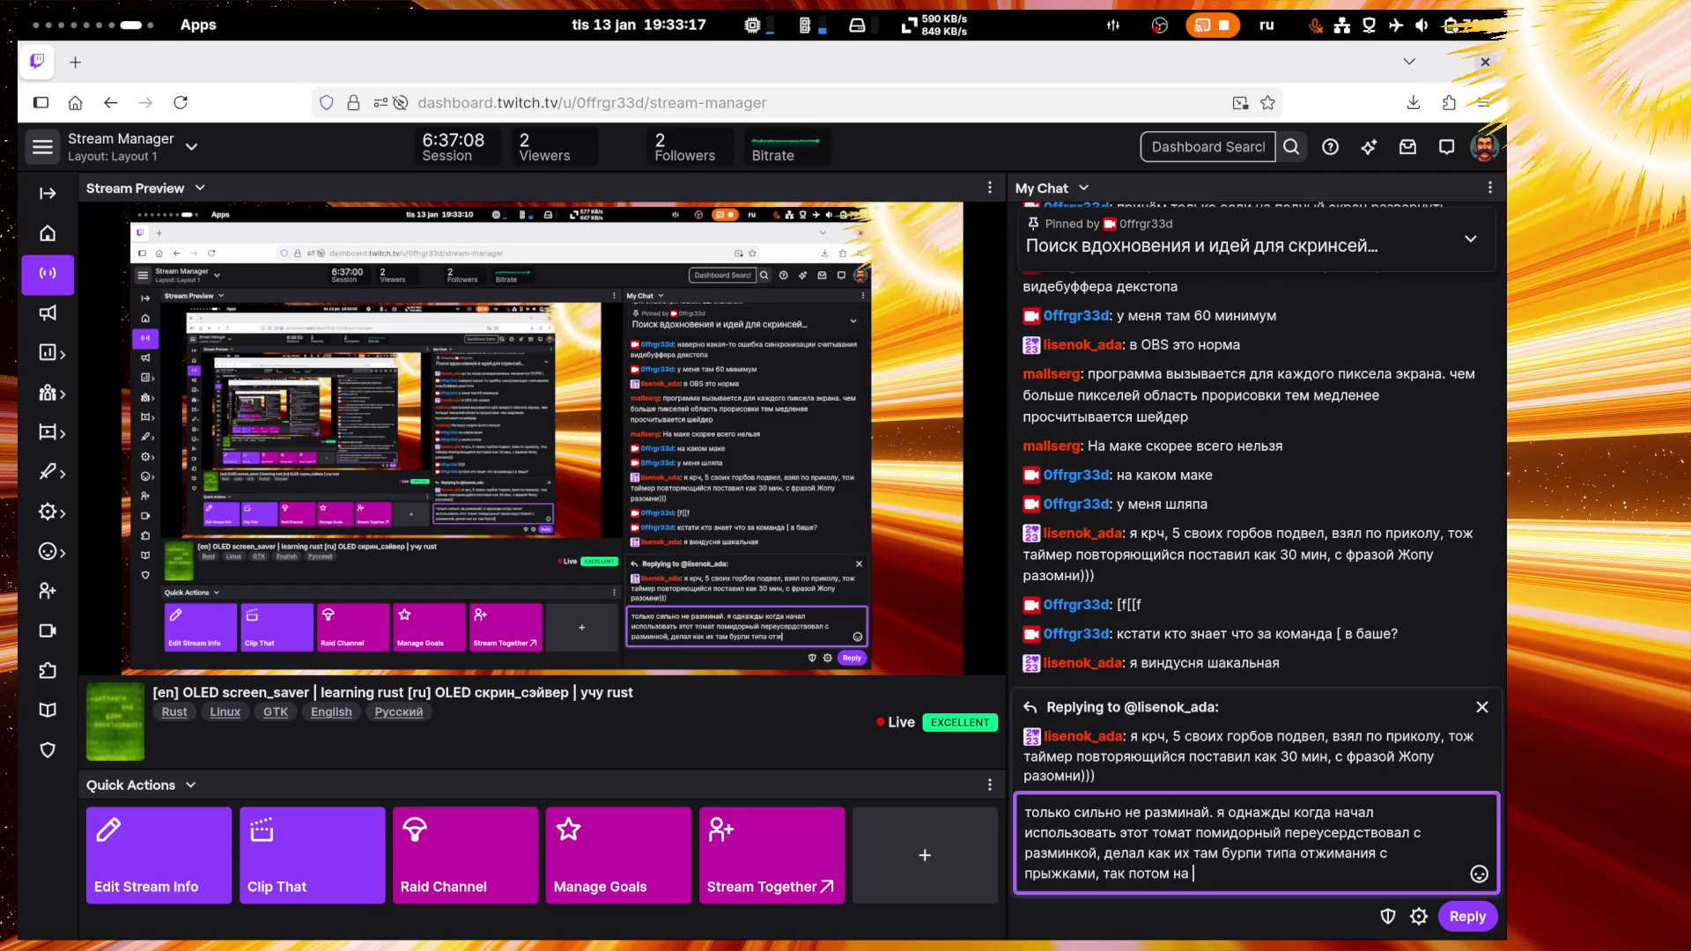
{"action": "type", "text": "реа"}
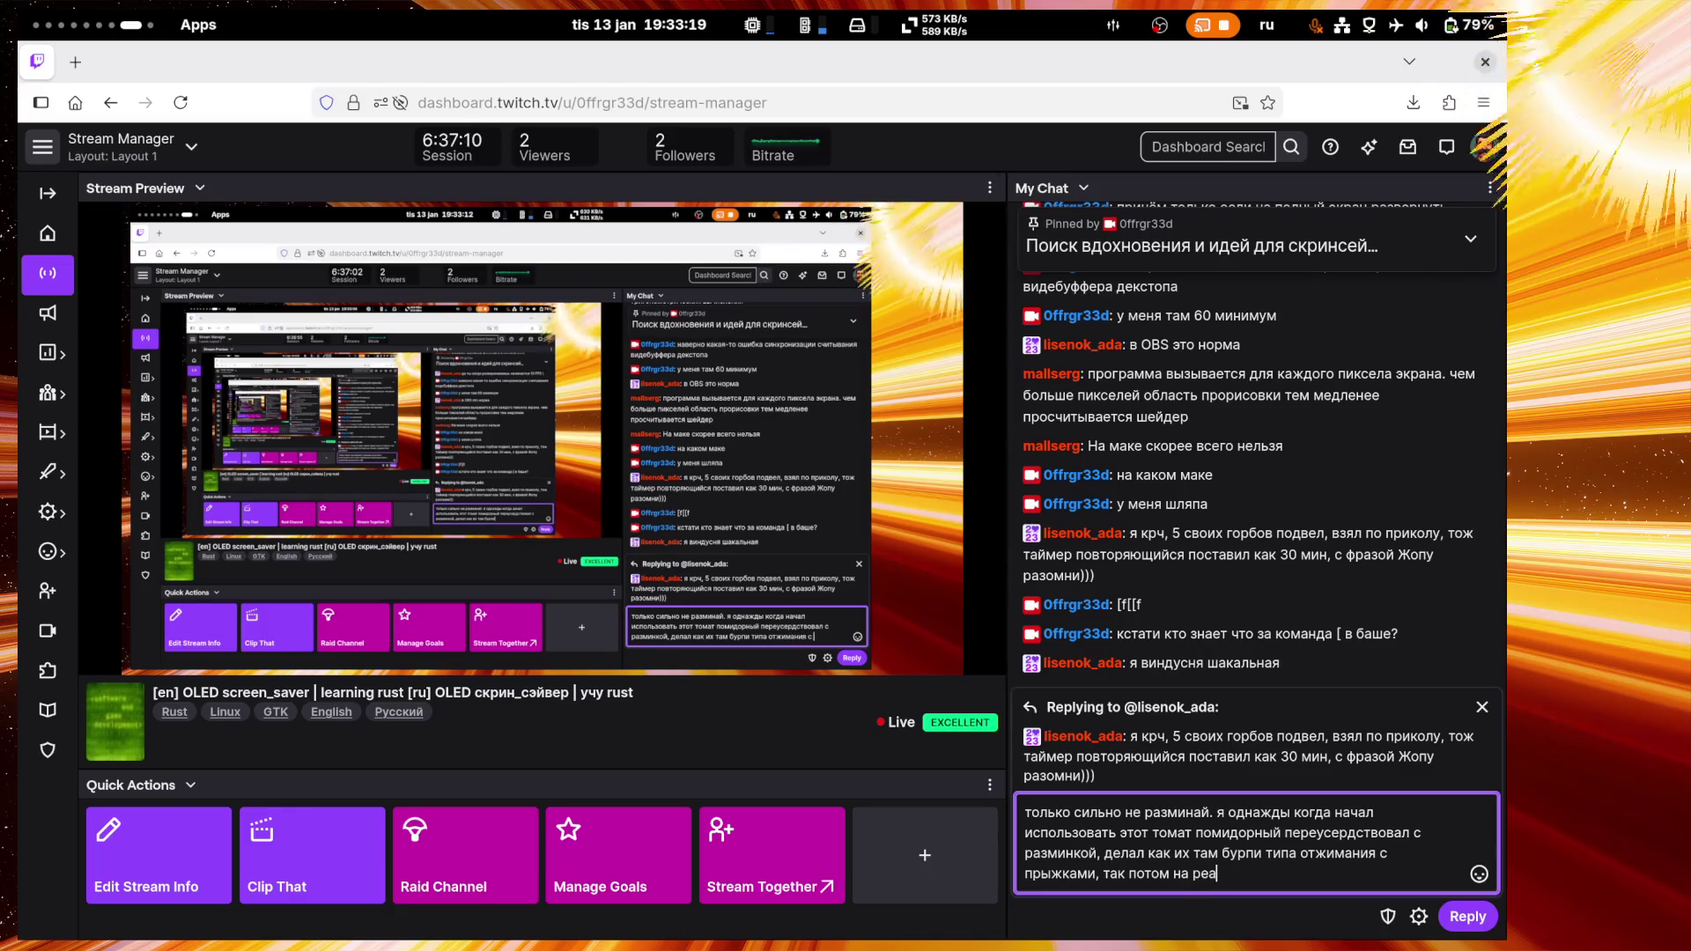
{"action": "type", "text": "нимации"}
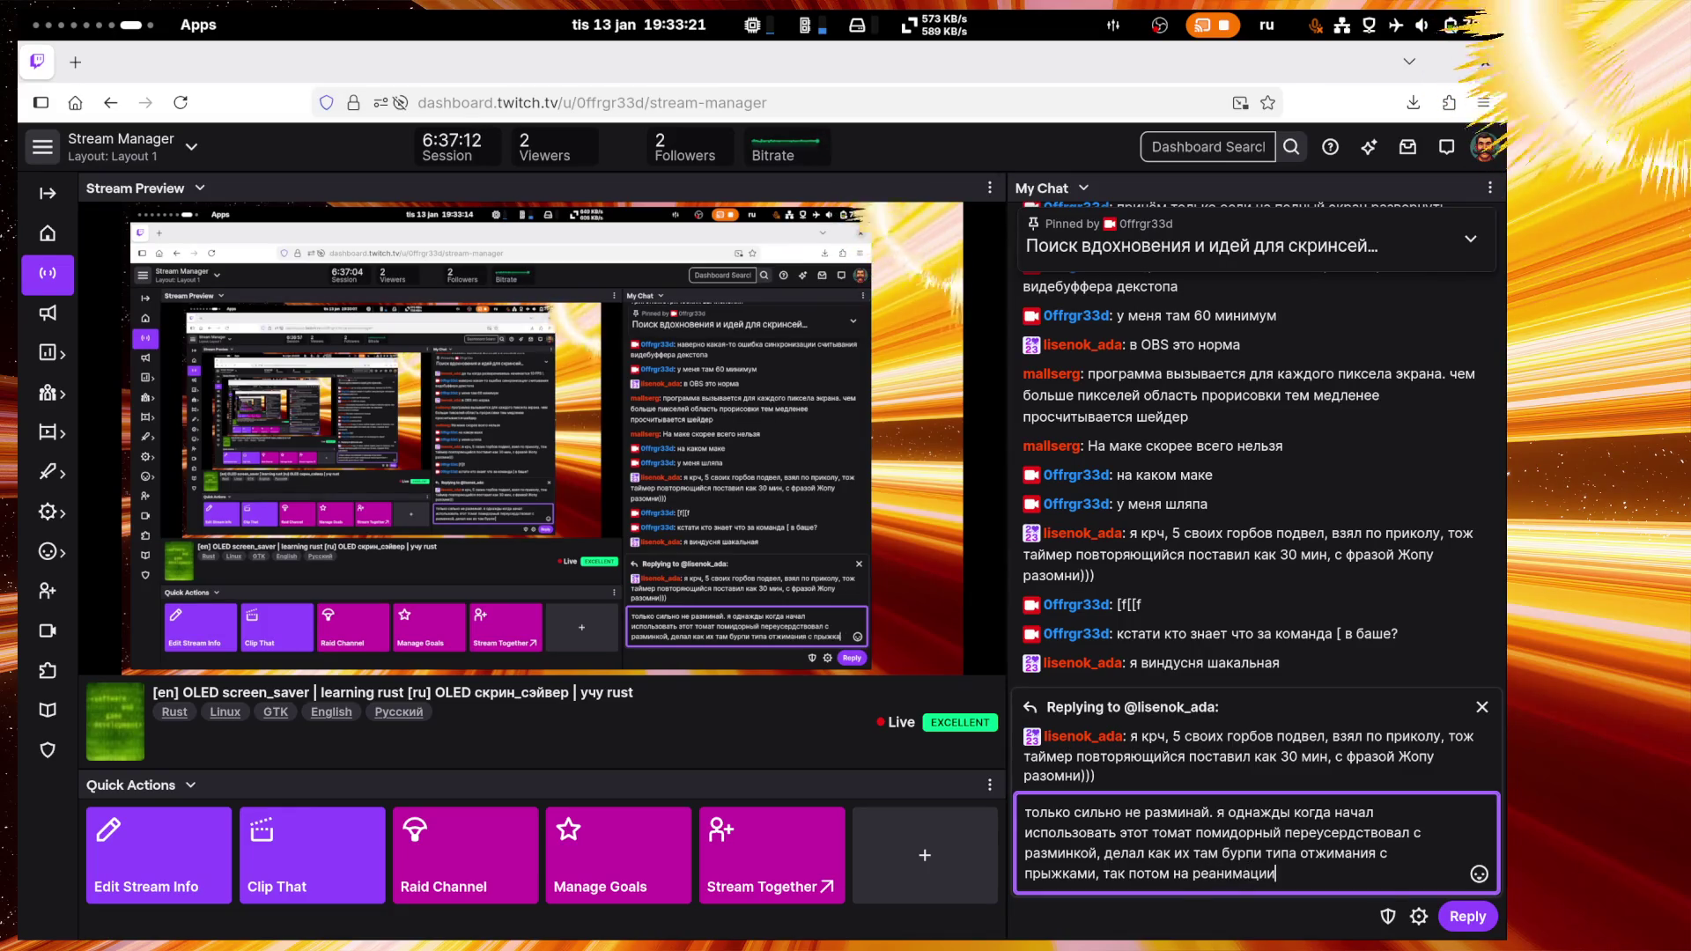
{"action": "type", "text": " еха"}
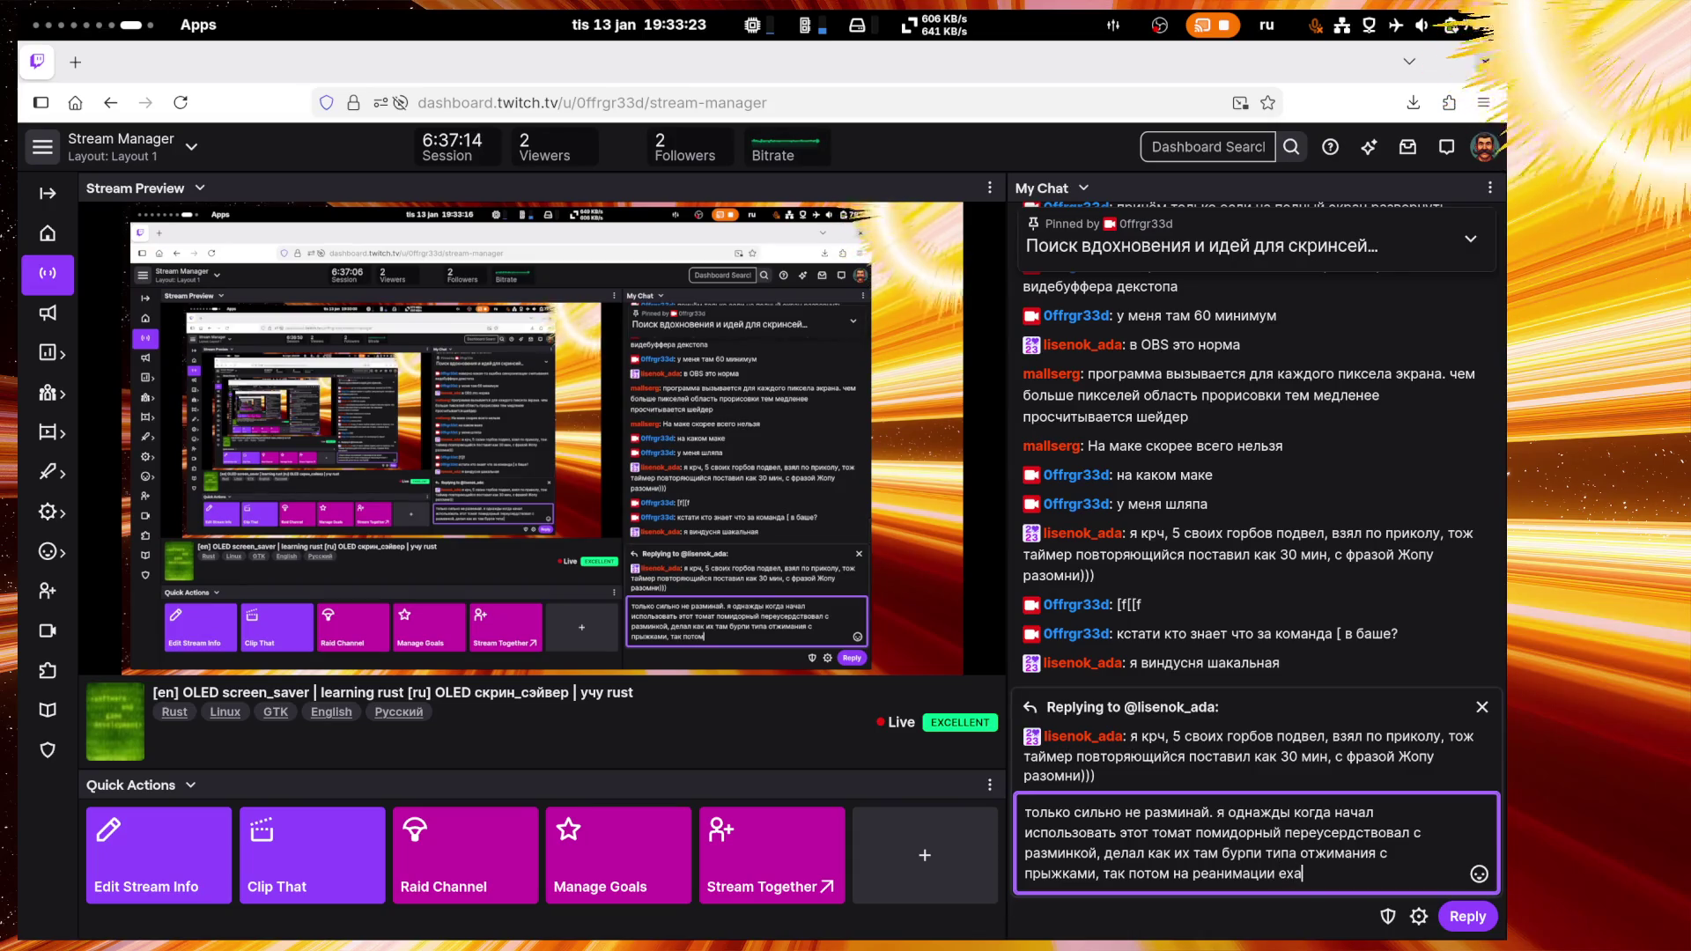
{"action": "type", "text": "л дел"}
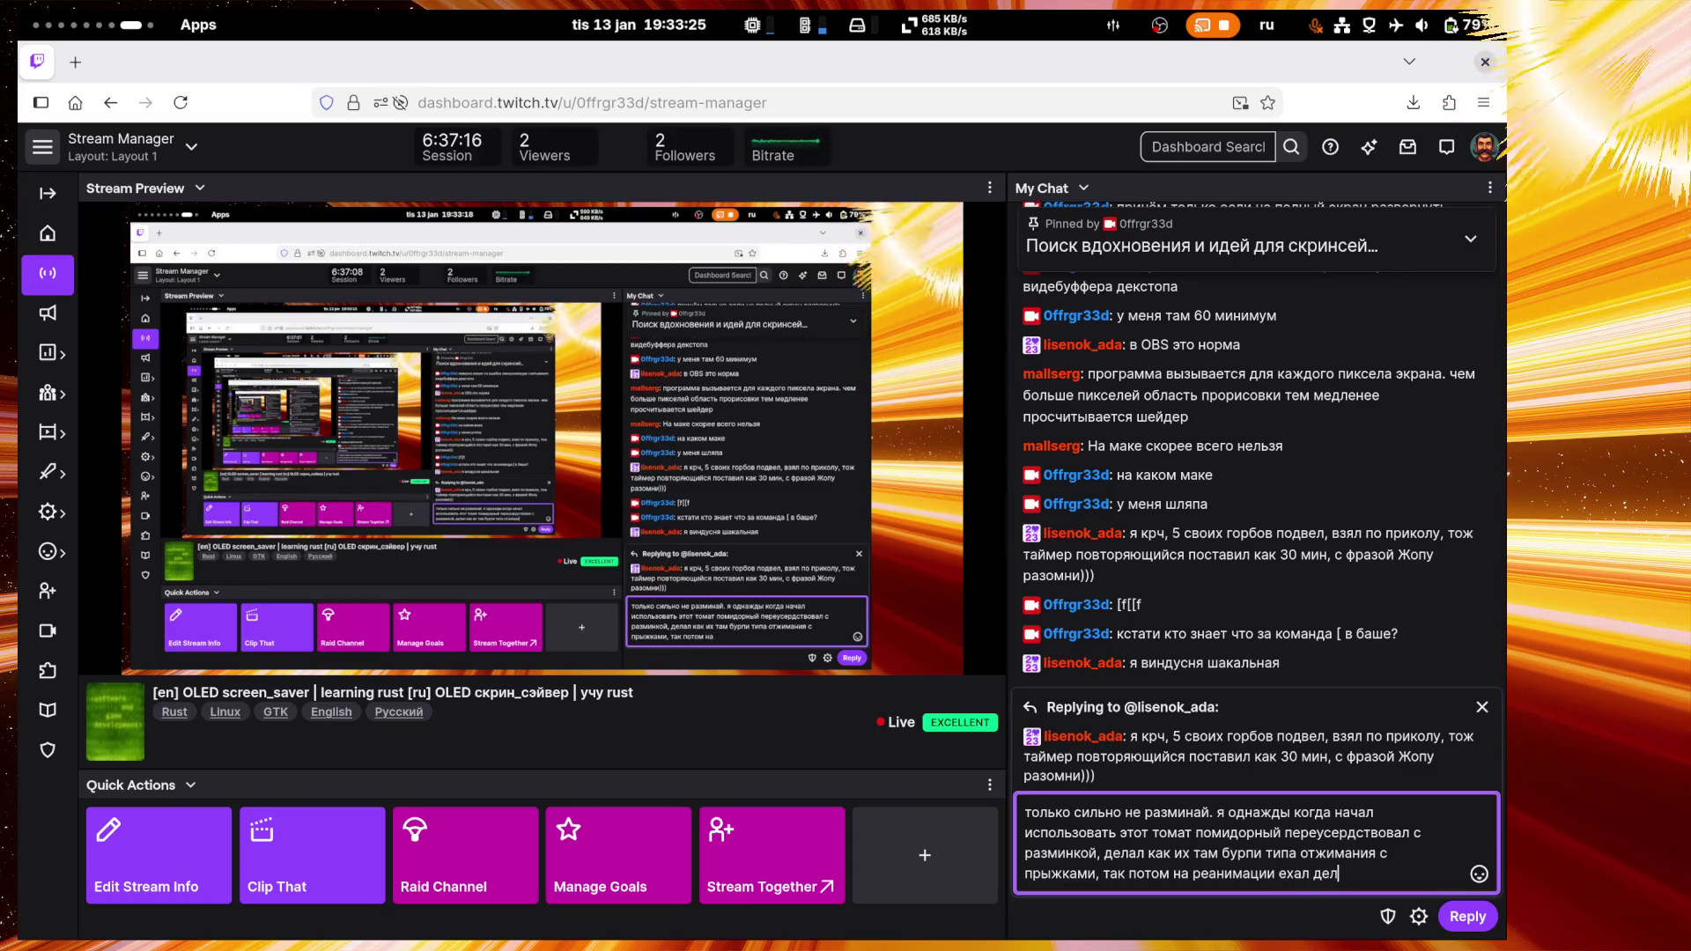
{"action": "type", "text": "ать мрт"}
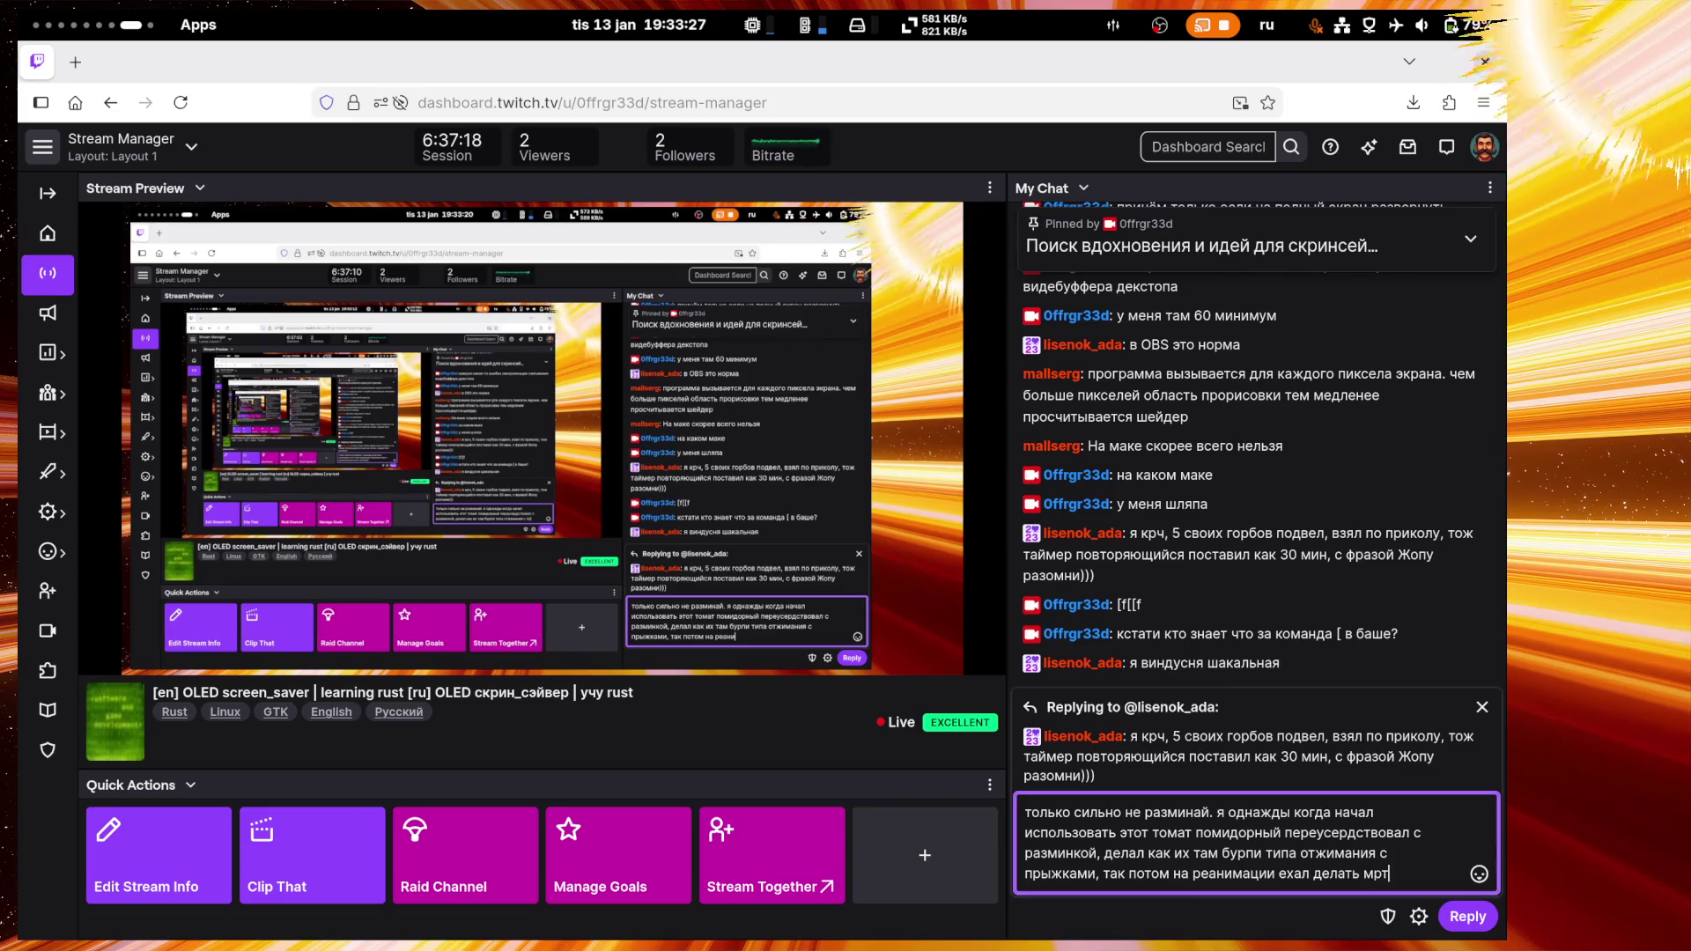
{"action": "type", "text": " поз"}
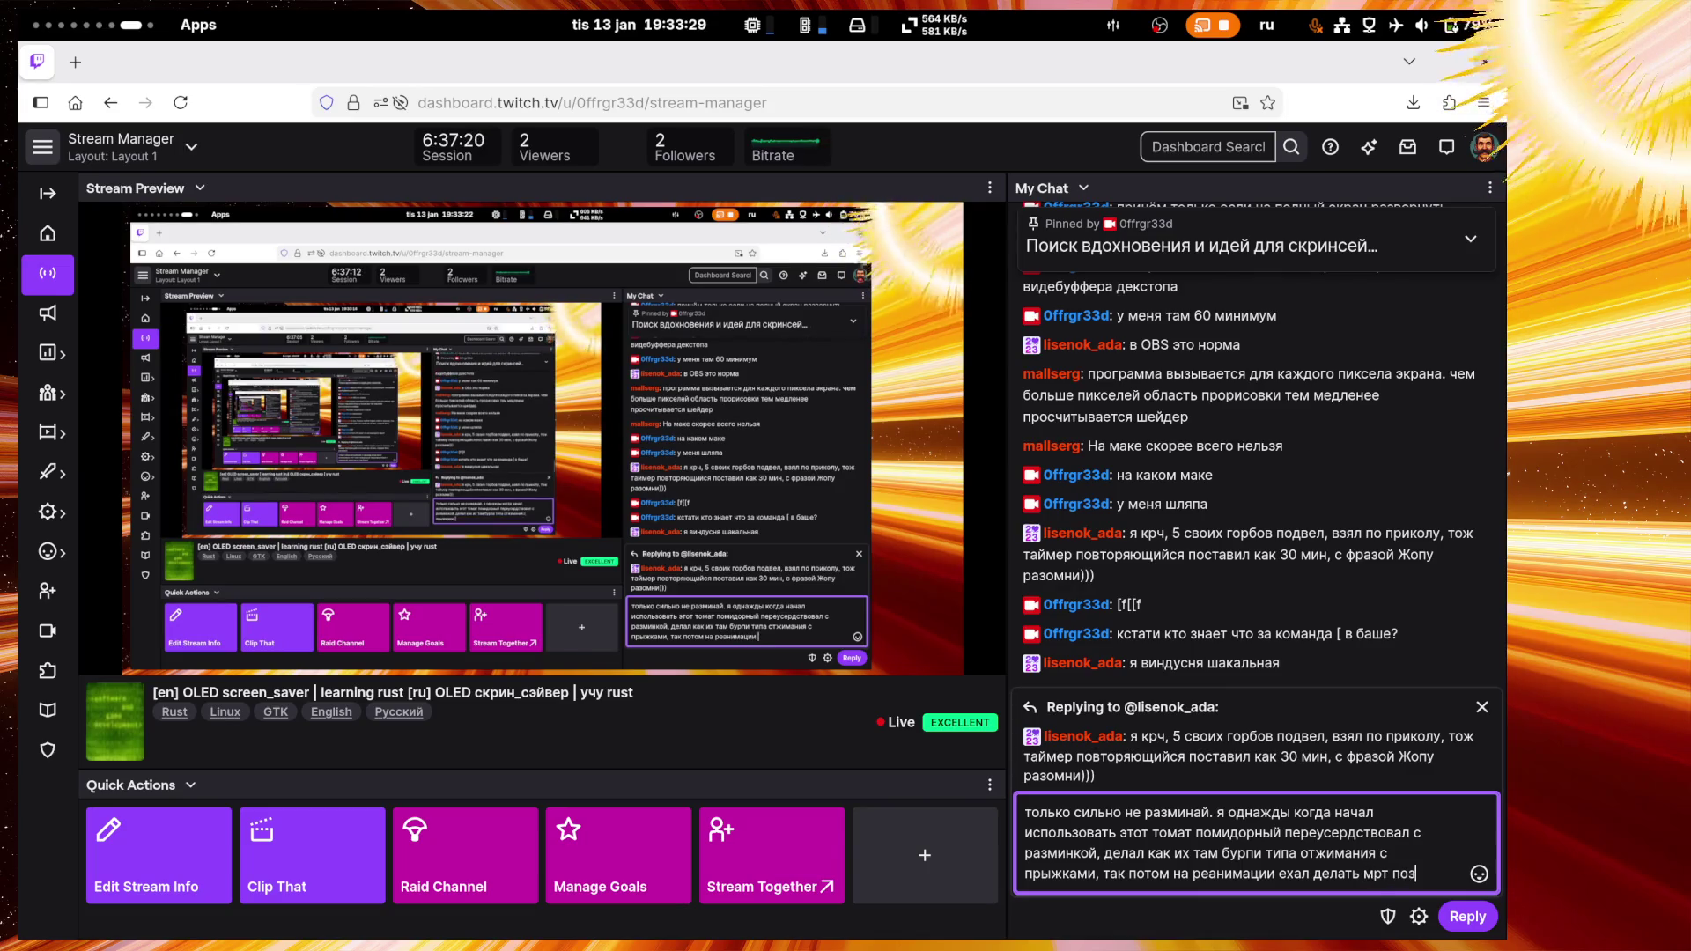
{"action": "type", "text": "воночника "}
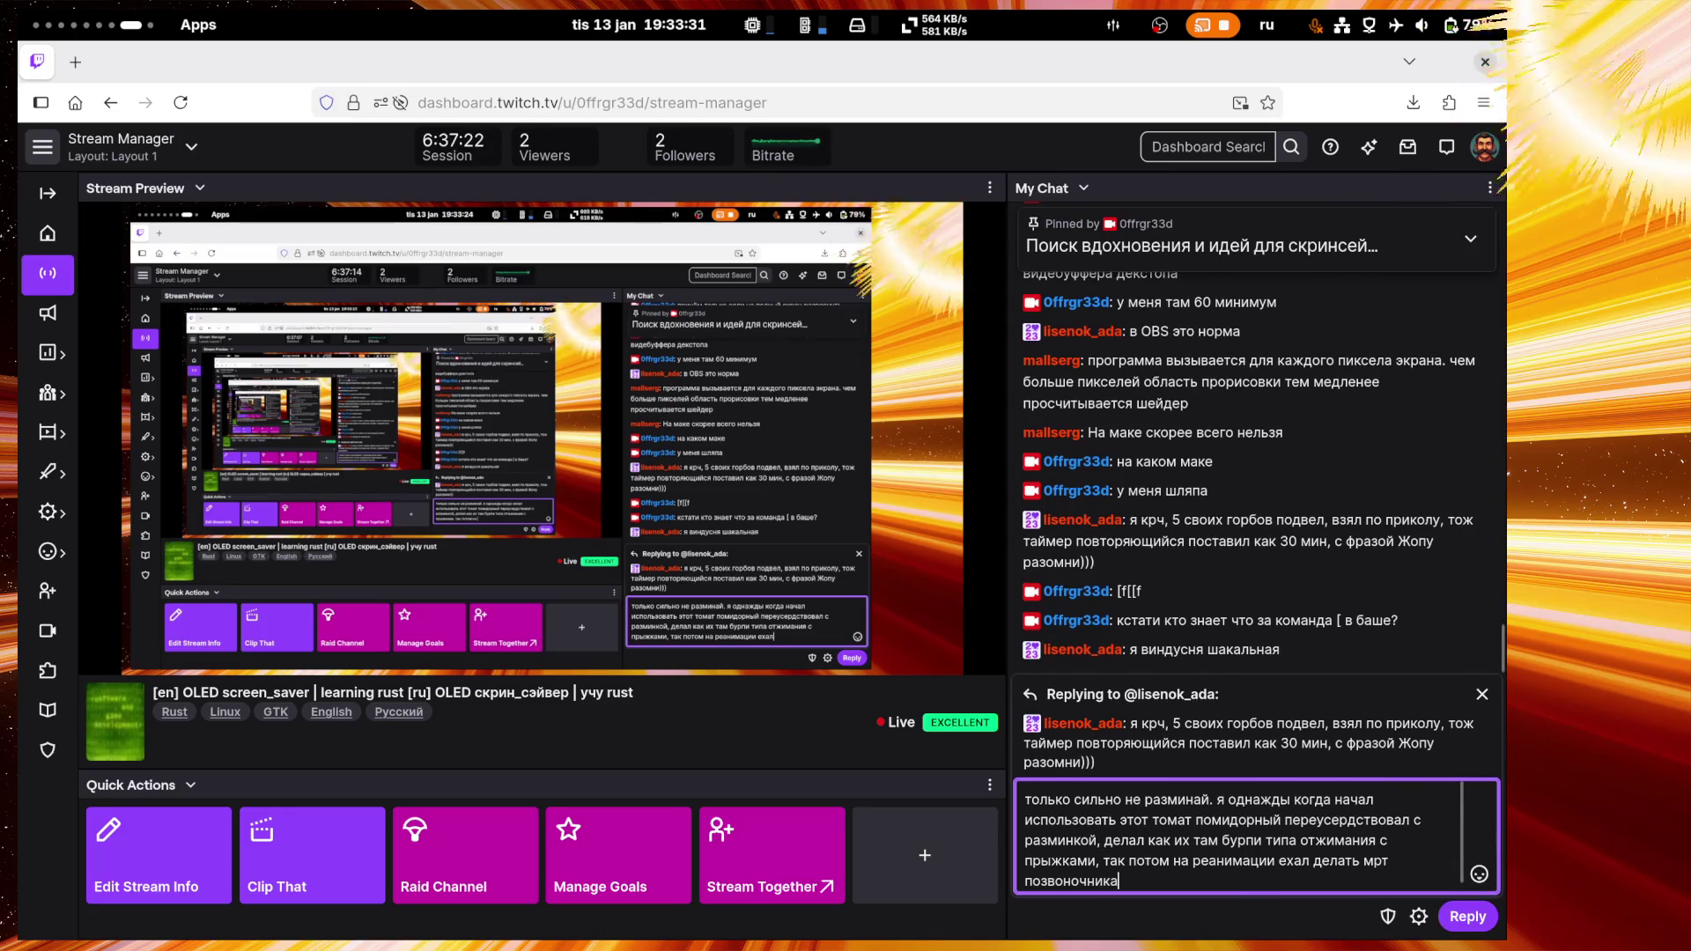
{"action": "type", "text": "чёт"}
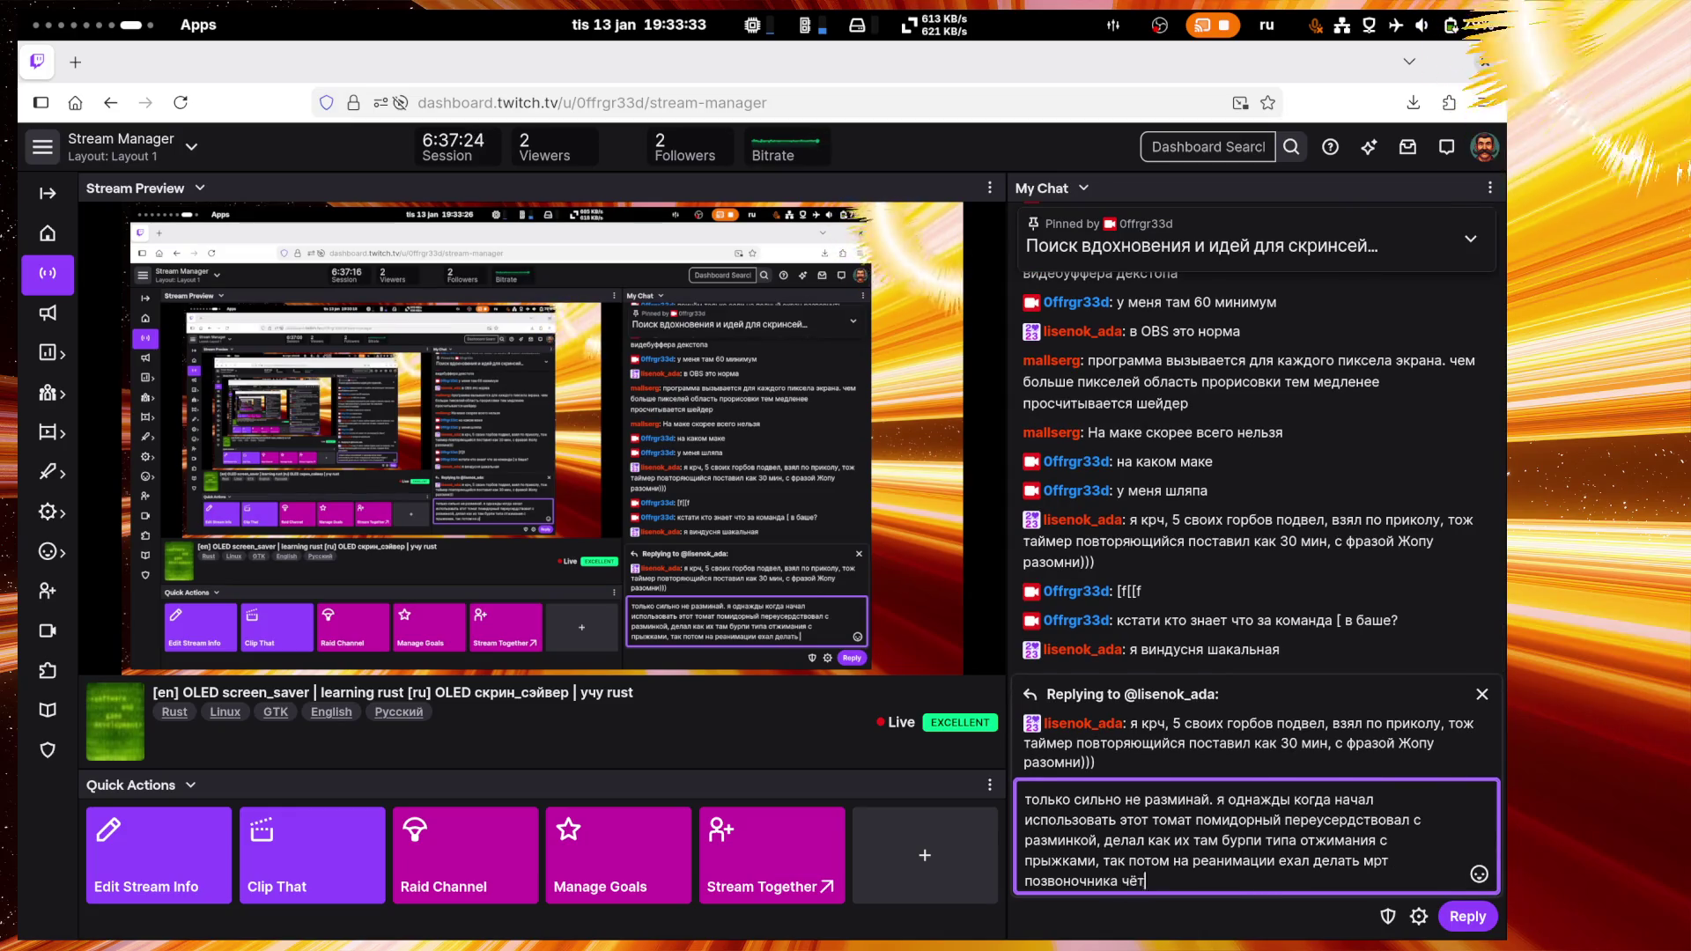
{"action": "type", "text": "о замк"}
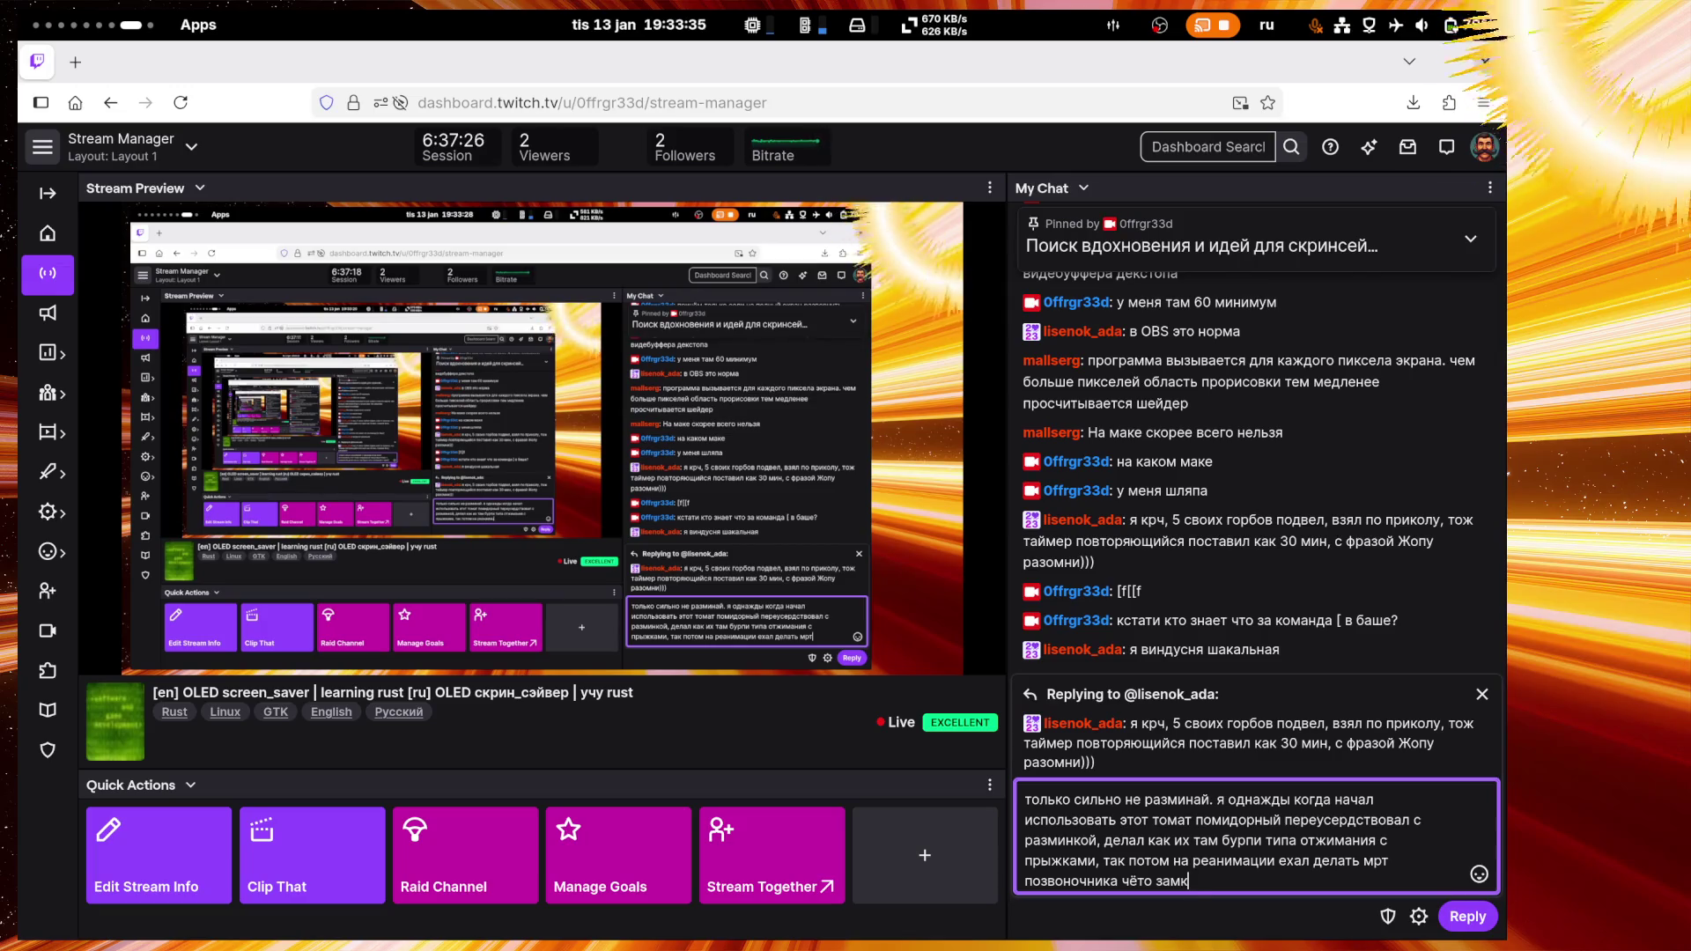
{"action": "type", "text": "нуло так "}
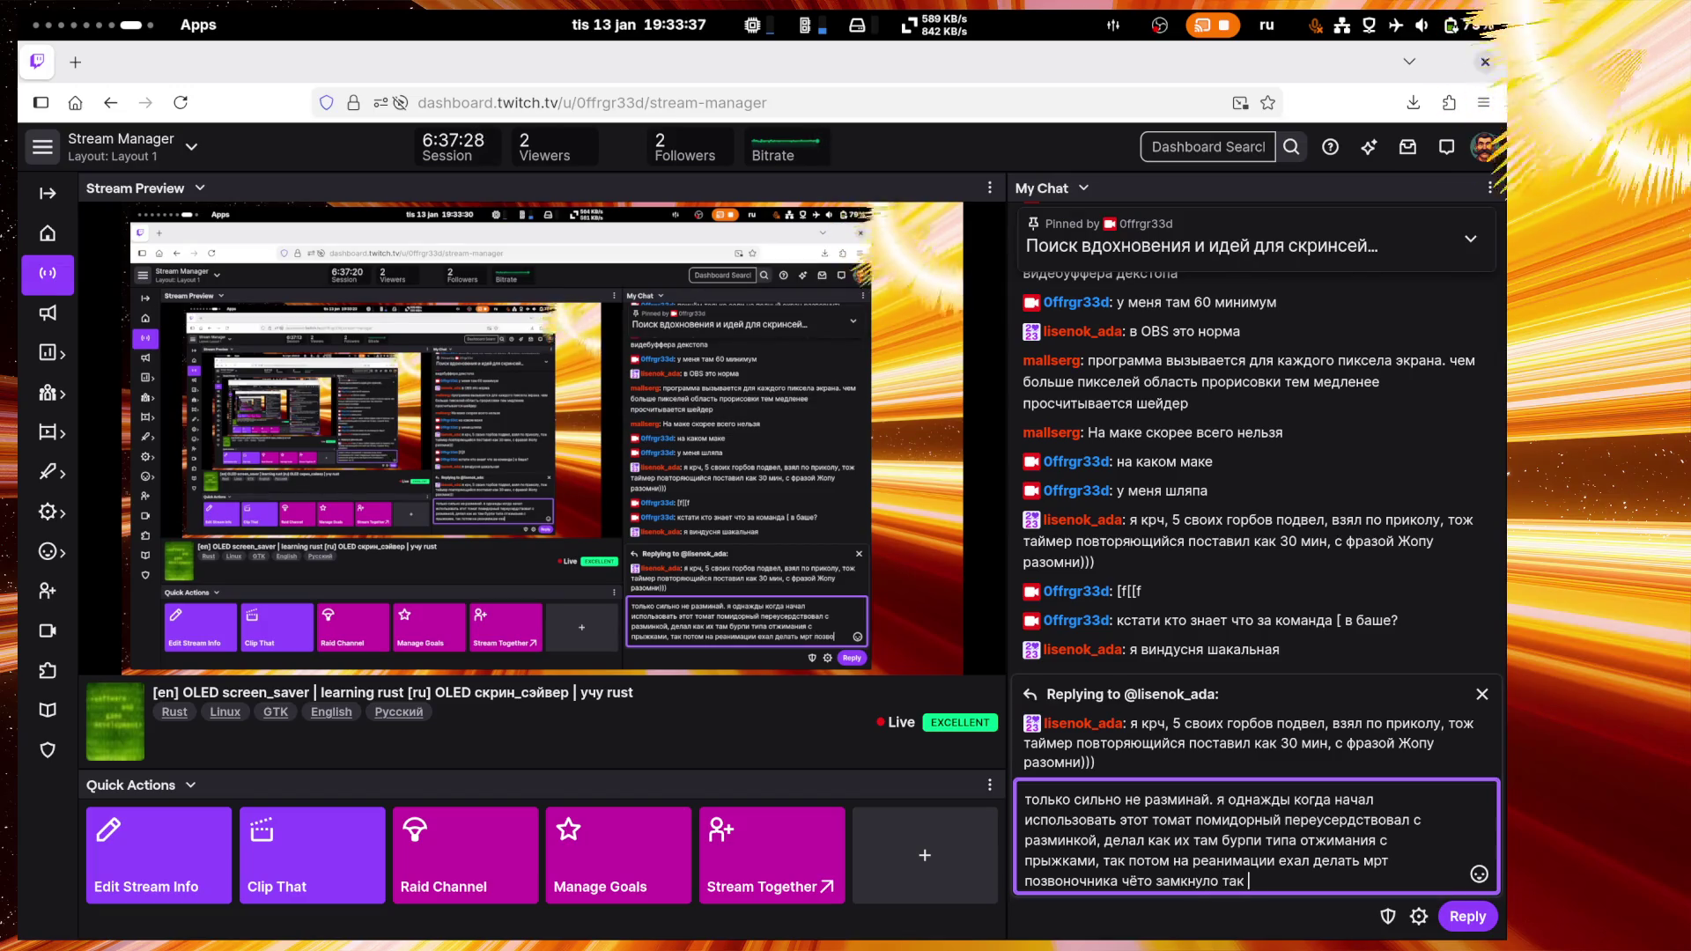
{"action": "type", "text": "что потом ещё "}
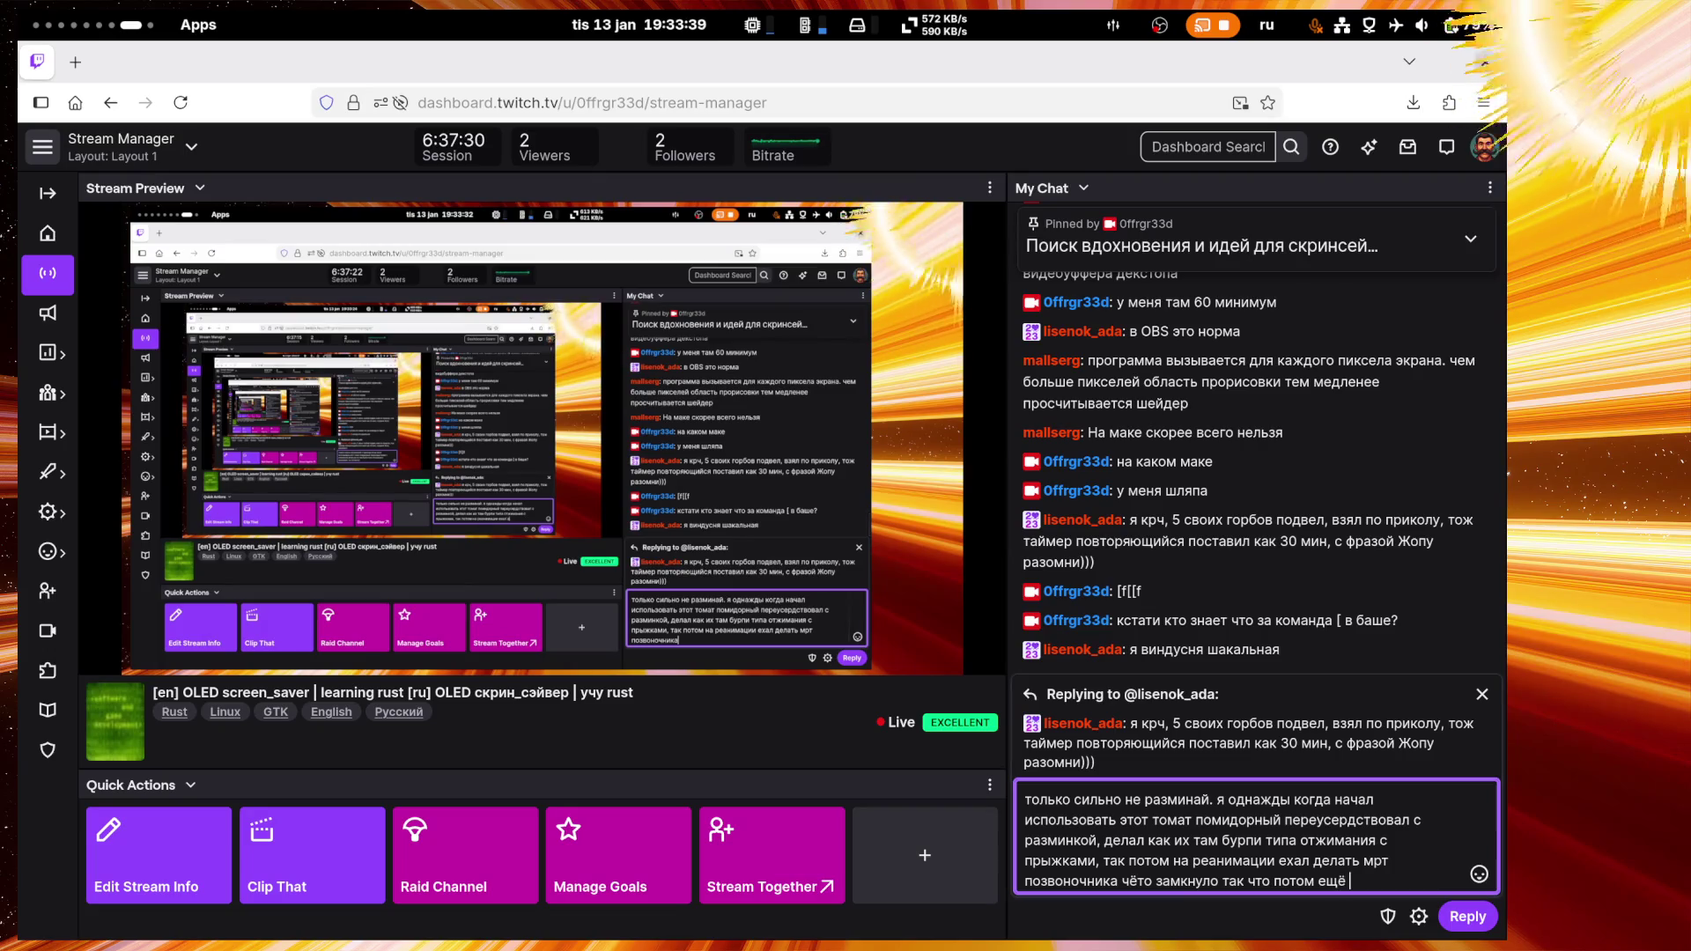
{"action": "type", "text": "неделю лёж"}
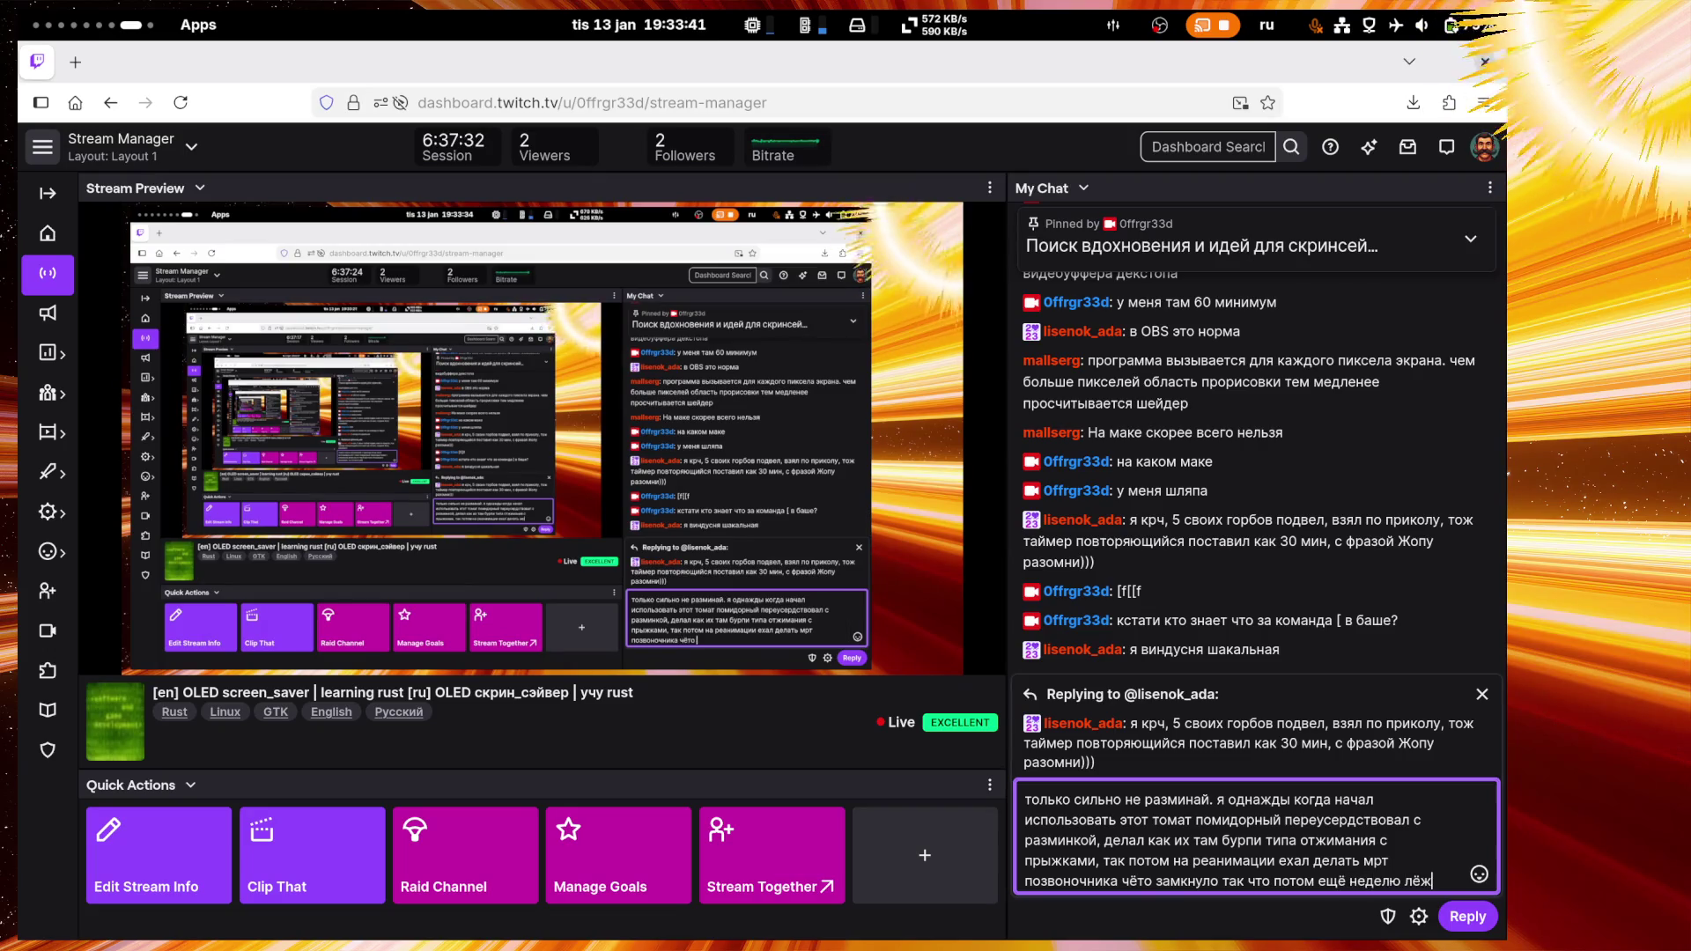
{"action": "type", "text": "а работал"}
{"action": "key", "text": "Return"}
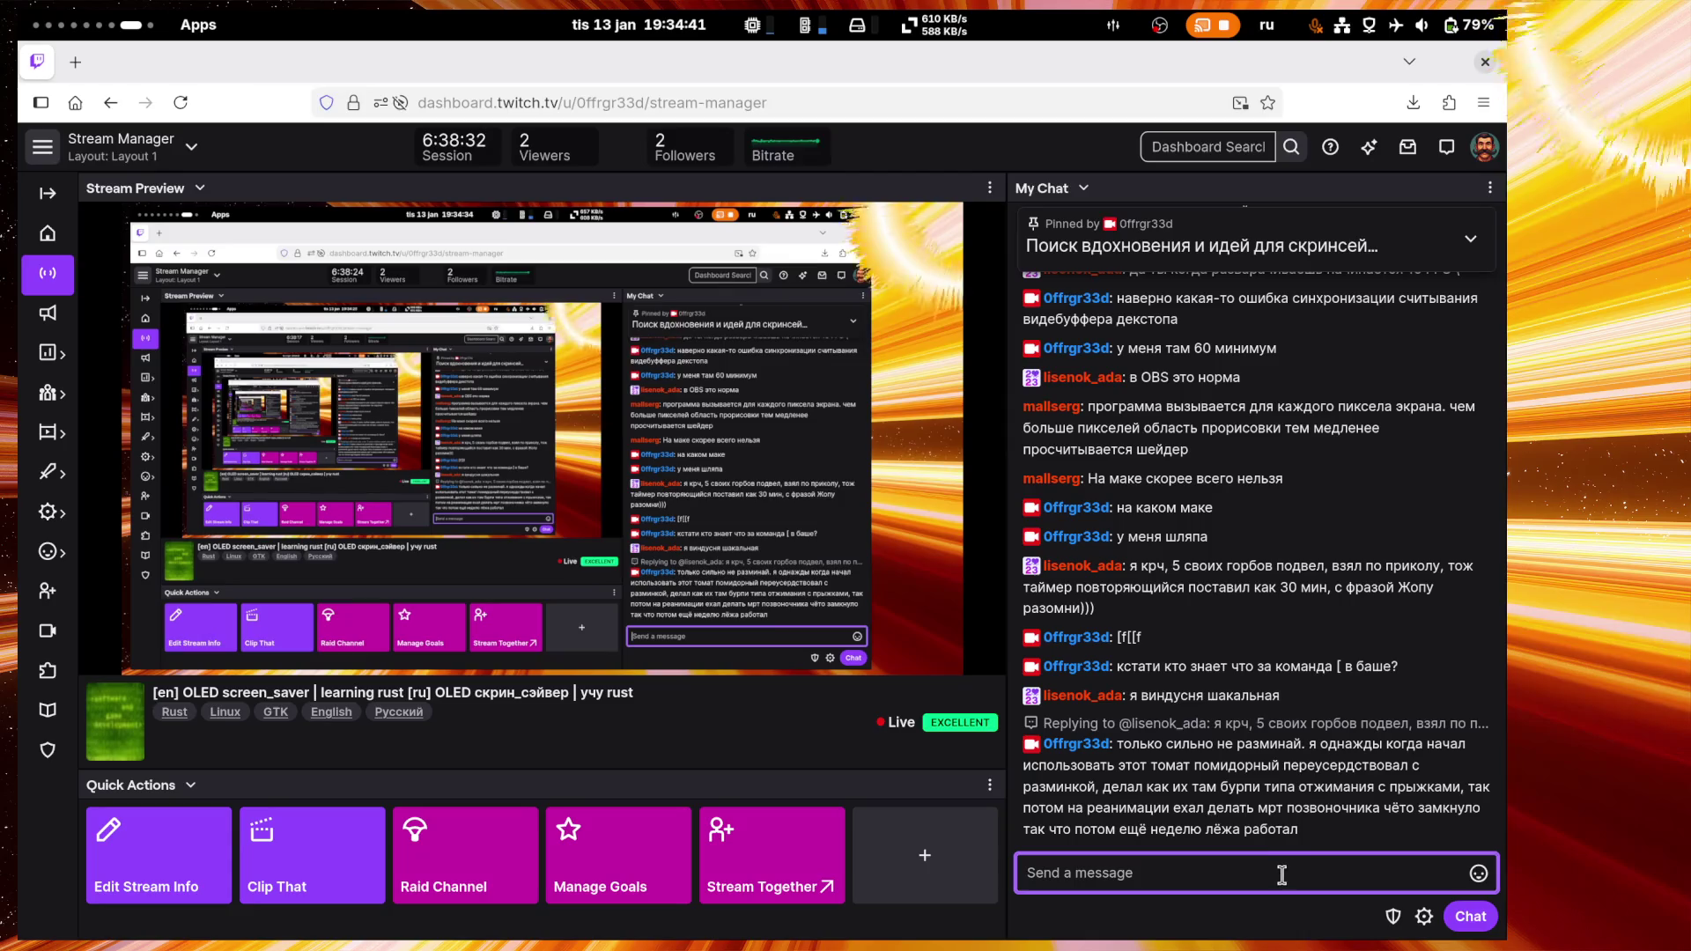
Step: Send a rock emote to chat, followed by the laughing message 'хаххаха'
{"action": "left_click", "coordinate": [1479, 873]}
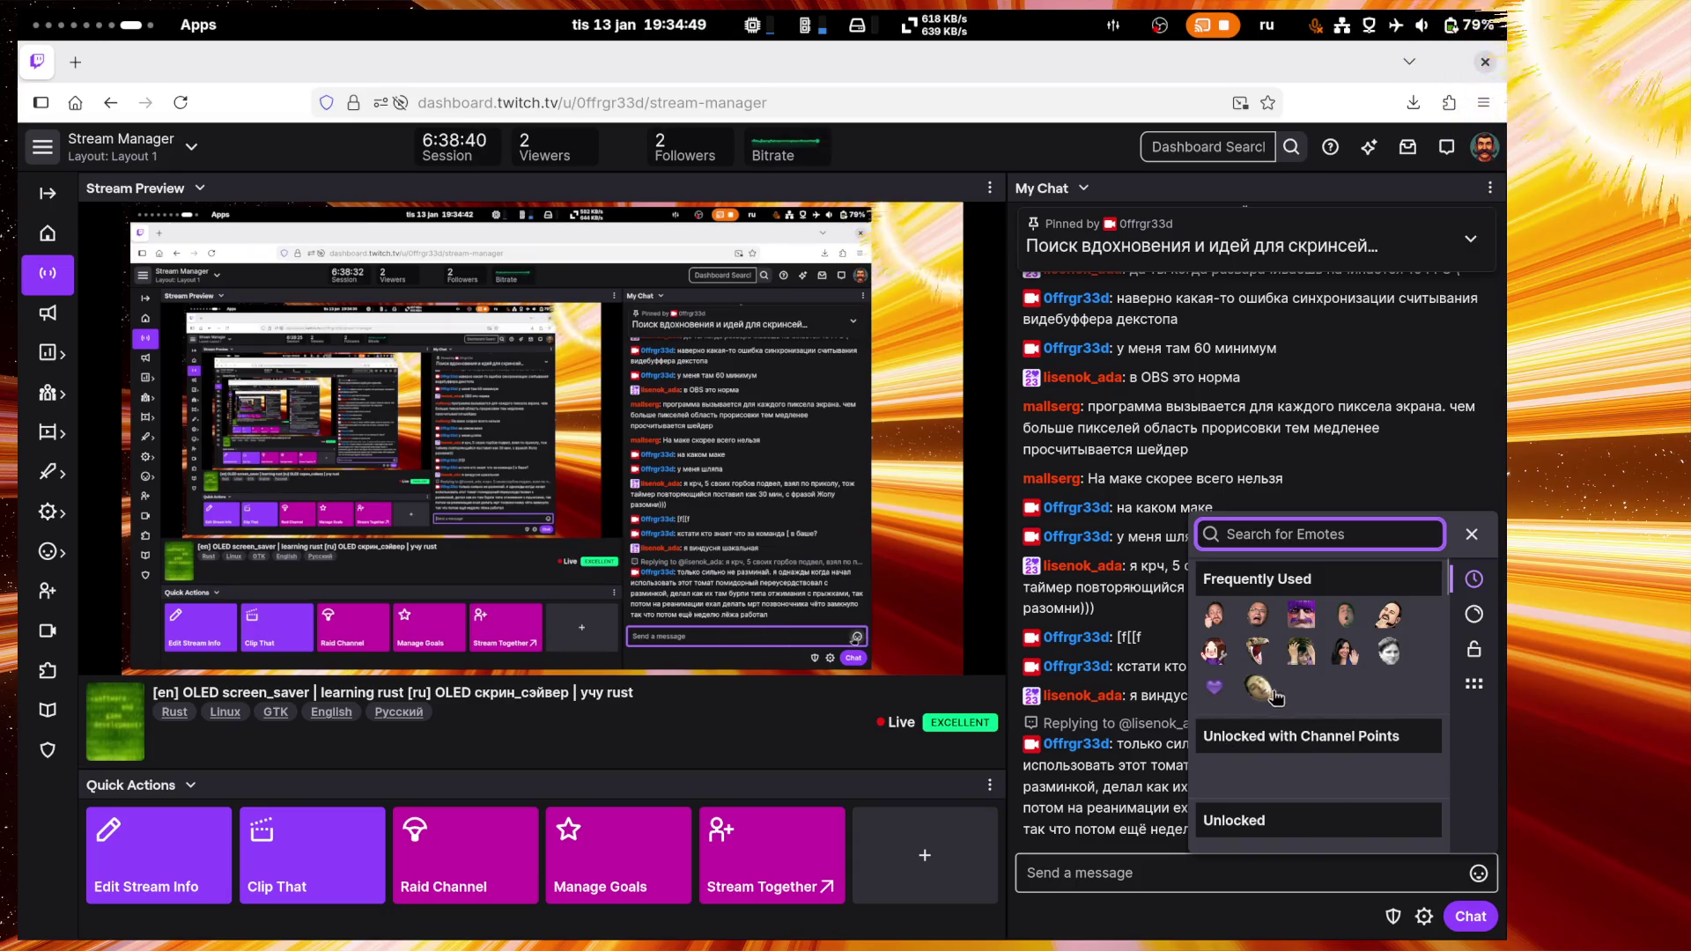
{"action": "left_click", "coordinate": [1469, 916]}
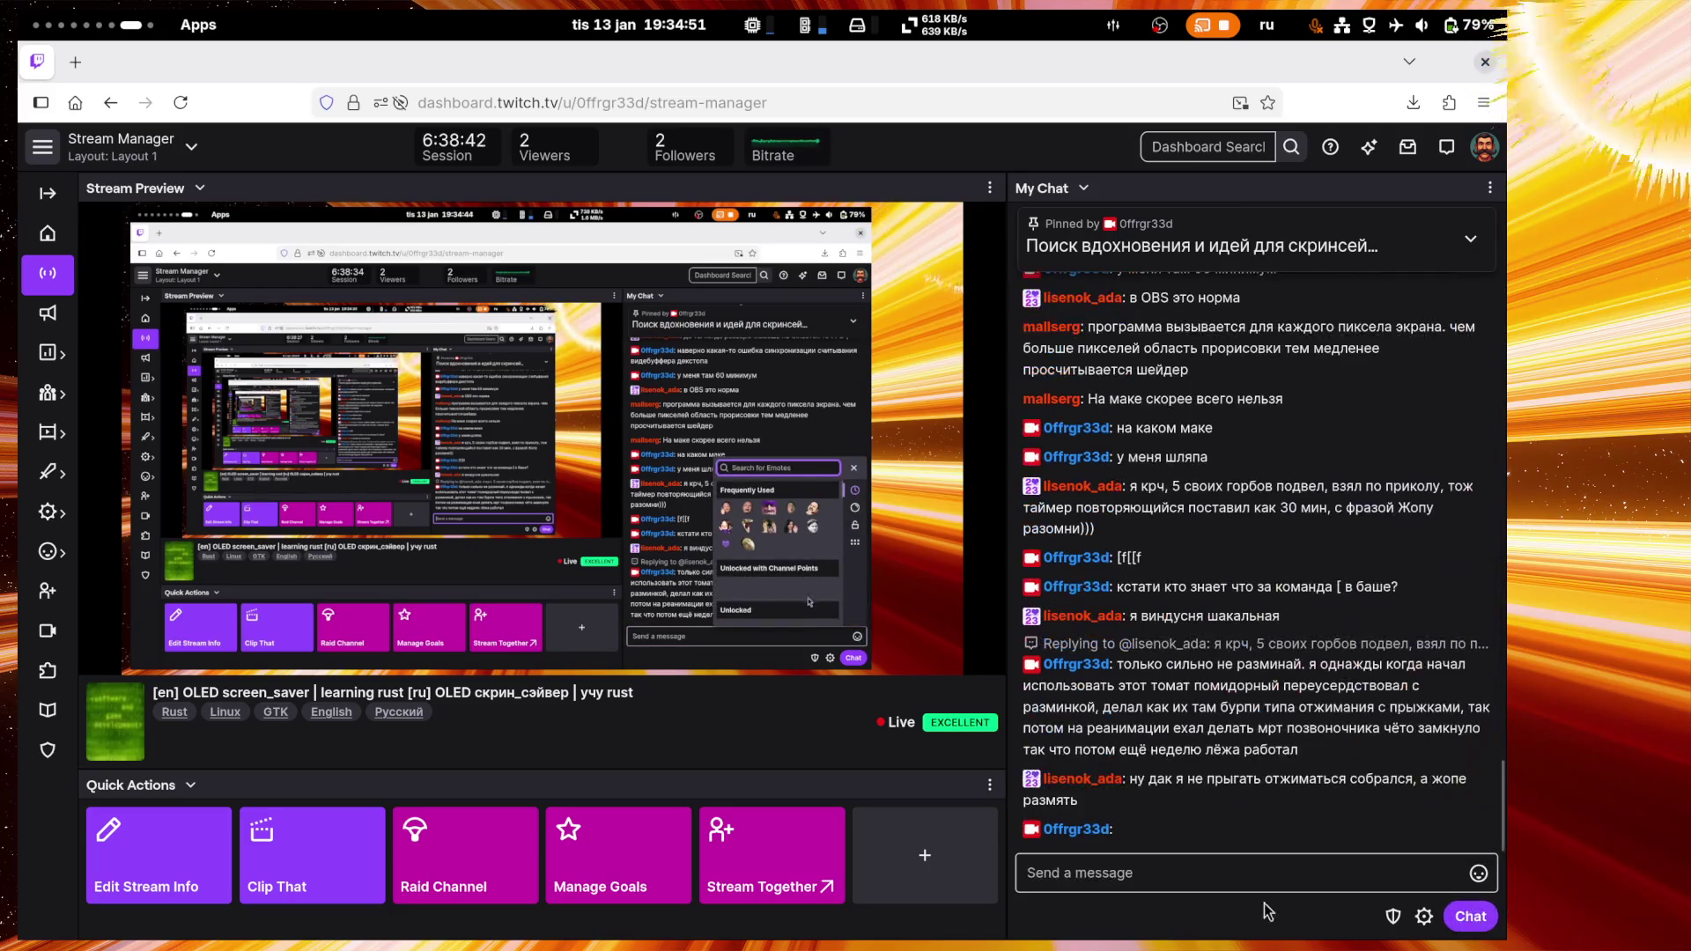
{"action": "left_click", "coordinate": [1169, 878]}
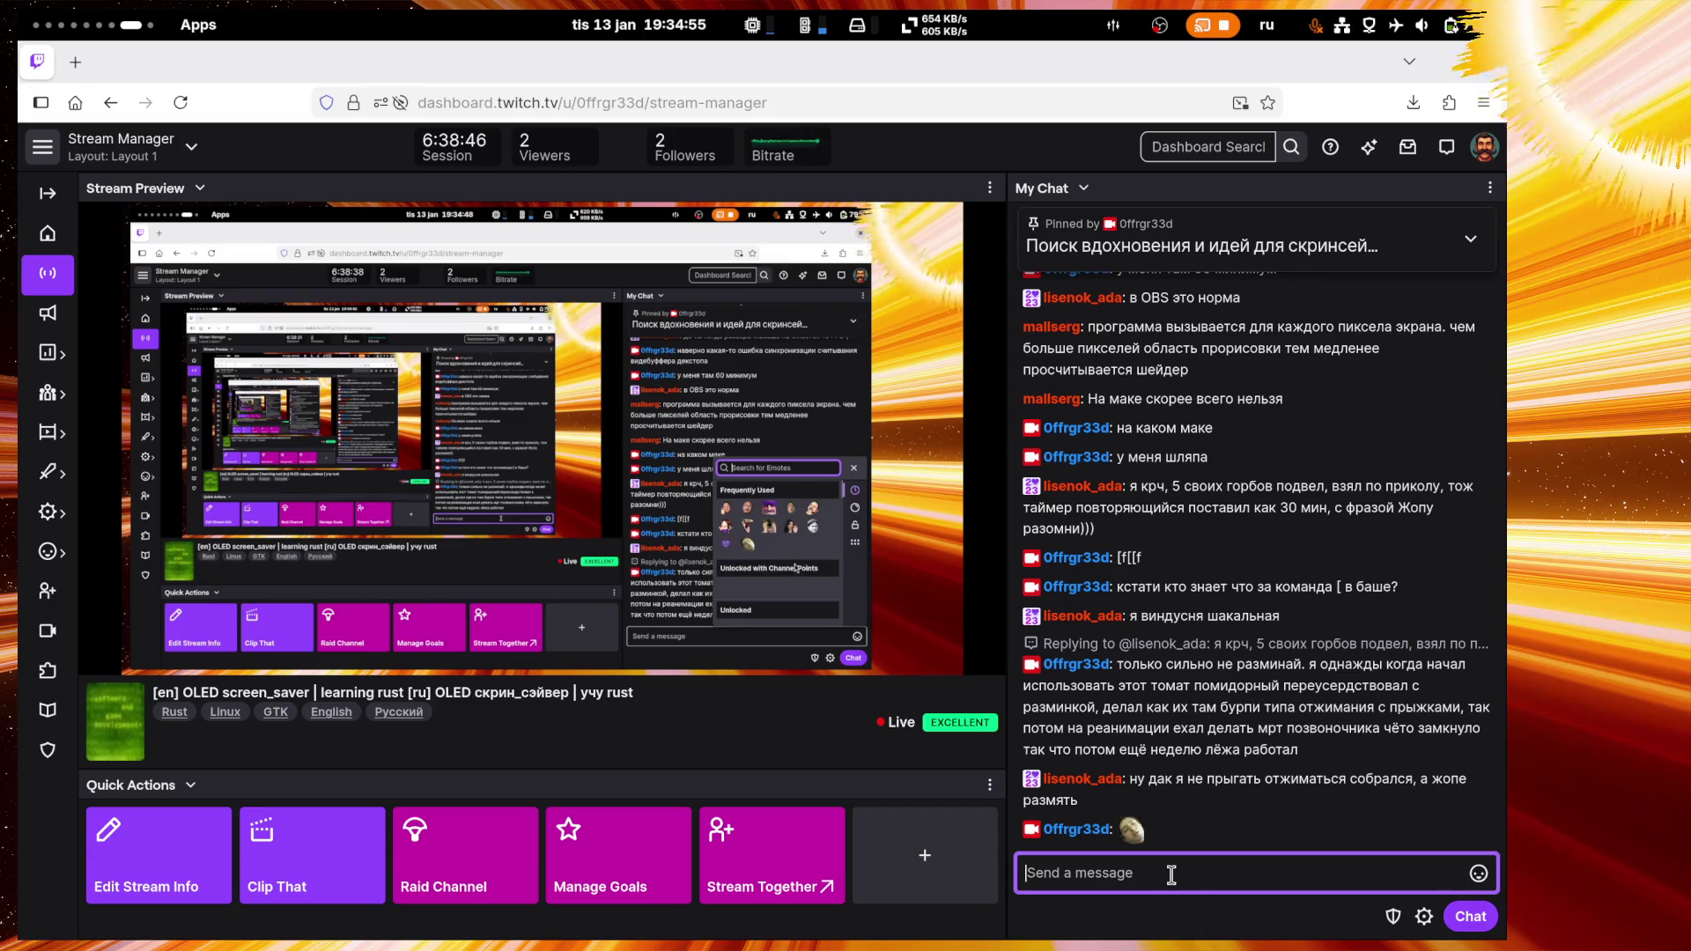
{"action": "type", "text": "хаххаха"}
{"action": "key", "text": "Return"}
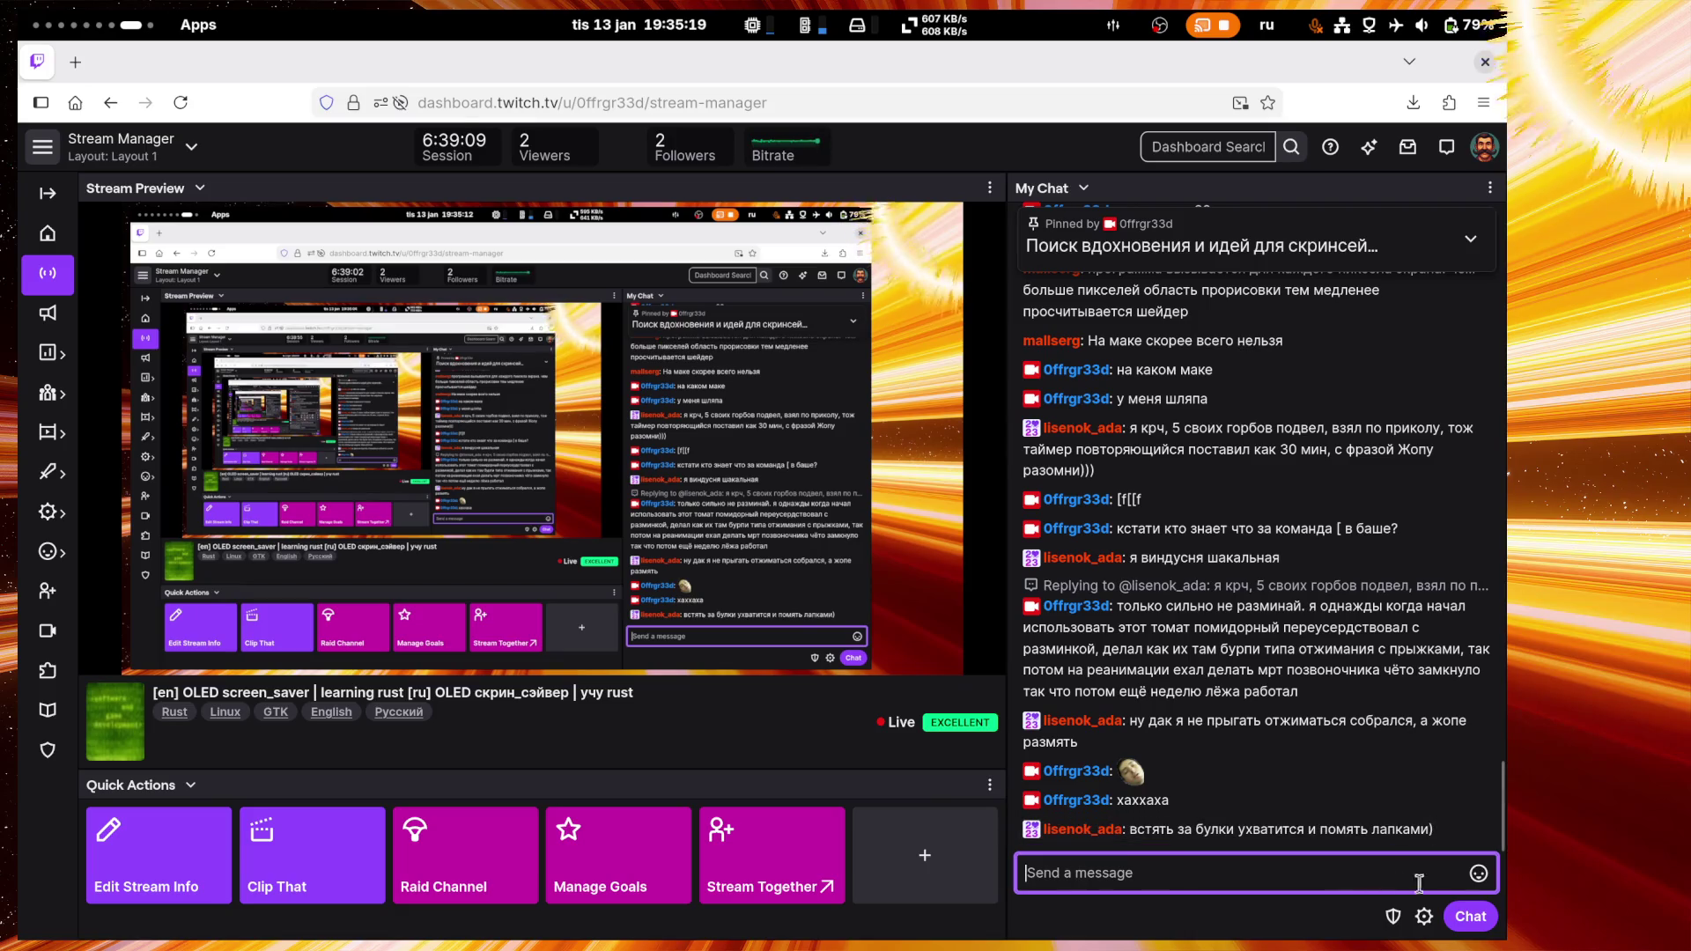
Step: Send a hand-over-face and raptor emote message, then 'помидоры помять'
{"action": "left_click", "coordinate": [1479, 875]}
{"action": "left_click", "coordinate": [1345, 651]}
{"action": "left_click", "coordinate": [1302, 663]}
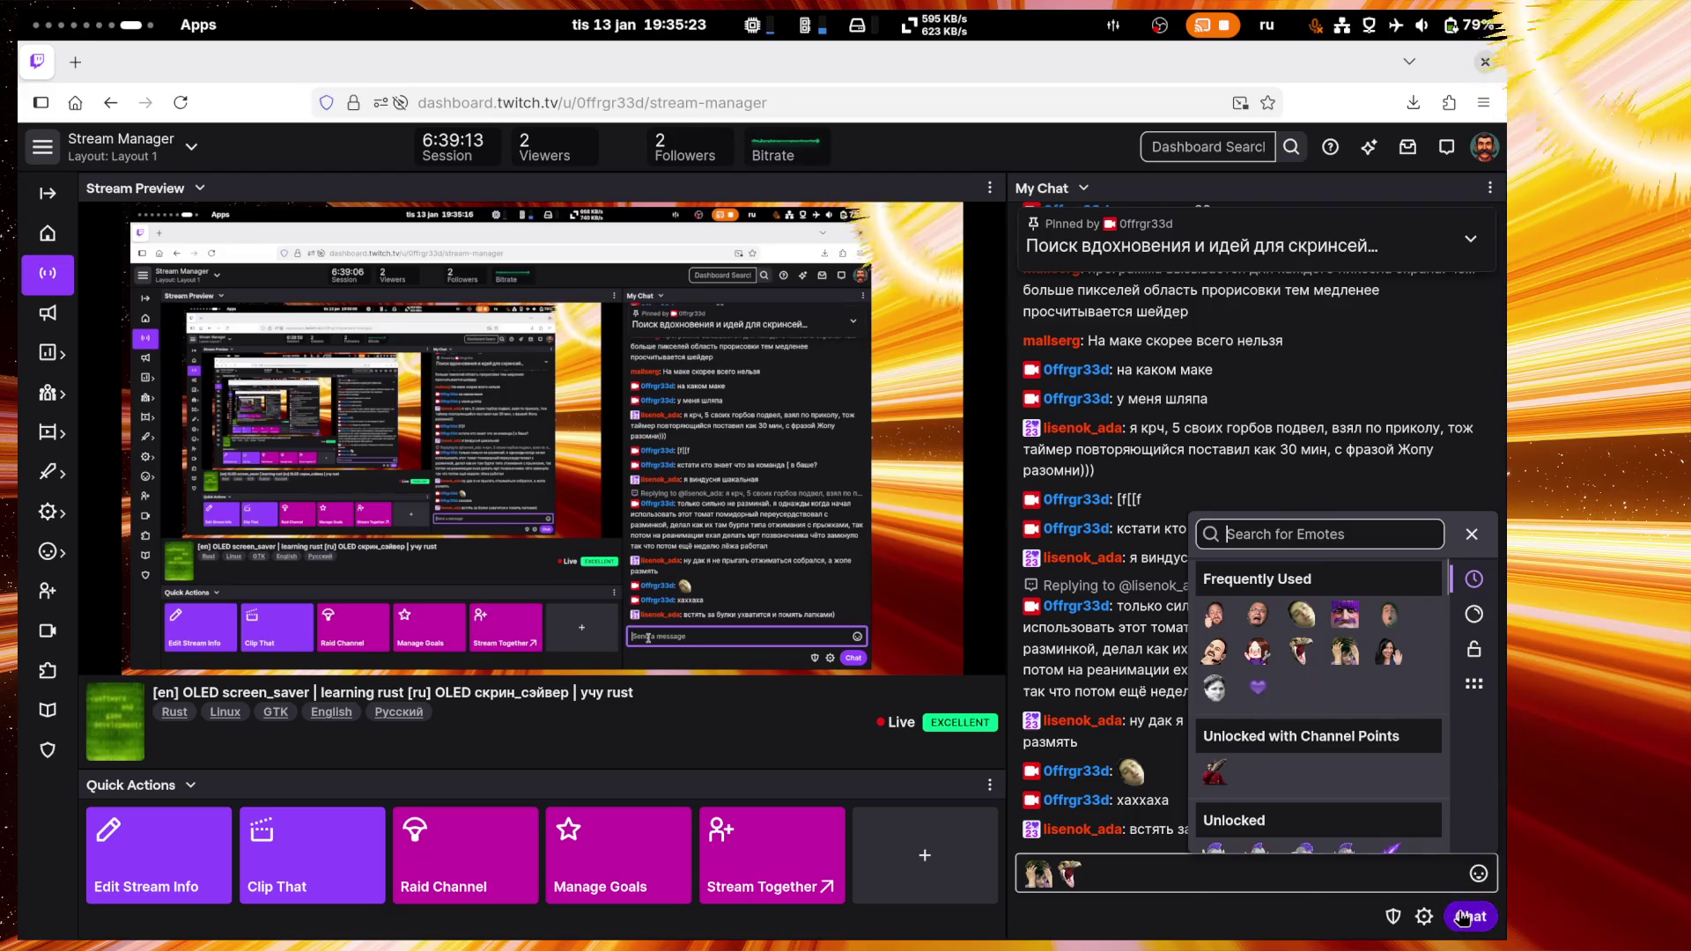
{"action": "left_click", "coordinate": [1470, 916]}
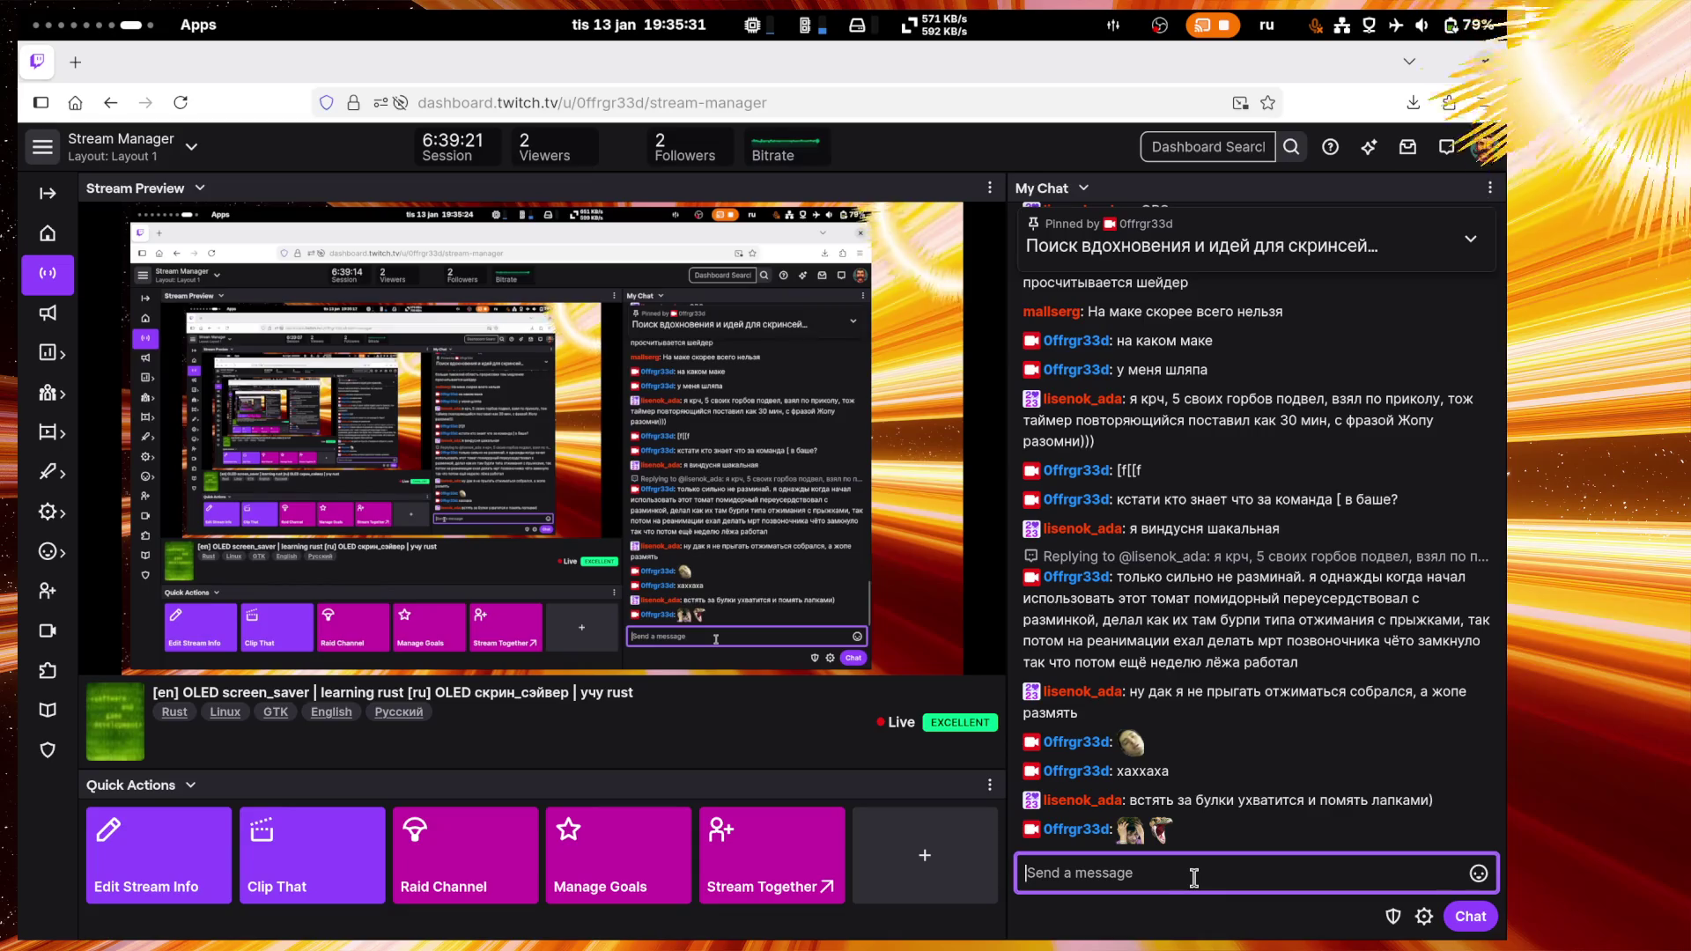
{"action": "type", "text": "помидоры"}
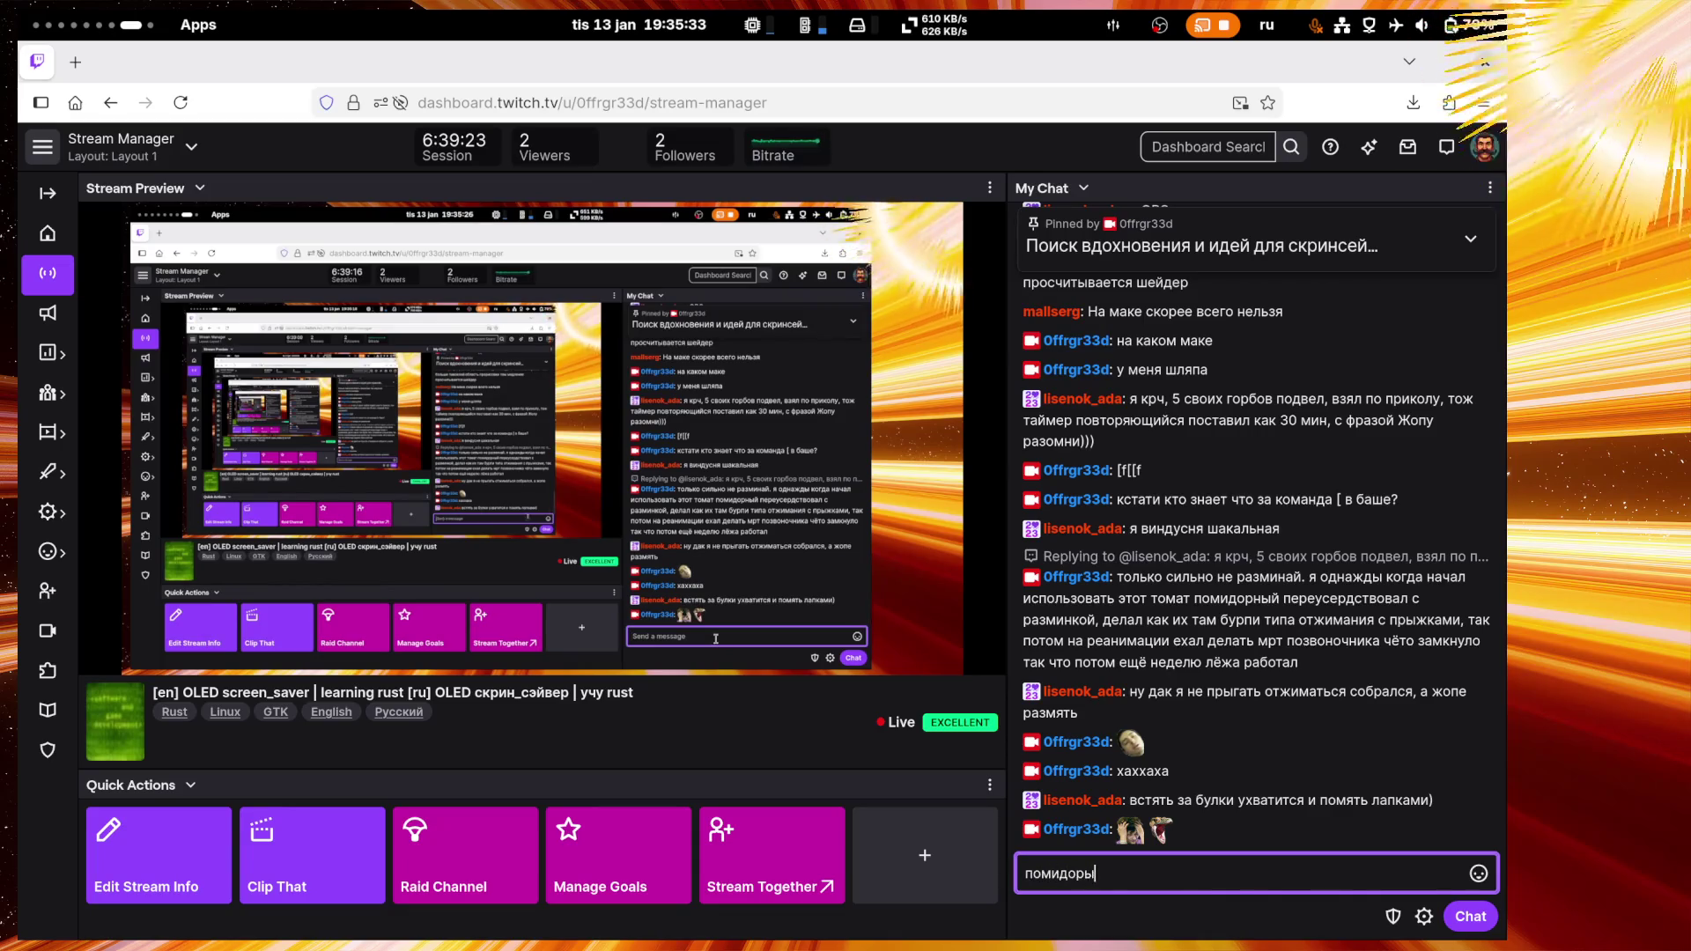
{"action": "type", "text": " помять"}
{"action": "key", "text": "Return"}
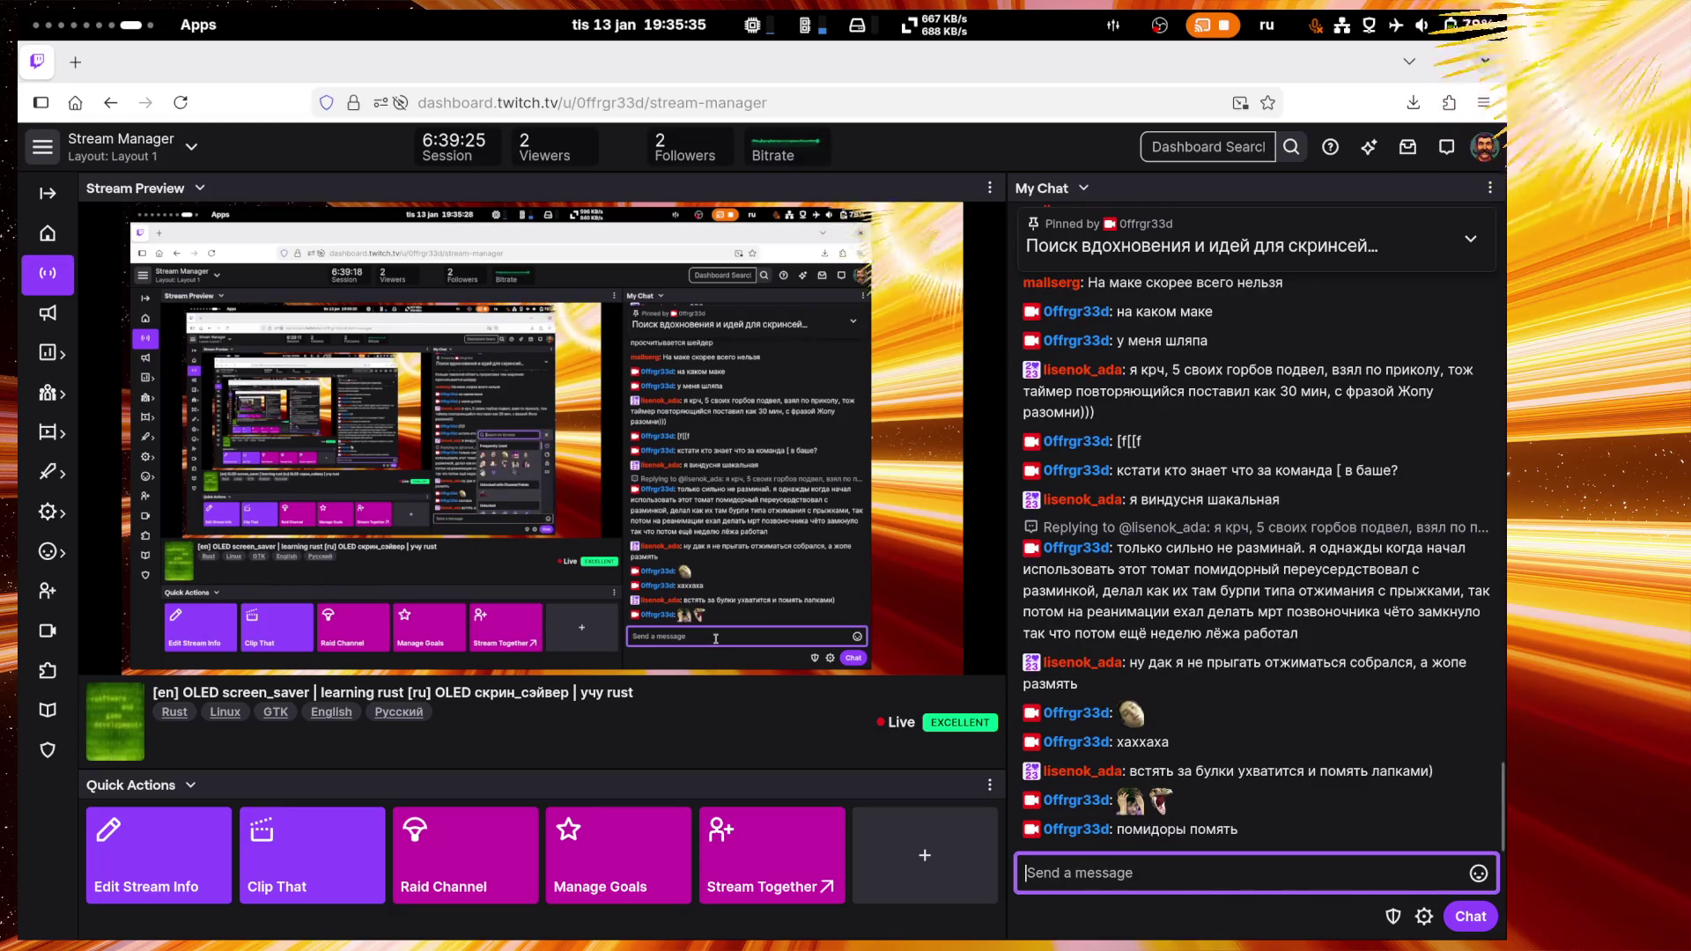
Step: Discard the 'томаты' draft and post 'ок' in chat instead
{"action": "type", "text": "томаты"}
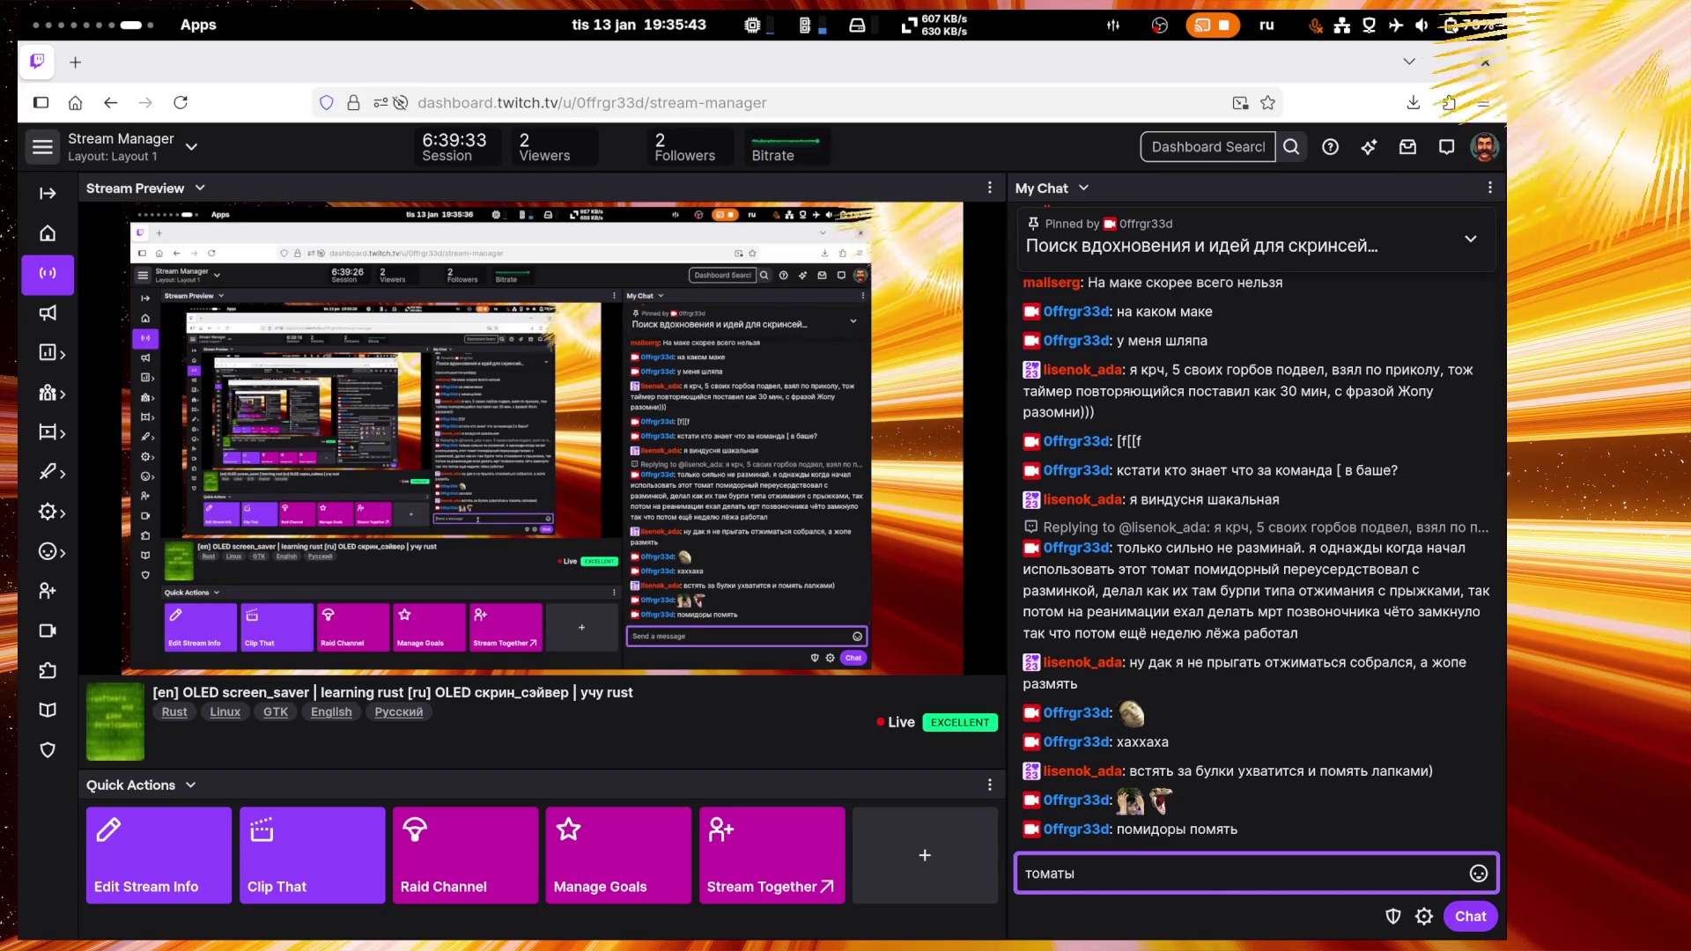
{"action": "key", "text": "BackSpace"}
{"action": "key", "text": "BackSpace"}
{"action": "key", "text": "BackSpace"}
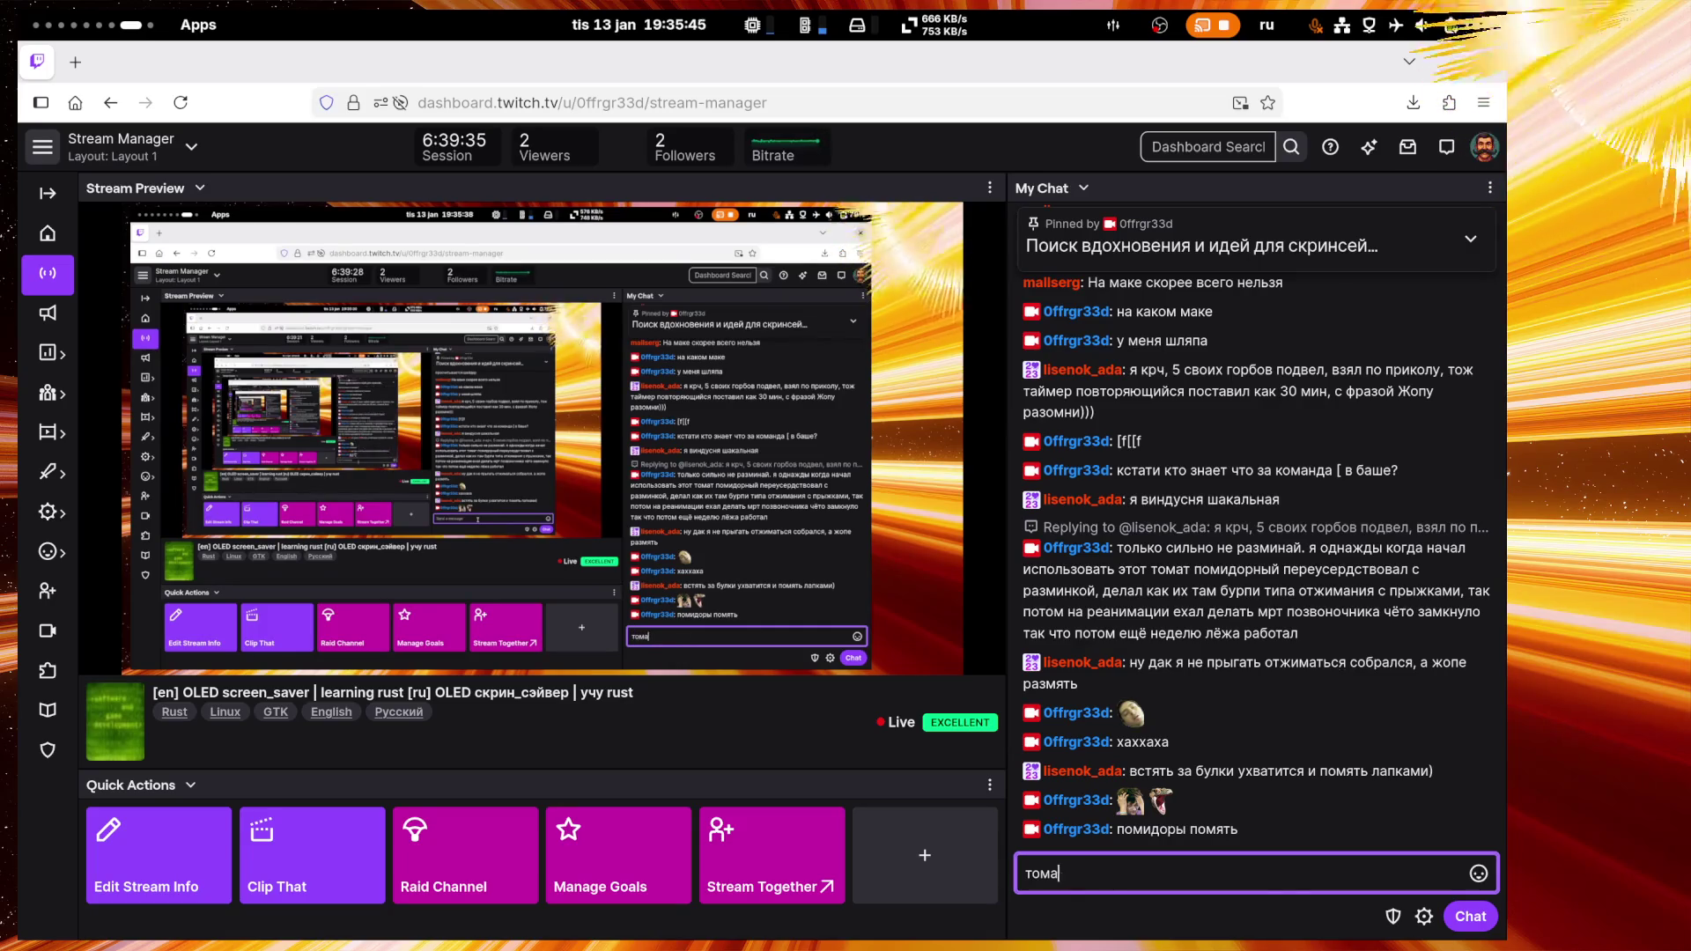
{"action": "mouse_move", "coordinate": [804, 561]}
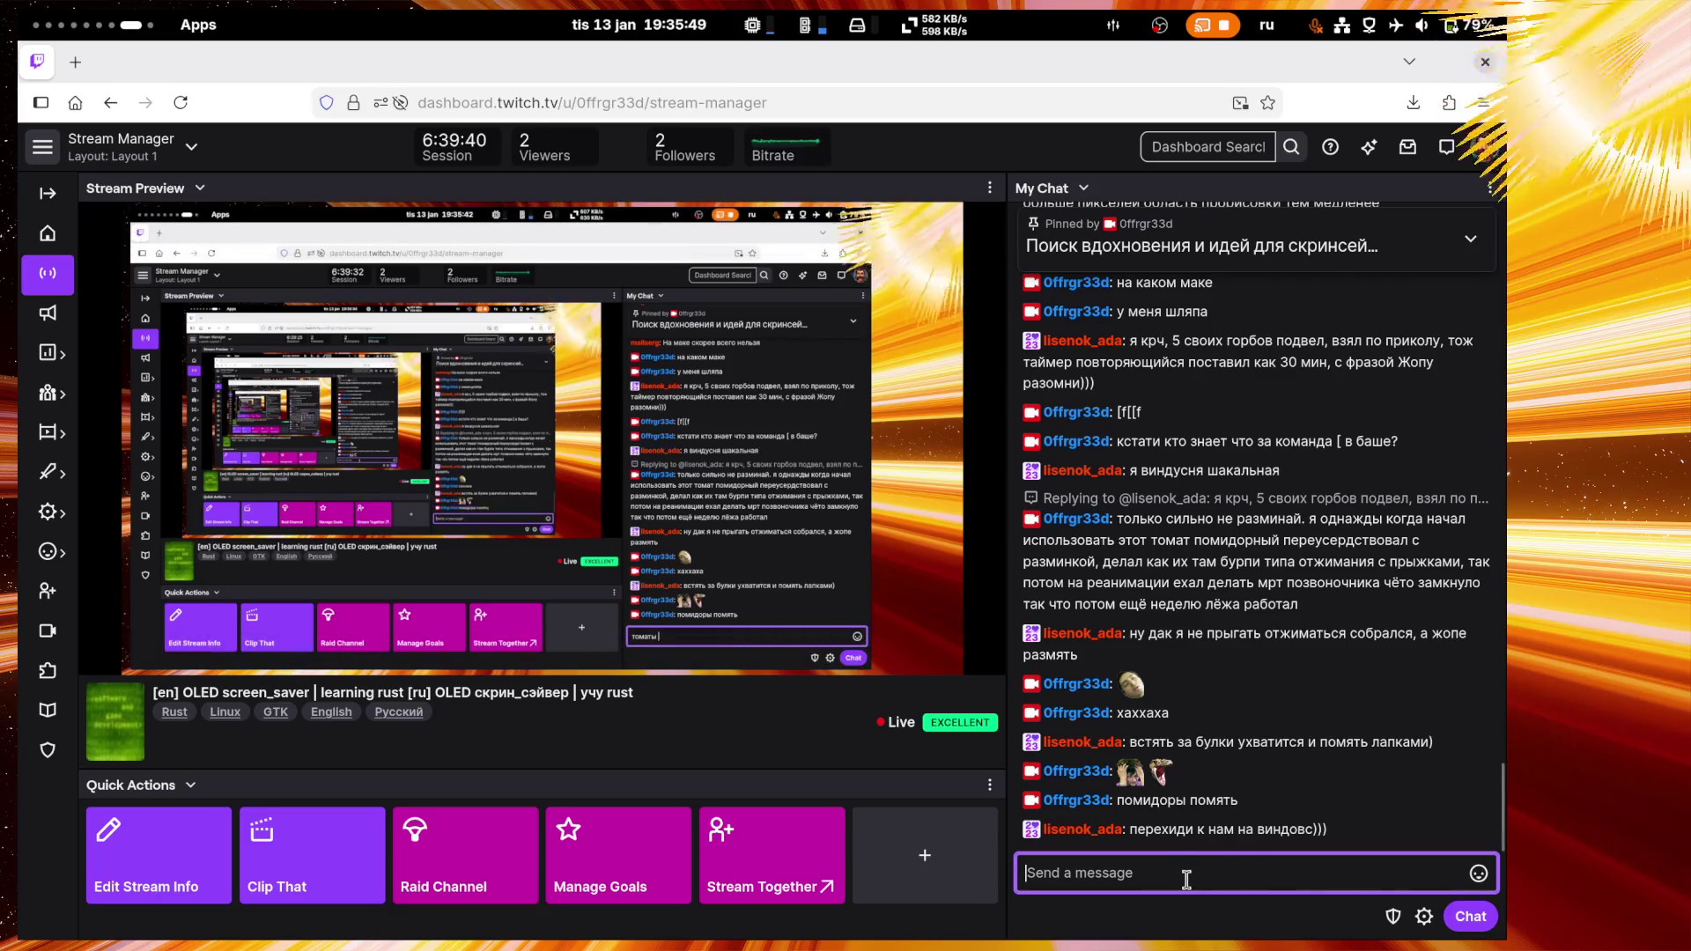
{"action": "type", "text": "ок"}
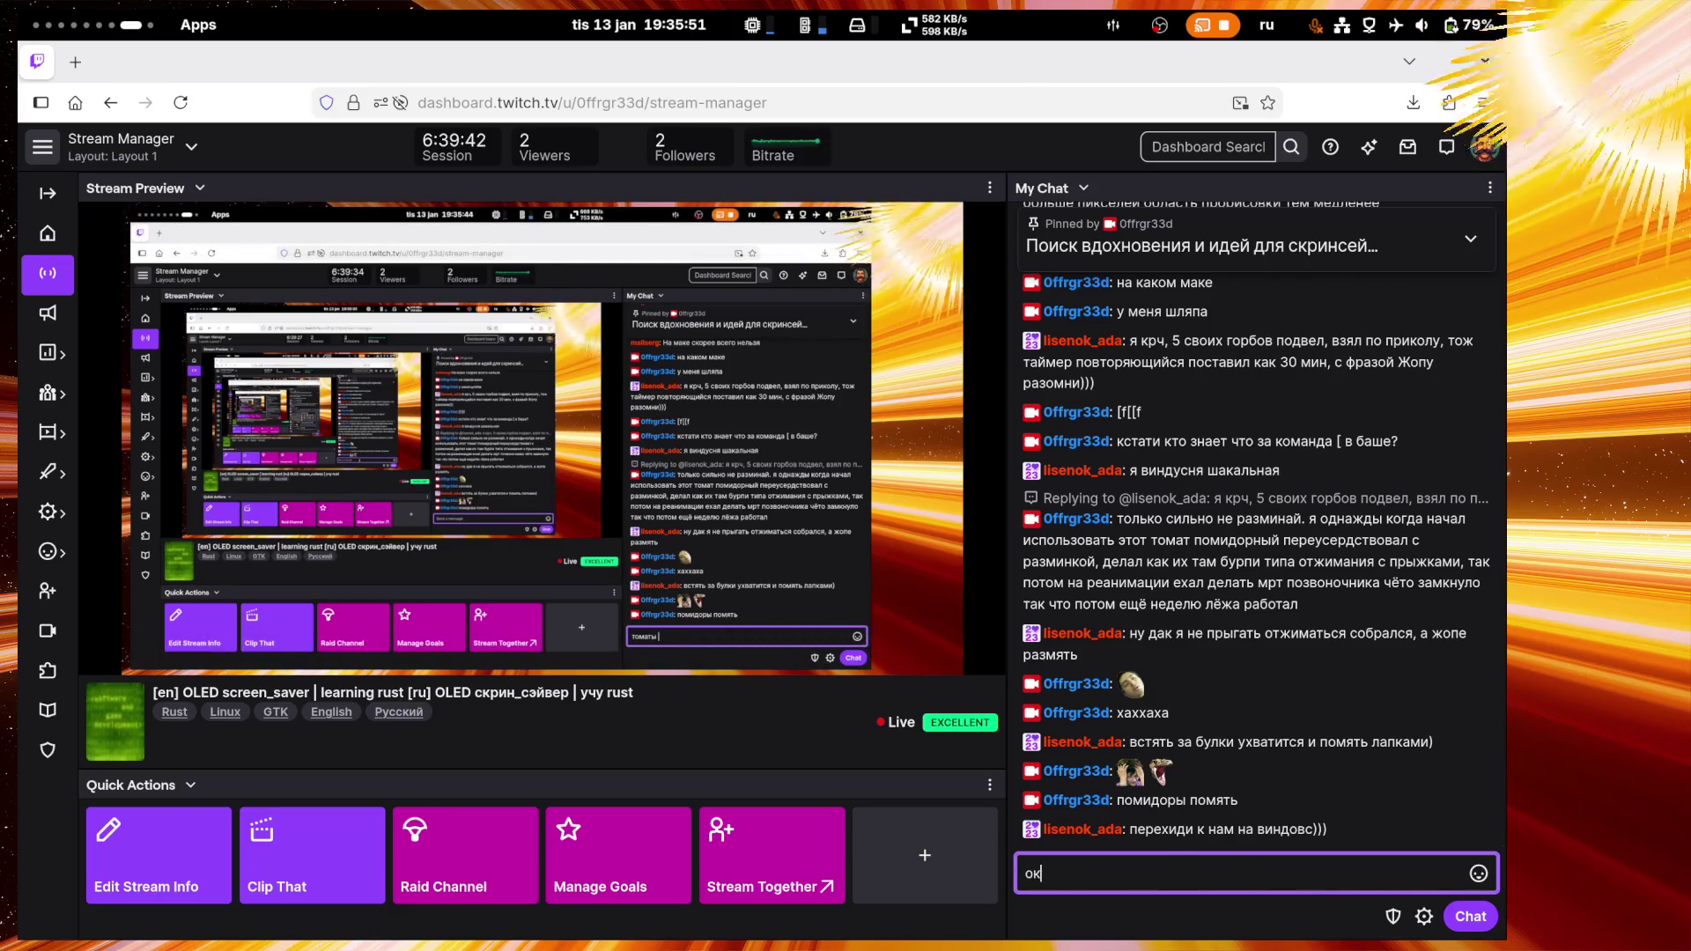
{"action": "key", "text": "Return"}
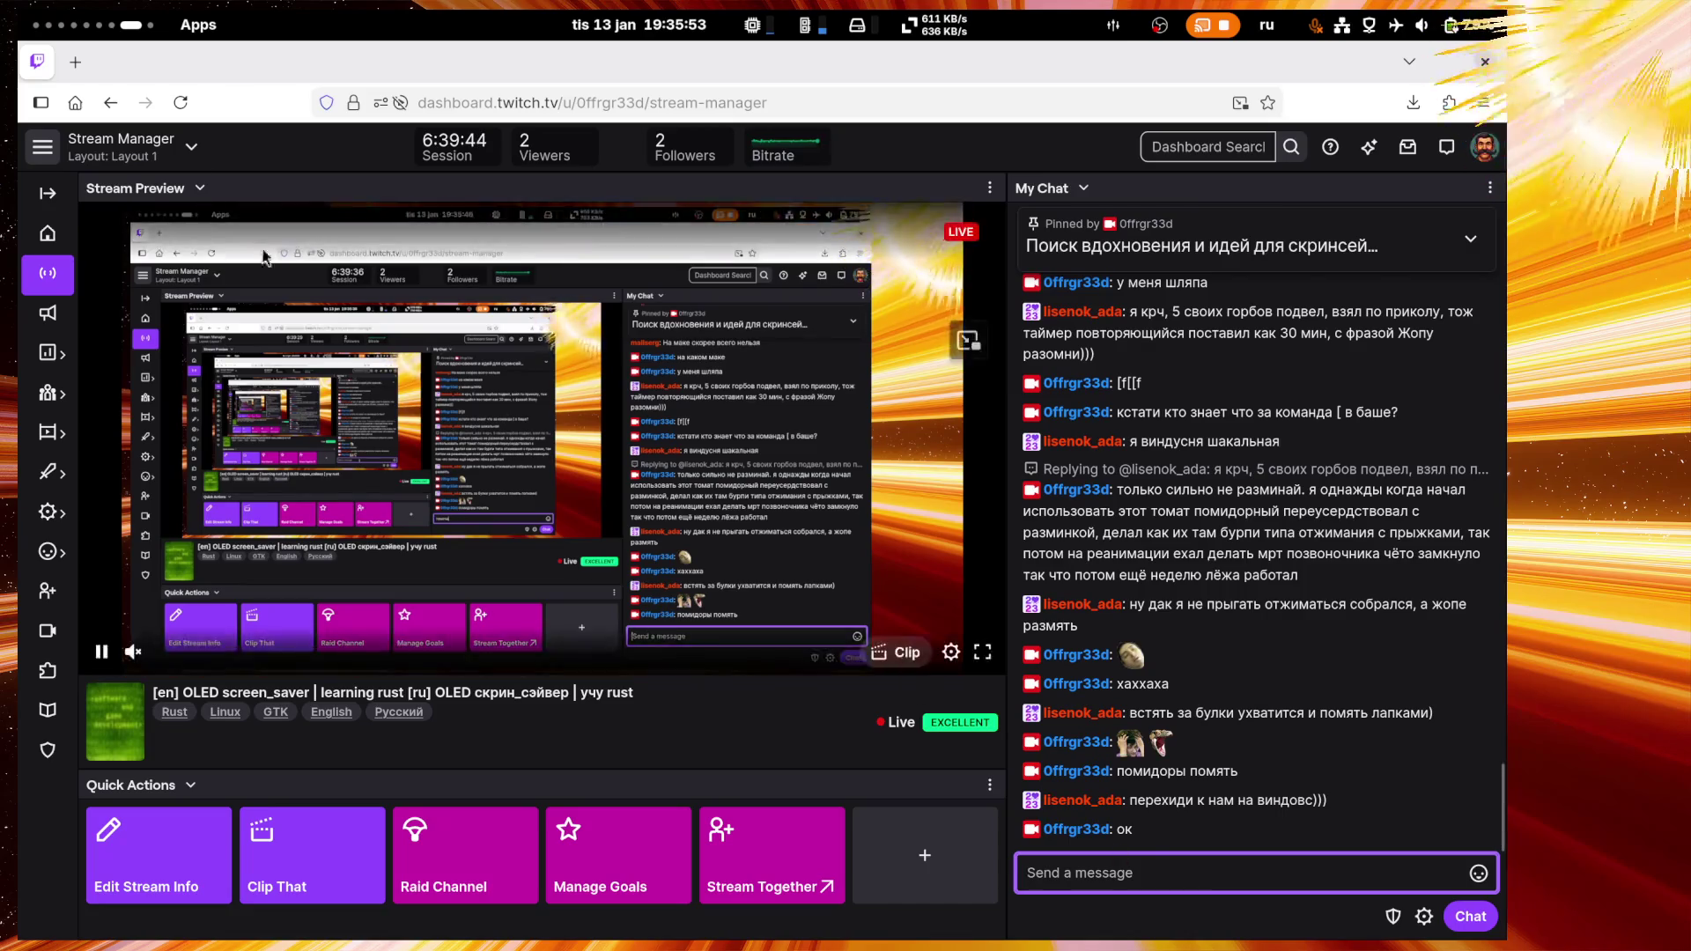
{"action": "scroll", "coordinate": [68, 18], "scroll_direction": "up", "scroll_amount": 1}
Step: Go to the first workspace and bring up the Terminal window
{"action": "left_click", "coordinate": [68, 18]}
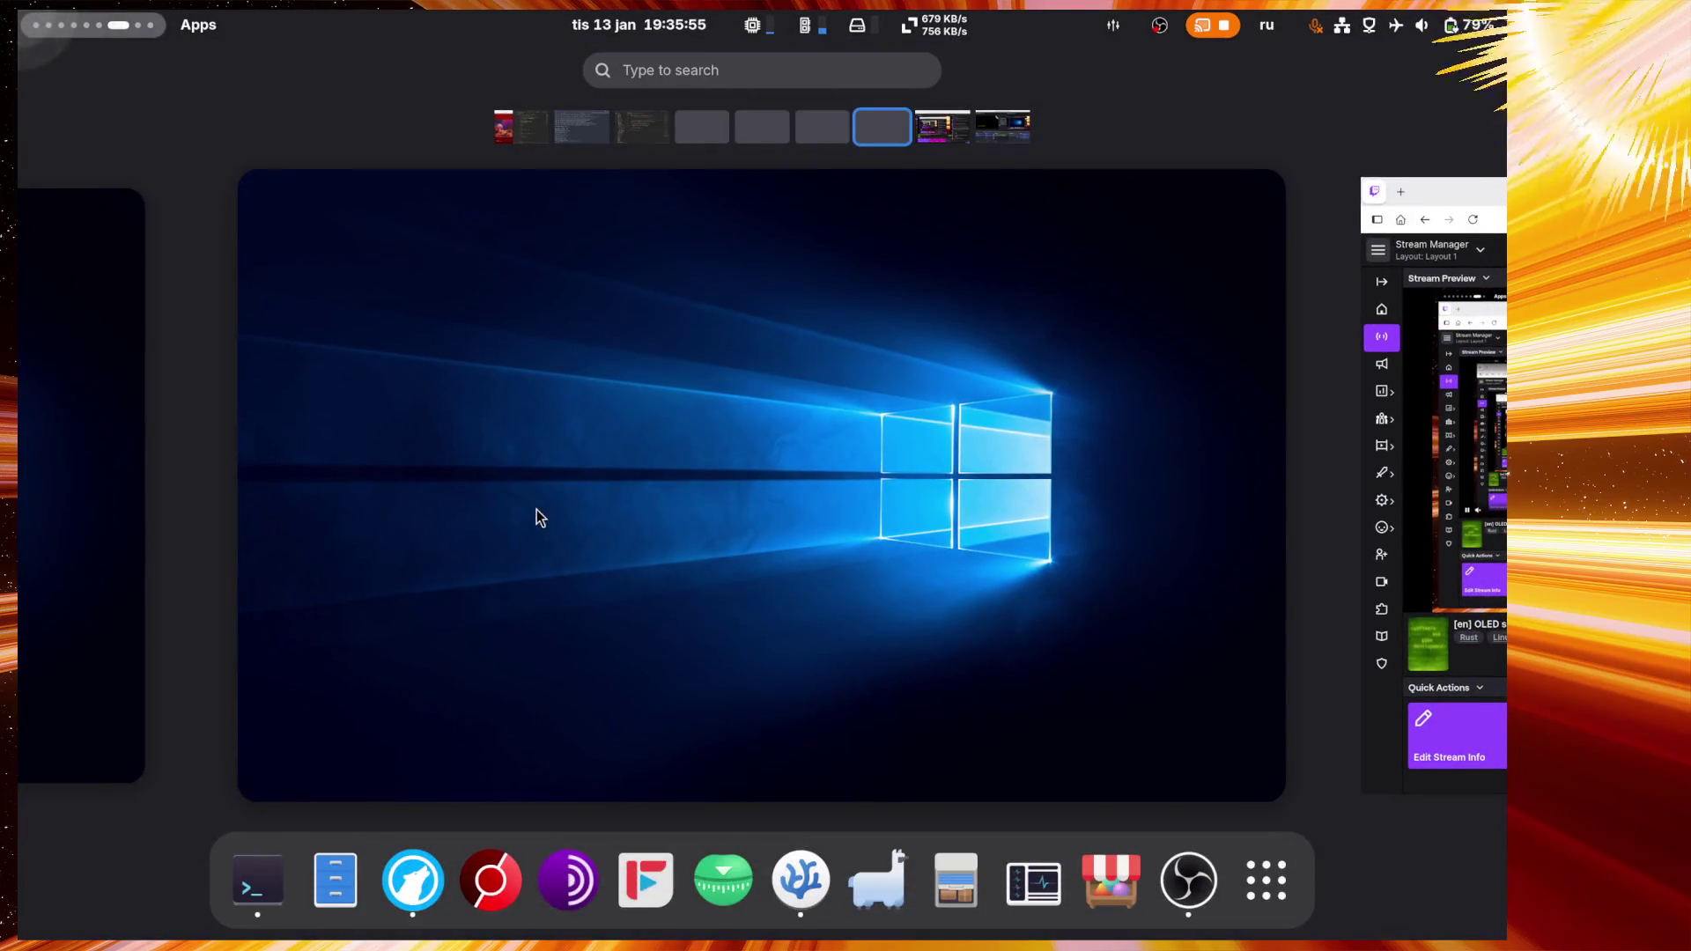
{"action": "left_click", "coordinate": [521, 130]}
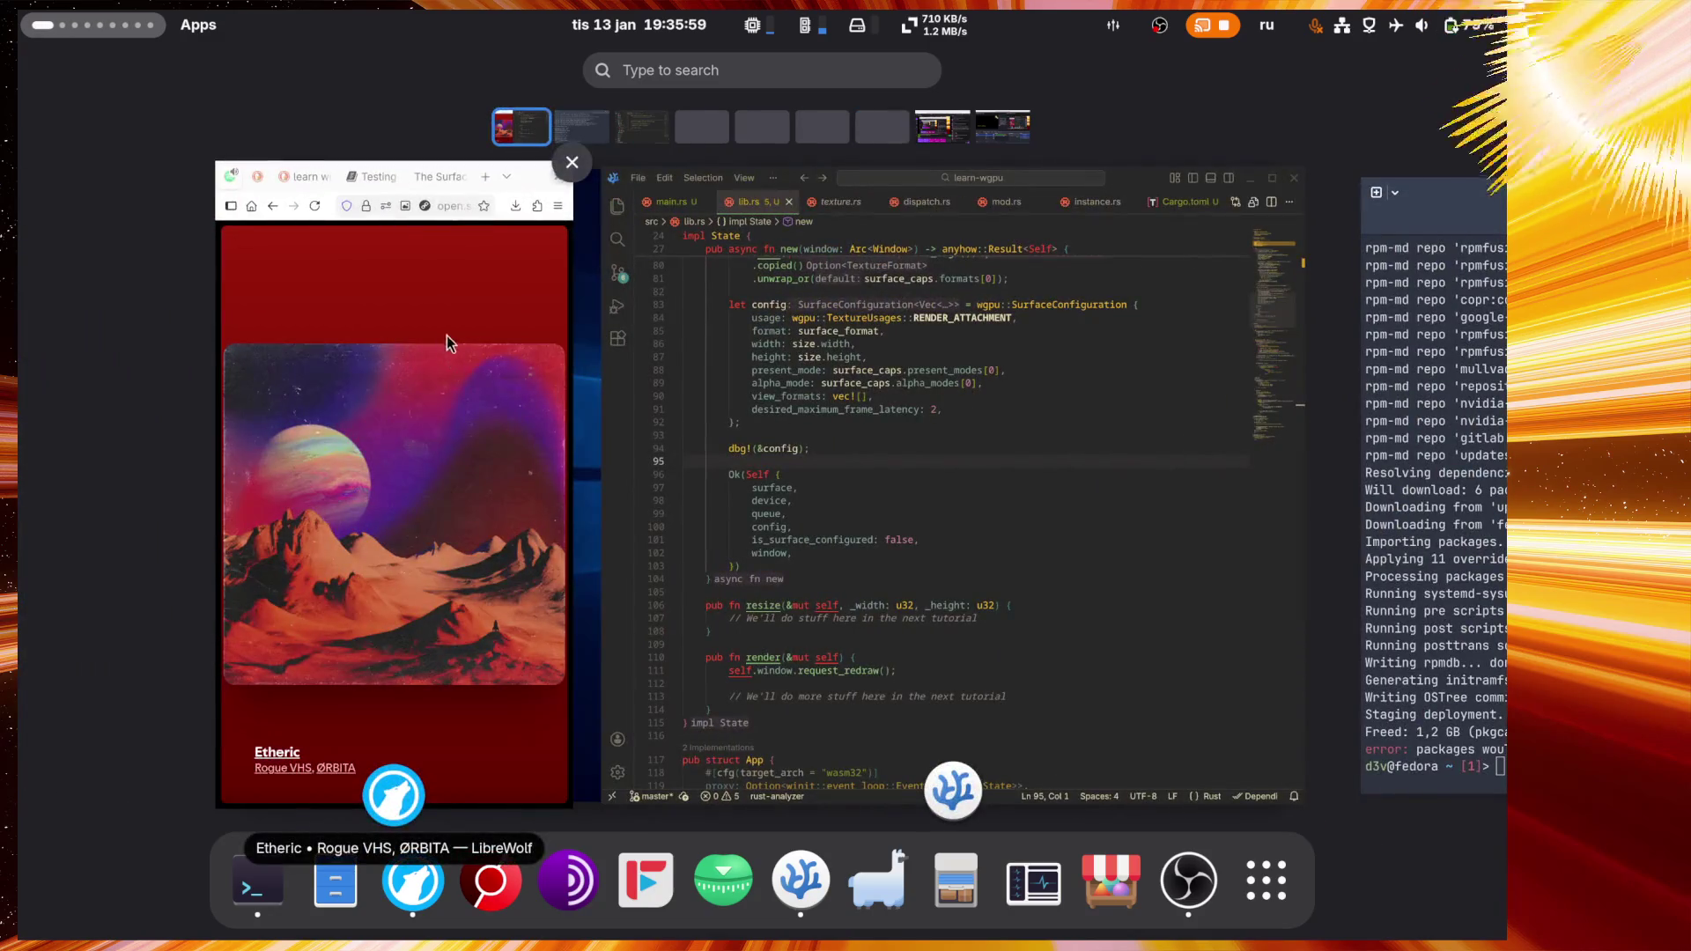
{"action": "scroll", "coordinate": [446, 336], "scroll_direction": "down", "scroll_amount": 3}
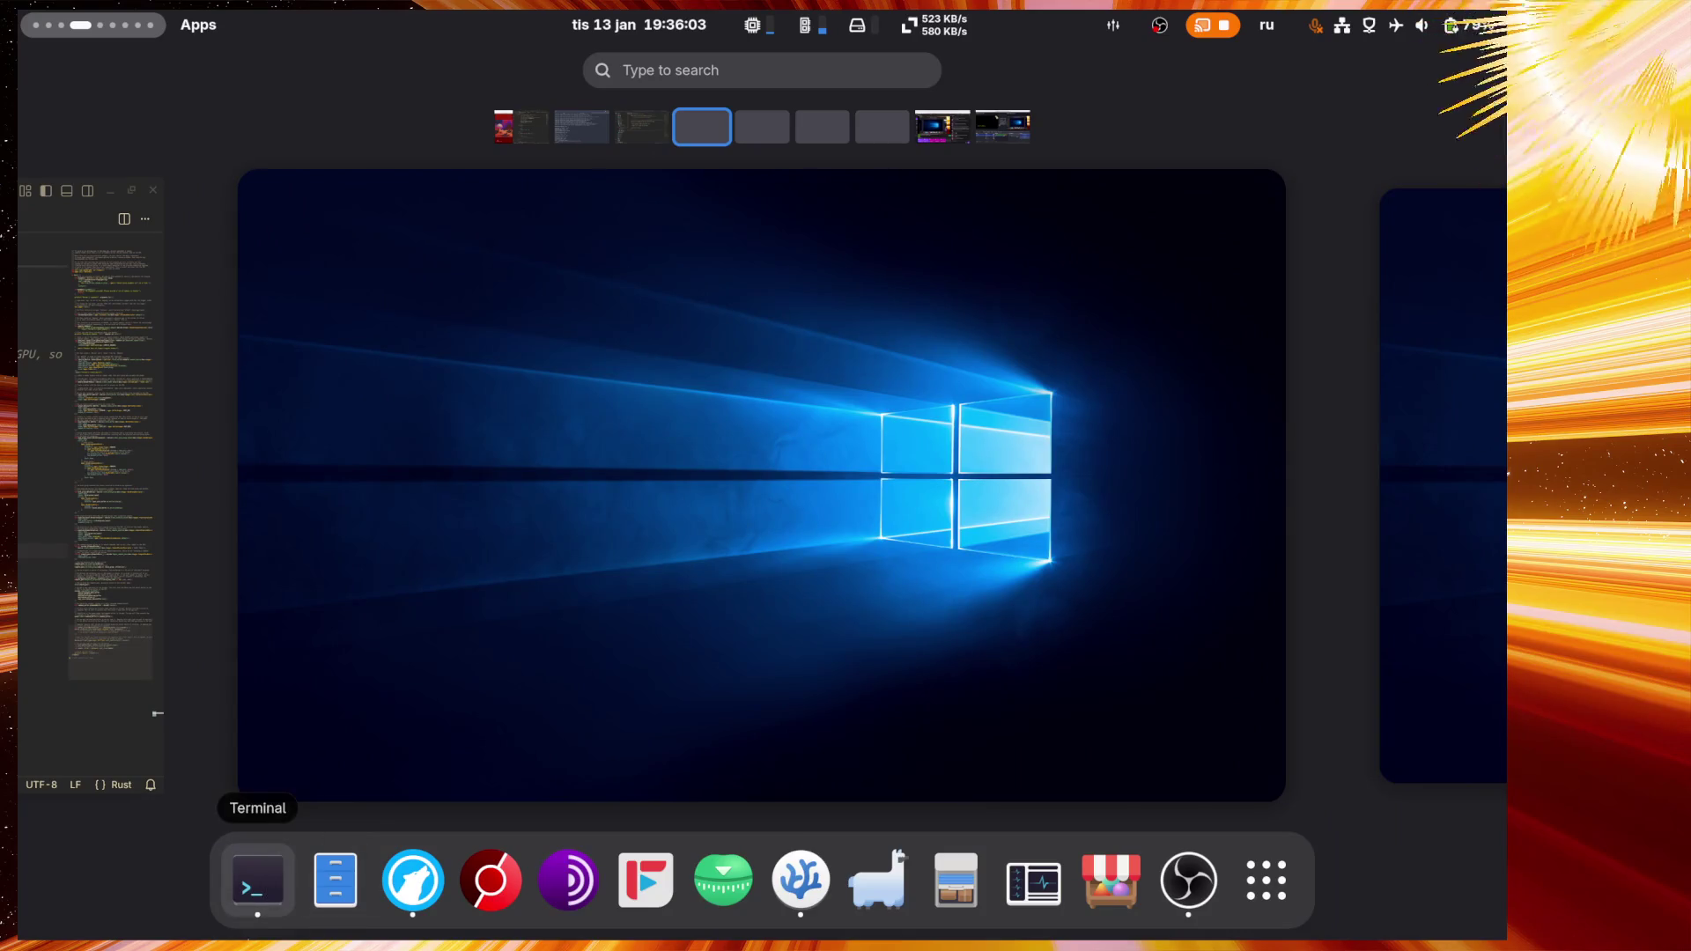
{"action": "left_click", "coordinate": [258, 881]}
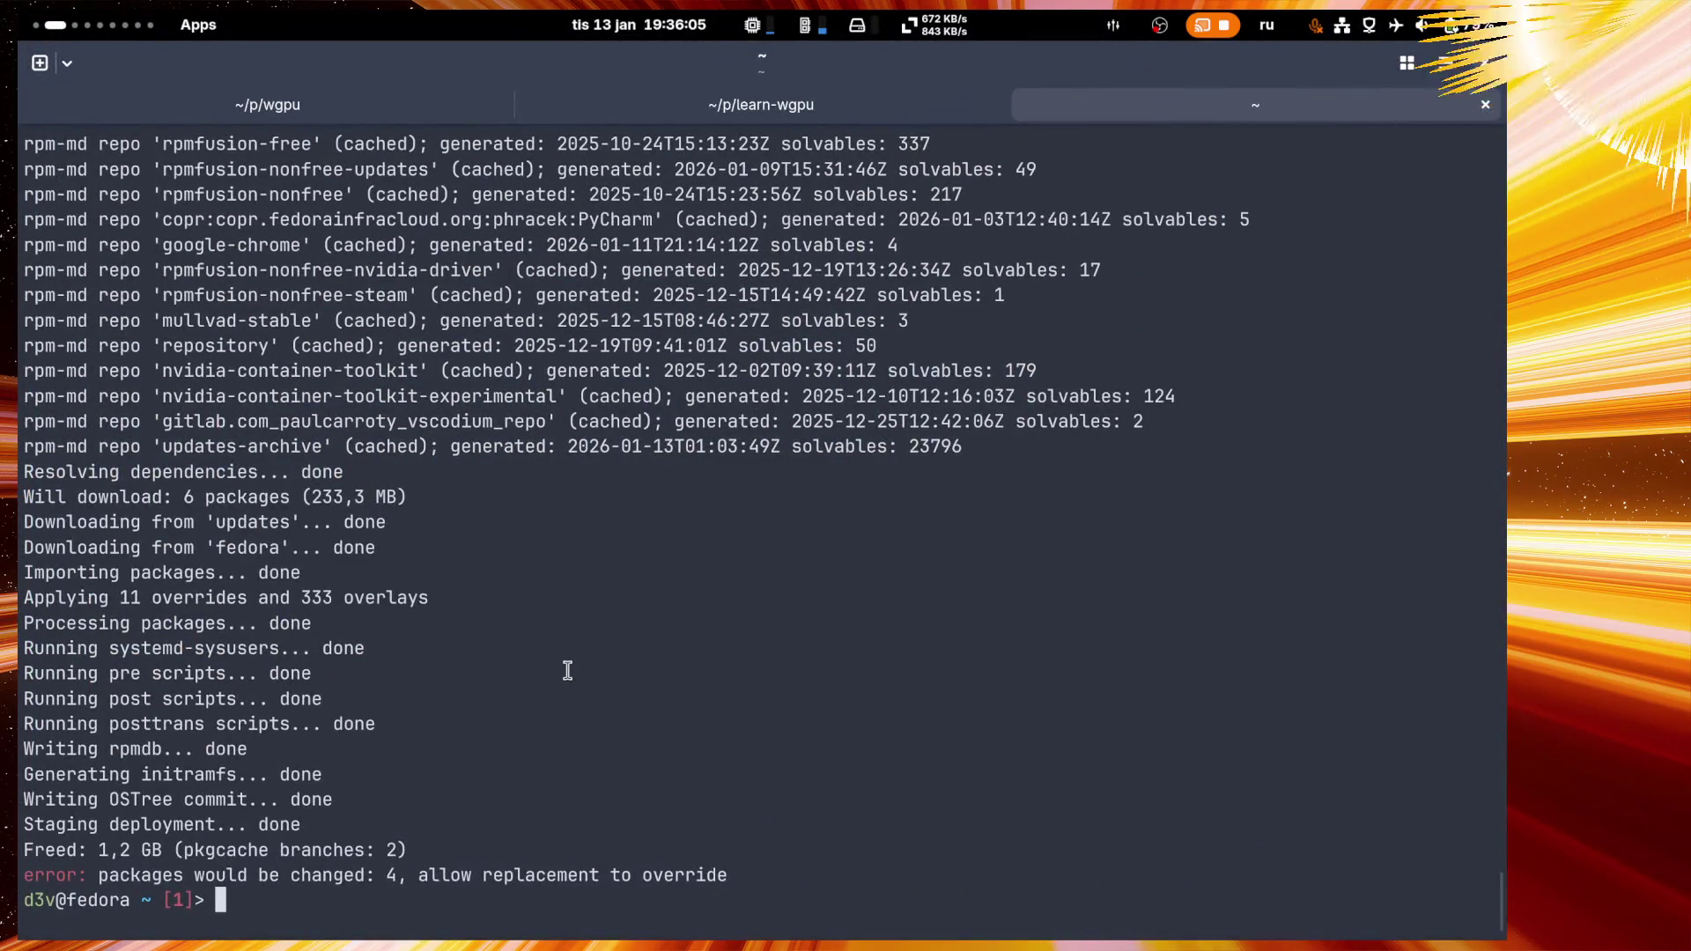
Step: Run goto_windows in fish (reported unknown), then enter 'rpm-ostree search windows'
{"action": "key", "text": "Return"}
{"action": "key", "text": "Return"}
{"action": "key", "text": "Return"}
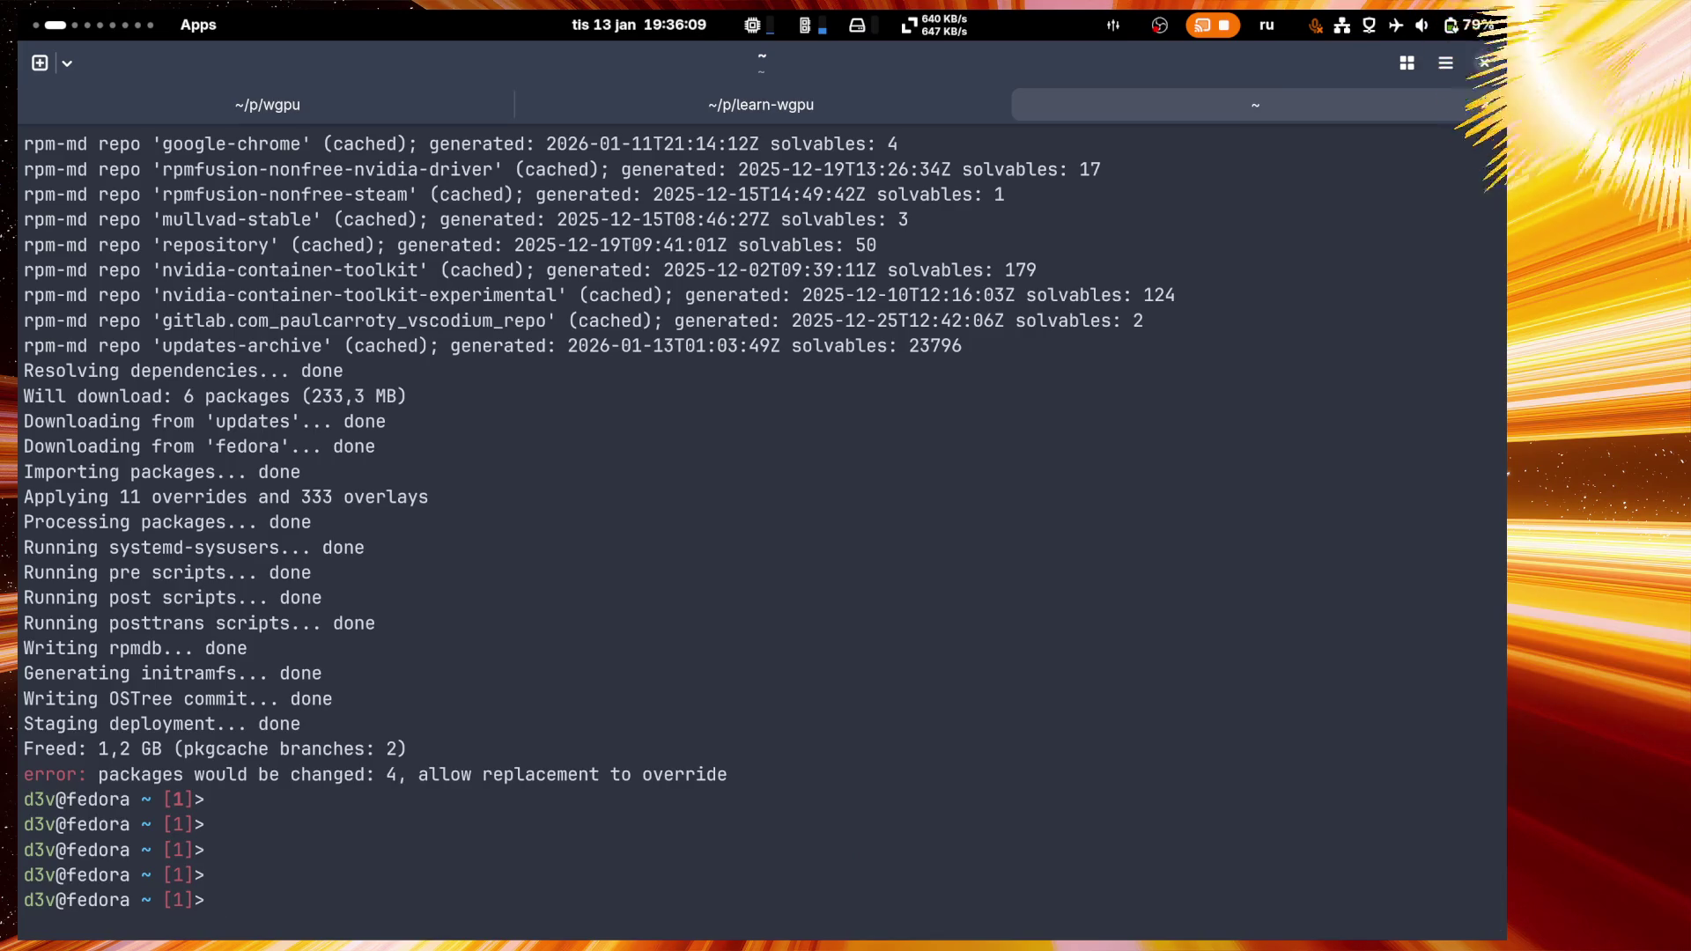
{"action": "key", "text": "super+space"}
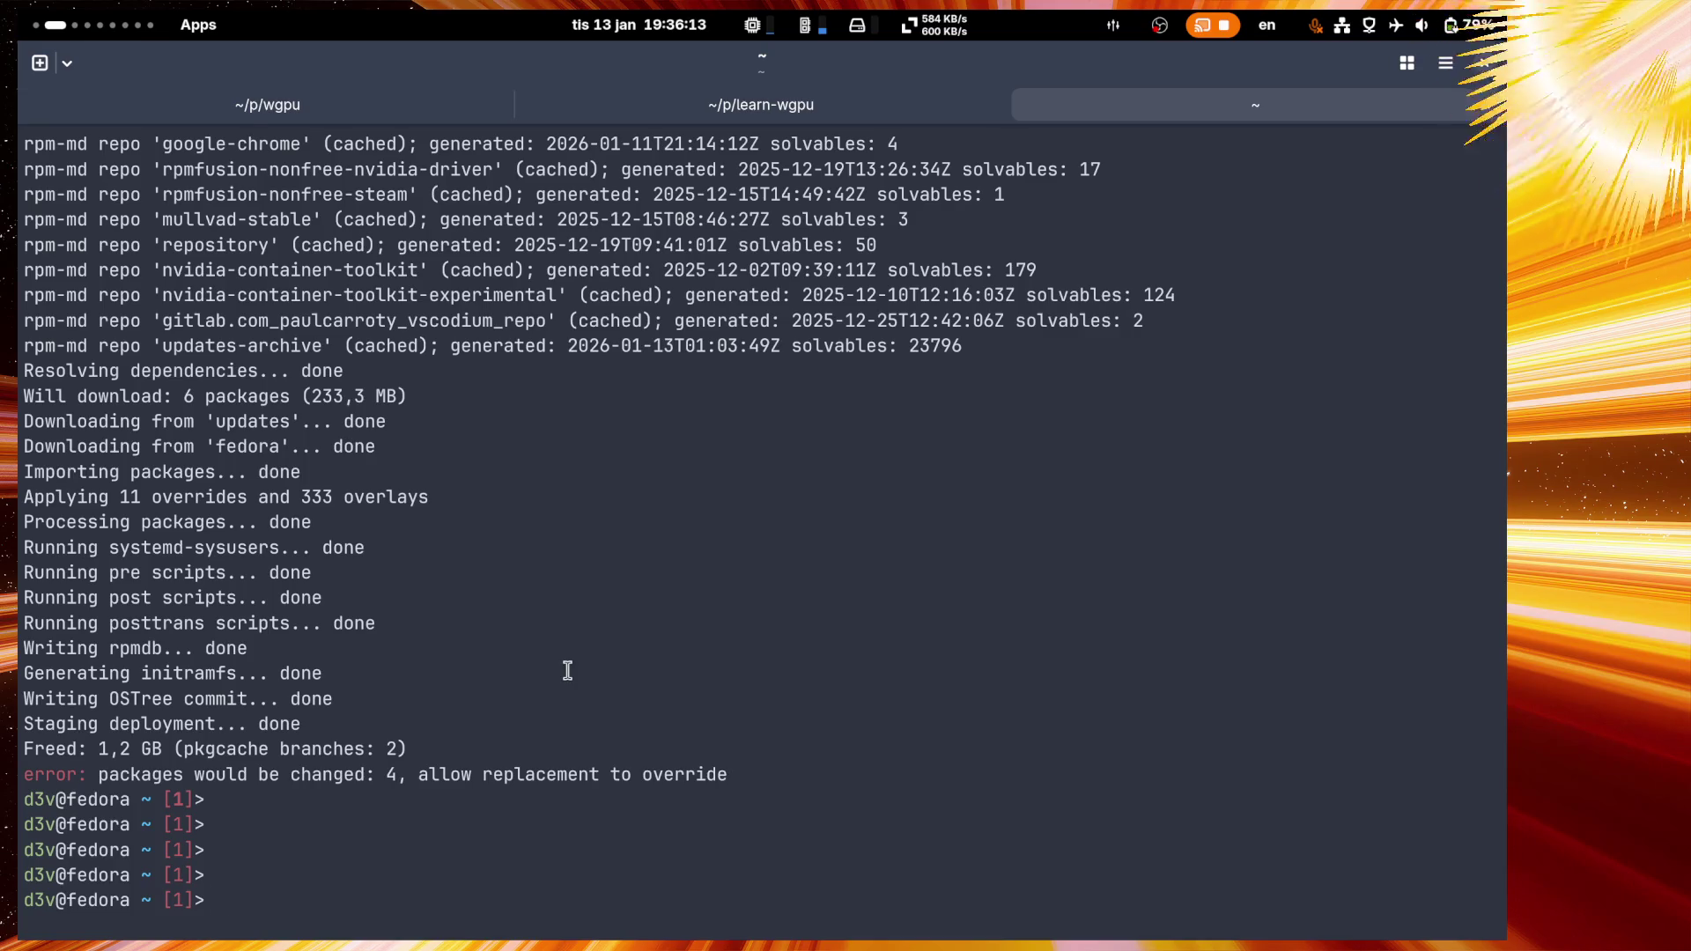
{"action": "type", "text": "got"}
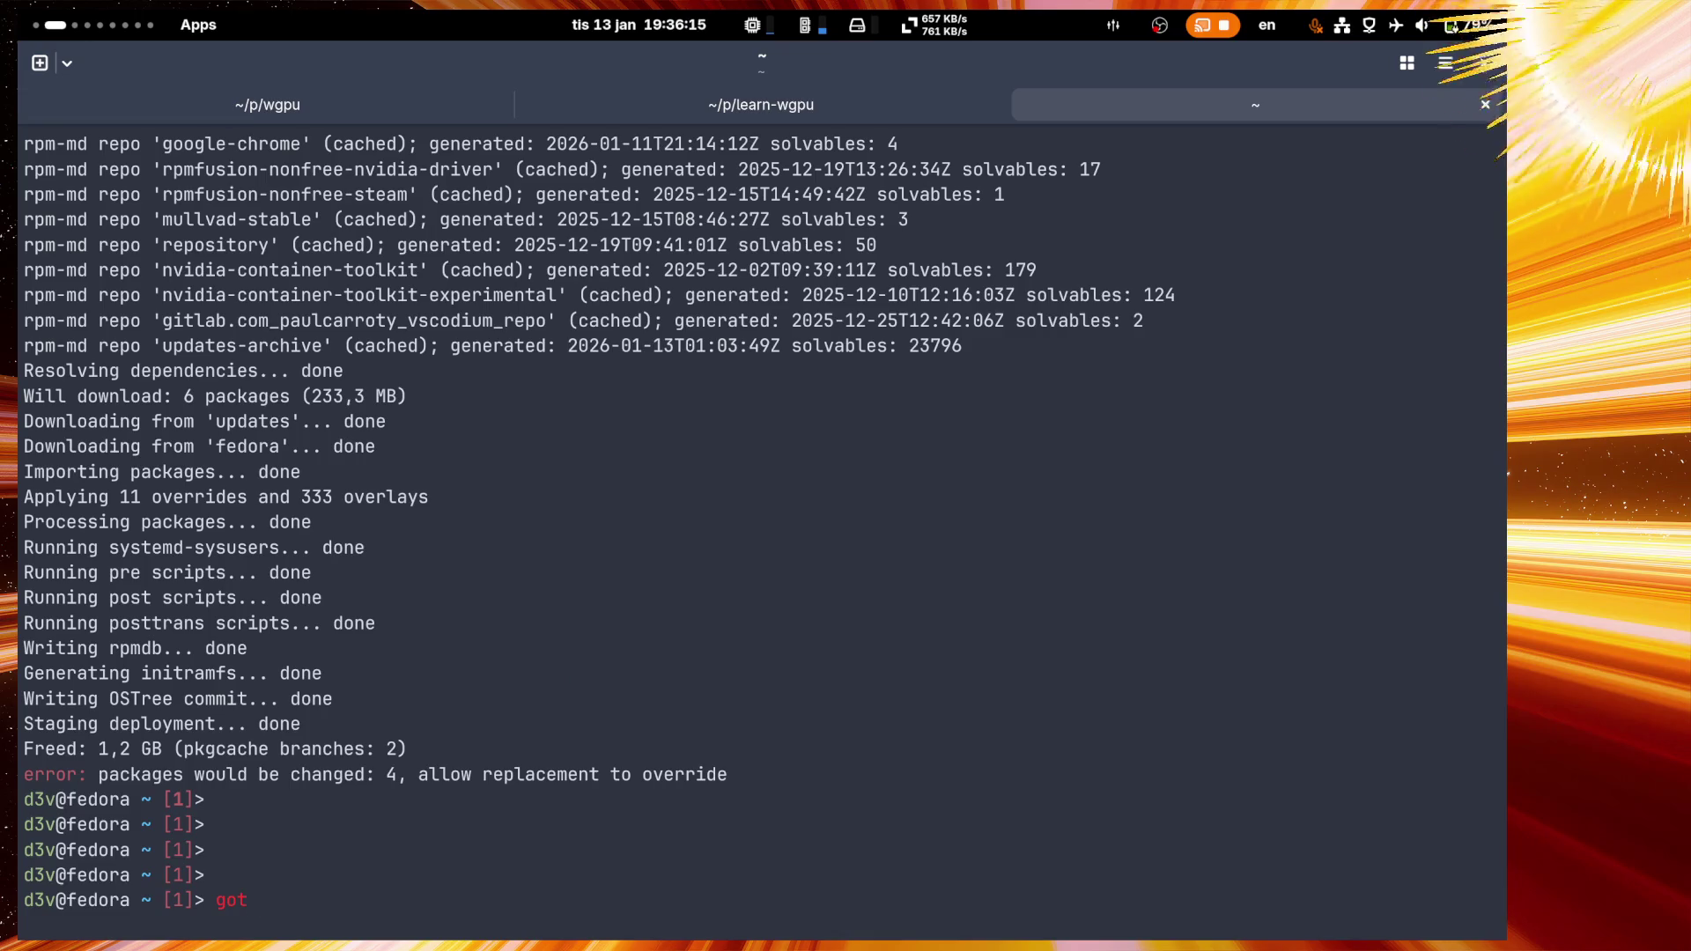
{"action": "type", "text": "o_win"}
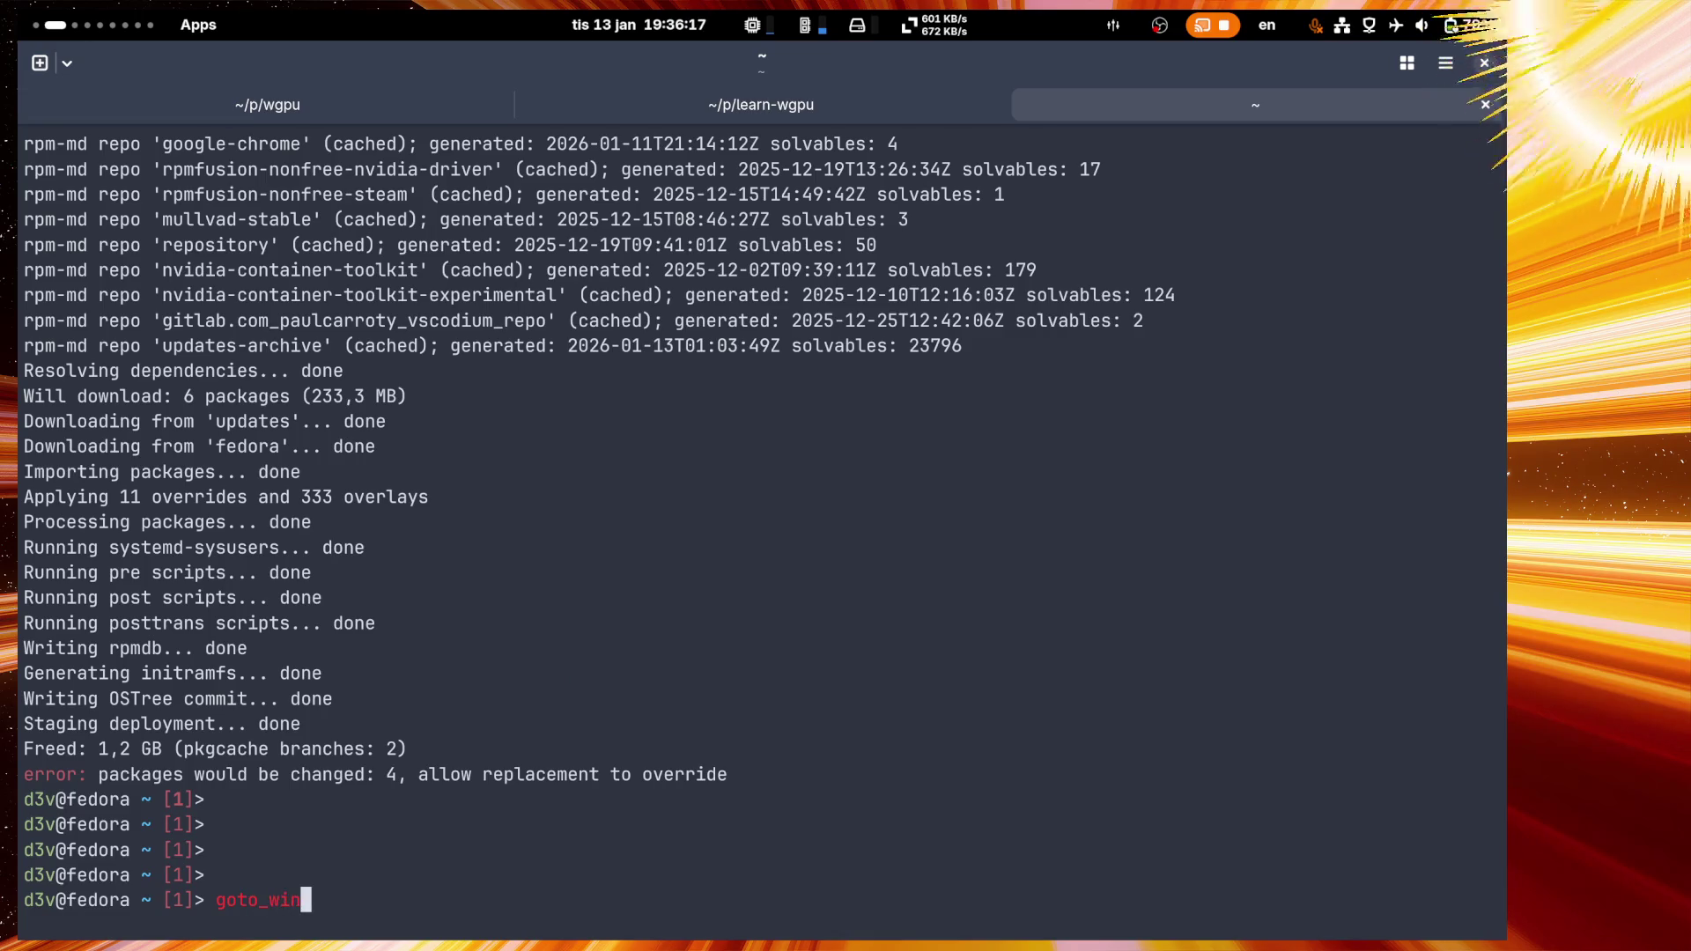
{"action": "type", "text": "dows"}
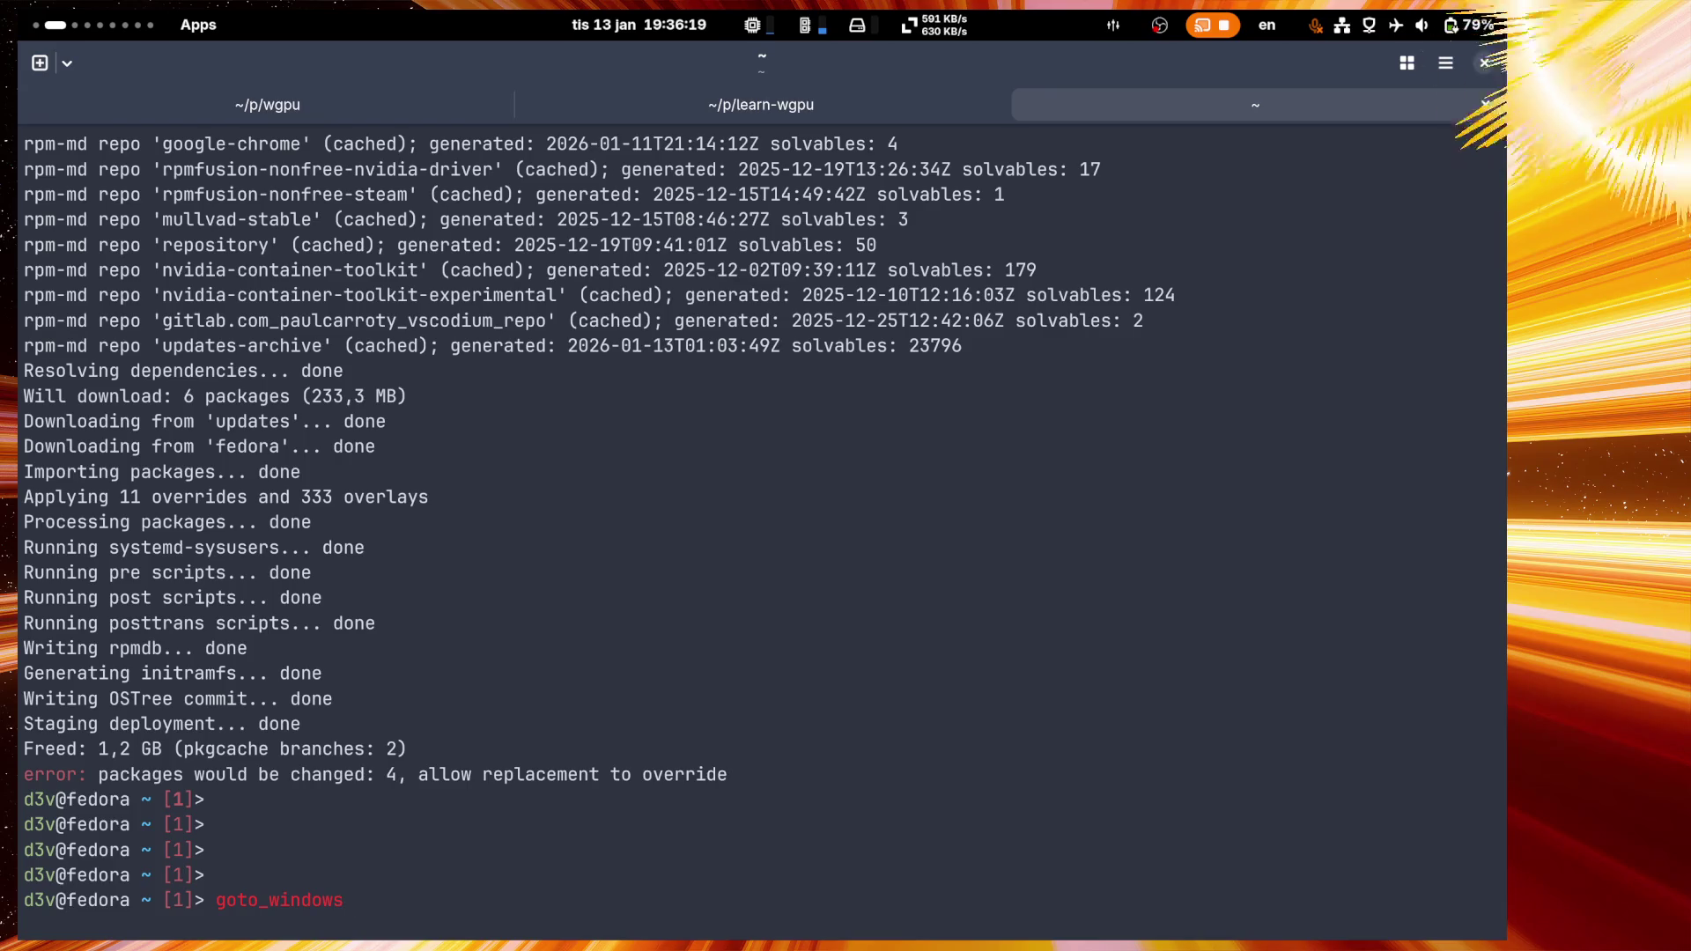
{"action": "key", "text": "Return"}
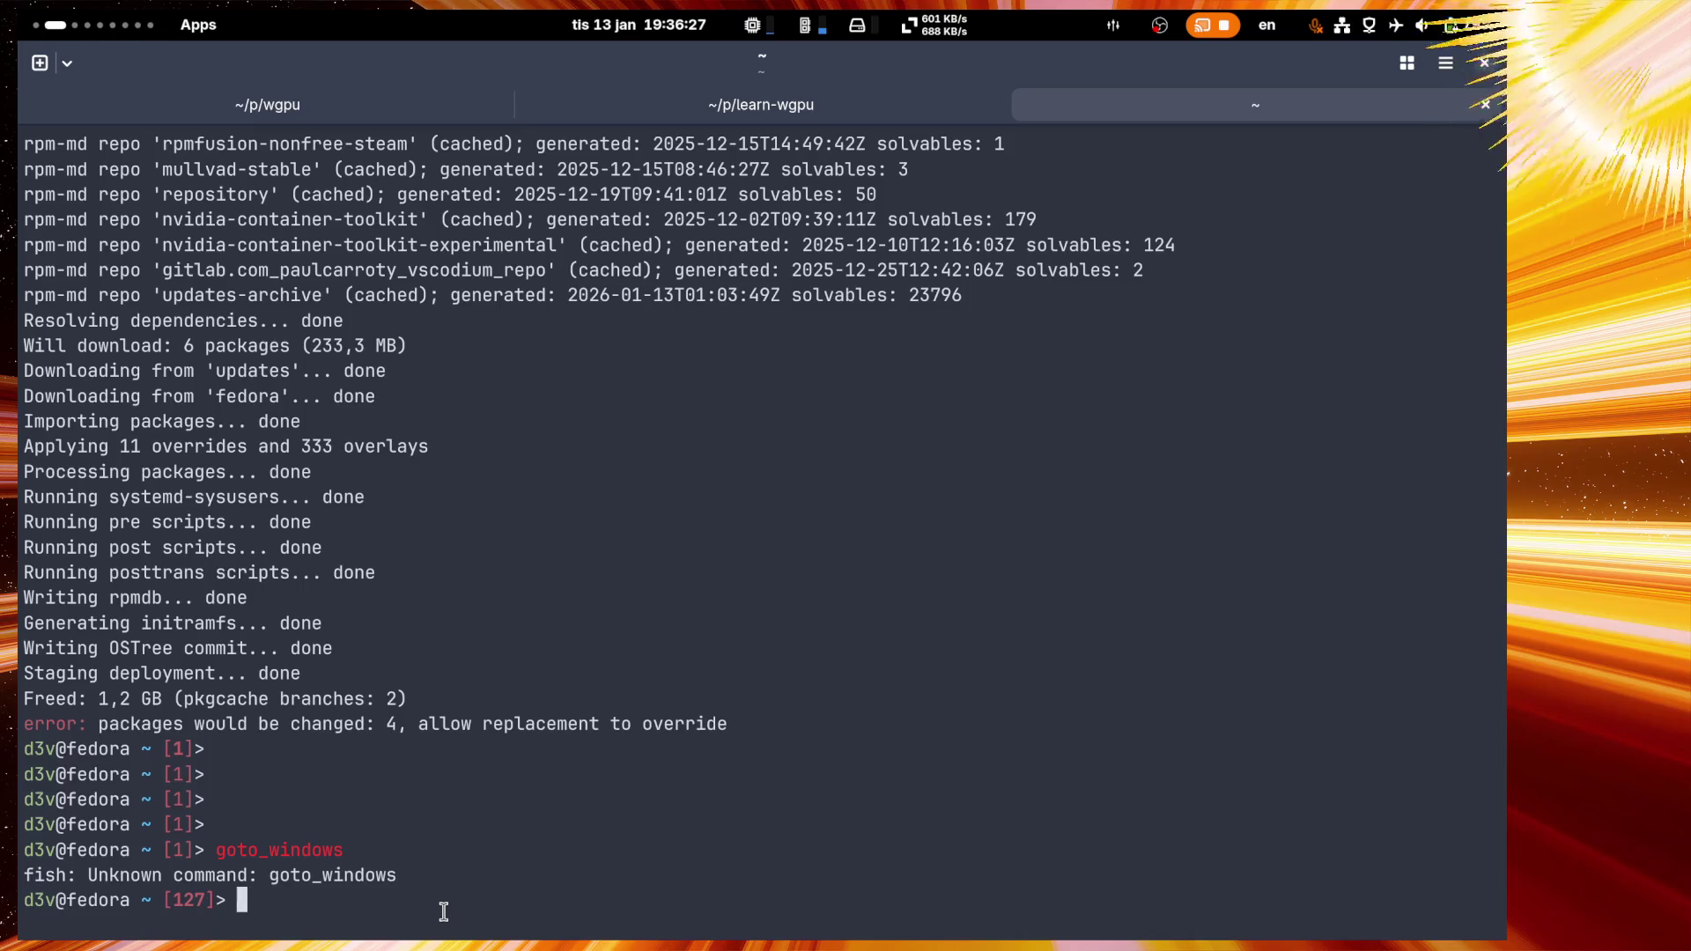
{"action": "type", "text": "rpm-"}
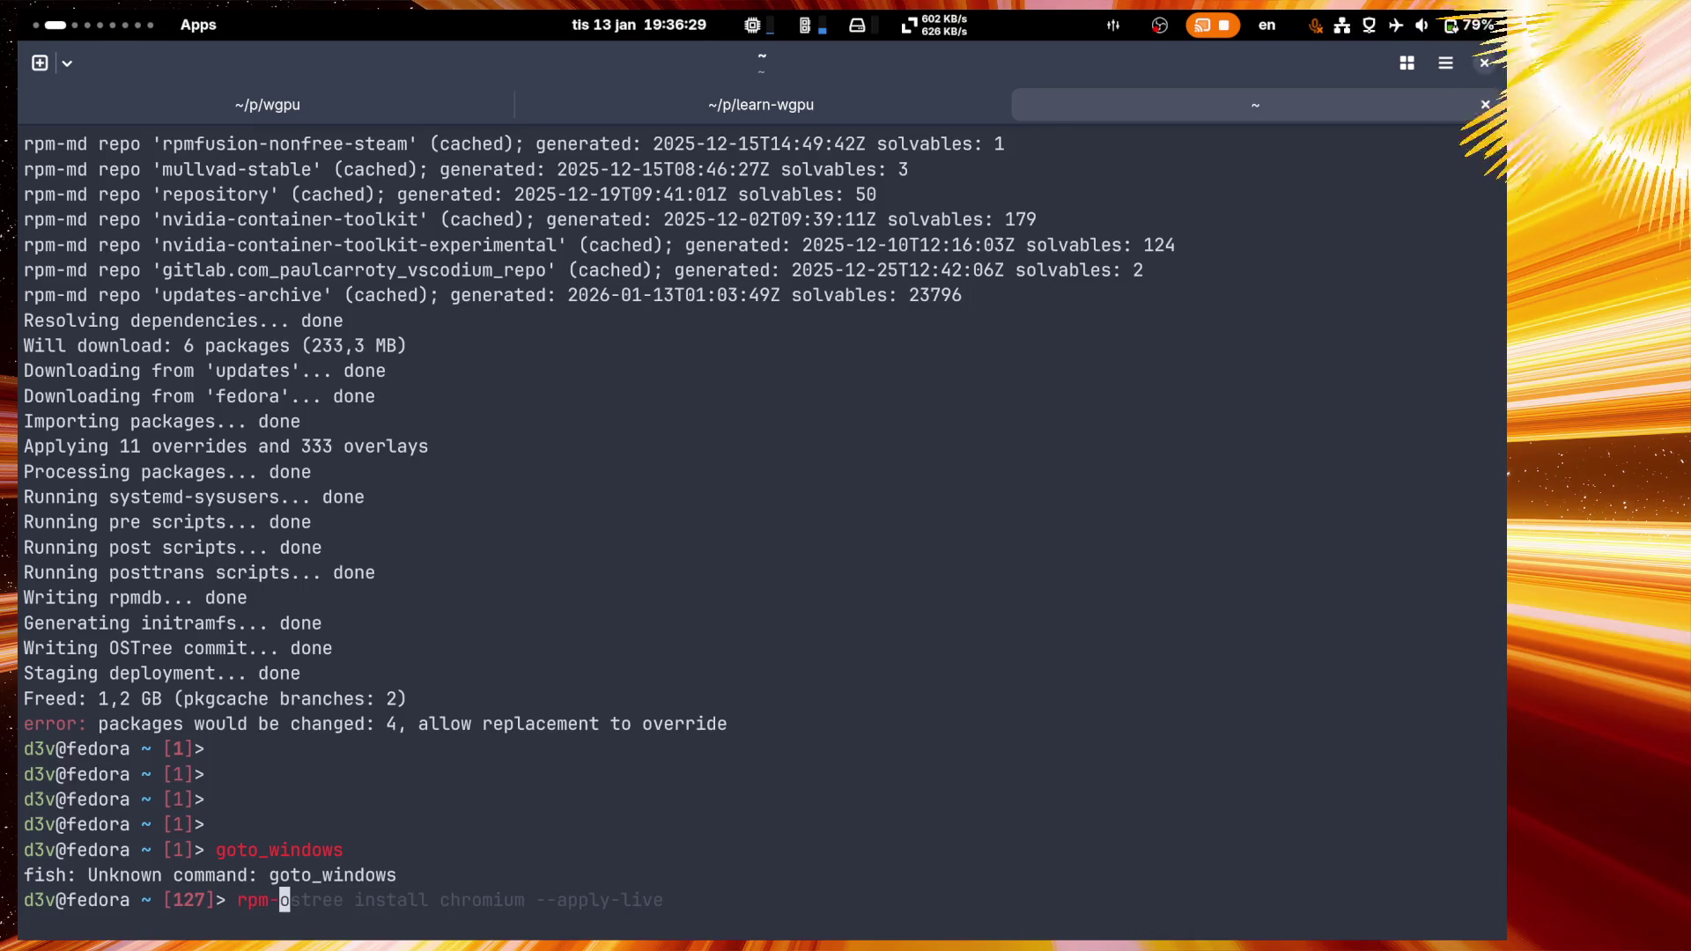
{"action": "type", "text": "ostree sea"}
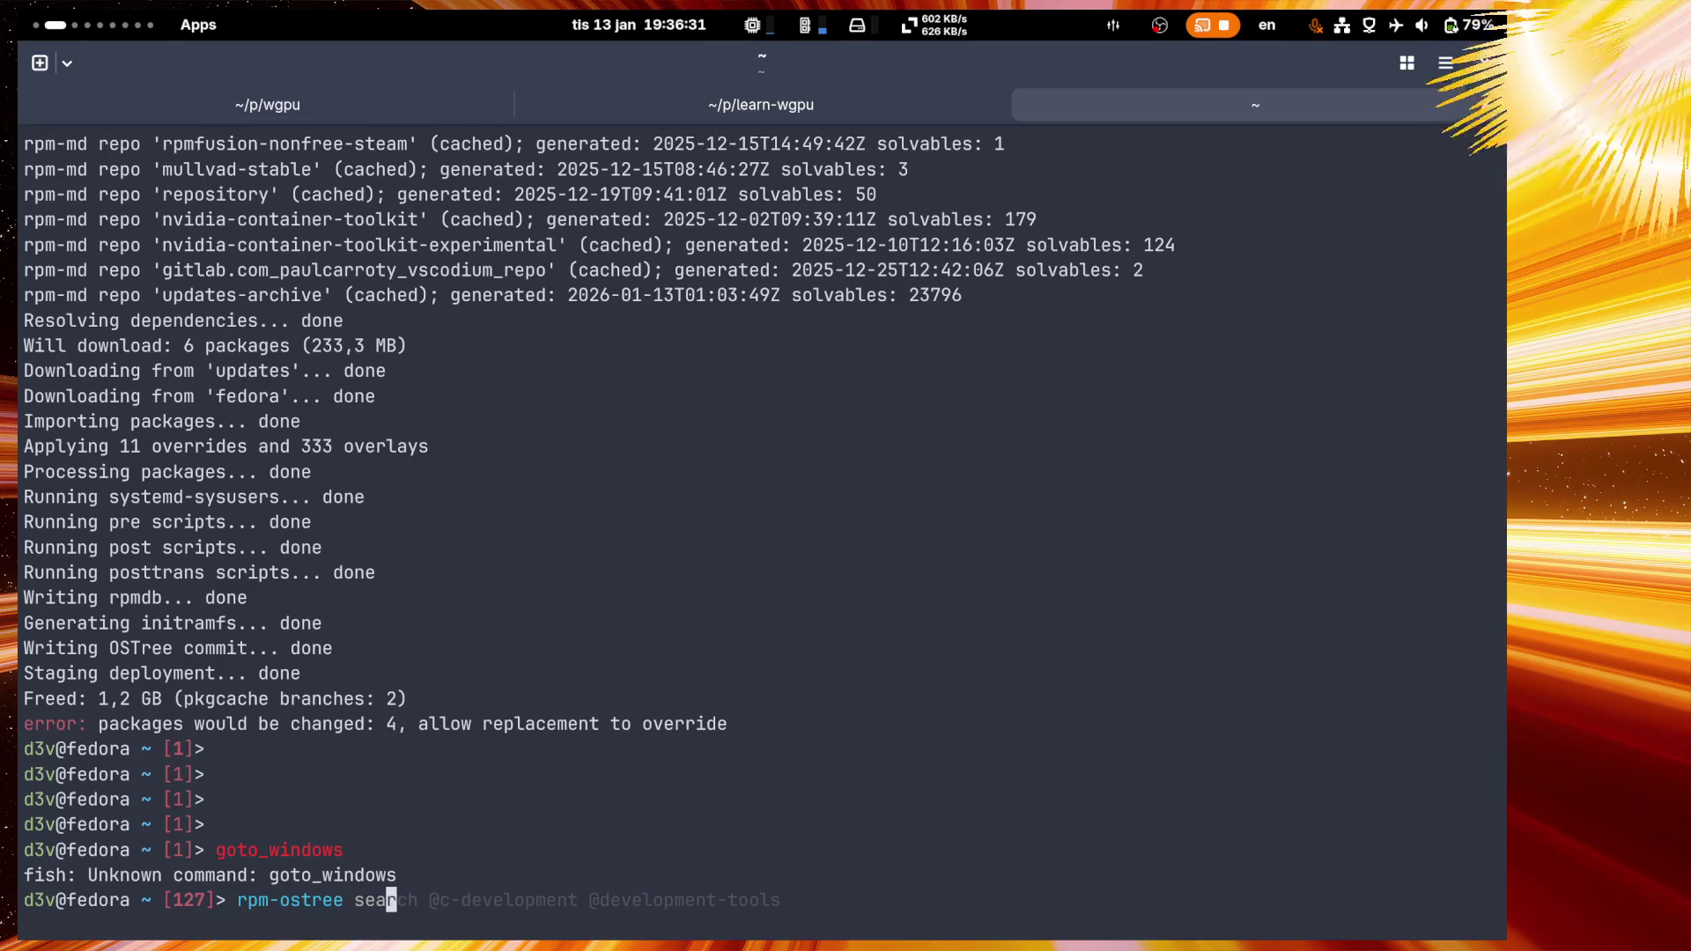
{"action": "type", "text": "rch windows"}
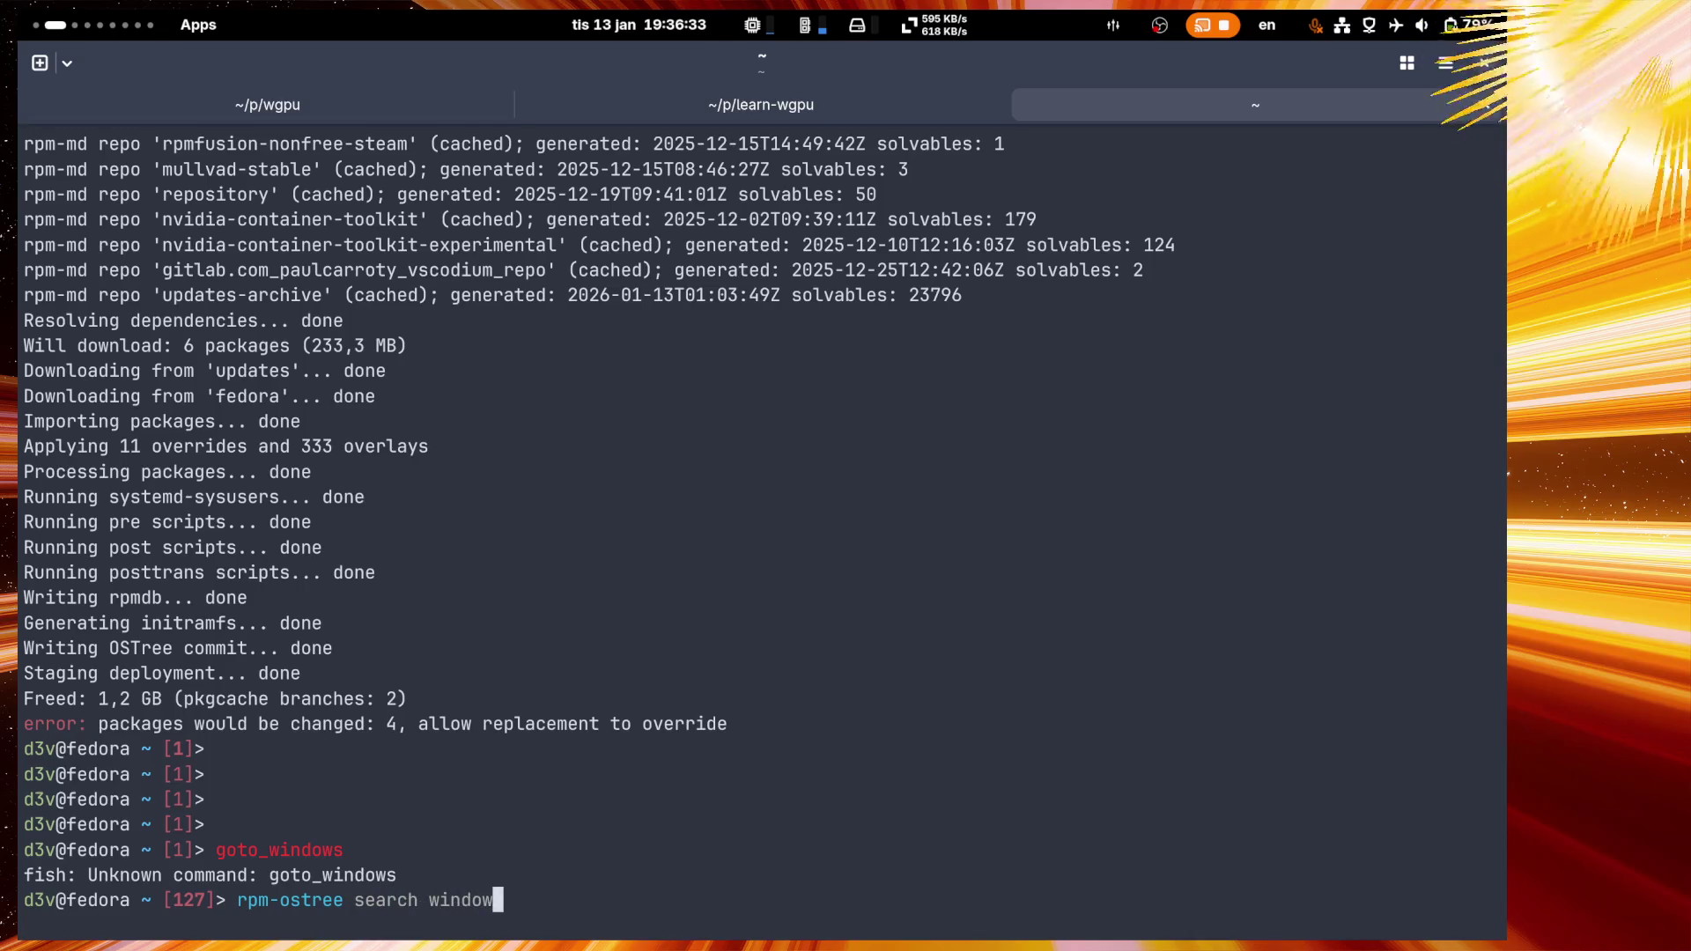
Step: Run the windows package search and select 'windowsNavigator' in the results
{"action": "key", "text": "Return"}
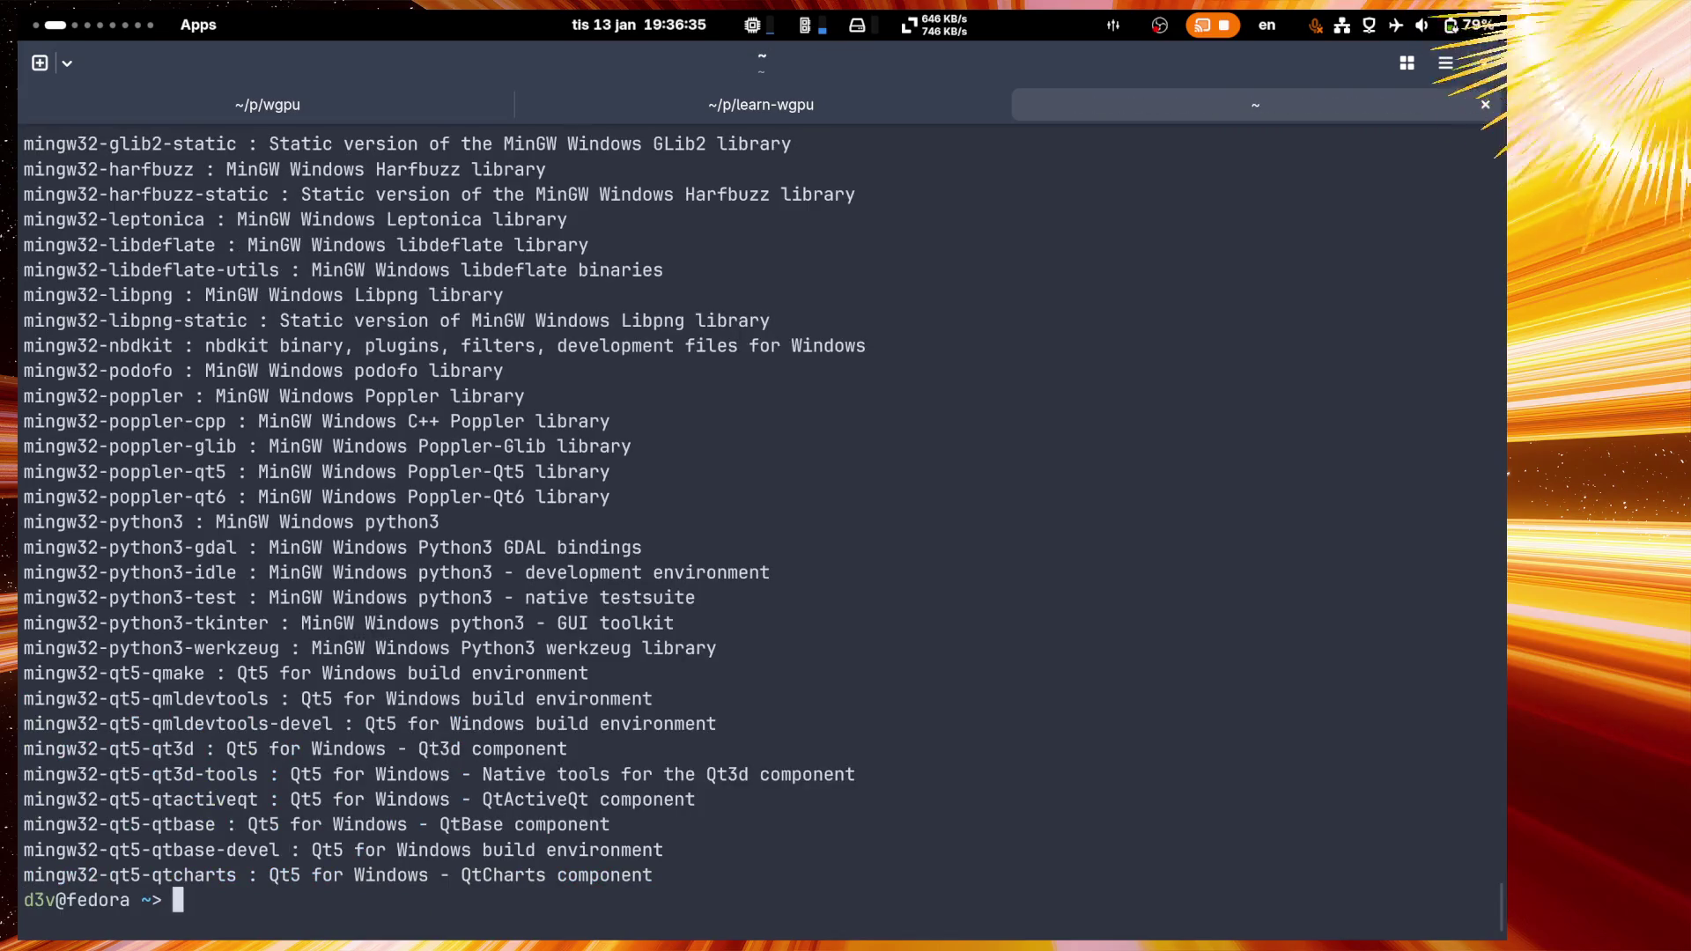
{"action": "scroll", "coordinate": [522, 866], "scroll_direction": "up", "scroll_amount": 10}
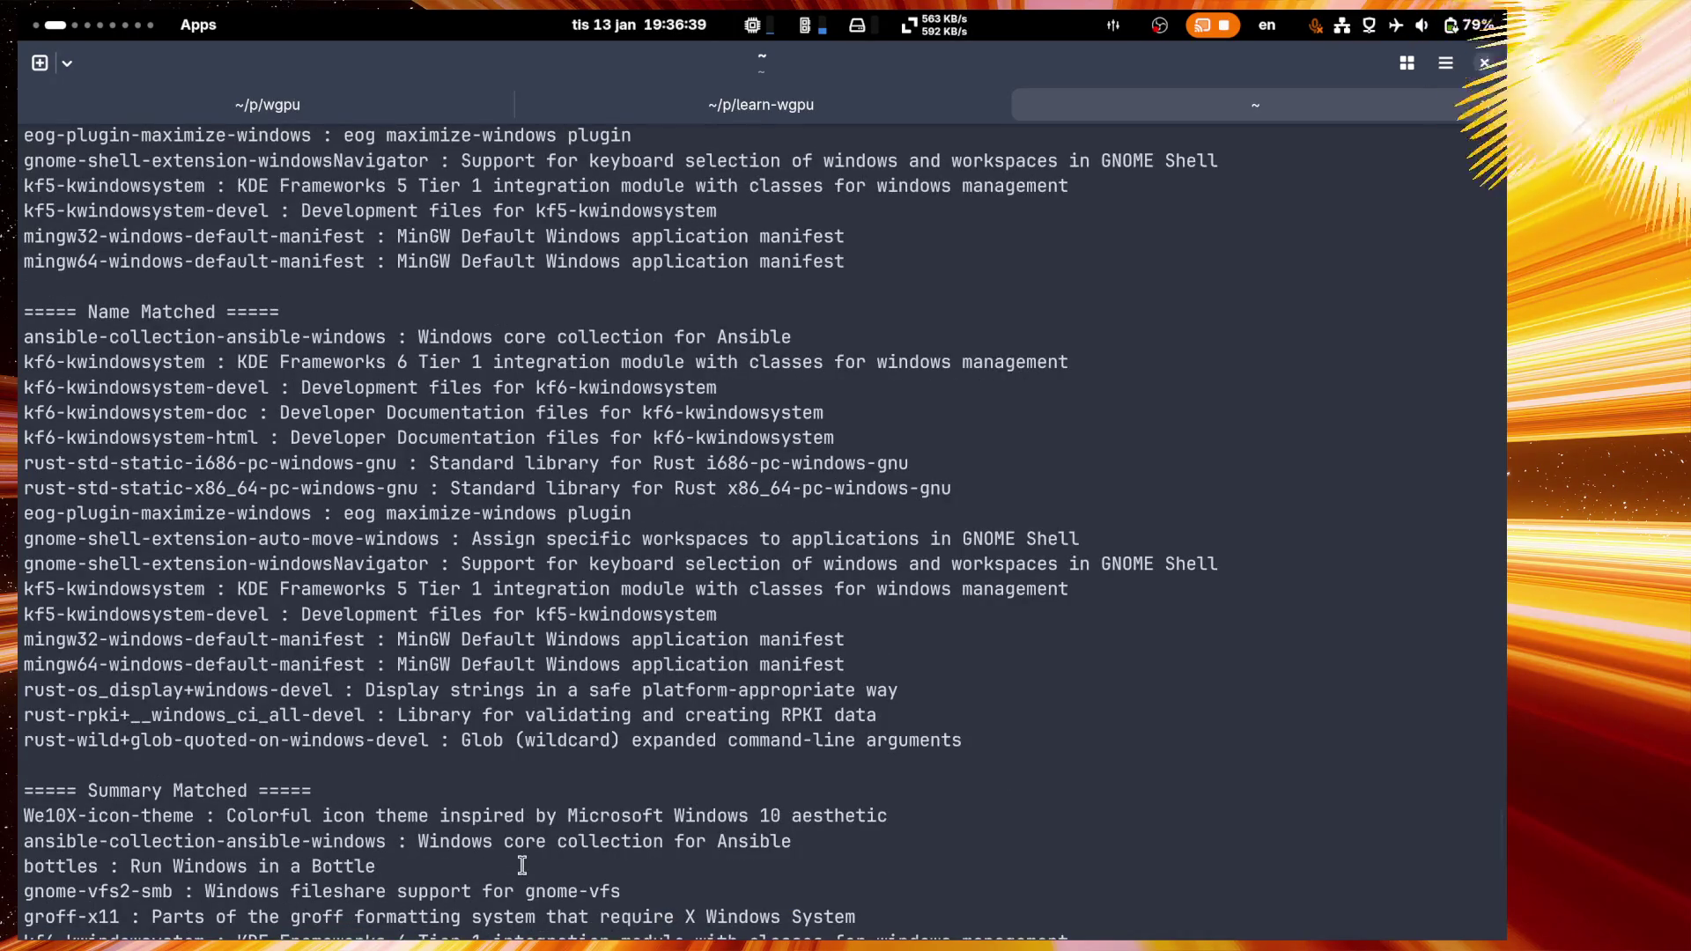
{"action": "scroll", "coordinate": [522, 867], "scroll_direction": "up", "scroll_amount": 5}
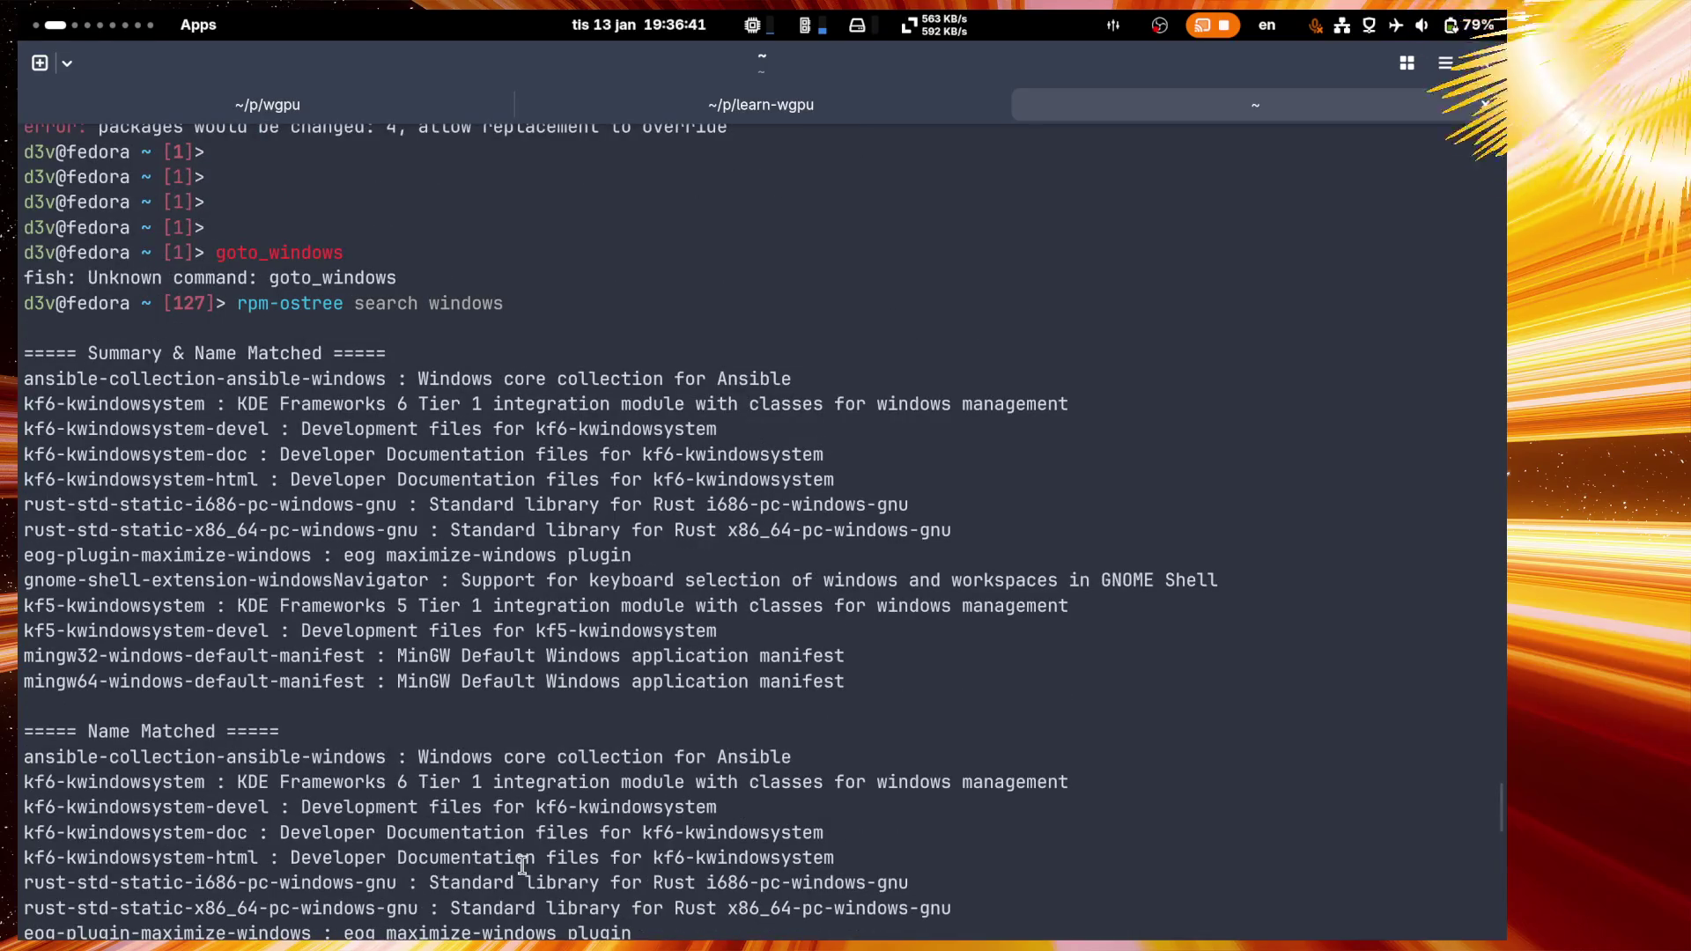
{"action": "mouse_move", "coordinate": [429, 580]}
{"action": "left_mouse_down"}
{"action": "mouse_move", "coordinate": [252, 598]}
{"action": "mouse_move", "coordinate": [255, 577]}
{"action": "left_mouse_up"}
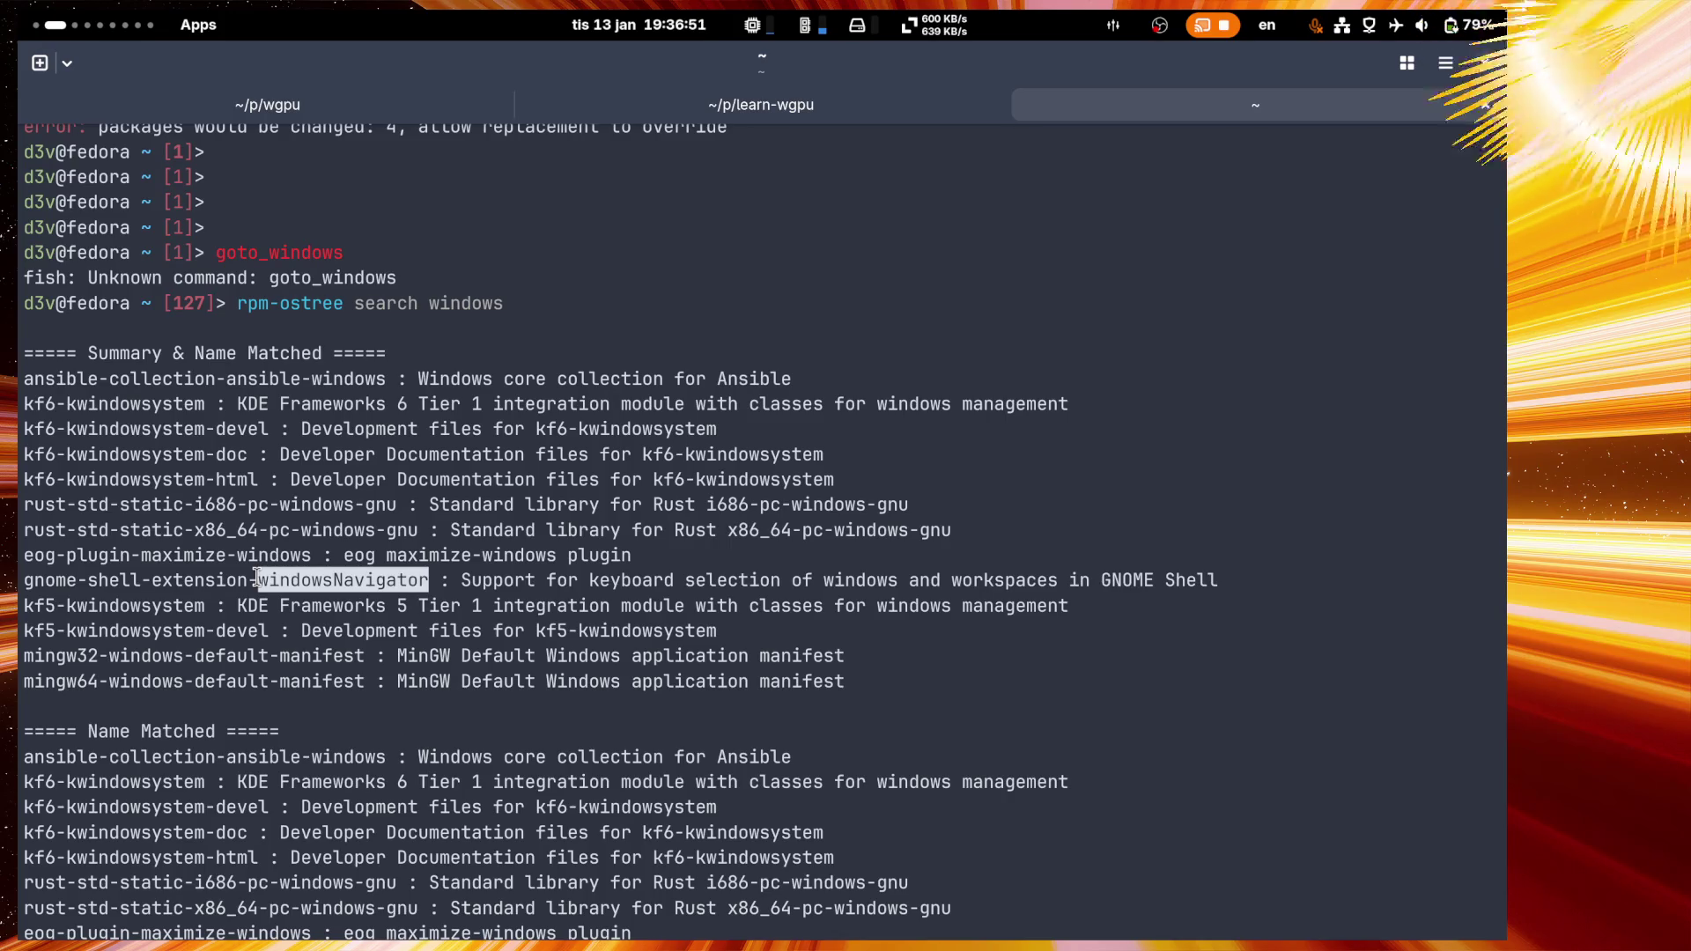
{"action": "key", "text": "super"}
{"action": "scroll", "coordinate": [516, 673], "scroll_direction": "down", "scroll_amount": 2}
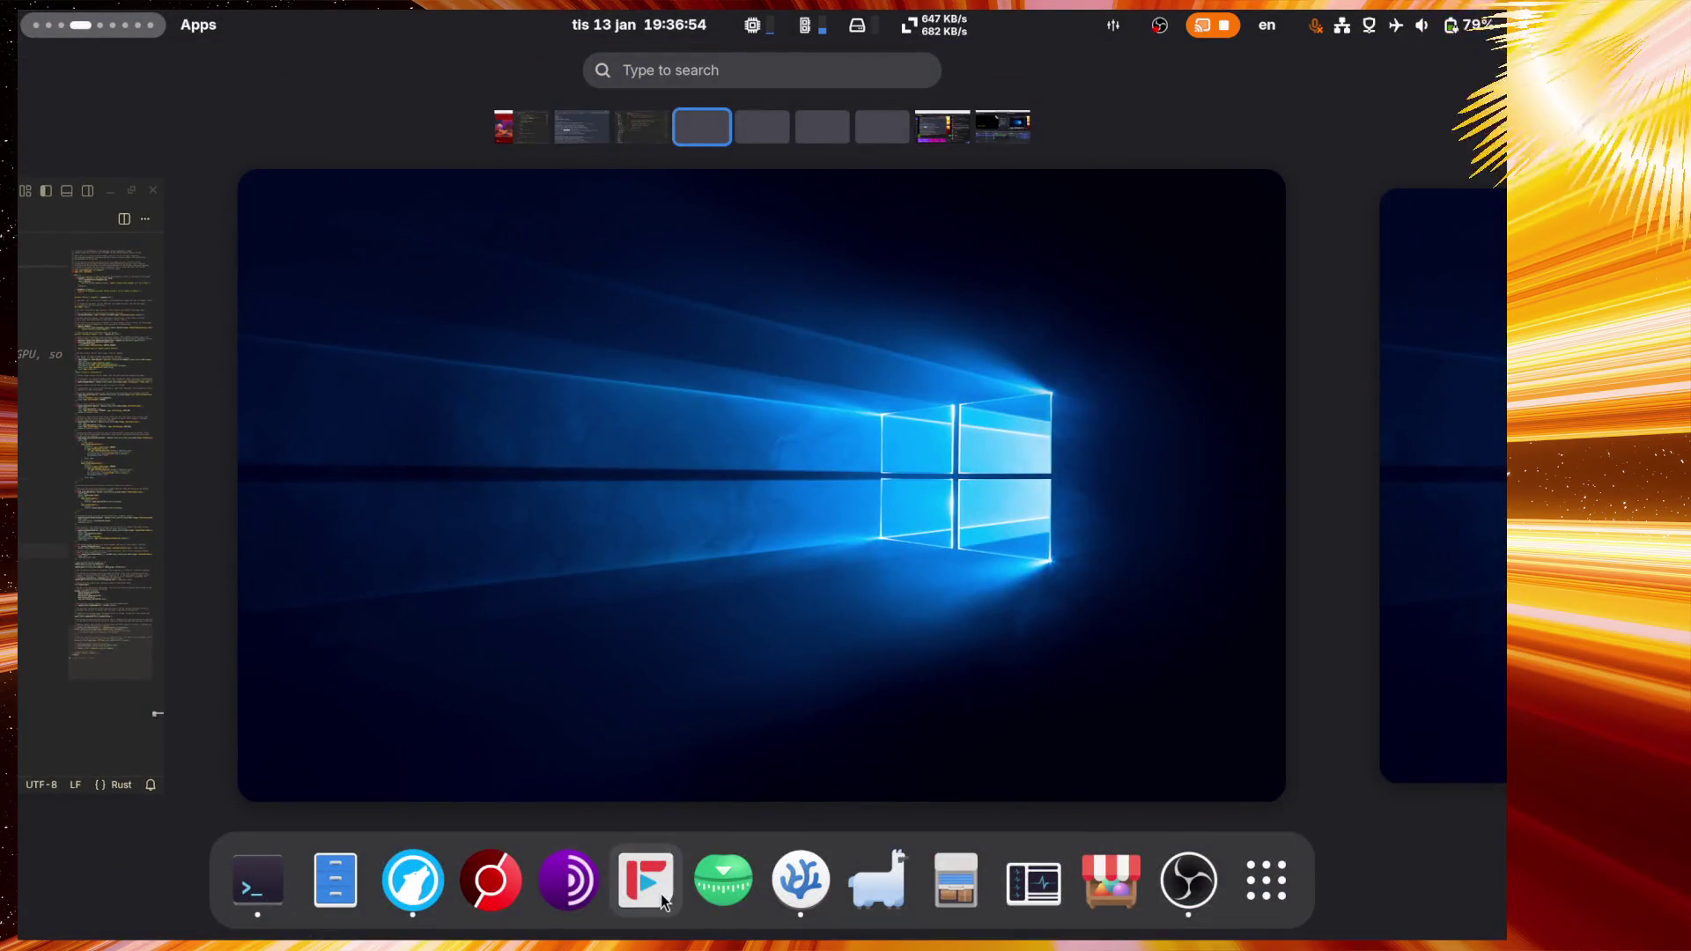
Step: Open FreeTube and search for 'как перейти на виндовс'
{"action": "left_click", "coordinate": [660, 893]}
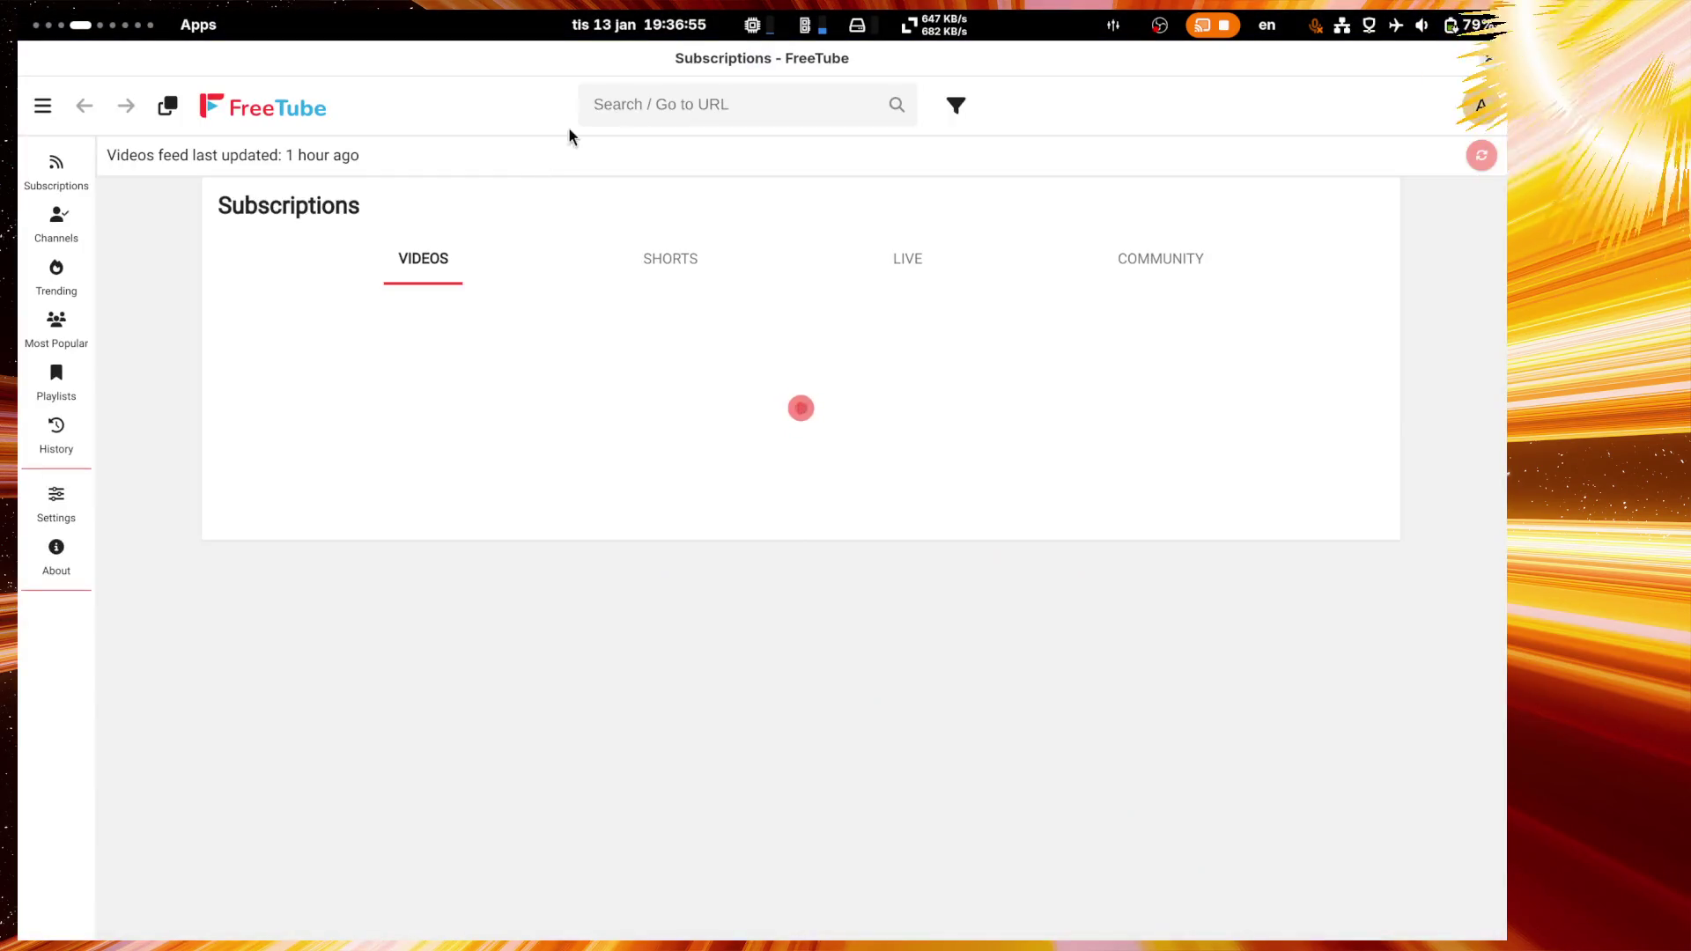
{"action": "left_click", "coordinate": [668, 108]}
{"action": "type", "text": "rf"}
{"action": "key", "text": "BackSpace"}
{"action": "key", "text": "BackSpace"}
{"action": "key", "text": "super+space"}
{"action": "type", "text": "как перейти "}
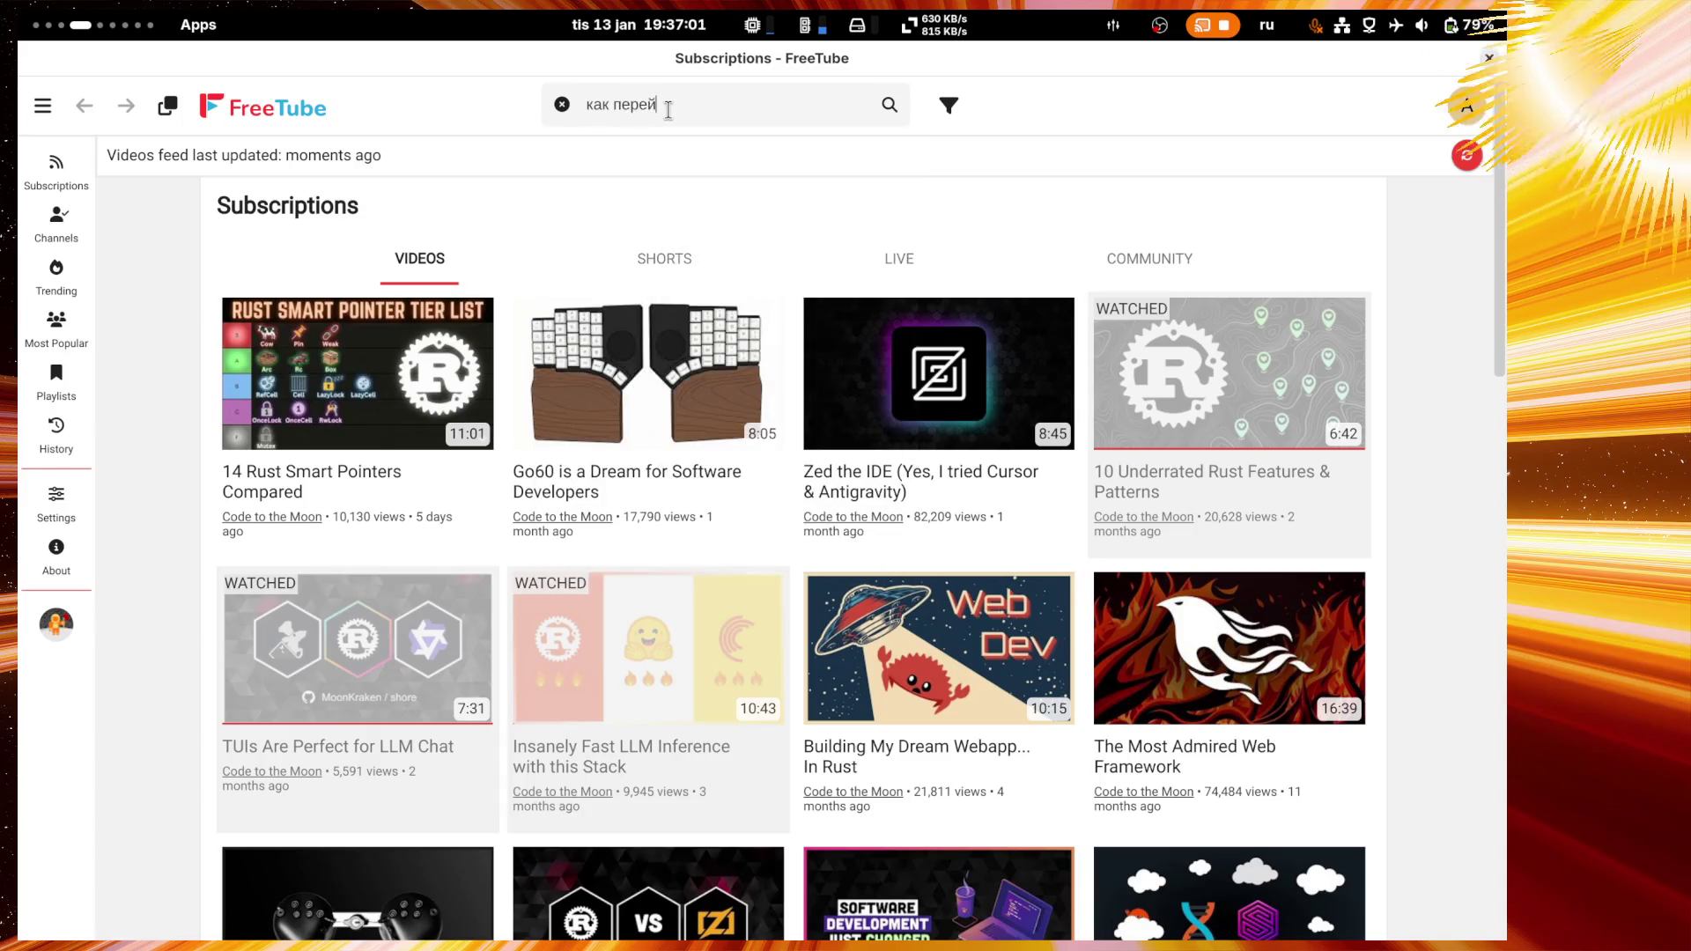
{"action": "type", "text": "на виндовс"}
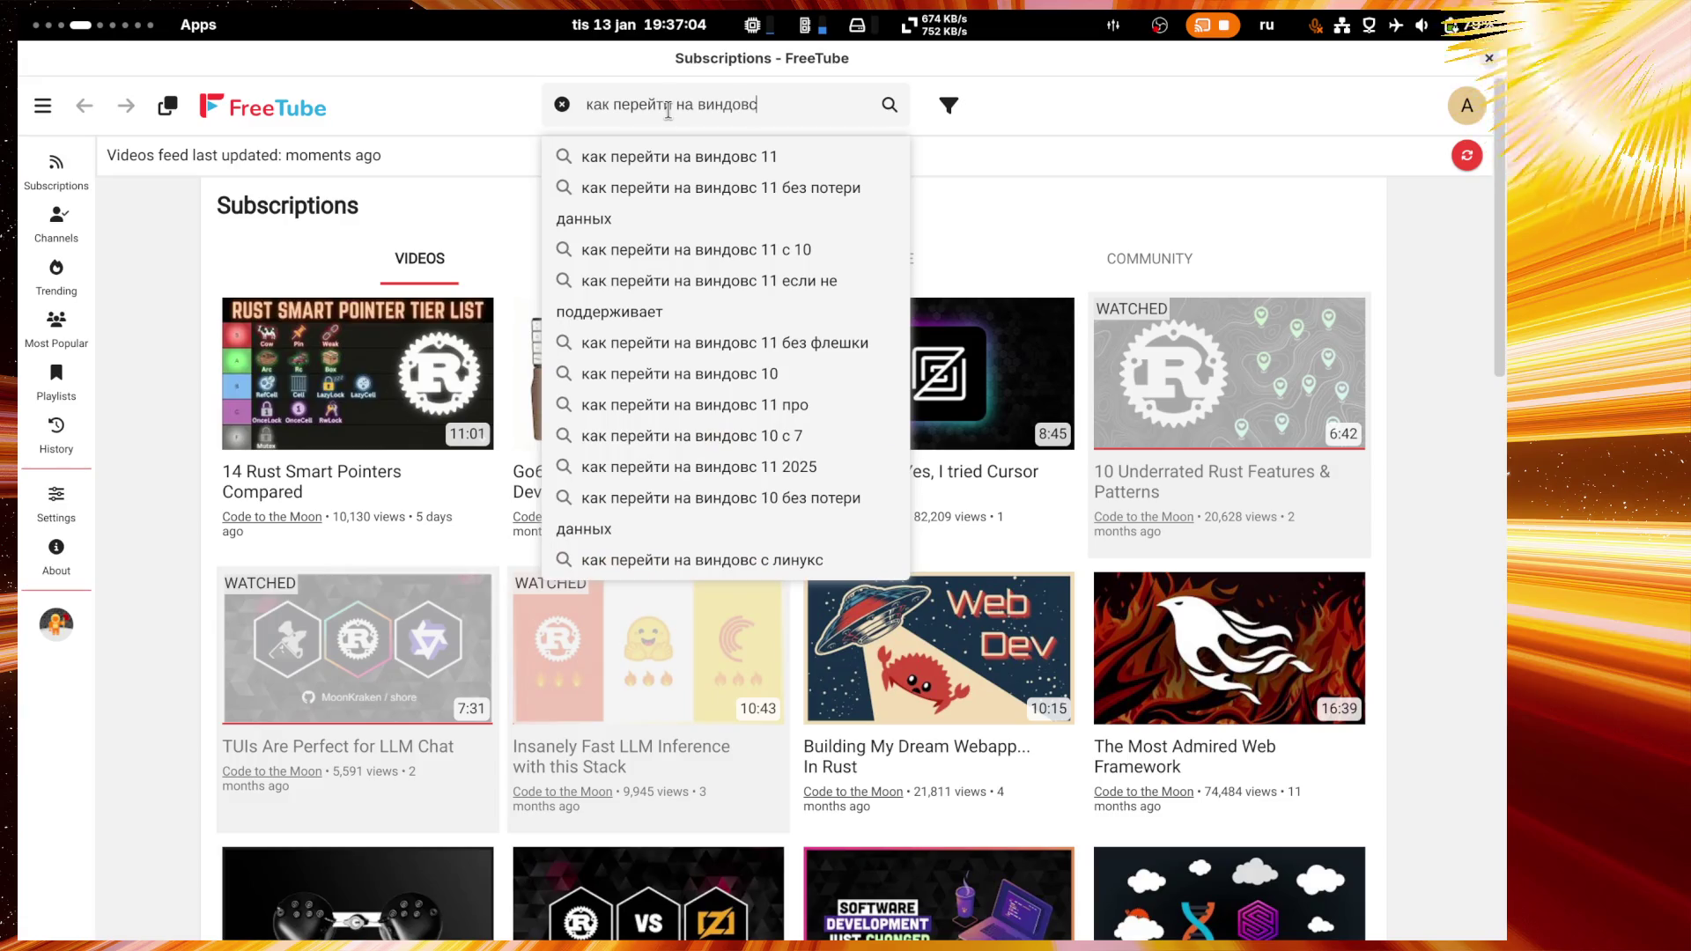
{"action": "key", "text": "Return"}
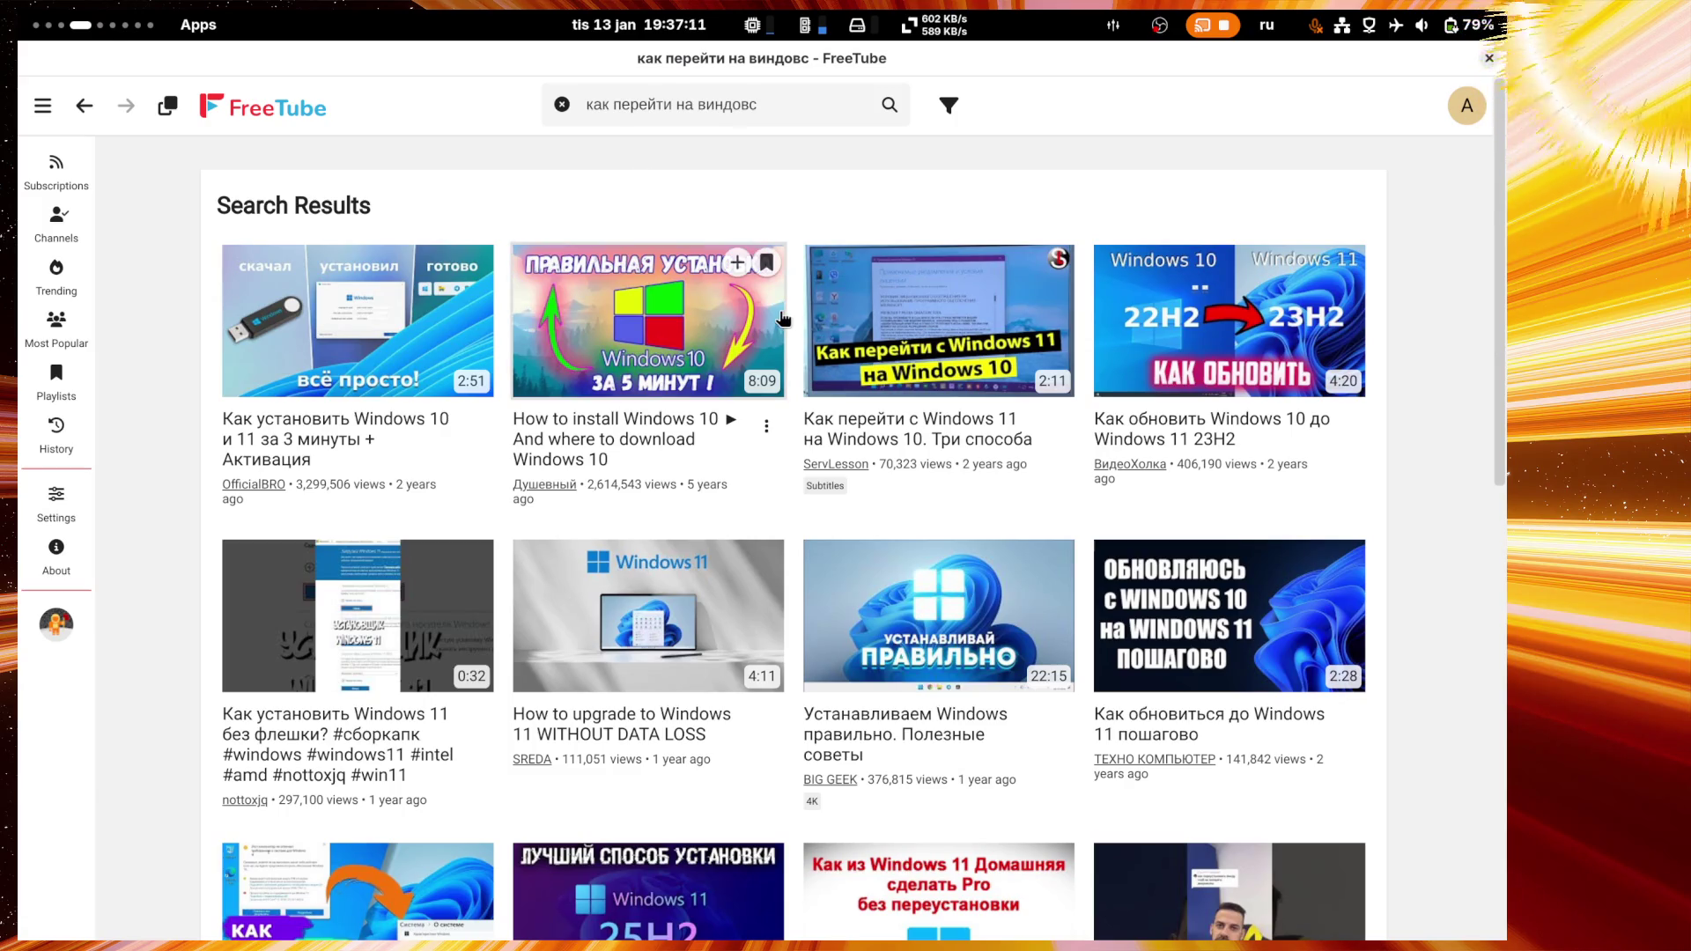
{"action": "scroll", "coordinate": [707, 310], "scroll_direction": "down", "scroll_amount": 2}
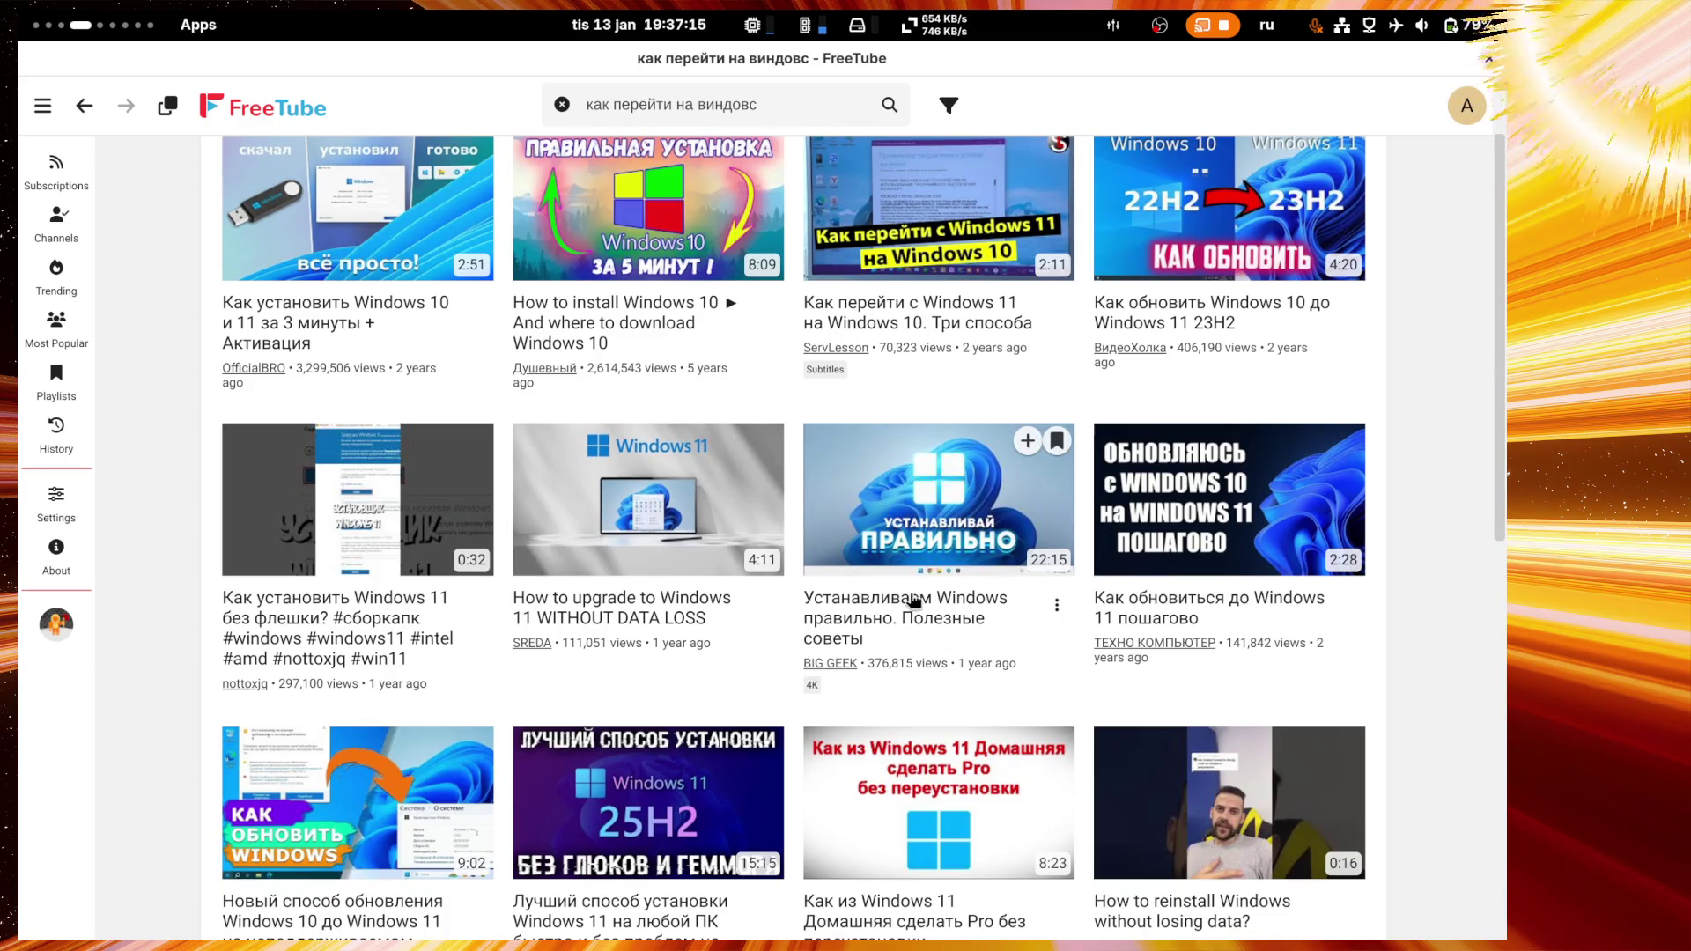
{"action": "scroll", "coordinate": [592, 436], "scroll_direction": "up", "scroll_amount": 2}
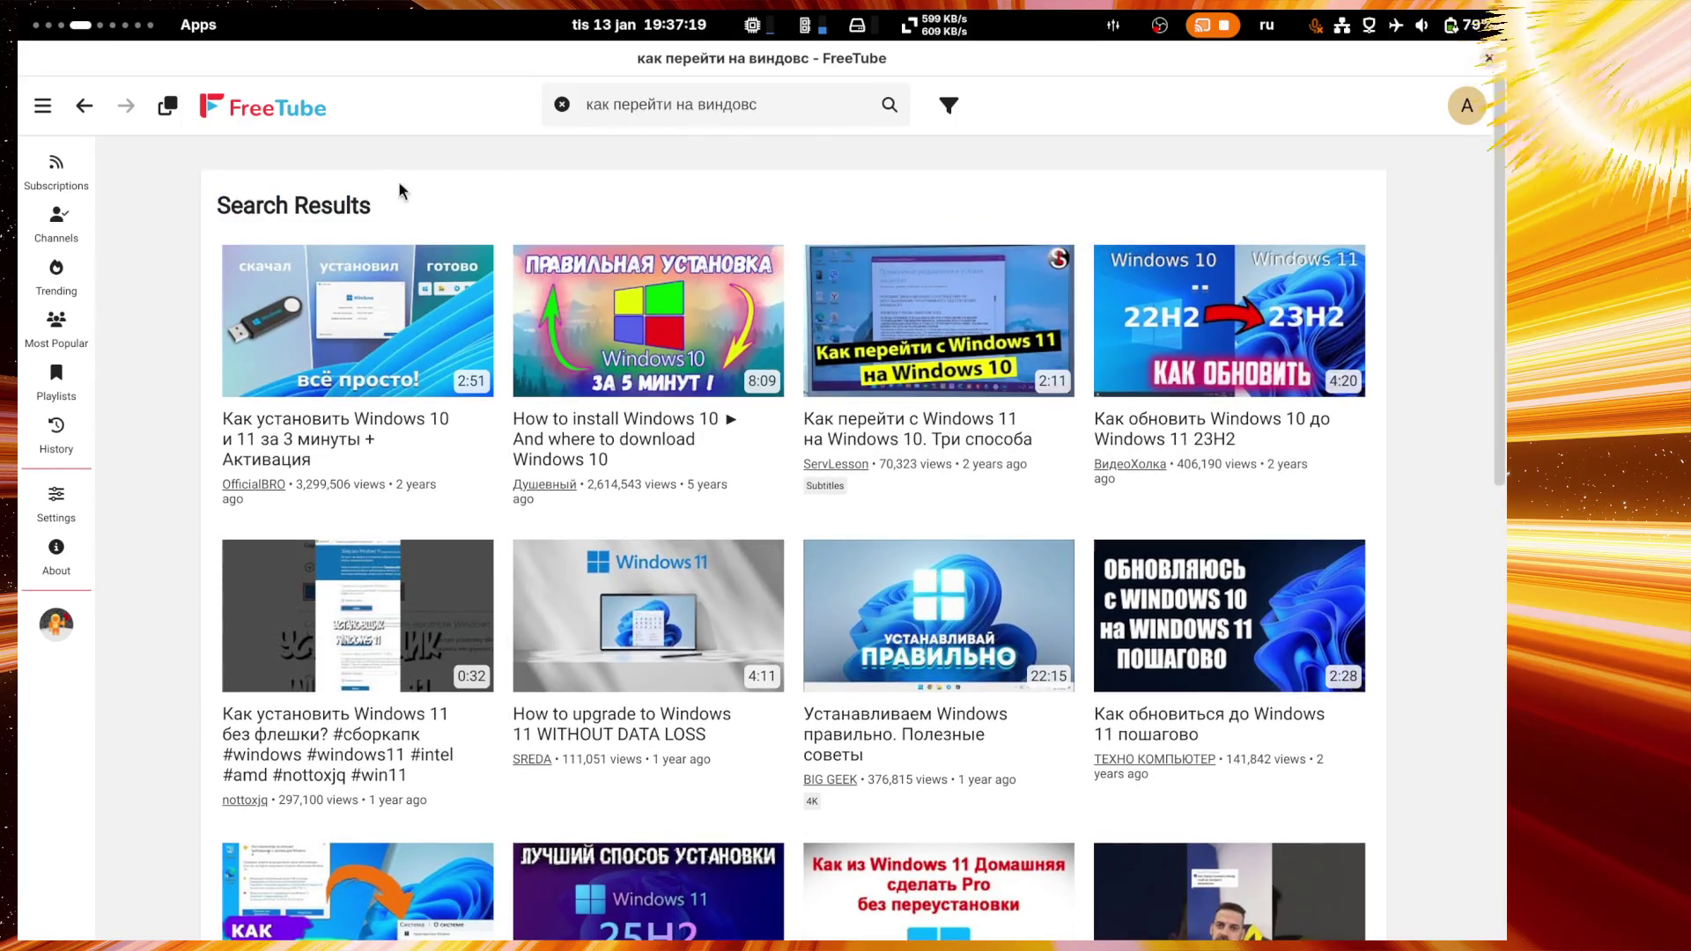
Step: Set the search filter Time to This Year and rerun the search
{"action": "left_click", "coordinate": [949, 106]}
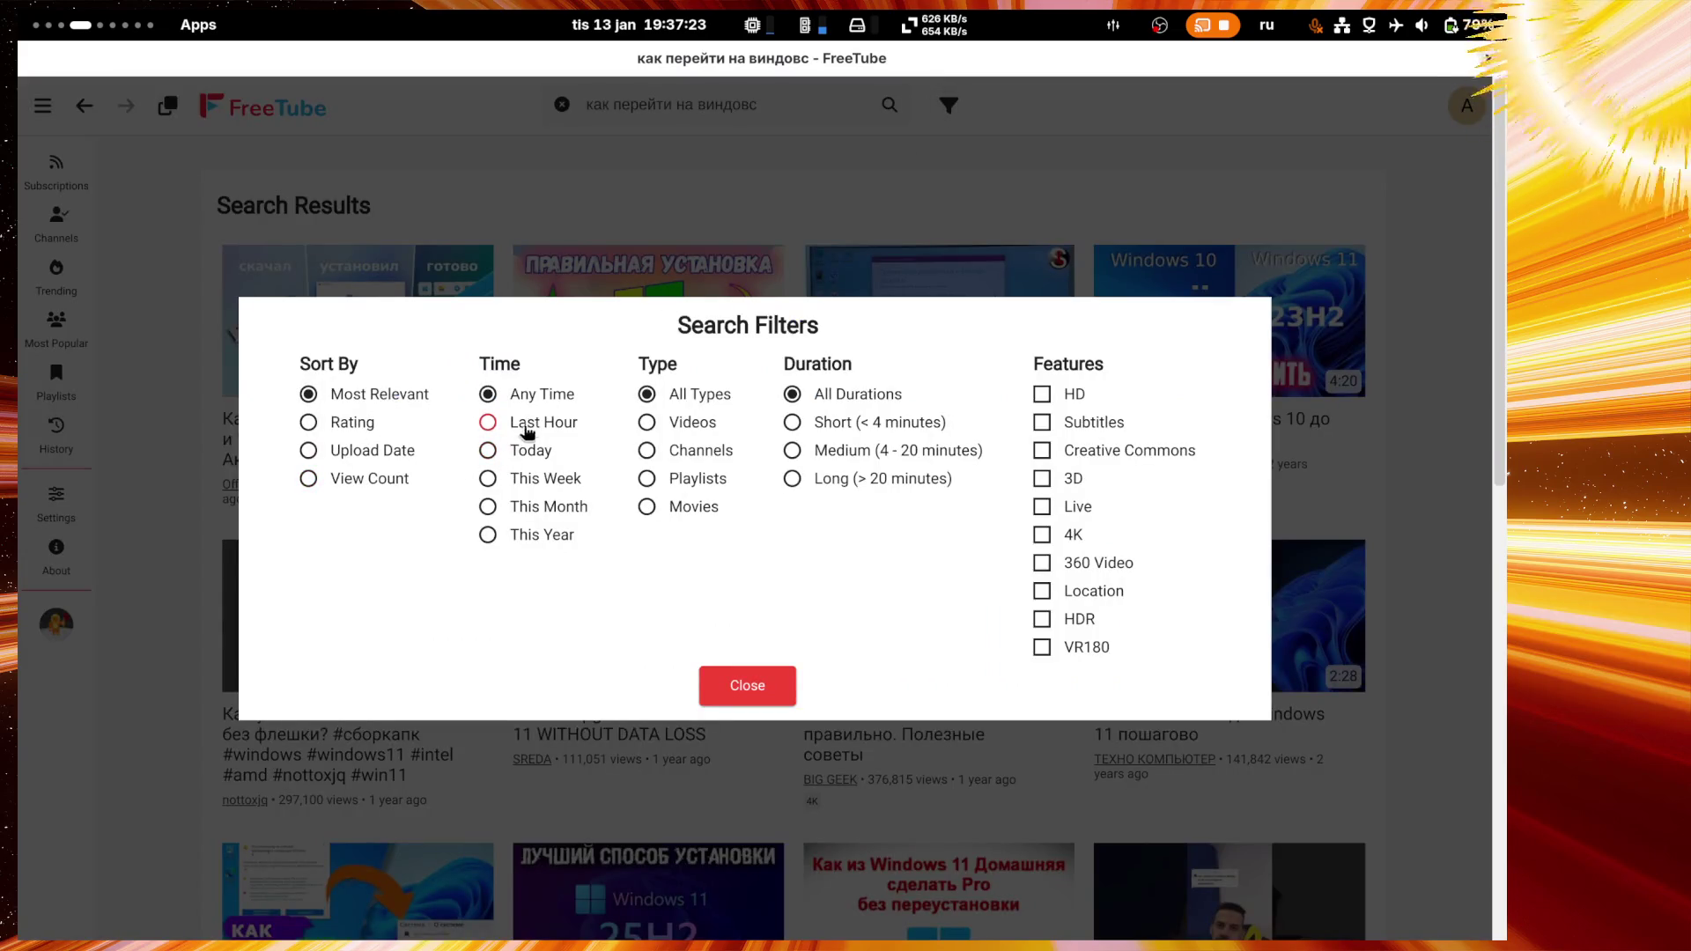
{"action": "left_click", "coordinate": [520, 536]}
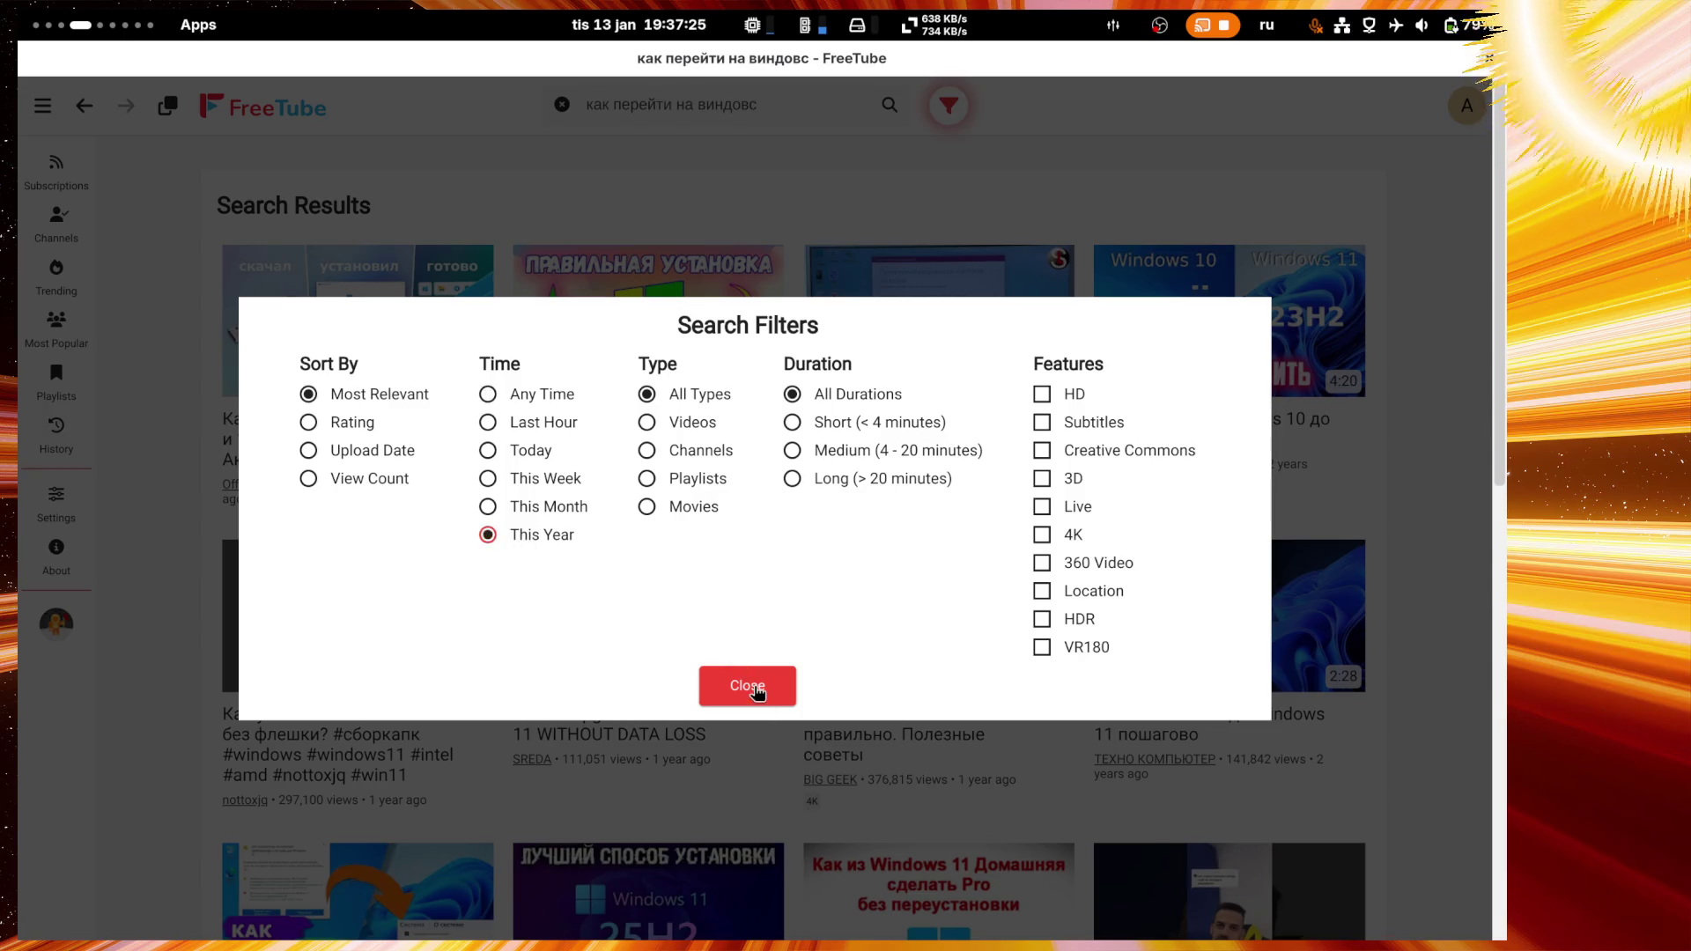
{"action": "left_click", "coordinate": [755, 688]}
{"action": "left_click", "coordinate": [955, 118]}
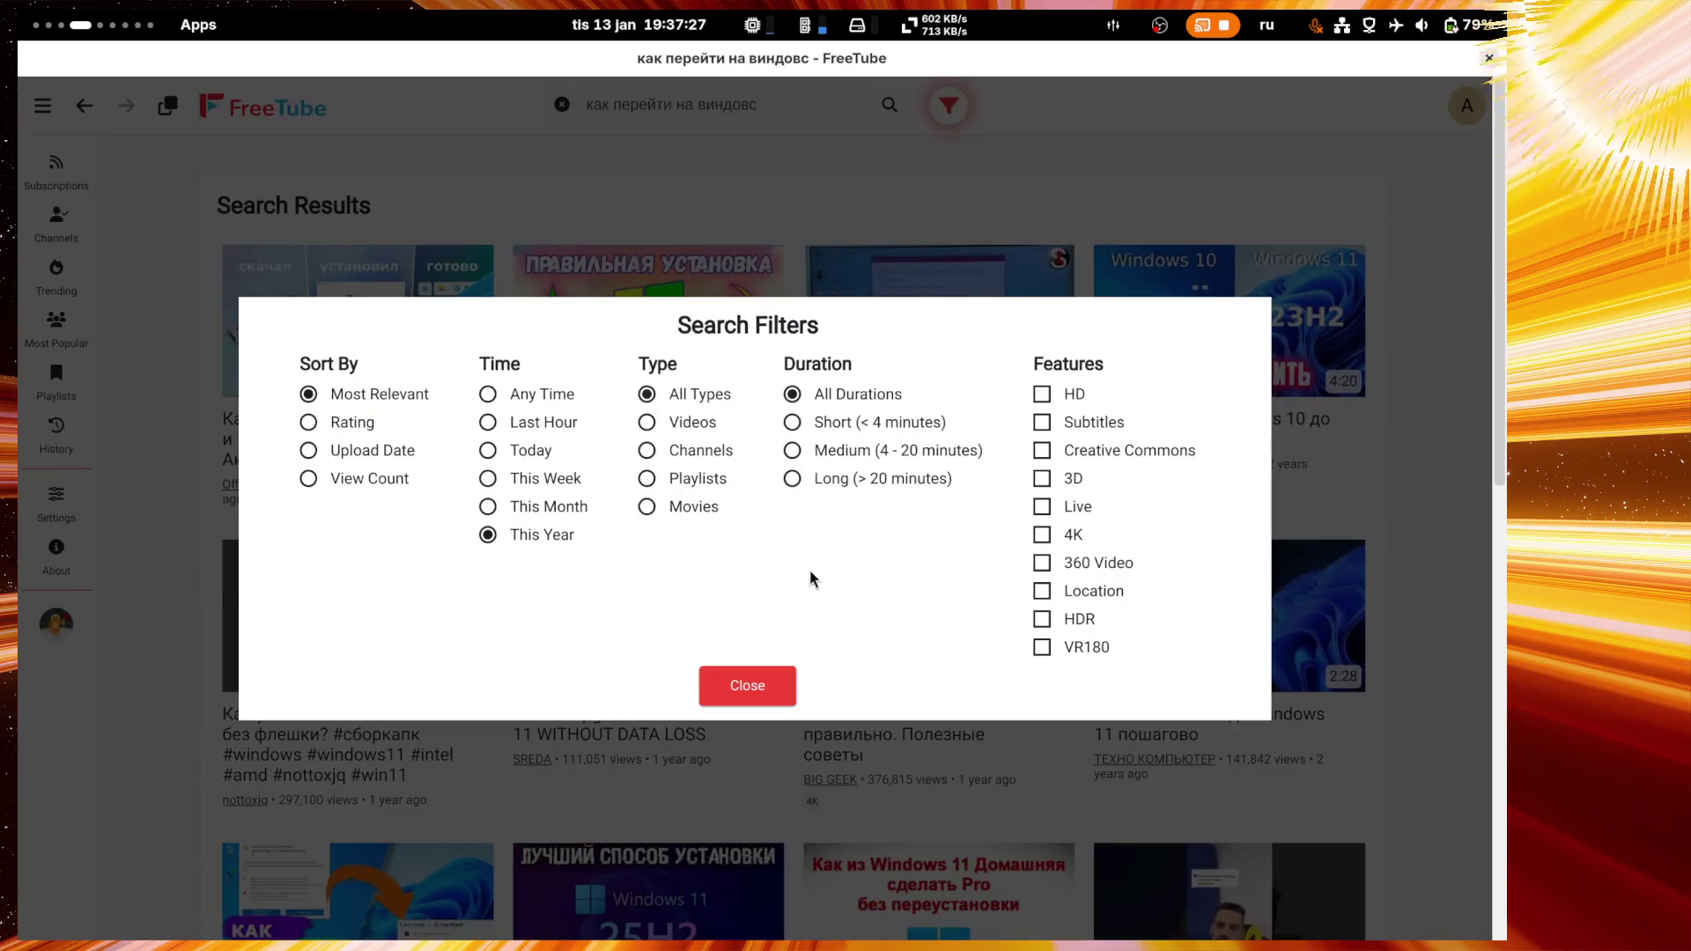
{"action": "left_click", "coordinate": [728, 703]}
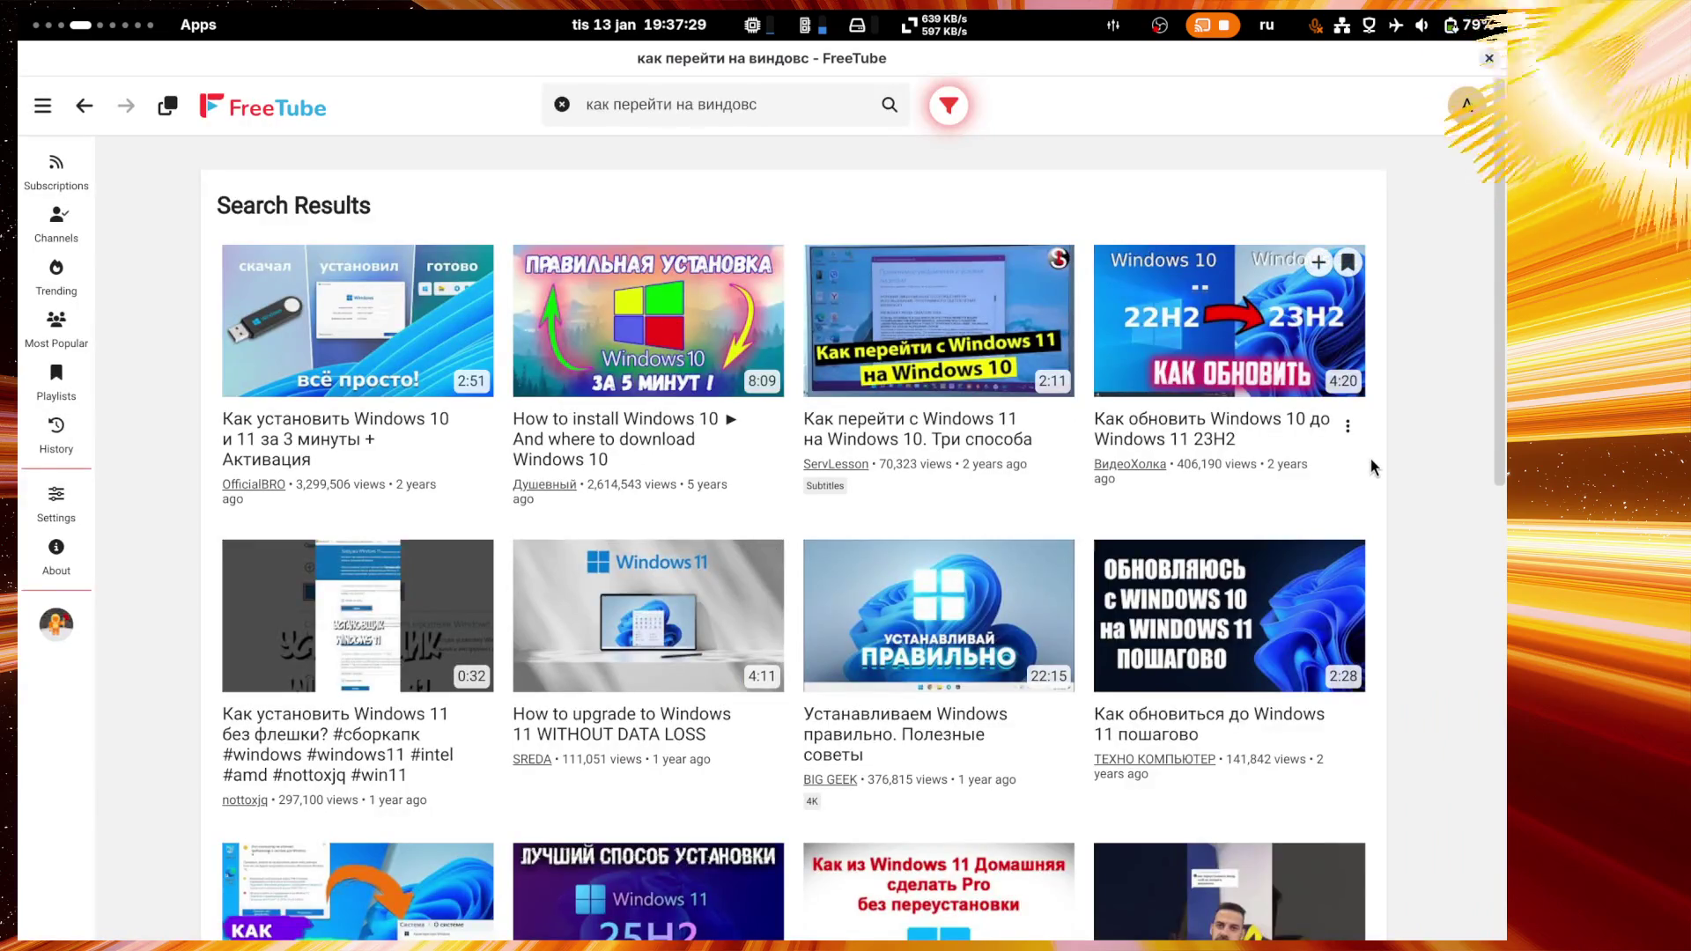
{"action": "left_click", "coordinate": [768, 103]}
{"action": "key", "text": "Return"}
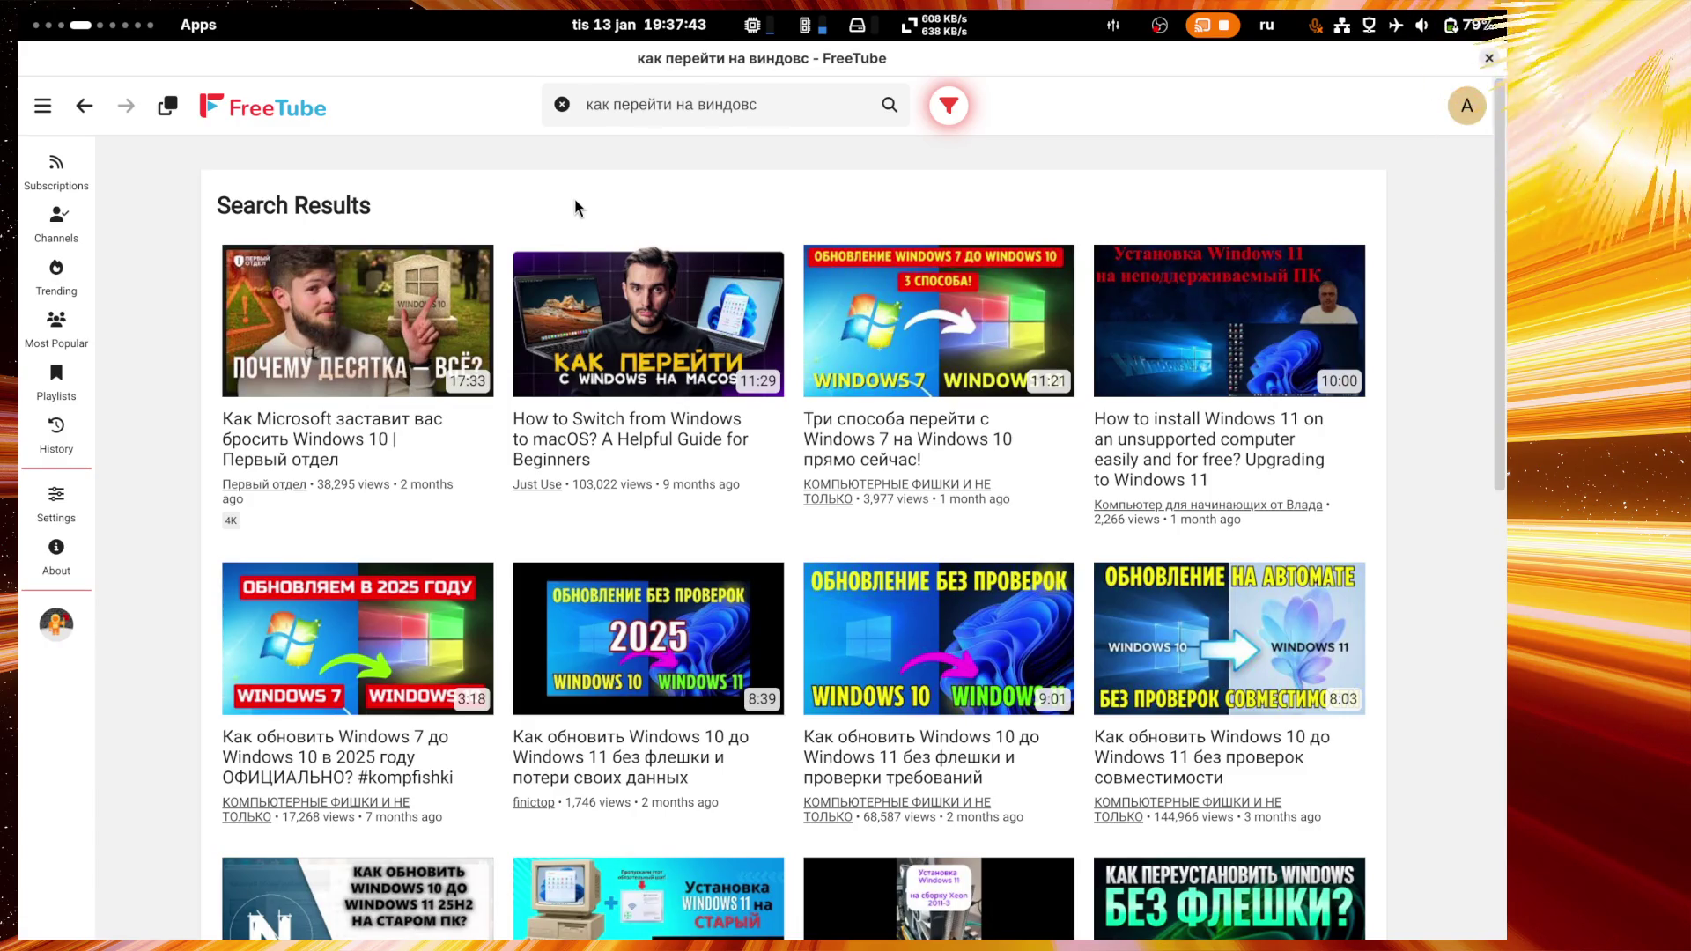
Step: Scroll through the this-year results, then start editing the search query
{"action": "scroll", "coordinate": [577, 207], "scroll_direction": "down", "scroll_amount": 4}
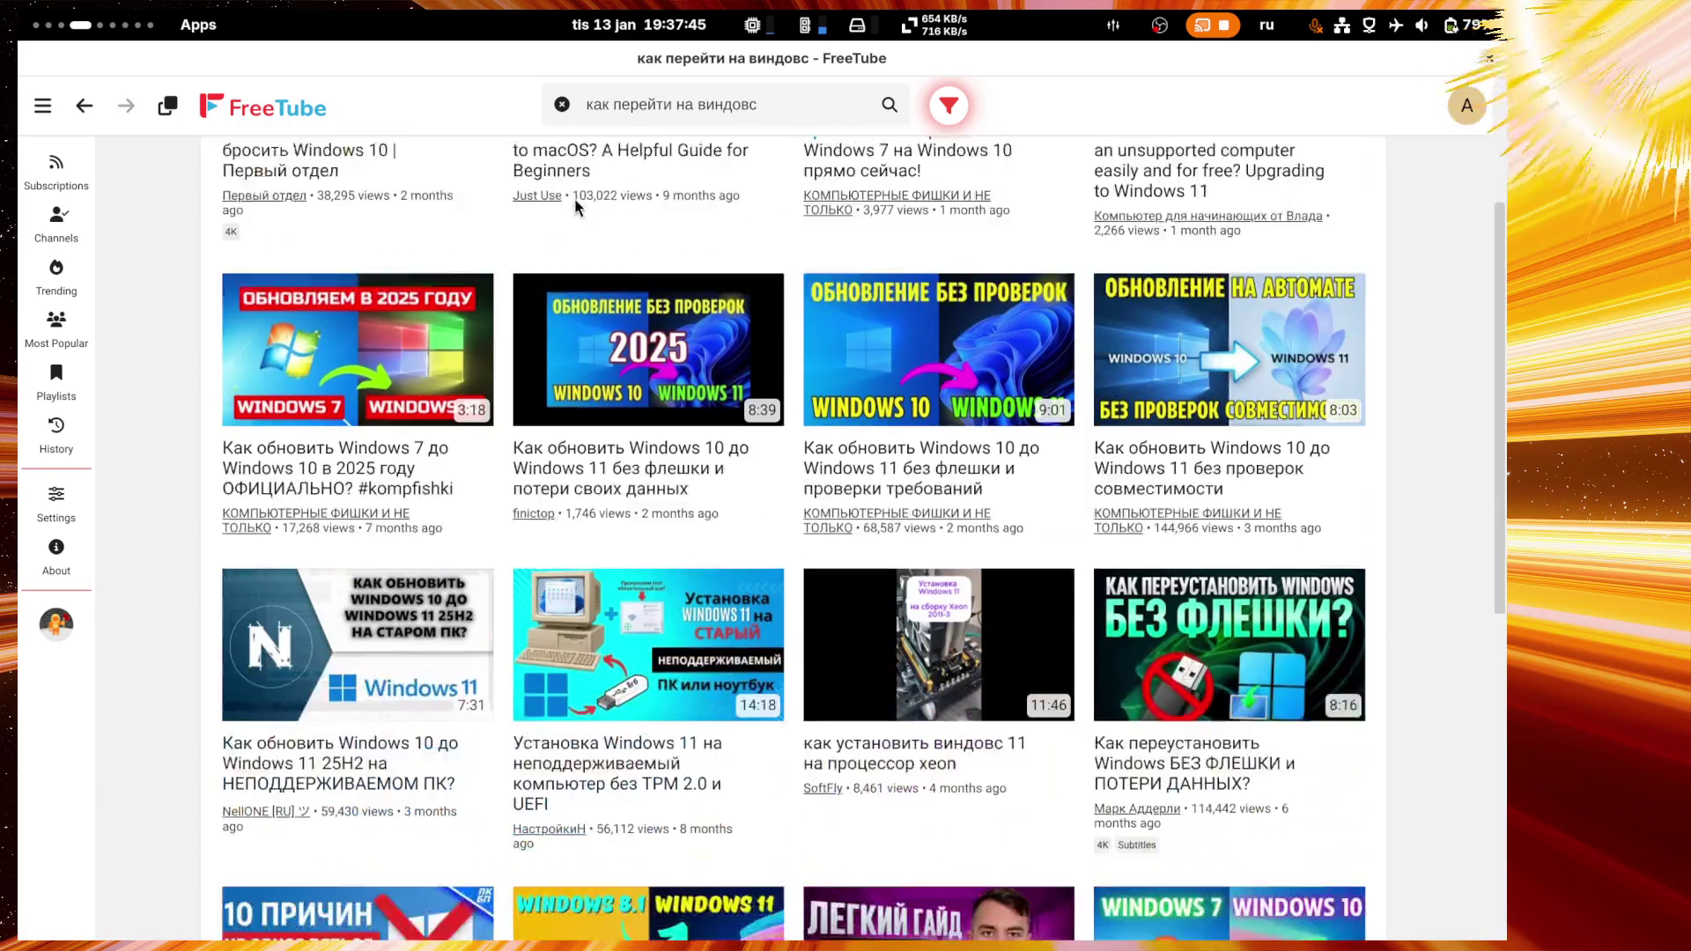
{"action": "scroll", "coordinate": [577, 207], "scroll_direction": "down", "scroll_amount": 5}
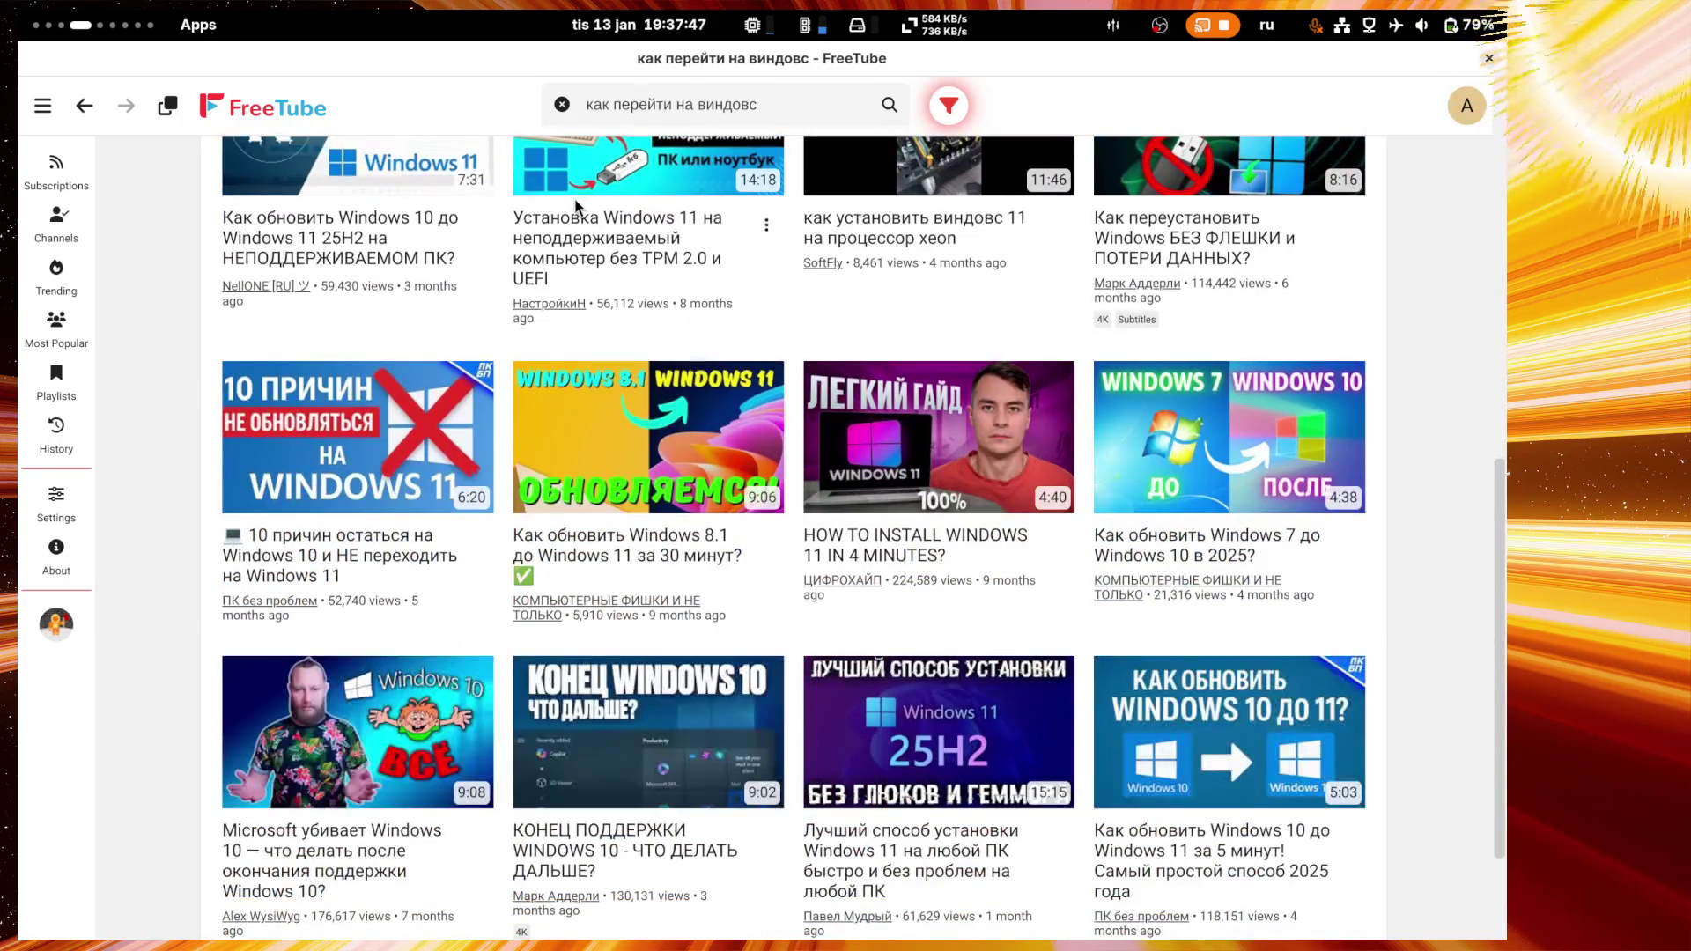
{"action": "scroll", "coordinate": [577, 207], "scroll_direction": "down", "scroll_amount": 2}
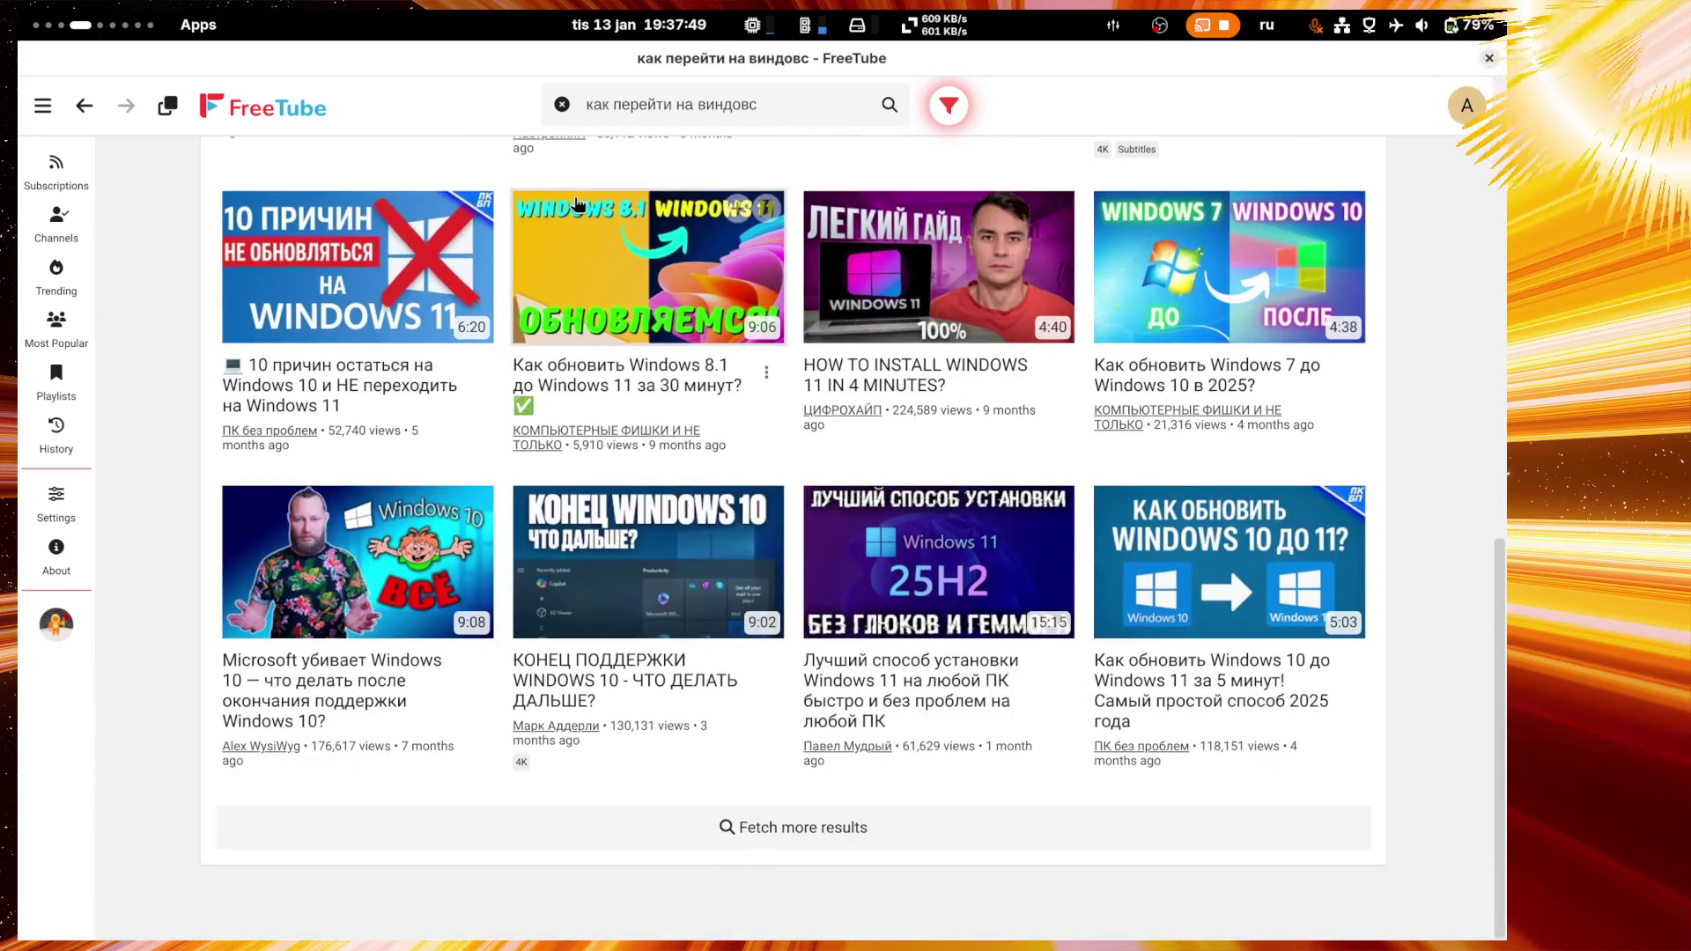
{"action": "scroll", "coordinate": [577, 207], "scroll_direction": "up", "scroll_amount": 7}
{"action": "scroll", "coordinate": [577, 206], "scroll_direction": "up", "scroll_amount": 4}
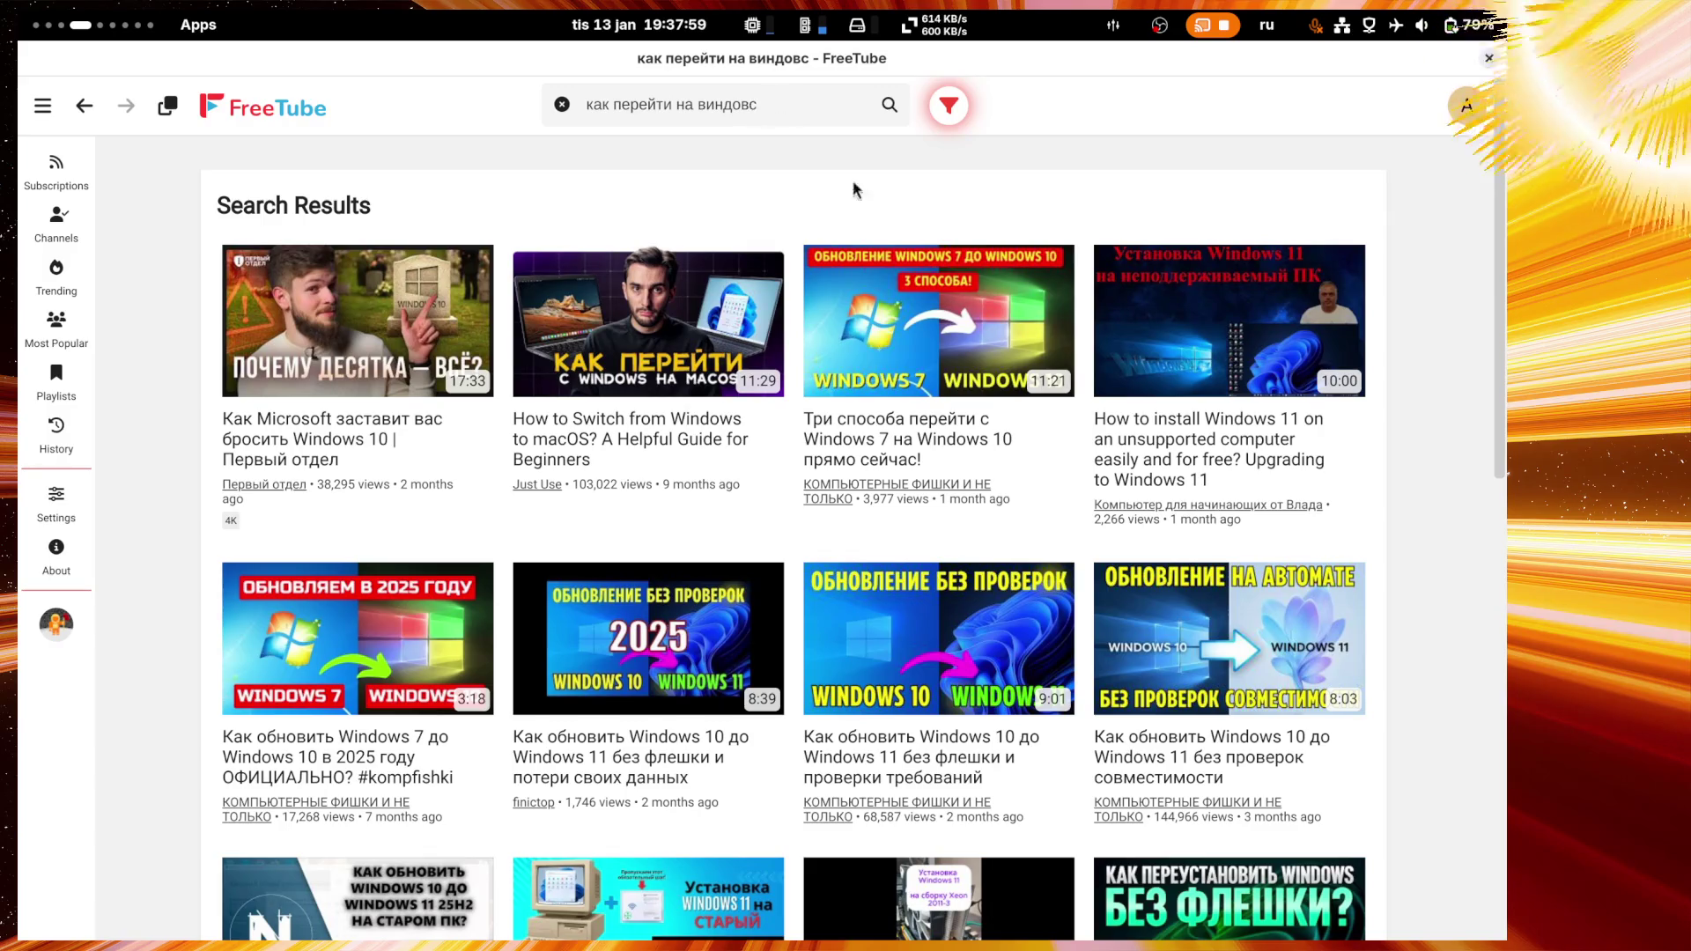
{"action": "left_click", "coordinate": [699, 105]}
Step: Change the FreeTube query to 'как установить виндовс' and run the search
{"action": "left_click_drag", "start_coordinate": [696, 104], "coordinate": [614, 105]}
{"action": "type", "text": "уд"}
{"action": "key", "text": "BackSpace"}
{"action": "type", "text": "становить"}
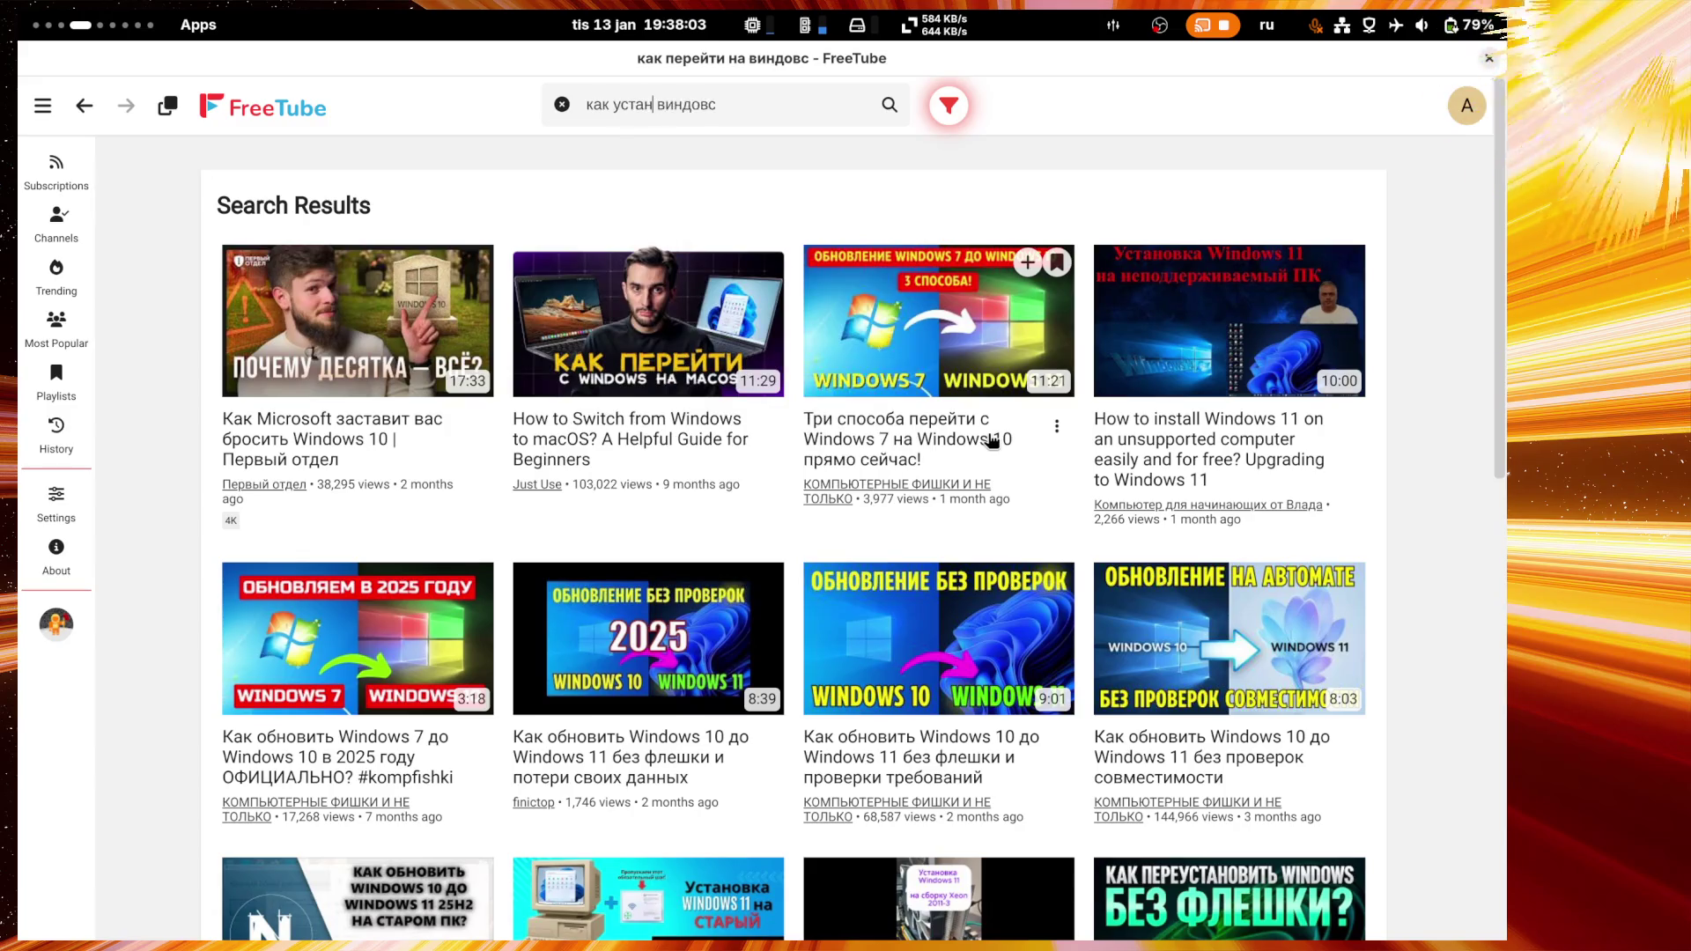
{"action": "key", "text": "Return"}
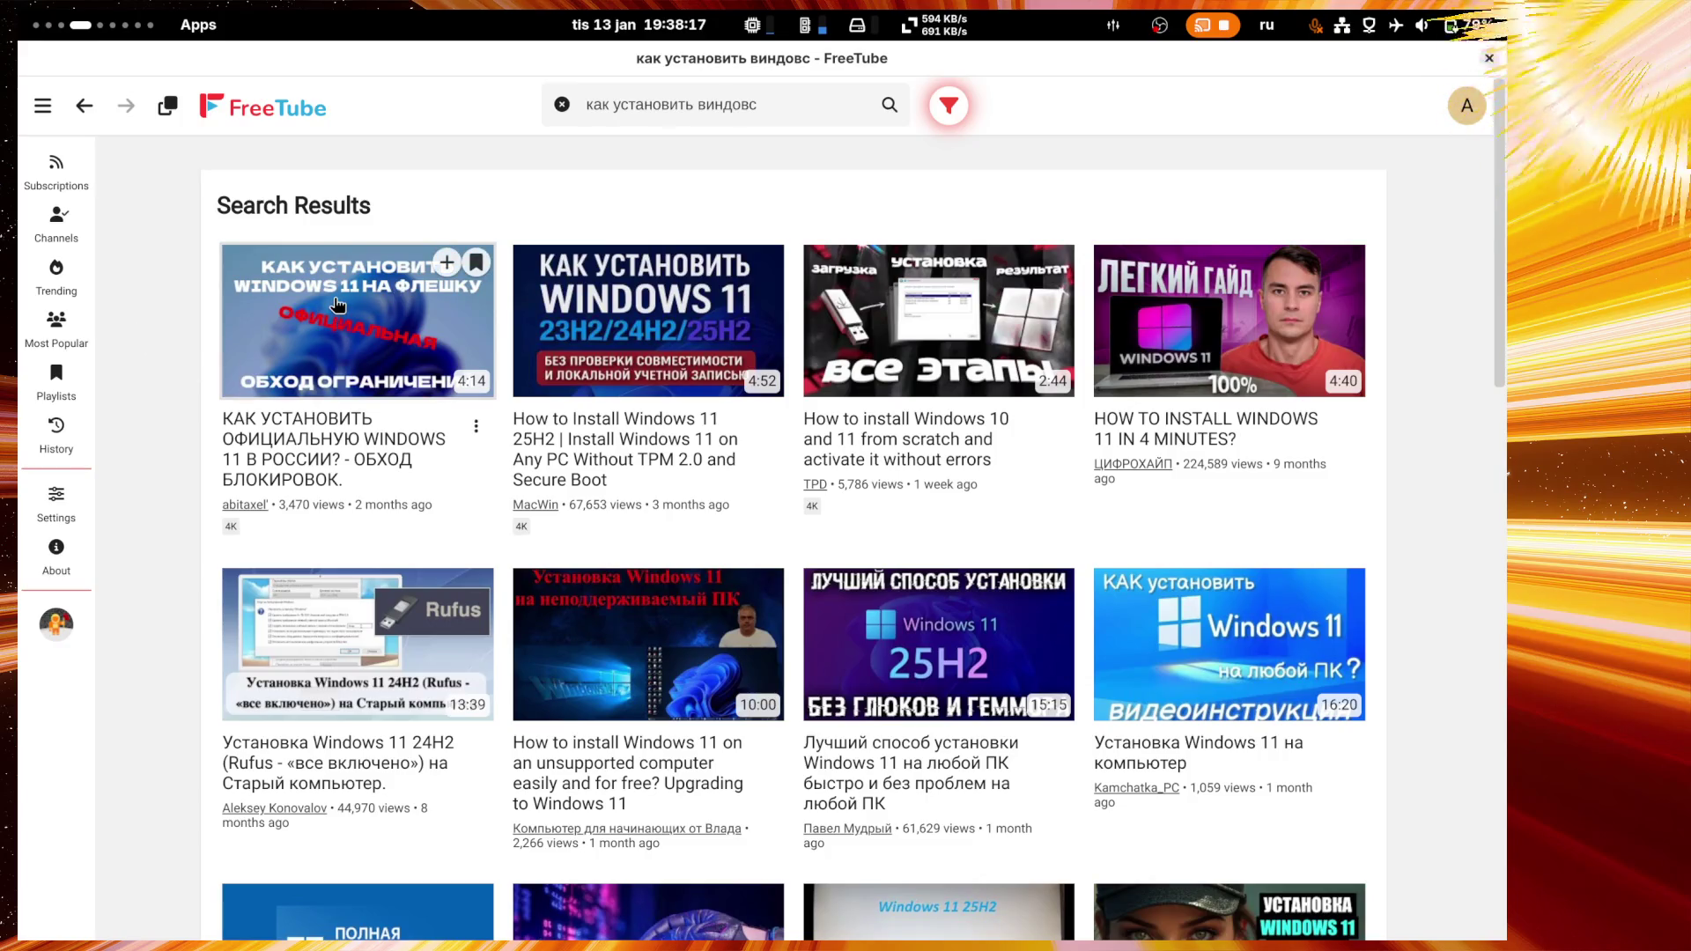
Step: Open the 'Как установить самую чистую Windows' video from the results
{"action": "scroll", "coordinate": [736, 364], "scroll_direction": "down", "scroll_amount": 5}
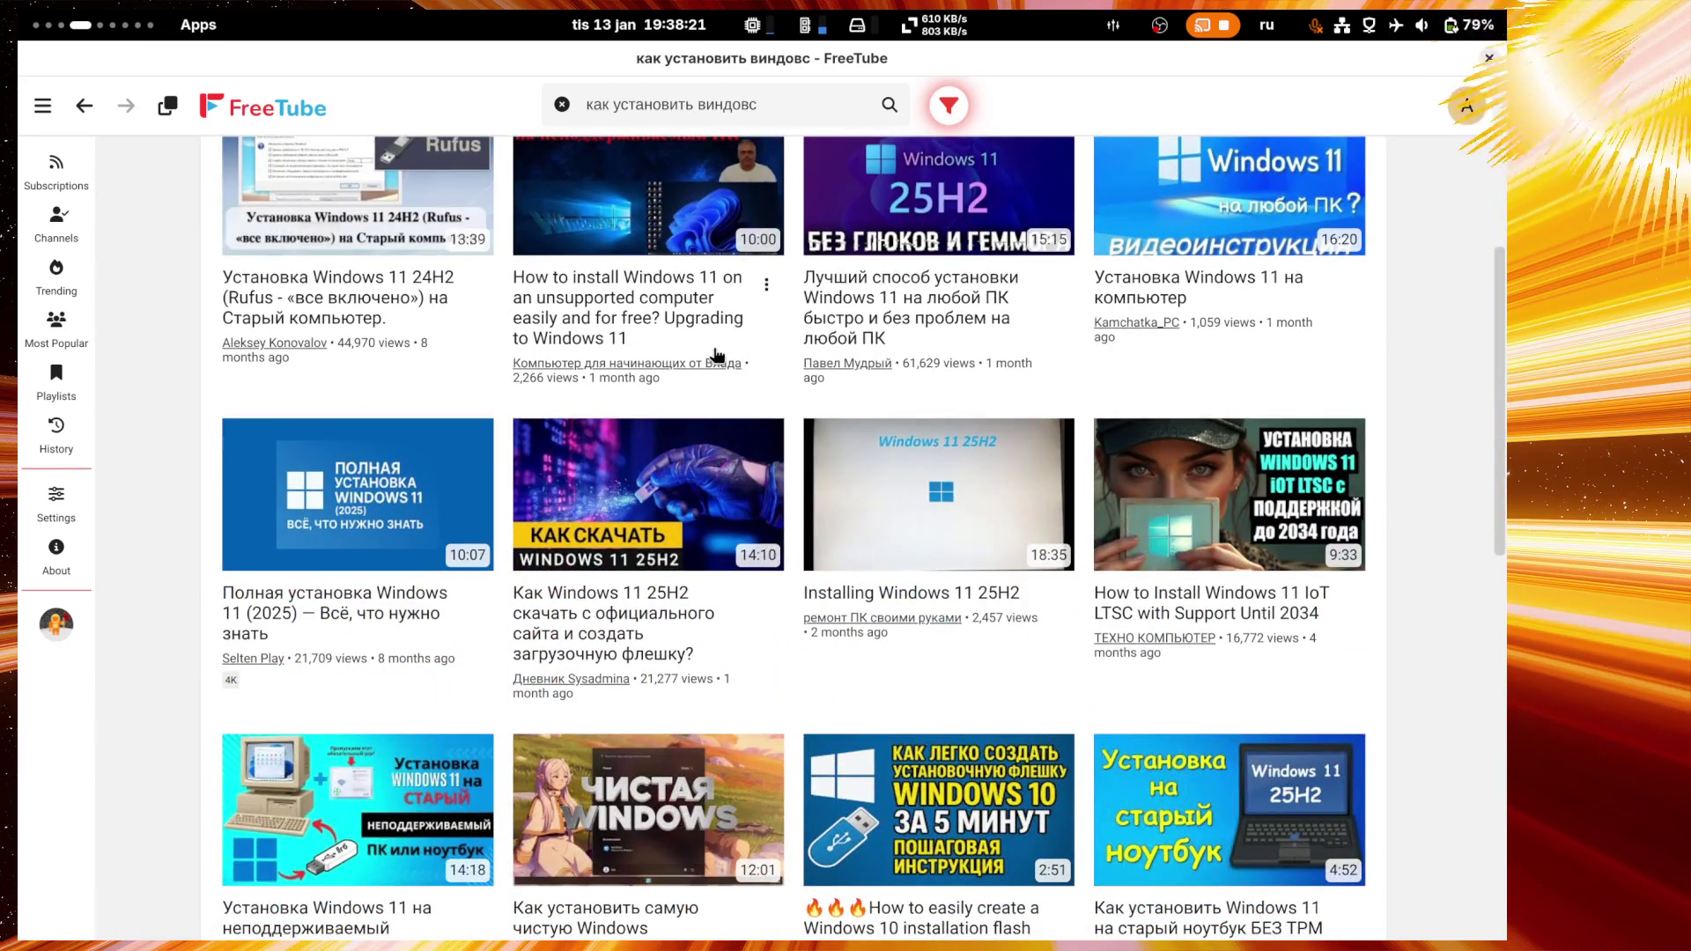
{"action": "scroll", "coordinate": [703, 388], "scroll_direction": "down", "scroll_amount": 4}
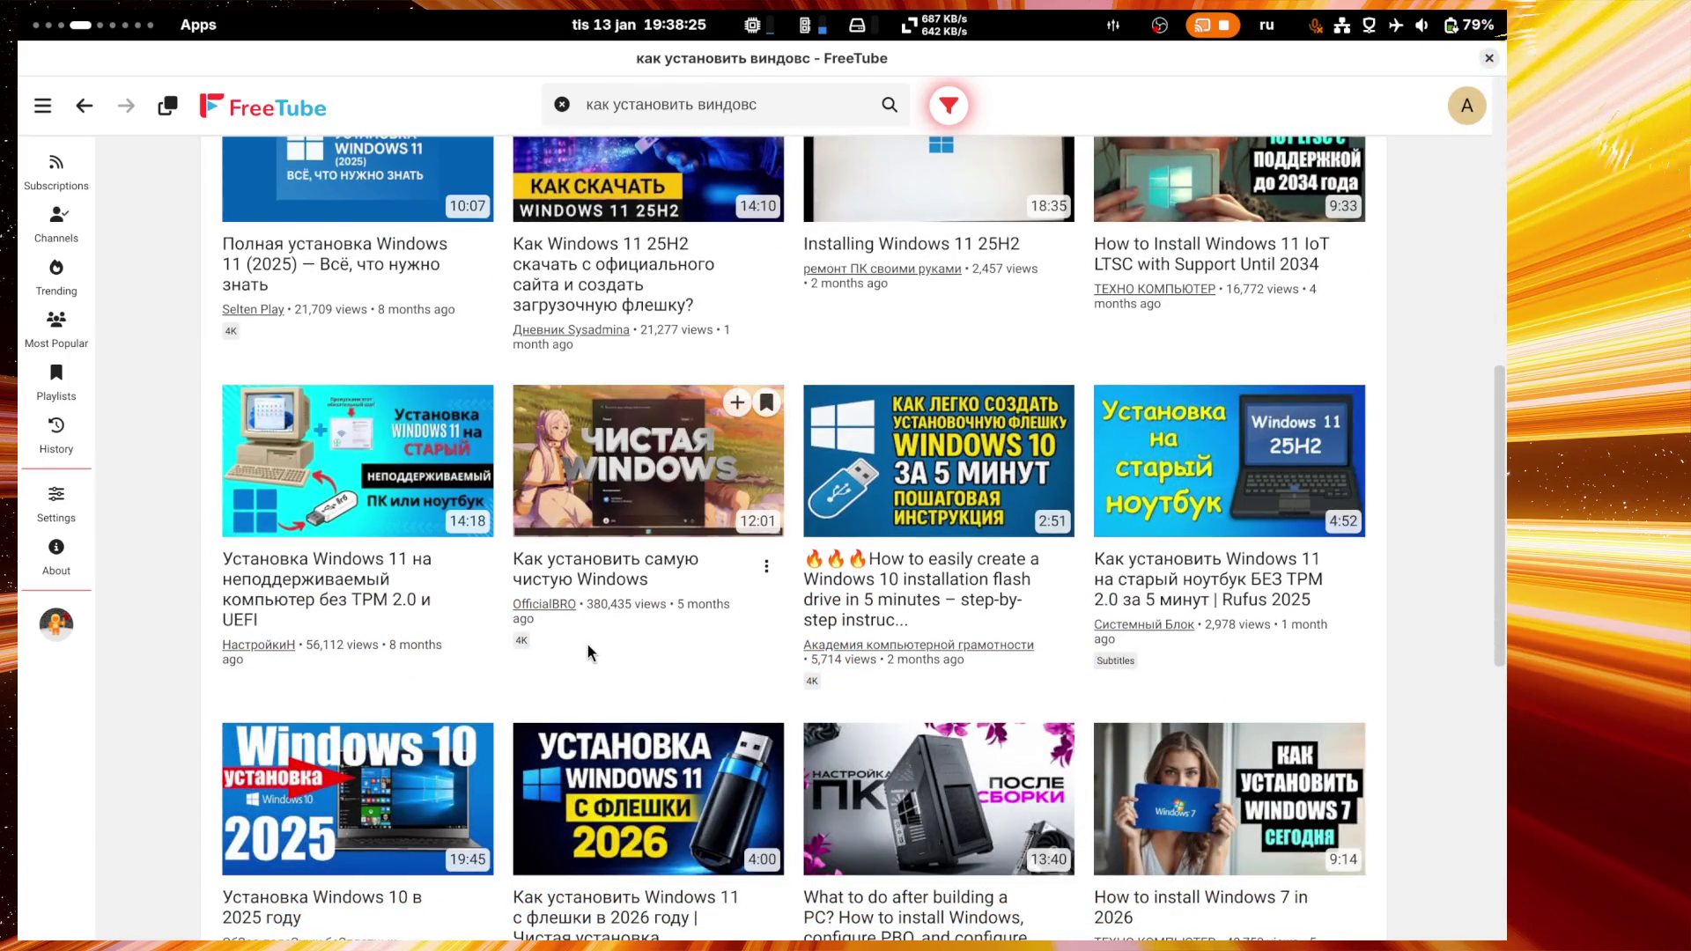
{"action": "left_click", "coordinate": [634, 464]}
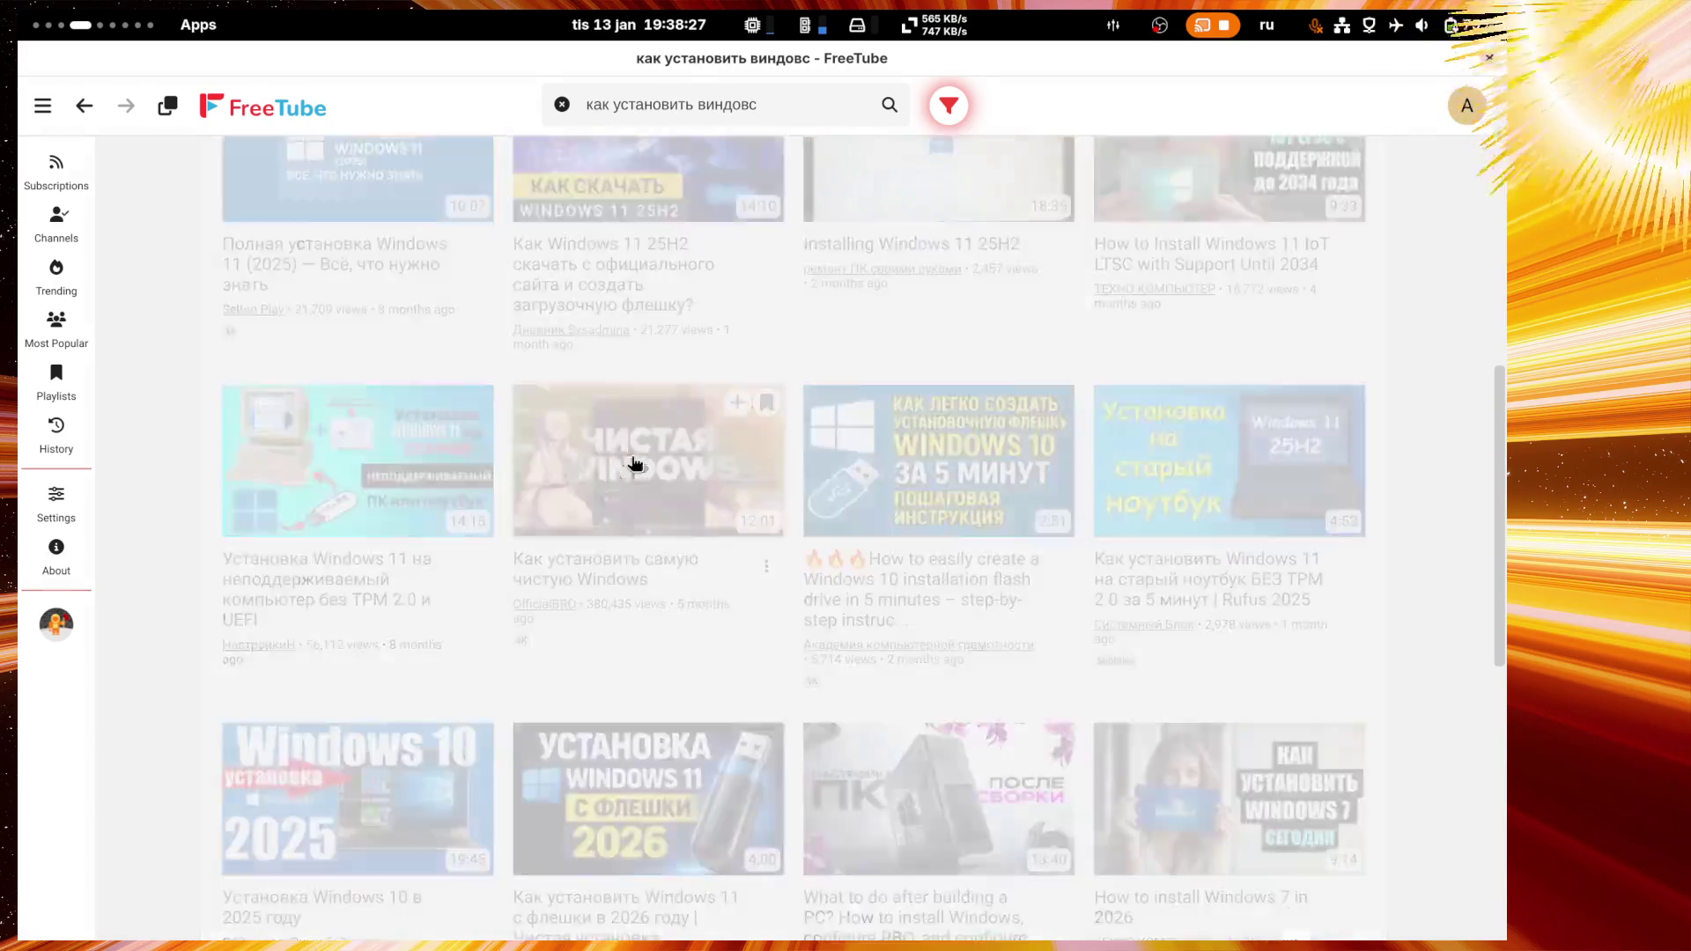
Step: Check the Twitch workspace briefly, then return to the FreeTube video window
{"action": "key", "text": "super+Page_Down"}
{"action": "key", "text": "super+Page_Down"}
{"action": "key", "text": "super"}
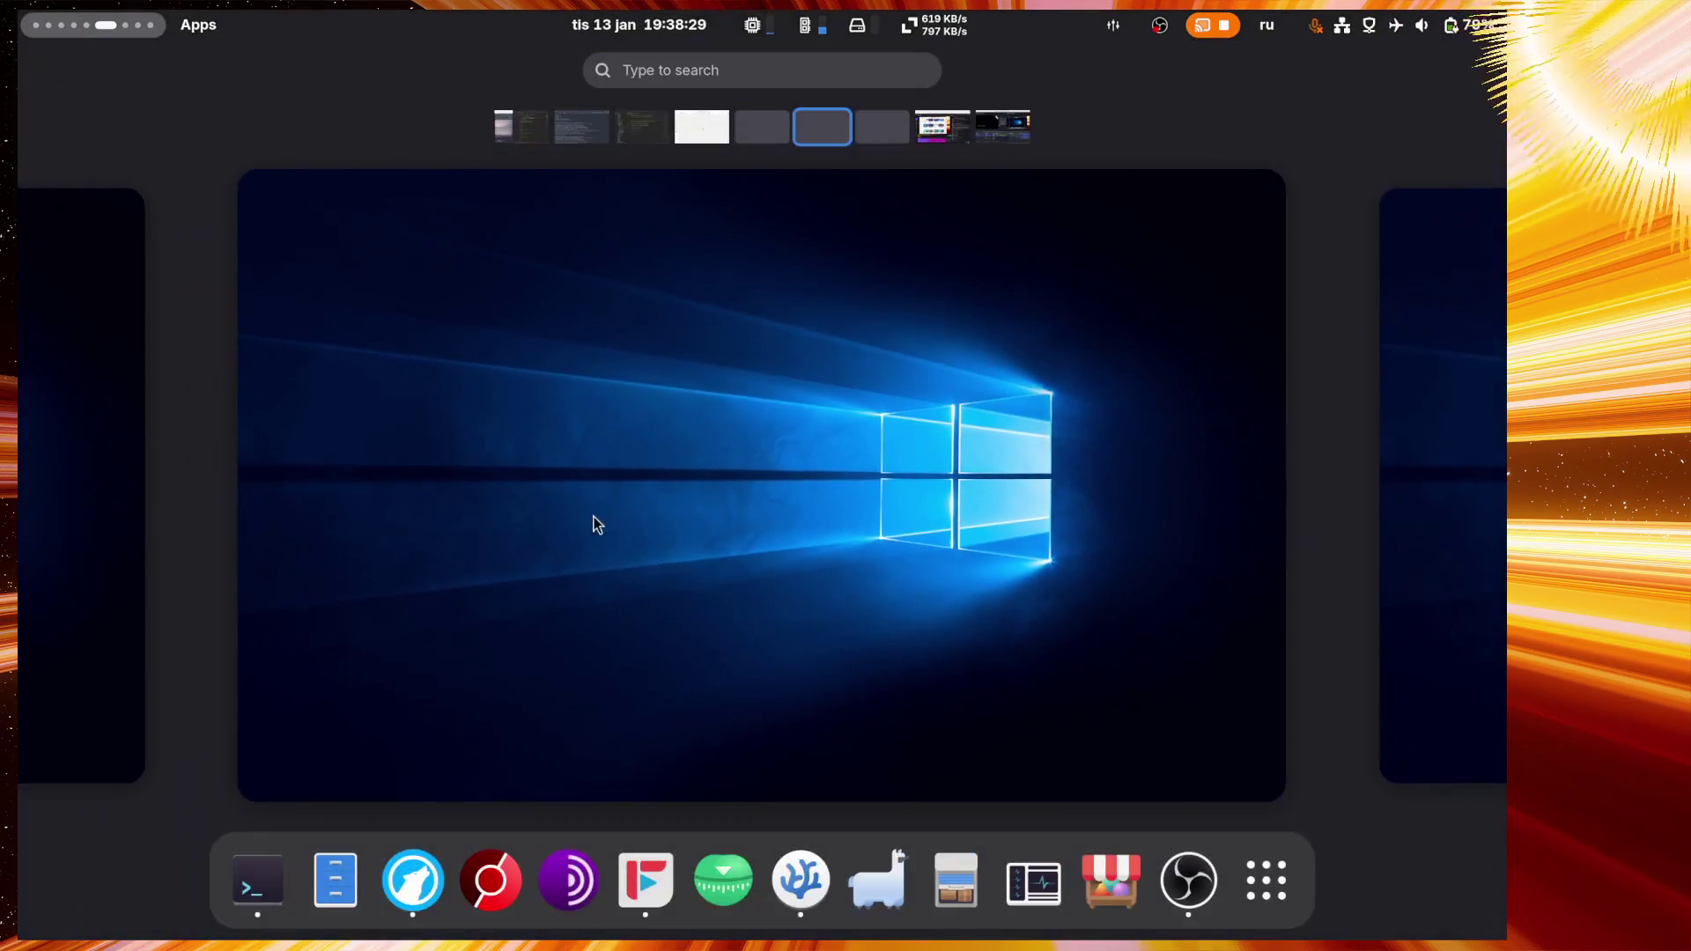
{"action": "left_click", "coordinate": [727, 132]}
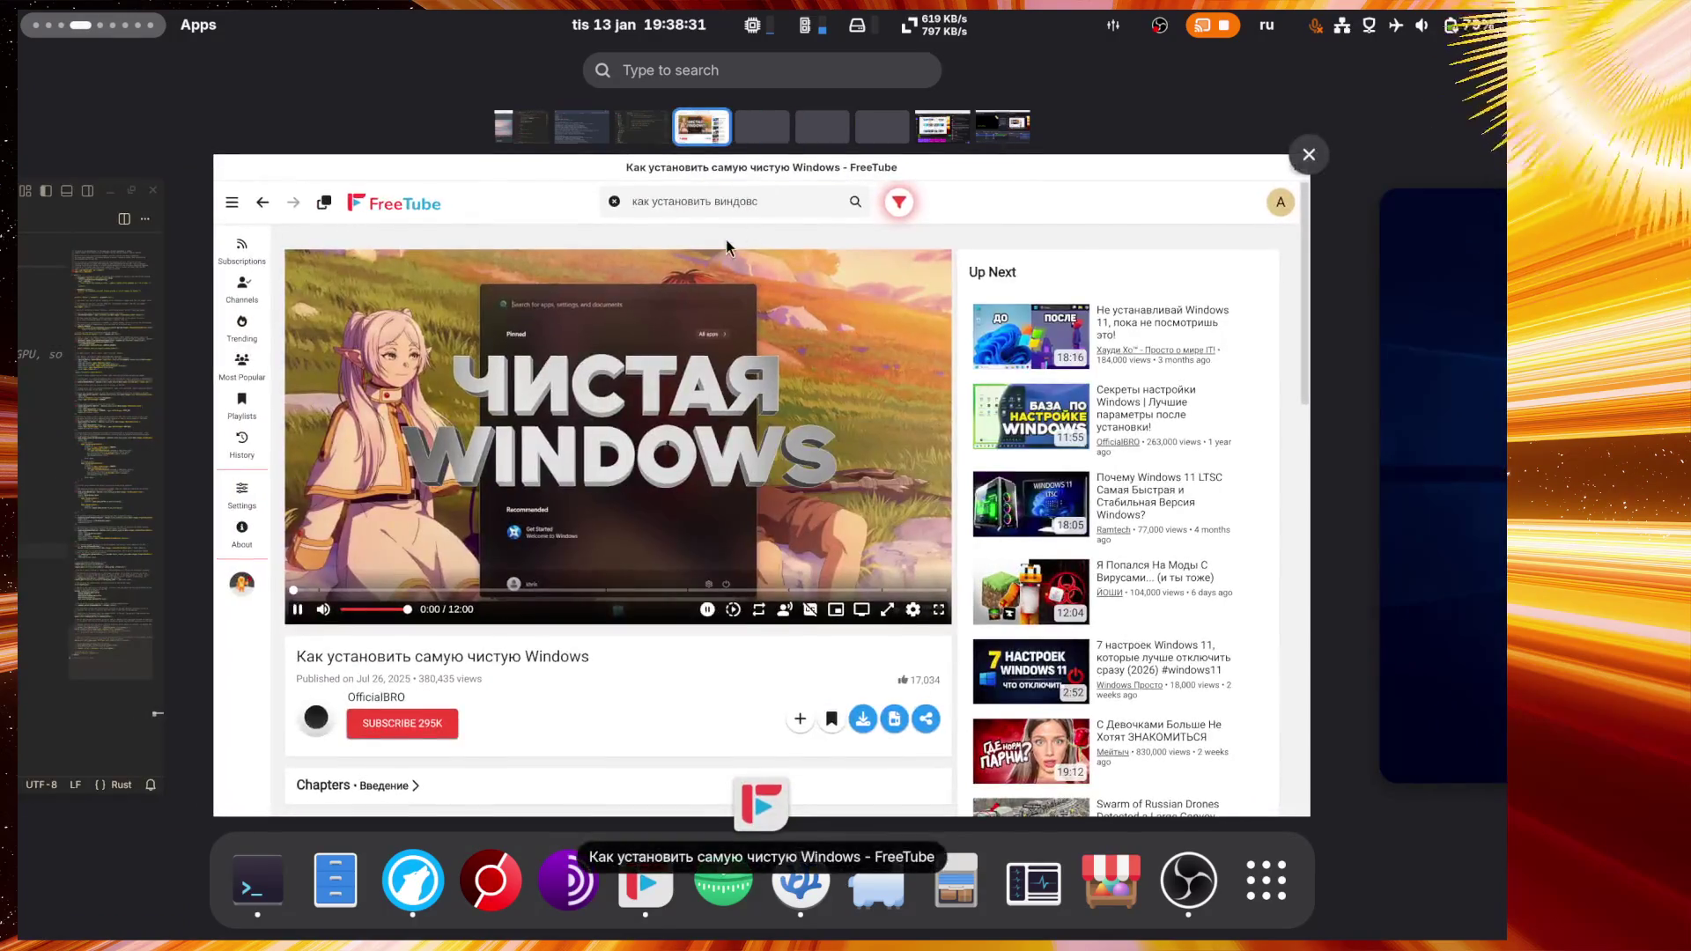
{"action": "left_click", "coordinate": [947, 130]}
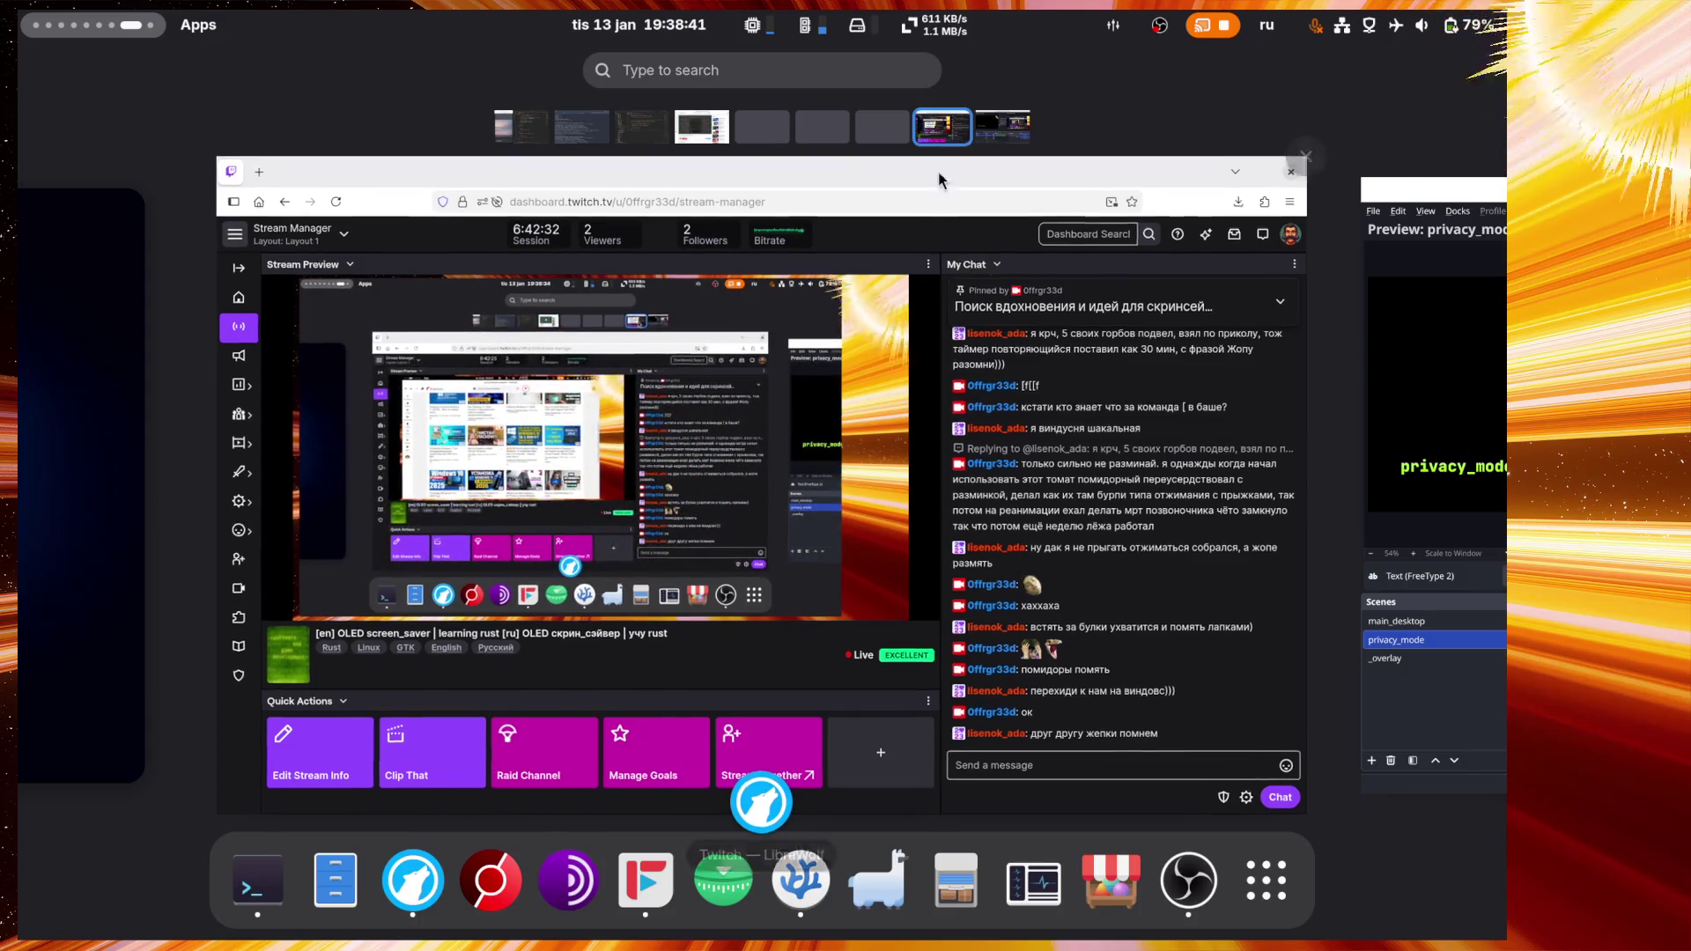
{"action": "mouse_move", "coordinate": [884, 304]}
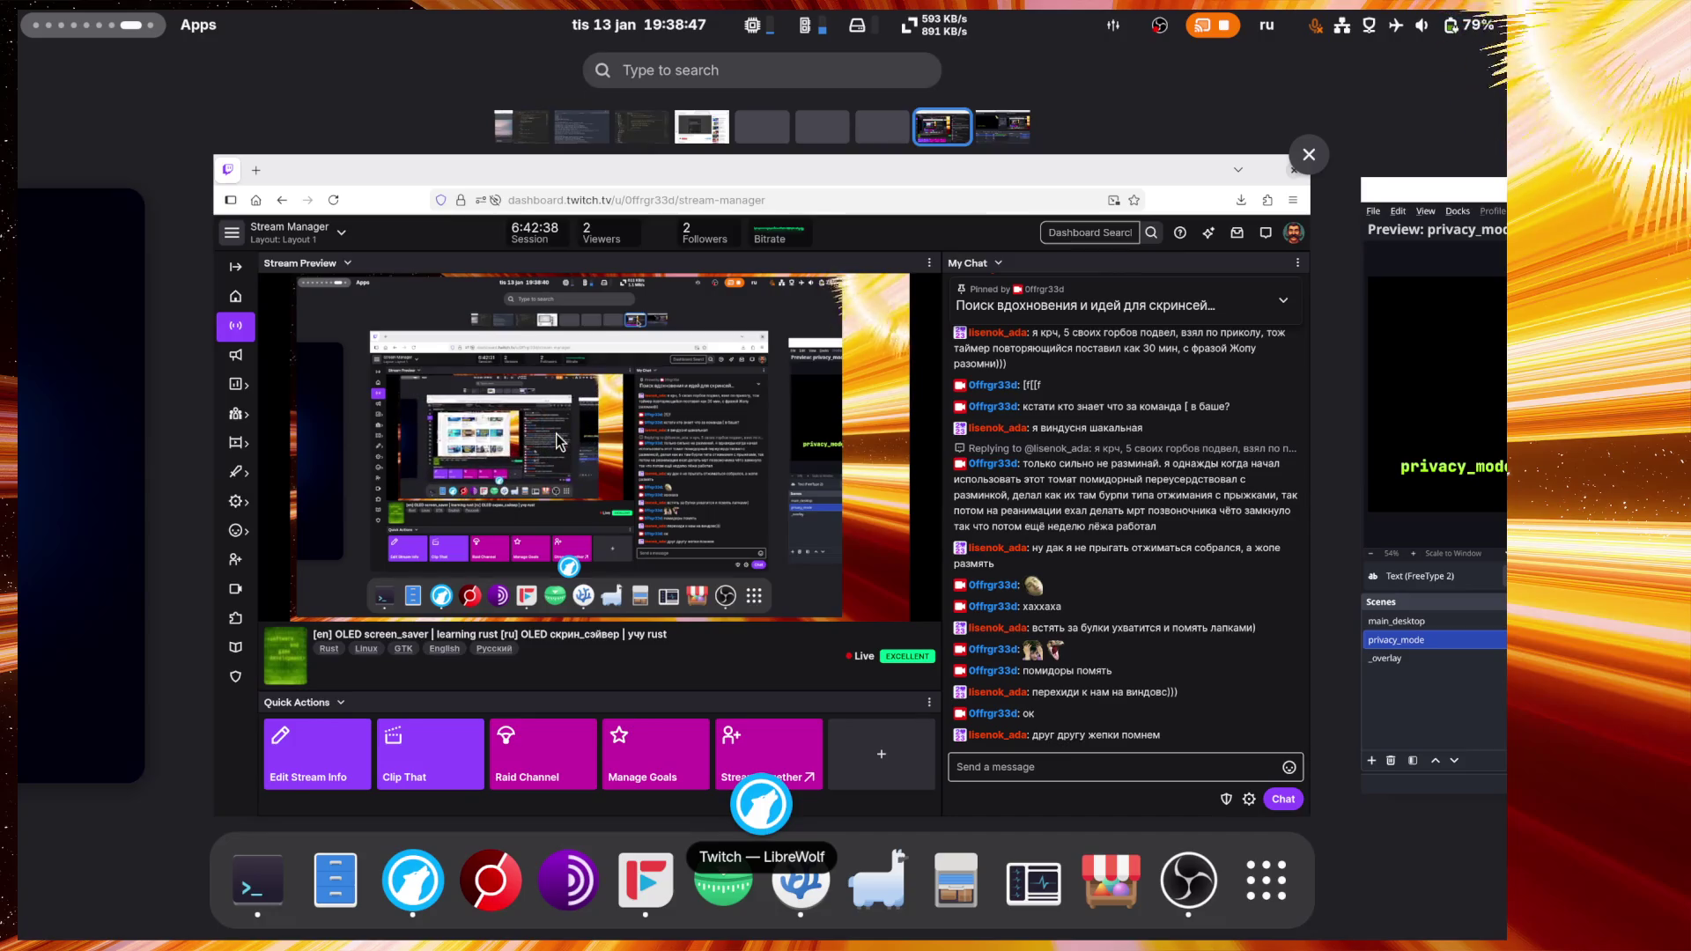
{"action": "left_click", "coordinate": [707, 132]}
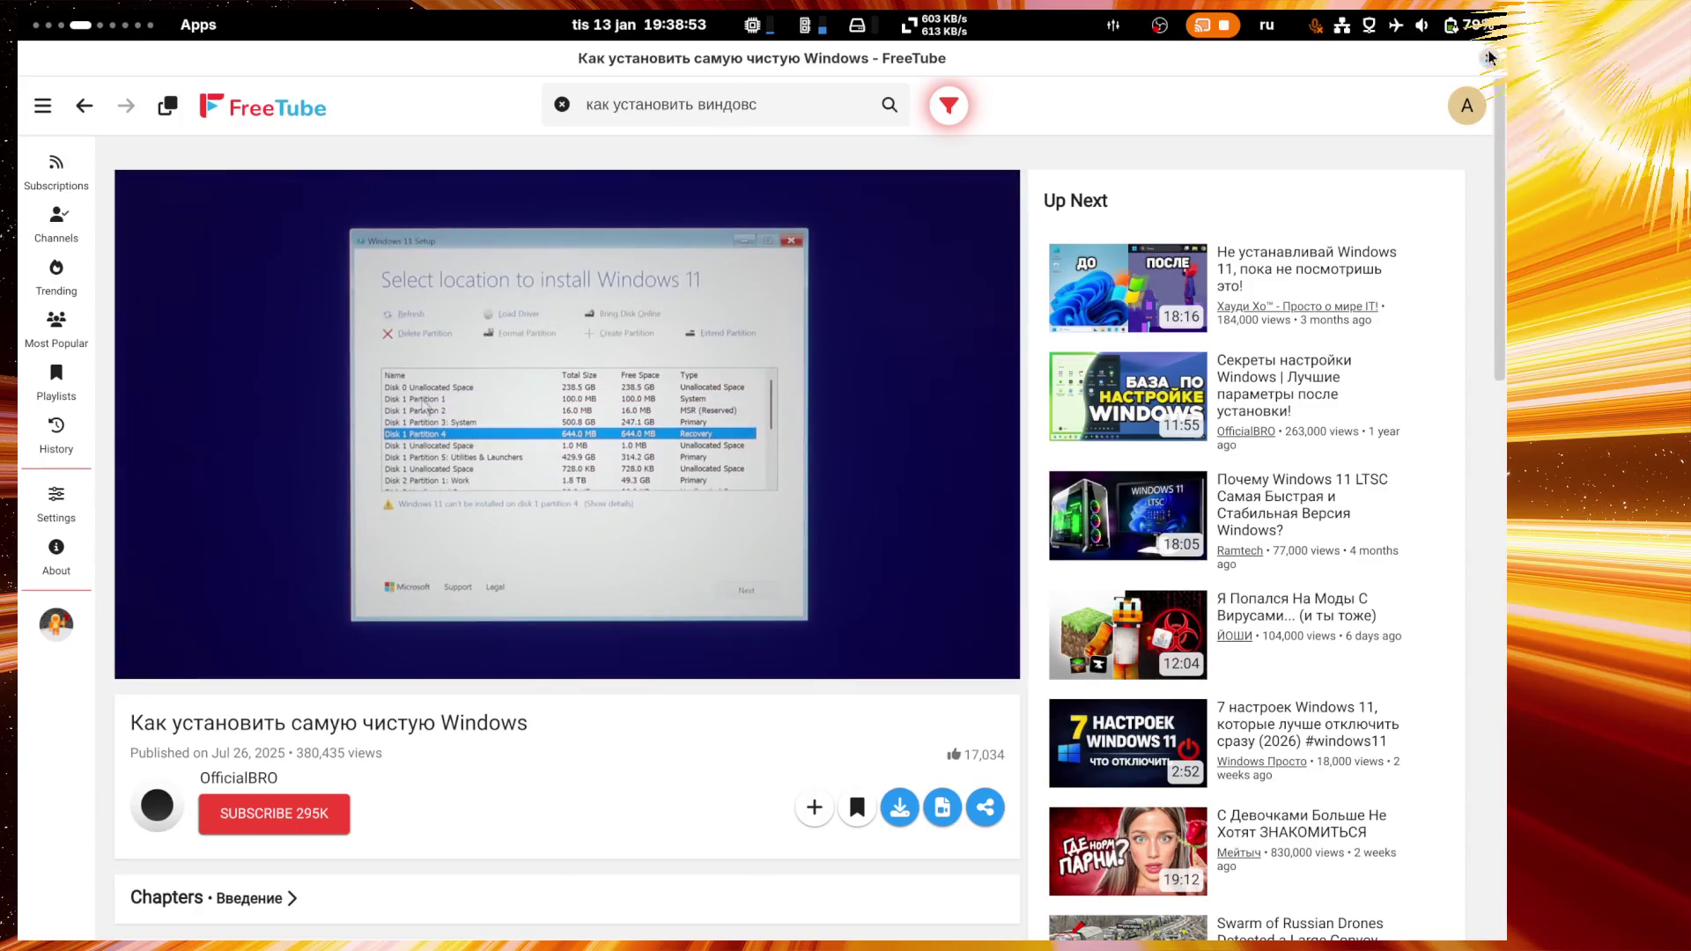
Step: Skip the video ahead to the Создание XML-файла chapter and close FreeTube
{"action": "mouse_move", "coordinate": [468, 648]}
{"action": "left_mouse_down"}
{"action": "mouse_move", "coordinate": [292, 647]}
{"action": "mouse_move", "coordinate": [581, 647]}
{"action": "left_mouse_up"}
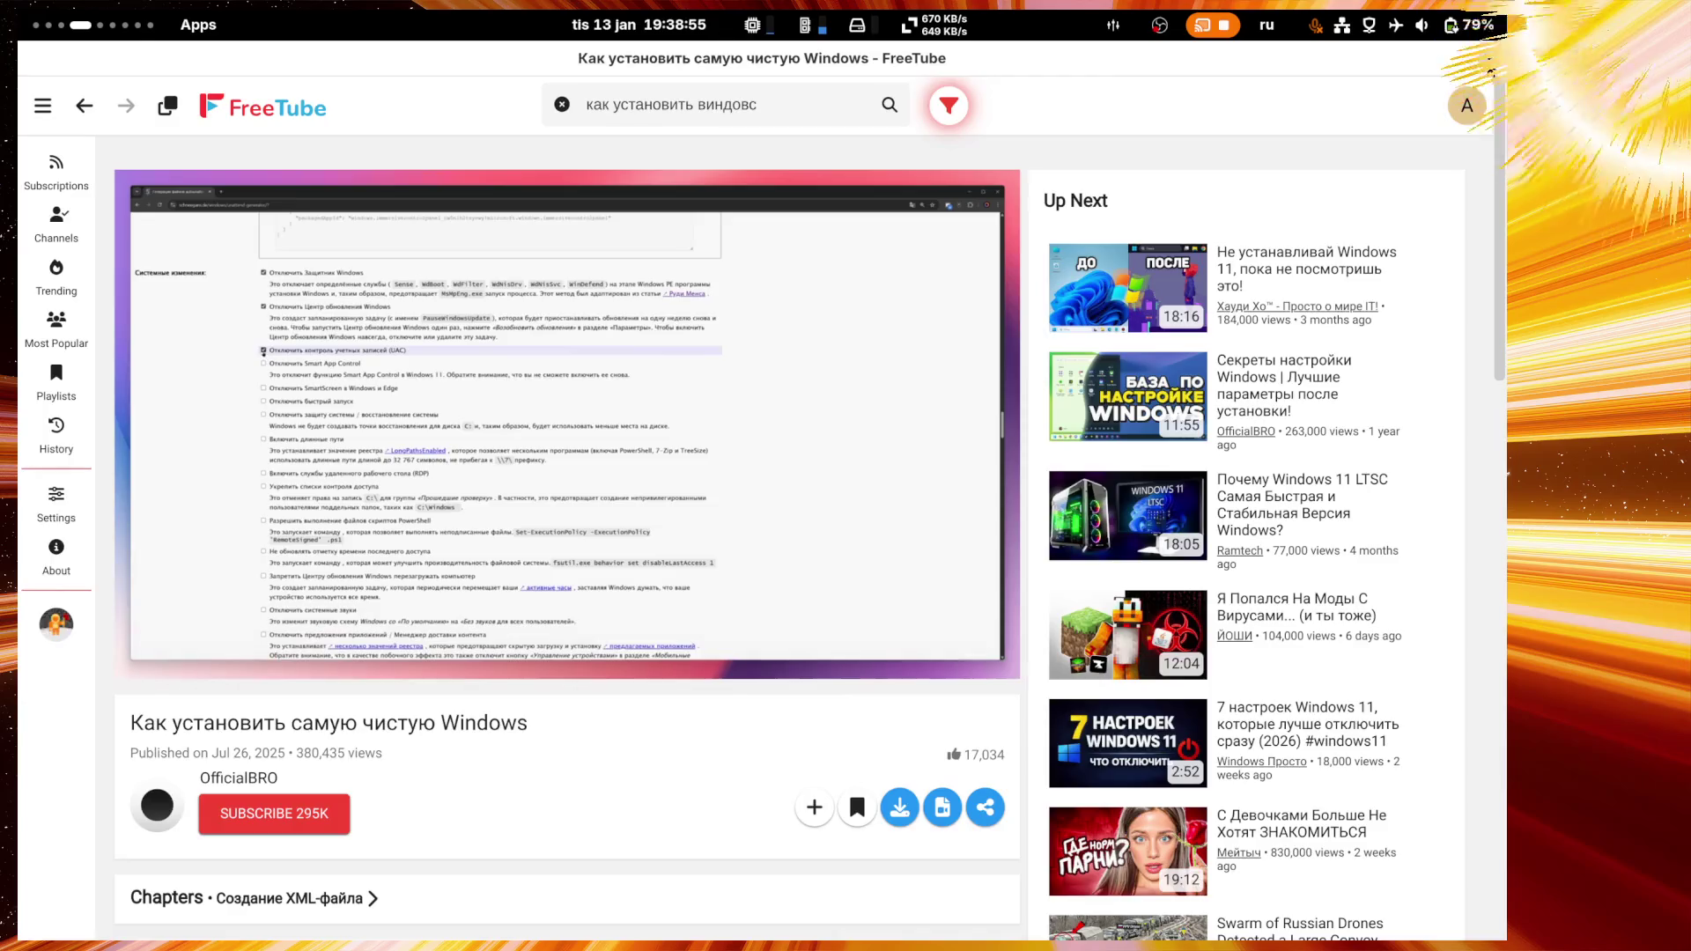
{"action": "key", "text": "alt+F4"}
{"action": "key", "text": "super"}
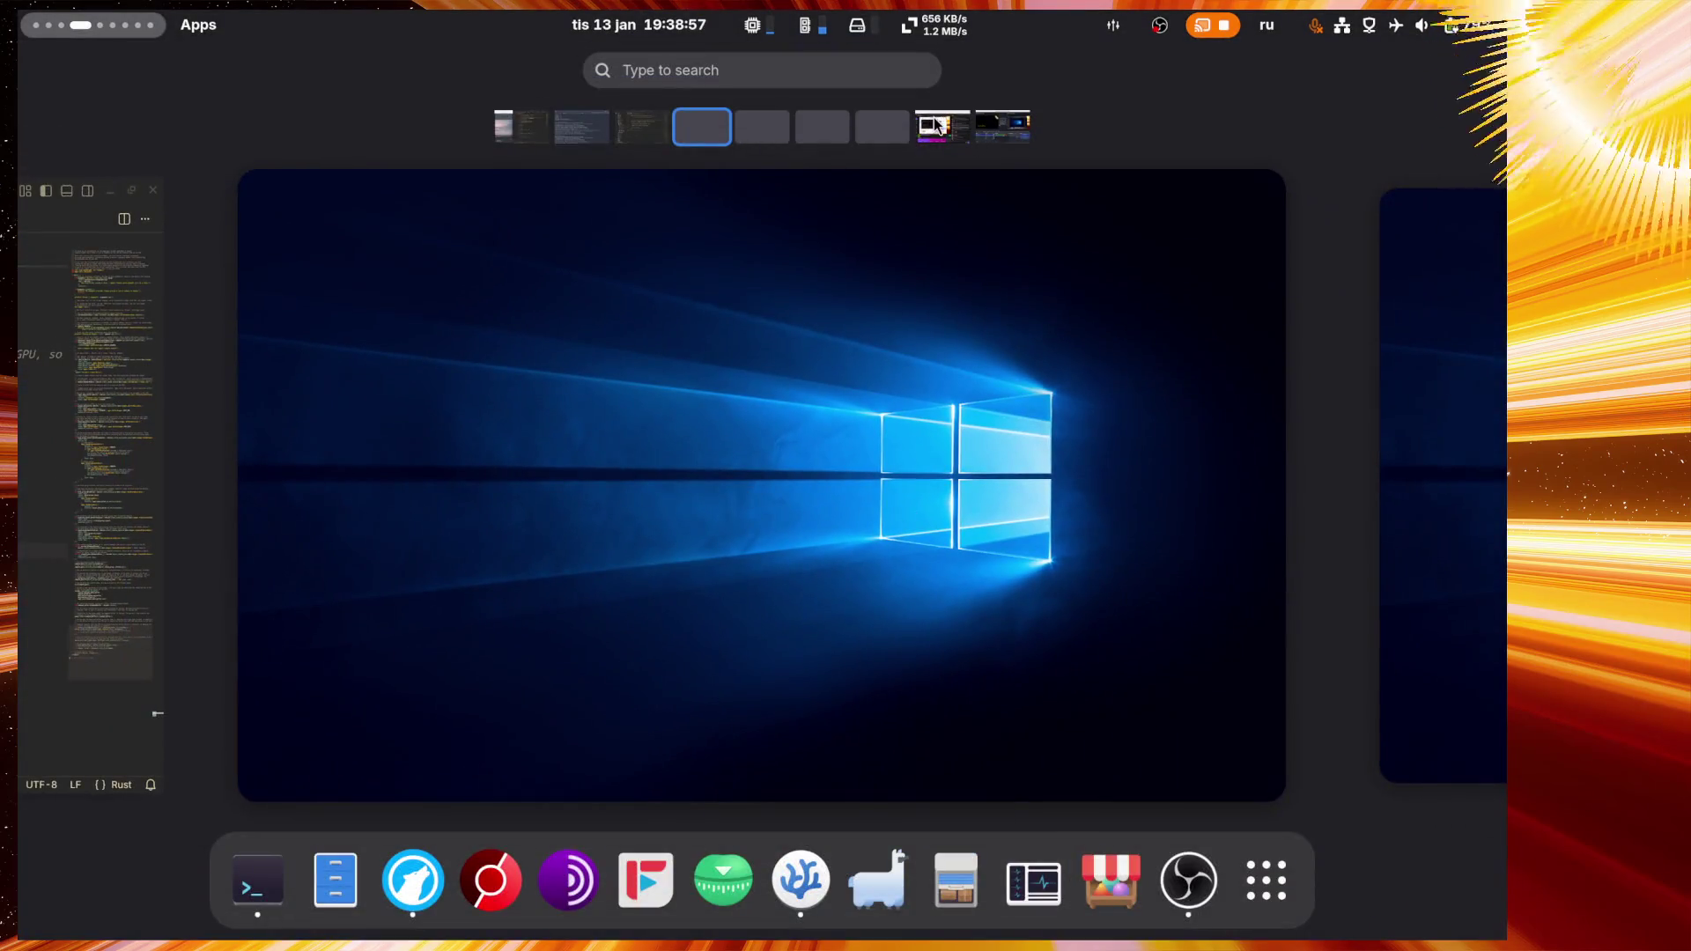
Step: Send the WutFace emote from the emote picker into the Twitch stream chat
{"action": "left_click", "coordinate": [938, 126]}
{"action": "left_click", "coordinate": [1139, 869]}
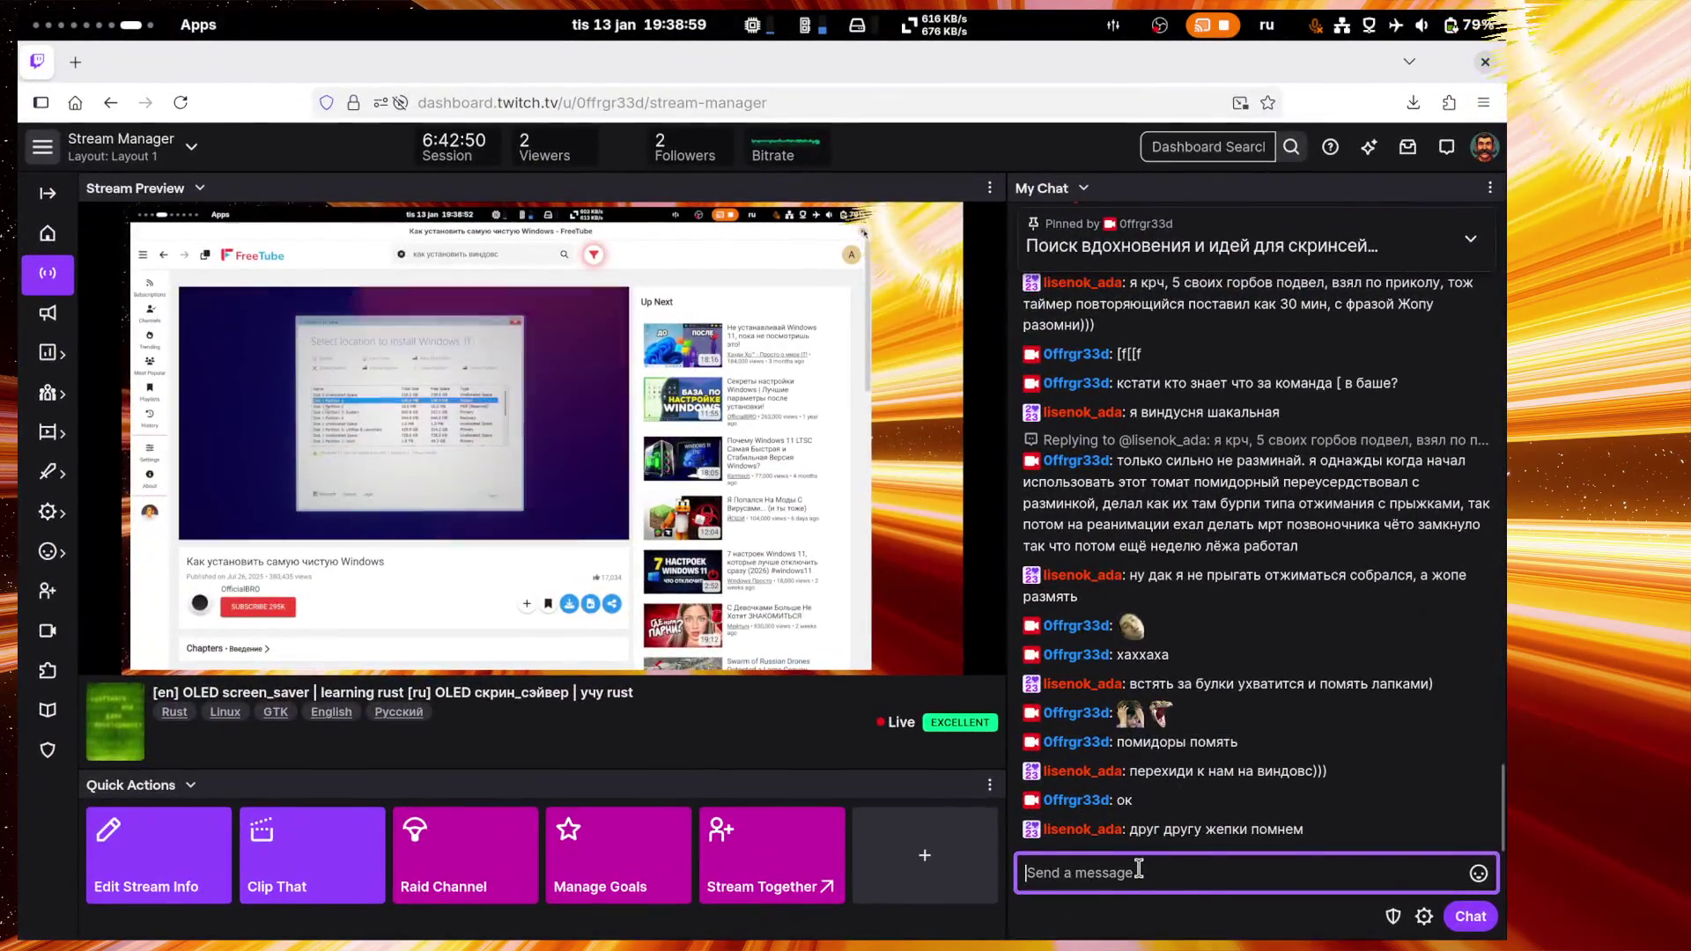
{"action": "left_click", "coordinate": [1470, 916]}
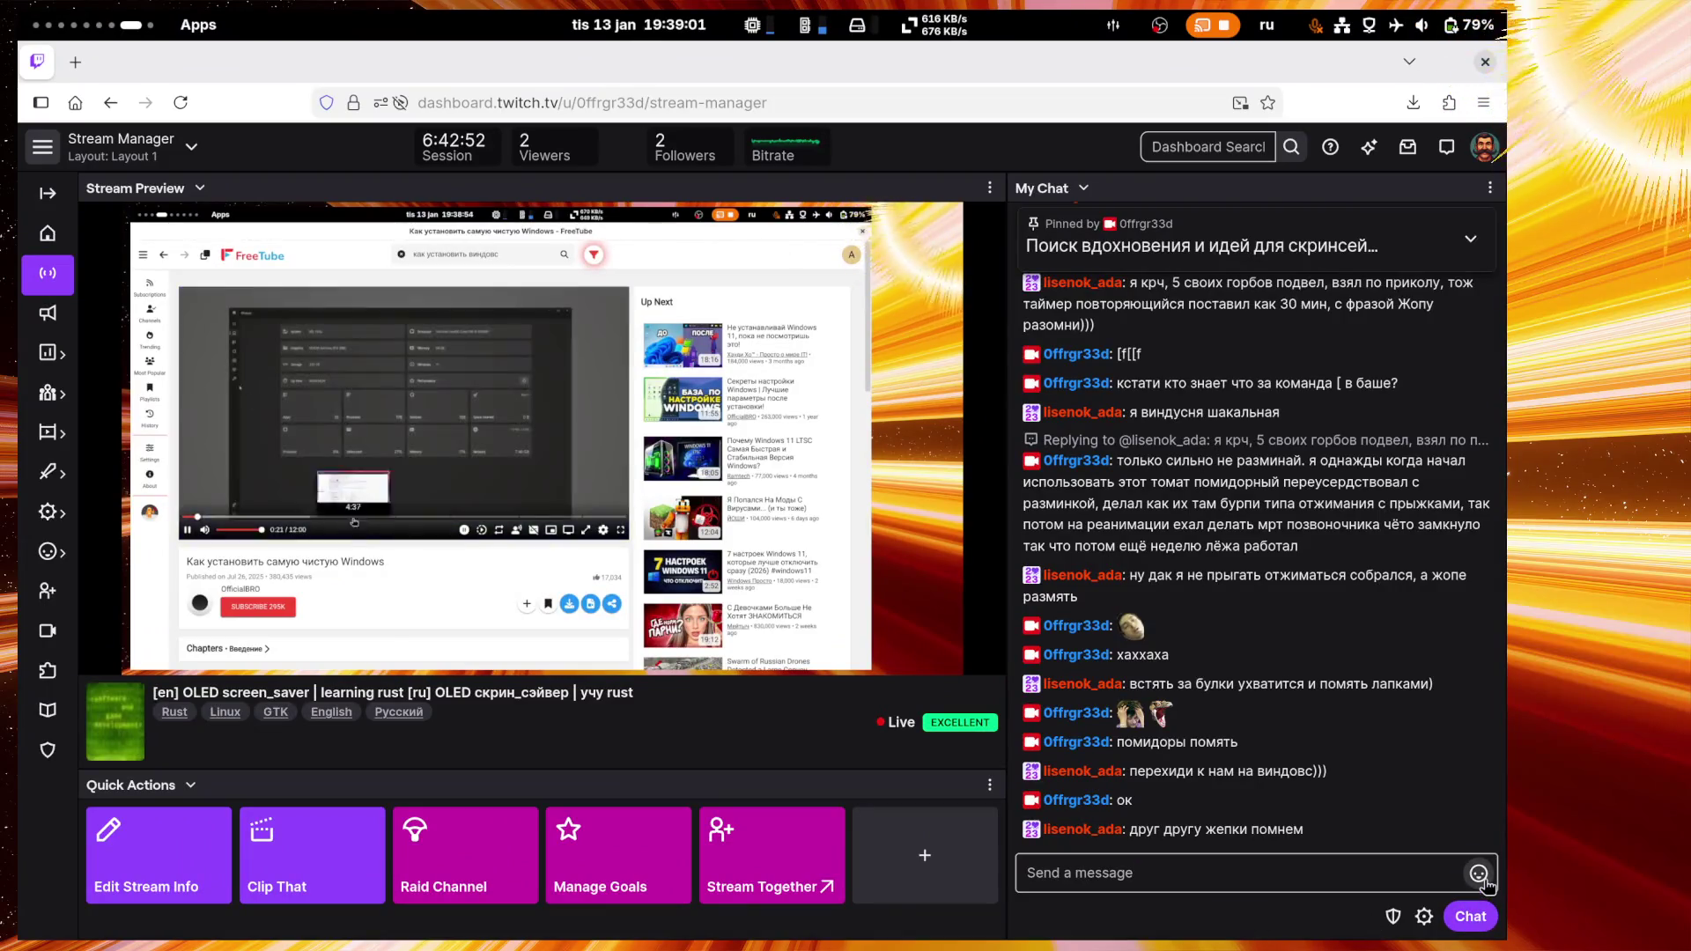
{"action": "left_click", "coordinate": [1479, 873]}
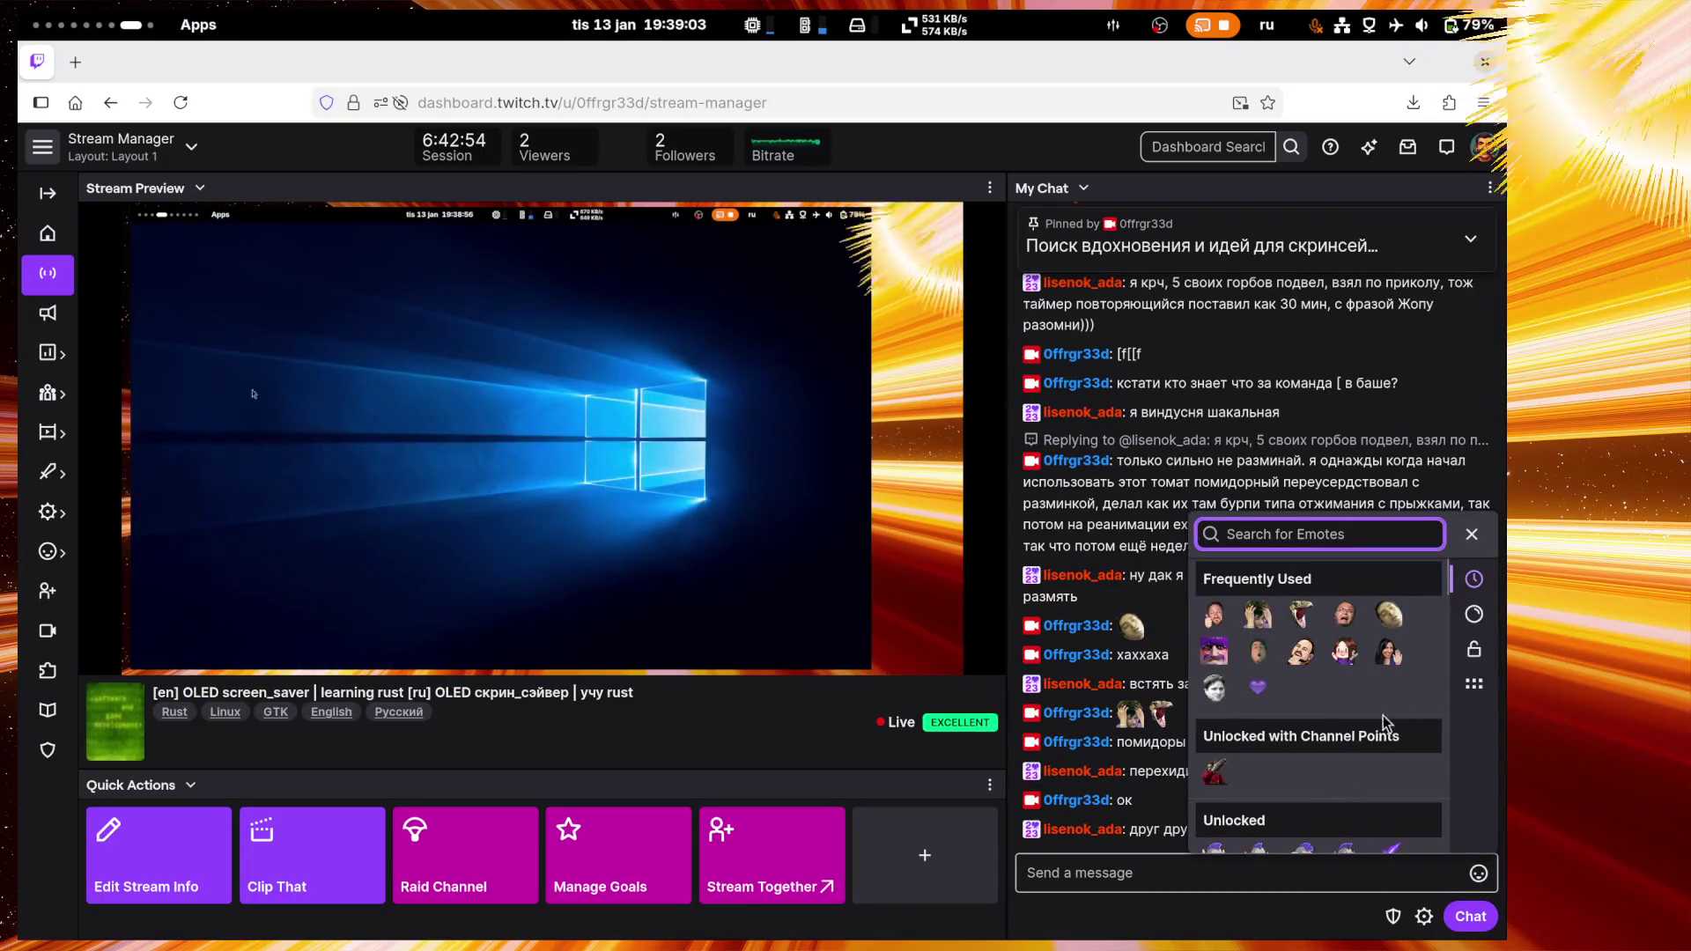
{"action": "left_click", "coordinate": [1343, 623]}
{"action": "key", "text": "Return"}
{"action": "left_click", "coordinate": [1140, 877]}
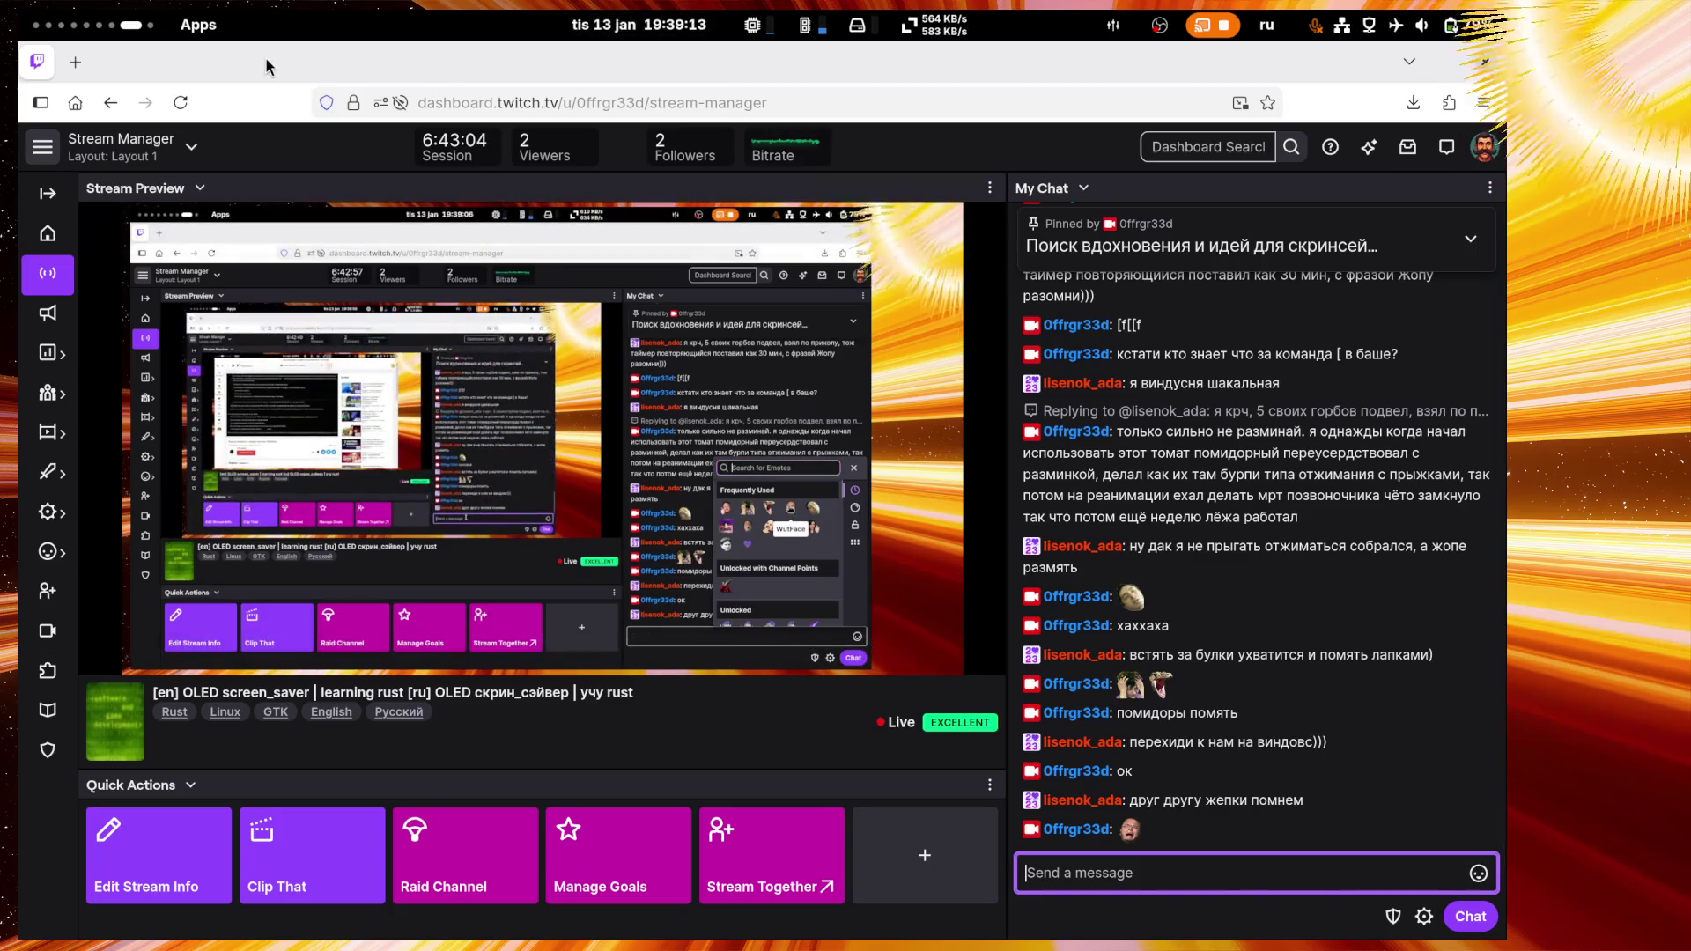
{"action": "key", "text": "super"}
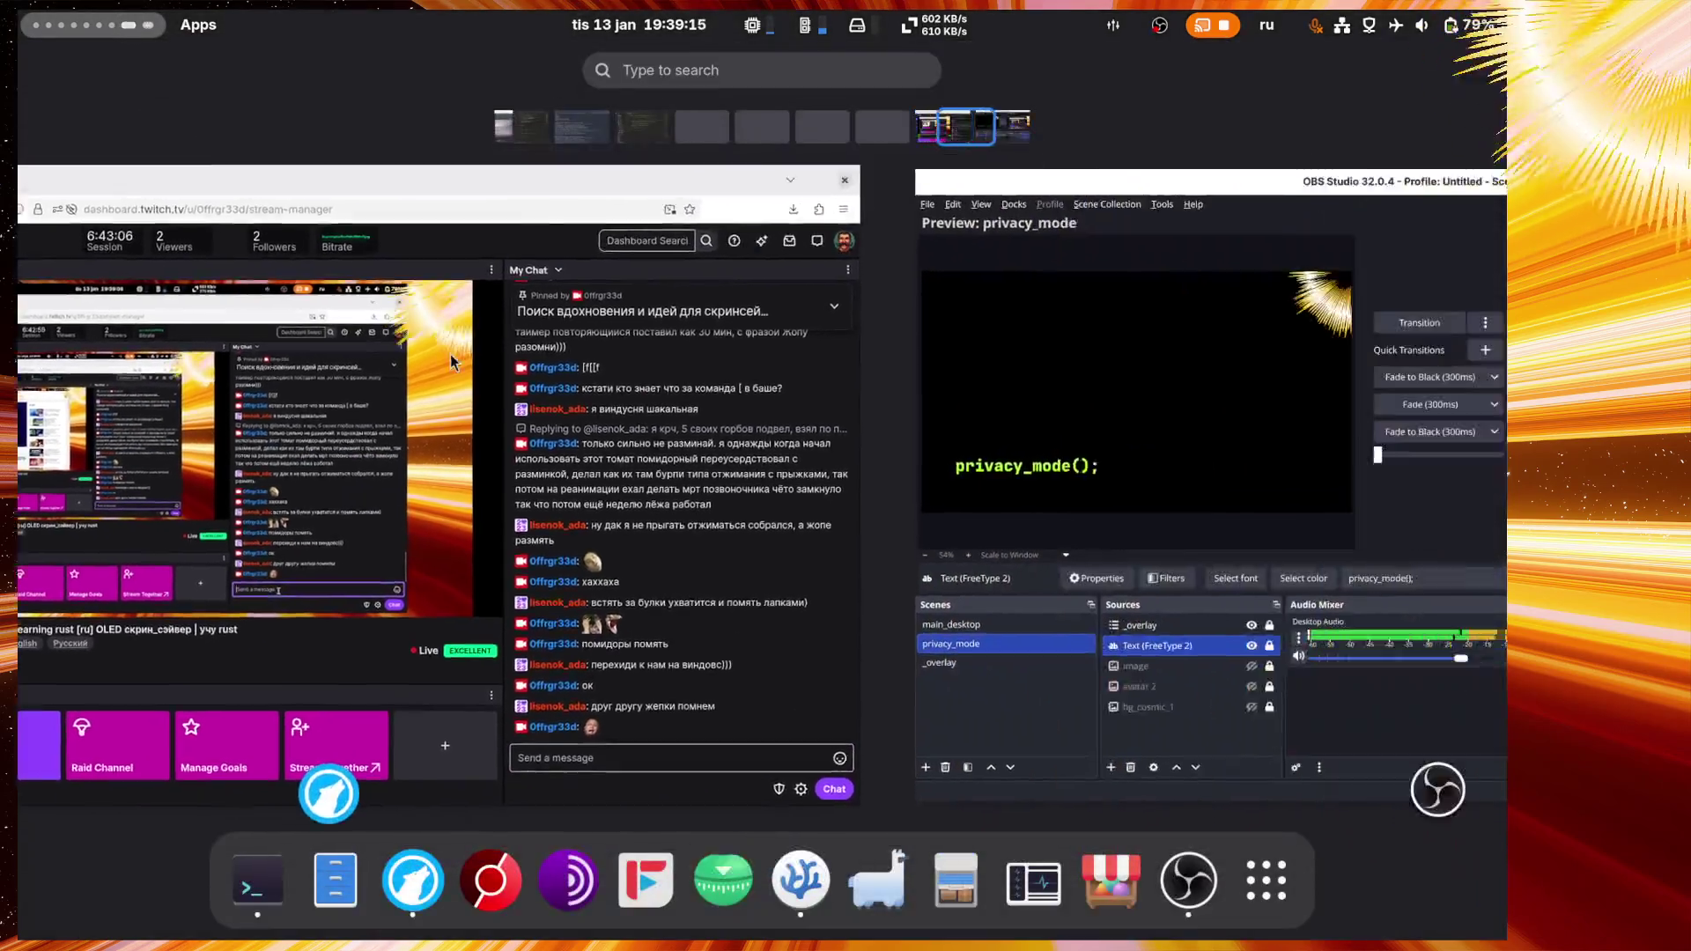
Step: Bring the terminal window up full-screen and add a few blank prompts
{"action": "scroll", "coordinate": [440, 345], "scroll_direction": "up", "scroll_amount": 3}
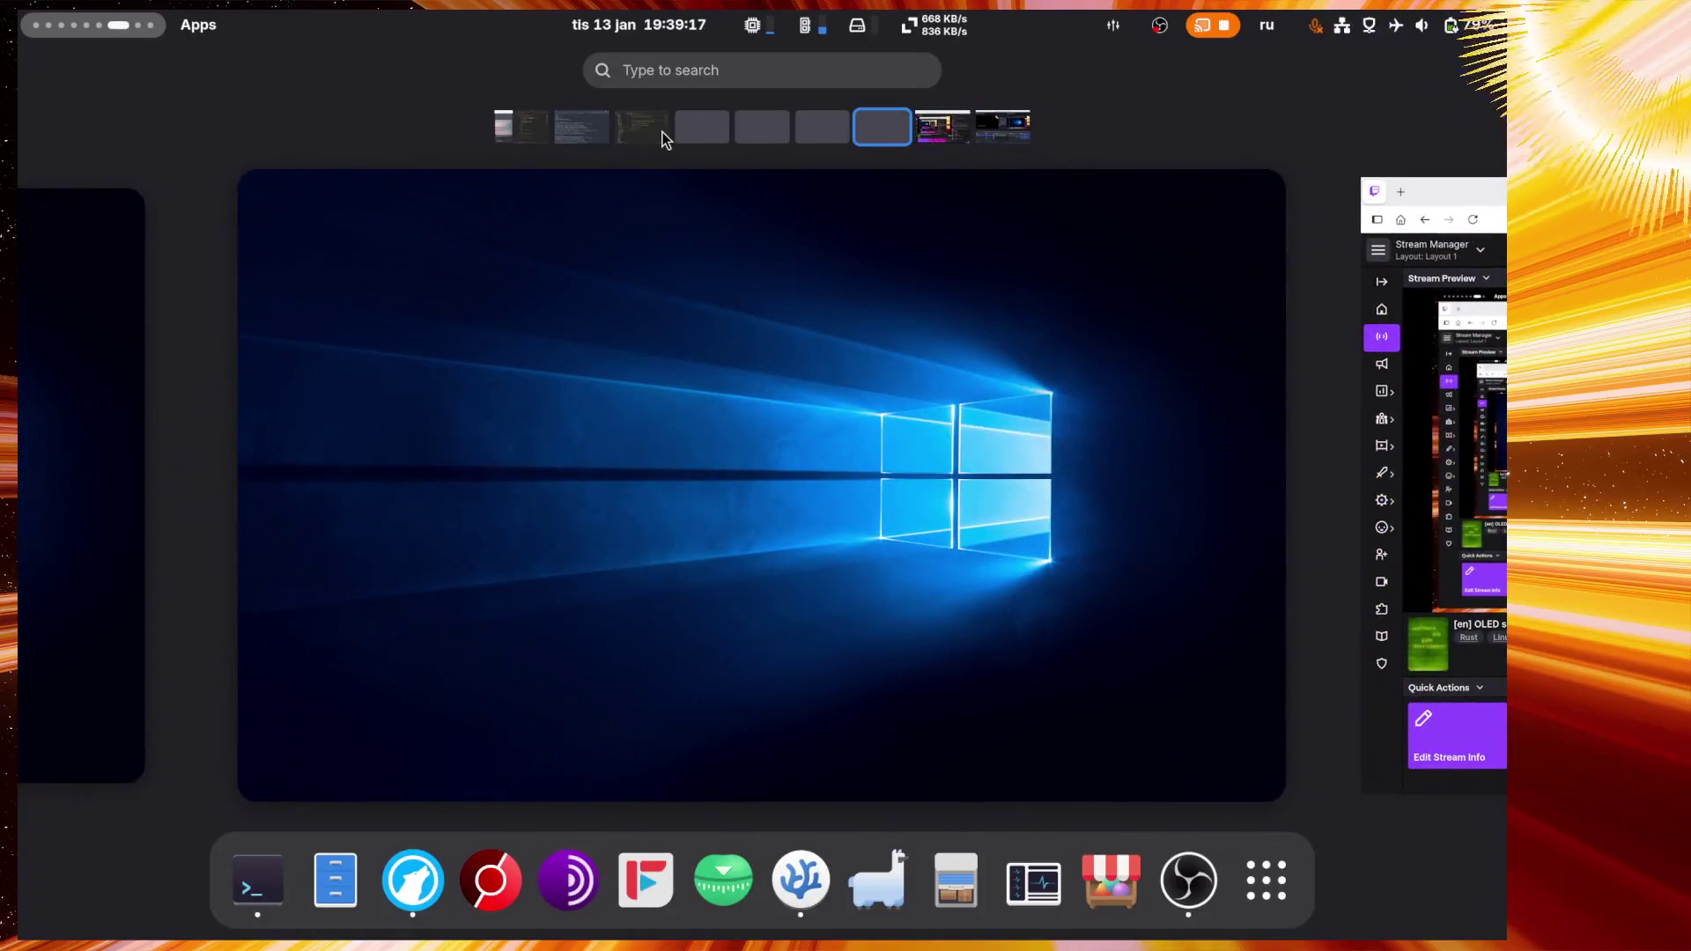
{"action": "left_click", "coordinate": [662, 133]}
{"action": "left_click", "coordinate": [606, 139]}
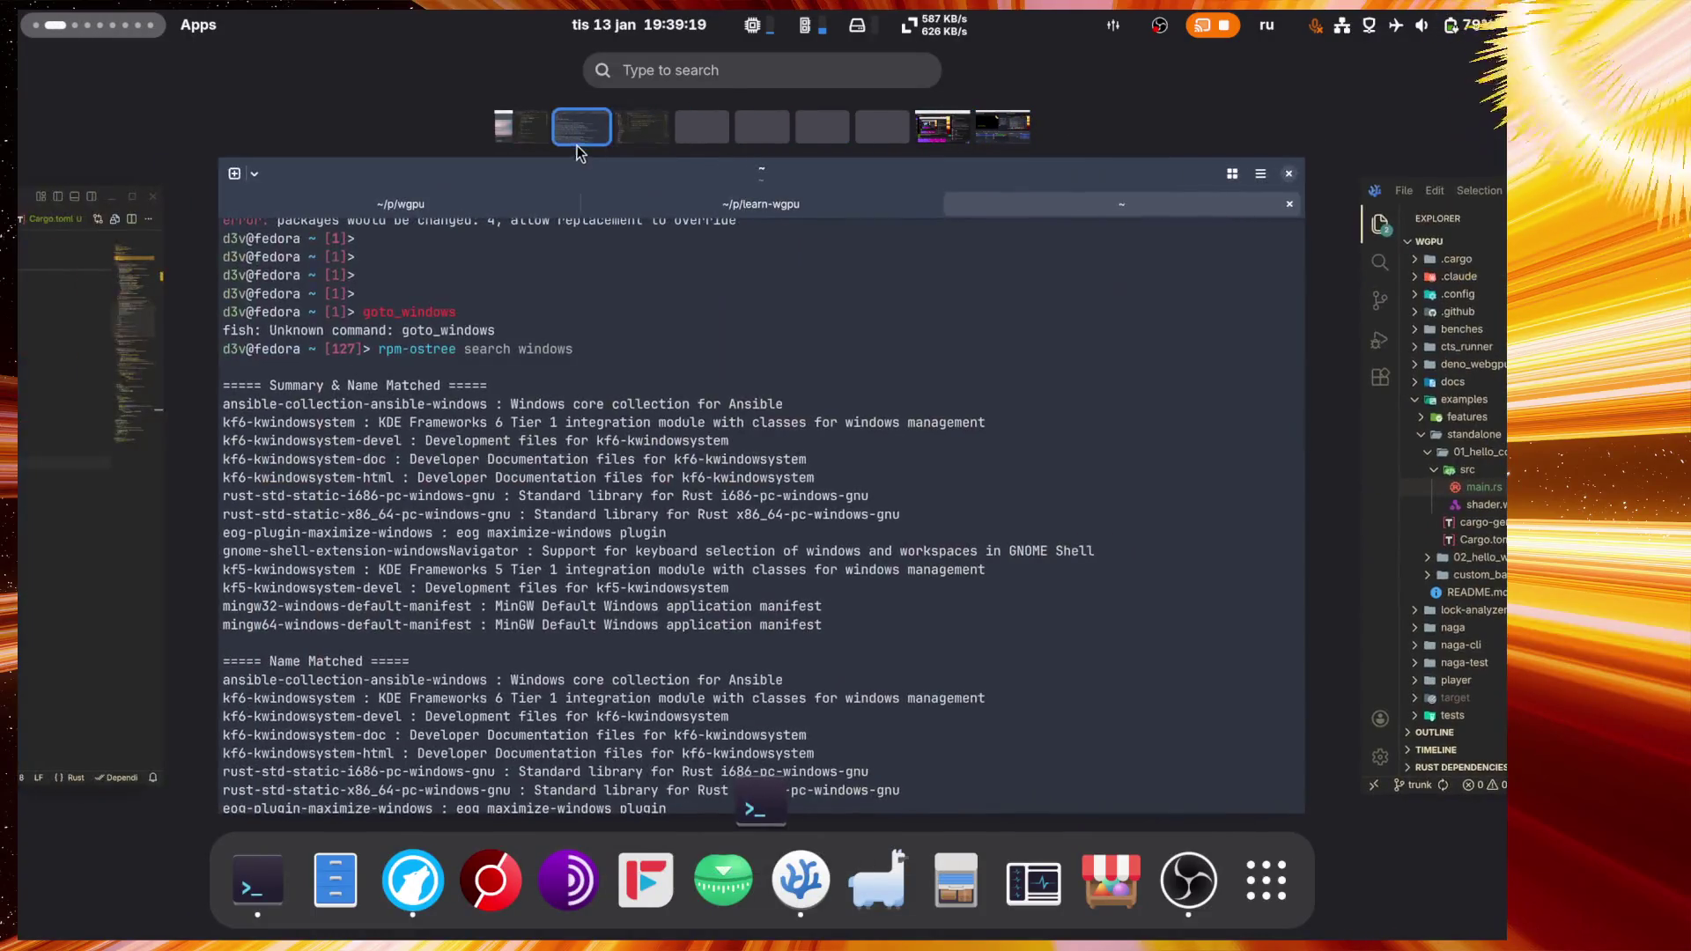
{"action": "left_click", "coordinate": [766, 489]}
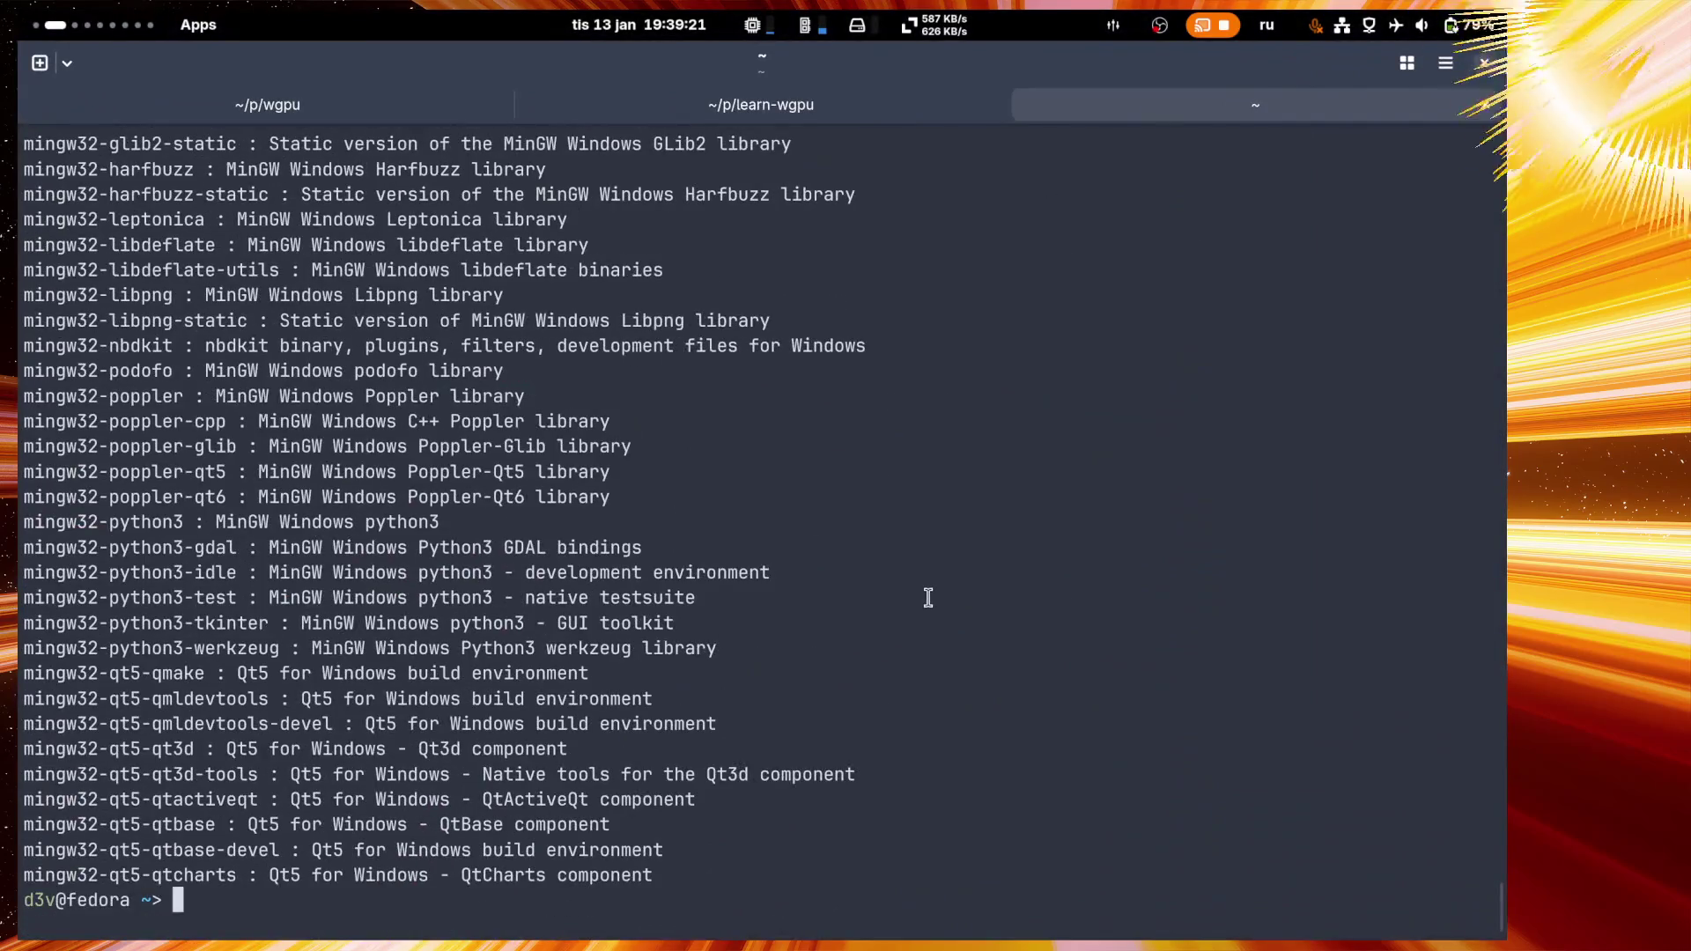
{"action": "key", "text": "Return"}
{"action": "key", "text": "Return"}
{"action": "key", "text": "Return"}
Step: Launch FreeTube from the dock on the empty workspace
{"action": "key", "text": "super"}
{"action": "scroll", "coordinate": [774, 559], "scroll_direction": "down", "scroll_amount": 1}
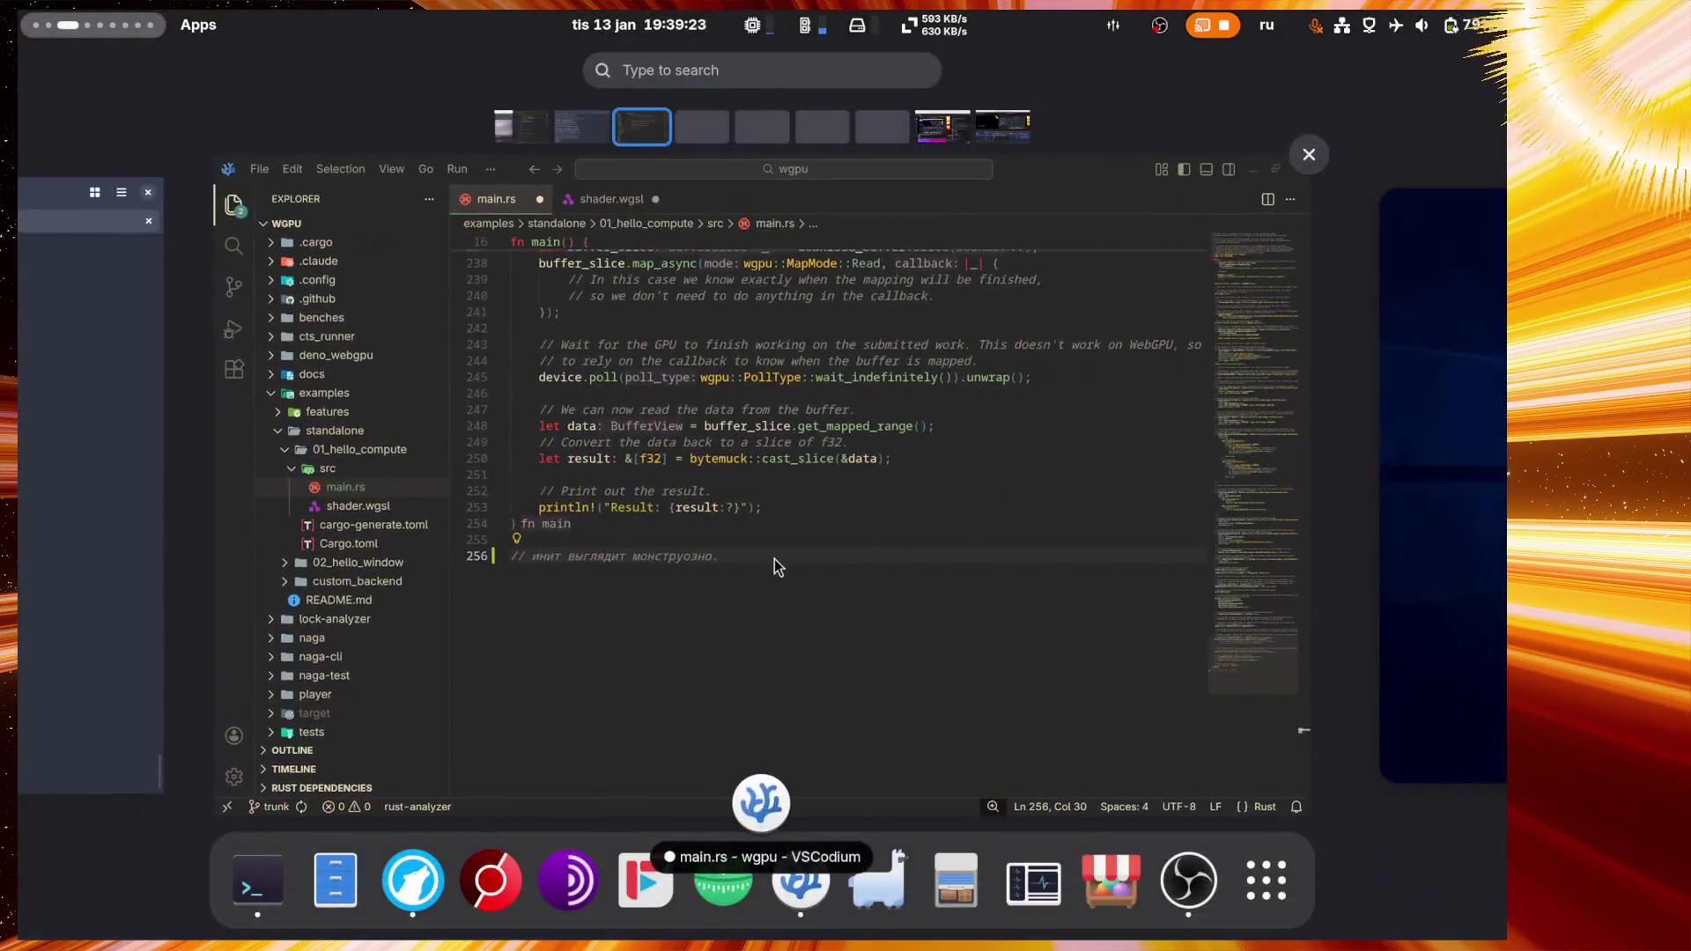
{"action": "scroll", "coordinate": [775, 560], "scroll_direction": "down", "scroll_amount": 1}
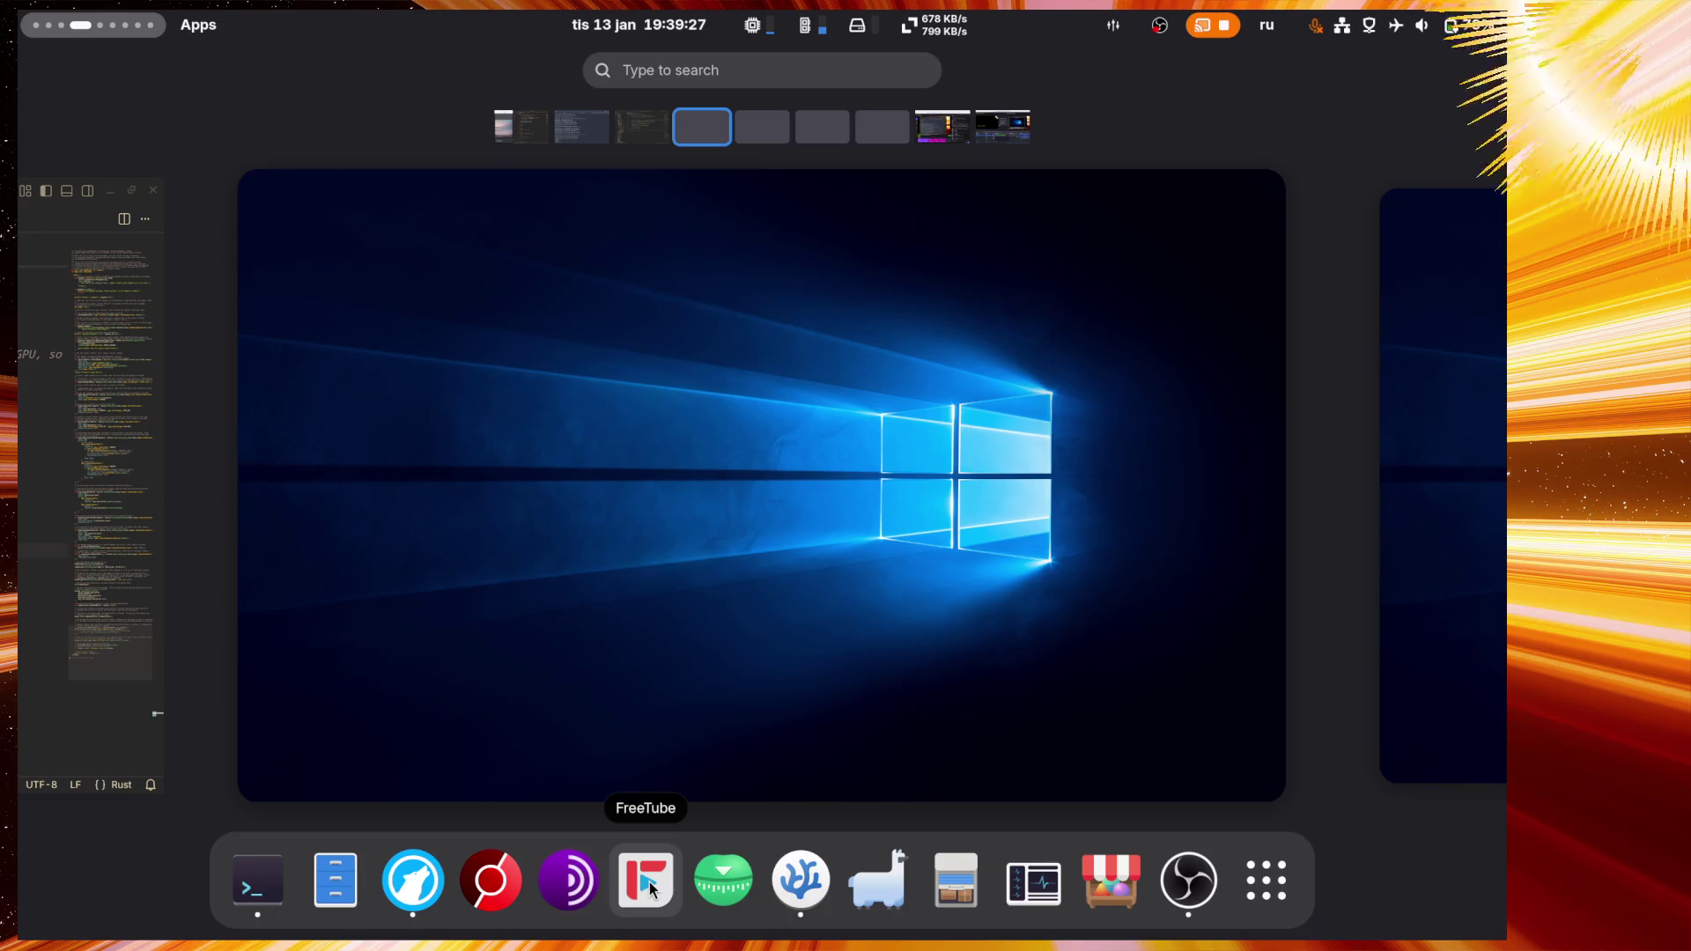
{"action": "left_click", "coordinate": [649, 881]}
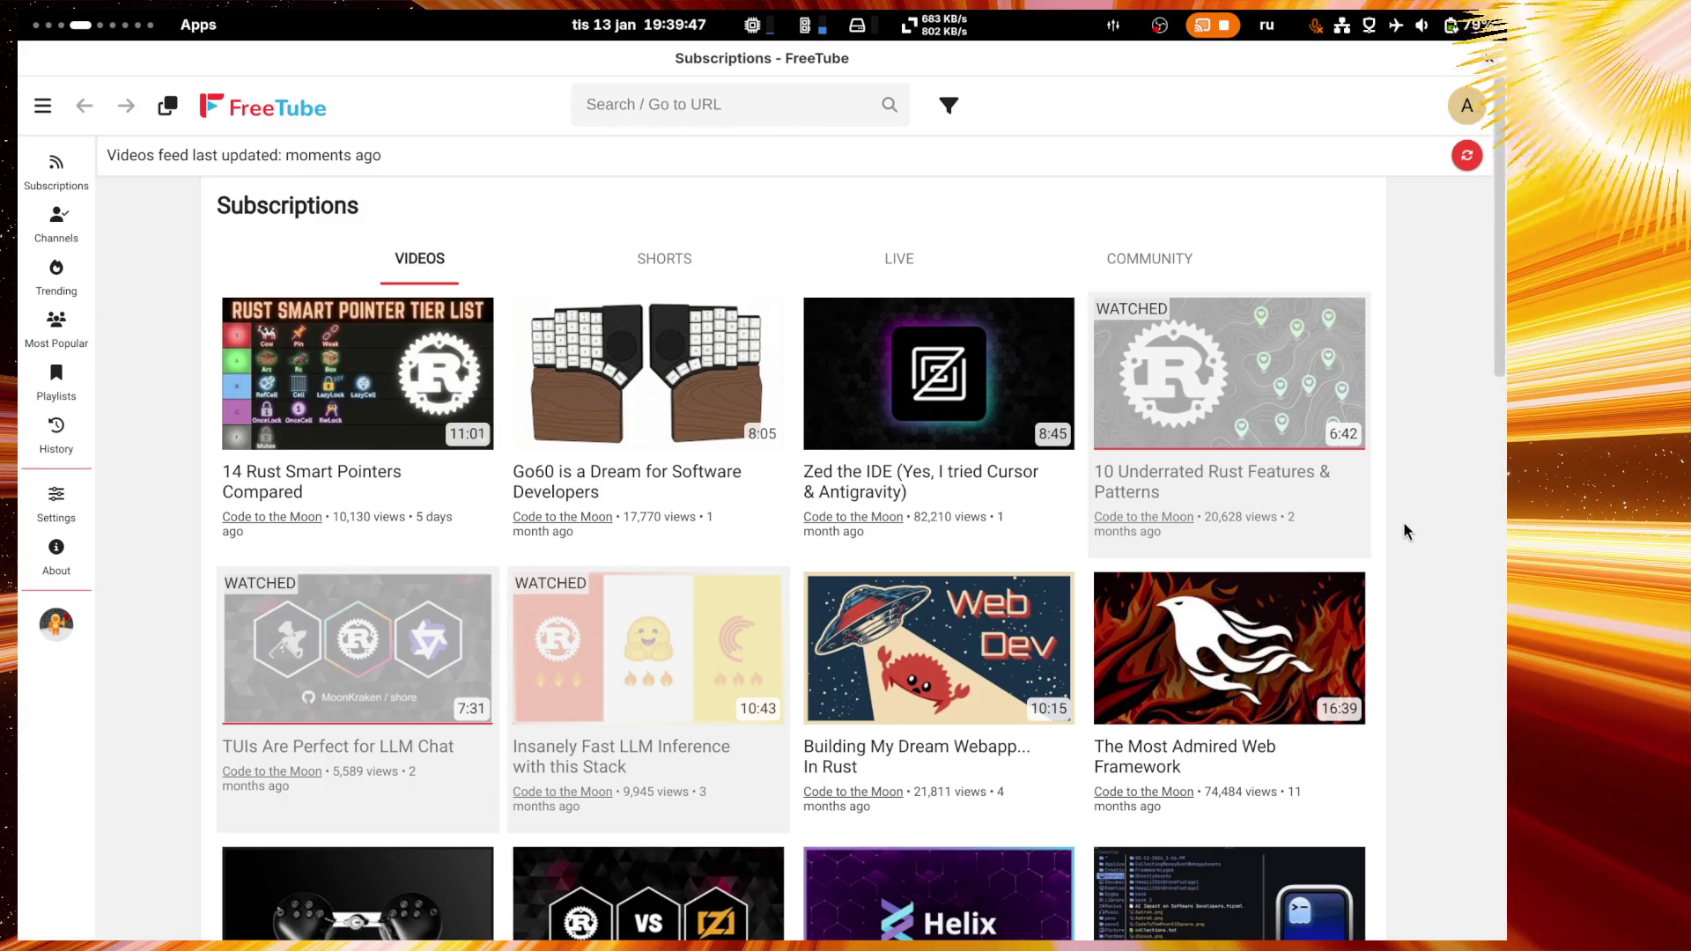
{"action": "scroll", "coordinate": [1405, 529], "scroll_direction": "down", "scroll_amount": 4}
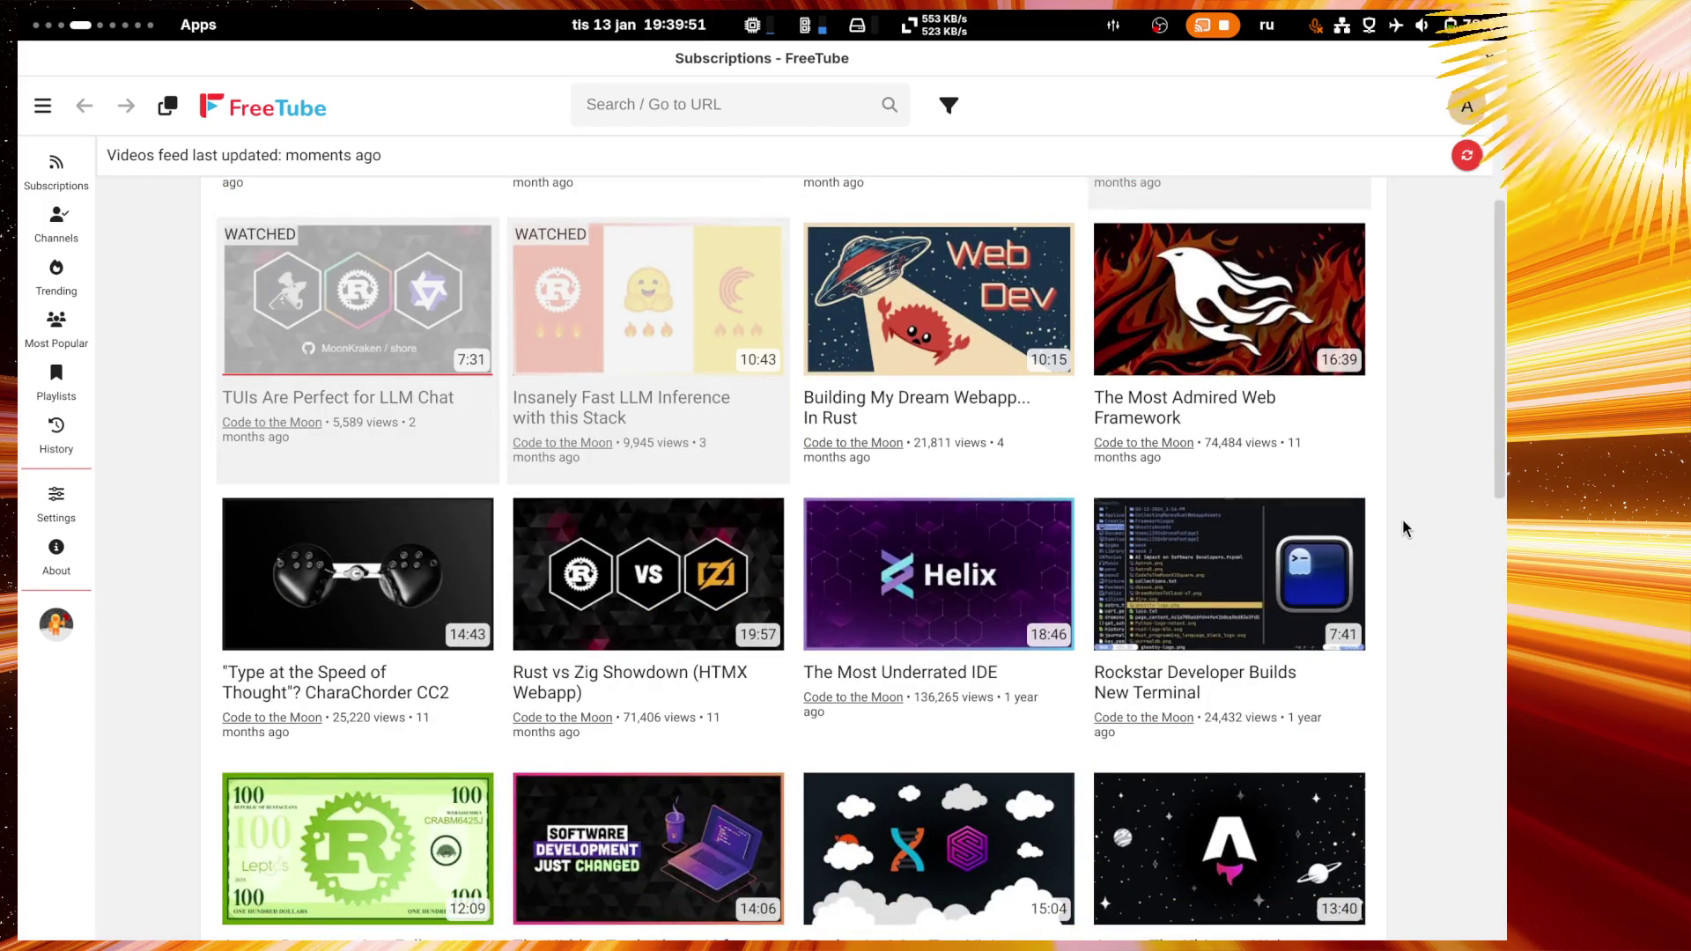
{"action": "scroll", "coordinate": [1404, 528], "scroll_direction": "up", "scroll_amount": 4}
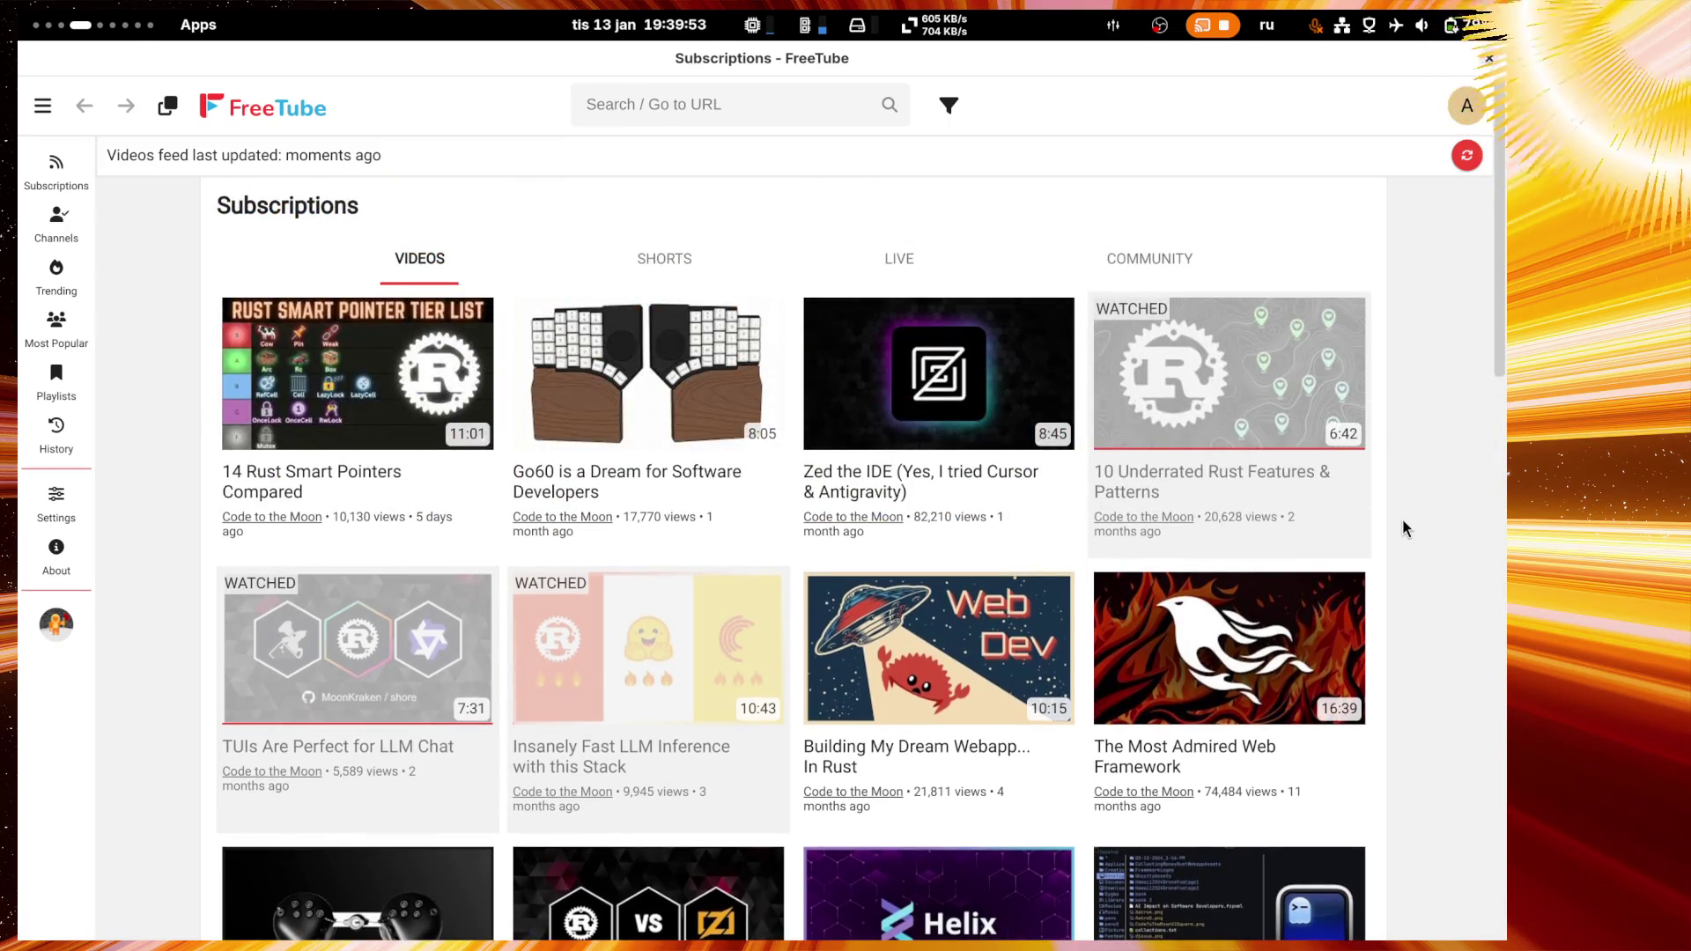
{"action": "left_click", "coordinate": [661, 102]}
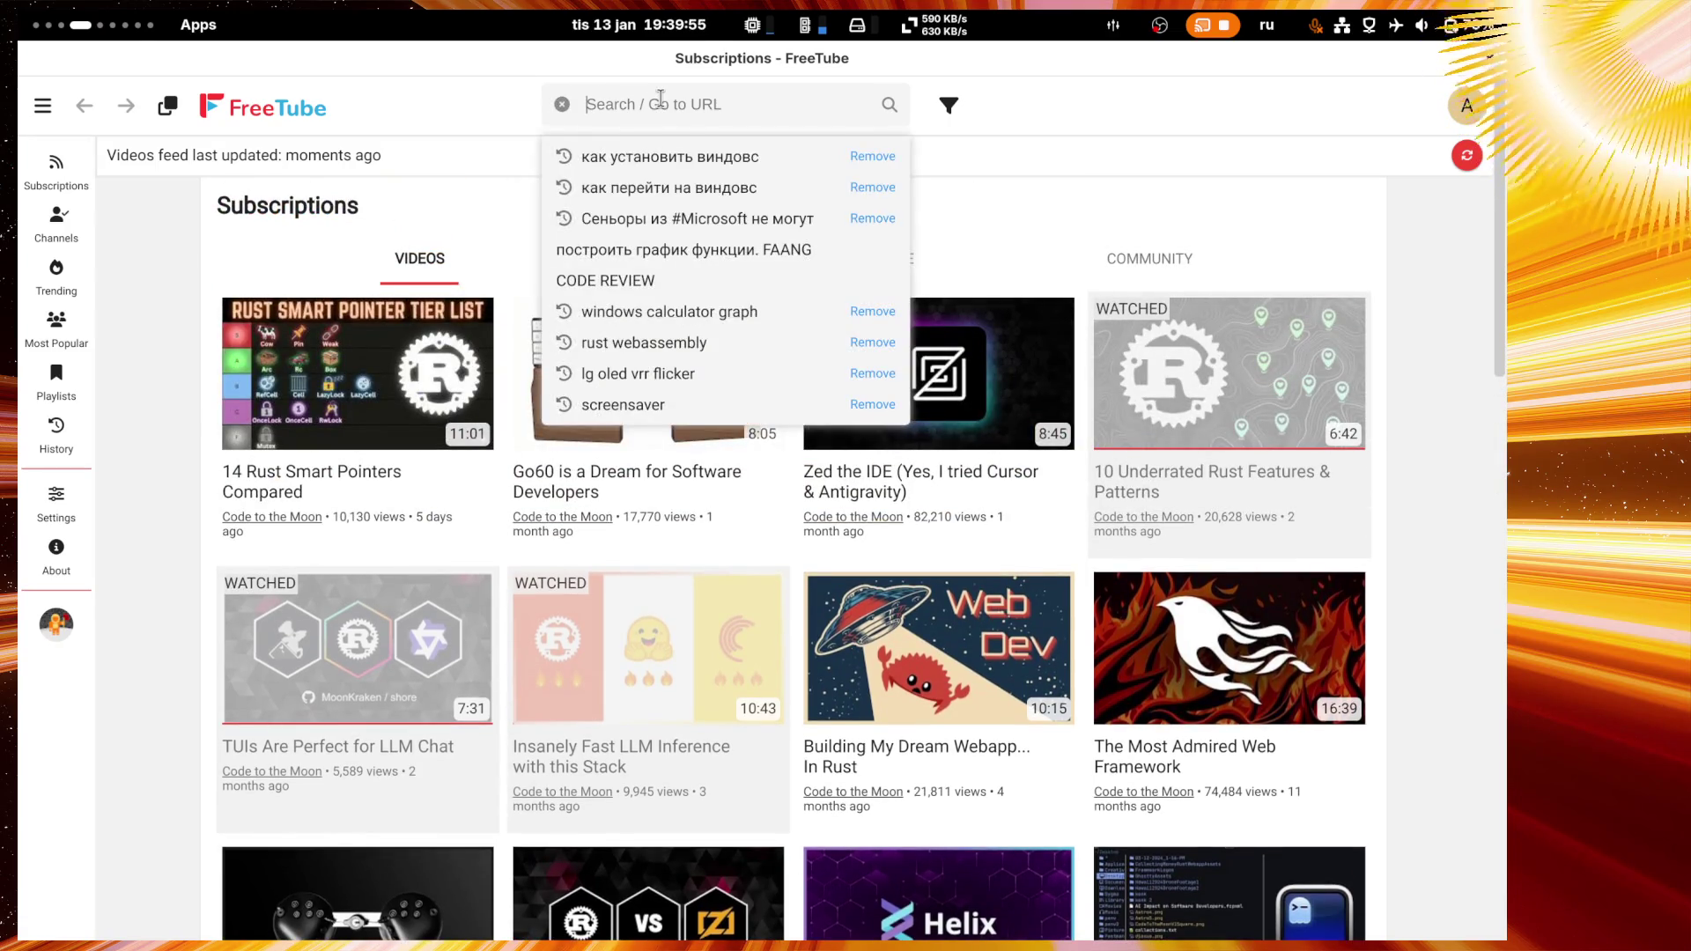
Step: Search FreeTube for 'wgpu', correcting the wrong keyboard layout first
{"action": "type", "text": "цпз"}
{"action": "key", "text": "BackSpace"}
{"action": "key", "text": "BackSpace"}
{"action": "key", "text": "BackSpace"}
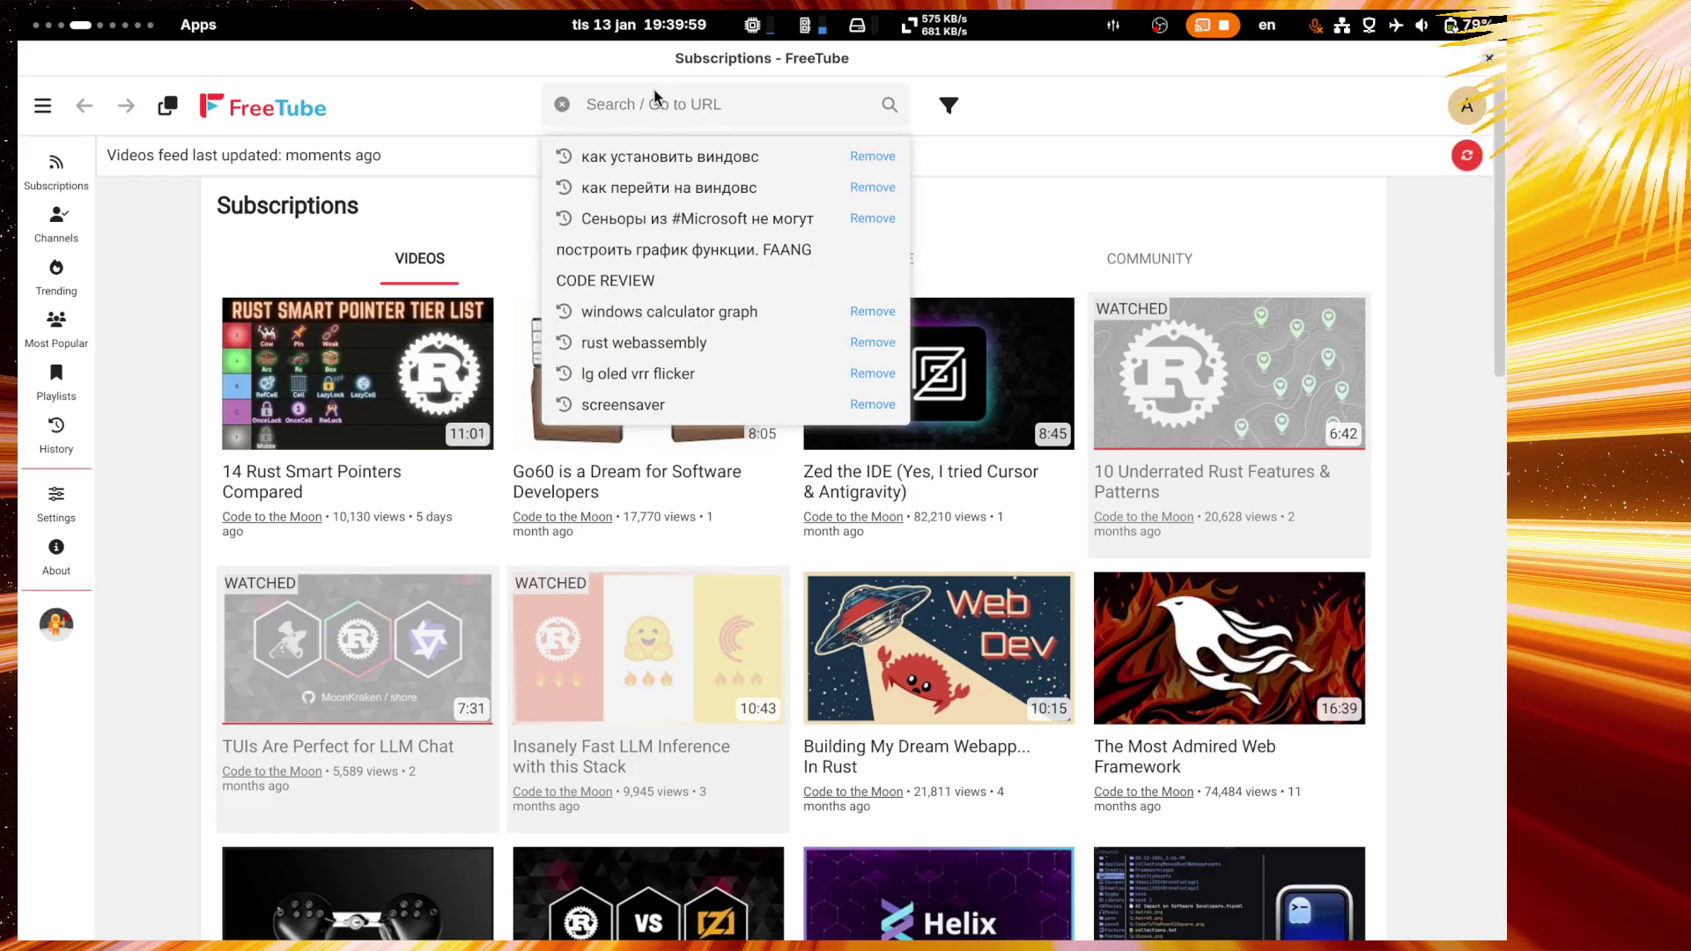
{"action": "type", "text": "wgpu"}
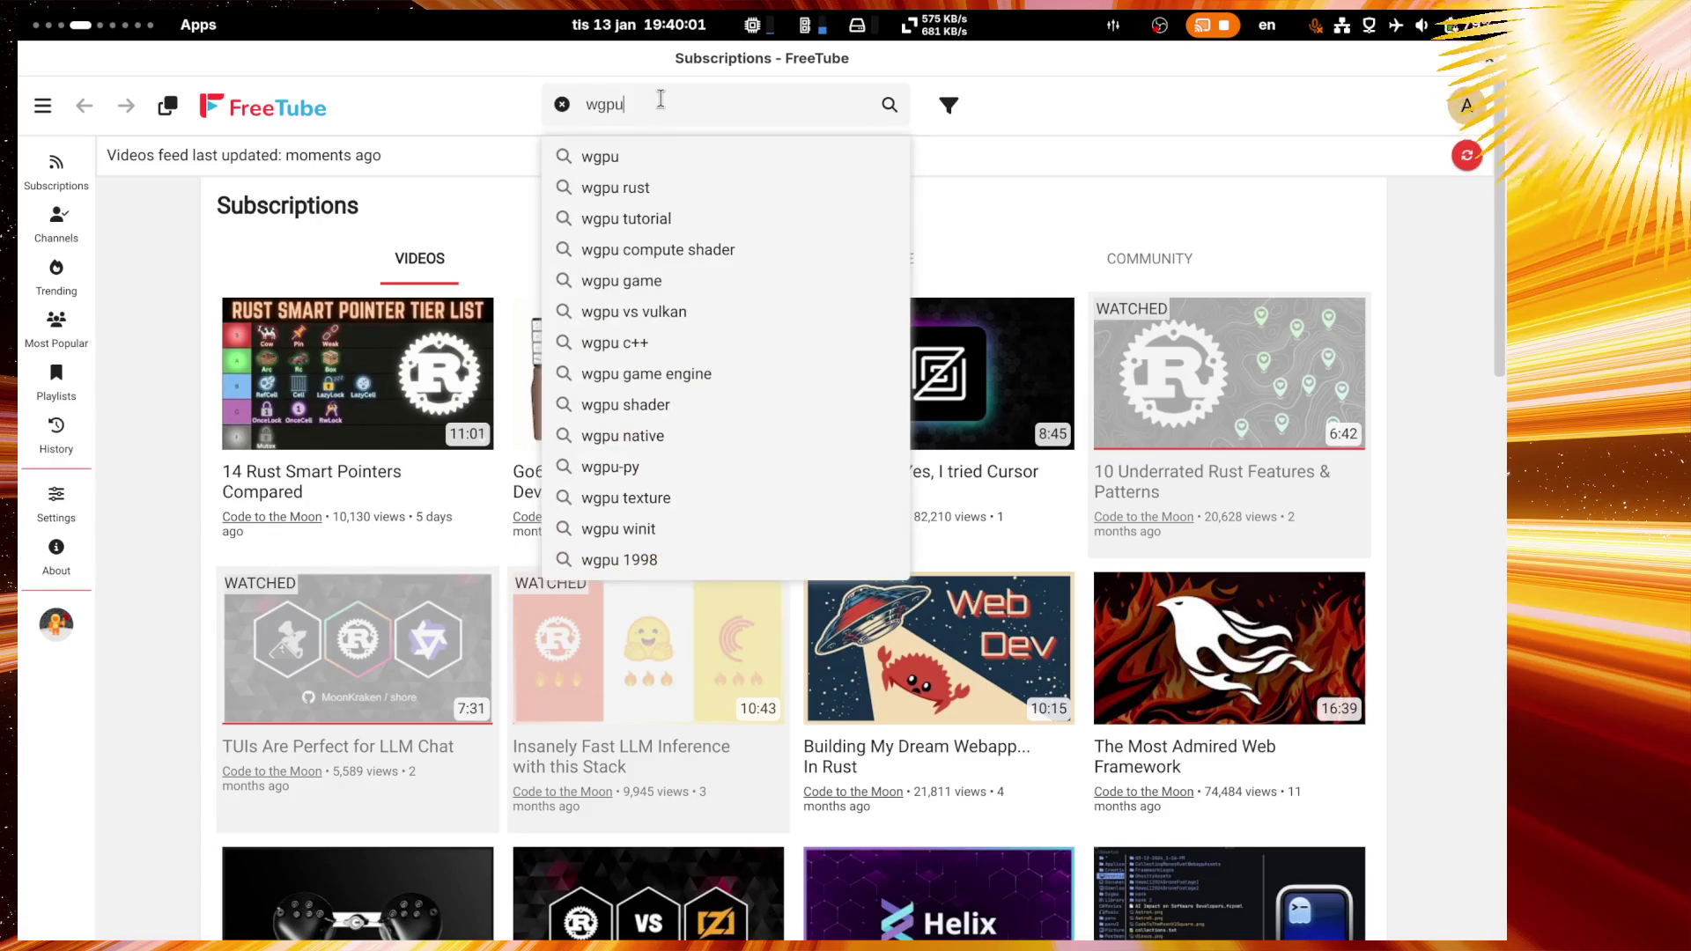
{"action": "key", "text": "Return"}
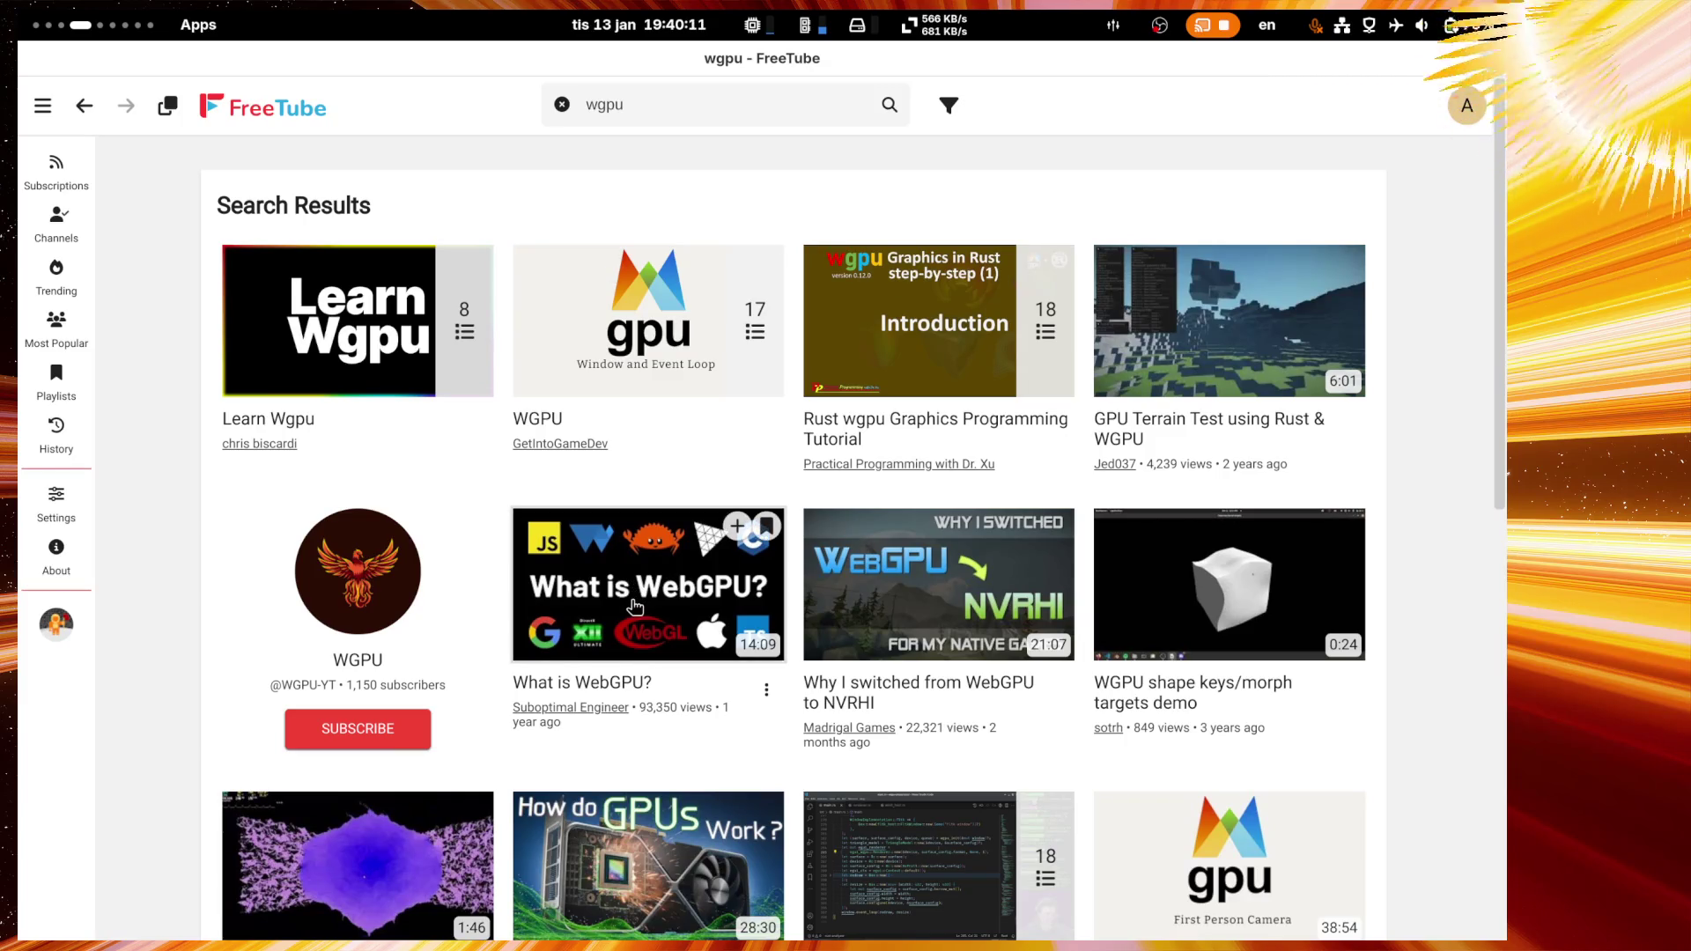
Step: Open the 'What is WebGPU?' video from the wgpu results
{"action": "left_click", "coordinate": [614, 18]}
{"action": "left_click", "coordinate": [614, 17]}
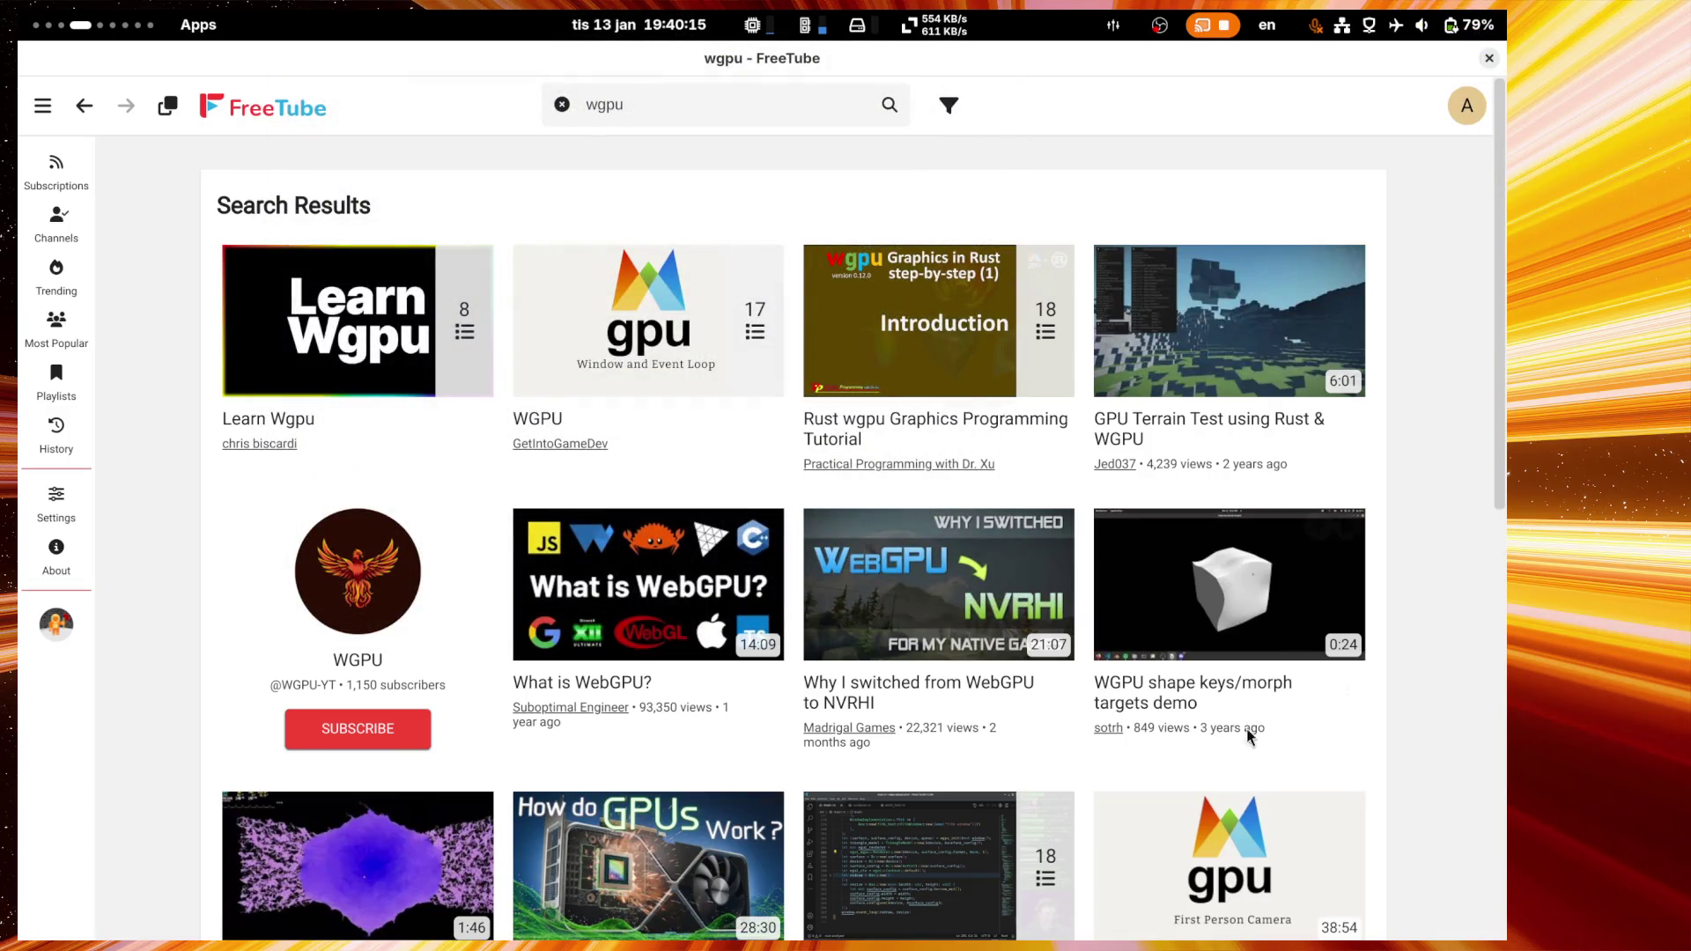
{"action": "left_click", "coordinate": [606, 580]}
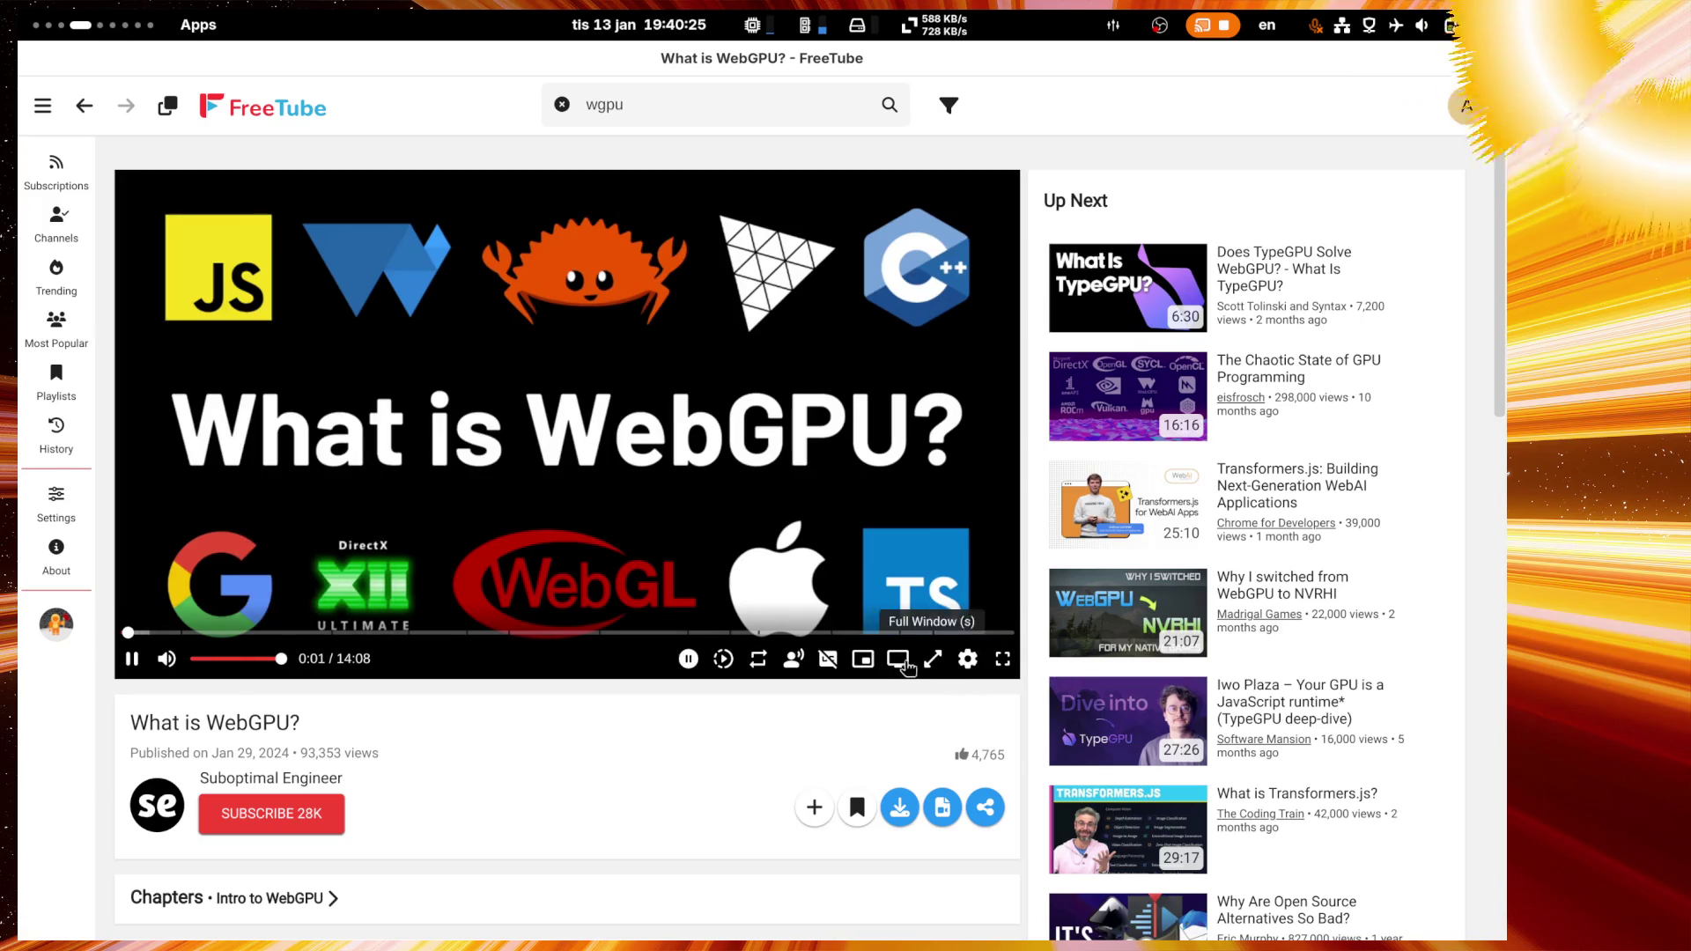
Step: Widen the player, adjust headphone volume, and pop the video into a small top-left floating window
{"action": "left_click", "coordinate": [897, 659]}
{"action": "left_click", "coordinate": [1370, 25]}
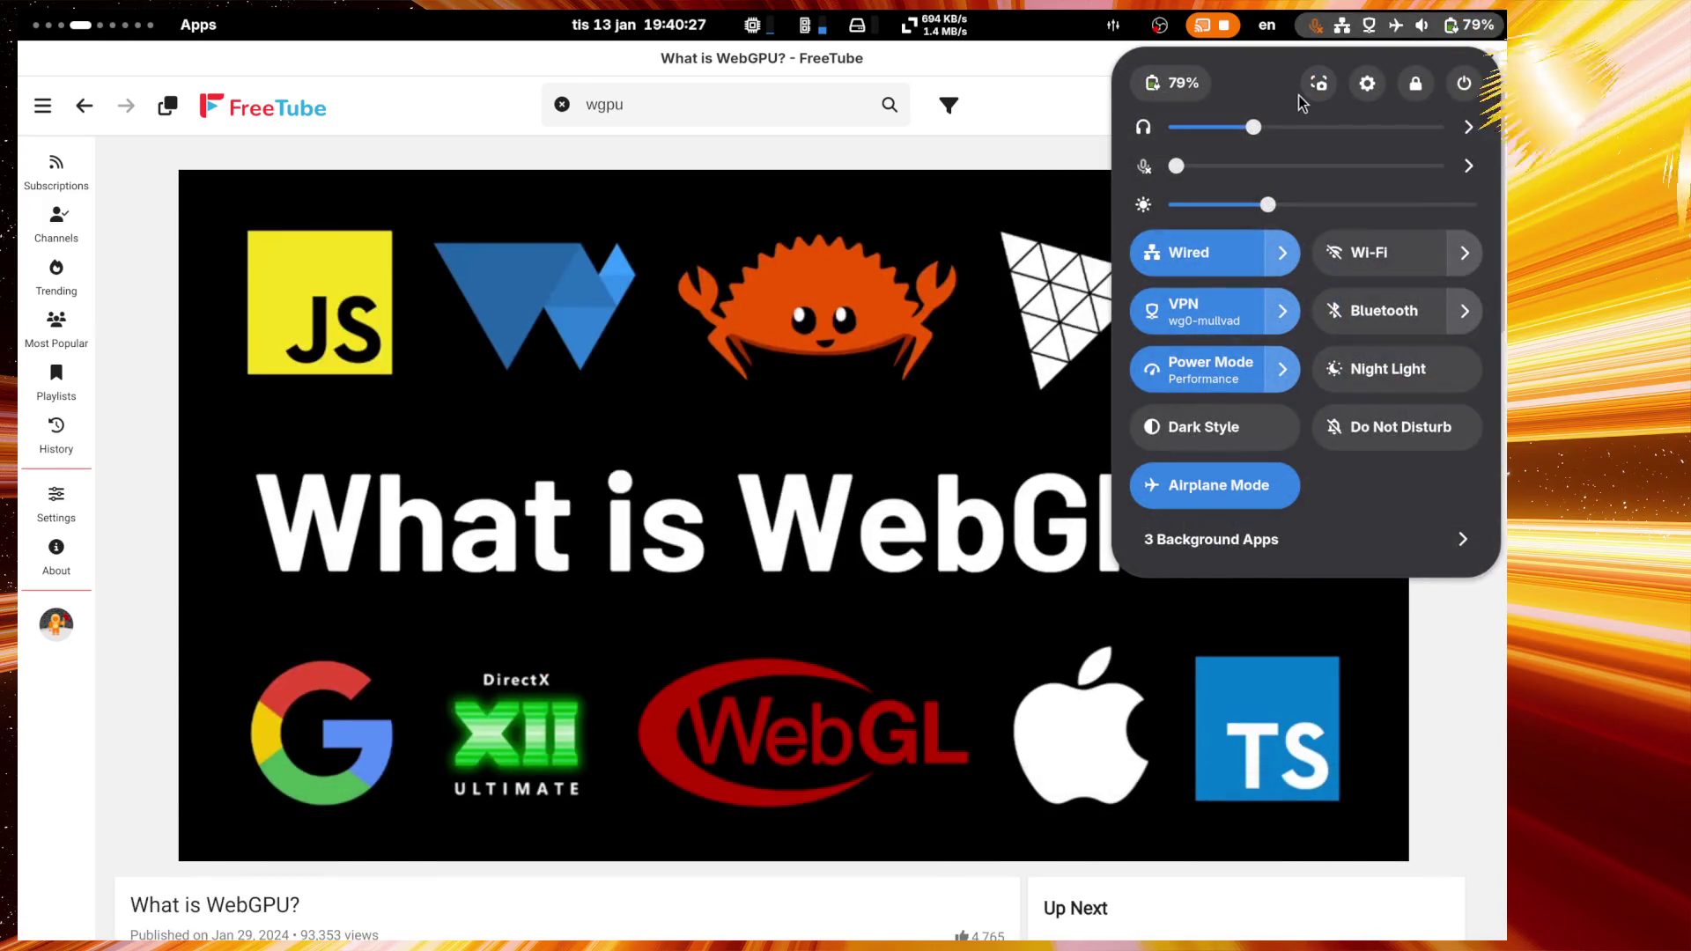
{"action": "left_click", "coordinate": [975, 75]}
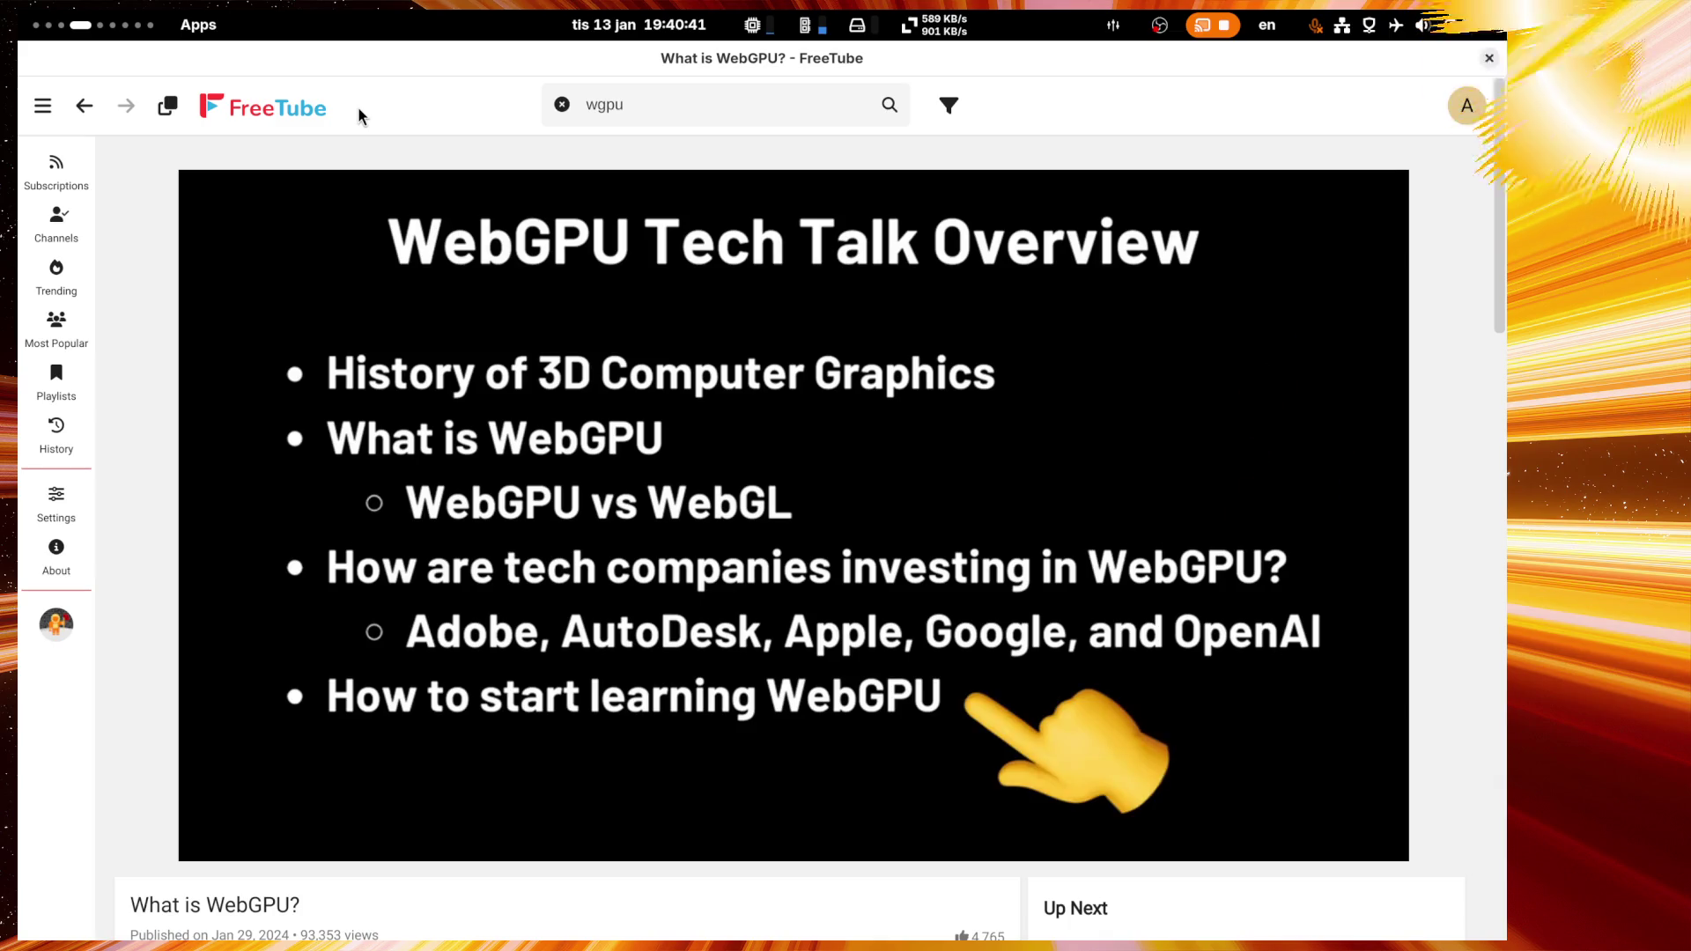
{"action": "mouse_move", "coordinate": [560, 461]}
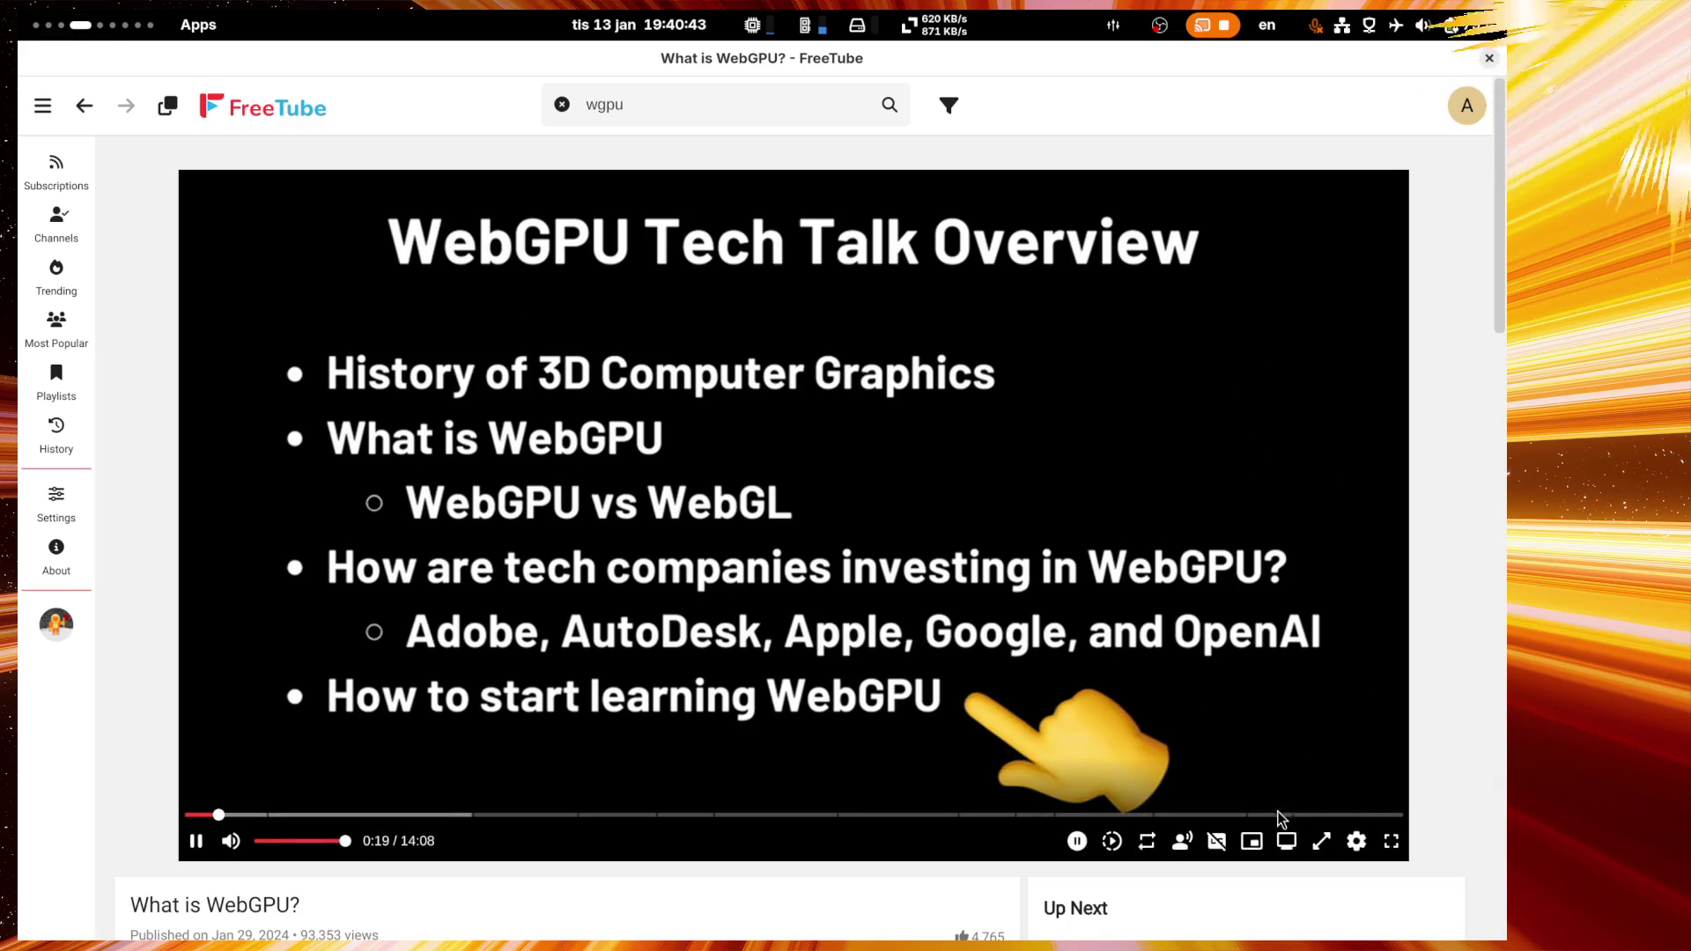
{"action": "left_click", "coordinate": [1251, 841]}
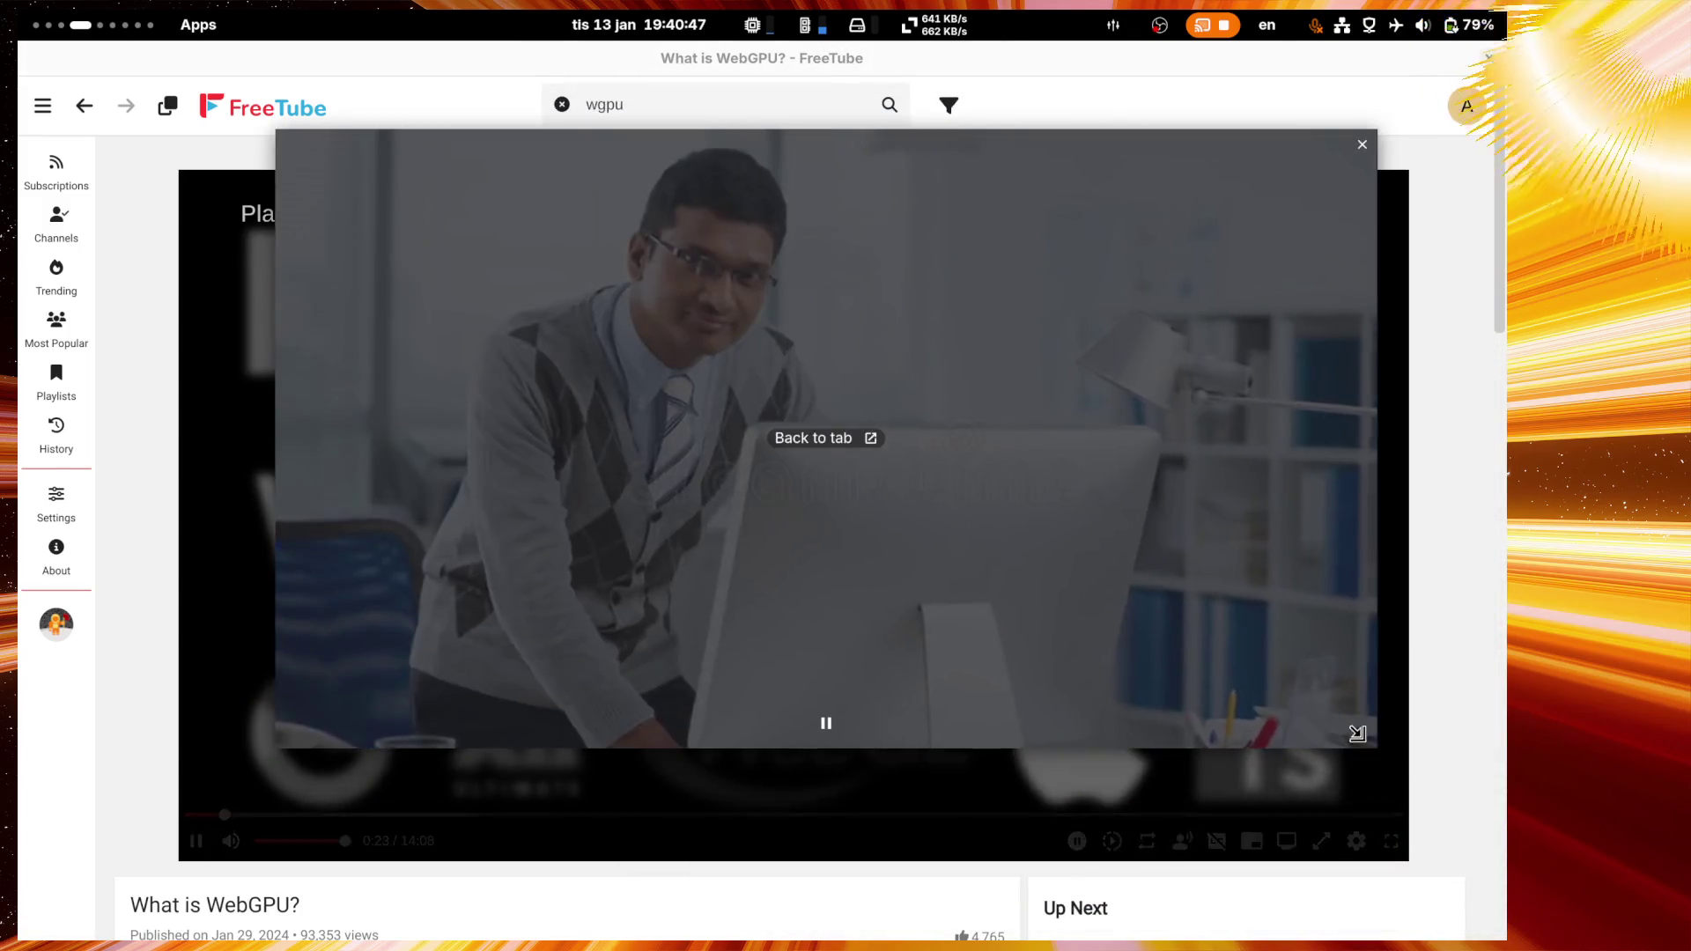
{"action": "left_click_drag", "start_coordinate": [1376, 747], "coordinate": [888, 472]}
{"action": "left_click_drag", "start_coordinate": [612, 248], "coordinate": [421, 290]}
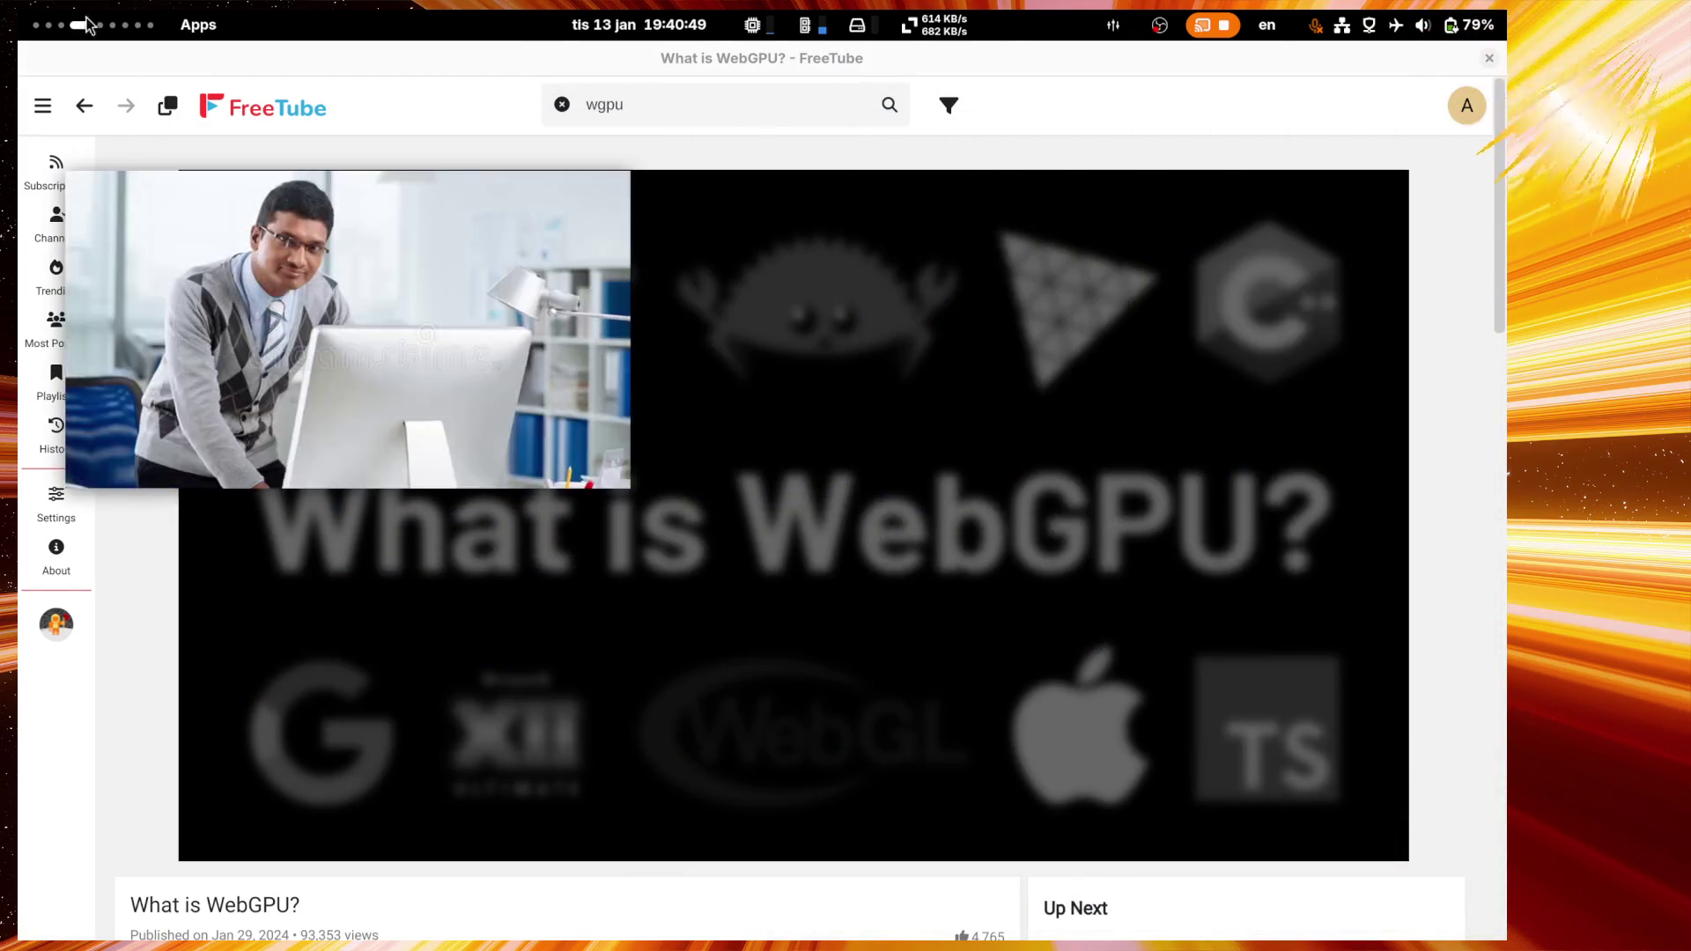
Step: Switch to the Twitch Stream Manager window on its workspace
{"action": "key", "text": "super"}
{"action": "left_click", "coordinate": [941, 128]}
{"action": "left_click", "coordinate": [1013, 529]}
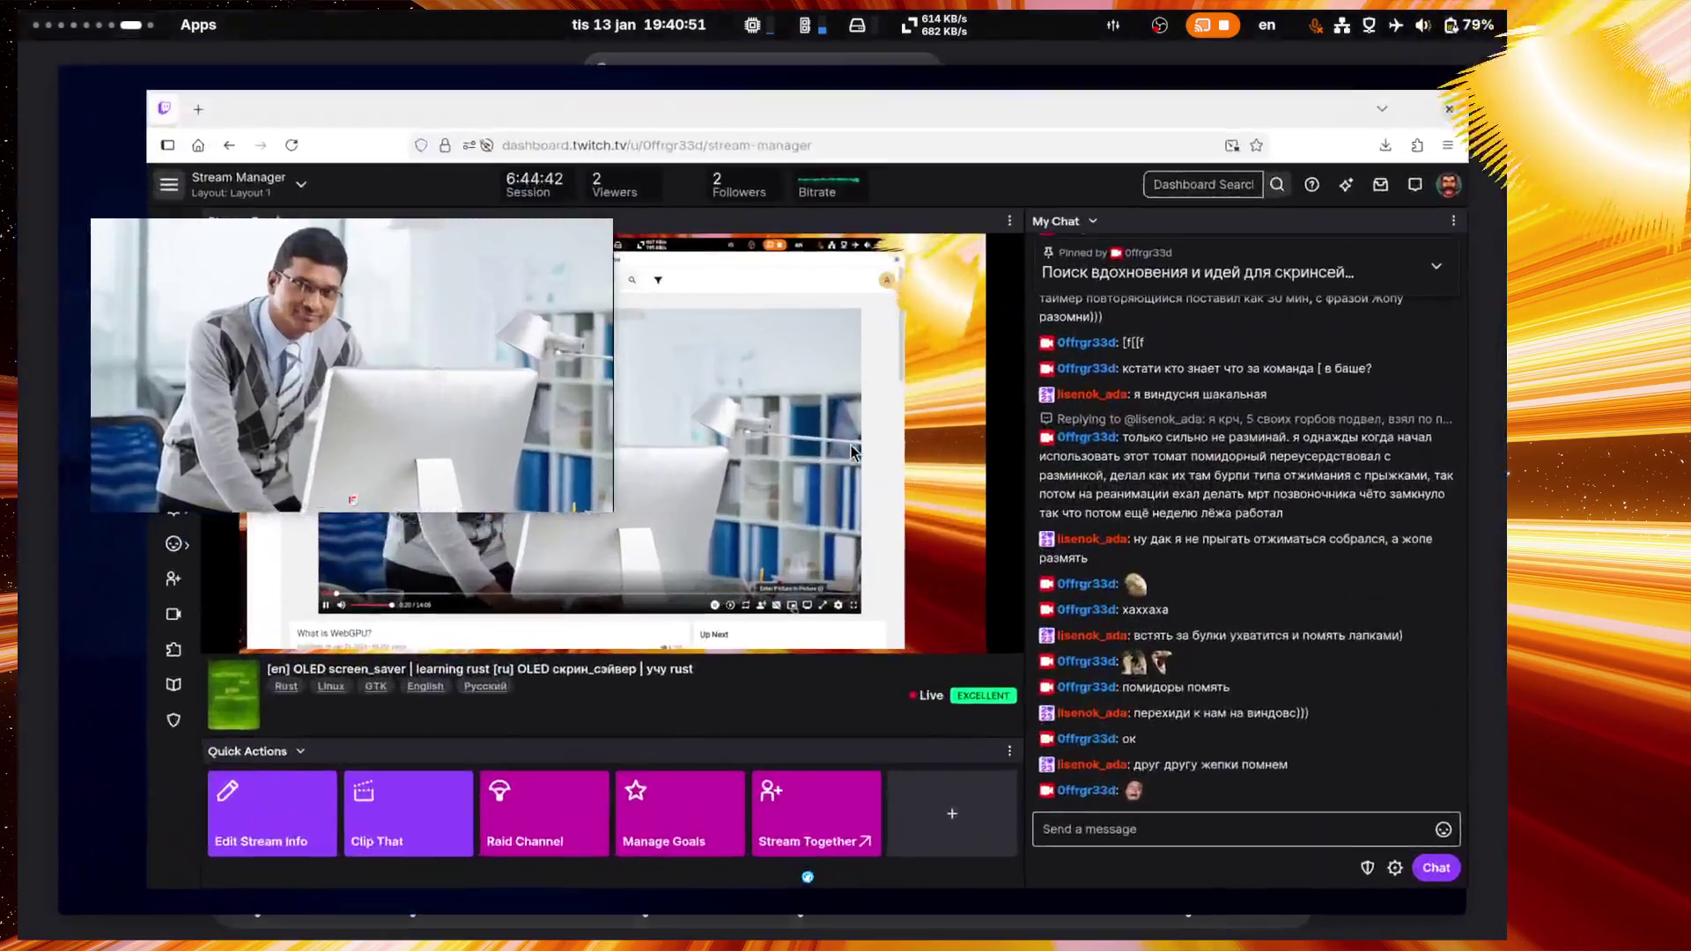
Step: Resize the floating WebGPU video over the stream preview, leaving chat and dashboard header visible
{"action": "left_click", "coordinate": [1169, 876]}
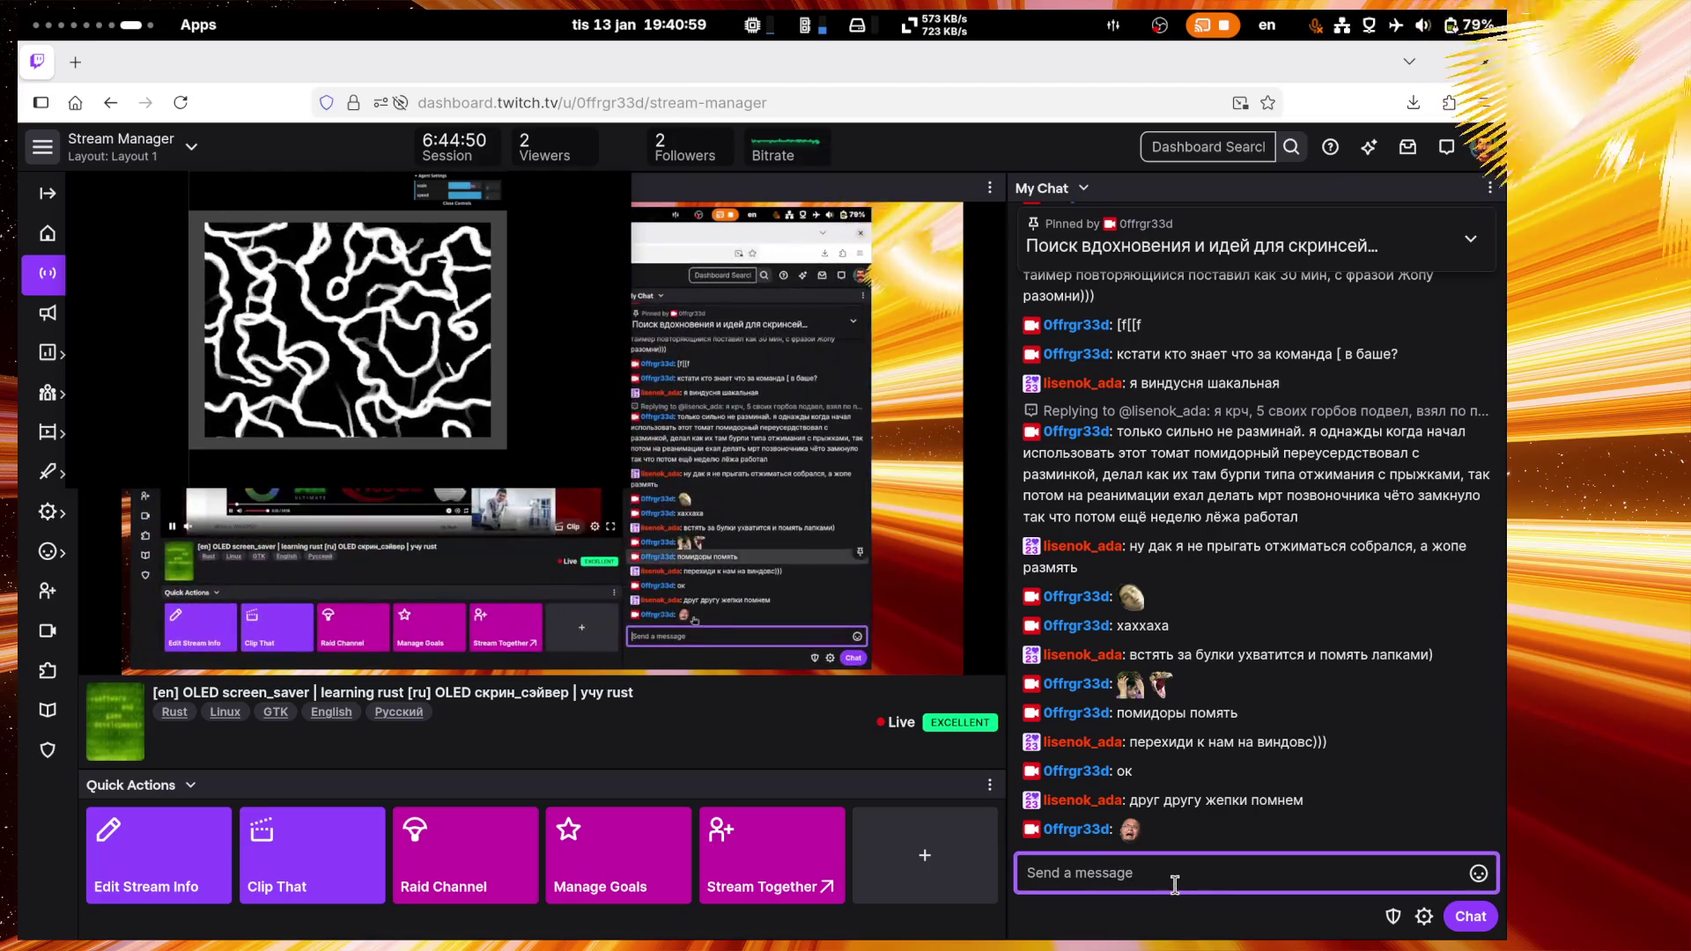
{"action": "left_click_drag", "start_coordinate": [624, 481], "coordinate": [1015, 704]}
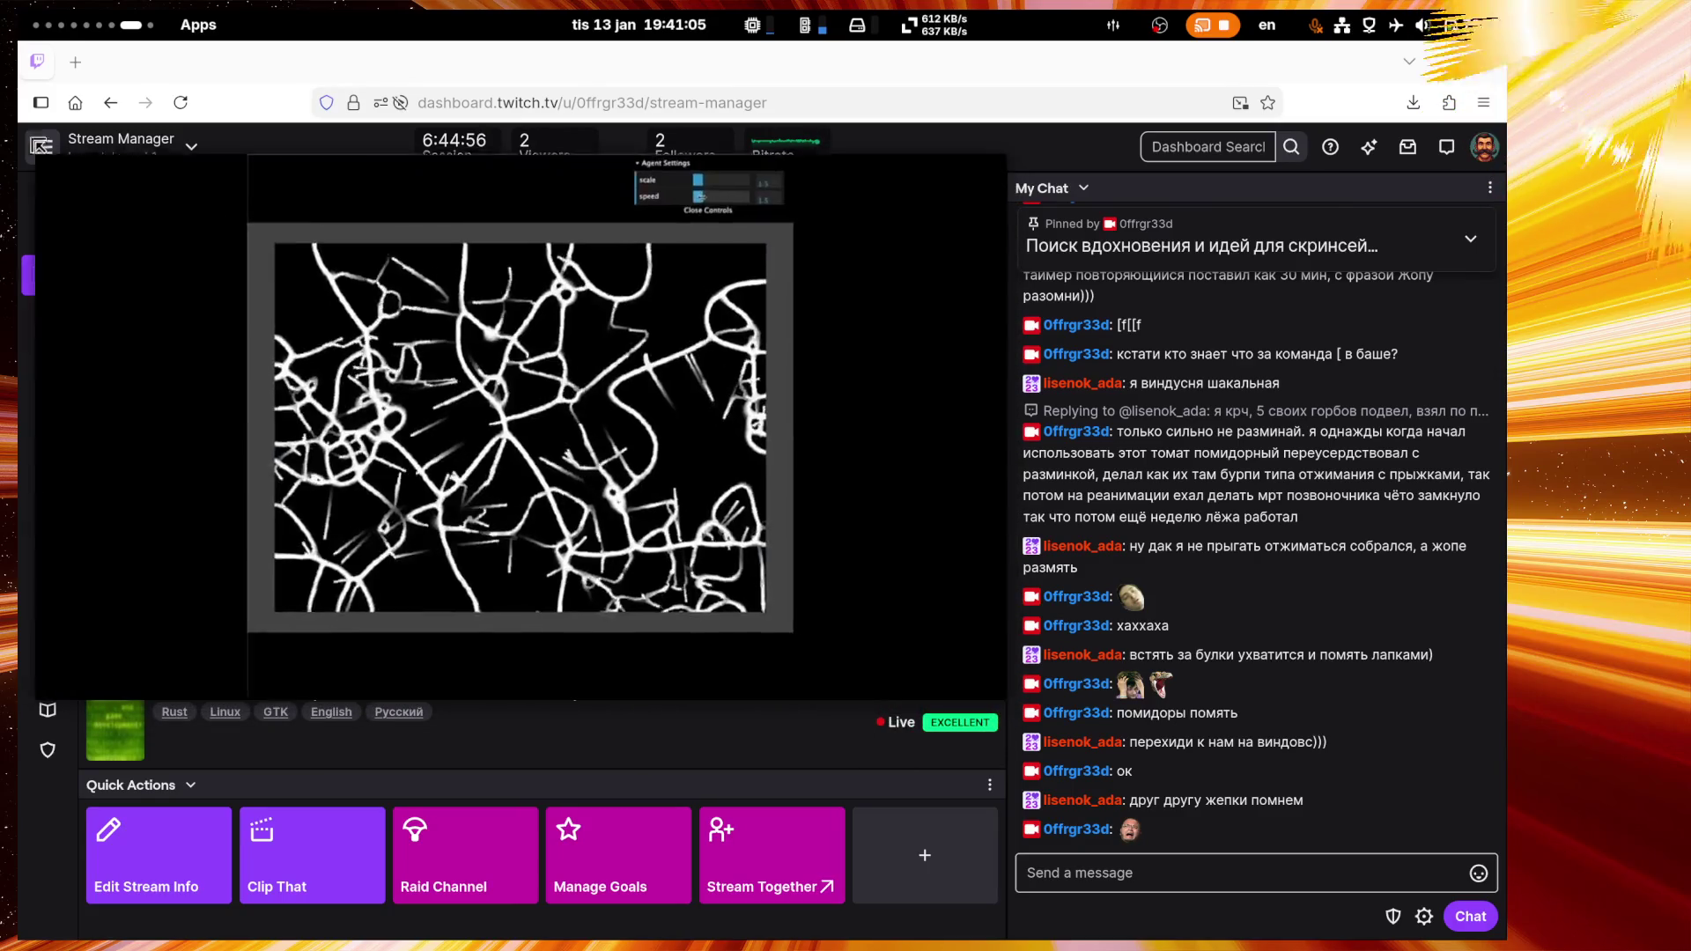
{"action": "left_click_drag", "start_coordinate": [73, 190], "coordinate": [35, 123]}
{"action": "left_click_drag", "start_coordinate": [504, 374], "coordinate": [513, 384]}
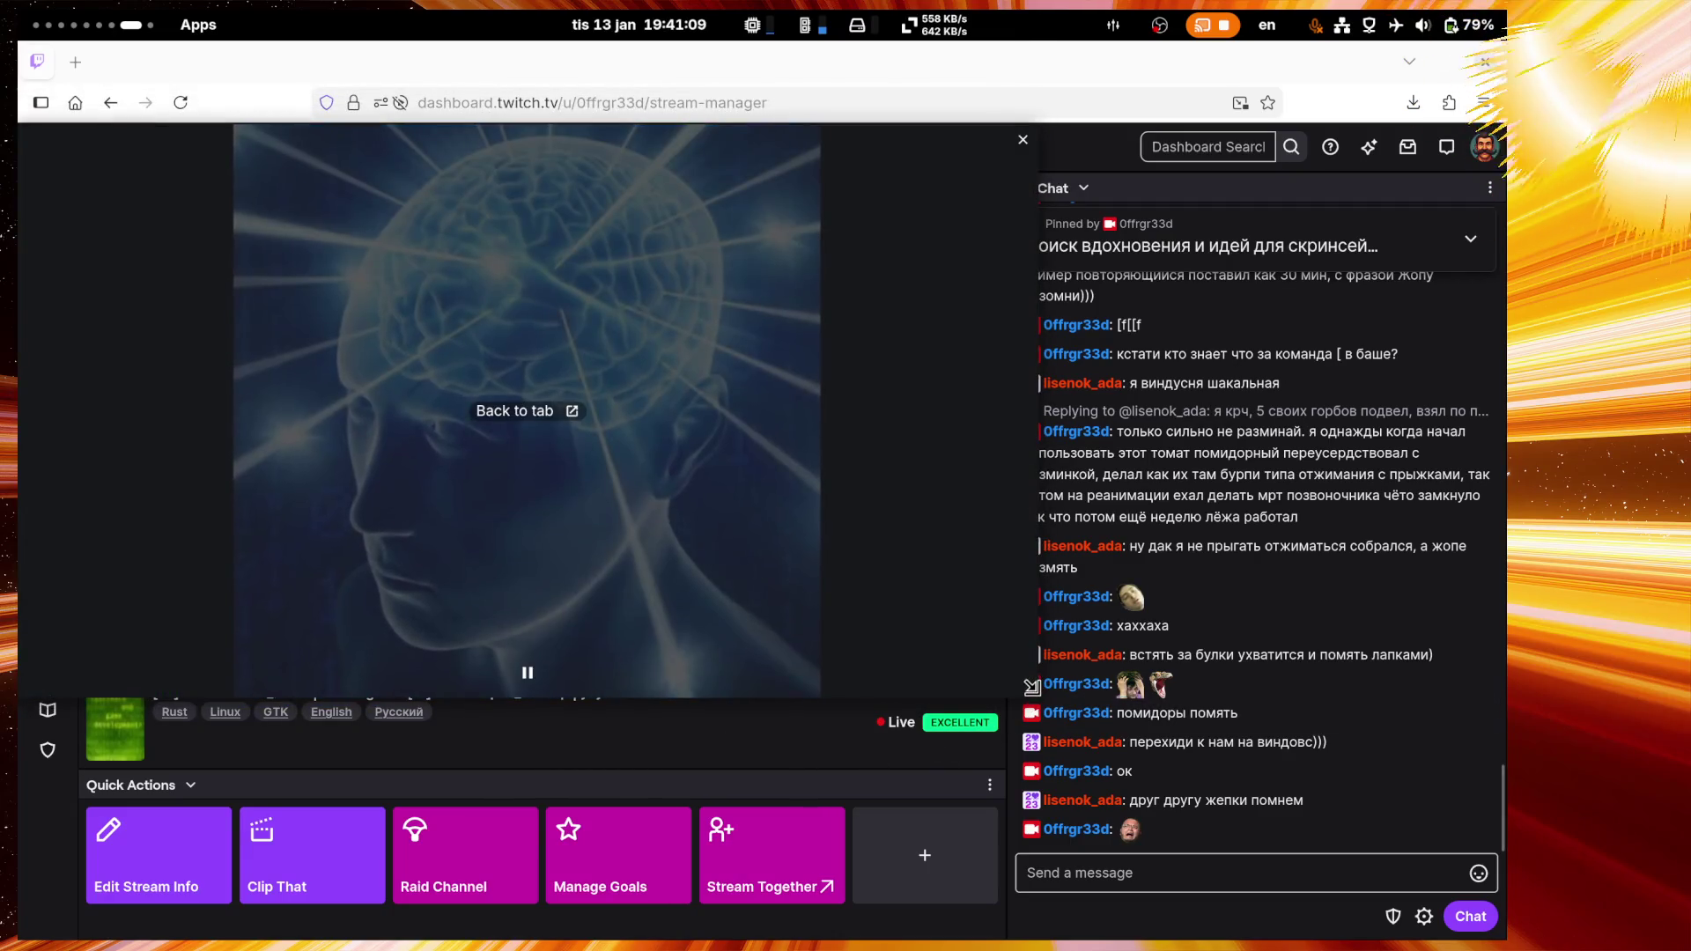
{"action": "left_click_drag", "start_coordinate": [1025, 690], "coordinate": [1005, 687]}
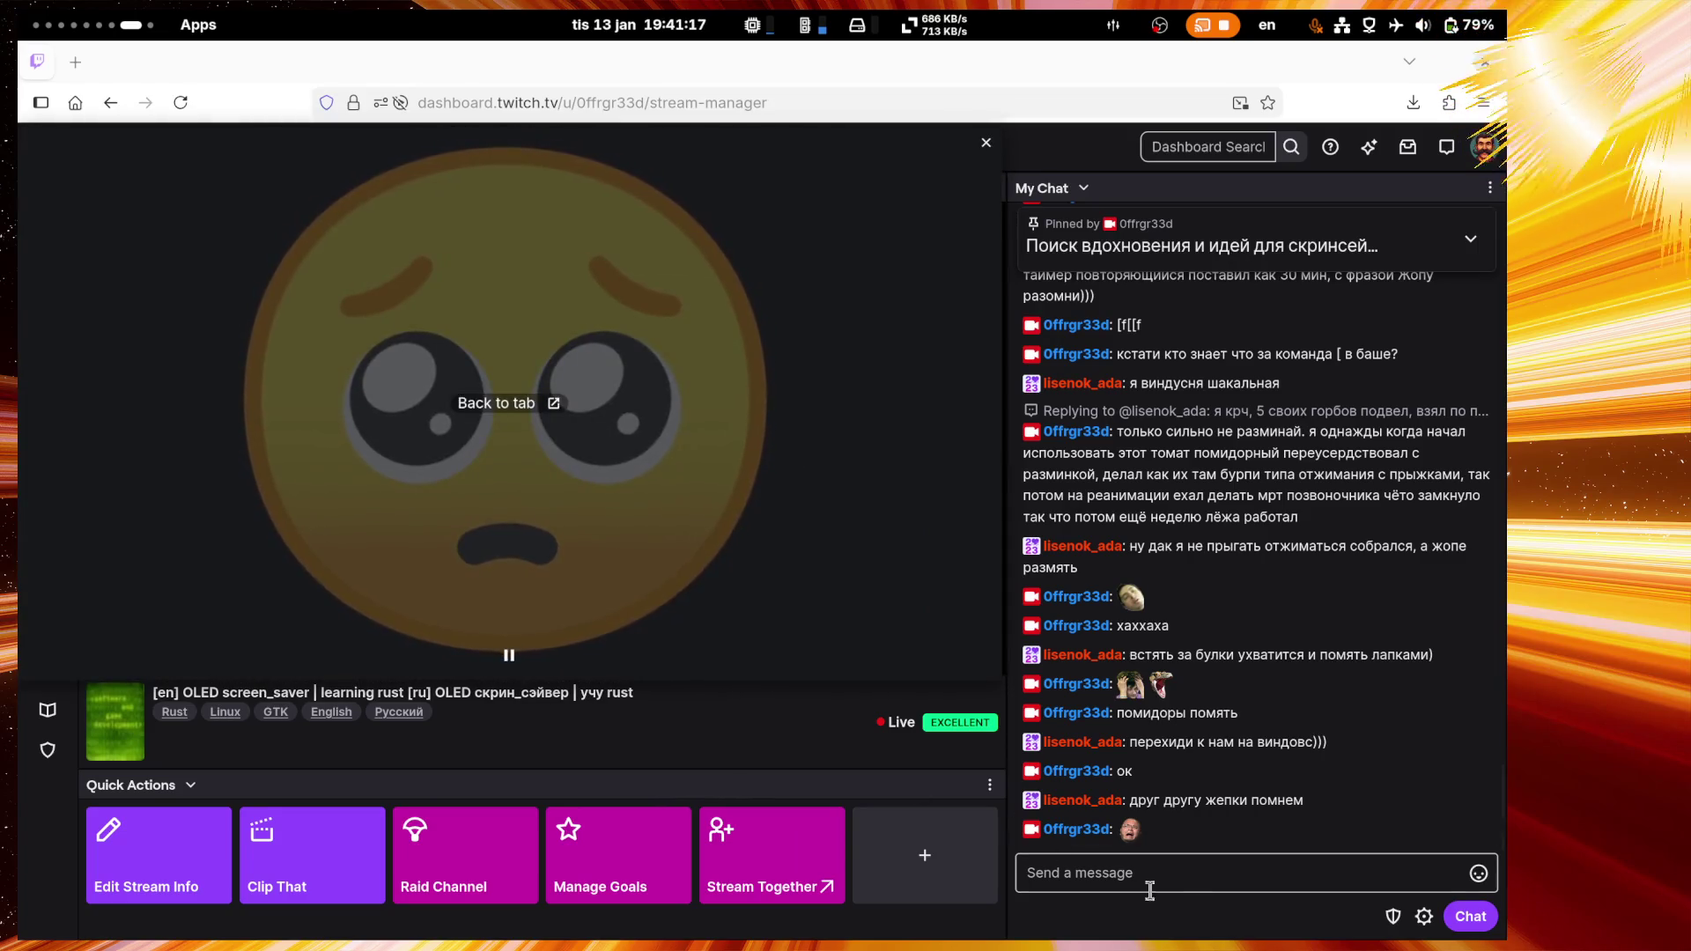
{"action": "left_click", "coordinate": [1172, 876]}
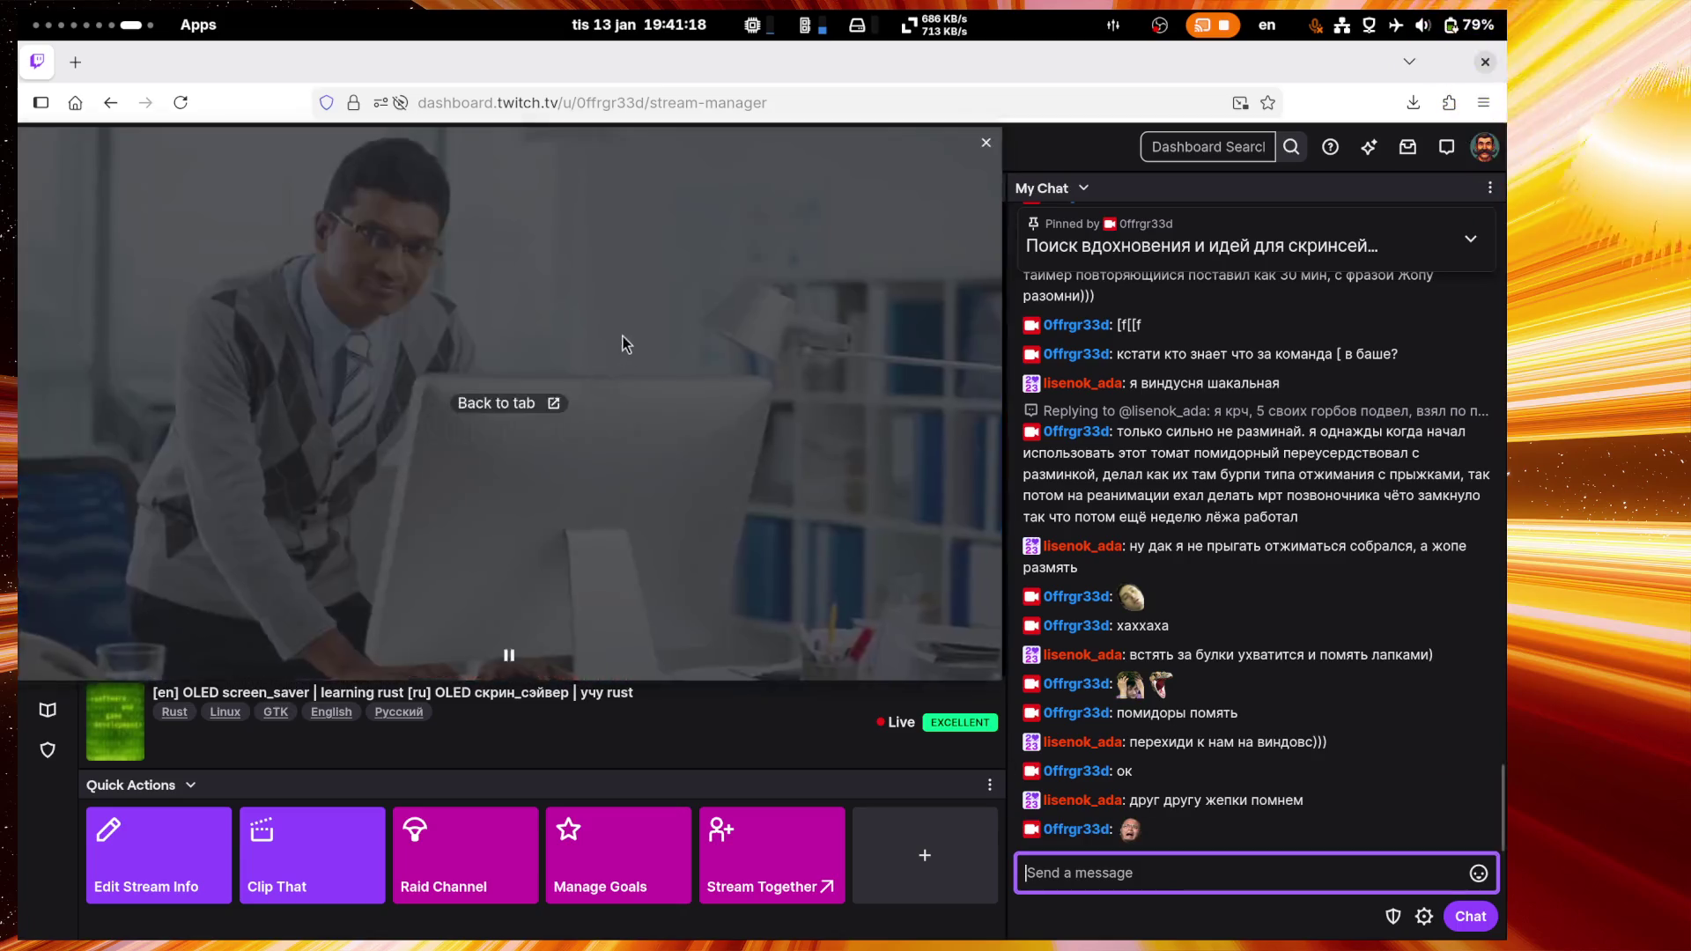
{"action": "left_click_drag", "start_coordinate": [623, 344], "coordinate": [627, 388]}
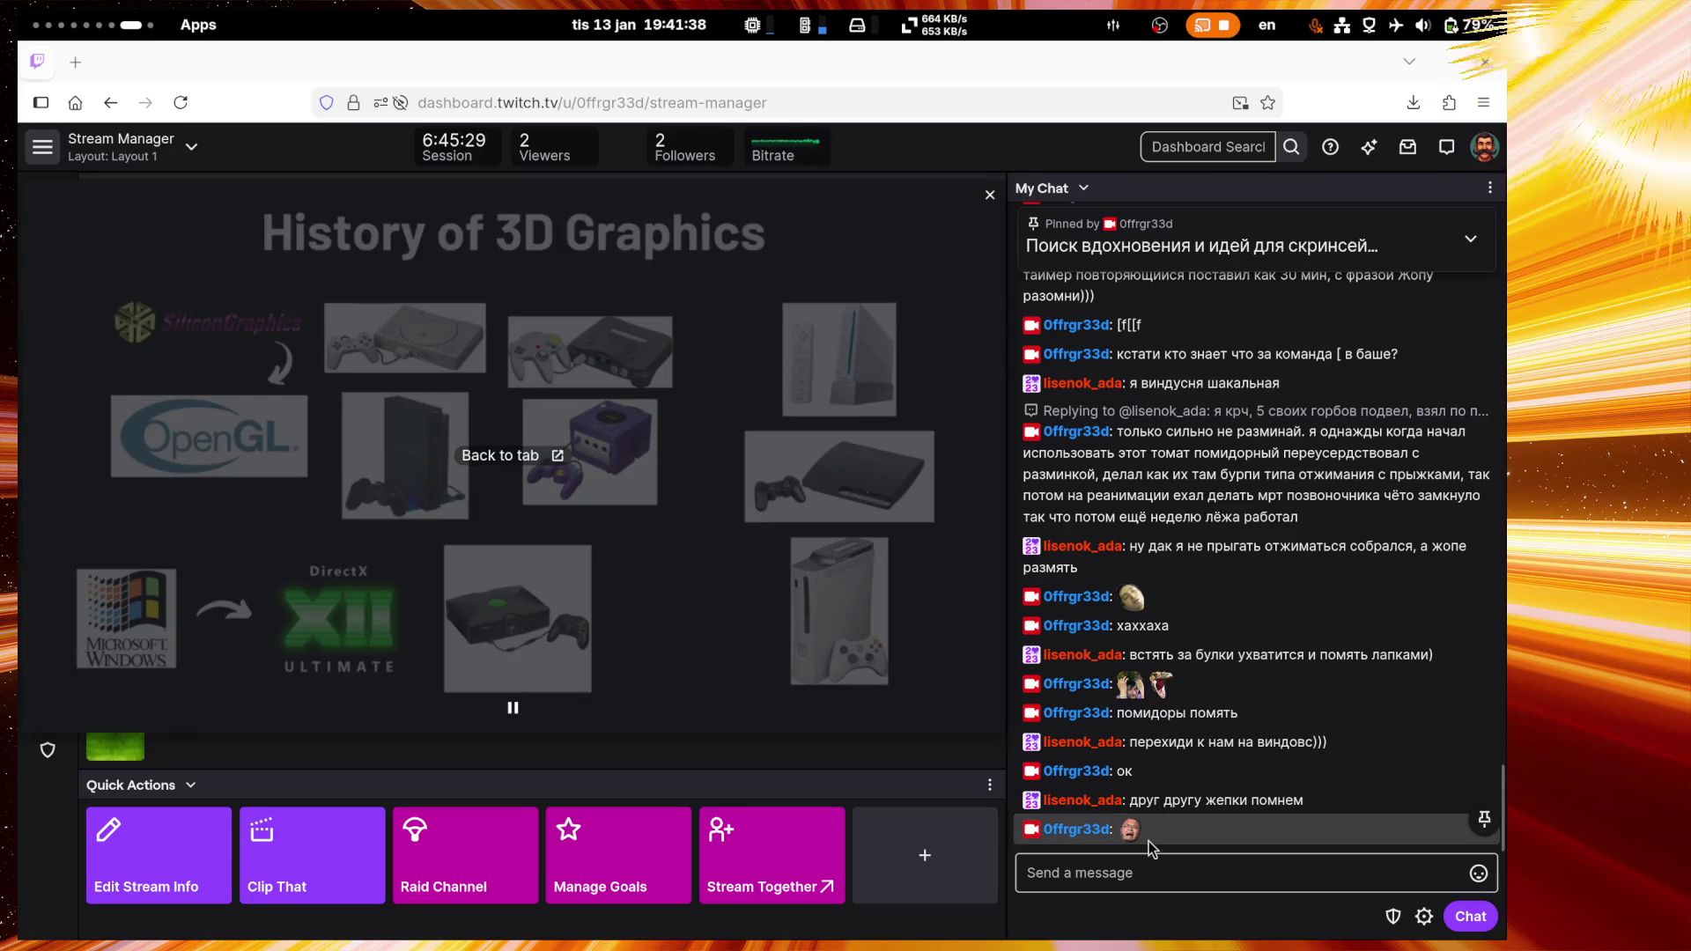
{"action": "left_click", "coordinate": [1148, 872]}
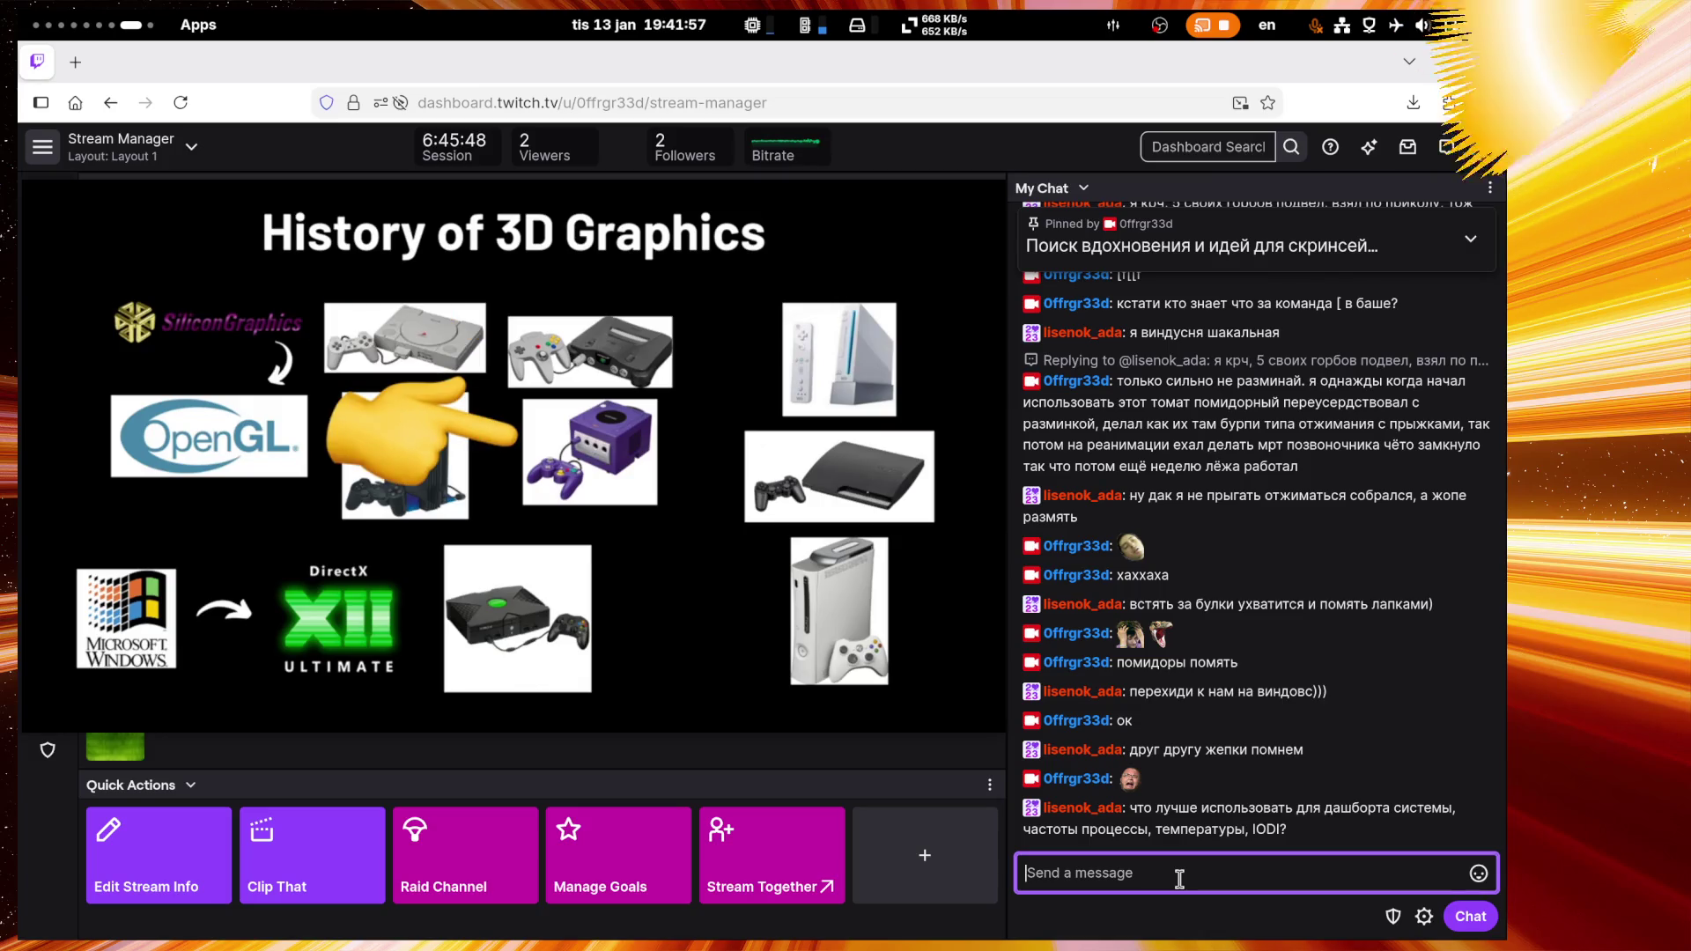
Step: Switch to the Russian layout and send a chat message ending 'шляпу качай'
{"action": "type", "text": "п"}
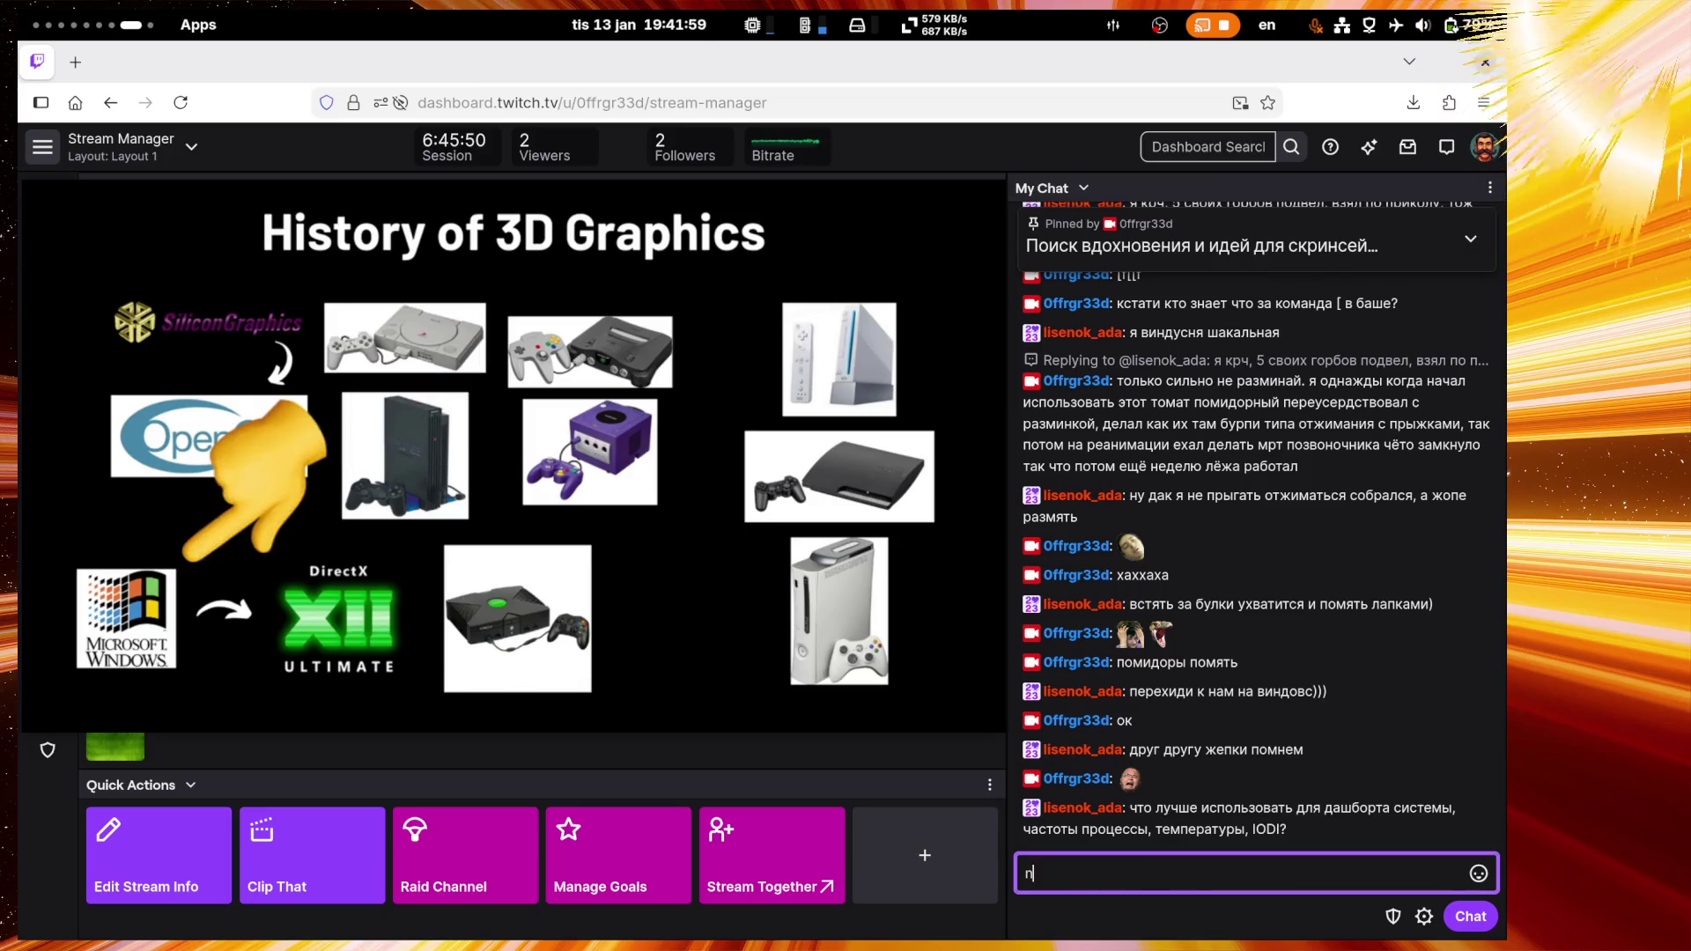
{"action": "key", "text": "BackSpace"}
{"action": "key", "text": "BackSpace"}
{"action": "key", "text": "super+space"}
{"action": "type", "text": "ты дав"}
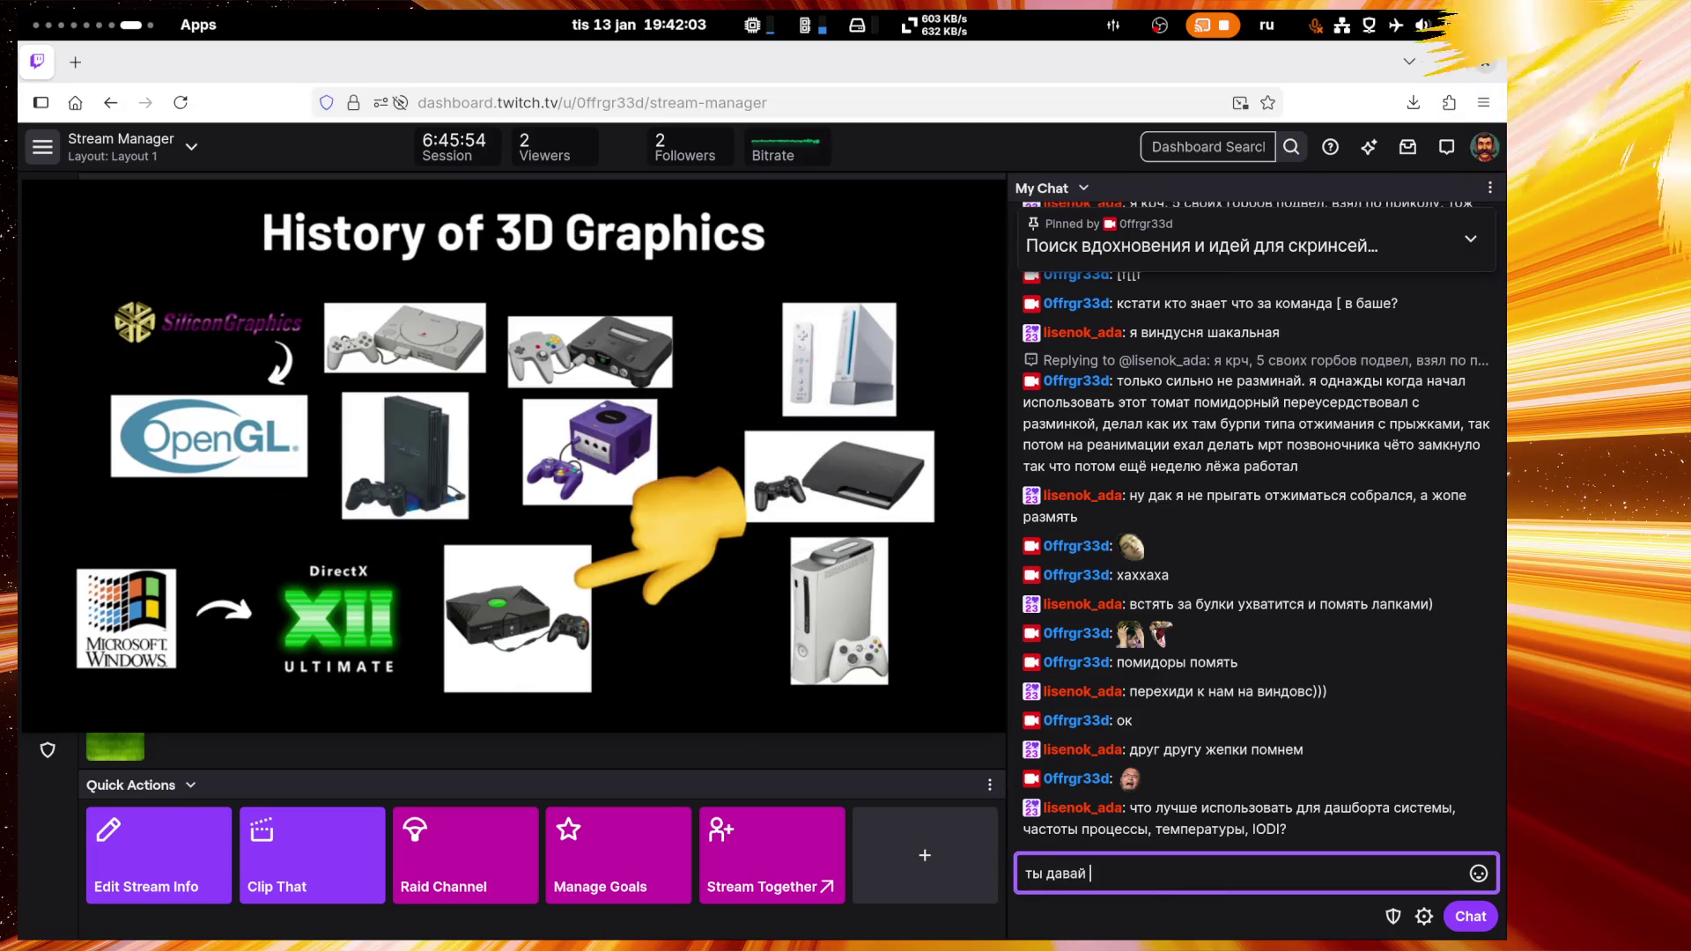
{"action": "type", "text": "там эт"}
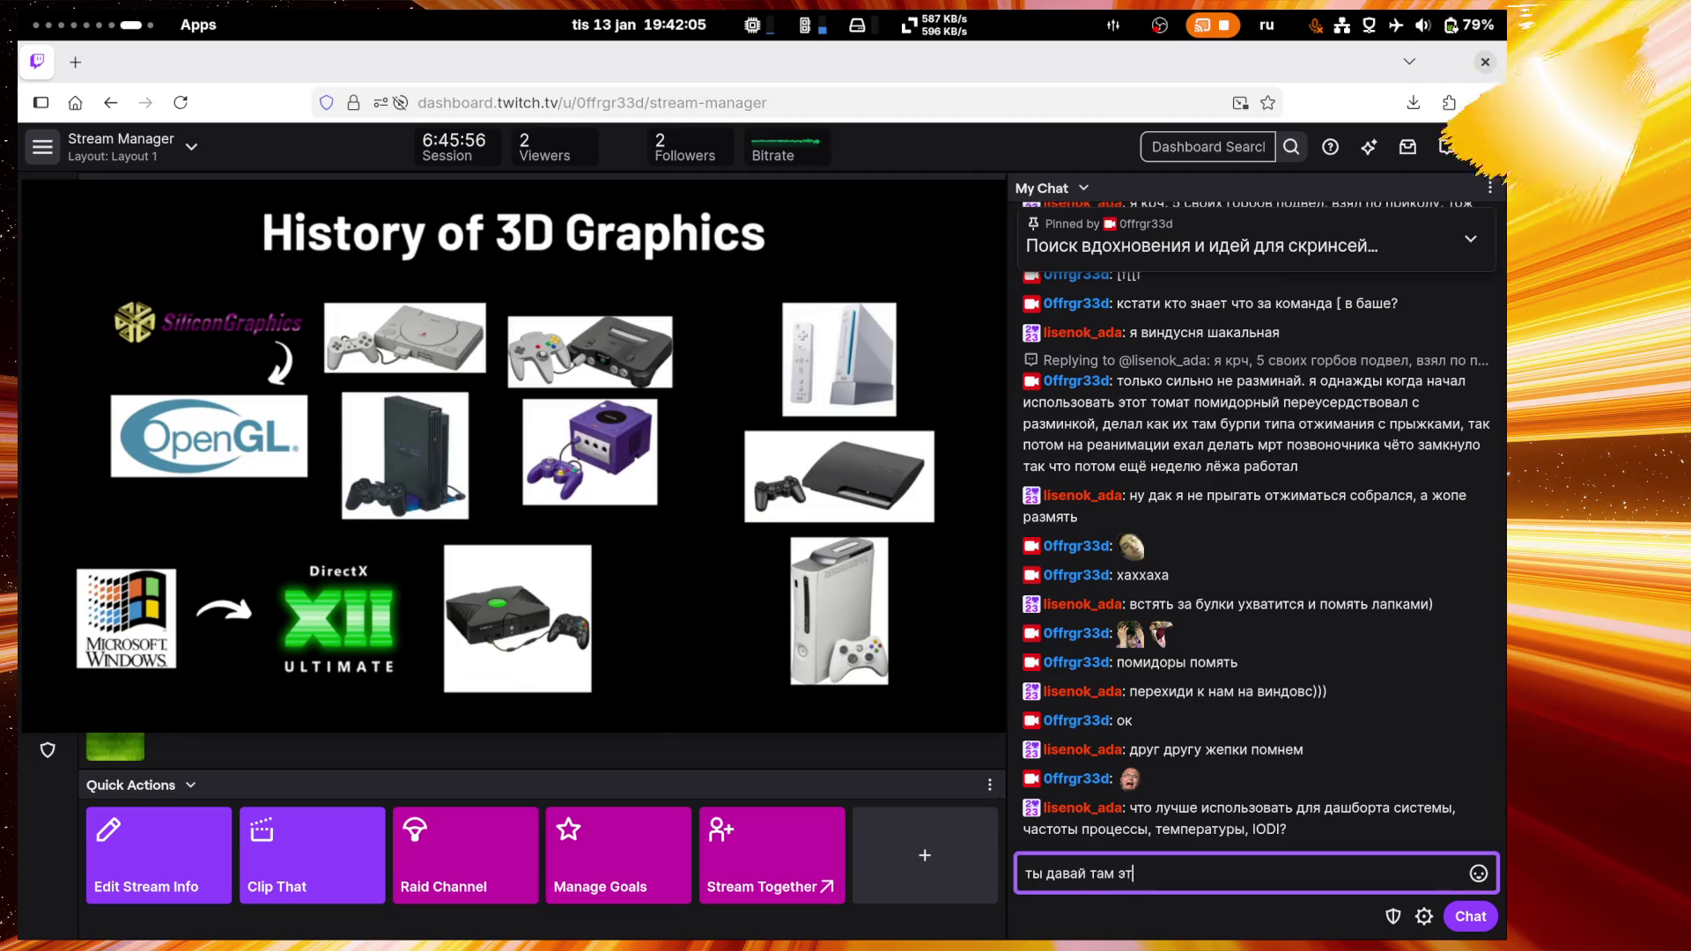
{"action": "type", "text": "о брай"}
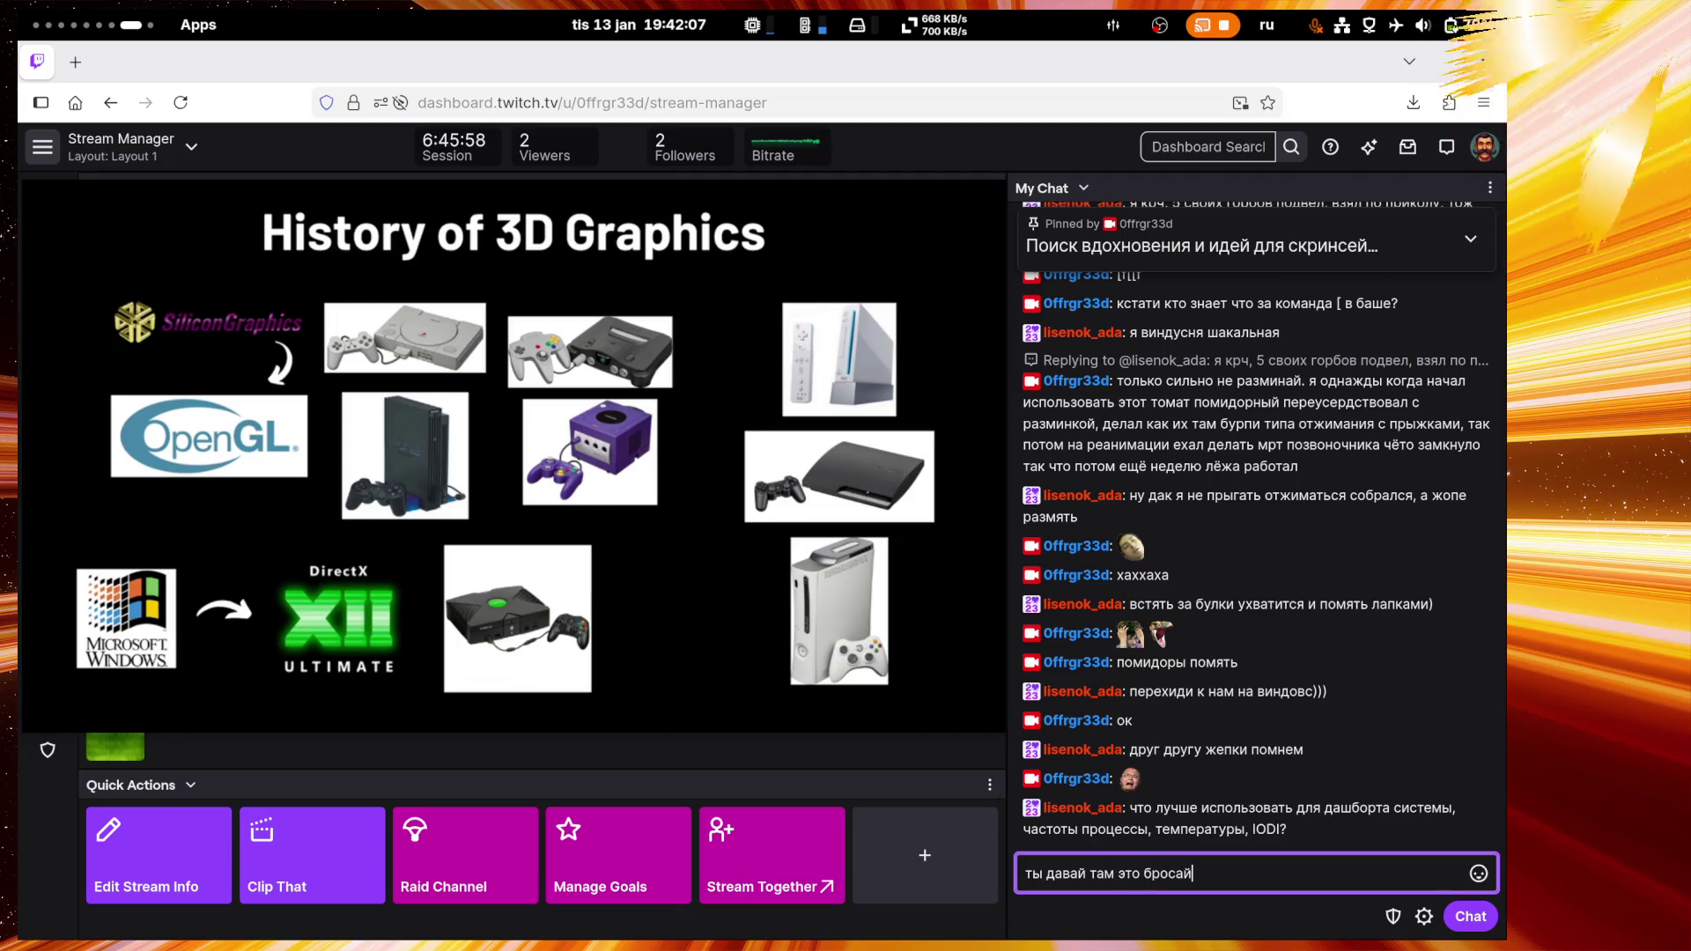
{"action": "type", "text": "с"}
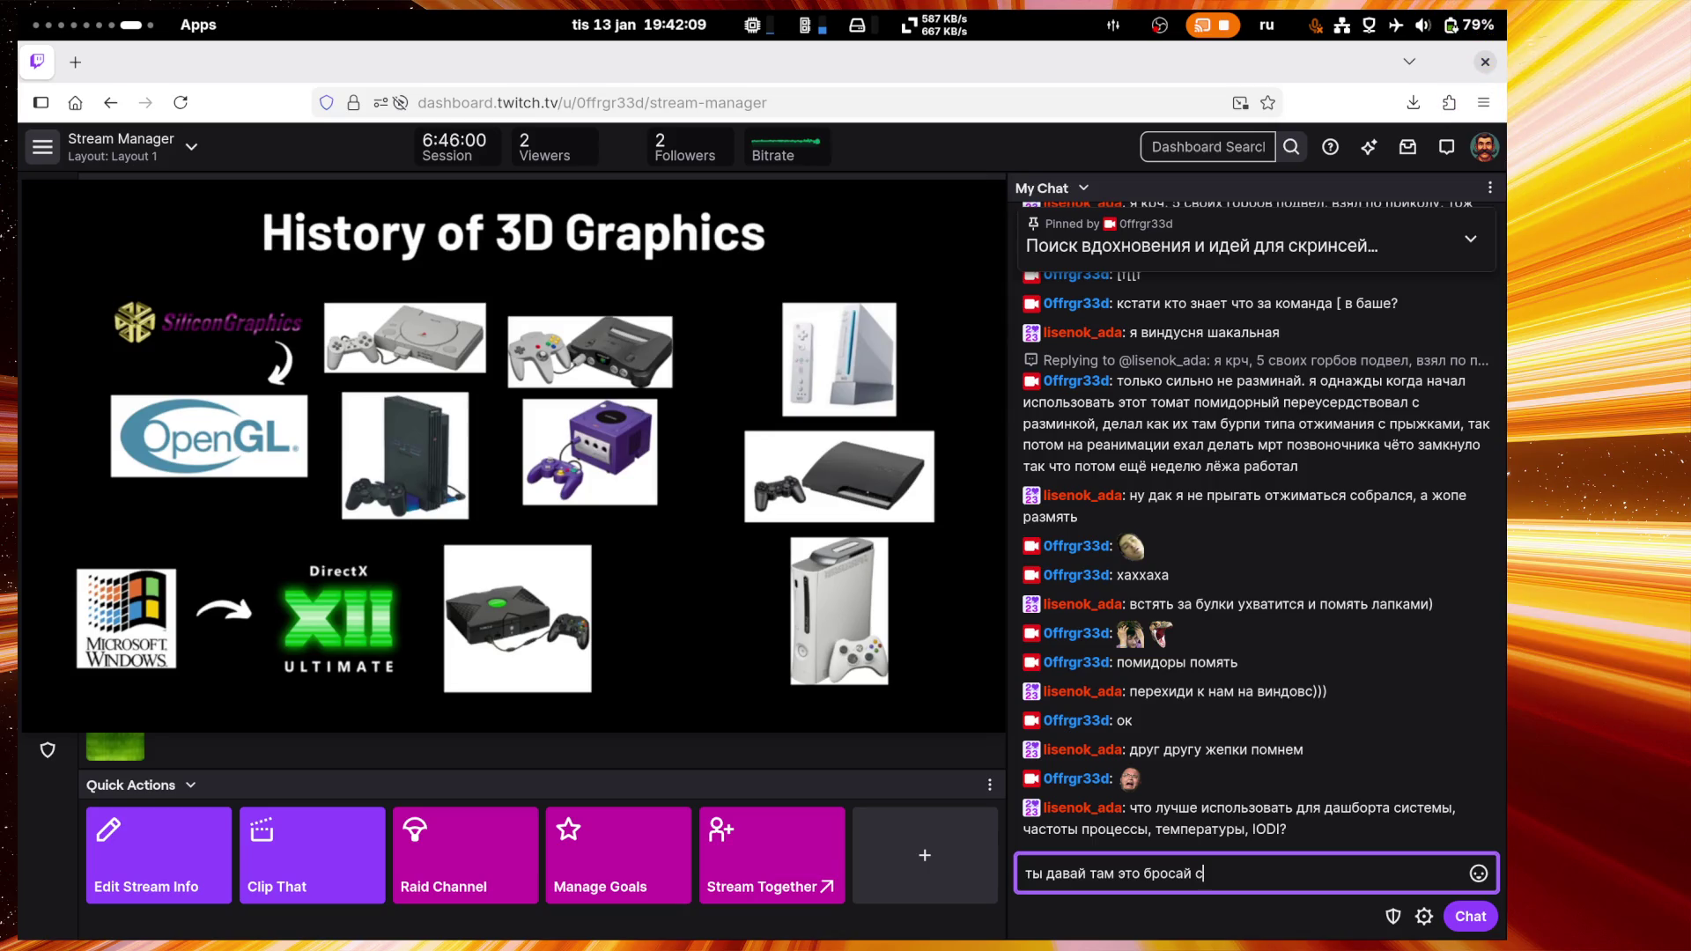
{"action": "type", "text": "вои окна мять"}
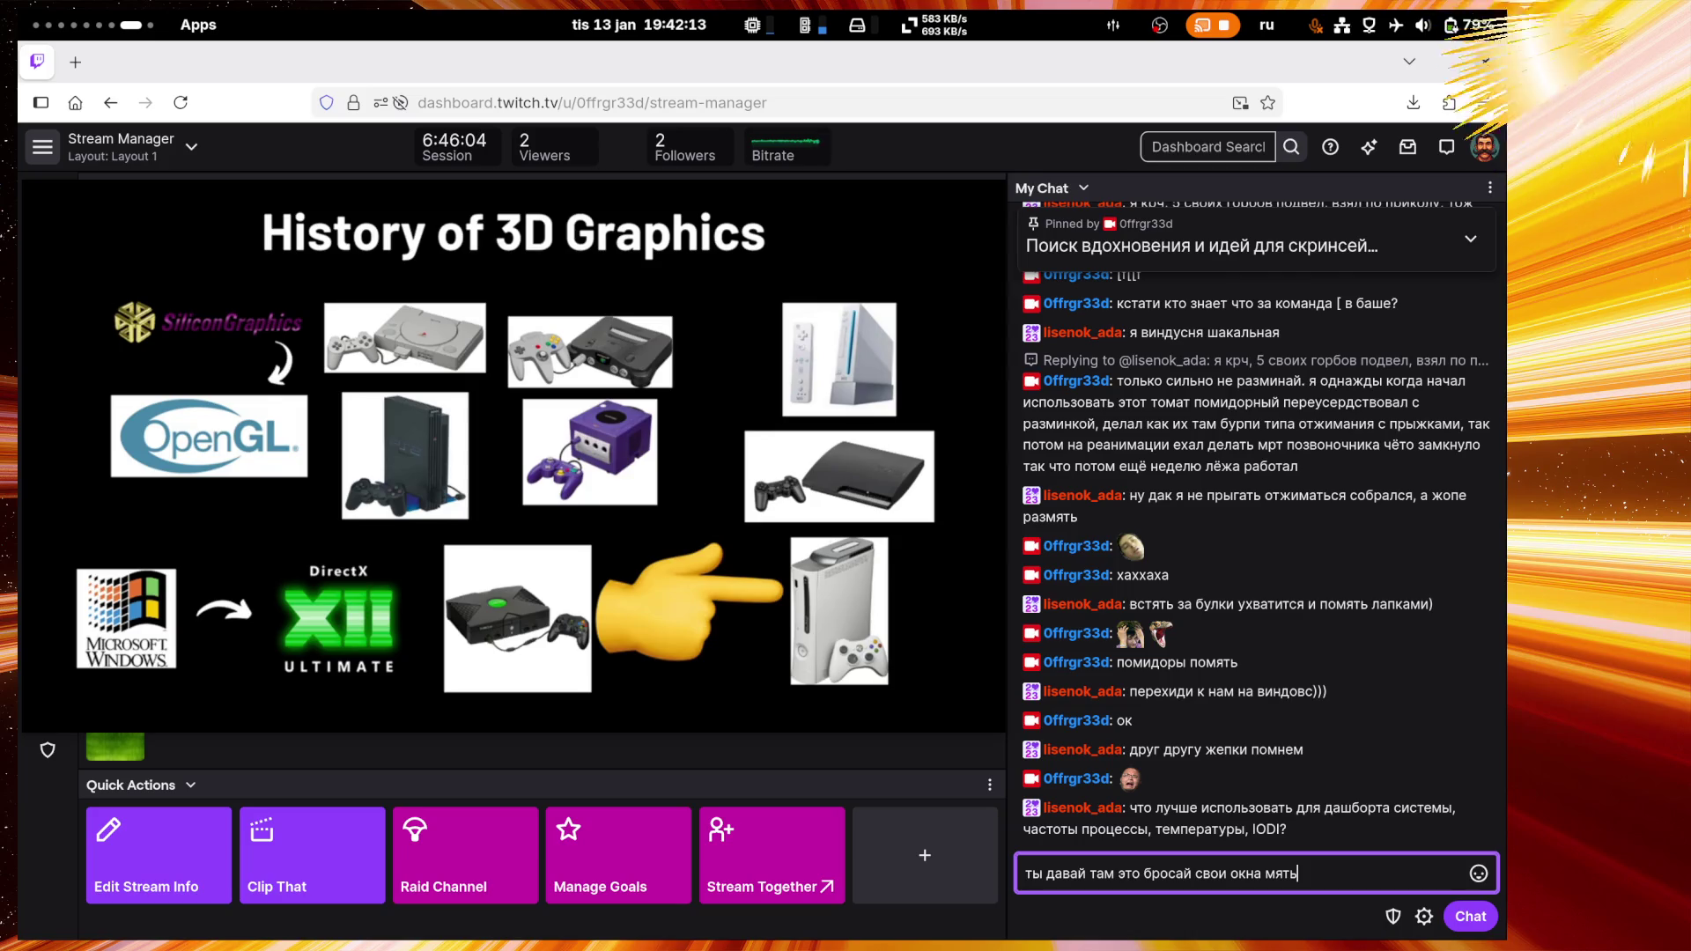
{"action": "type", "text": ", г"}
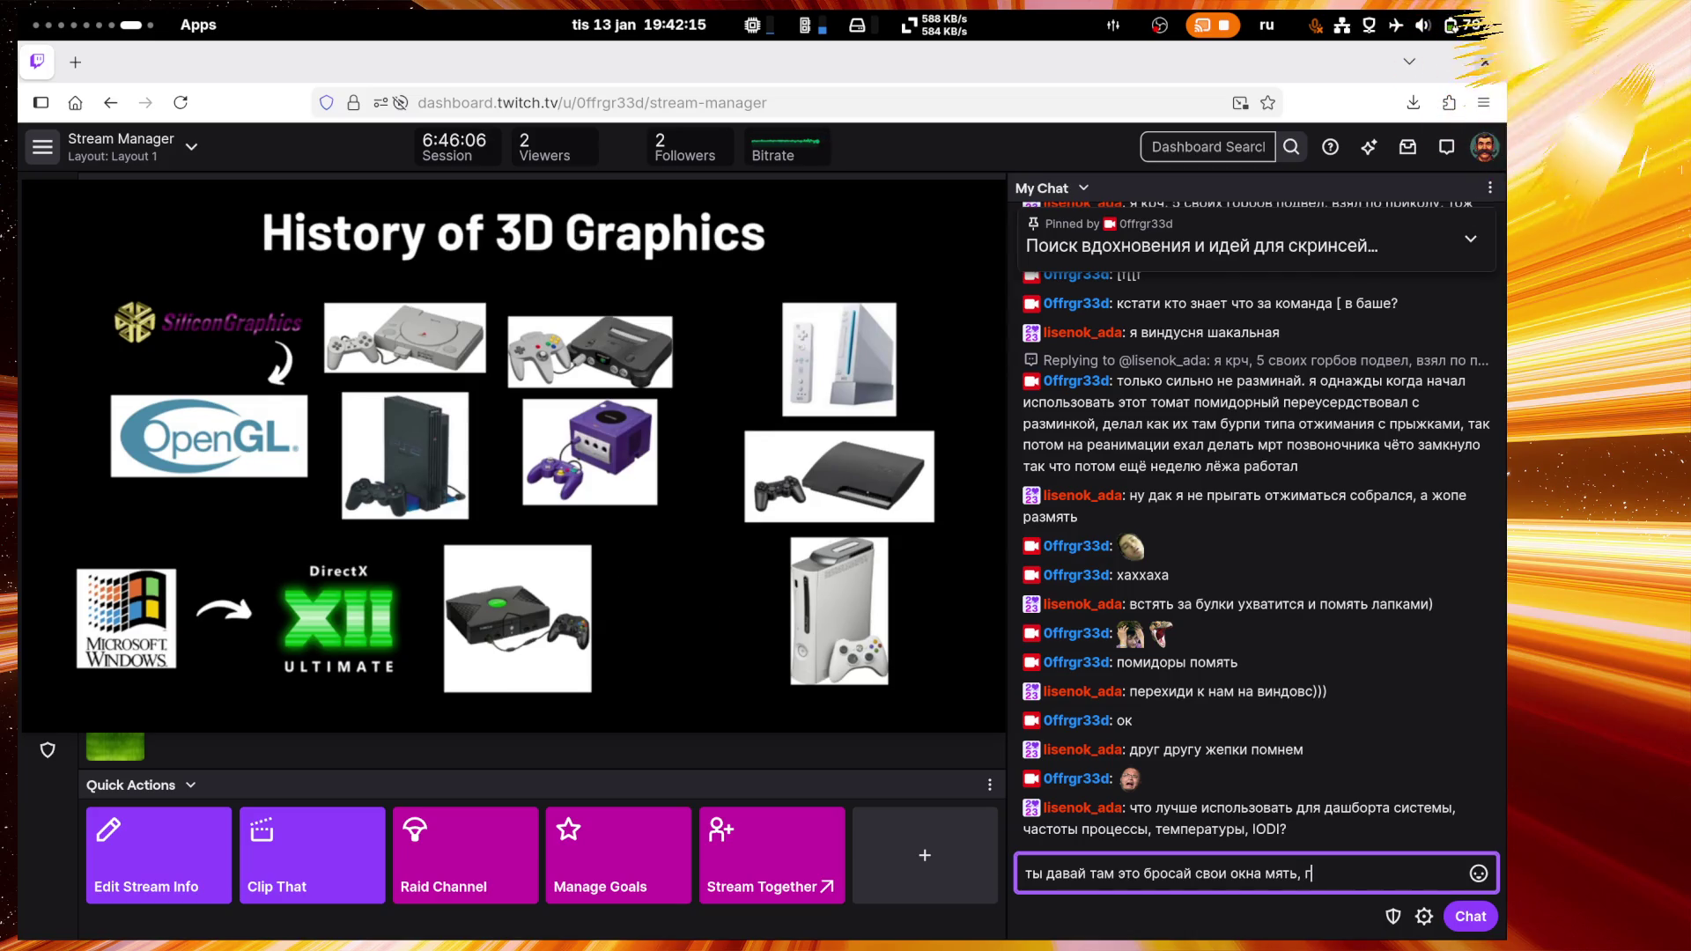
{"action": "key", "text": "BackSpace"}
{"action": "type", "text": "шляпу"}
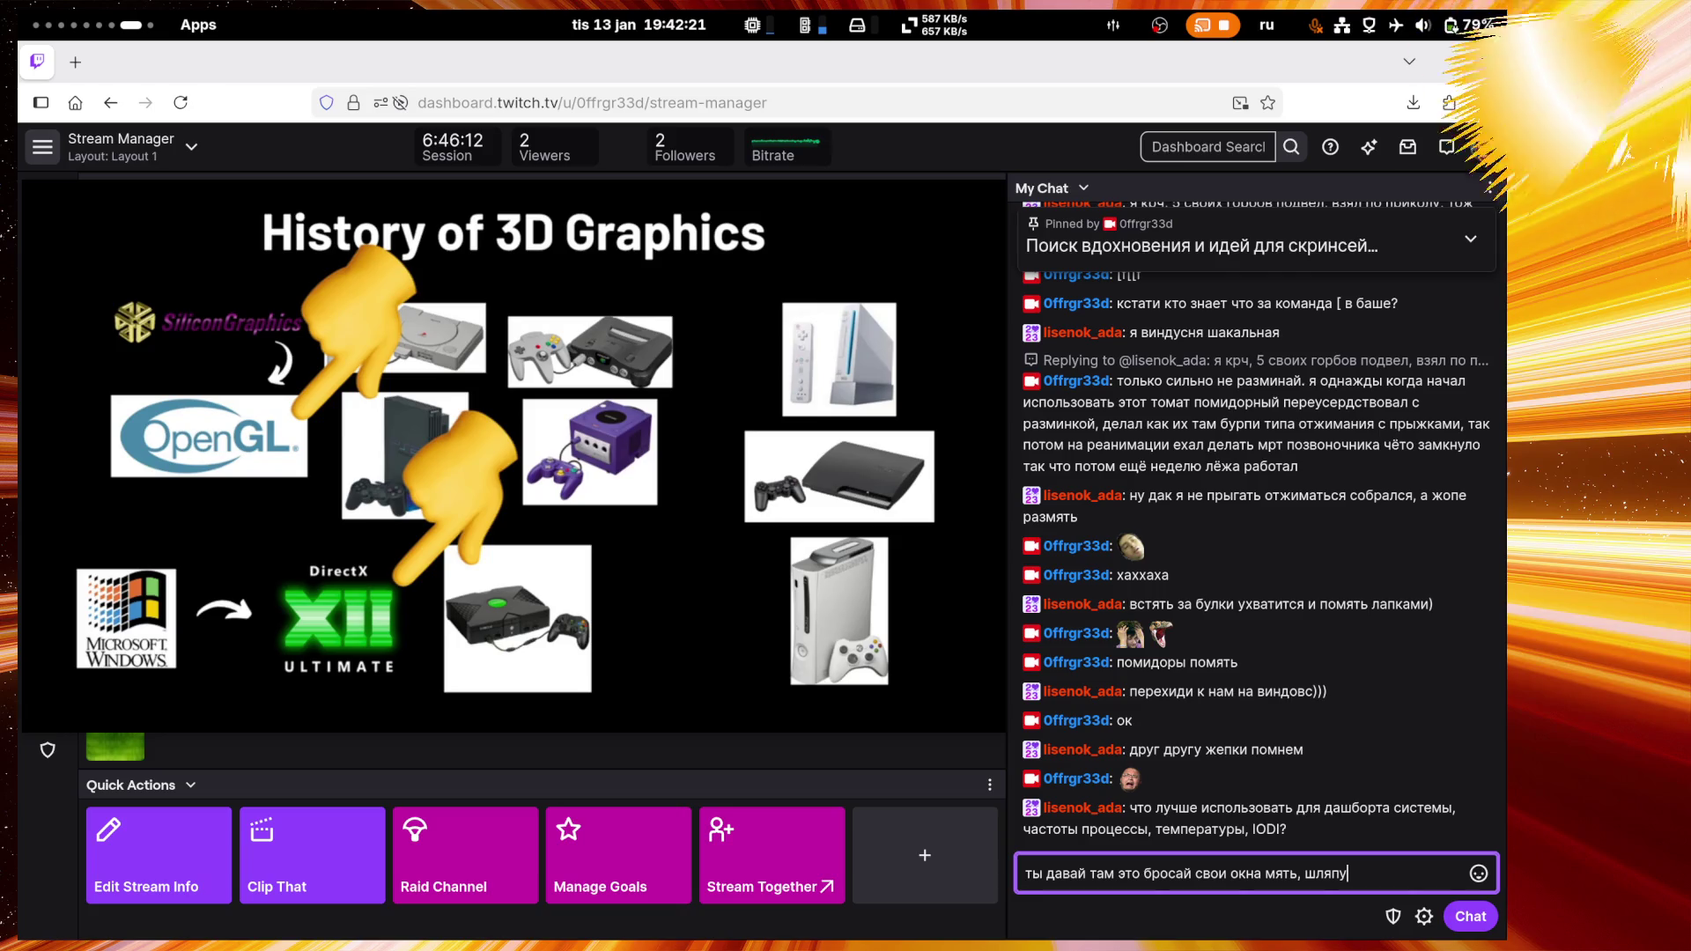
{"action": "type", "text": " качай"}
{"action": "key", "text": "Return"}
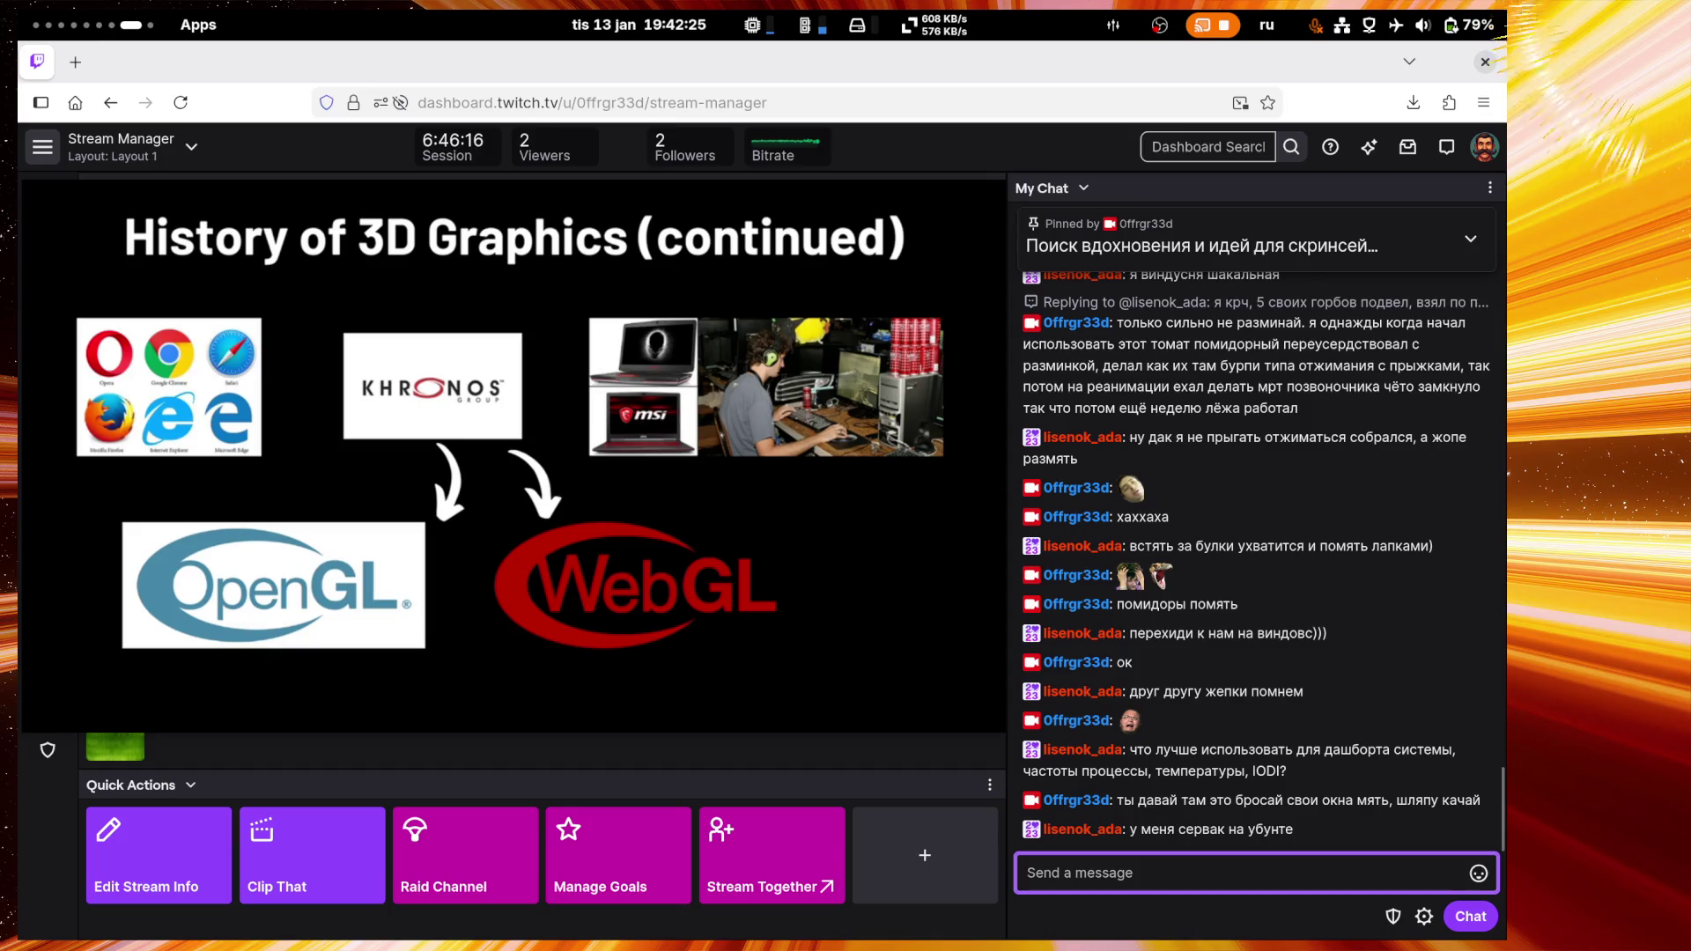
Step: Send 'или чё' and then 'зачем тебе винда' as separate chat messages
{"action": "type", "text": "или чё"}
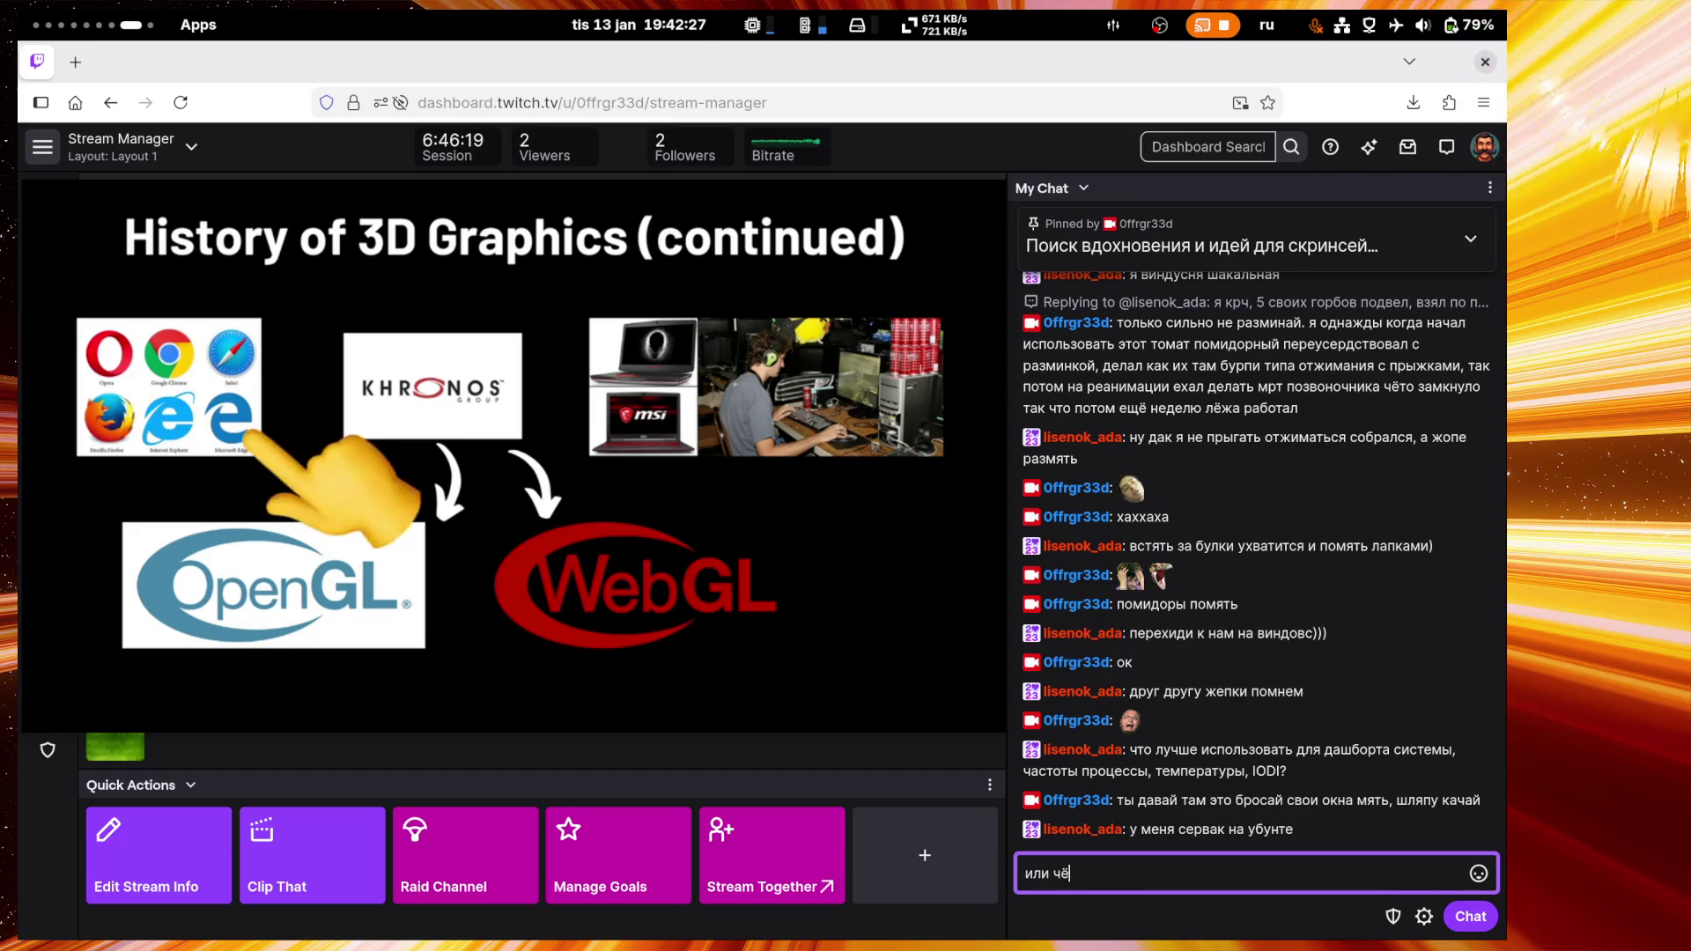
{"action": "key", "text": "Return"}
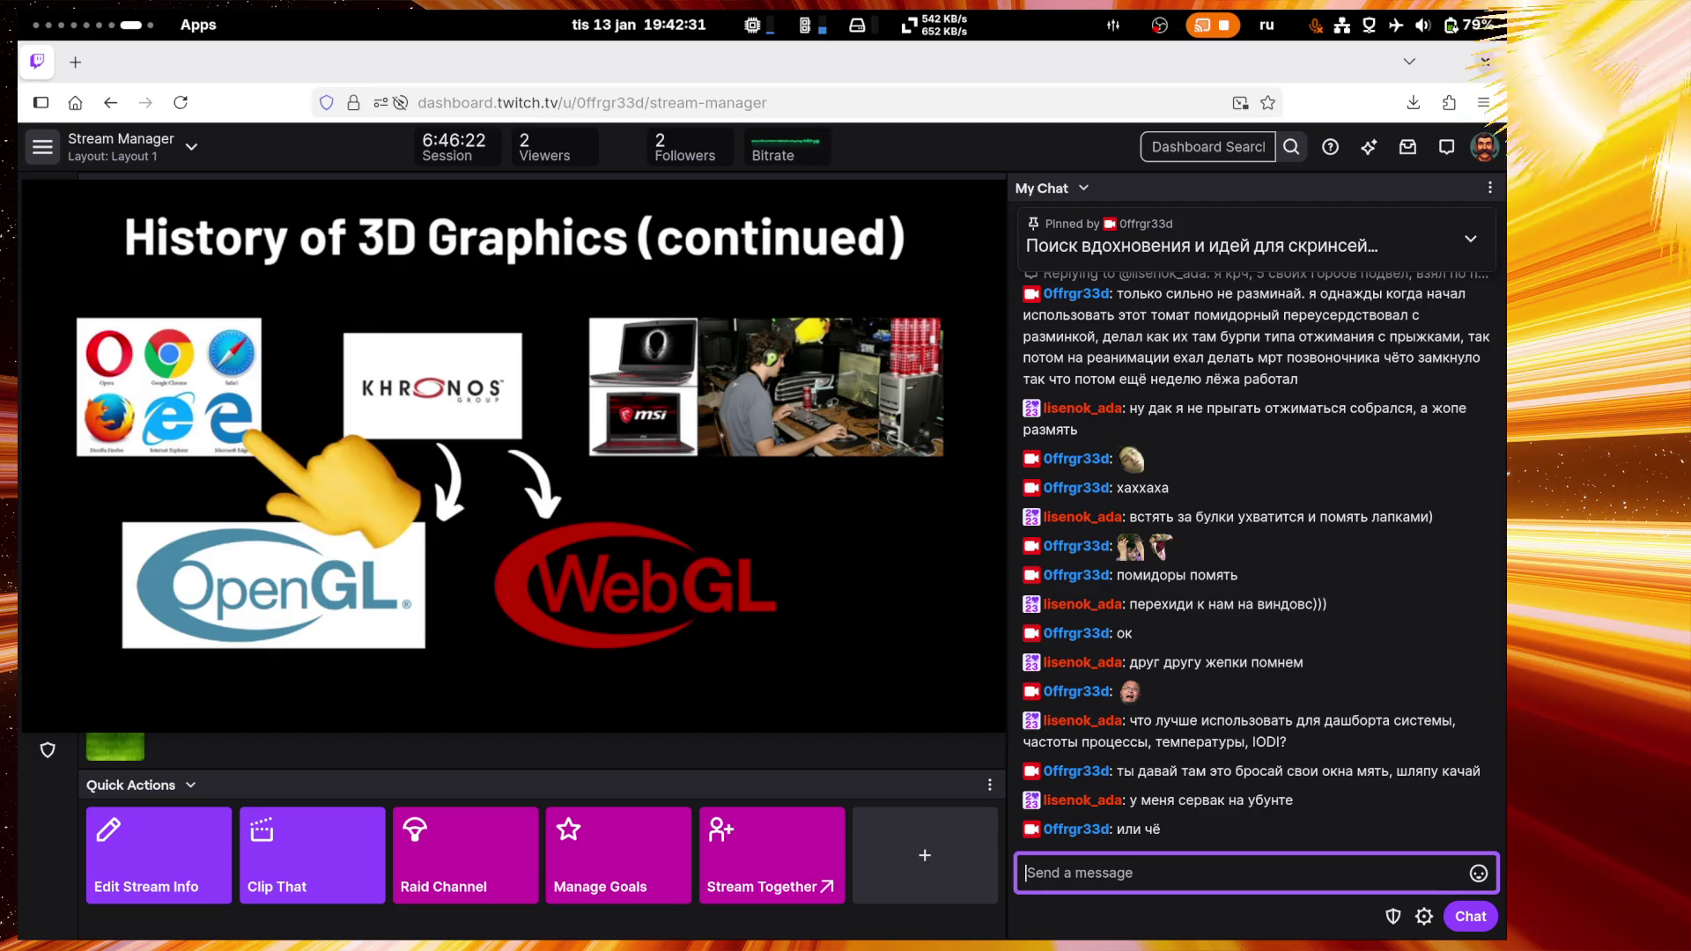
{"action": "type", "text": "зачем т"}
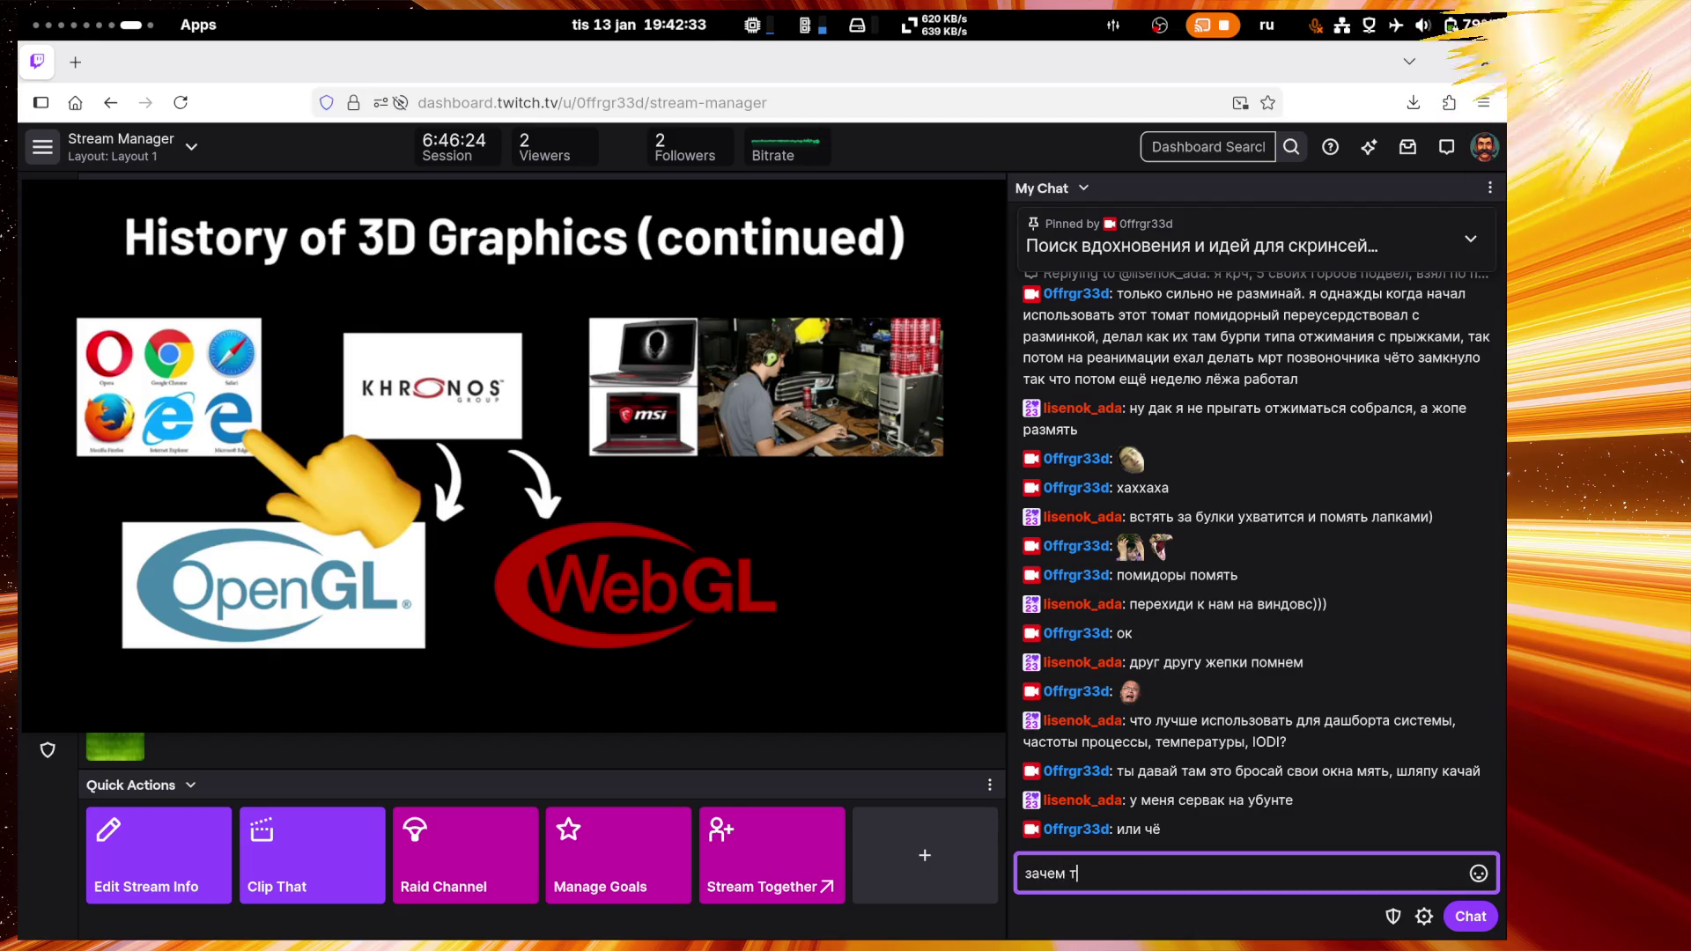
{"action": "type", "text": "ебе винда"}
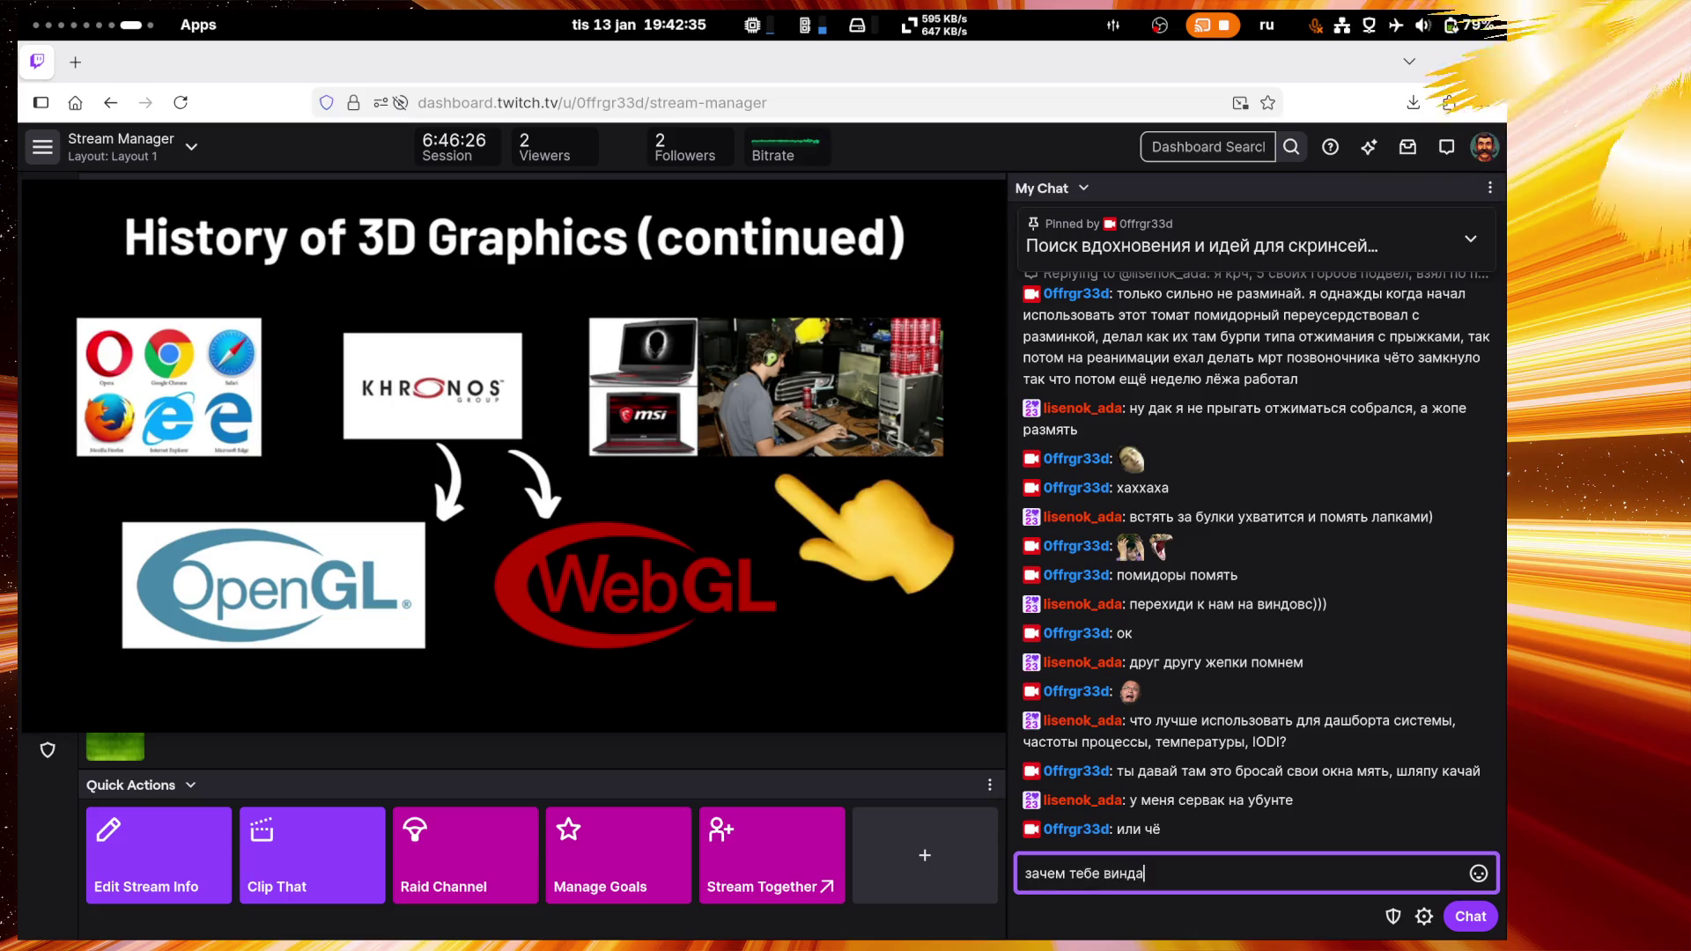
{"action": "key", "text": "Return"}
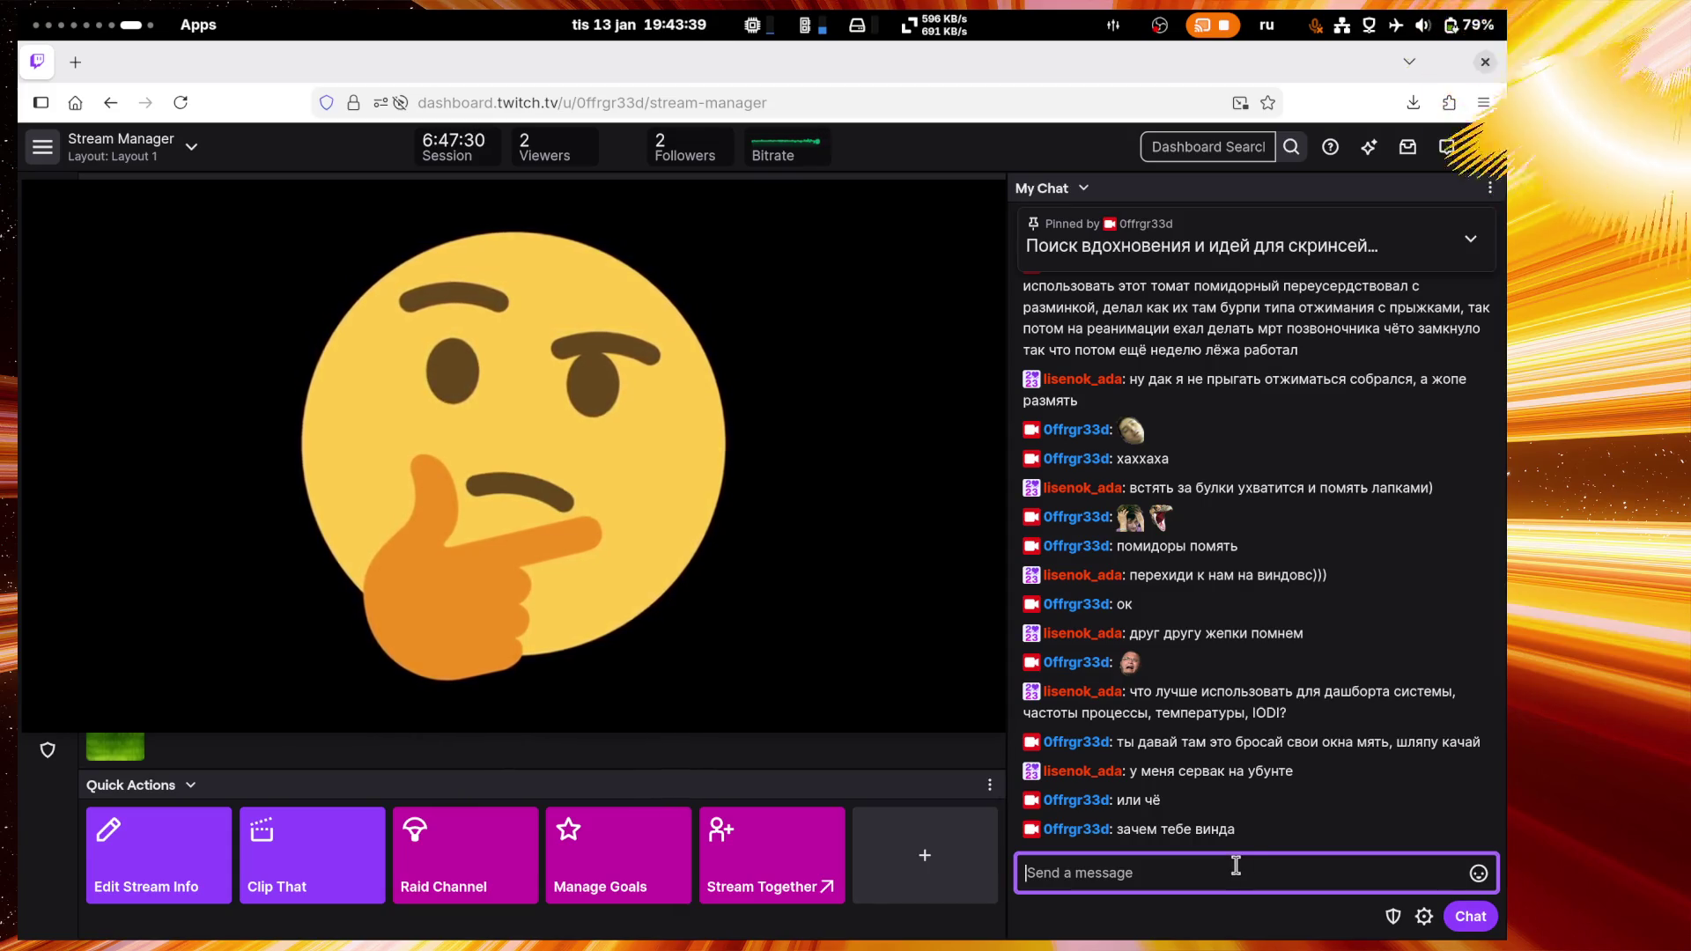
Step: Select and copy the viewer's question about a dashboard tool for system frequencies, temperatures and IO
{"action": "left_click", "coordinate": [1279, 712]}
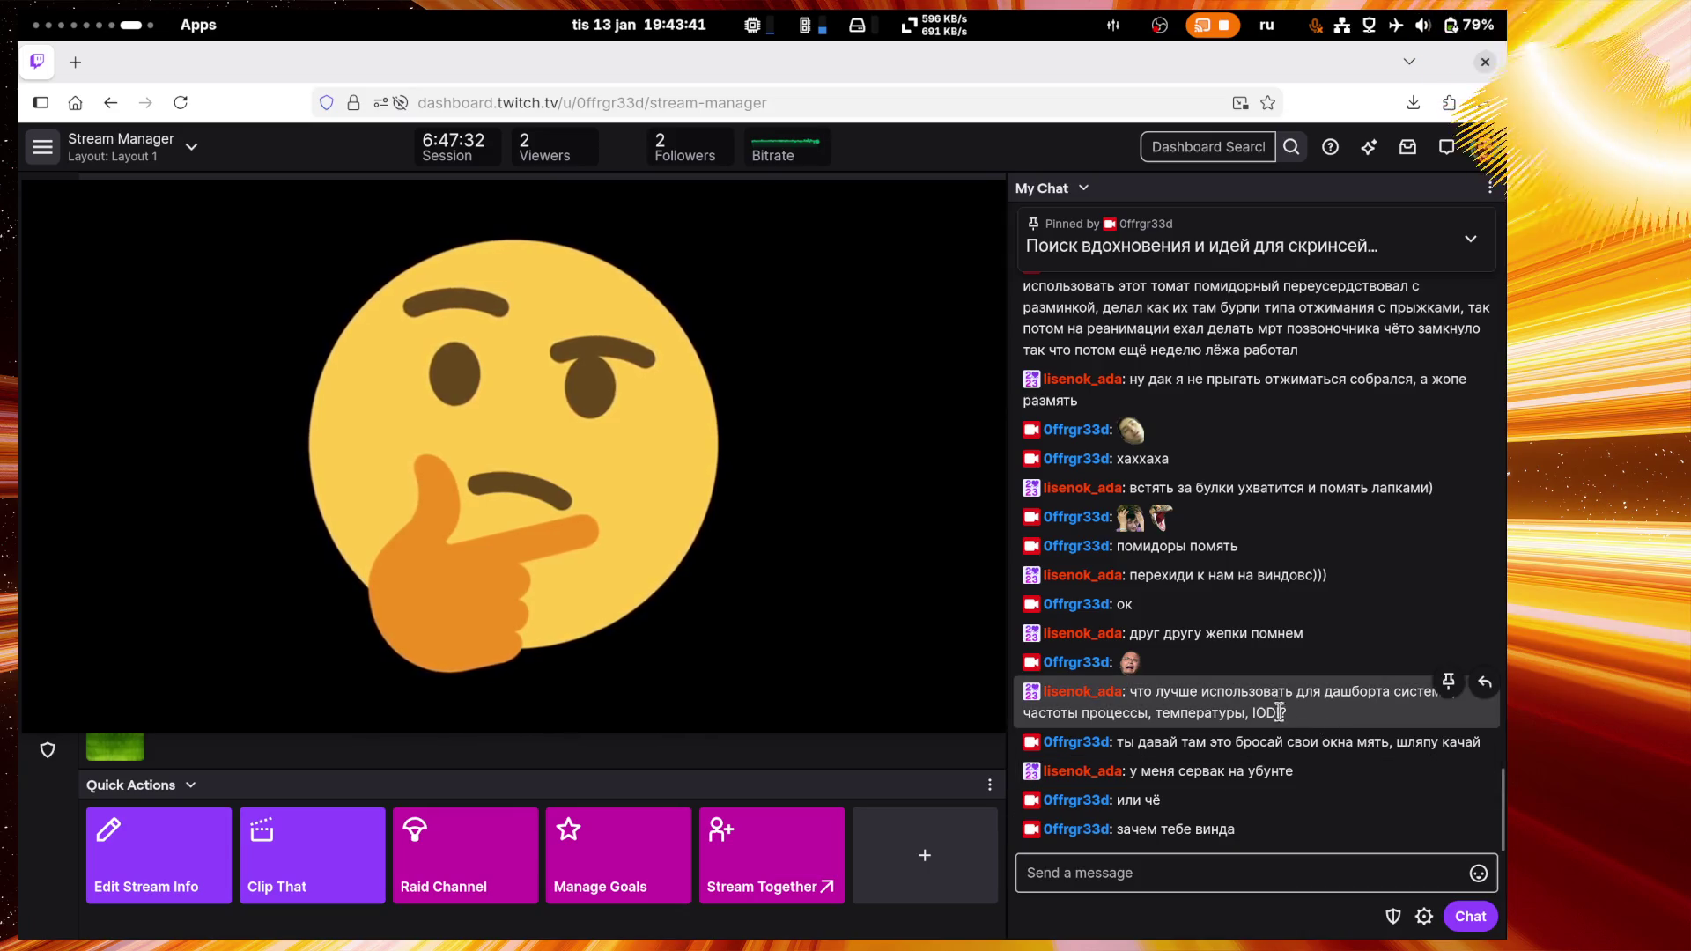
{"action": "triple_click", "coordinate": [1283, 713]}
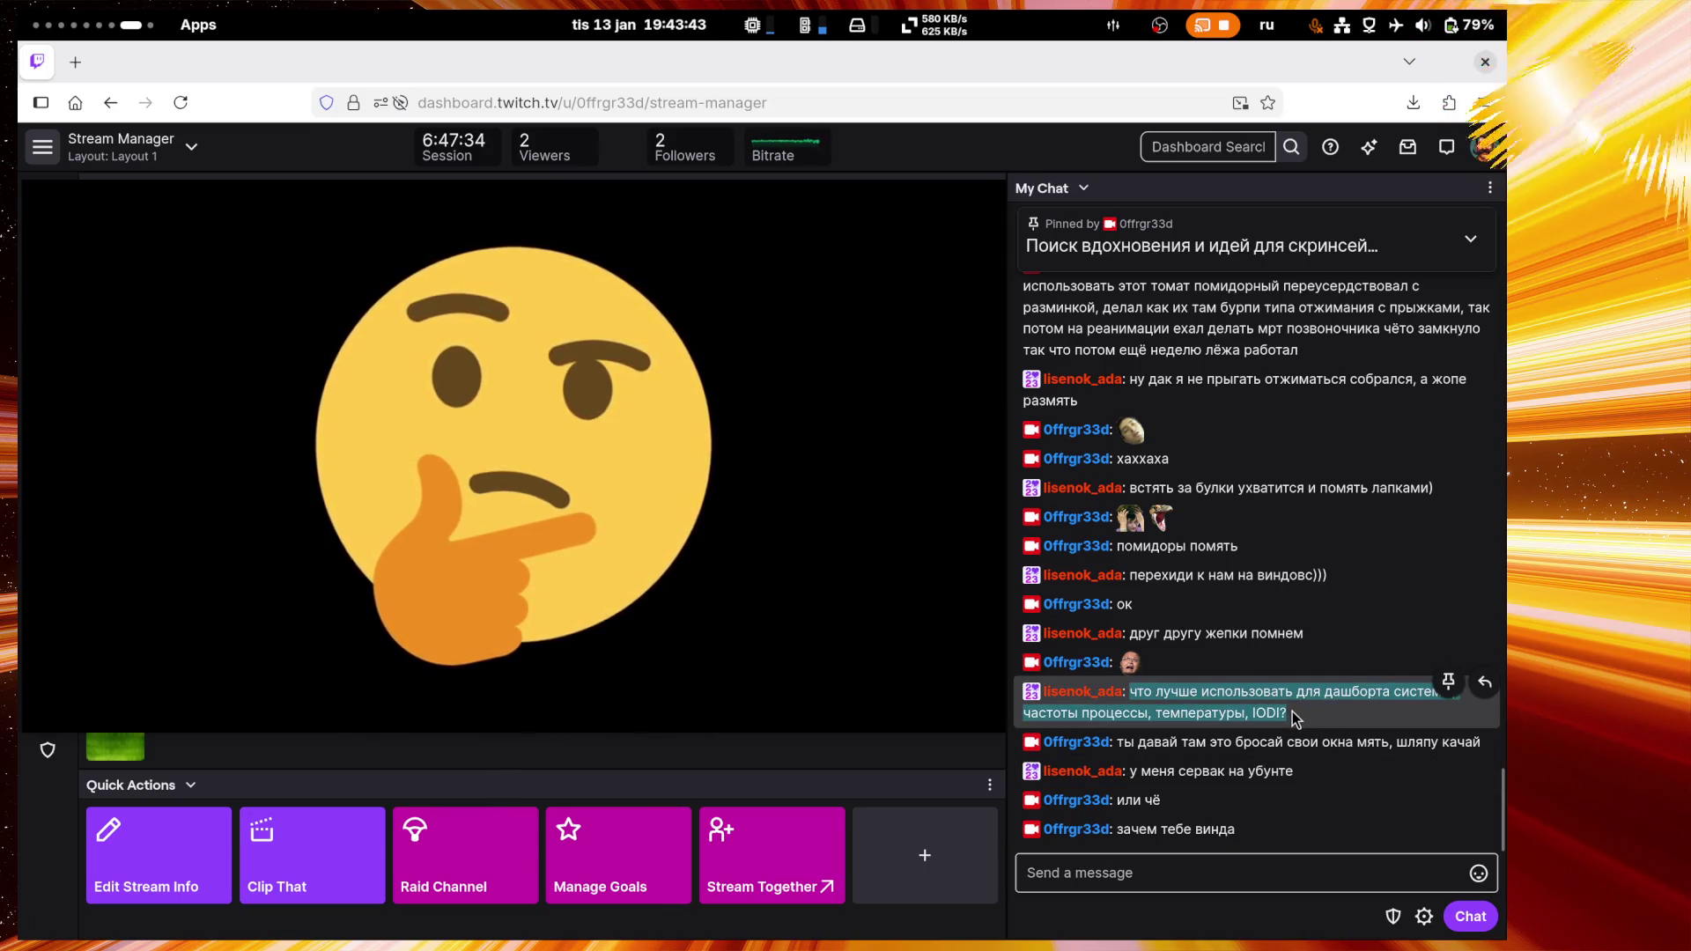
{"action": "key", "text": "super"}
{"action": "left_click", "coordinate": [929, 597]}
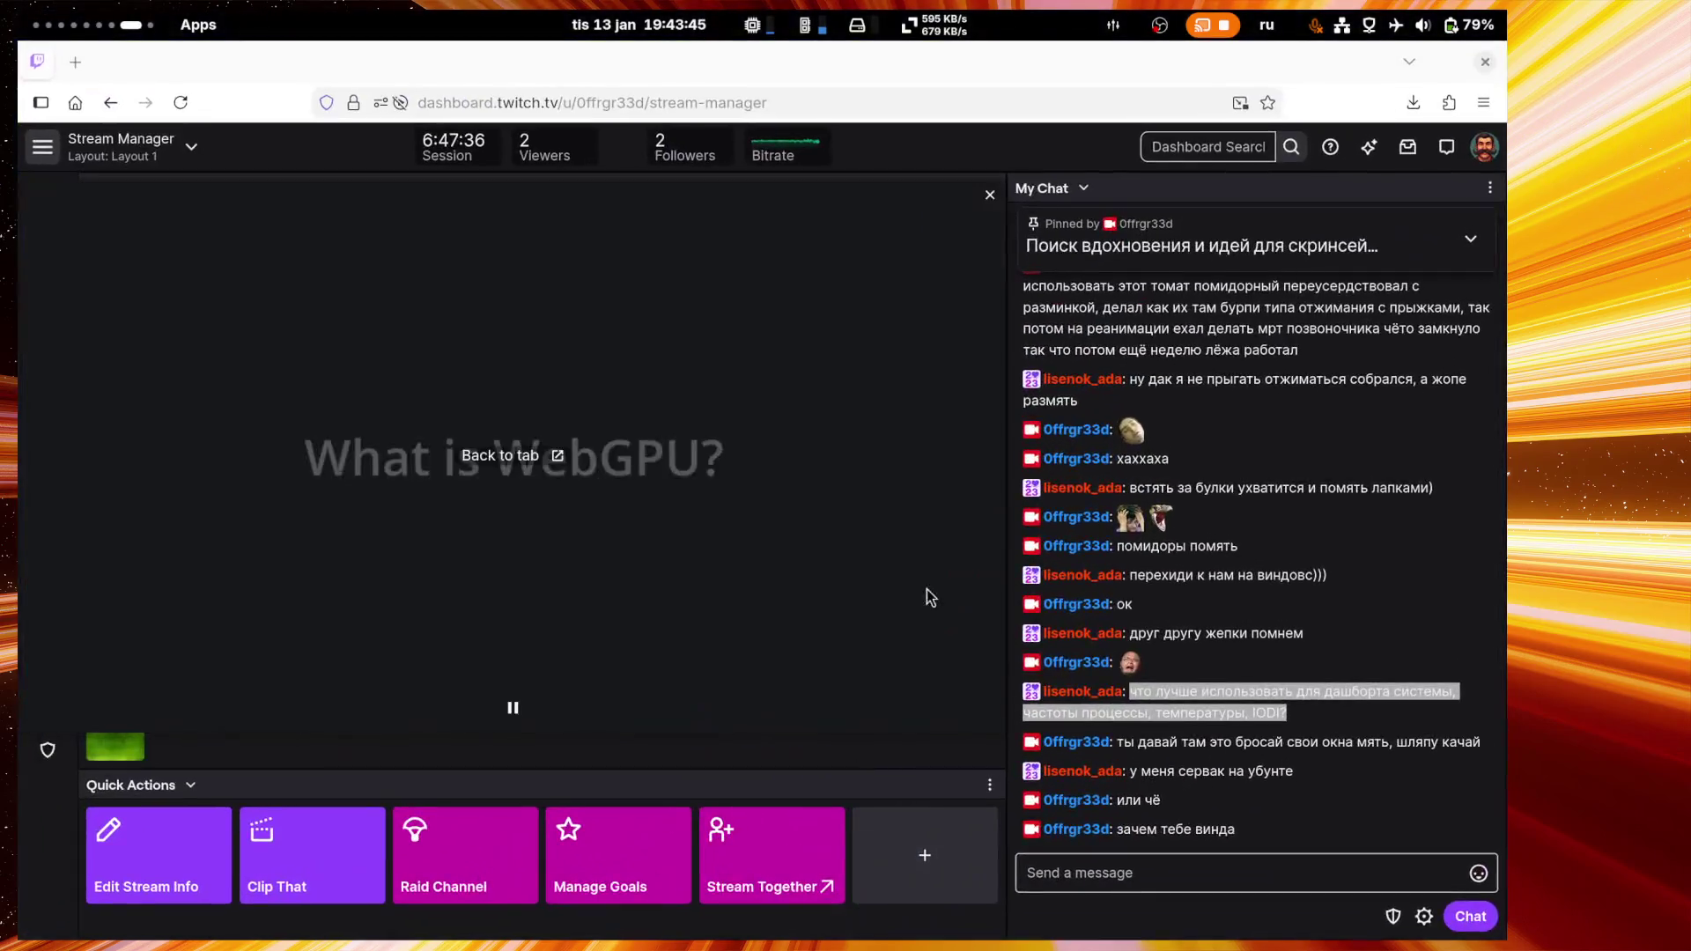
Step: Start the ollama container in Pods and dismiss the connection error notice
{"action": "key", "text": "super"}
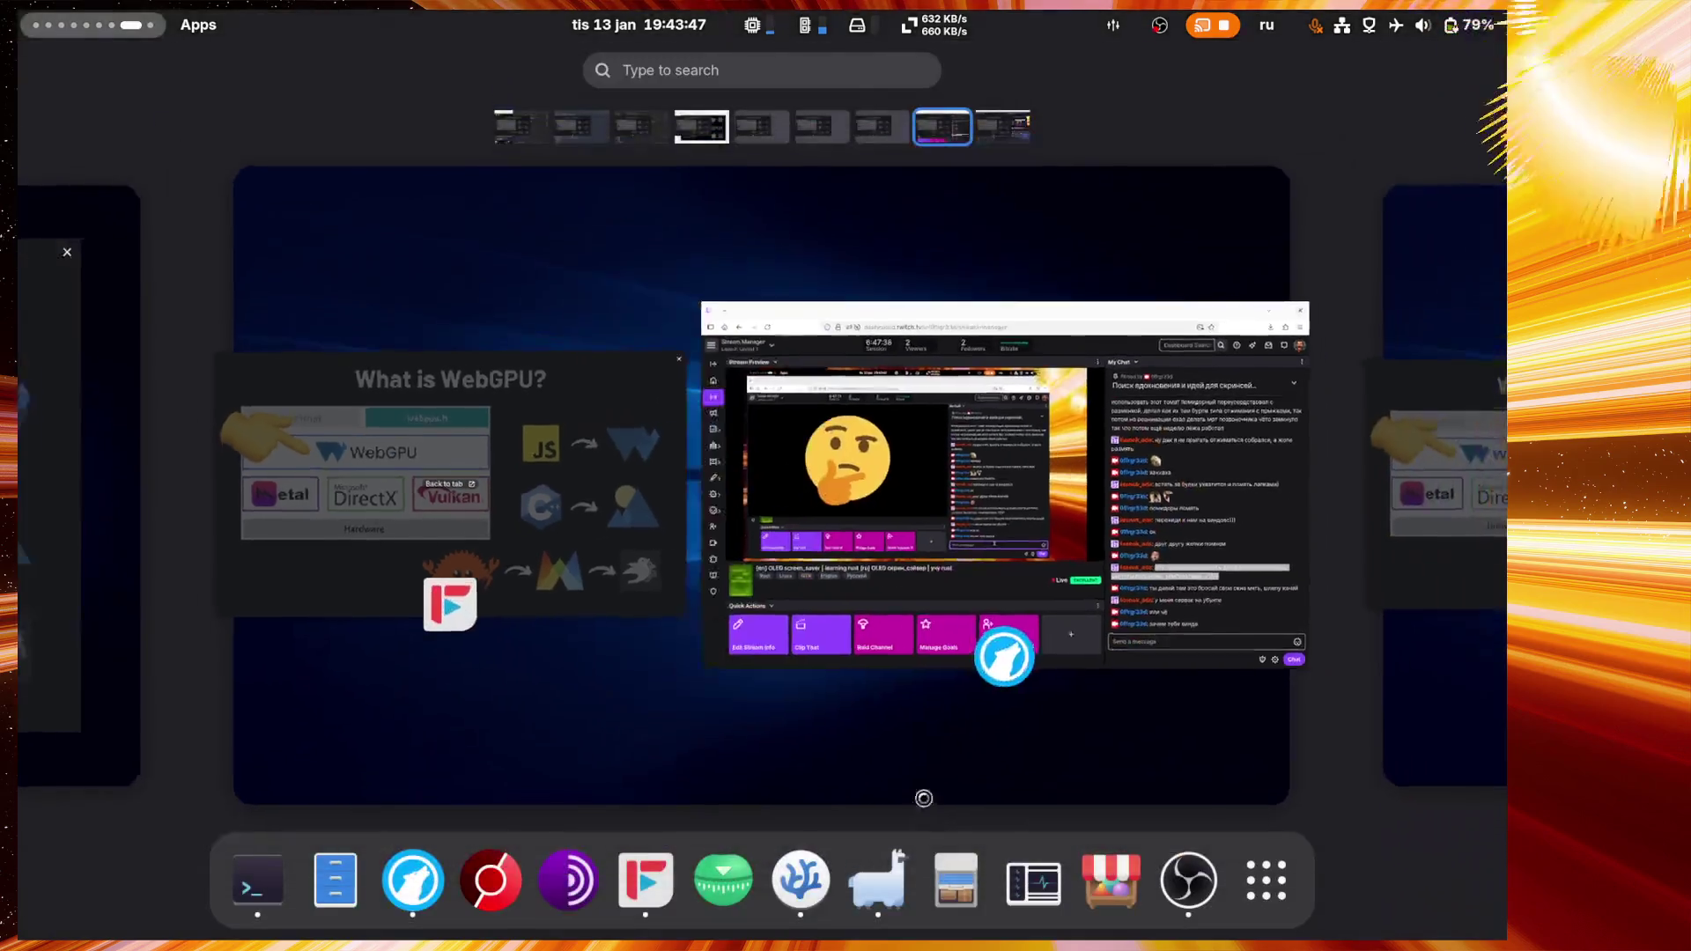
{"action": "key", "text": "super"}
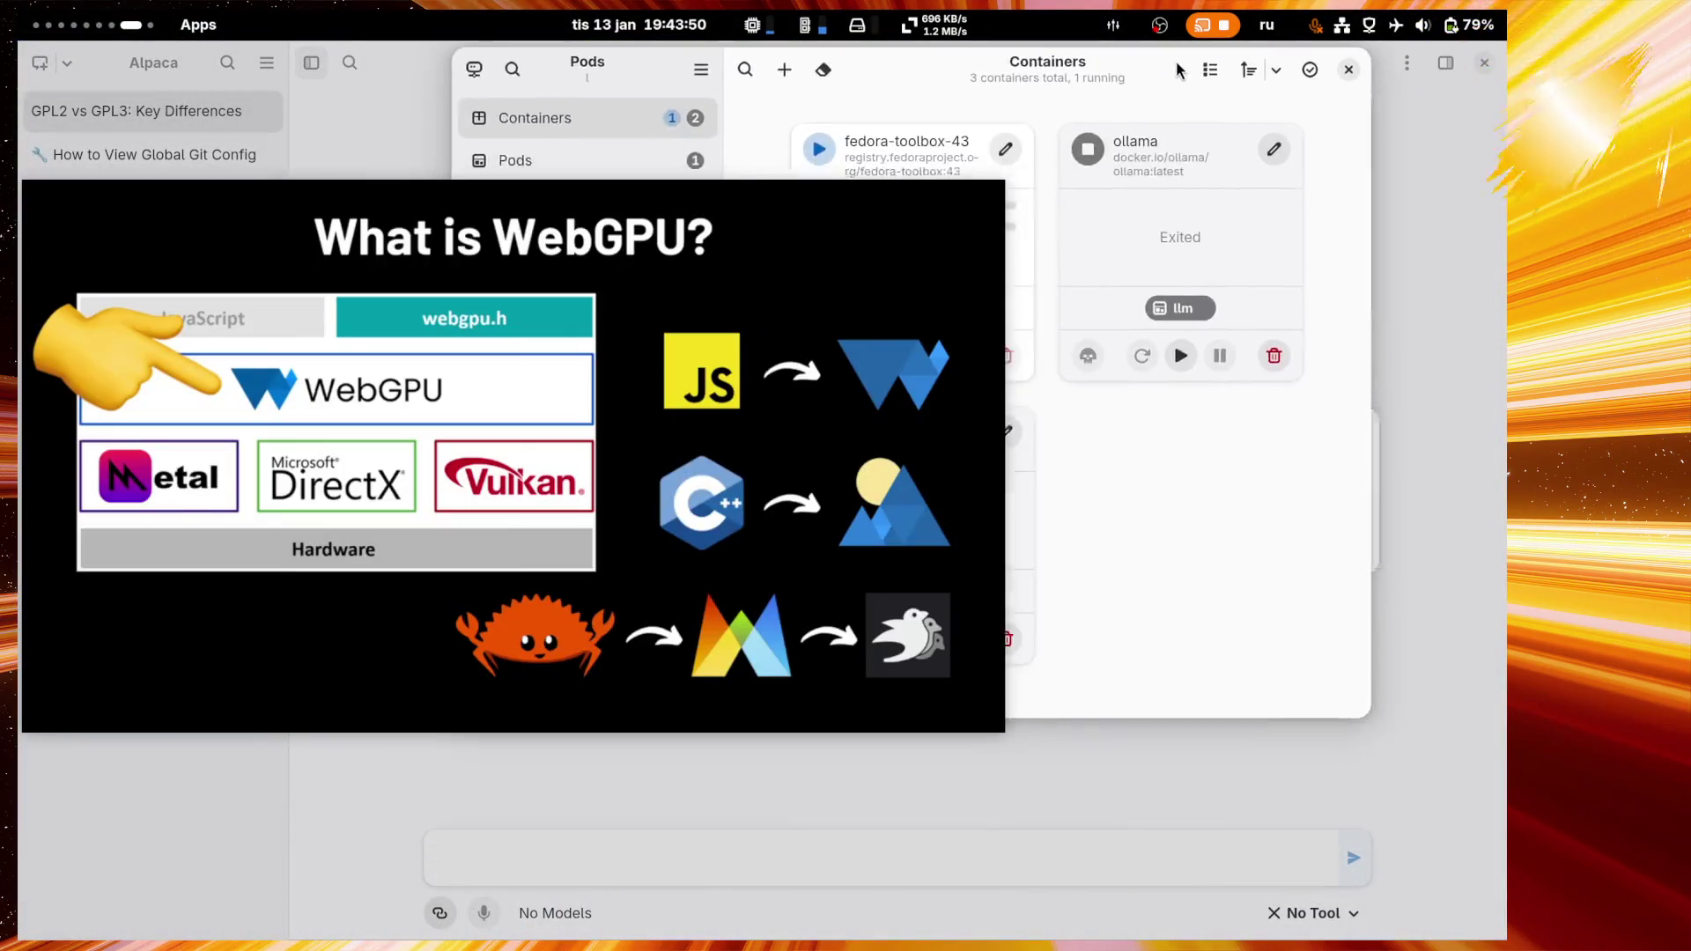
{"action": "mouse_move", "coordinate": [1178, 70]}
{"action": "left_mouse_down"}
{"action": "mouse_move", "coordinate": [1398, 199]}
{"action": "mouse_move", "coordinate": [1285, 126]}
{"action": "left_mouse_up"}
{"action": "left_click", "coordinate": [1291, 414]}
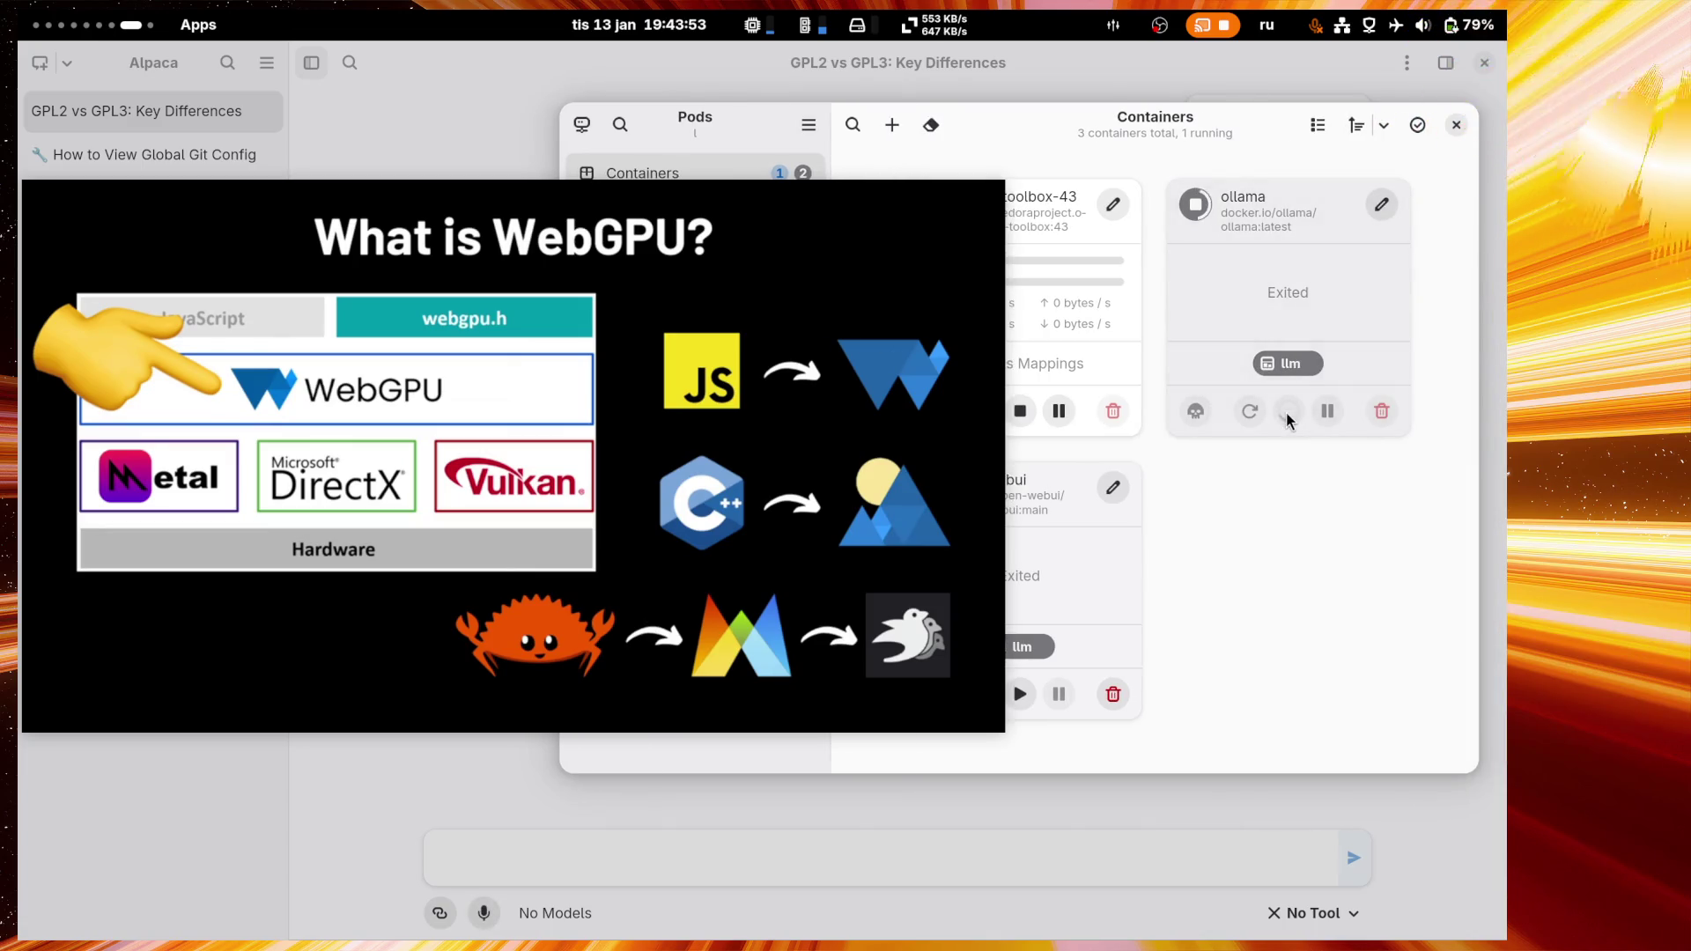
{"action": "left_click", "coordinate": [1456, 126]}
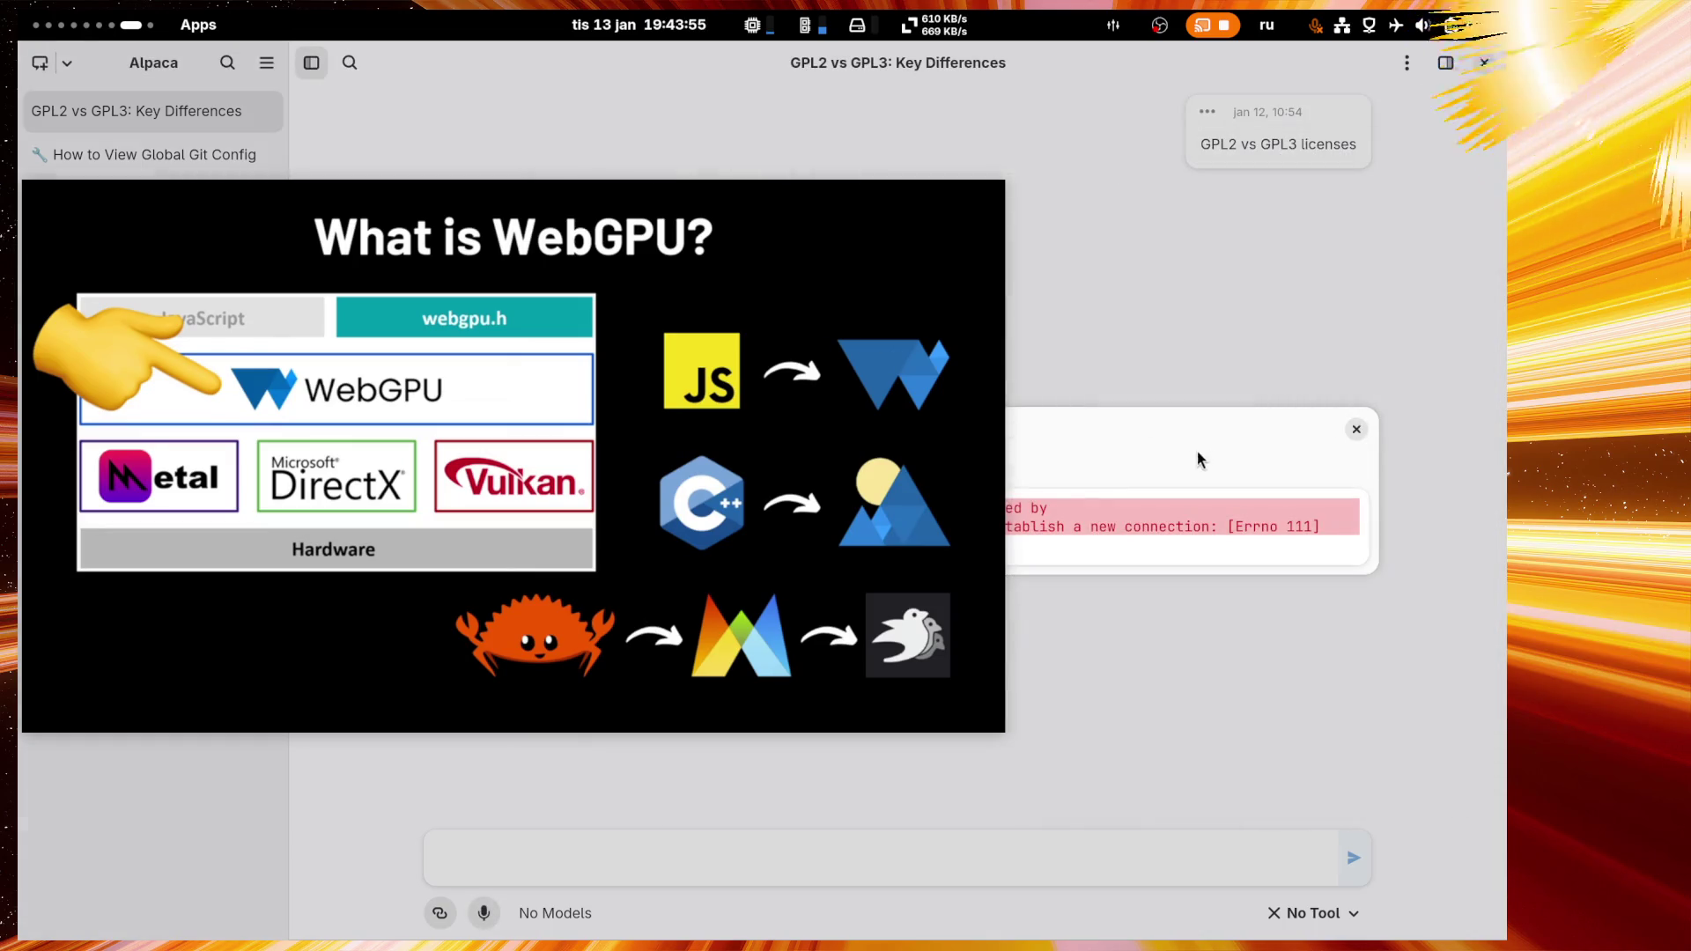
{"action": "left_click", "coordinate": [1356, 431]}
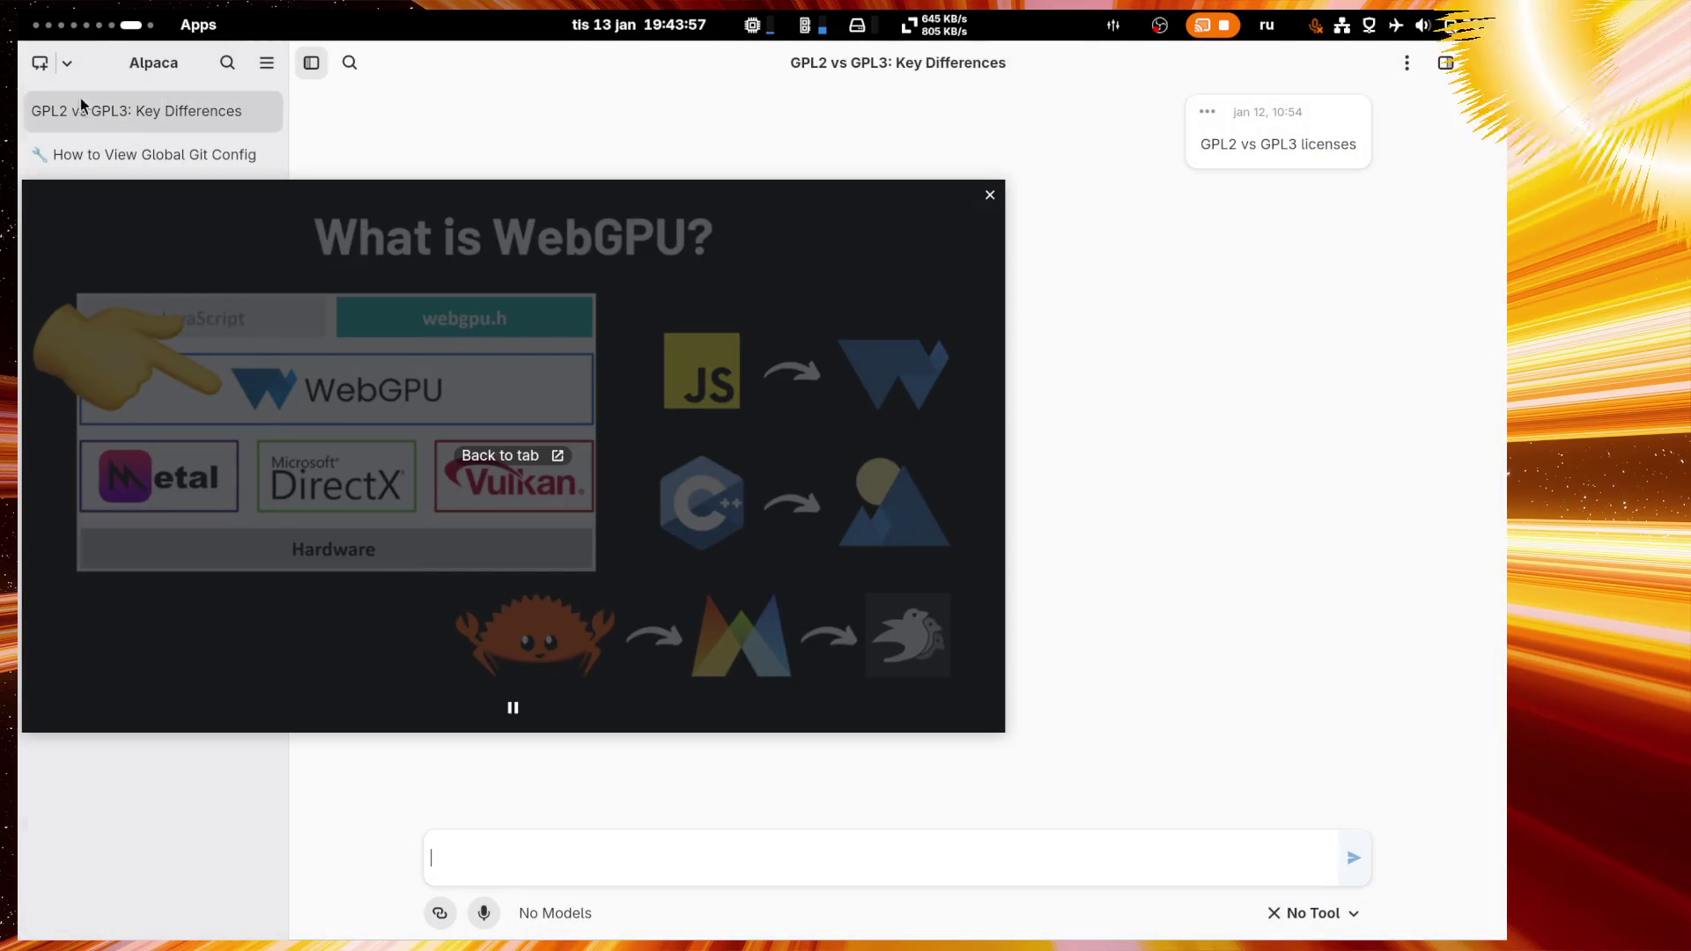
Step: Paste the dashboard question into a new Alpaca chat and send it to Qwen3 (14B)
{"action": "key", "text": "ctrl+n"}
{"action": "type", "text": "что лучше использовать для дашборта системы, частоты процессы, температуры, IODI?"}
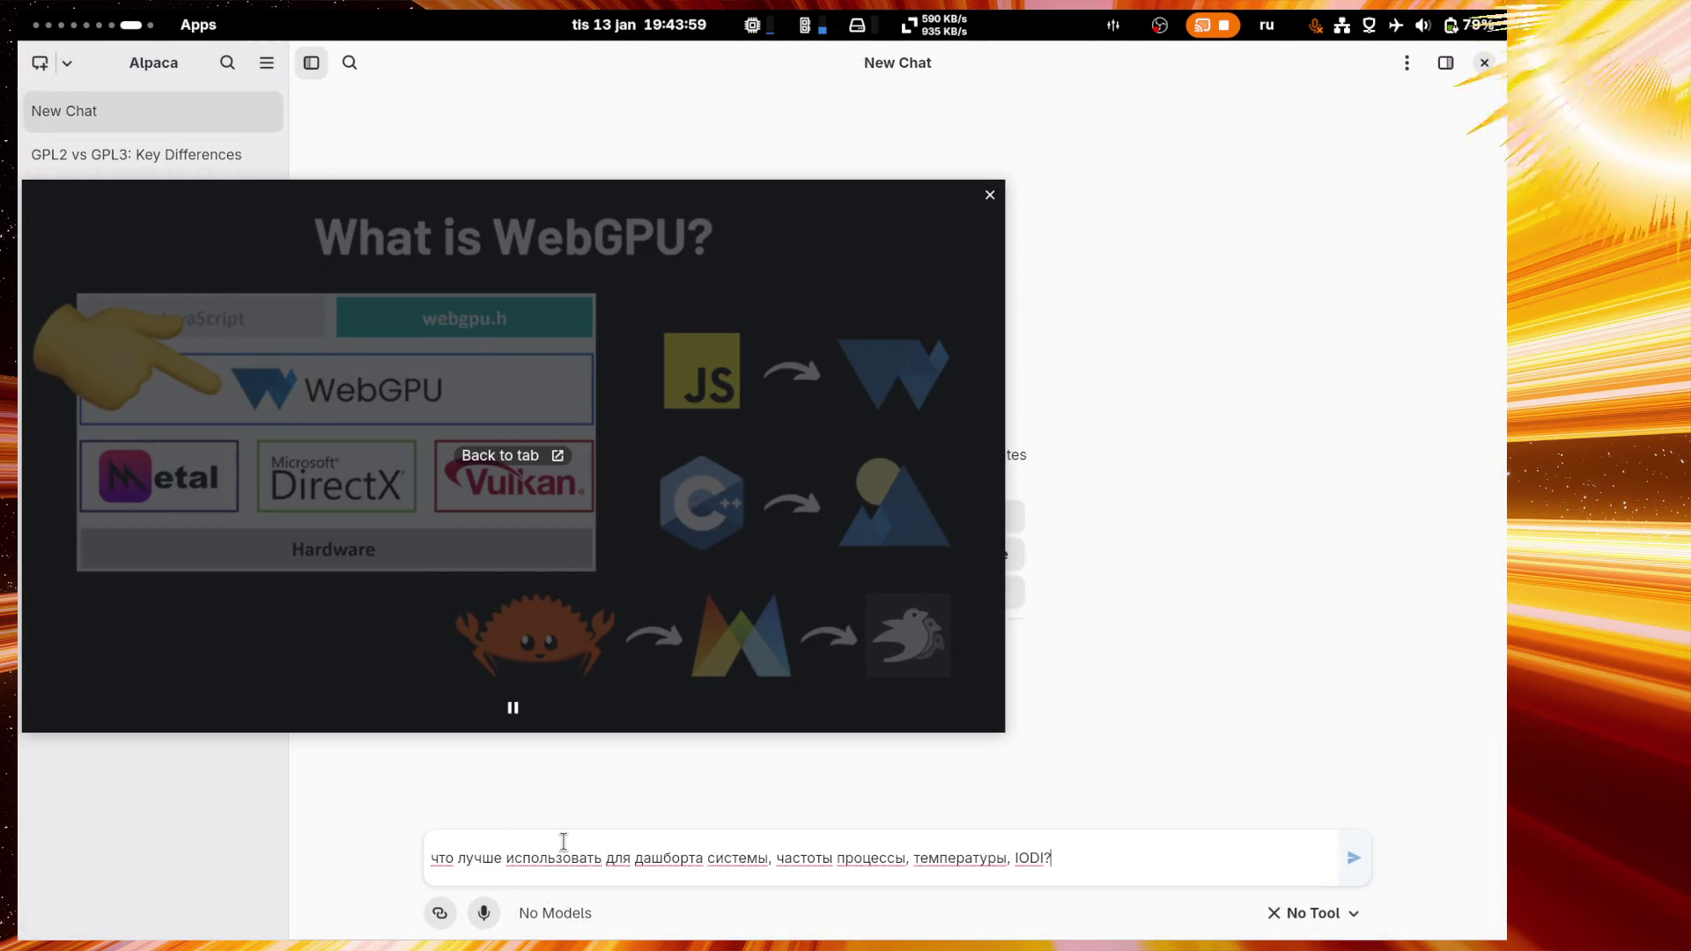
{"action": "key", "text": "Return"}
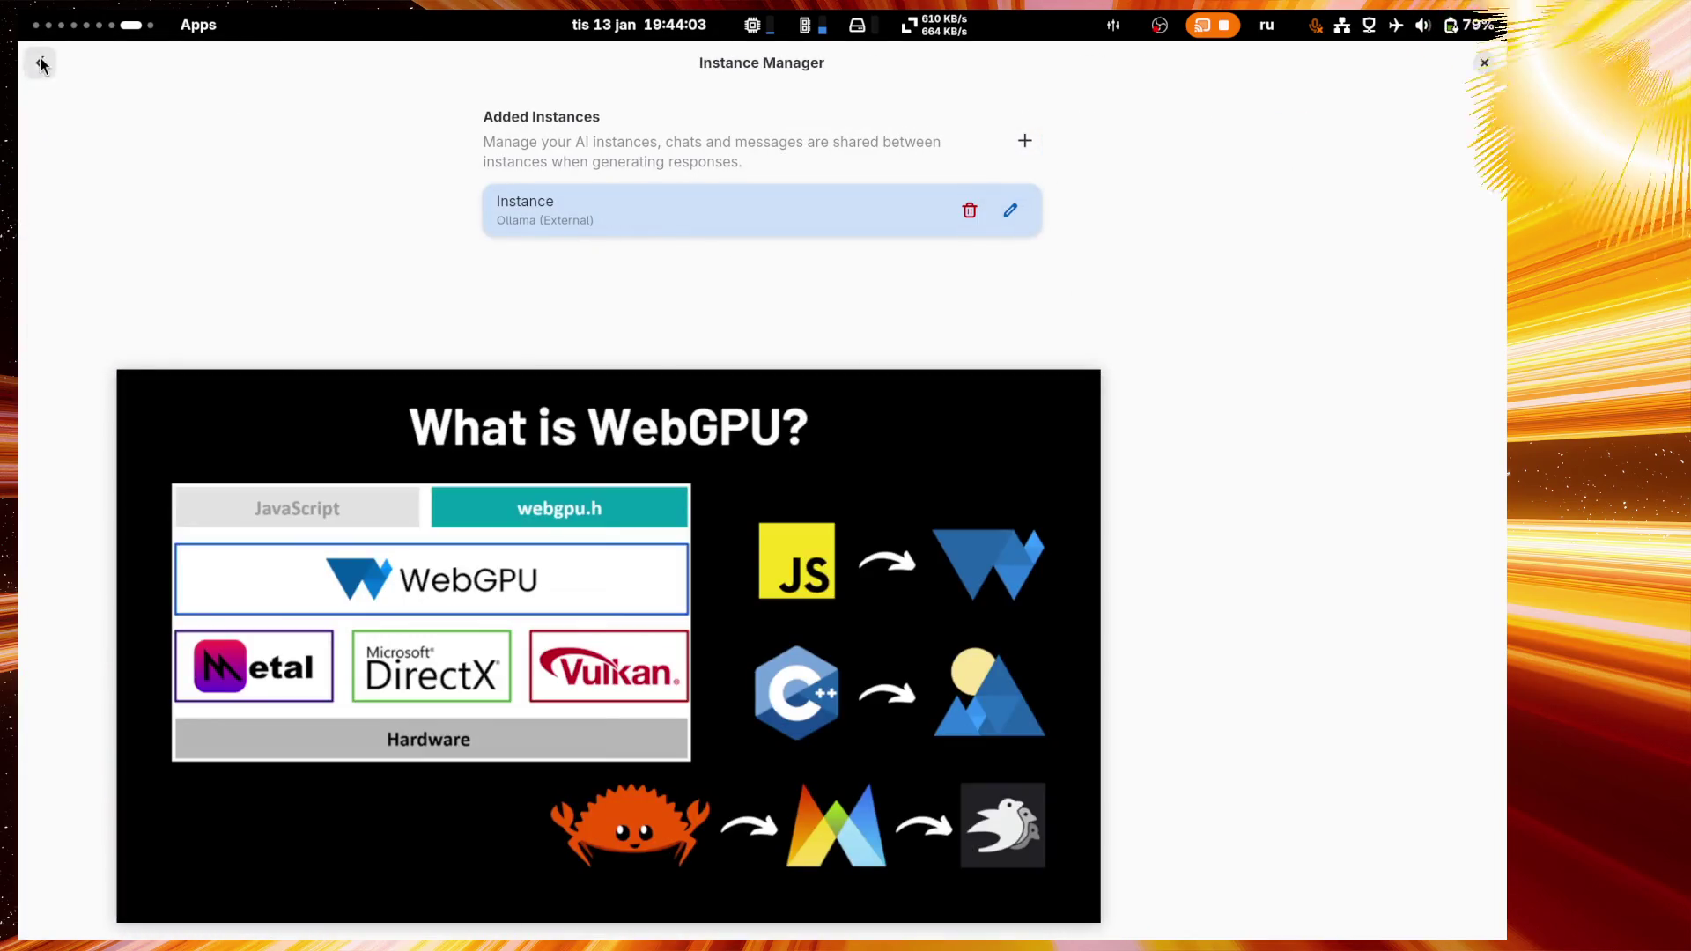
{"action": "left_click", "coordinate": [40, 64]}
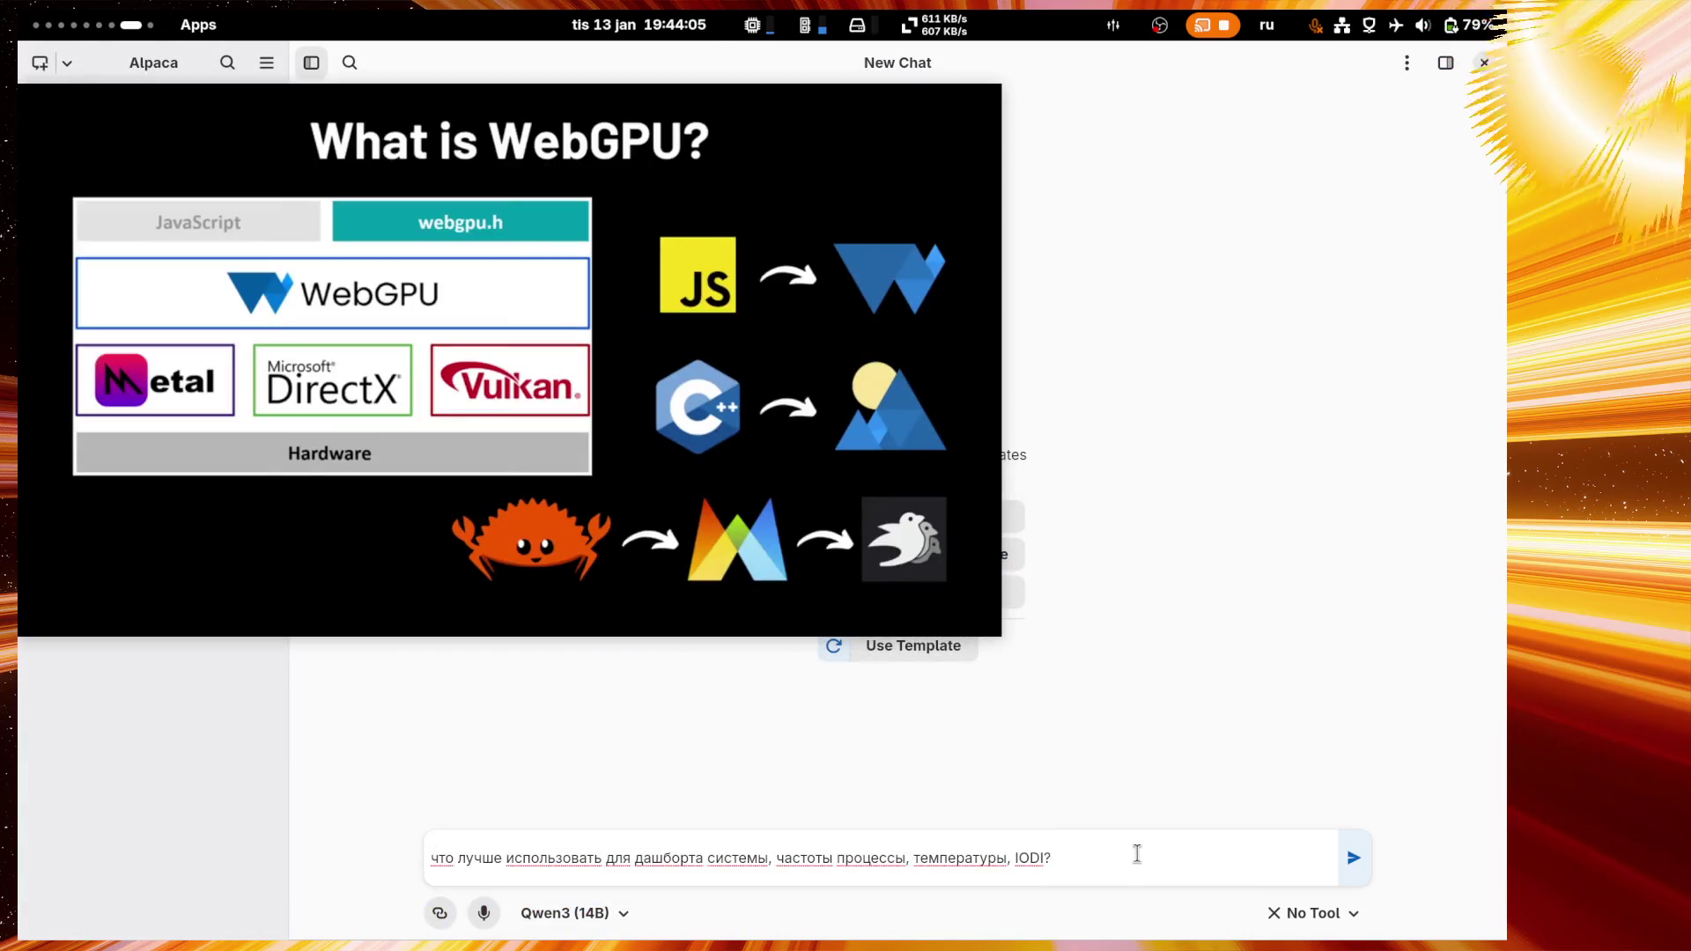
{"action": "key", "text": "Return"}
Step: Move the floating video off the chat to the top right and adjust its size
{"action": "mouse_move", "coordinate": [486, 263]}
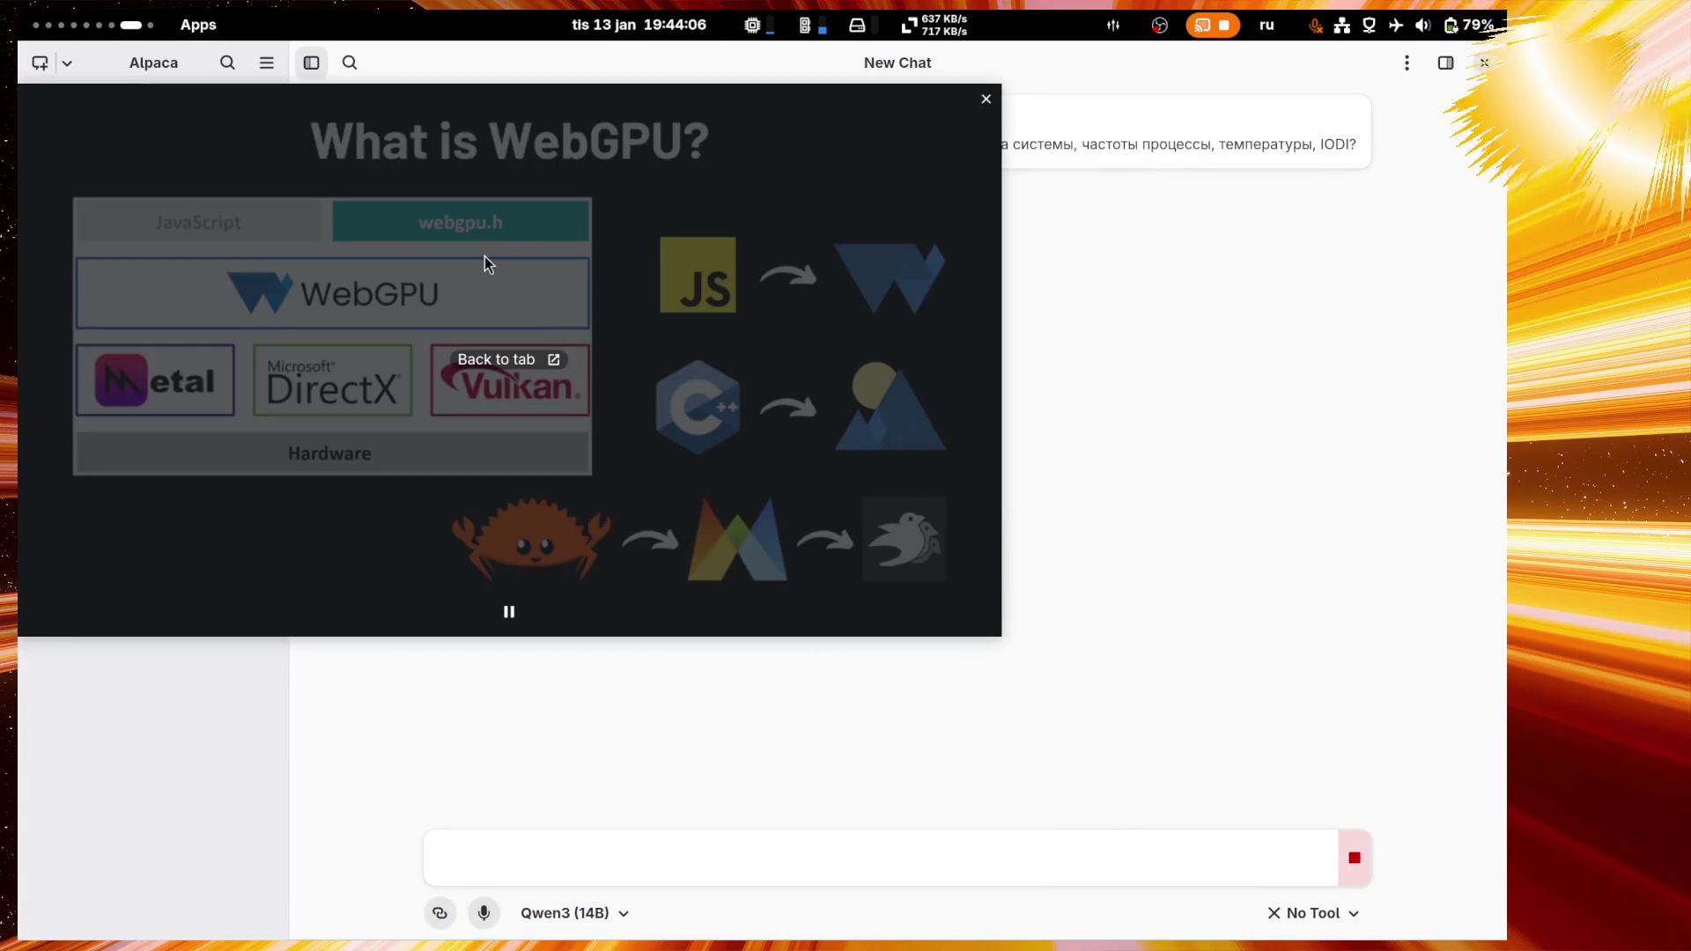
{"action": "mouse_move", "coordinate": [484, 256]}
{"action": "left_mouse_down"}
{"action": "mouse_move", "coordinate": [710, 329]}
{"action": "mouse_move", "coordinate": [675, 373]}
{"action": "mouse_move", "coordinate": [1011, 366]}
{"action": "left_mouse_up"}
{"action": "mouse_move", "coordinate": [517, 187]}
{"action": "left_mouse_down"}
{"action": "mouse_move", "coordinate": [906, 404]}
{"action": "mouse_move", "coordinate": [936, 397]}
{"action": "left_mouse_up"}
{"action": "mouse_move", "coordinate": [1040, 458]}
{"action": "left_mouse_down"}
{"action": "mouse_move", "coordinate": [1001, 176]}
{"action": "mouse_move", "coordinate": [991, 186]}
{"action": "left_mouse_up"}
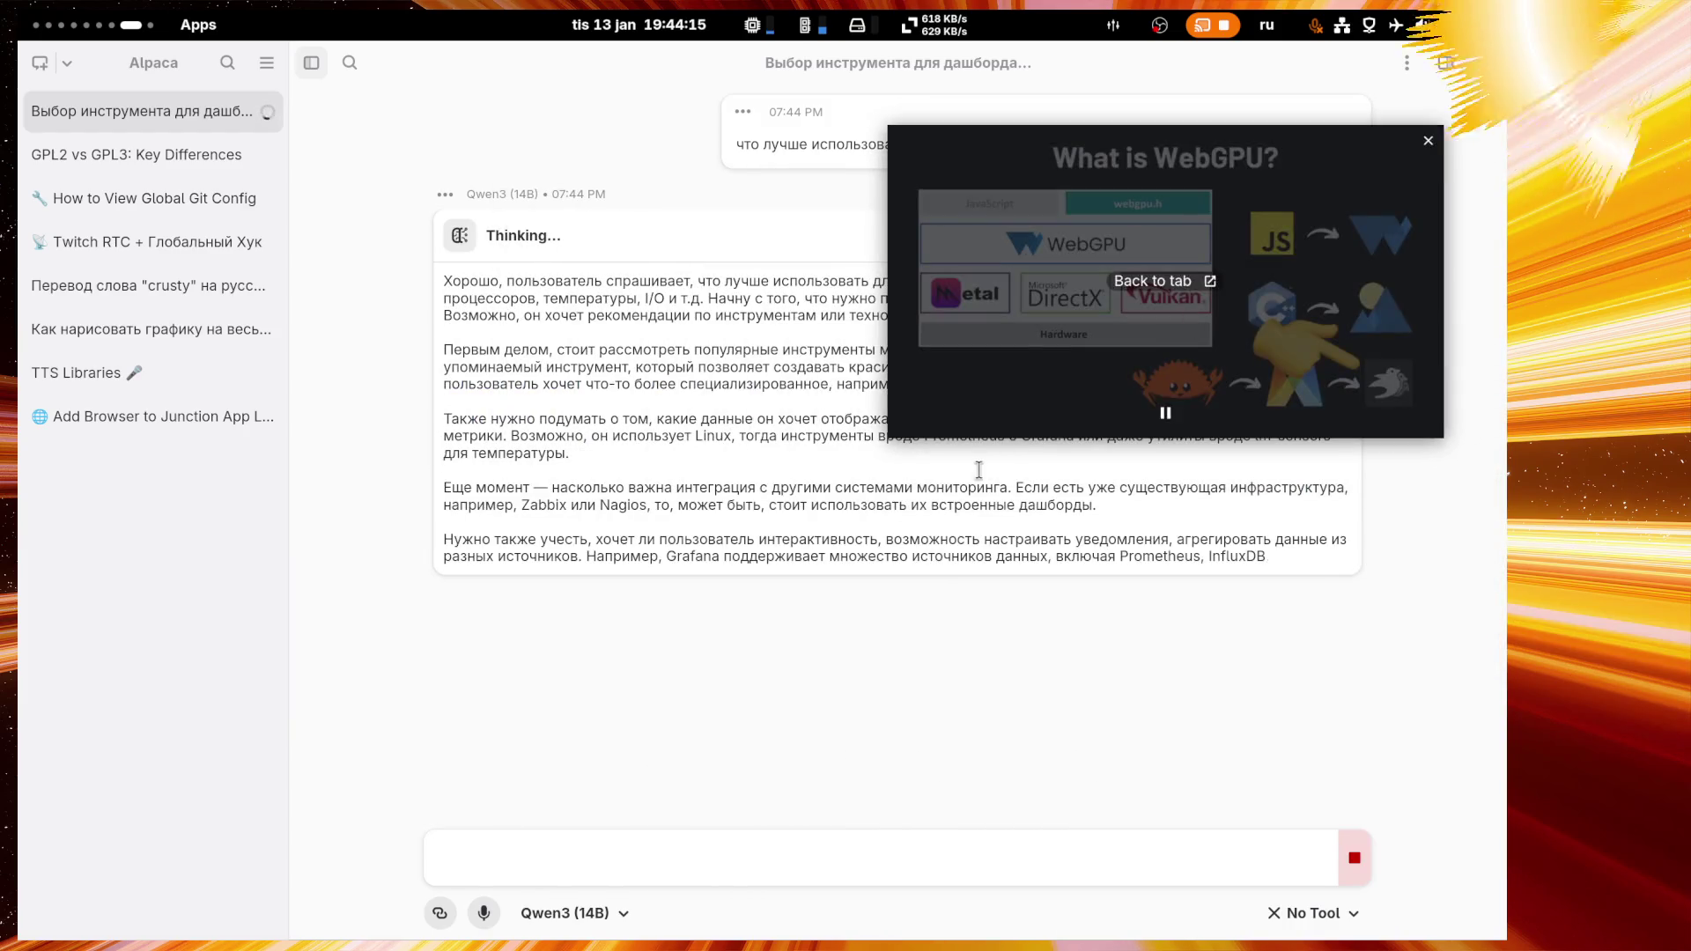
{"action": "mouse_move", "coordinate": [969, 439]}
{"action": "left_mouse_down"}
{"action": "mouse_move", "coordinate": [944, 479]}
{"action": "mouse_move", "coordinate": [960, 504]}
{"action": "left_mouse_up"}
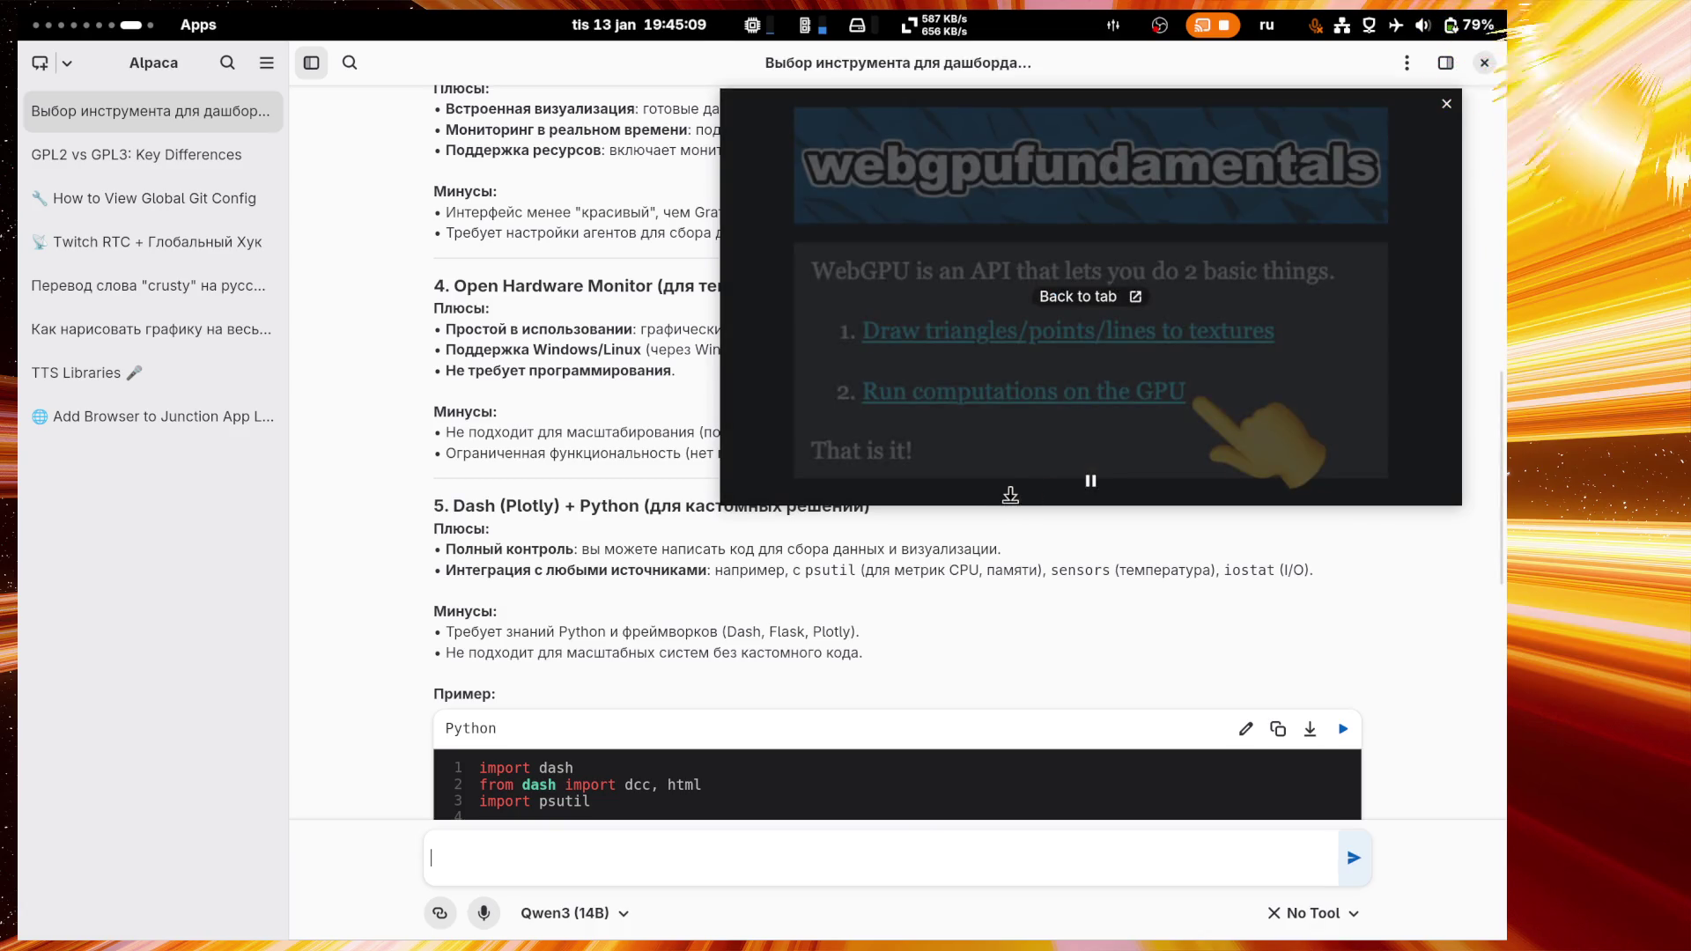
{"action": "mouse_move", "coordinate": [722, 505]}
{"action": "left_mouse_down"}
{"action": "mouse_move", "coordinate": [896, 346]}
{"action": "mouse_move", "coordinate": [337, 674]}
{"action": "mouse_move", "coordinate": [97, 841]}
{"action": "mouse_move", "coordinate": [826, 445]}
{"action": "left_mouse_up"}
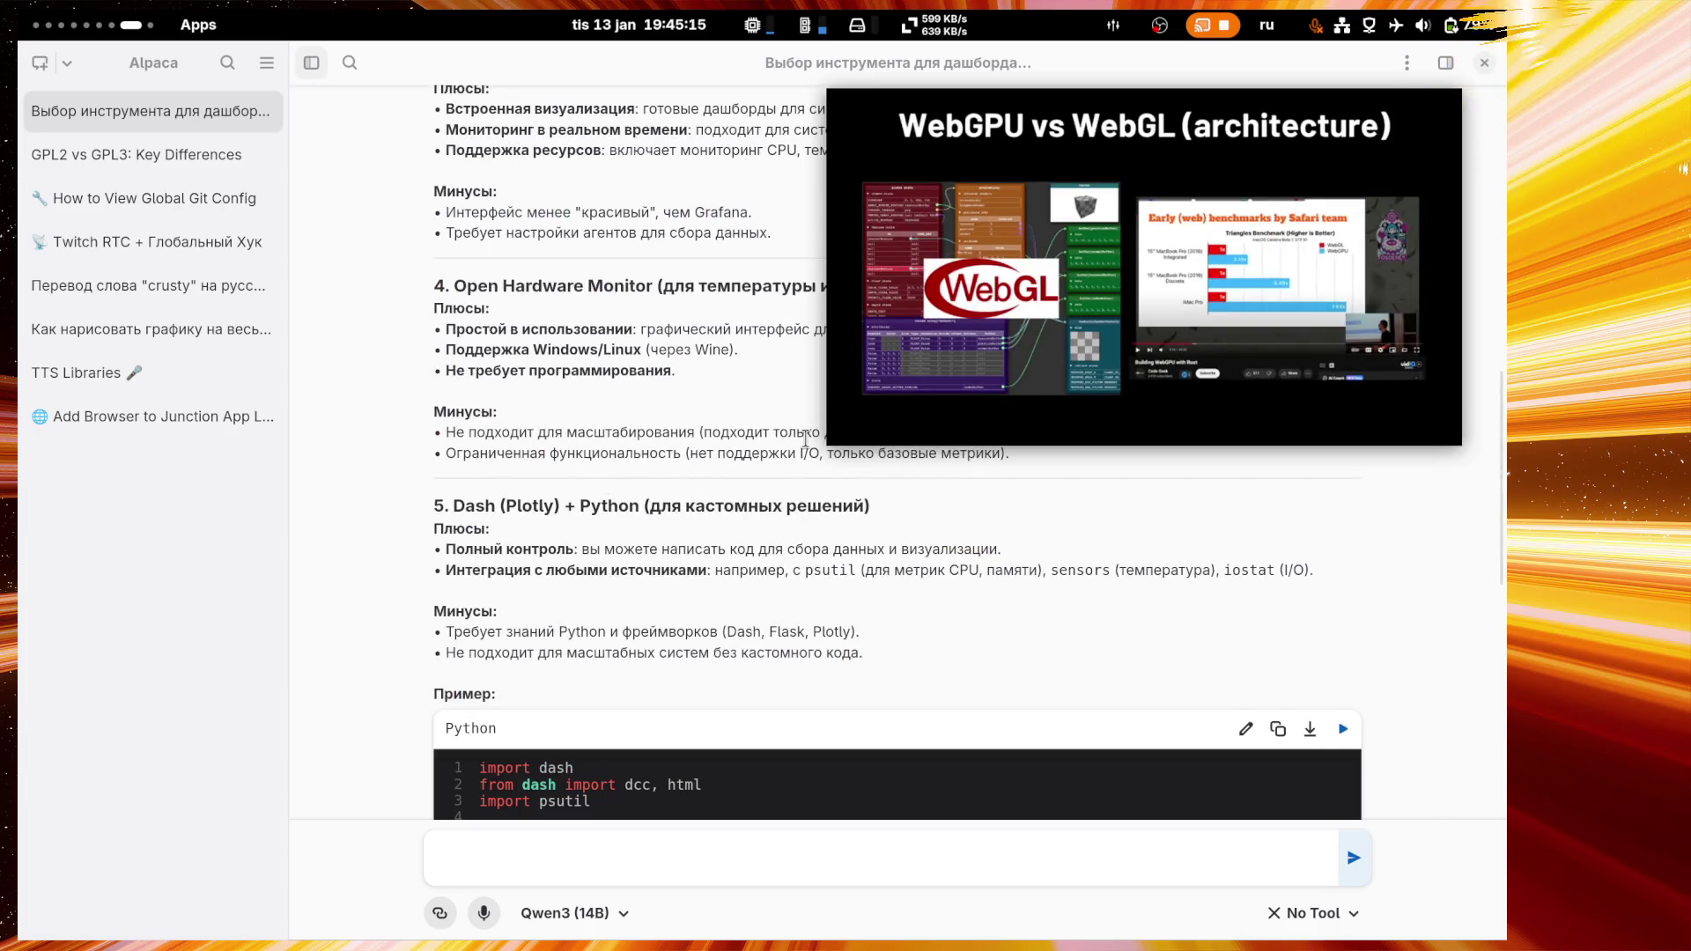
Step: Paste the Рекомендации block of Alpaca's answer into a Twitch reply to the viewer's question
{"action": "scroll", "coordinate": [689, 438], "scroll_direction": "up", "scroll_amount": 5}
{"action": "scroll", "coordinate": [646, 437], "scroll_direction": "up", "scroll_amount": 4}
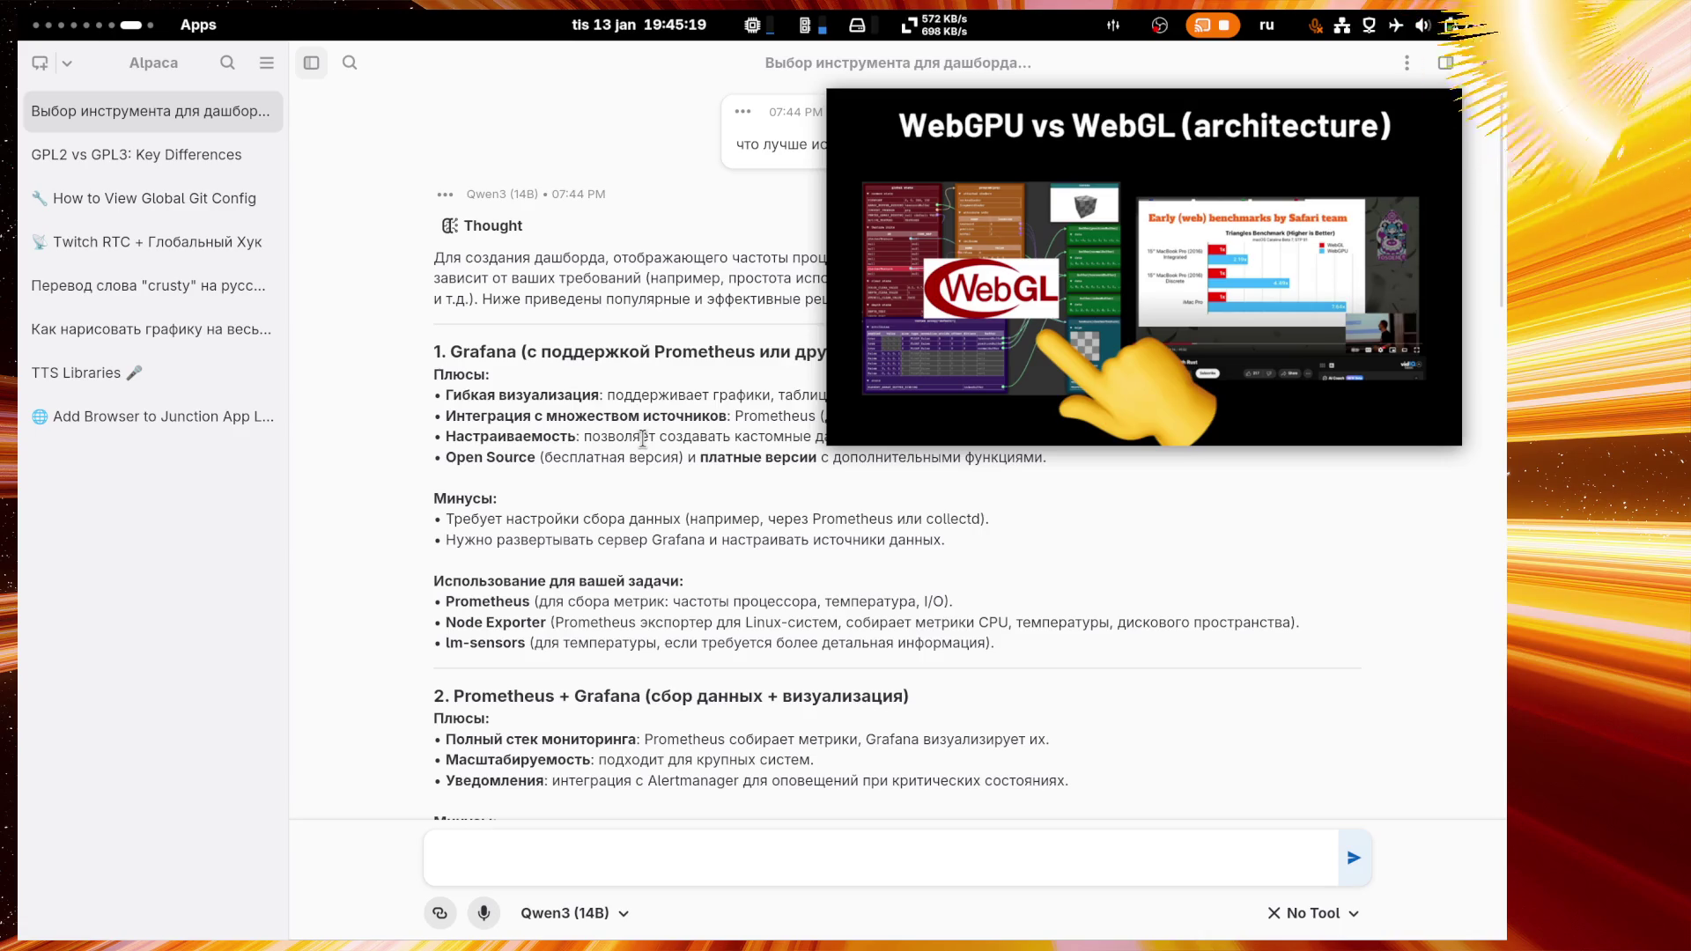
{"action": "scroll", "coordinate": [643, 438], "scroll_direction": "down", "scroll_amount": 6}
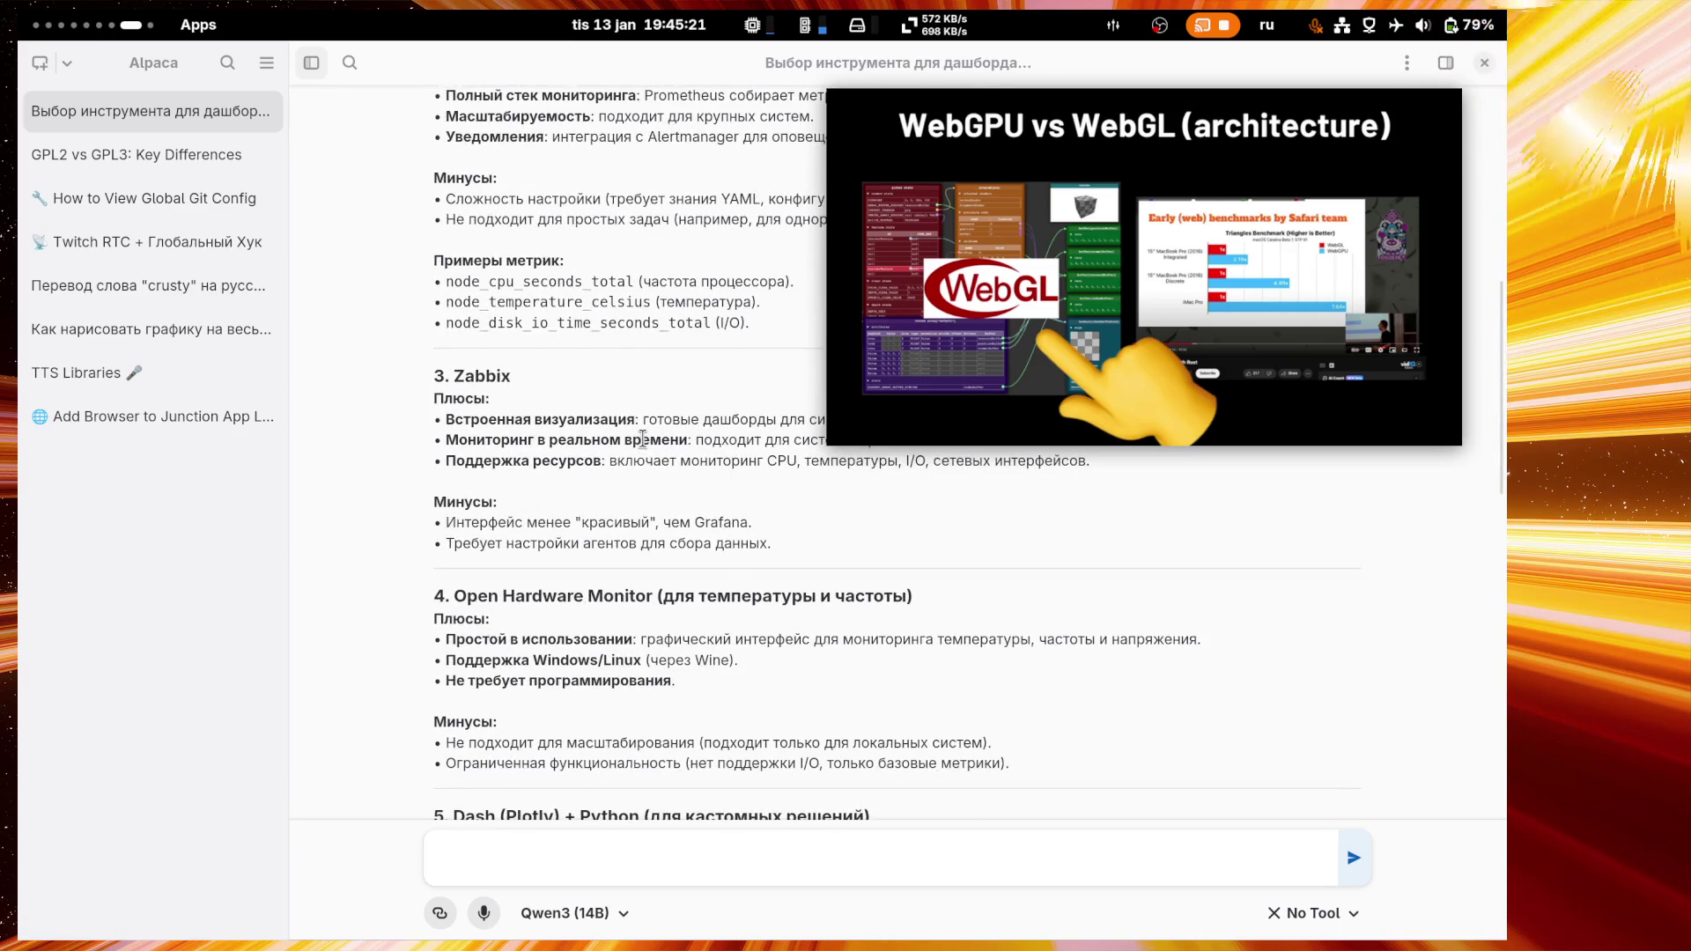
{"action": "scroll", "coordinate": [643, 438], "scroll_direction": "down", "scroll_amount": 5}
{"action": "scroll", "coordinate": [643, 438], "scroll_direction": "down", "scroll_amount": 5}
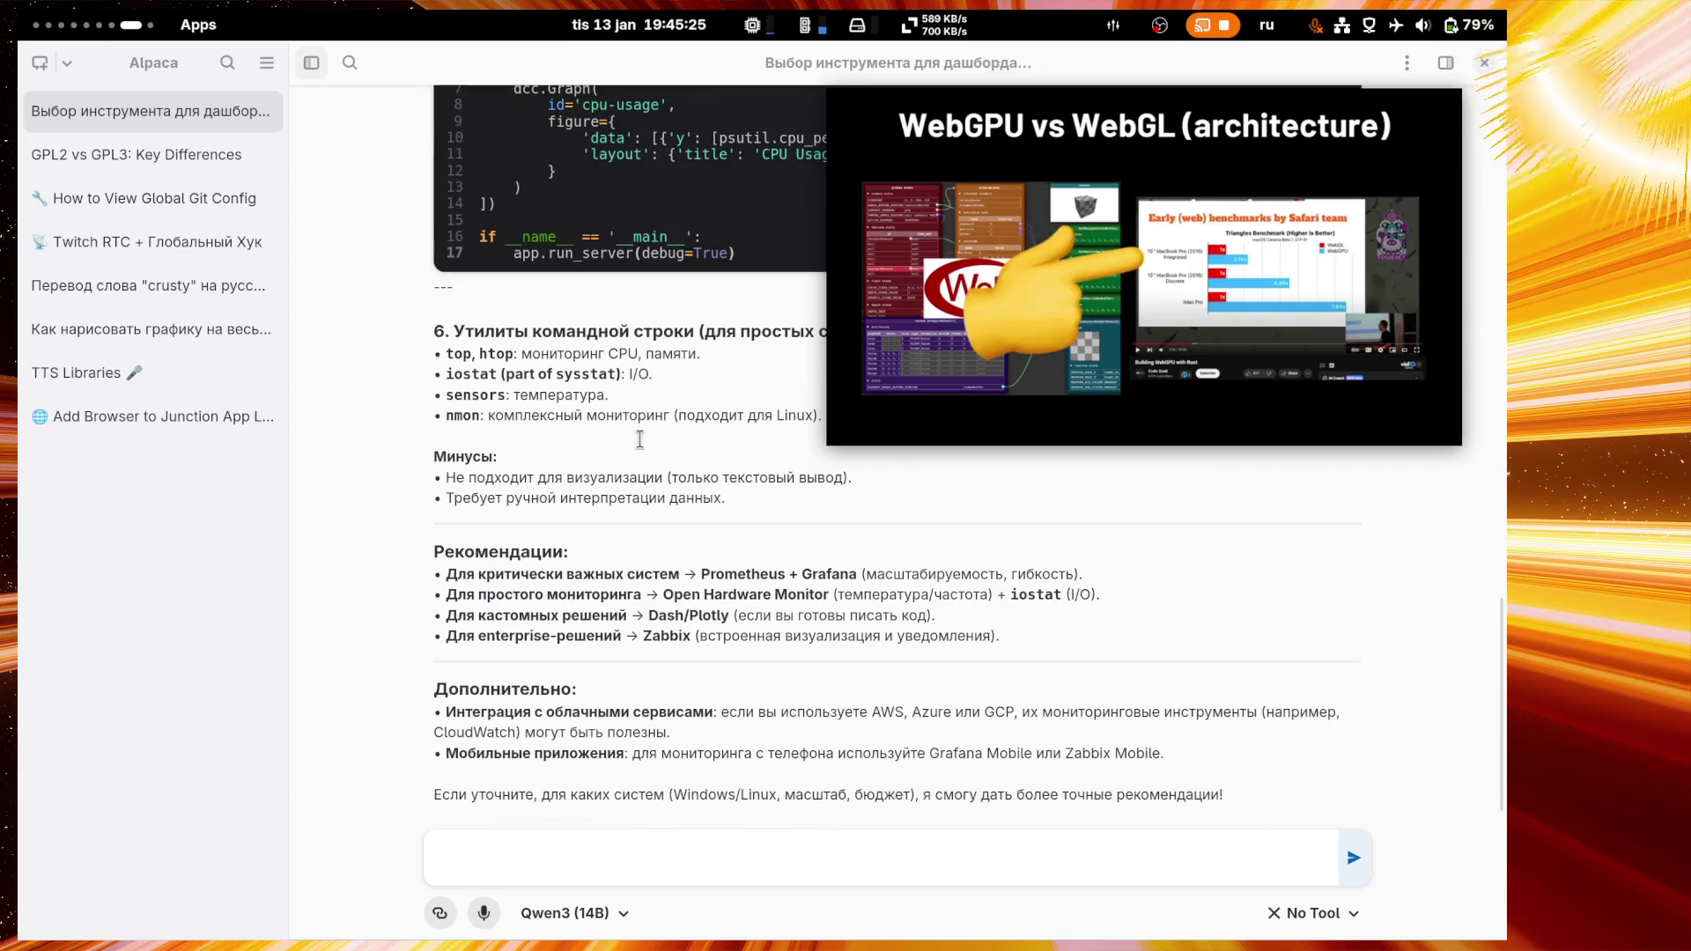
{"action": "mouse_move", "coordinate": [1032, 644]}
{"action": "left_mouse_down"}
{"action": "mouse_move", "coordinate": [753, 636]}
{"action": "mouse_move", "coordinate": [436, 571]}
{"action": "mouse_move", "coordinate": [447, 553]}
{"action": "left_mouse_up"}
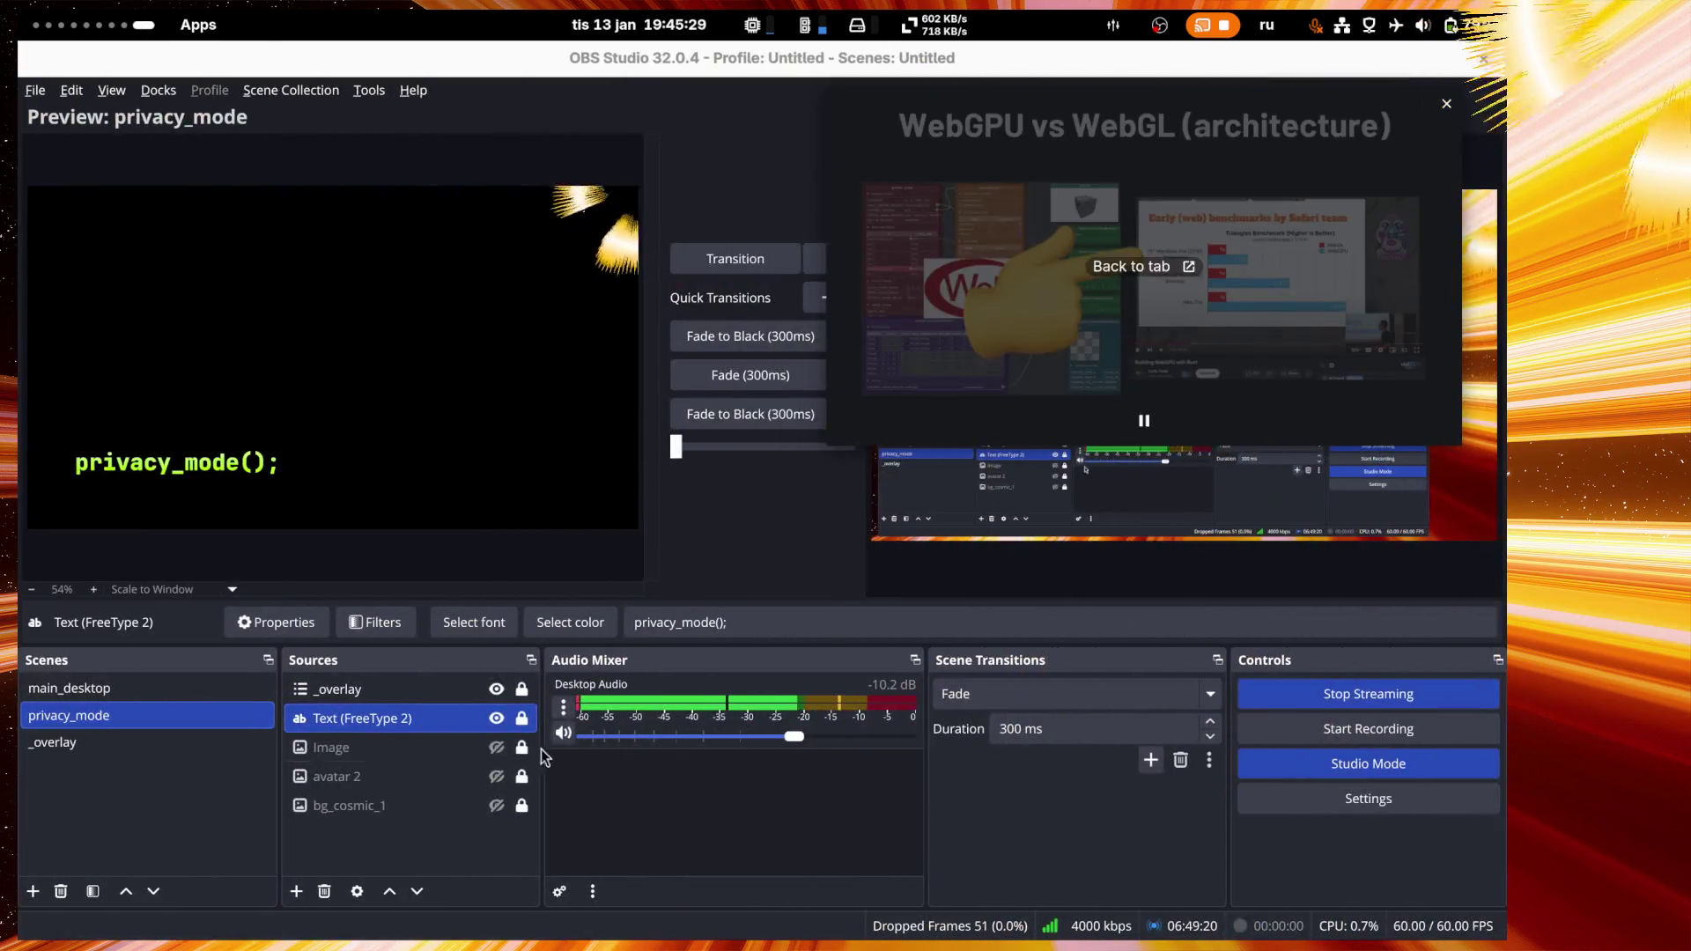
{"action": "key", "text": "super"}
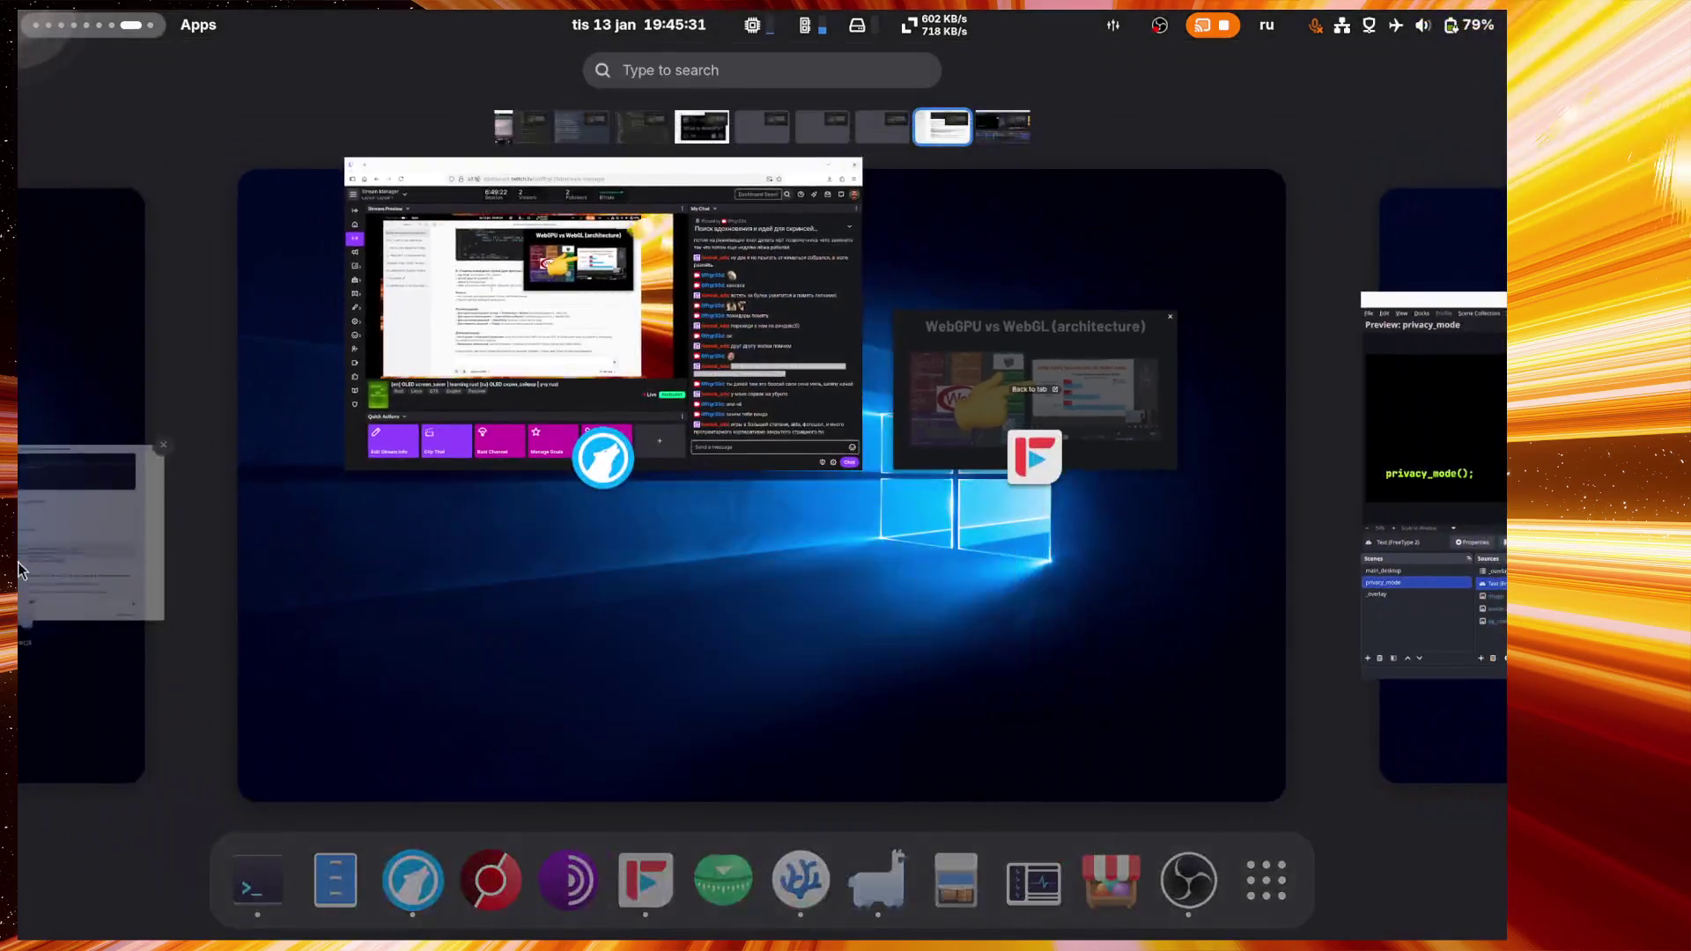
{"action": "left_click", "coordinate": [678, 378]}
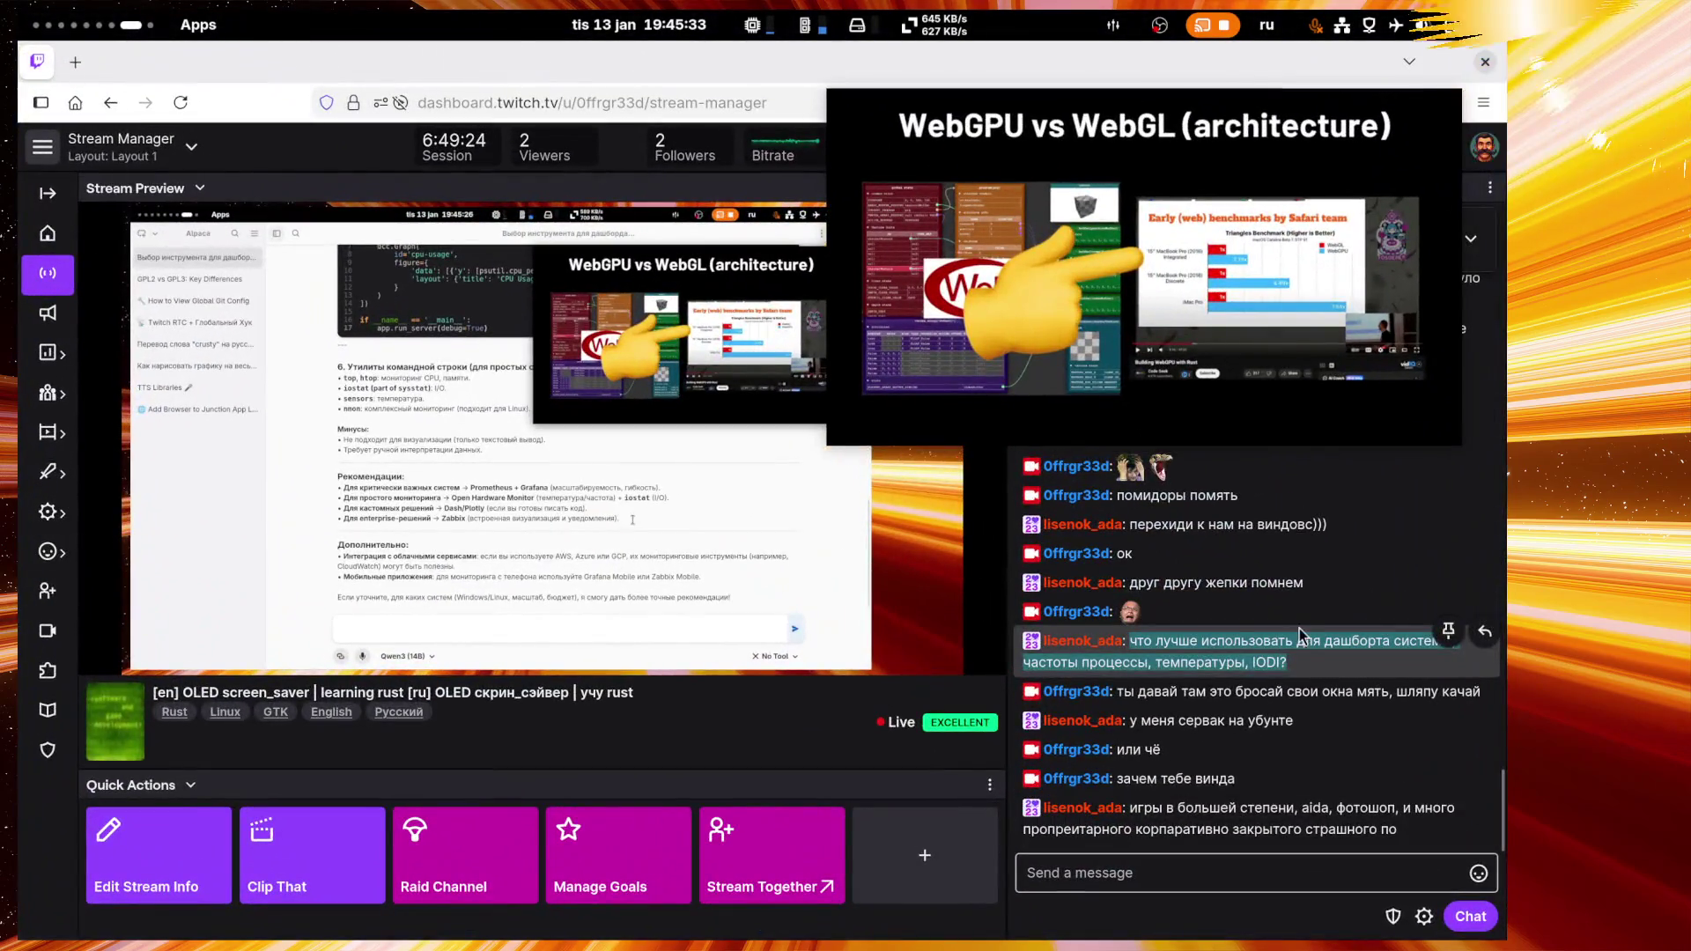
{"action": "left_click", "coordinate": [1487, 632]}
{"action": "key", "text": "ctrl+v"}
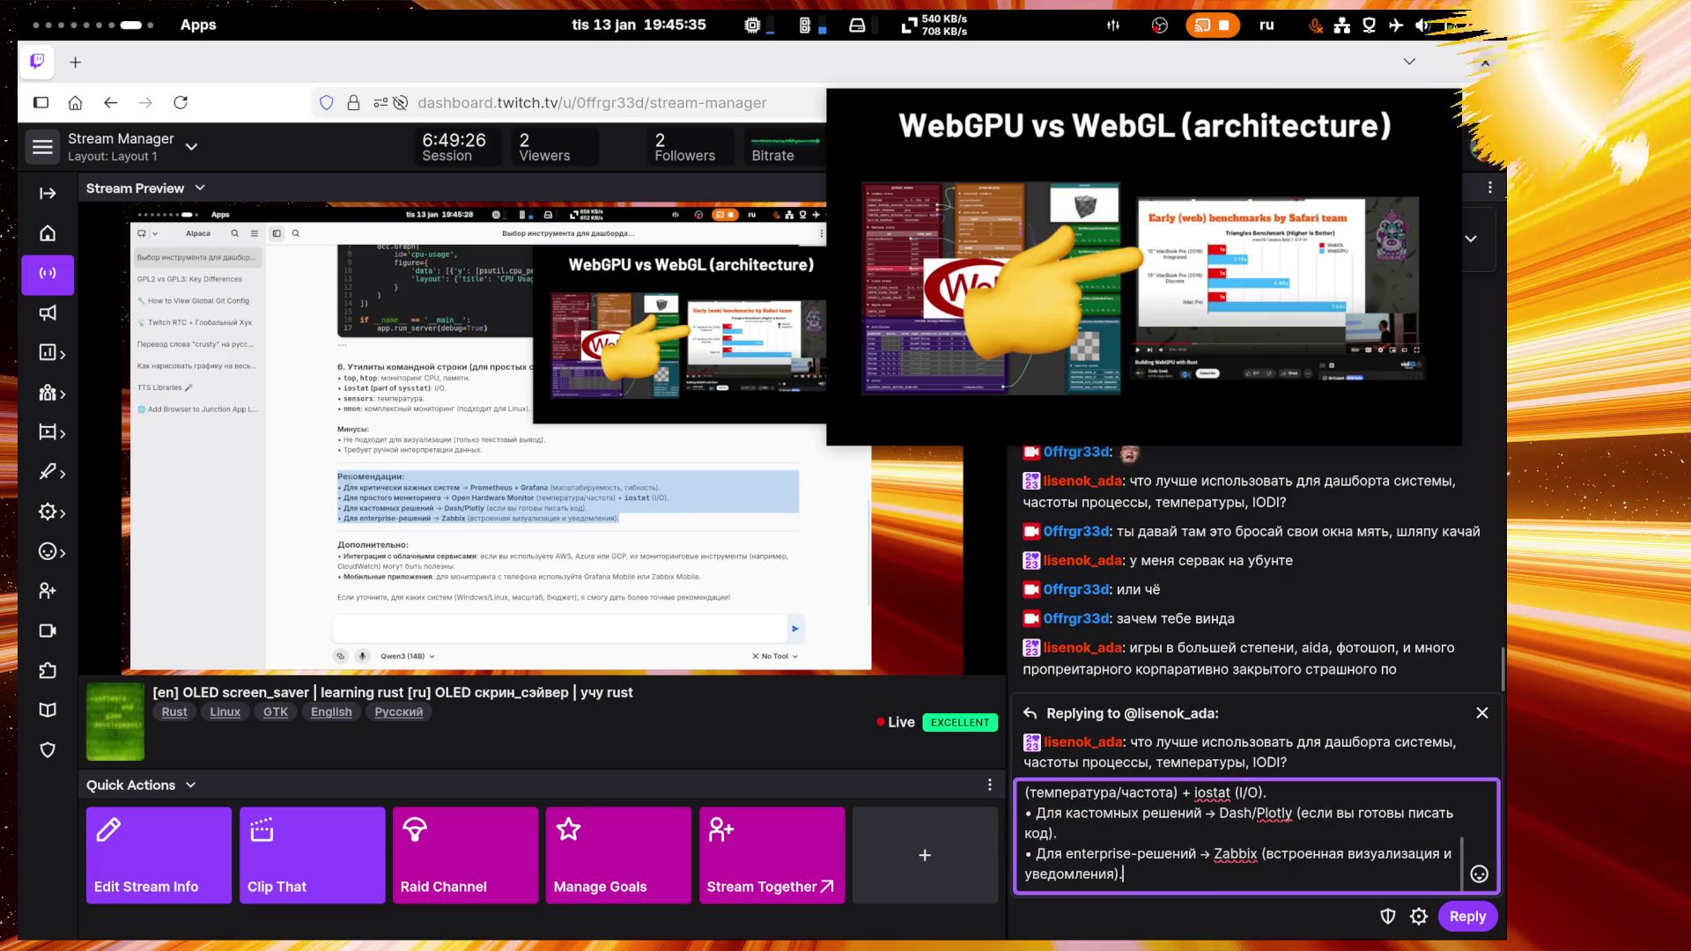
Step: Send the recommendations reply and enlarge the WebGPU summary video over the stream preview
{"action": "key", "text": "Return"}
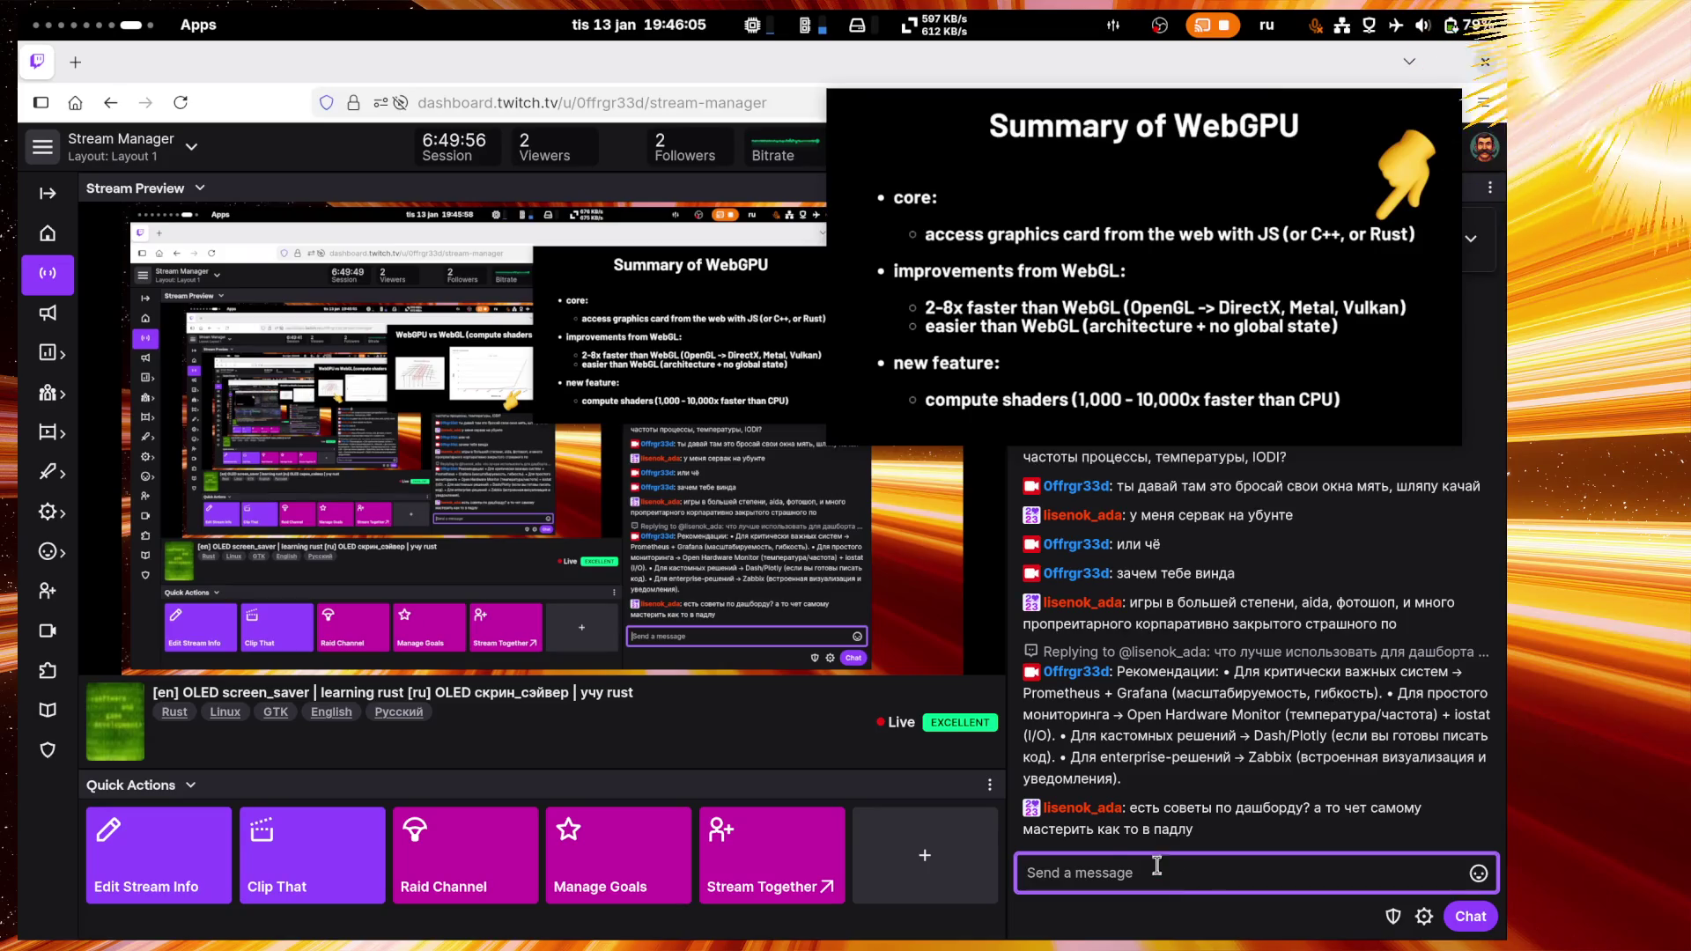
{"action": "mouse_move", "coordinate": [1137, 264]}
{"action": "left_mouse_down"}
{"action": "mouse_move", "coordinate": [611, 447]}
{"action": "mouse_move", "coordinate": [725, 401]}
{"action": "left_mouse_up"}
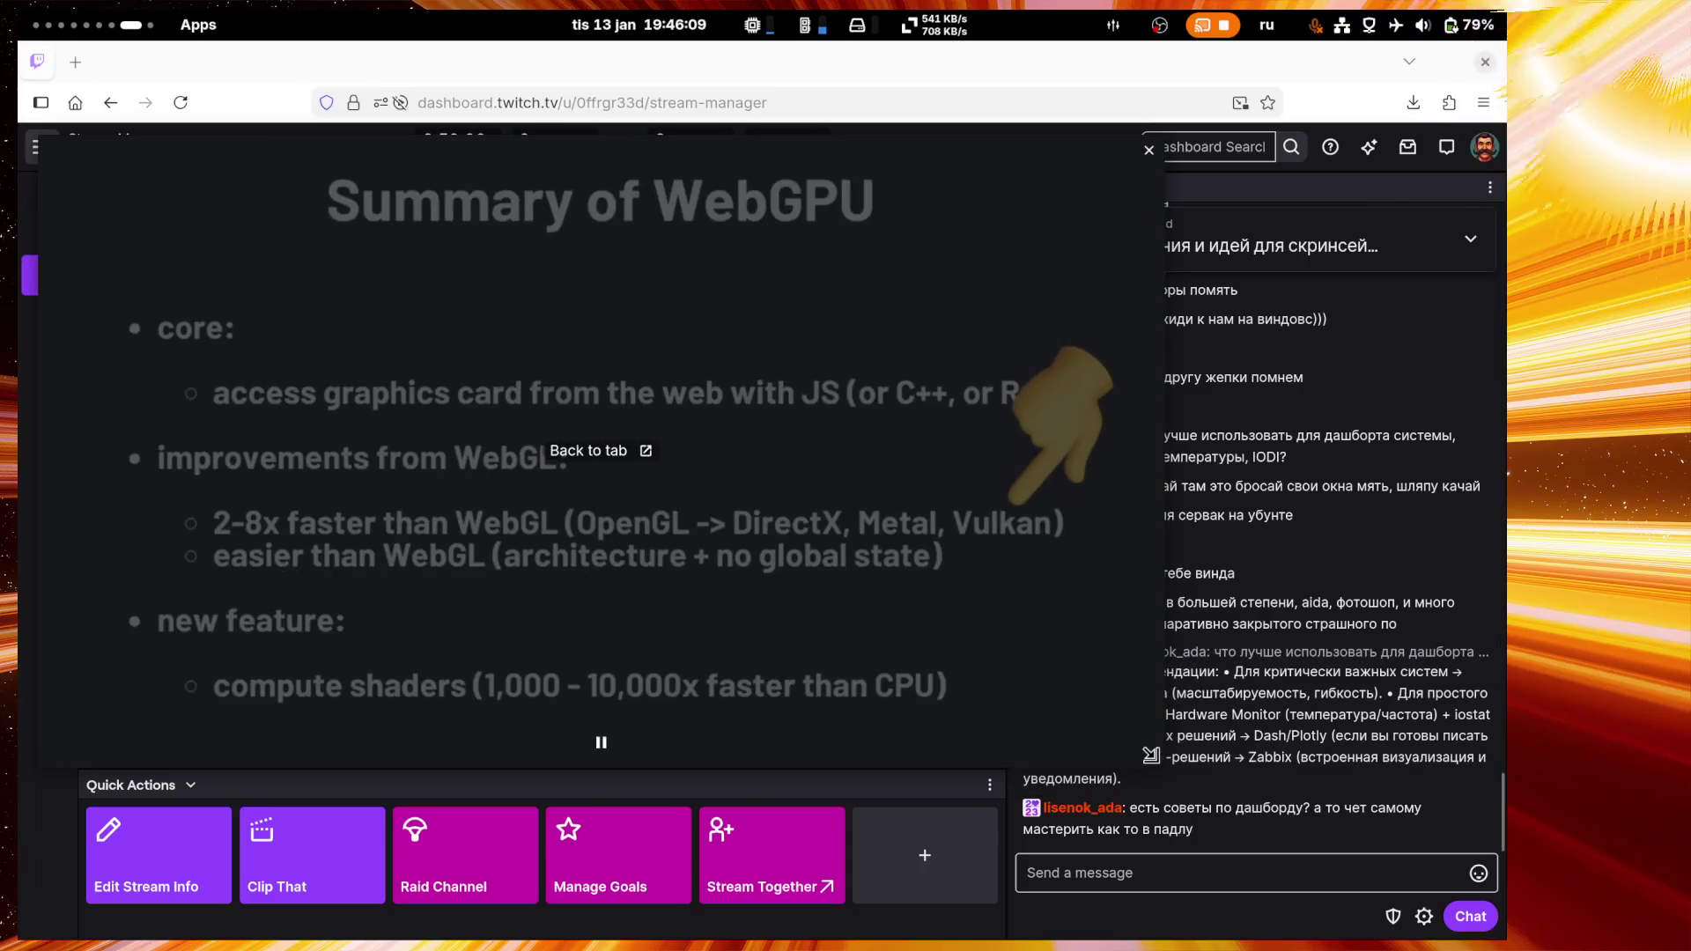
Step: Close the slide video, float and enlarge the stream preview, and open the category in a background tab
{"action": "left_click", "coordinate": [588, 450]}
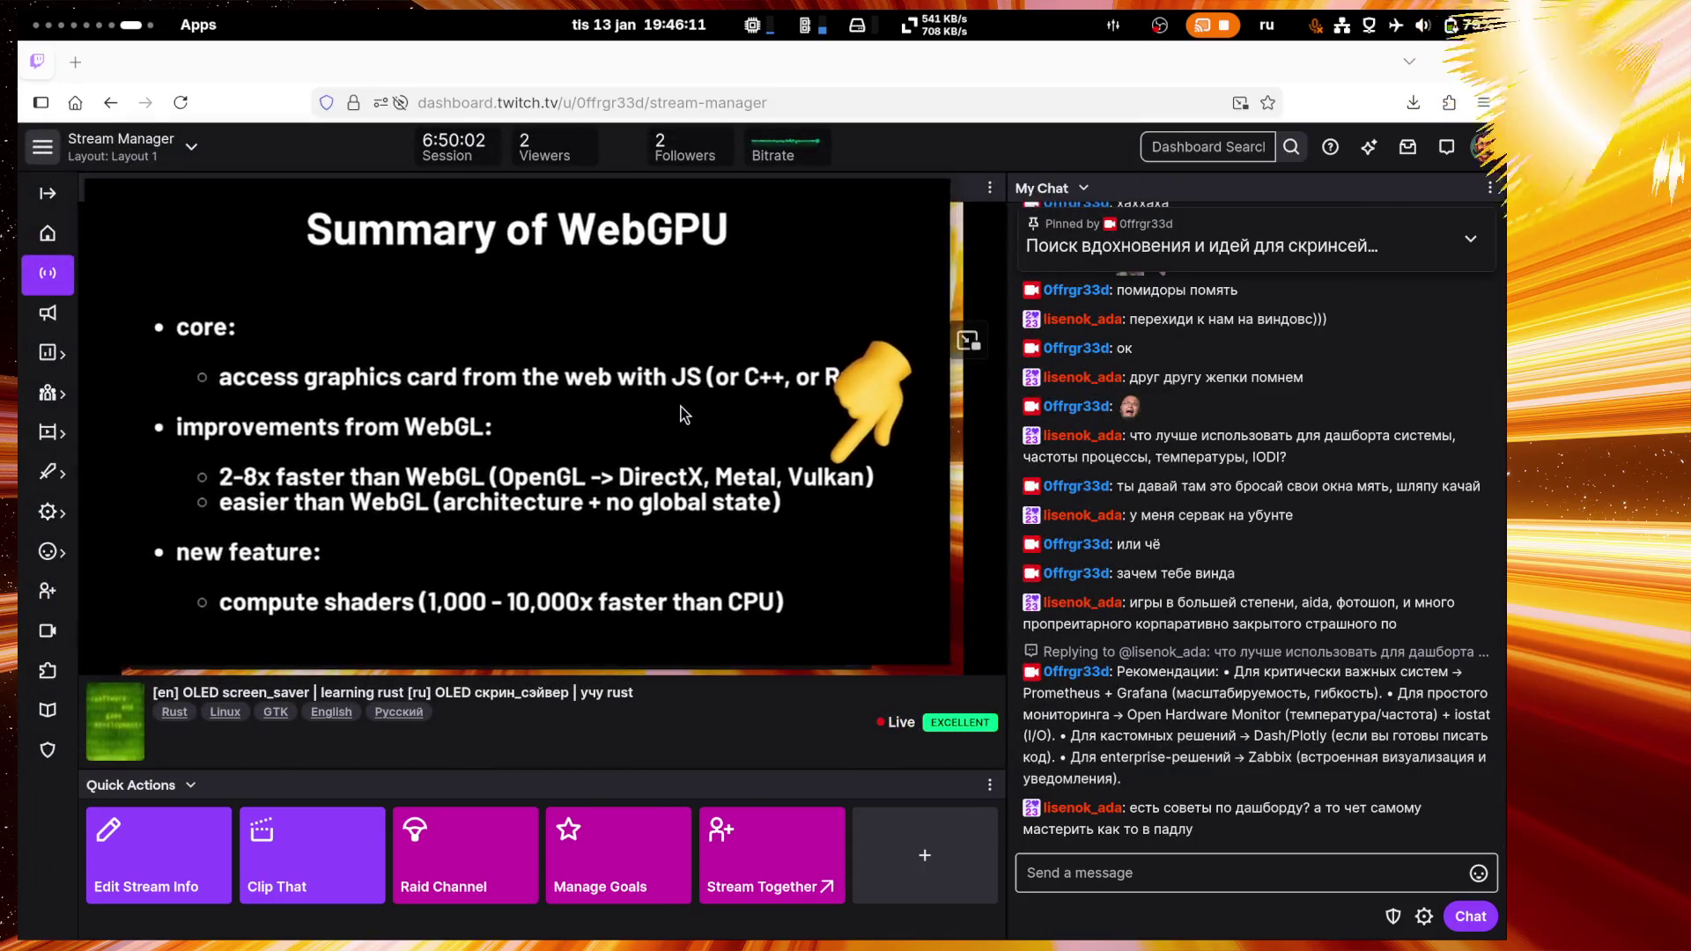
{"action": "mouse_move", "coordinate": [684, 414]}
{"action": "left_click", "coordinate": [993, 711]}
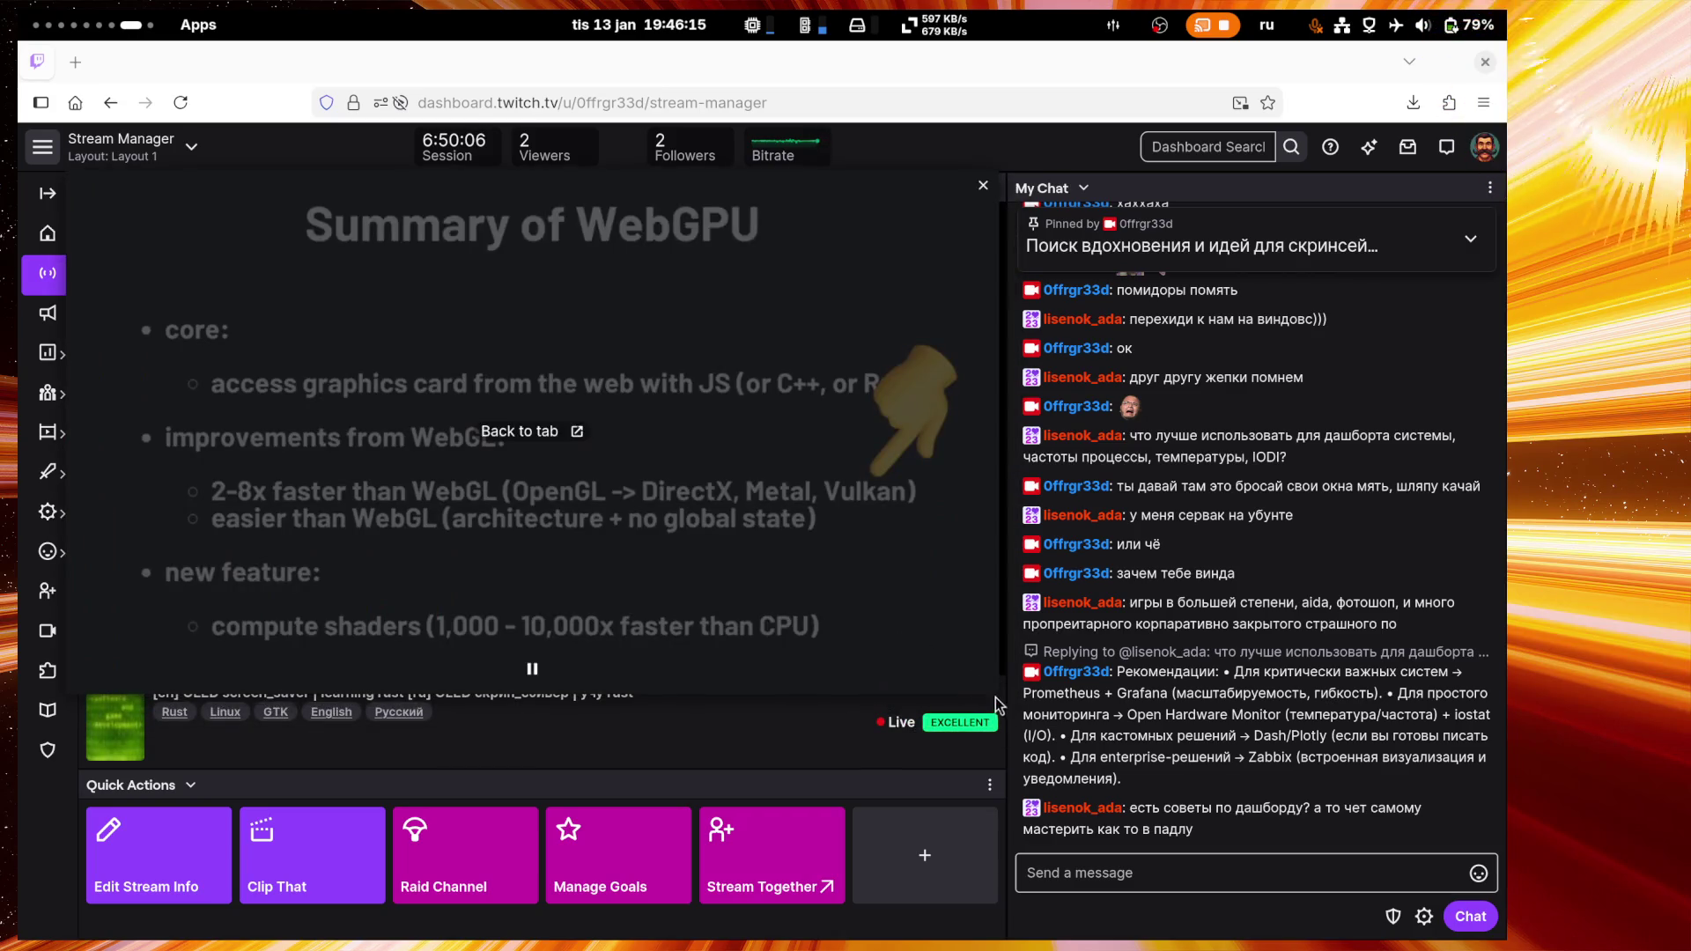
{"action": "left_click_drag", "start_coordinate": [987, 683], "coordinate": [999, 696]}
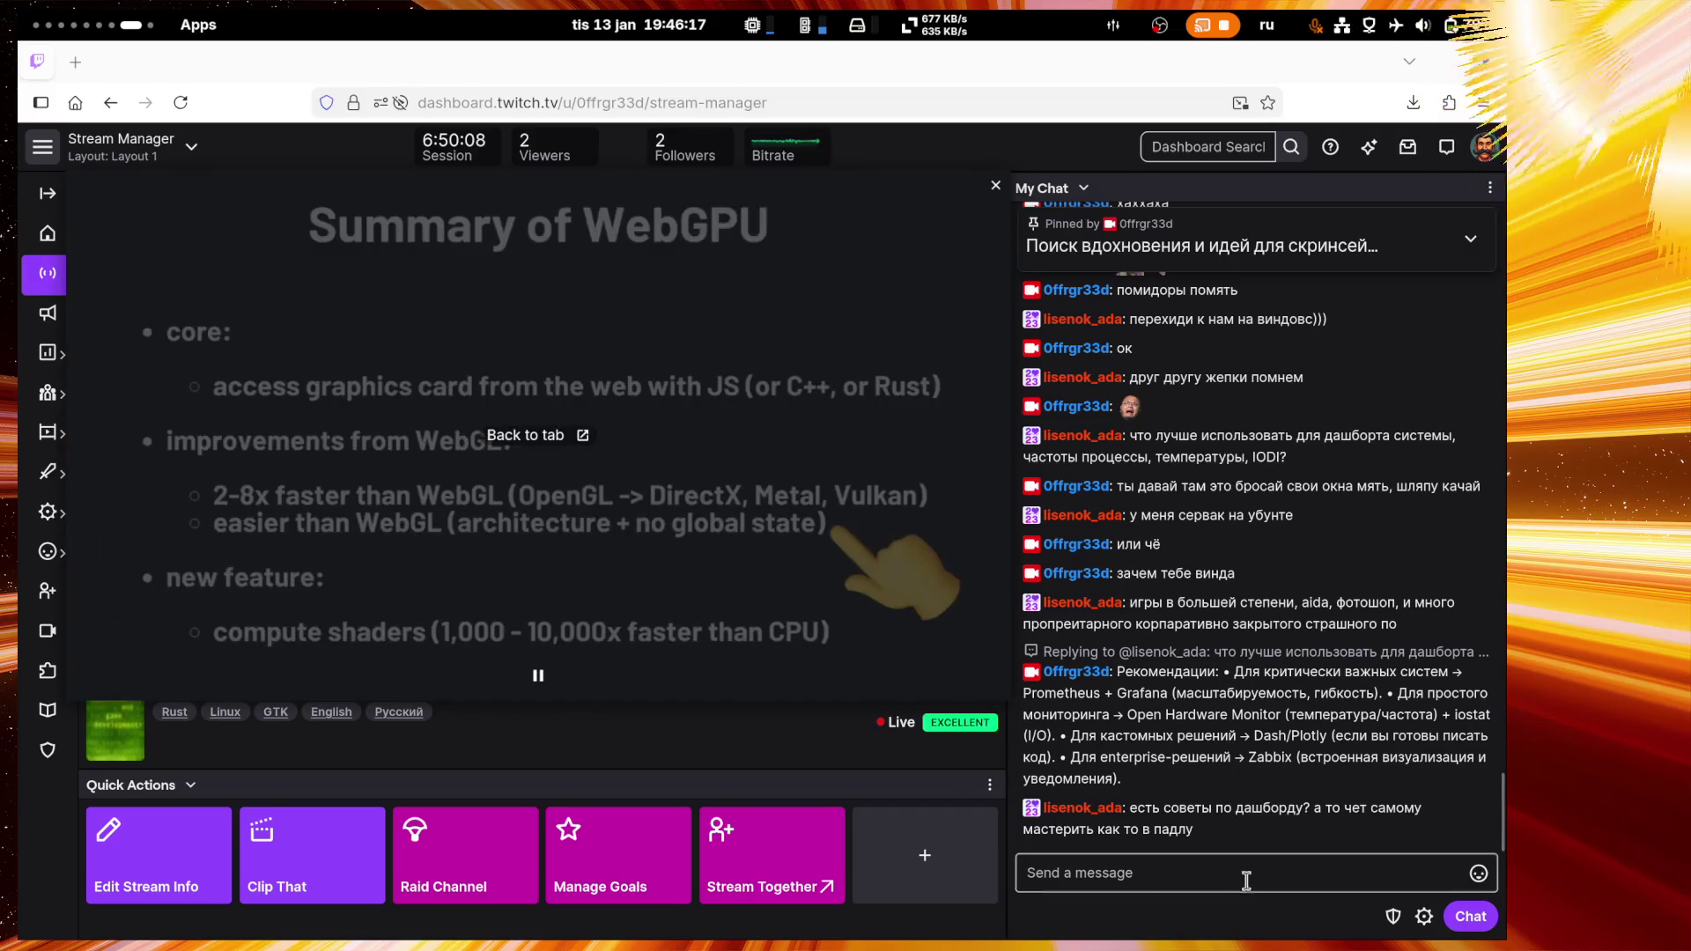
{"action": "left_click", "coordinate": [1244, 878]}
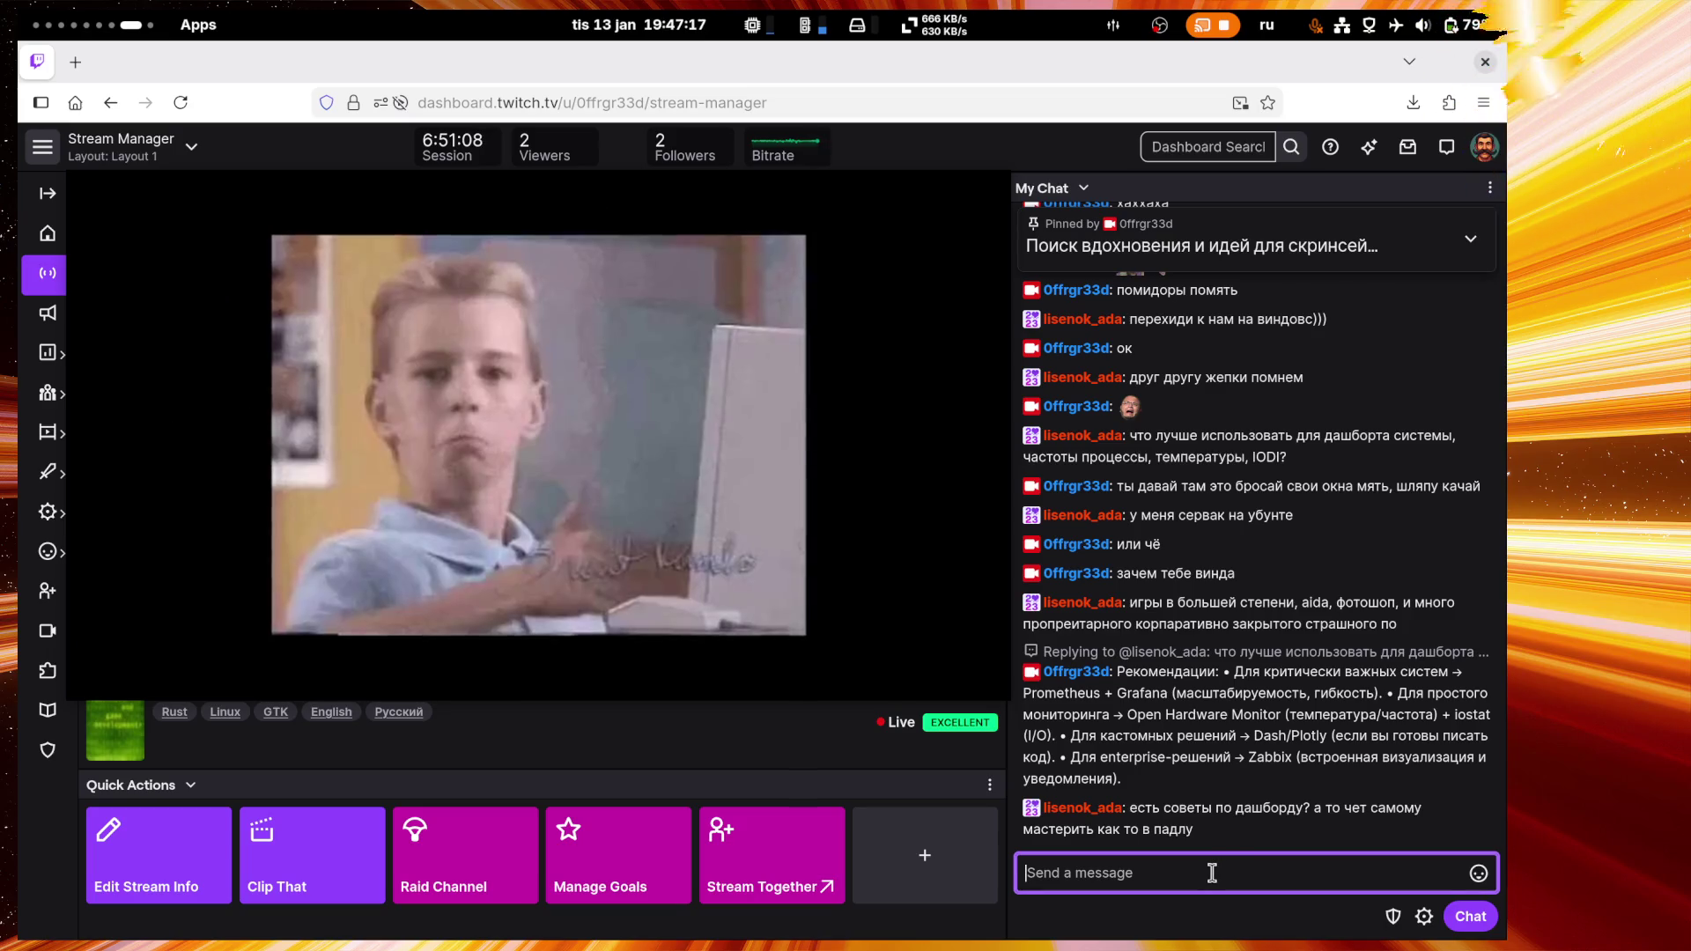
{"action": "middle_click", "coordinate": [114, 731]}
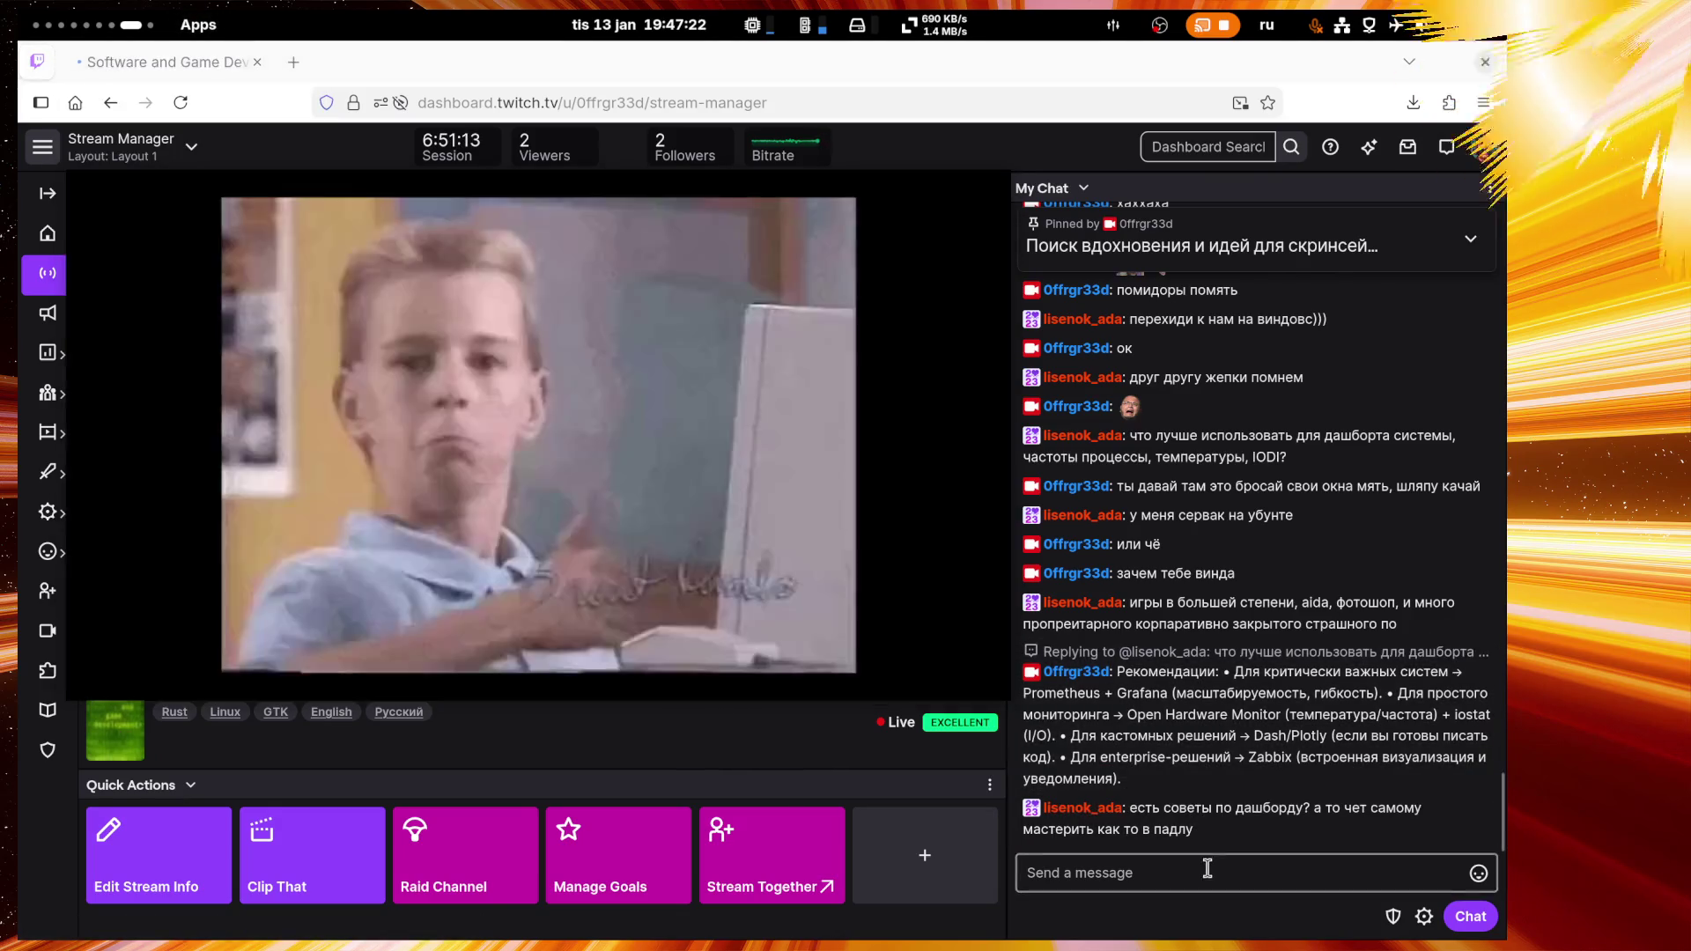
Step: Send two chat messages: 'хз', then 'никогда не использовал такое'
{"action": "left_click", "coordinate": [1213, 875]}
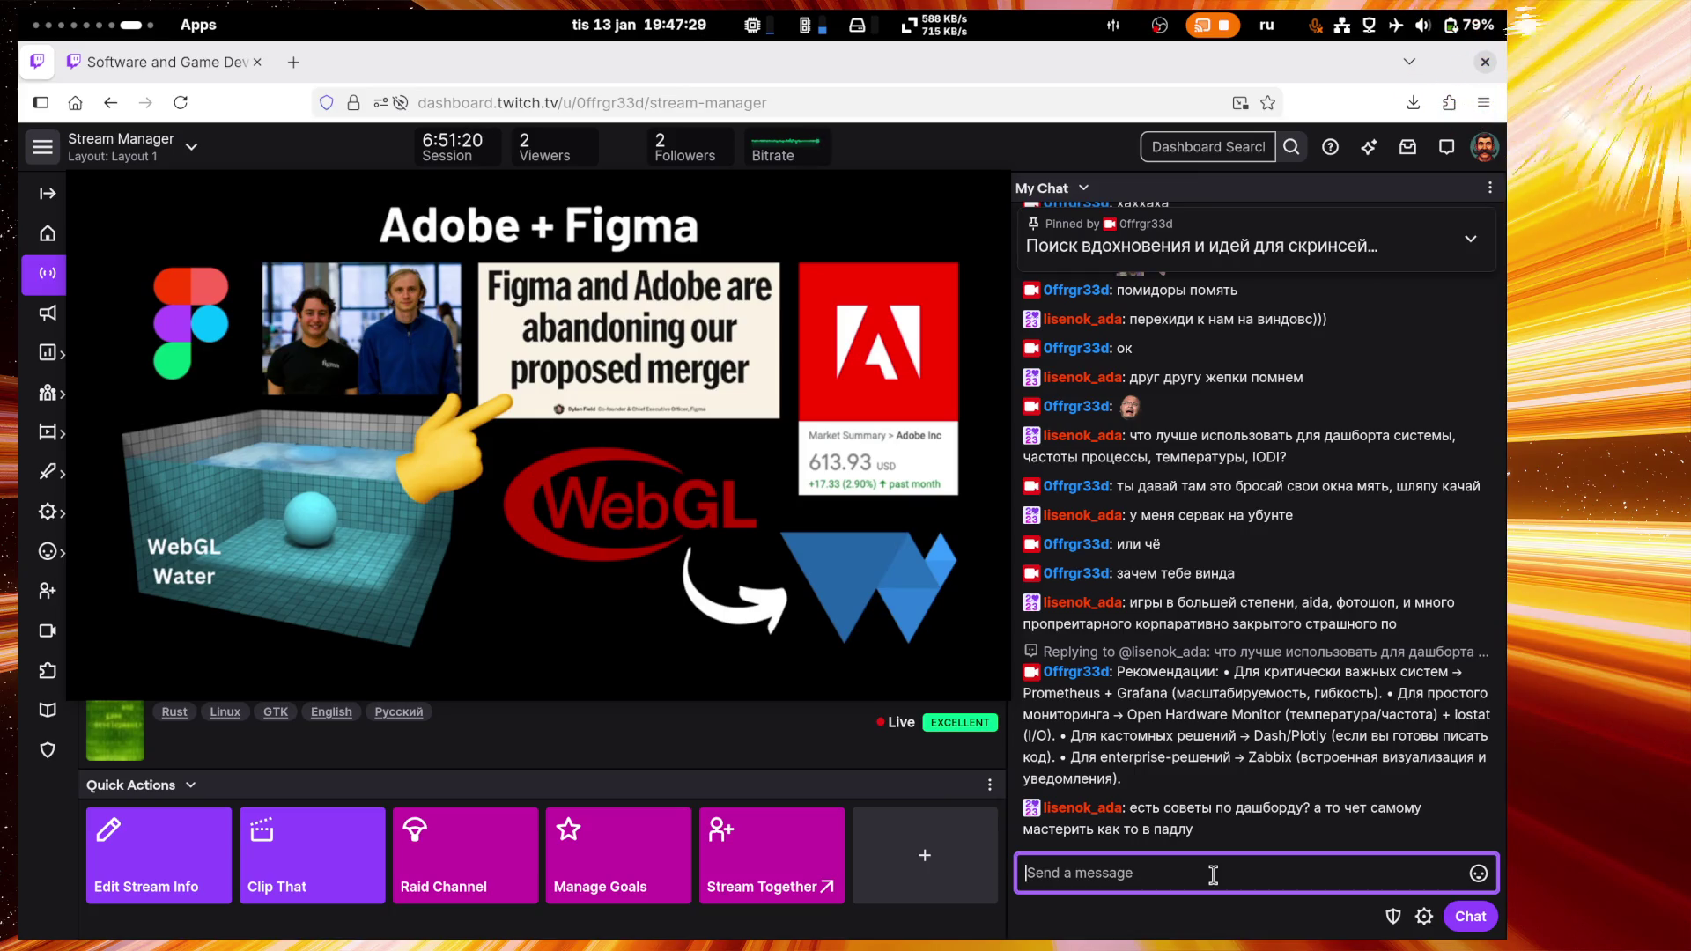
{"action": "type", "text": "хз"}
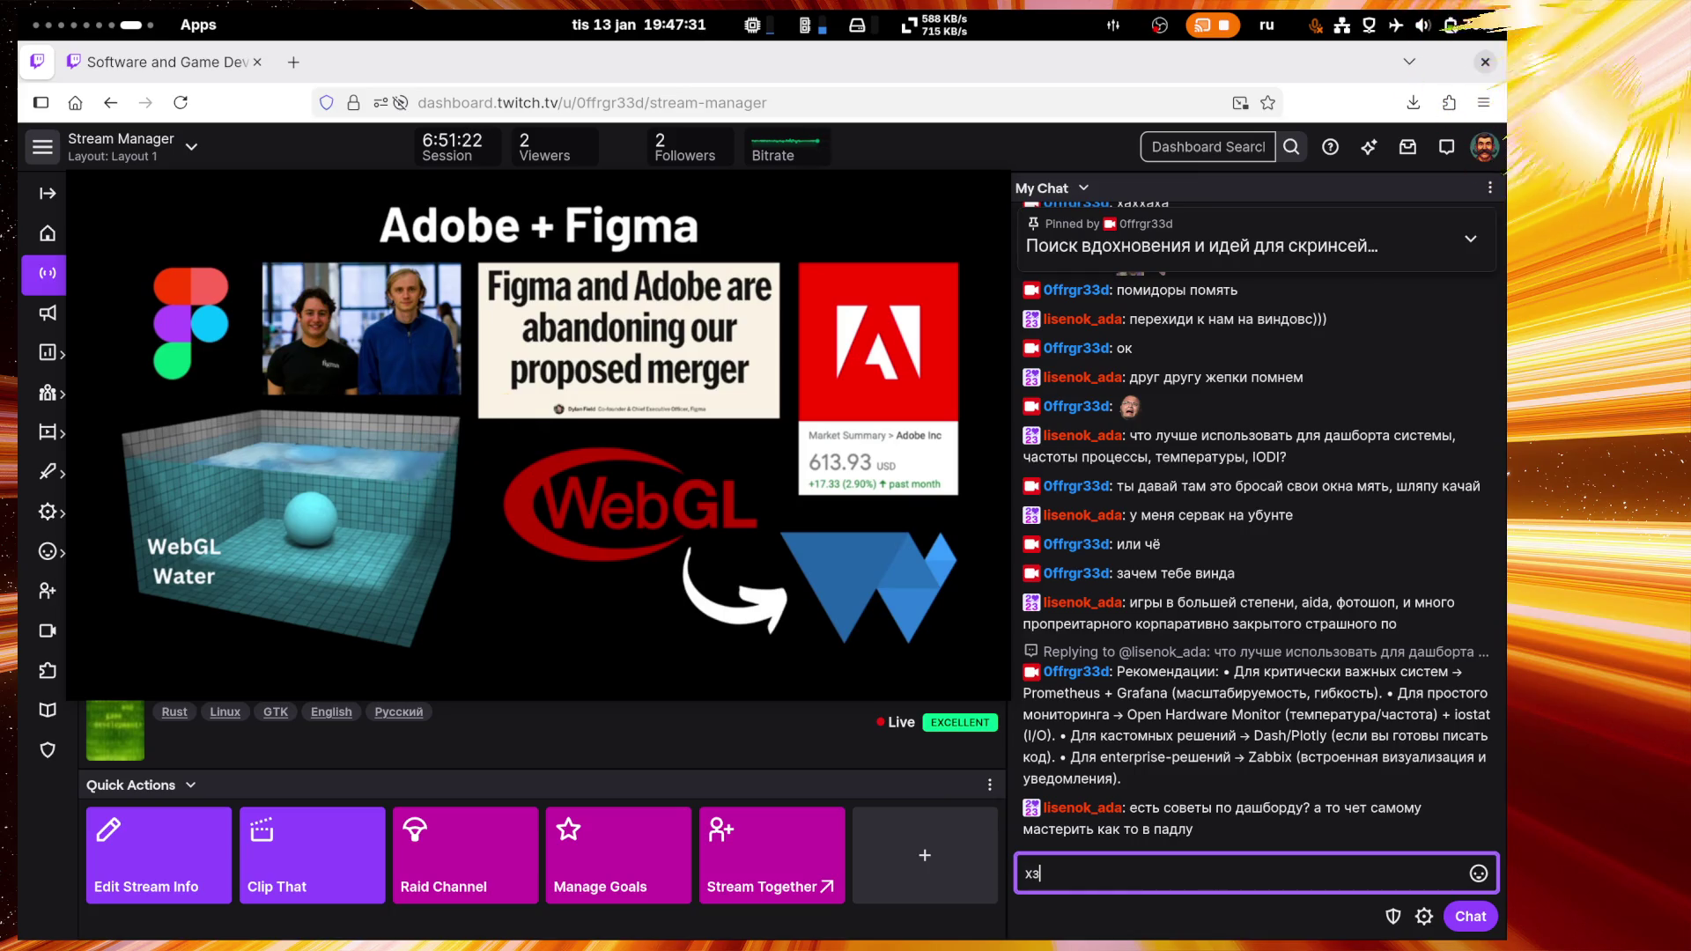
{"action": "key", "text": "Return"}
{"action": "type", "text": "никогда не"}
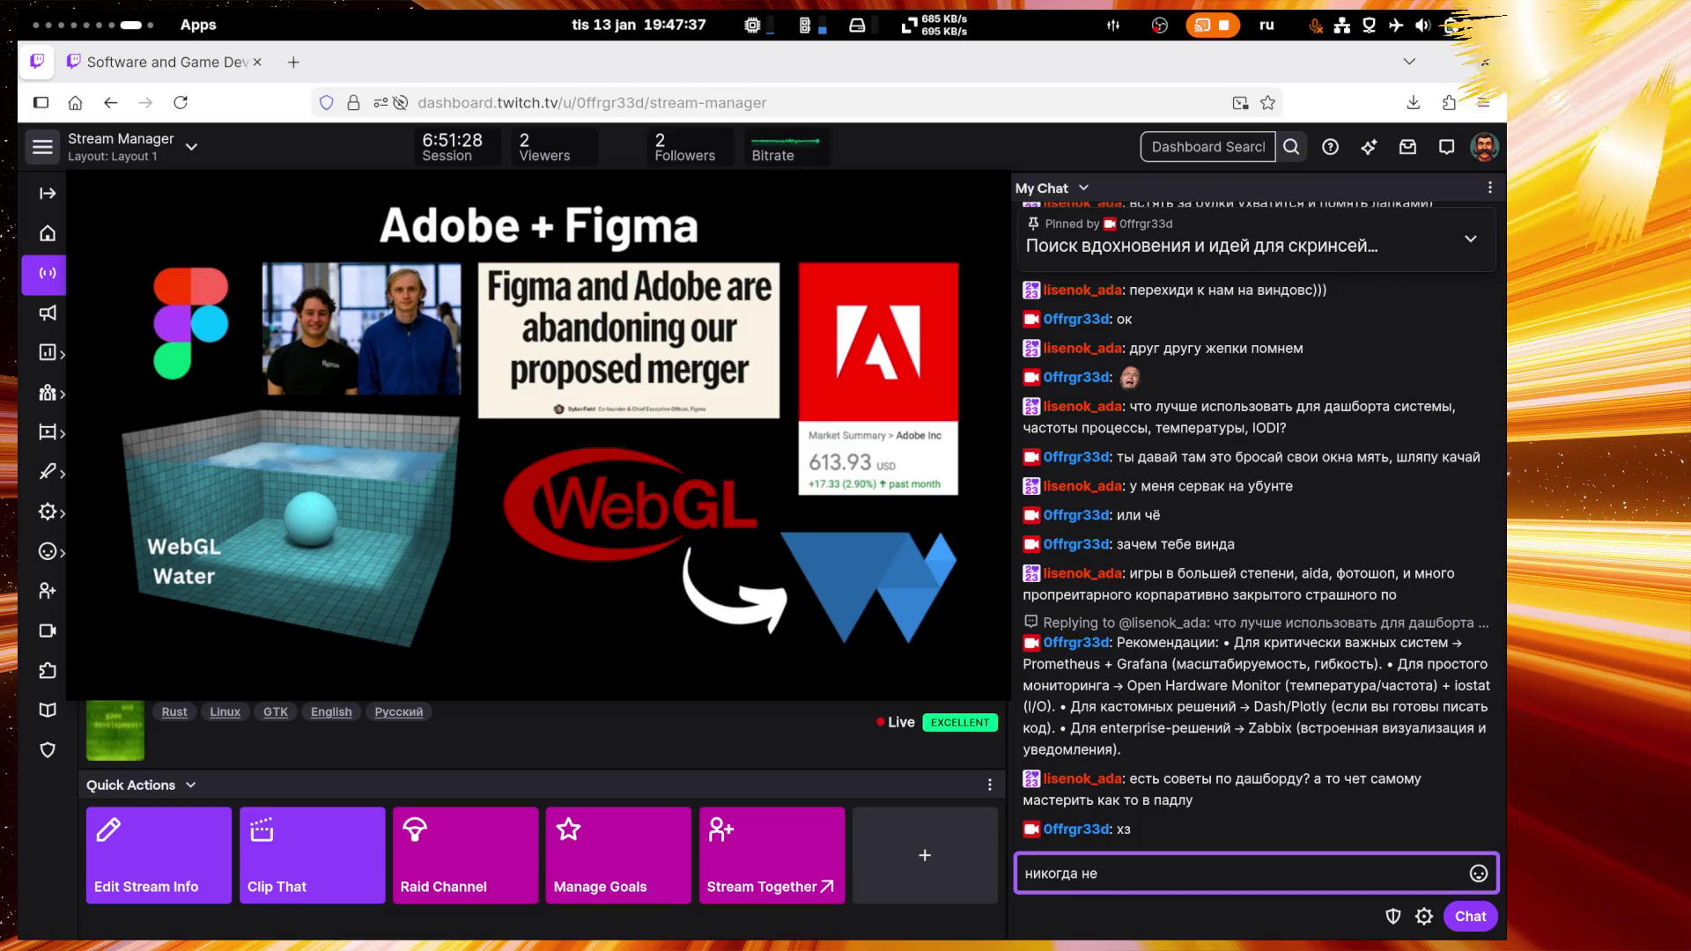
{"action": "type", "text": " использовал"}
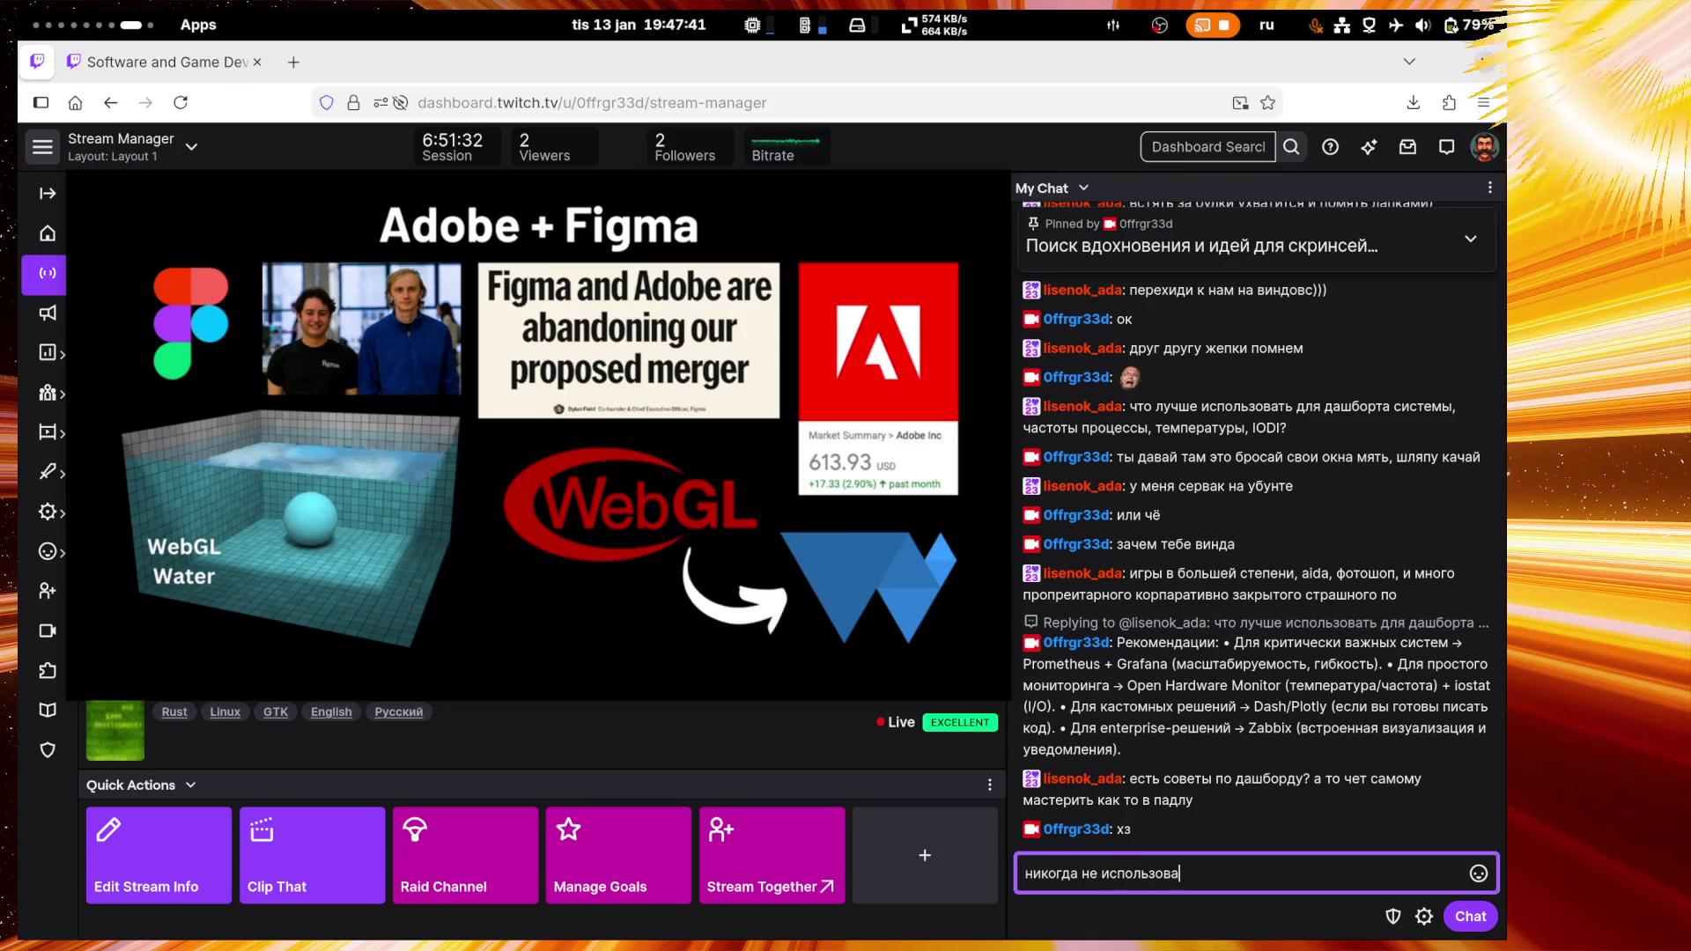
{"action": "type", "text": " такое"}
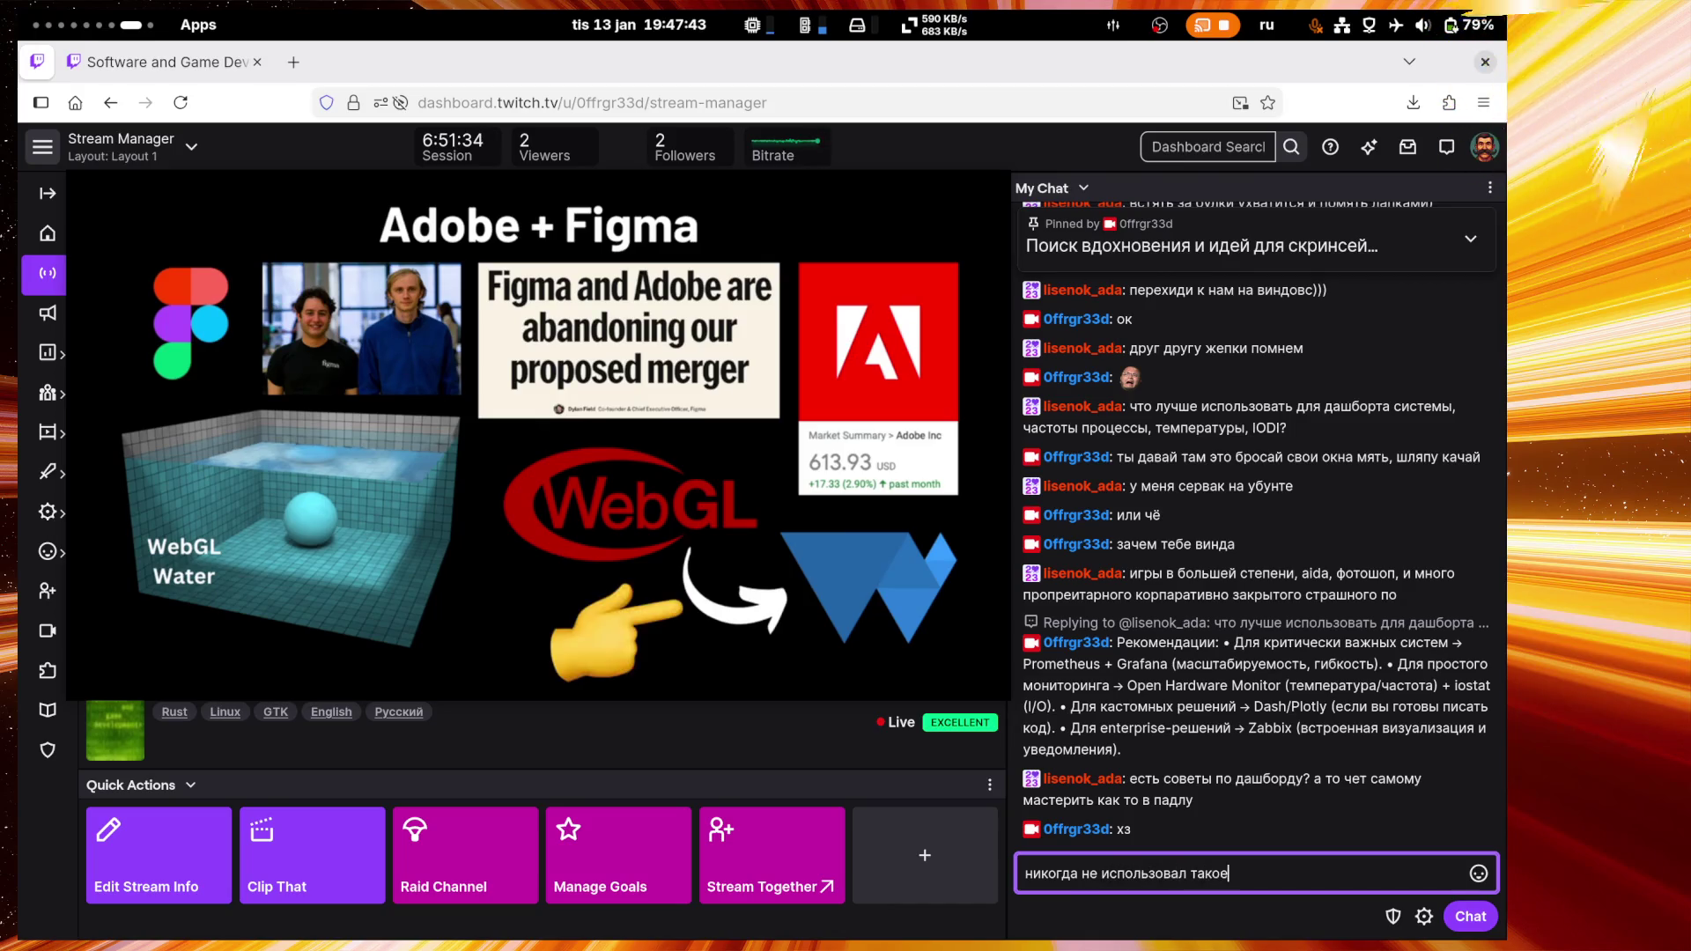
{"action": "key", "text": "Return"}
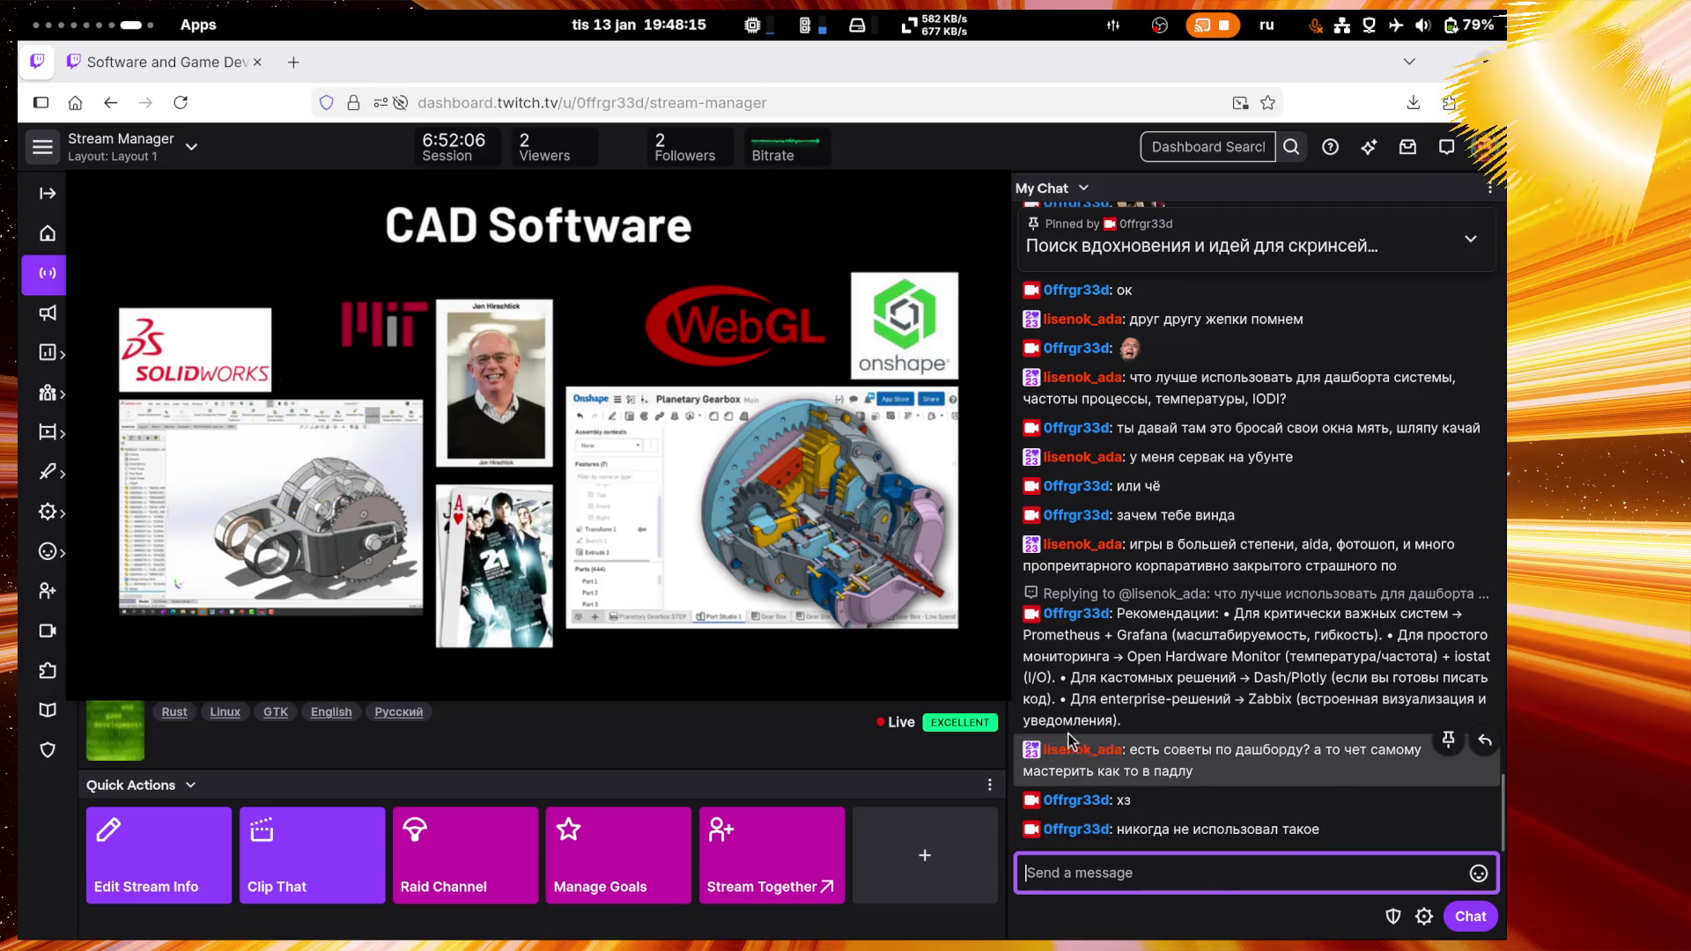
Step: Reply 'что уже пробовал?' to the viewer's dashboard question
{"action": "left_click_drag", "start_coordinate": [1022, 638], "coordinate": [1176, 637]}
{"action": "left_click", "coordinate": [1159, 872]}
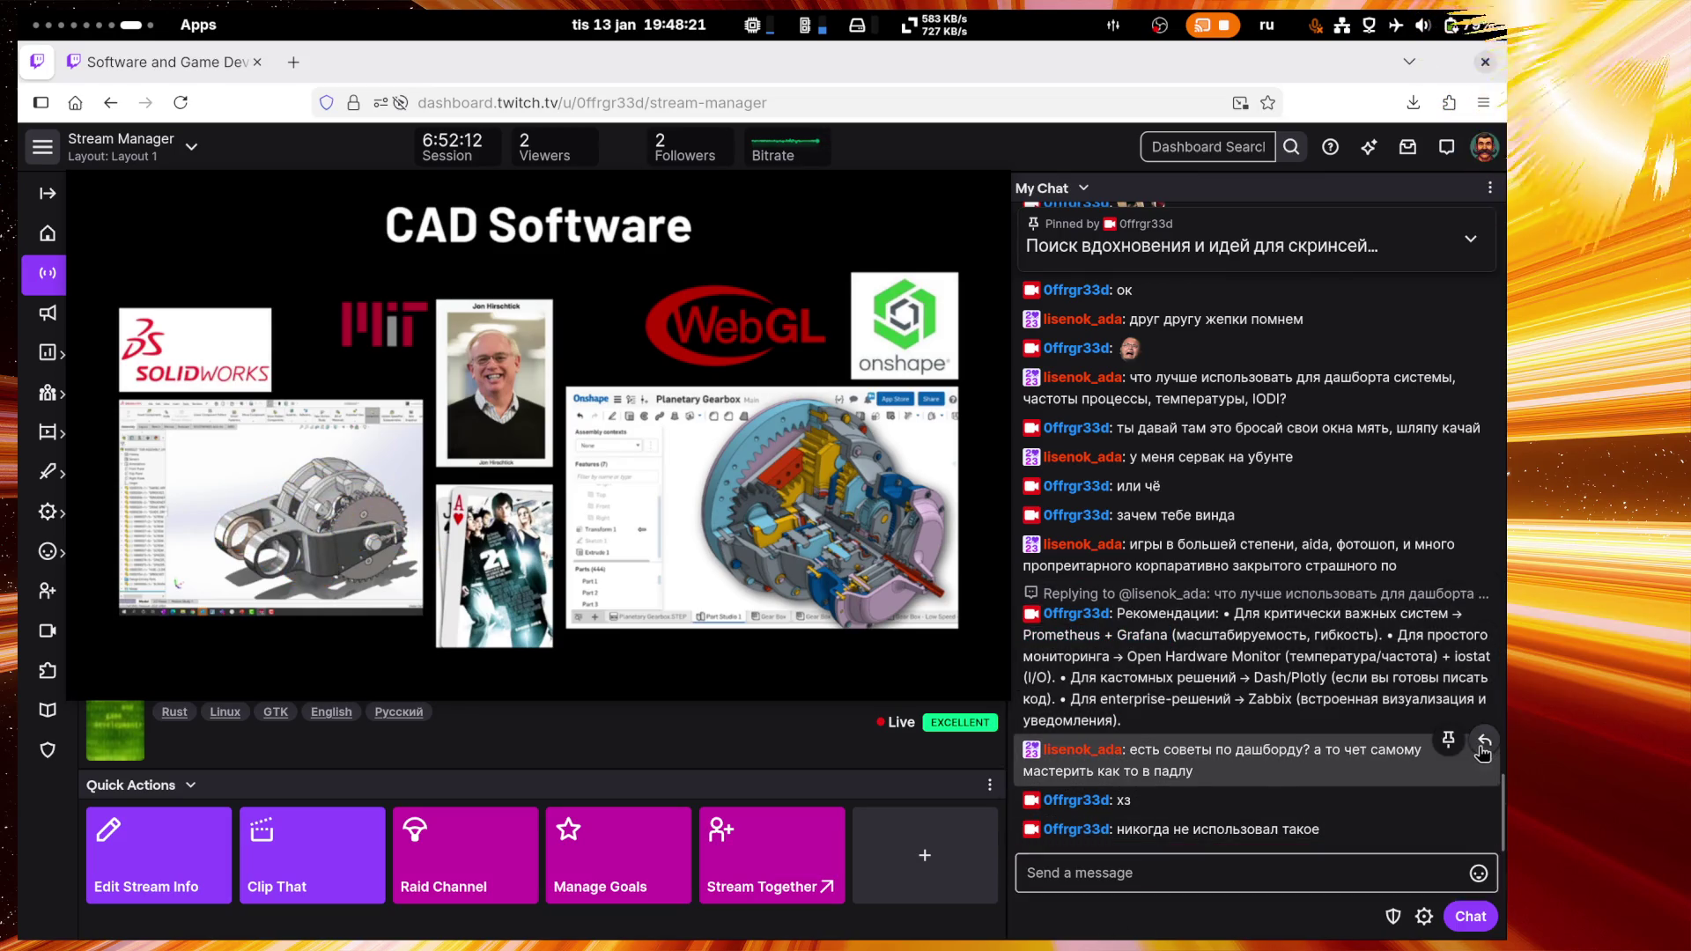
{"action": "left_click", "coordinate": [1483, 747]}
{"action": "type", "text": "что уже "}
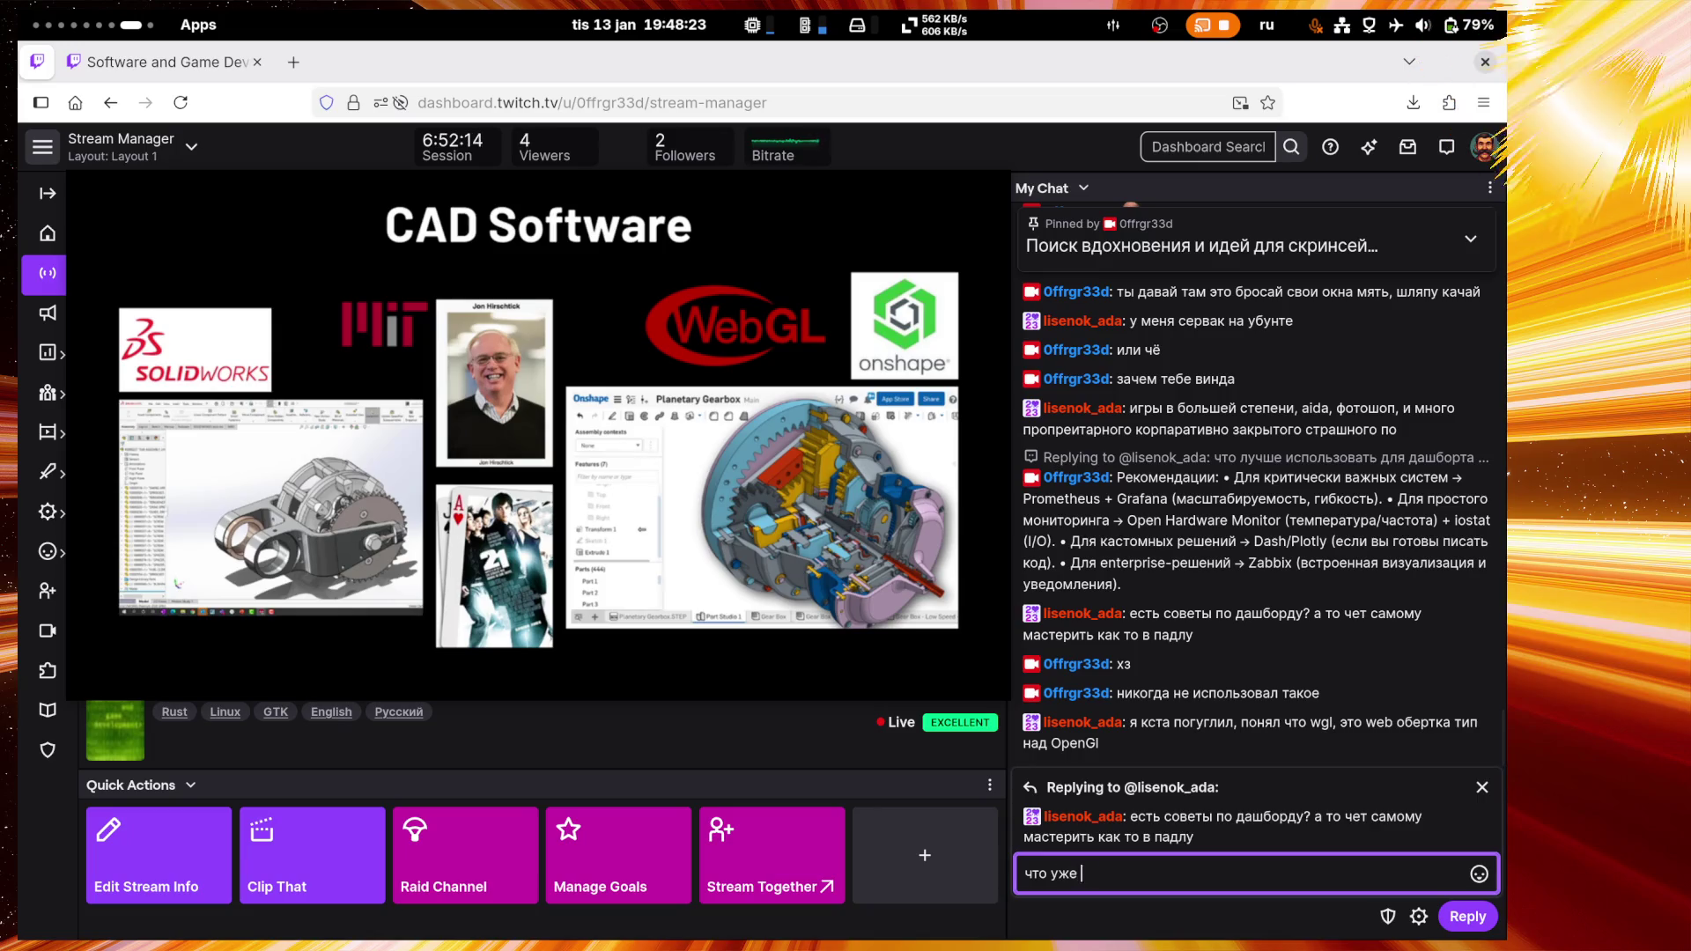
{"action": "type", "text": "пробовал?"}
{"action": "key", "text": "Return"}
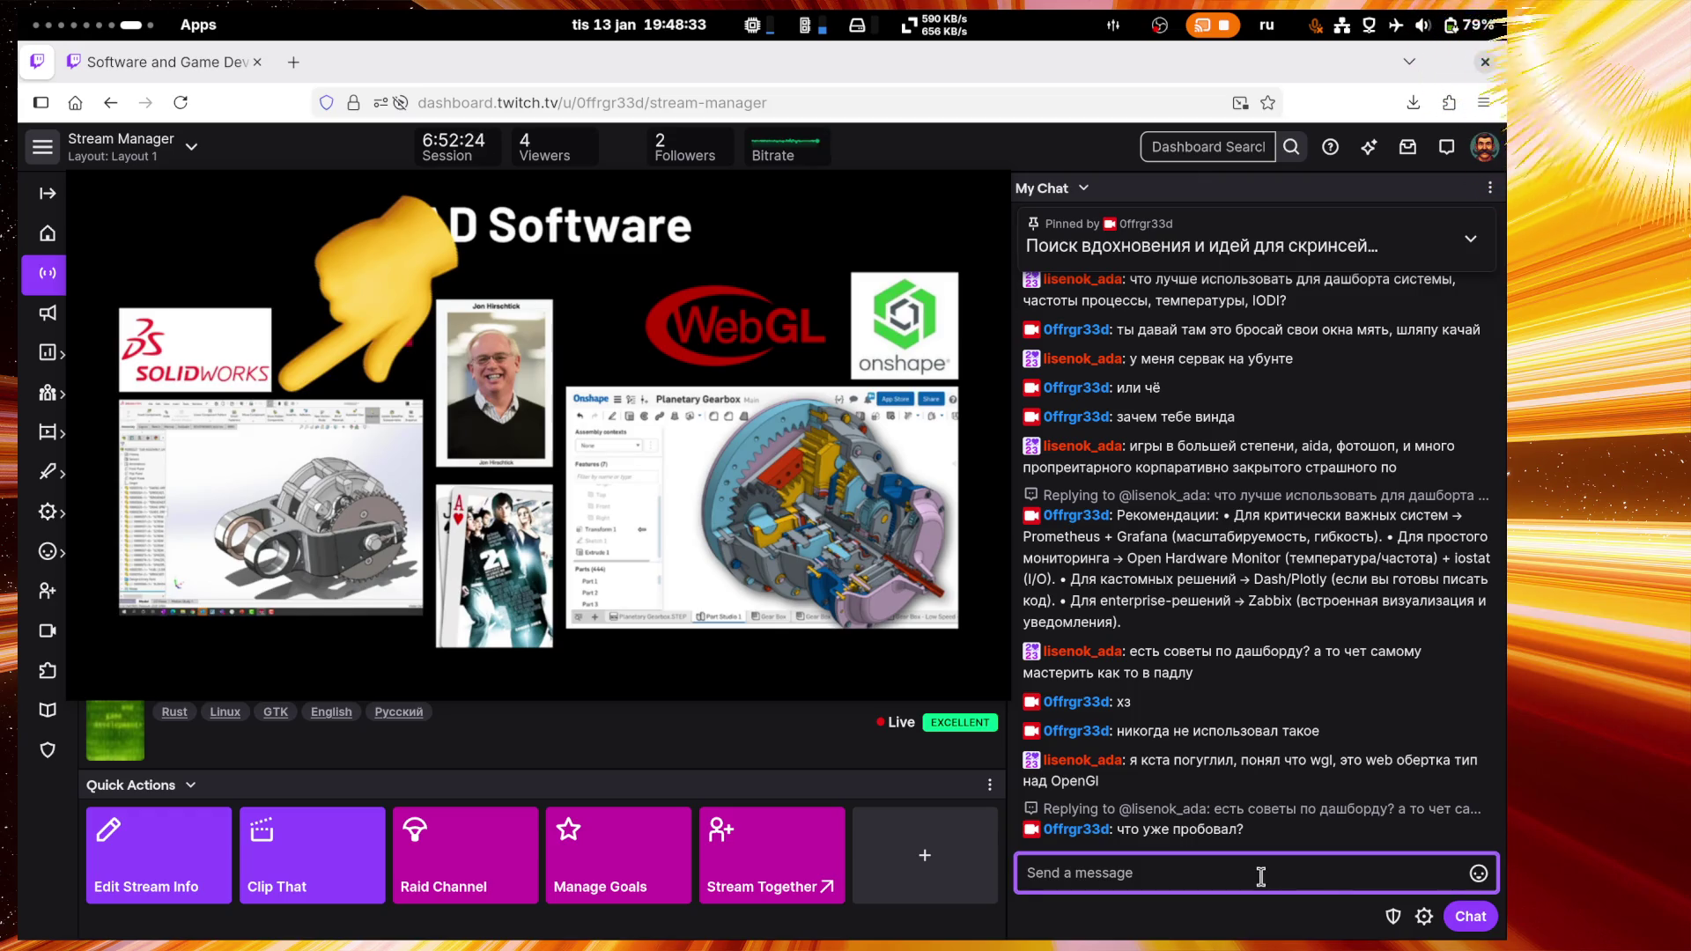
Step: Reply 'так вот в этом видео это уже говорил' to the viewer's wgl message
{"action": "type", "text": "так"}
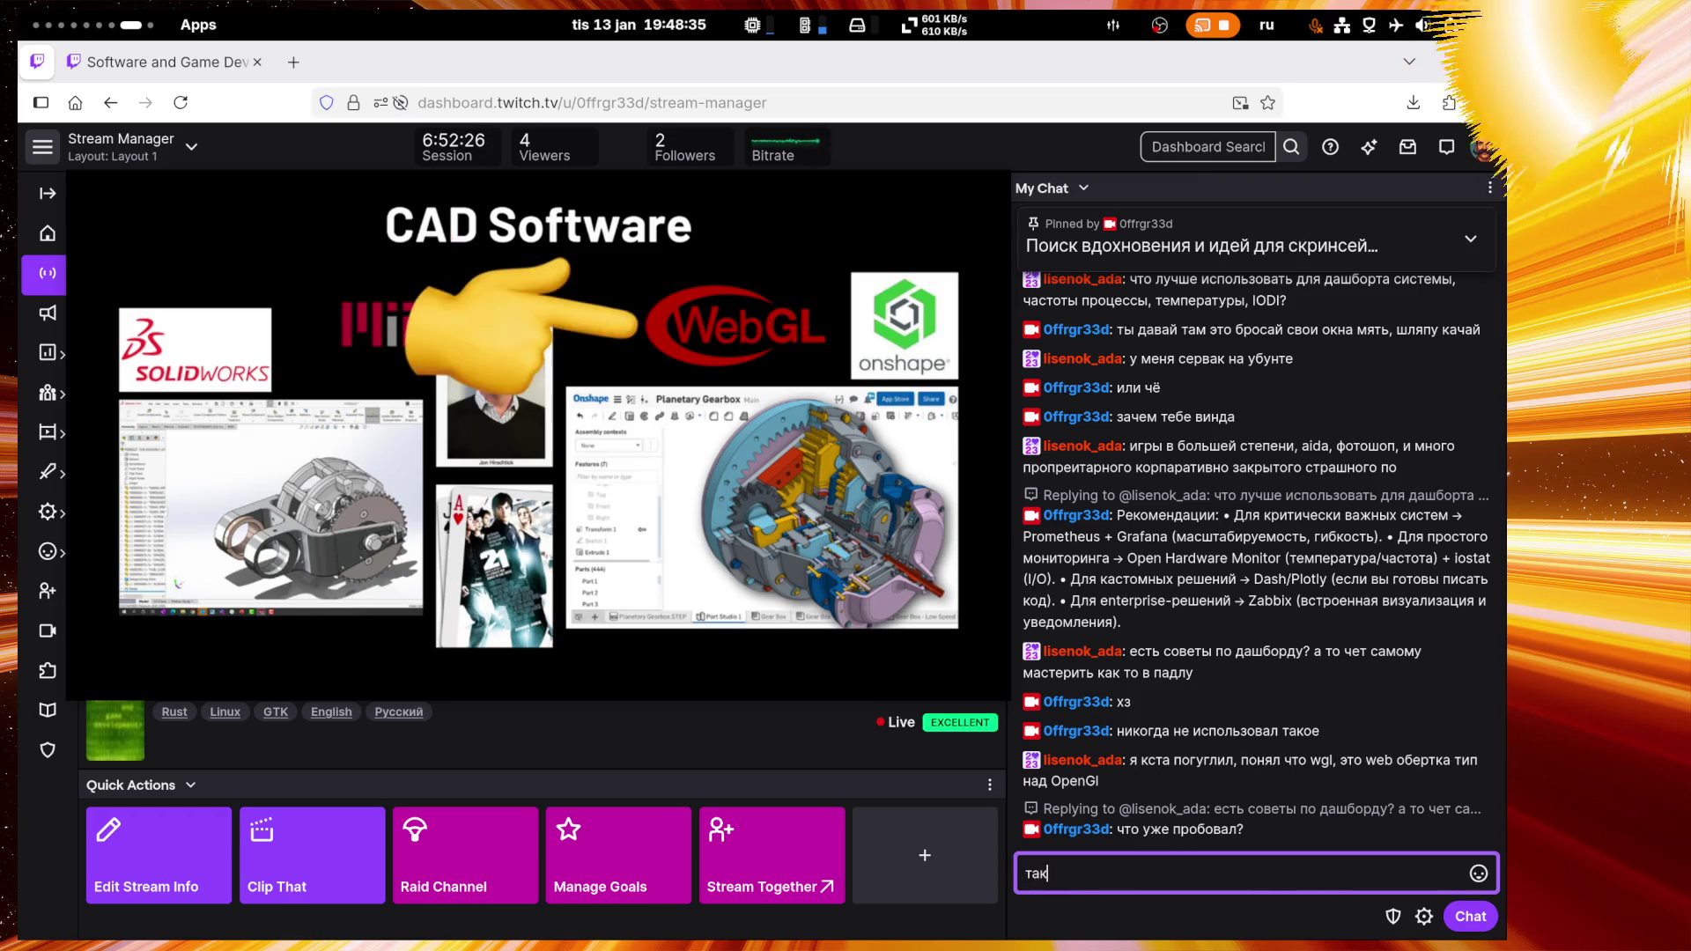
{"action": "type", "text": " вот "}
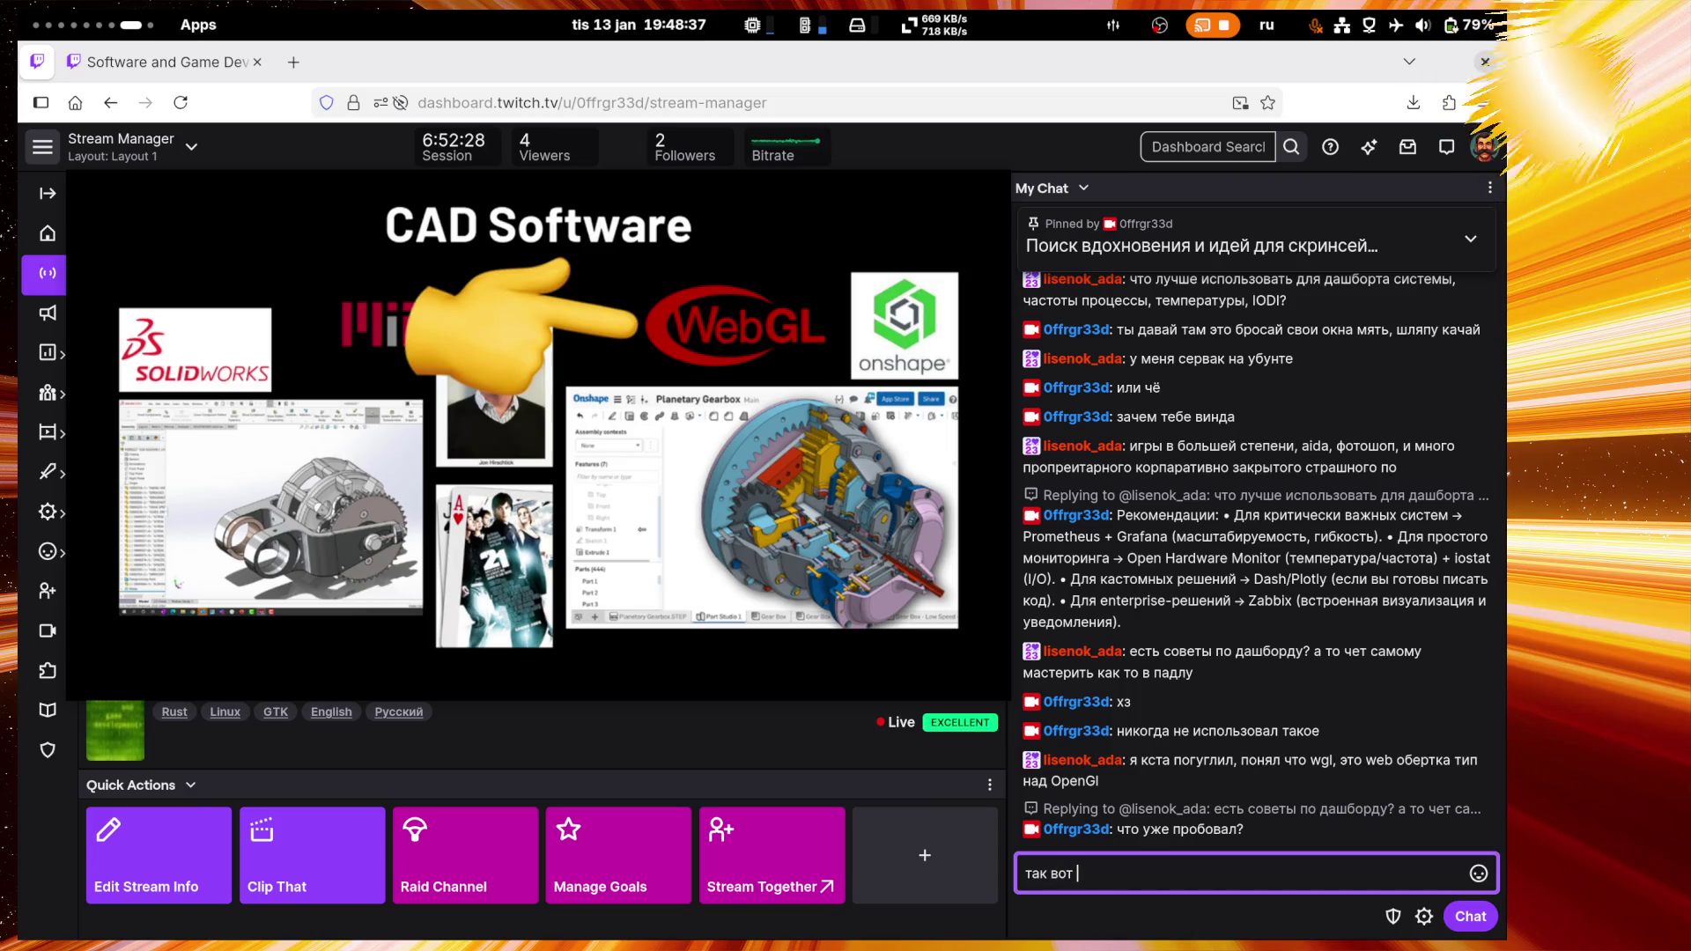
{"action": "type", "text": "в этом вид"}
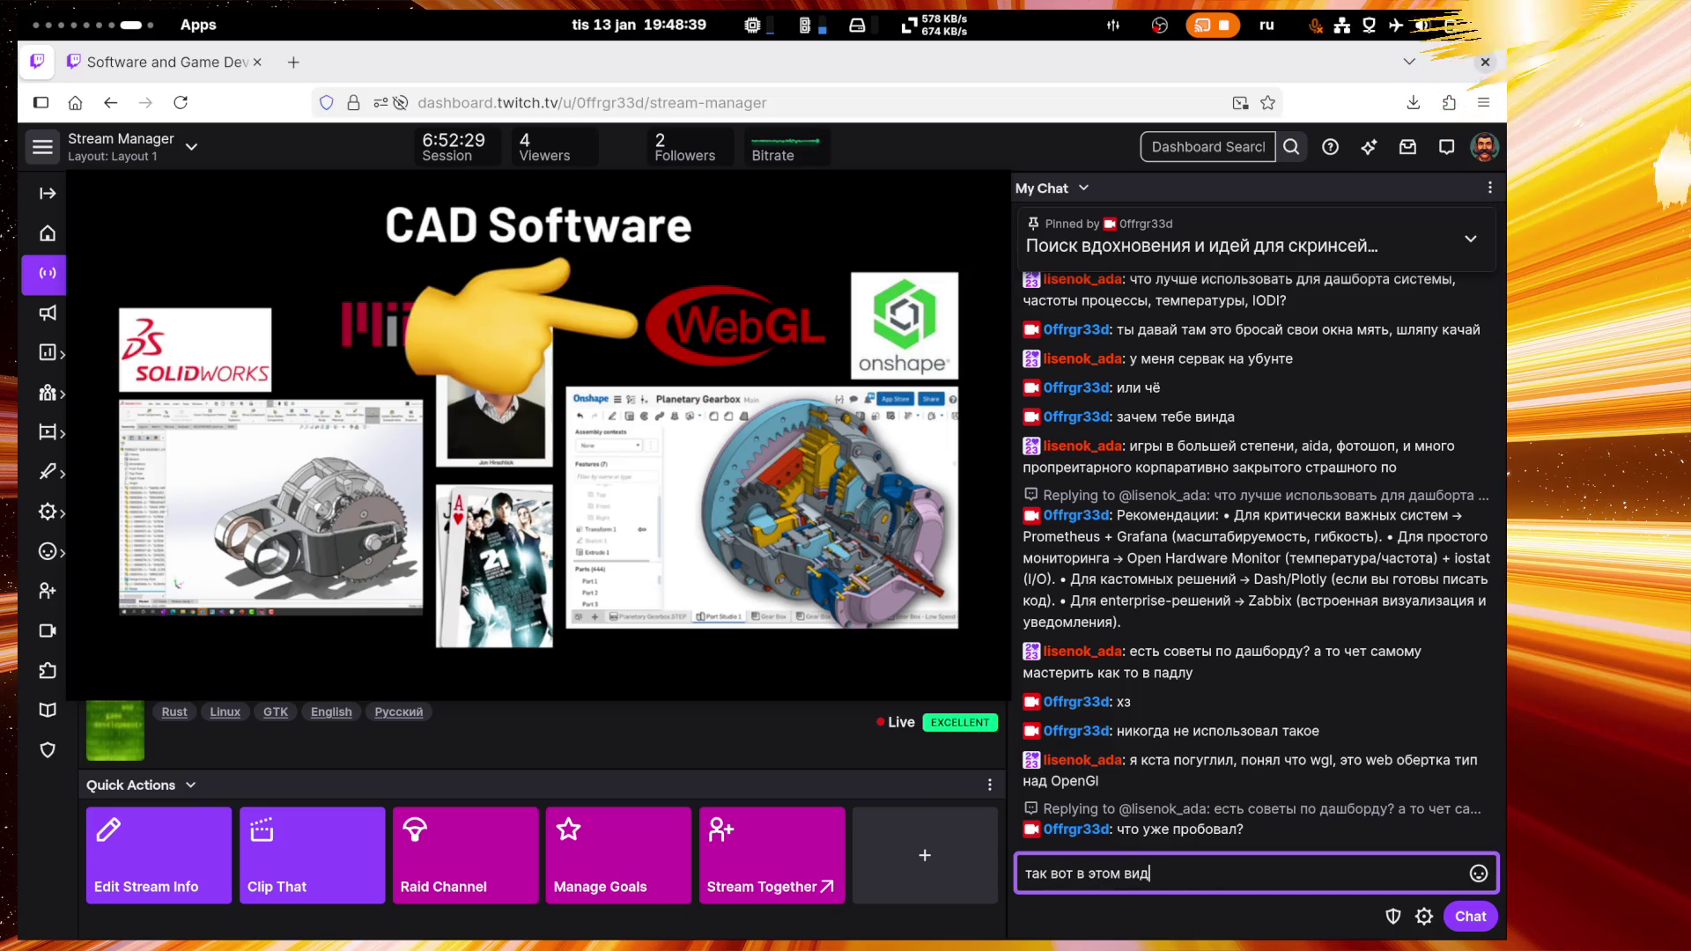
{"action": "type", "text": "ео это "}
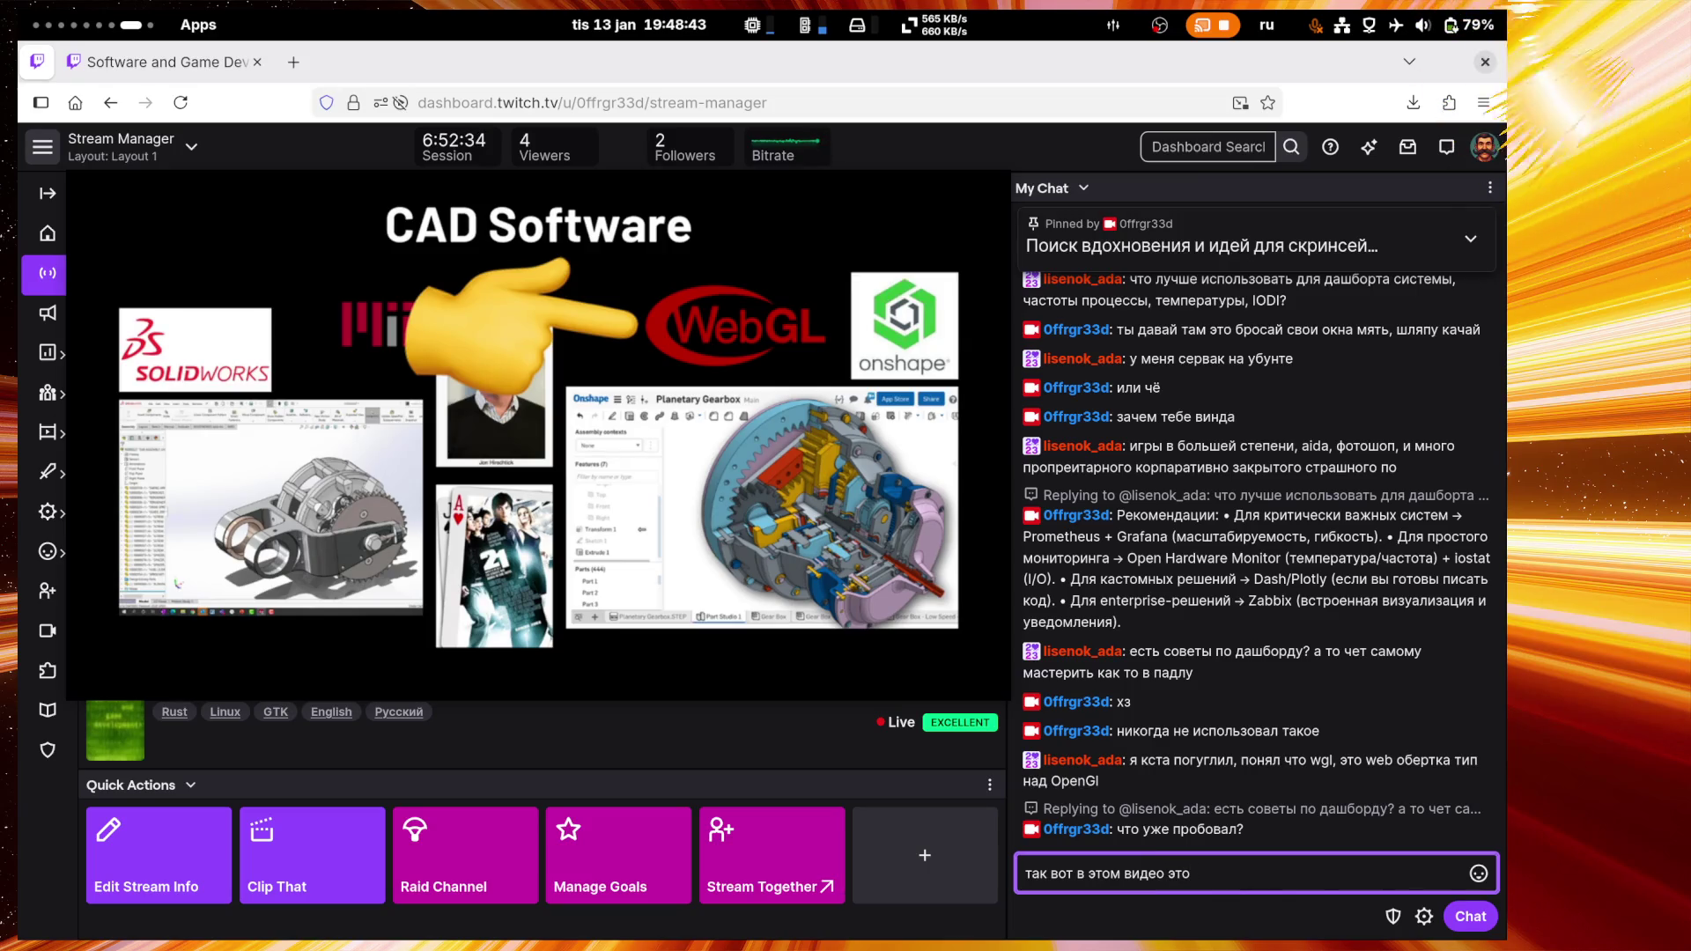
{"action": "type", "text": "уже "}
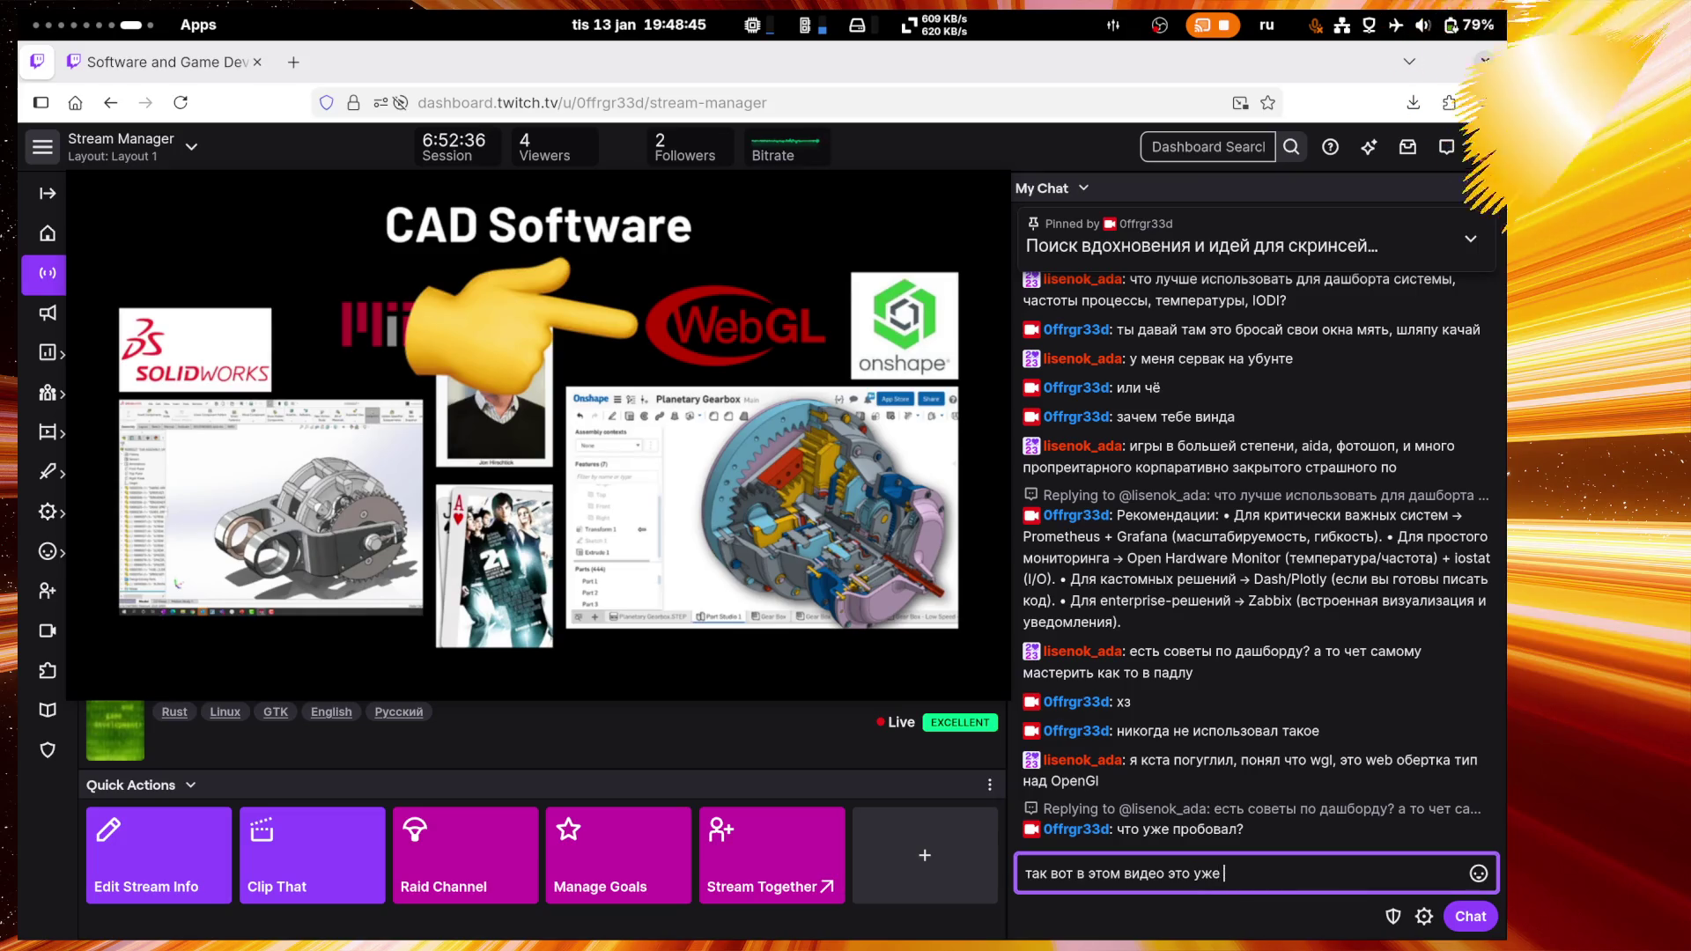
{"action": "type", "text": "говорил"}
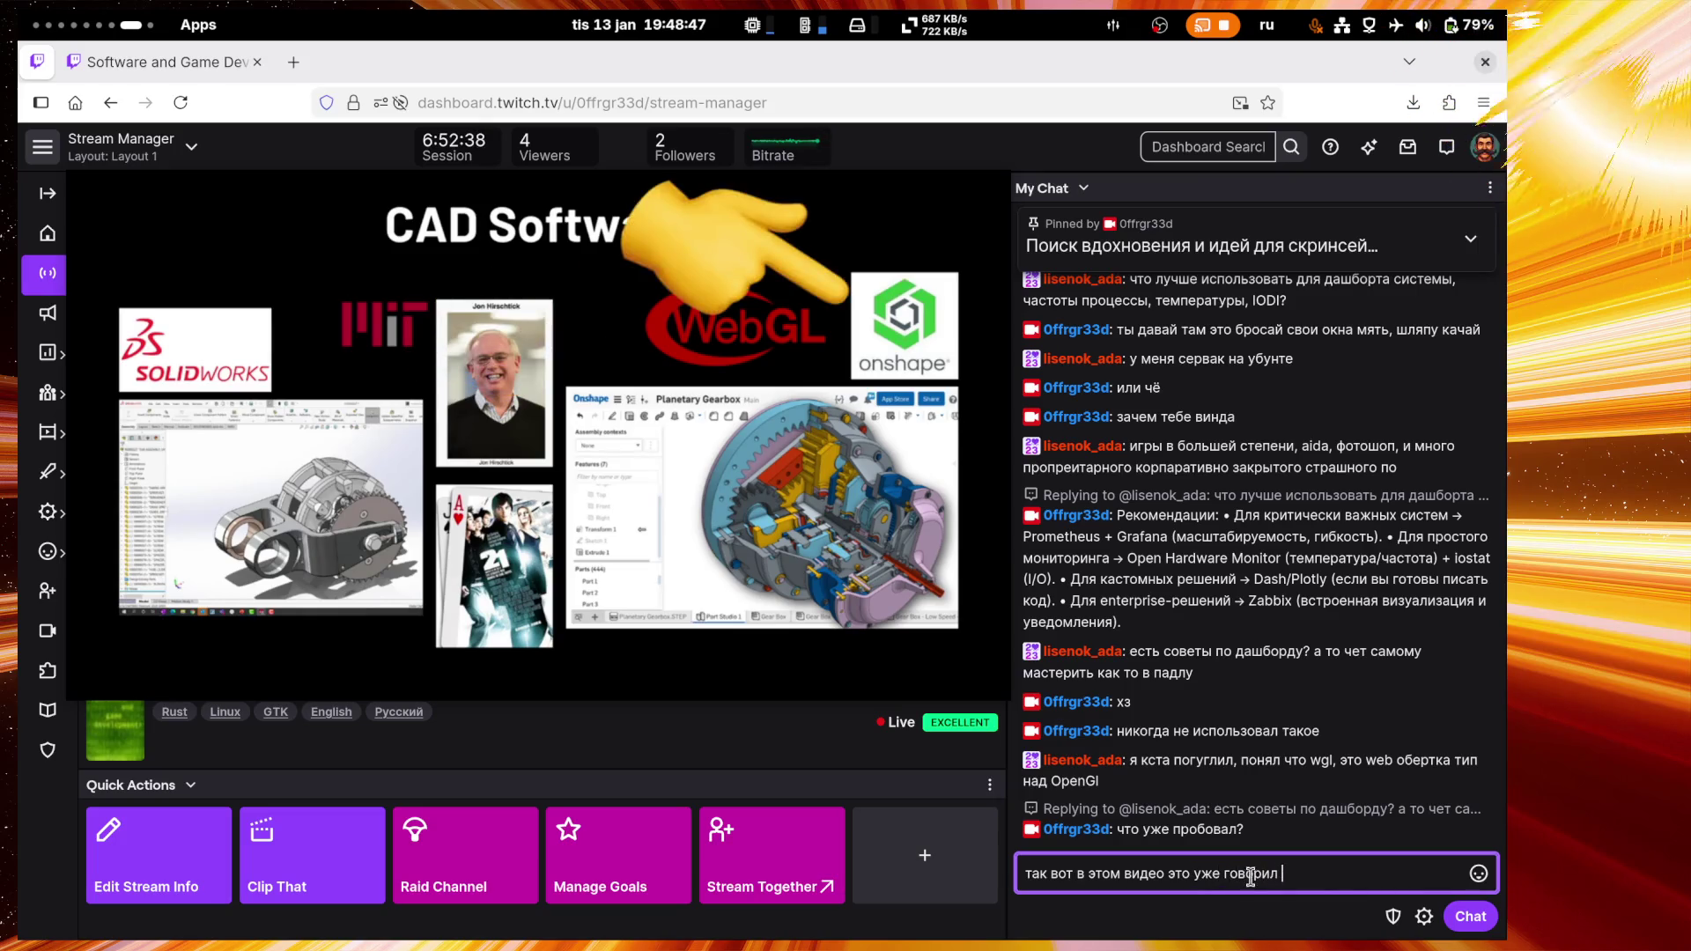
{"action": "left_click", "coordinate": [1447, 753]}
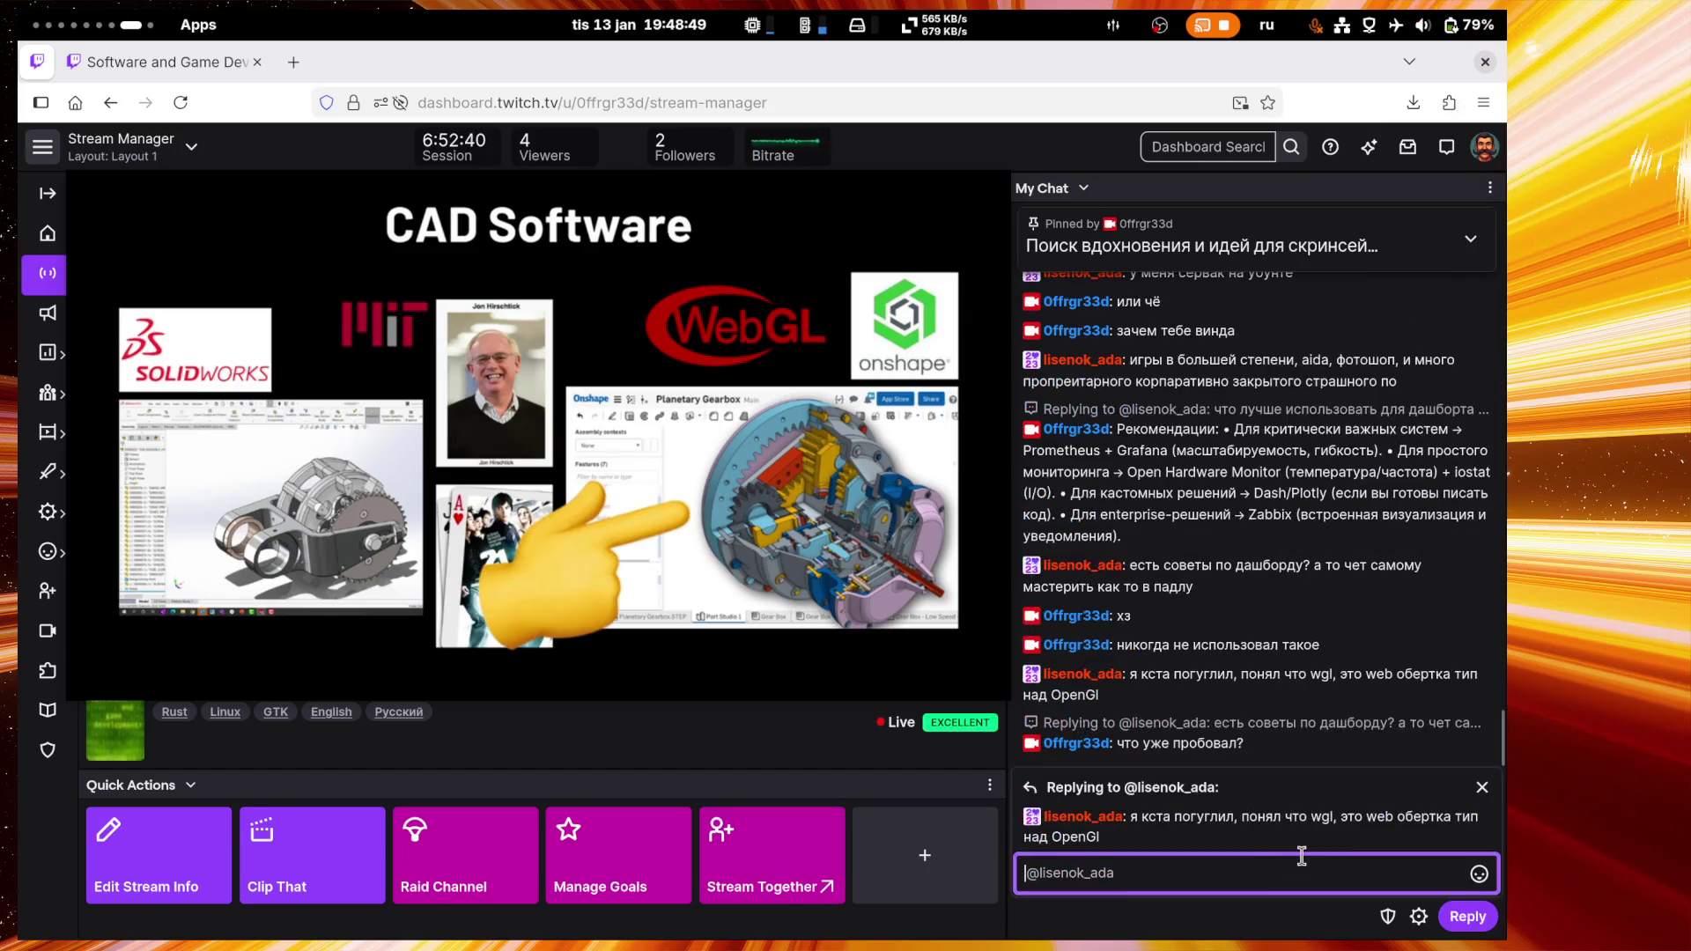
{"action": "key", "text": "Return"}
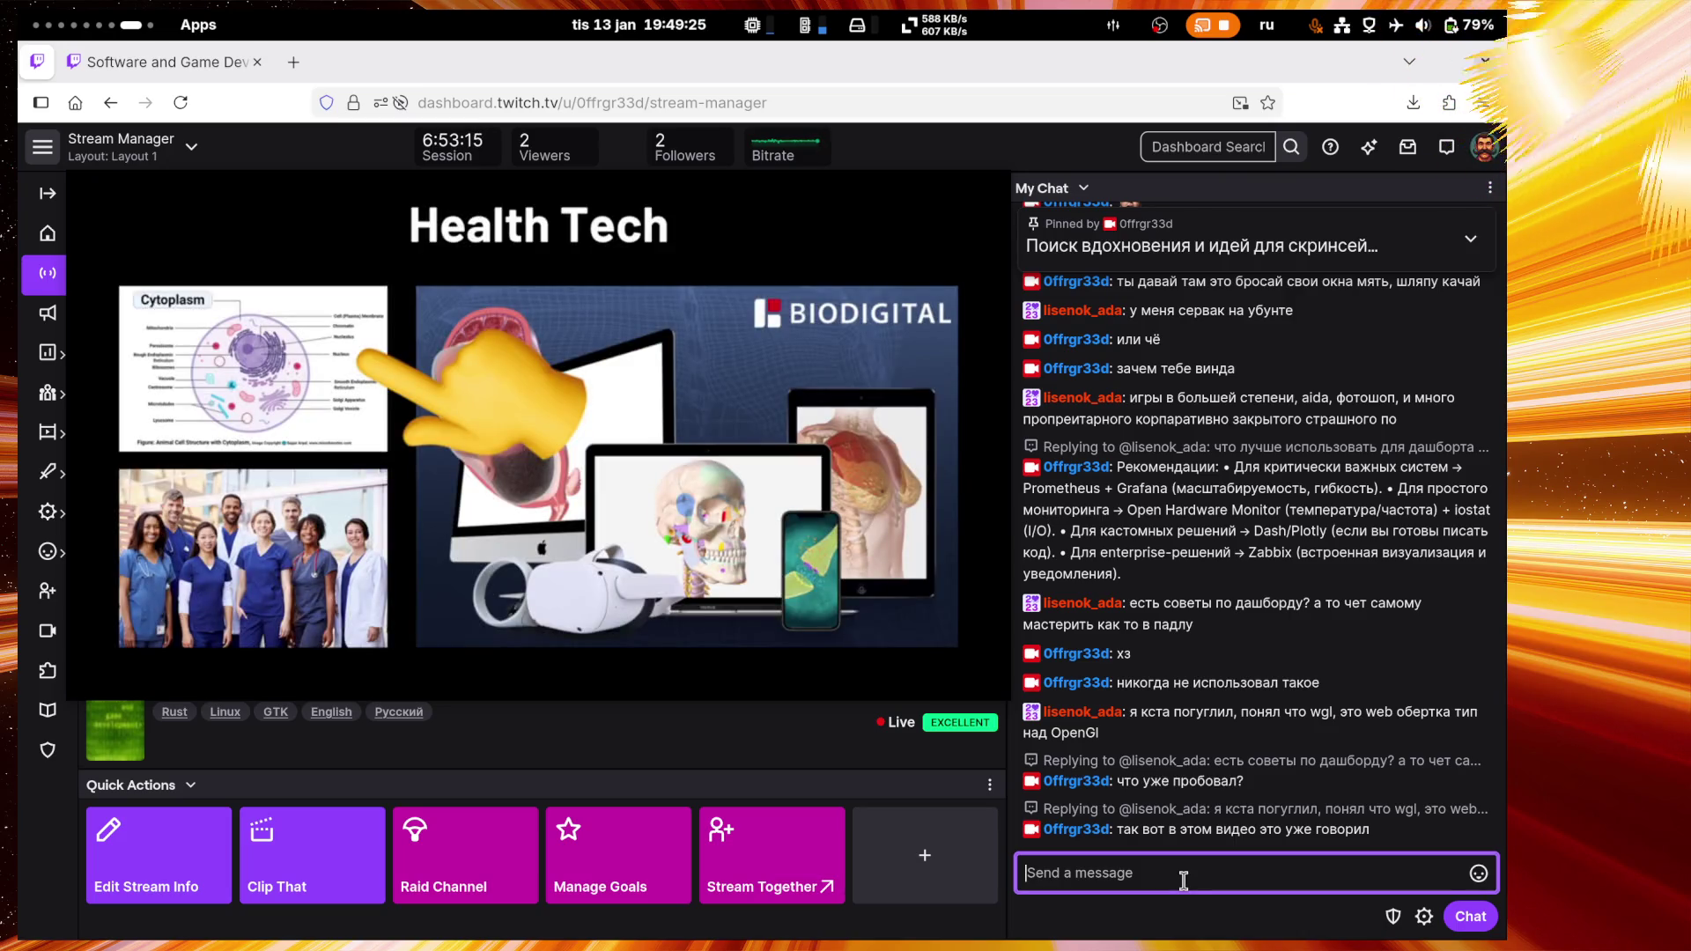
Step: Send 'а готовые решения' as a message in the Twitch chat
{"action": "mouse_move", "coordinate": [569, 452]}
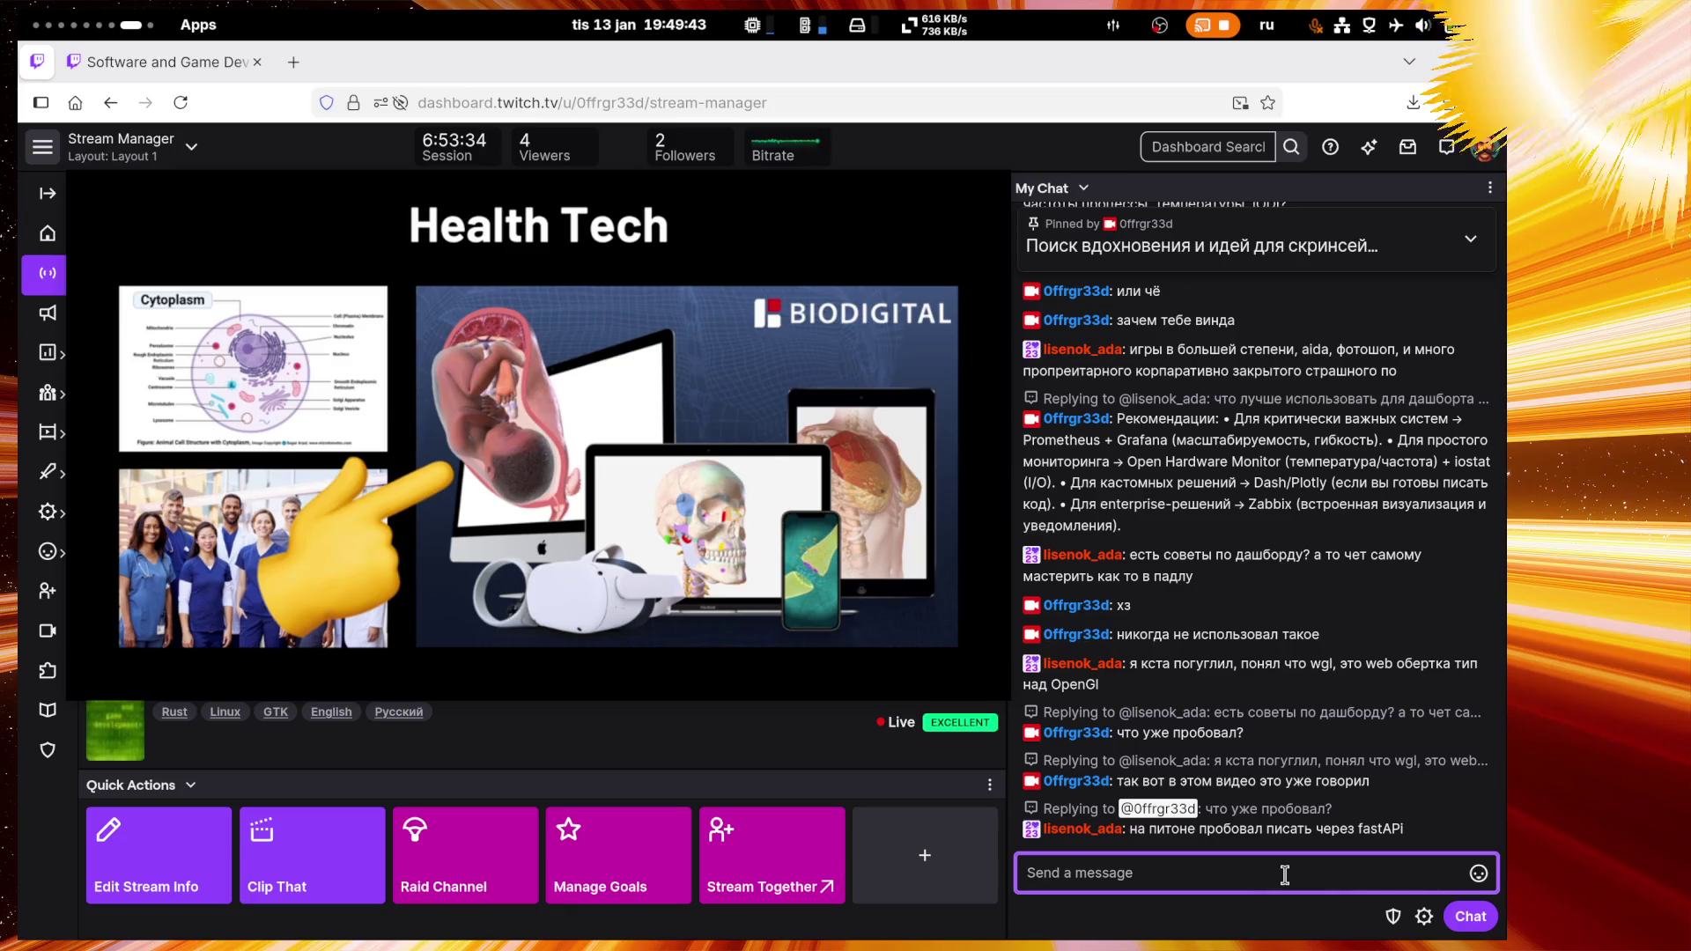
{"action": "type", "text": "a готовые реш"}
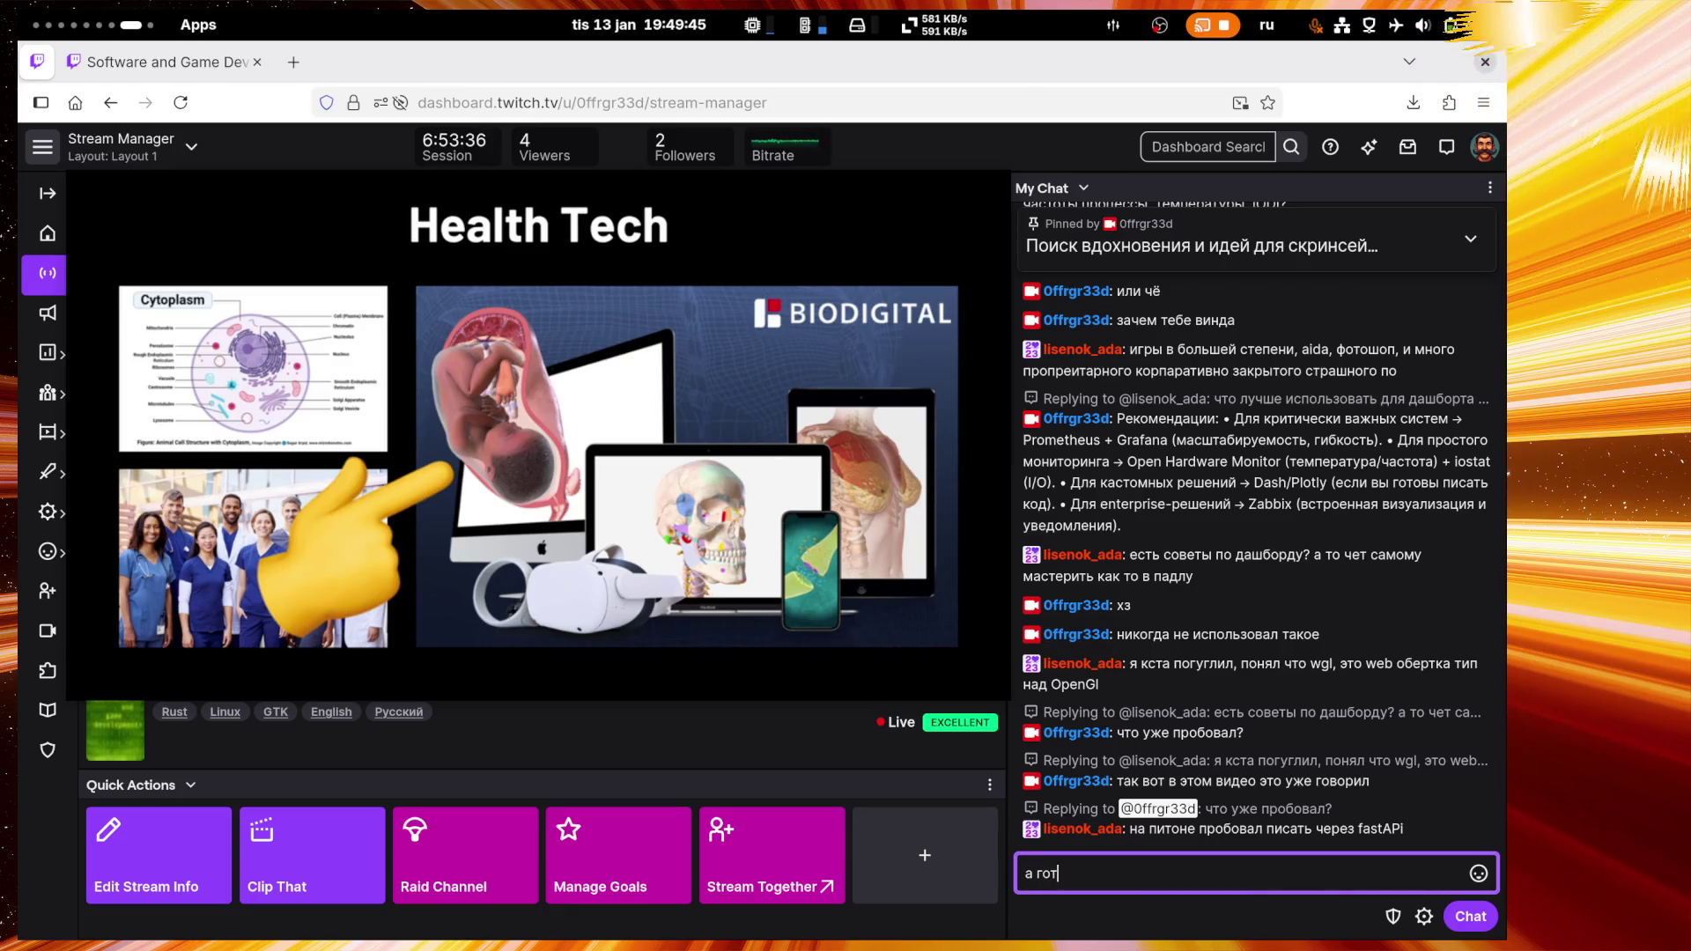
{"action": "type", "text": "ения"}
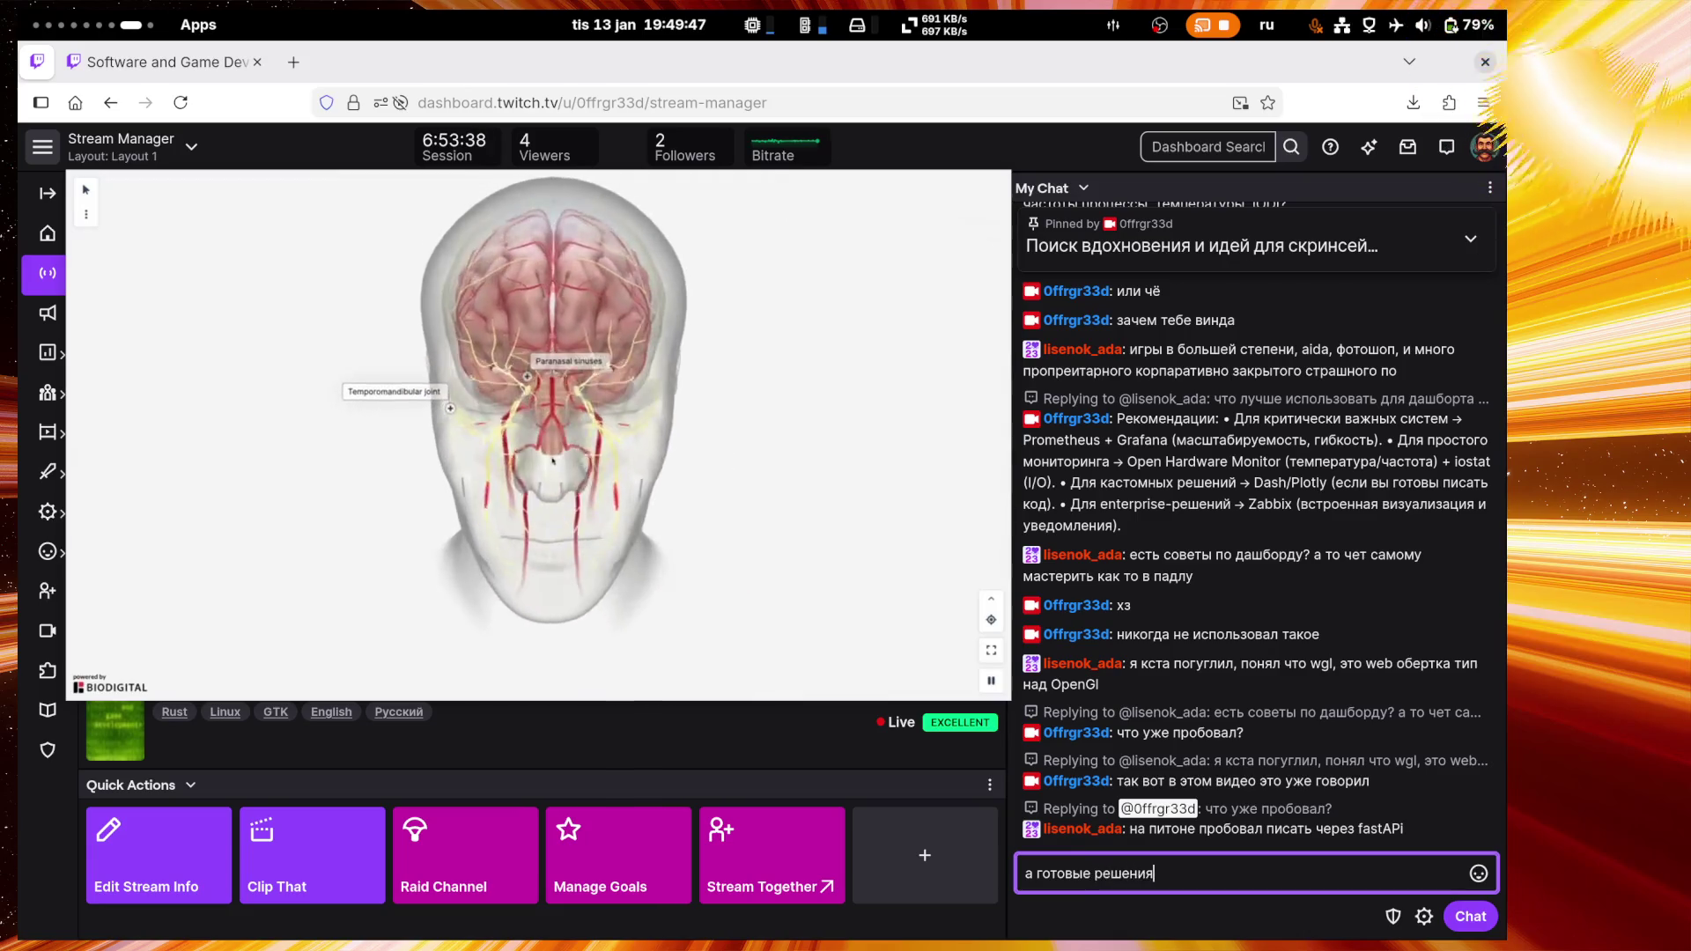
{"action": "key", "text": "Return"}
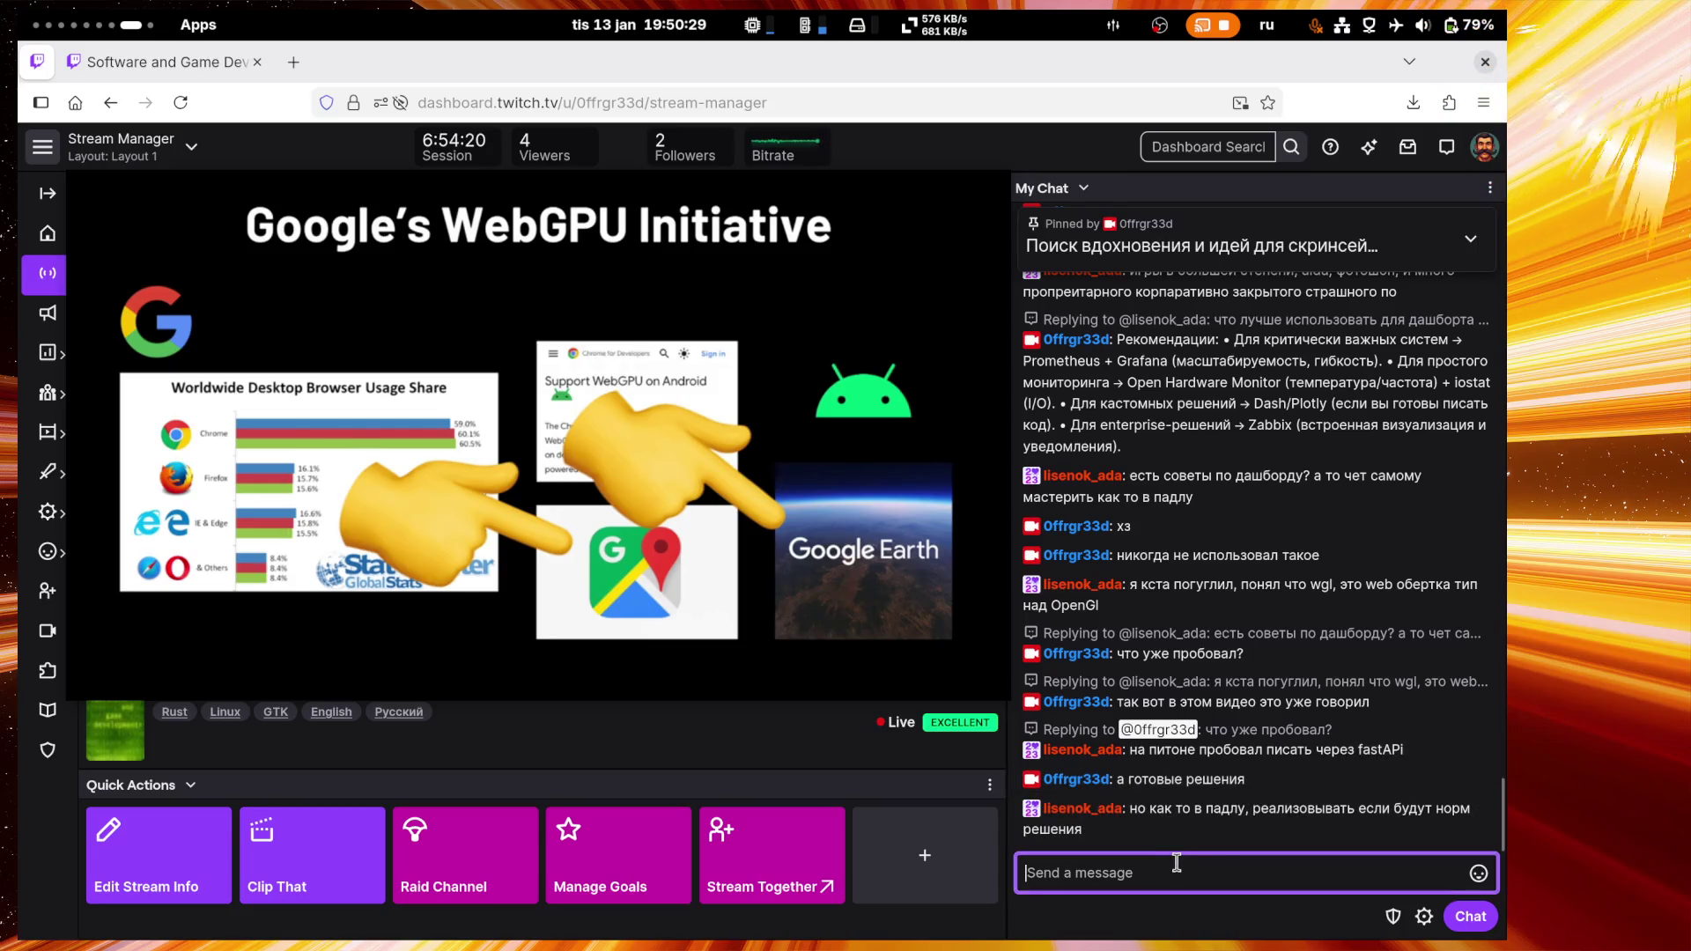
Step: Resend the last chat message and reply 'Prometheus + Grafana попробуй' to the viewer's latest message
{"action": "key", "text": "Up"}
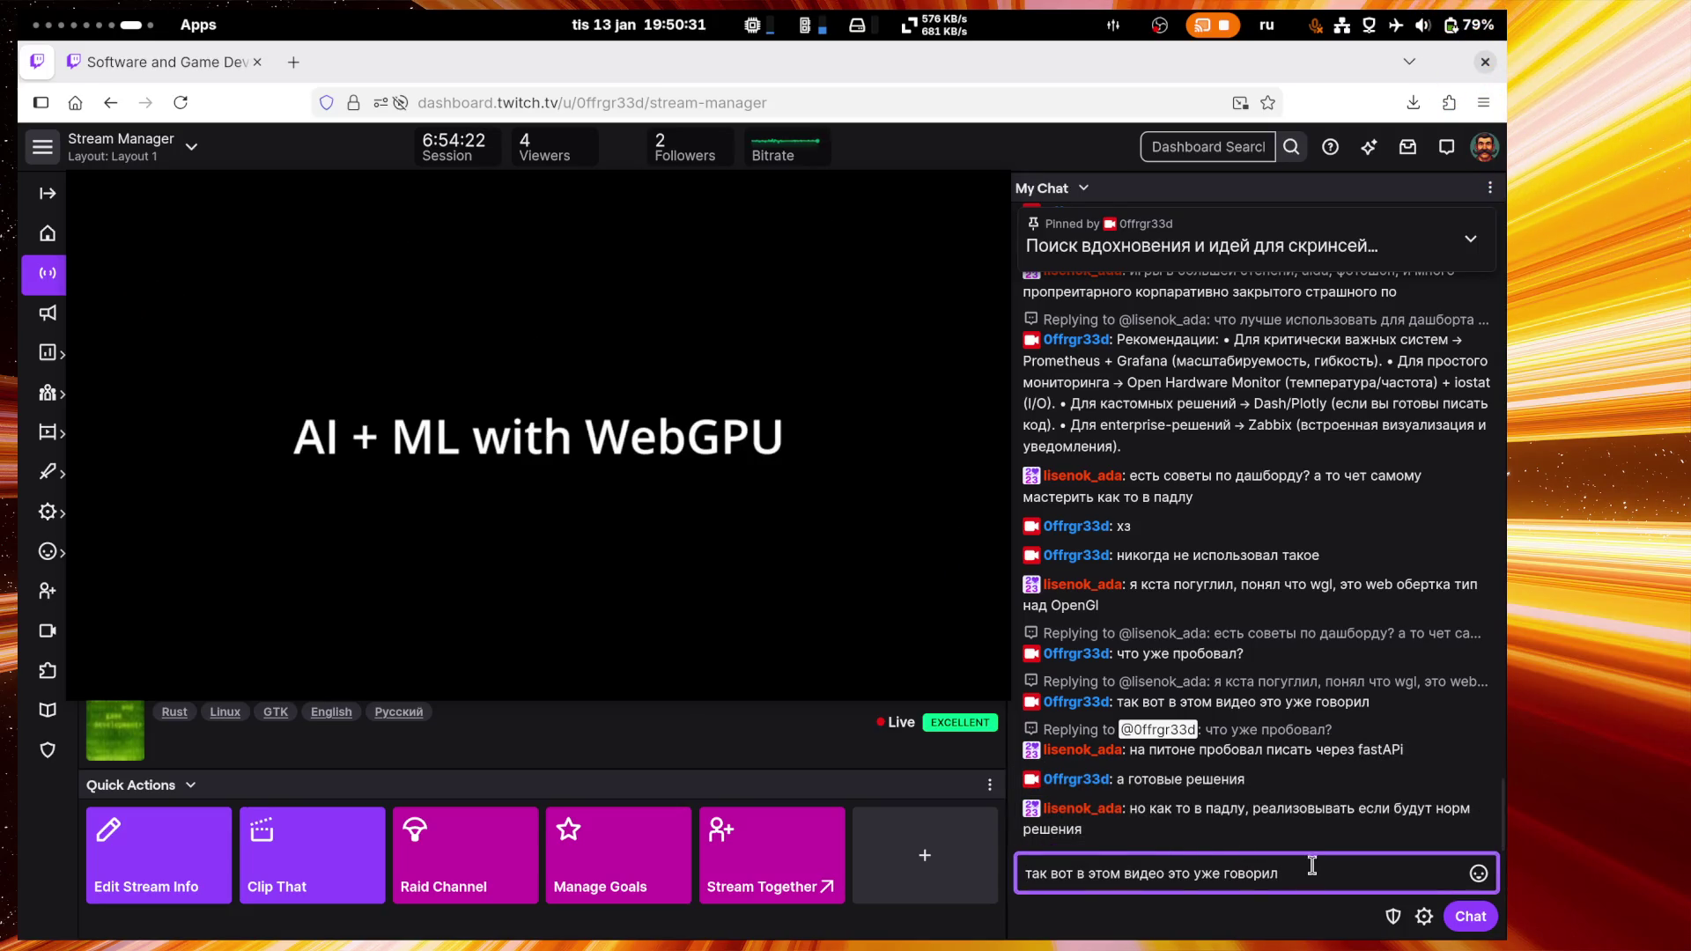
{"action": "key", "text": "Return"}
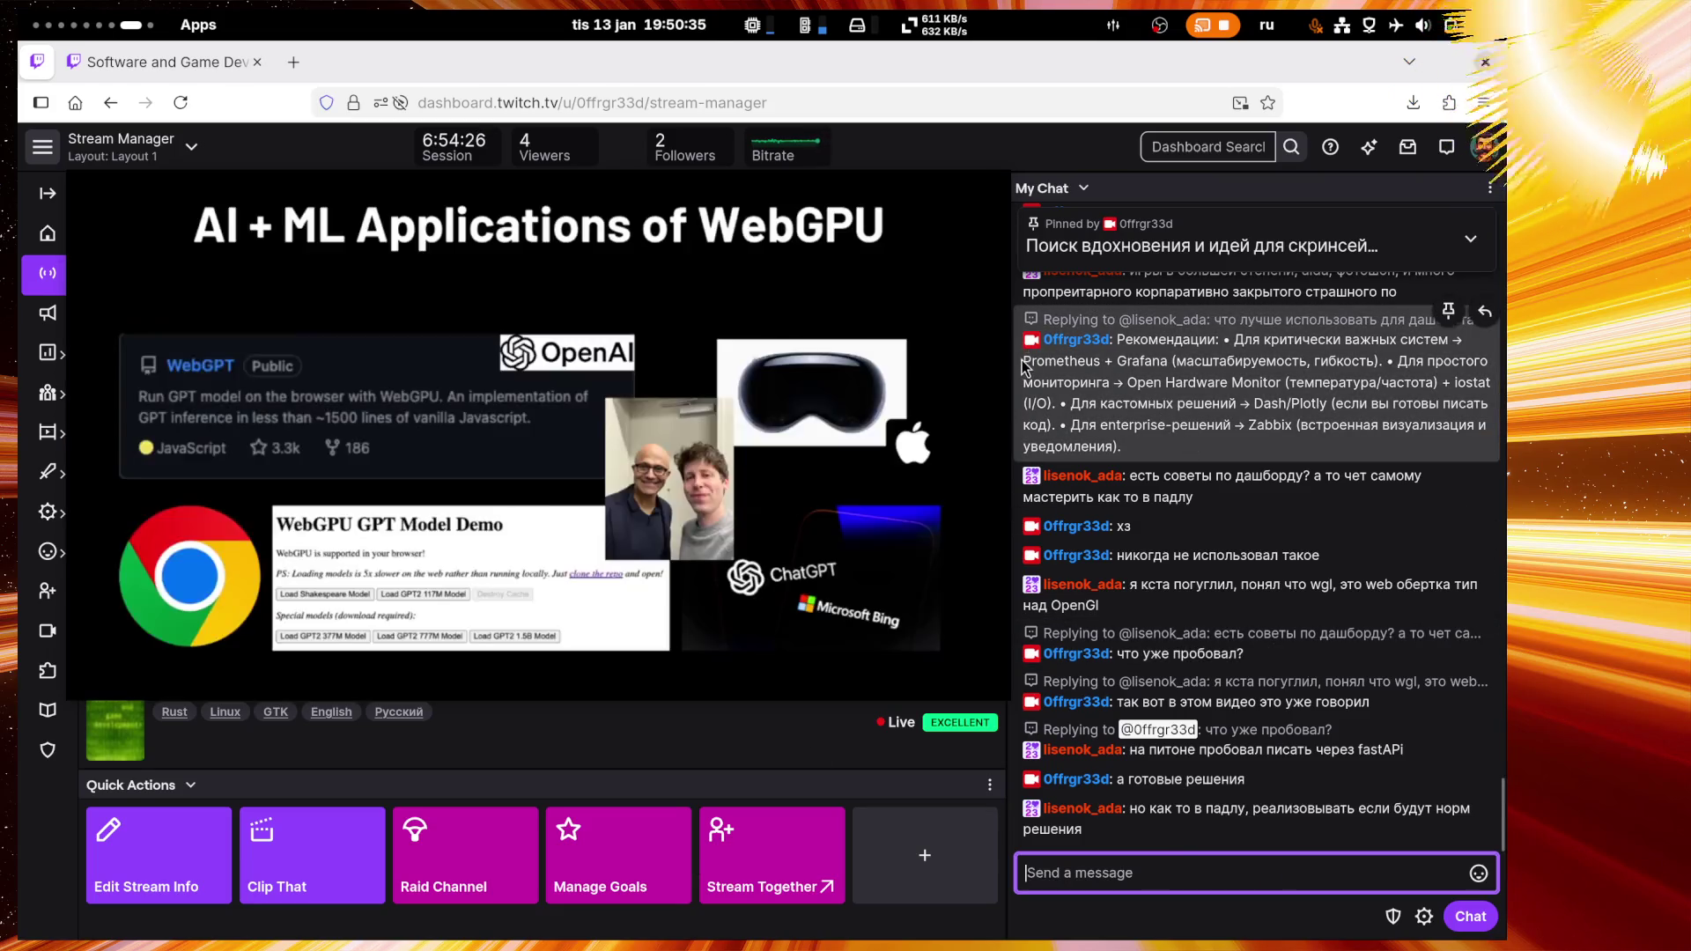
{"action": "left_click_drag", "start_coordinate": [1024, 368], "coordinate": [1168, 363]}
{"action": "key", "text": "ctrl+c"}
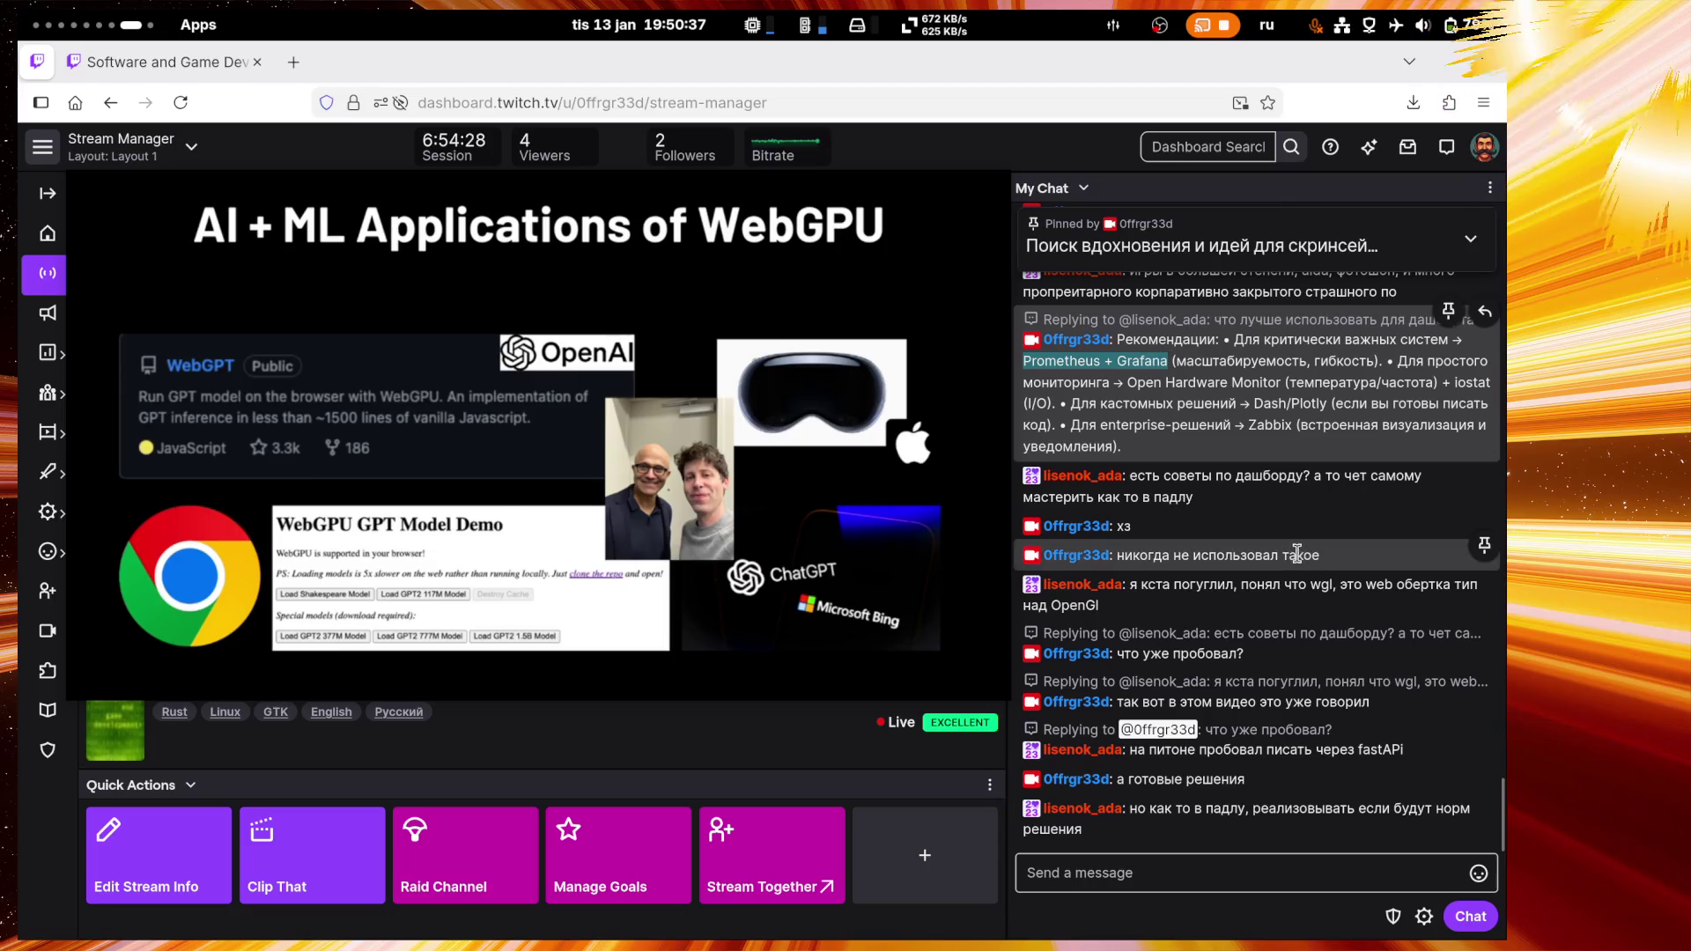
{"action": "left_click", "coordinate": [1215, 872]}
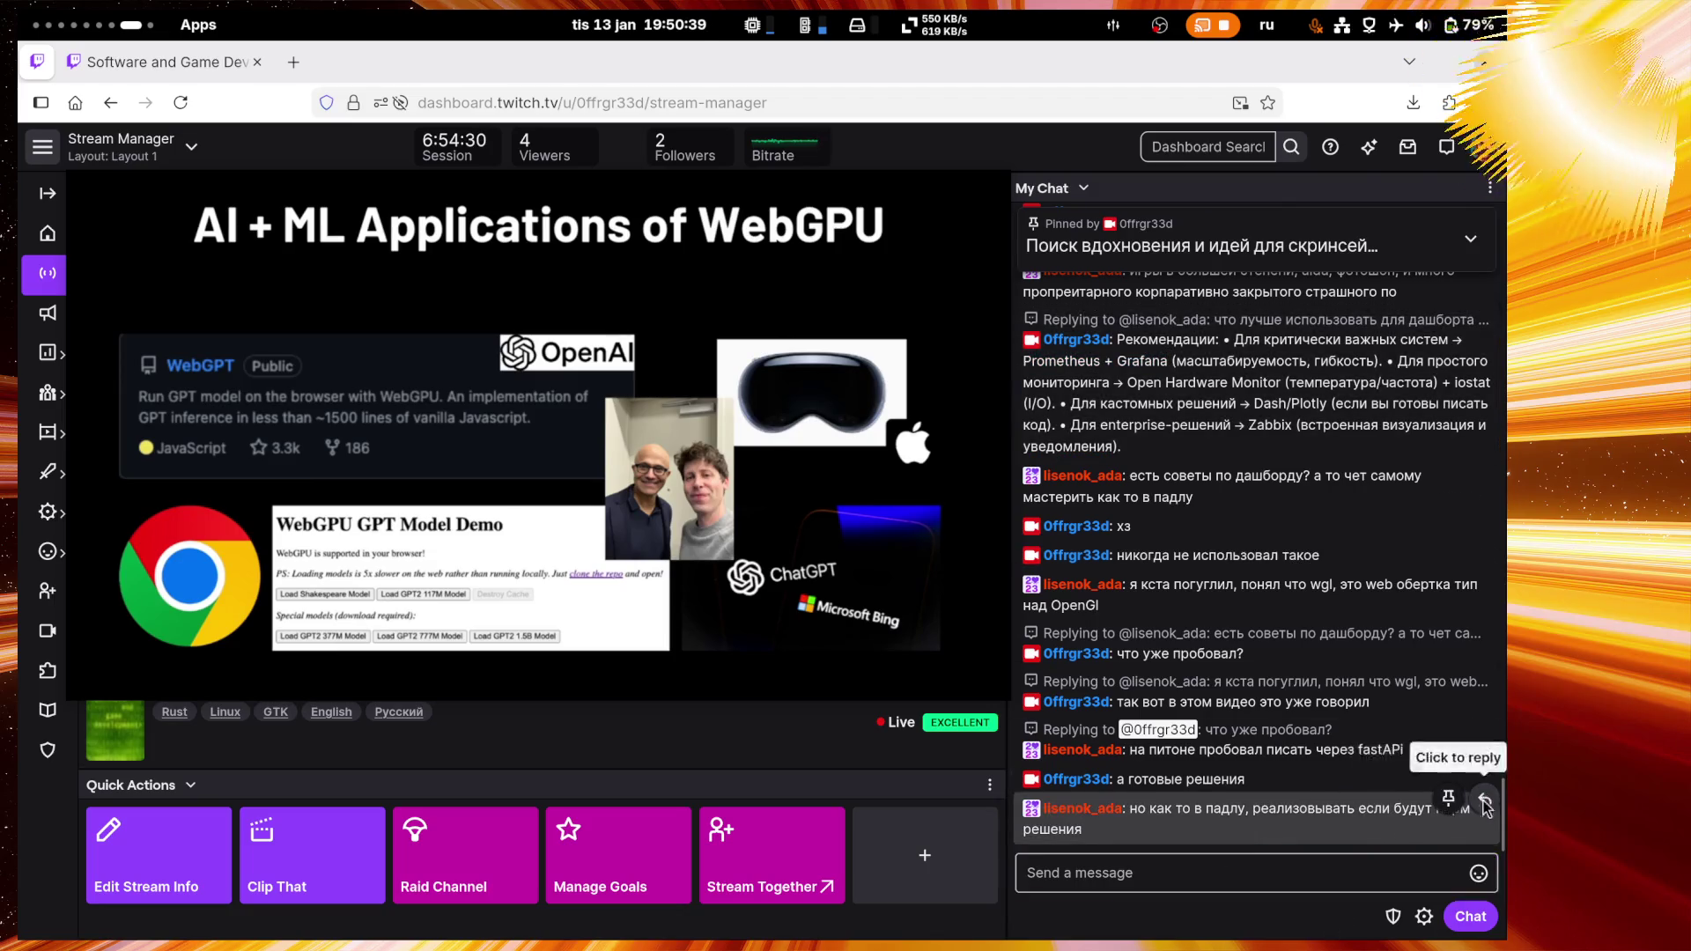
{"action": "left_click", "coordinate": [1485, 801]}
{"action": "key", "text": "ctrl+v"}
{"action": "type", "text": "попробуй"}
{"action": "key", "text": "Return"}
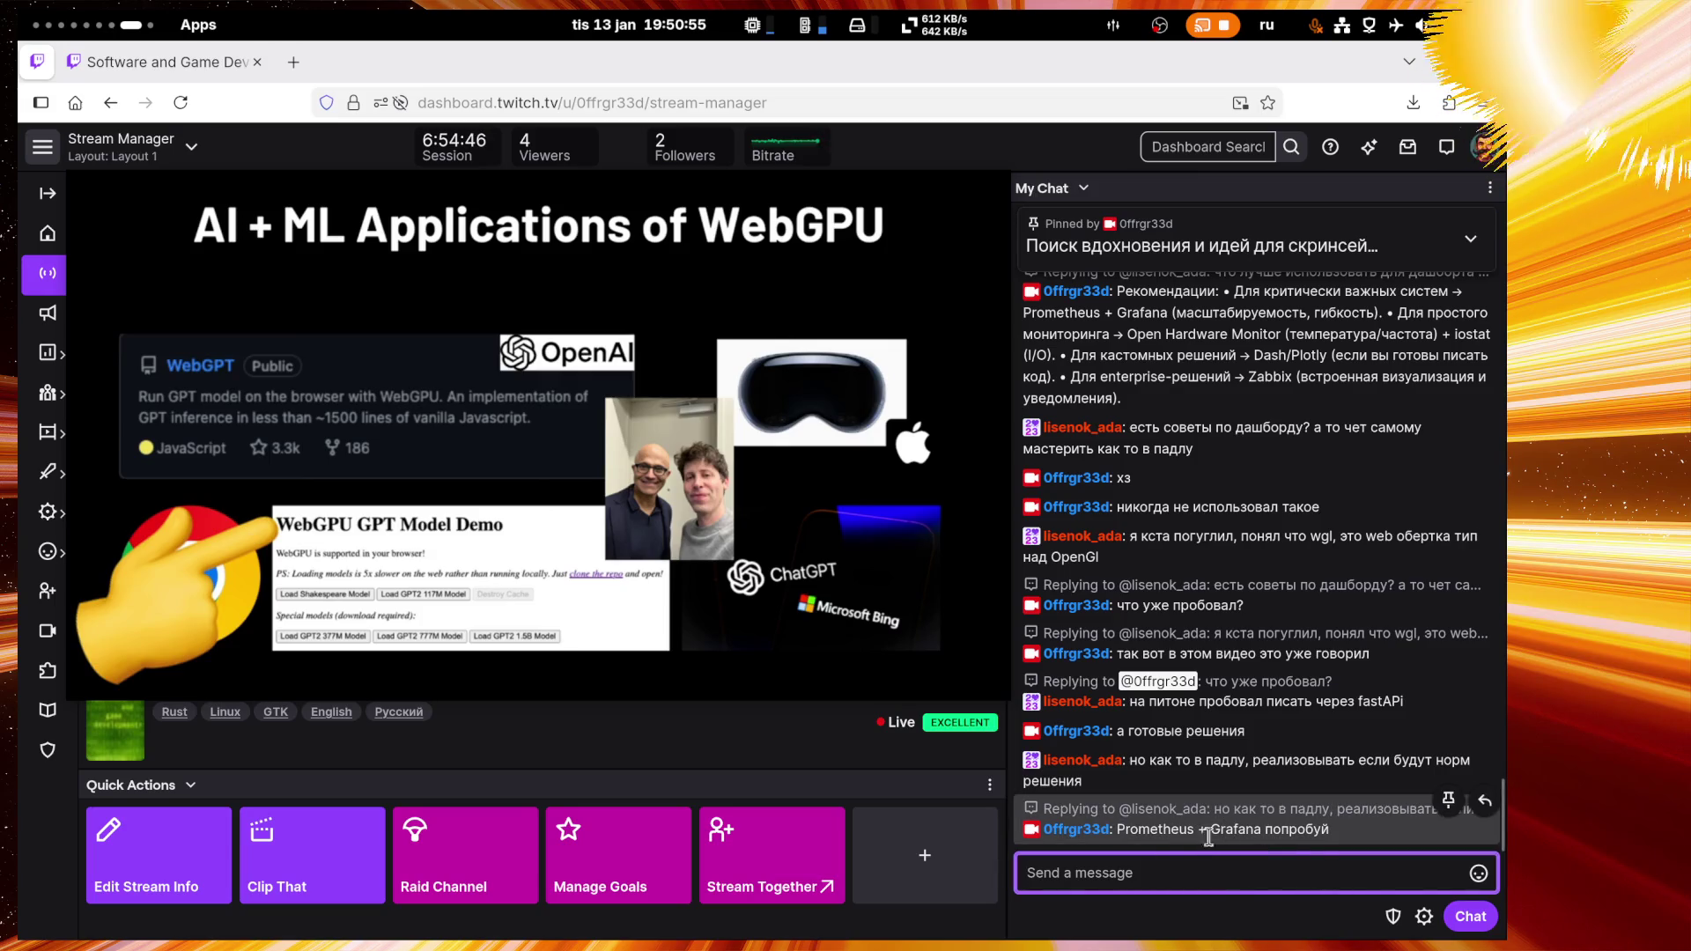
Step: Float the stream preview over the preview panel, then switch to the Alpaca workspace
{"action": "key", "text": "ctrl+shift+bracketright"}
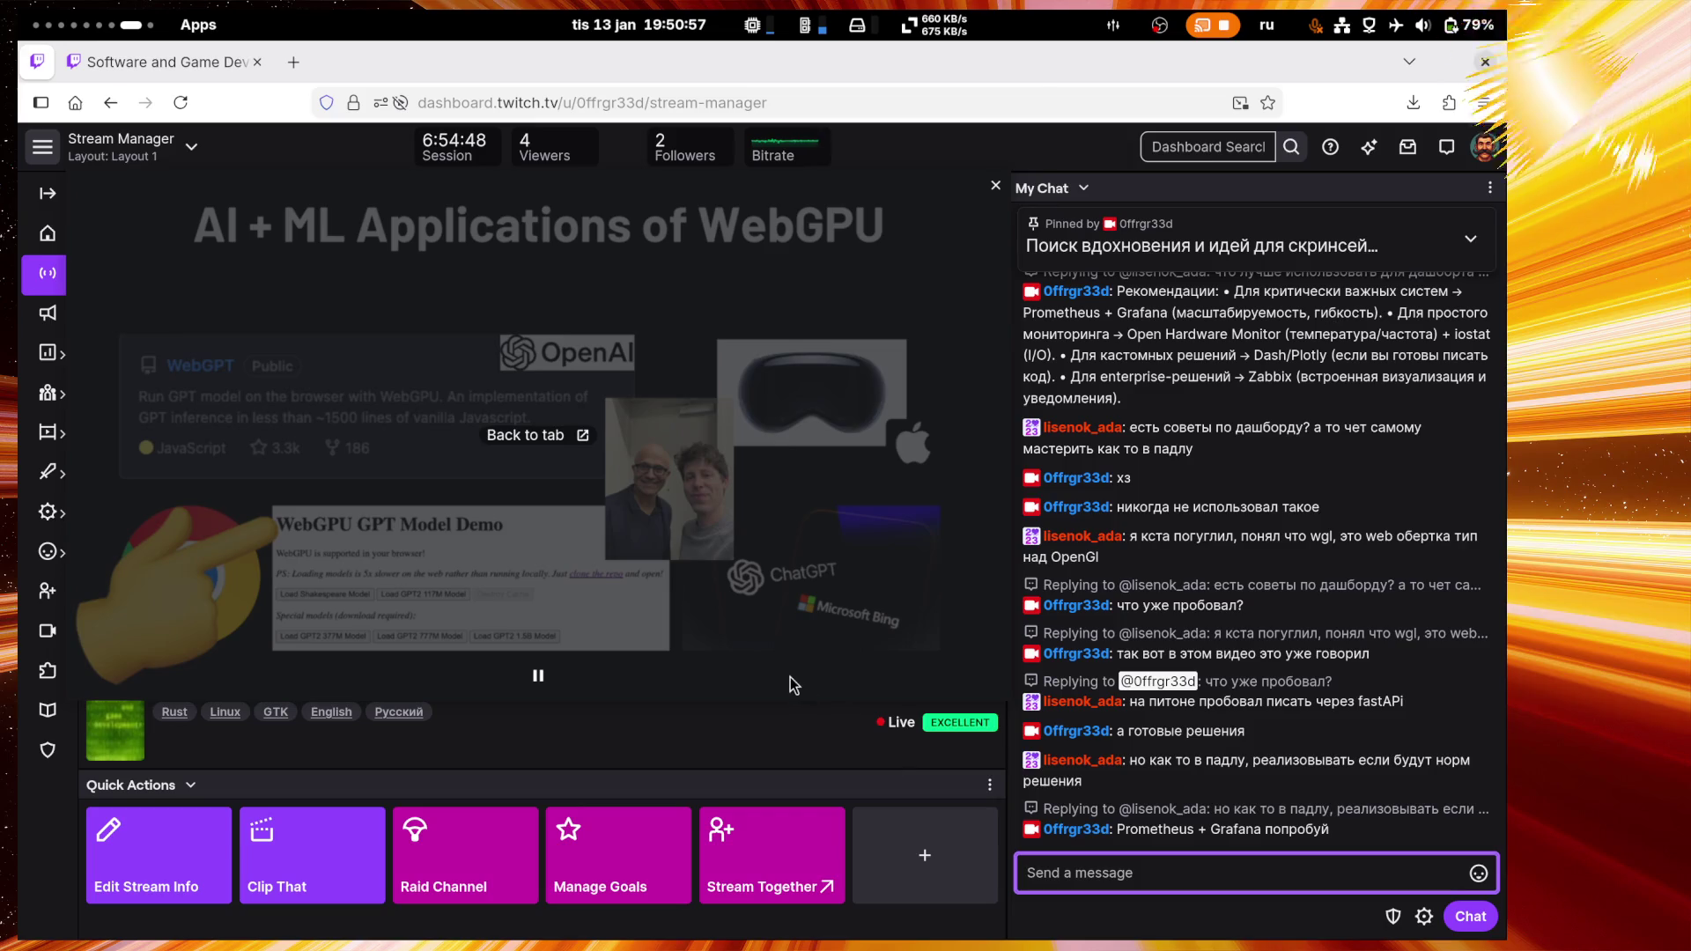
{"action": "left_click", "coordinate": [766, 495]}
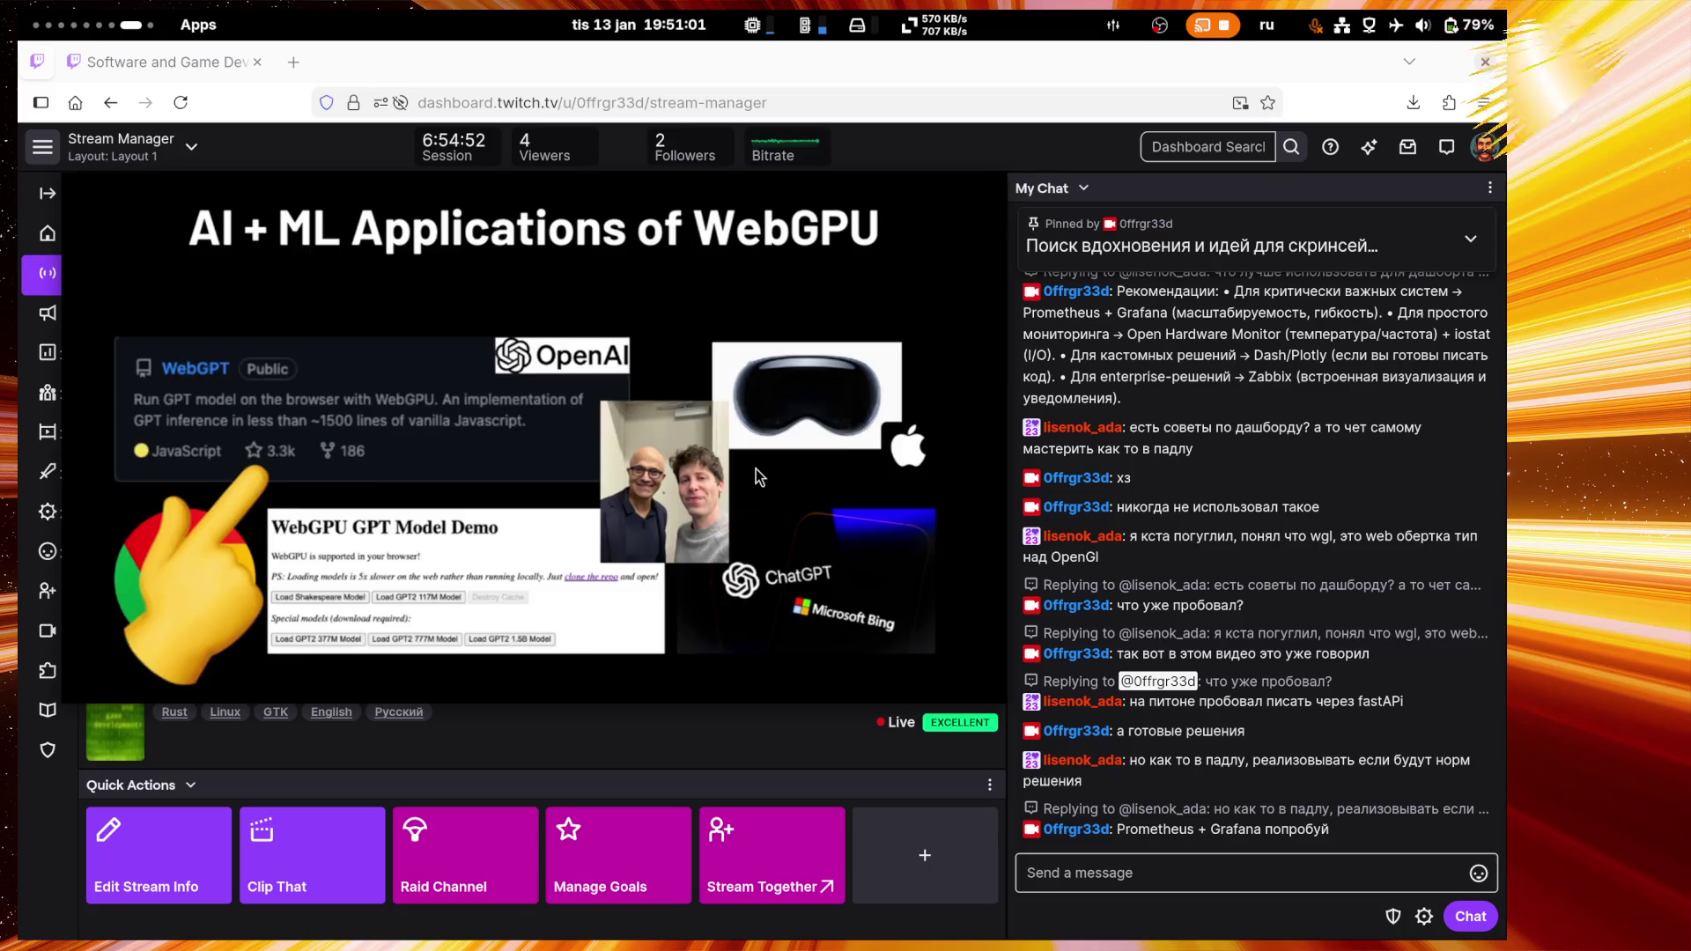
{"action": "key", "text": "ctrl+shift+bracketright"}
{"action": "key", "text": "ctrl+shift+bracketright"}
{"action": "key", "text": "ctrl+shift+bracketright"}
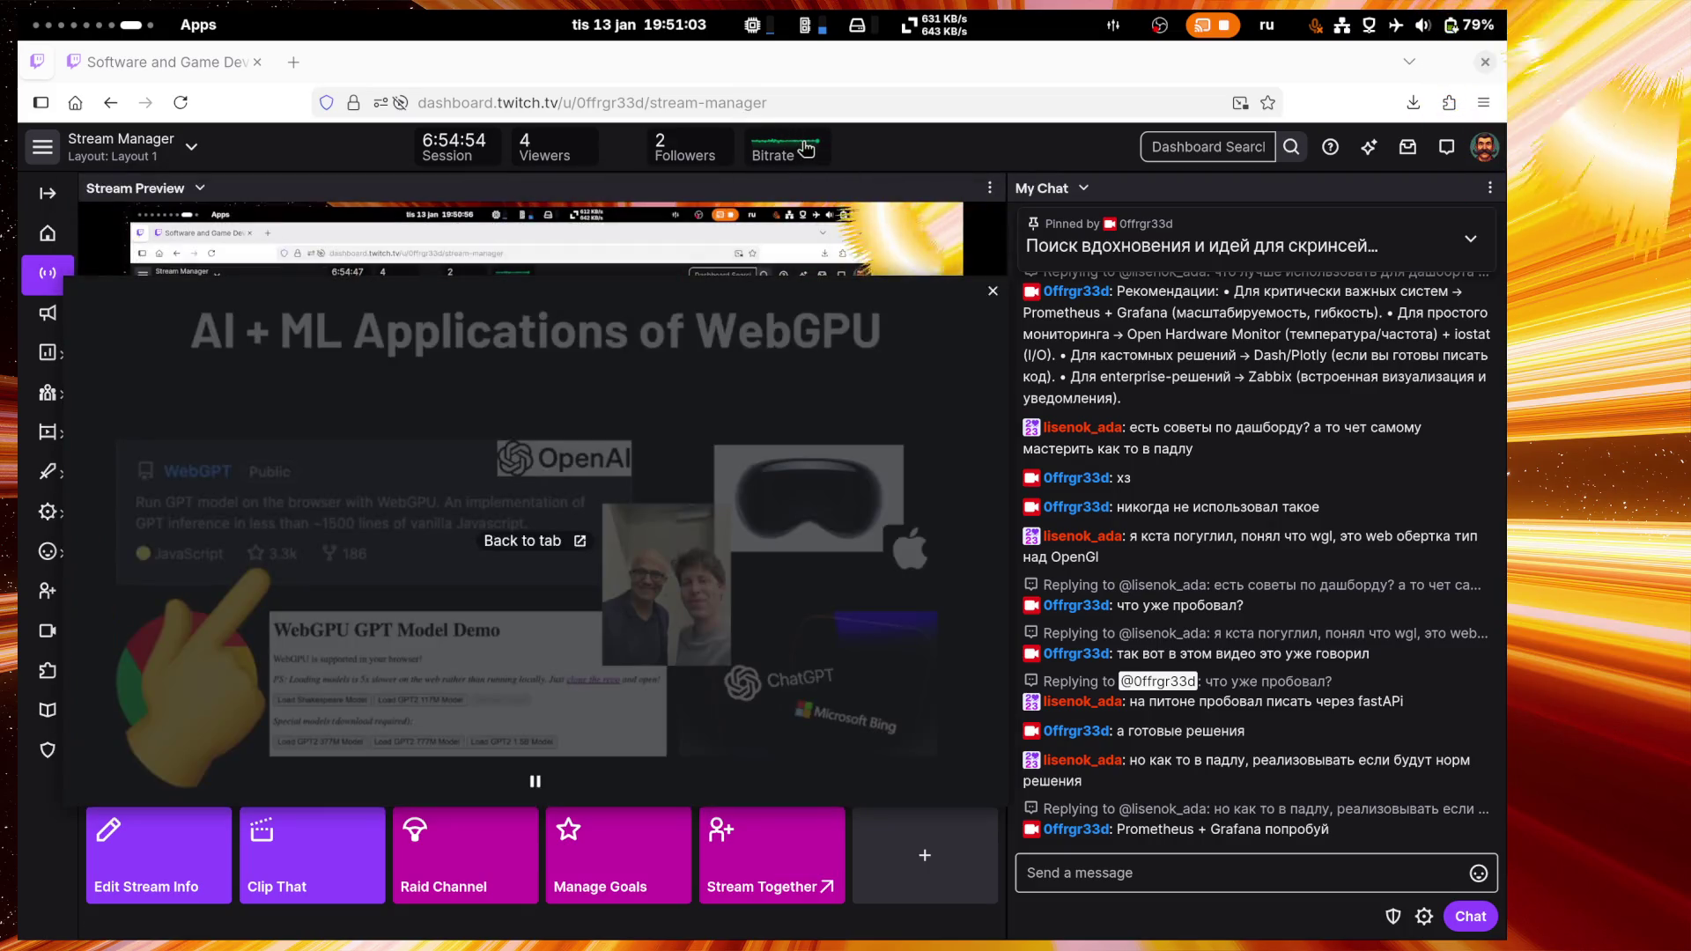
{"action": "key", "text": "ctrl+shift+bracketright"}
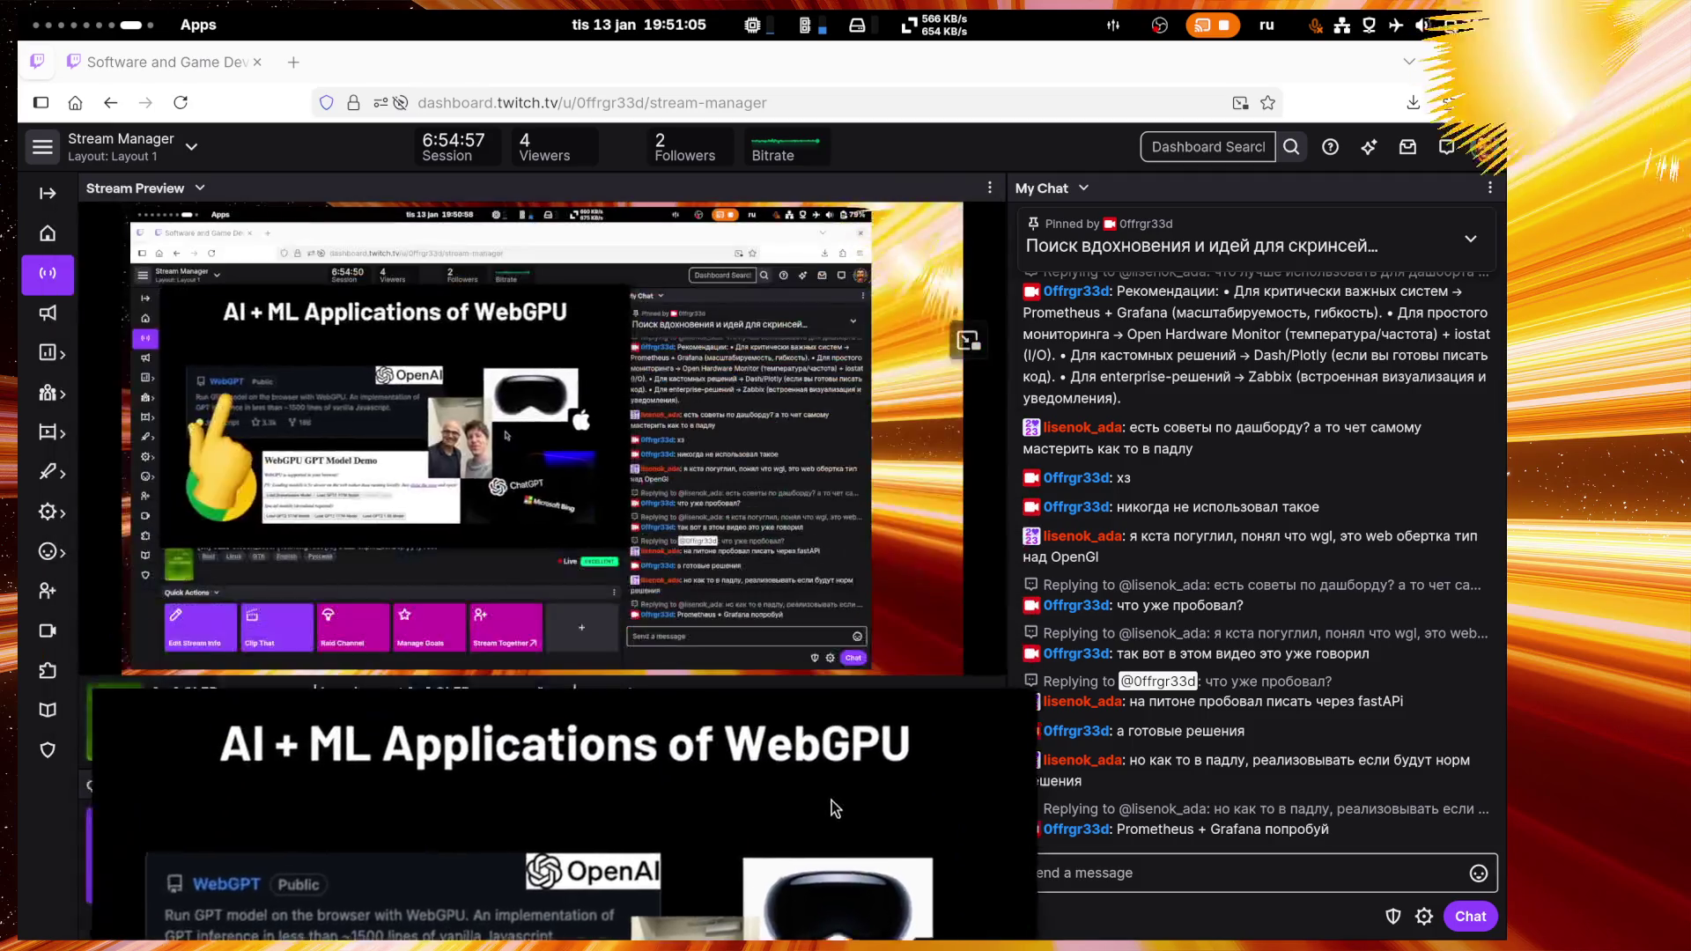
{"action": "key", "text": "ctrl+shift+bracketright"}
{"action": "mouse_move", "coordinate": [826, 849]}
{"action": "left_mouse_down"}
{"action": "mouse_move", "coordinate": [832, 333]}
{"action": "mouse_move", "coordinate": [801, 281]}
{"action": "left_mouse_up"}
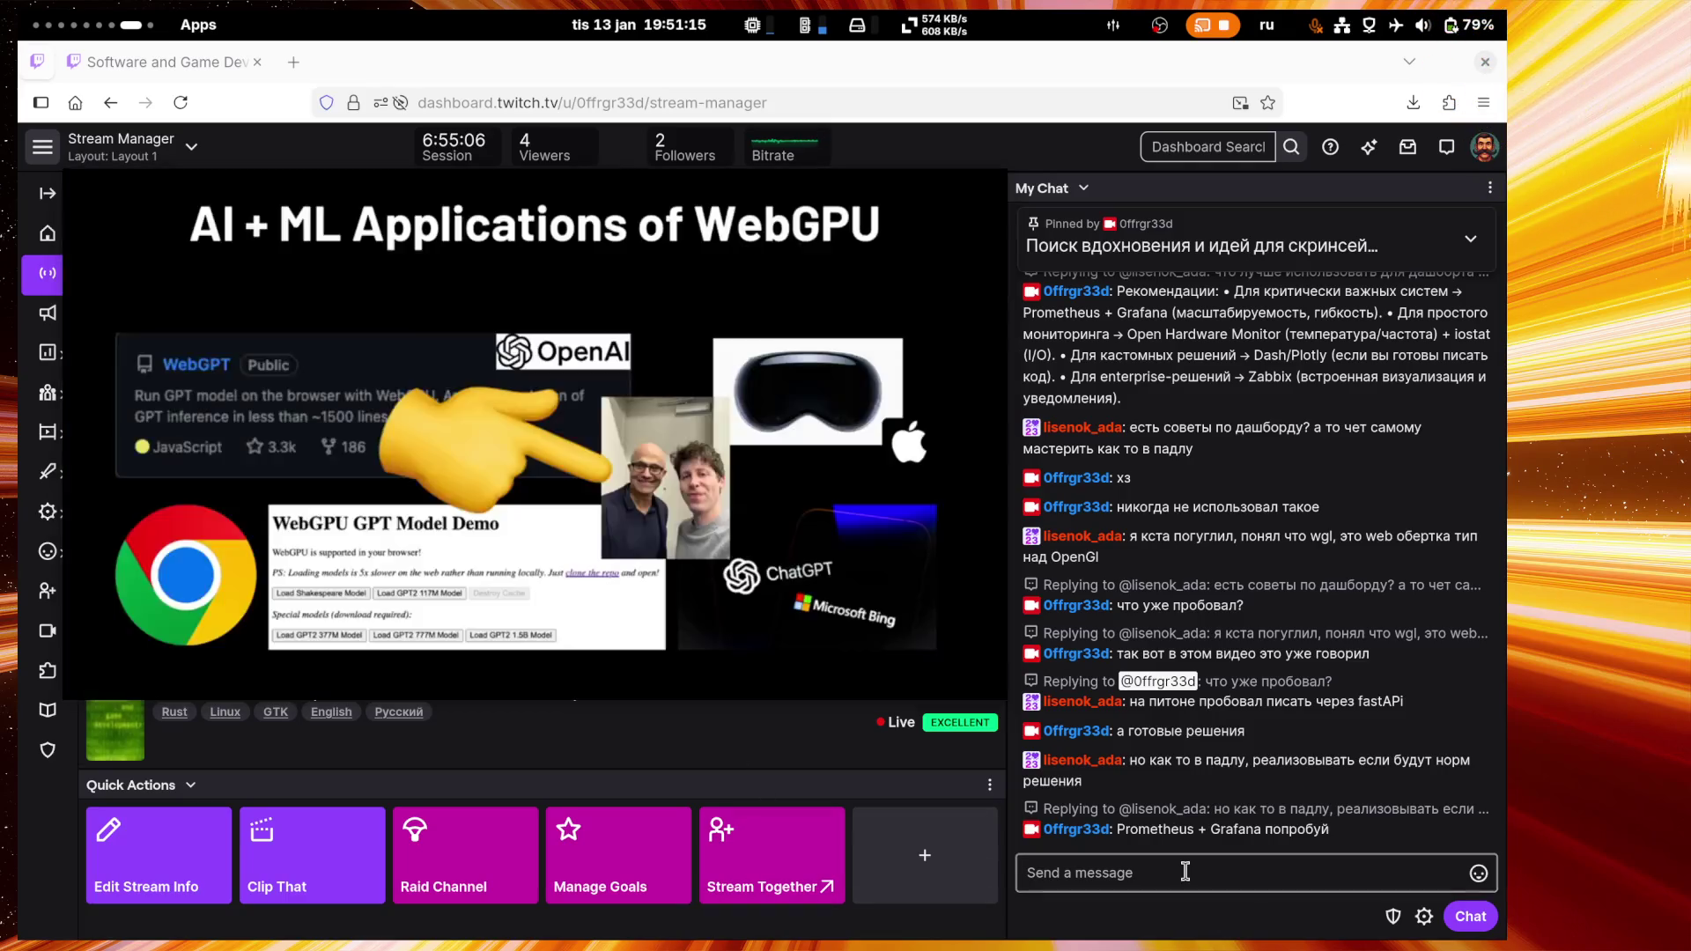
{"action": "left_click", "coordinate": [1185, 871]}
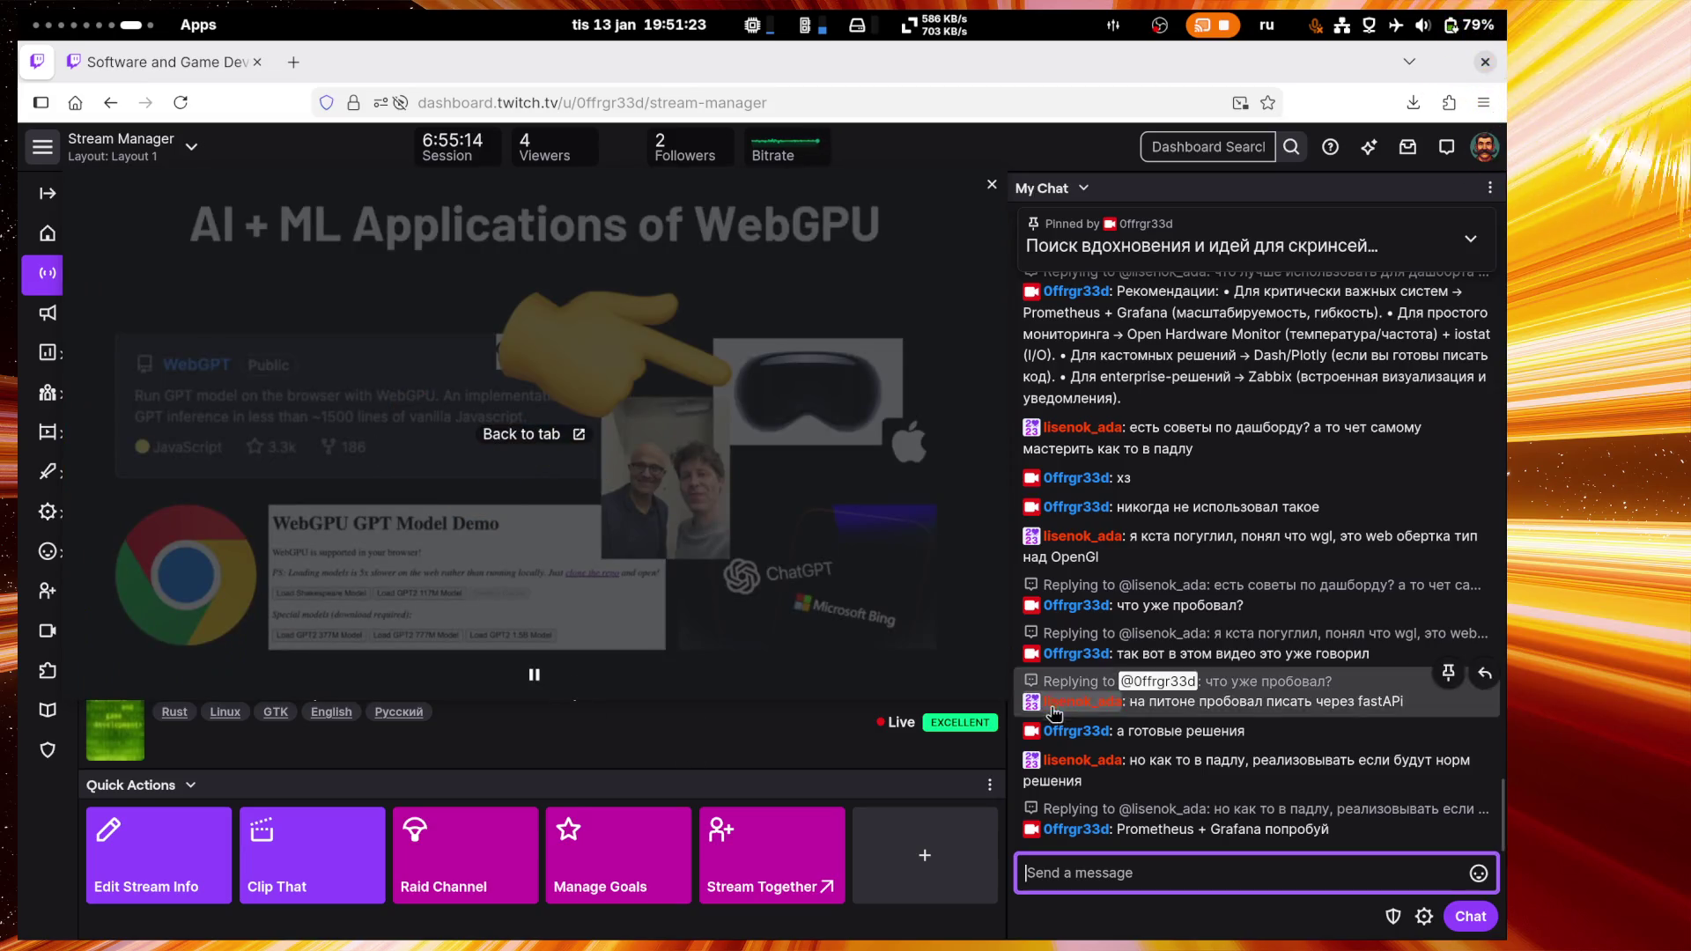
{"action": "key", "text": "super+Page_Up"}
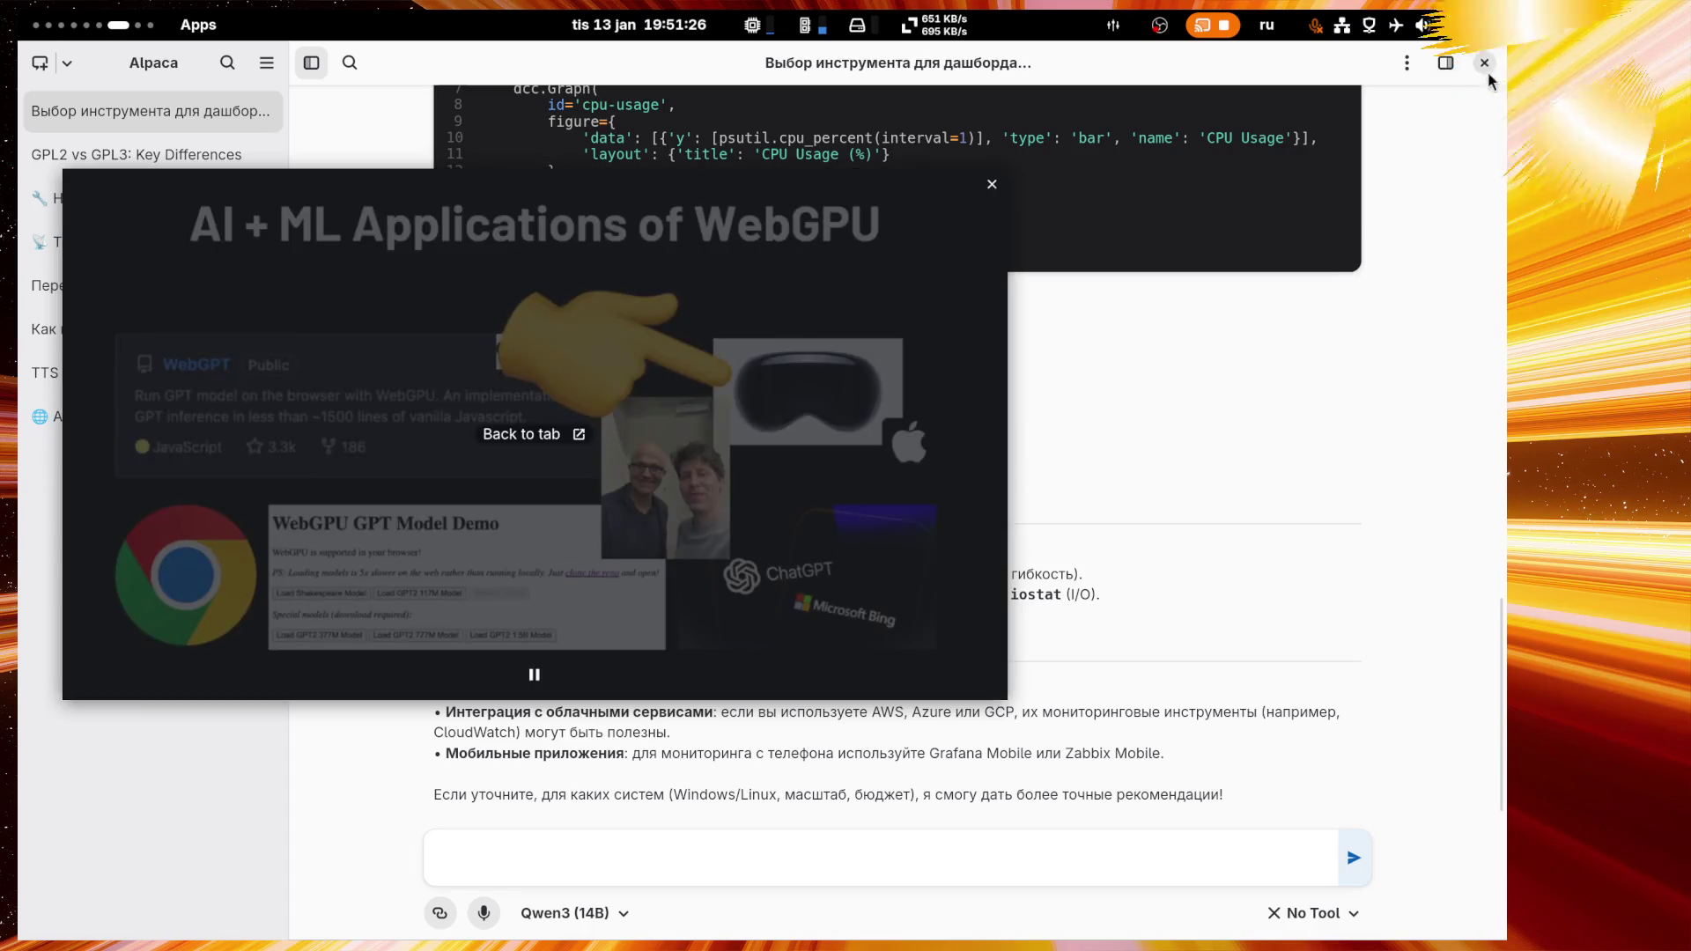
Step: Close Alpaca, stop the ollama container in Pods, and close Pods
{"action": "left_click", "coordinate": [1484, 63]}
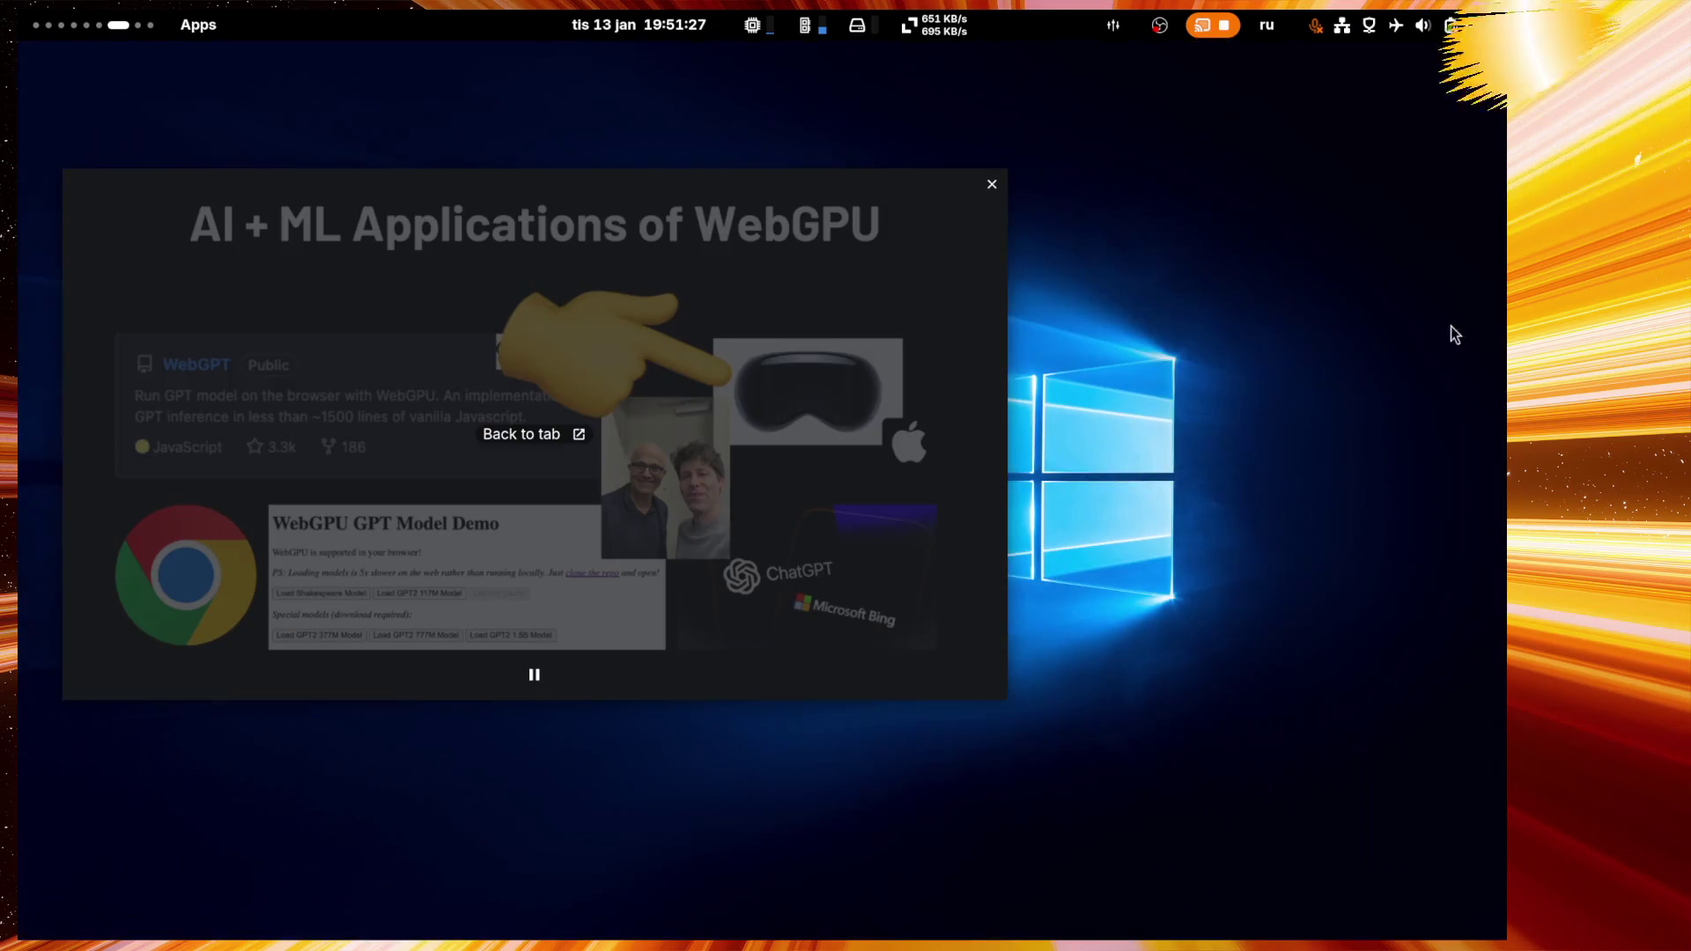
{"action": "key", "text": "super"}
{"action": "left_click", "coordinate": [958, 881]}
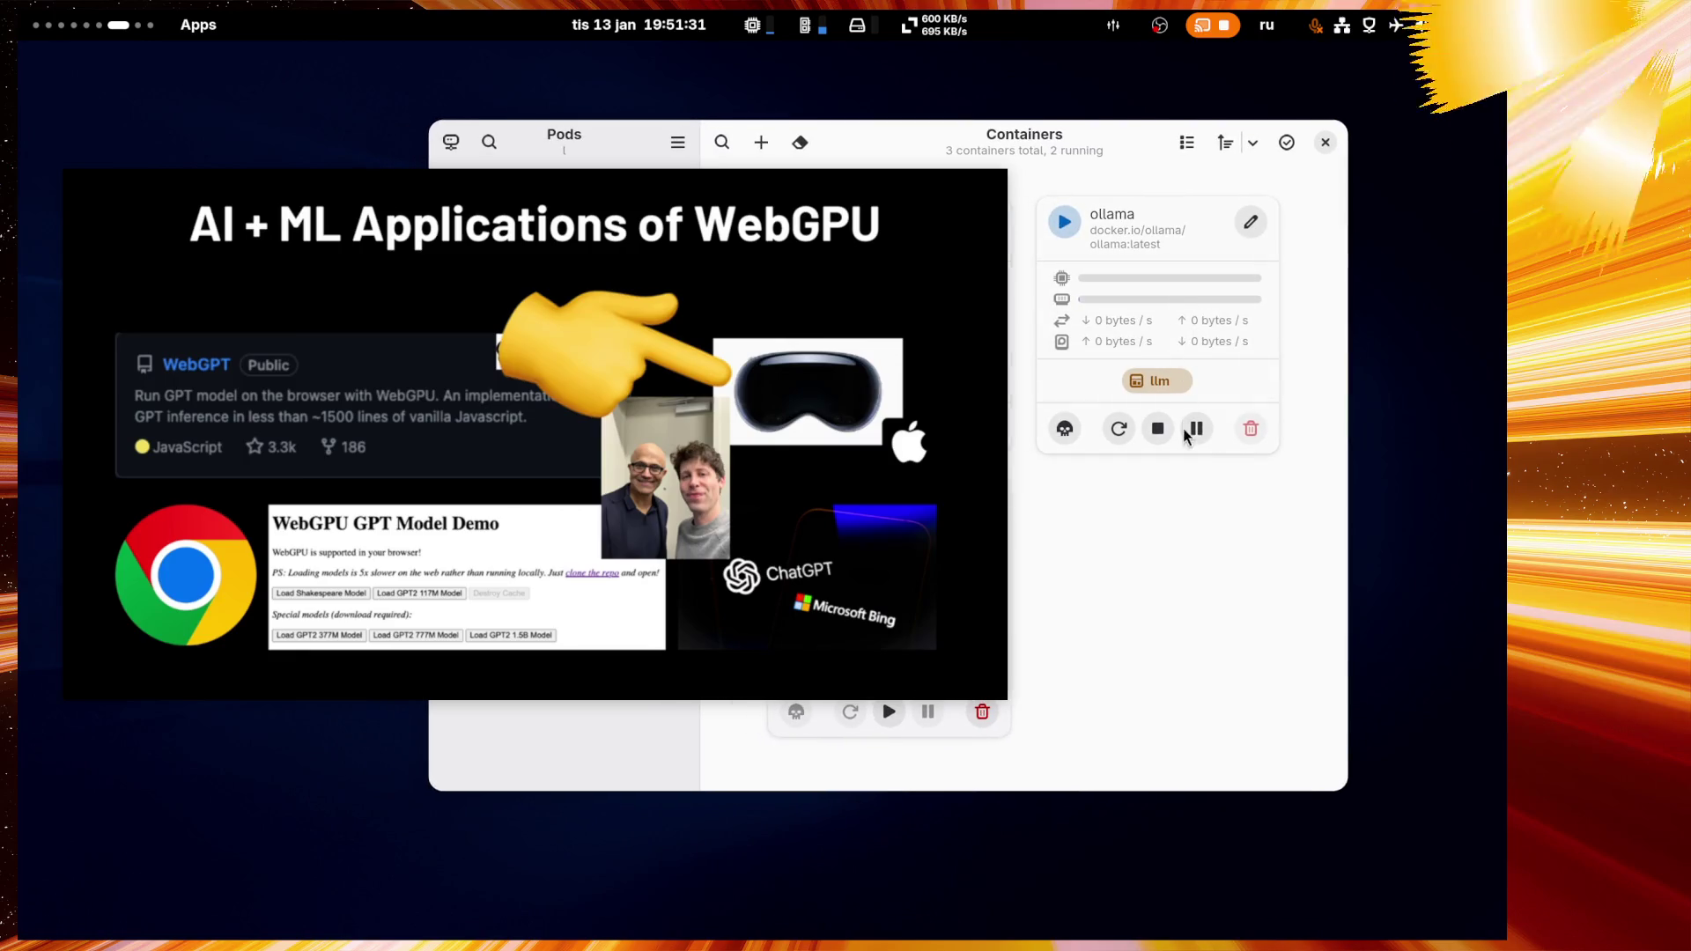
{"action": "left_click", "coordinate": [1159, 430]}
{"action": "mouse_move", "coordinate": [1097, 149]}
{"action": "left_mouse_down"}
{"action": "mouse_move", "coordinate": [1324, 178]}
{"action": "mouse_move", "coordinate": [1211, 173]}
{"action": "mouse_move", "coordinate": [1291, 166]}
{"action": "mouse_move", "coordinate": [1143, 76]}
{"action": "mouse_move", "coordinate": [1045, 115]}
{"action": "left_mouse_up"}
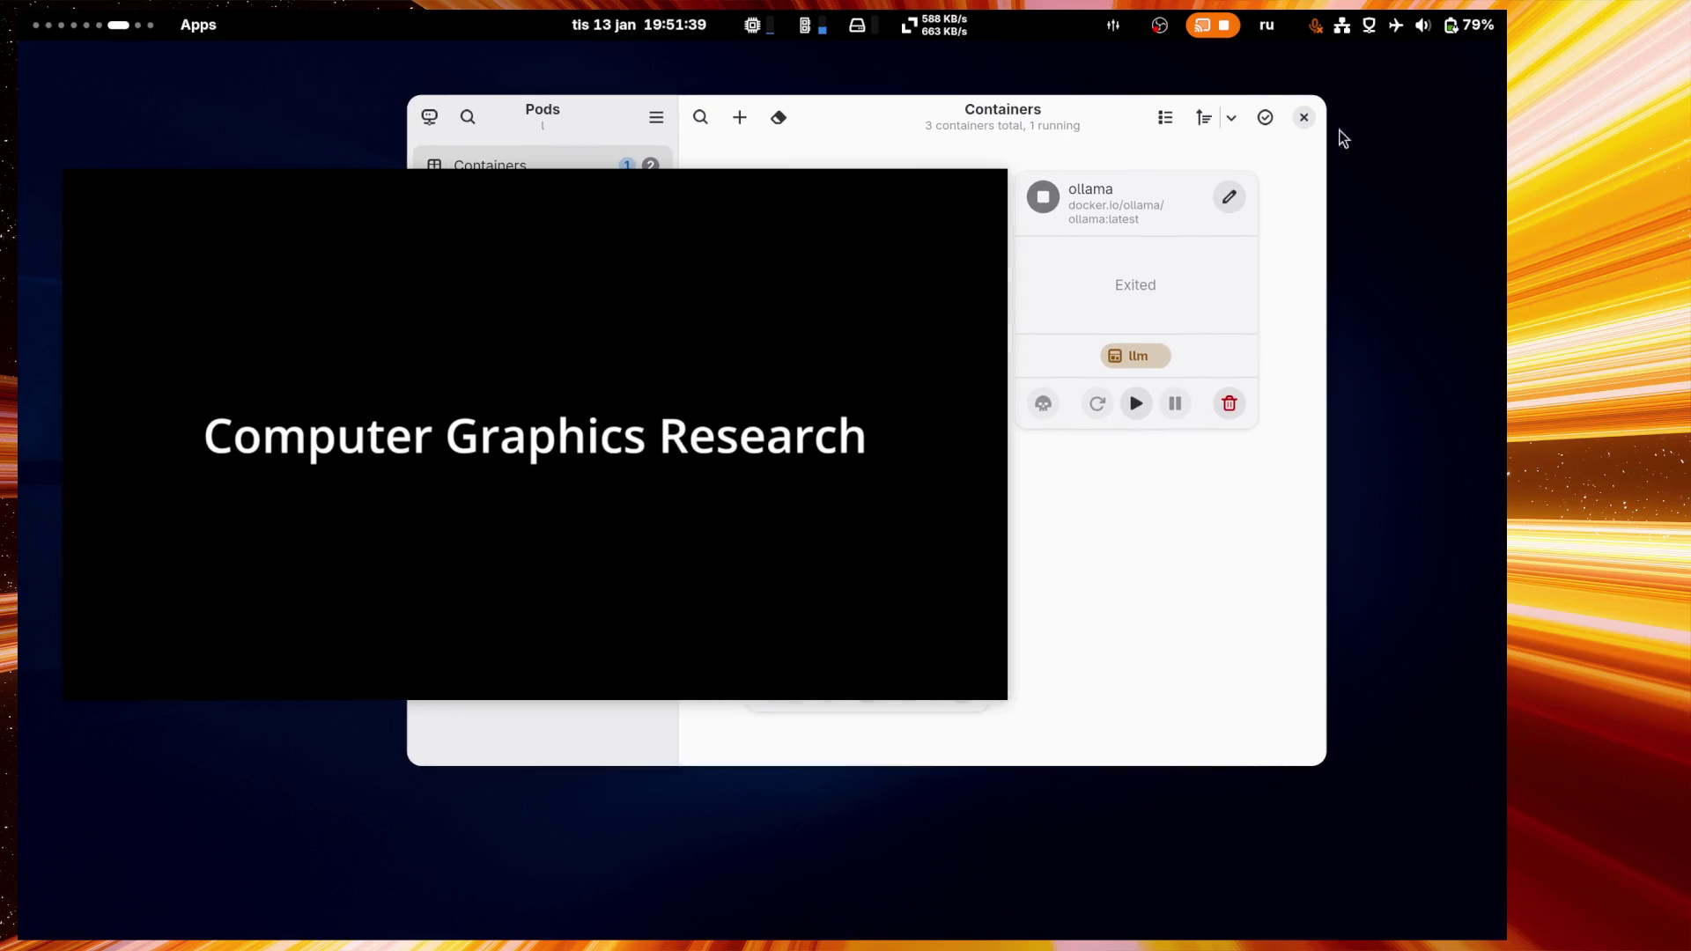
{"action": "left_click", "coordinate": [1316, 121]}
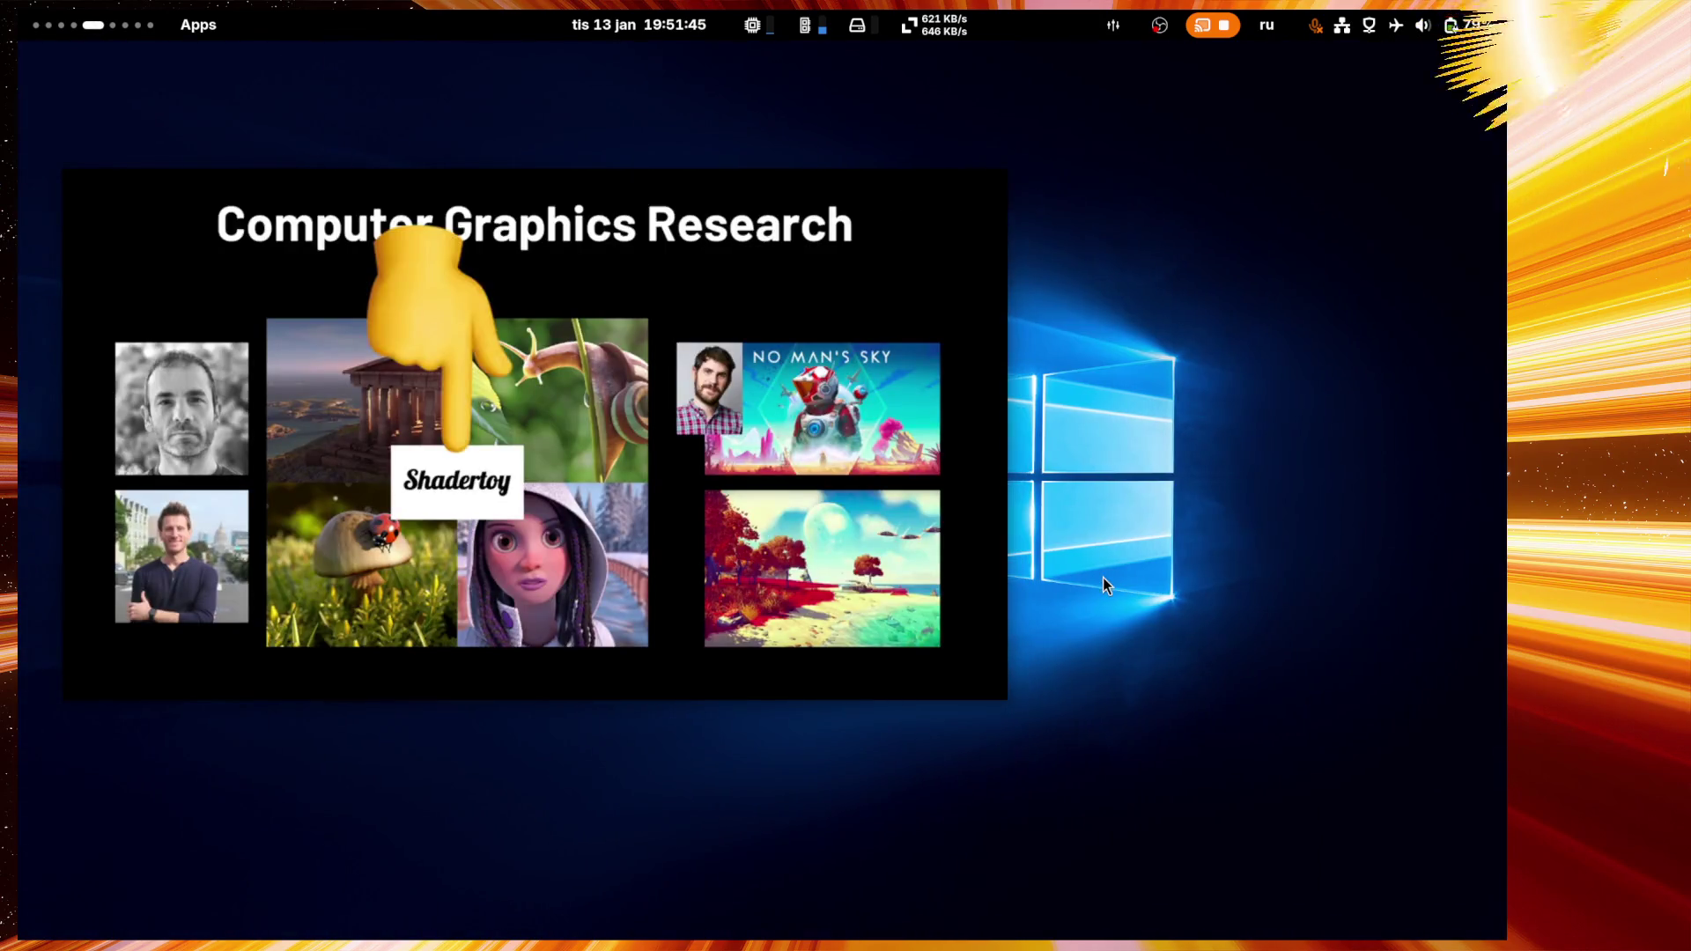
Step: On the FreeTube workspace, return 'What is WebGPU?' to the main player and make it fullscreen
{"action": "key", "text": "super+3"}
{"action": "key", "text": "super+2"}
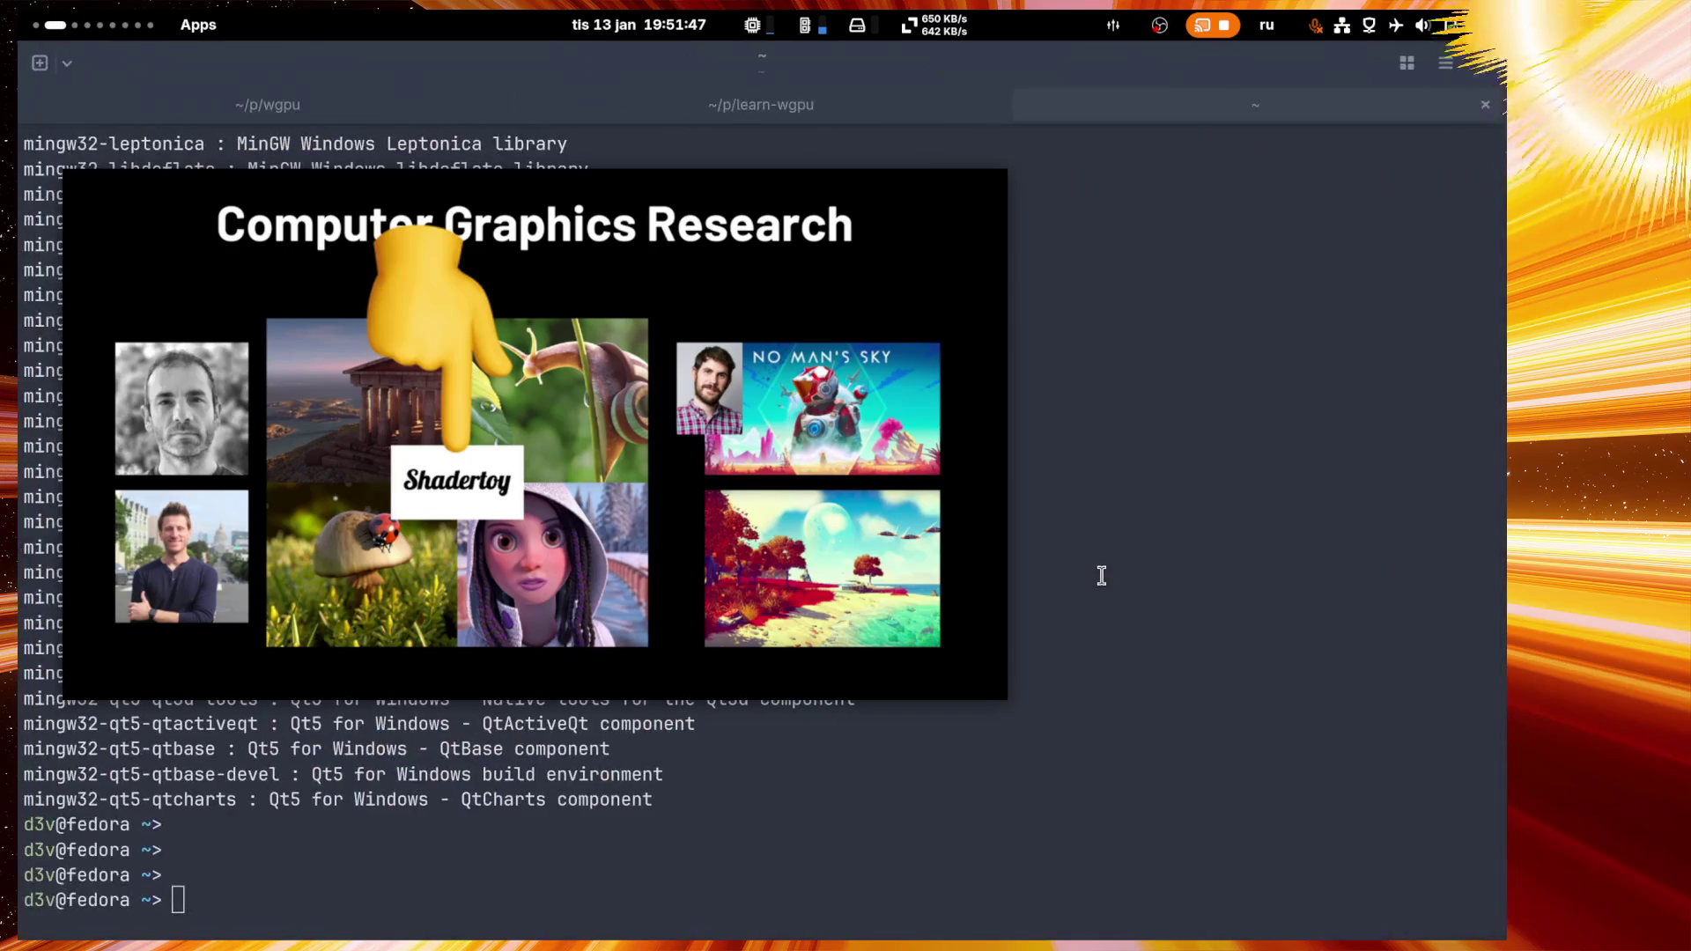
{"action": "key", "text": "super+1"}
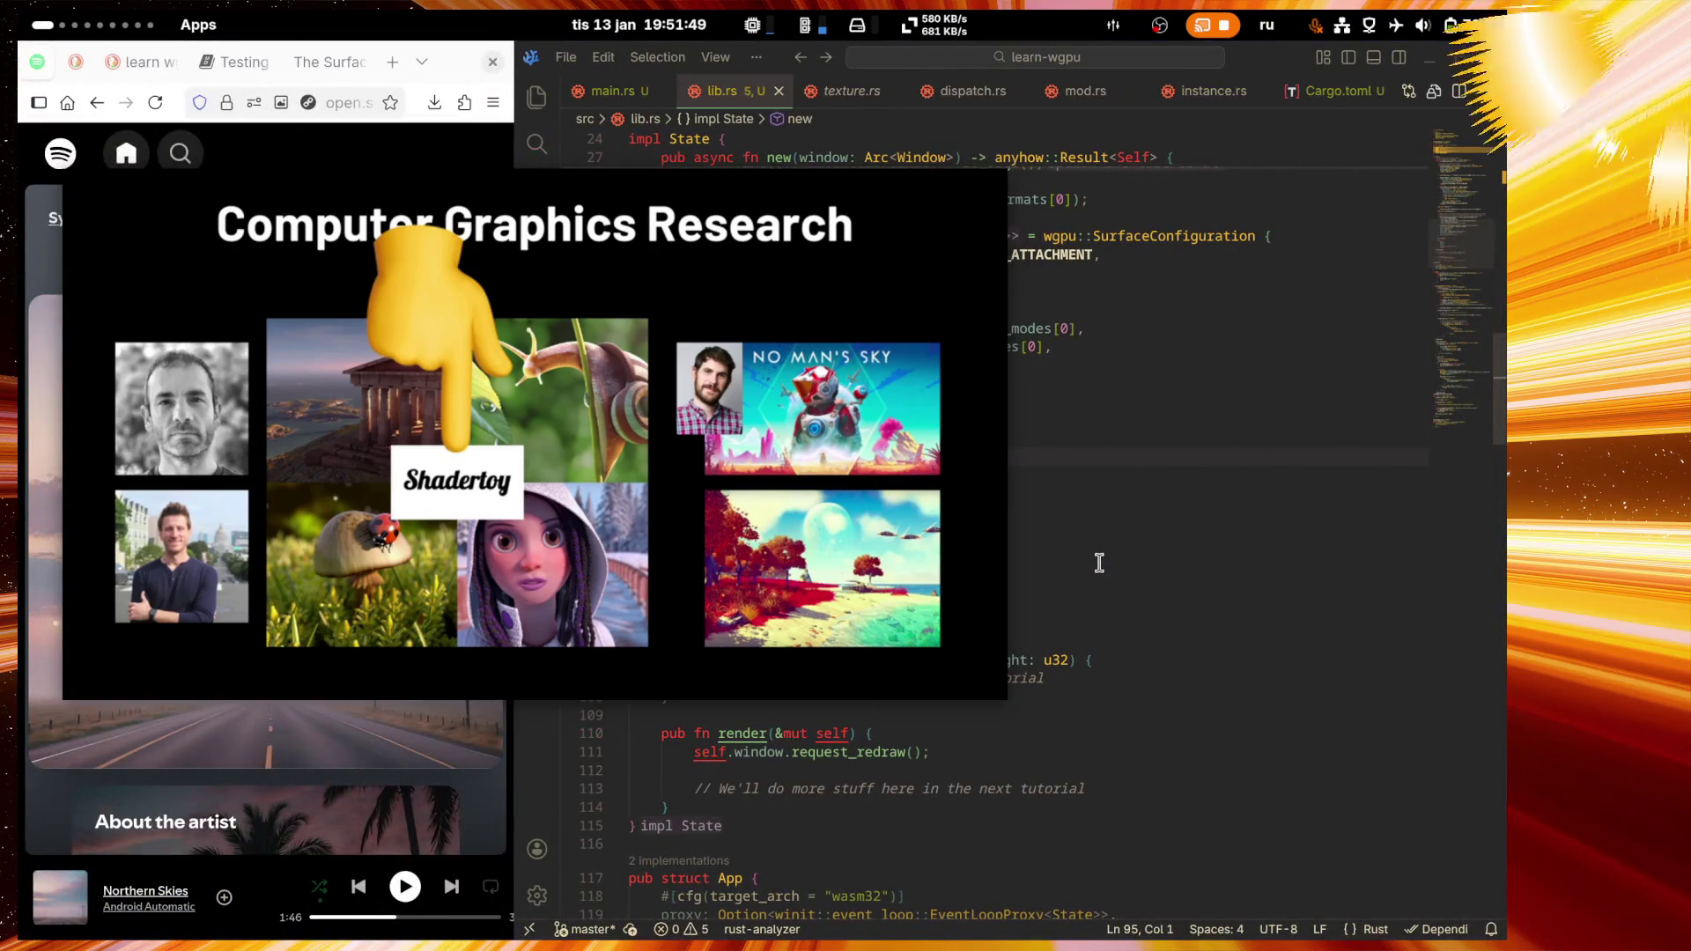
{"action": "key", "text": "super+2"}
{"action": "key", "text": "super+3"}
{"action": "key", "text": "super+4"}
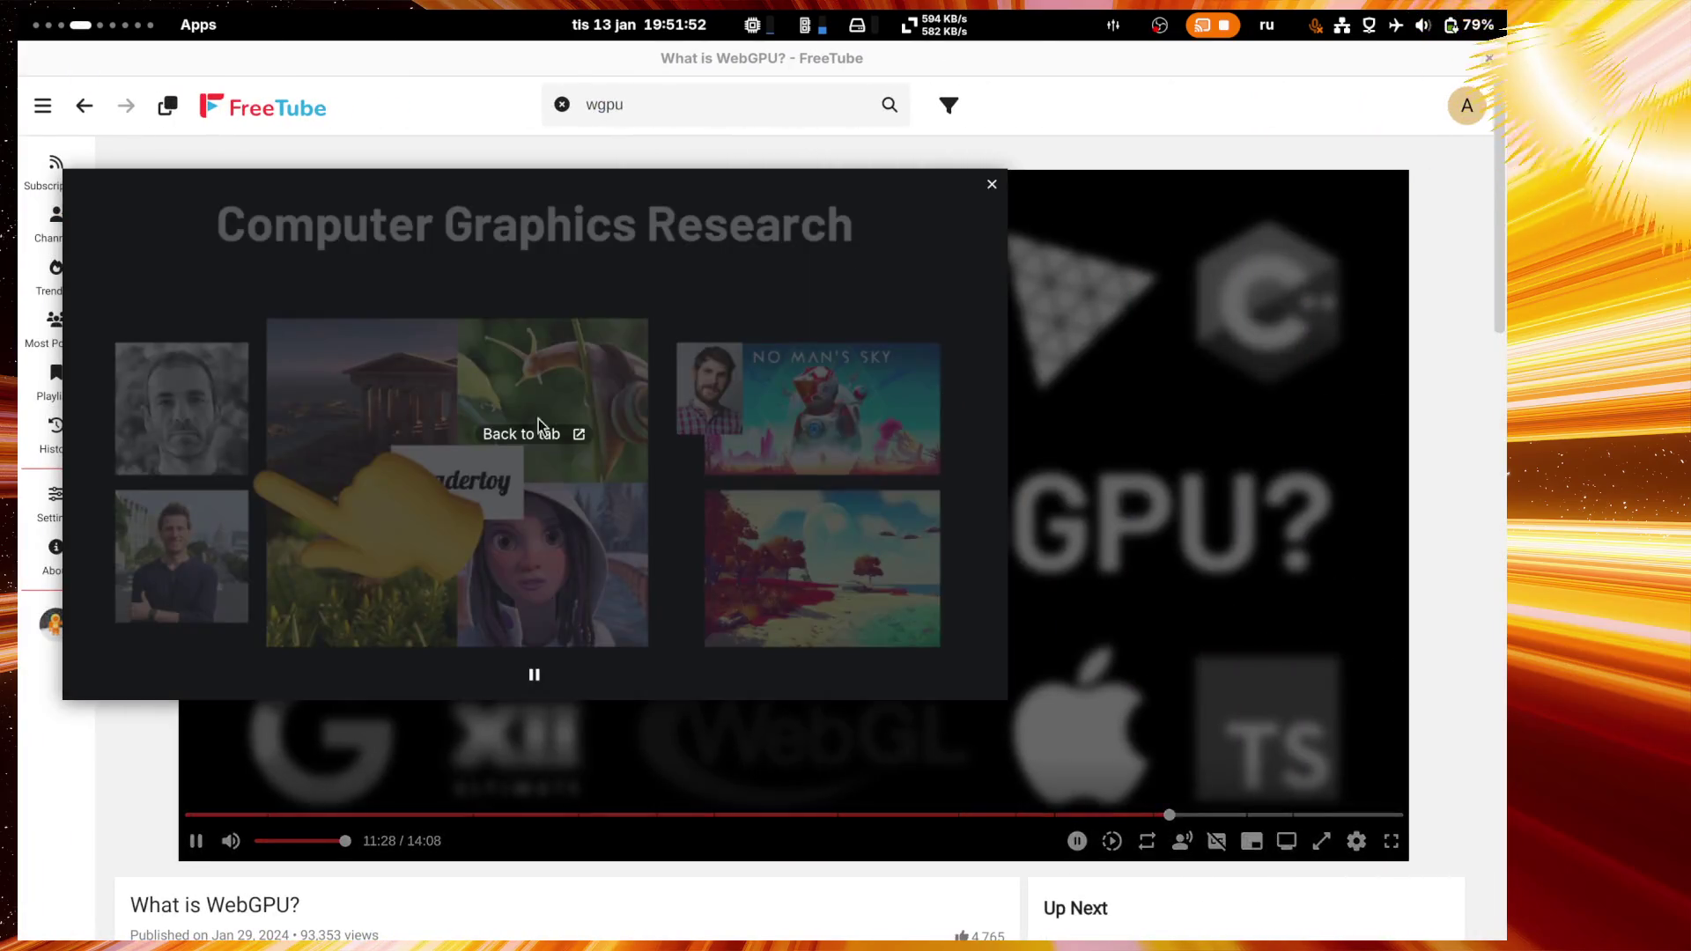
{"action": "left_click", "coordinate": [547, 429]}
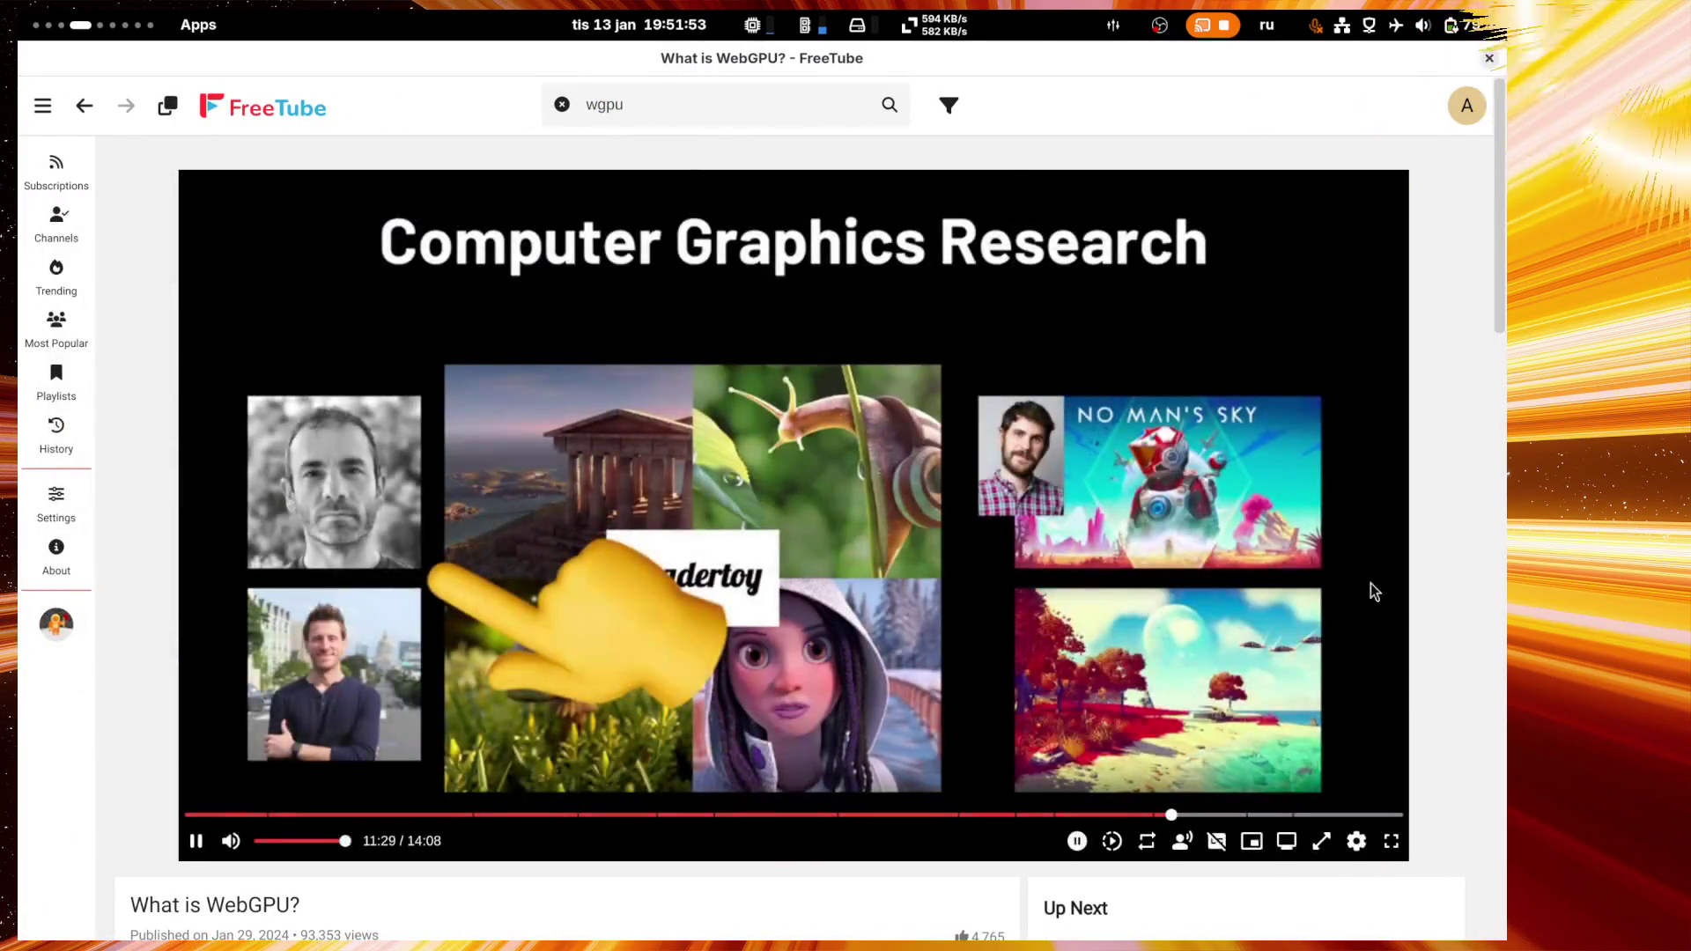
{"action": "double_click", "coordinate": [1009, 569]}
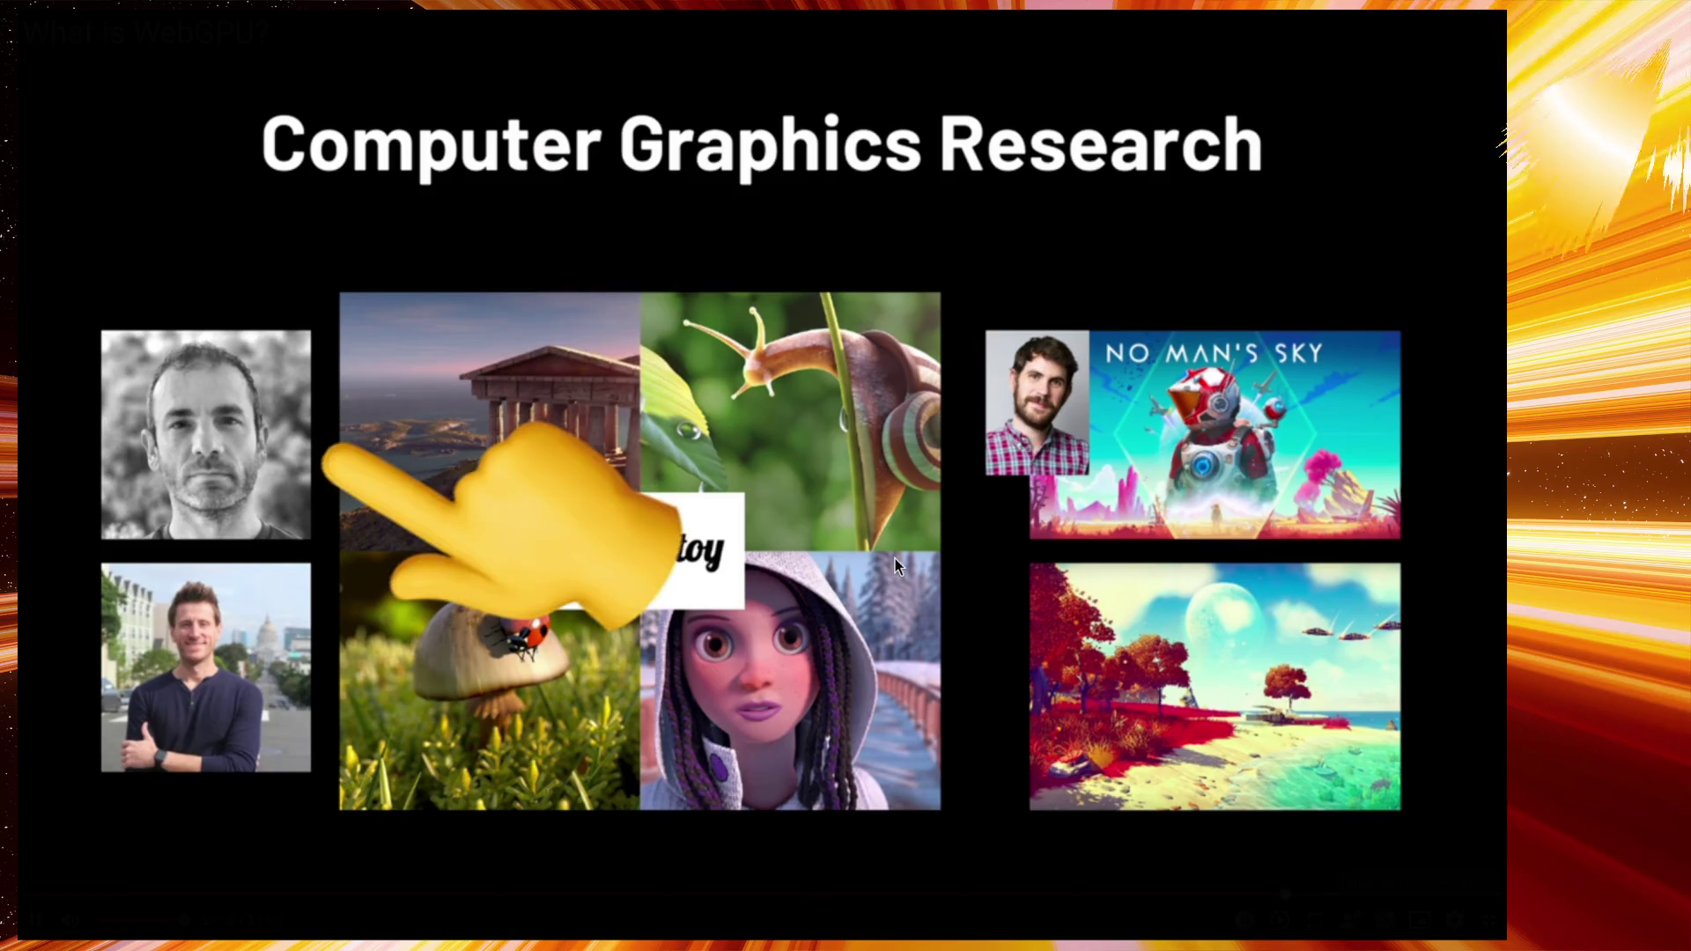
{"action": "mouse_move", "coordinate": [894, 559]}
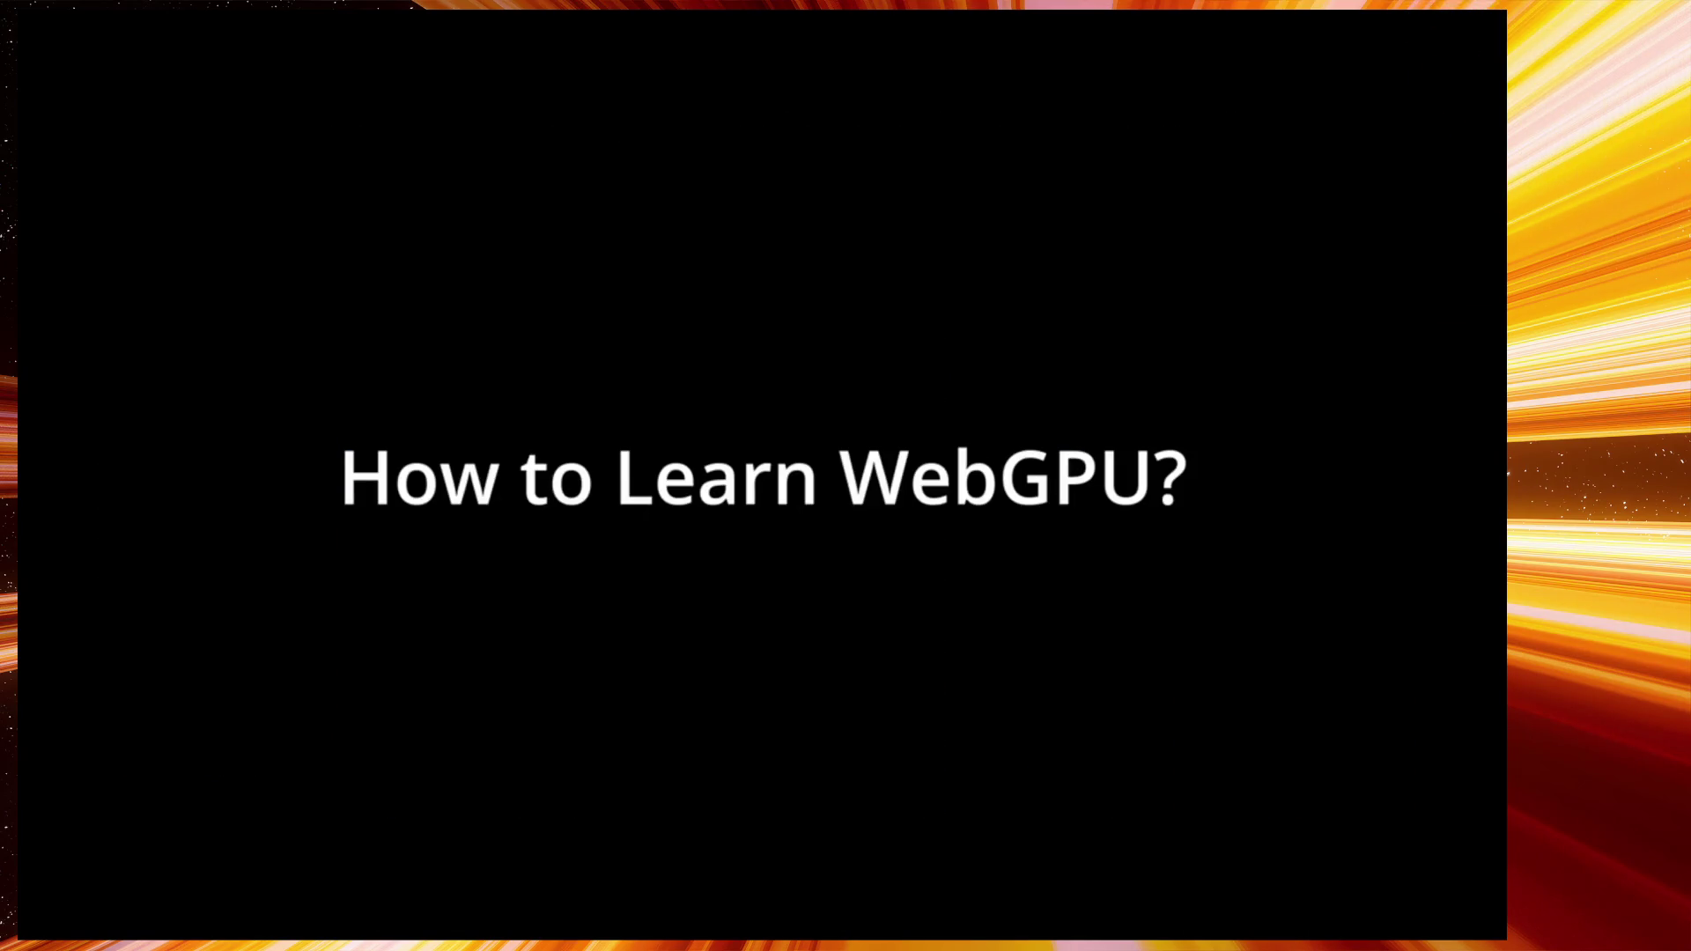
{"action": "key", "text": "Escape"}
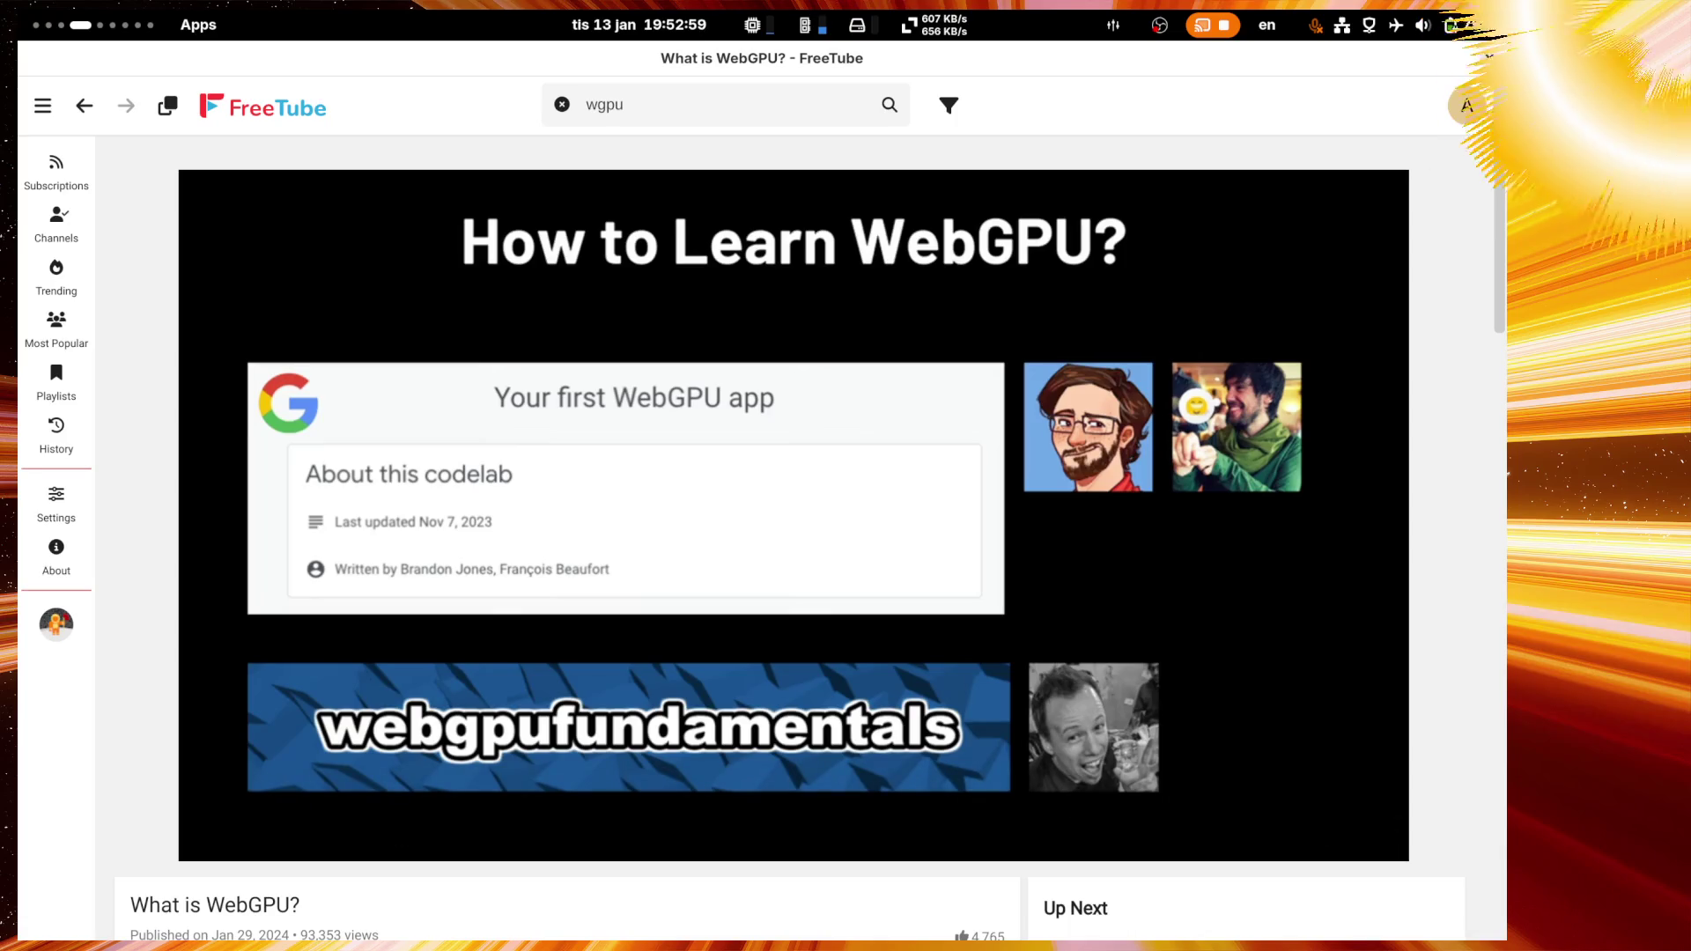
{"action": "double_click", "coordinate": [895, 566]}
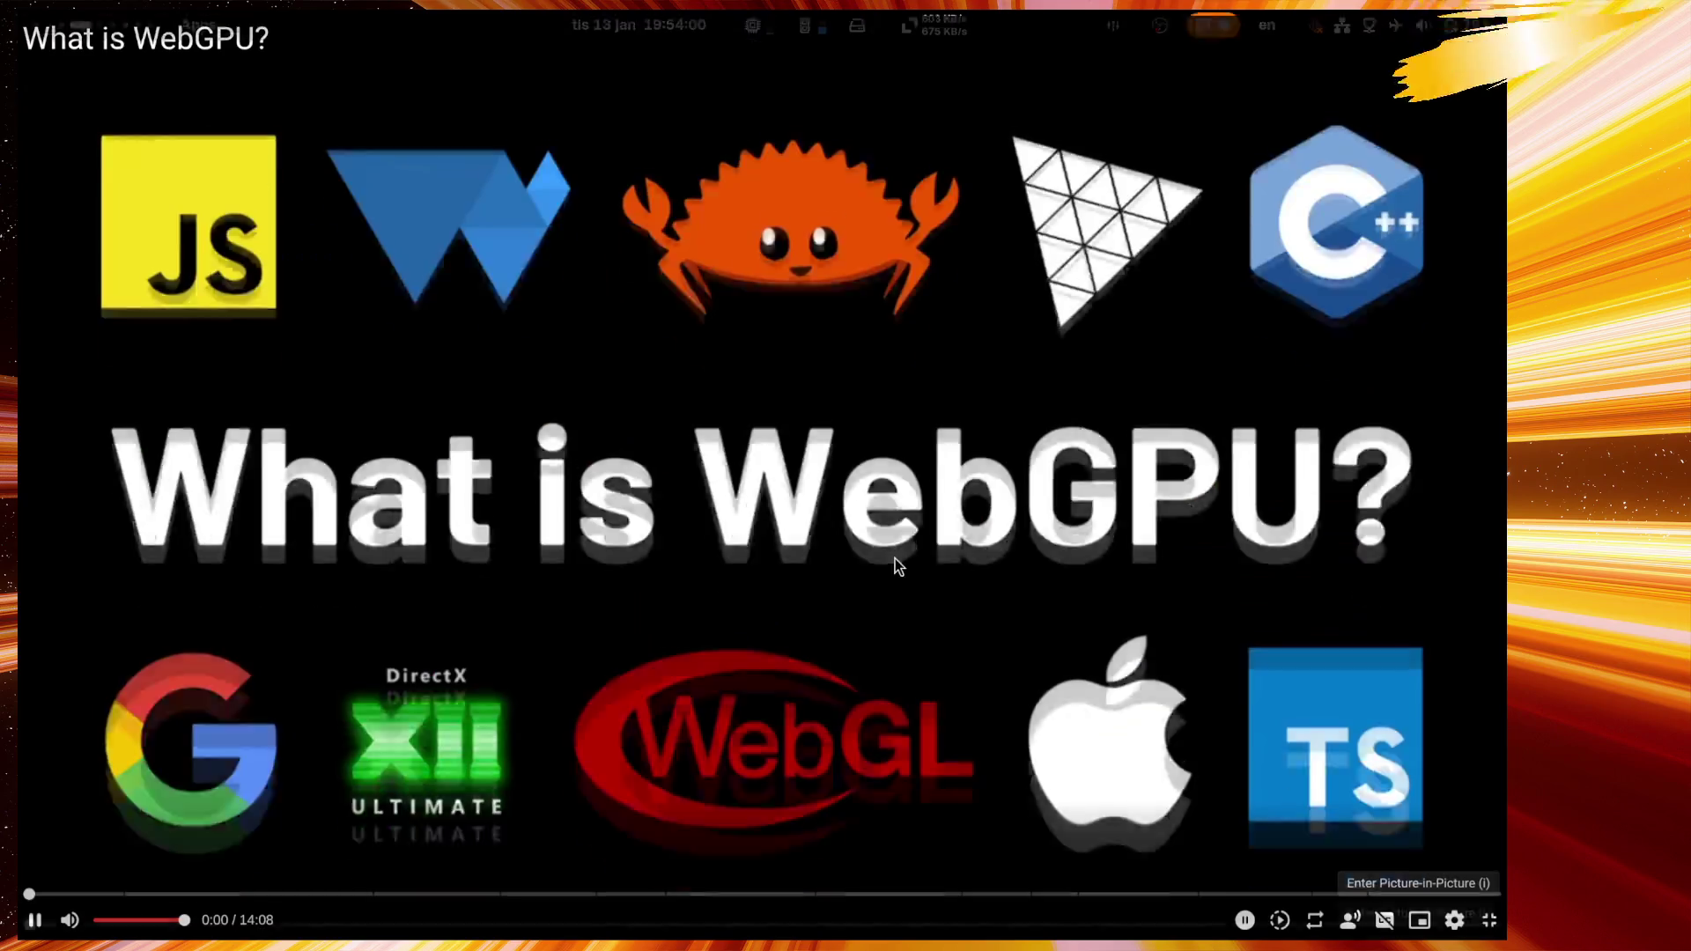
Step: Exit fullscreen on 'What is WebGPU?' to return to its normal video page
{"action": "double_click", "coordinate": [894, 560]}
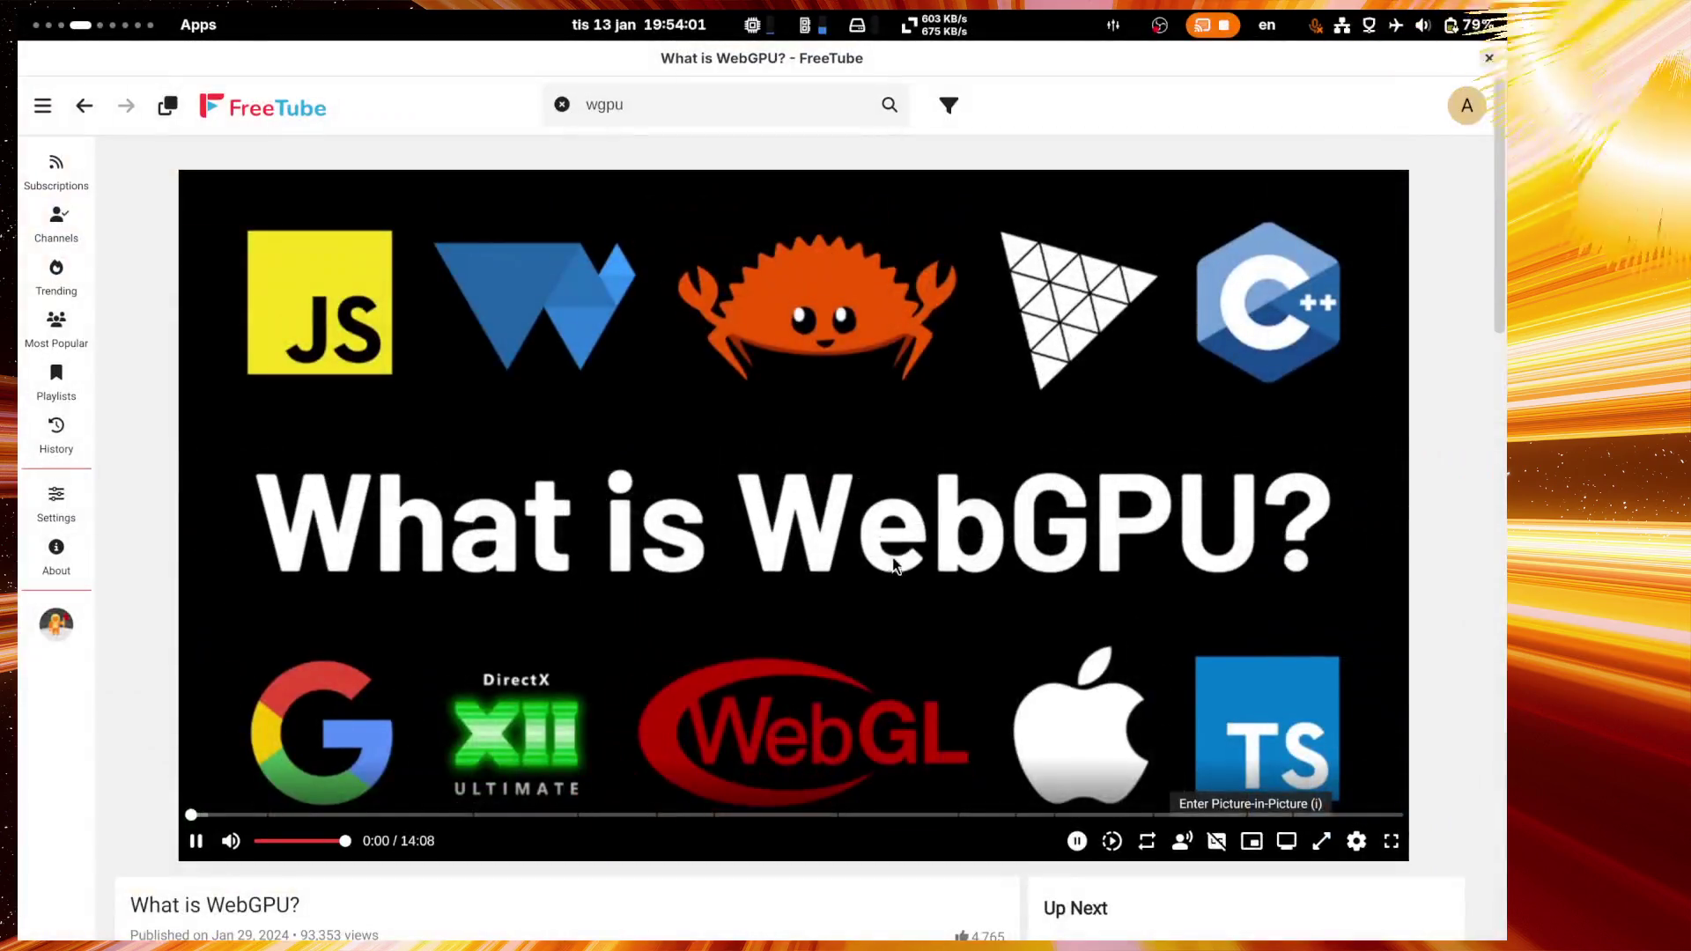
Step: Open GetIntoGameDev's WGPU playlist from the wgpu results and play its first video near 8:00
{"action": "key", "text": "alt+Left"}
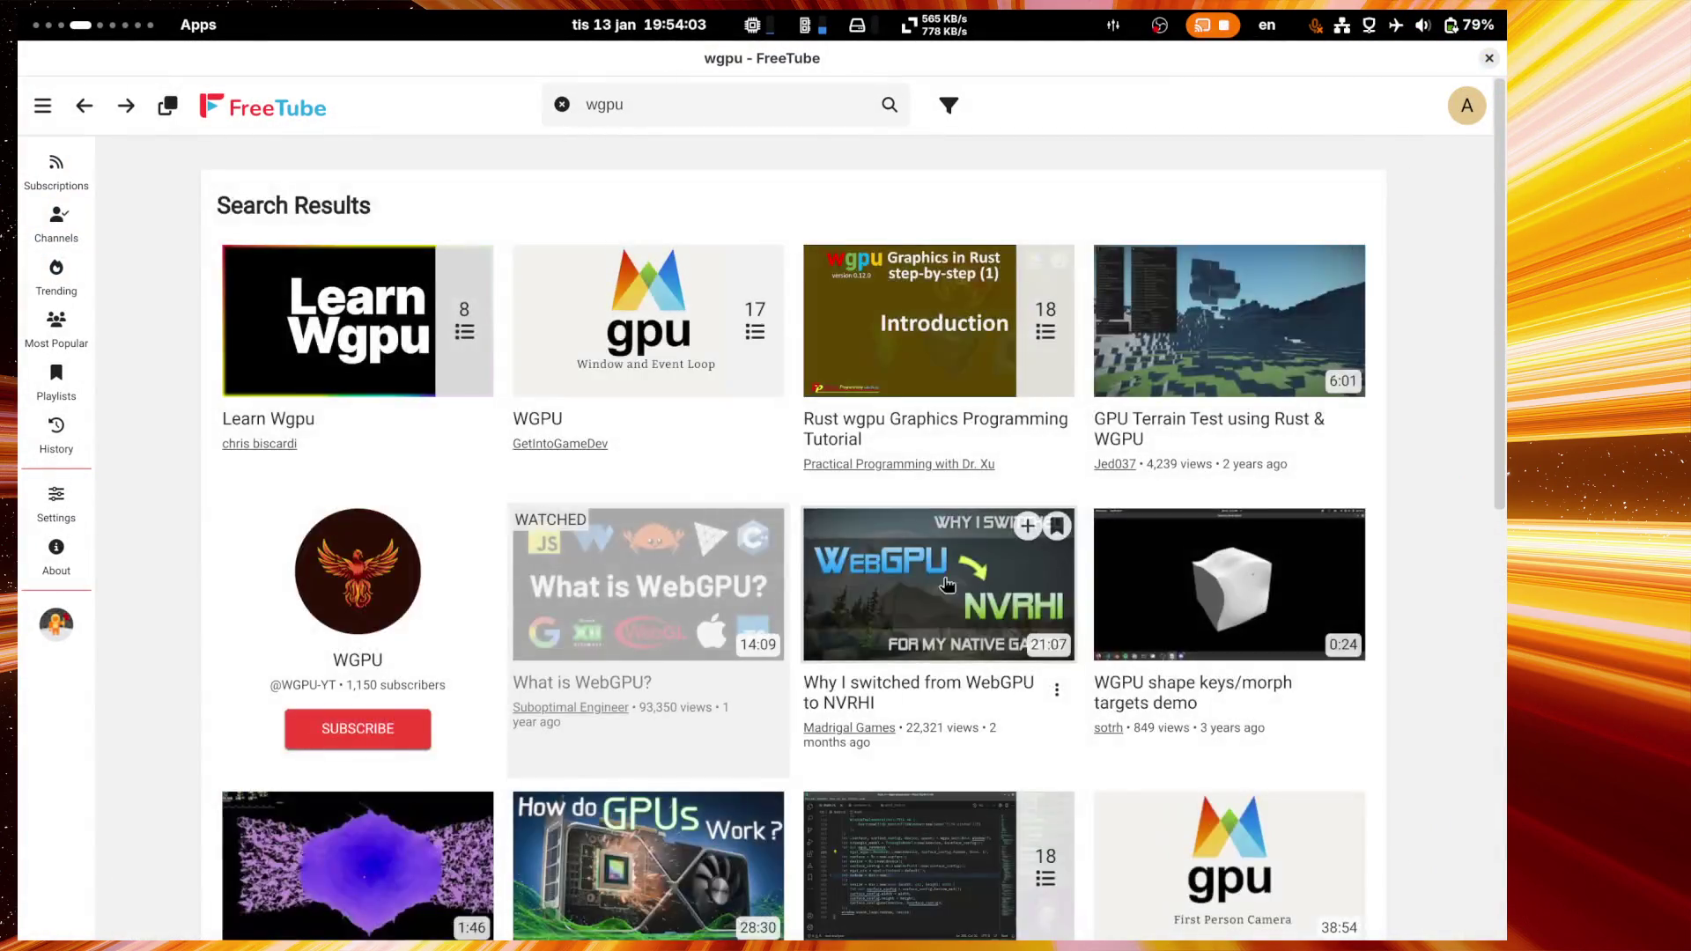
{"action": "key", "text": "alt+Right"}
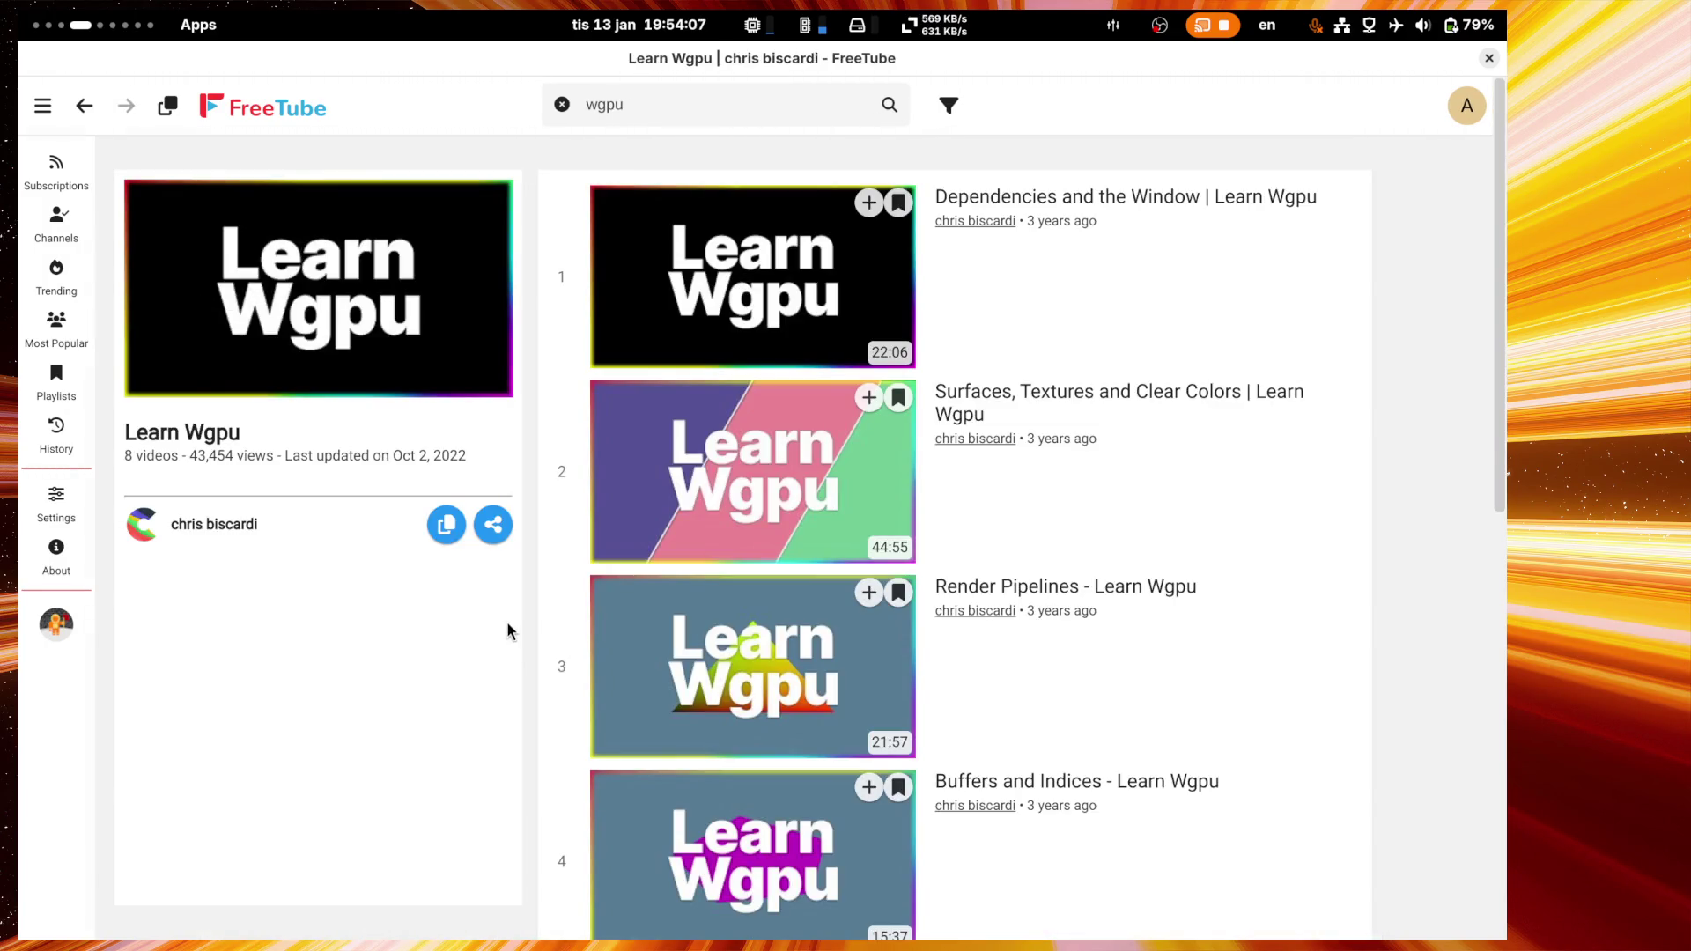
{"action": "key", "text": "alt+Left"}
{"action": "left_click", "coordinate": [636, 280]}
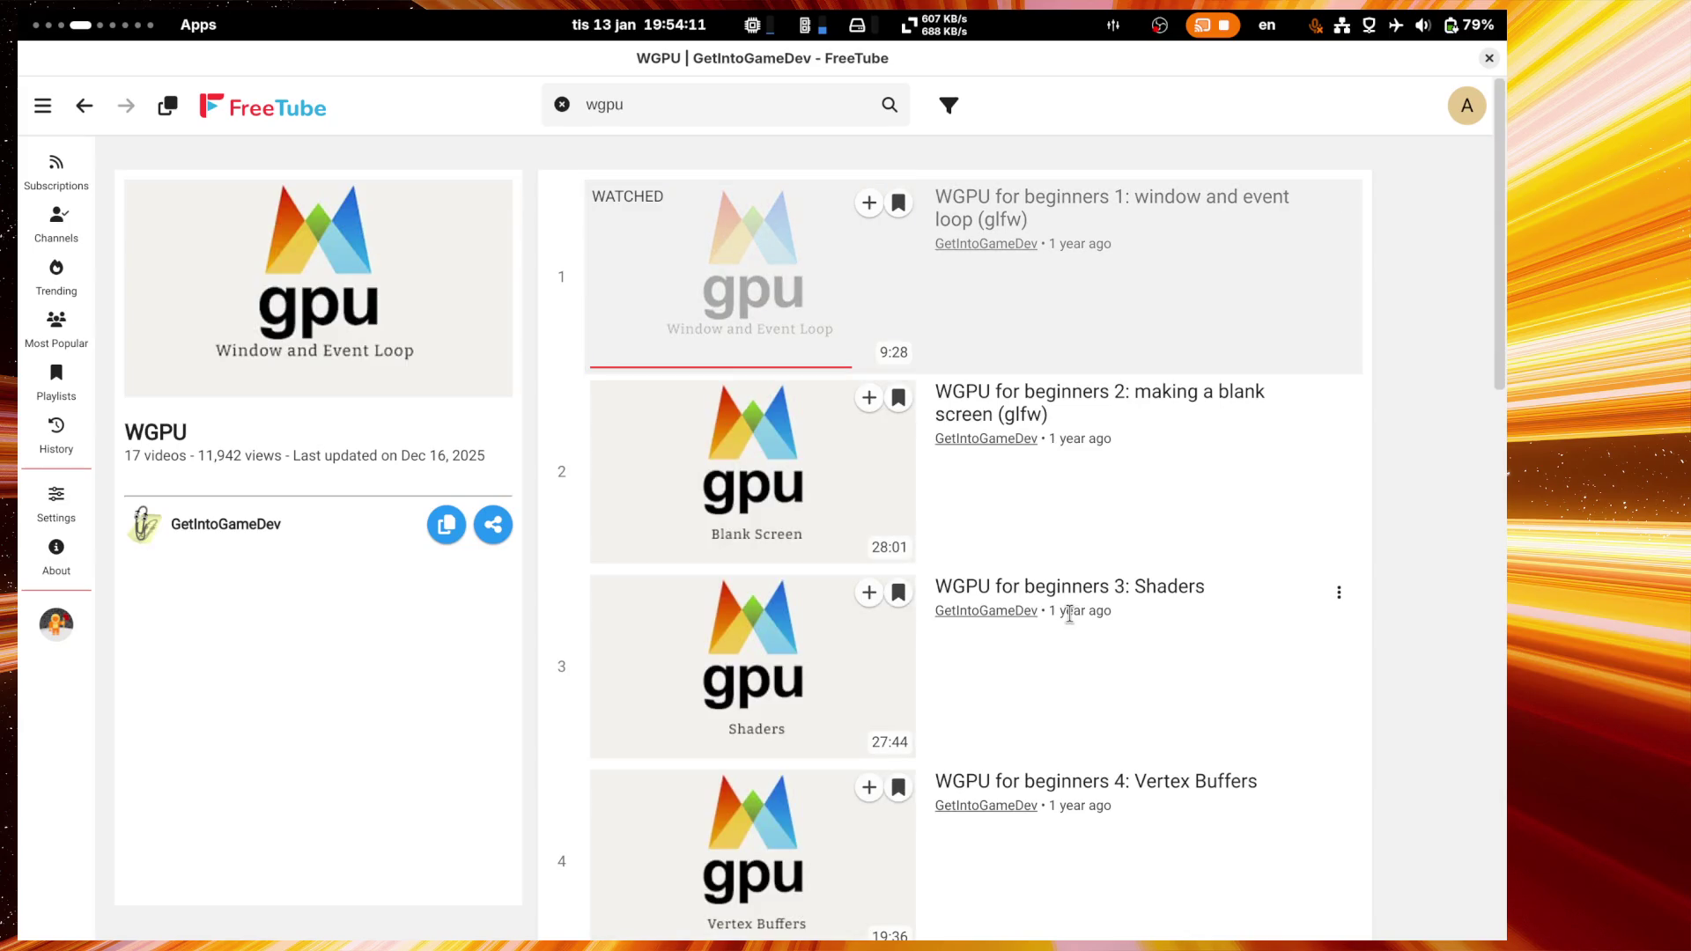
{"action": "left_click", "coordinate": [714, 280]}
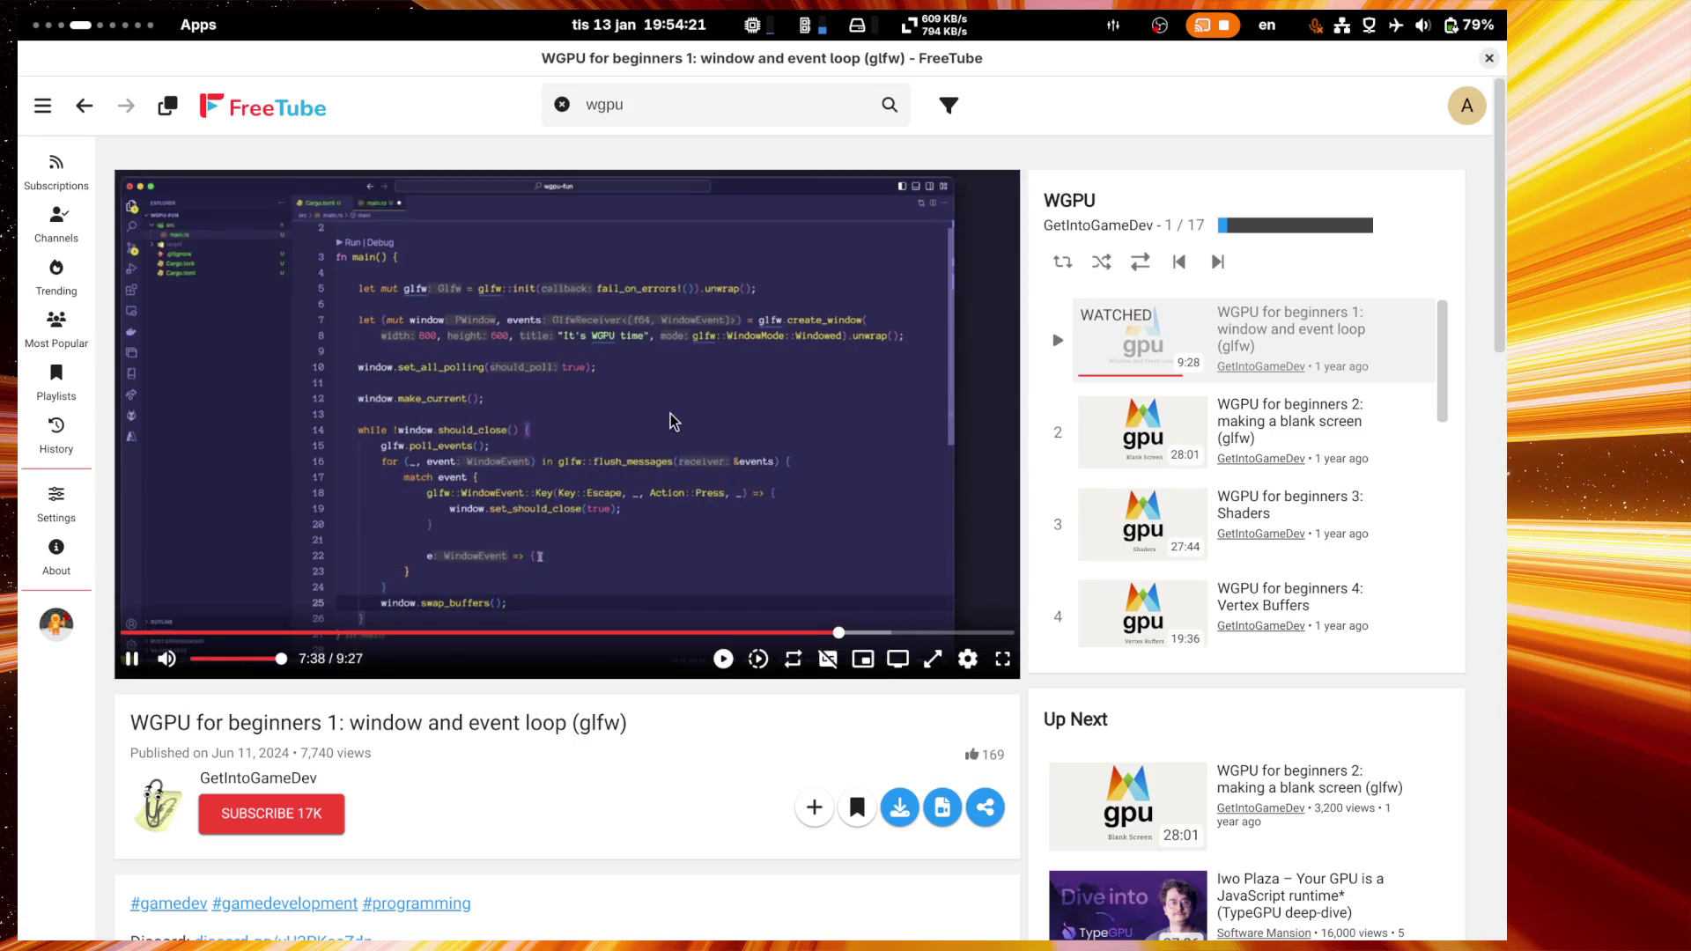
{"action": "left_click", "coordinate": [870, 633]}
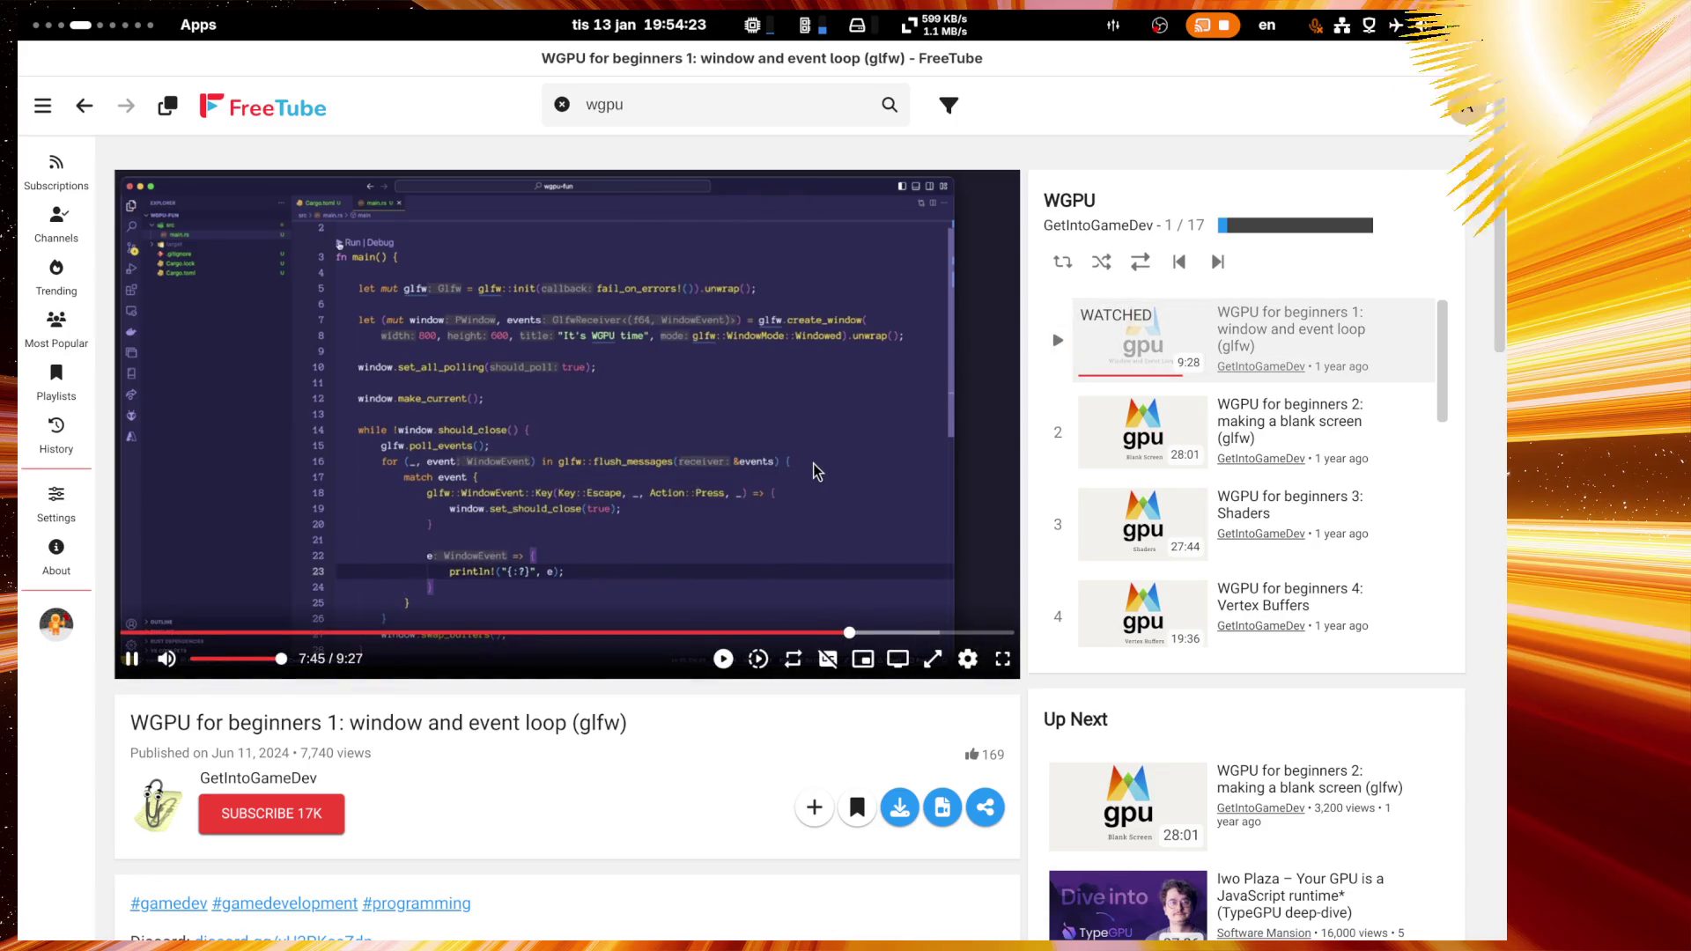
Step: Move past video 2 to 'WGPU for beginners 3: Shaders' and jump to about 11 minutes
{"action": "key", "text": "Right"}
{"action": "key", "text": "Right"}
{"action": "key", "text": "Right"}
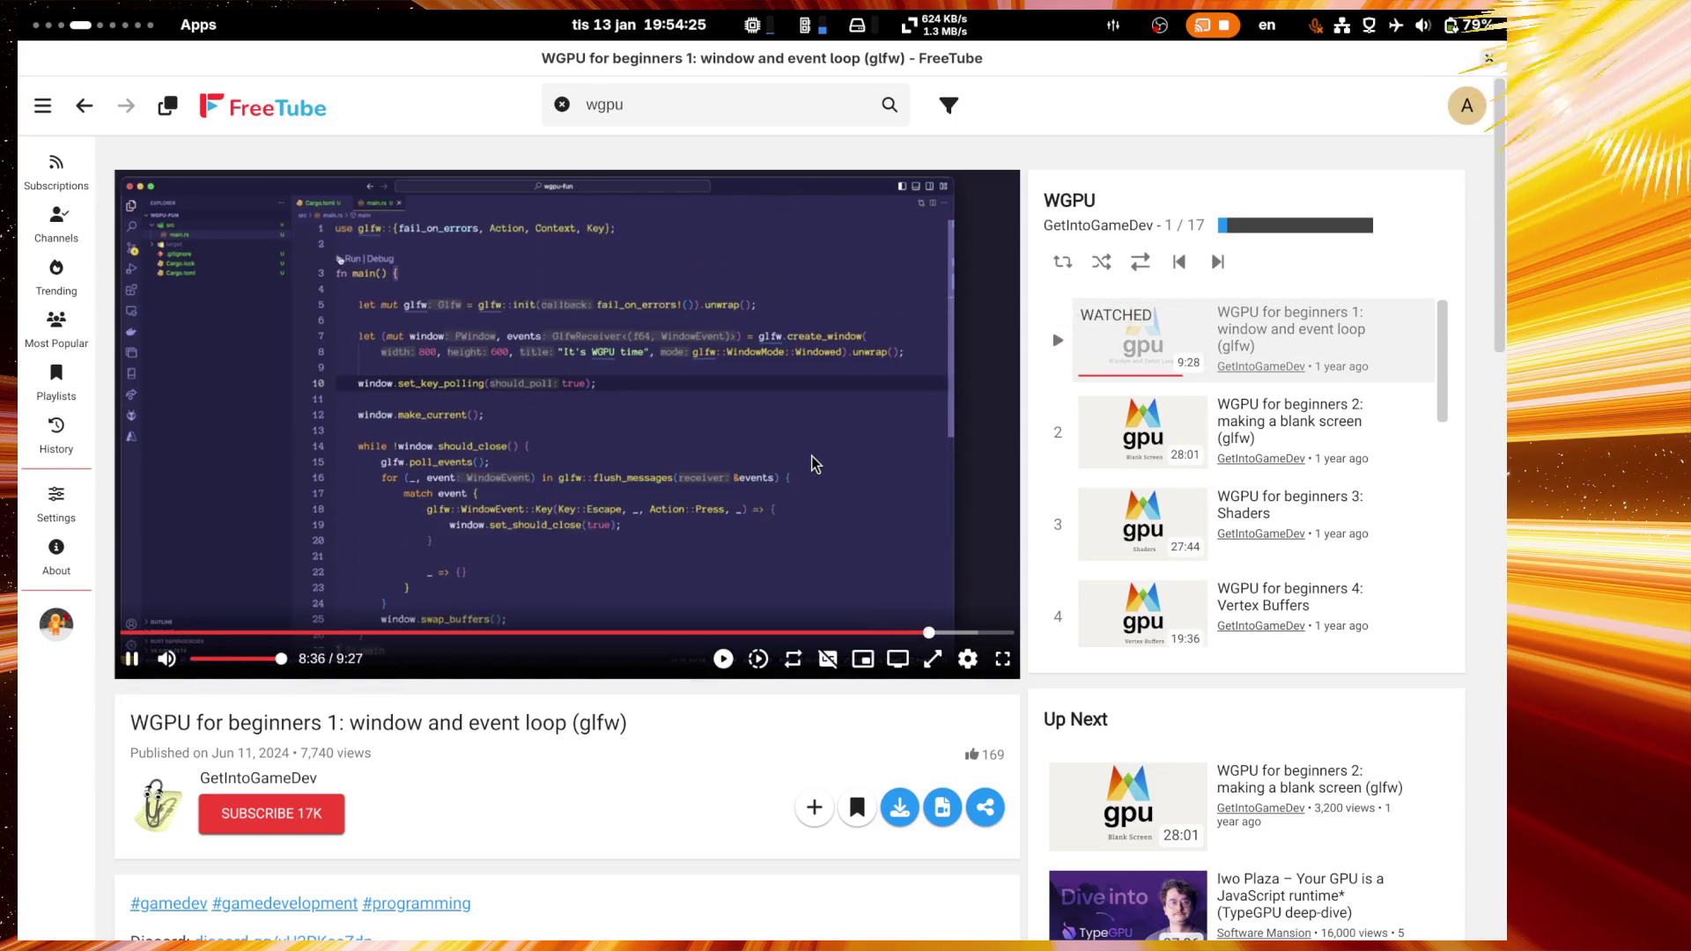
{"action": "left_click", "coordinate": [1247, 401]}
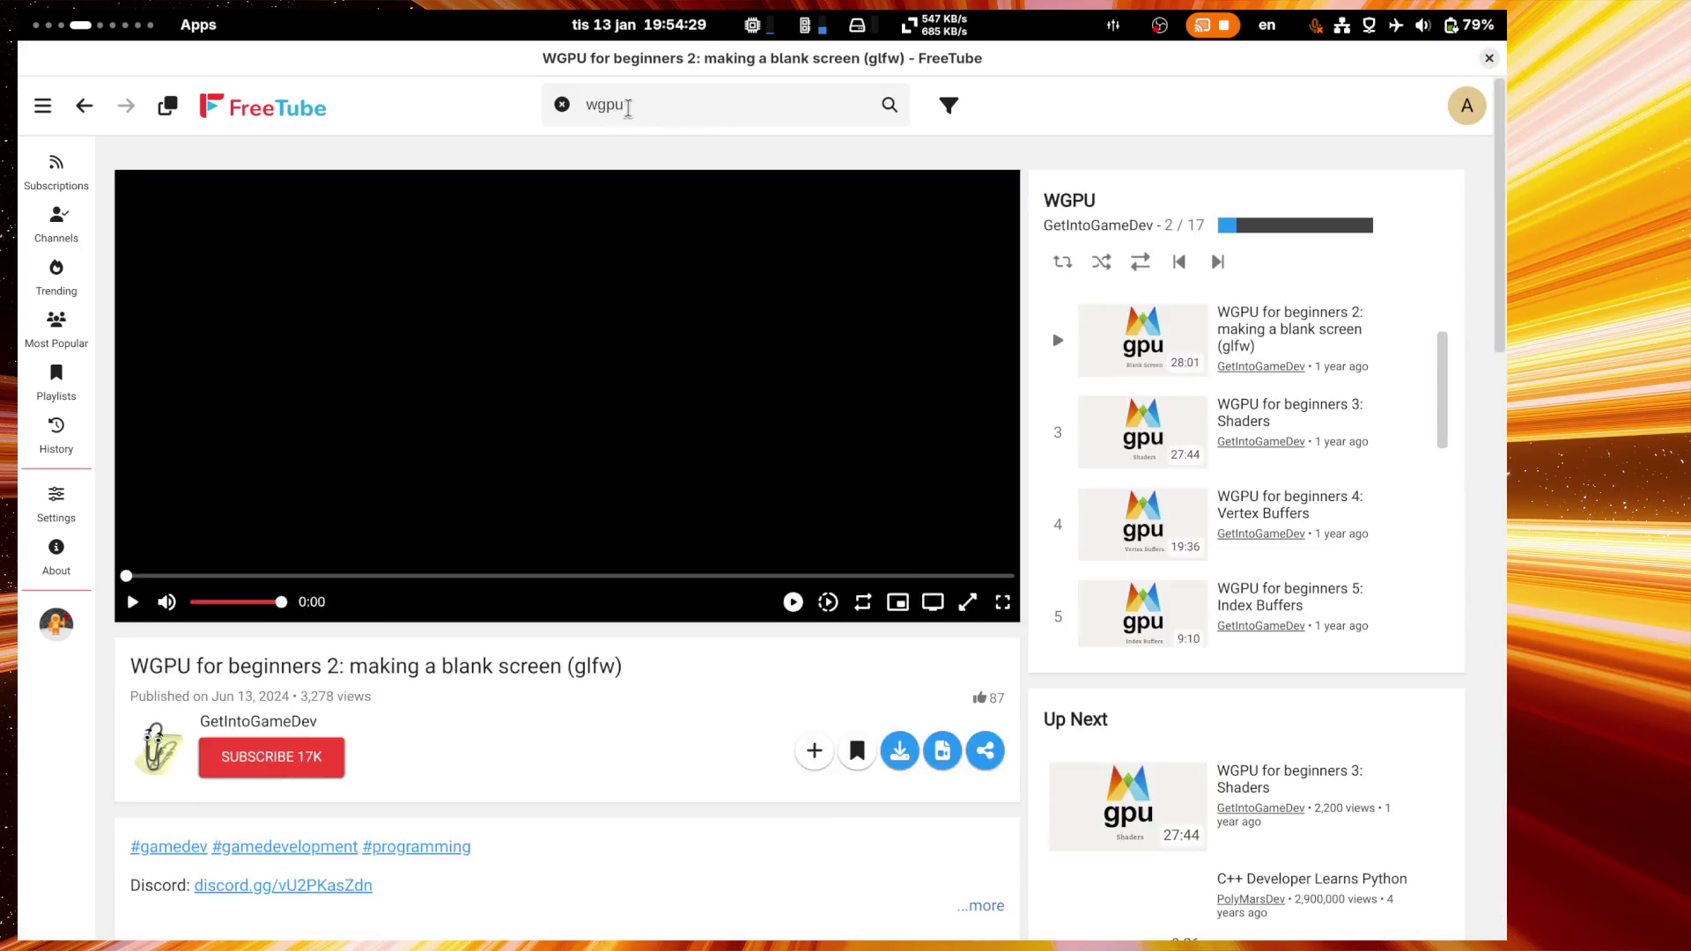
{"action": "scroll", "coordinate": [1418, 529], "scroll_direction": "down", "scroll_amount": 5}
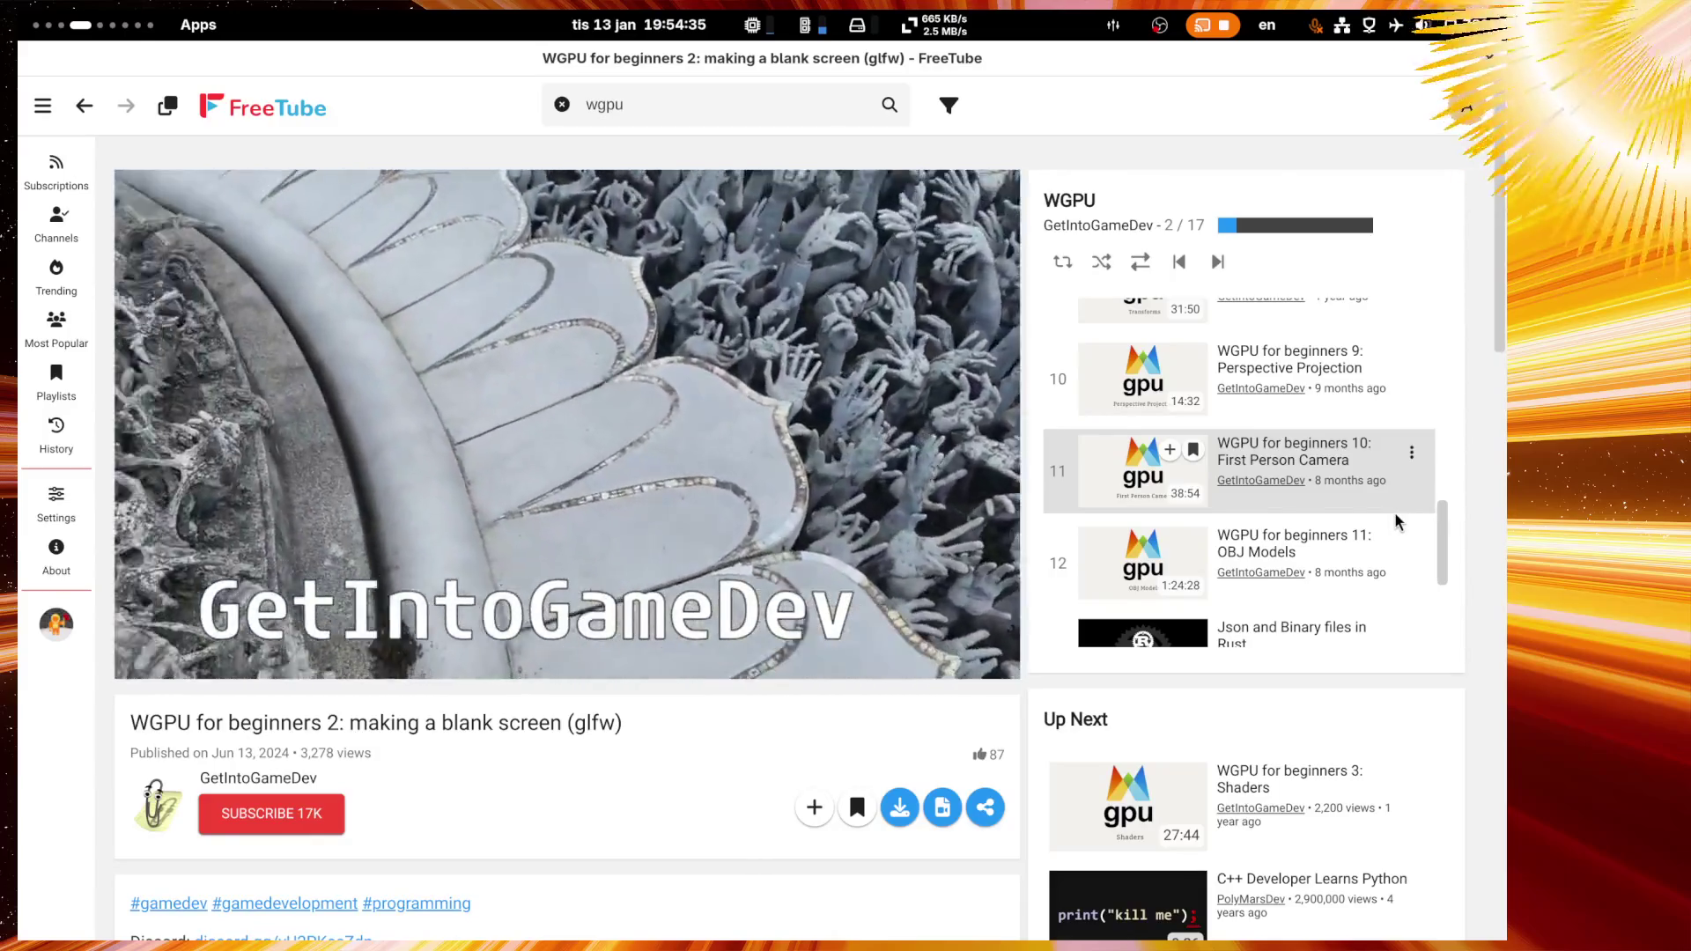
{"action": "scroll", "coordinate": [1395, 514], "scroll_direction": "up", "scroll_amount": 1}
{"action": "scroll", "coordinate": [1395, 517], "scroll_direction": "up", "scroll_amount": 4}
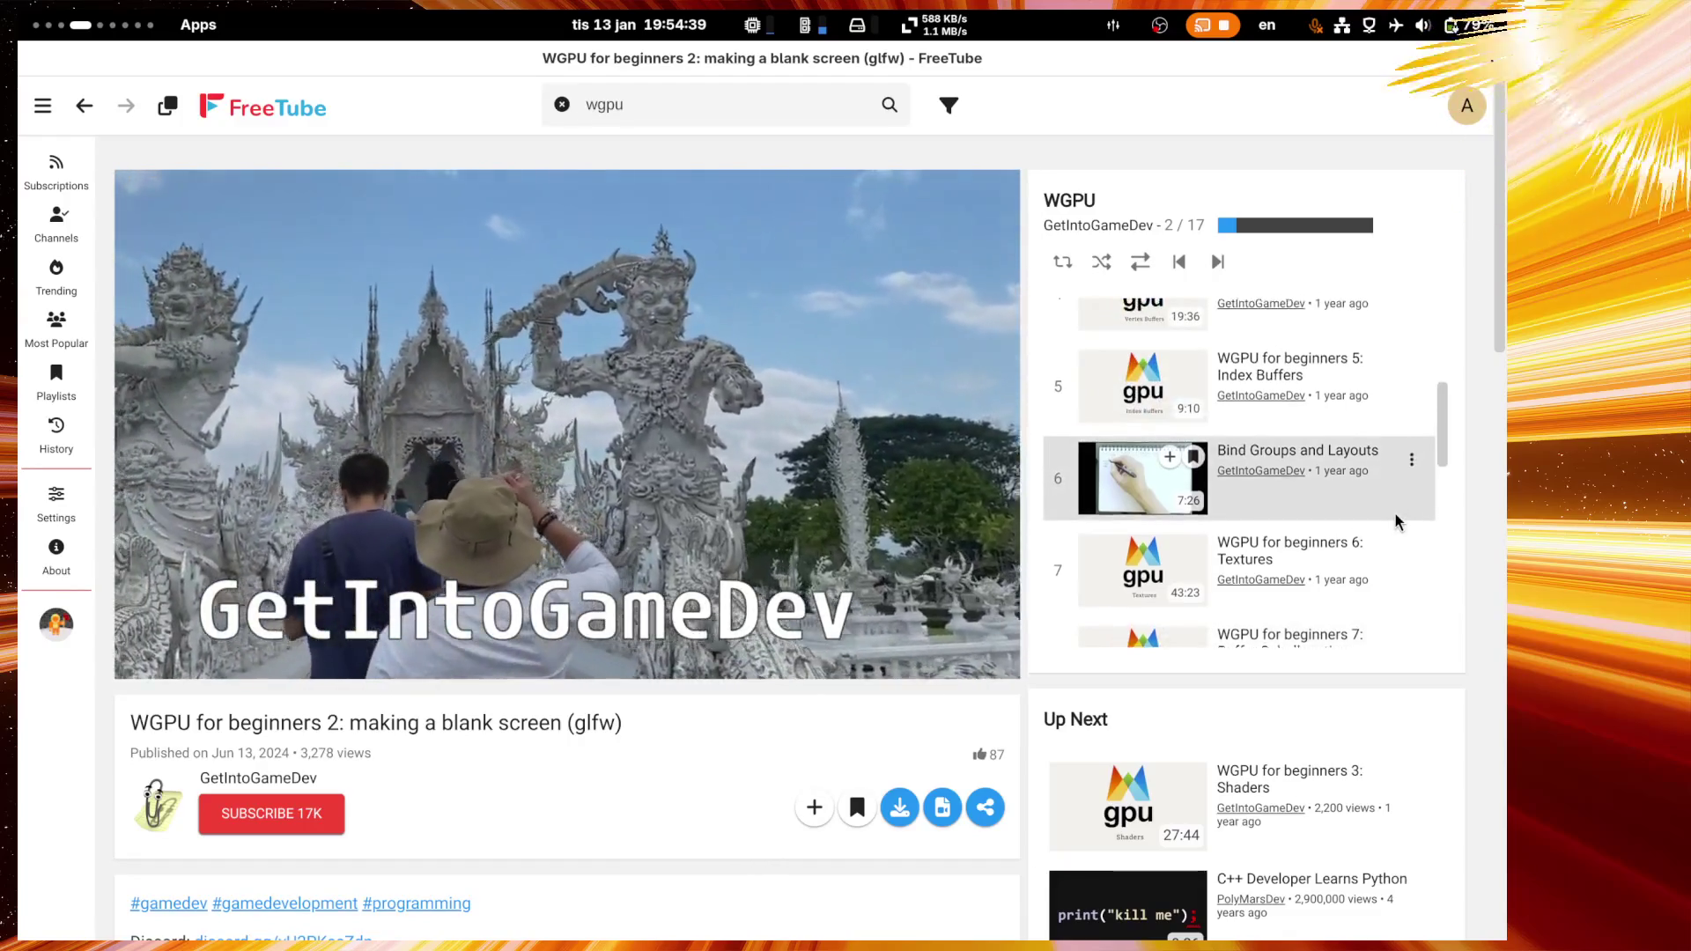
{"action": "scroll", "coordinate": [1395, 522], "scroll_direction": "up", "scroll_amount": 1}
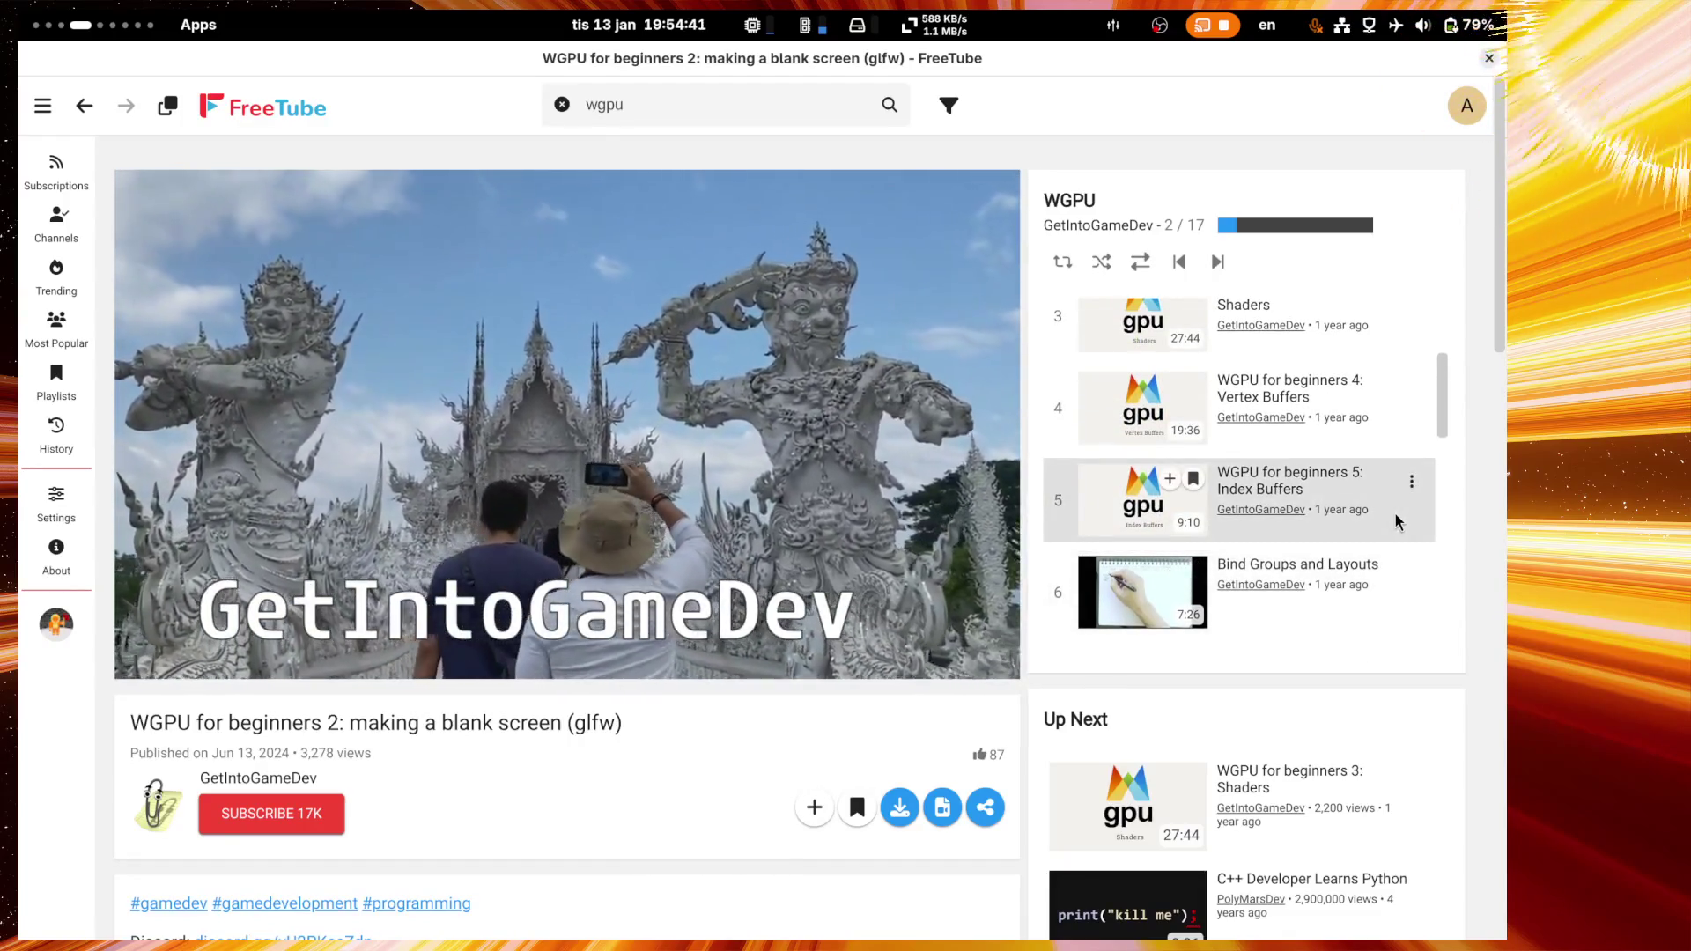
{"action": "scroll", "coordinate": [1395, 521], "scroll_direction": "up", "scroll_amount": 1}
{"action": "scroll", "coordinate": [1395, 520], "scroll_direction": "up", "scroll_amount": 1}
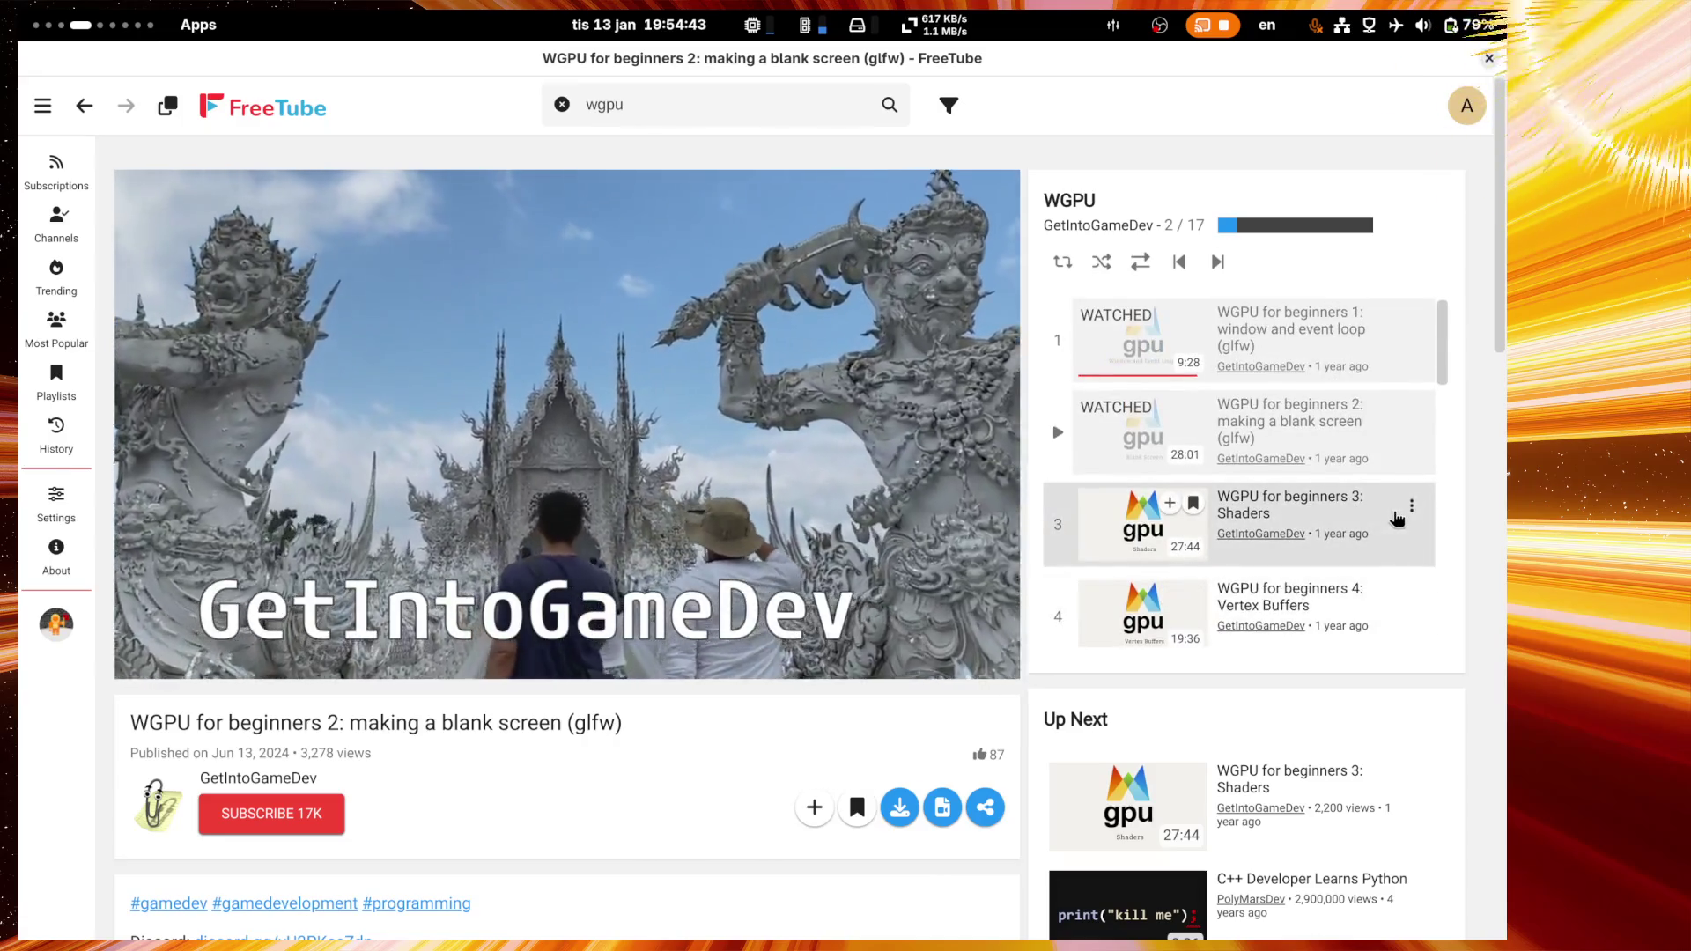
{"action": "left_click", "coordinate": [1311, 501]}
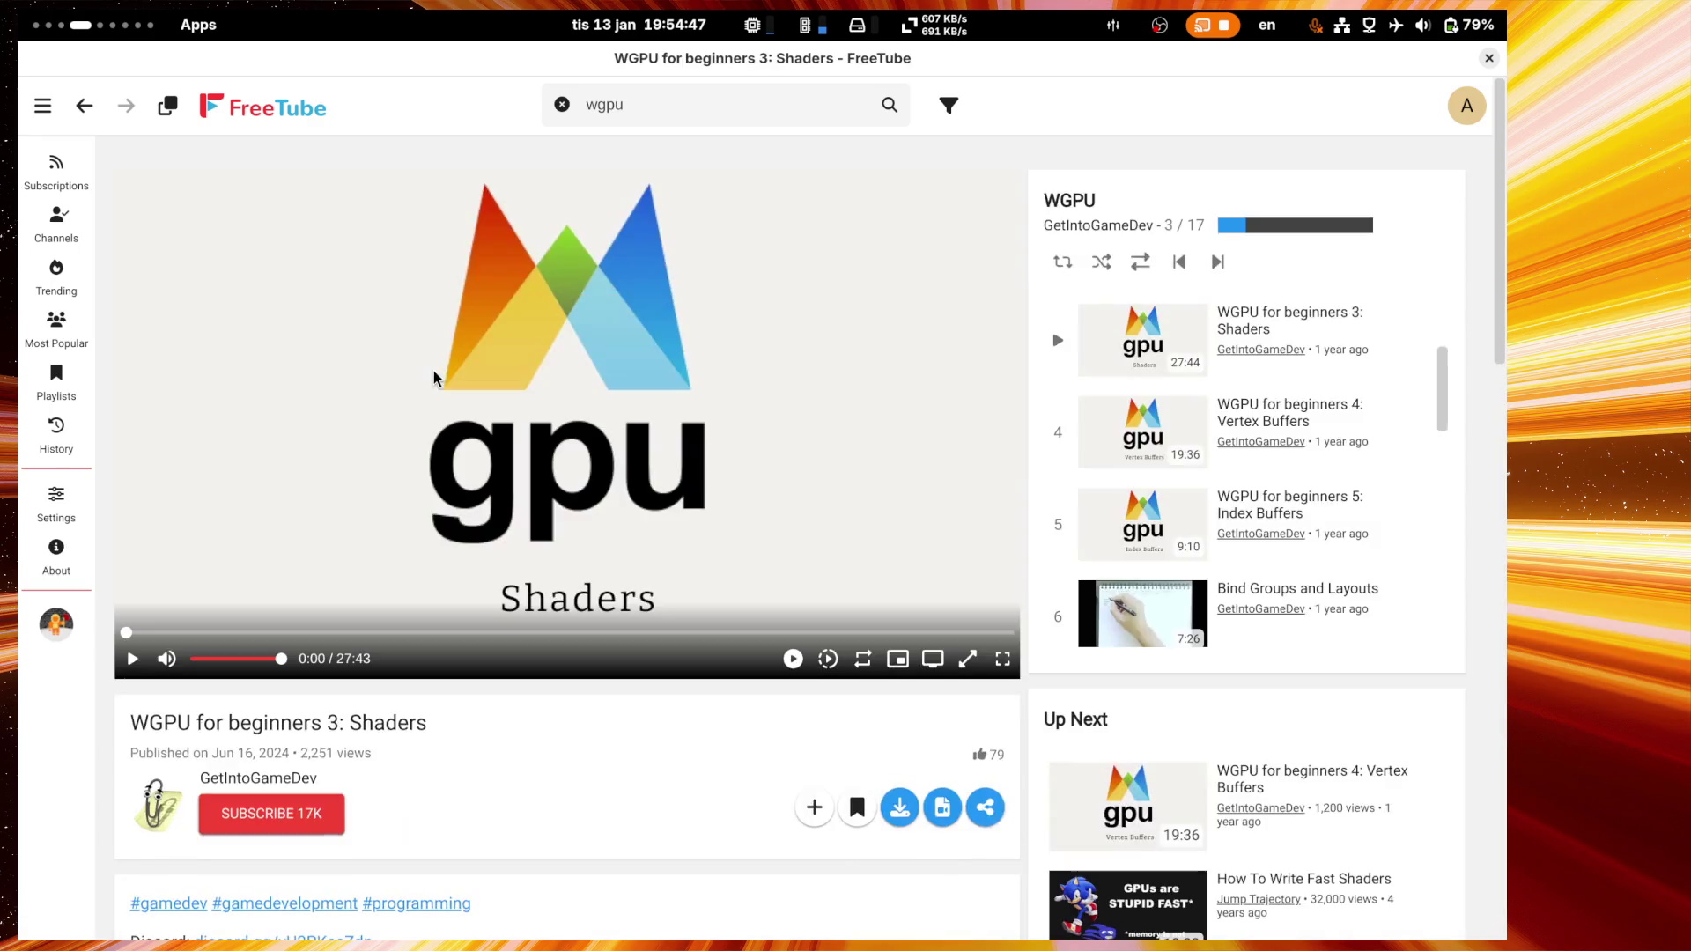
{"action": "left_click", "coordinate": [480, 633]}
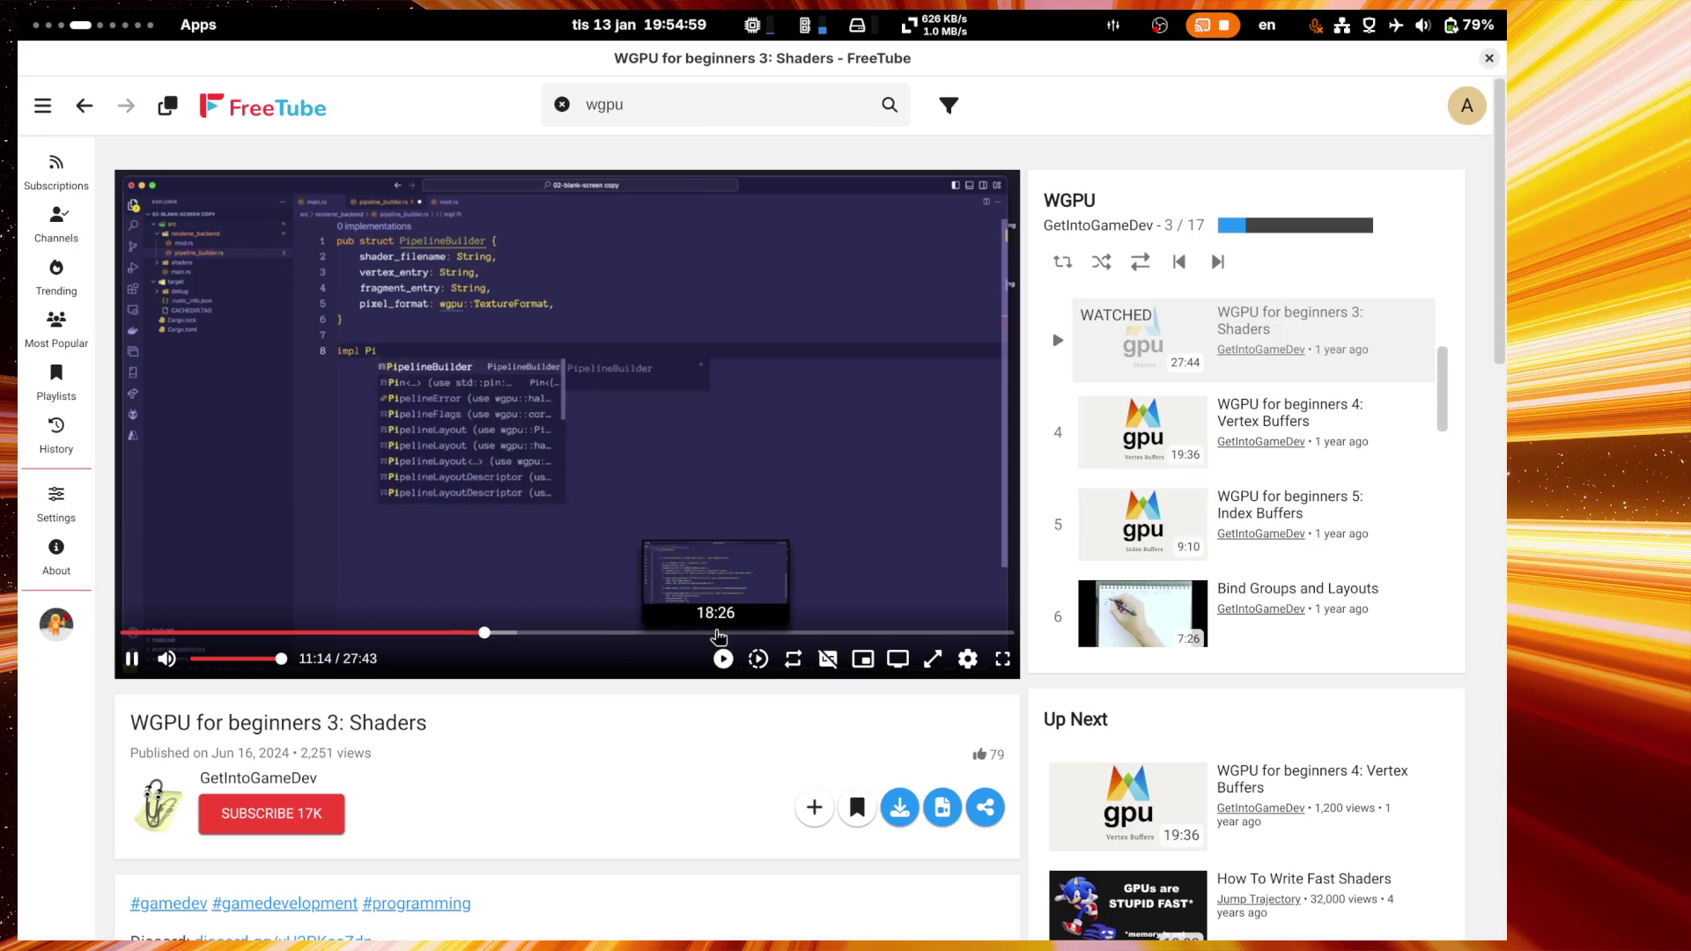
Step: Seek the Shaders video back to around 17:49, then open the system calendar and media panel
{"action": "left_click", "coordinate": [714, 633]}
{"action": "left_click", "coordinate": [881, 633]}
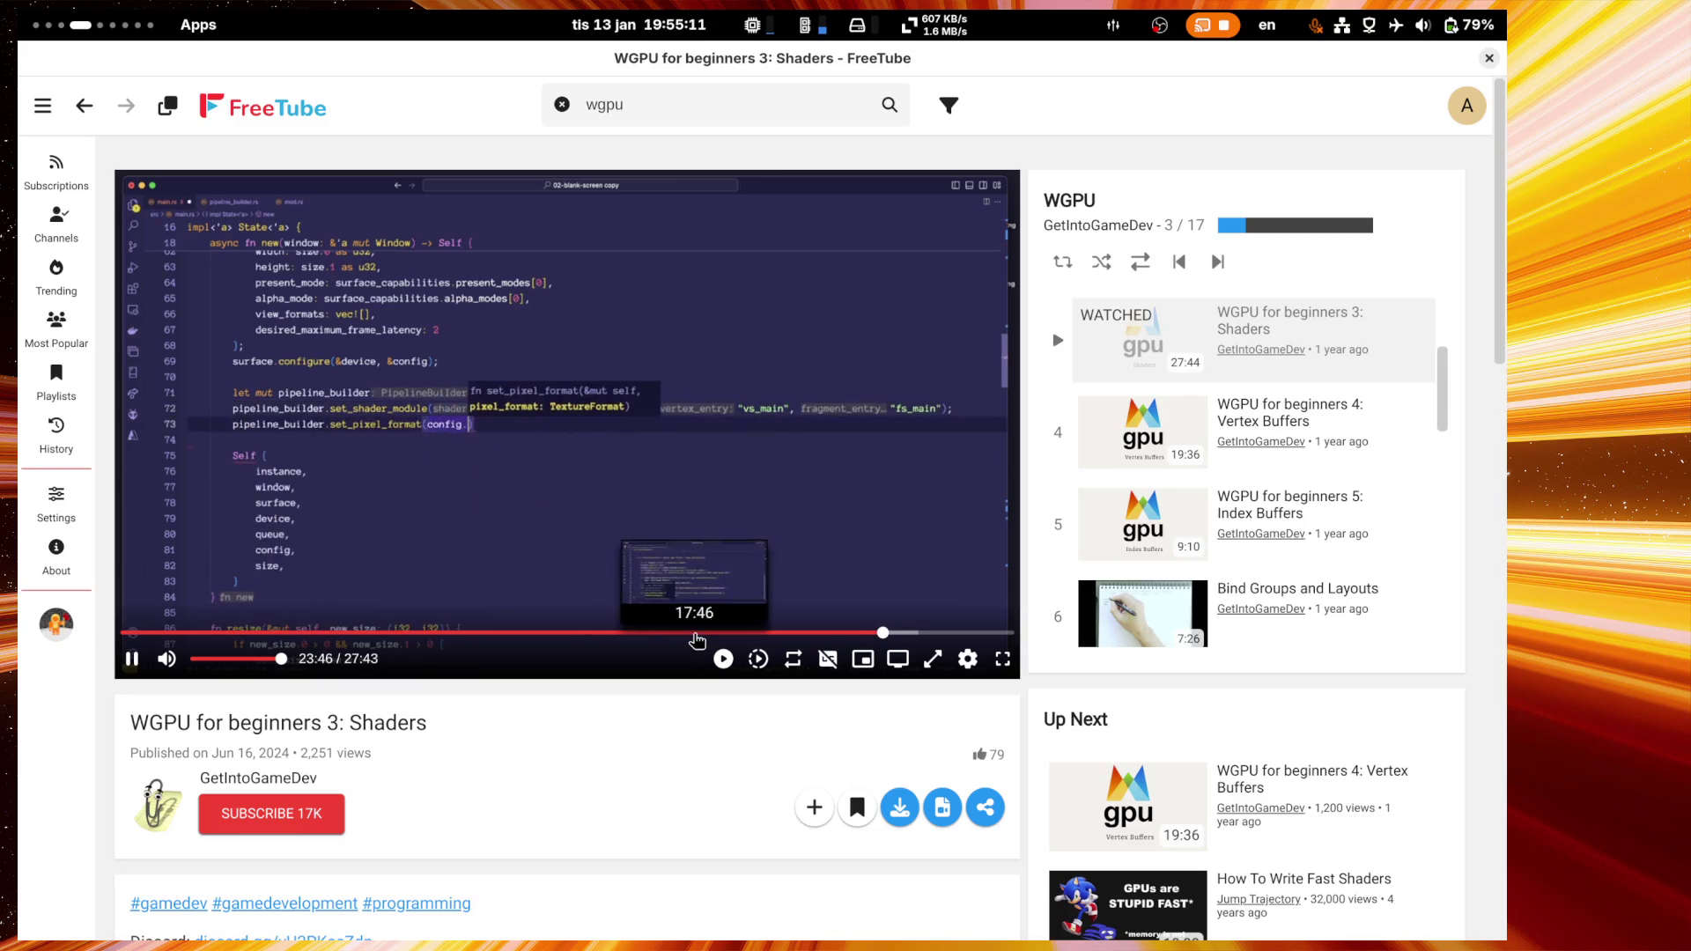
{"action": "left_click", "coordinate": [694, 633]}
{"action": "left_click", "coordinate": [639, 25]}
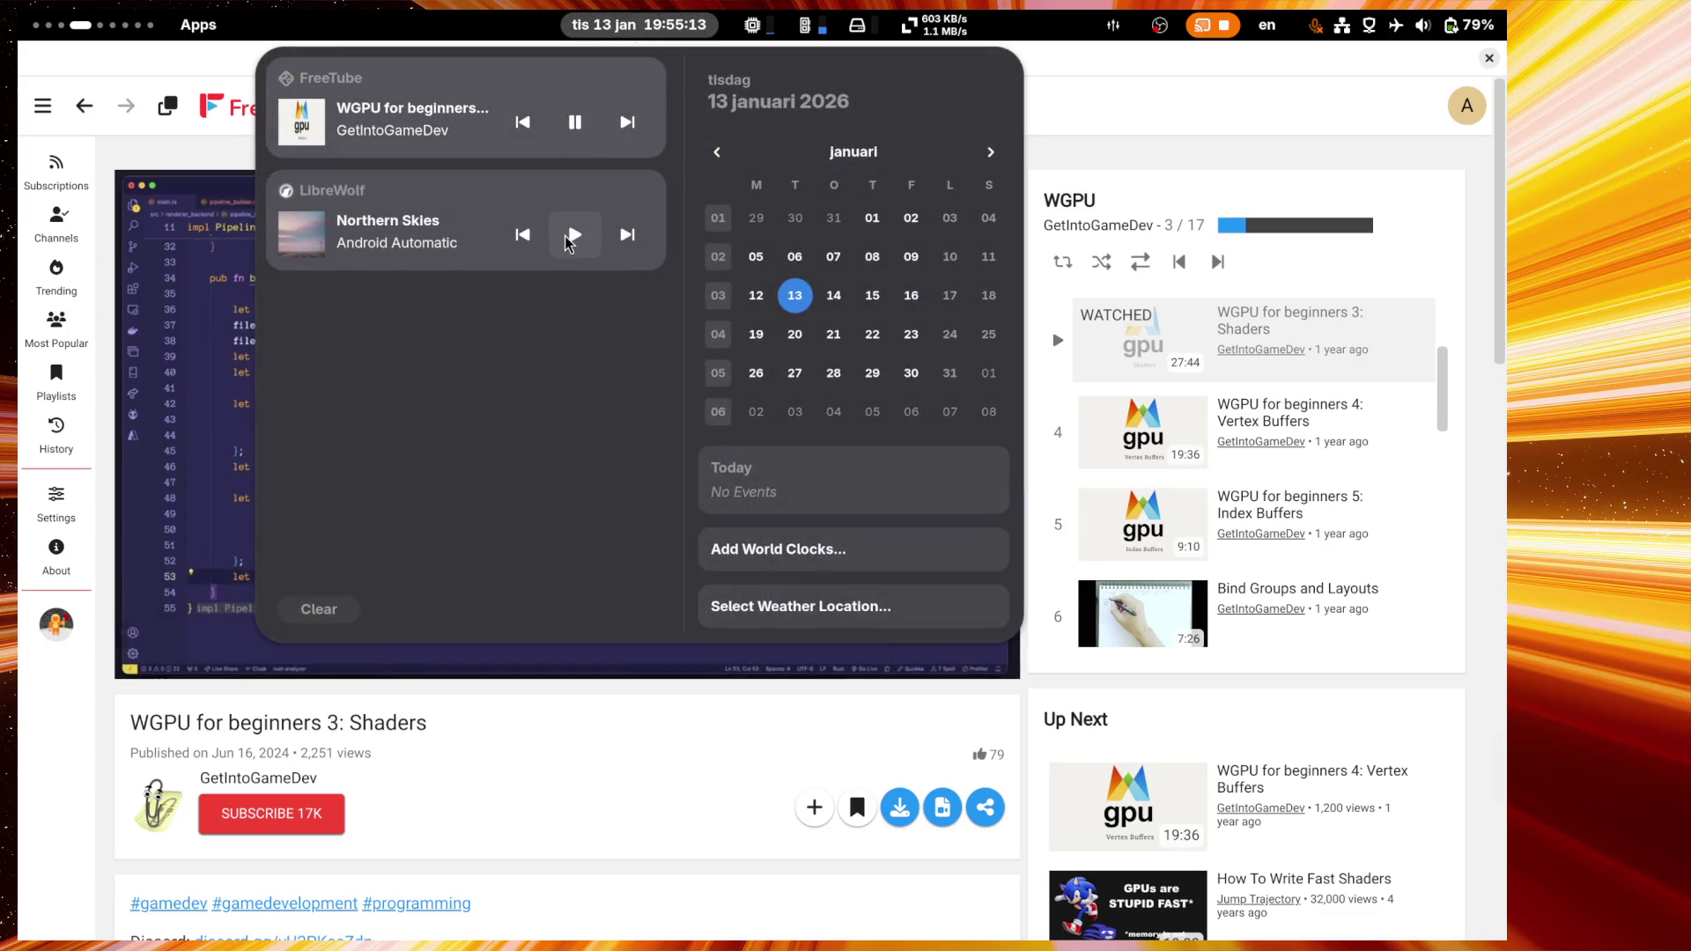
Step: Lower the system sound volume slightly in quick settings
{"action": "left_click", "coordinate": [1374, 25]}
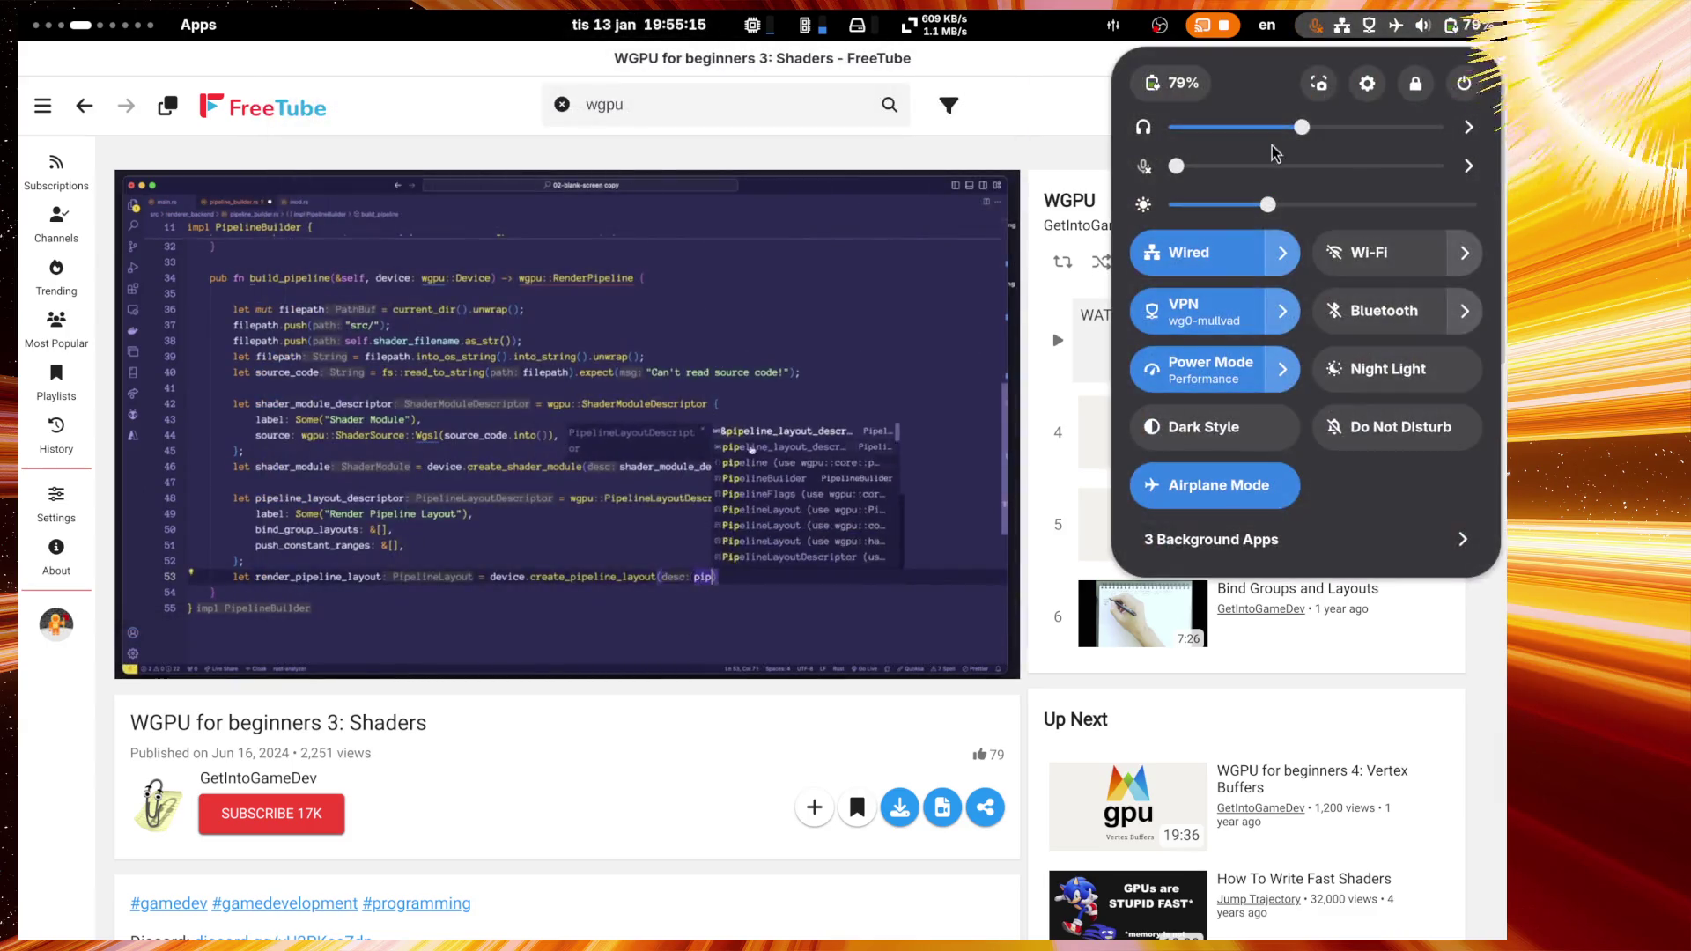
{"action": "left_click_drag", "start_coordinate": [1270, 128], "coordinate": [1258, 129]}
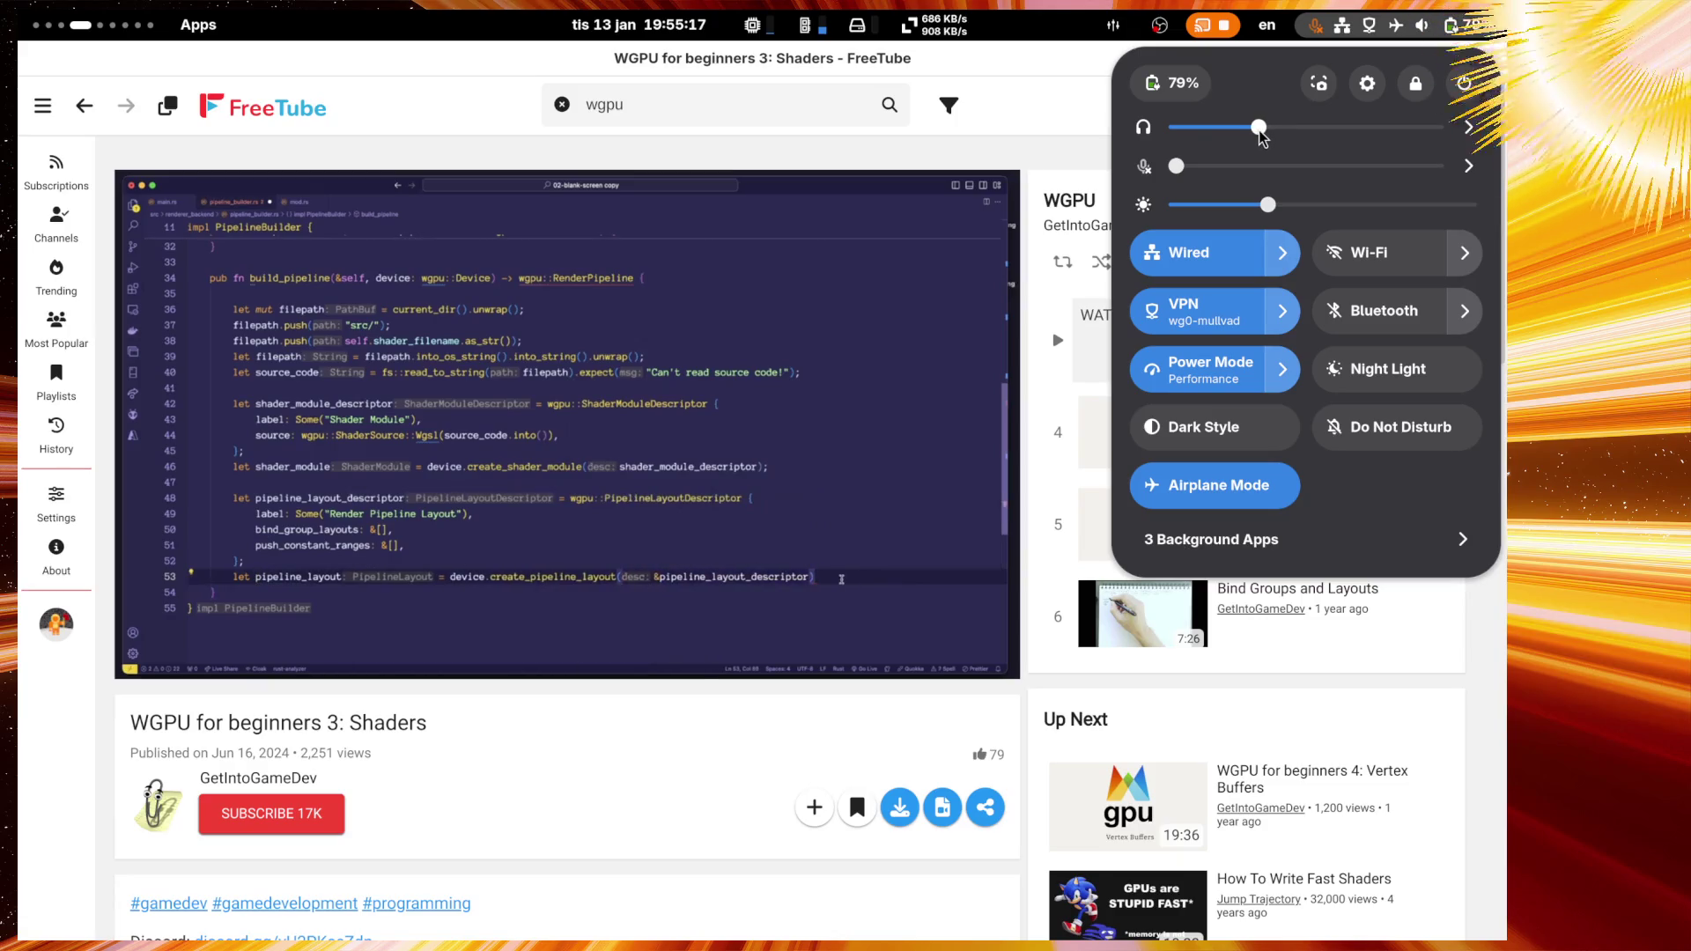
{"action": "left_click", "coordinate": [888, 61]}
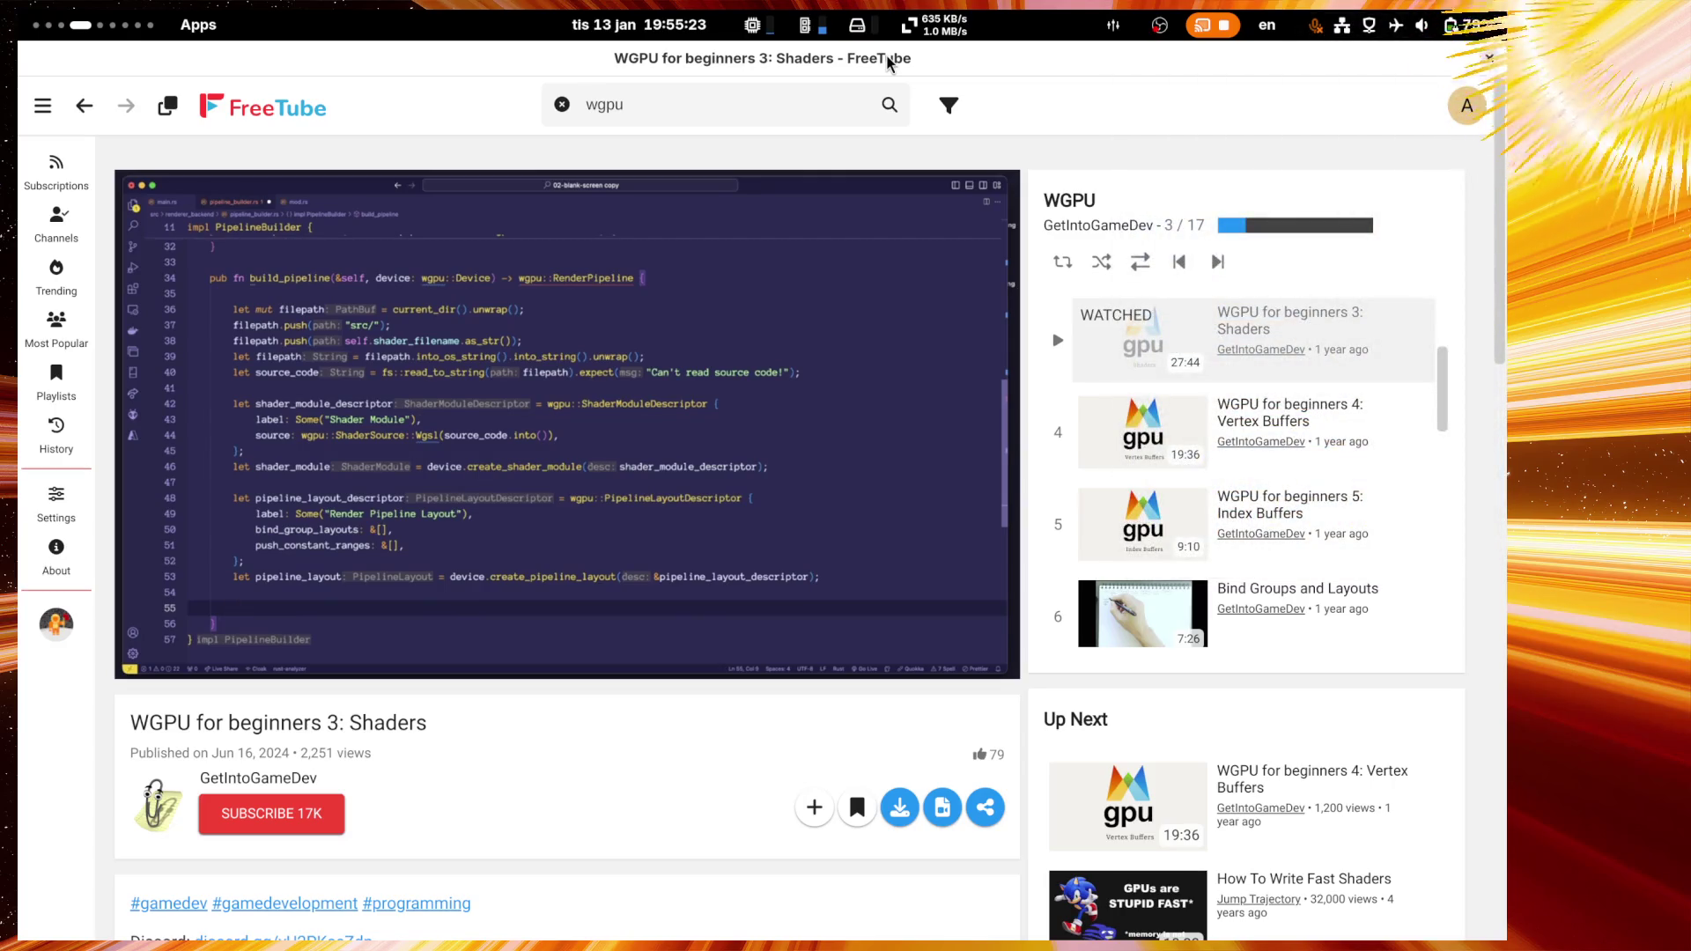
Step: Scroll the WGPU playlist down to items 12–15, then open the Tomatillo break timer
{"action": "mouse_move", "coordinate": [804, 555]}
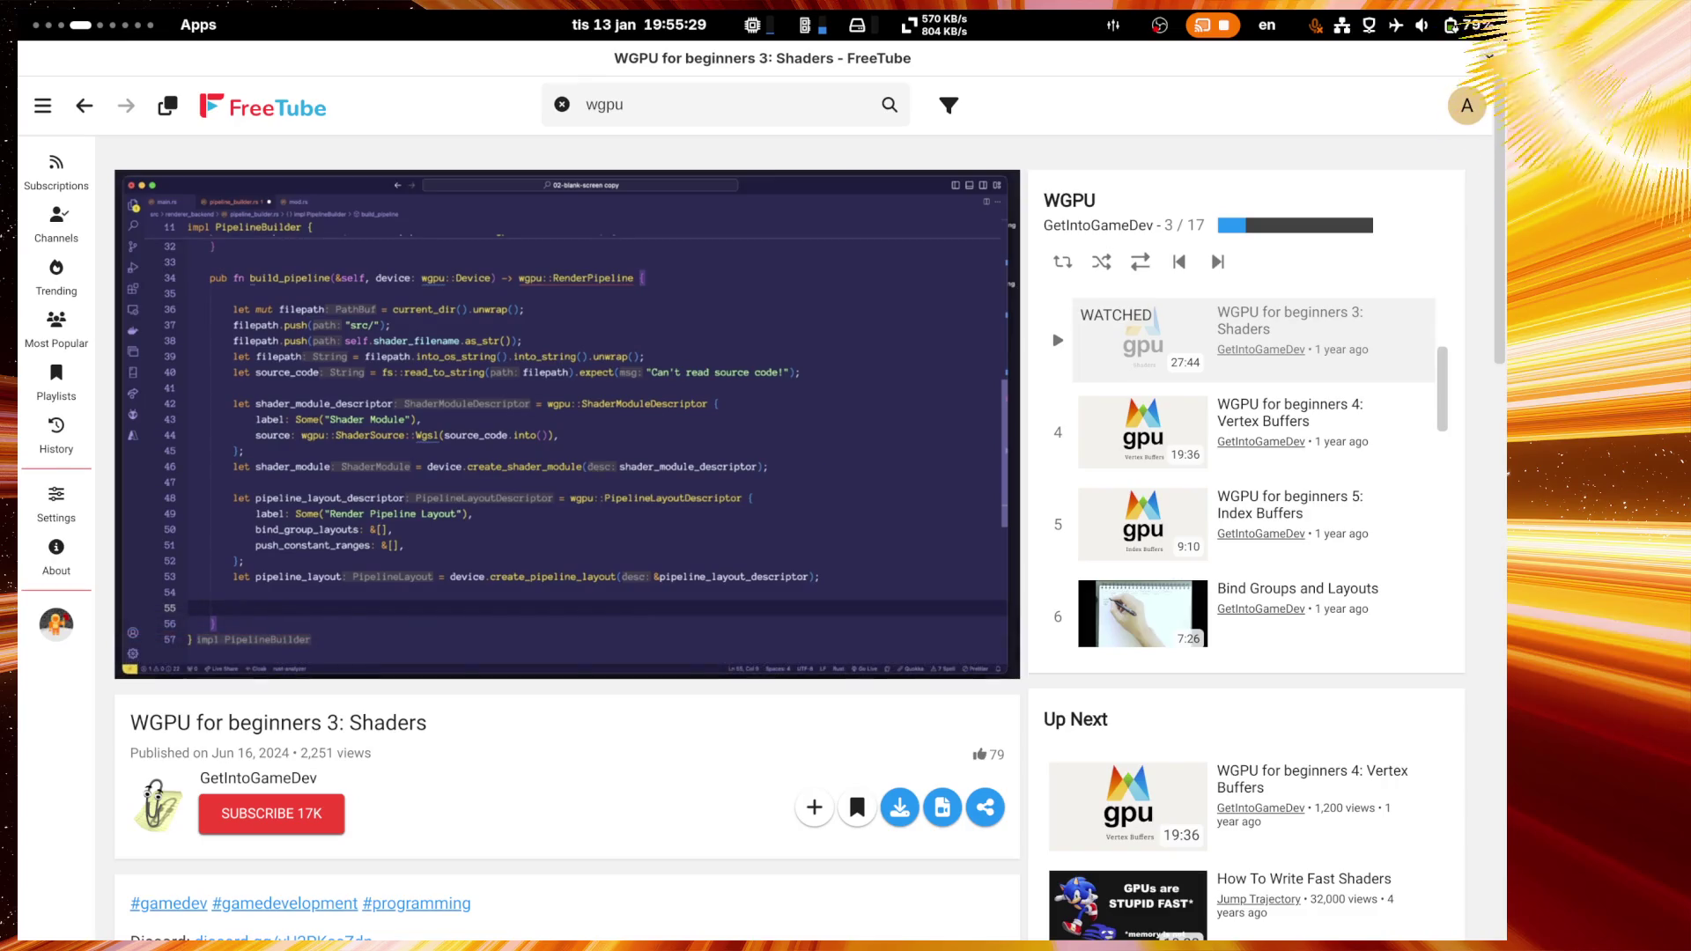
{"action": "mouse_move", "coordinate": [1356, 442]}
{"action": "scroll", "coordinate": [1356, 442], "scroll_direction": "down", "scroll_amount": 4}
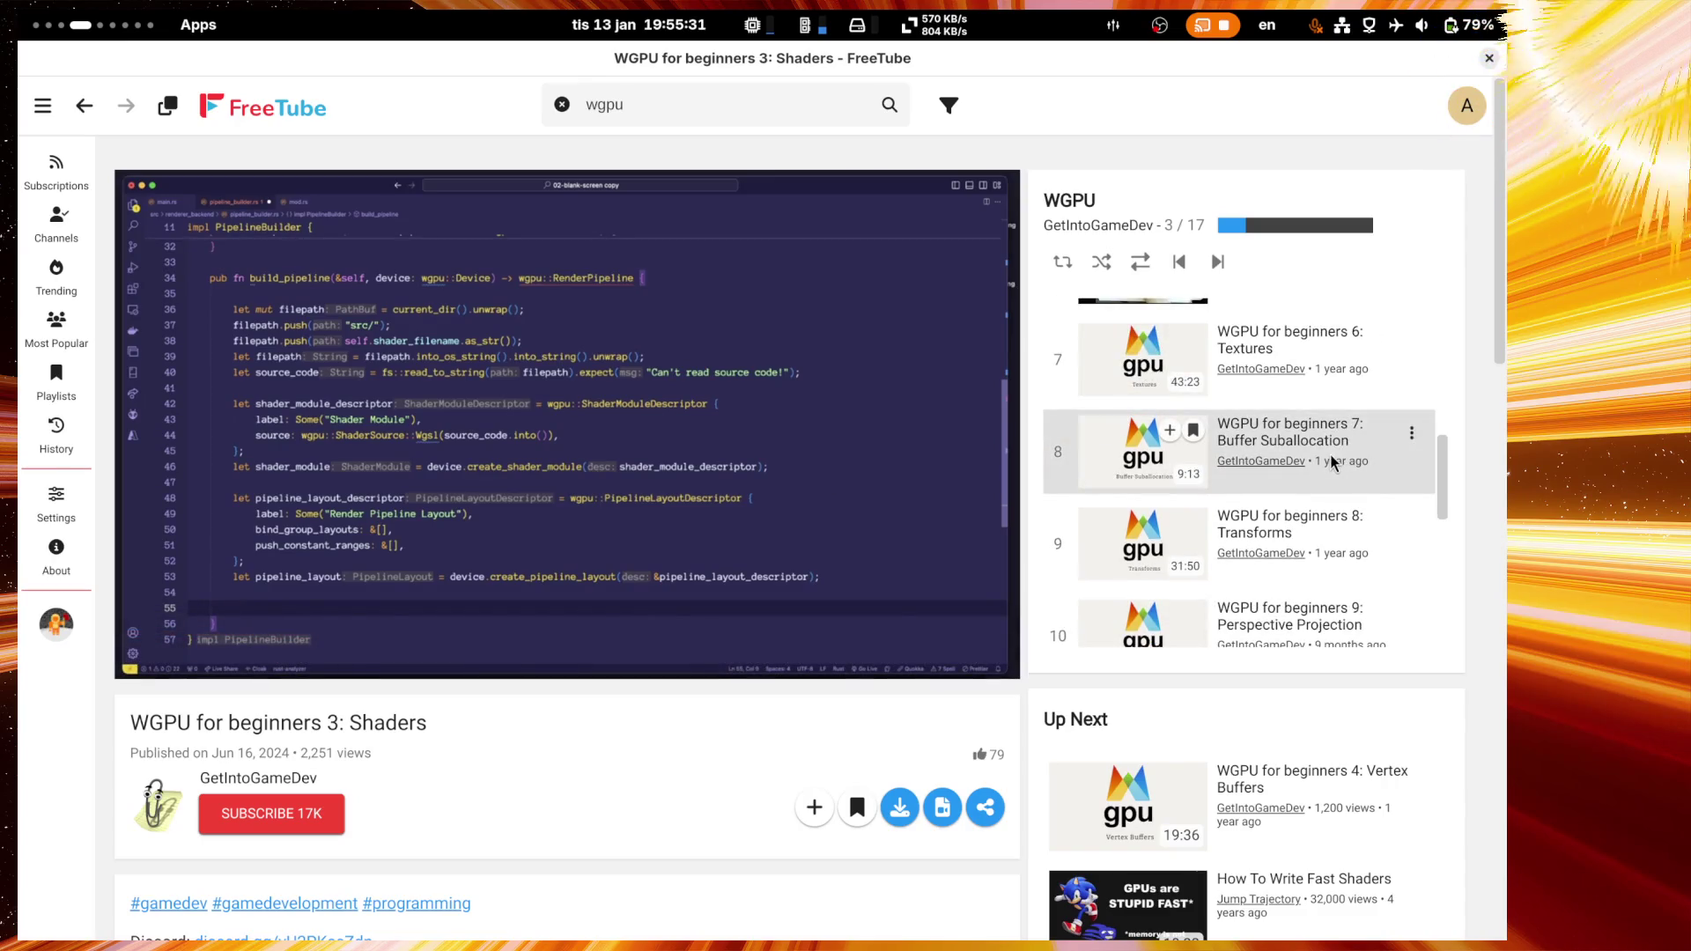
{"action": "scroll", "coordinate": [1329, 457], "scroll_direction": "down", "scroll_amount": 3}
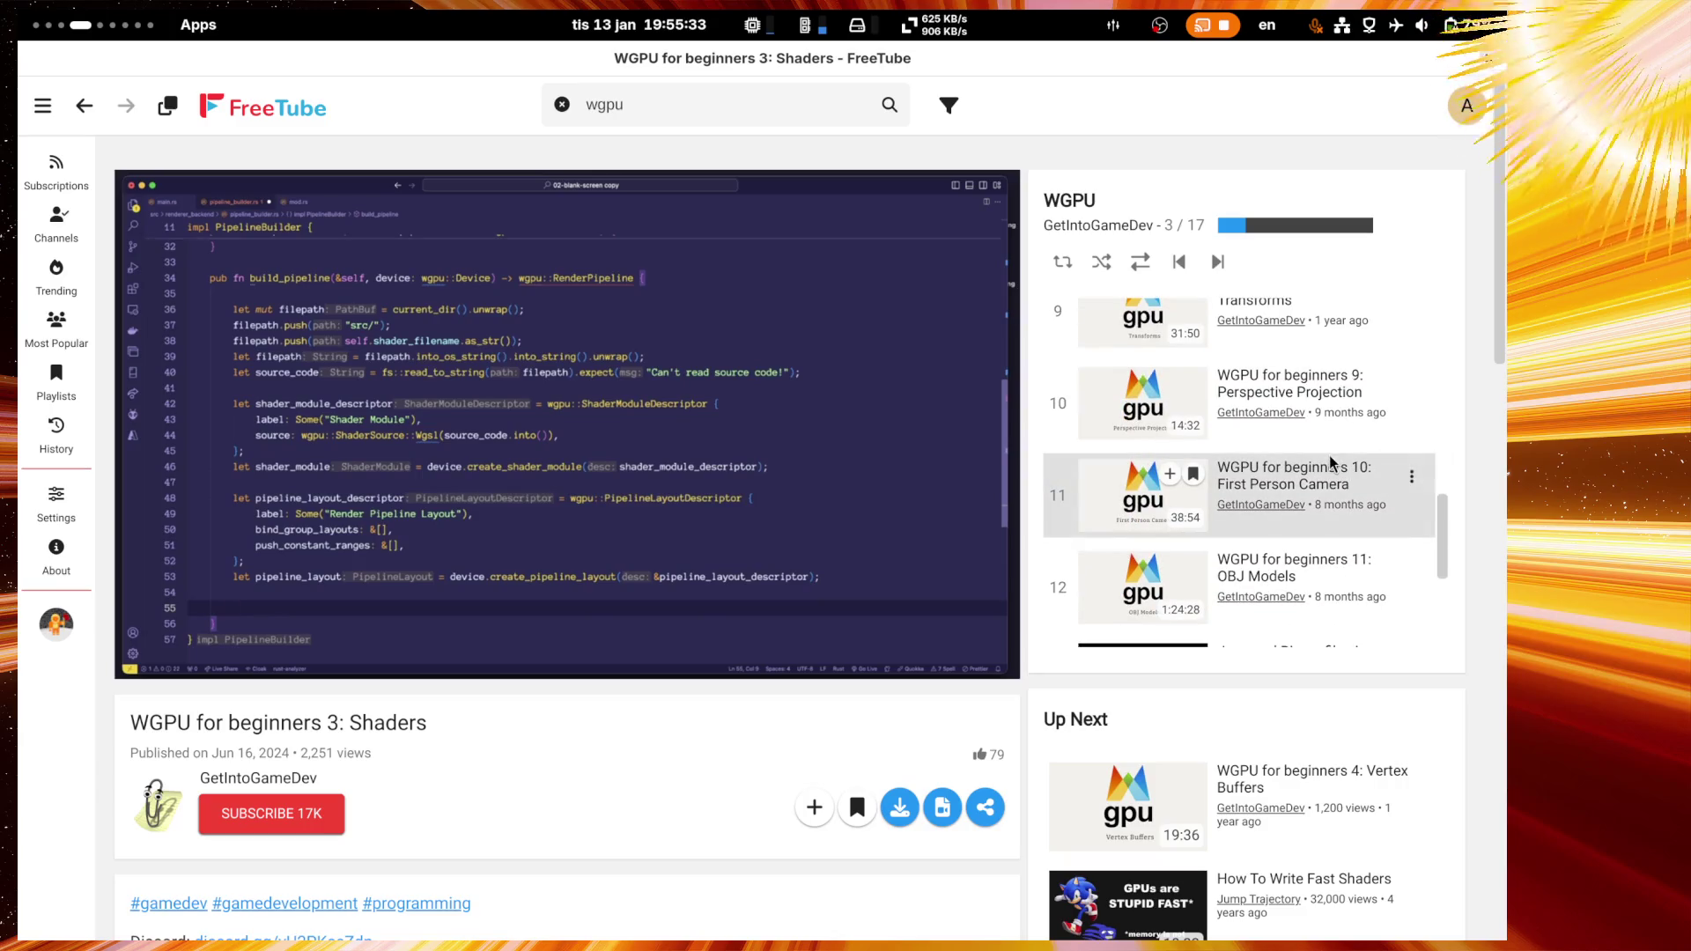
{"action": "mouse_move", "coordinate": [284, 364]}
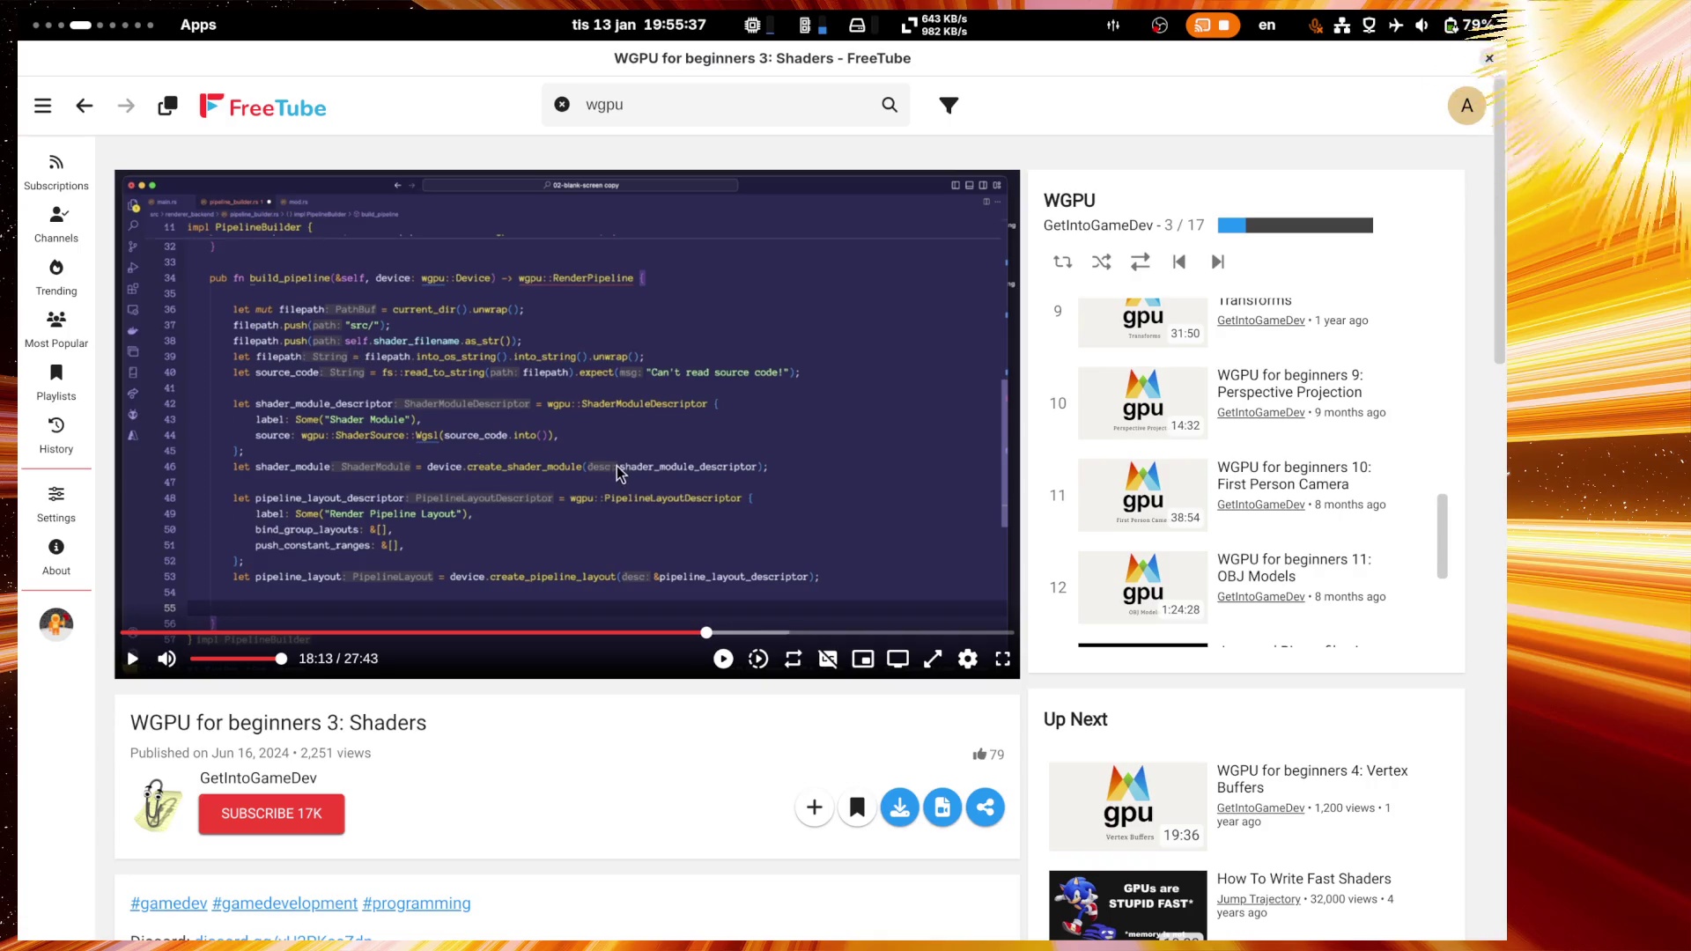
{"action": "scroll", "coordinate": [1294, 493], "scroll_direction": "down", "scroll_amount": 3}
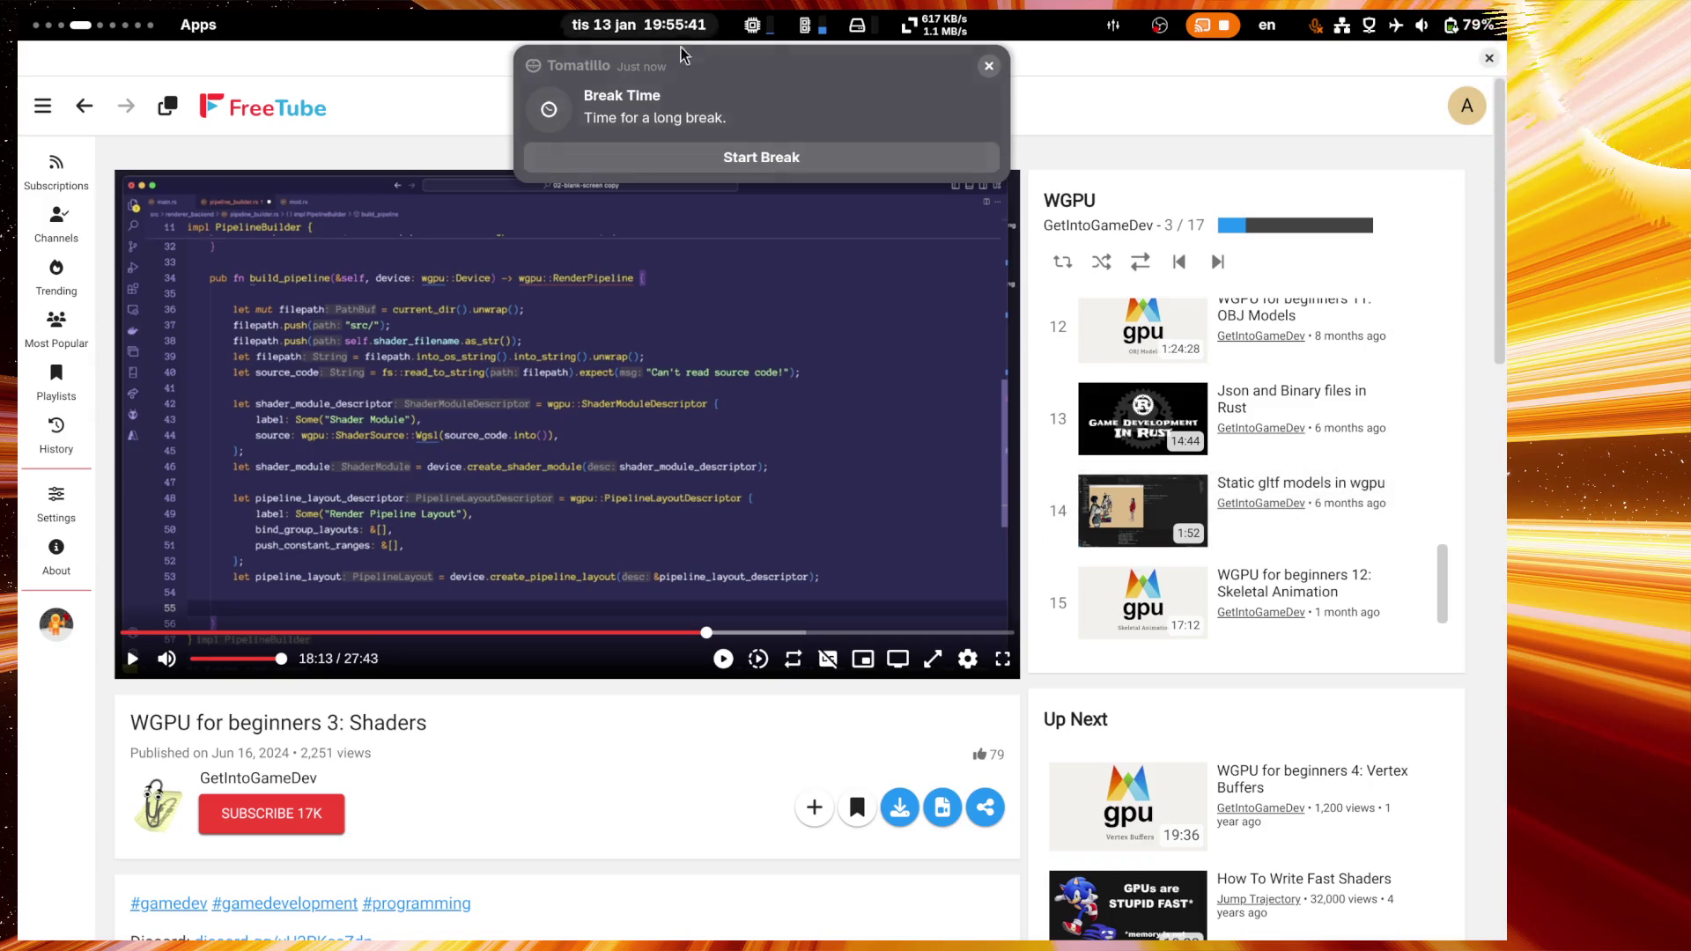
{"action": "left_click", "coordinate": [701, 81]}
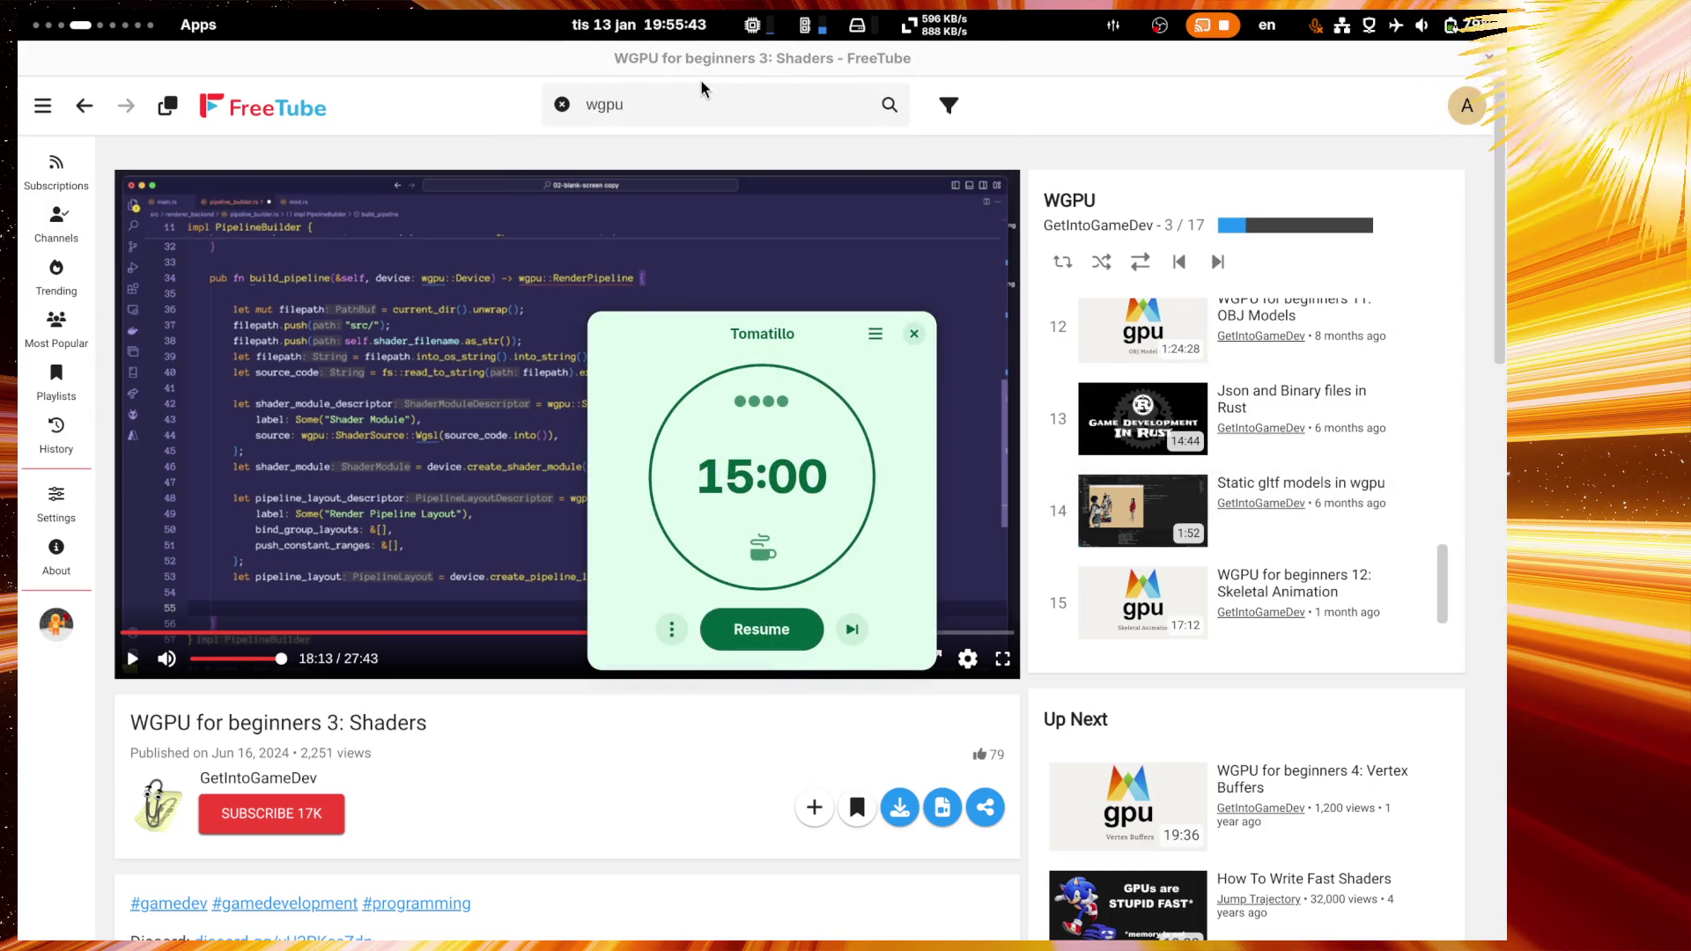
Step: Skip Tomatillo to a 5-minute break, raise its window and hide FreeTube
{"action": "left_click", "coordinate": [855, 631]}
{"action": "left_click", "coordinate": [854, 631]}
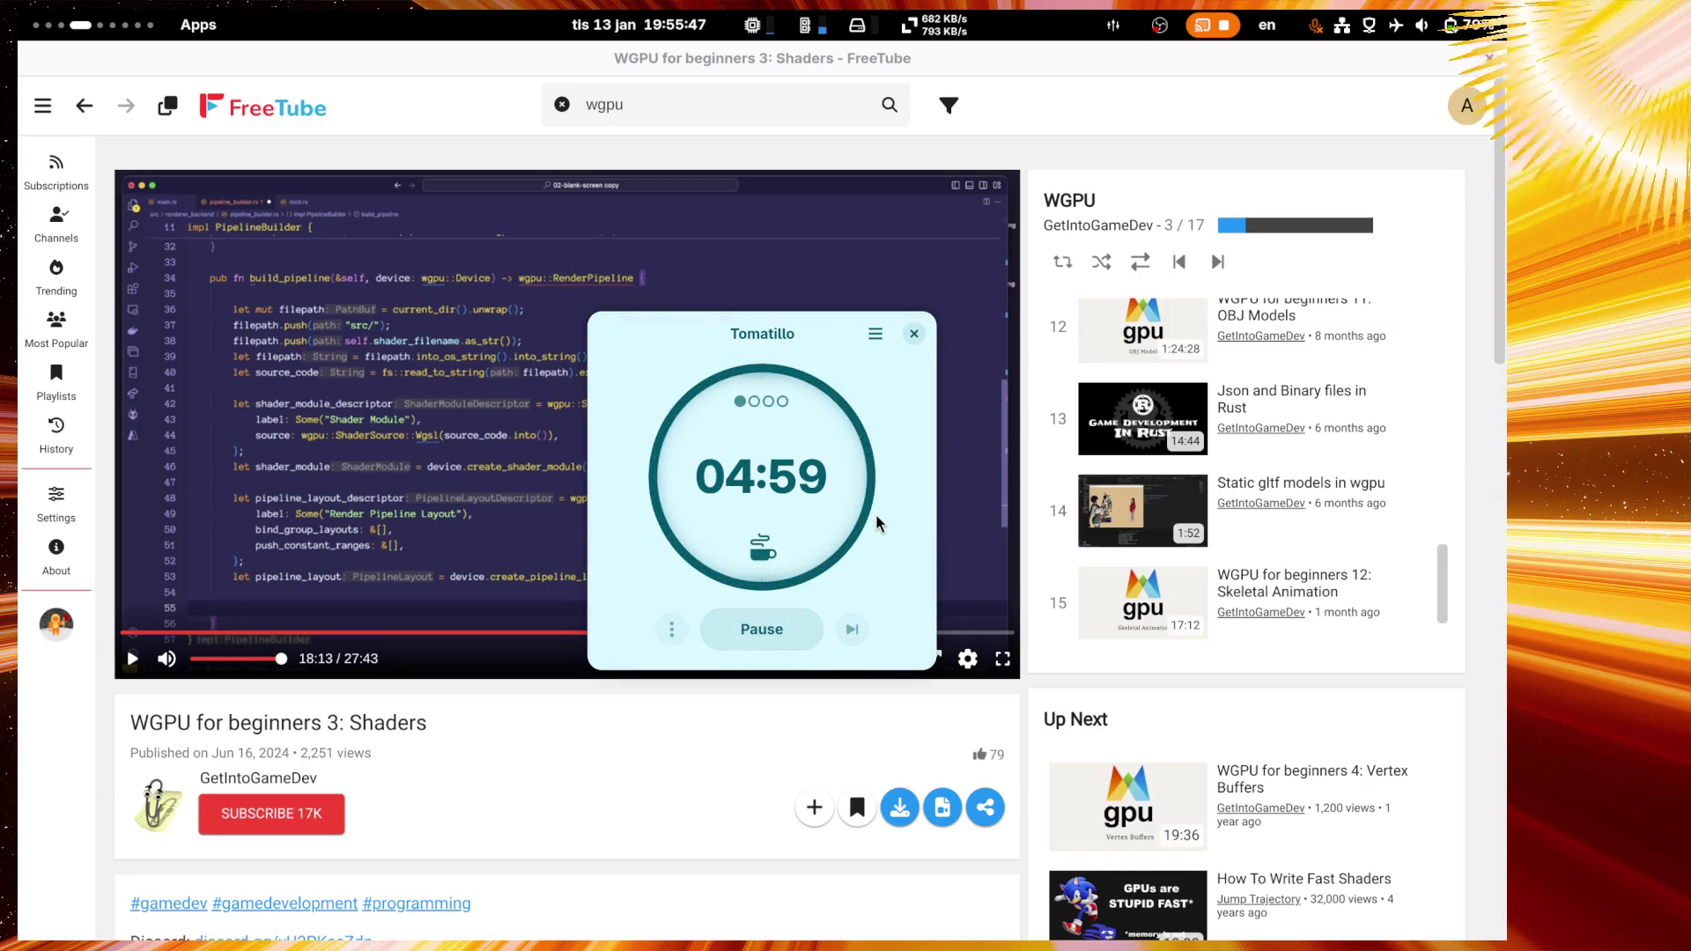
{"action": "left_click_drag", "start_coordinate": [766, 336], "coordinate": [753, 247]}
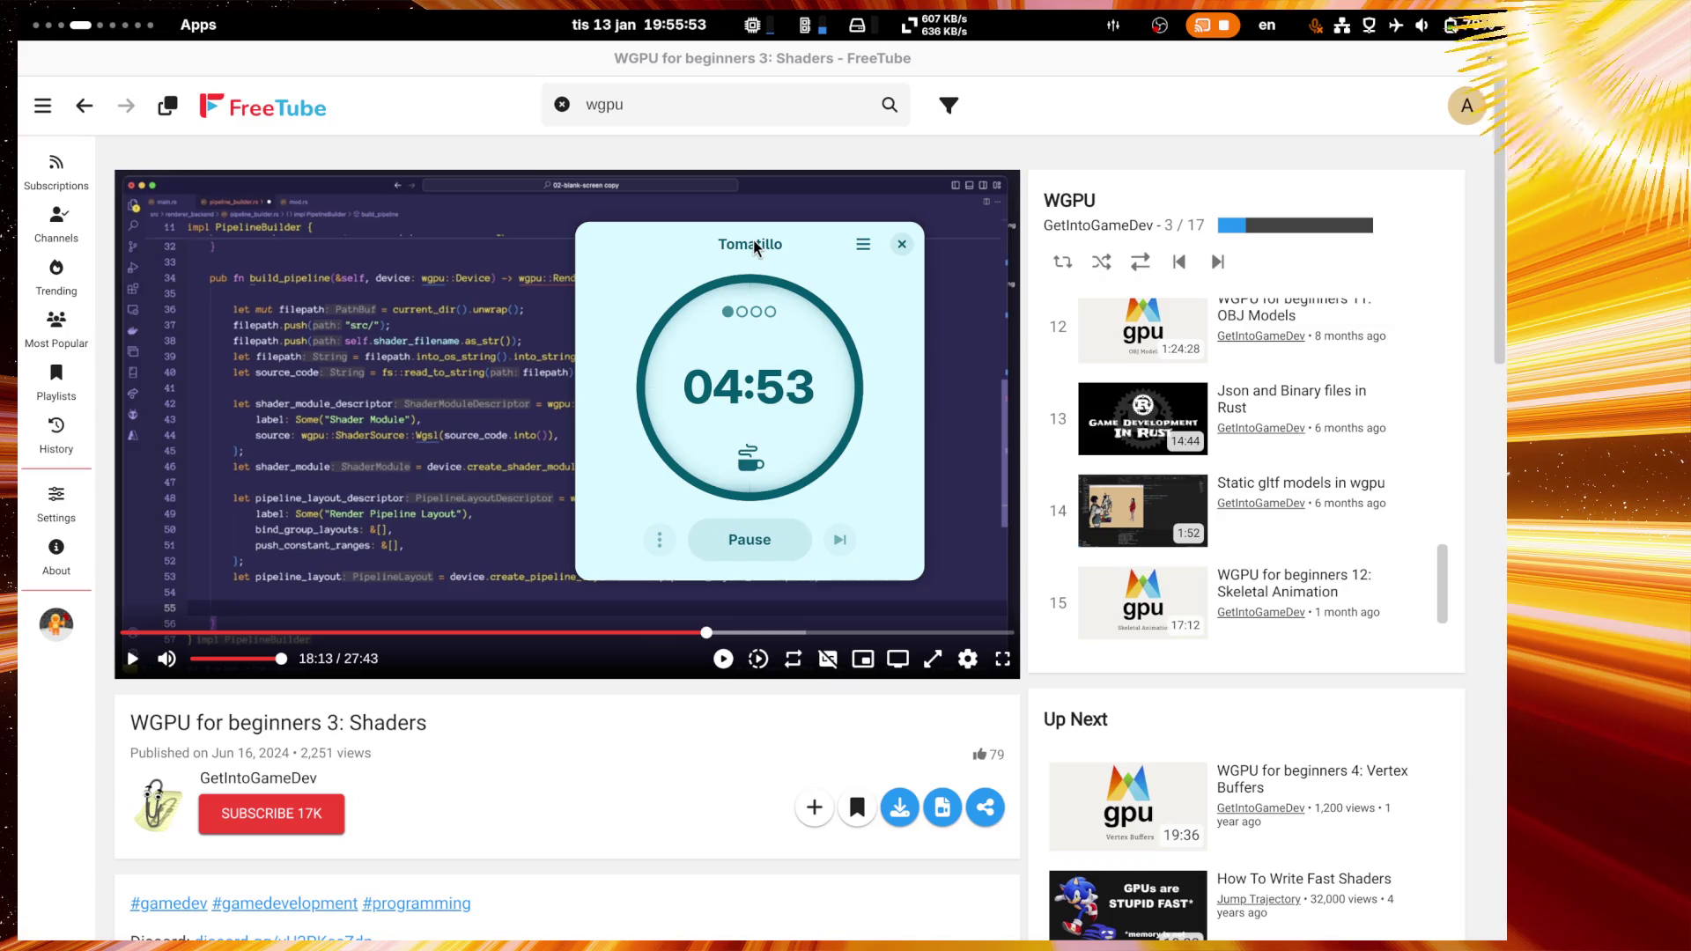
{"action": "key", "text": "super+h"}
Step: Set the timer window to Always on Visible Workspace and switch to the VS Code workspace
{"action": "right_click", "coordinate": [727, 252]}
{"action": "key", "text": "Escape"}
{"action": "right_click", "coordinate": [712, 275]}
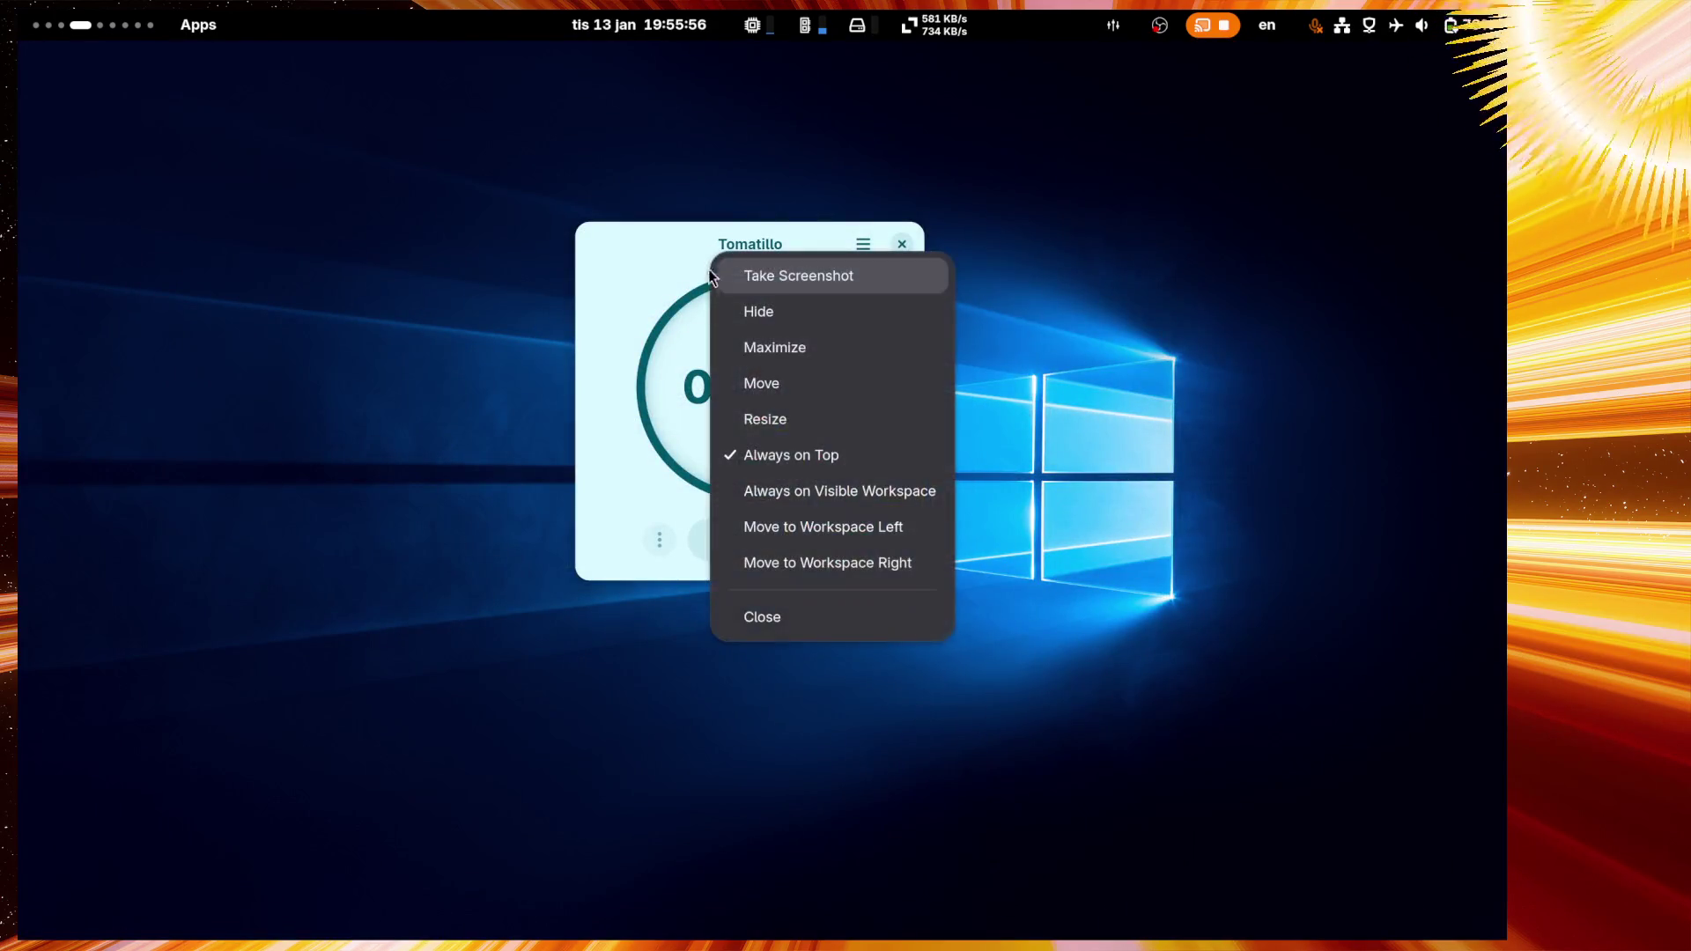
{"action": "left_click", "coordinate": [749, 497]}
{"action": "key", "text": "super+Page_Up"}
{"action": "key", "text": "super+Page_Up"}
{"action": "key", "text": "super+Page_Up"}
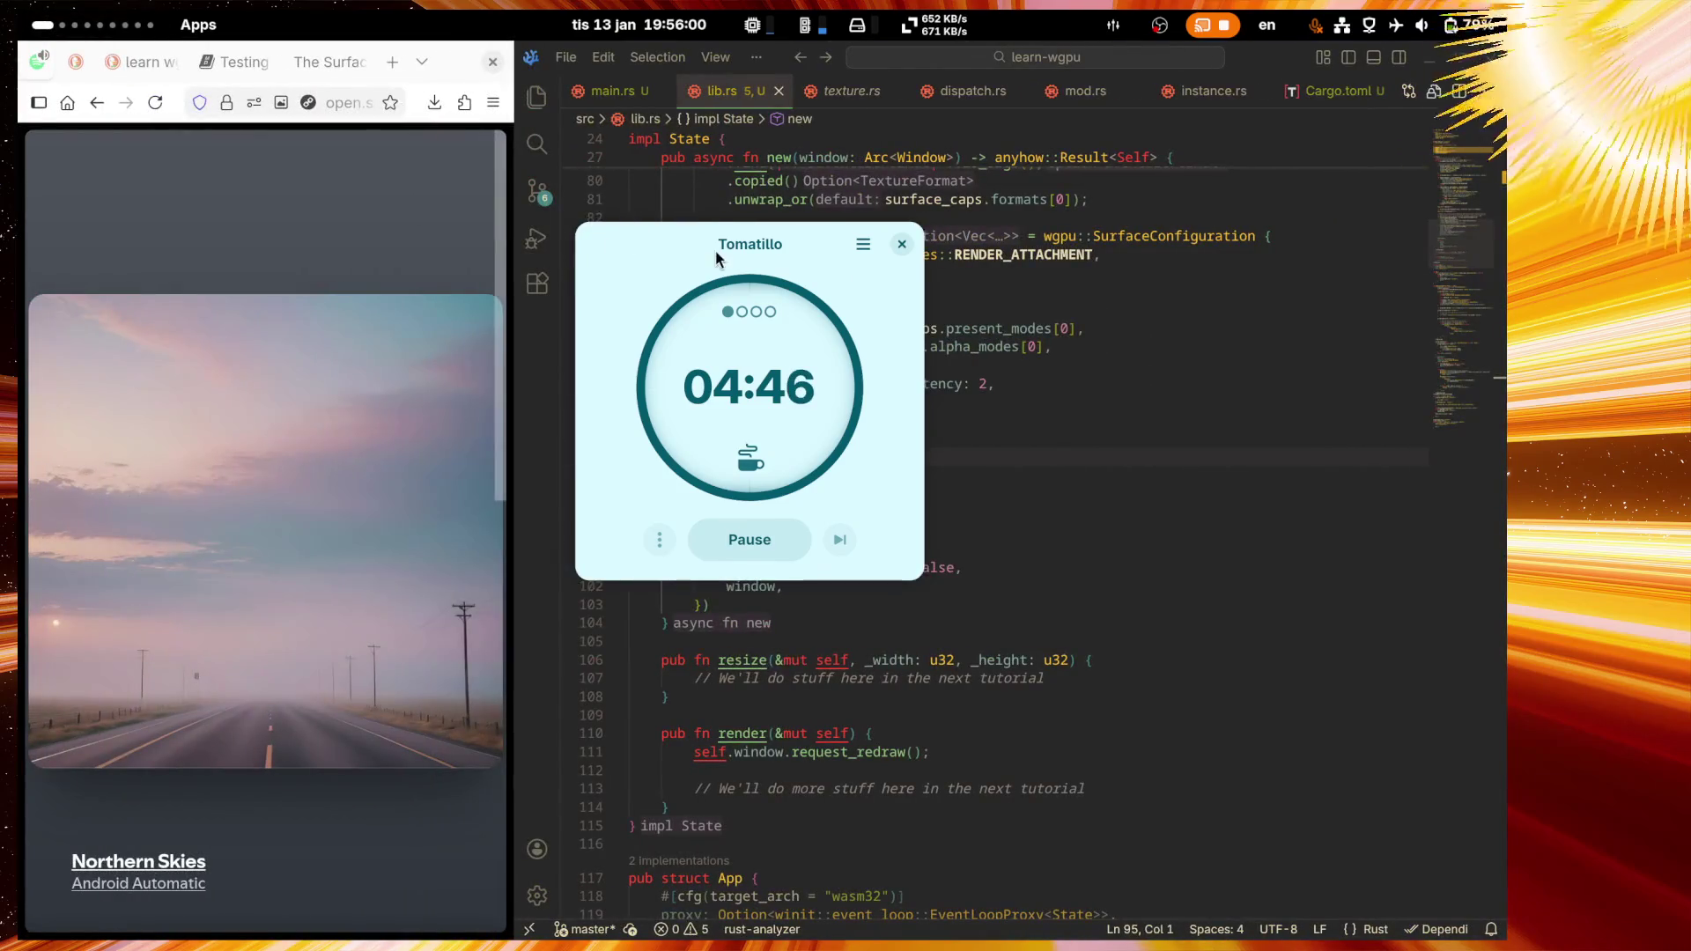
Step: Move the timer over the editor and add 'Northern Skies' to Spotify liked songs
{"action": "mouse_move", "coordinate": [715, 250]}
{"action": "left_mouse_down"}
{"action": "mouse_move", "coordinate": [1198, 606]}
{"action": "mouse_move", "coordinate": [1266, 500]}
{"action": "mouse_move", "coordinate": [1054, 368]}
{"action": "mouse_move", "coordinate": [1067, 372]}
{"action": "left_mouse_up"}
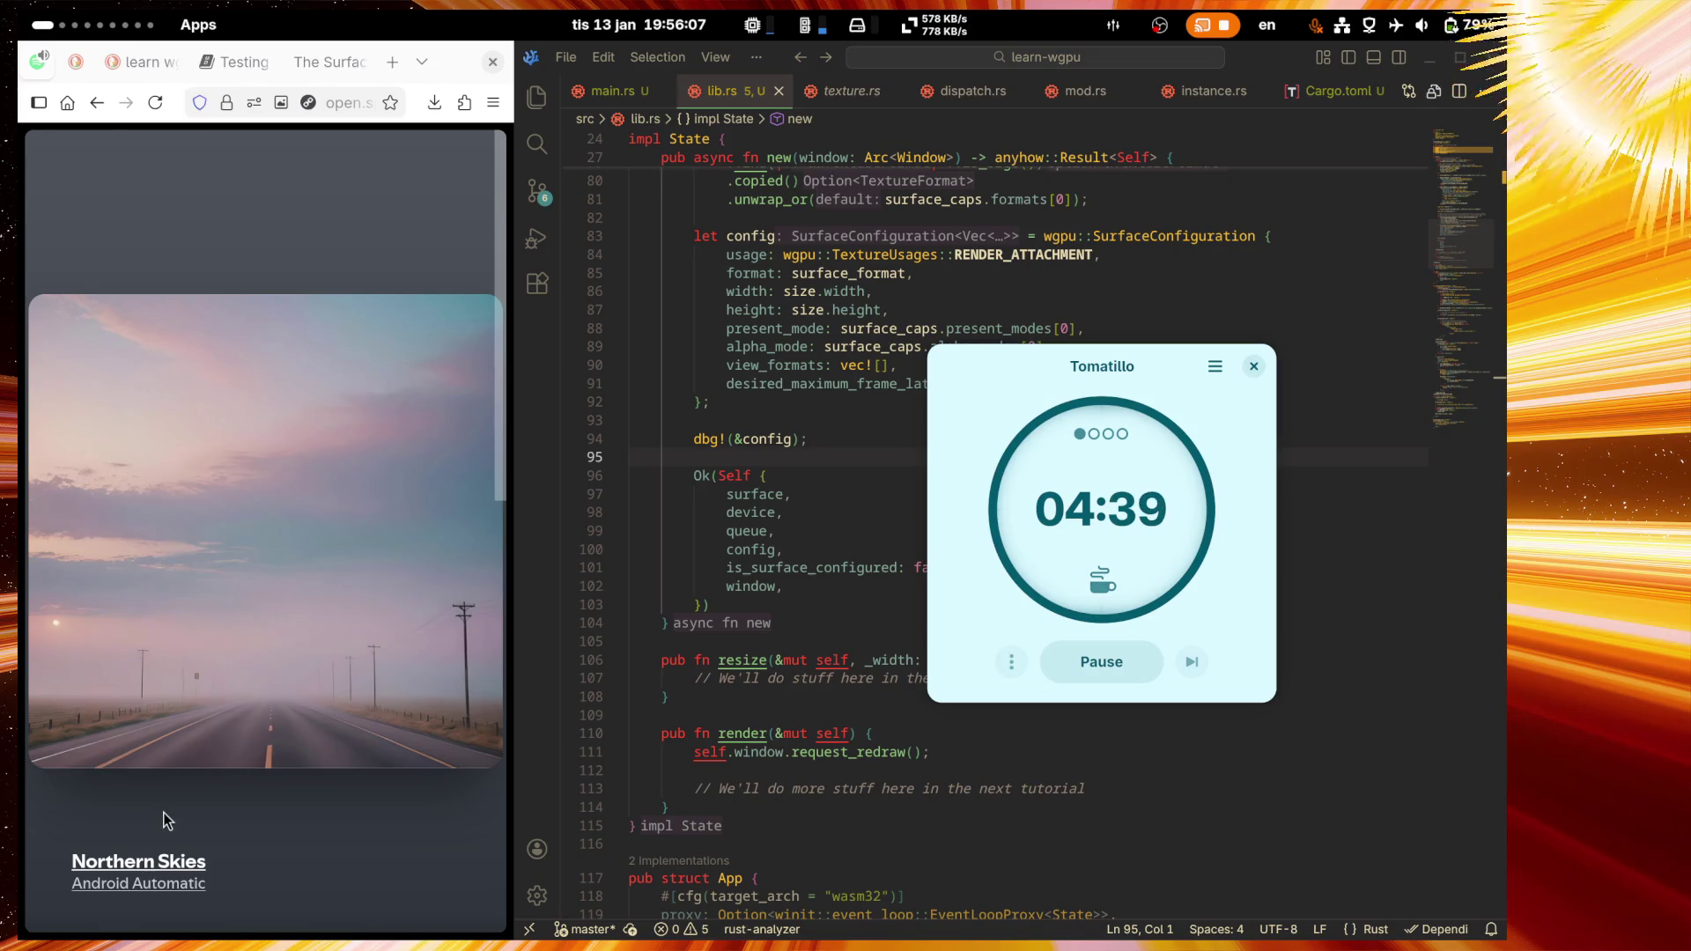
{"action": "mouse_move", "coordinate": [162, 799]}
{"action": "left_click", "coordinate": [224, 897]}
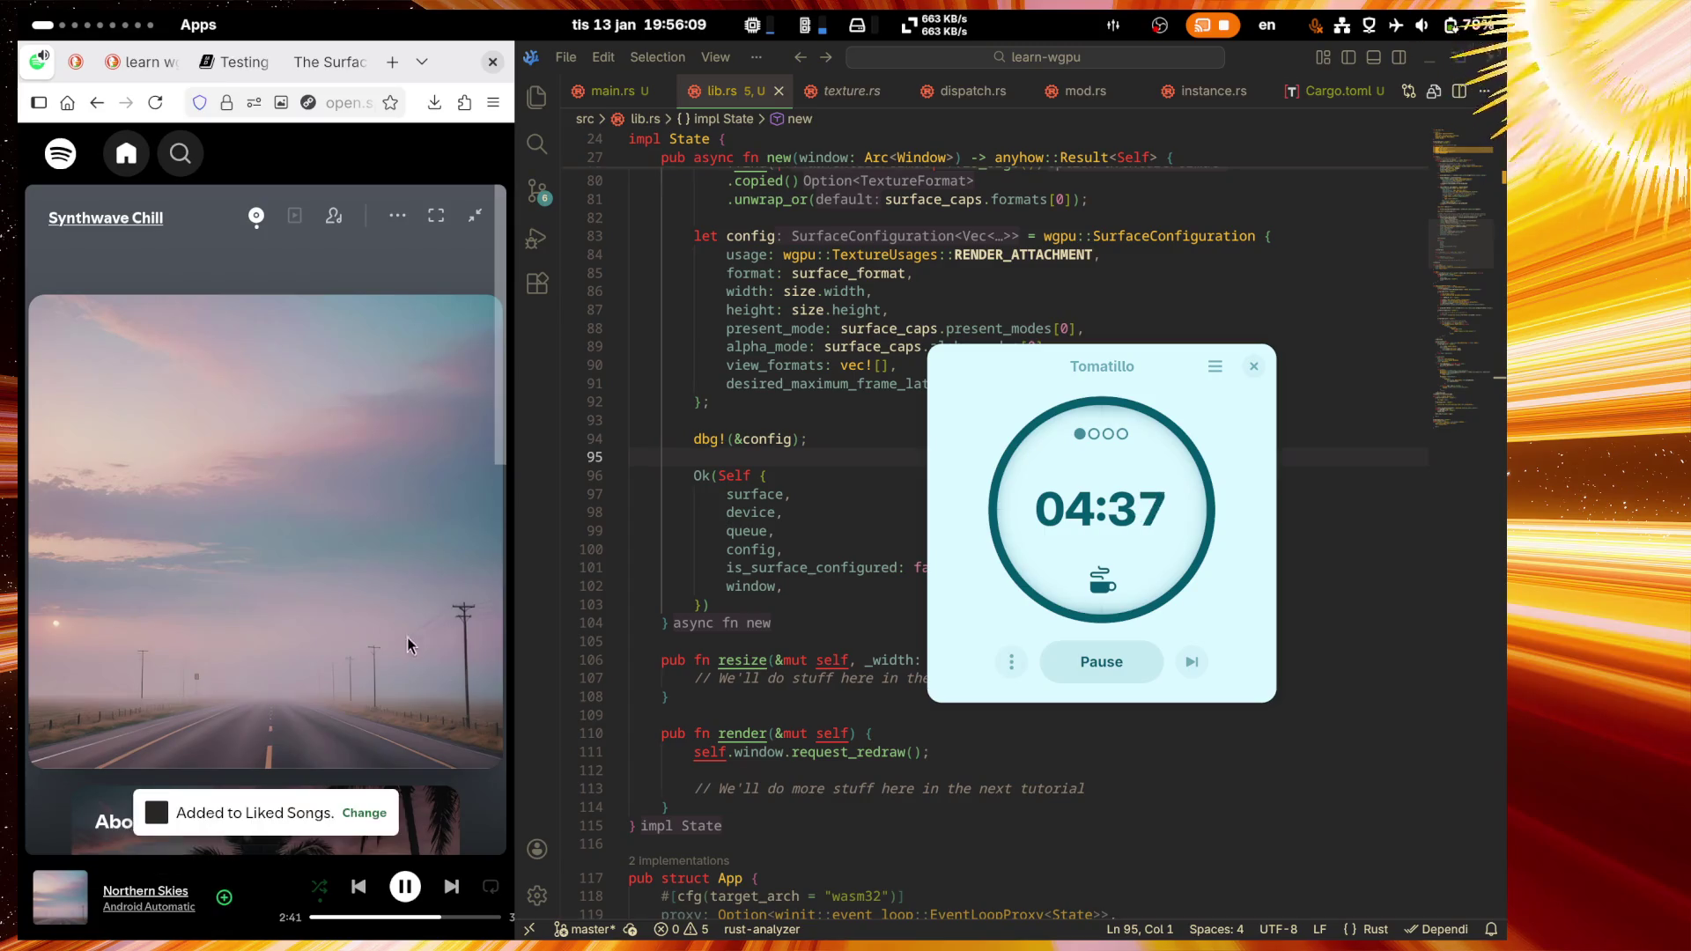
Step: Place the cursor after dbg!(&config) in lib.rs and move the timer down-right
{"action": "left_click", "coordinate": [824, 438]}
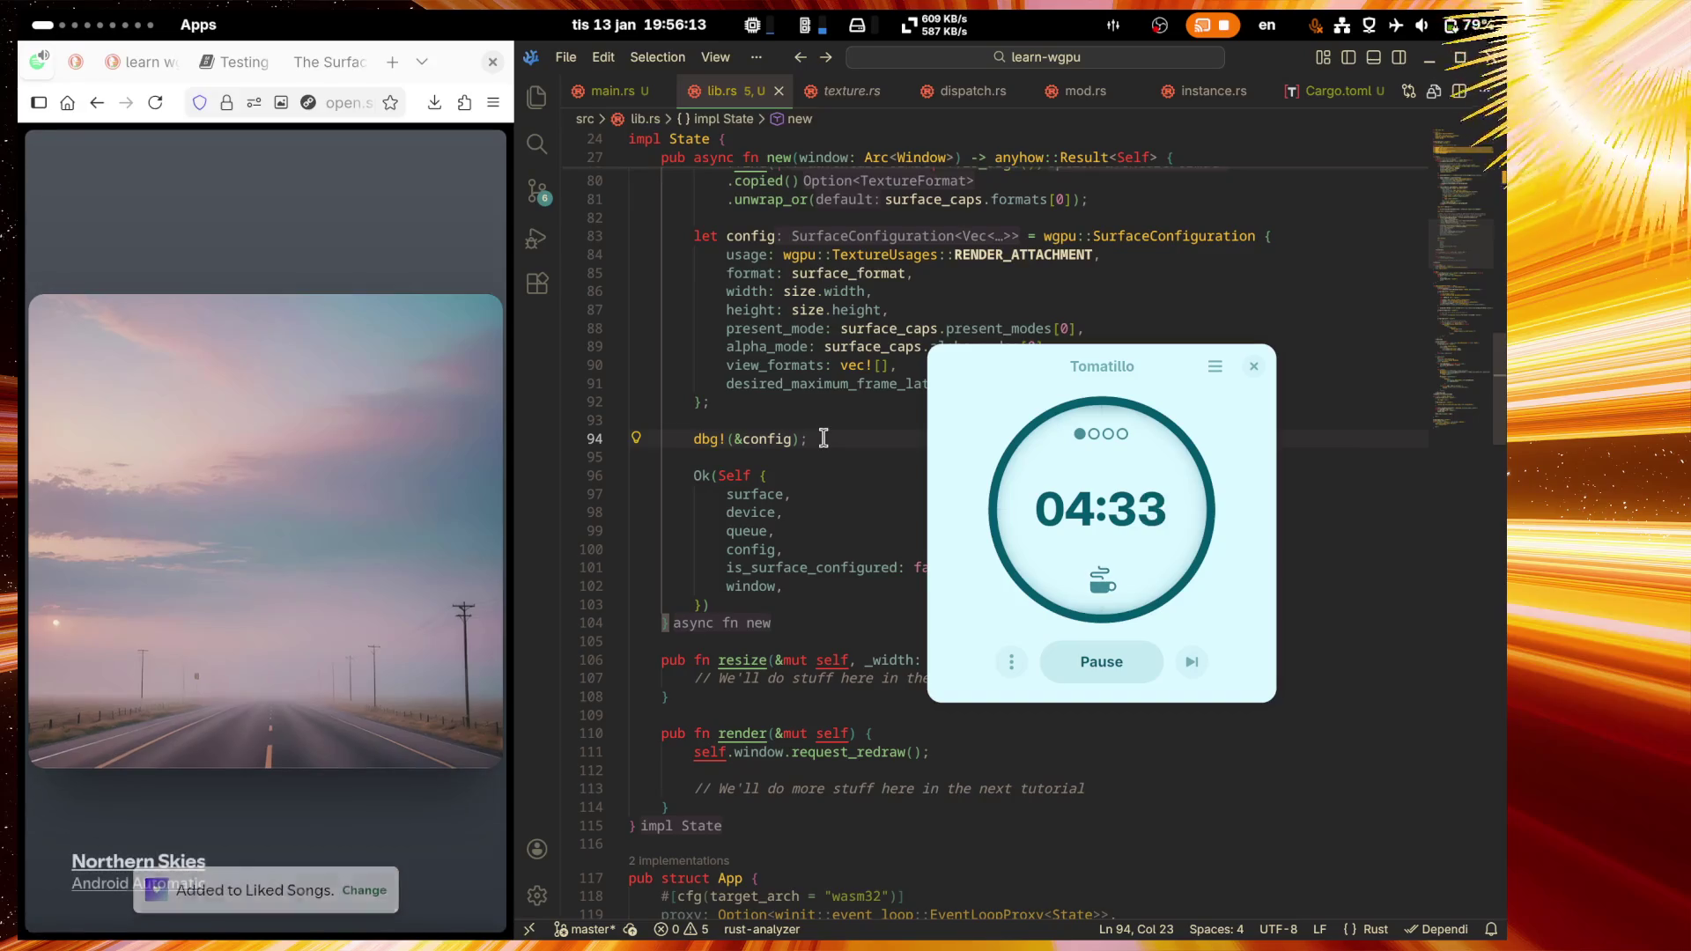
{"action": "scroll", "coordinate": [820, 437], "scroll_direction": "down", "scroll_amount": 1}
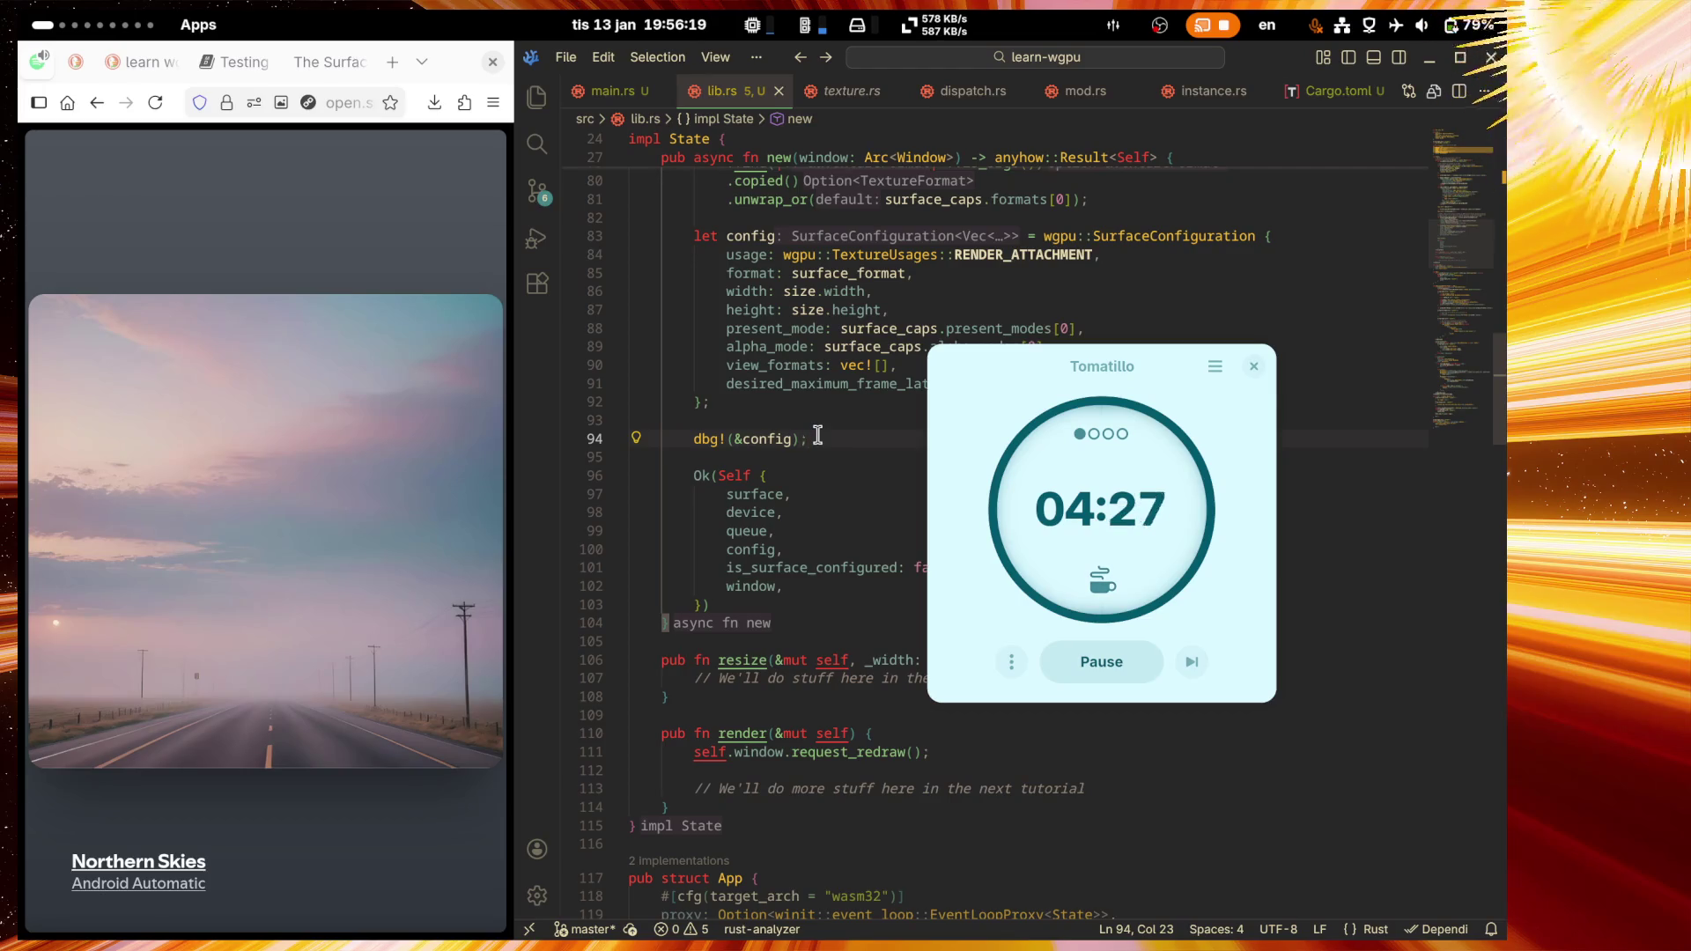
{"action": "mouse_move", "coordinate": [1072, 362]}
{"action": "left_mouse_down"}
{"action": "mouse_move", "coordinate": [1205, 479]}
{"action": "mouse_move", "coordinate": [1224, 531]}
{"action": "mouse_move", "coordinate": [1170, 460]}
{"action": "left_mouse_up"}
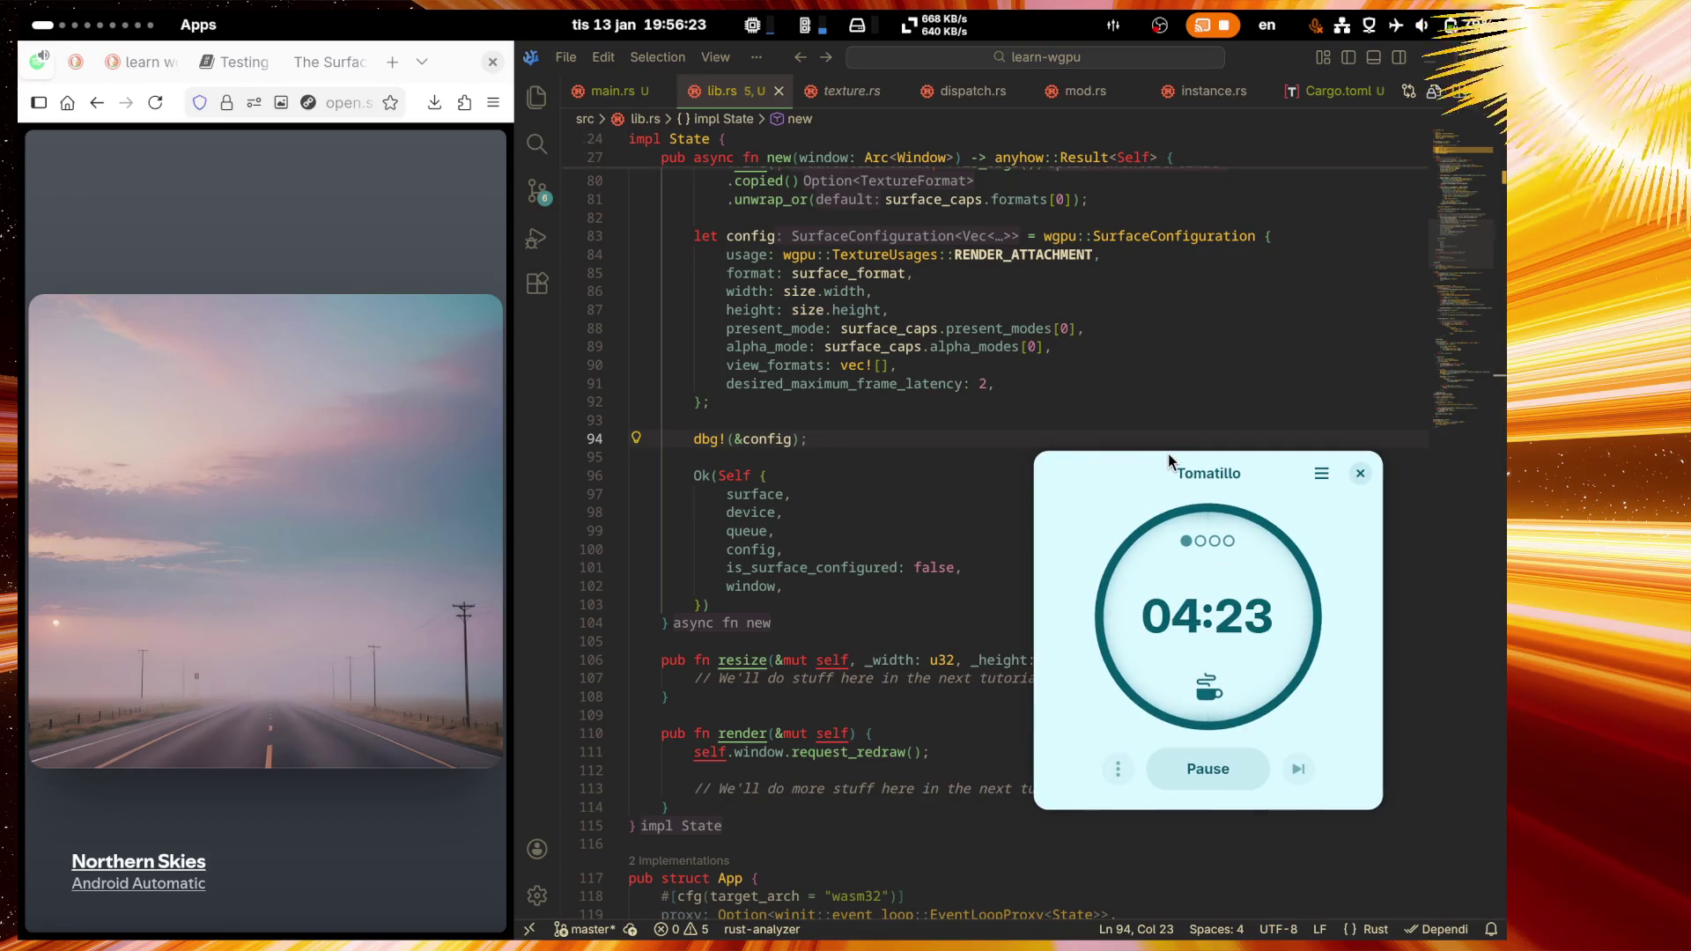
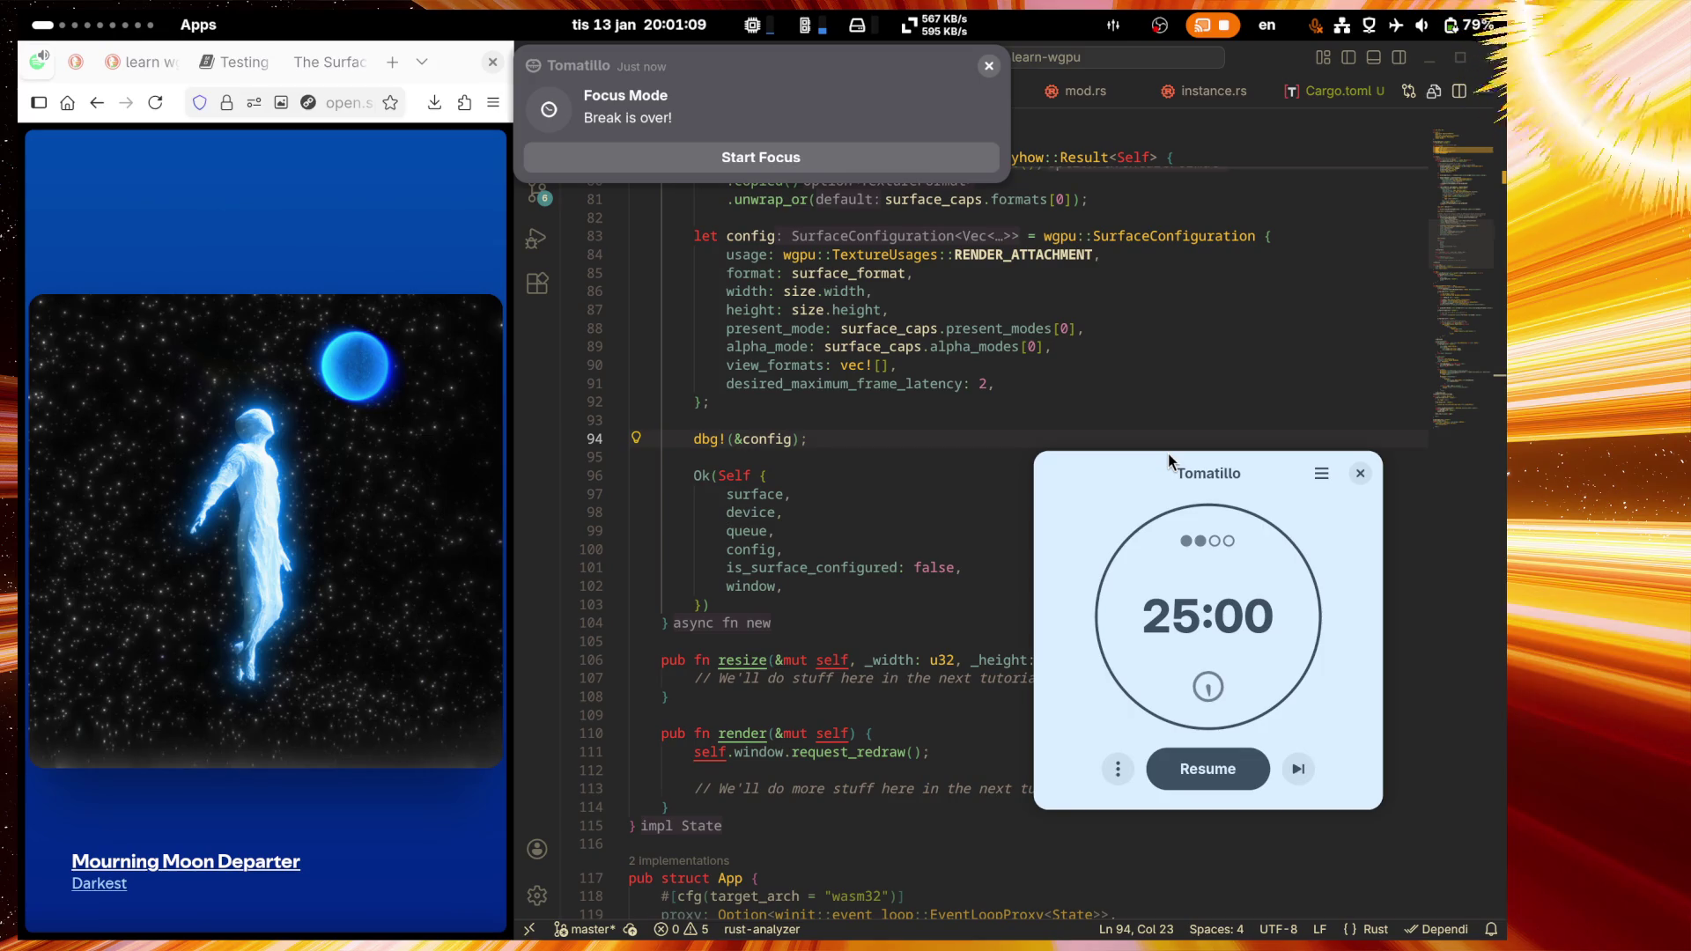
Step: Launch Burn Fix via 'fix', dismiss the Tomatillo break notification, and start clearing screen retention
{"action": "key", "text": "super"}
{"action": "type", "text": "fix"}
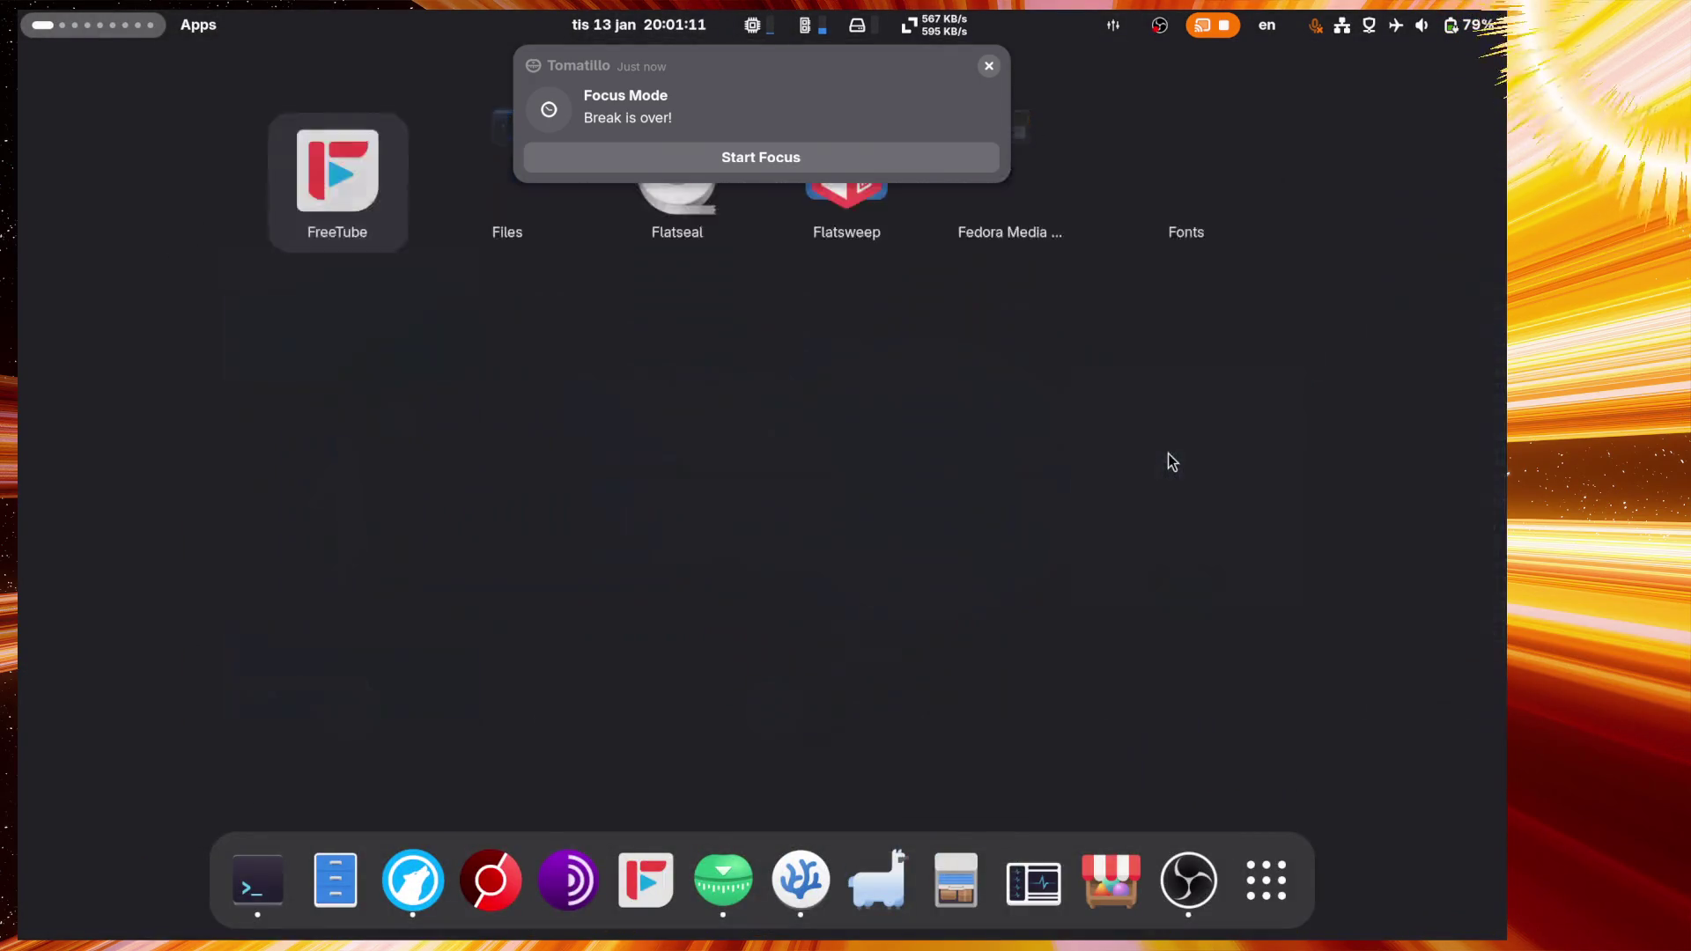
{"action": "key", "text": "Return"}
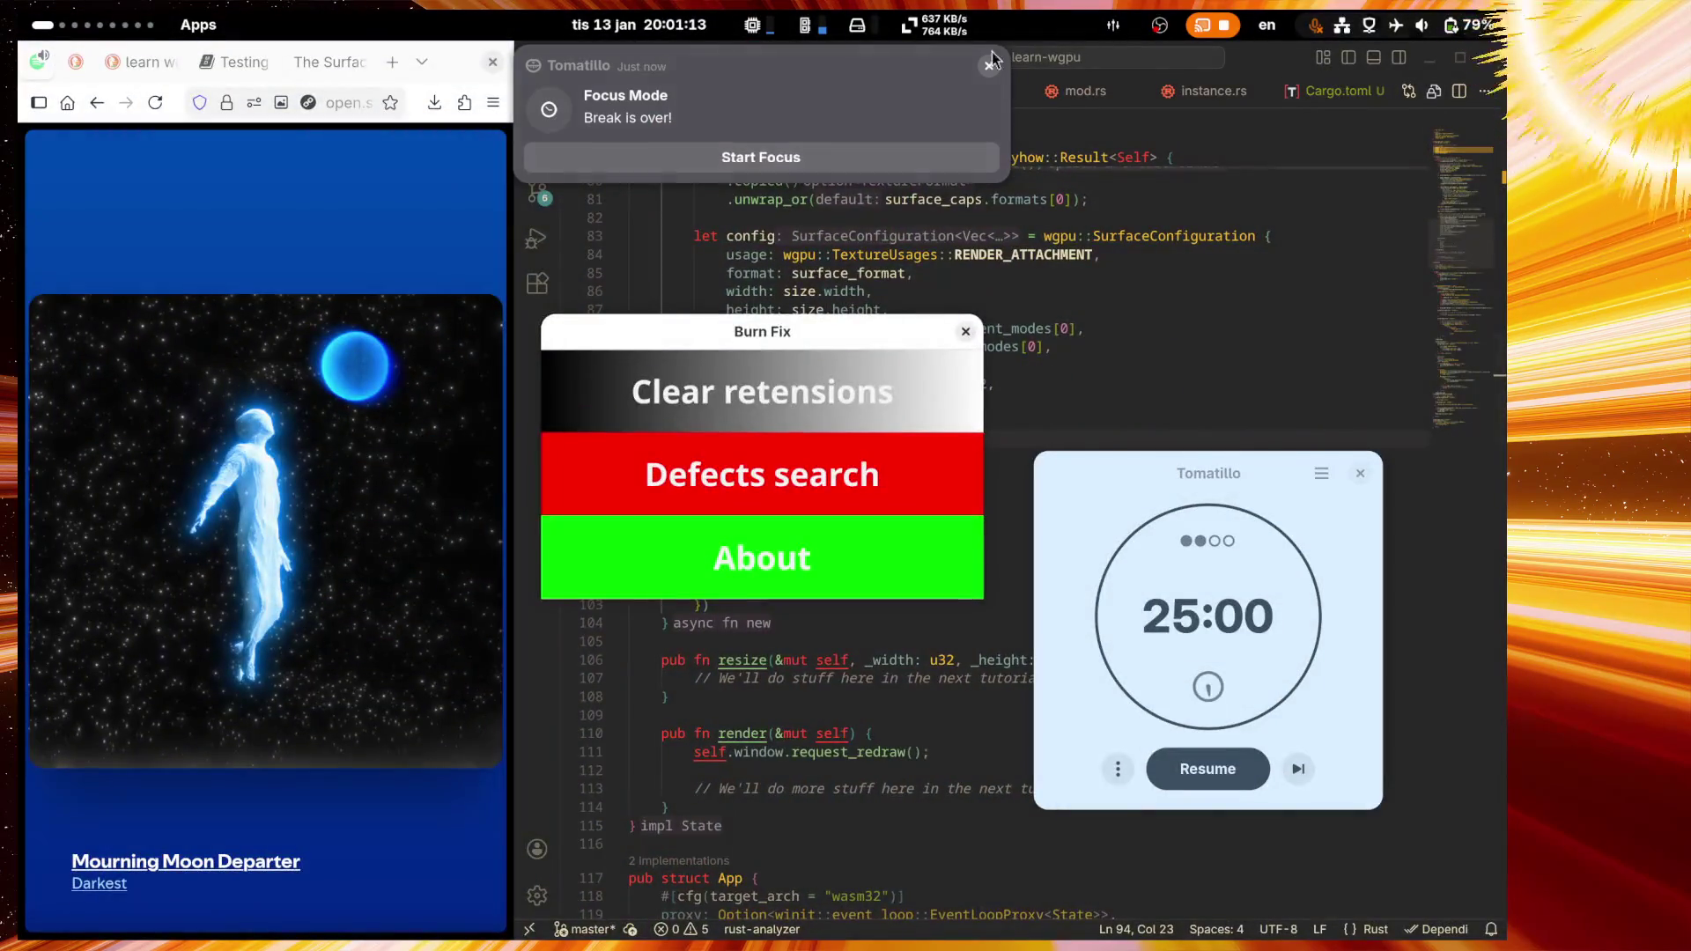
{"action": "left_click", "coordinate": [988, 65]}
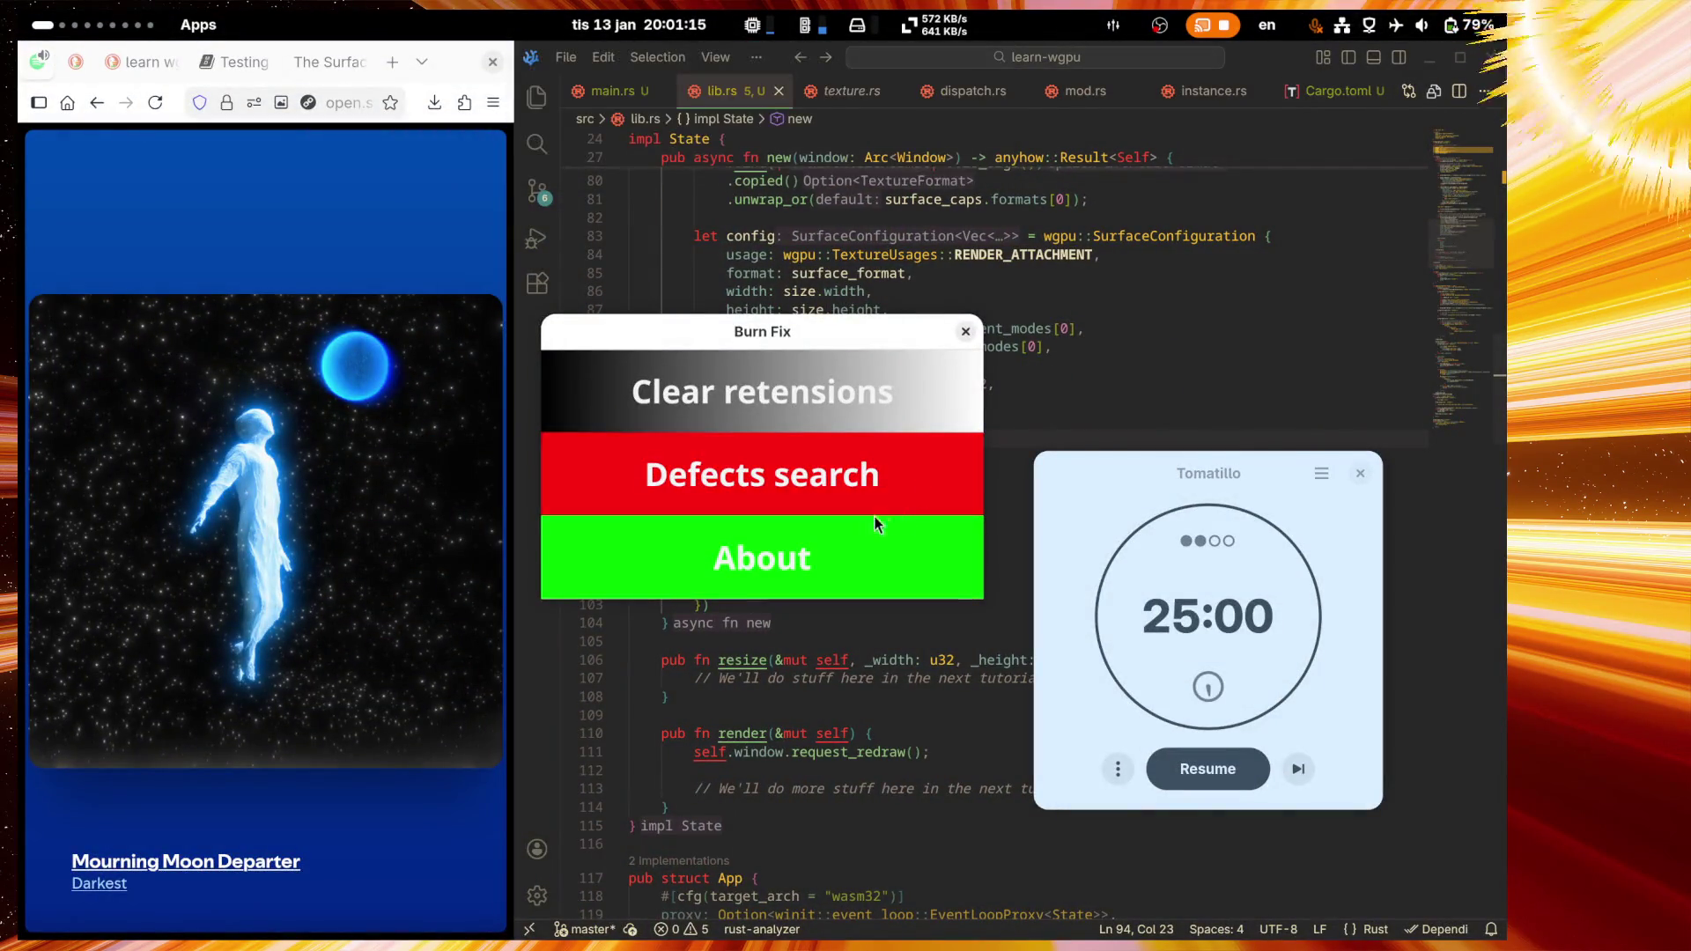
{"action": "left_click", "coordinate": [745, 385]}
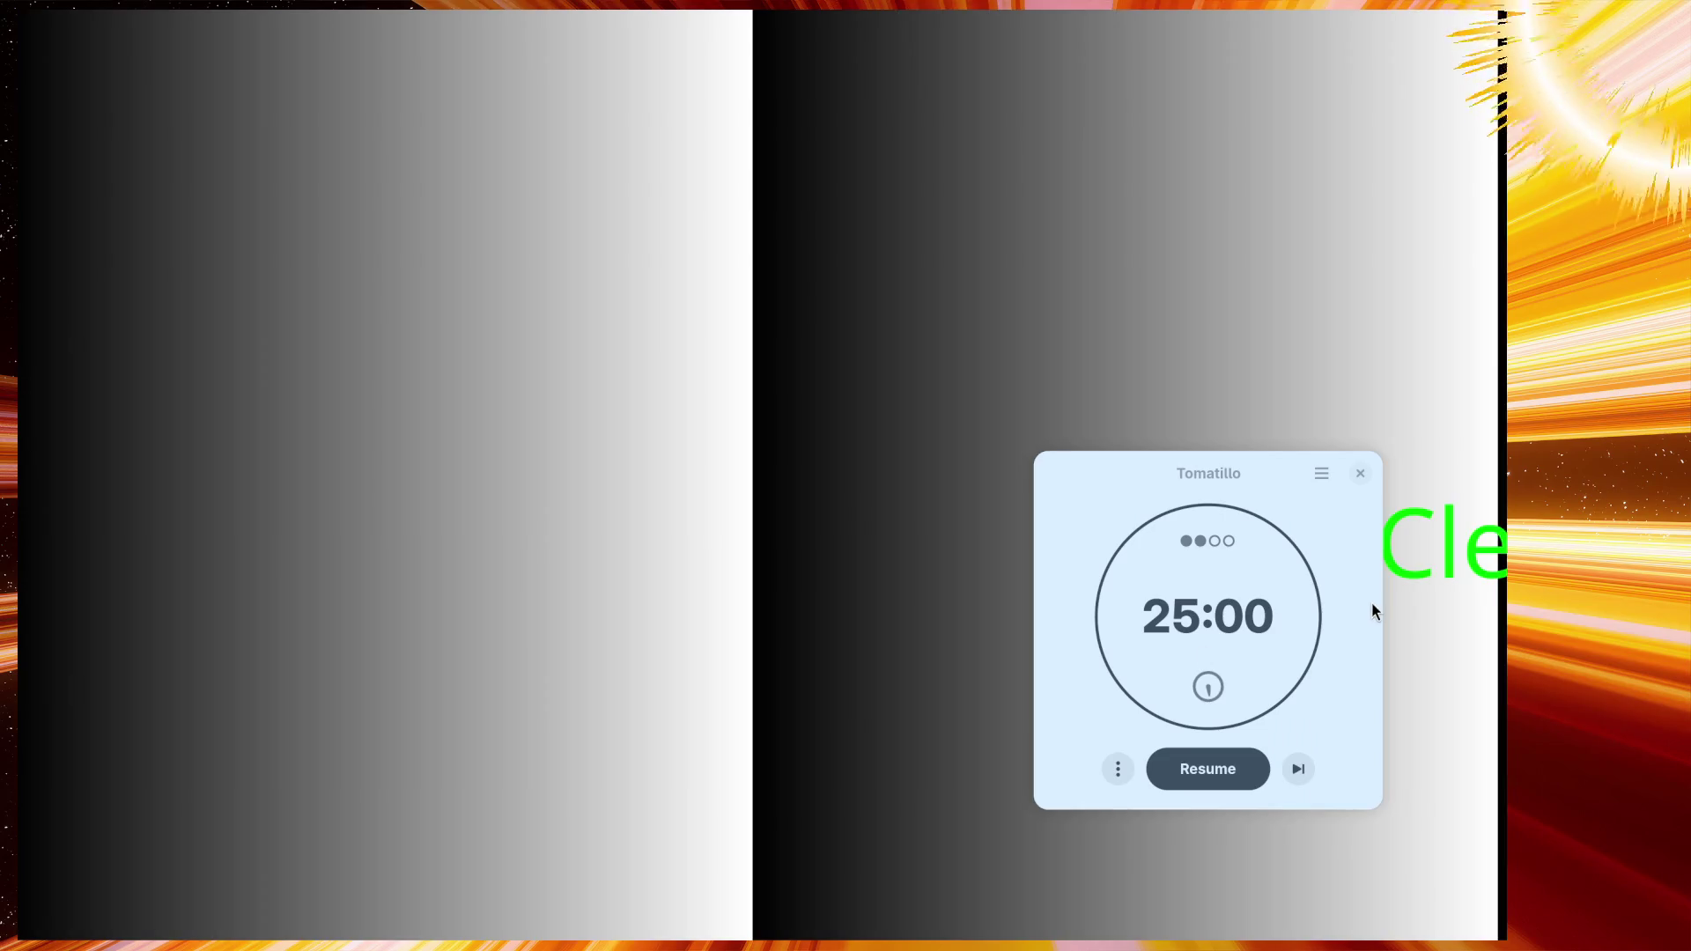
Step: Turn off Always on Top for the Tomatillo timer, then close Burn Fix once clearing finishes
{"action": "right_click", "coordinate": [1207, 480]}
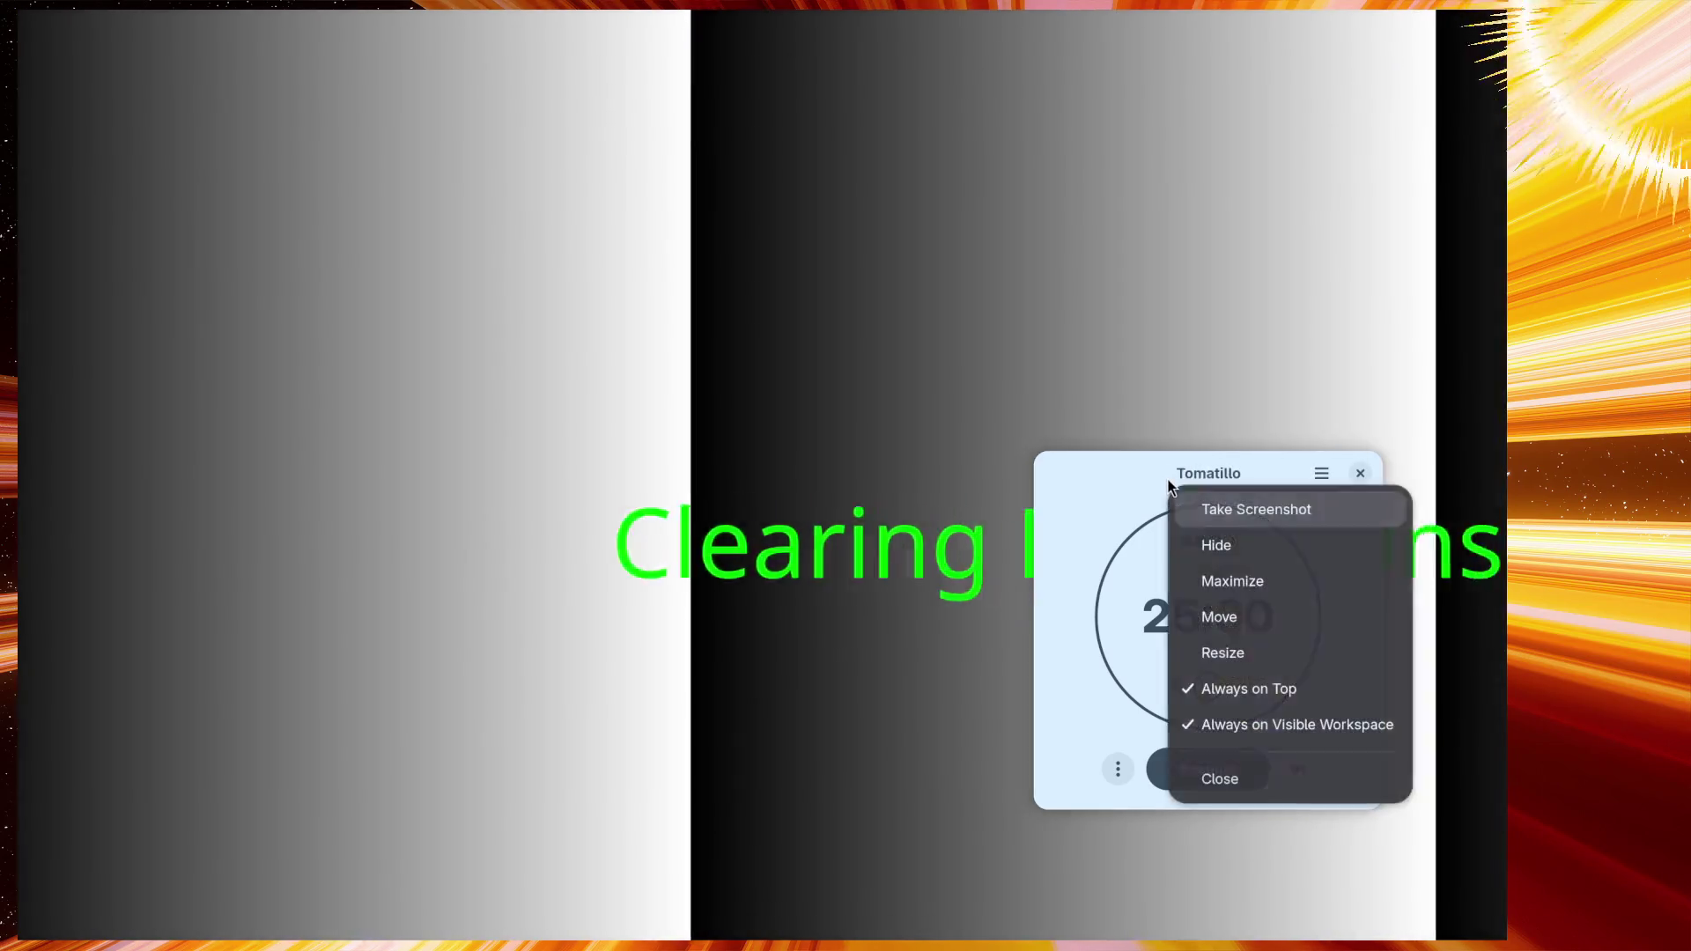
{"action": "left_click", "coordinate": [1251, 692]}
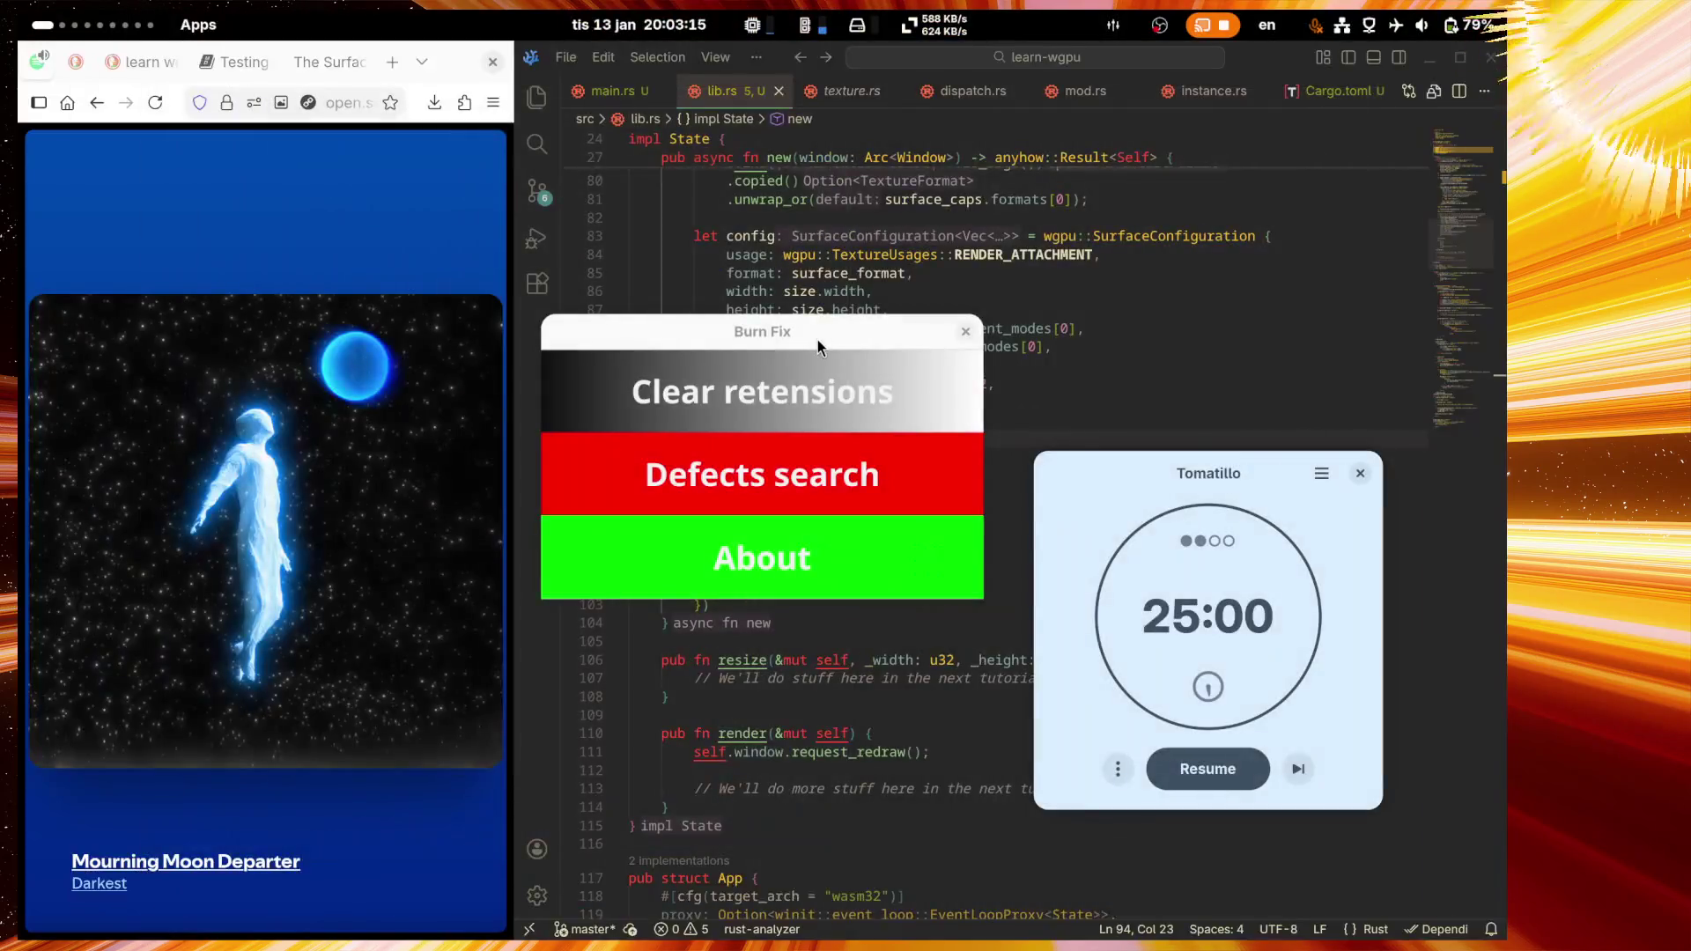
{"action": "left_click", "coordinate": [965, 331]}
Step: Resume and close the Tomatillo timer, then widen the Learn Wgpu 'The Surface' tutorial beside the editor
{"action": "left_click", "coordinate": [1207, 769]}
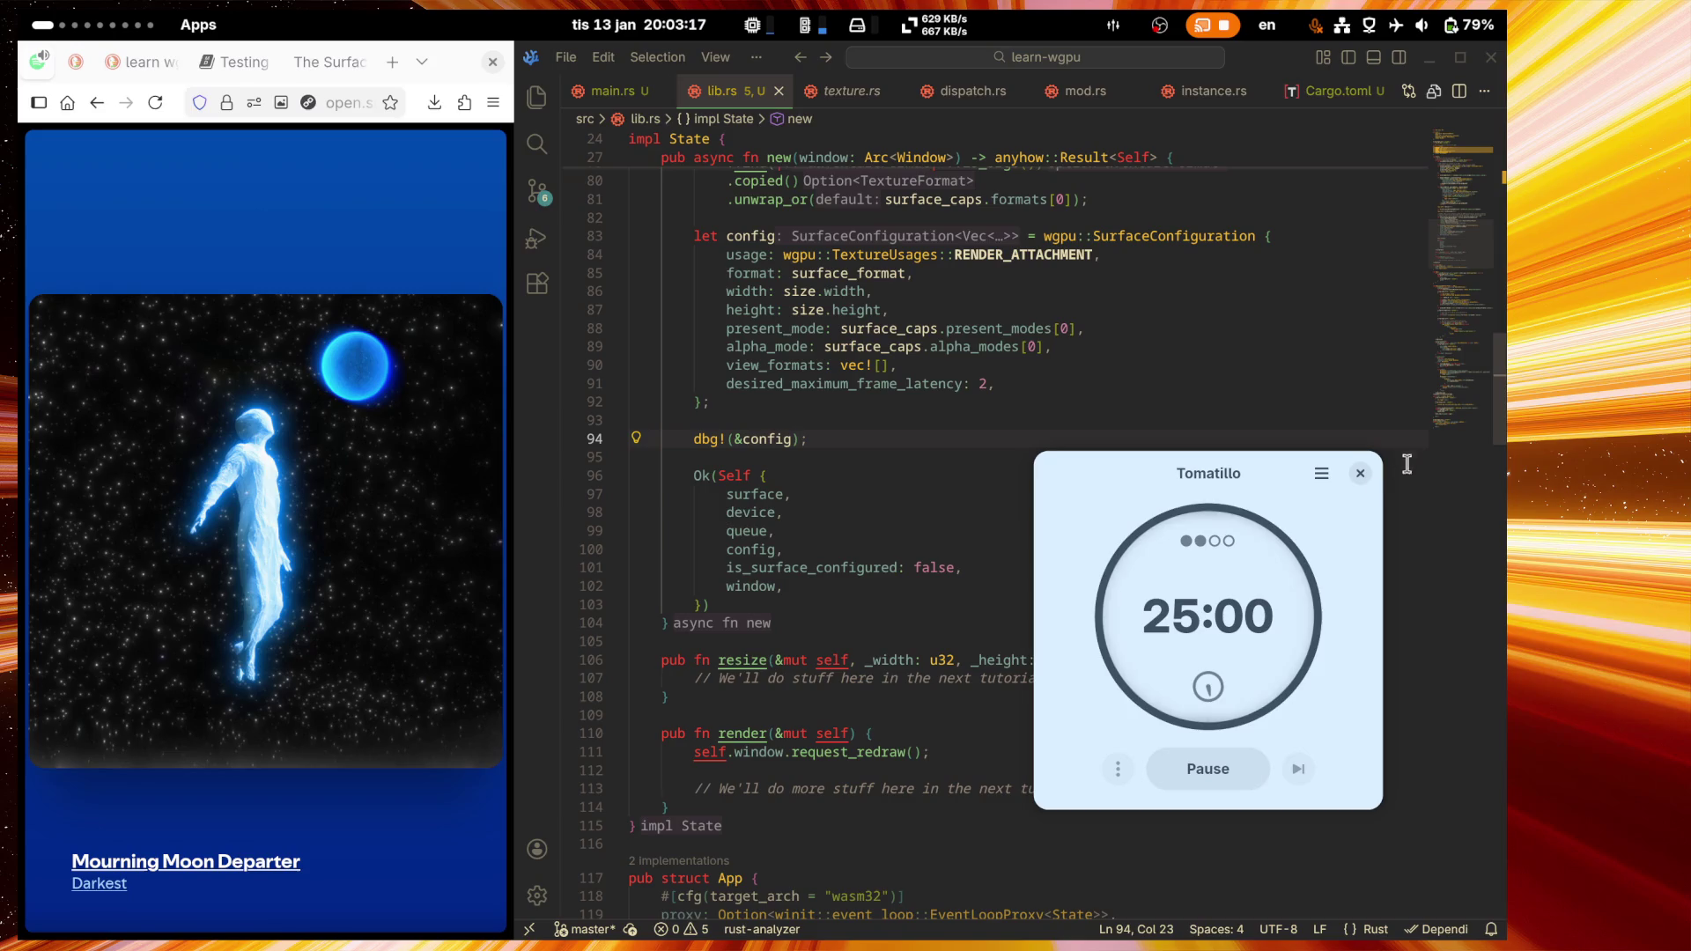
{"action": "left_click", "coordinate": [1360, 473]}
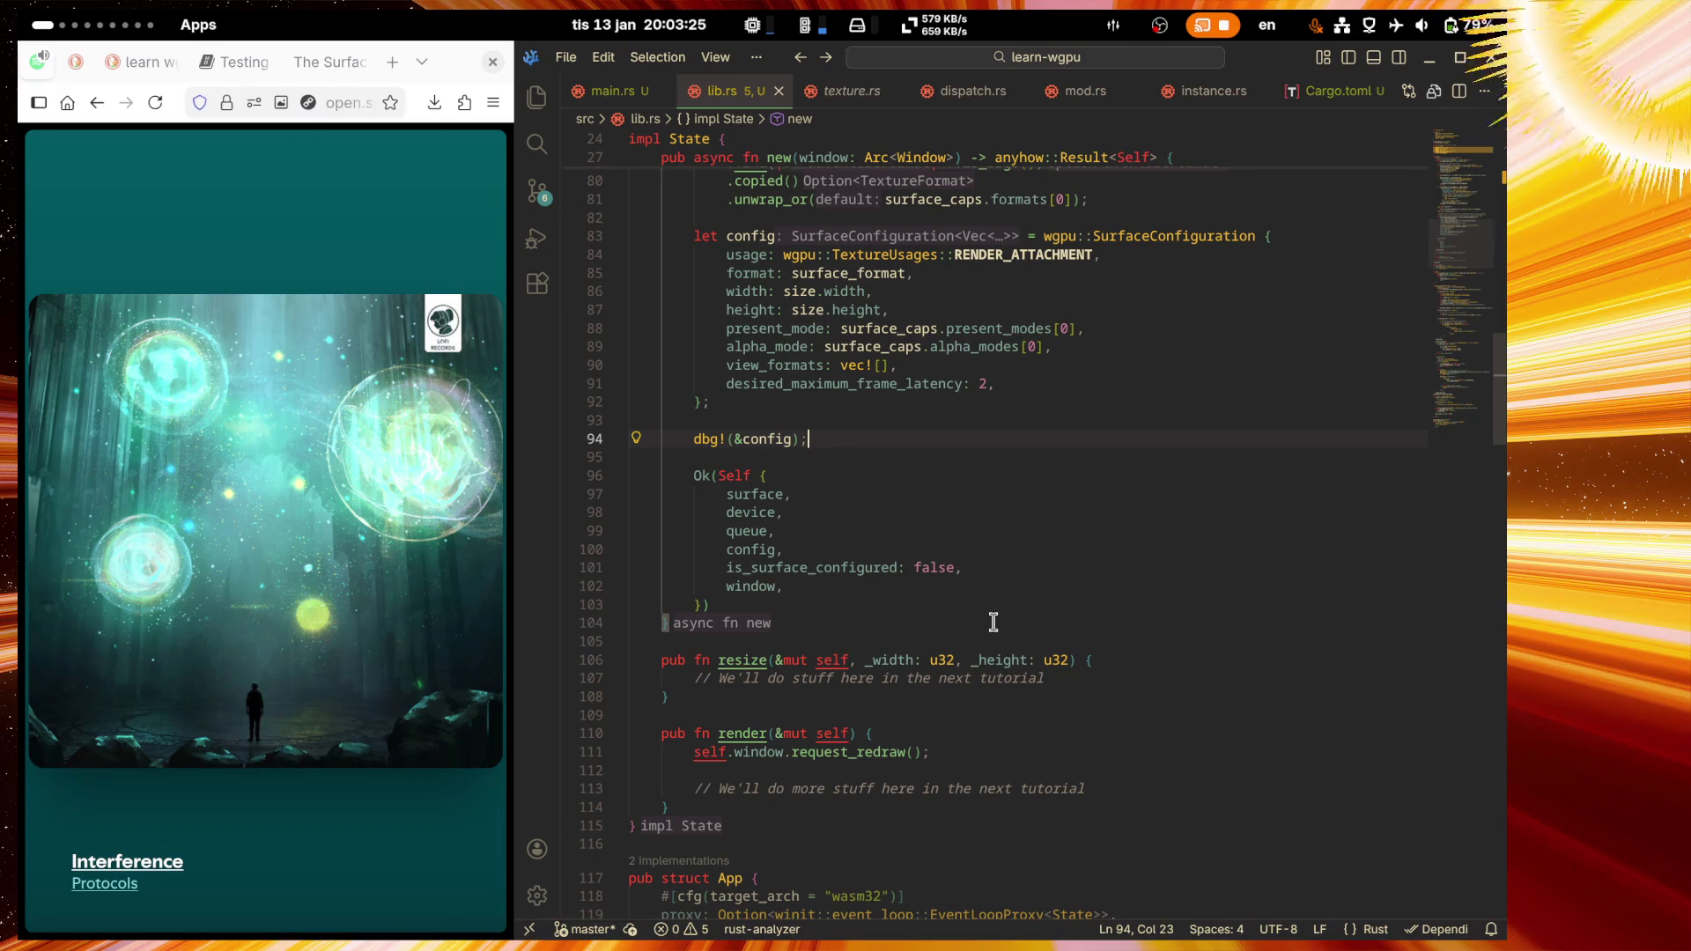
{"action": "left_click", "coordinate": [331, 60]}
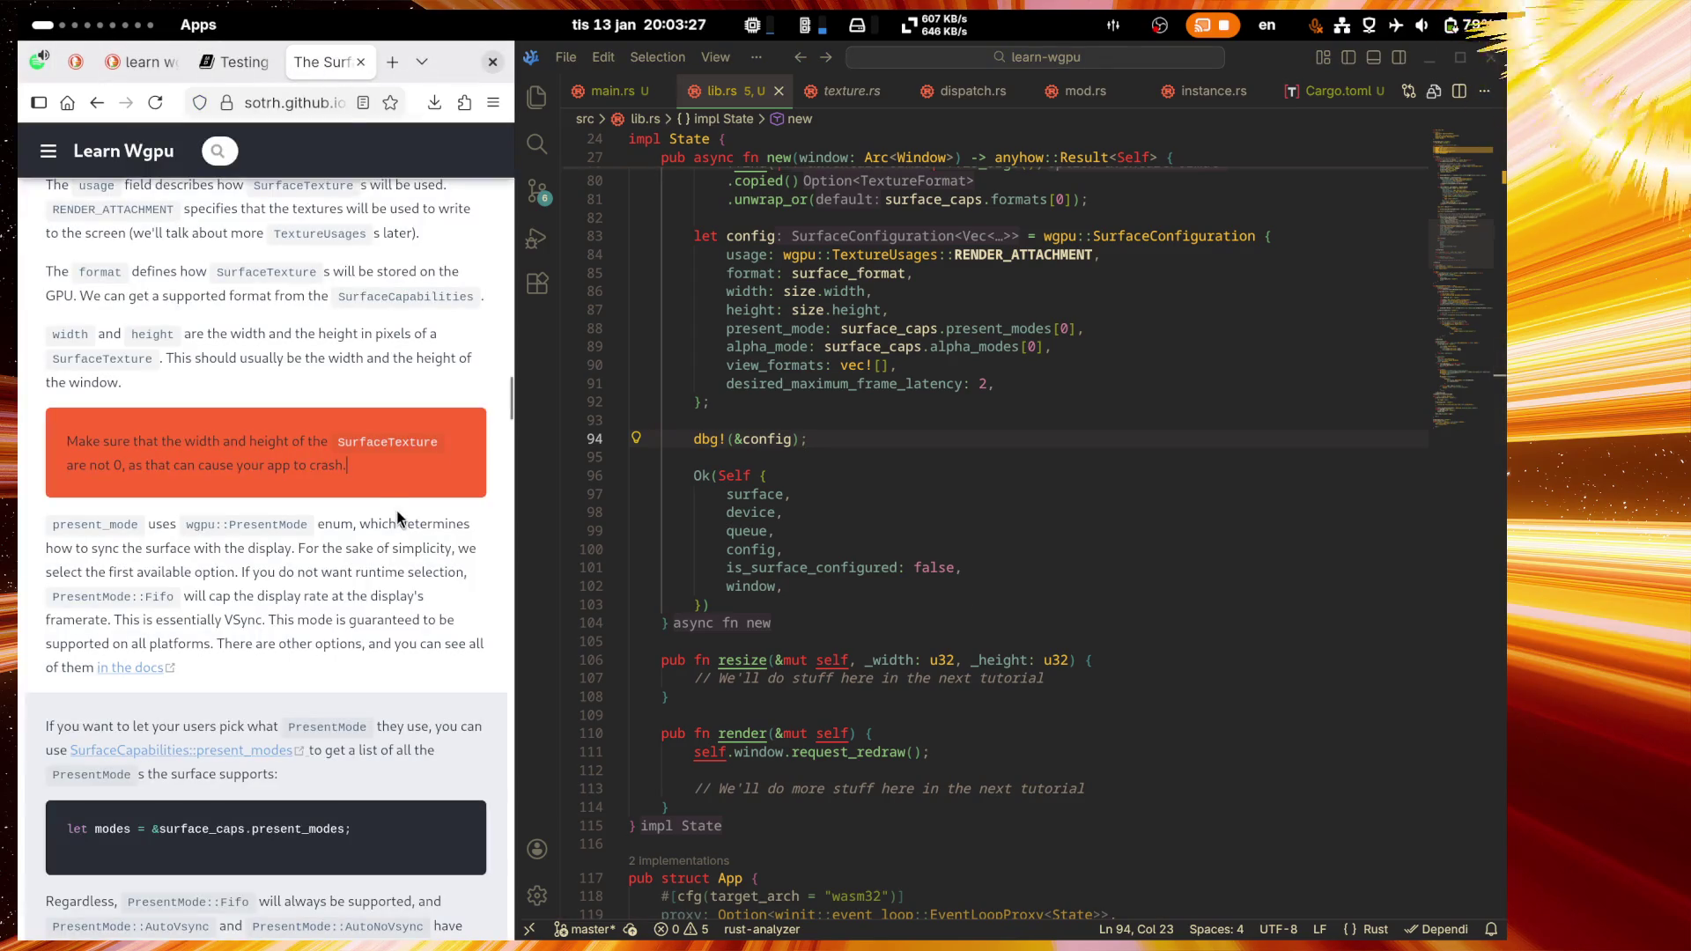
{"action": "scroll", "coordinate": [398, 518], "scroll_direction": "down", "scroll_amount": 4}
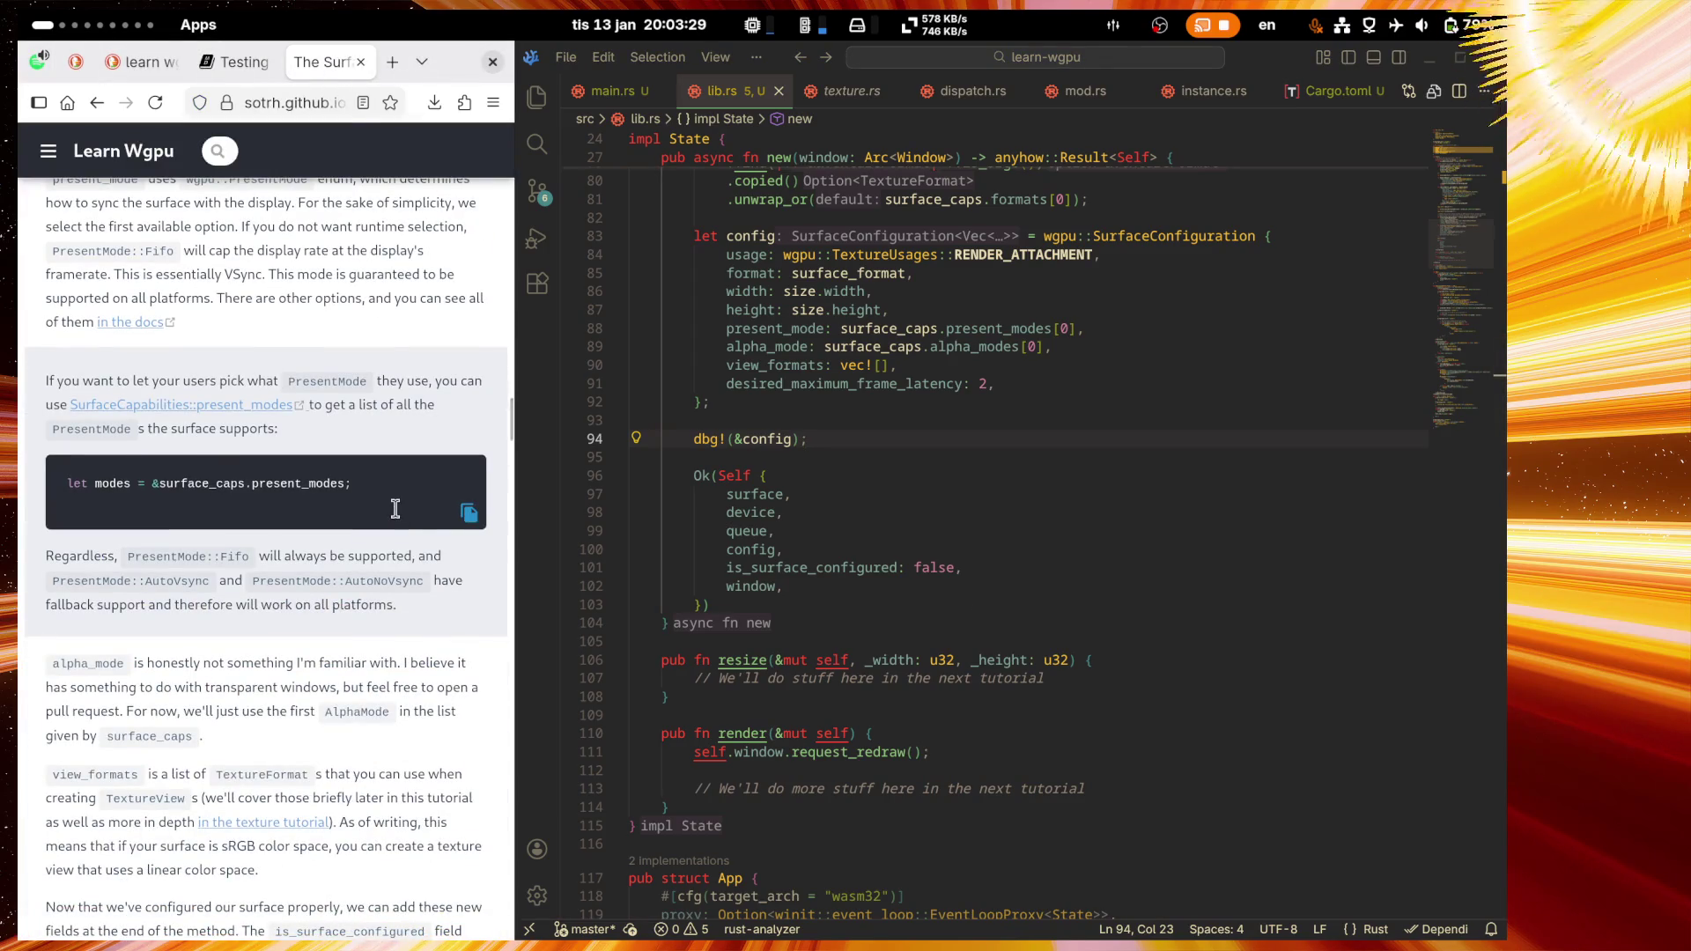
{"action": "left_click_drag", "start_coordinate": [511, 548], "coordinate": [533, 548]}
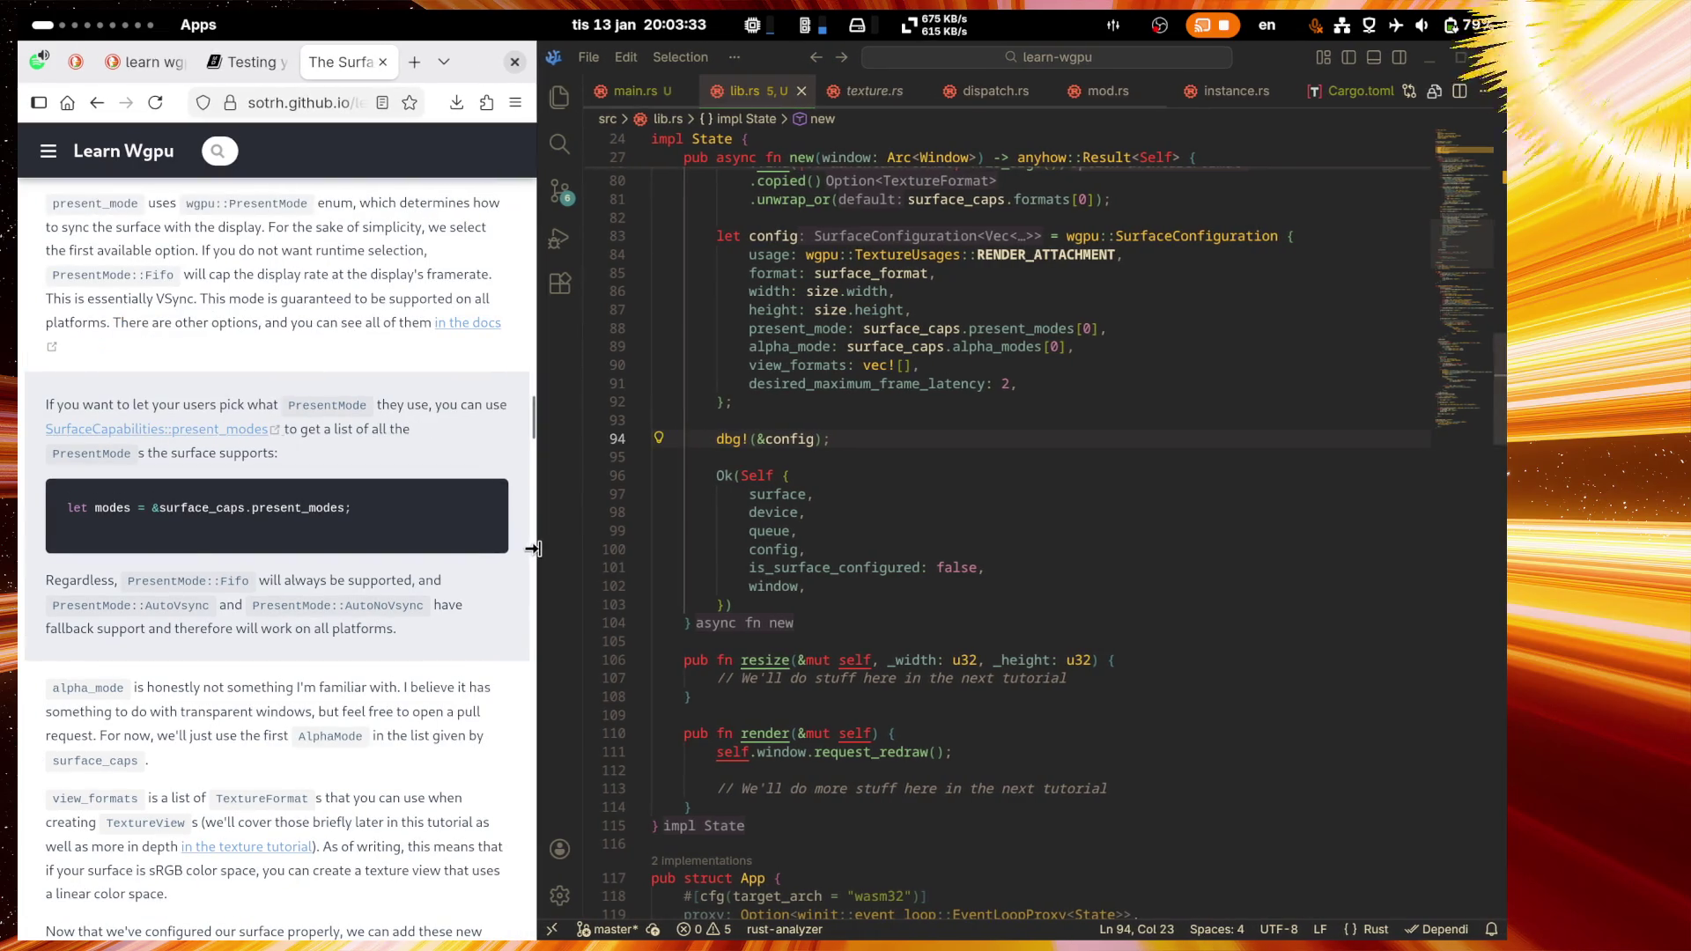
{"action": "key", "text": "super"}
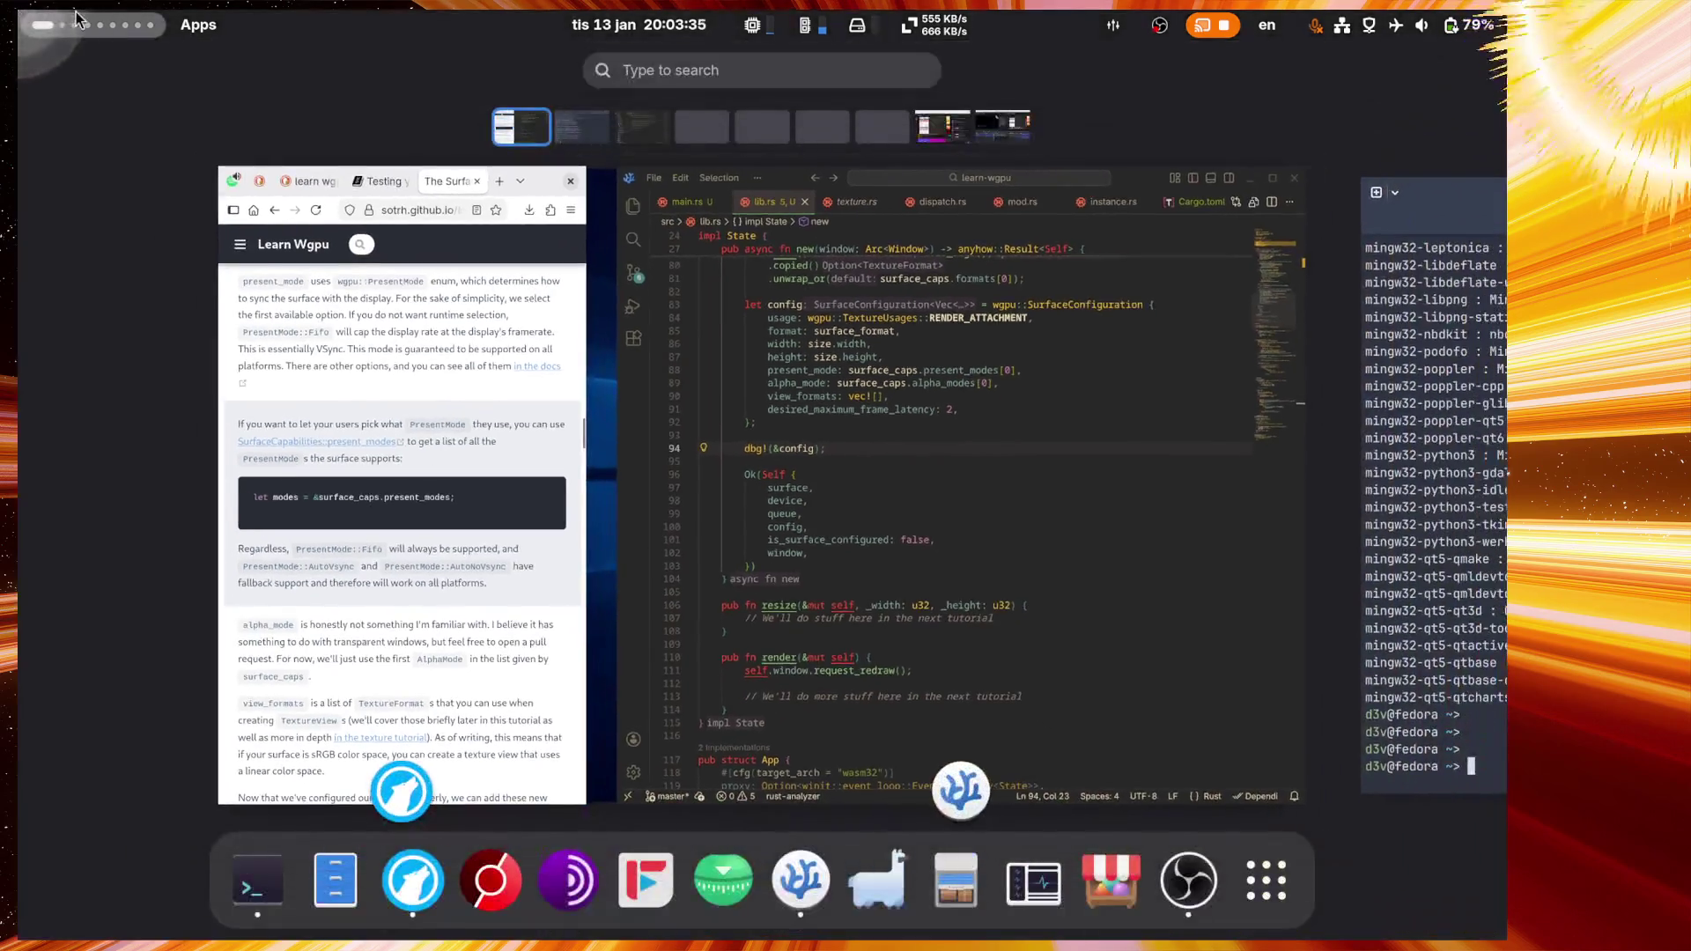
Step: Bring up the Twitch dashboard on workspace 8 and post 'да и в рот его ногой хаха' in chat
{"action": "left_click", "coordinate": [945, 134]}
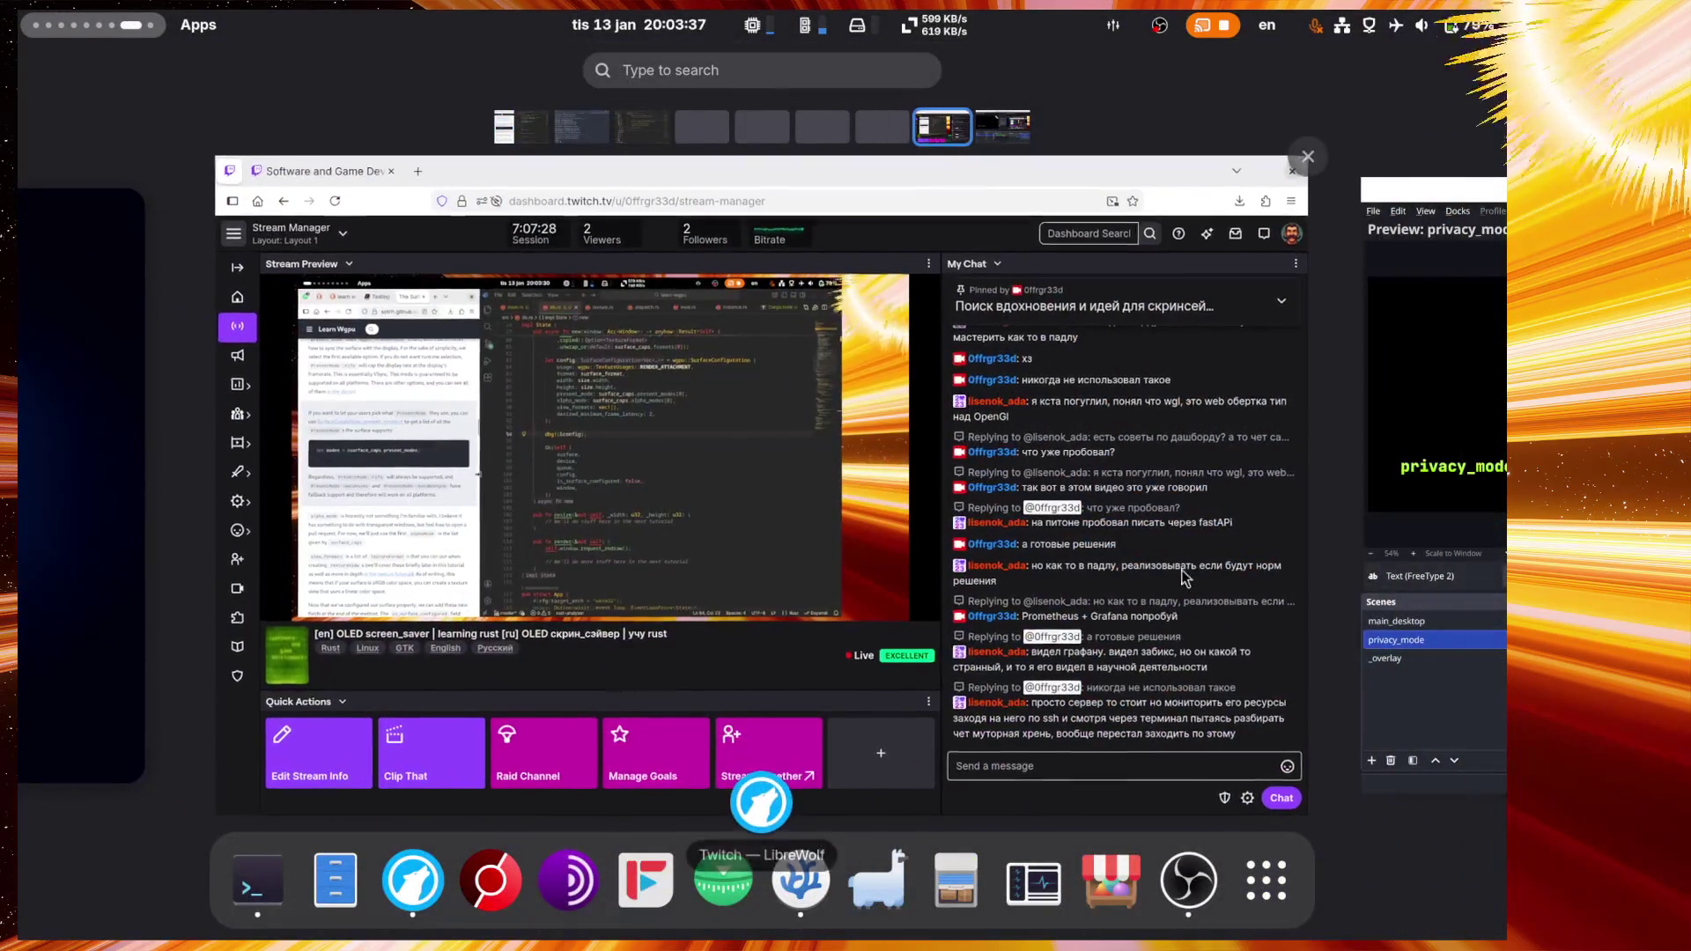
{"action": "left_click", "coordinate": [1157, 717]}
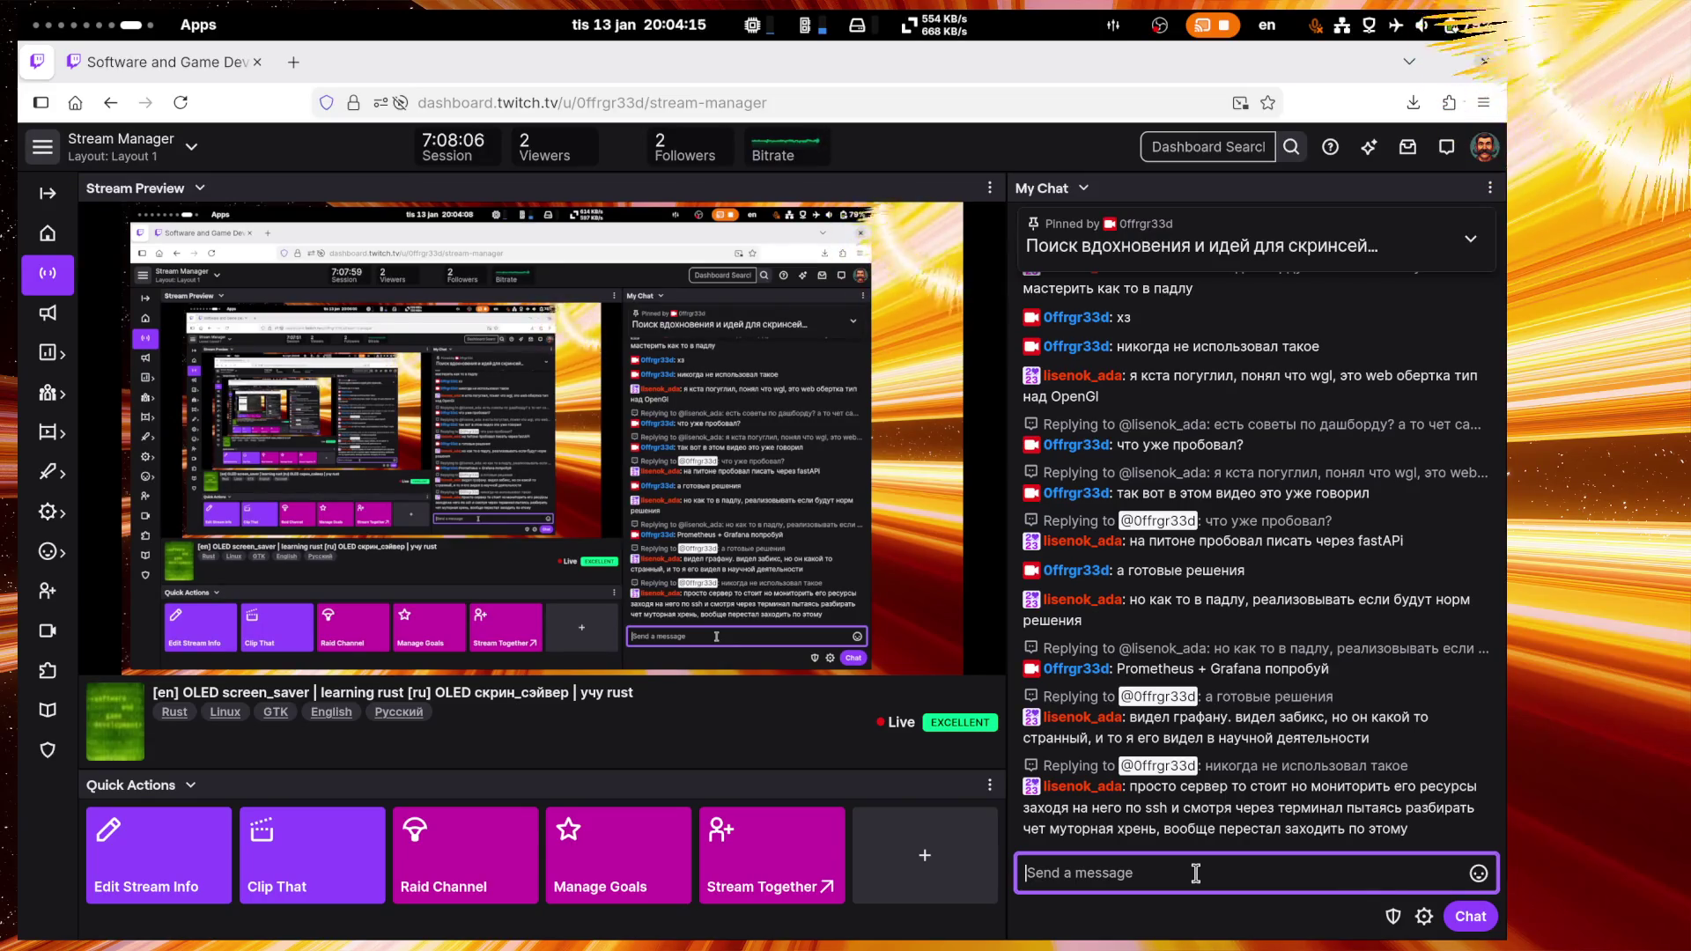
{"action": "type", "text": "l"}
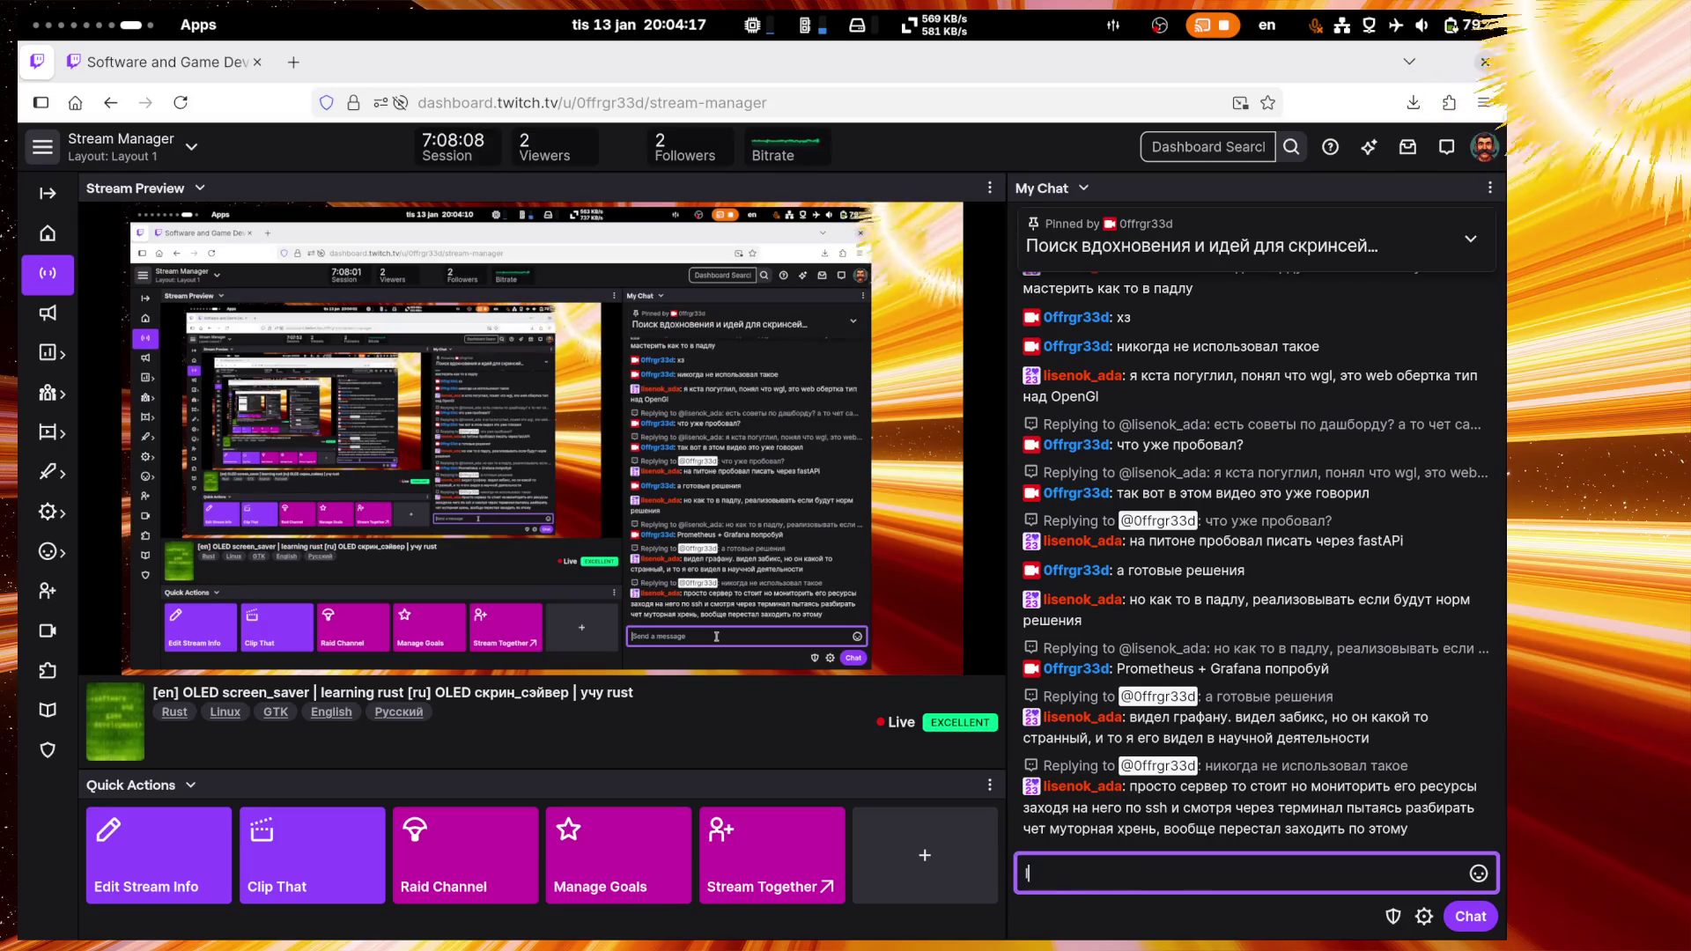
{"action": "key", "text": "BackSpace"}
{"action": "key", "text": "BackSpace"}
{"action": "key", "text": "alt+shift"}
{"action": "type", "text": "да "}
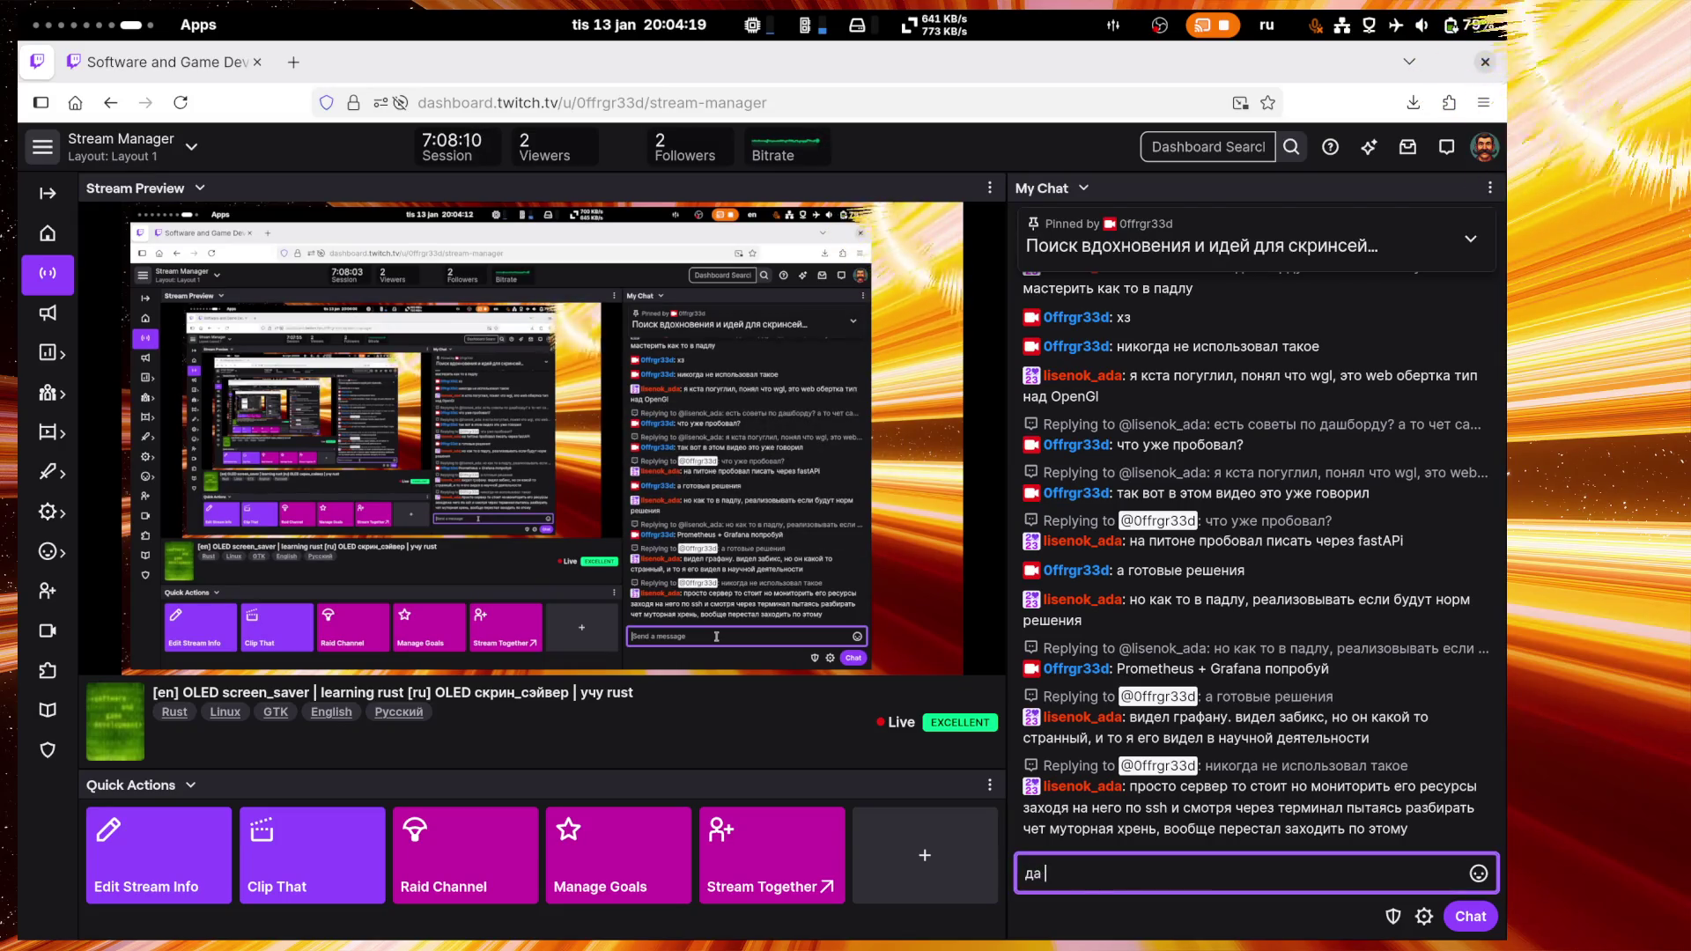
{"action": "type", "text": "и в"}
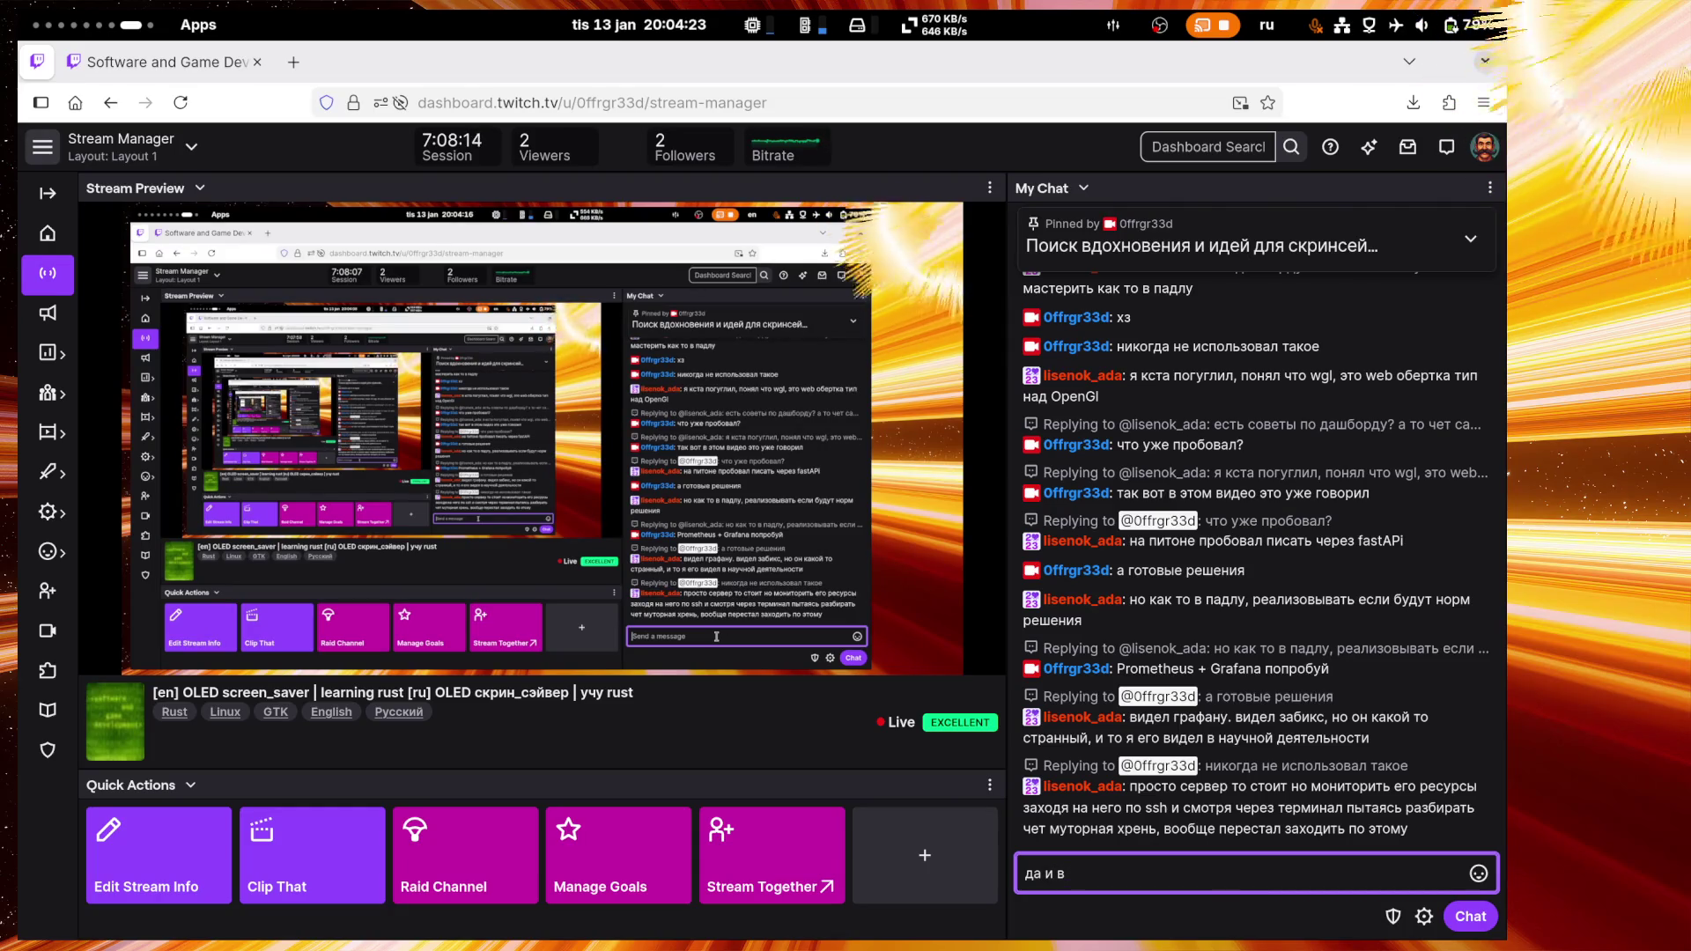
{"action": "type", "text": " рот его ноо"}
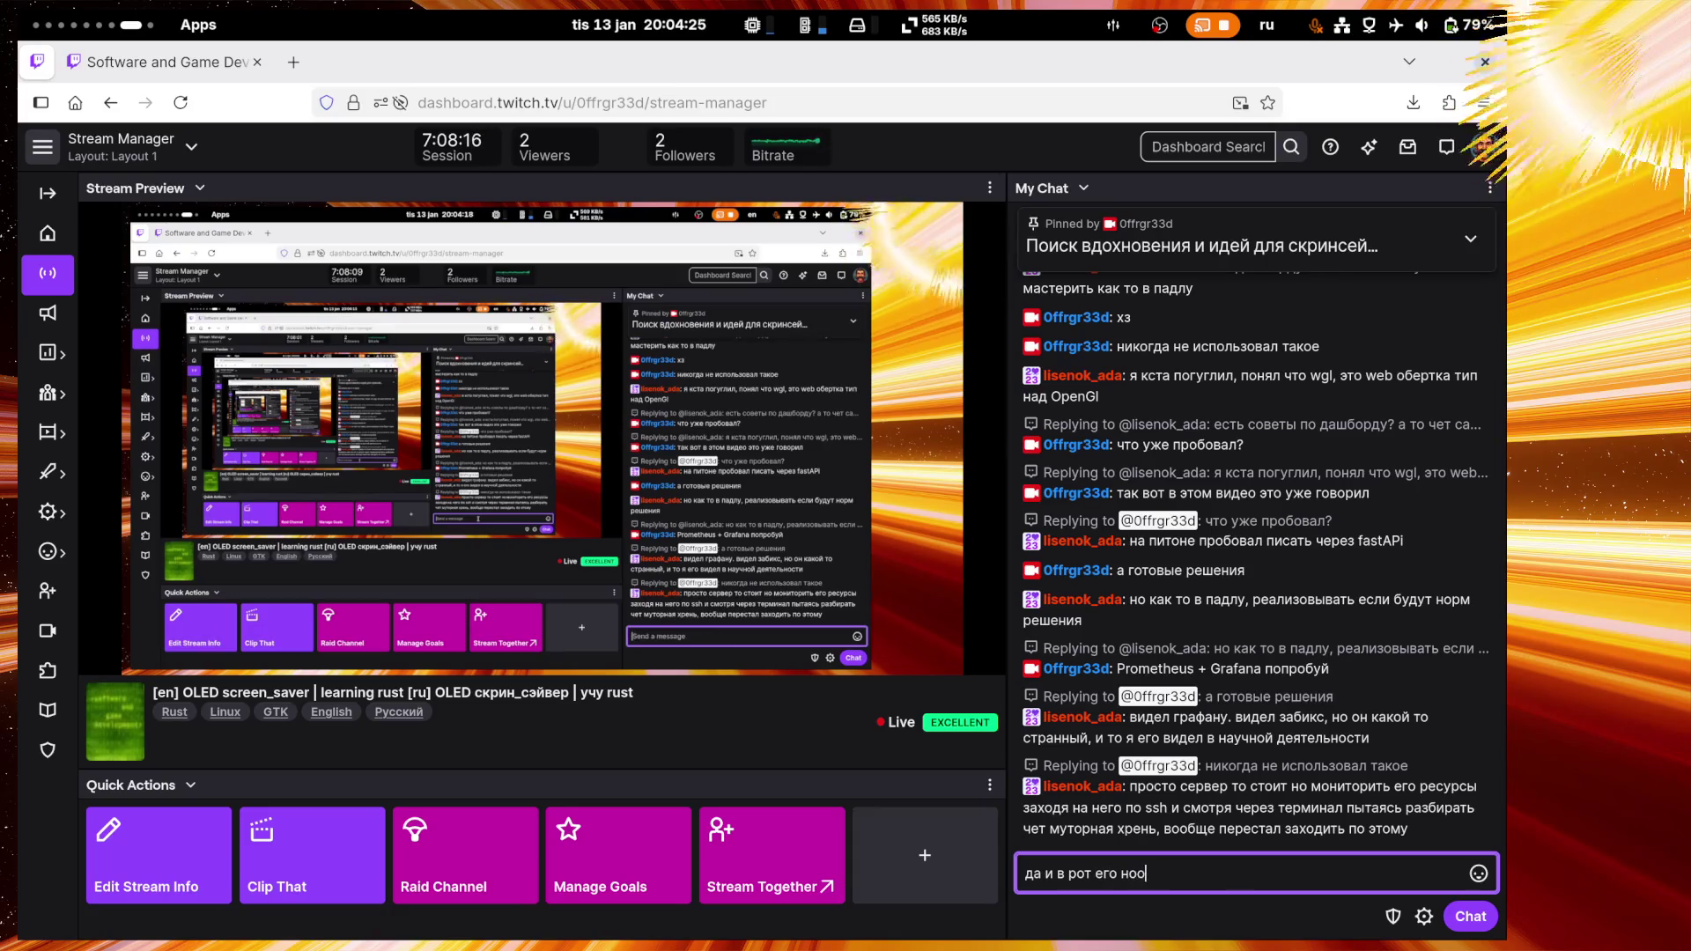
{"action": "key", "text": "BackSpace"}
{"action": "type", "text": "гой хаха"}
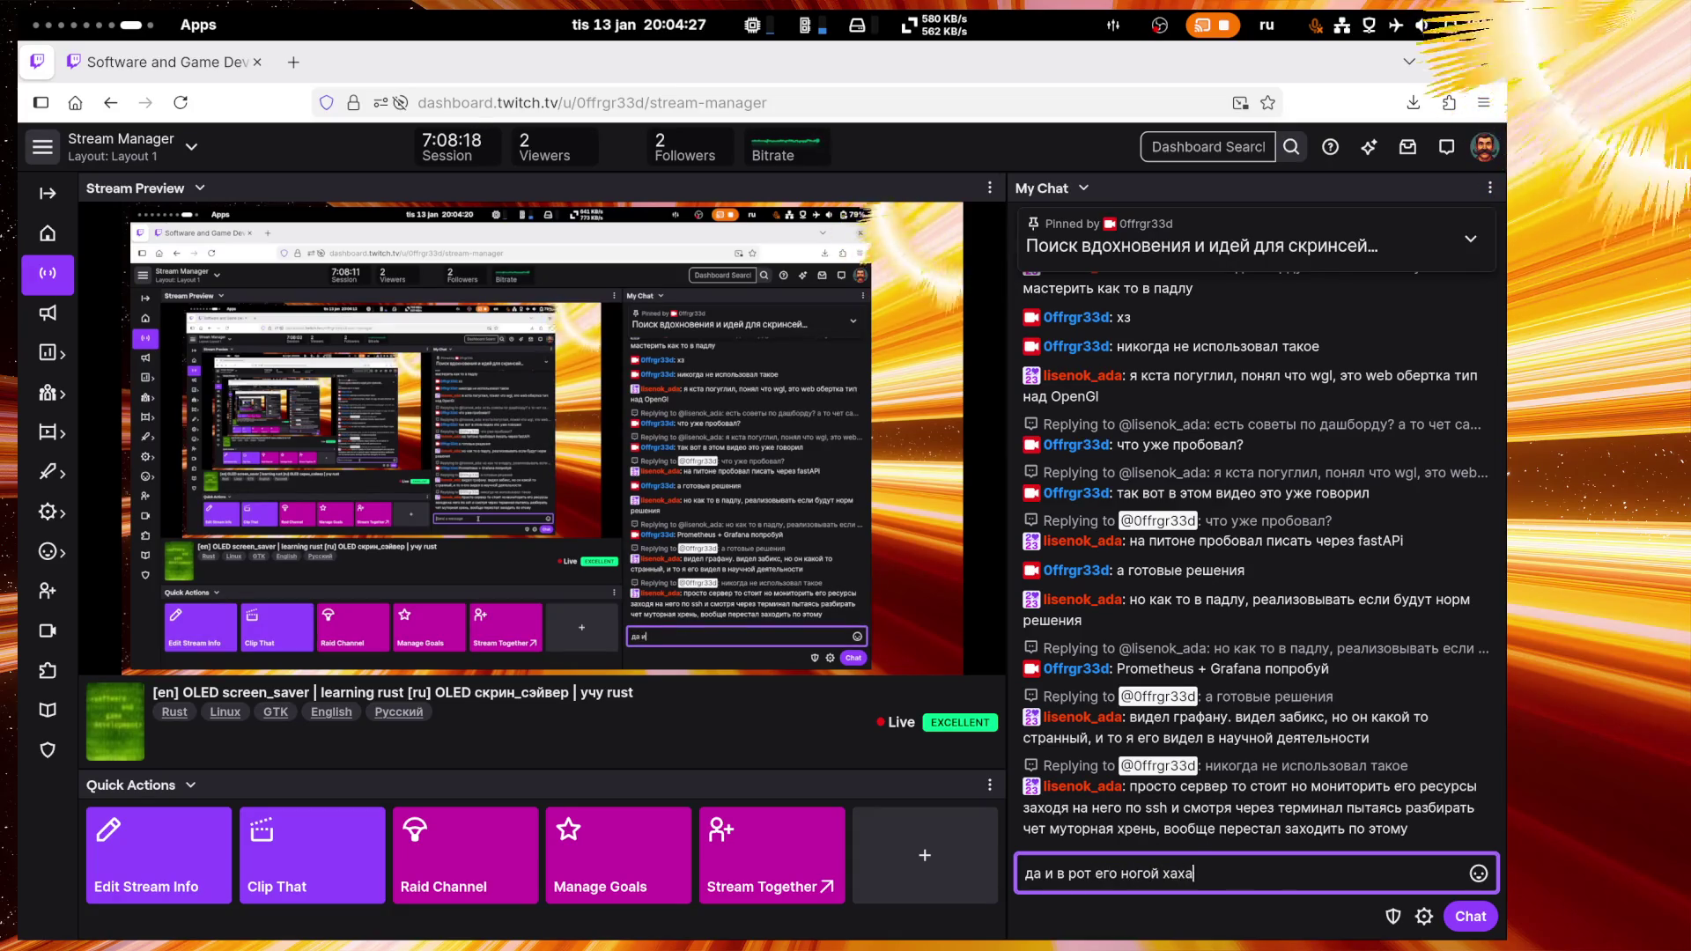
{"action": "key", "text": "Return"}
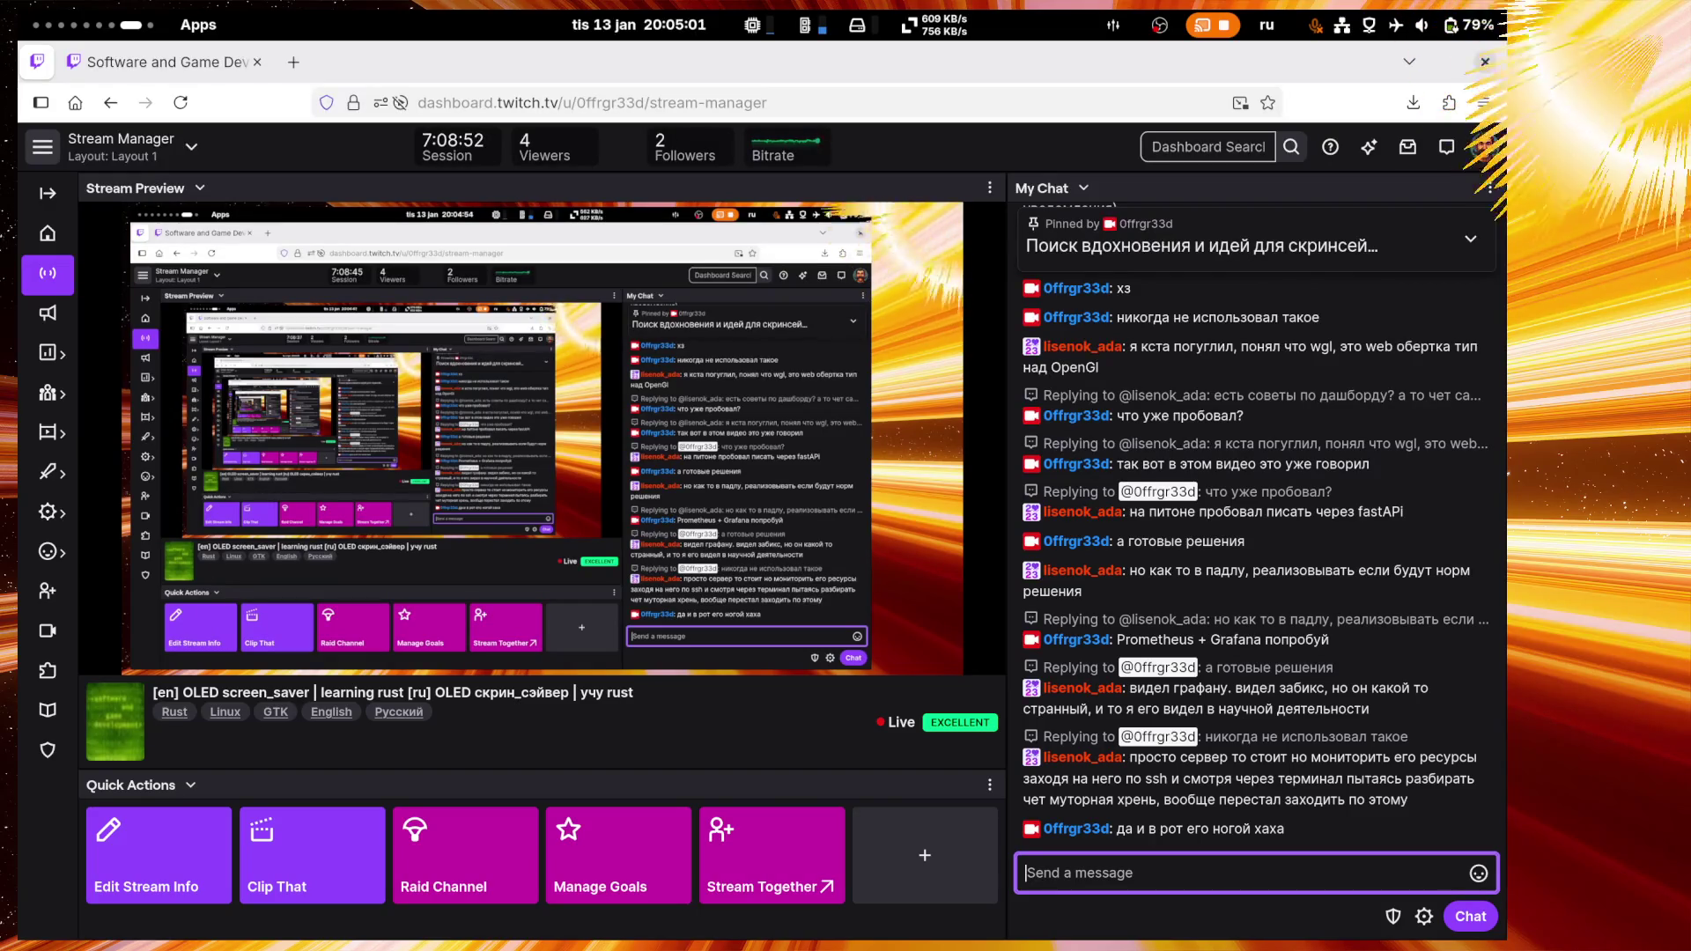
Step: Post the chat messages 'а что на сервере то', 'зачем оно тебе', 'нарвар' and 'сервал'
{"action": "type", "text": "а что на се"}
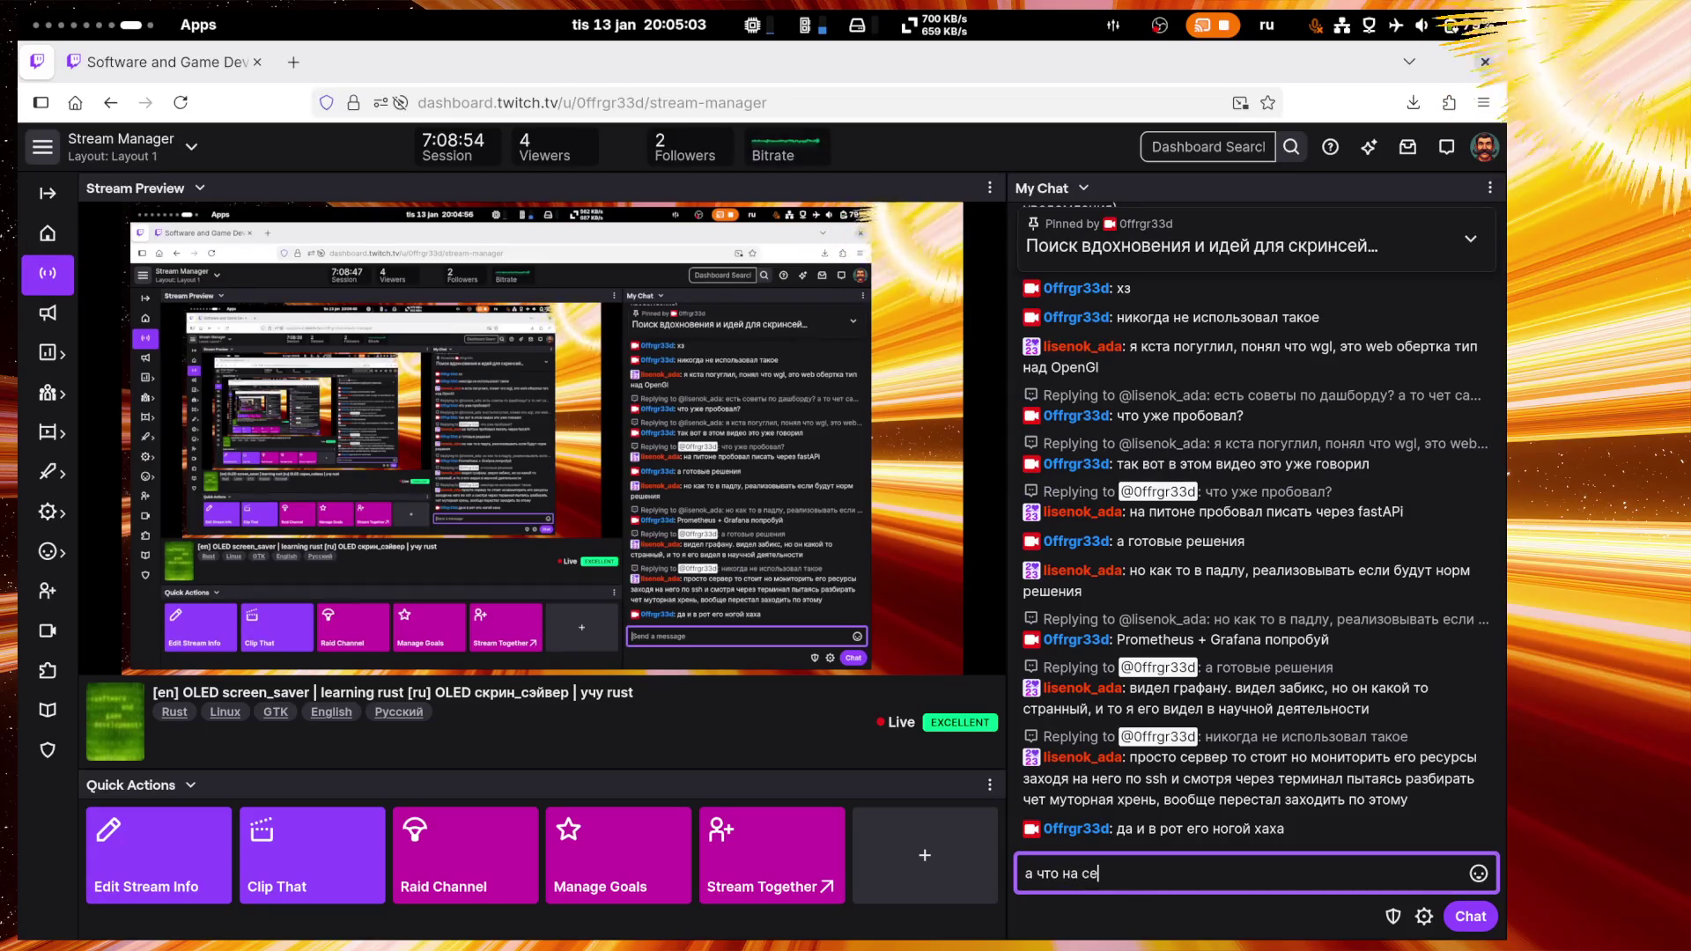
{"action": "type", "text": "рвере то"}
{"action": "key", "text": "Return"}
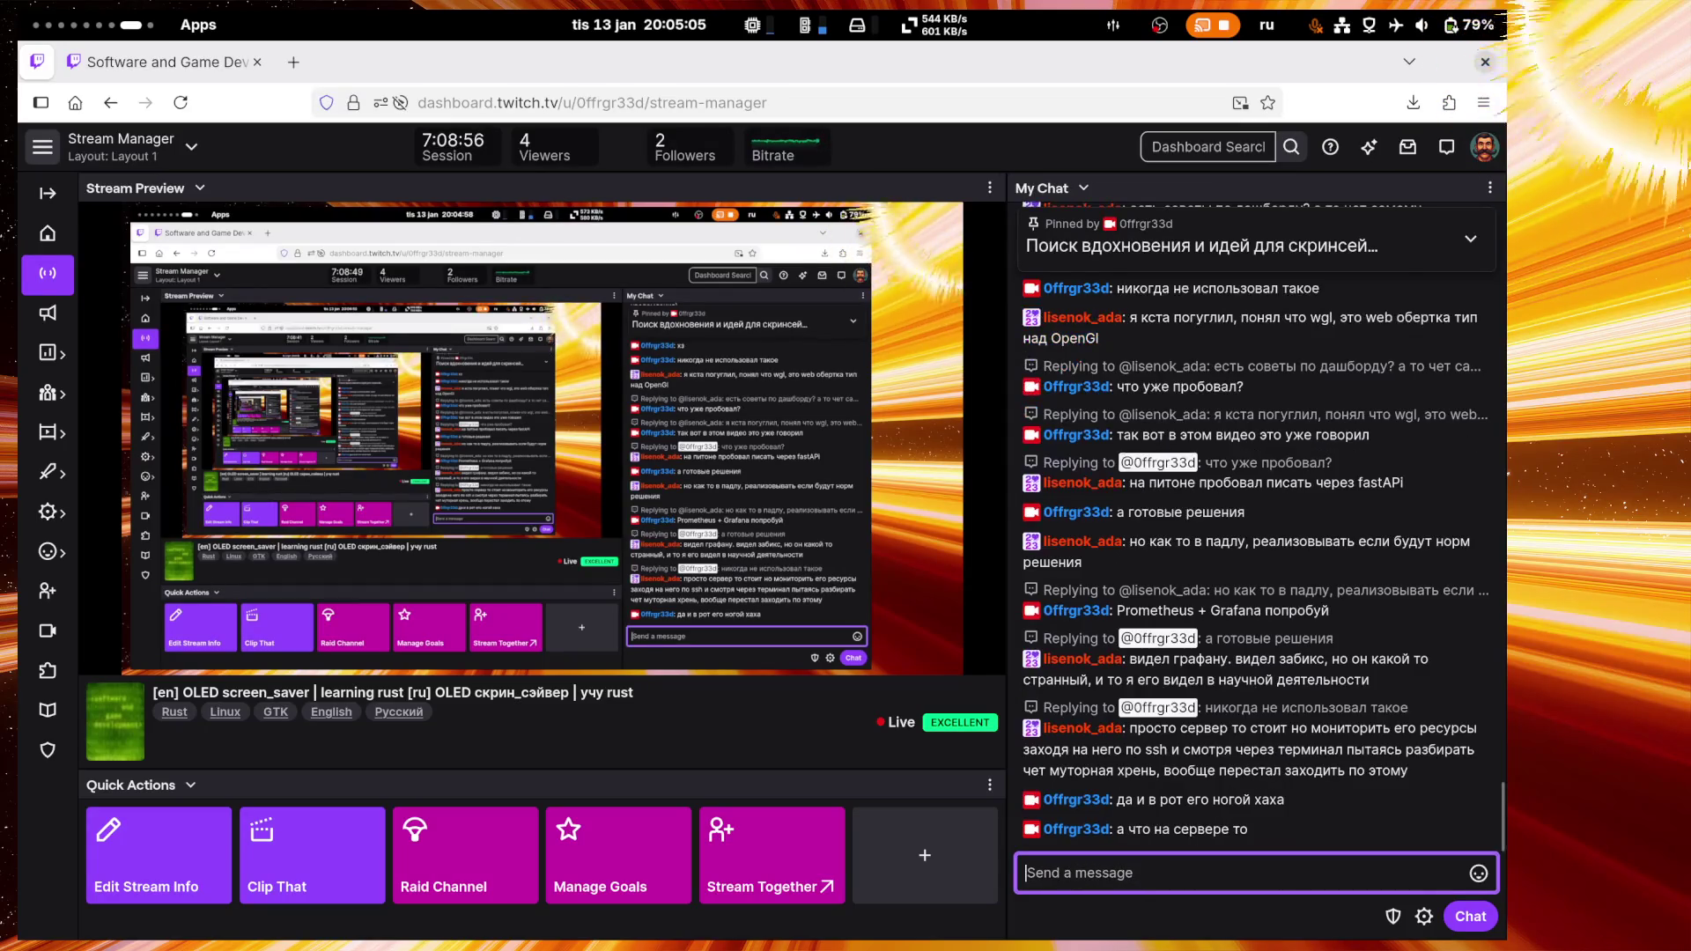
{"action": "type", "text": "зачем о"}
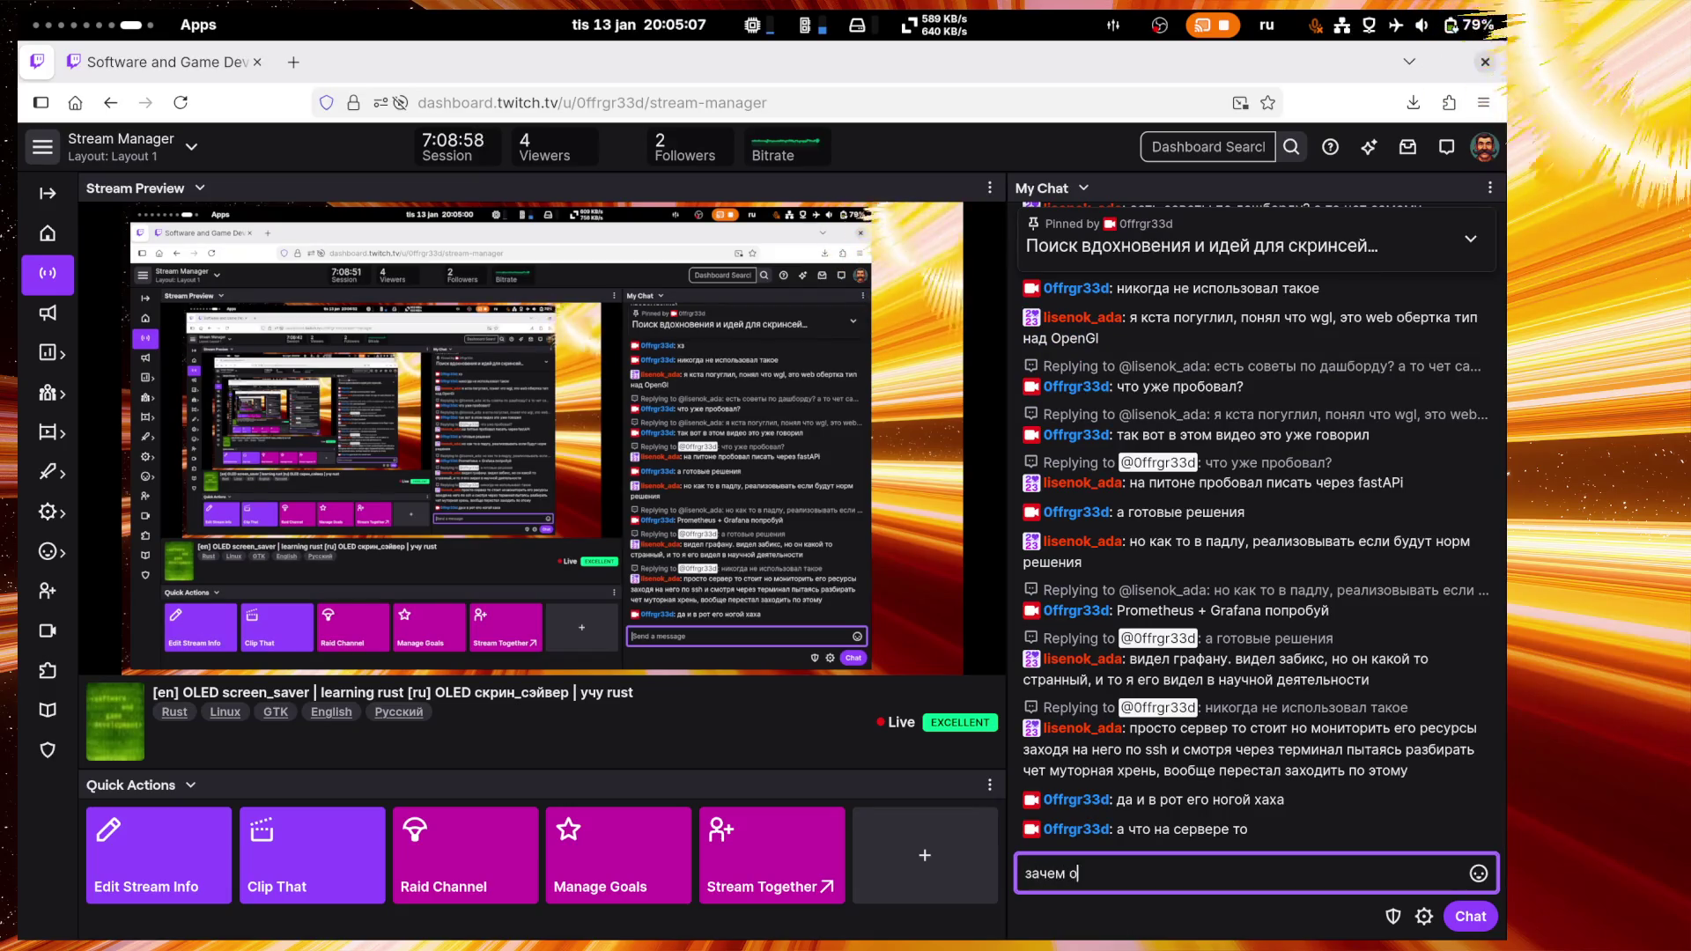
{"action": "type", "text": "но тебе"}
{"action": "key", "text": "Return"}
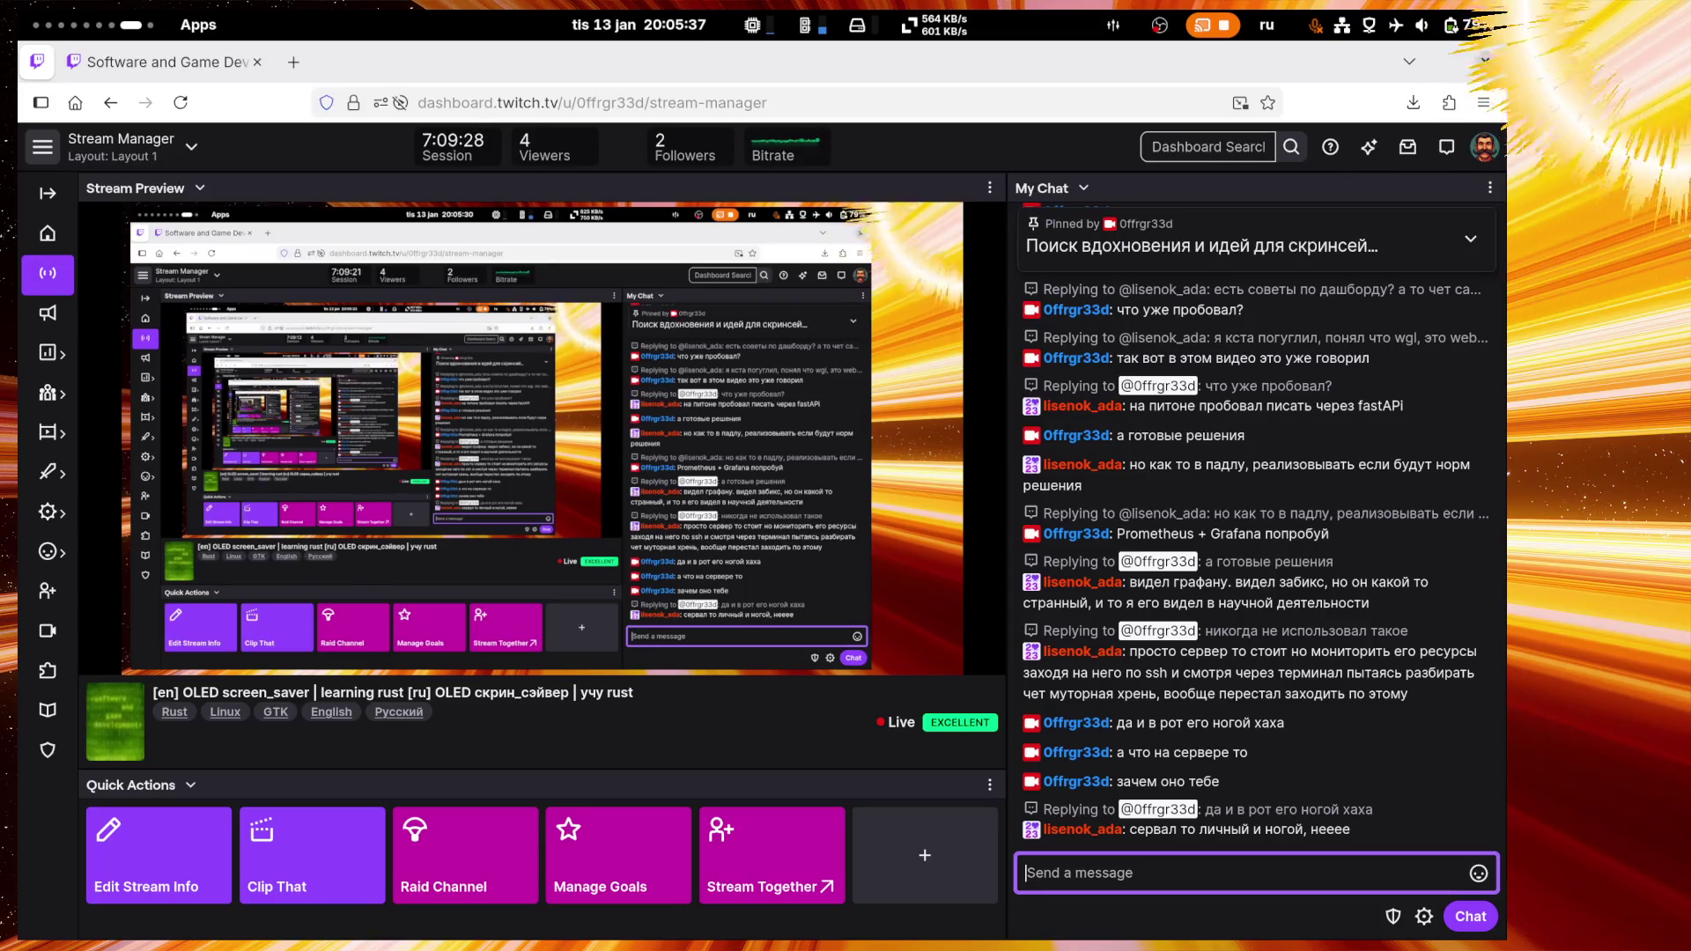
{"action": "type", "text": "нарвар"}
{"action": "key", "text": "Return"}
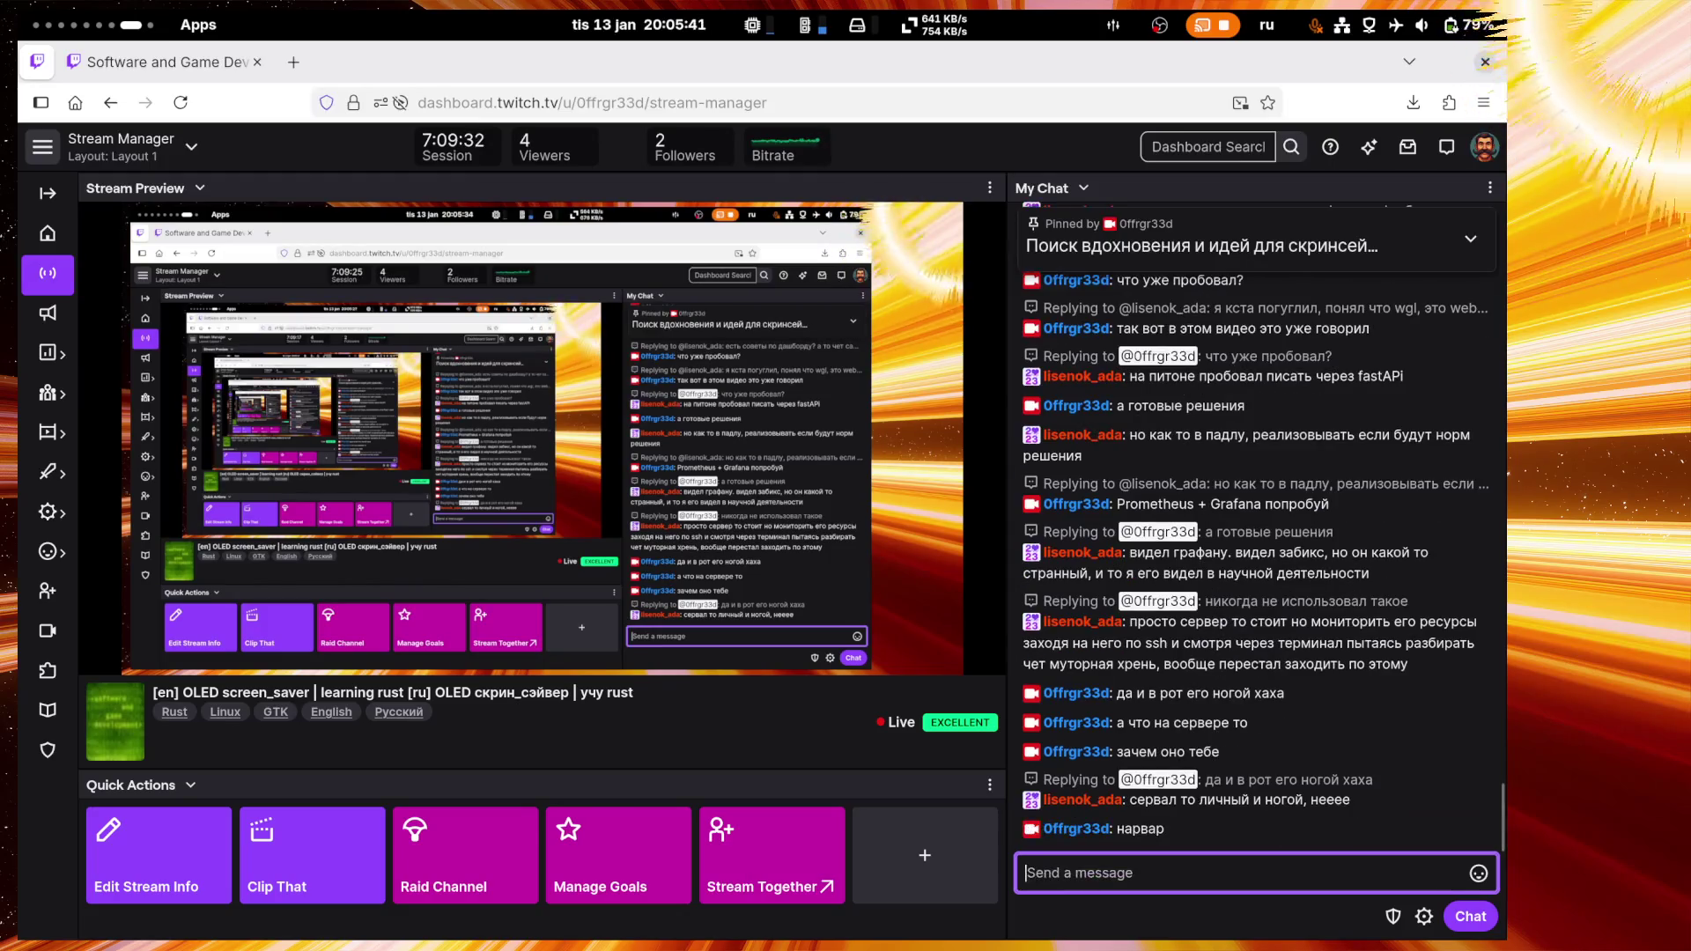
{"action": "type", "text": "сервал"}
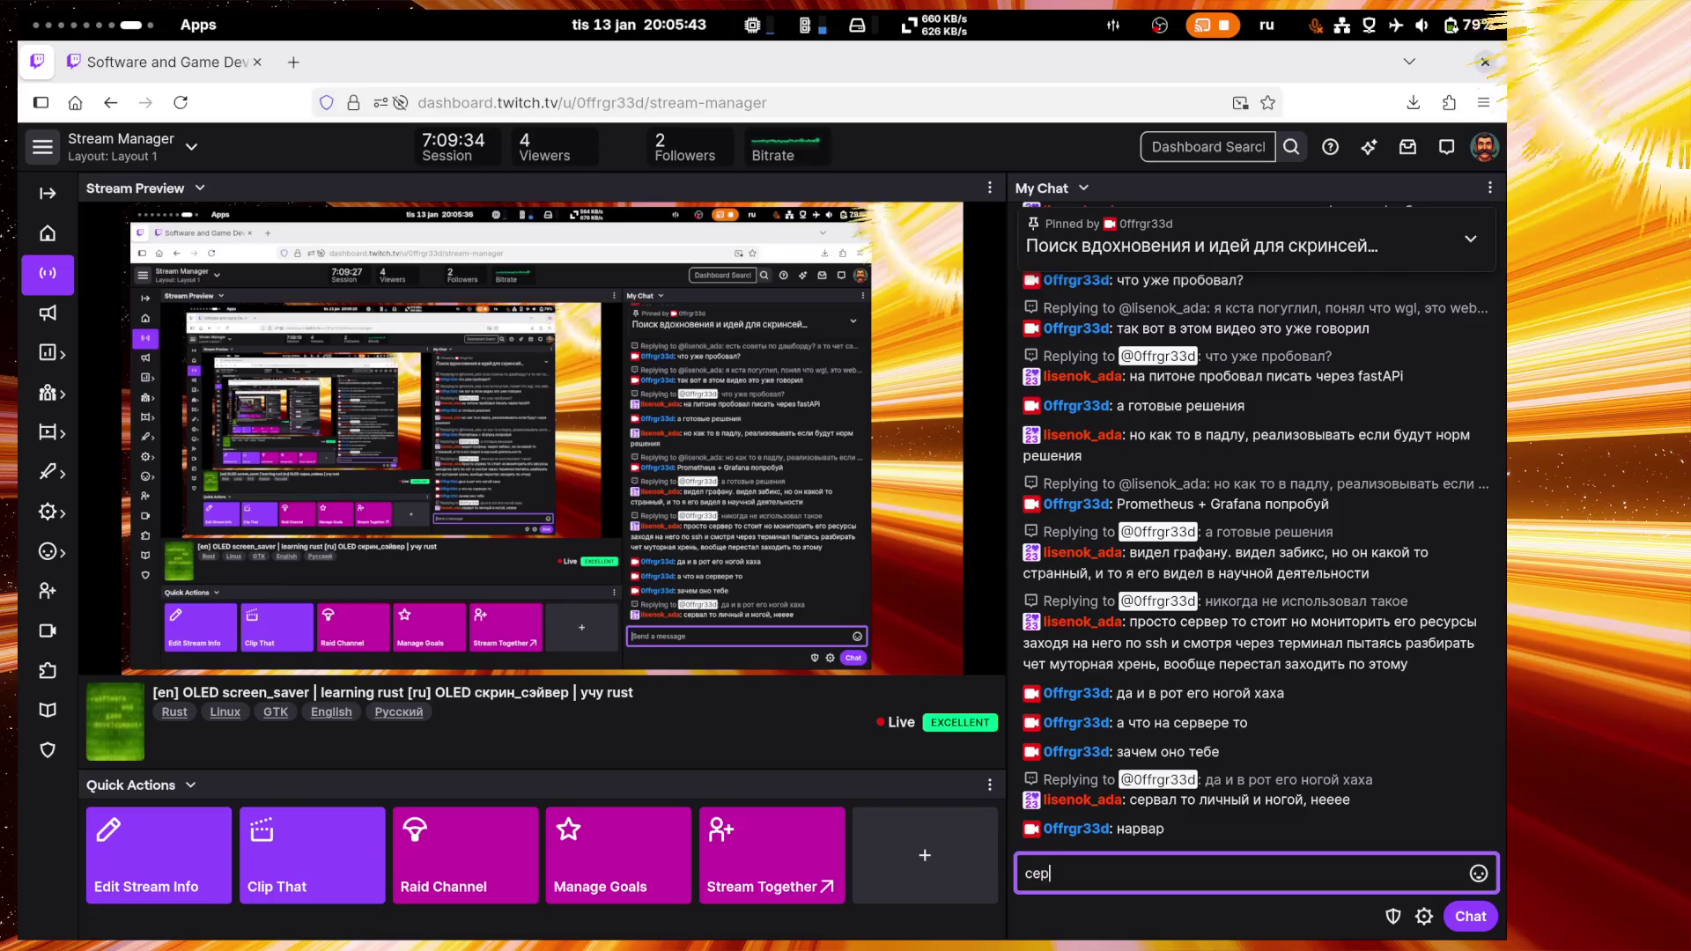
{"action": "key", "text": "Return"}
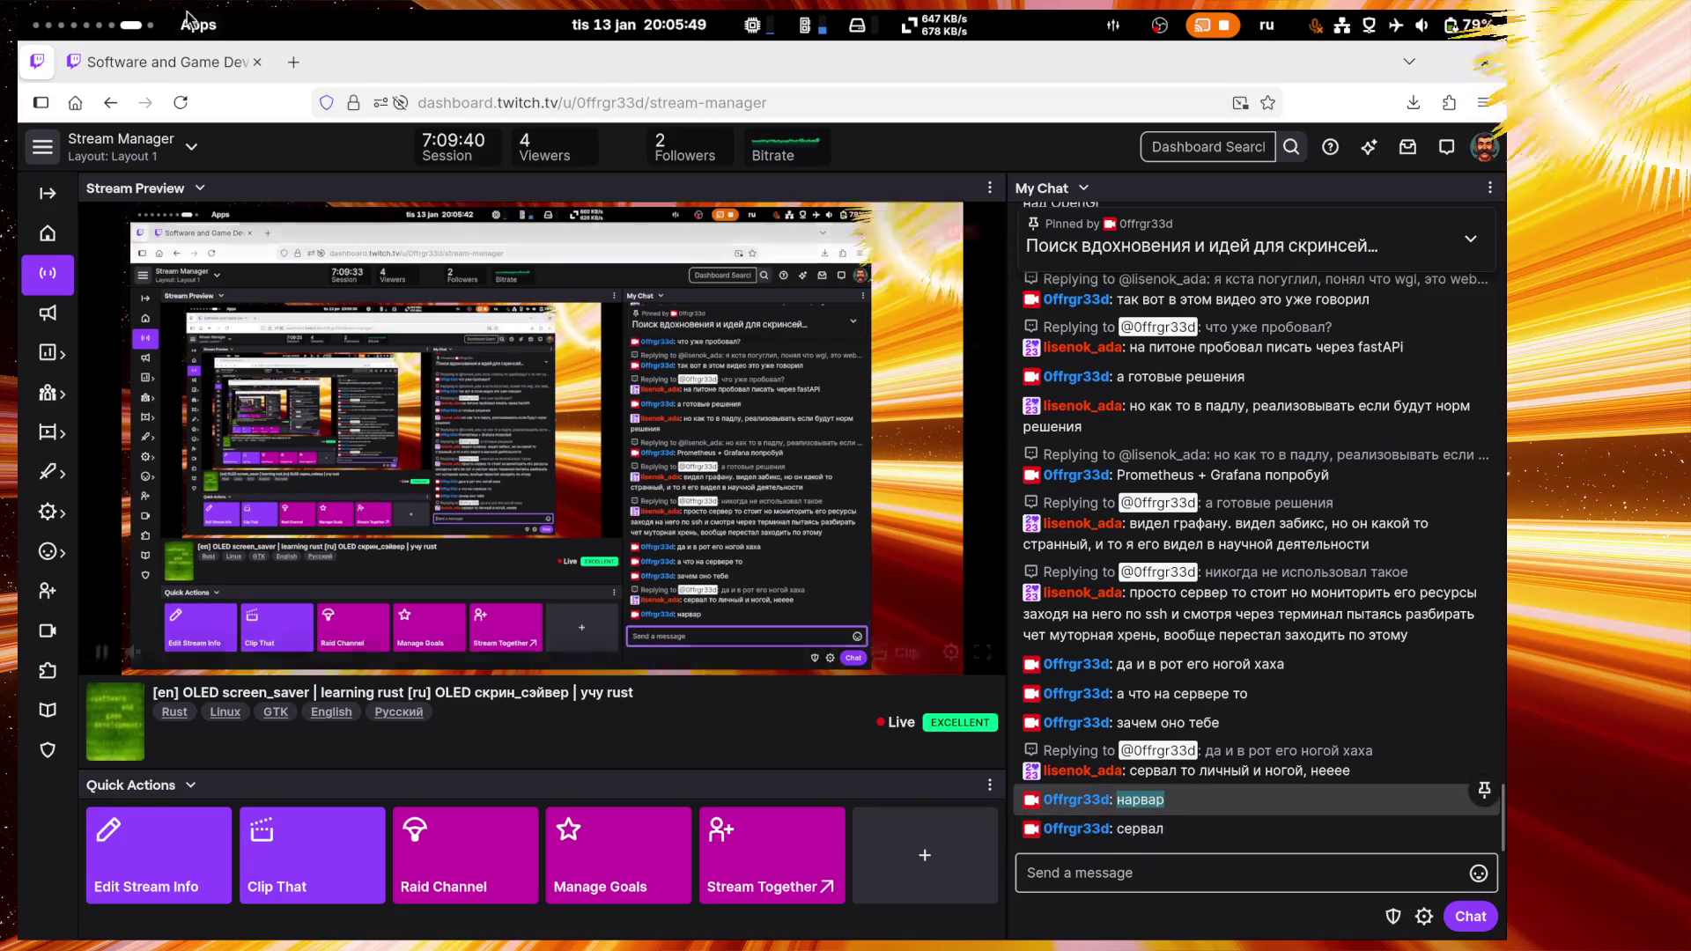
{"action": "left_click", "coordinate": [114, 721]}
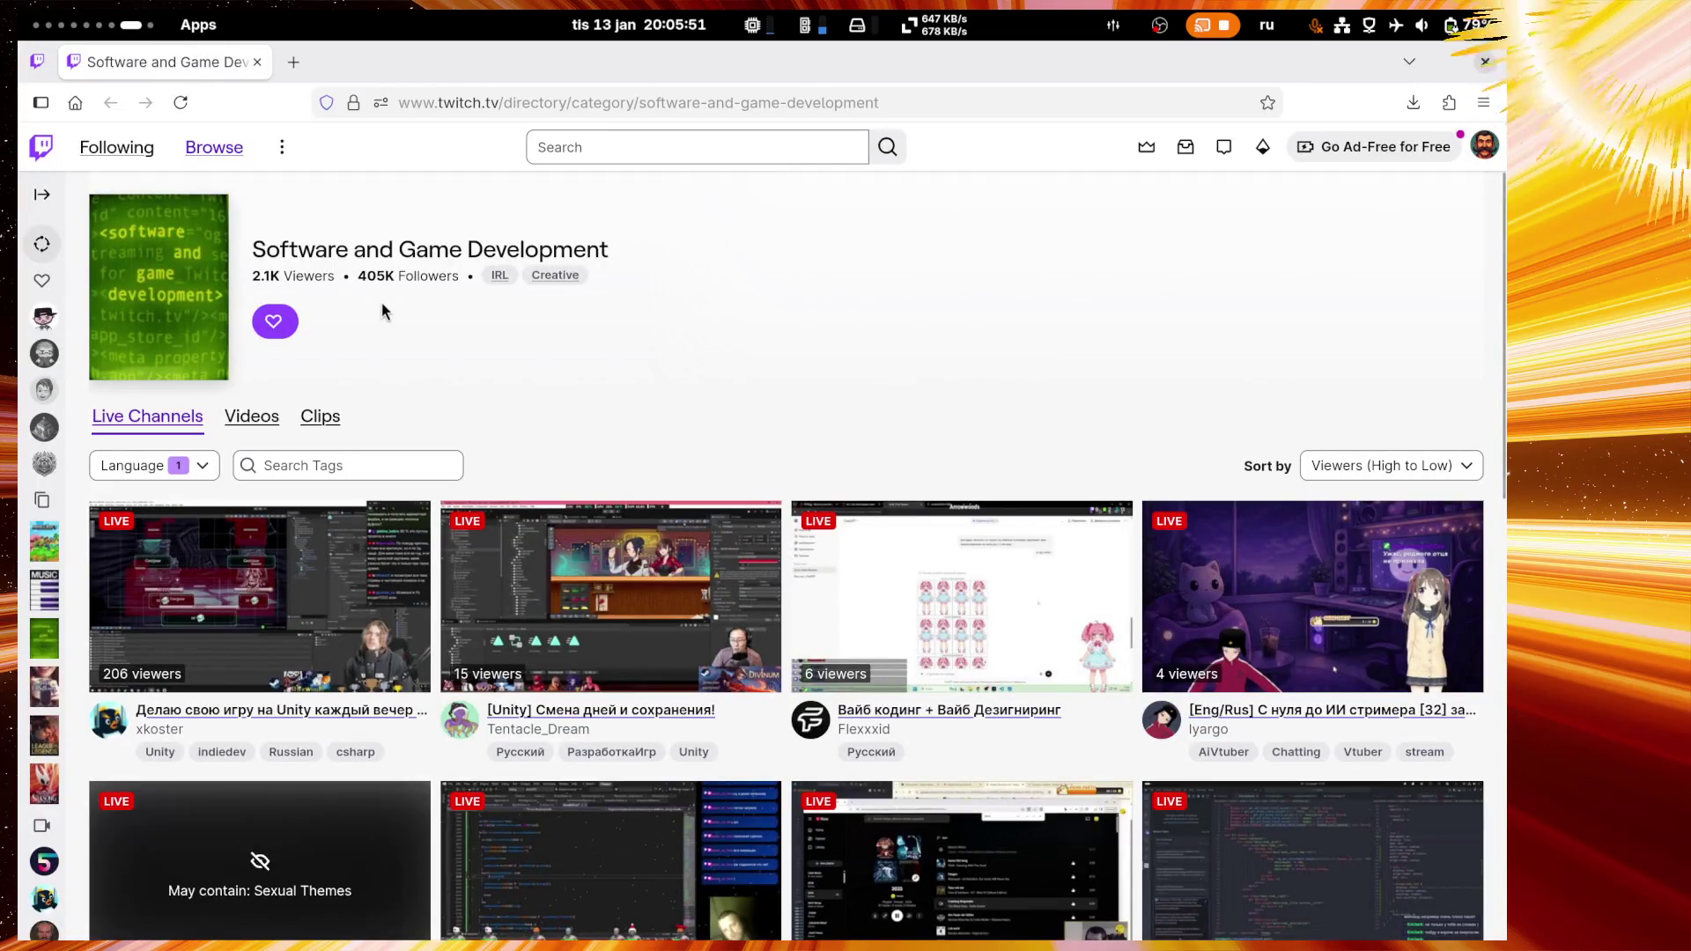
Step: Scroll through and reload the Software and Game Development live channels, then return to Stream Manager
{"action": "scroll", "coordinate": [663, 345], "scroll_direction": "down", "scroll_amount": 10}
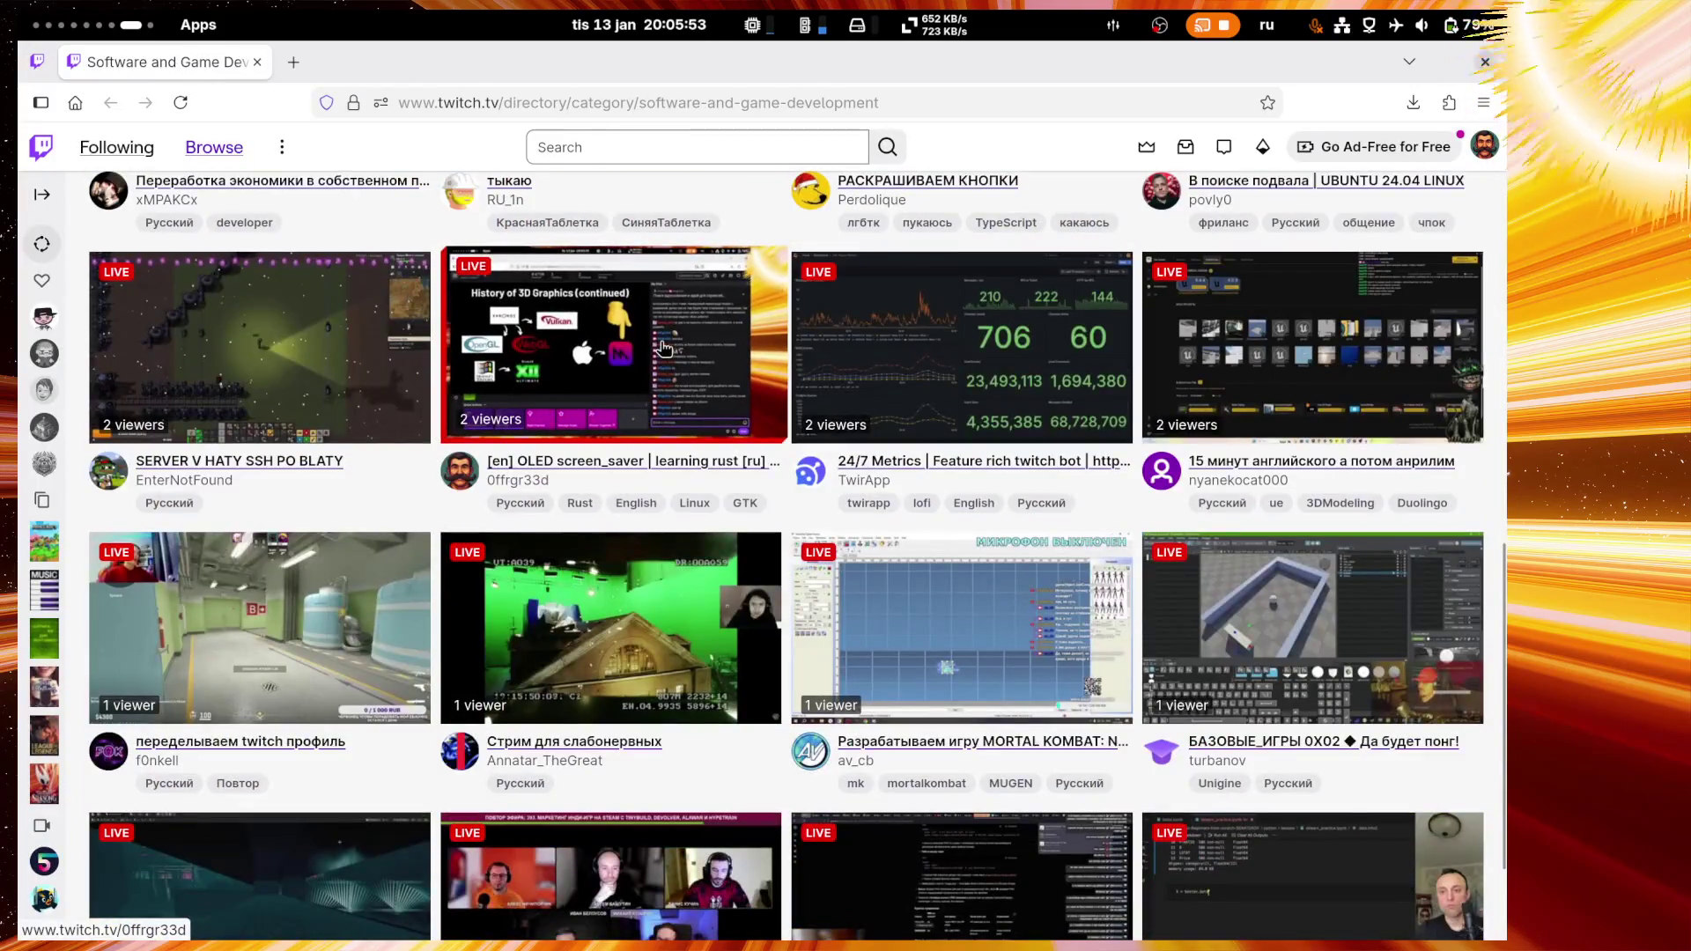
{"action": "scroll", "coordinate": [664, 348], "scroll_direction": "up", "scroll_amount": 2}
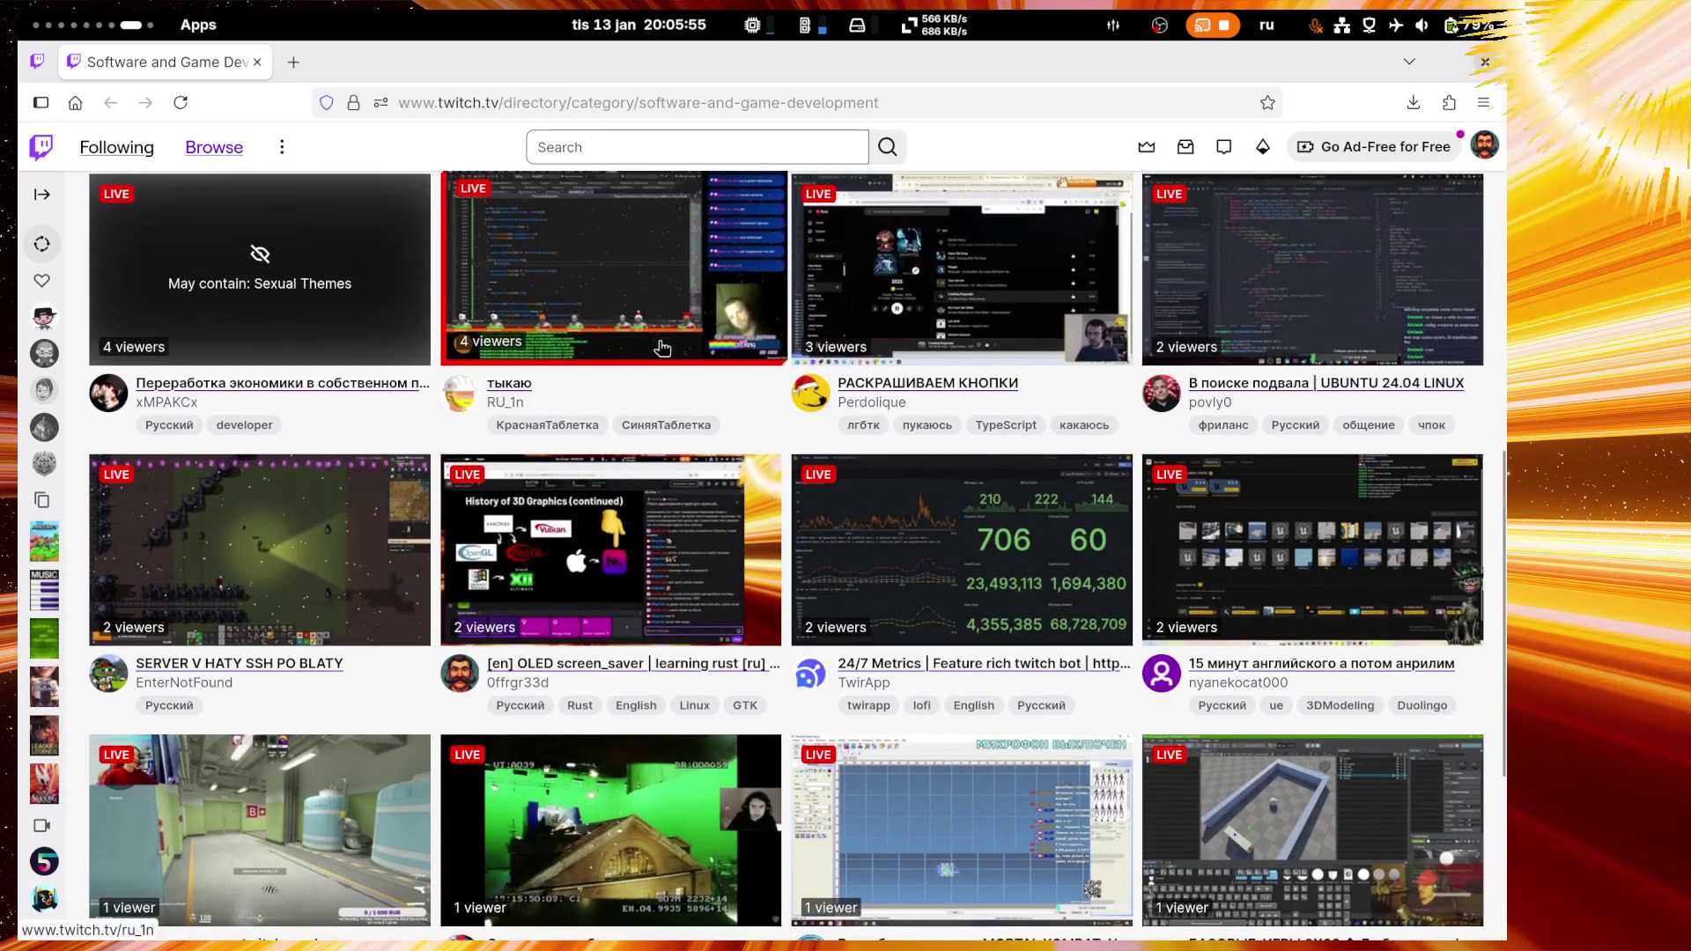
{"action": "scroll", "coordinate": [662, 348], "scroll_direction": "down", "scroll_amount": 4}
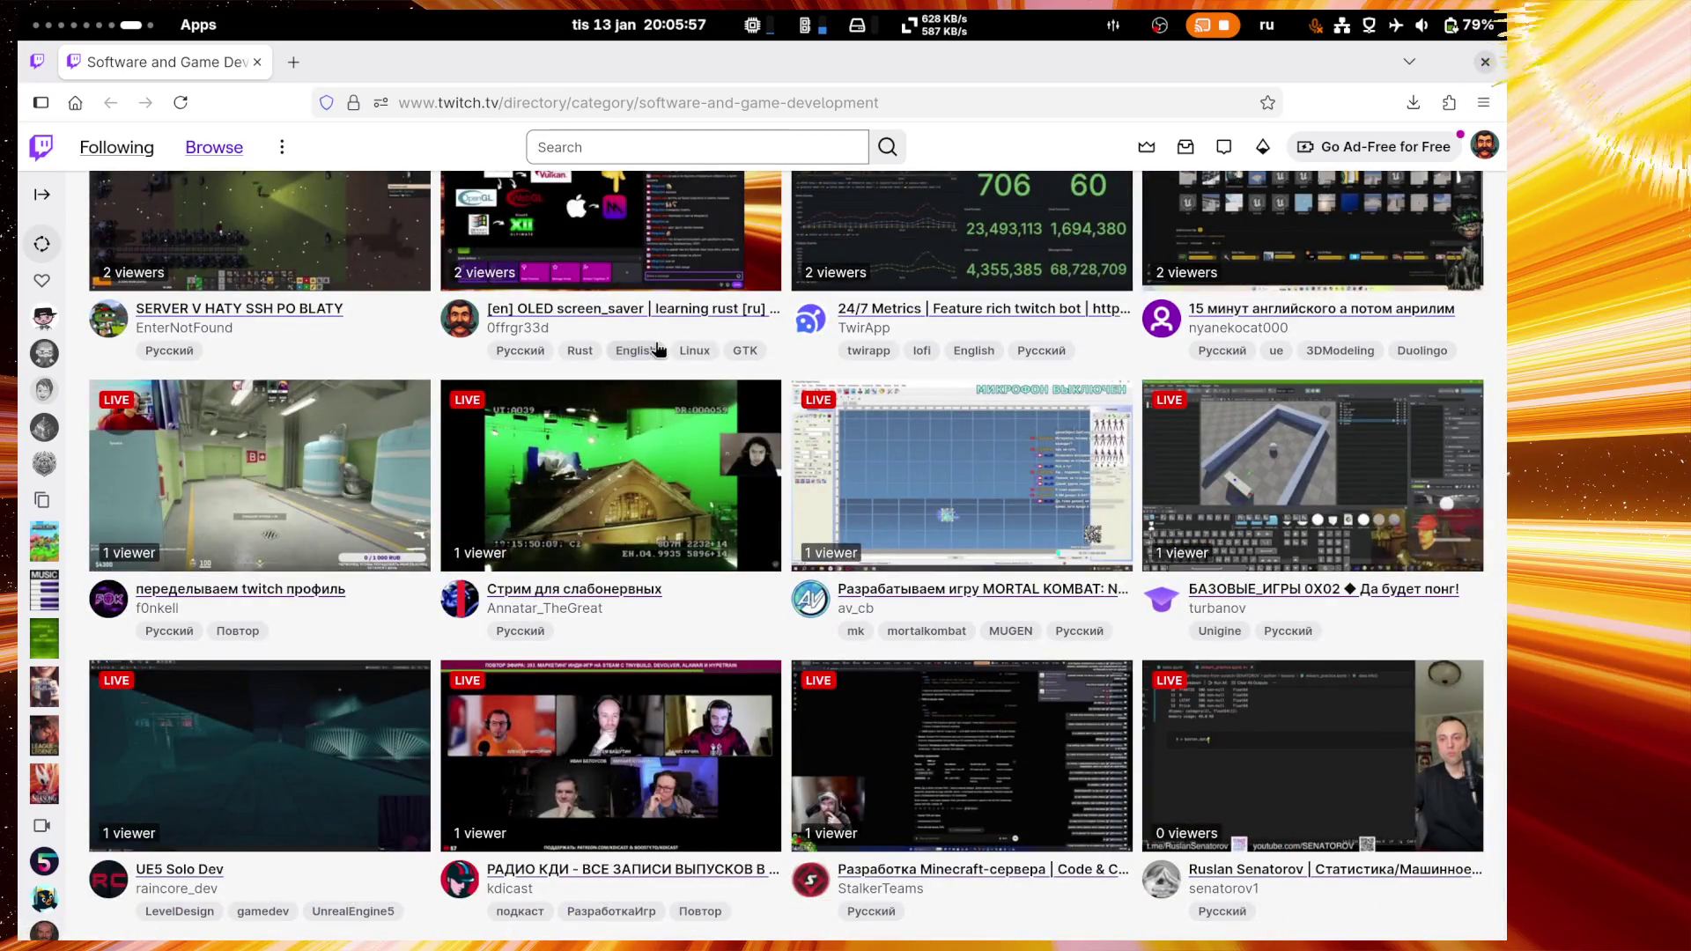
{"action": "scroll", "coordinate": [658, 350], "scroll_direction": "up", "scroll_amount": 8}
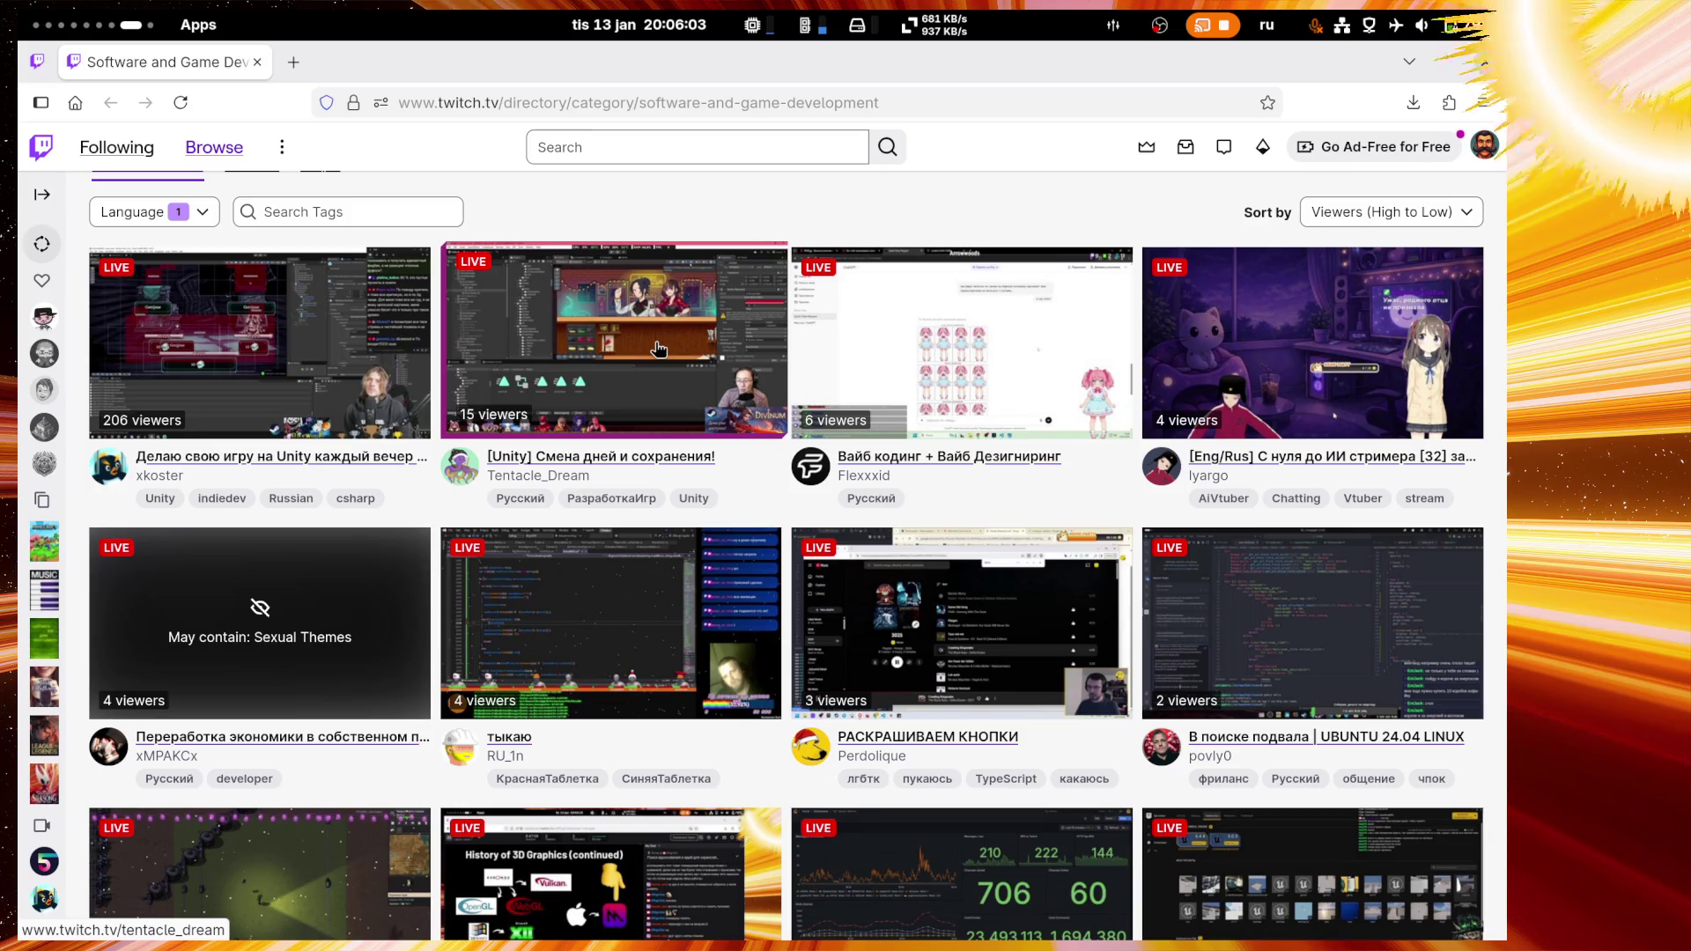
{"action": "scroll", "coordinate": [658, 350], "scroll_direction": "up", "scroll_amount": 3}
{"action": "scroll", "coordinate": [658, 350], "scroll_direction": "down", "scroll_amount": 2}
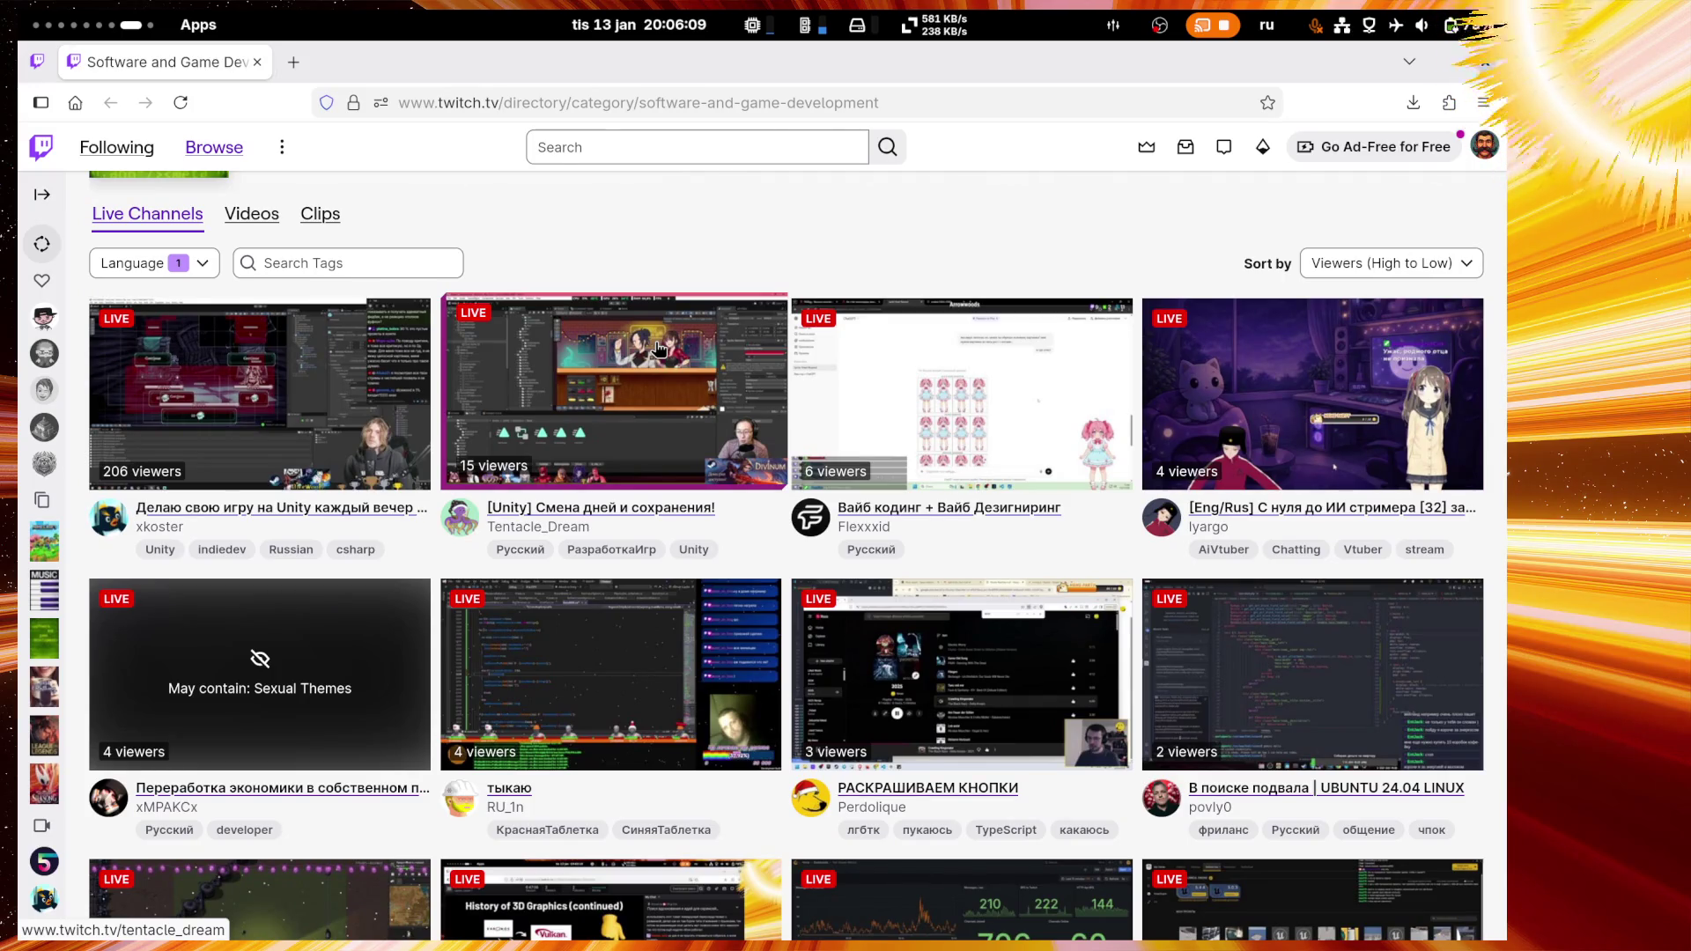
{"action": "scroll", "coordinate": [658, 350], "scroll_direction": "up", "scroll_amount": 4}
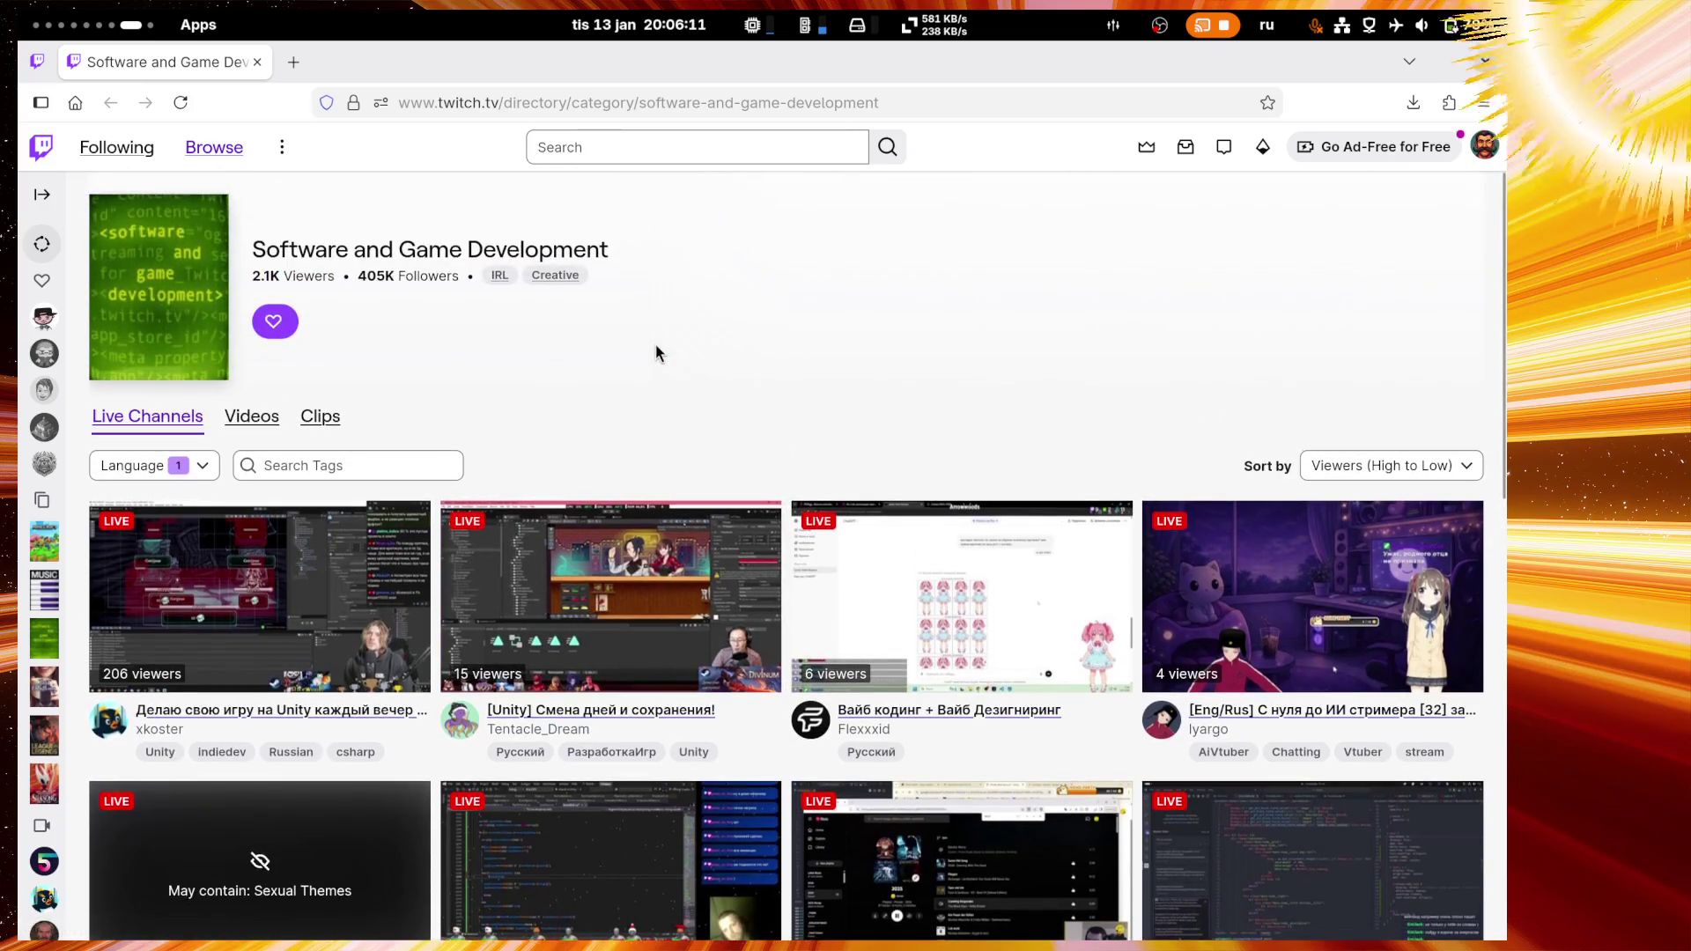
{"action": "key", "text": "F5"}
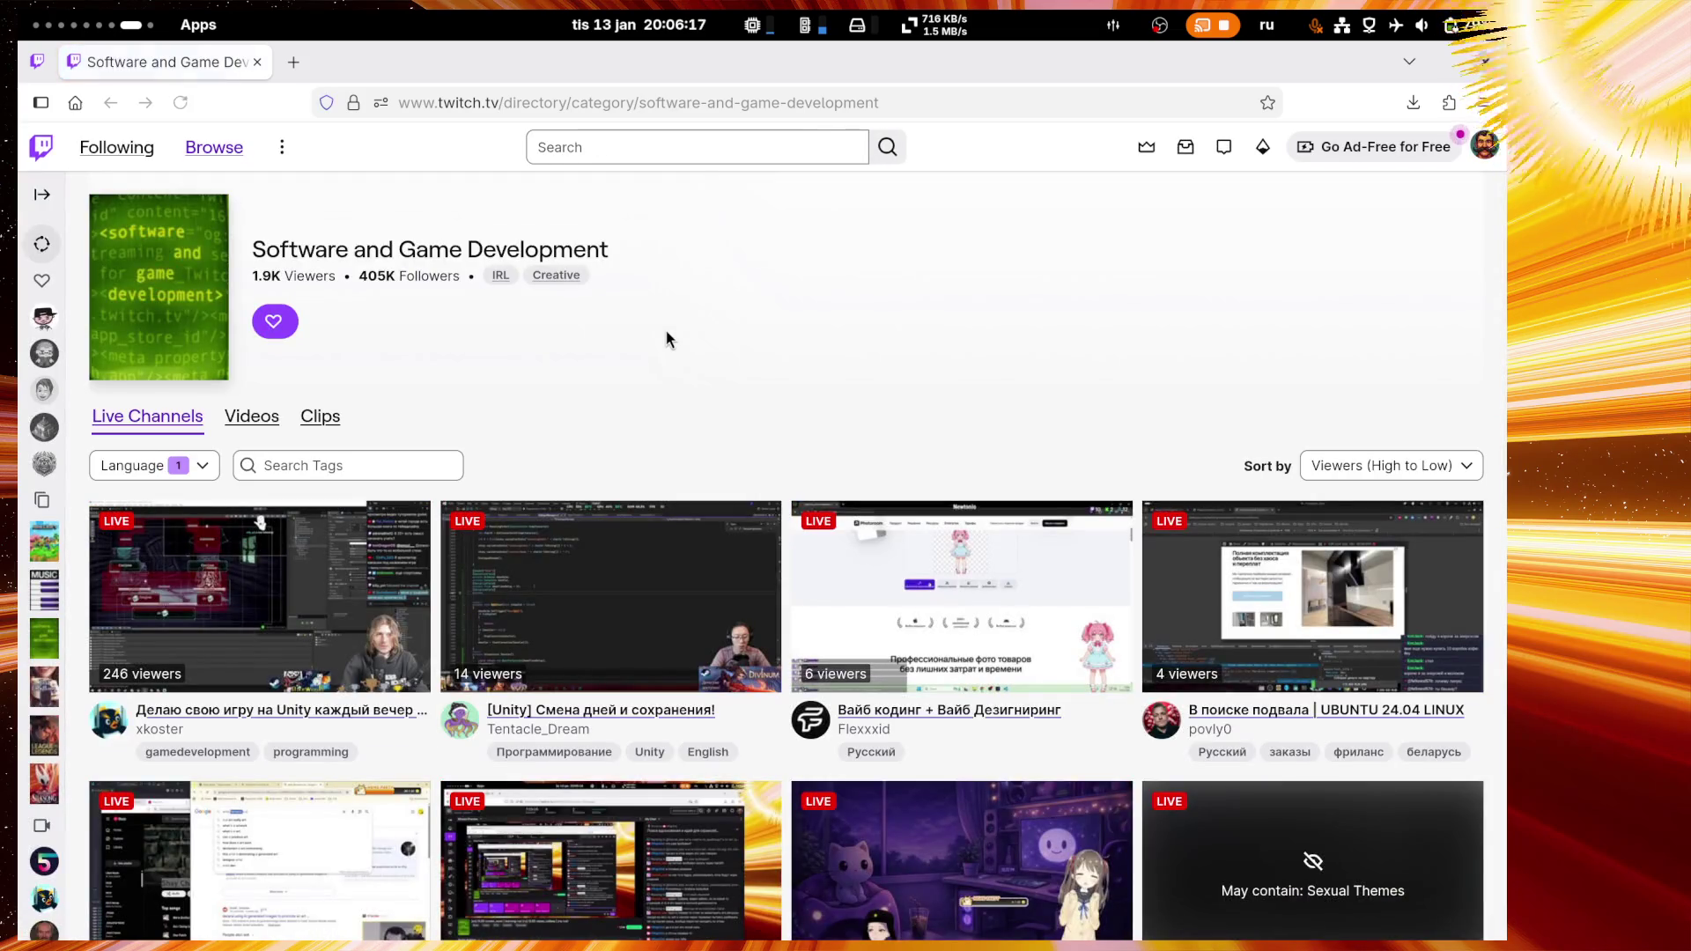
{"action": "scroll", "coordinate": [634, 278], "scroll_direction": "down", "scroll_amount": 5}
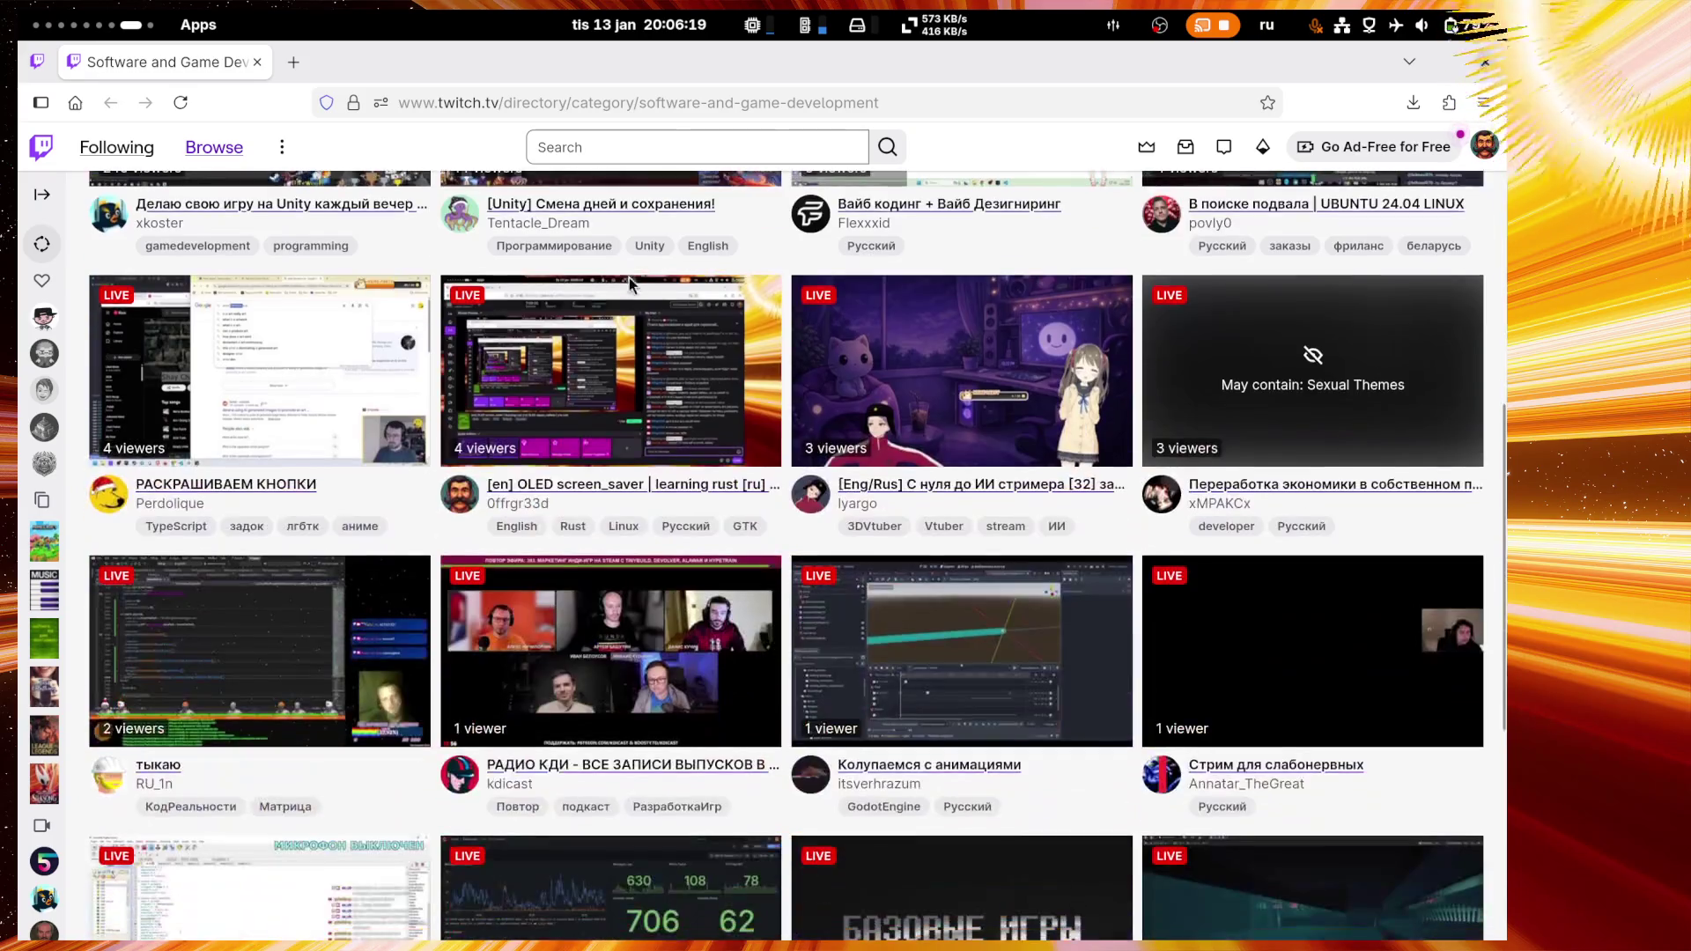
{"action": "scroll", "coordinate": [629, 280], "scroll_direction": "down", "scroll_amount": 5}
{"action": "scroll", "coordinate": [656, 713], "scroll_direction": "up", "scroll_amount": 4}
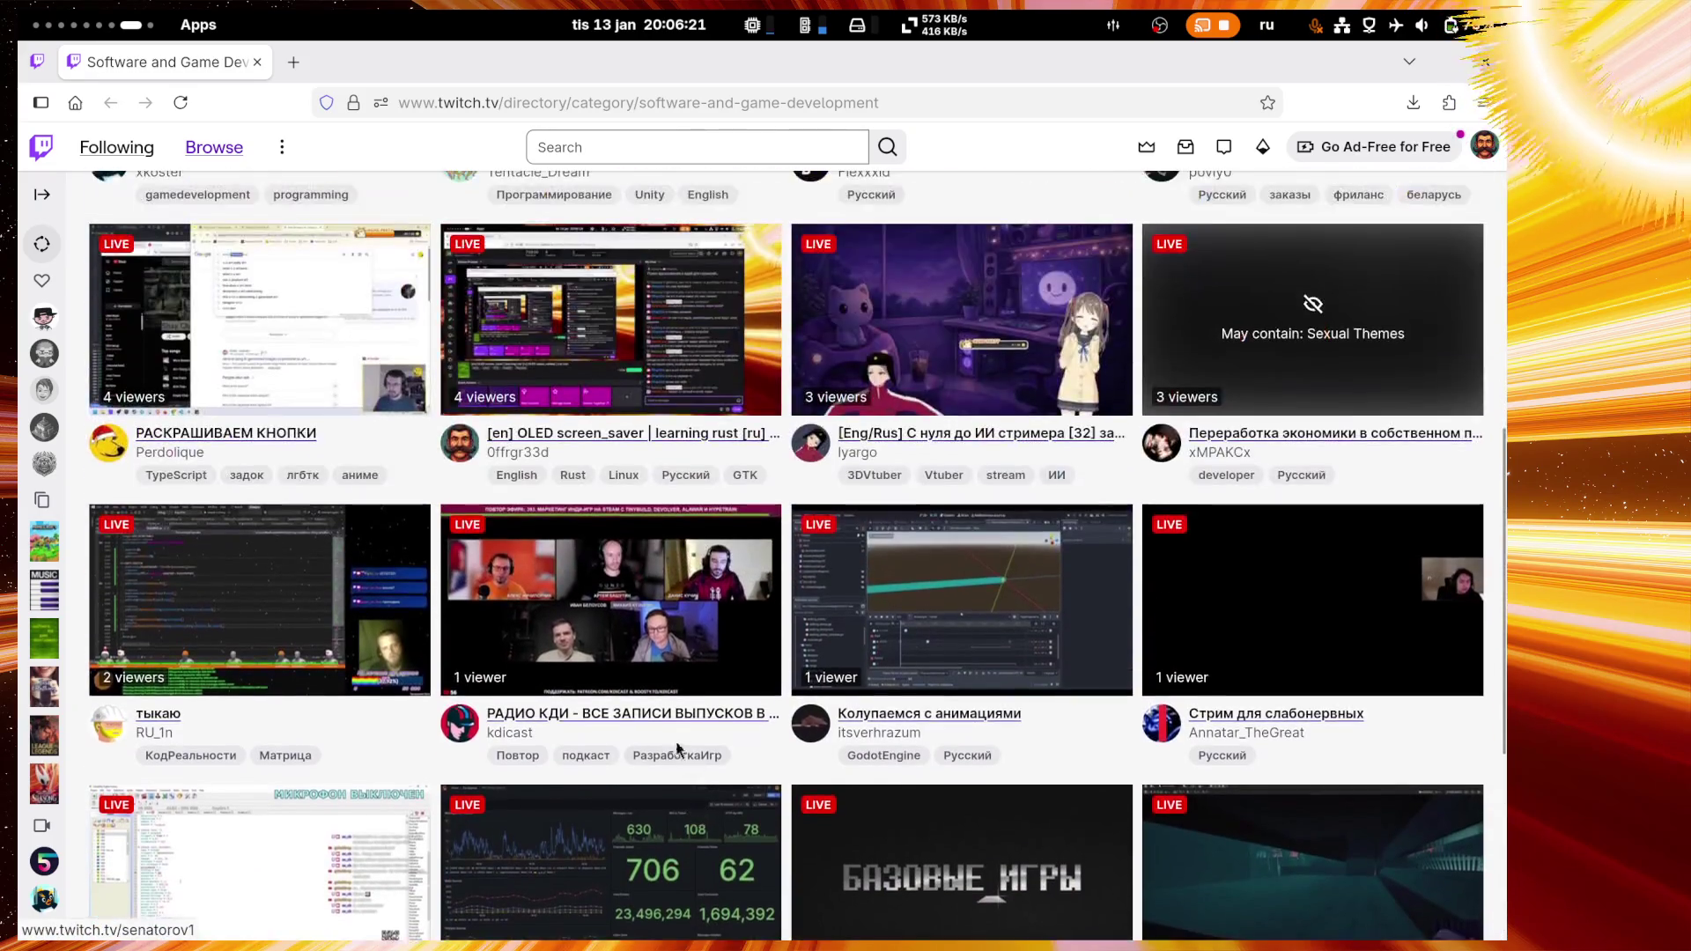
{"action": "scroll", "coordinate": [655, 713], "scroll_direction": "up", "scroll_amount": 2}
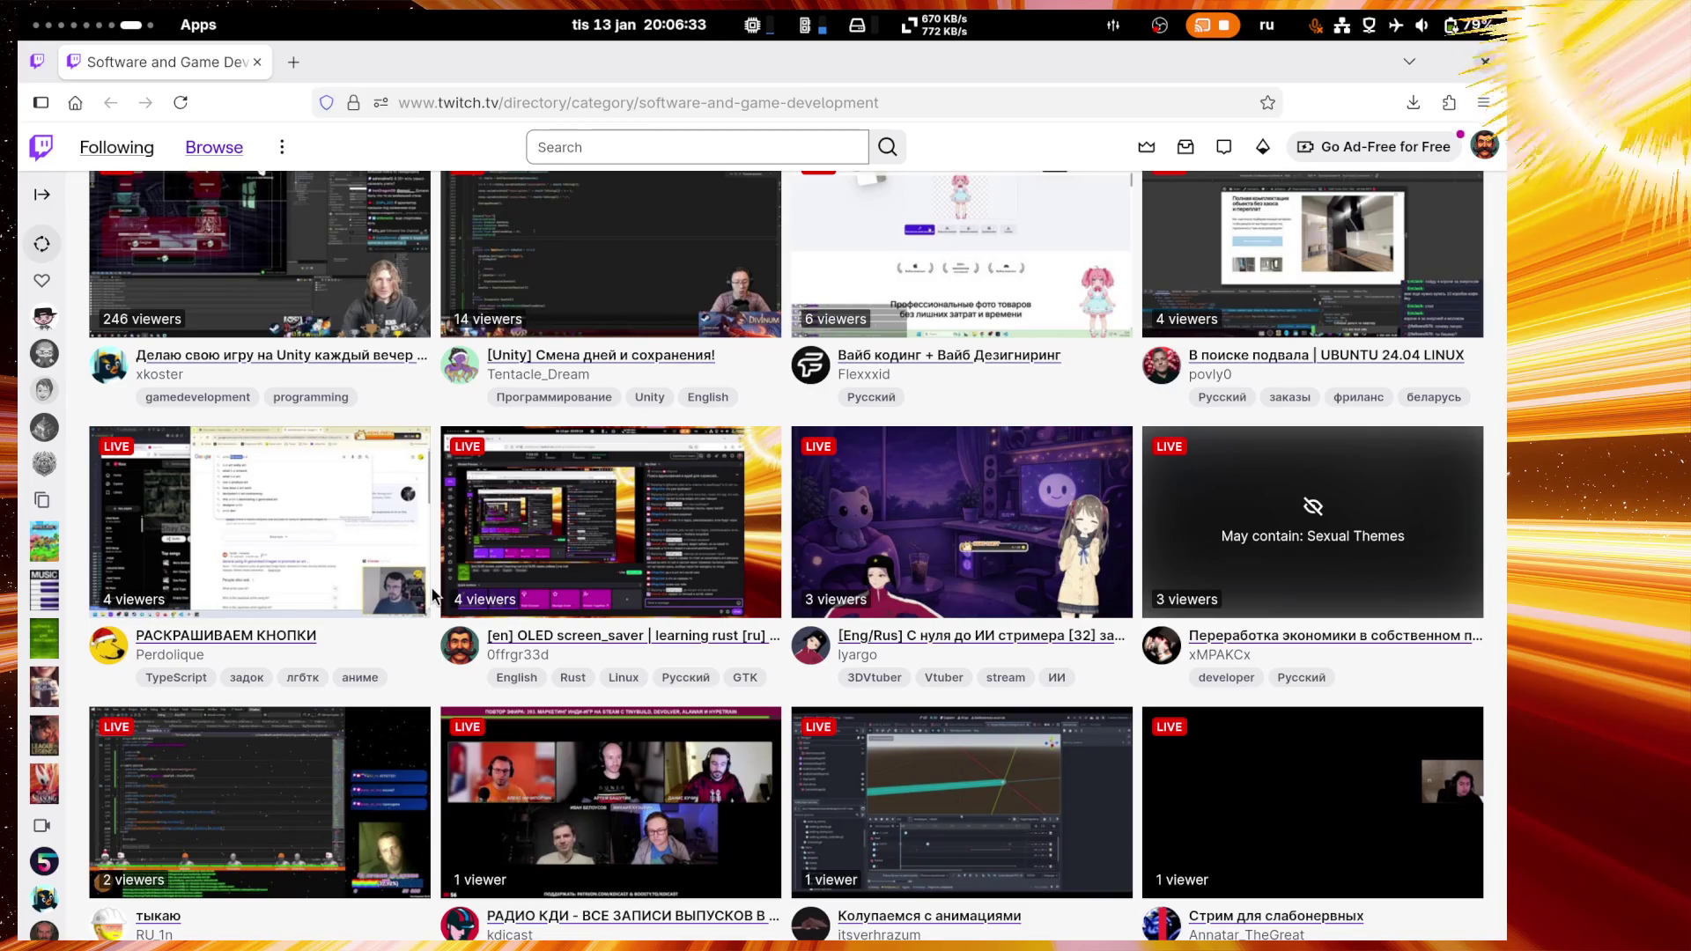
{"action": "scroll", "coordinate": [432, 596], "scroll_direction": "up", "scroll_amount": 5}
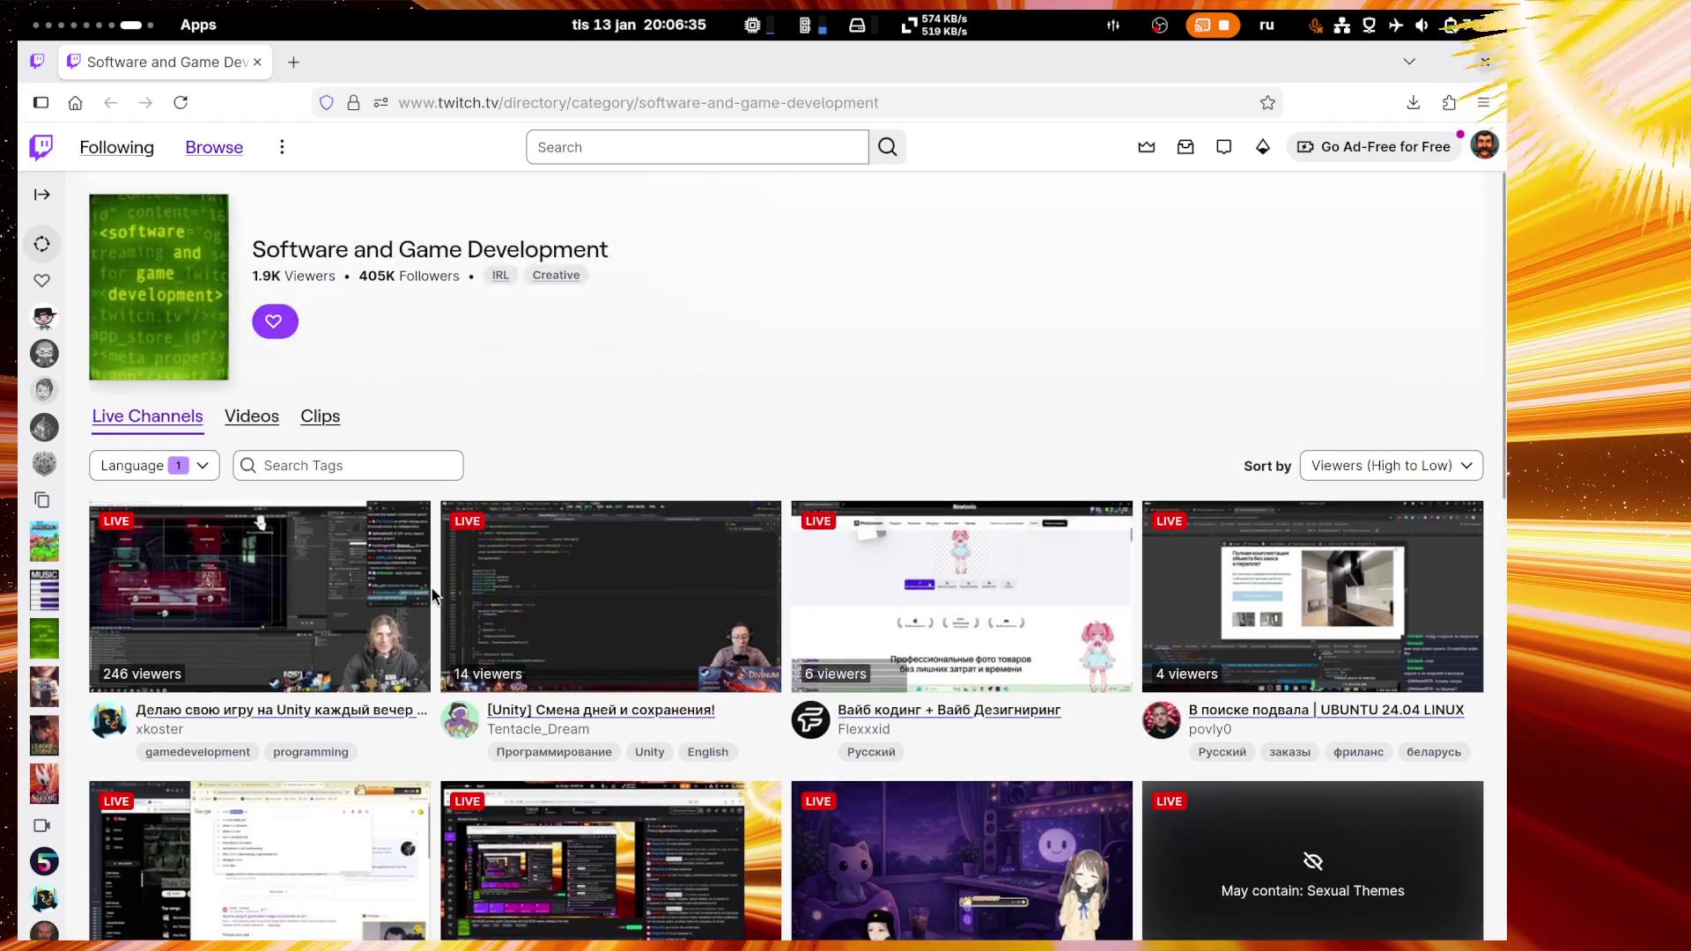
{"action": "mouse_move", "coordinate": [20, 10]}
{"action": "left_click", "coordinate": [444, 260]}
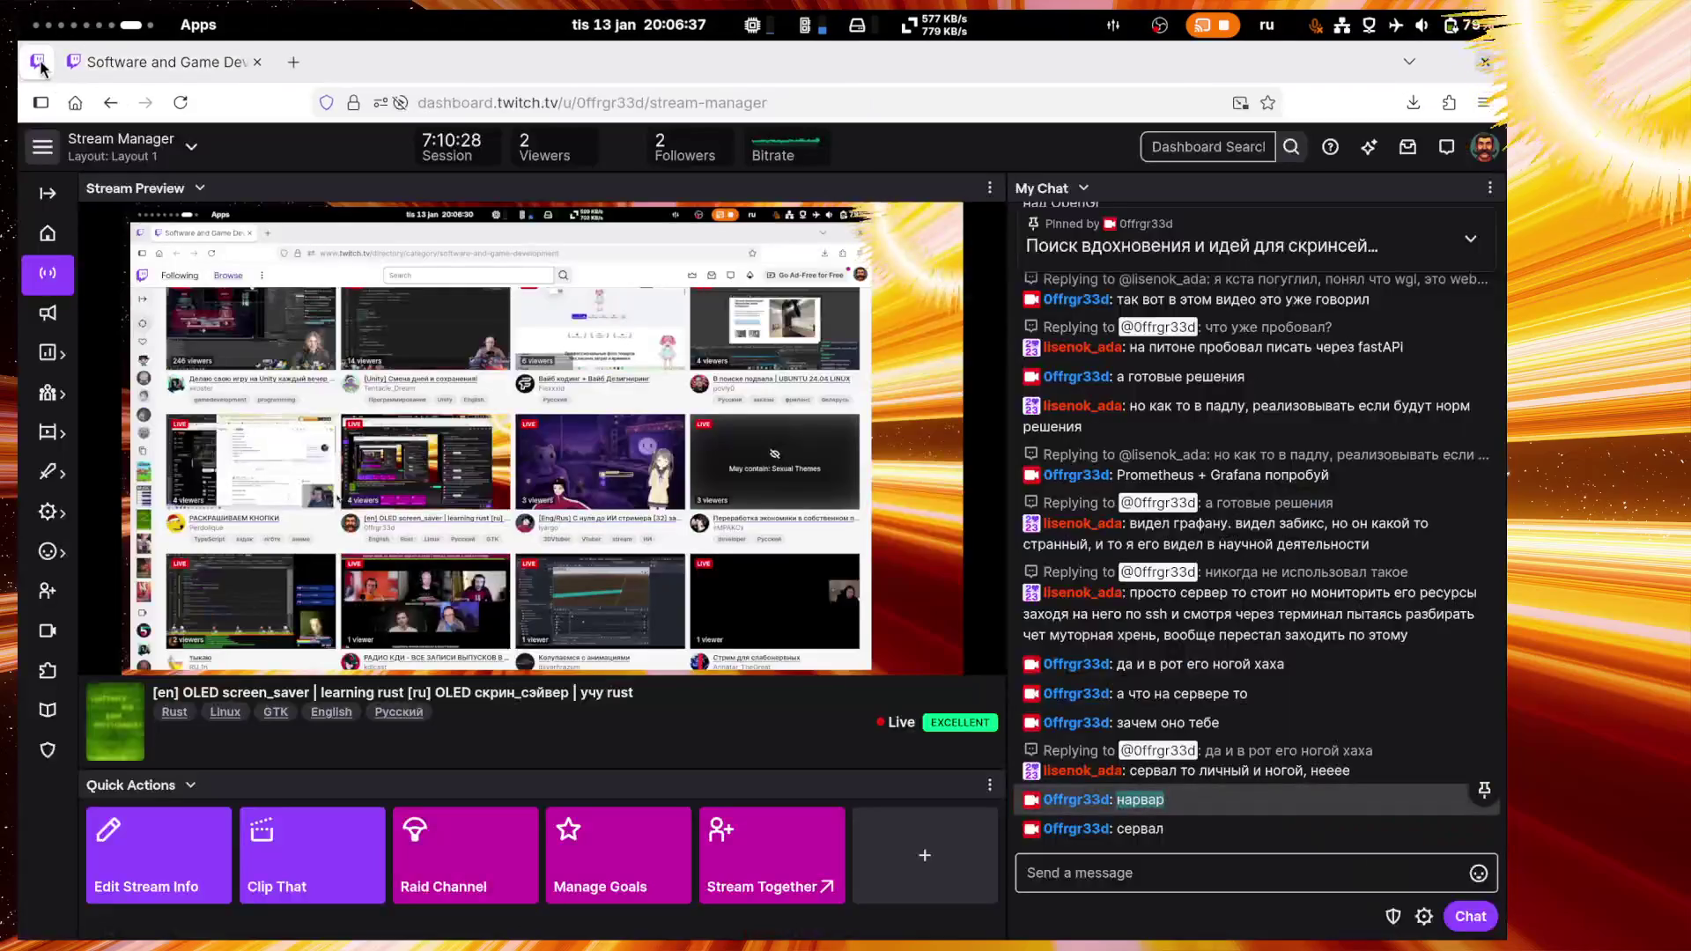
Step: Post 'чо за железо' in chat, then expand and re-collapse the pinned message
{"action": "left_click", "coordinate": [1223, 878]}
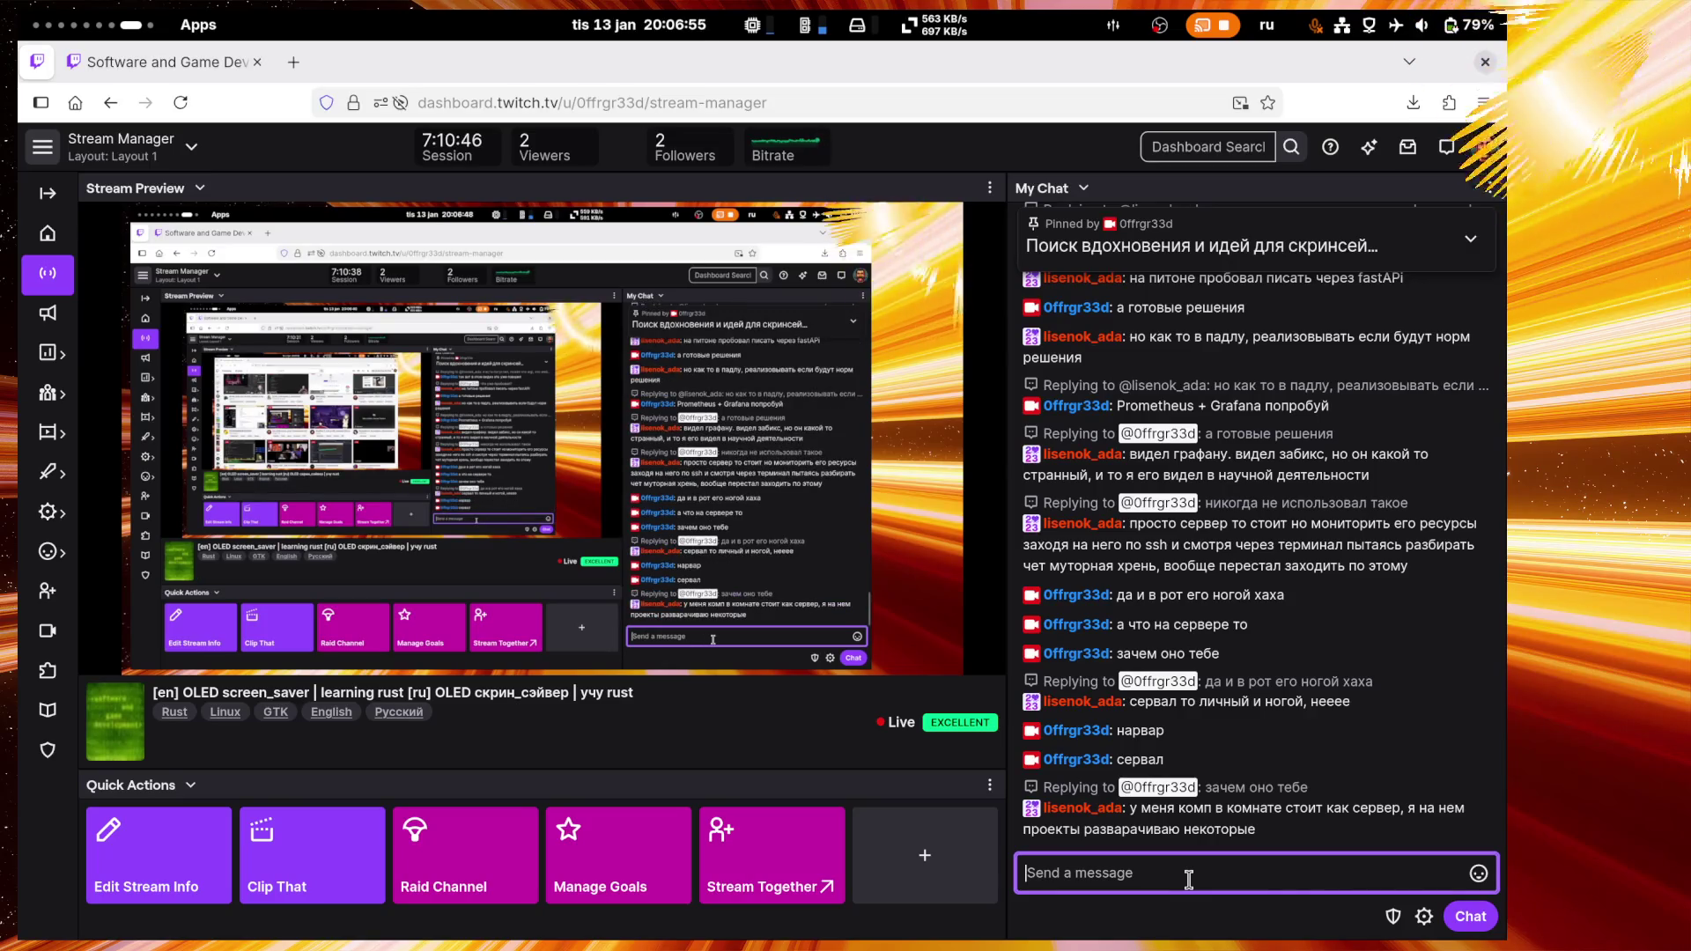
{"action": "type", "text": "чо"}
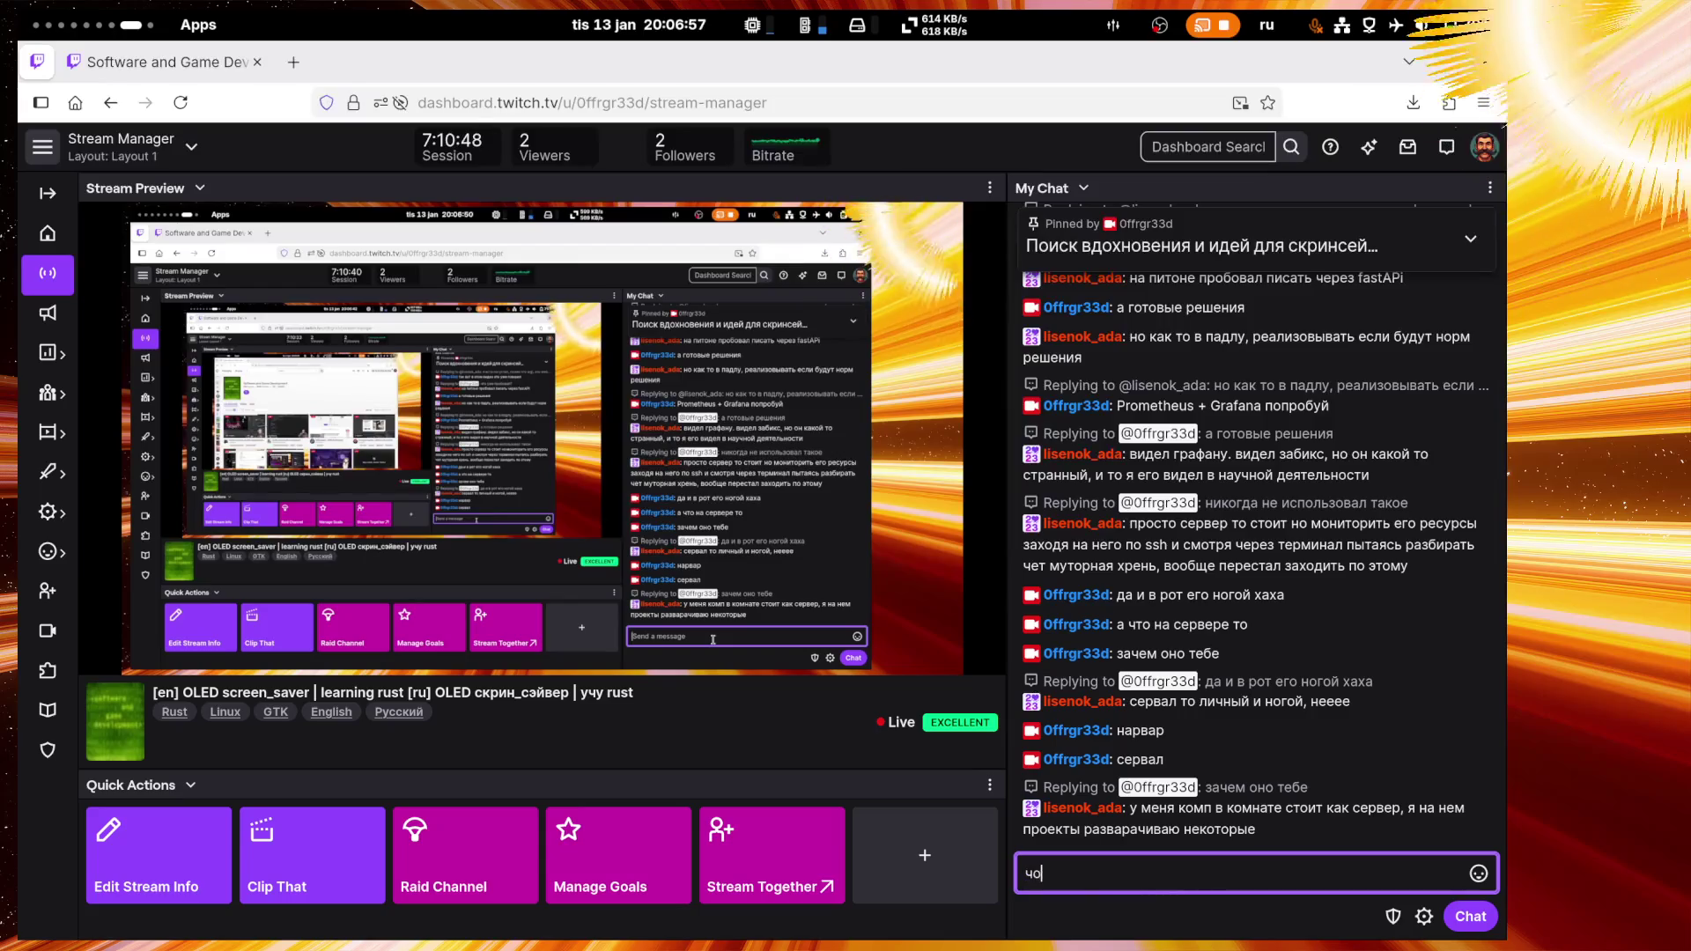
{"action": "type", "text": " за желе"}
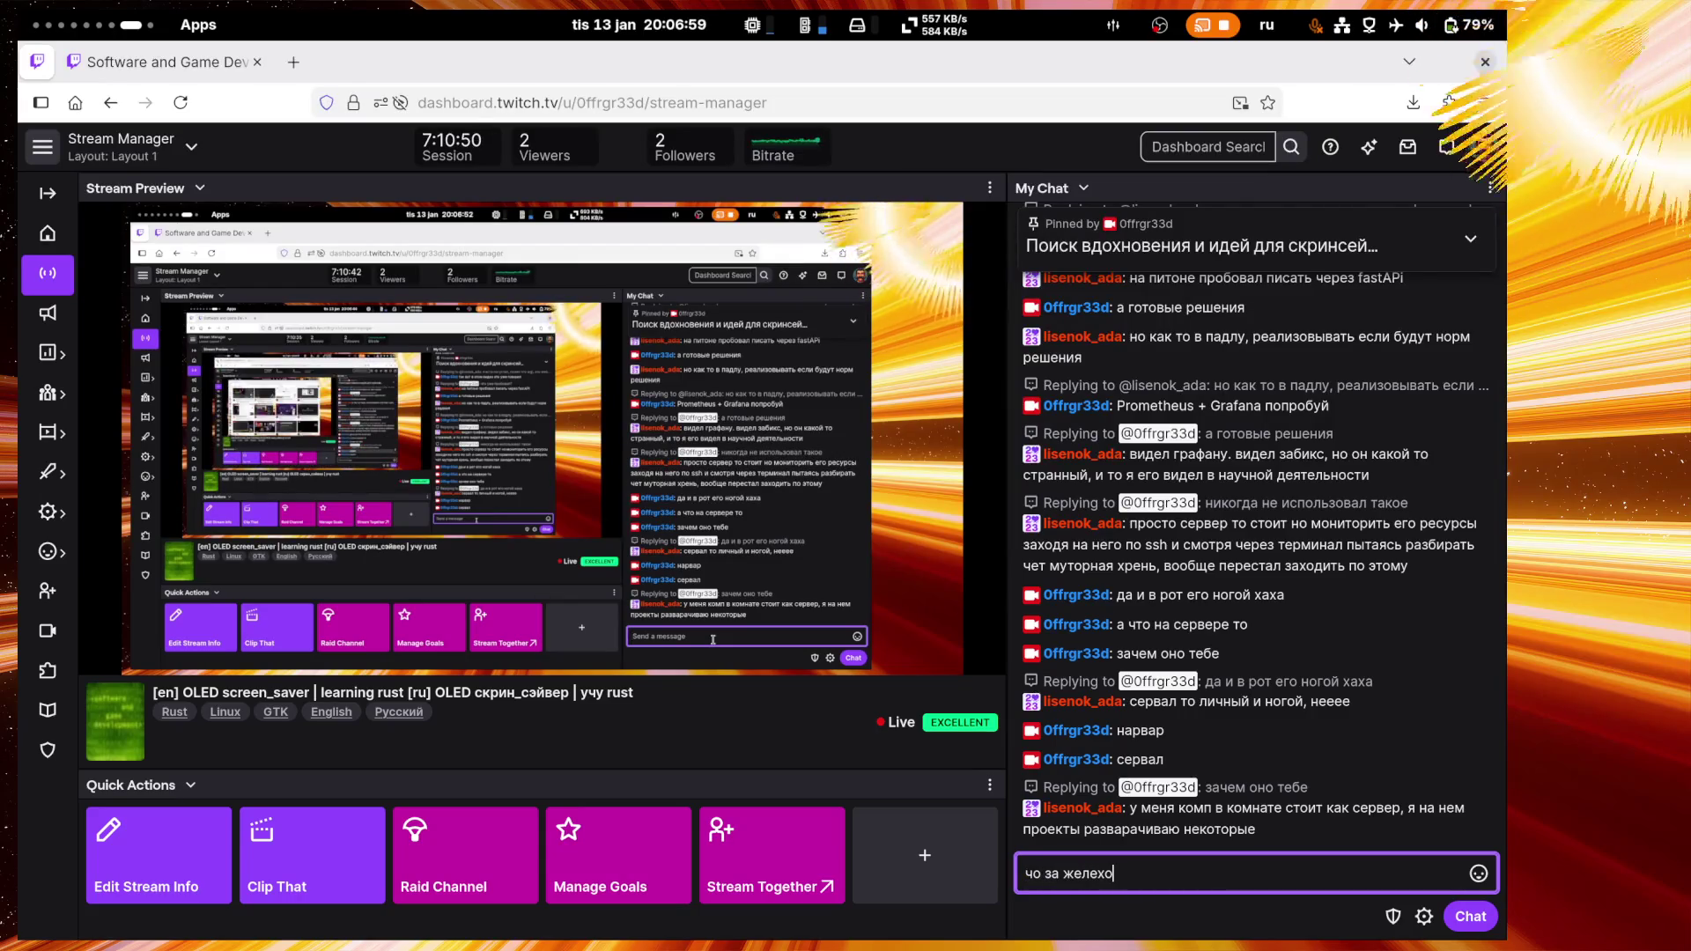
{"action": "type", "text": "зо"}
{"action": "key", "text": "Return"}
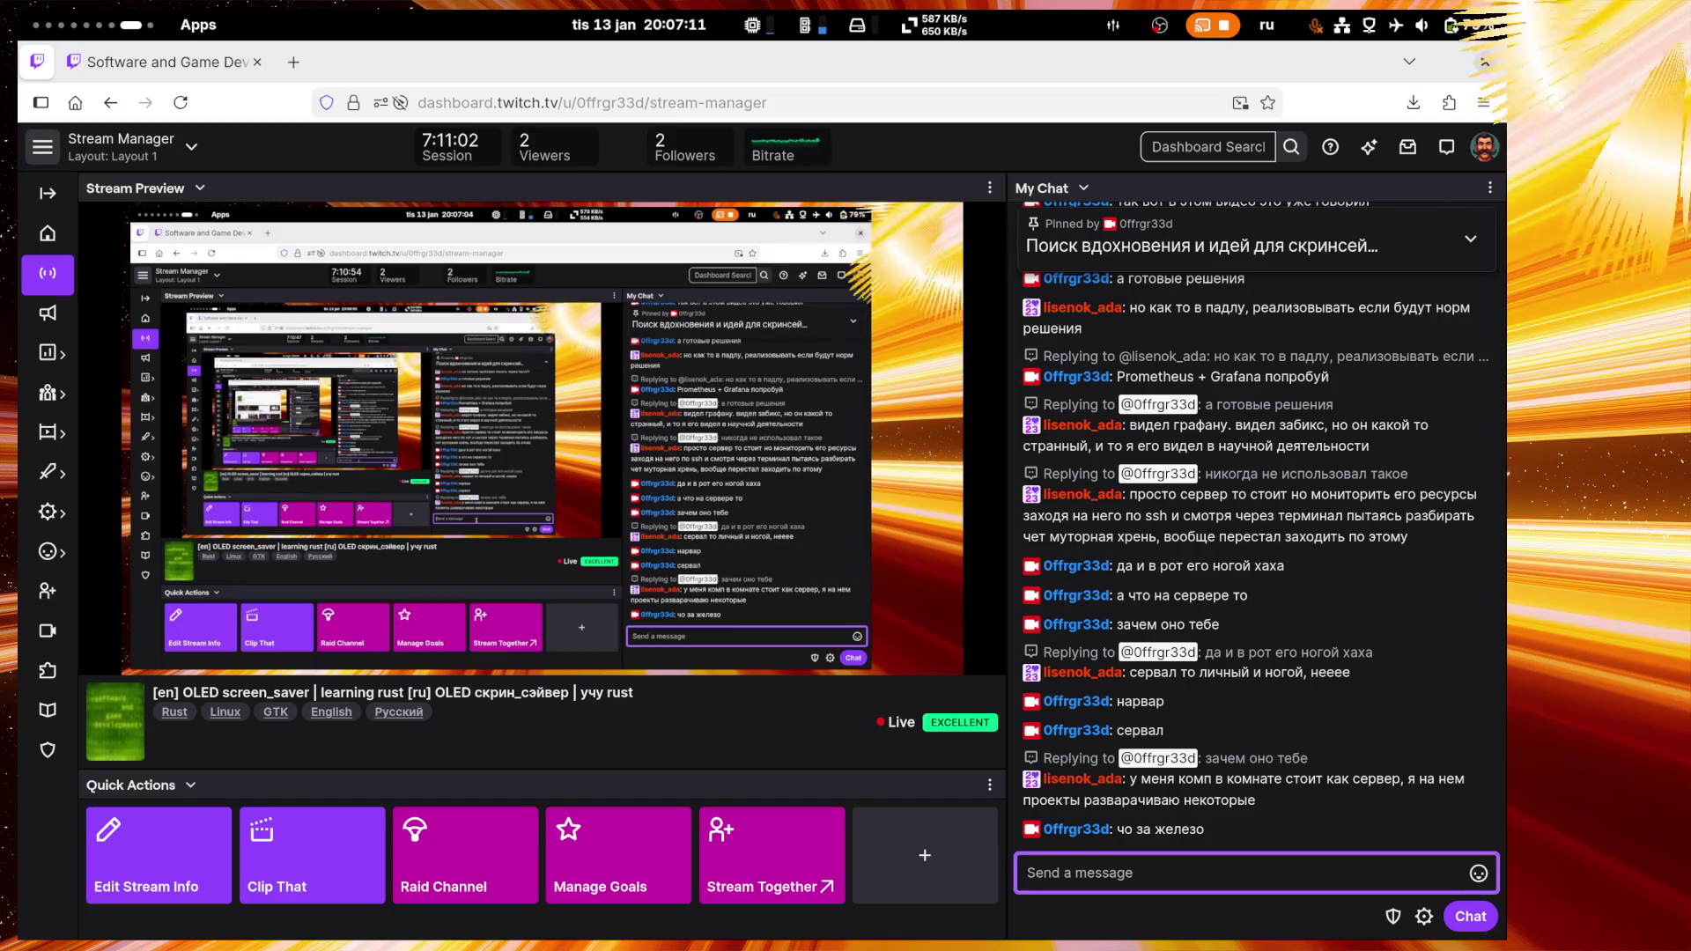
{"action": "left_click", "coordinate": [1469, 240]}
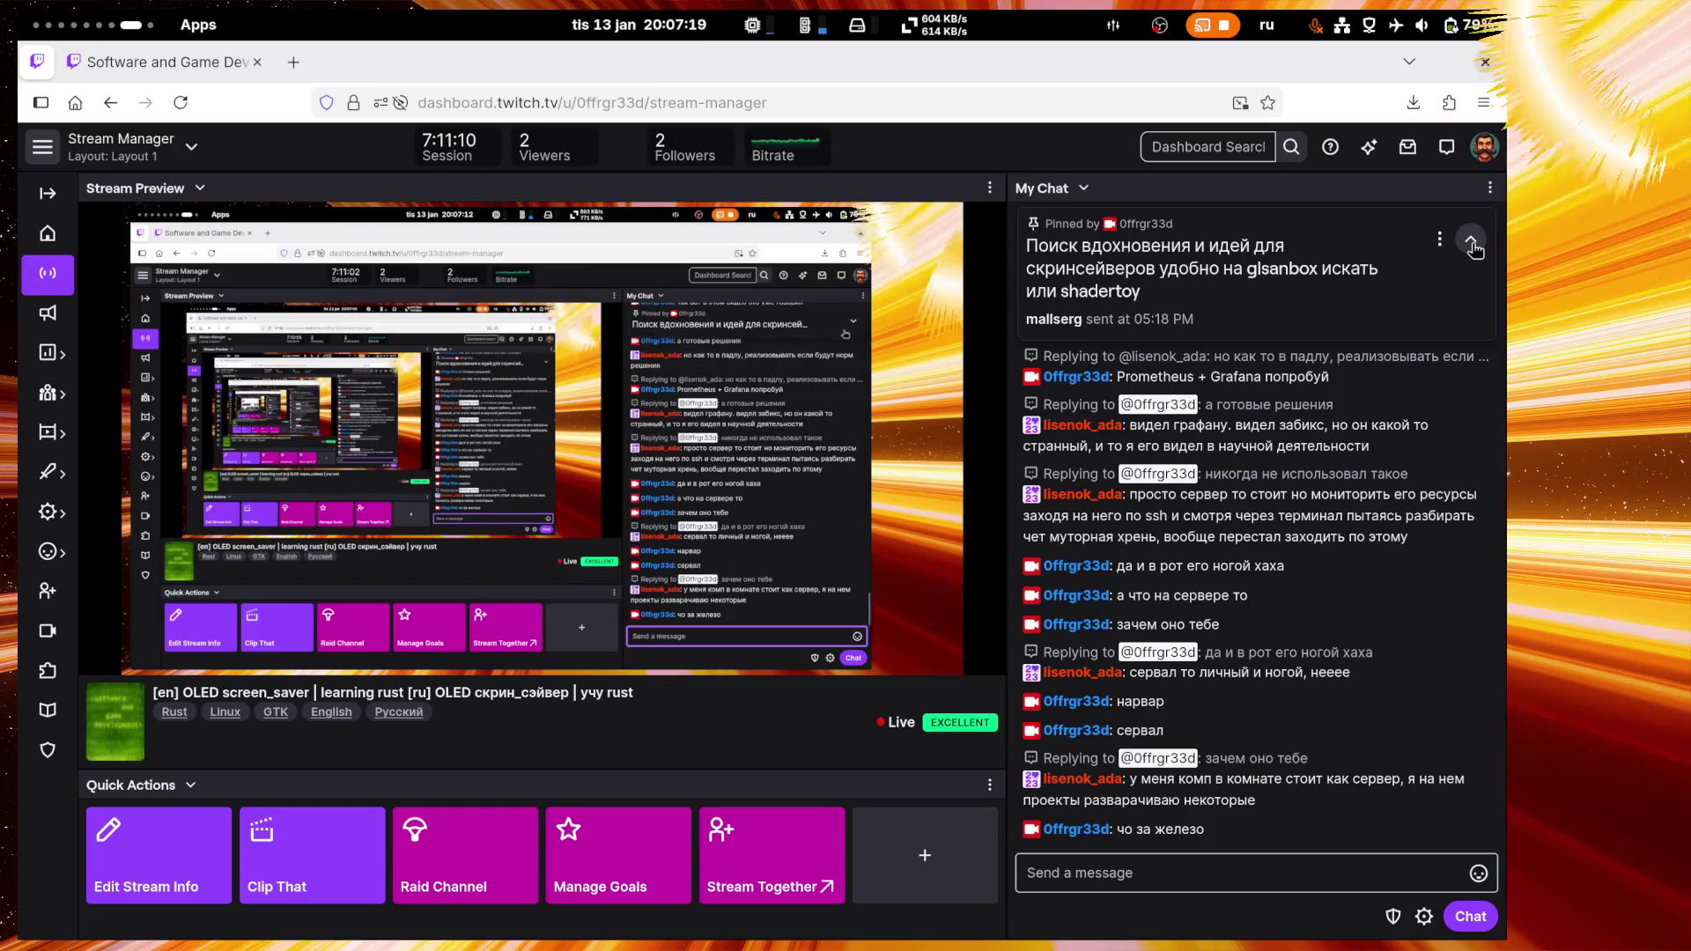
{"action": "left_click", "coordinate": [1473, 246]}
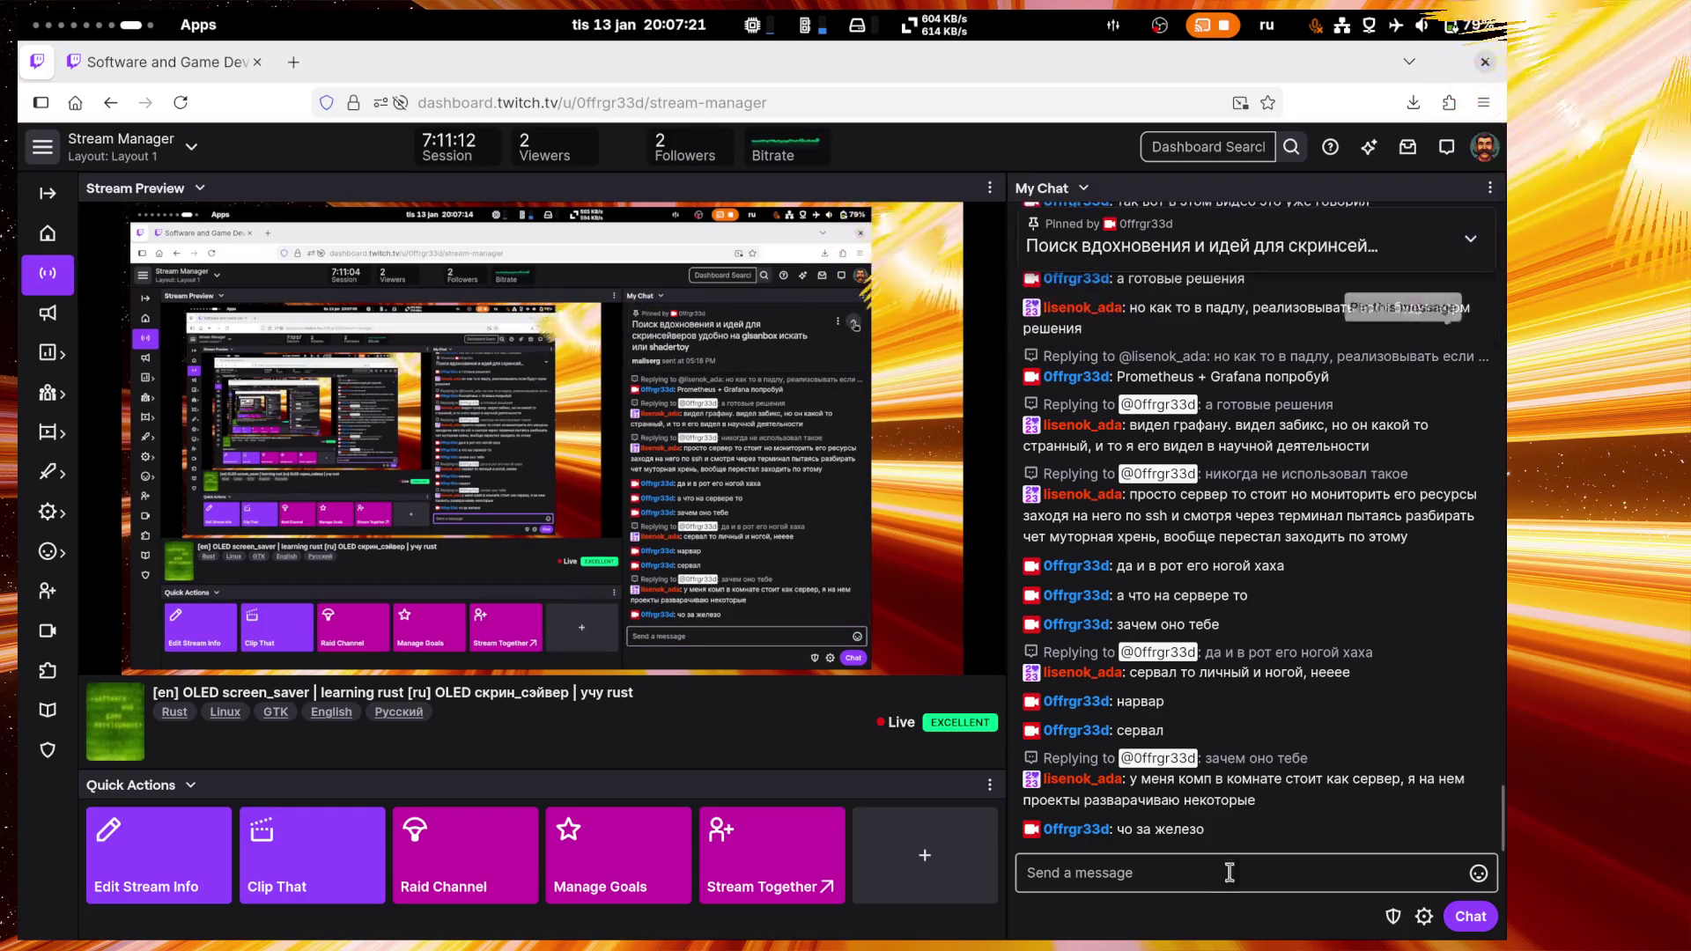
{"action": "left_click", "coordinate": [1233, 872]}
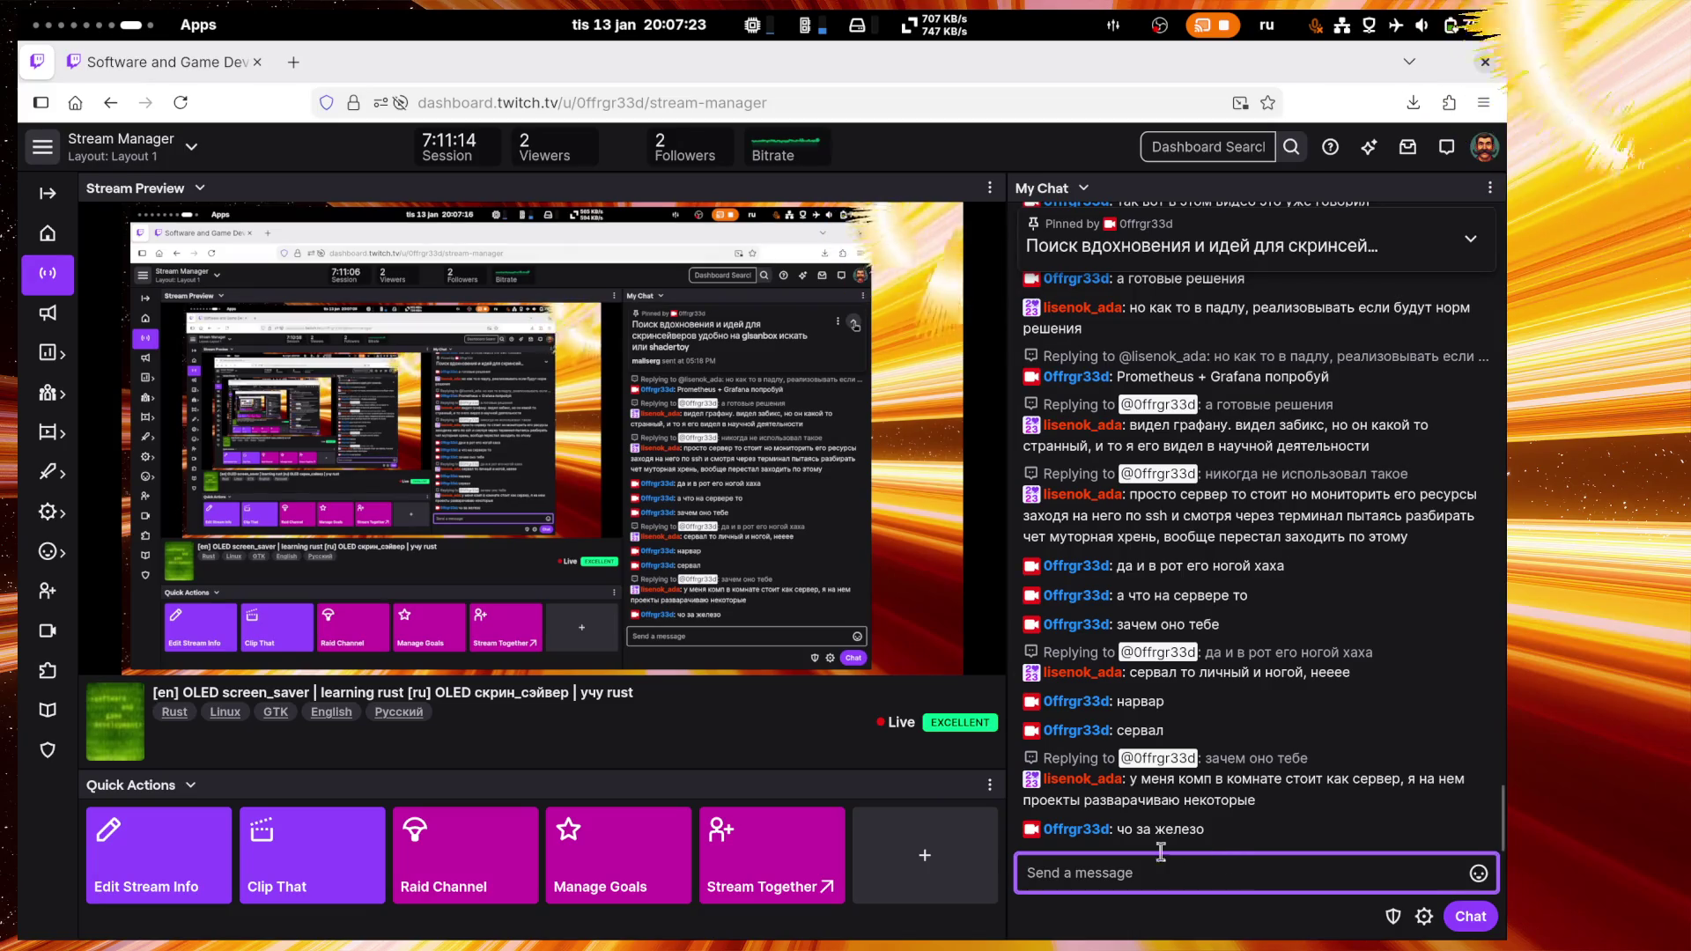
Step: Search the web in a new tab for 'нарвал', correcting the initial 'нарвар'
{"action": "left_click", "coordinate": [215, 53]}
{"action": "left_click", "coordinate": [294, 63]}
{"action": "type", "text": "нарвар"}
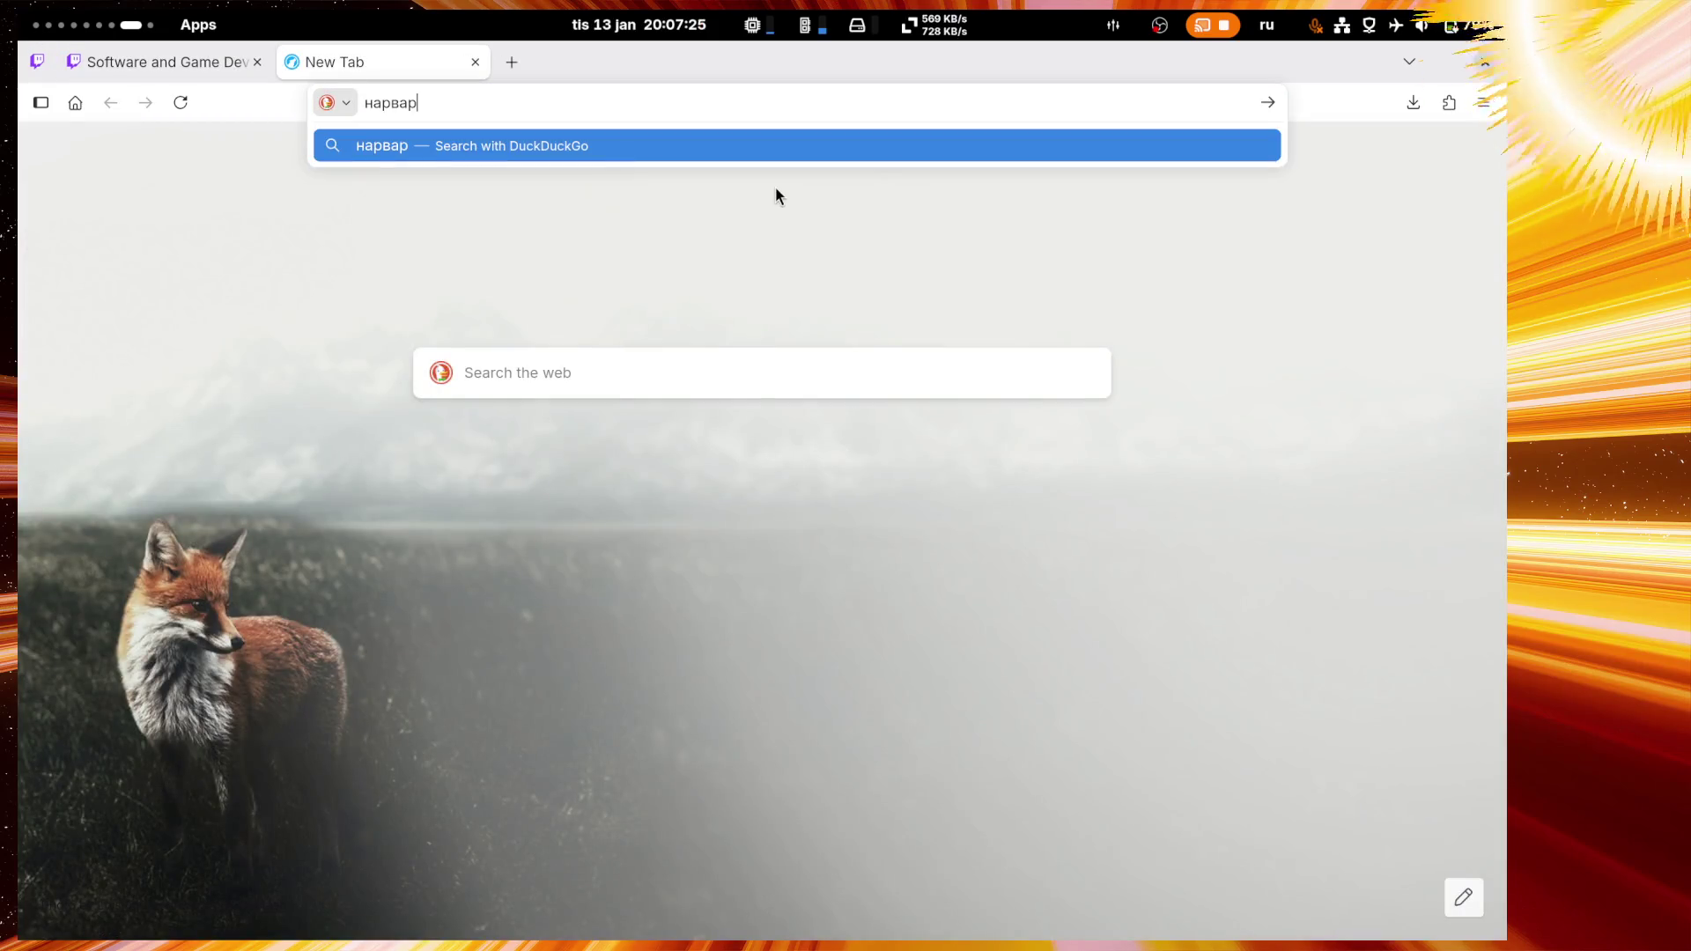
{"action": "key", "text": "Return"}
{"action": "left_click", "coordinate": [522, 103]}
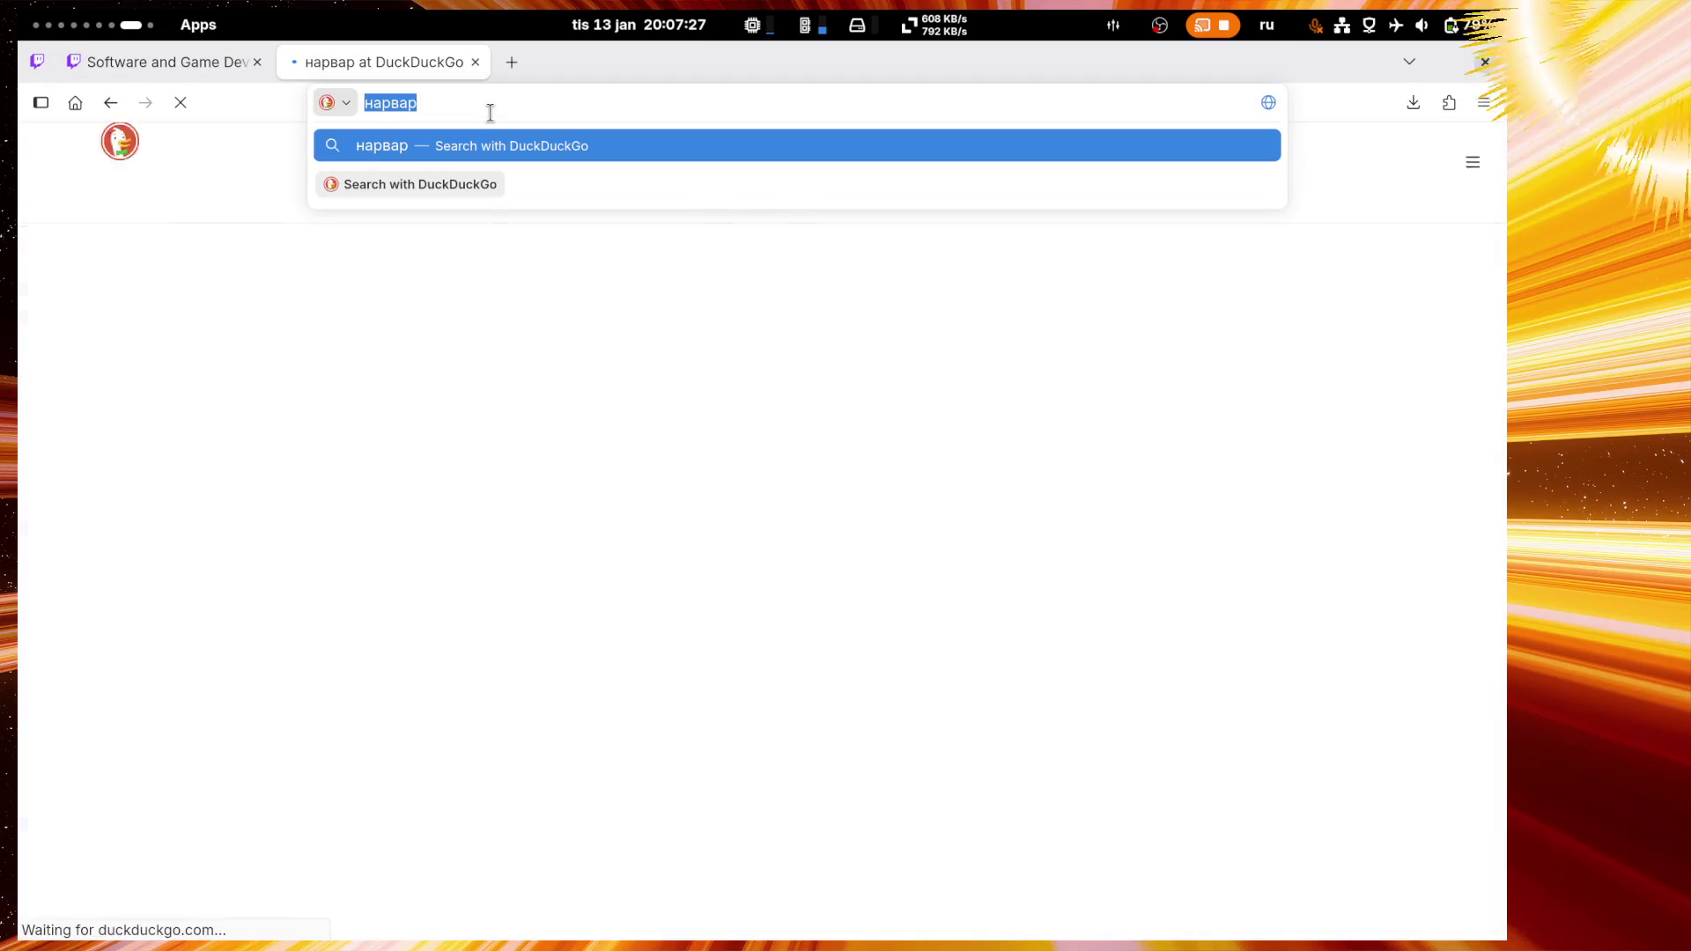
{"action": "type", "text": "нарвал"}
{"action": "key", "text": "Return"}
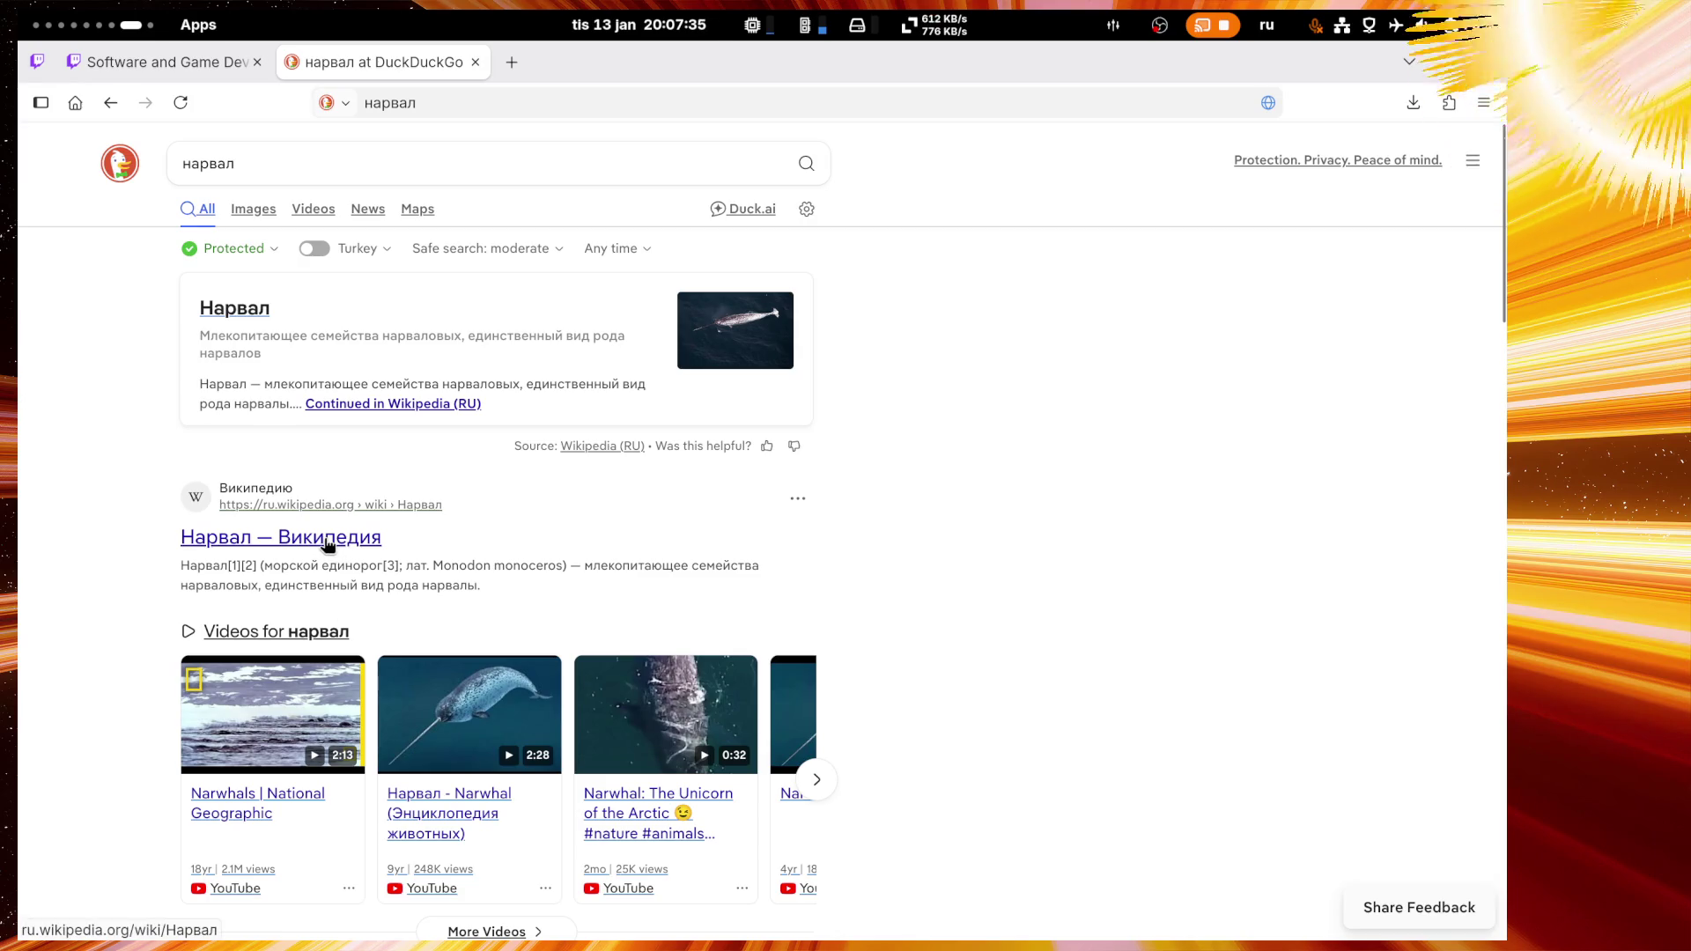
Step: Preview the wildfauna, crossout and tass.ru narwhal images, then return to Stream Manager
{"action": "left_click", "coordinate": [258, 209]}
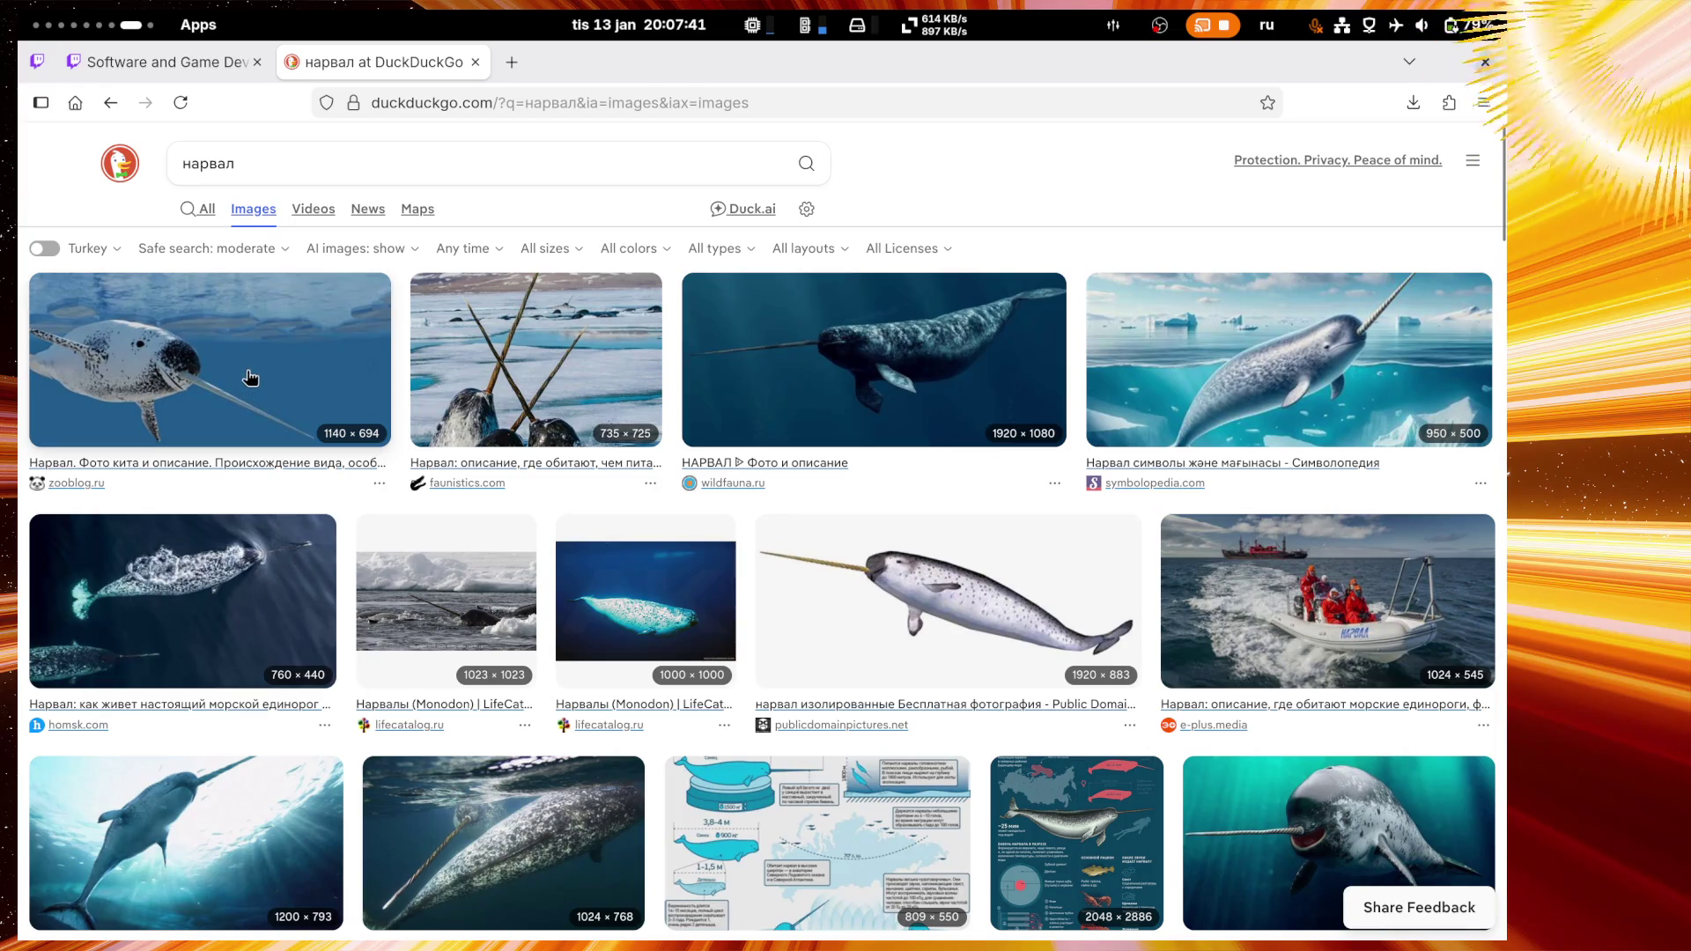
{"action": "scroll", "coordinate": [176, 463], "scroll_direction": "down", "scroll_amount": 2}
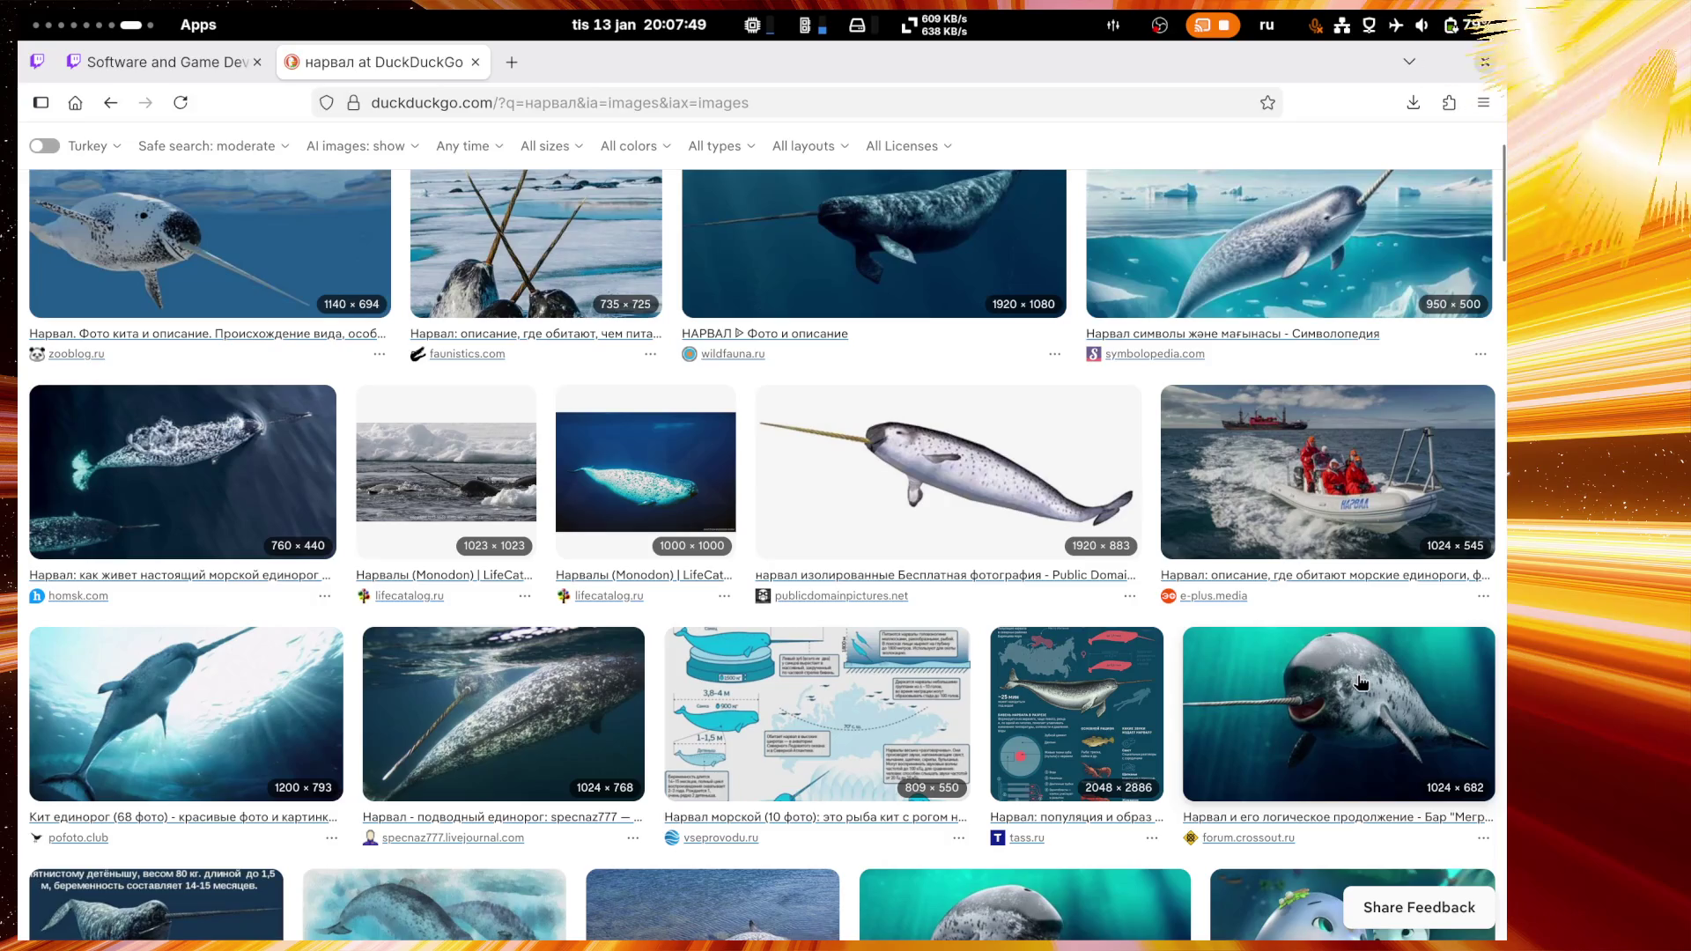
{"action": "scroll", "coordinate": [1360, 676], "scroll_direction": "up", "scroll_amount": 2}
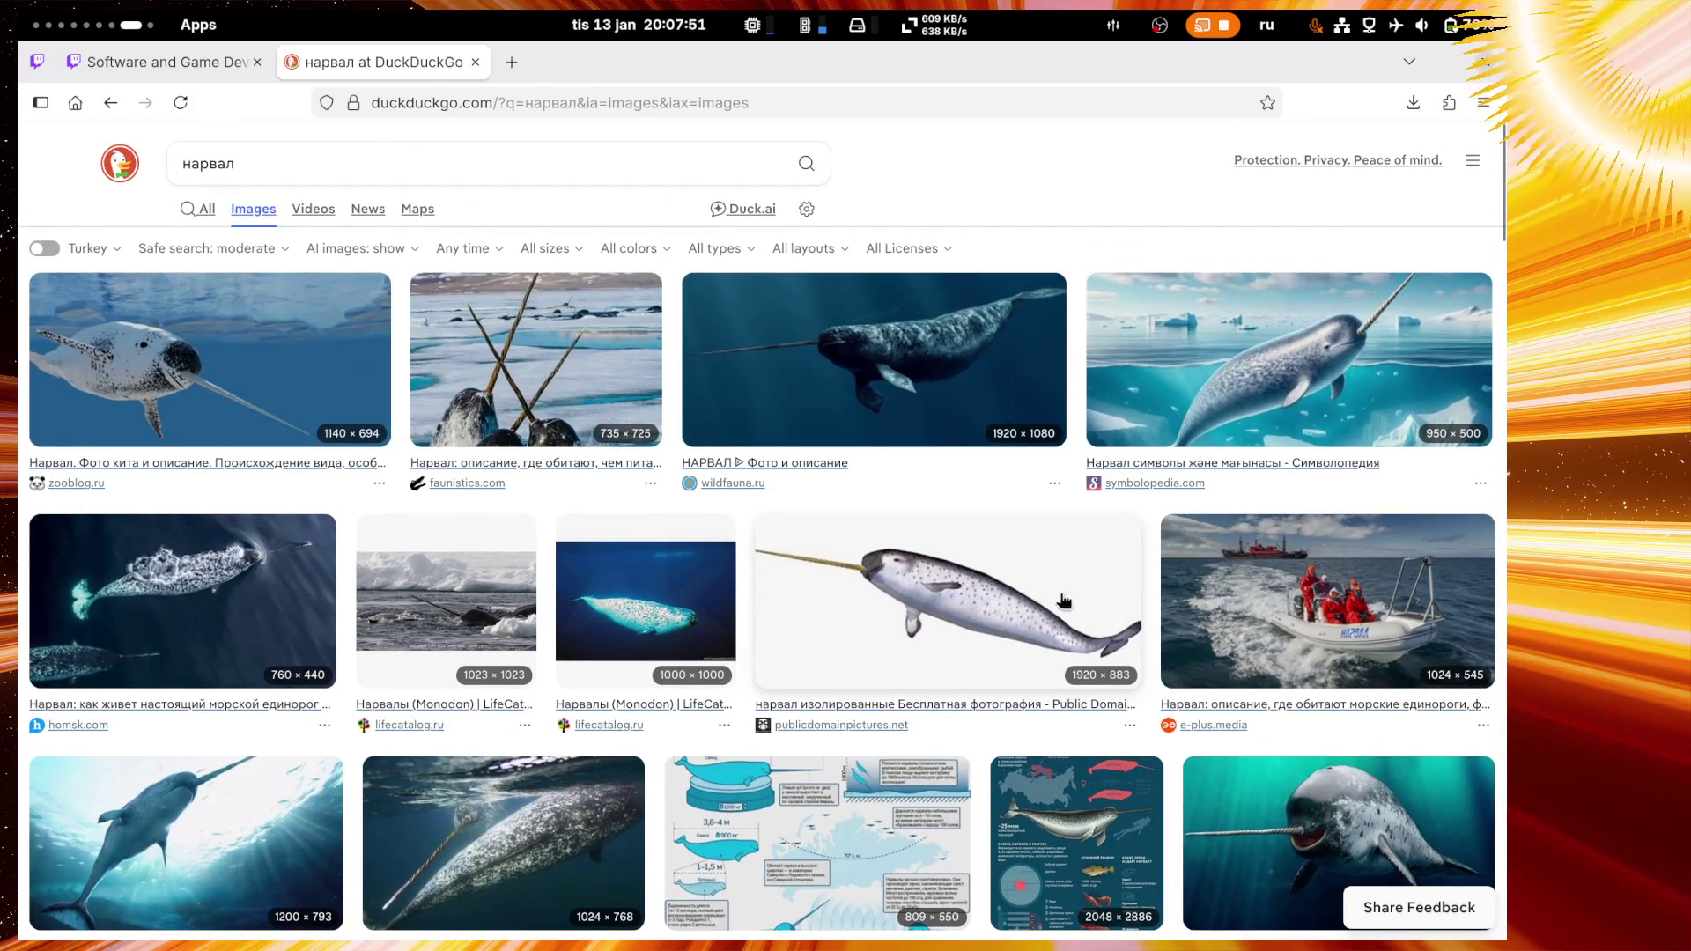
{"action": "left_click", "coordinate": [878, 388]}
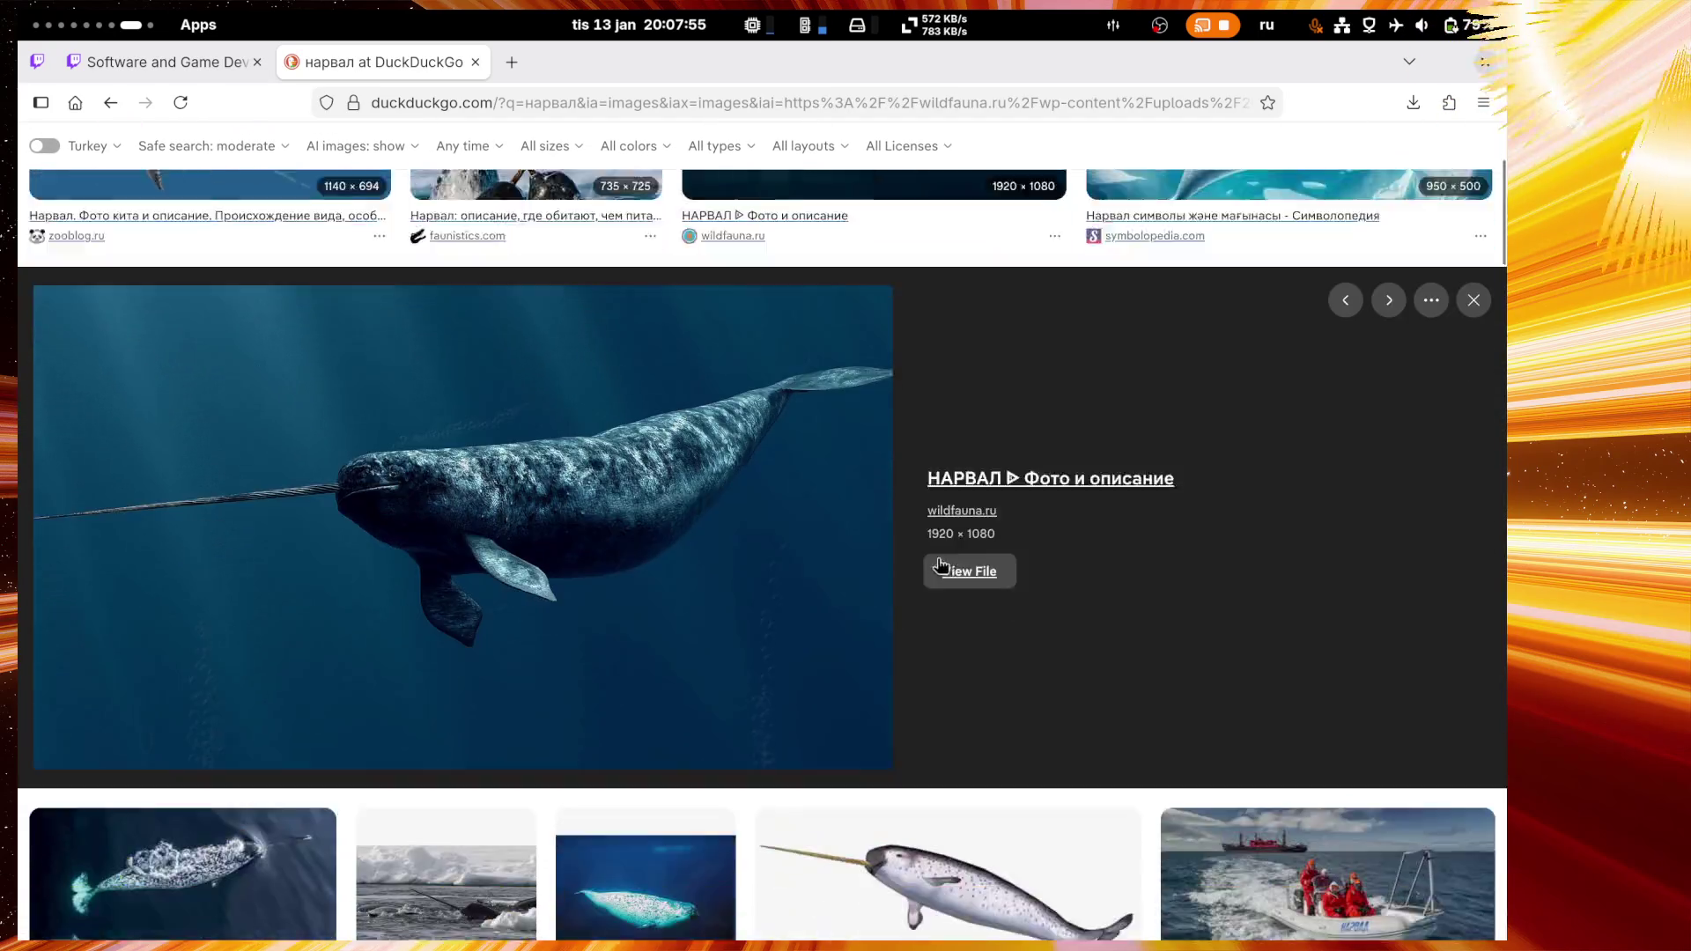
{"action": "scroll", "coordinate": [1011, 828], "scroll_direction": "up", "scroll_amount": 4}
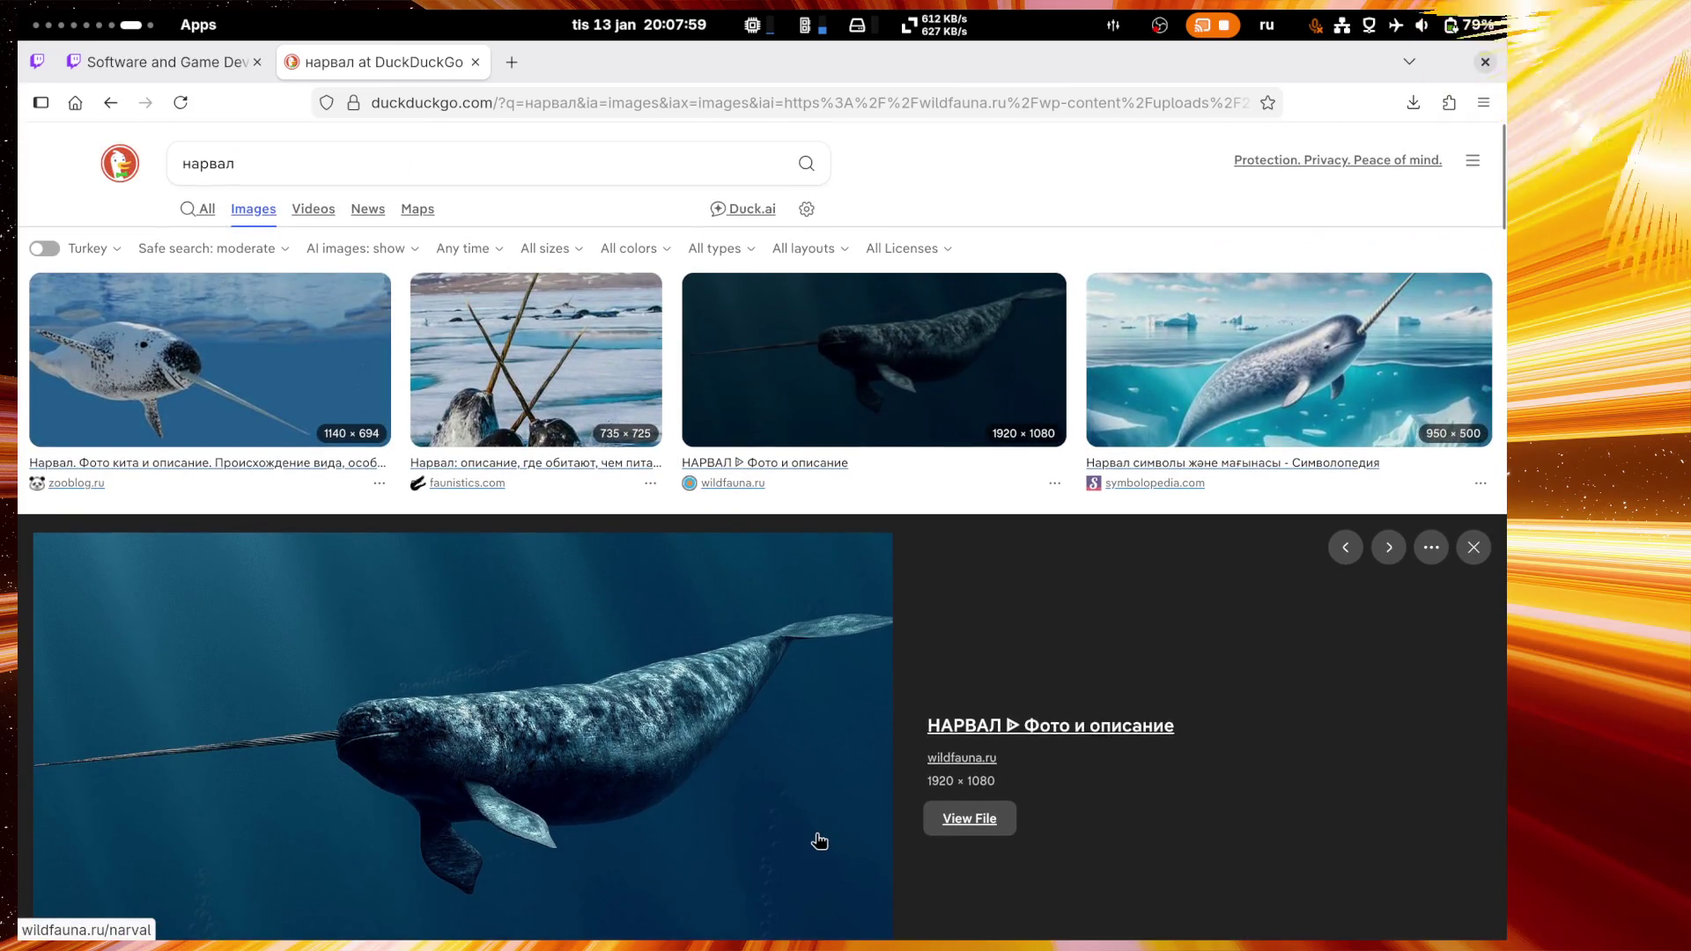
{"action": "scroll", "coordinate": [806, 817], "scroll_direction": "down", "scroll_amount": 7}
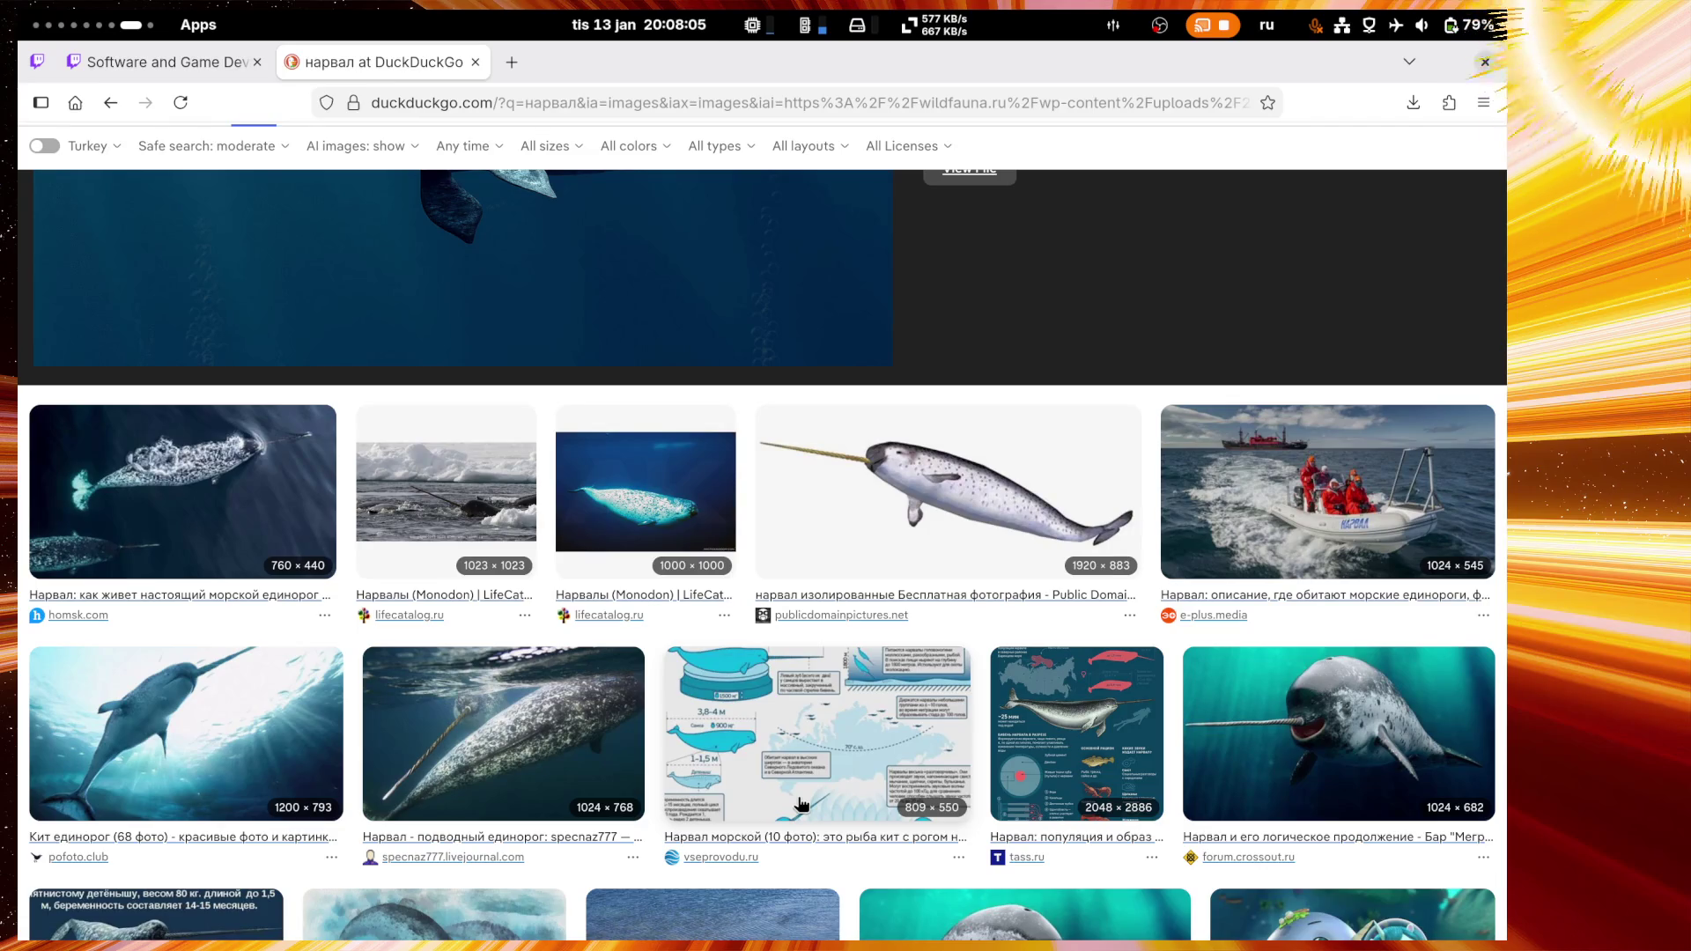
{"action": "left_click", "coordinate": [1281, 718]}
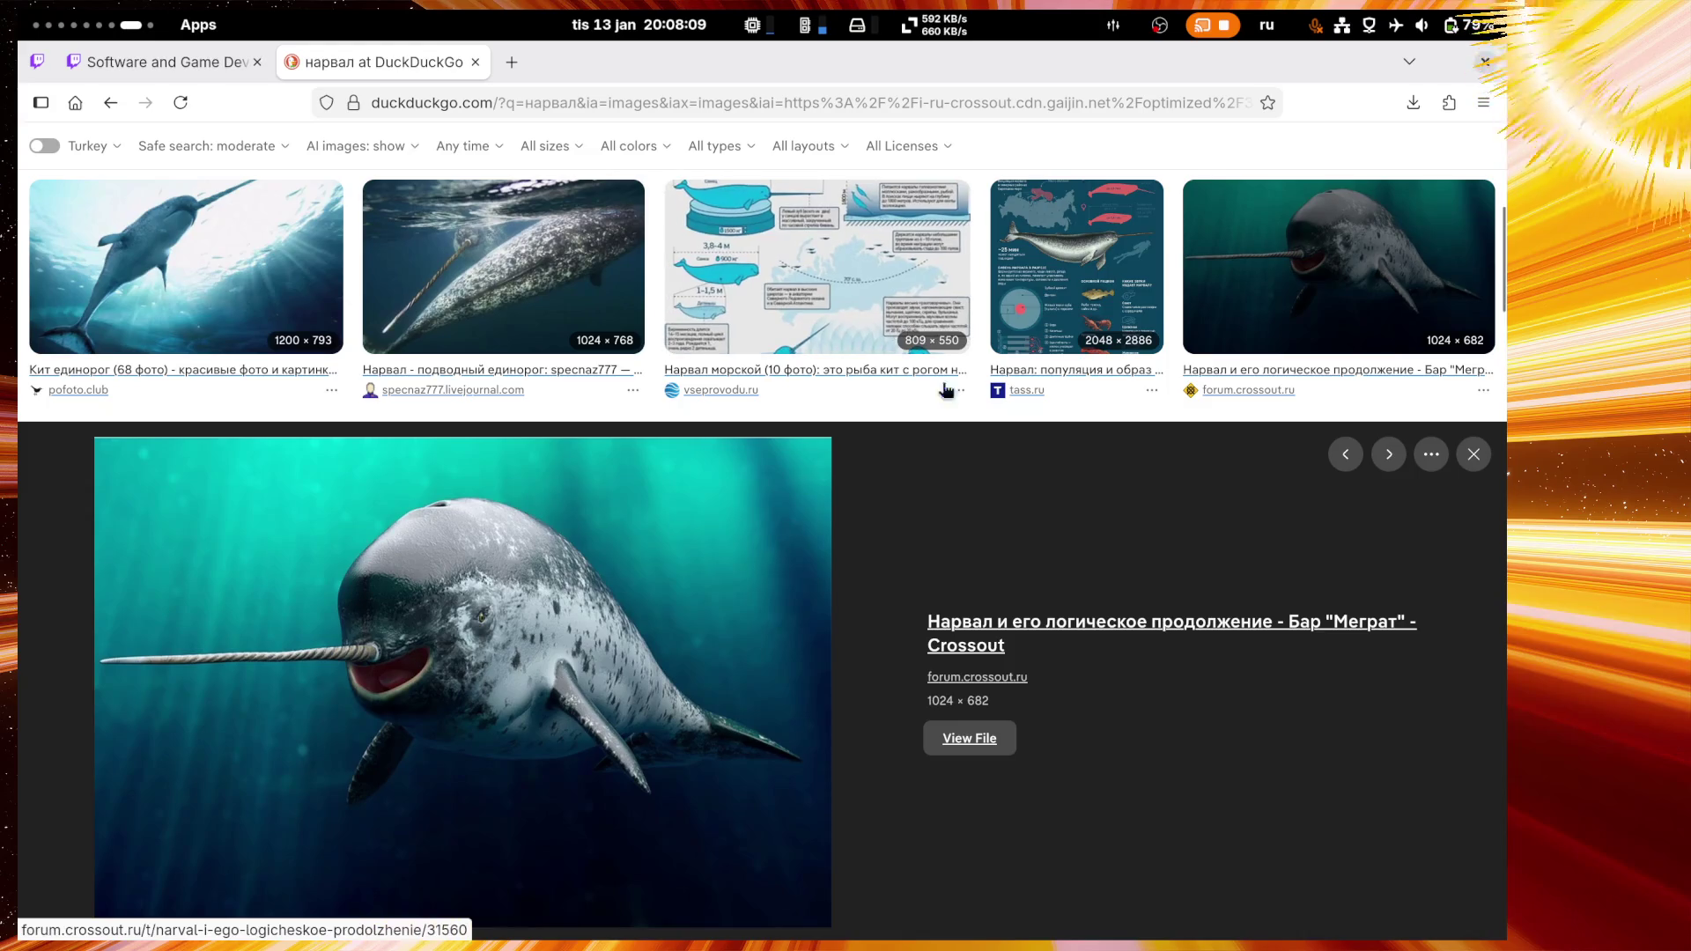
{"action": "left_click", "coordinate": [1057, 282]}
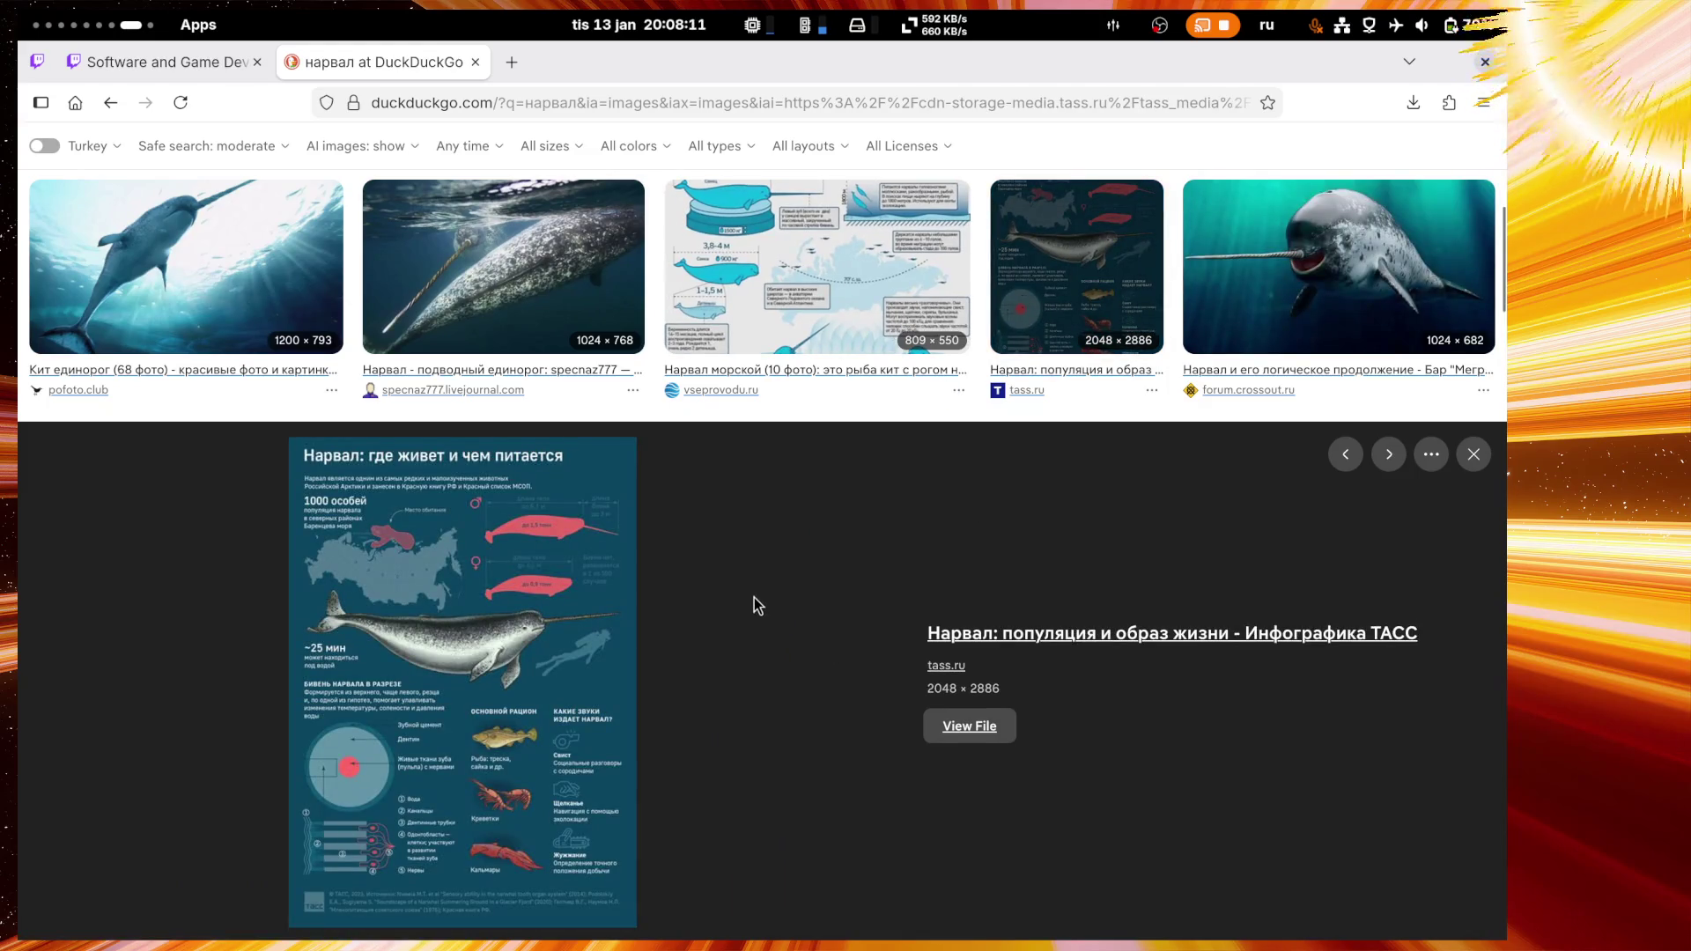
{"action": "left_click", "coordinate": [115, 61]}
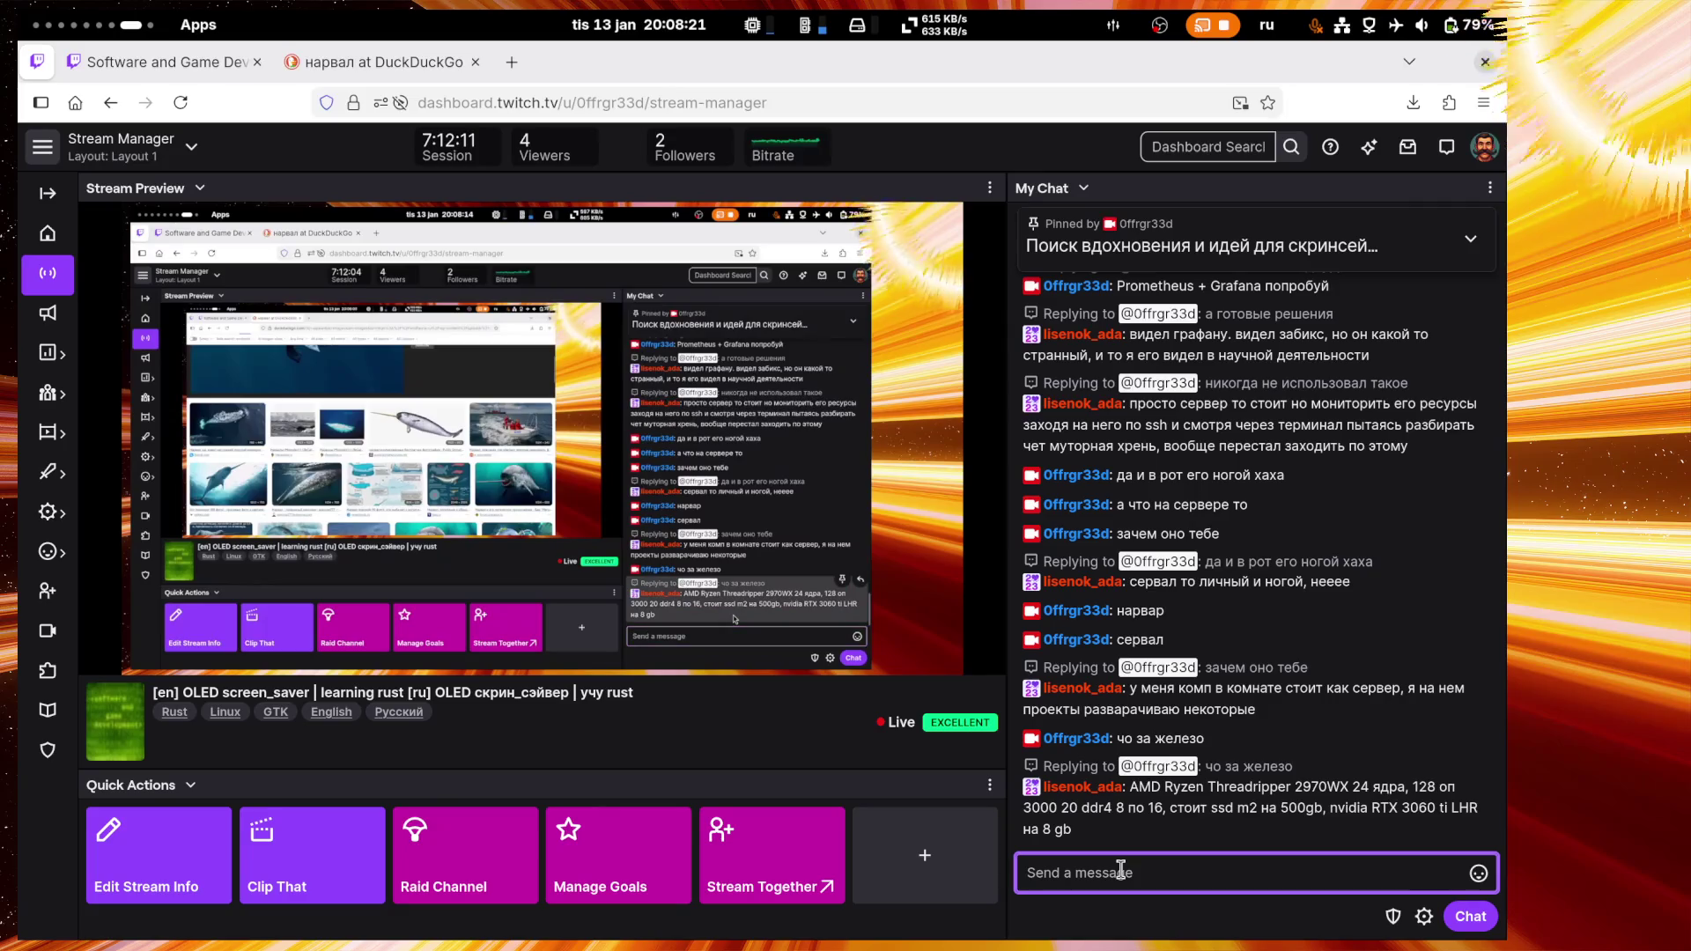
Step: Post 'омг', 'моща', 'а винда тебе зачем' and 'так и не сказал', discarding a 'когда' draft
{"action": "type", "text": "омг"}
{"action": "key", "text": "Return"}
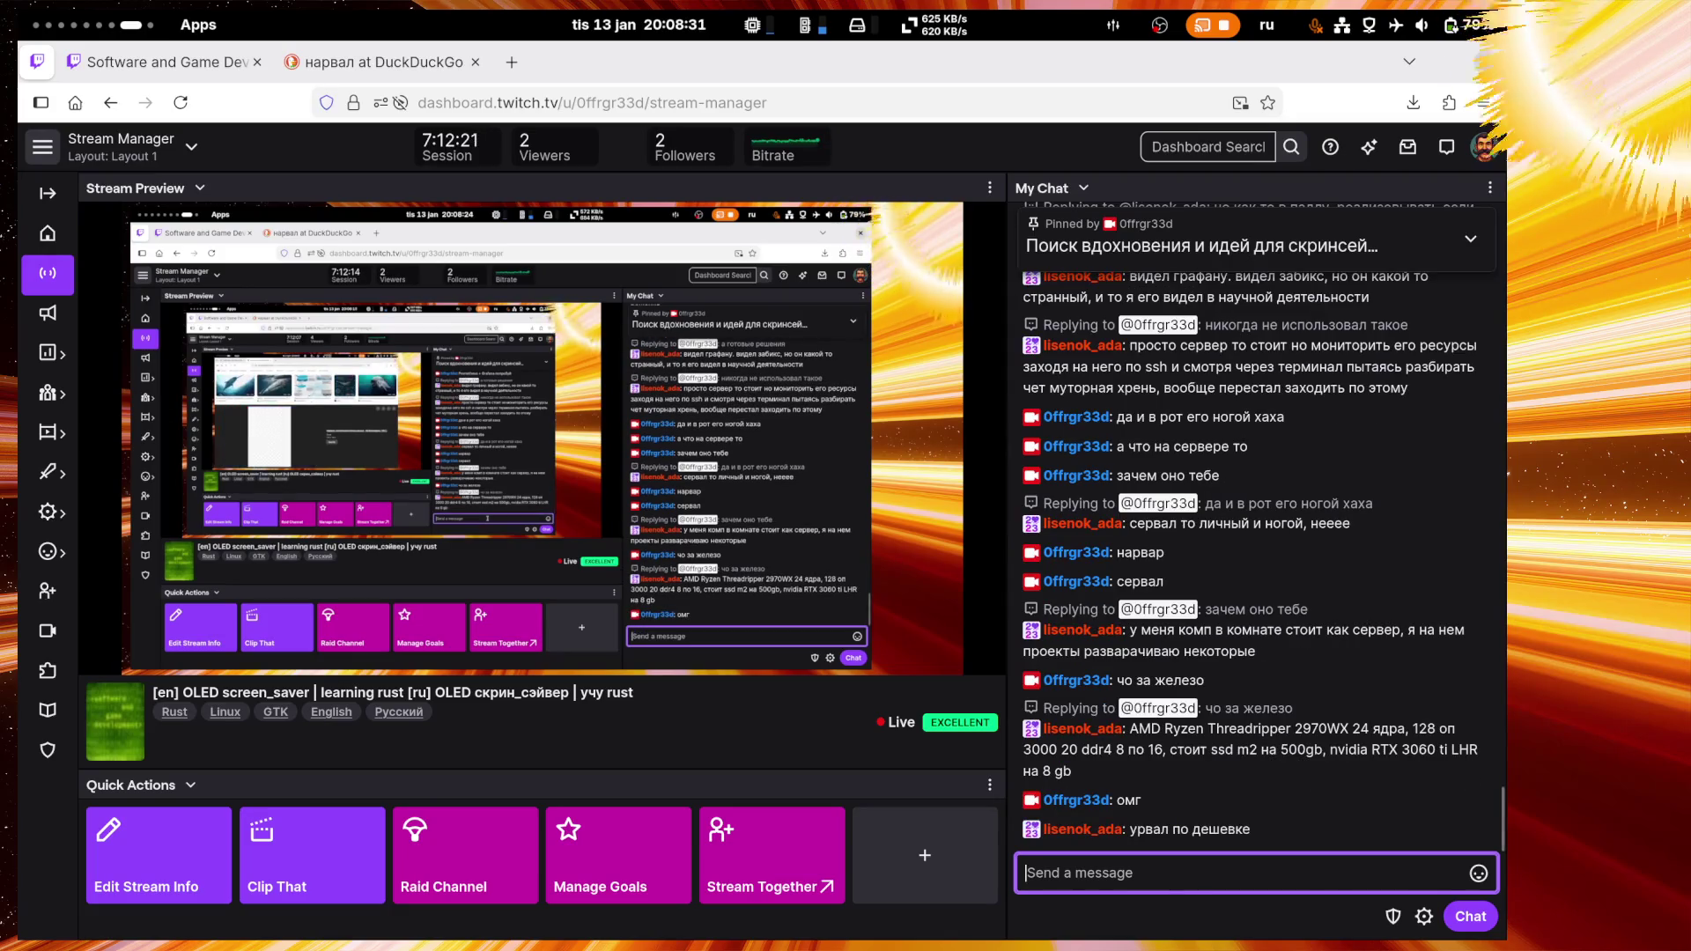
{"action": "type", "text": "моща"}
{"action": "key", "text": "Return"}
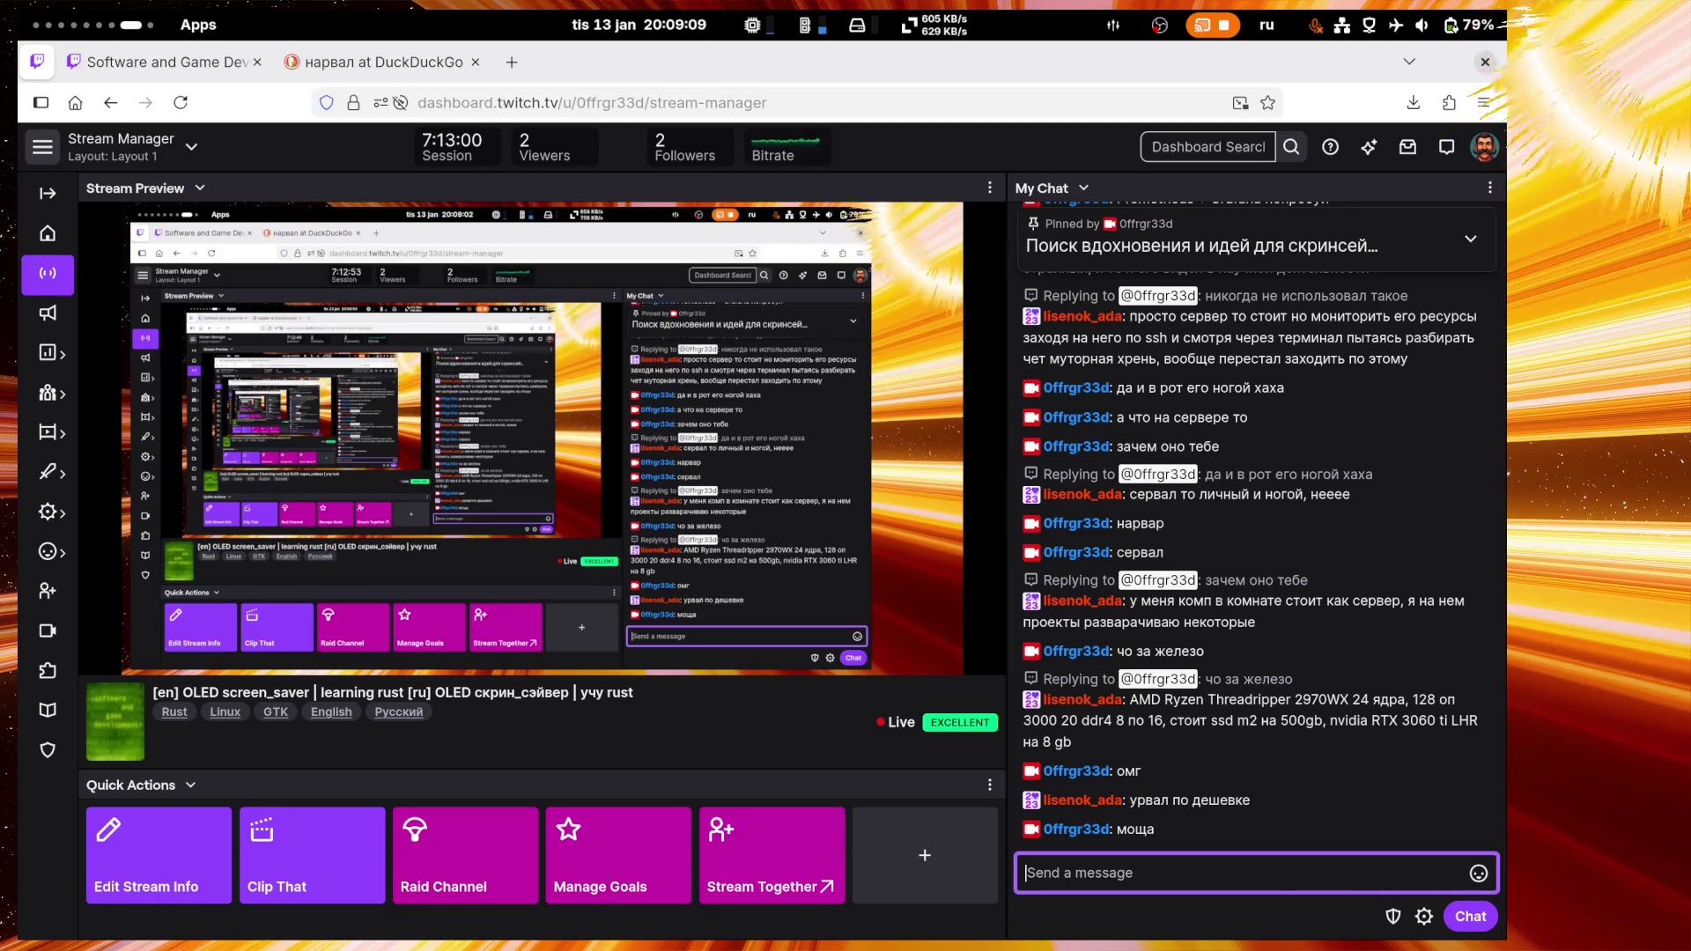
{"action": "type", "text": "a"}
{"action": "type", "text": "инда тебе зачем"}
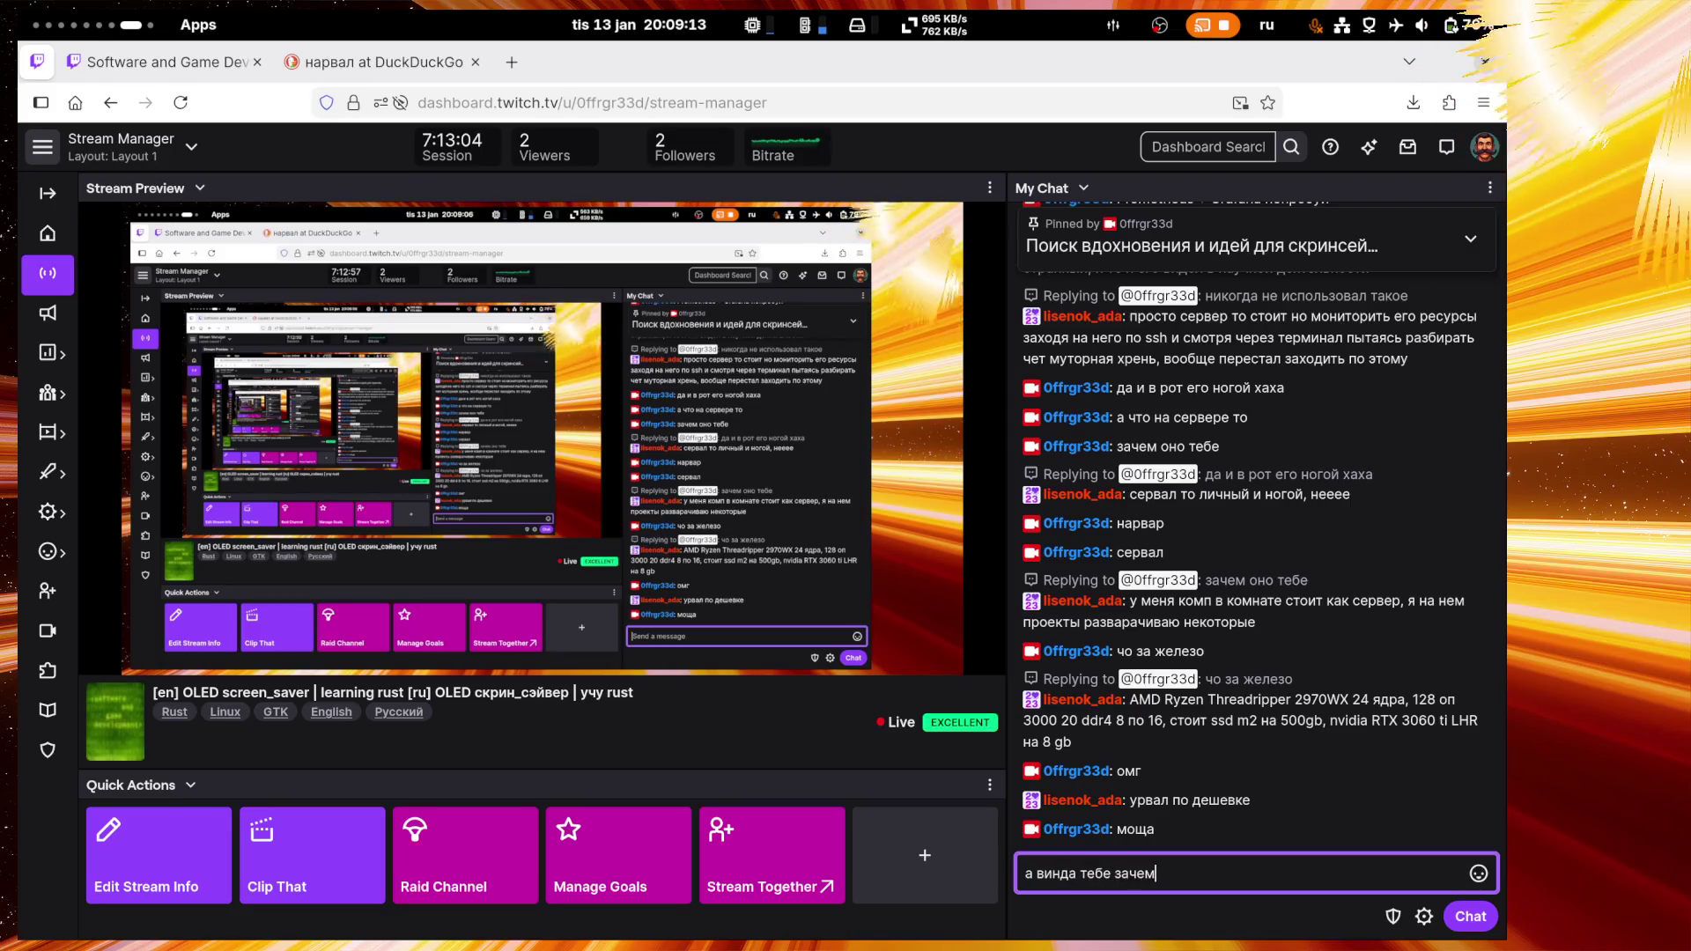
{"action": "key", "text": "Return"}
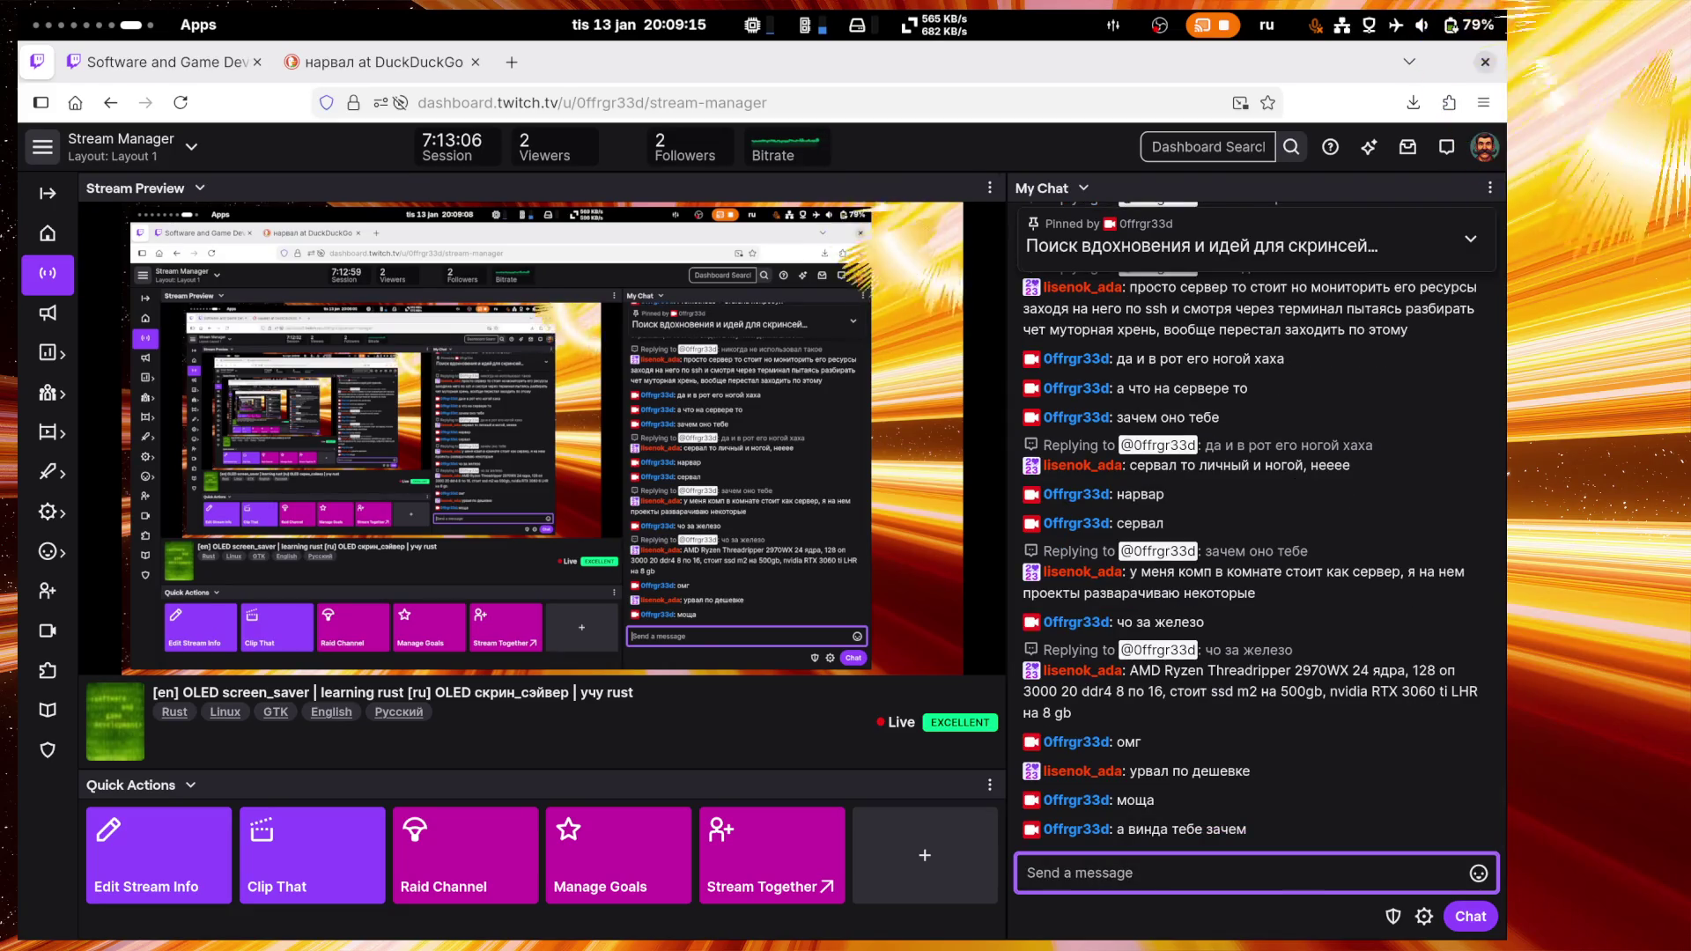
{"action": "type", "text": "т"}
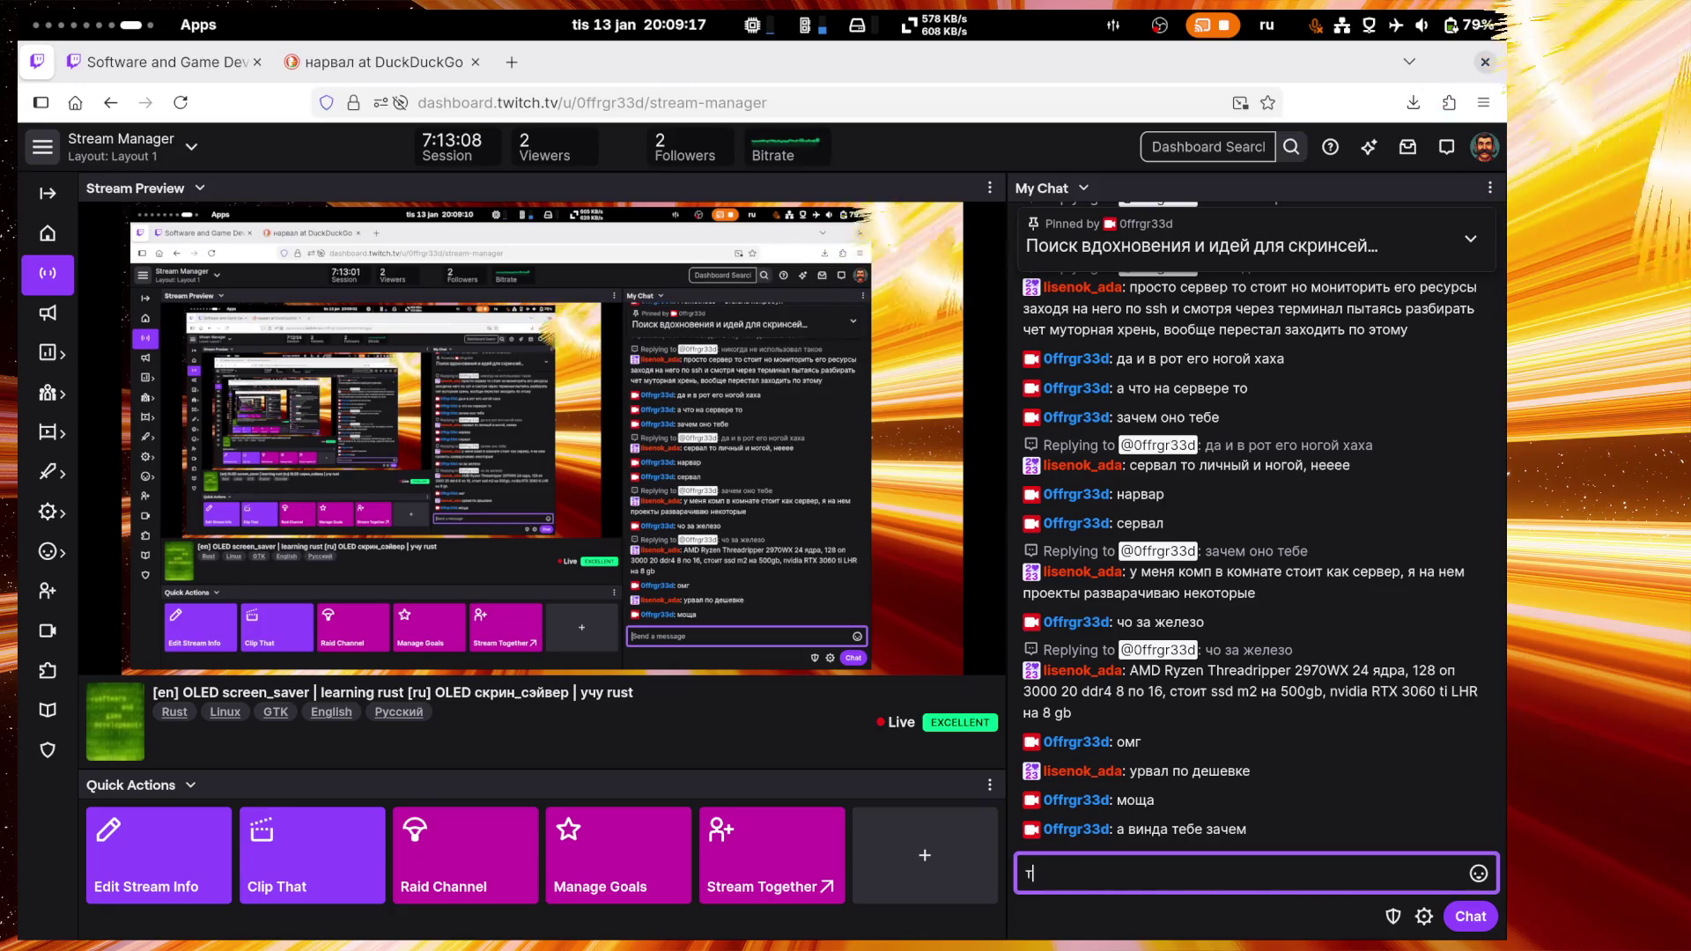
{"action": "type", "text": "ак и не сказал"}
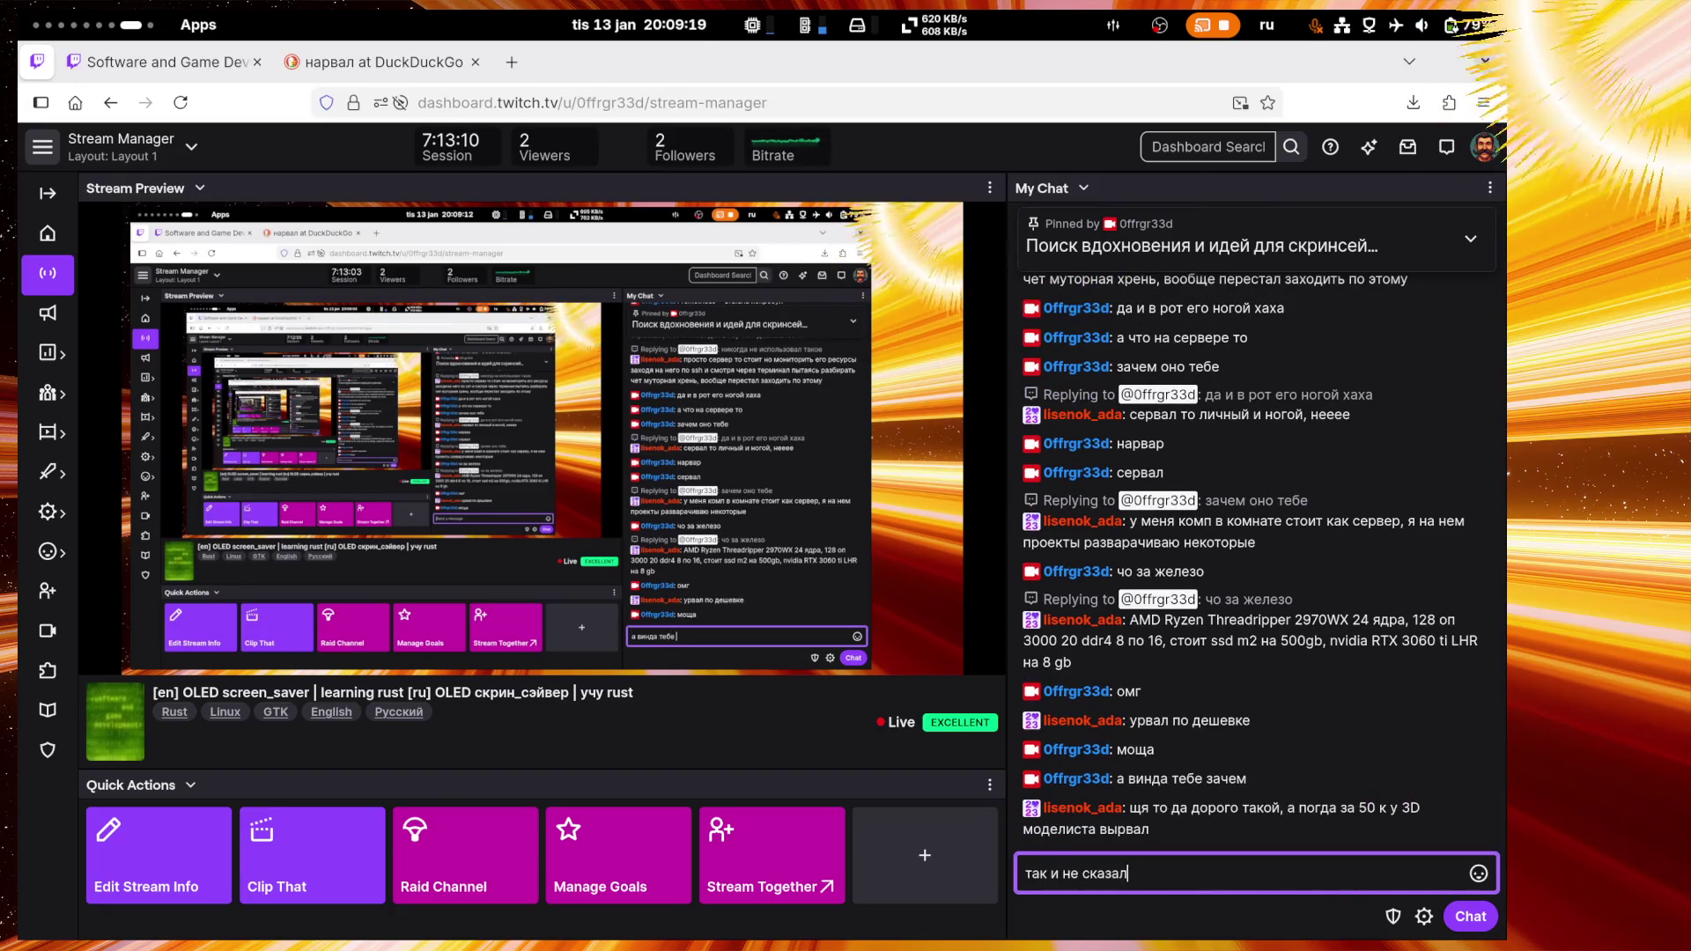
{"action": "key", "text": "Return"}
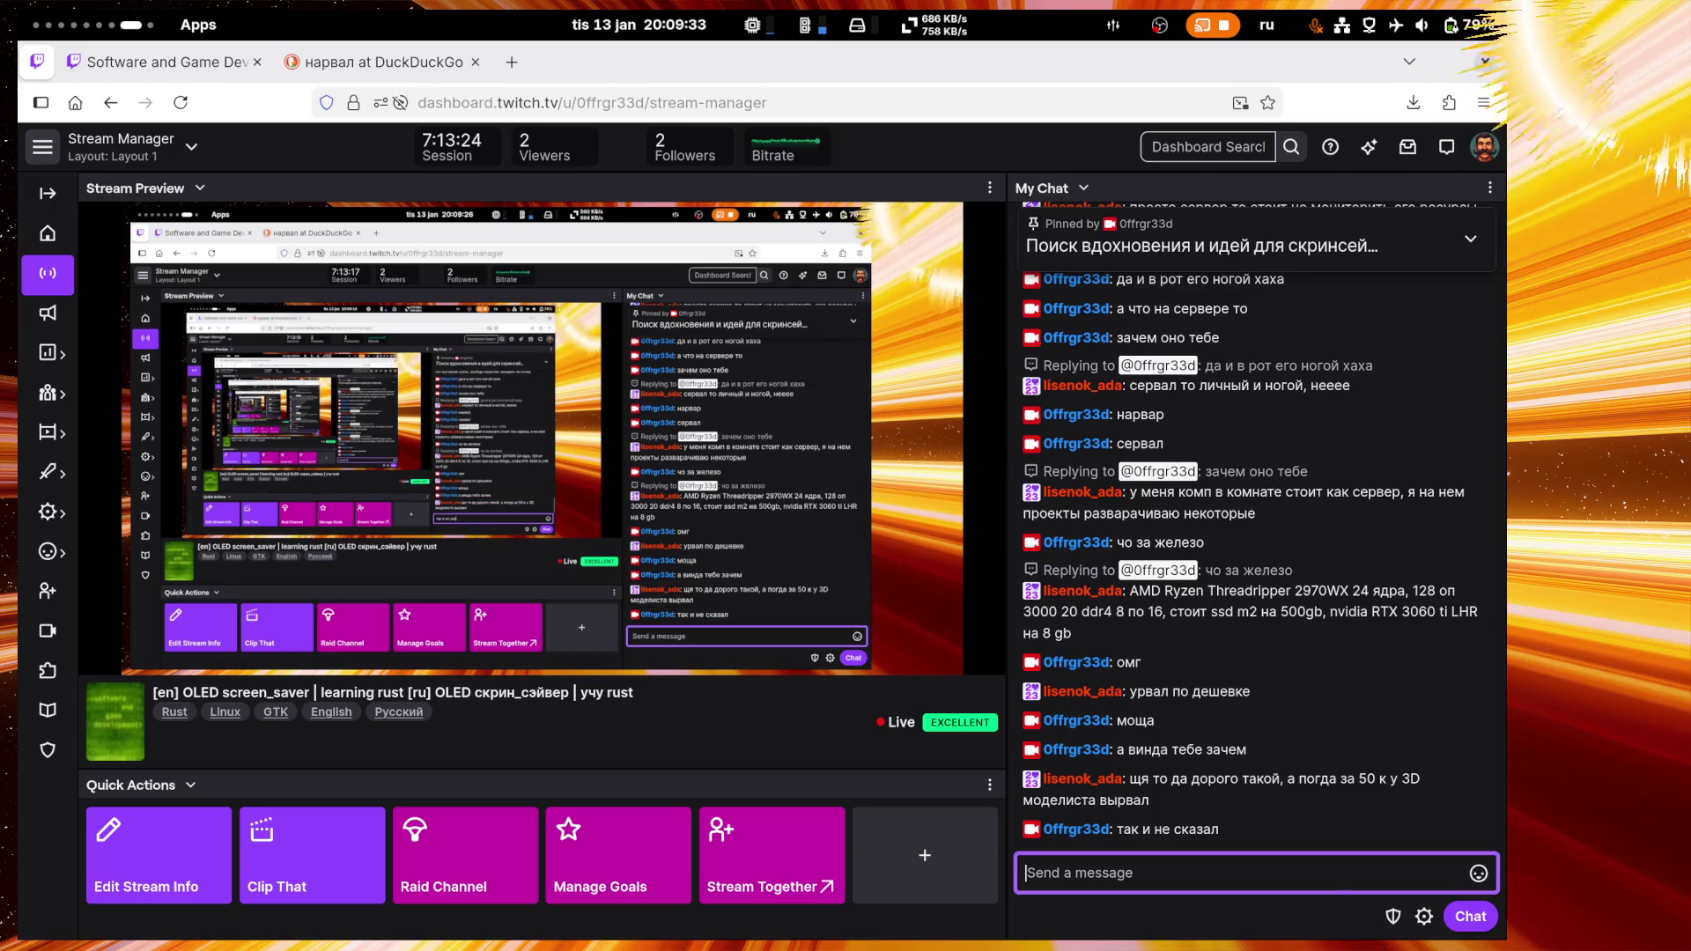
{"action": "type", "text": "когда"}
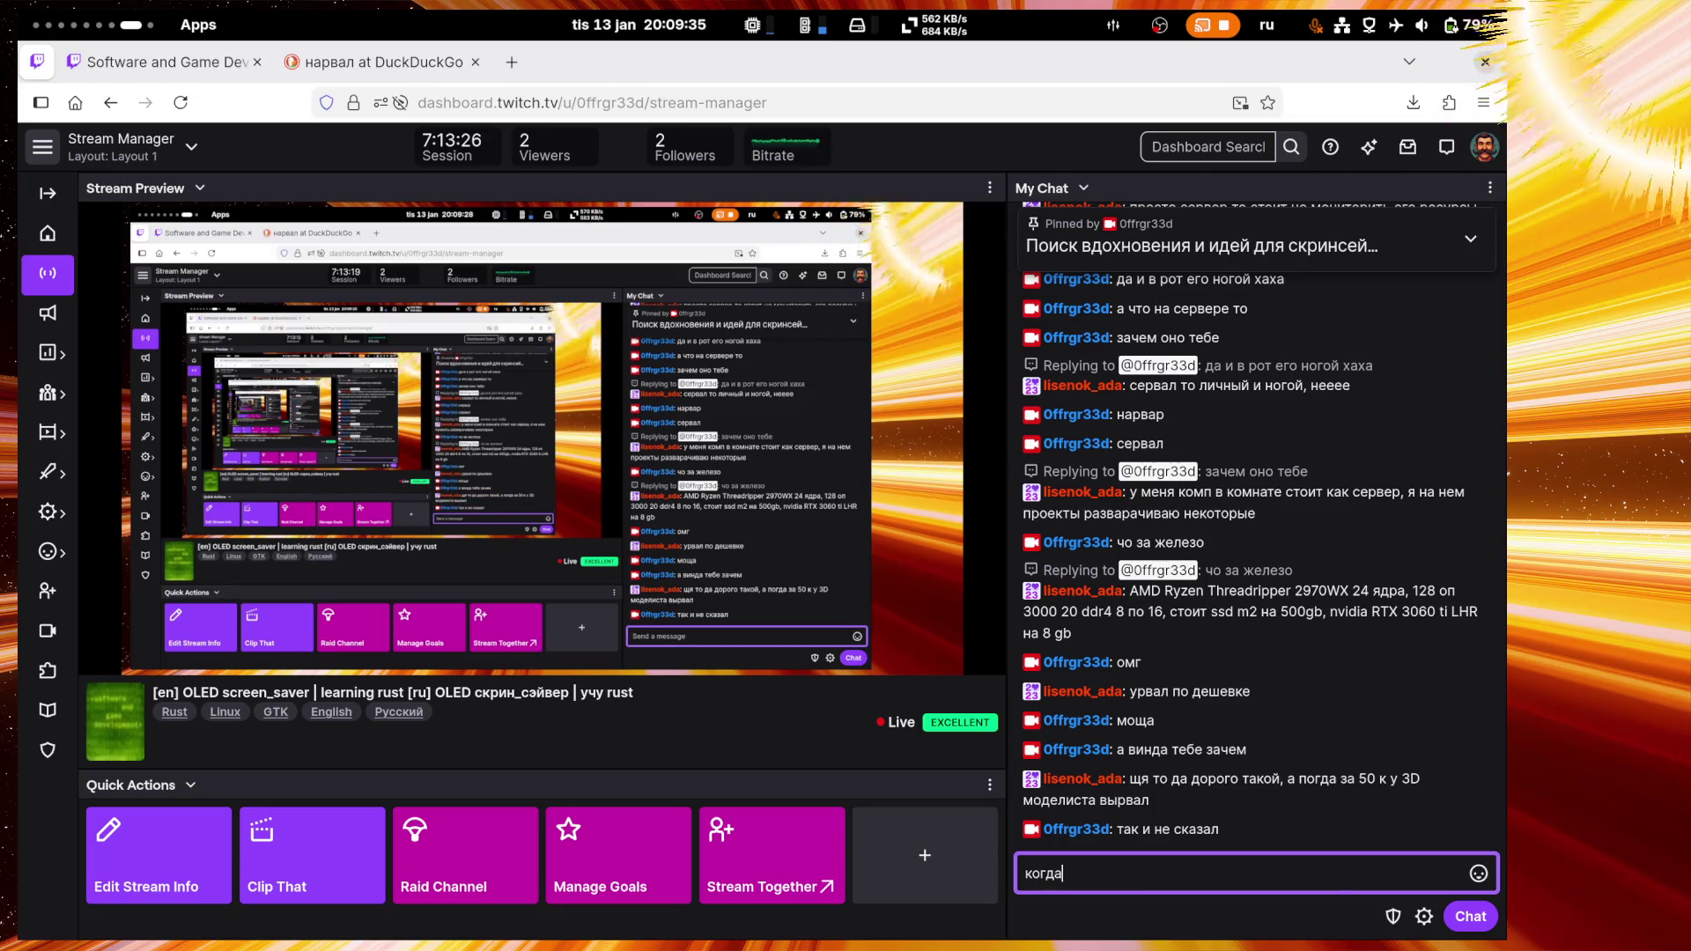
{"action": "key", "text": "BackSpace"}
{"action": "key", "text": "BackSpace"}
{"action": "key", "text": "BackSpace"}
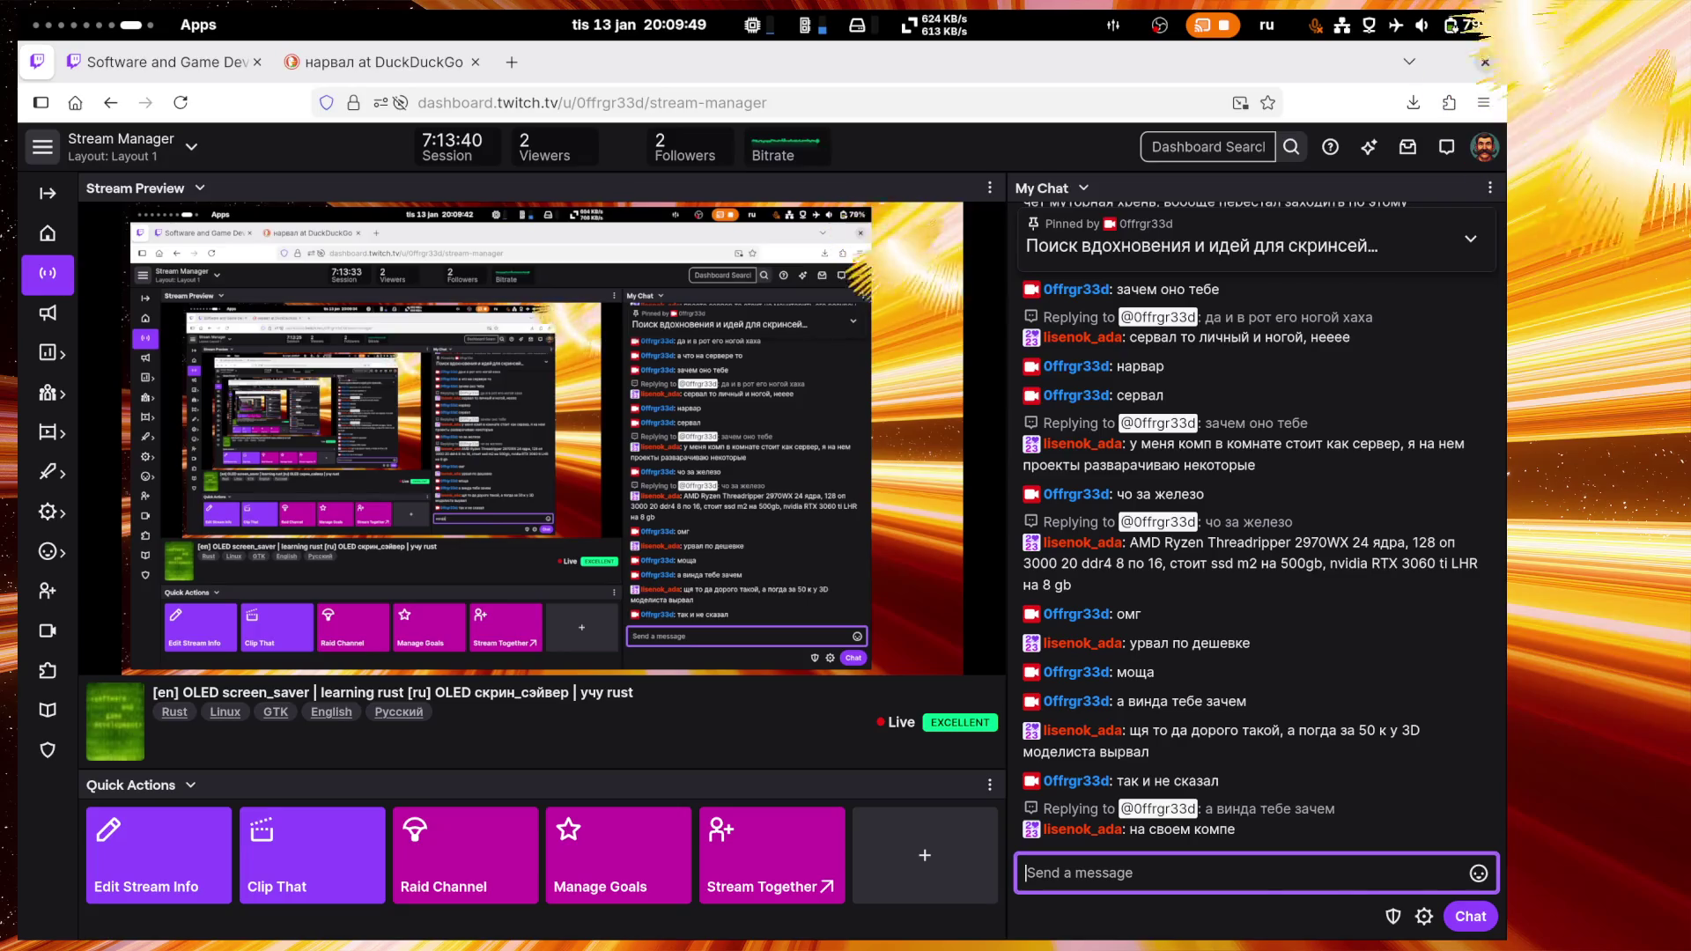
Step: Post 'ну и зачем оно тебе', 'не реально', 'ну реально', 'да ебанись' and 'нахуйа' in chat
{"action": "type", "text": "ну и зачем оно "}
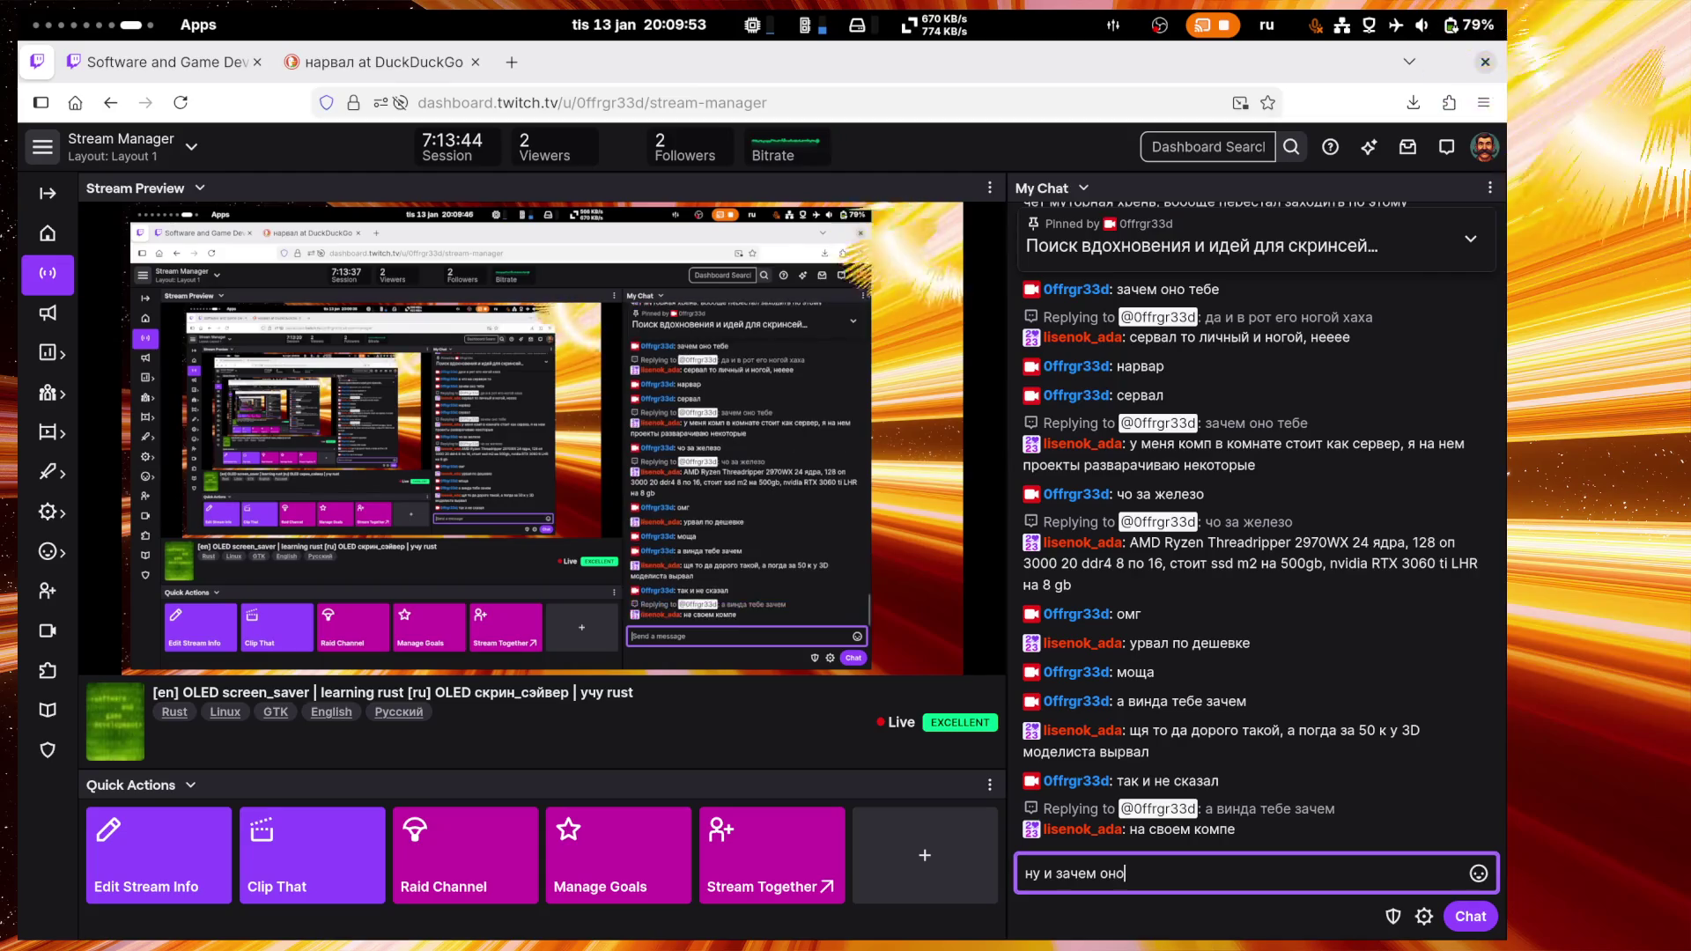
{"action": "type", "text": "тебе"}
{"action": "key", "text": "Return"}
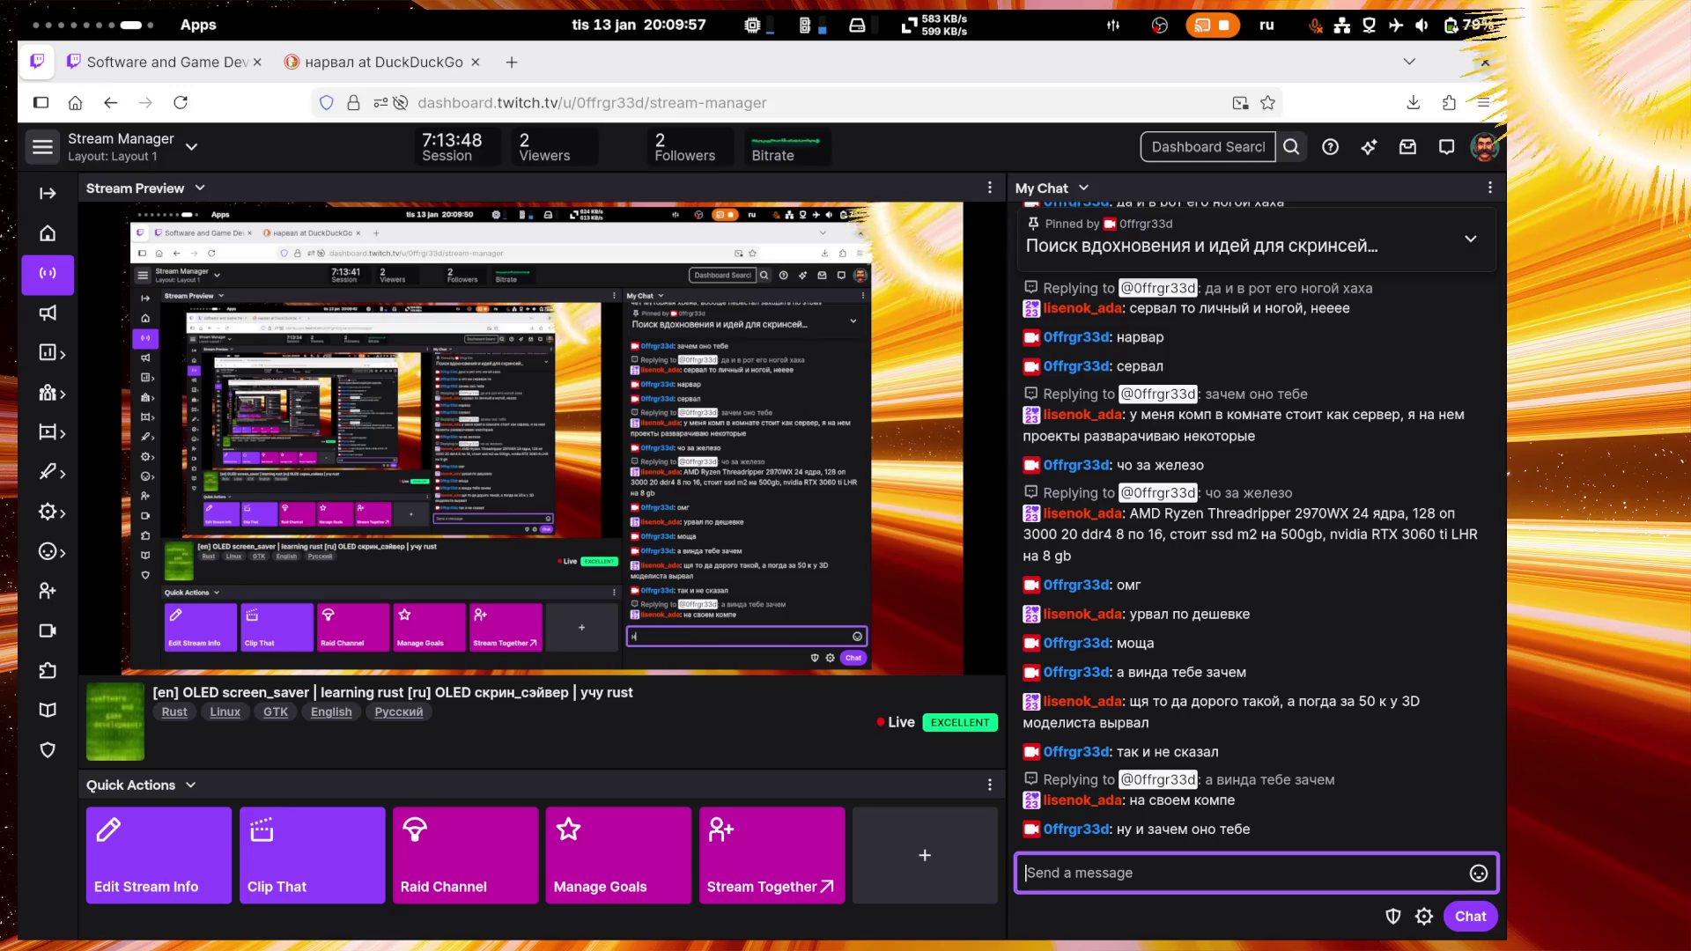
{"action": "type", "text": "не реально"}
{"action": "key", "text": "Return"}
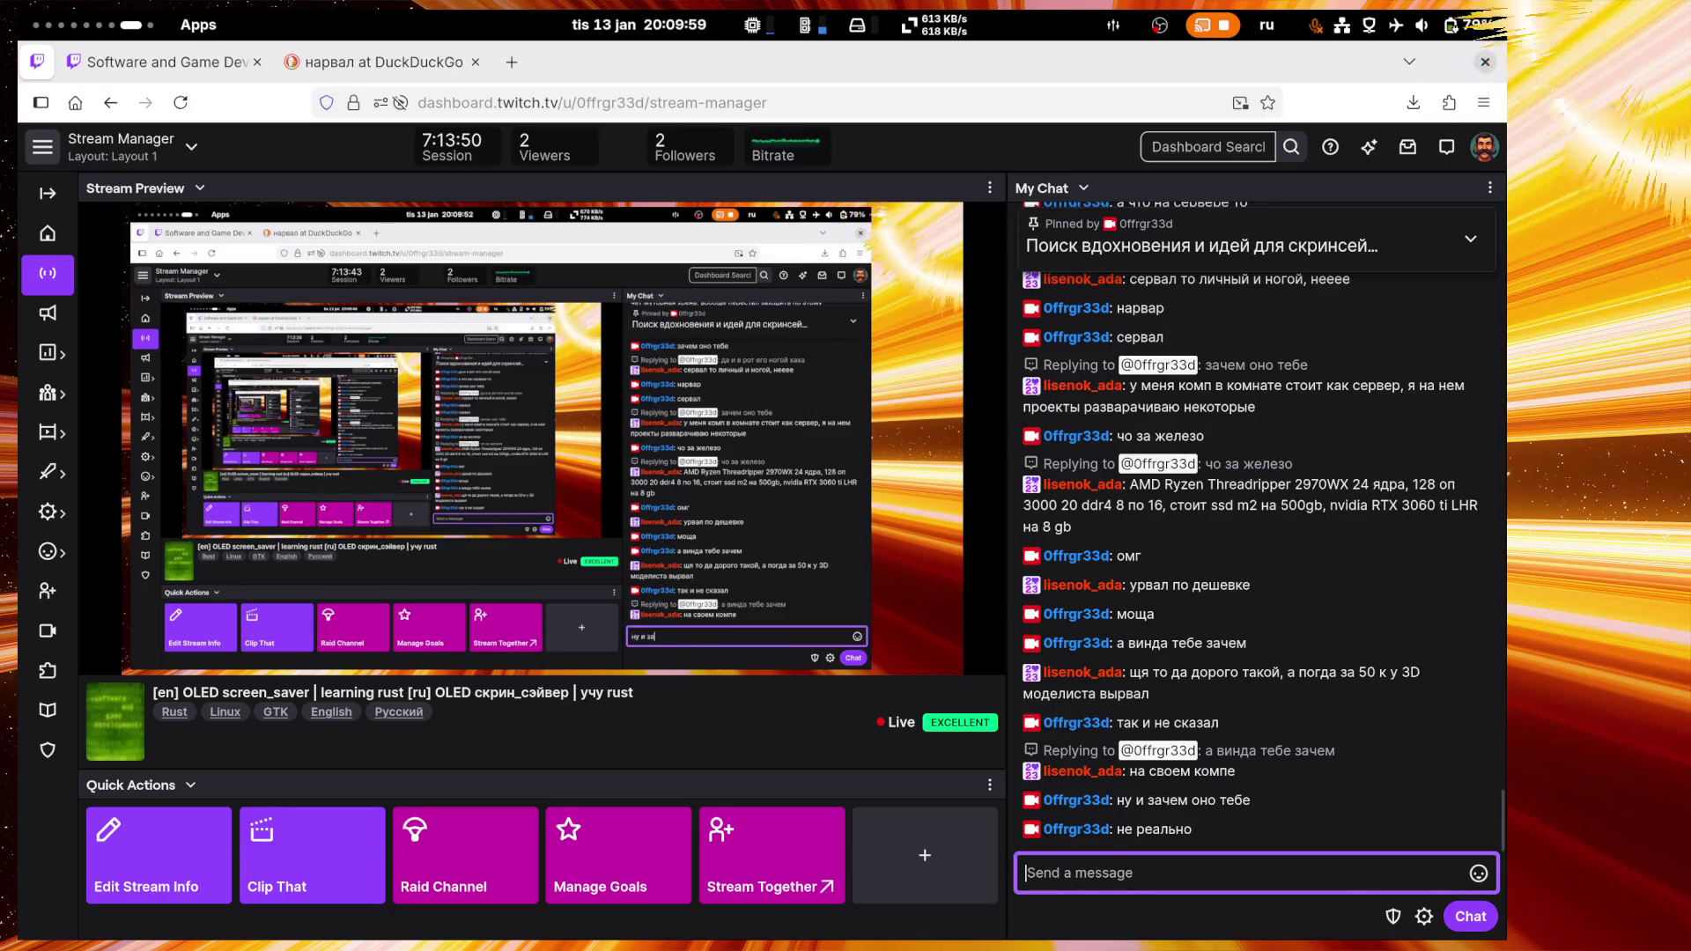
{"action": "type", "text": "ну"}
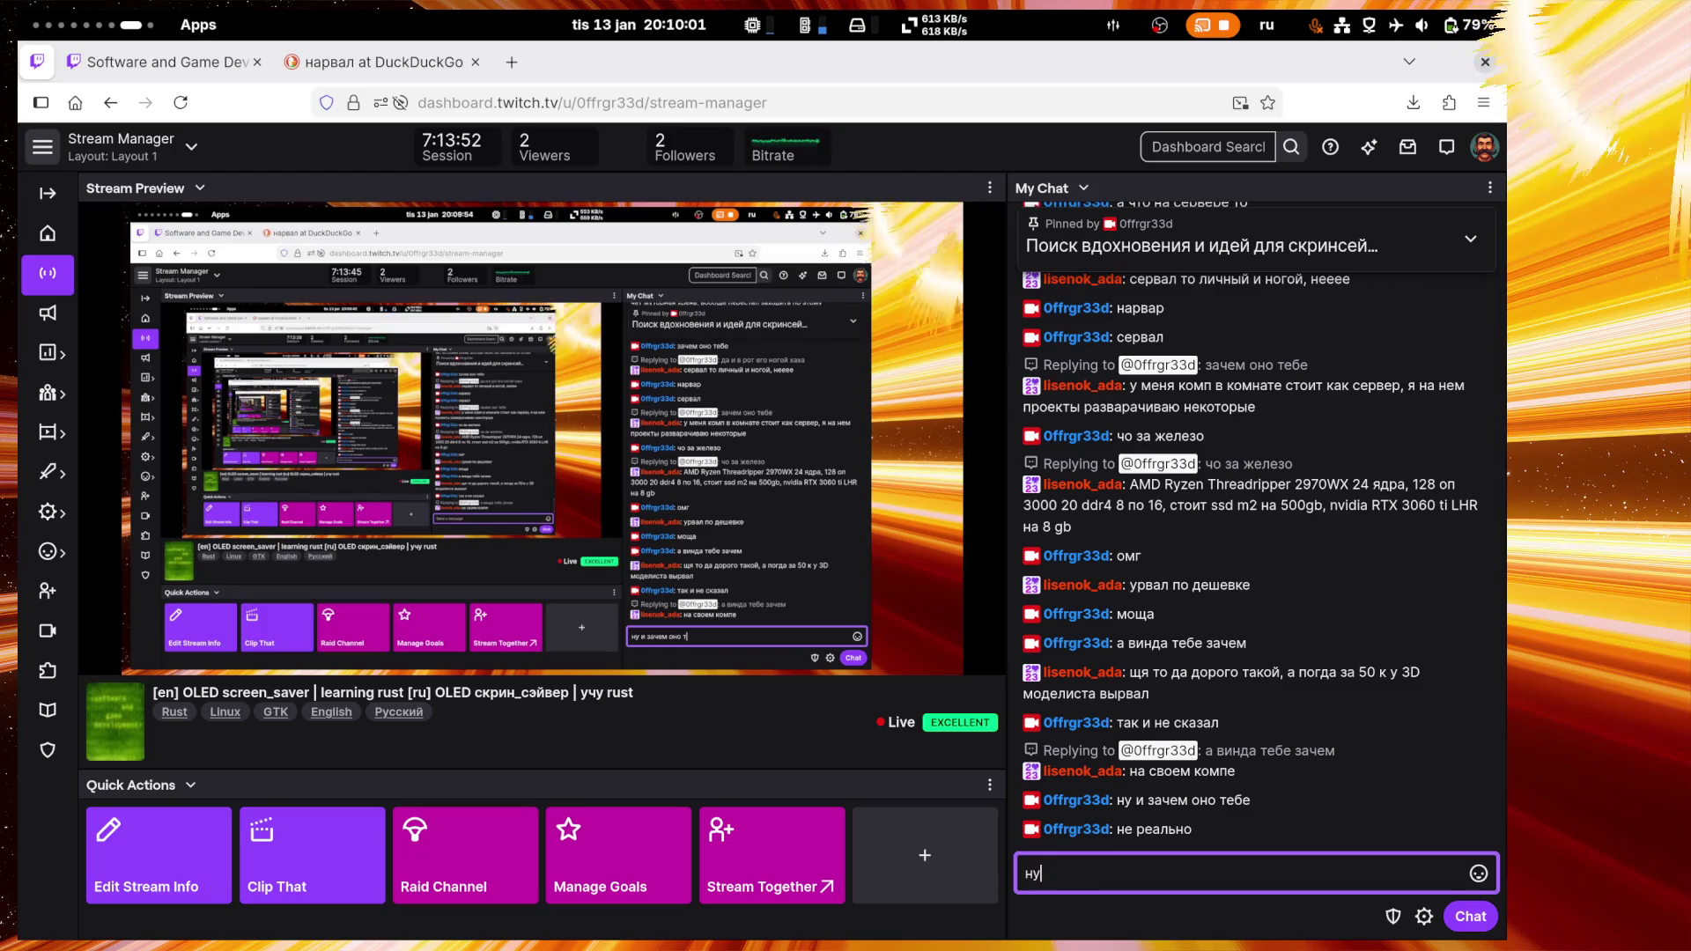
{"action": "type", "text": " реально"}
{"action": "key", "text": "Return"}
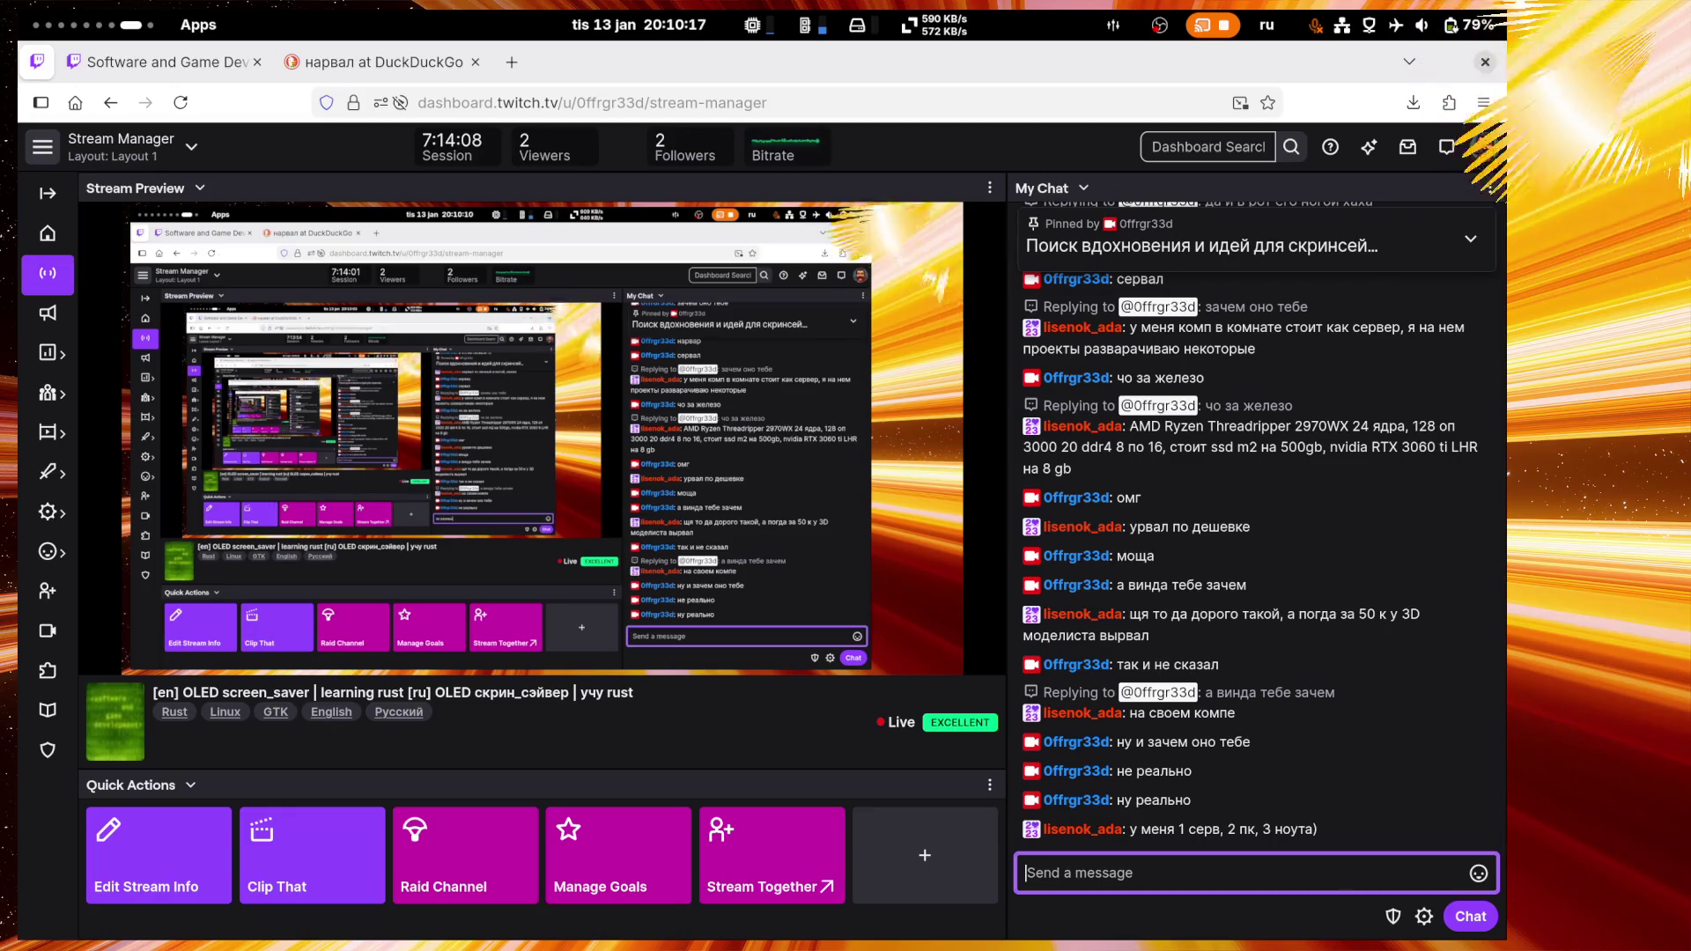
{"action": "type", "text": "да еба"}
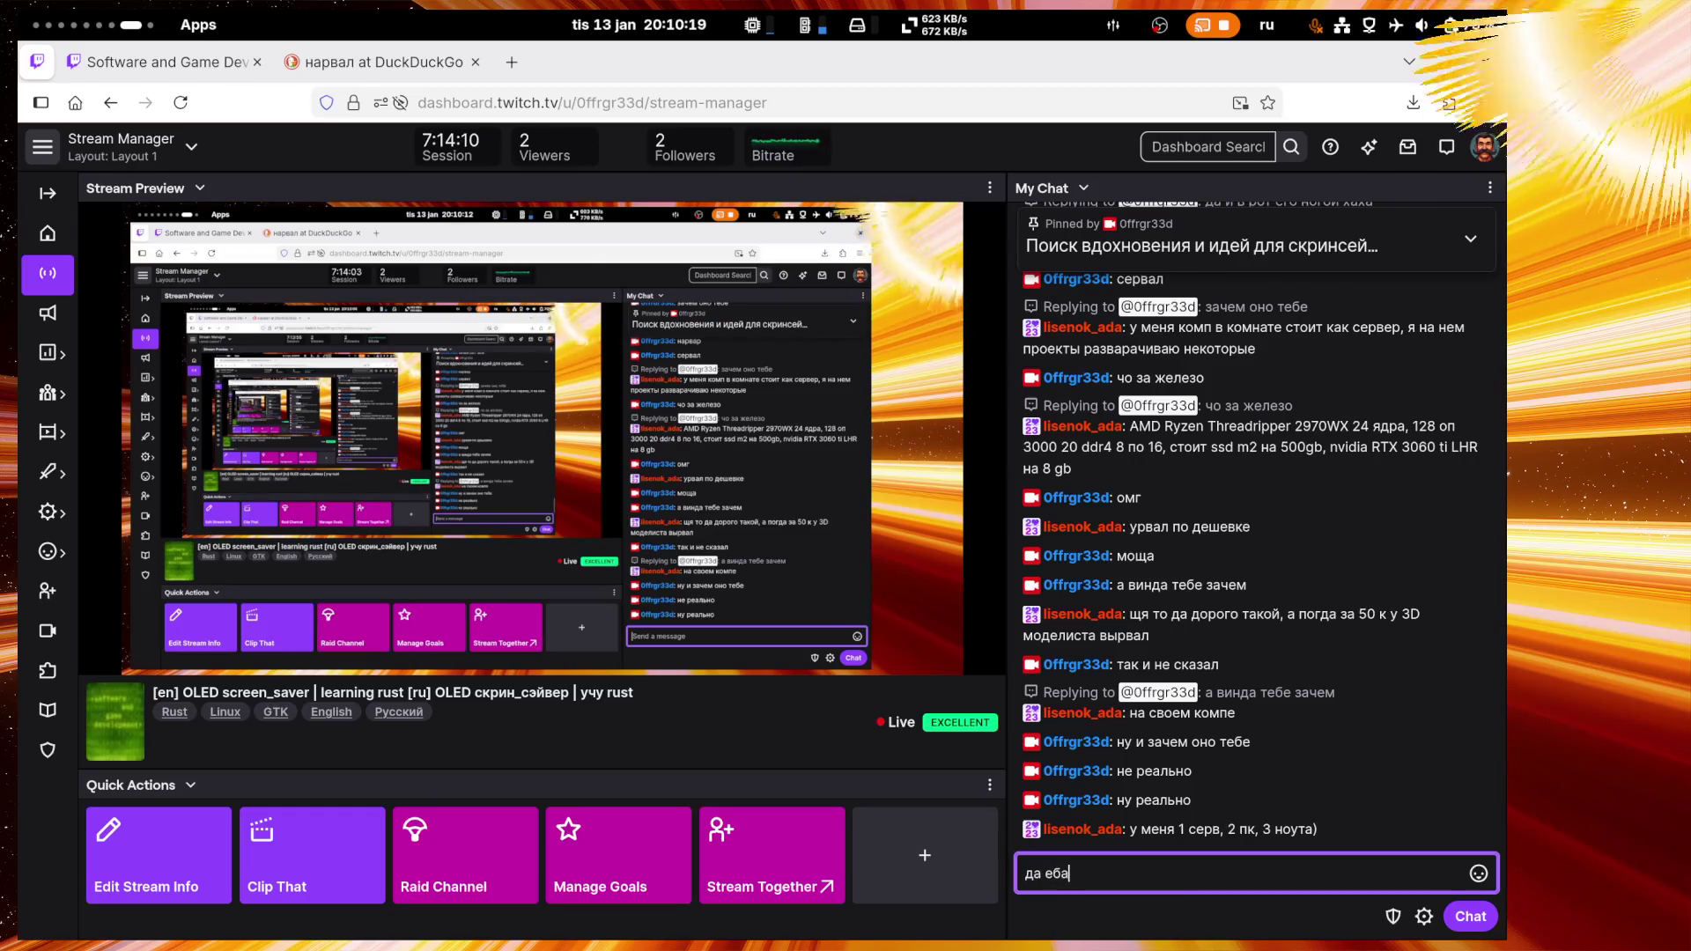
{"action": "type", "text": "нись"}
{"action": "key", "text": "Return"}
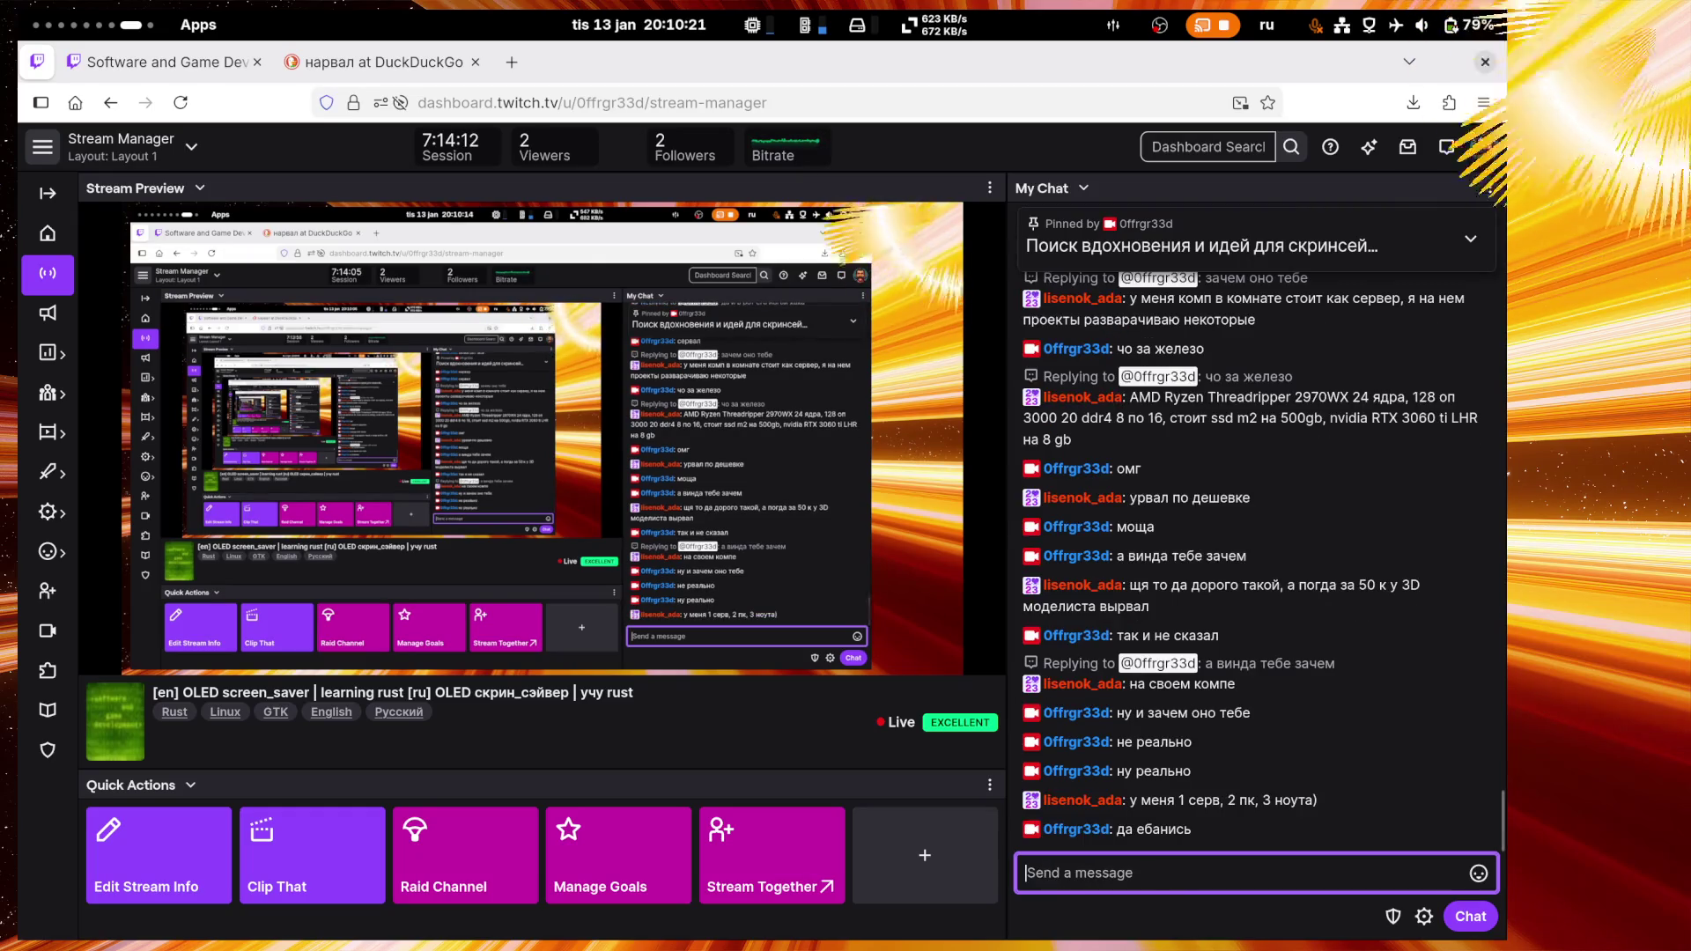
{"action": "type", "text": "наху"}
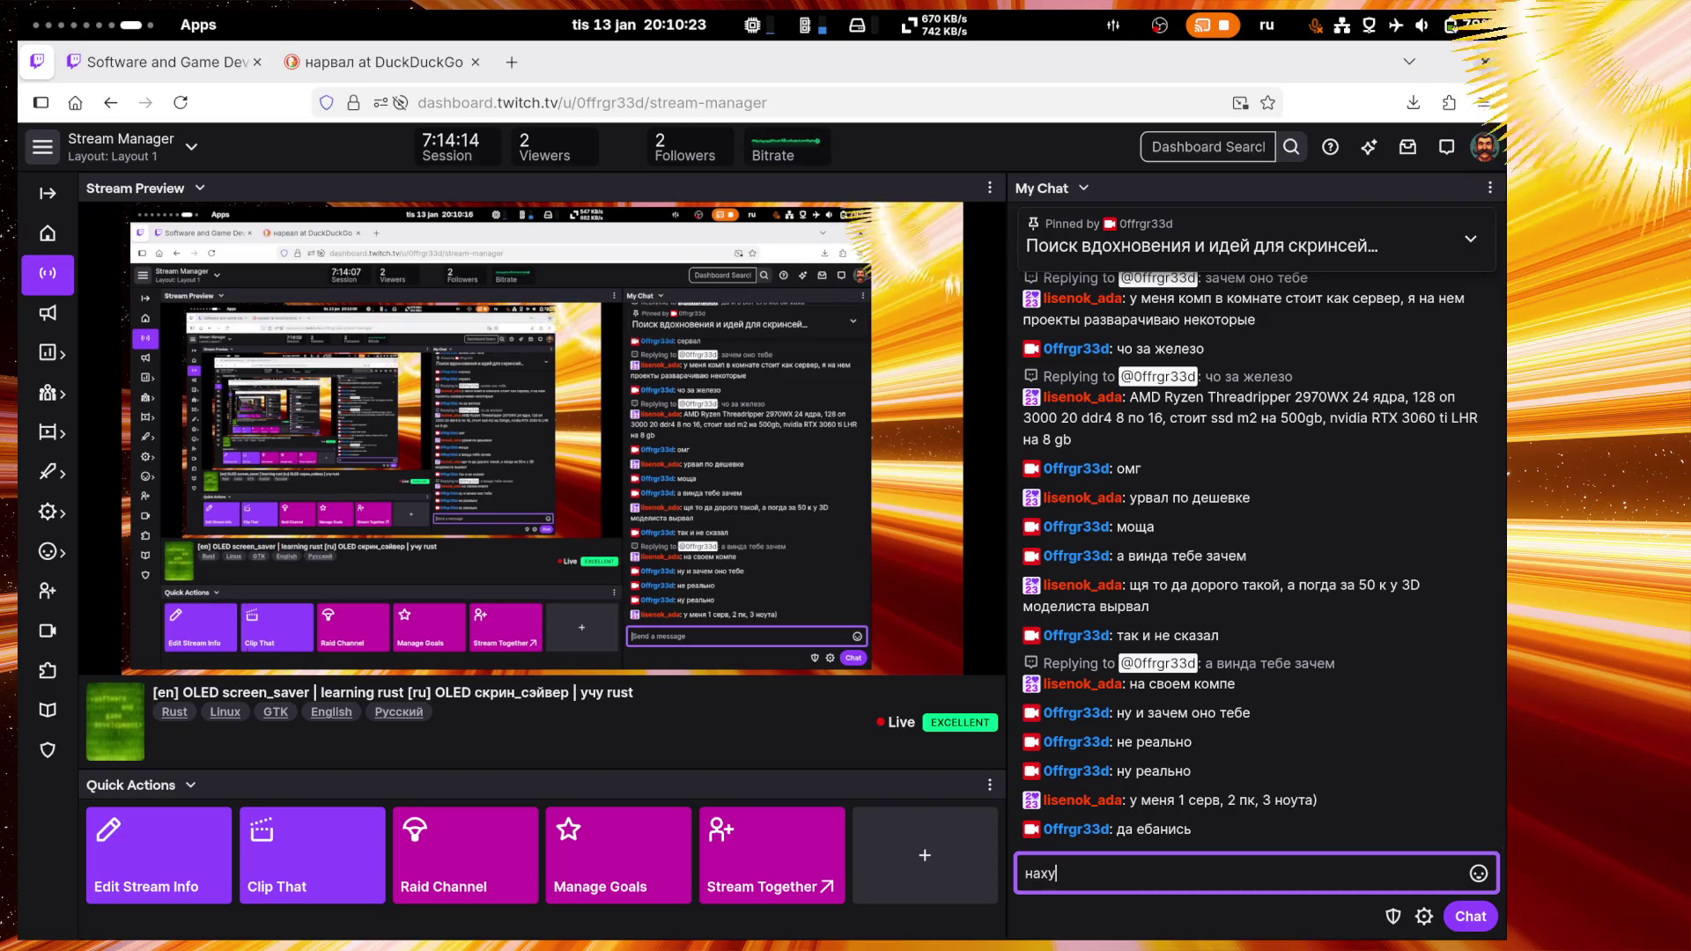
{"action": "type", "text": "й"}
{"action": "type", "text": "а"}
{"action": "key", "text": "Return"}
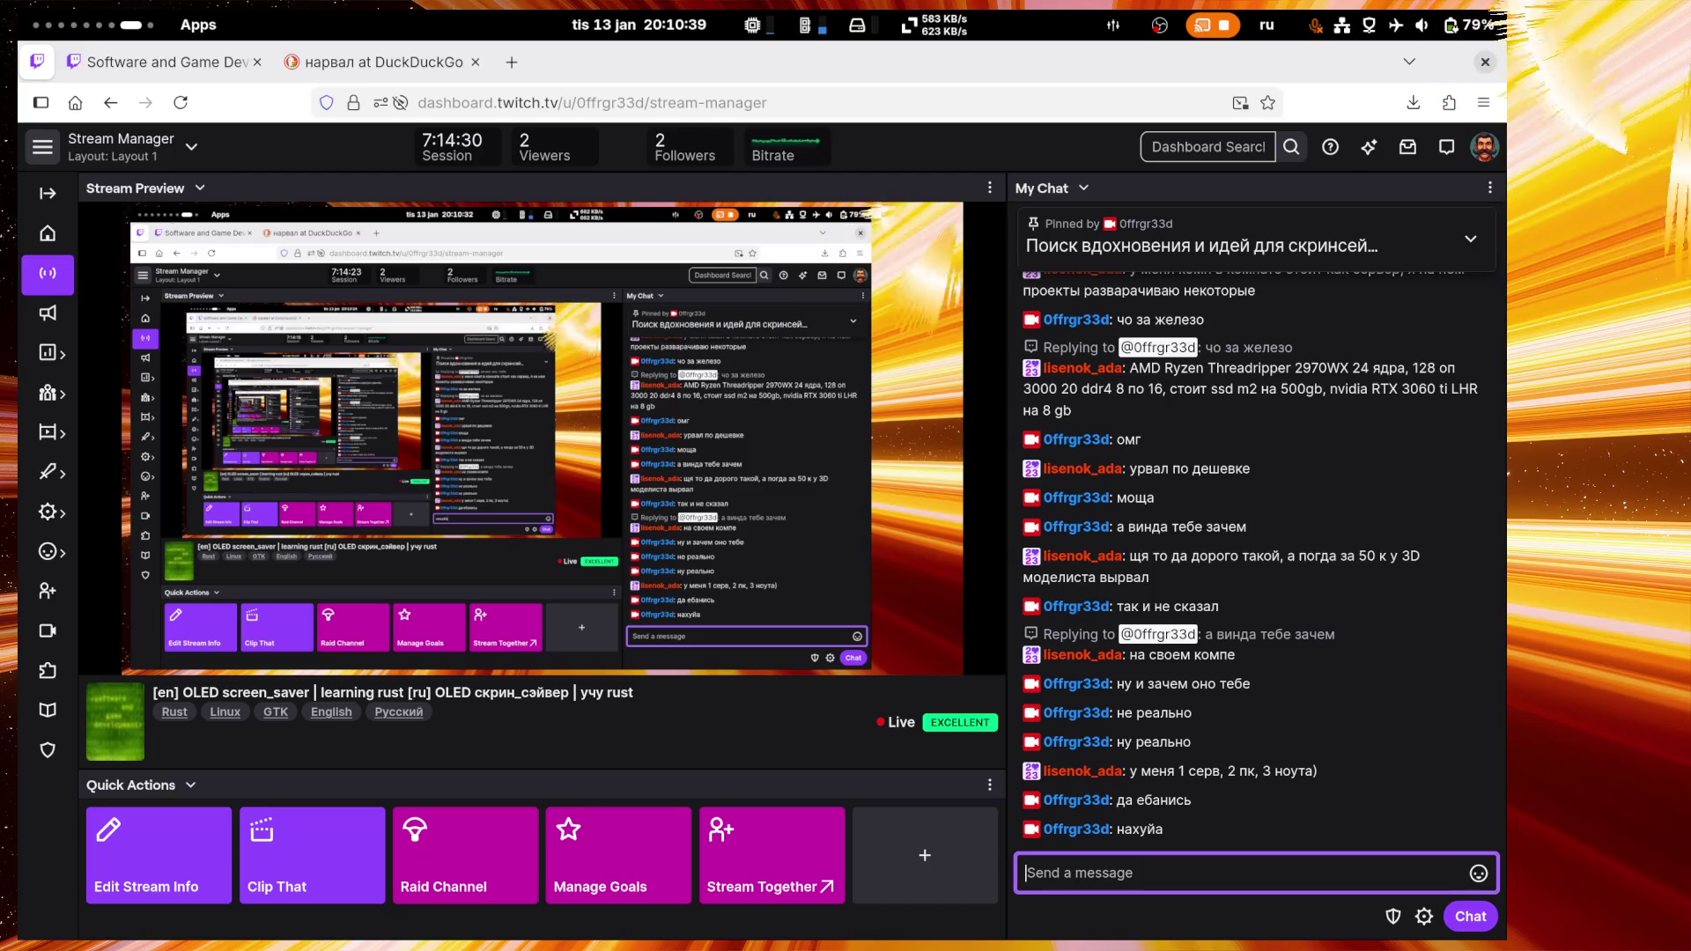
Step: Post 'игровой клуп что ли', 'ботоферма' and 'а винда зачем так и не сказал'
{"action": "type", "text": "игровой"}
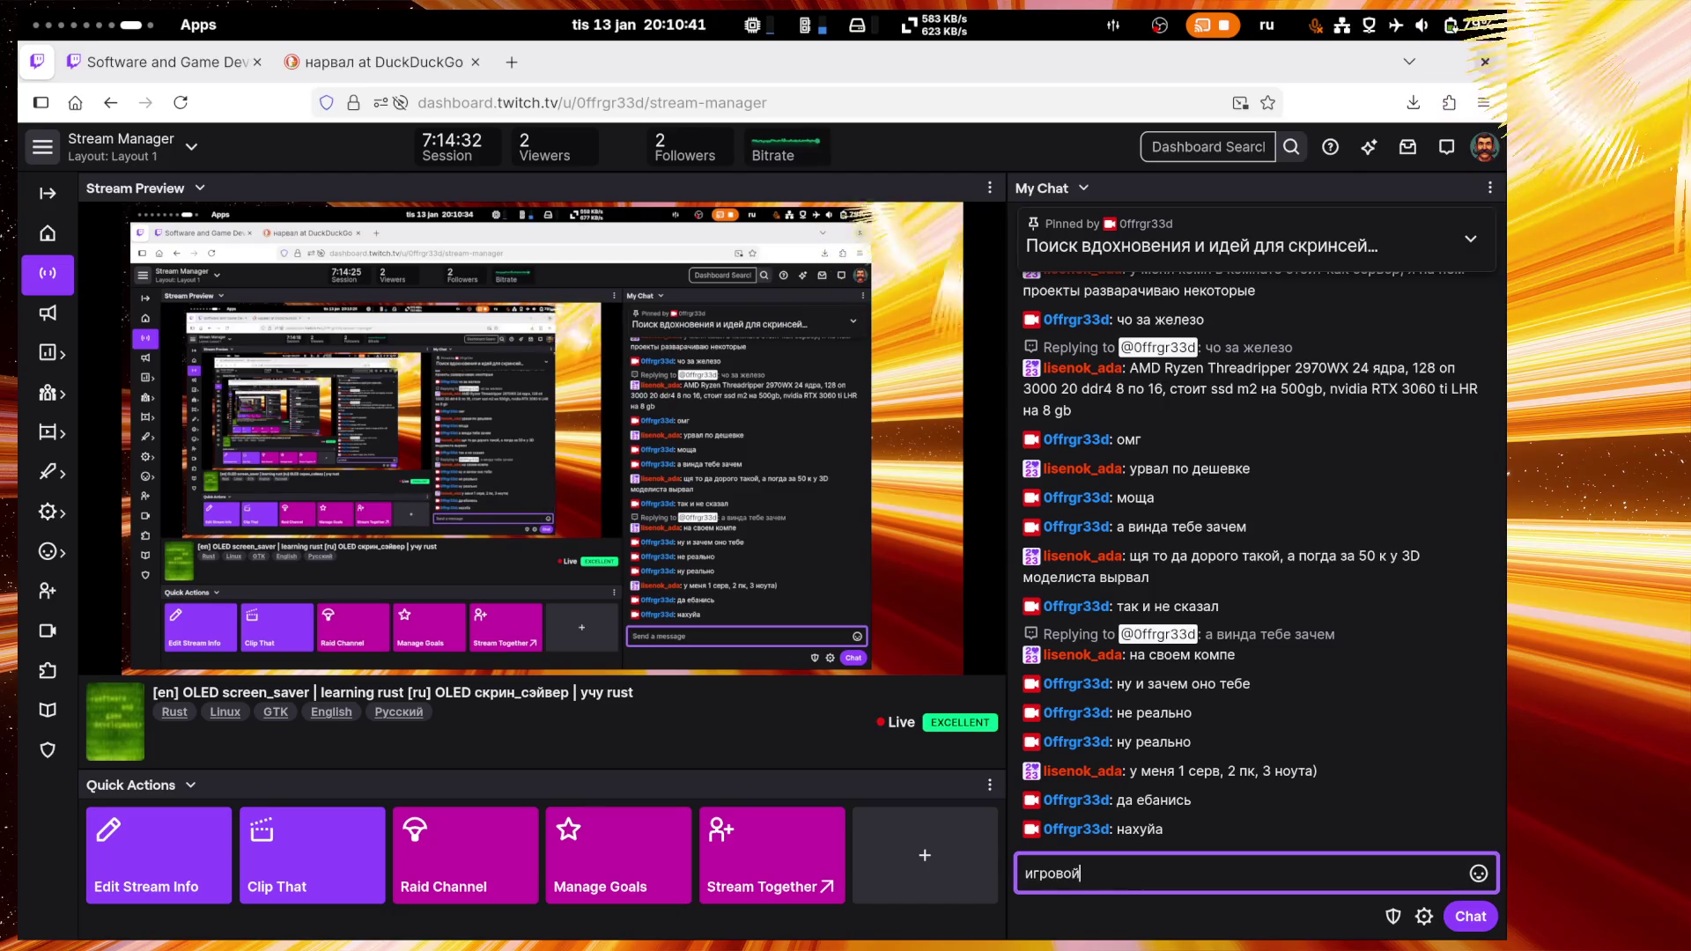
{"action": "type", "text": " клуп что"}
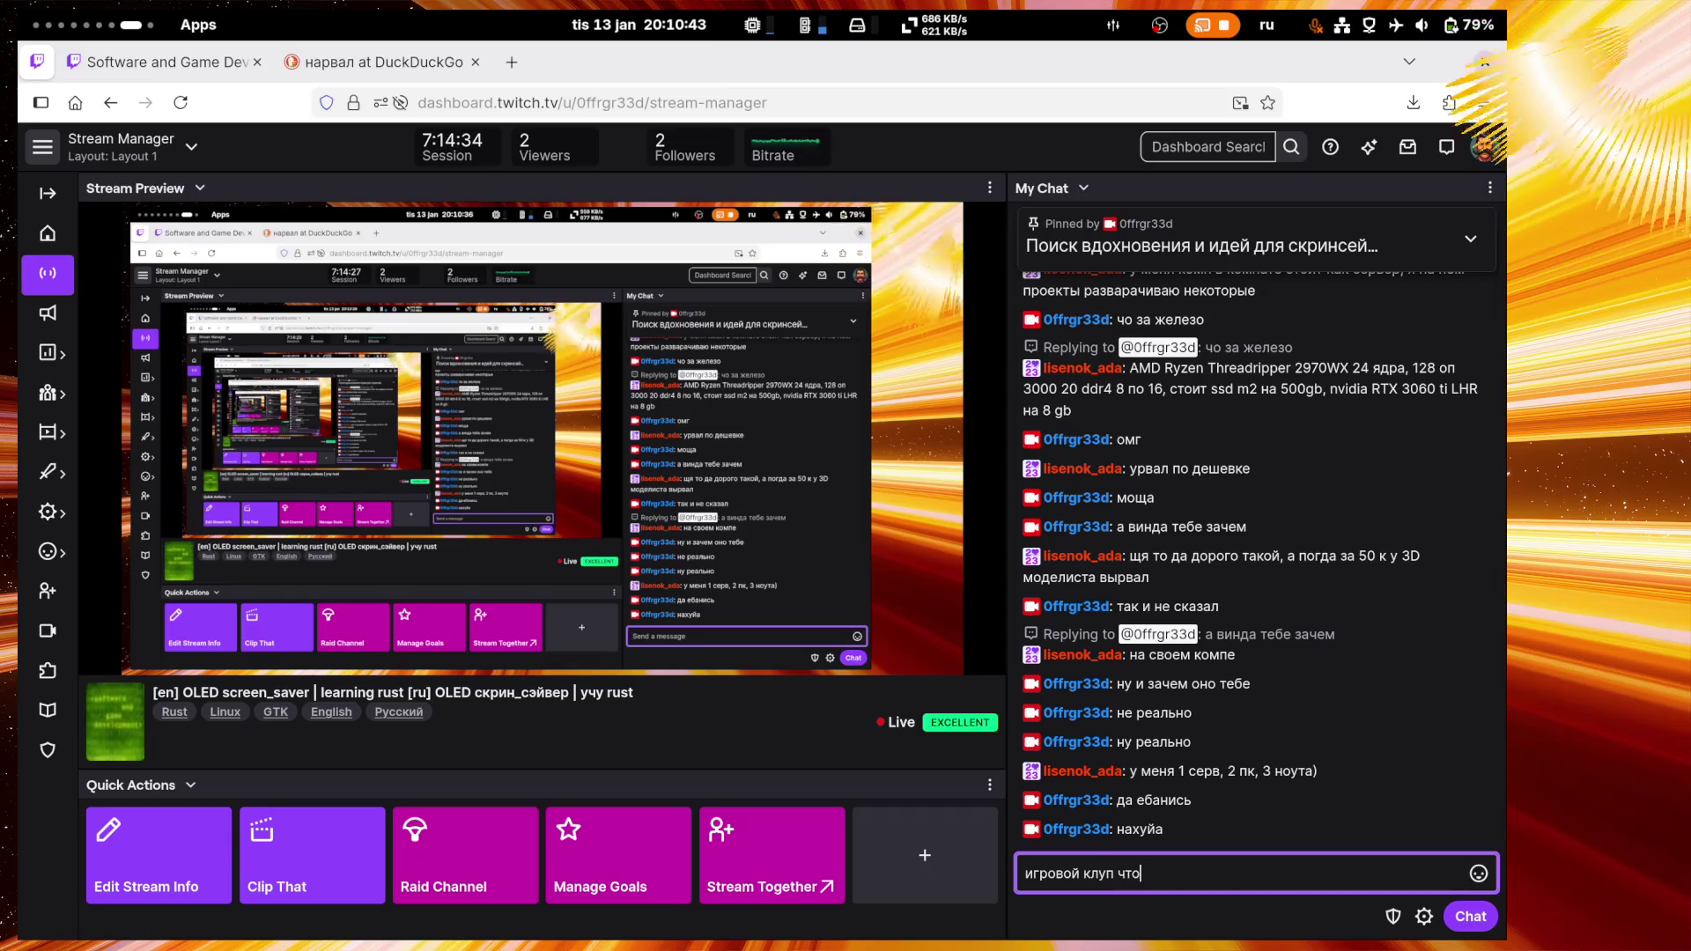
{"action": "type", "text": " ли"}
{"action": "key", "text": "Return"}
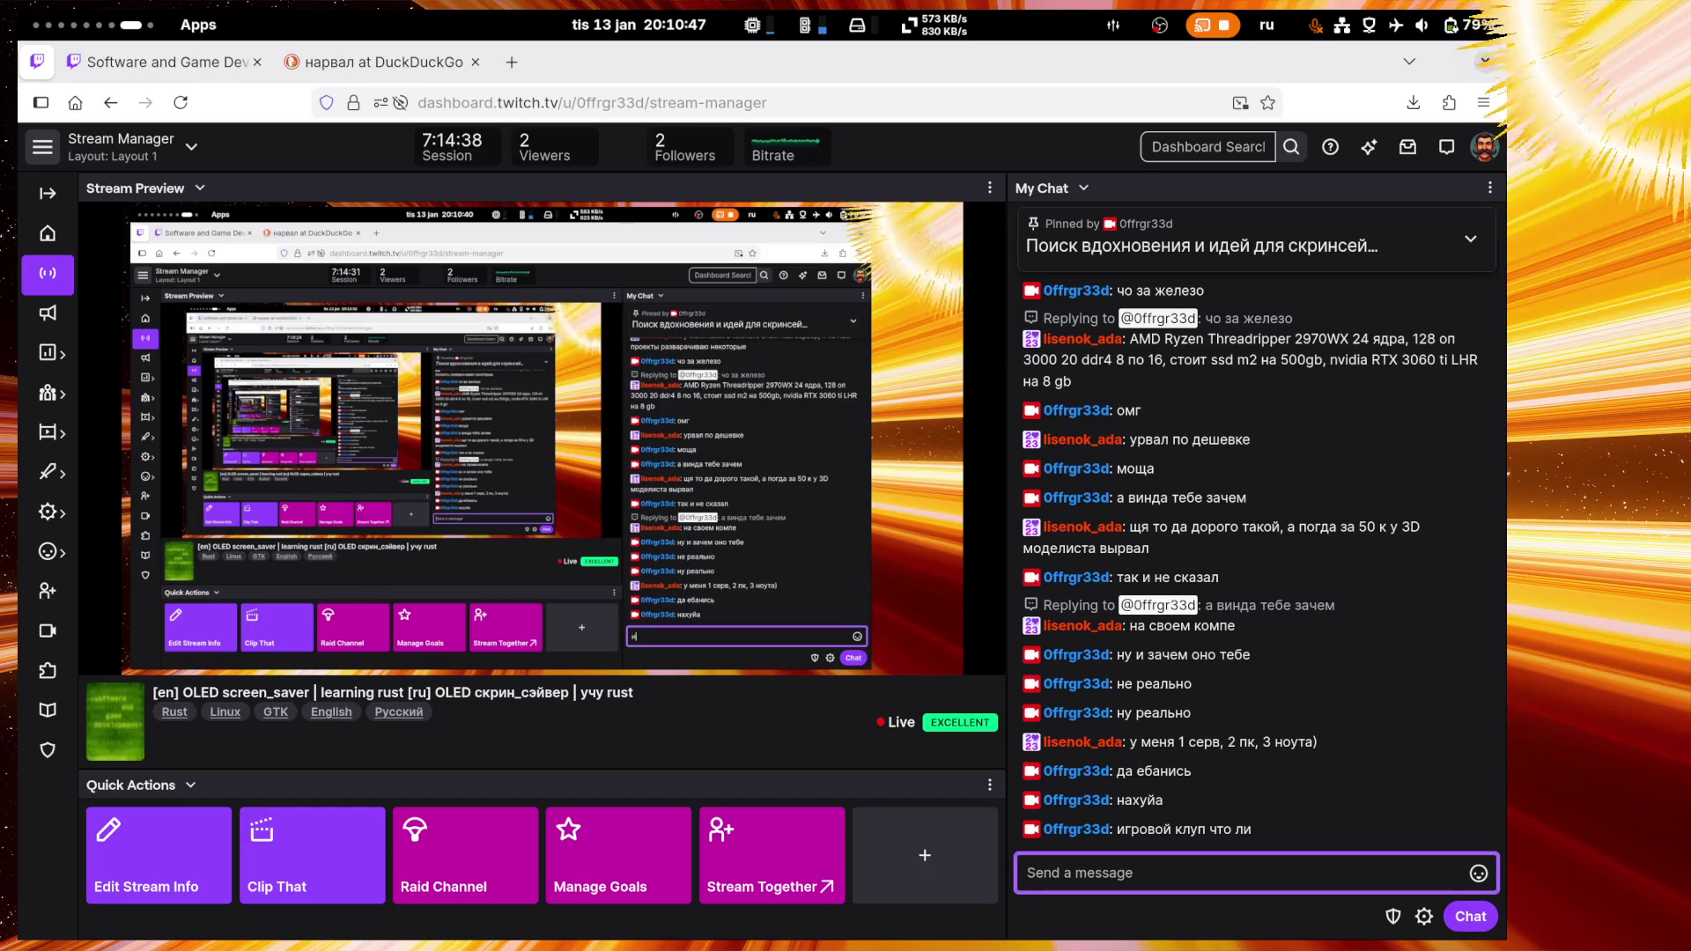
{"action": "type", "text": "ботоферма"}
{"action": "key", "text": "Return"}
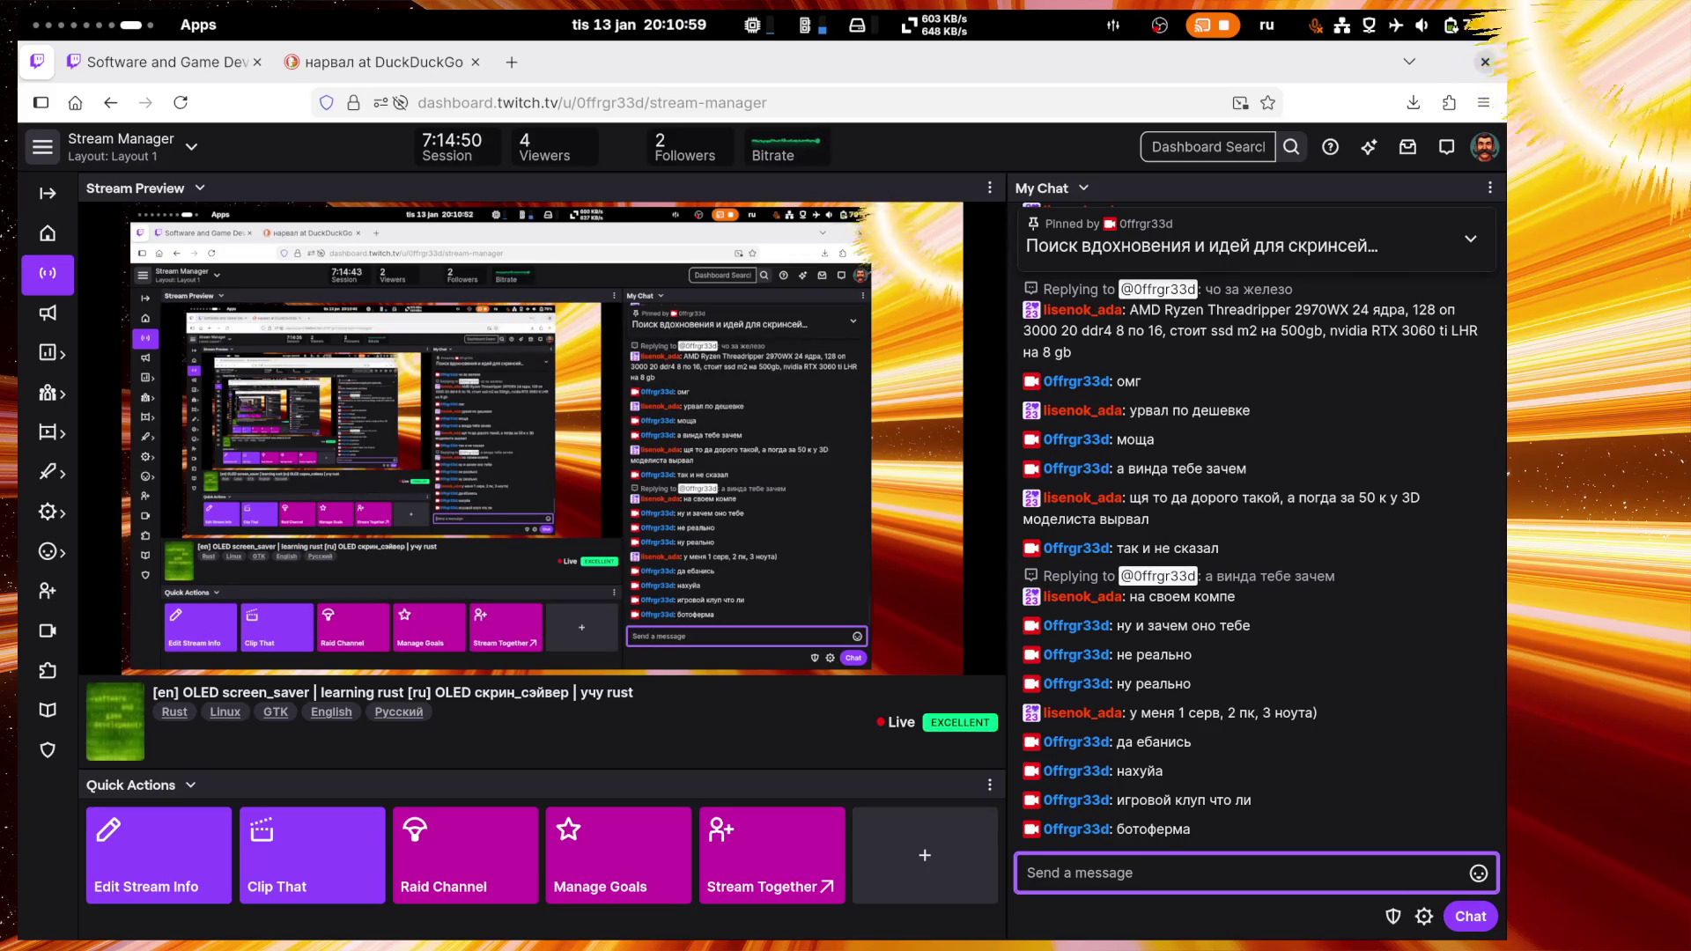
{"action": "type", "text": "а винда зачем так и не сказал"}
{"action": "key", "text": "Return"}
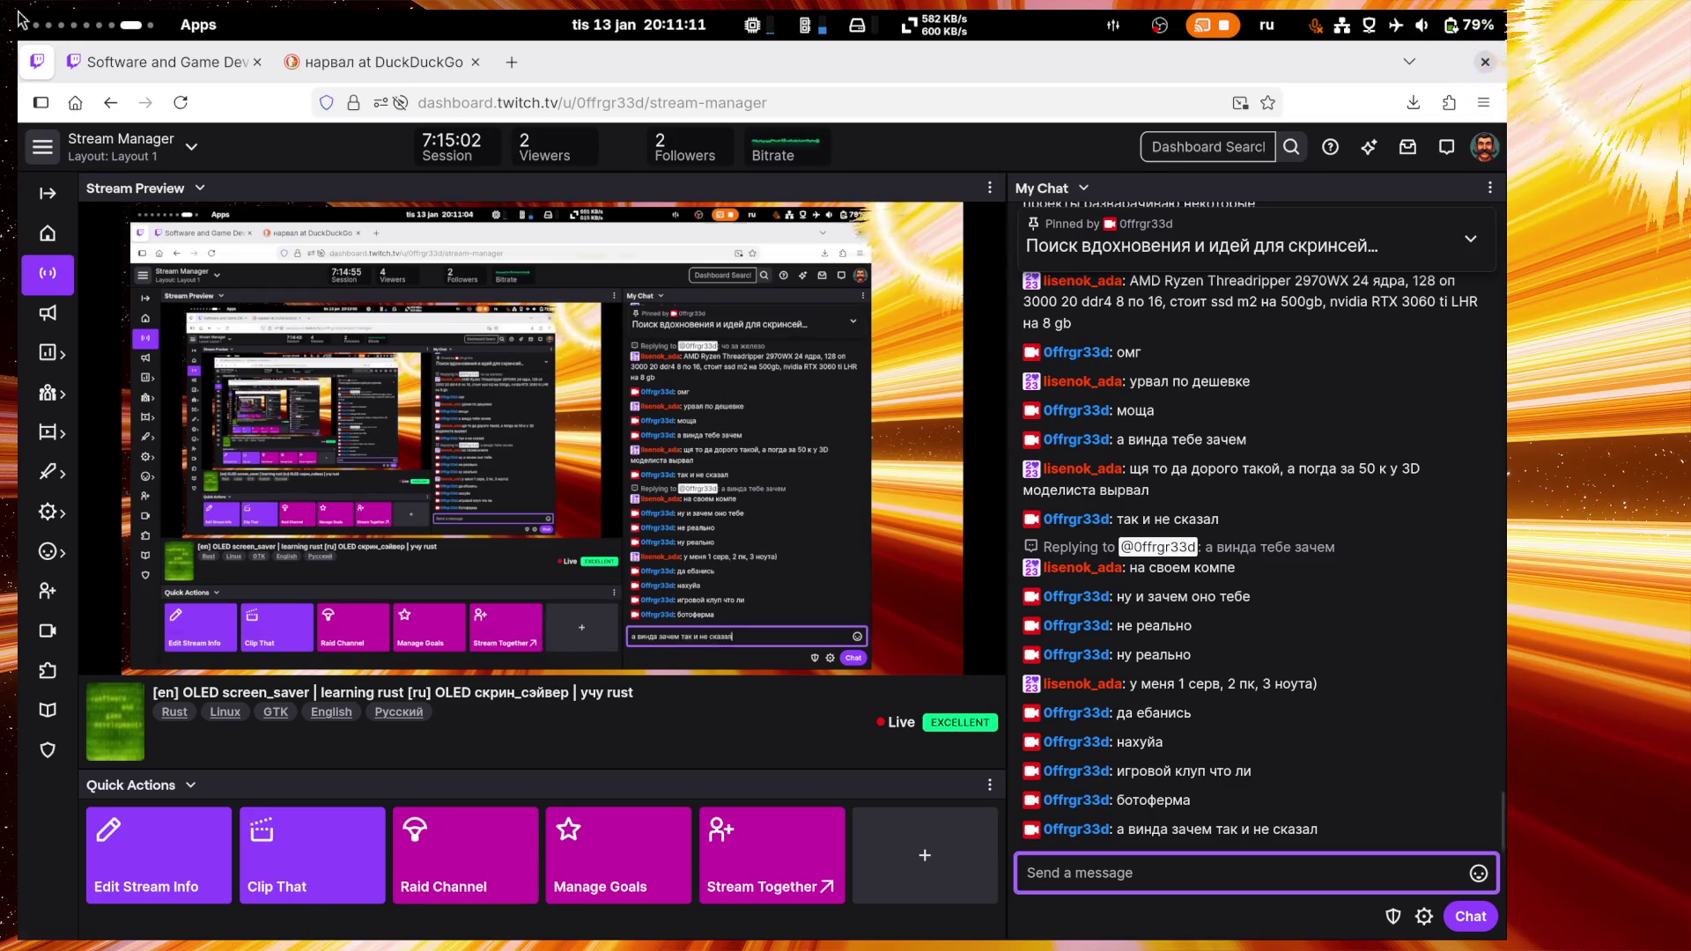
Step: Scroll across the workspaces in the Activities overview, then launch Bazaar from the dock
{"action": "key", "text": "super"}
{"action": "scroll", "coordinate": [1142, 540], "scroll_direction": "right", "scroll_amount": 1}
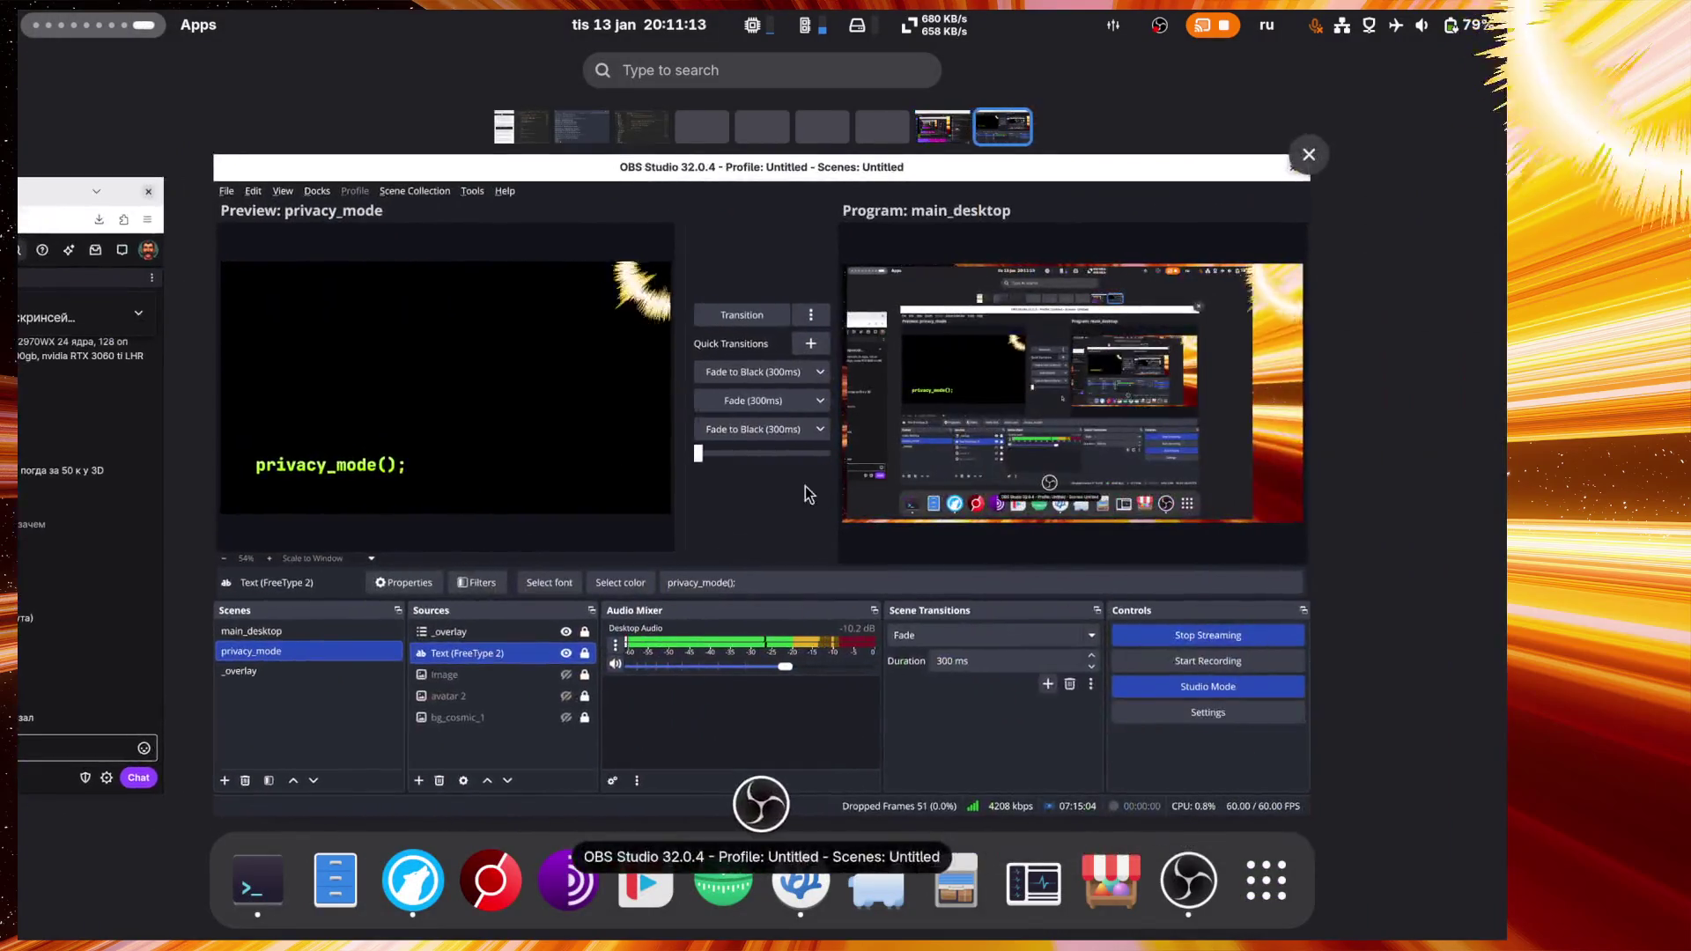
{"action": "scroll", "coordinate": [803, 485], "scroll_direction": "left", "scroll_amount": 1}
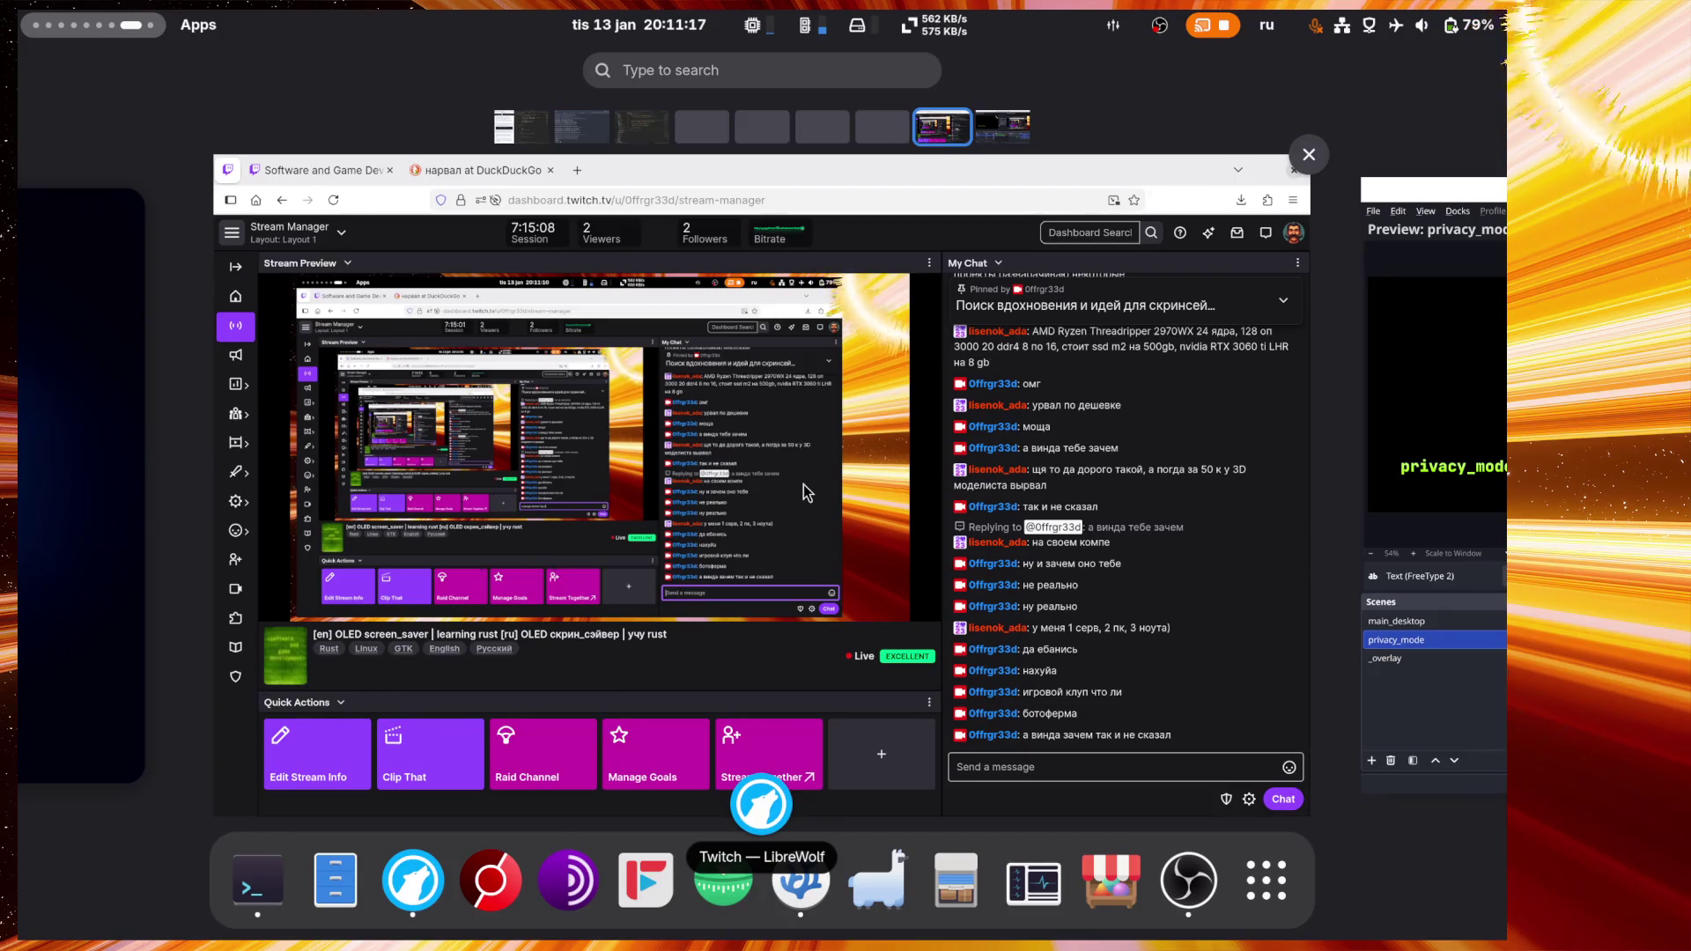
{"action": "scroll", "coordinate": [802, 483], "scroll_direction": "left", "scroll_amount": 1}
{"action": "scroll", "coordinate": [801, 483], "scroll_direction": "right", "scroll_amount": 1}
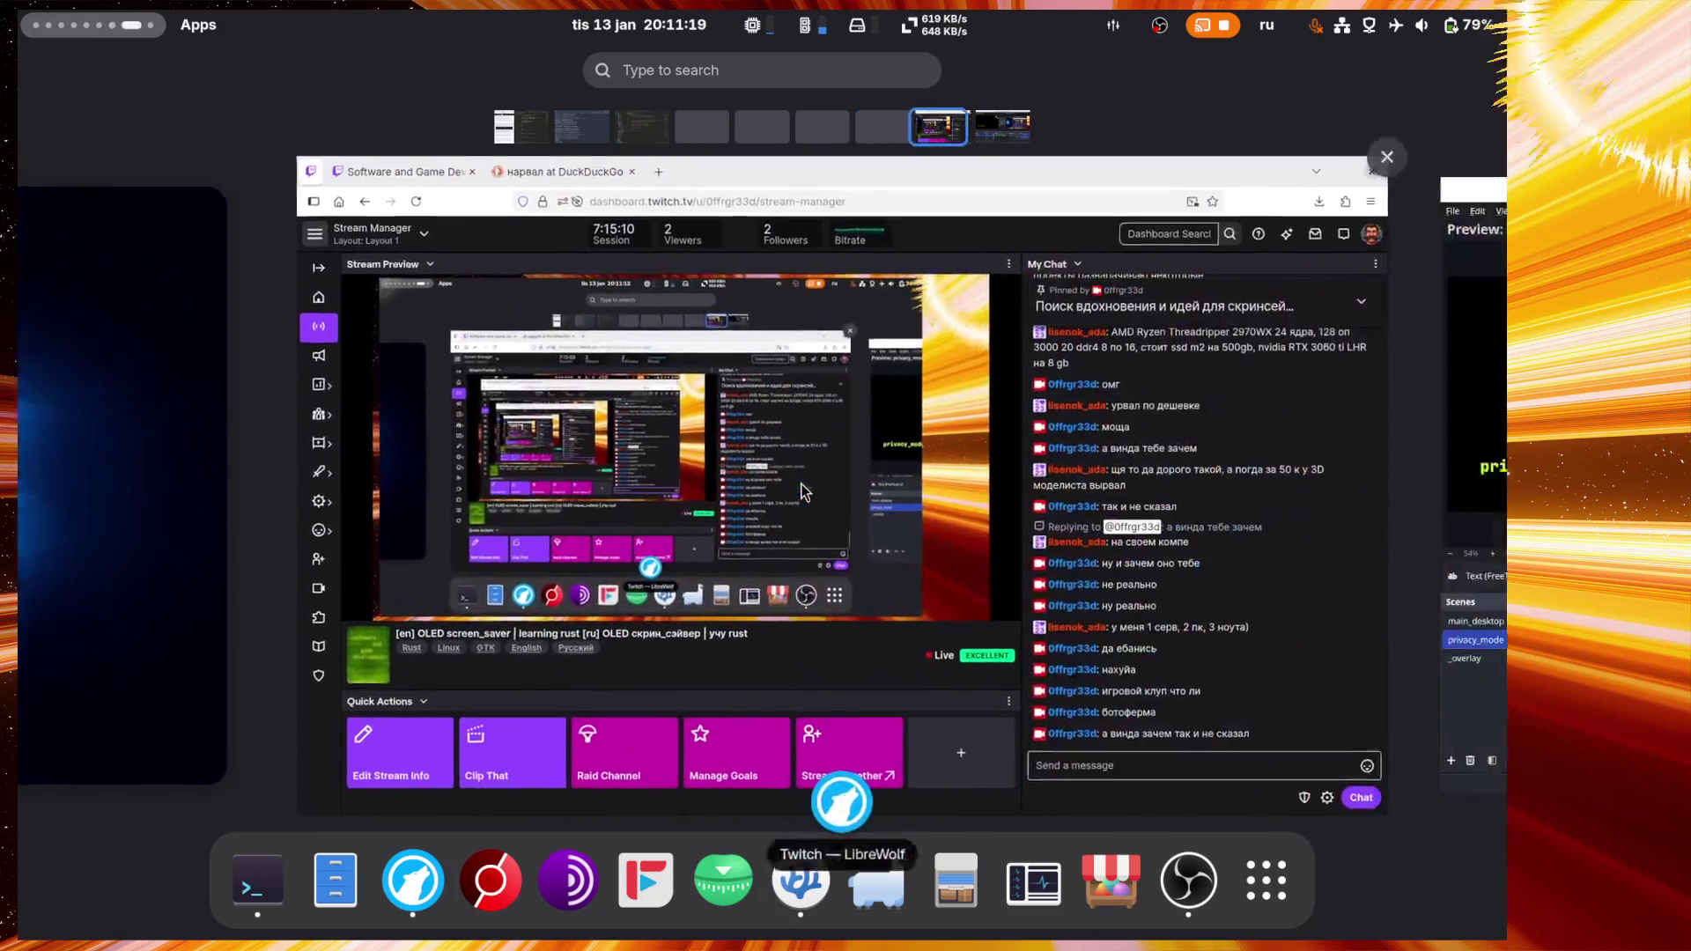
{"action": "left_click", "coordinate": [1111, 881]}
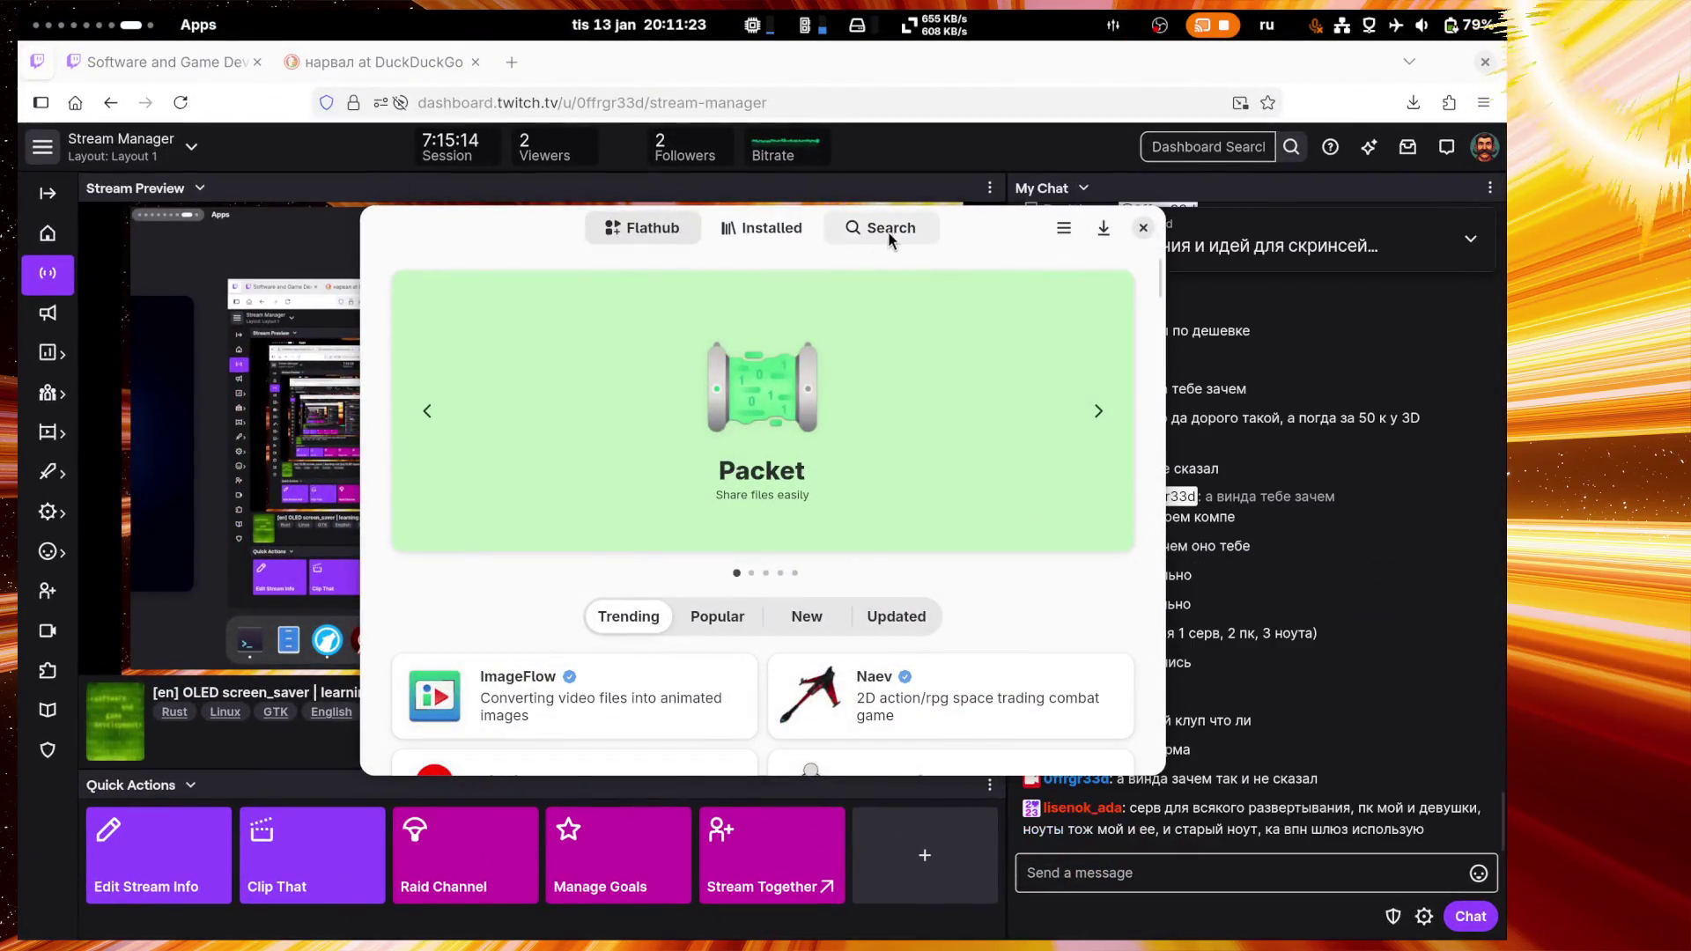
Step: Search the Bazaar store for 'twitch', replacing the mistyped Cyrillic 'нарвал' after switching to English
{"action": "left_click", "coordinate": [888, 229]}
{"action": "type", "text": "нарвал"}
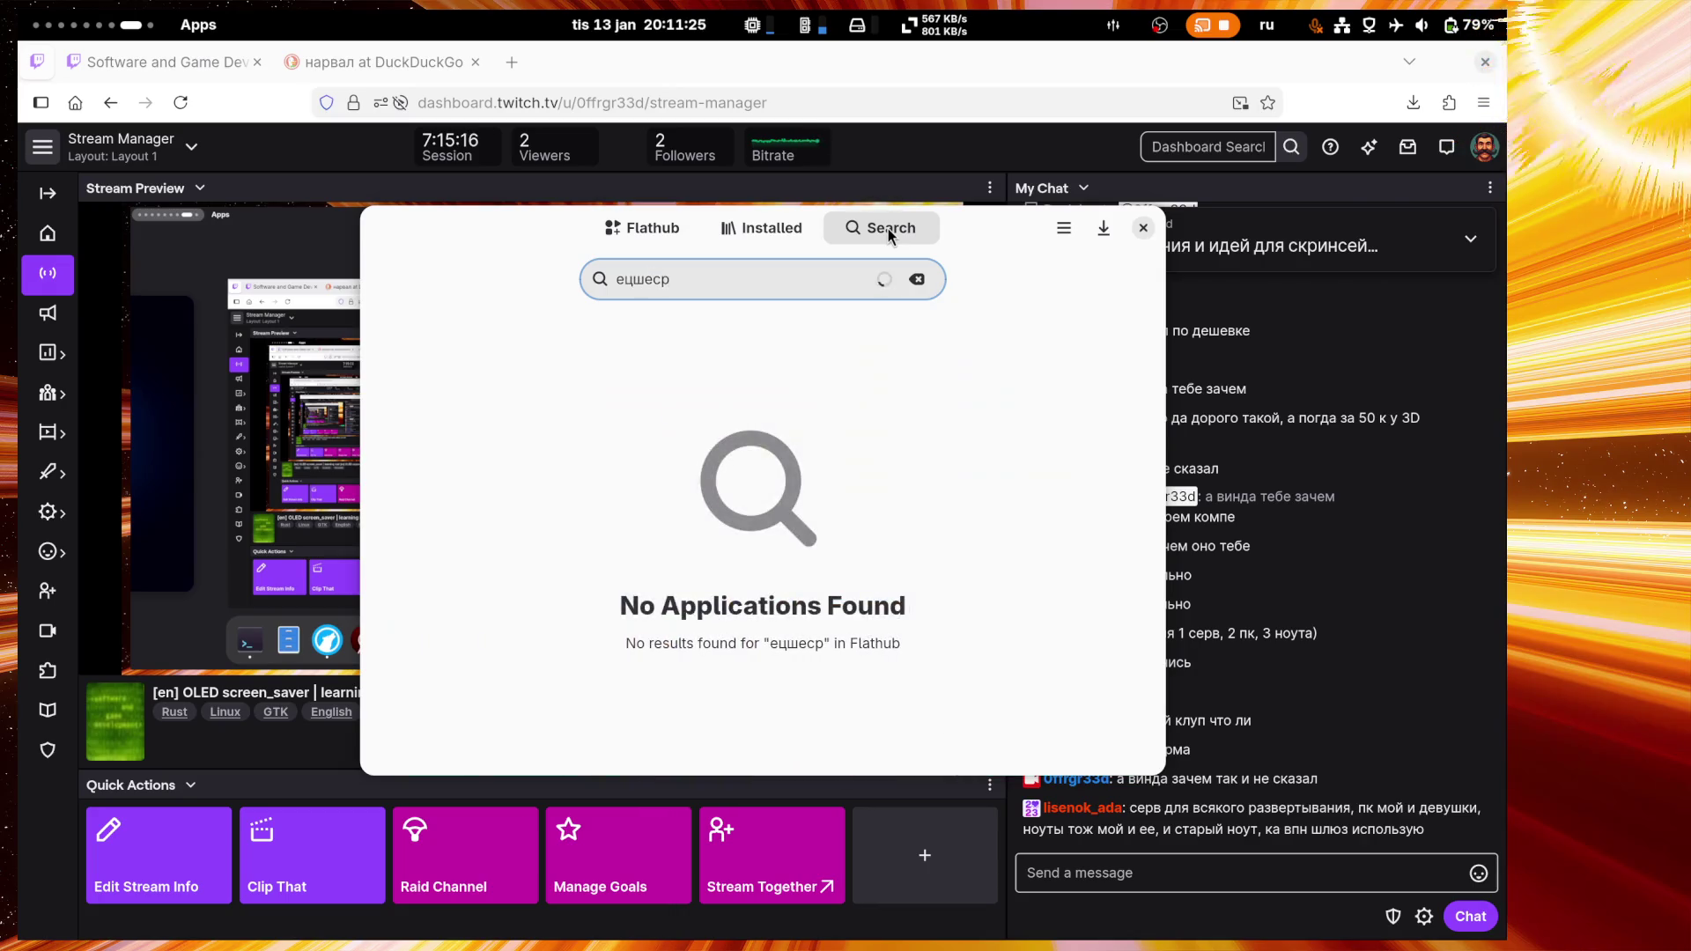
{"action": "key", "text": "ctrl+a"}
{"action": "key", "text": "BackSpace"}
{"action": "key", "text": "super+space"}
{"action": "type", "text": "twitch"}
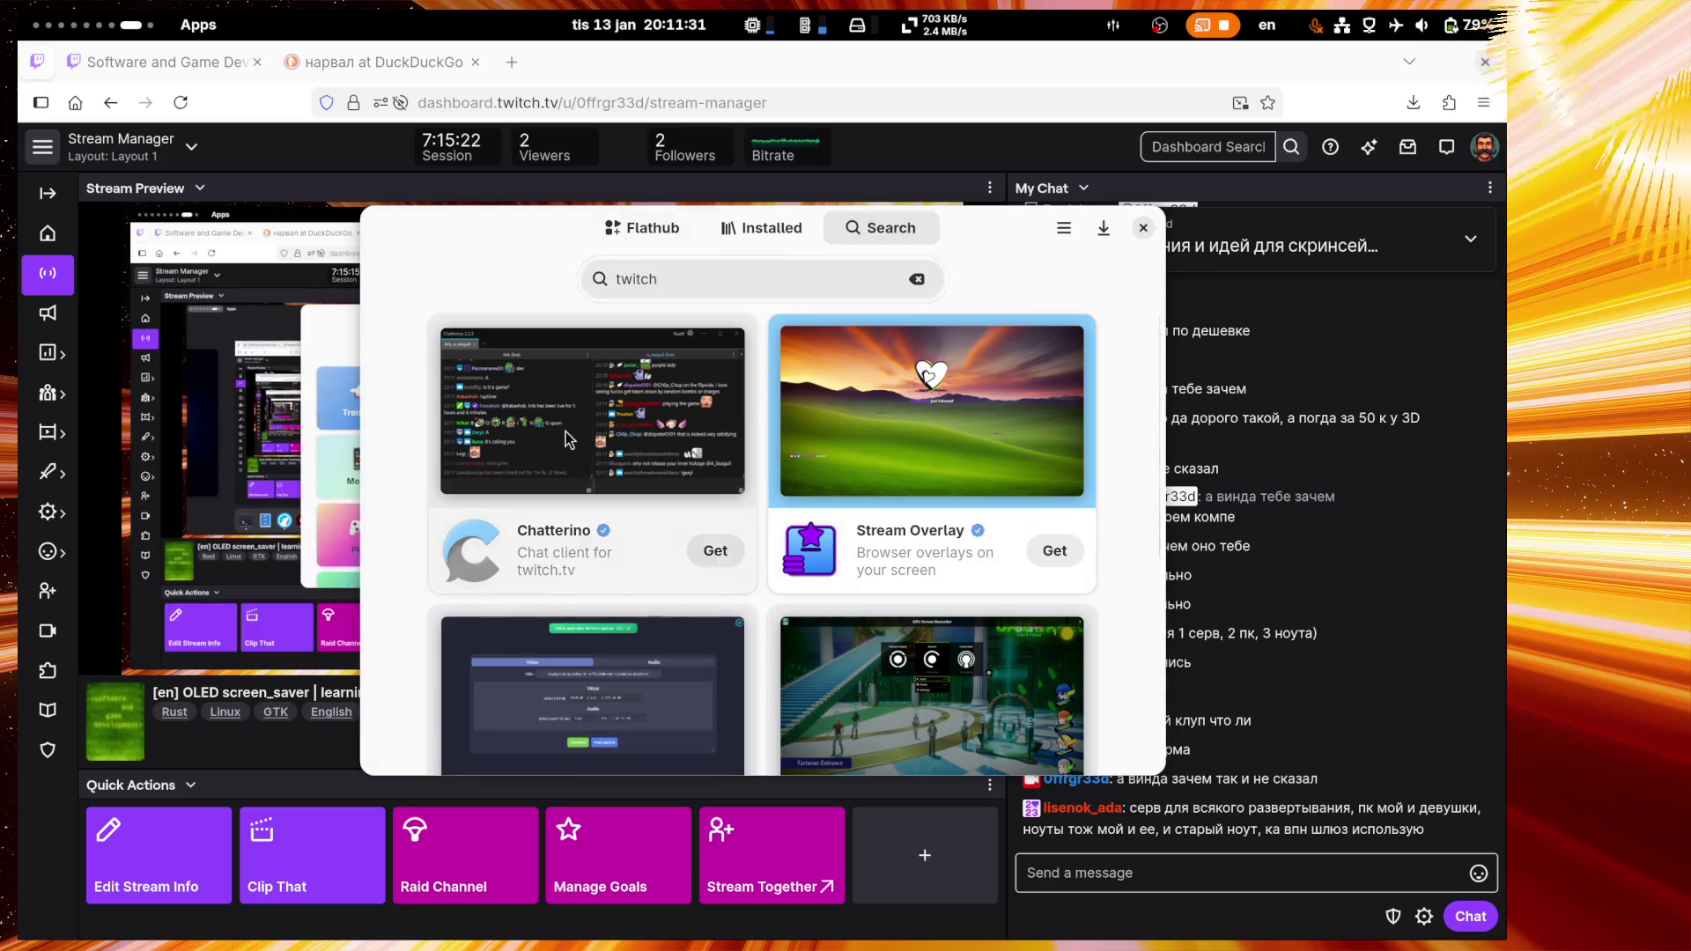
Step: Open the Chatterino app page and scroll through its details
{"action": "left_click", "coordinate": [586, 456]}
{"action": "scroll", "coordinate": [586, 456], "scroll_direction": "down", "scroll_amount": 2}
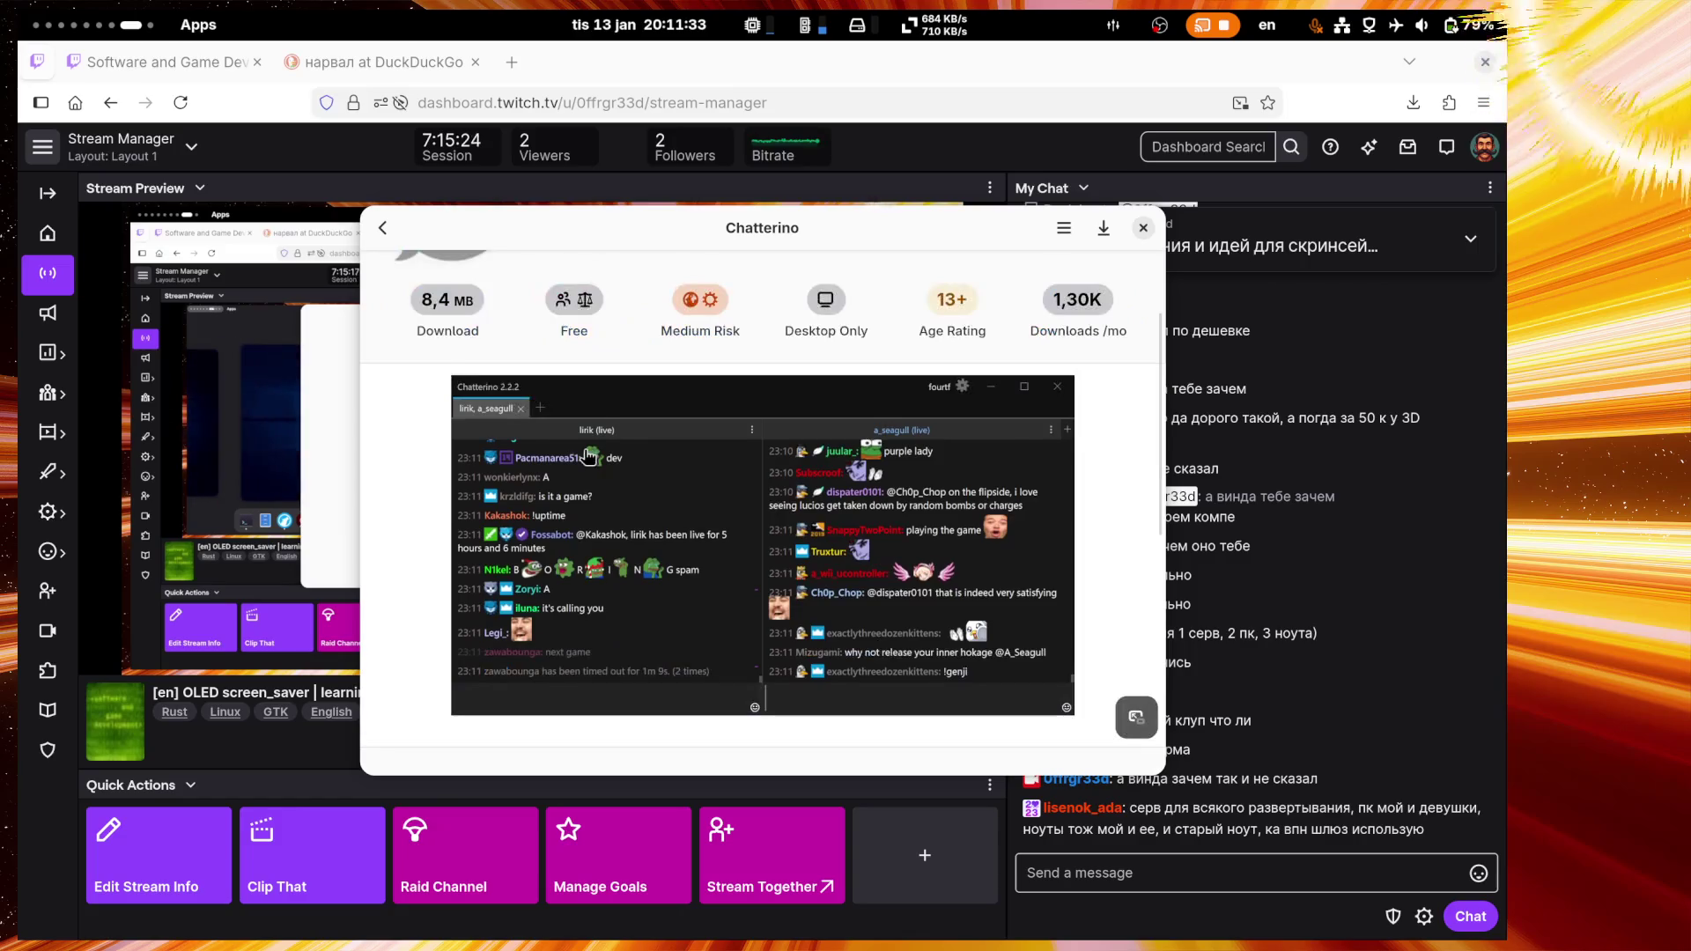
{"action": "scroll", "coordinate": [587, 453], "scroll_direction": "down", "scroll_amount": 6}
{"action": "scroll", "coordinate": [583, 452], "scroll_direction": "up", "scroll_amount": 8}
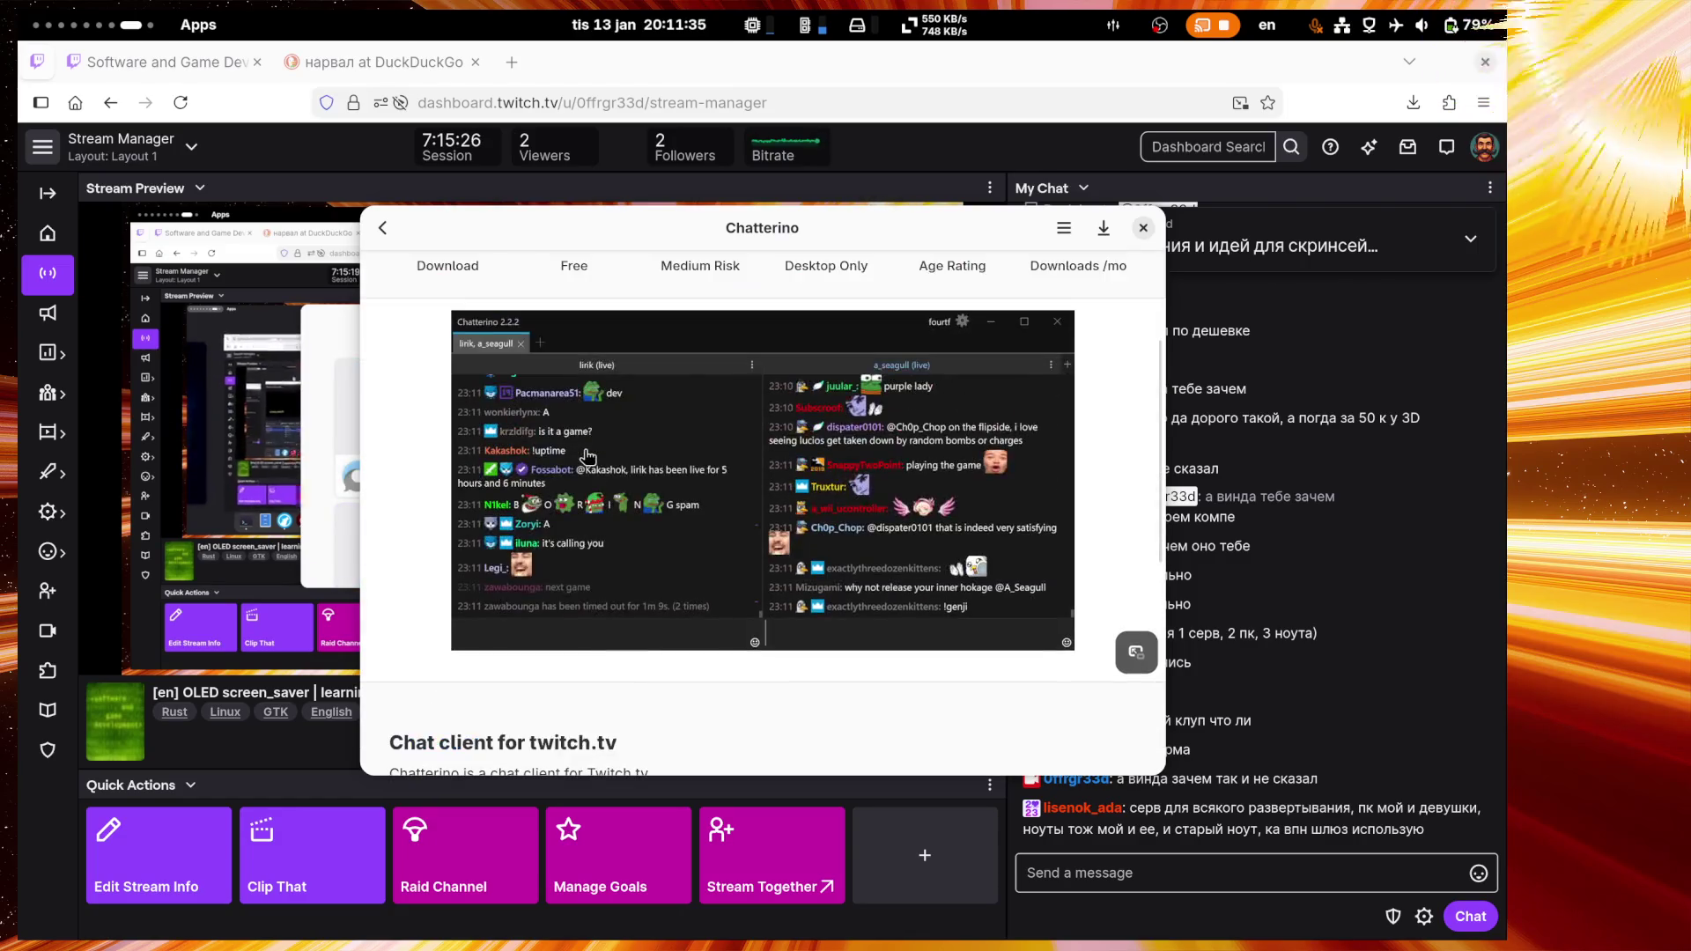
{"action": "scroll", "coordinate": [540, 482], "scroll_direction": "down", "scroll_amount": 3}
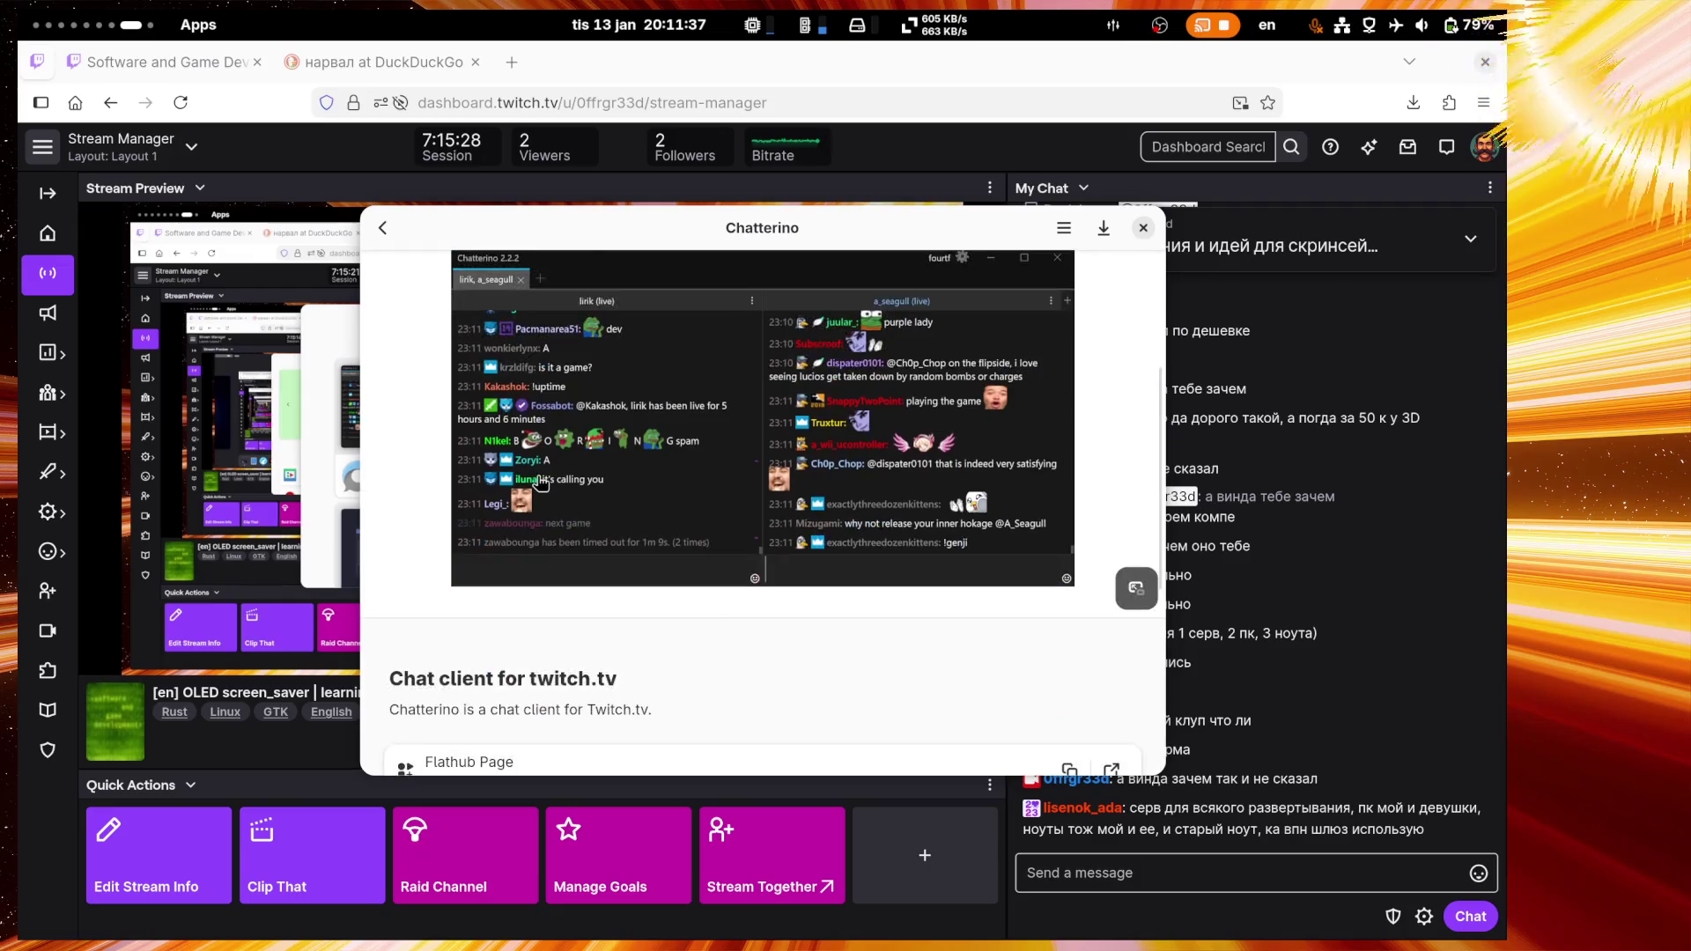
{"action": "scroll", "coordinate": [541, 483], "scroll_direction": "down", "scroll_amount": 2}
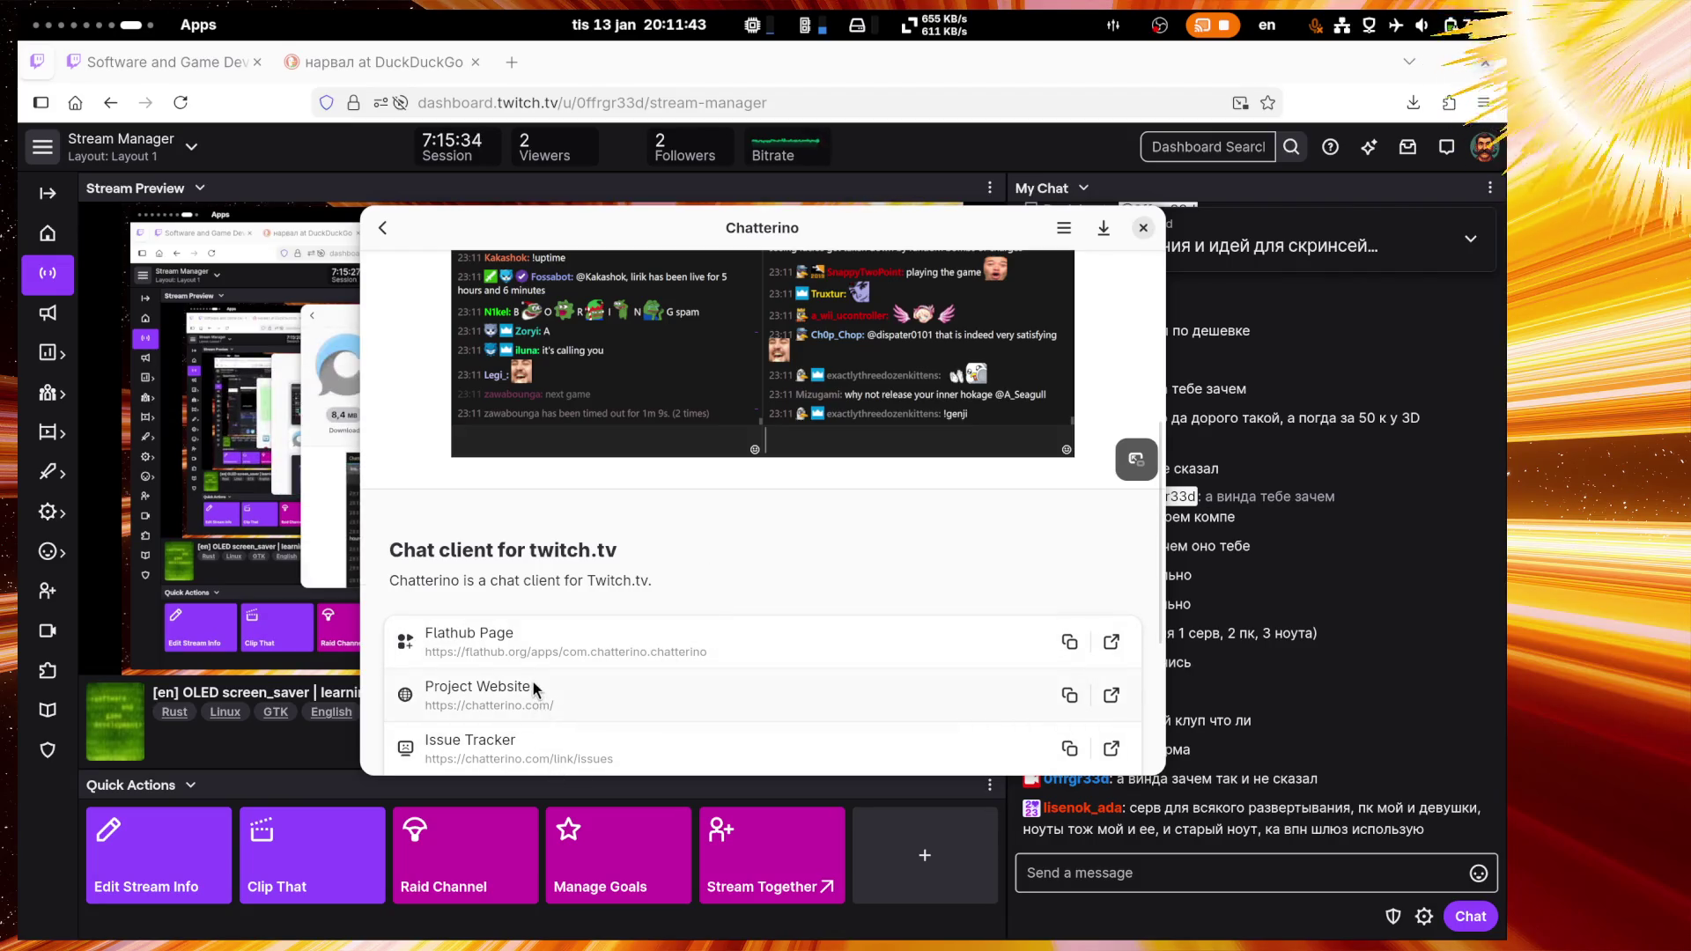
{"action": "scroll", "coordinate": [532, 681], "scroll_direction": "up", "scroll_amount": 5}
Step: Review why Chatterino is rated medium risk, then close the permissions warning
{"action": "left_click", "coordinate": [704, 428]}
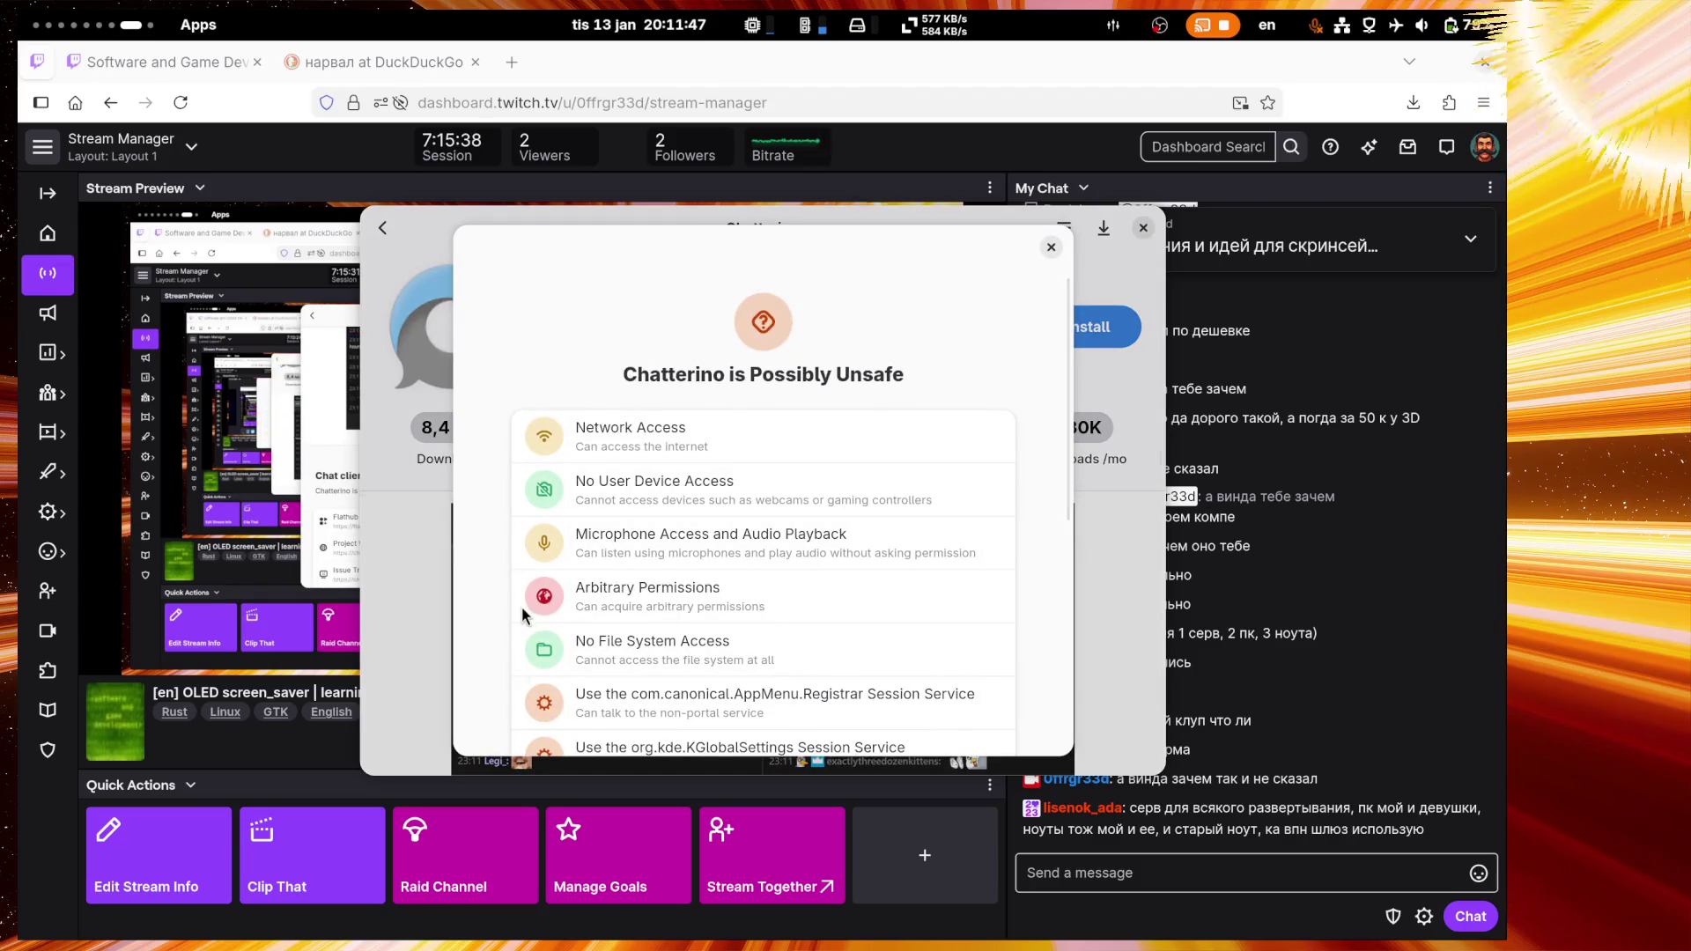
{"action": "scroll", "coordinate": [687, 621], "scroll_direction": "down", "scroll_amount": 2}
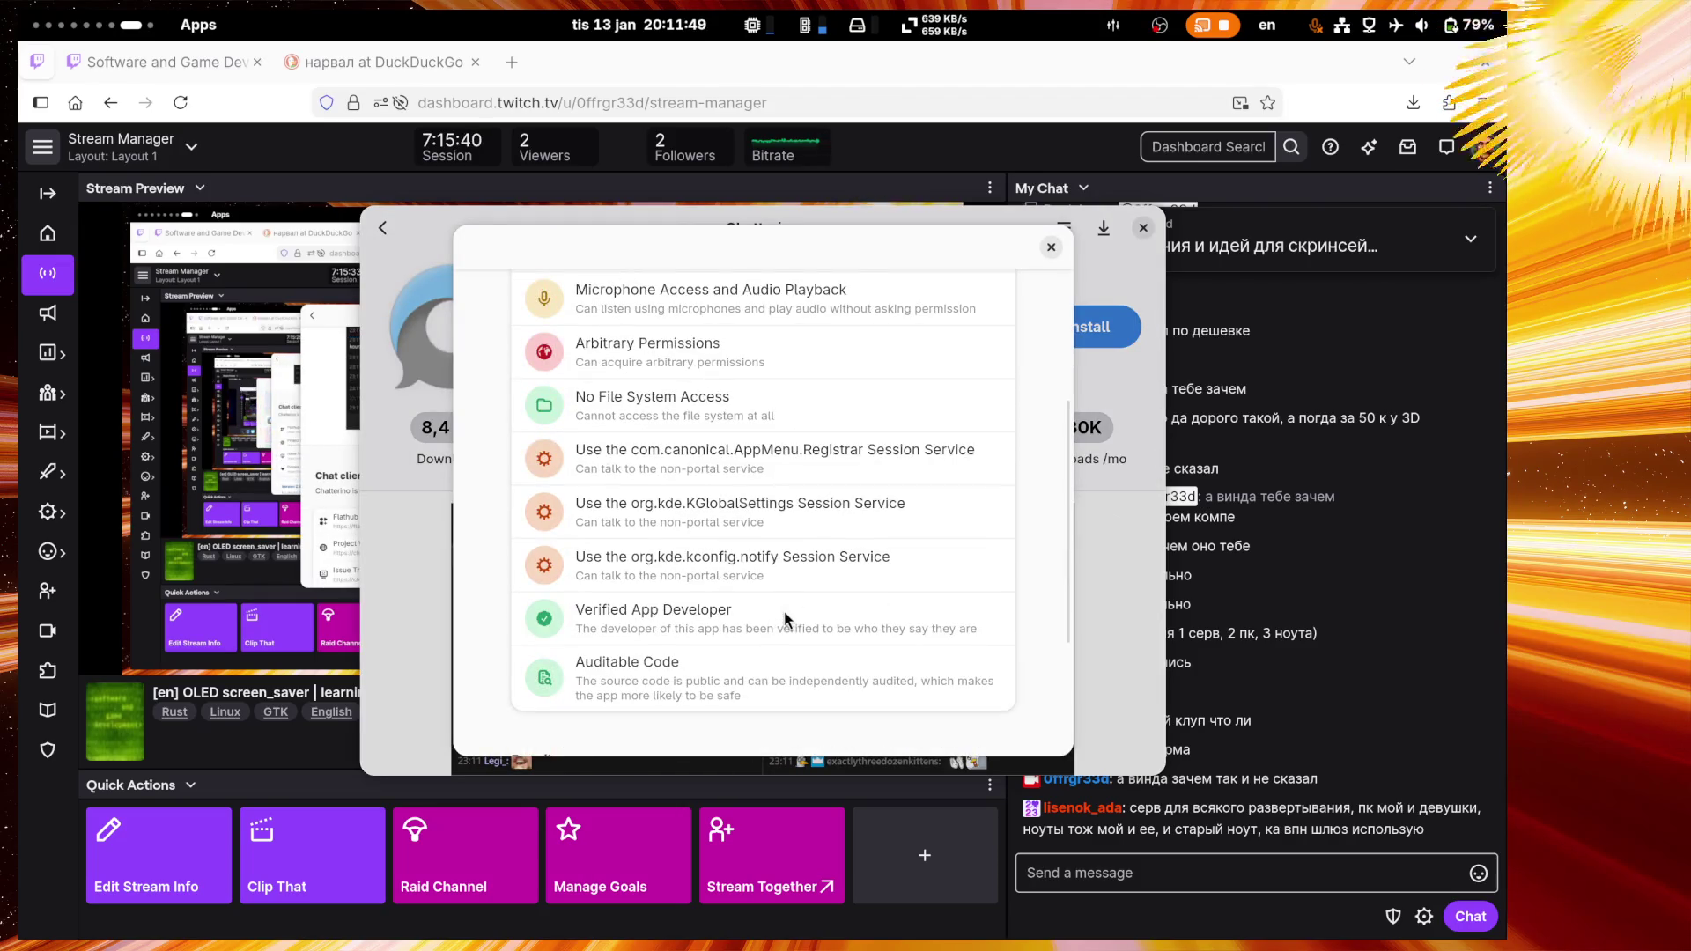
{"action": "scroll", "coordinate": [784, 619], "scroll_direction": "down", "scroll_amount": 4}
{"action": "scroll", "coordinate": [784, 611], "scroll_direction": "up", "scroll_amount": 6}
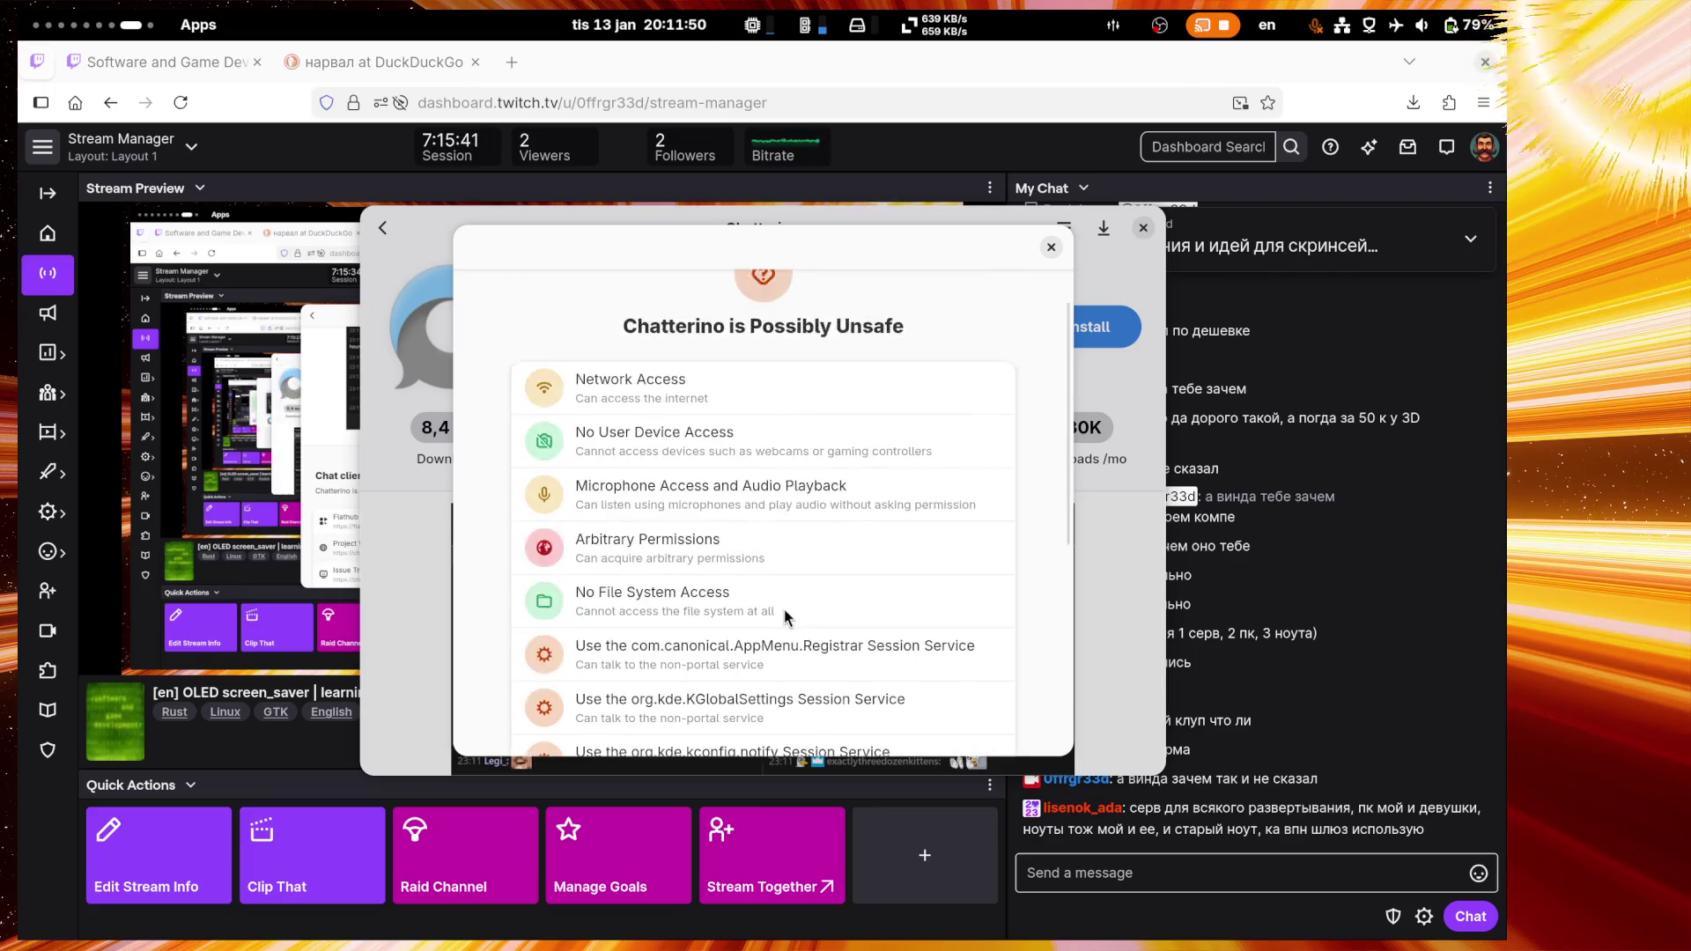
{"action": "left_click", "coordinate": [1051, 249]}
{"action": "scroll", "coordinate": [724, 550], "scroll_direction": "down", "scroll_amount": 5}
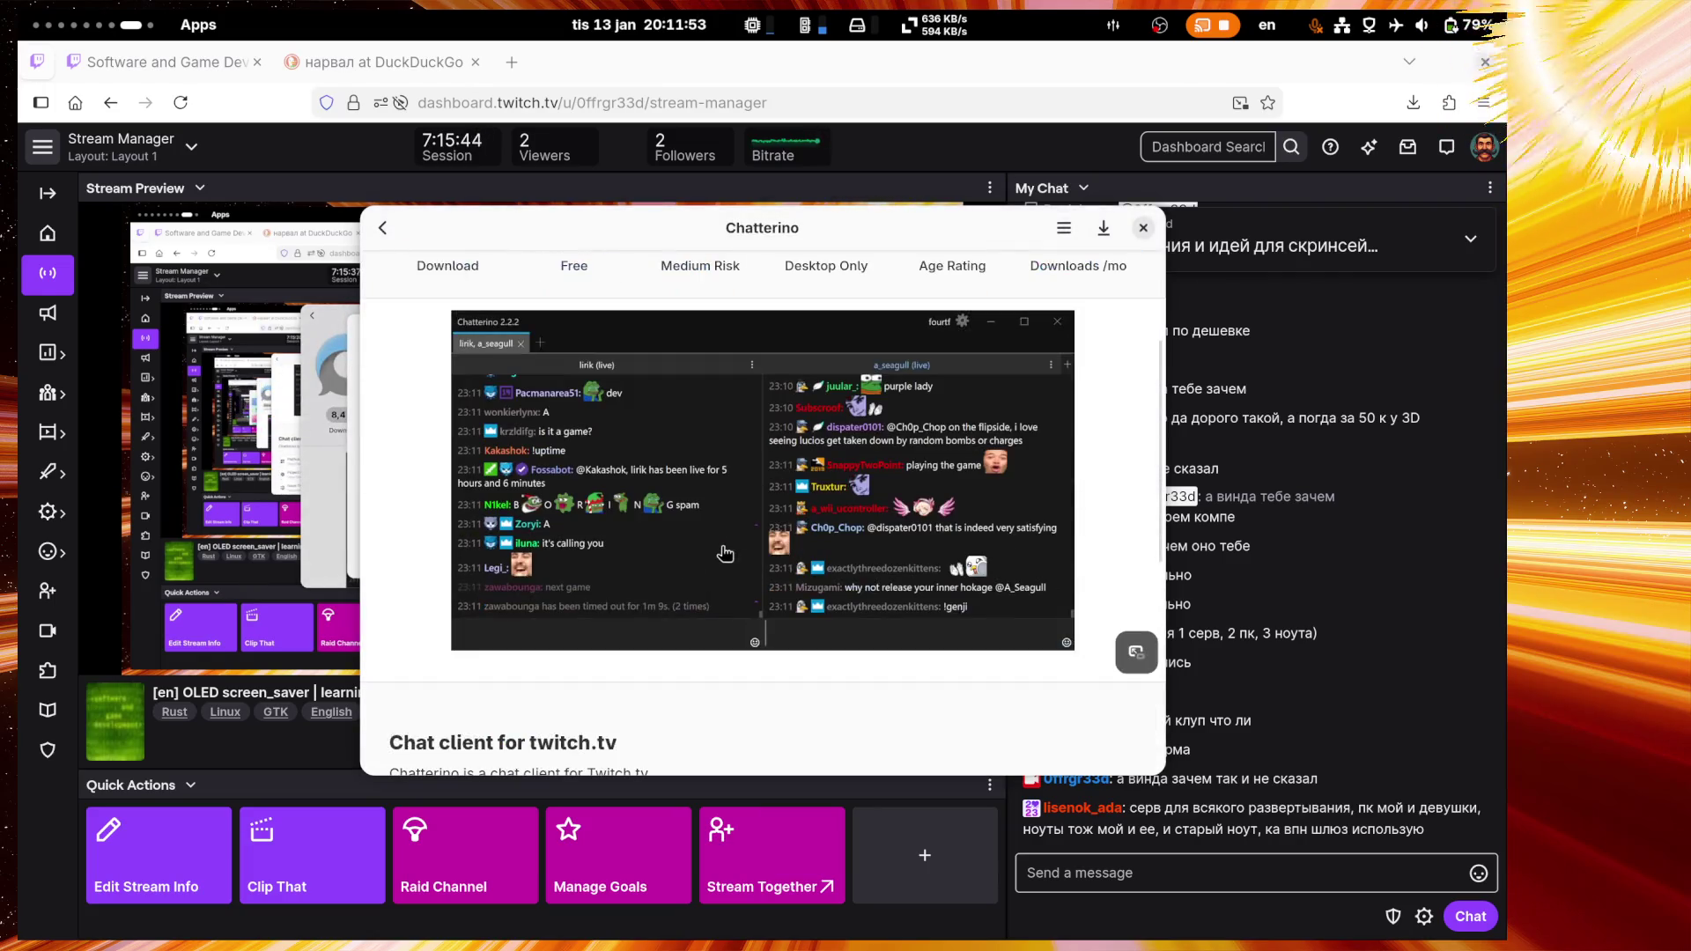
{"action": "scroll", "coordinate": [722, 550], "scroll_direction": "down", "scroll_amount": 5}
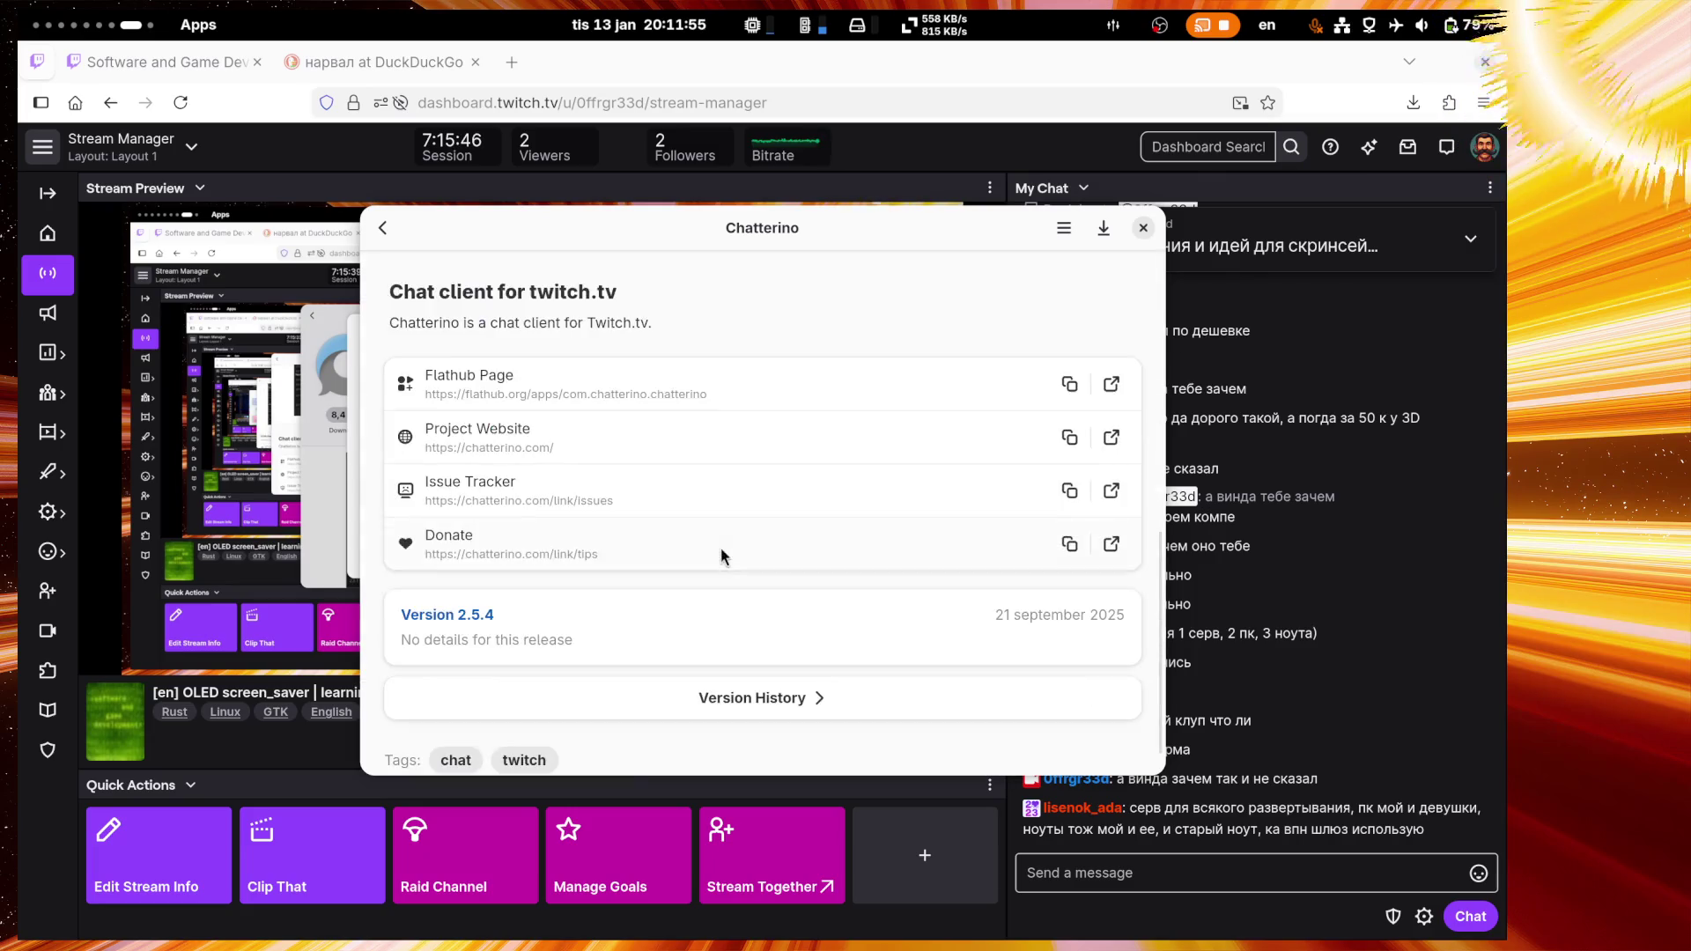
Step: Go back to the 'twitch' search results, scroll through them, and close the store window
{"action": "key", "text": "Escape"}
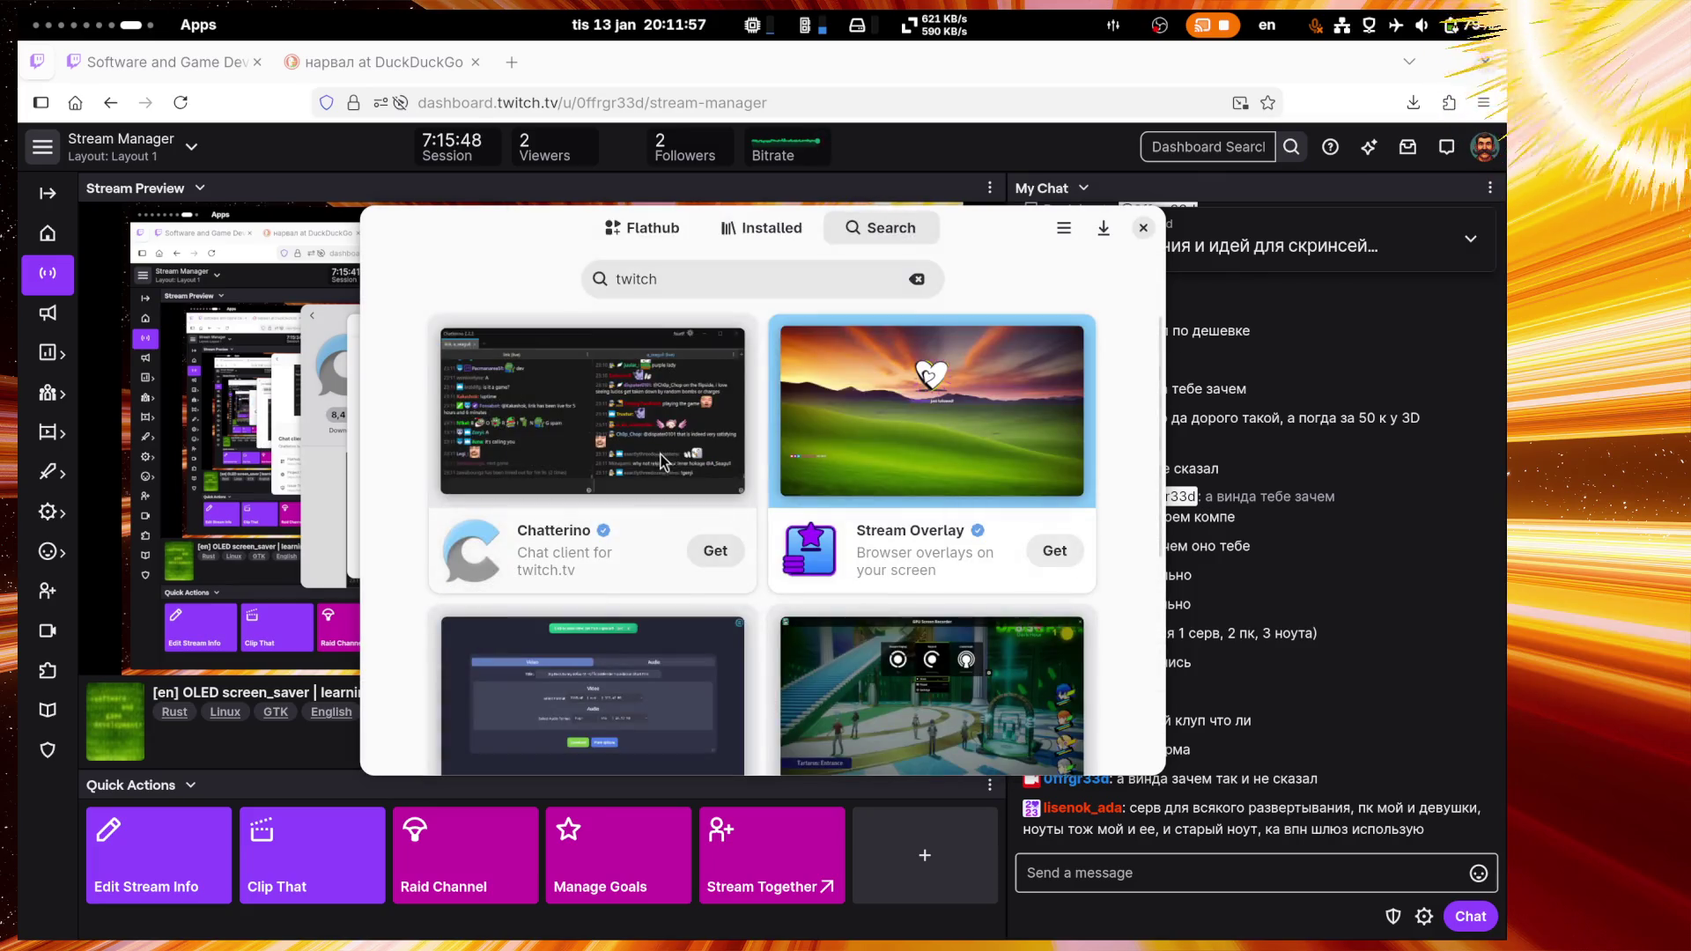
{"action": "scroll", "coordinate": [660, 454], "scroll_direction": "down", "scroll_amount": 3}
{"action": "scroll", "coordinate": [659, 456], "scroll_direction": "down", "scroll_amount": 3}
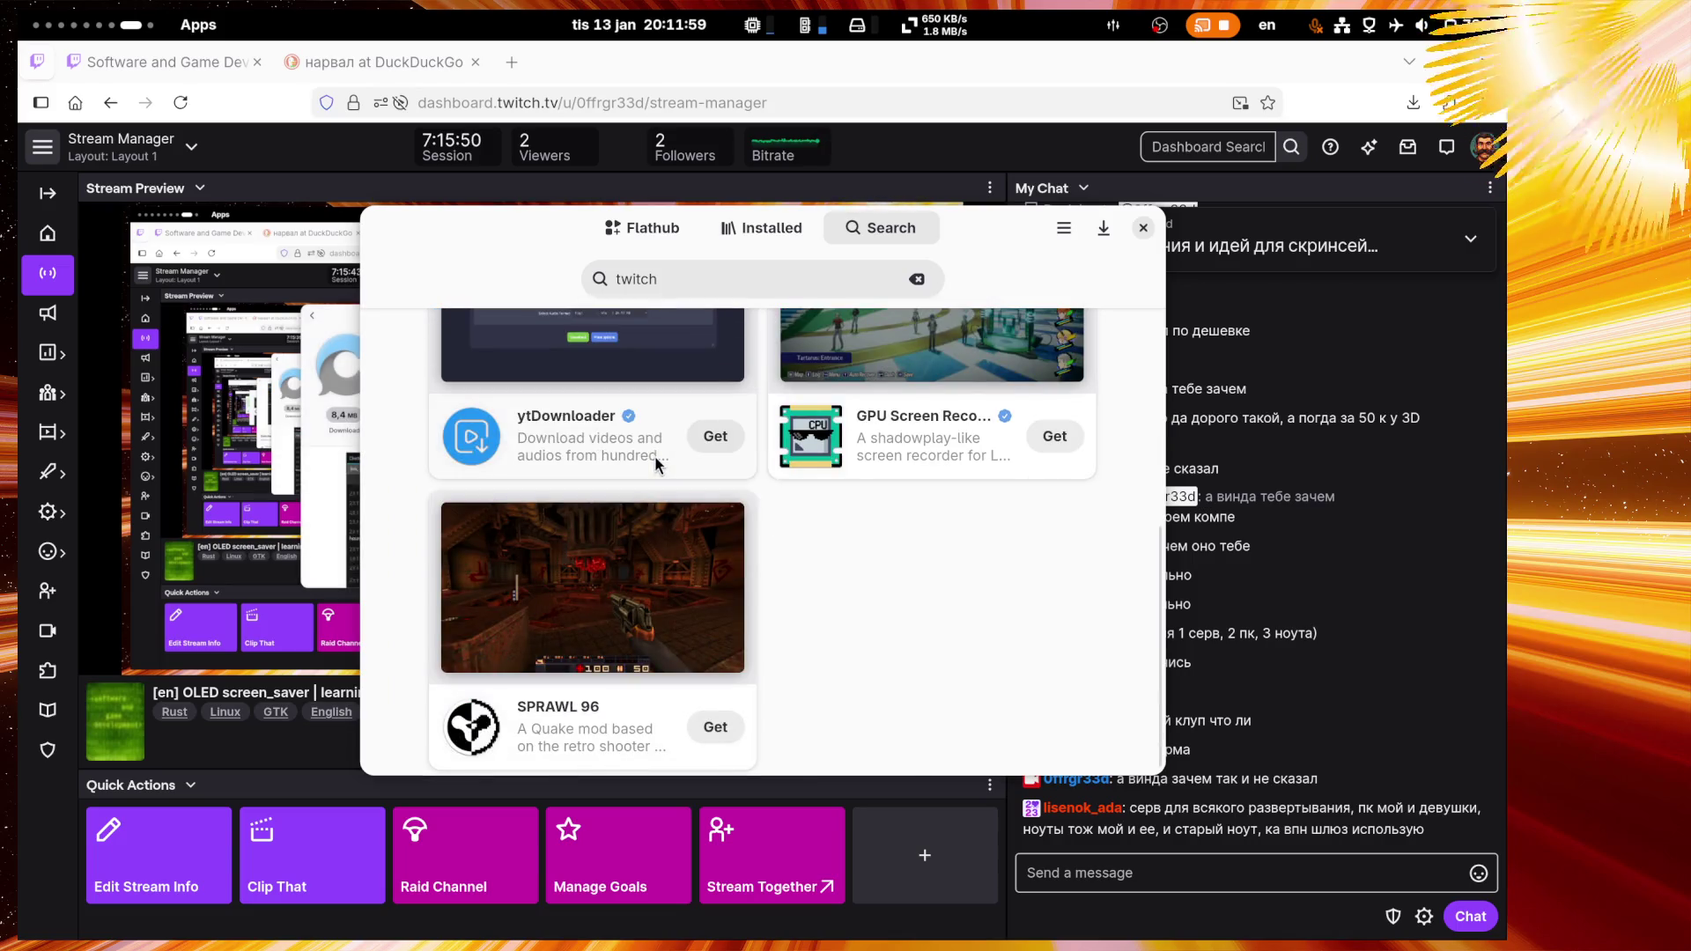
{"action": "scroll", "coordinate": [654, 458], "scroll_direction": "up", "scroll_amount": 5}
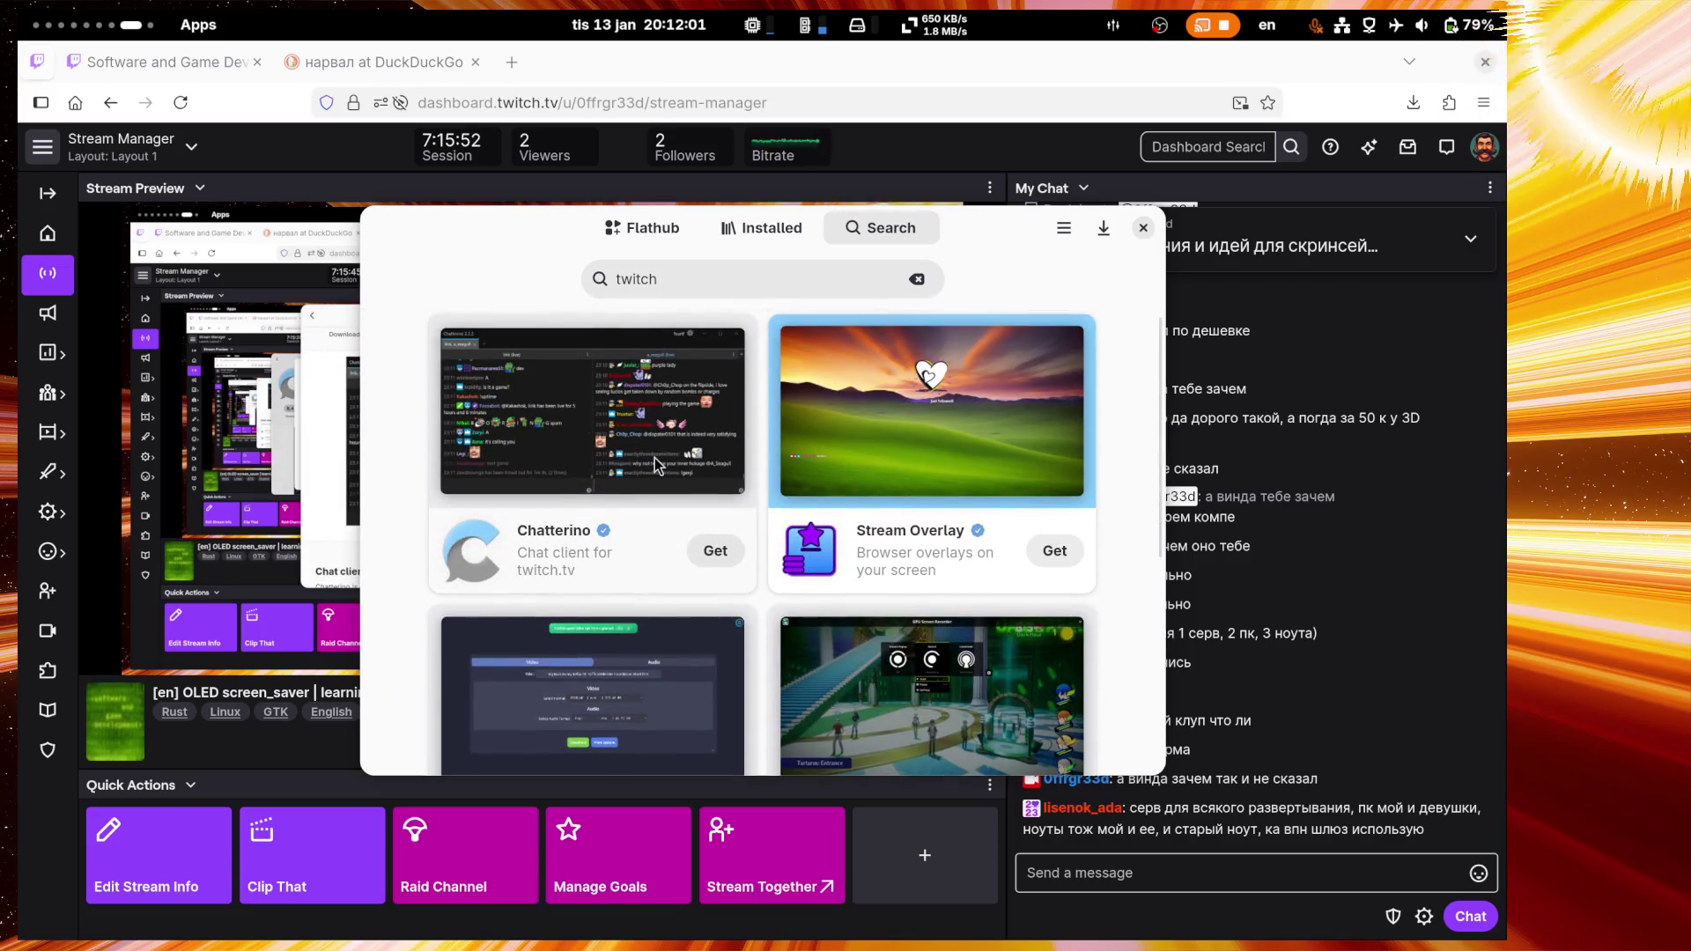
{"action": "left_click", "coordinate": [1143, 228]}
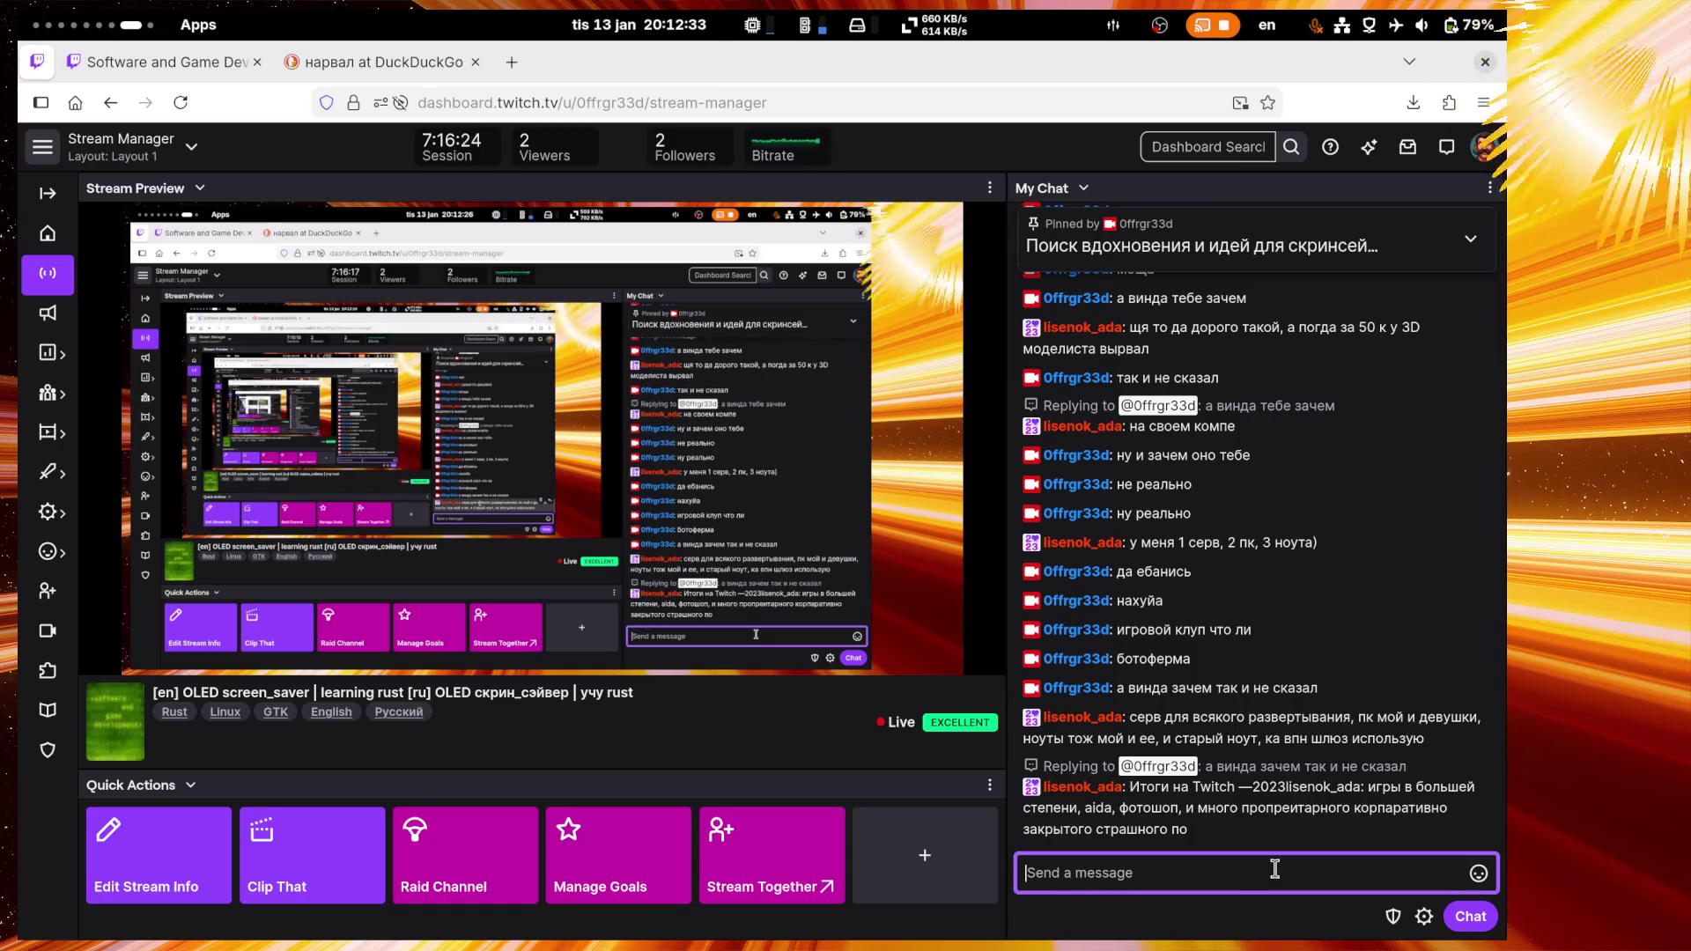
Step: View the chatter's Twitch Recap 2023, 2024 and 2025 badges, then close their profile card
{"action": "left_click", "coordinate": [1033, 787]}
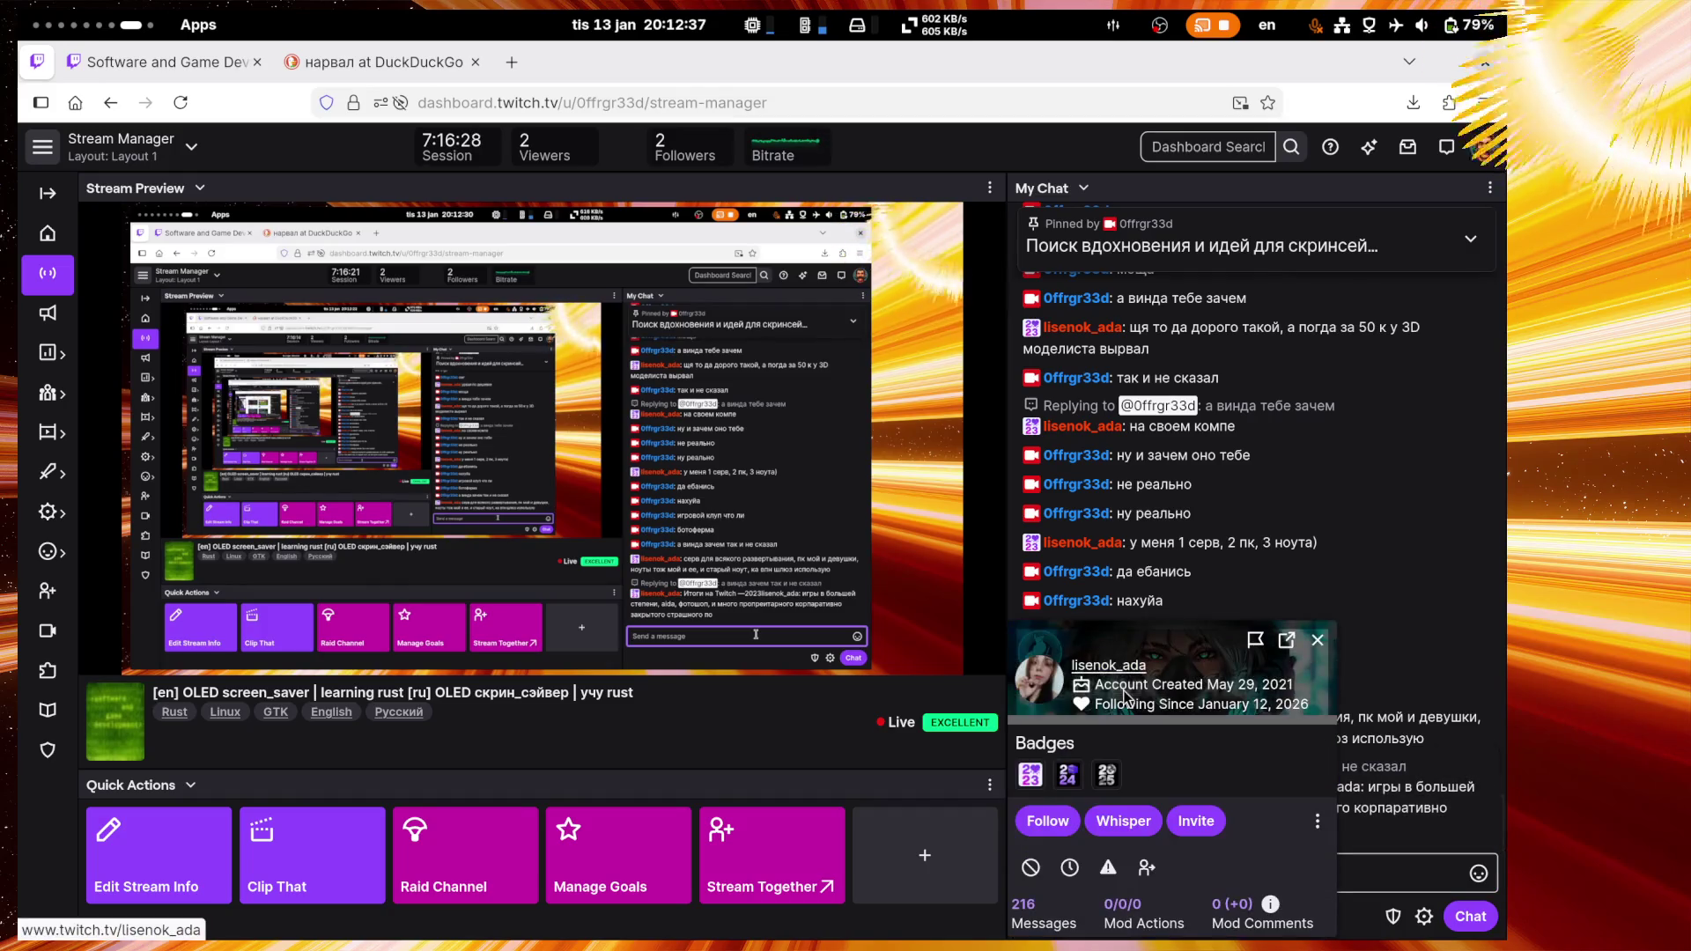
{"action": "left_click", "coordinate": [1032, 777]}
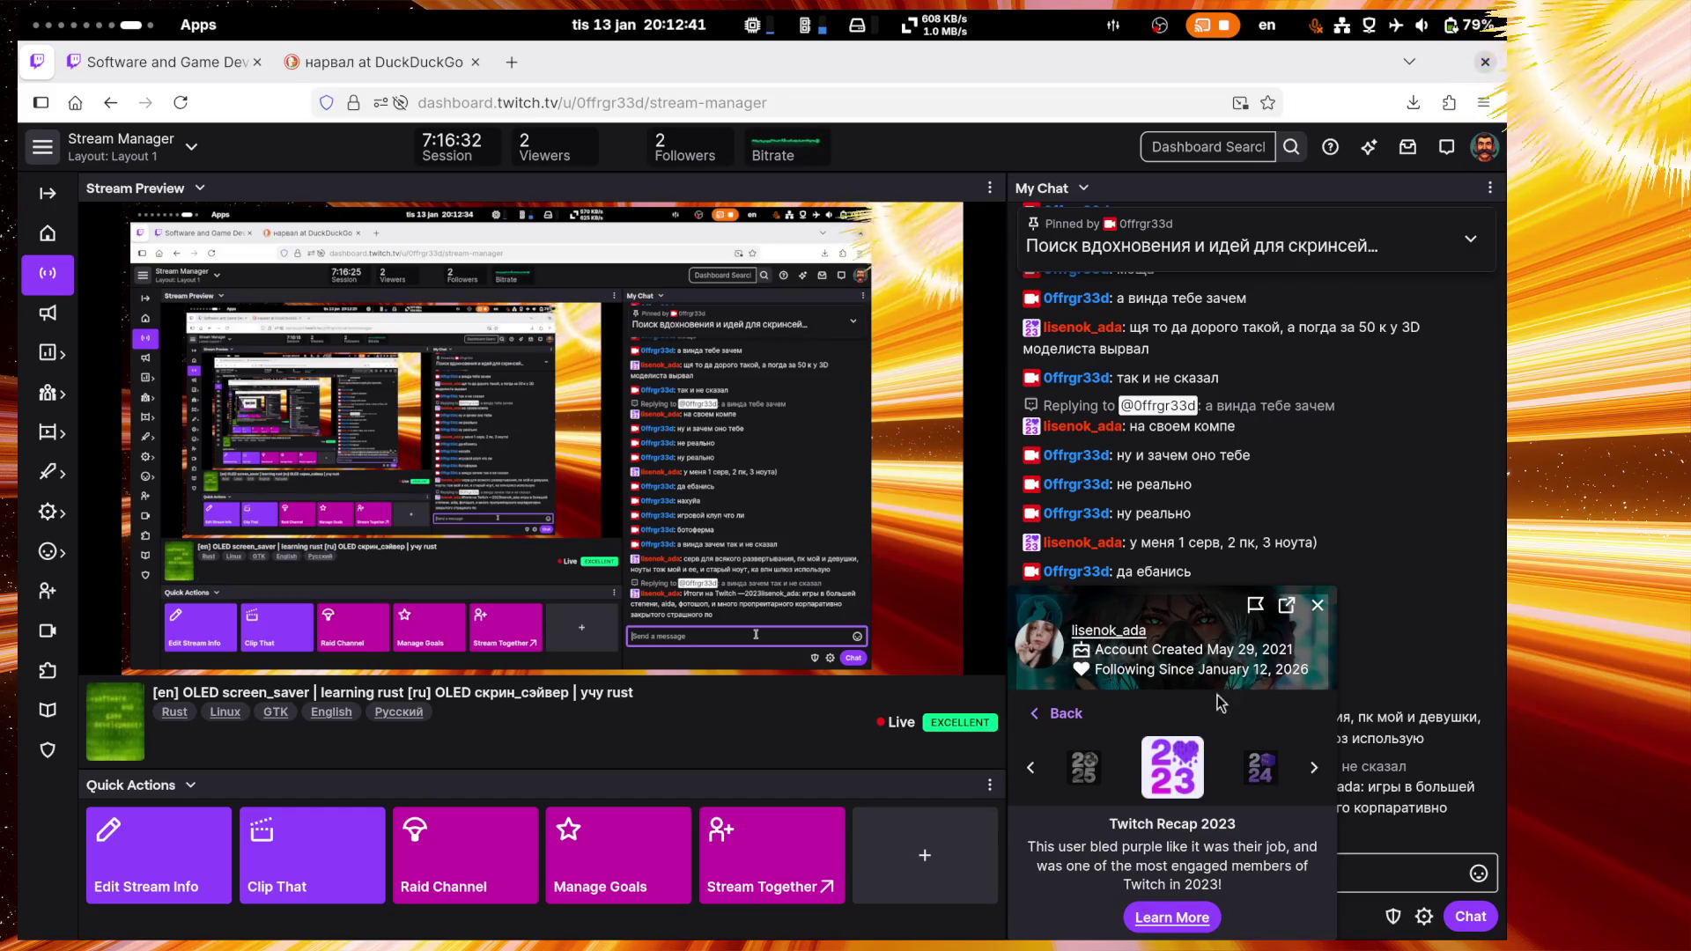
{"action": "left_click_drag", "start_coordinate": [1027, 845], "coordinate": [1270, 884]}
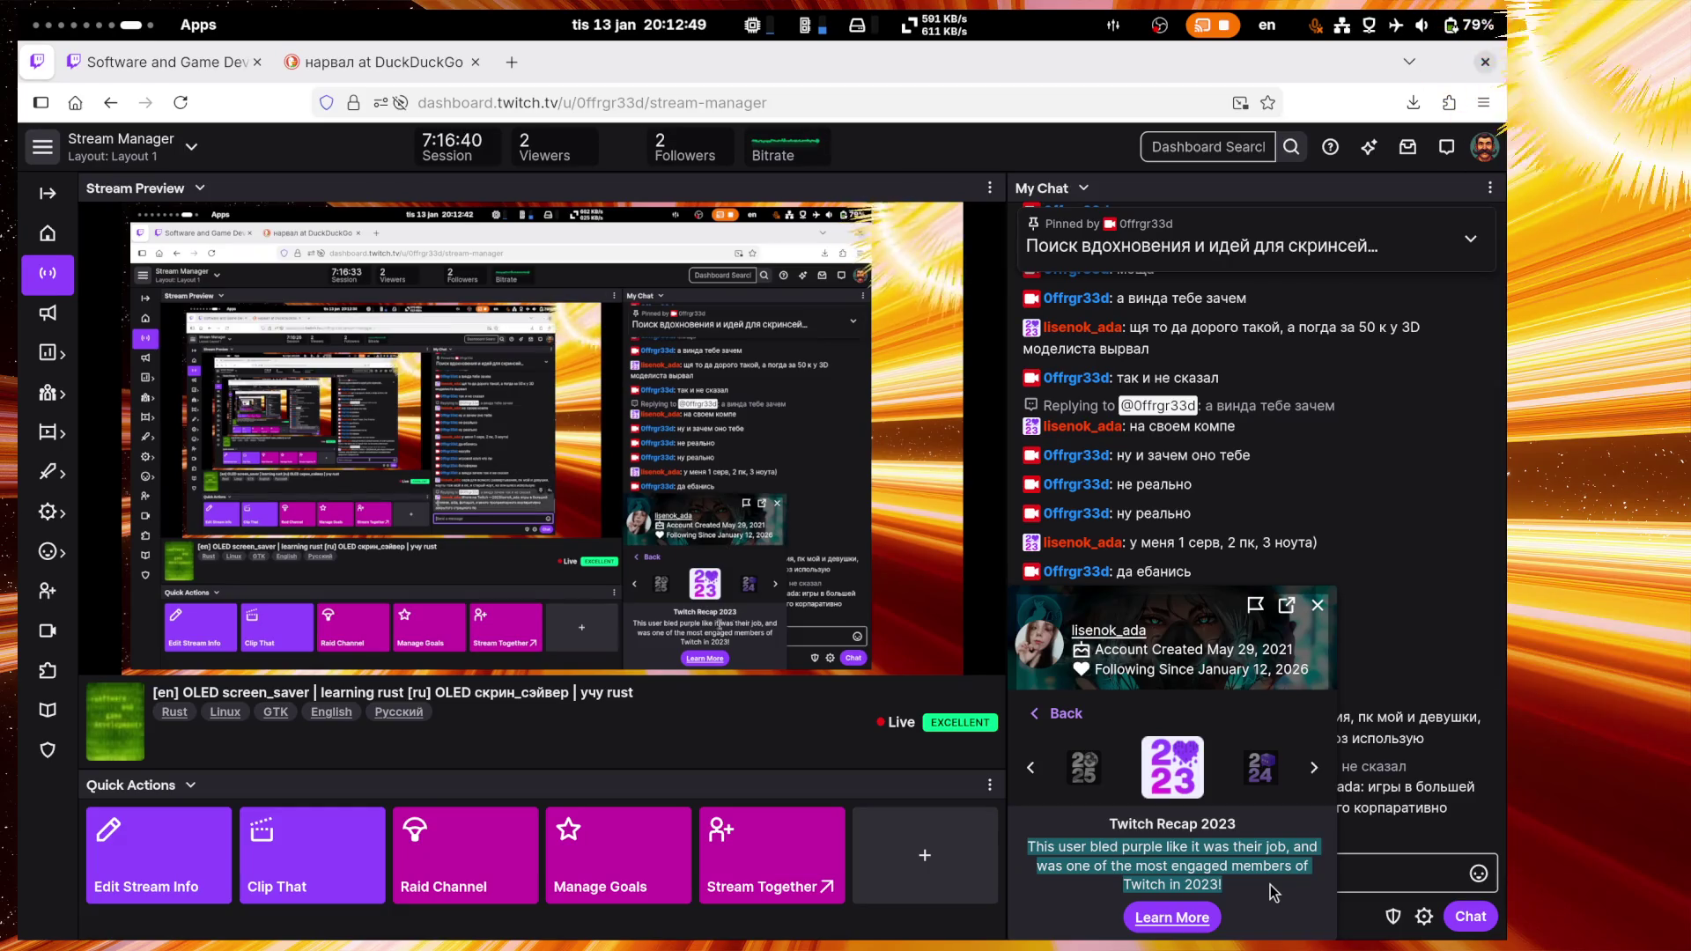
{"action": "left_click", "coordinate": [1208, 871]}
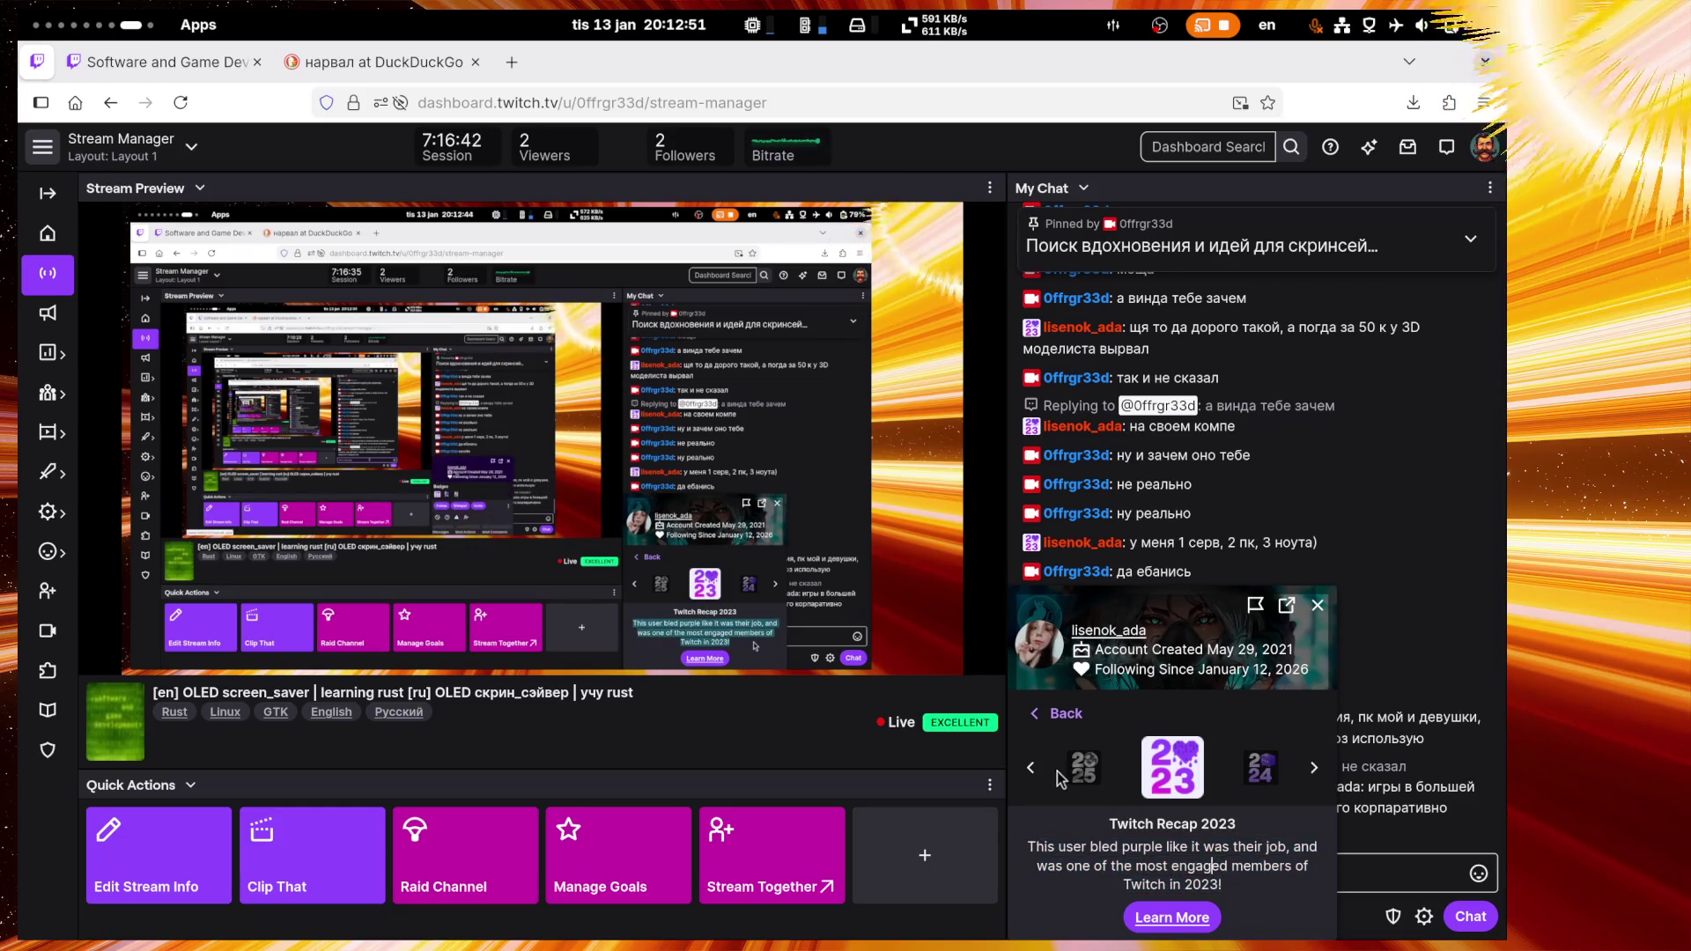
{"action": "left_click", "coordinate": [1254, 776]}
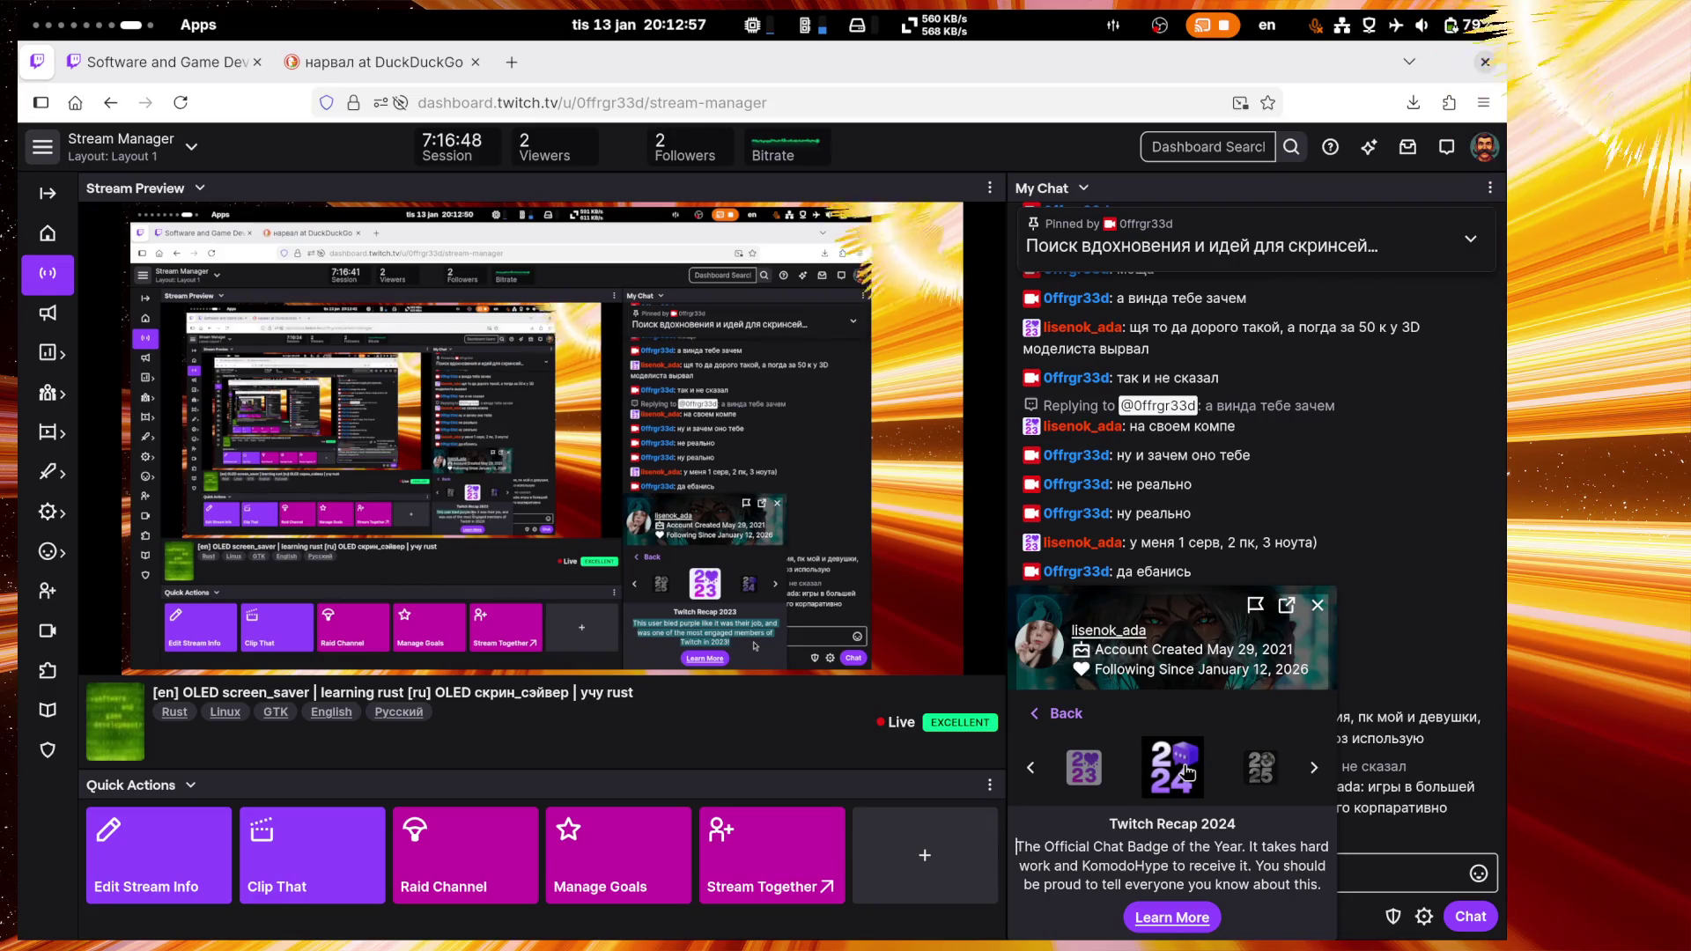
{"action": "double_click", "coordinate": [1125, 866]}
{"action": "left_click", "coordinate": [1219, 866]}
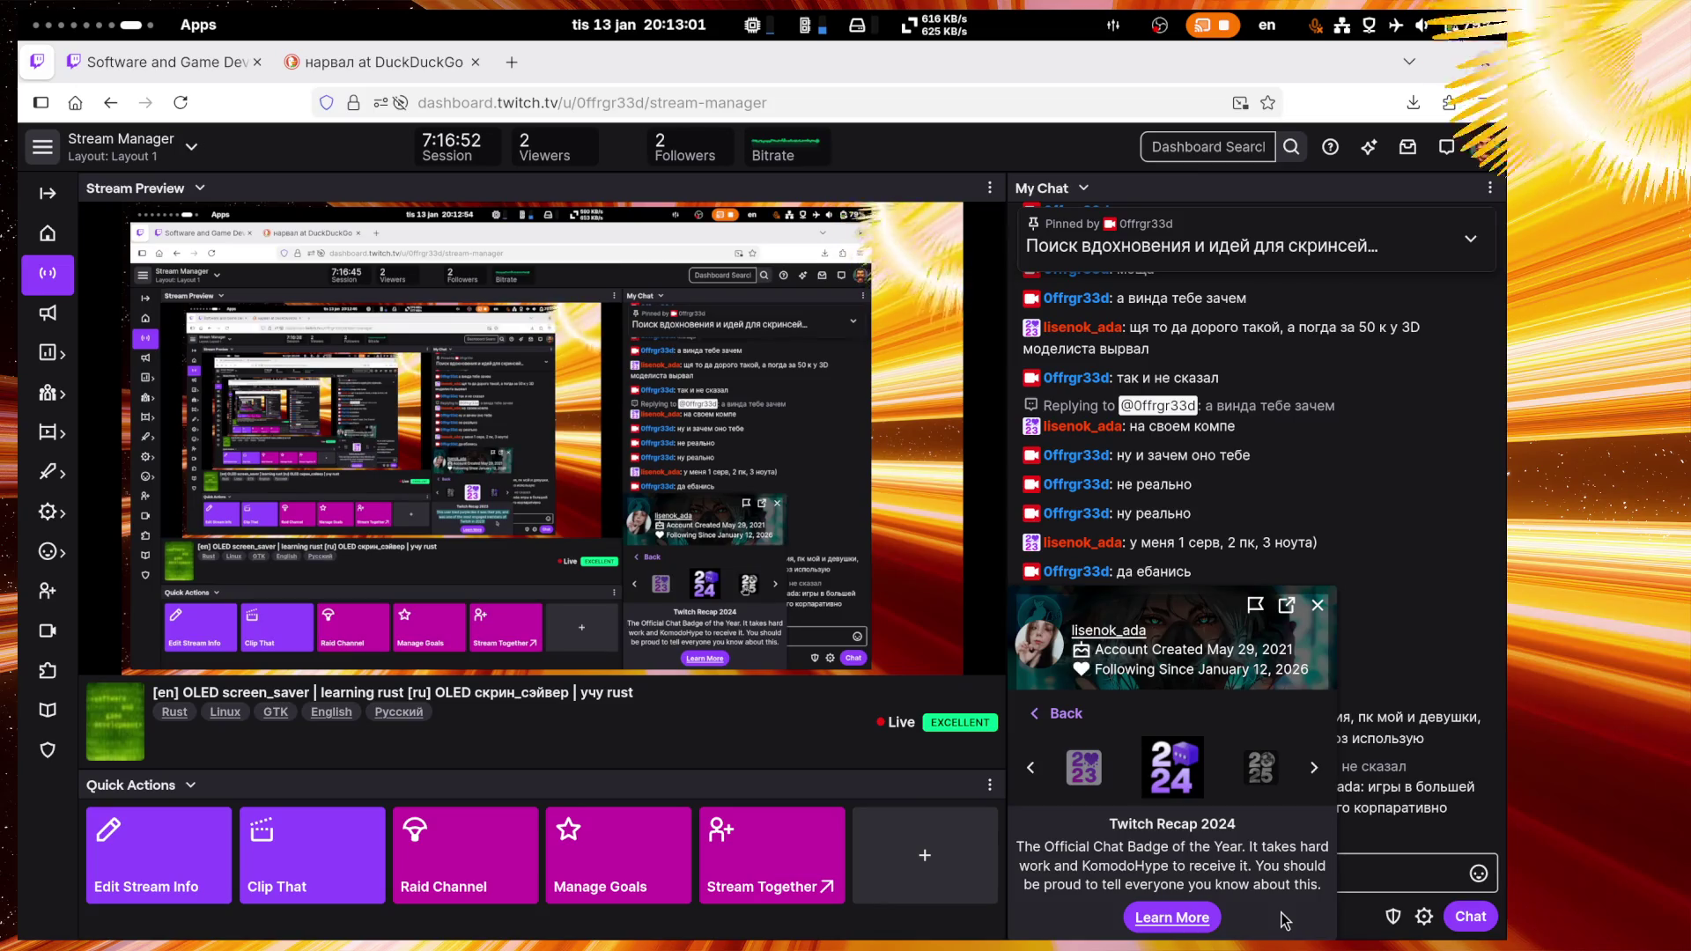
{"action": "left_click", "coordinate": [1261, 768]}
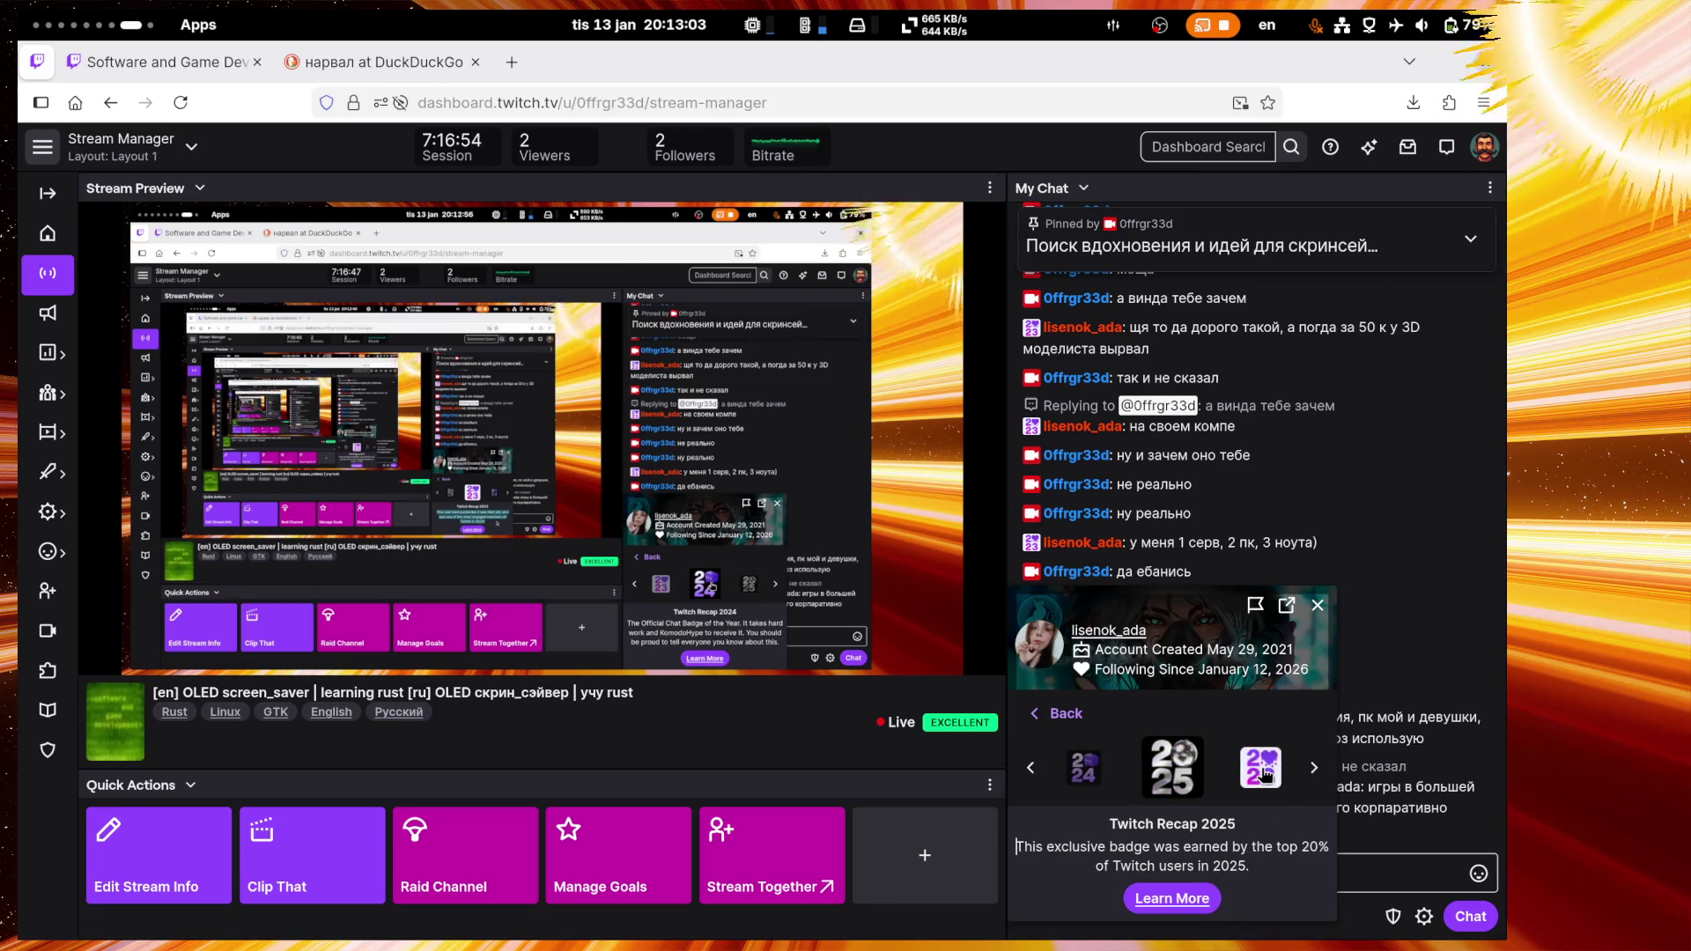
{"action": "left_click", "coordinate": [1057, 714]}
{"action": "left_click", "coordinate": [1316, 608]}
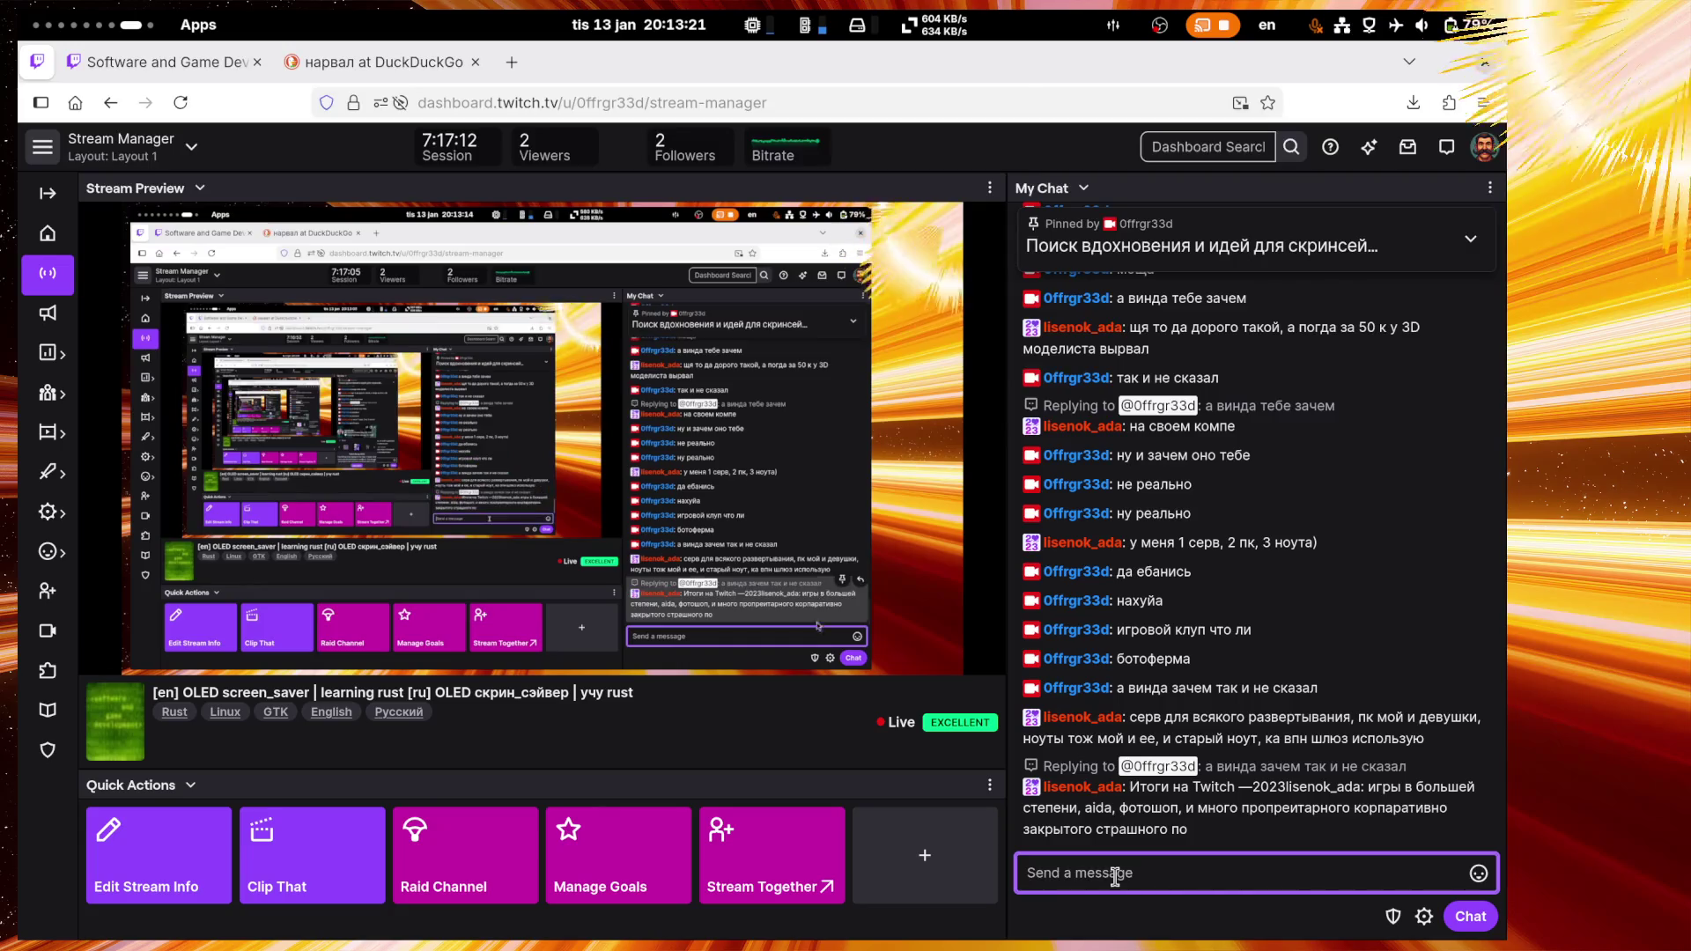
Step: Post 'aida?' in the stream chat and open a blank browser tab
{"action": "type", "text": "aida?"}
{"action": "key", "text": "Return"}
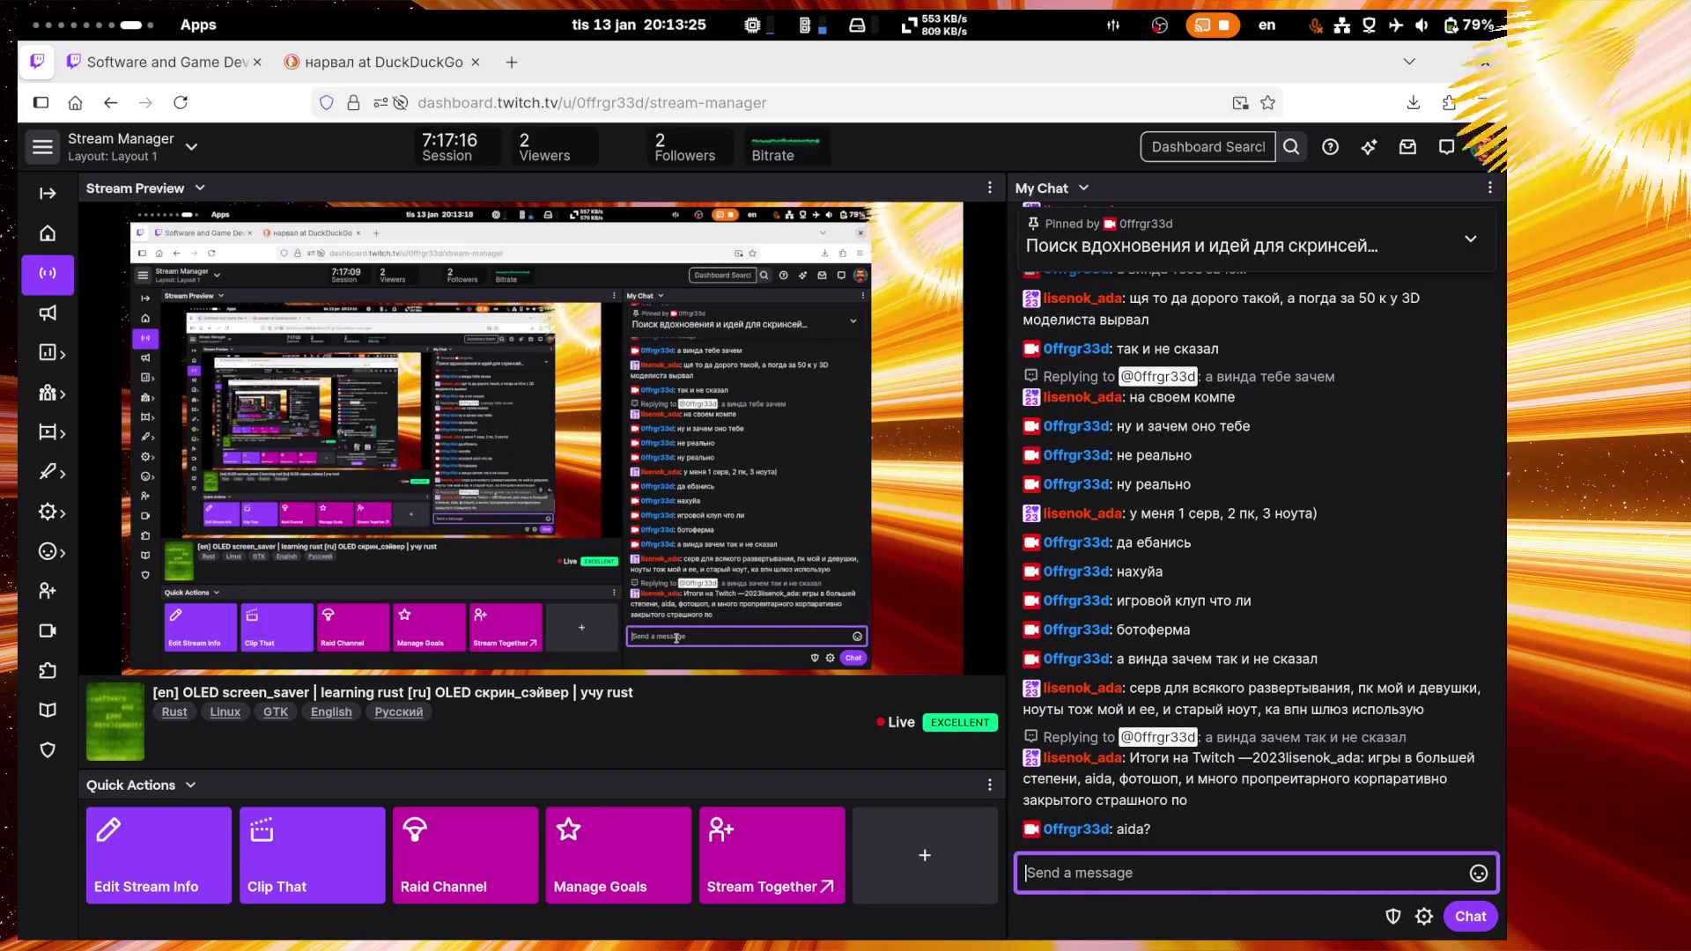
{"action": "left_click", "coordinate": [1130, 828]}
{"action": "left_click", "coordinate": [511, 62]}
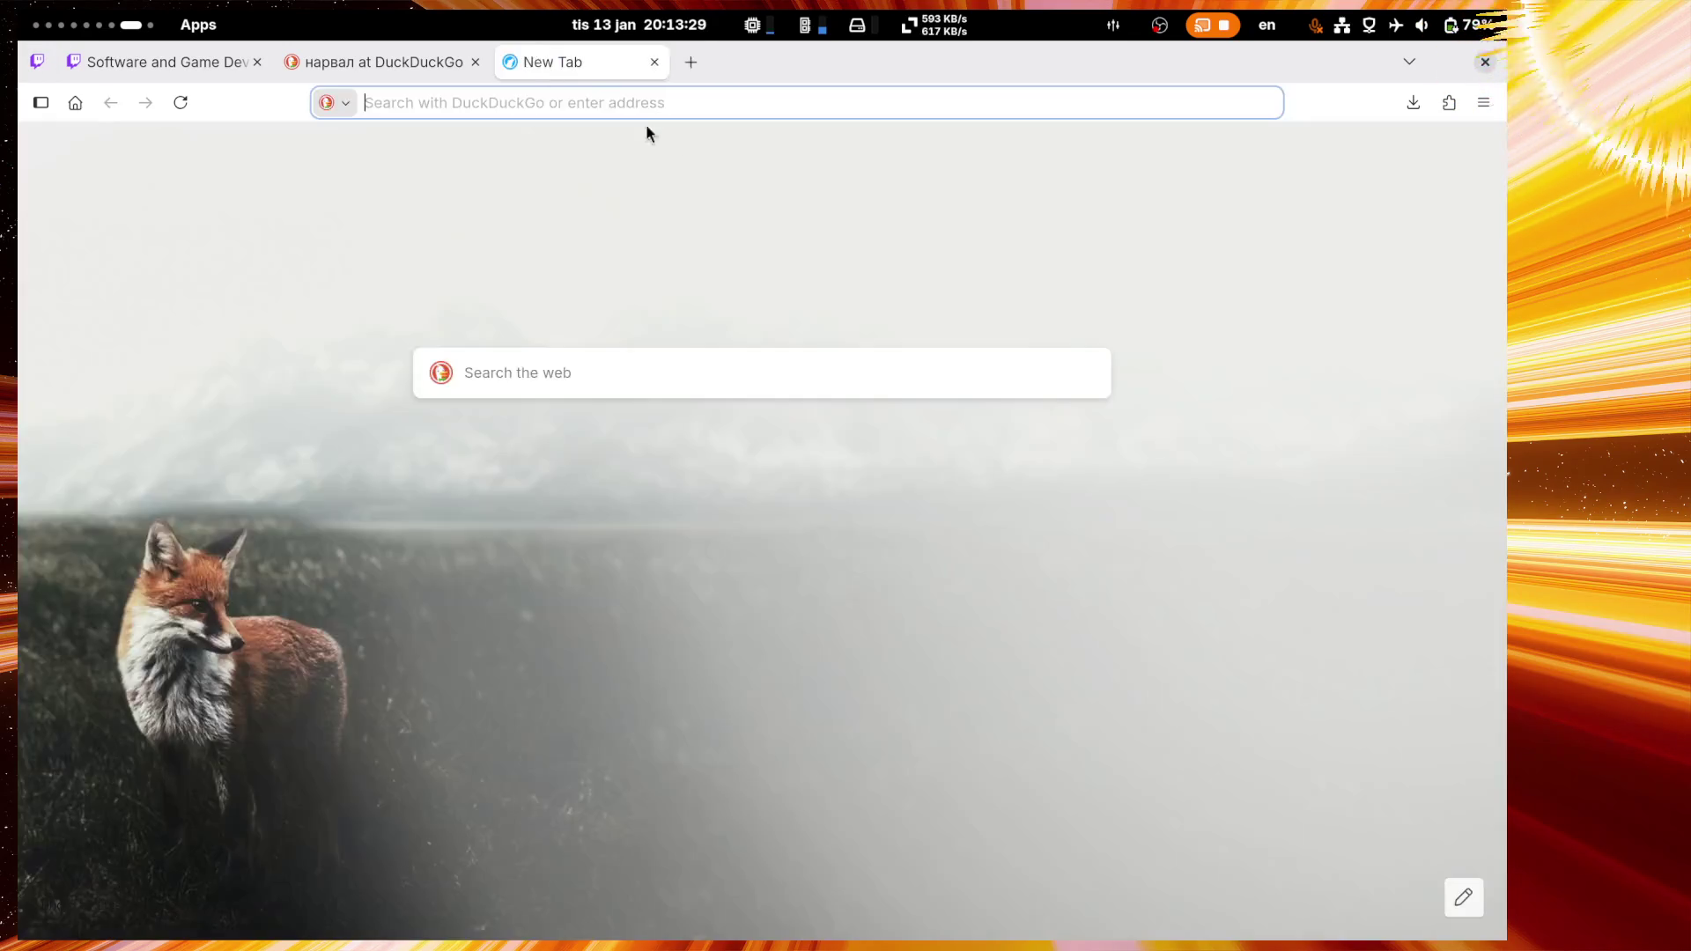
Step: Search DuckDuckGo for 'aida', then refine it to 'aida software' and scan the results
{"action": "type", "text": "aida"}
{"action": "left_click", "coordinate": [685, 156]}
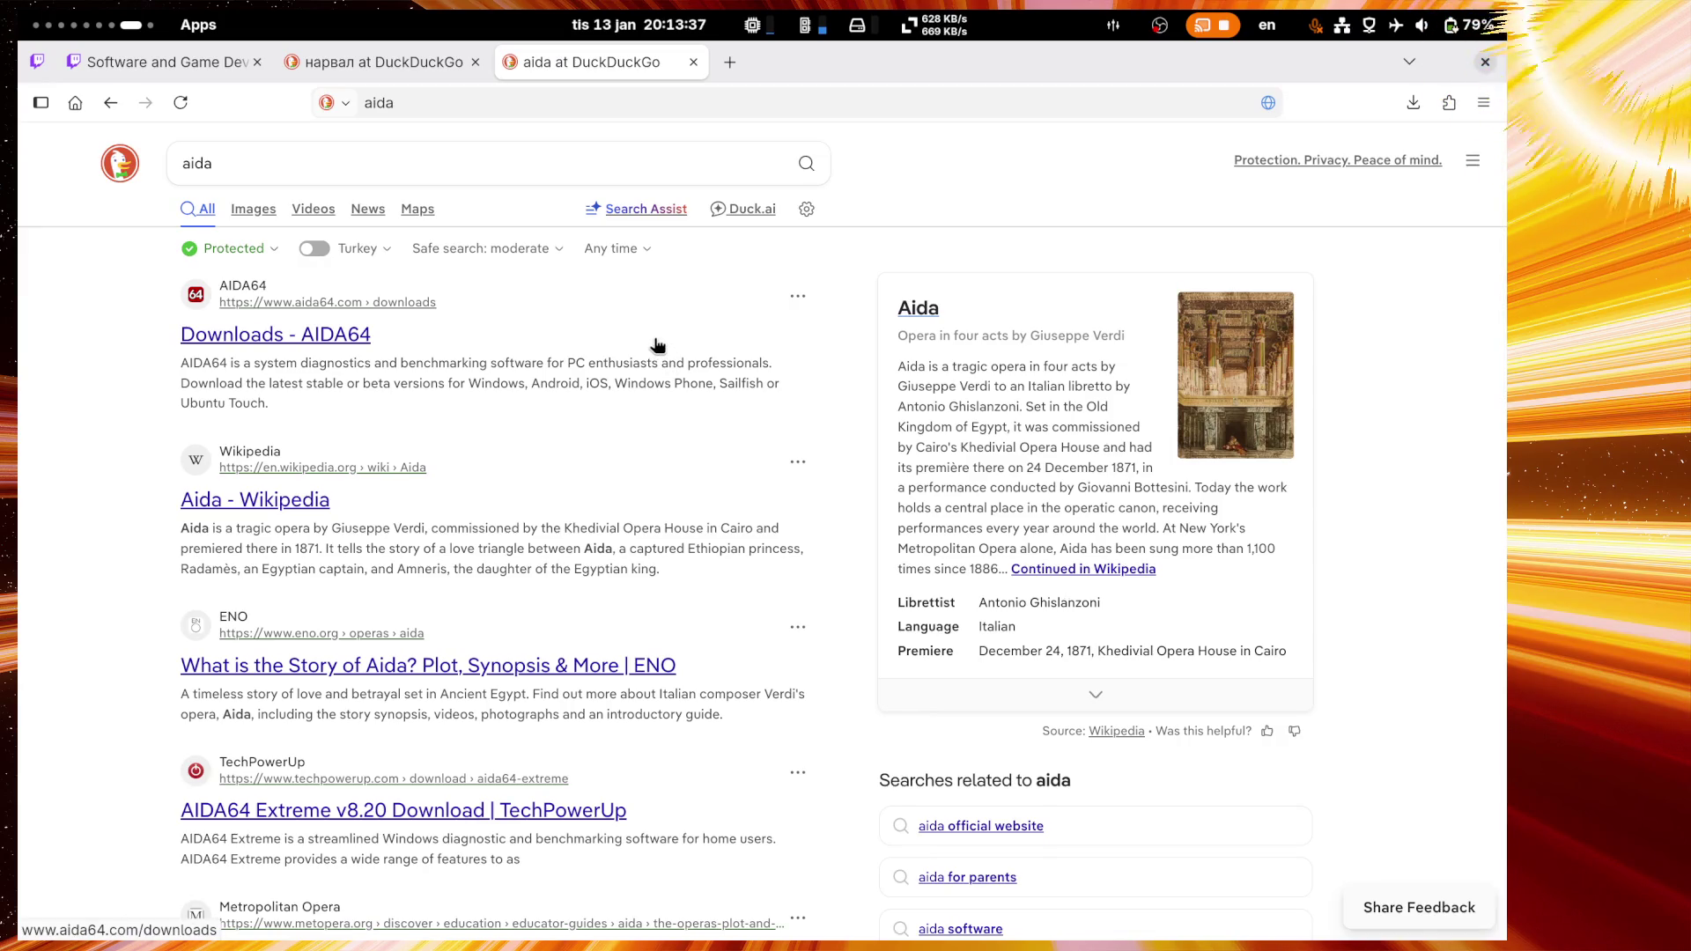
{"action": "left_click", "coordinate": [343, 152]}
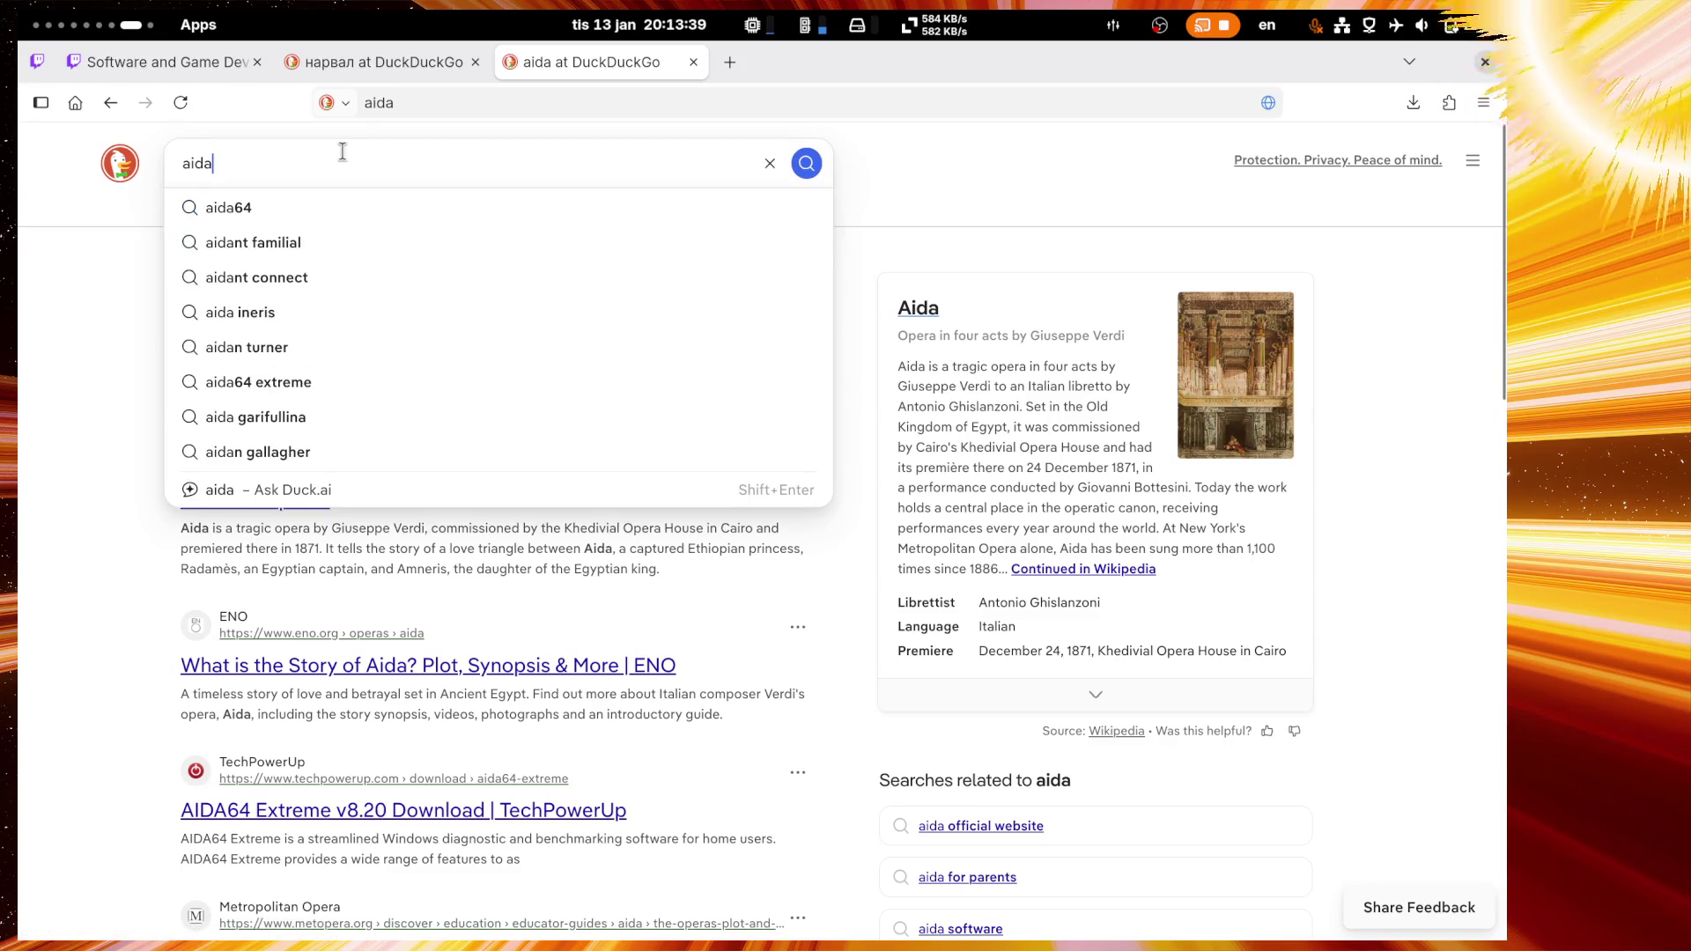
{"action": "type", "text": " software"}
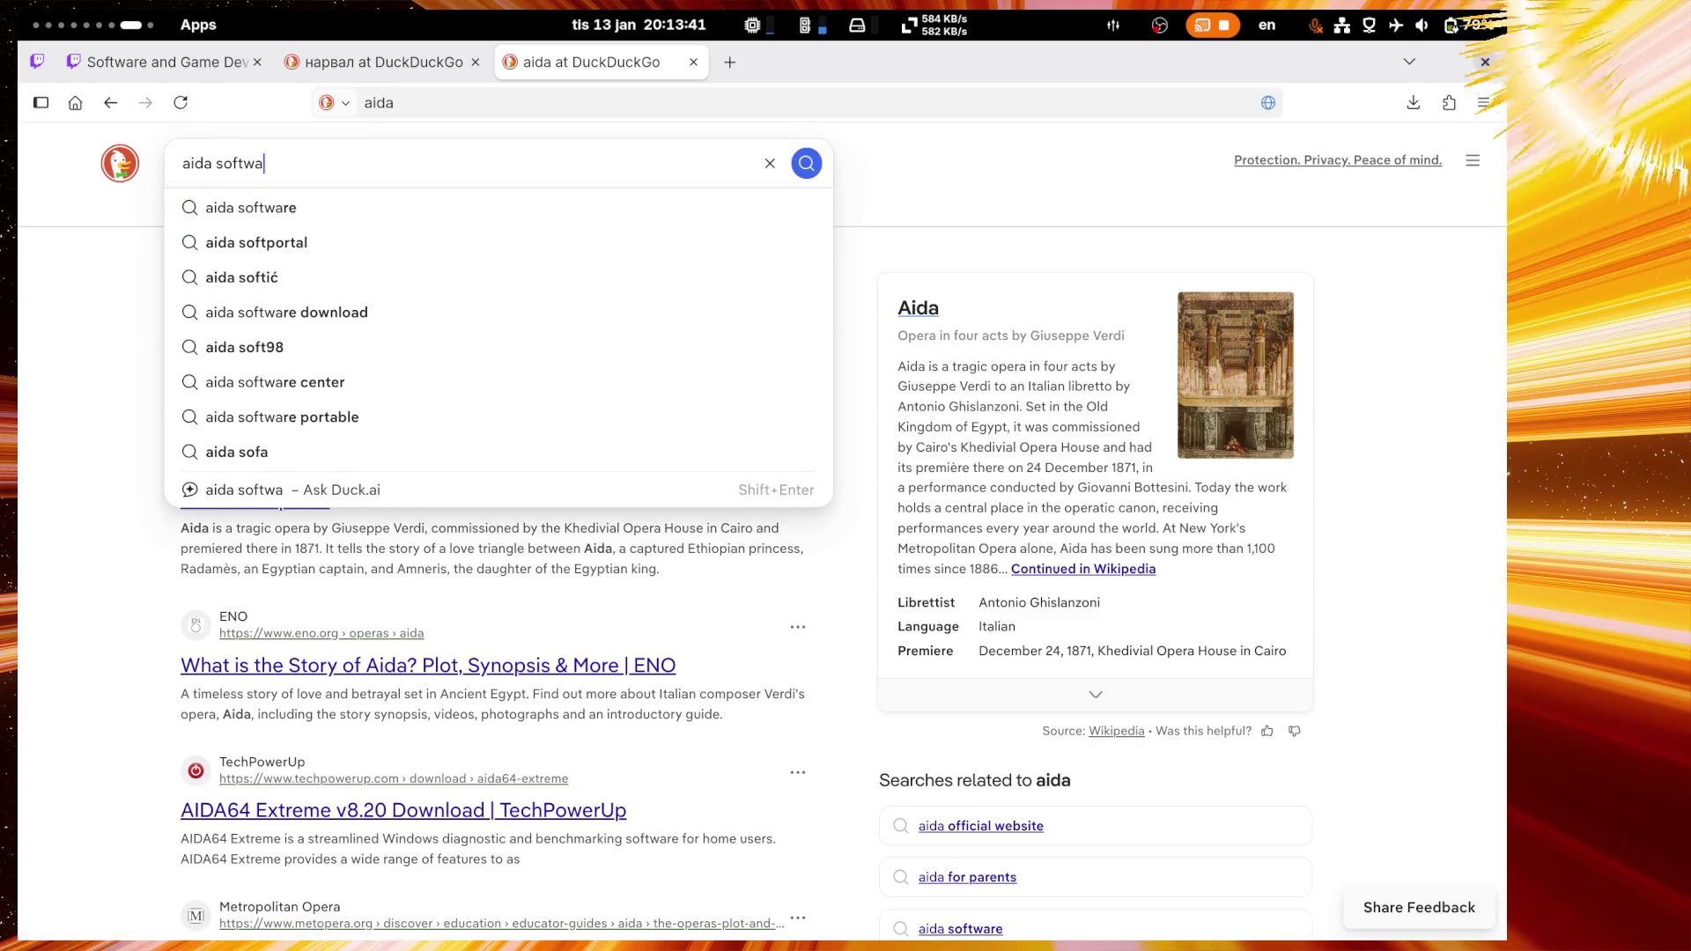
{"action": "key", "text": "Return"}
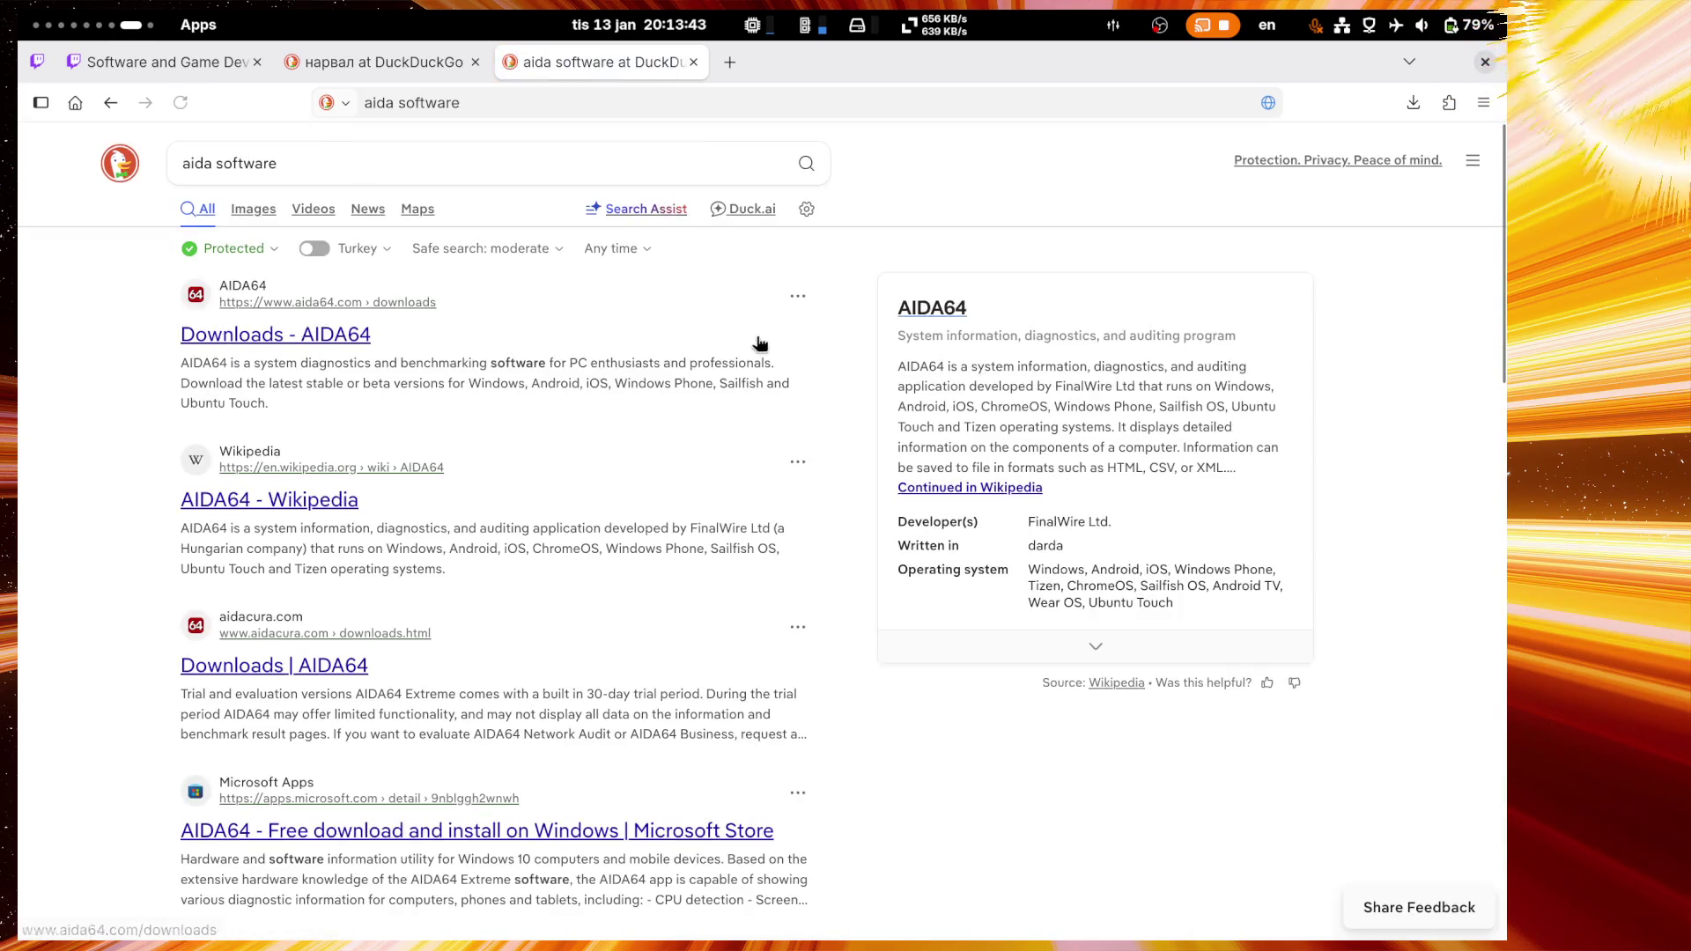
{"action": "scroll", "coordinate": [745, 331], "scroll_direction": "down", "scroll_amount": 10}
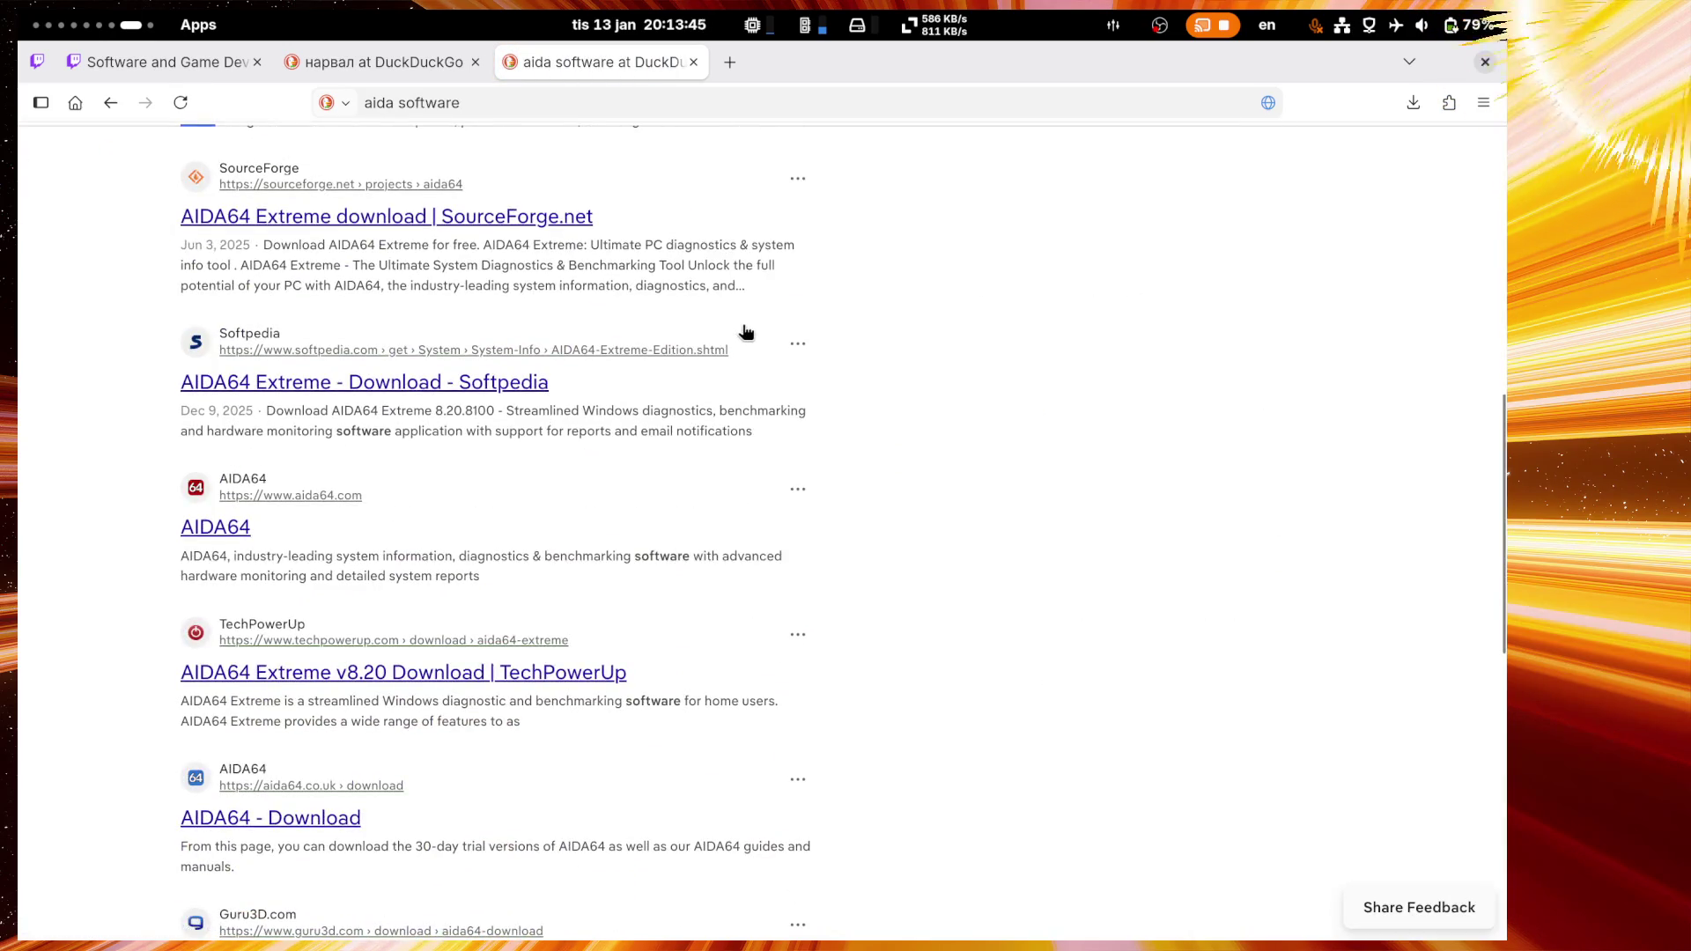
{"action": "scroll", "coordinate": [744, 332], "scroll_direction": "down", "scroll_amount": 8}
{"action": "scroll", "coordinate": [744, 332], "scroll_direction": "up", "scroll_amount": 20}
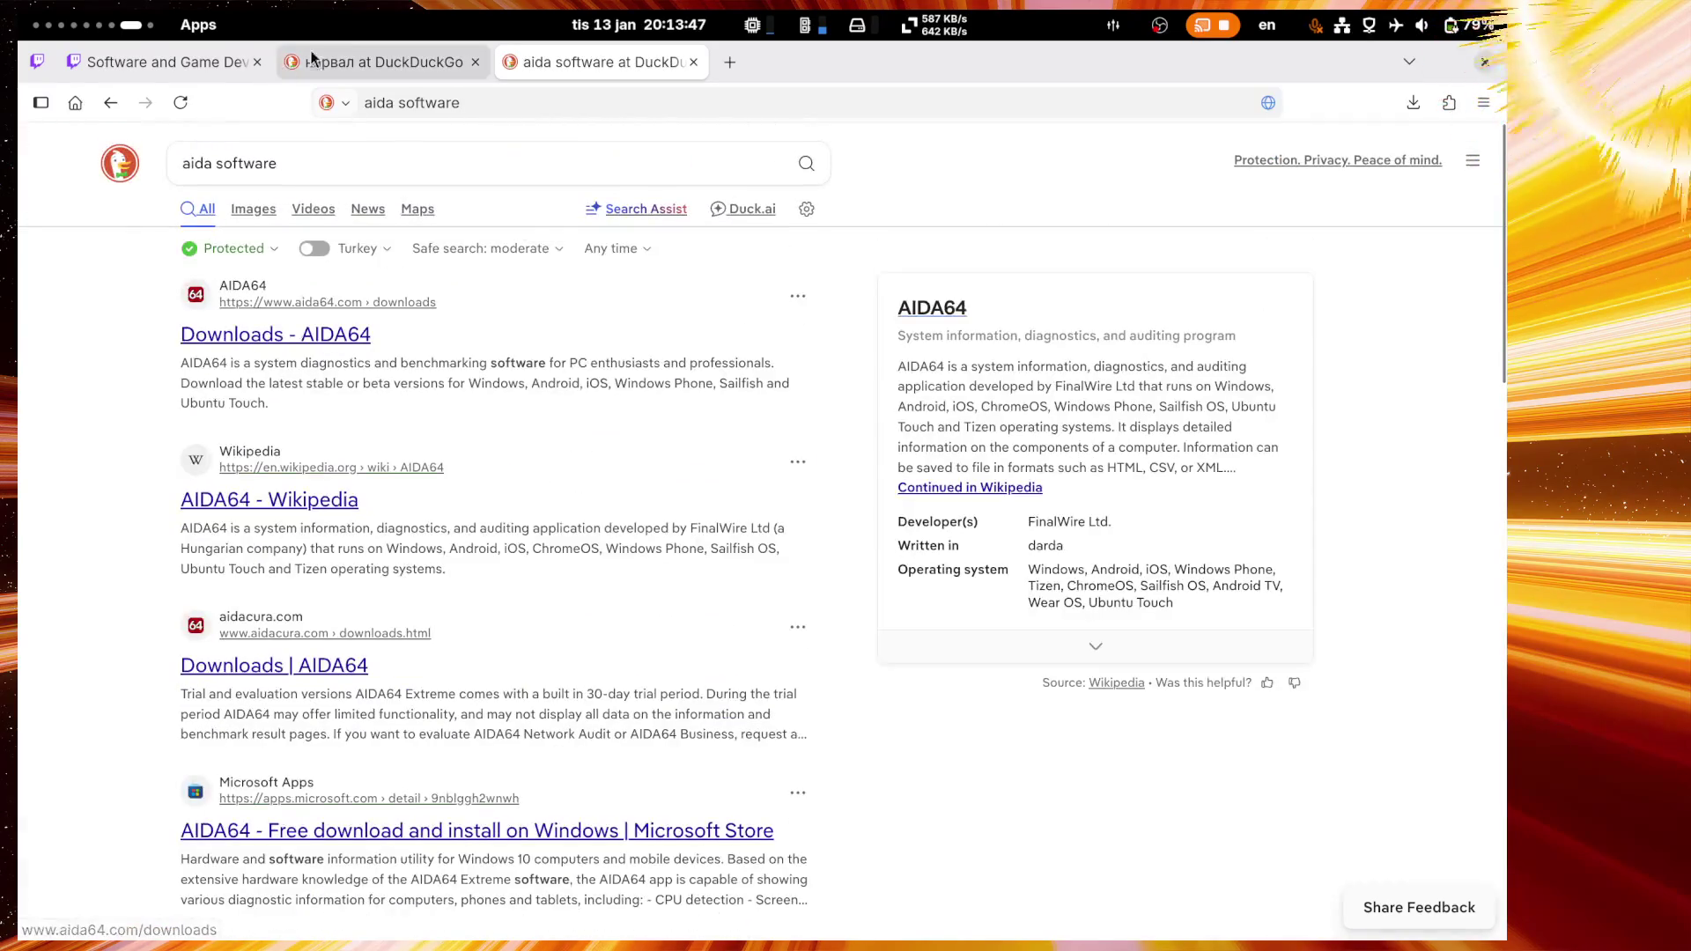
Step: Change the query to 'ada software' and open the ADA Software website result
{"action": "left_click", "coordinate": [204, 164]}
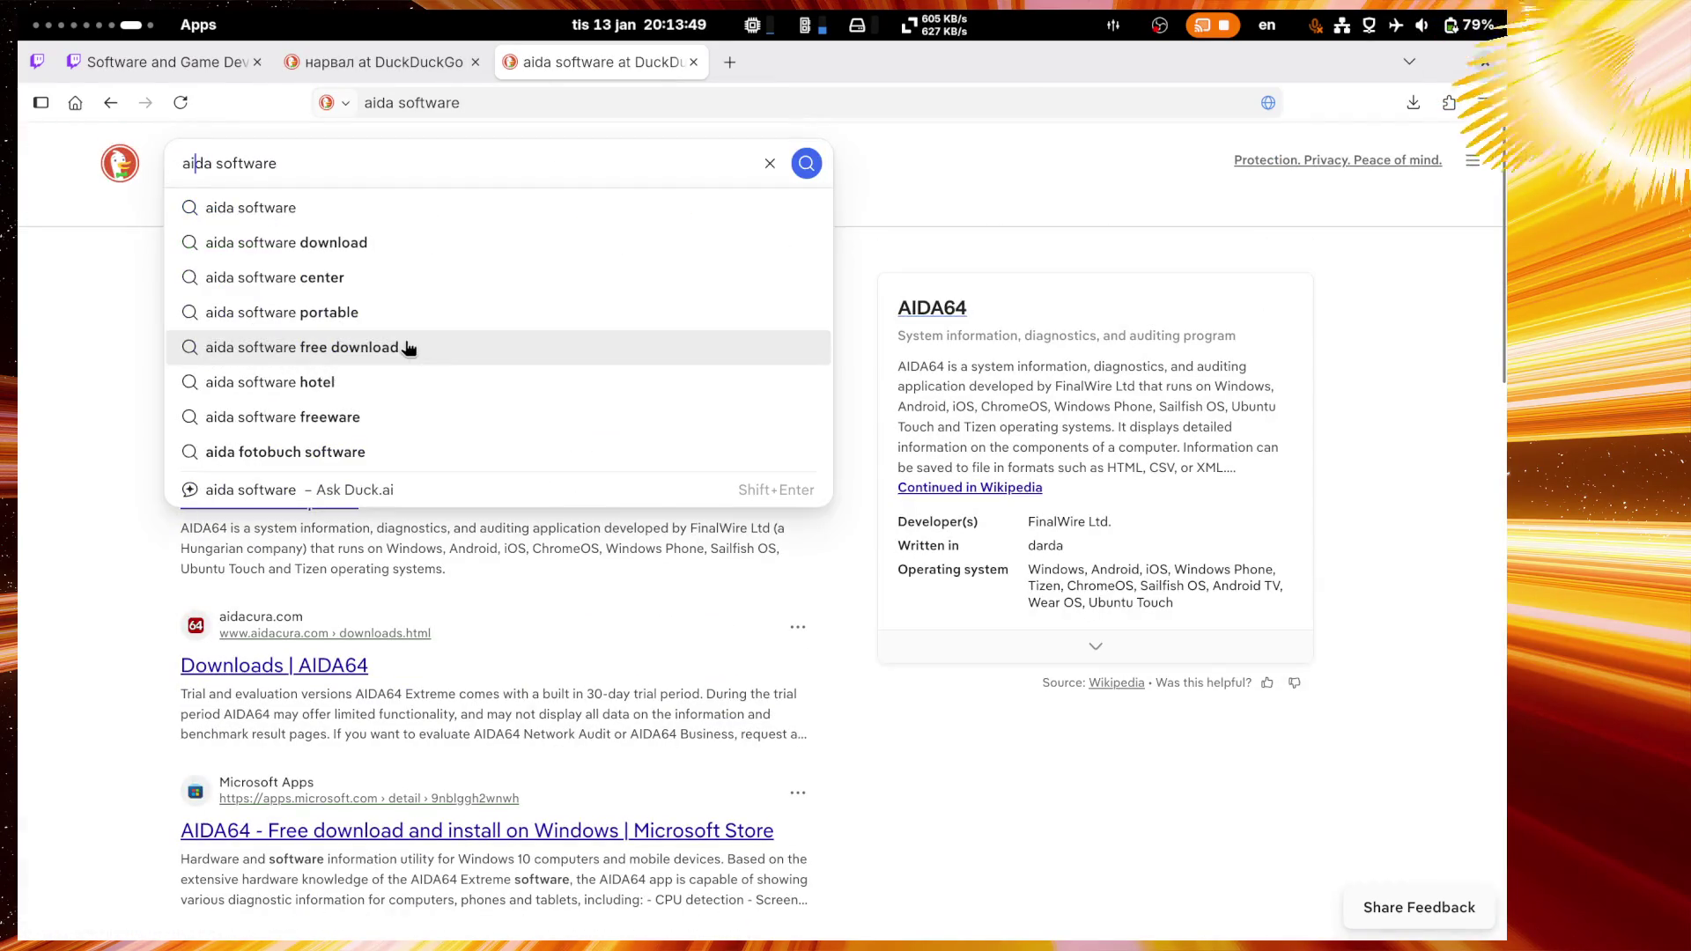
{"action": "key", "text": "BackSpace"}
{"action": "key", "text": "Return"}
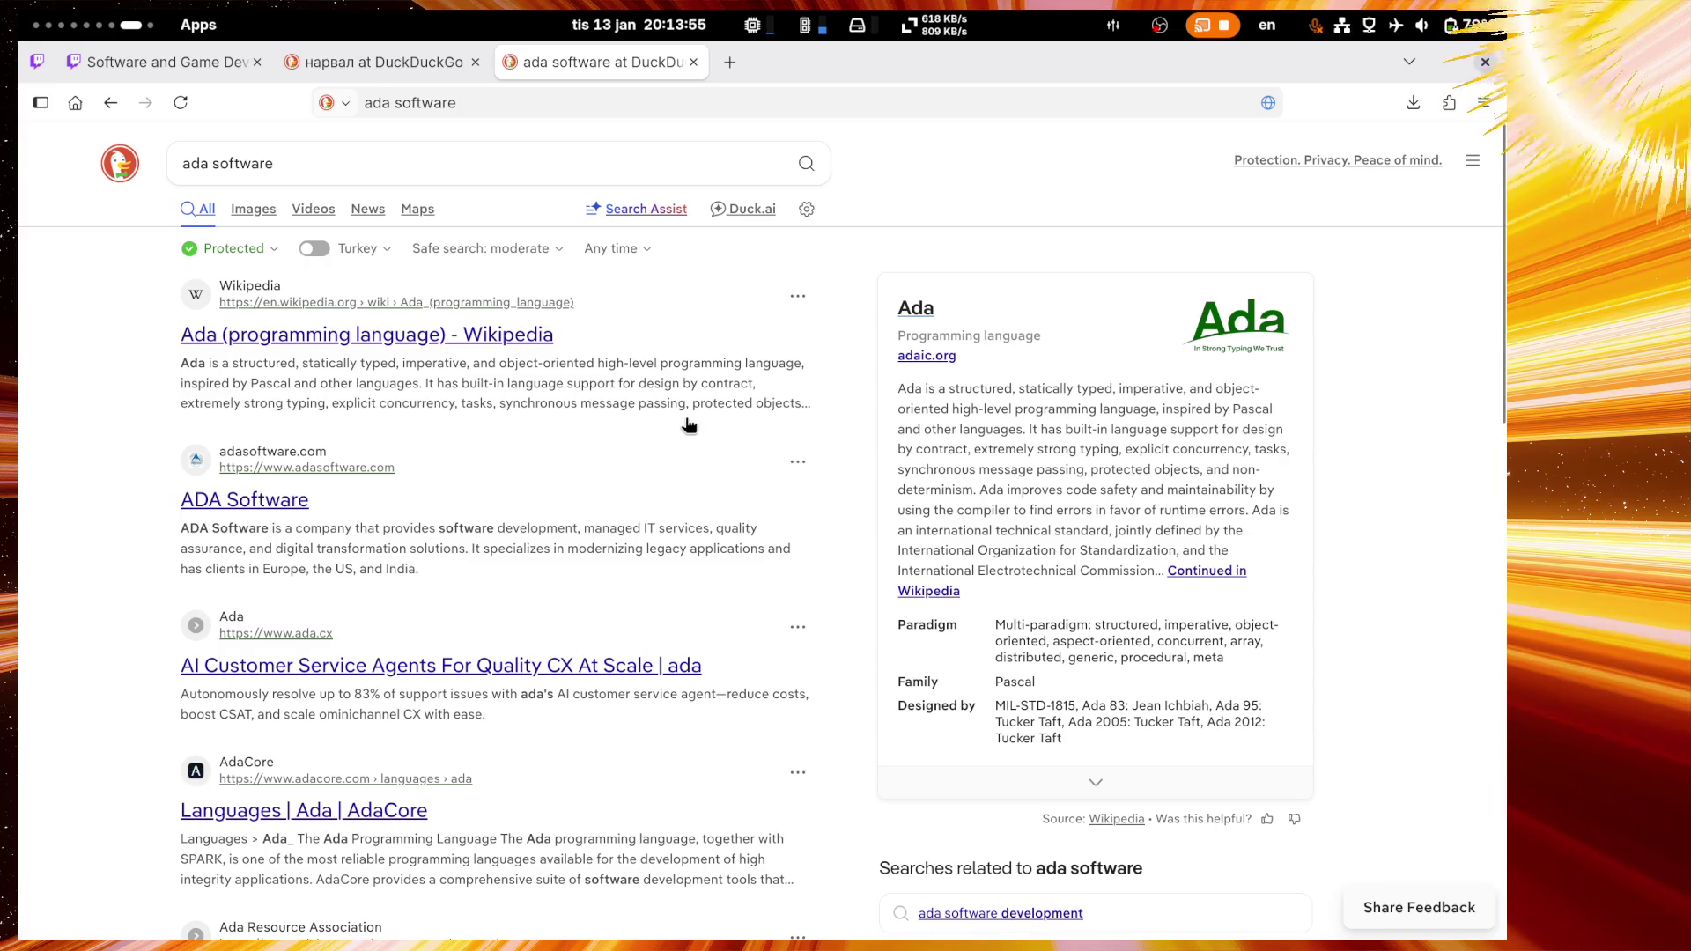
{"action": "left_click", "coordinate": [230, 504]}
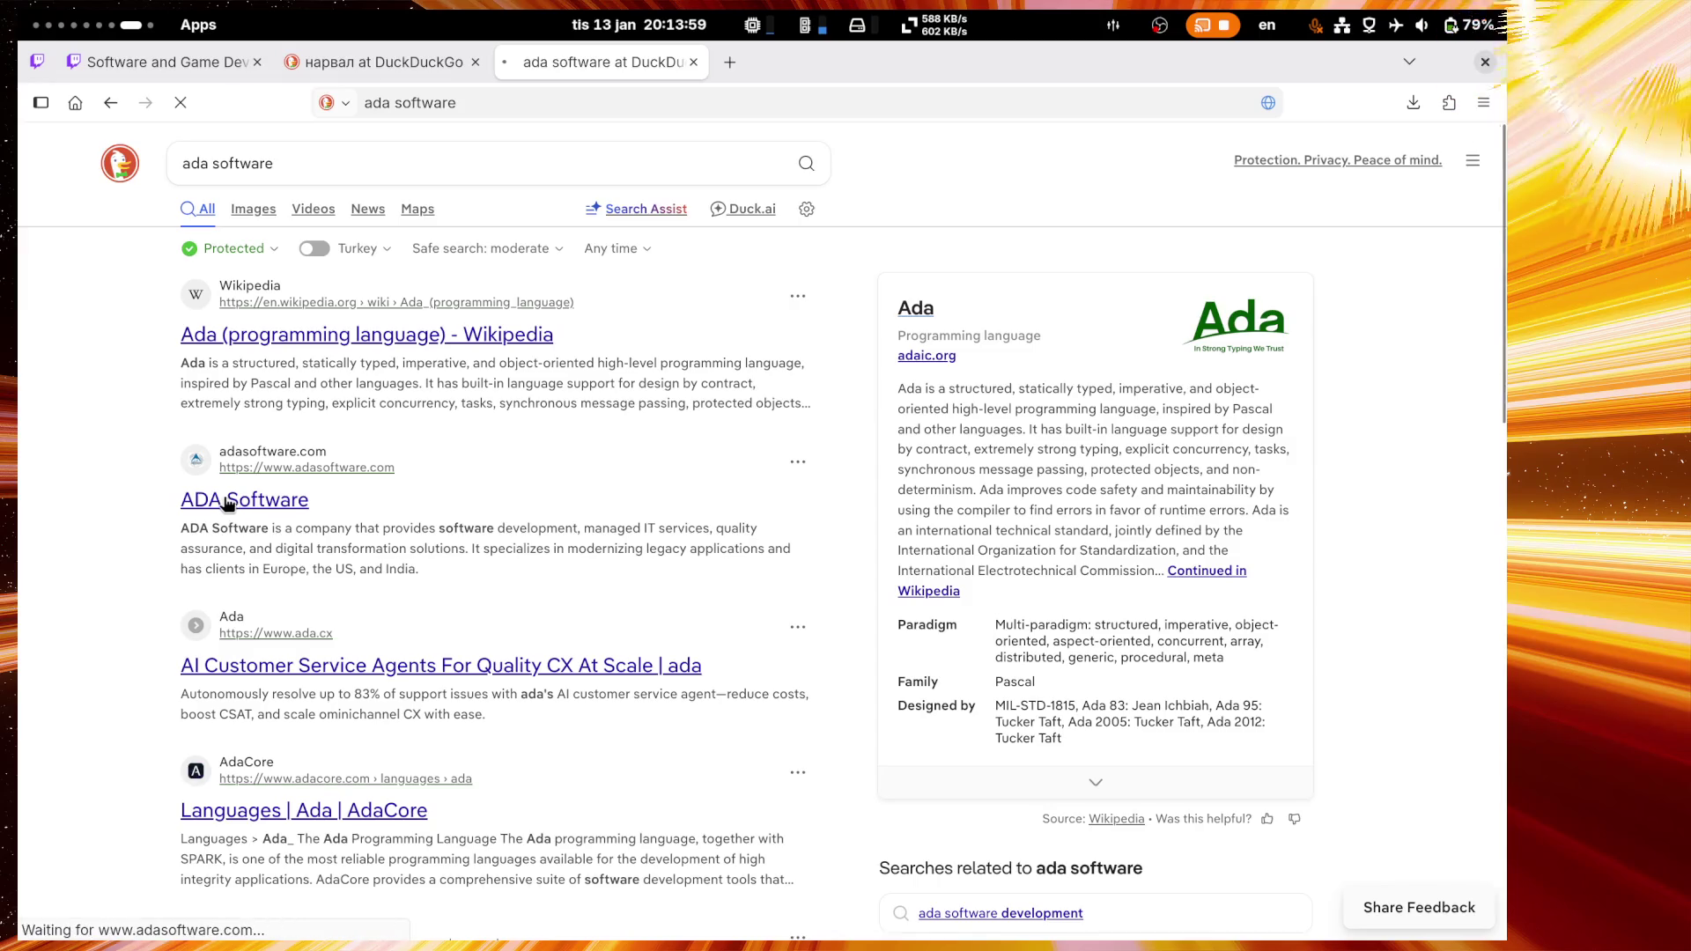
{"action": "left_click", "coordinate": [128, 67]}
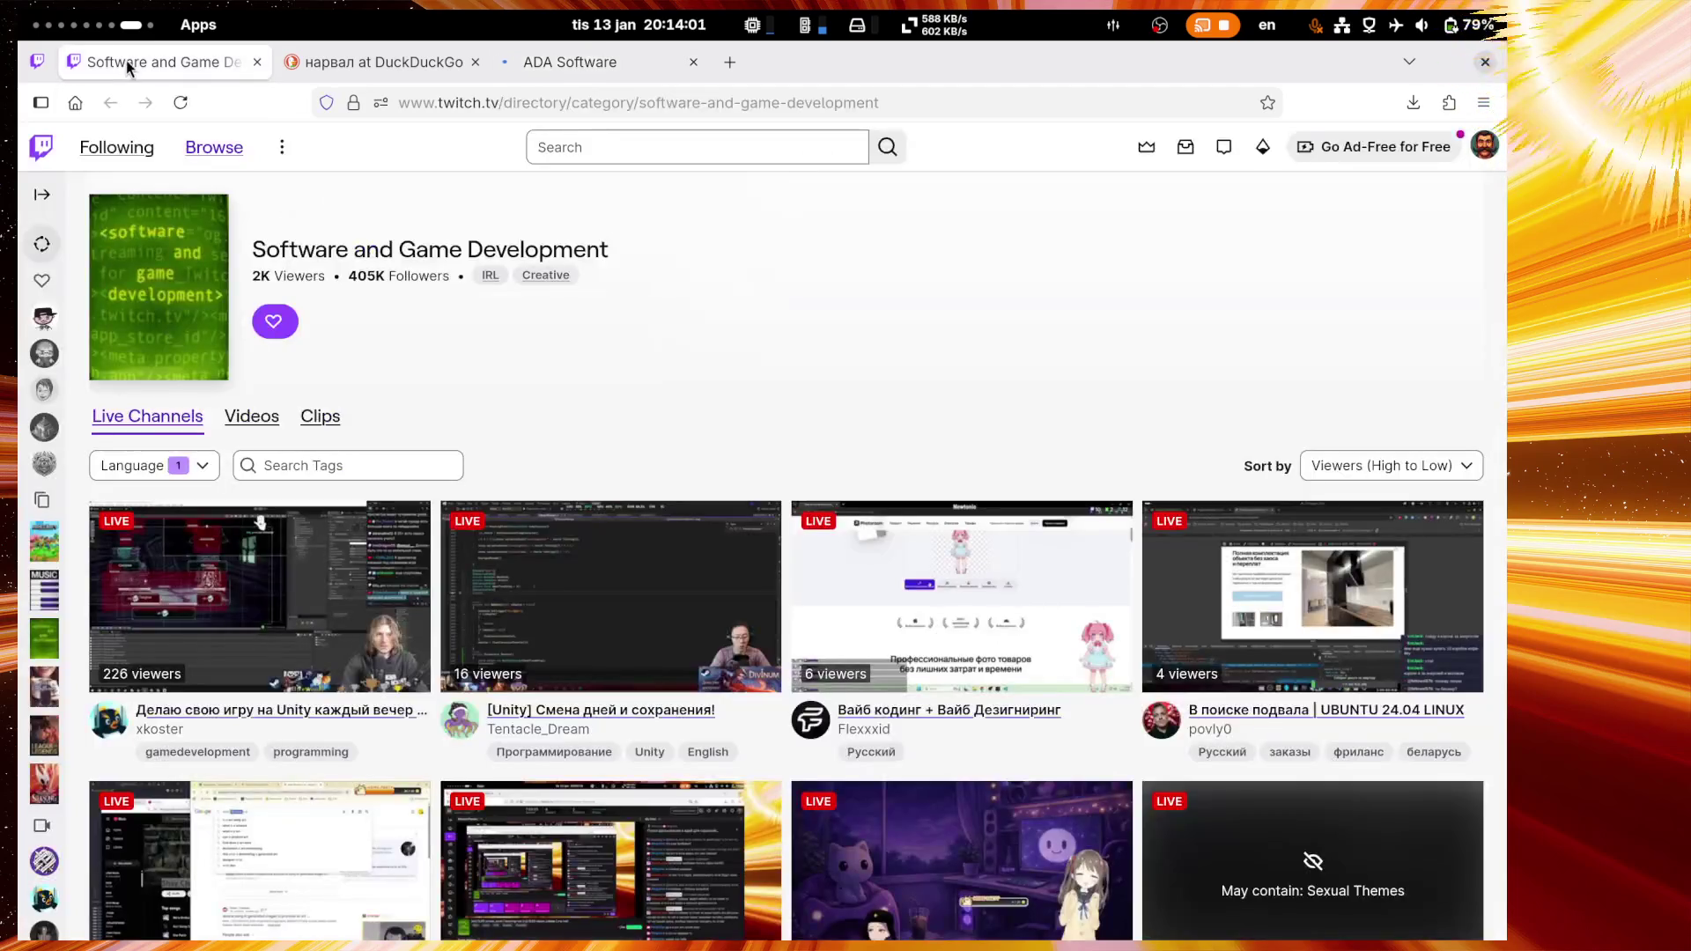
Step: Close the Twitch category tab and return to the Stream Manager chat box
{"action": "middle_click", "coordinate": [128, 67]}
{"action": "left_click", "coordinate": [40, 64]}
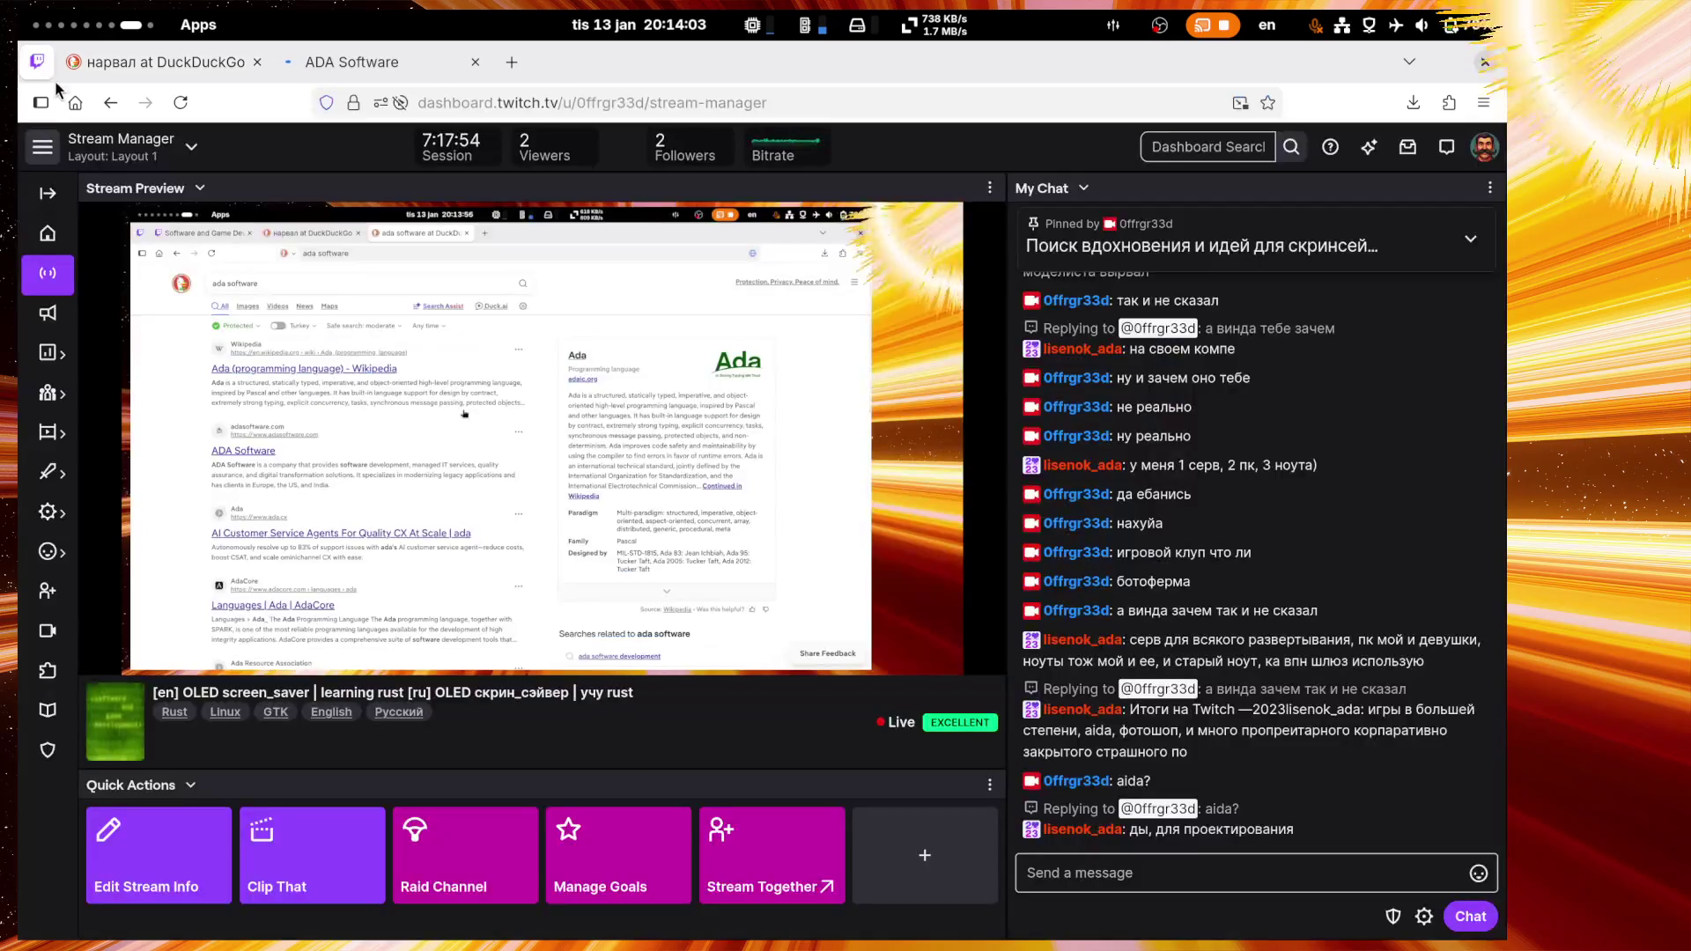
{"action": "left_click", "coordinate": [1222, 879]}
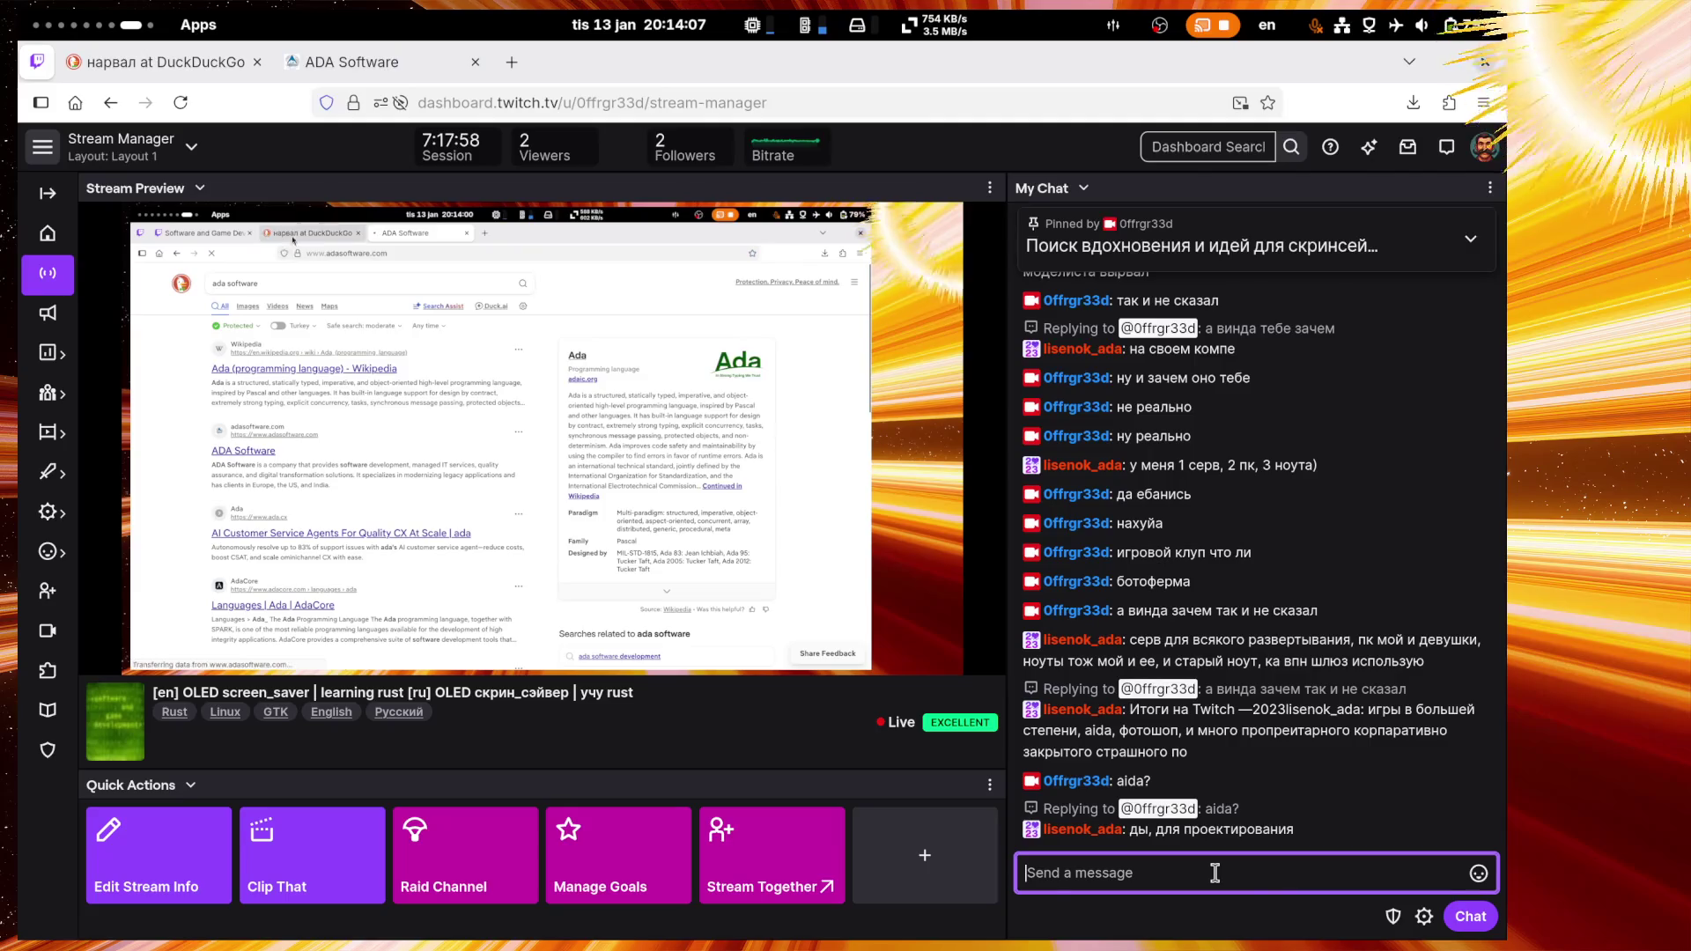
Step: Close the ADA Software tab and the 'нарвал' image search tab
{"action": "left_click", "coordinate": [357, 72]}
{"action": "scroll", "coordinate": [664, 593], "scroll_direction": "down", "scroll_amount": 14}
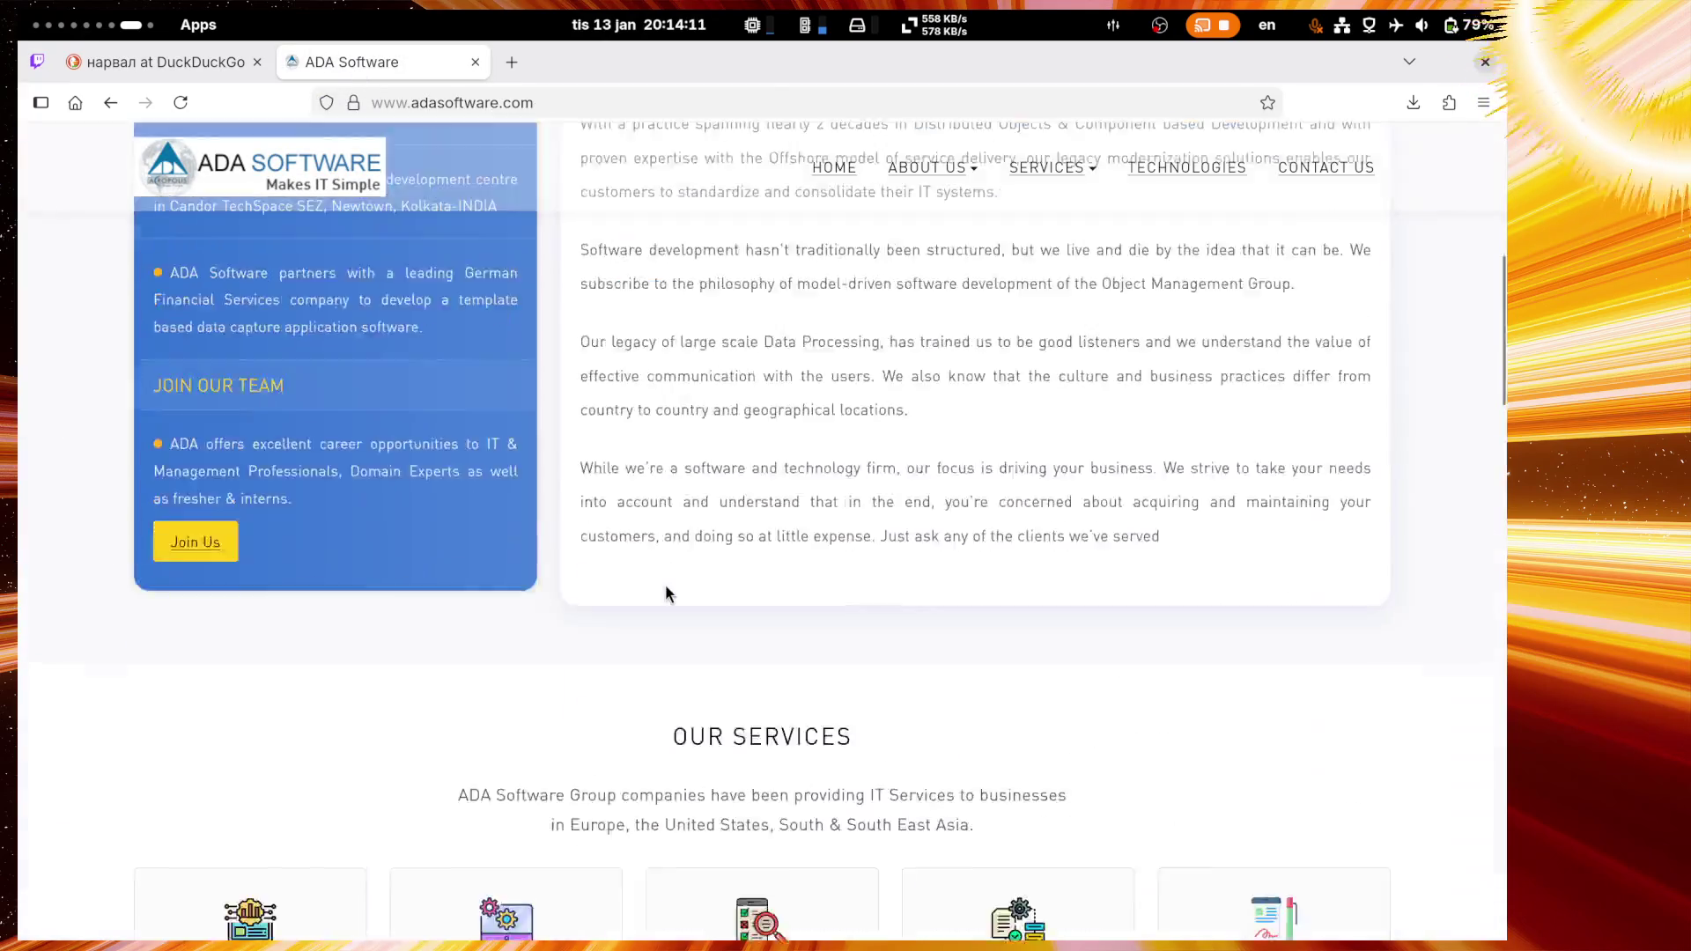
{"action": "scroll", "coordinate": [667, 593], "scroll_direction": "up", "scroll_amount": 9}
{"action": "scroll", "coordinate": [667, 594], "scroll_direction": "up", "scroll_amount": 2}
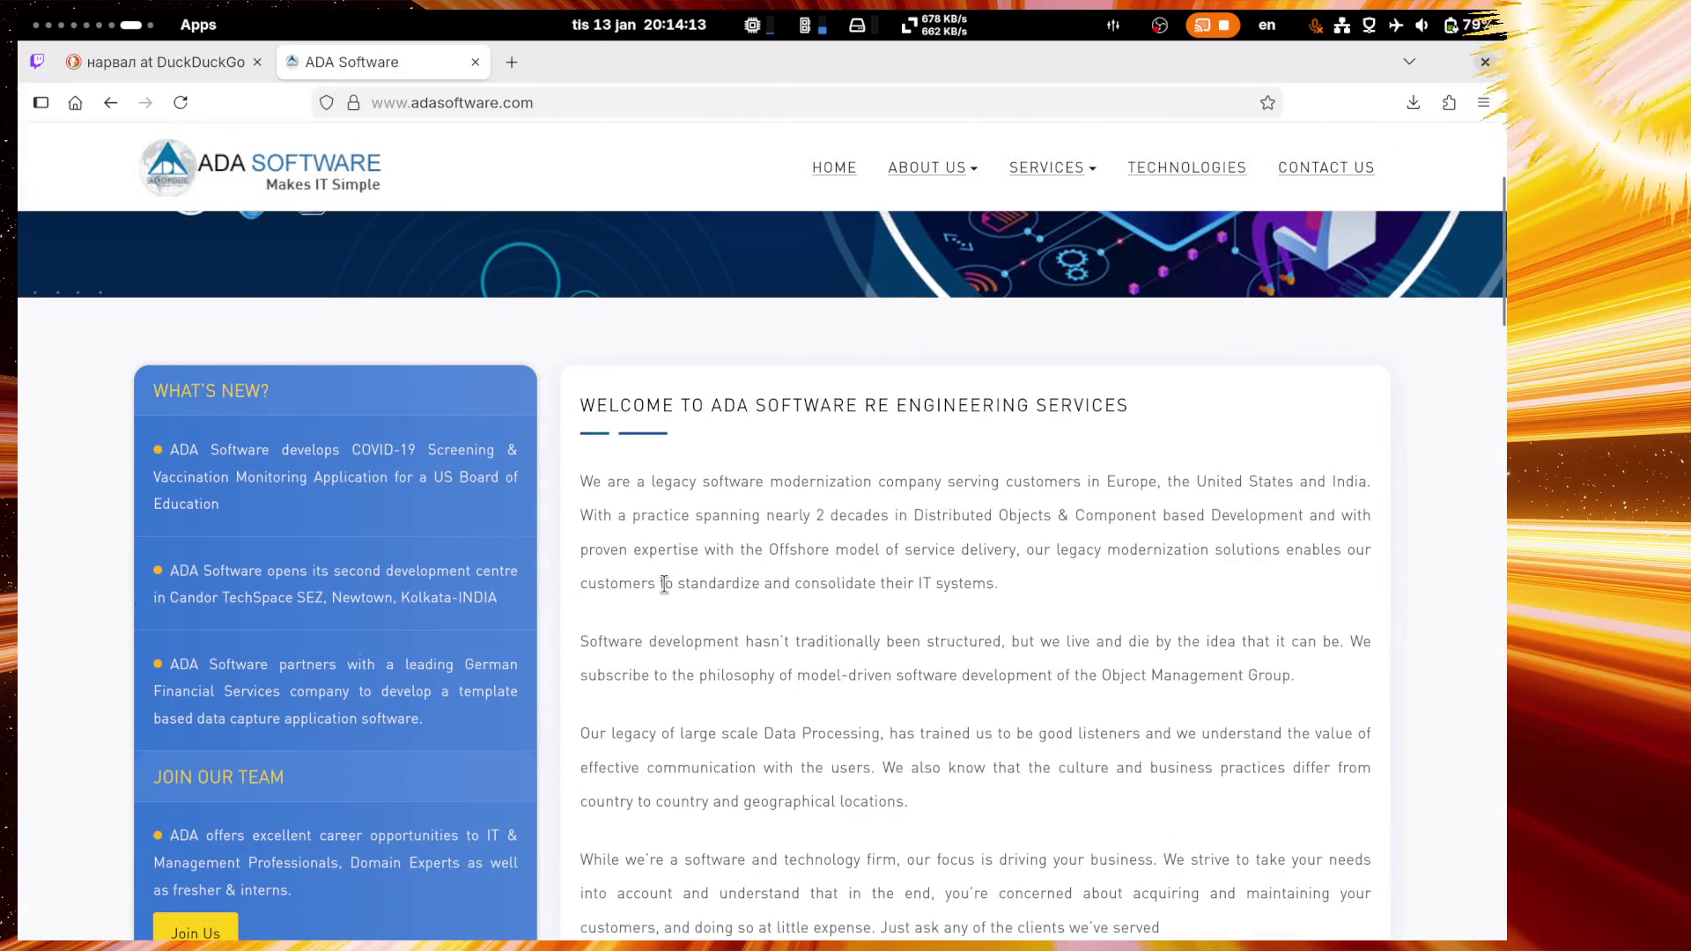
{"action": "scroll", "coordinate": [667, 590], "scroll_direction": "up", "scroll_amount": 5}
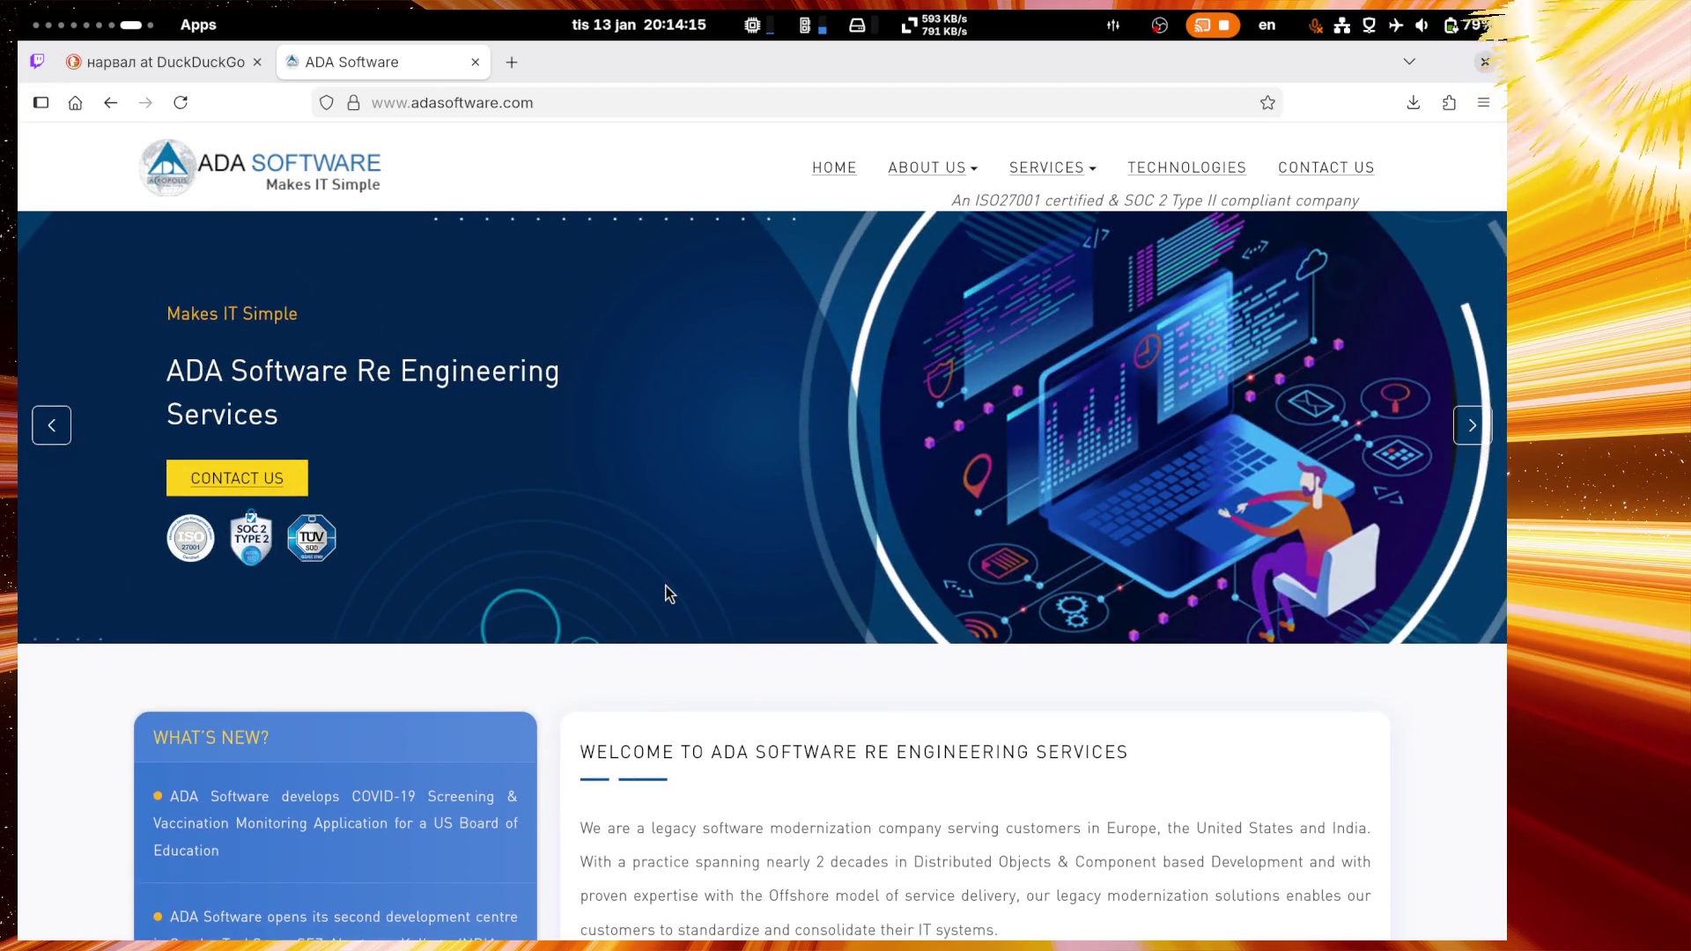
{"action": "middle_click", "coordinate": [386, 72]}
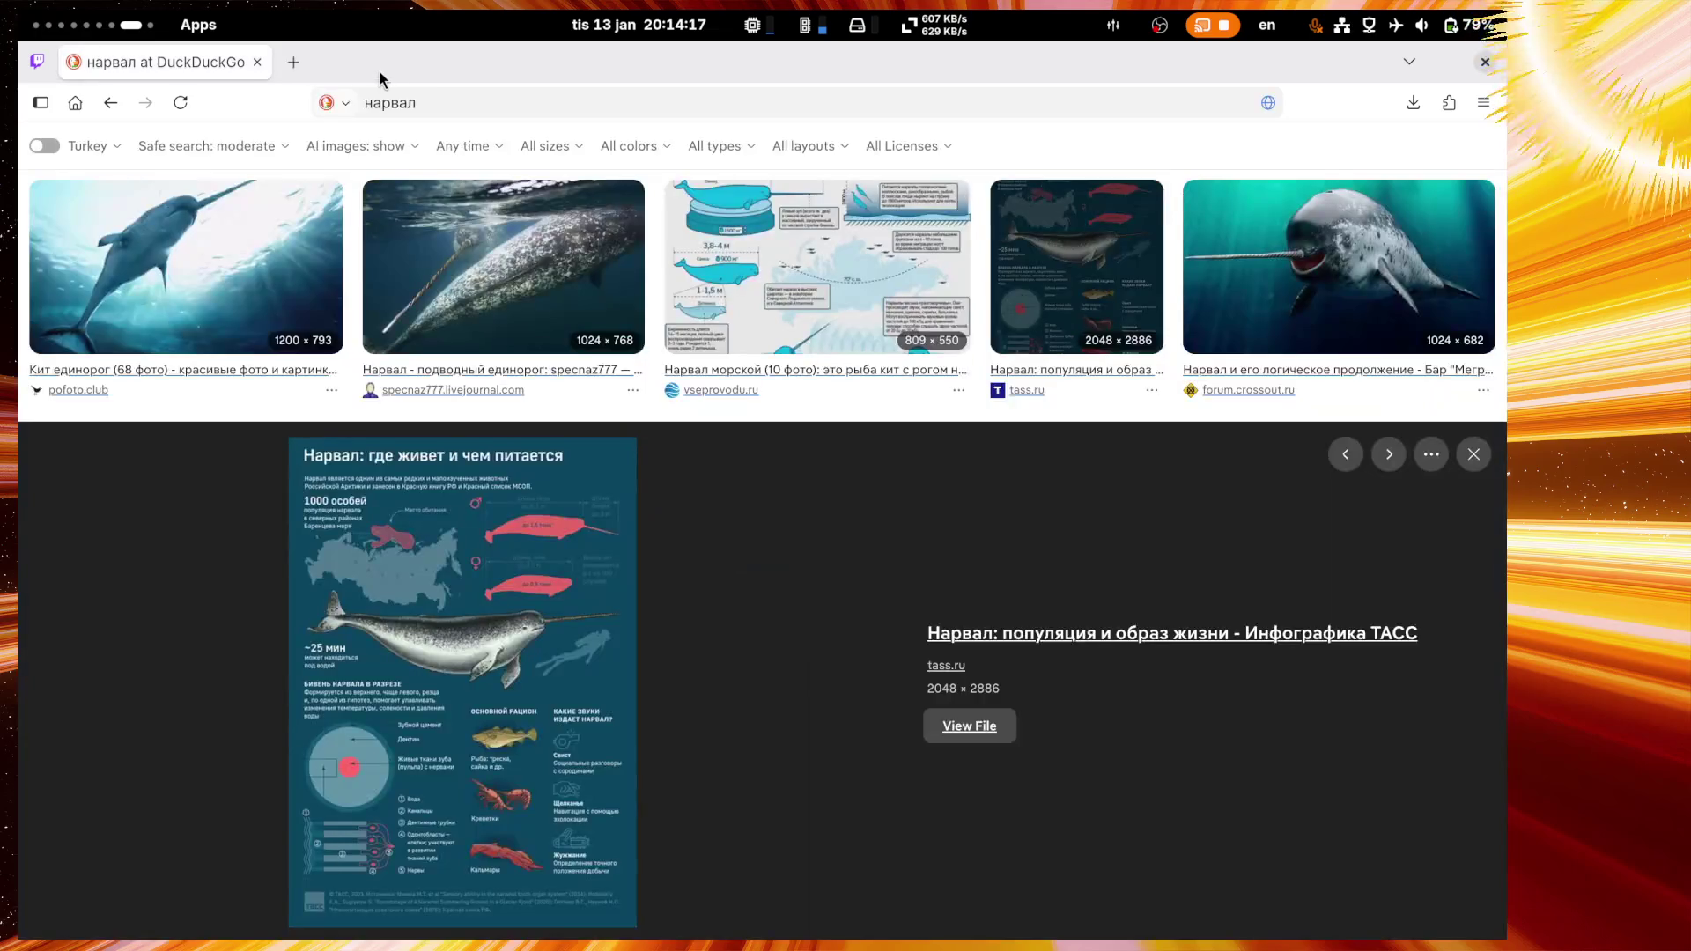
{"action": "key", "text": "Escape"}
{"action": "scroll", "coordinate": [762, 576], "scroll_direction": "up", "scroll_amount": 6}
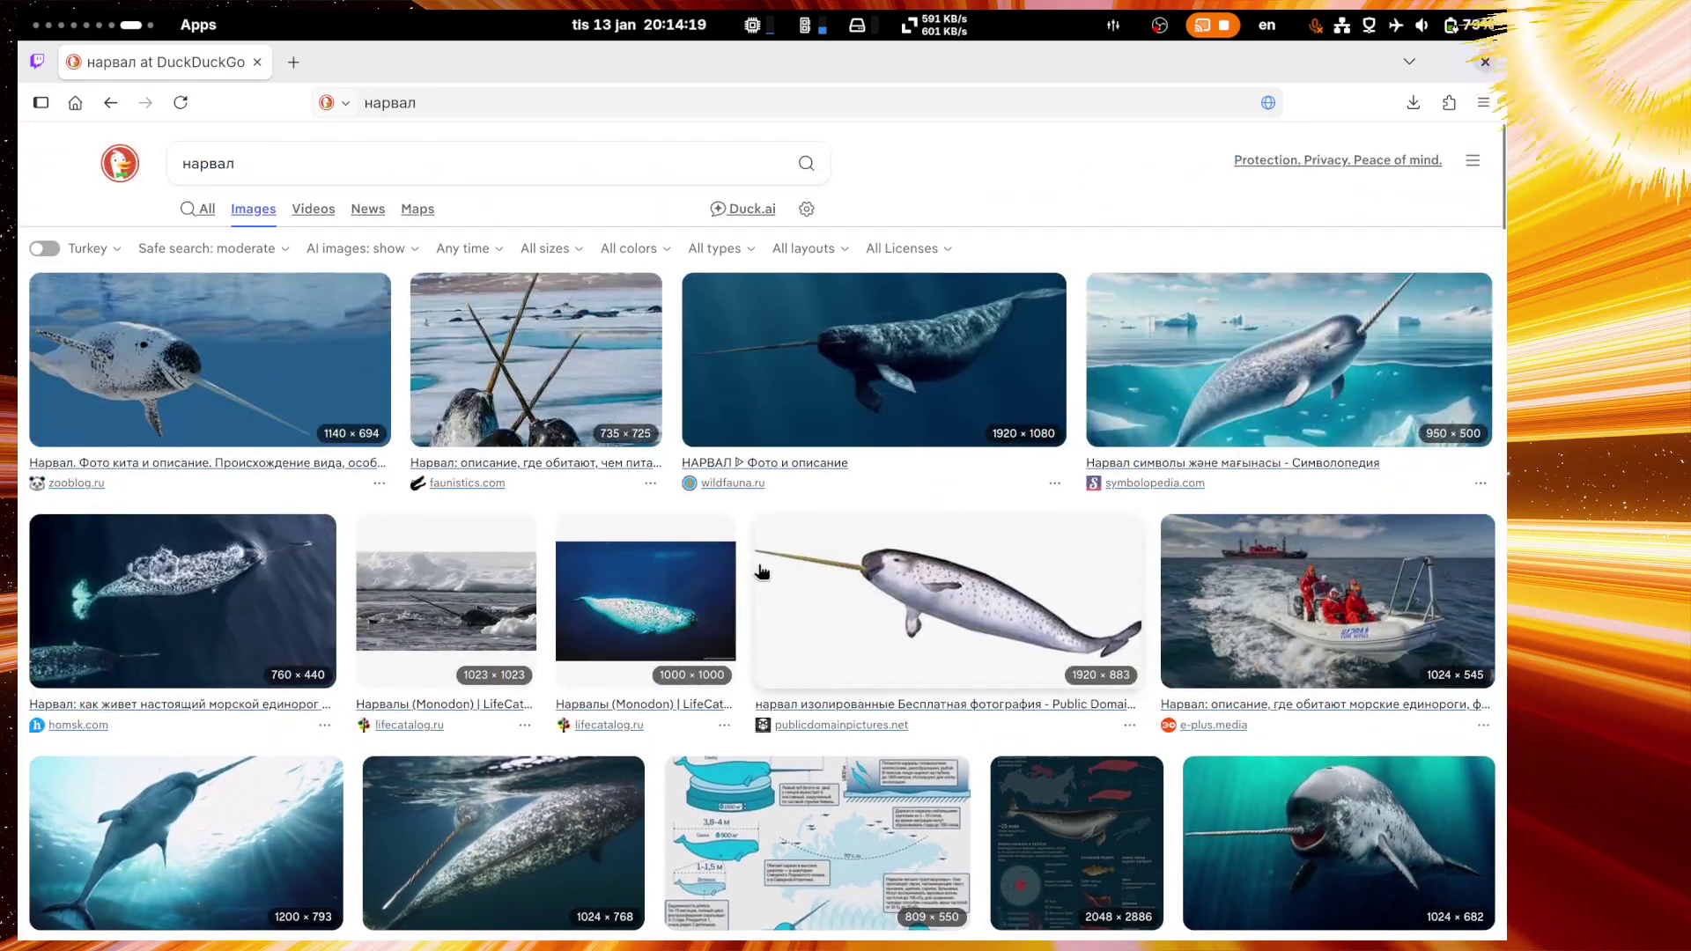
{"action": "middle_click", "coordinate": [186, 57]}
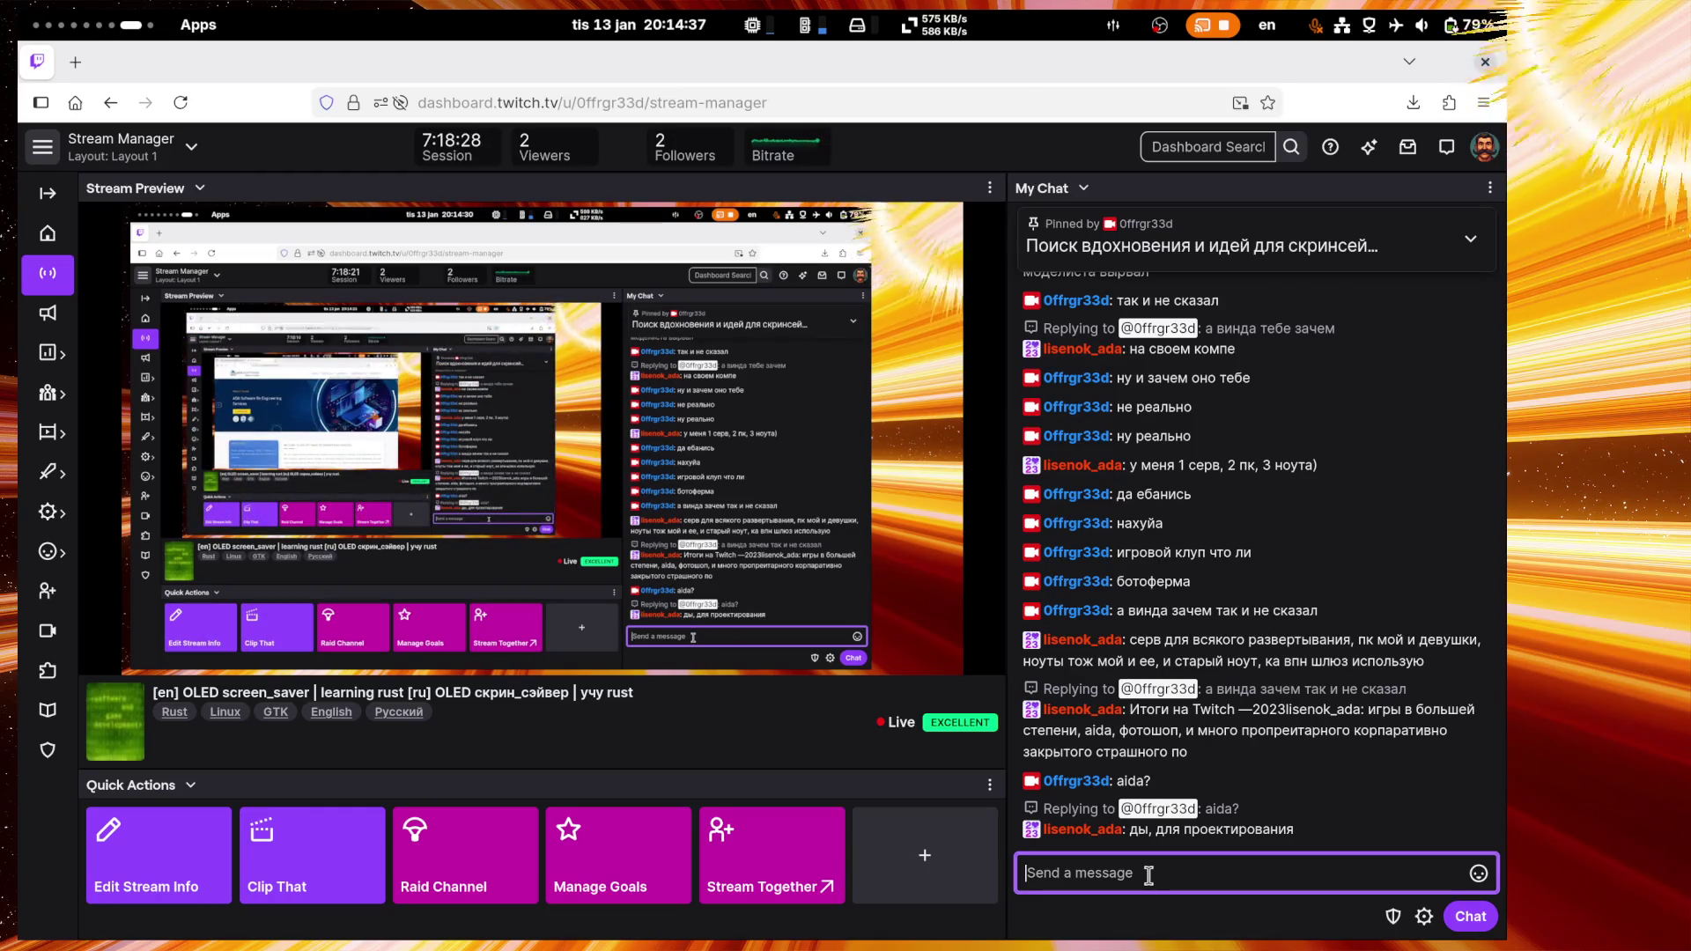
Step: Switch to the Russian layout and send 'тажесть ллаого', 'что зссые нашёл' and 'аида64 явно не то' in chat
{"action": "key", "text": "super+space"}
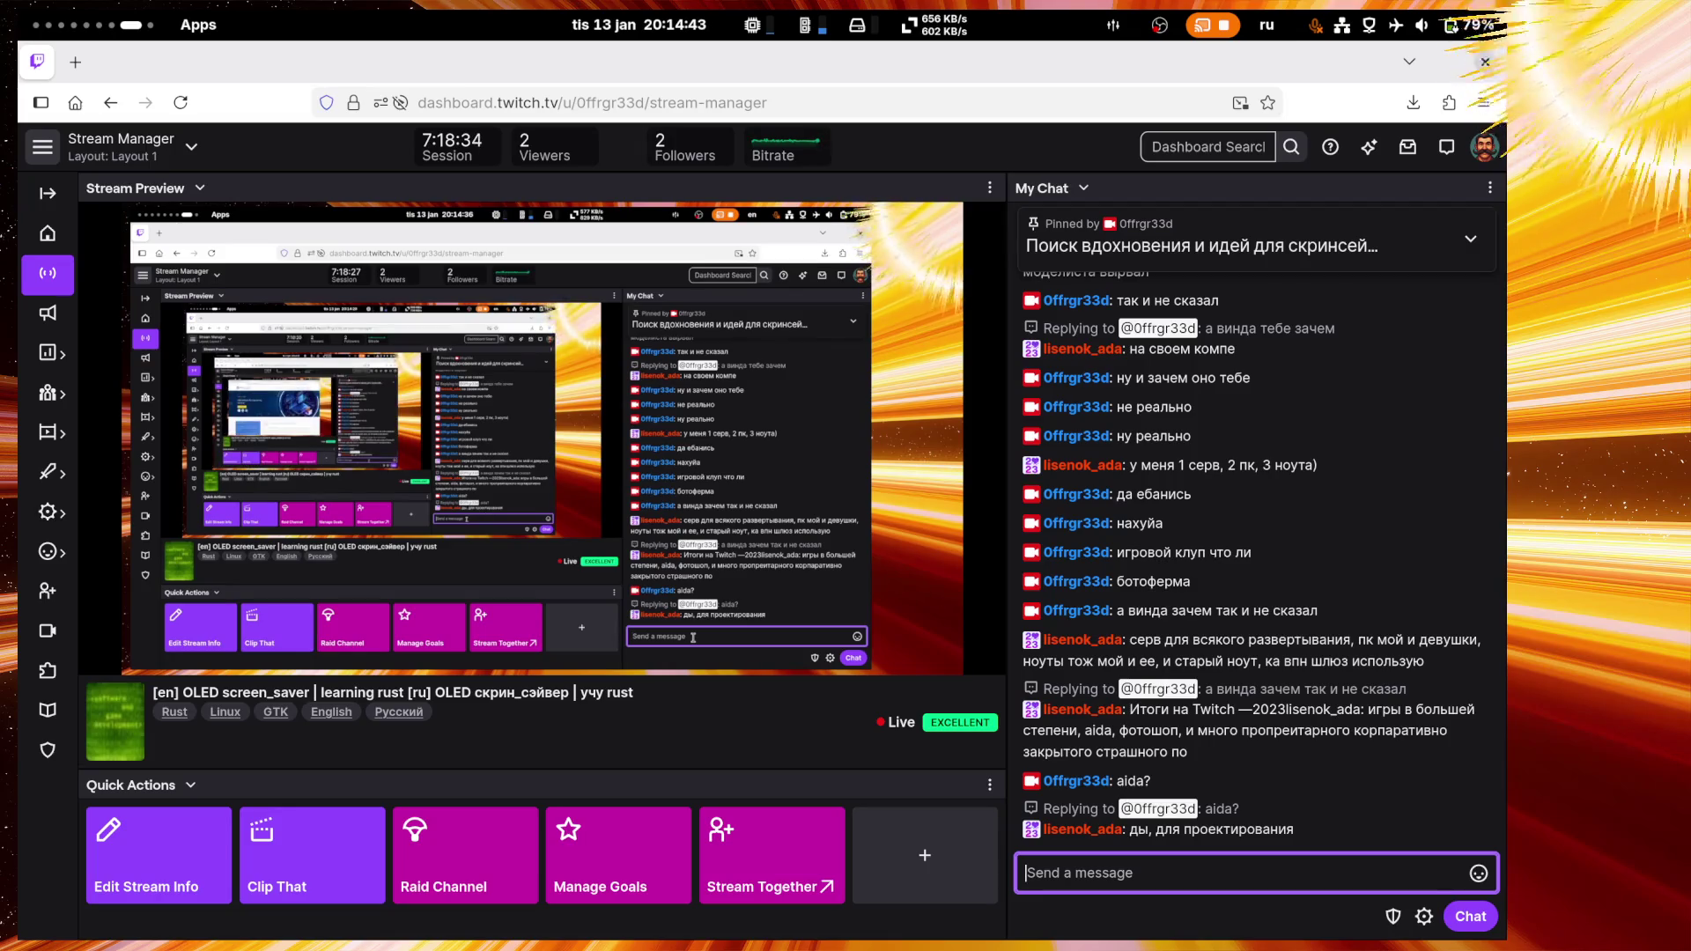
{"action": "type", "text": "та ну"}
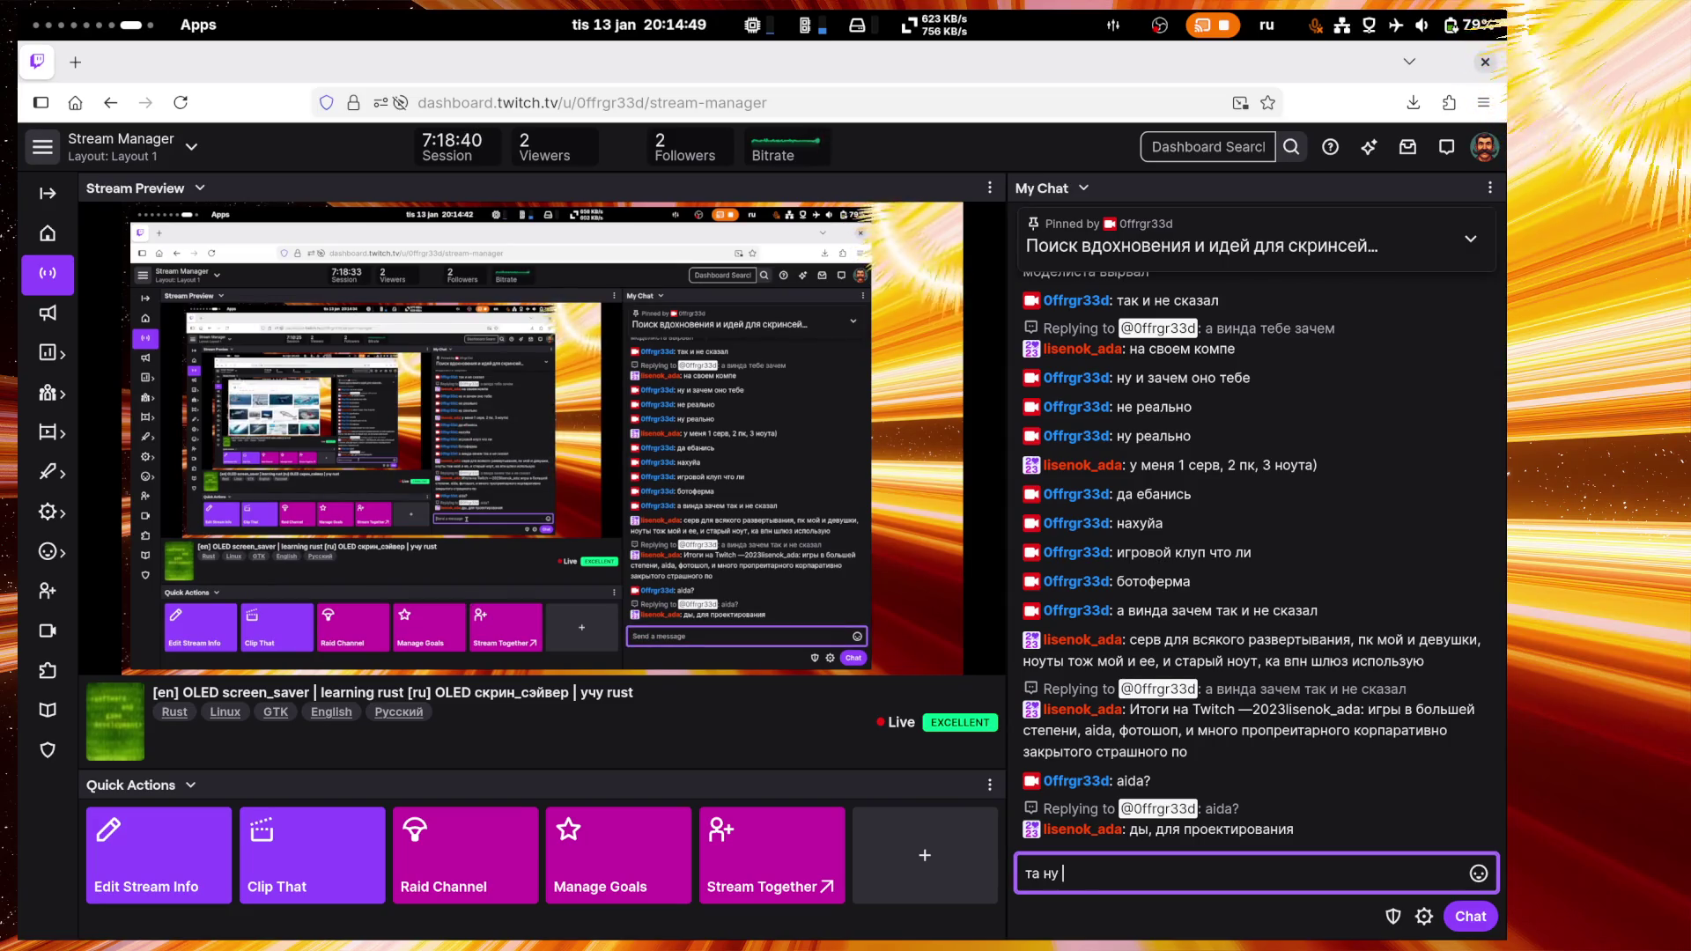
{"action": "type", "text": "жесть врагу "}
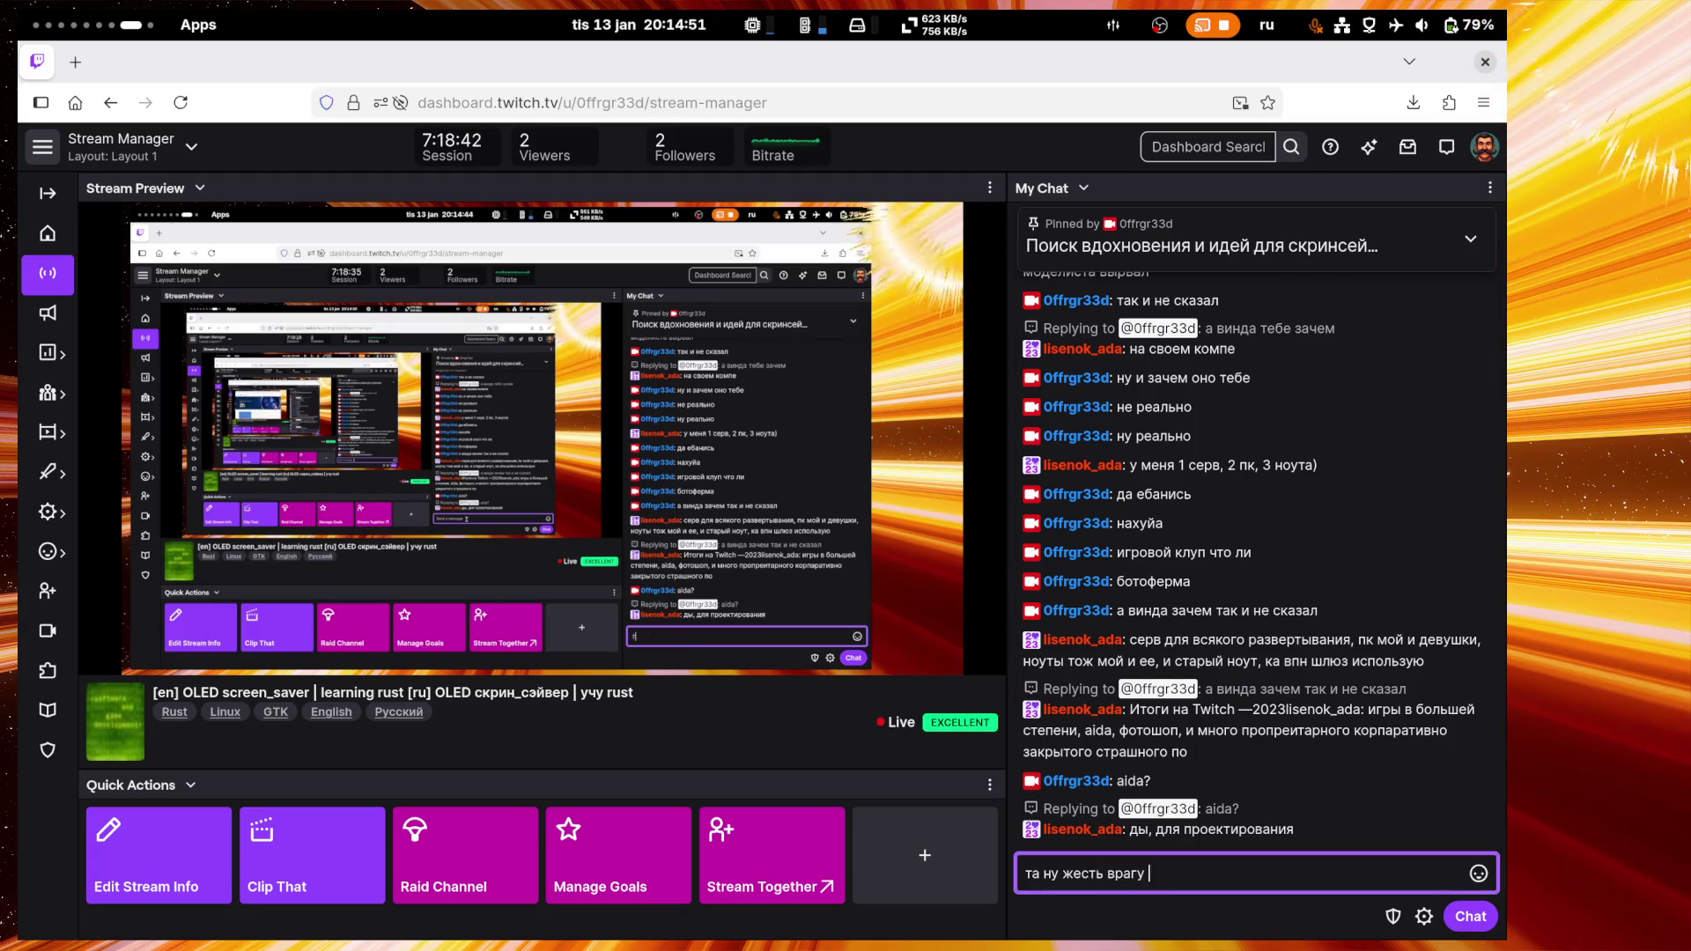
{"action": "type", "text": "не пожал"}
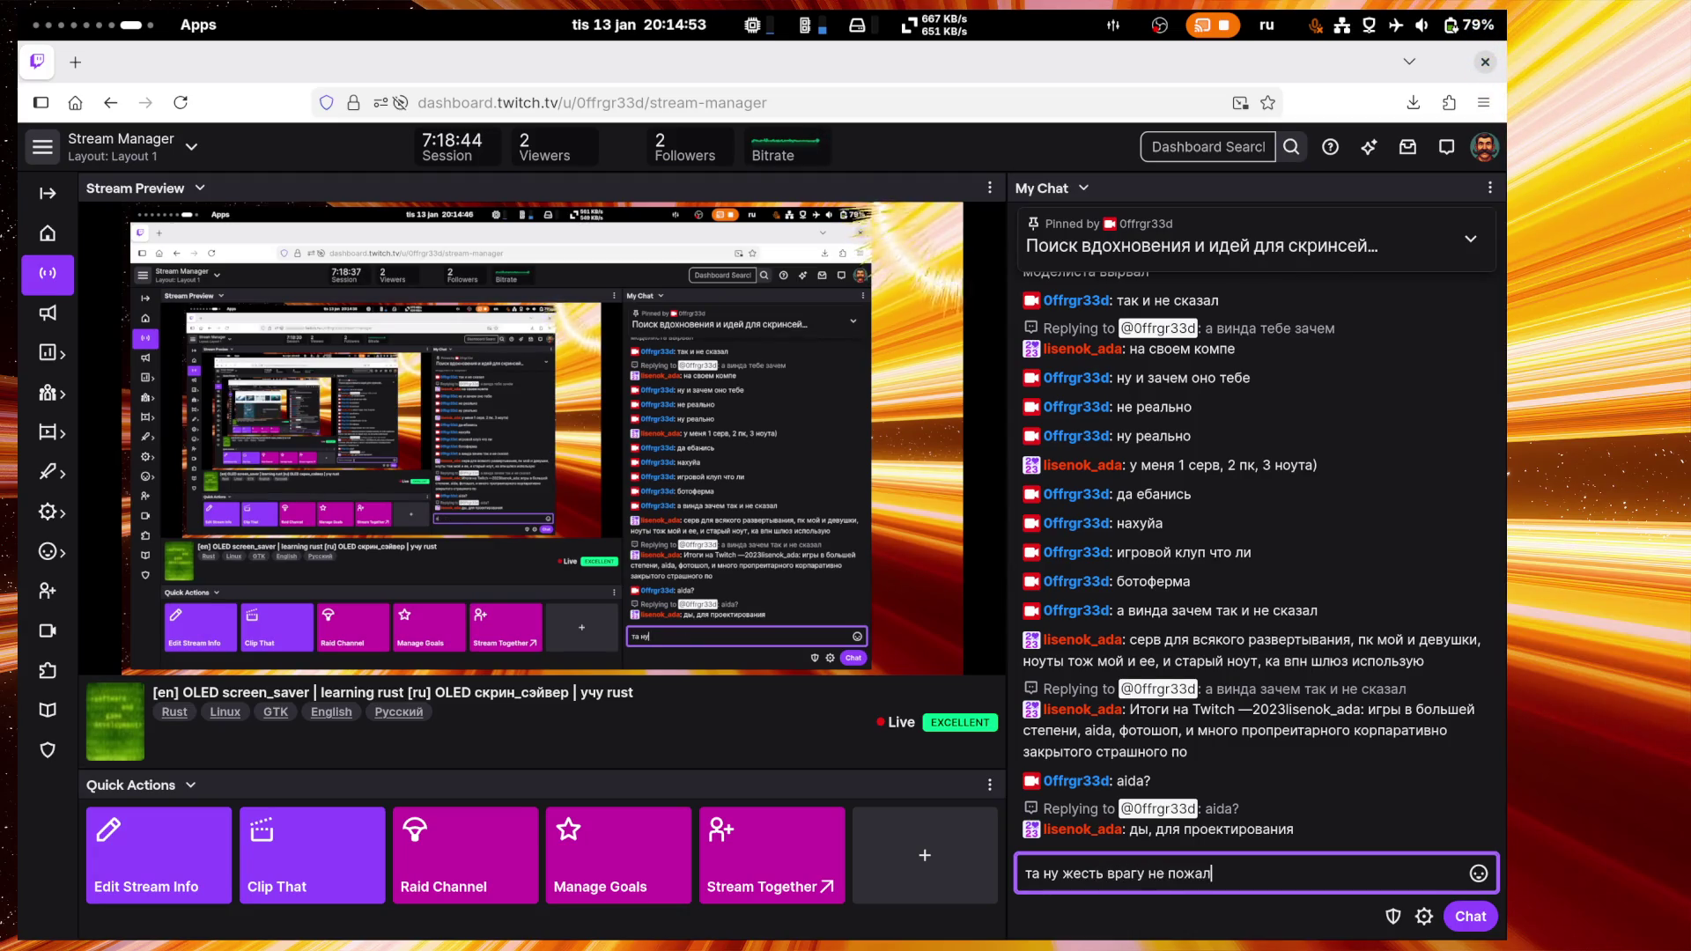
{"action": "type", "text": "ла"}
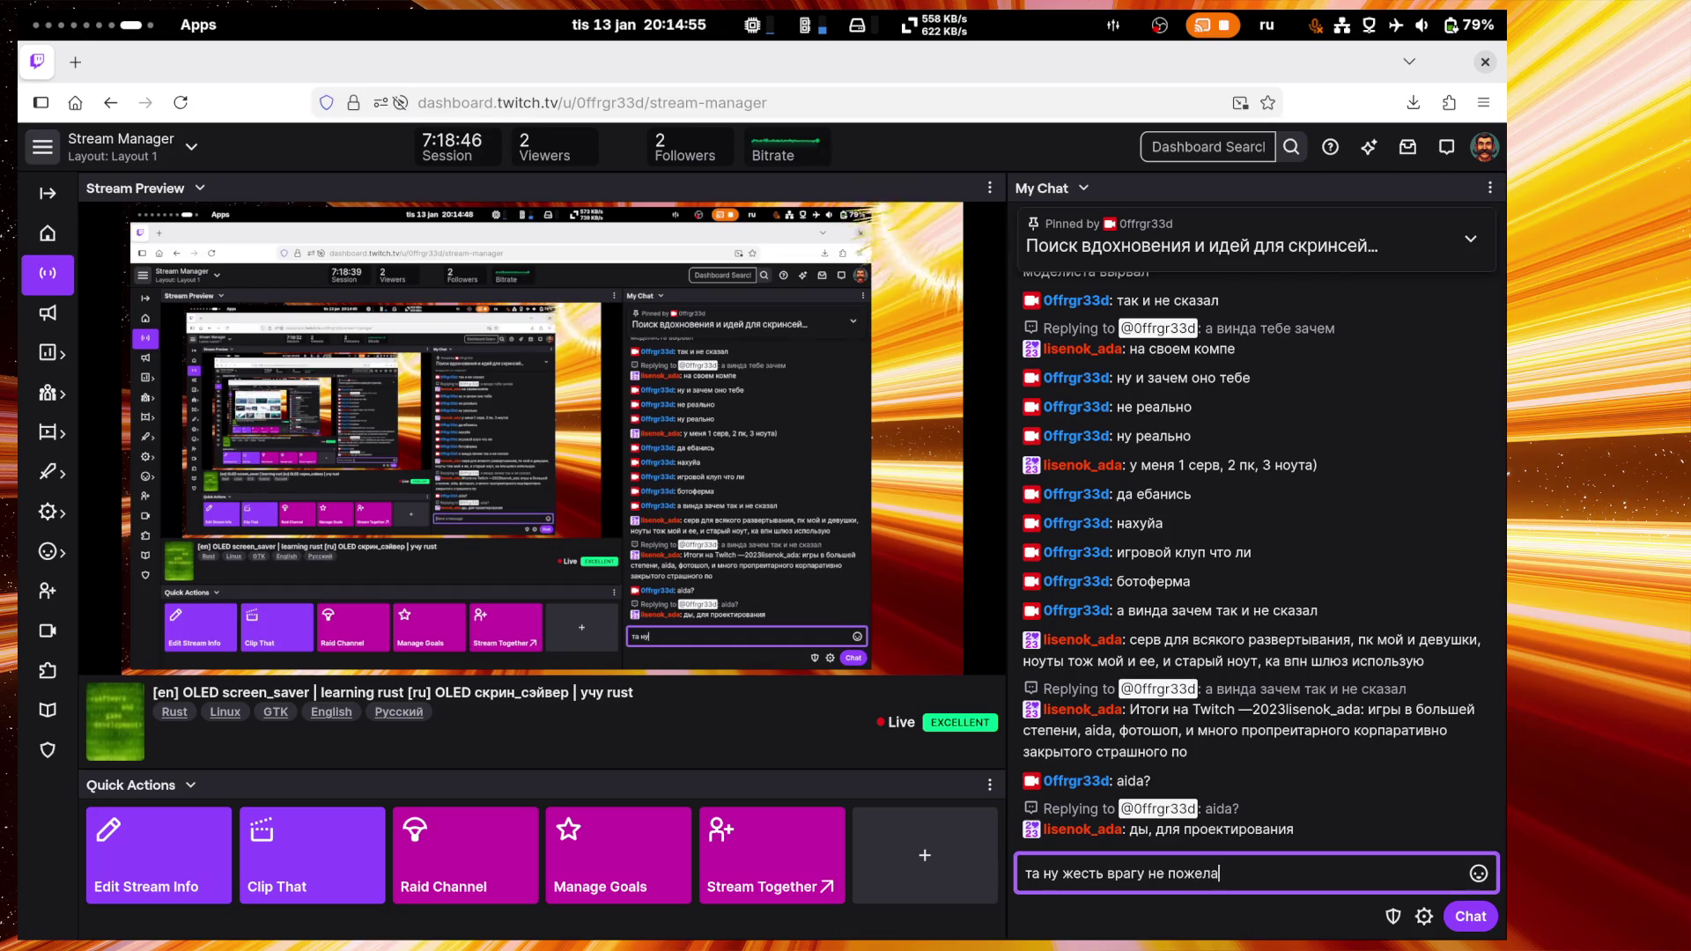
{"action": "type", "text": "ого"}
{"action": "key", "text": "Return"}
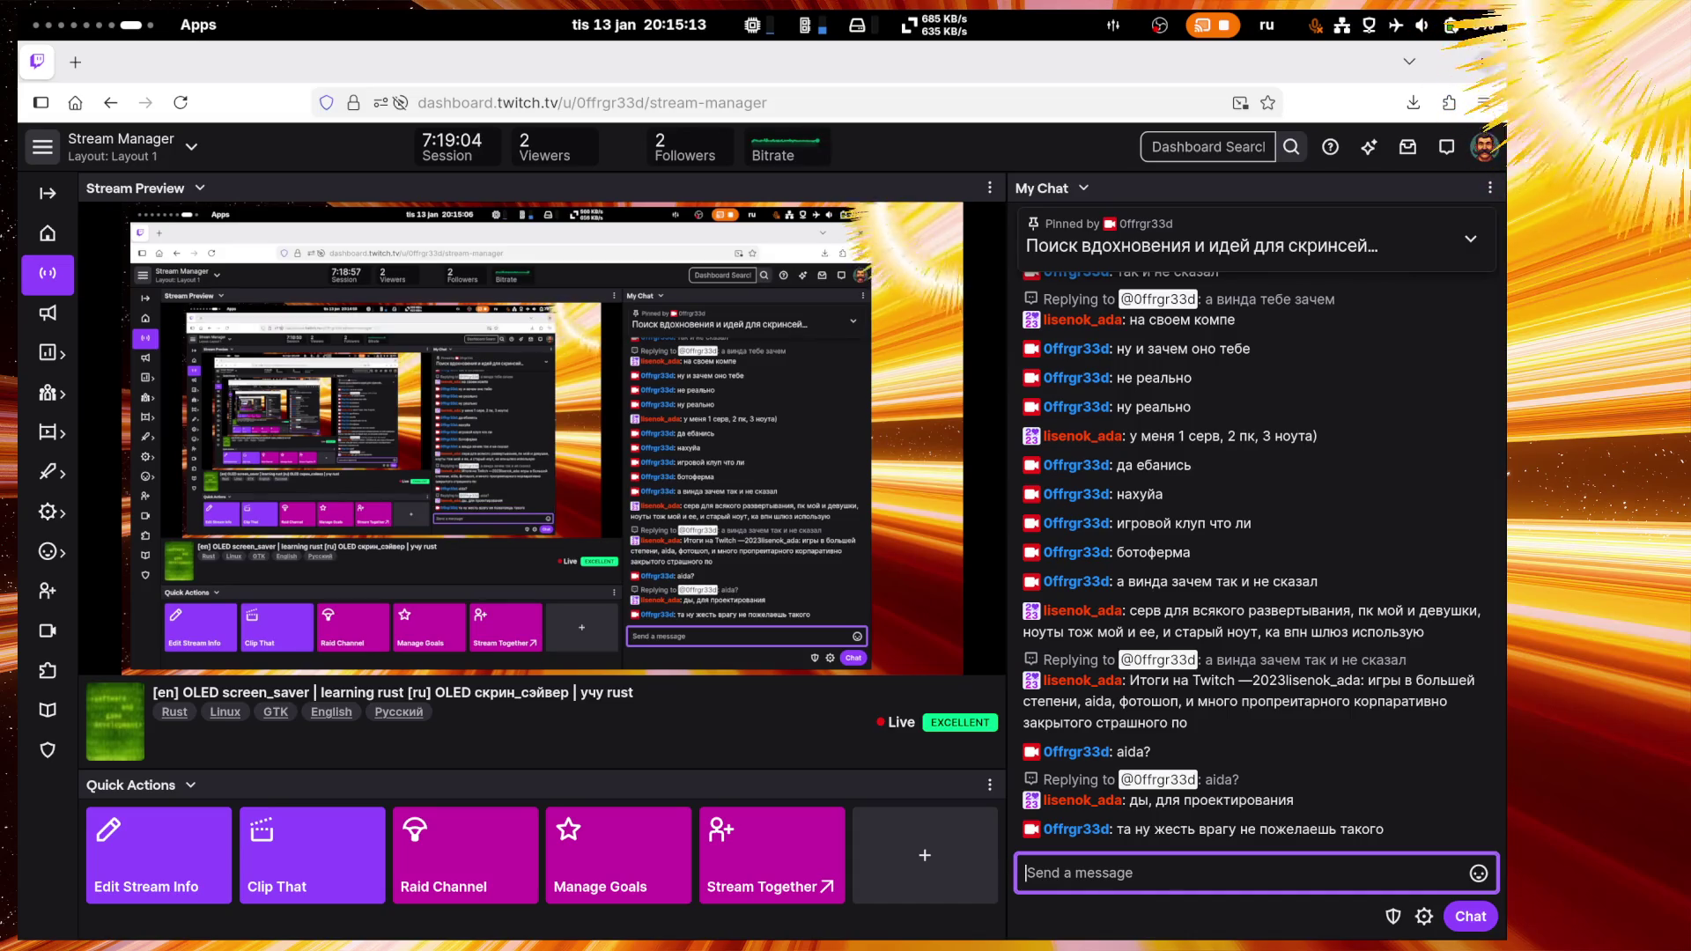
{"action": "type", "text": "что за аида "}
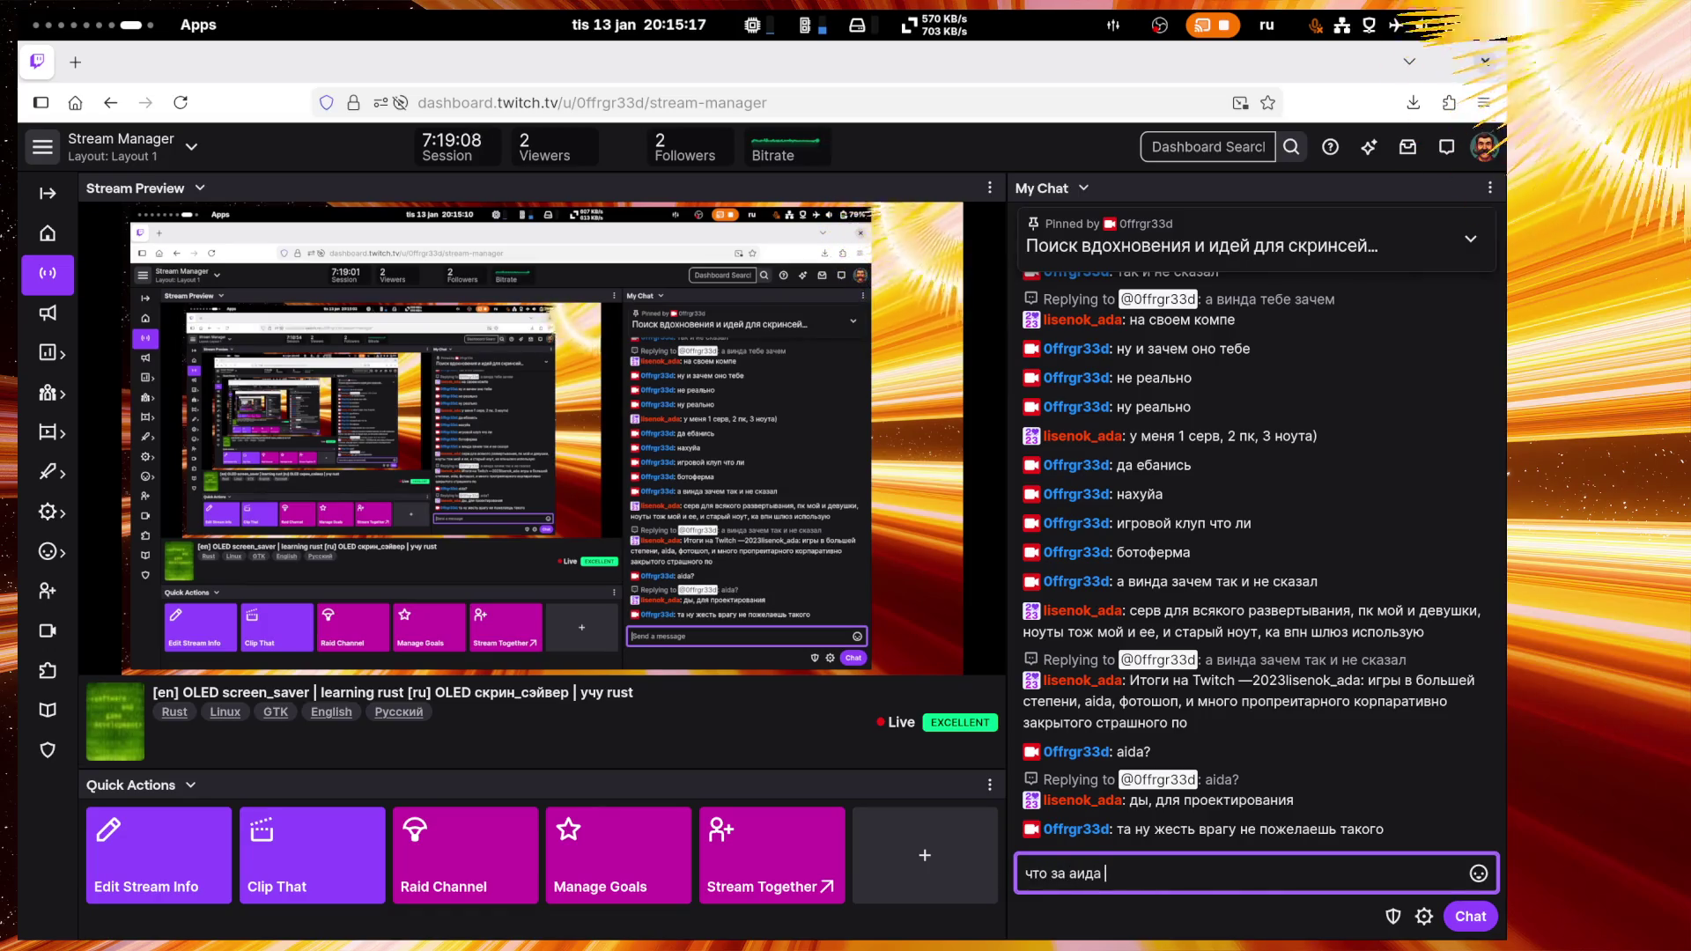
{"action": "type", "text": "кинь ссылк"}
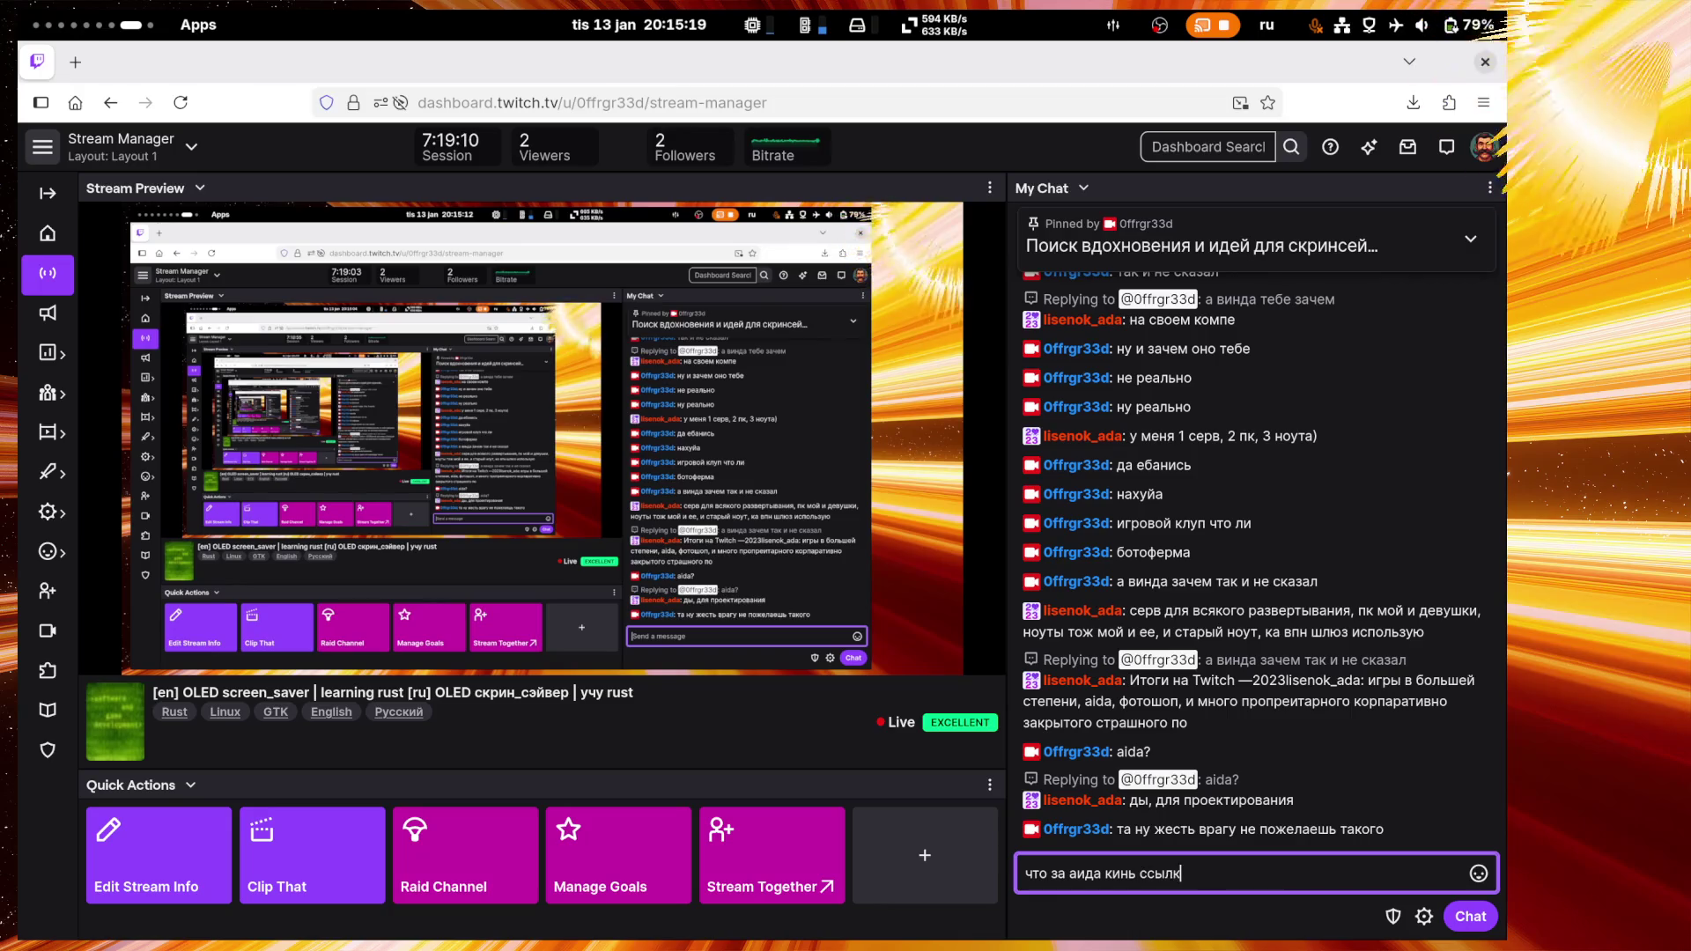
{"action": "type", "text": "е нашёл"}
{"action": "key", "text": "Return"}
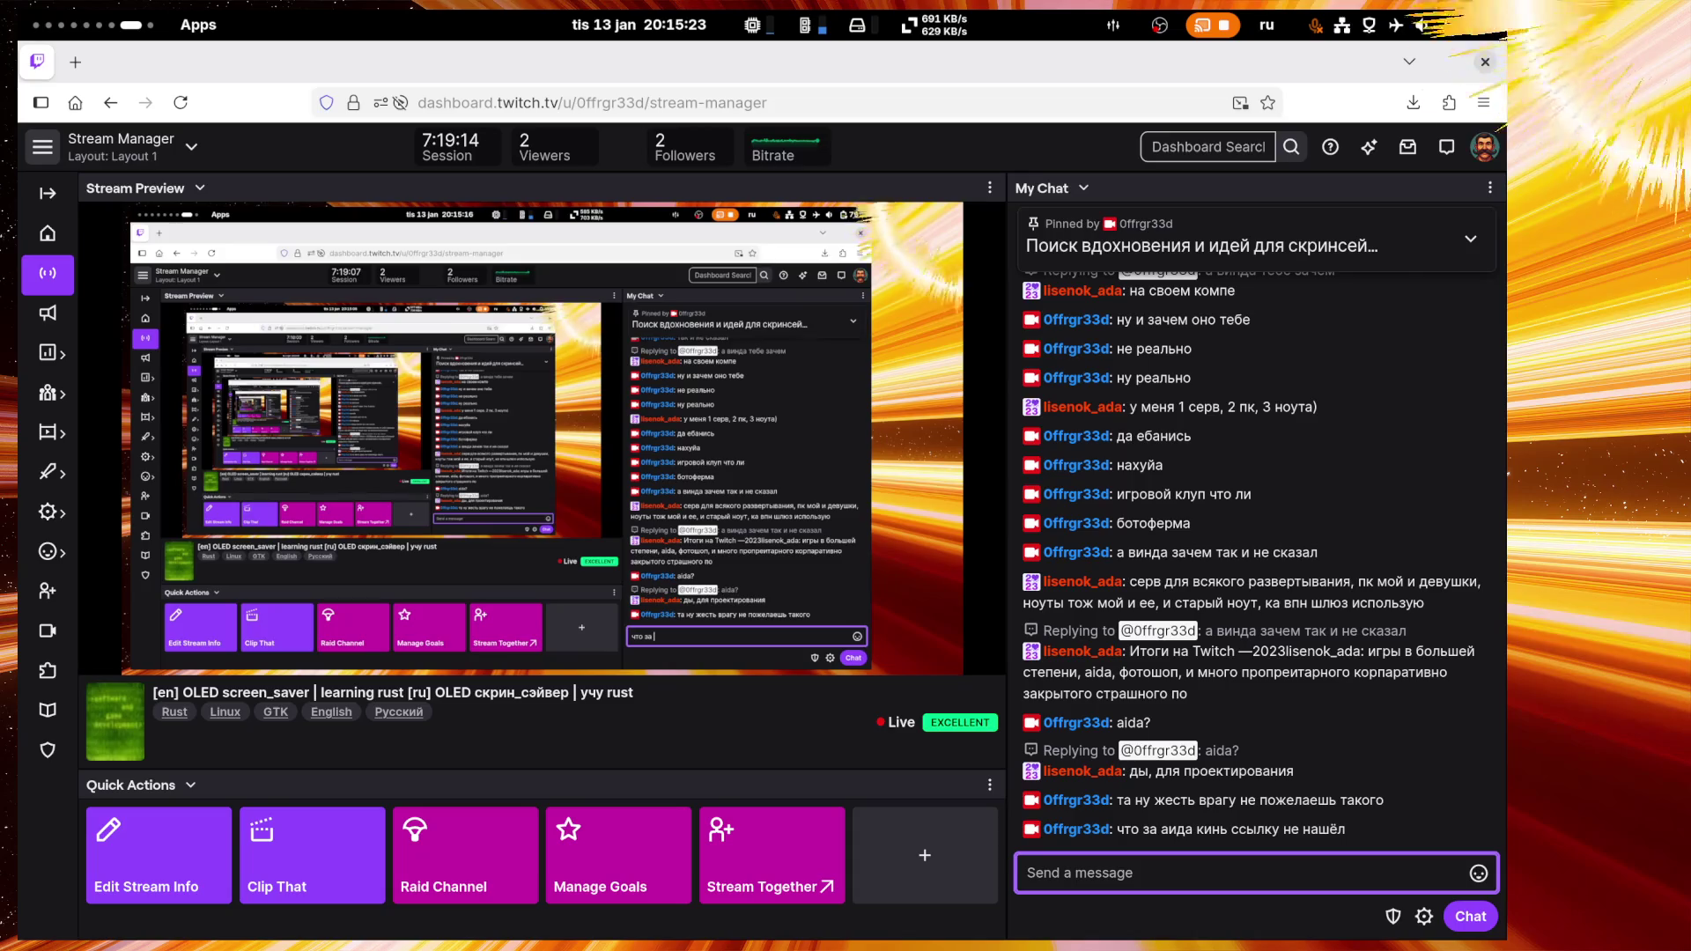
{"action": "type", "text": "аида64 явно не то"}
{"action": "key", "text": "Return"}
Step: Visit the coding workspace, then jump to the Twitch and OBS workspace from the overview
{"action": "key", "text": "super"}
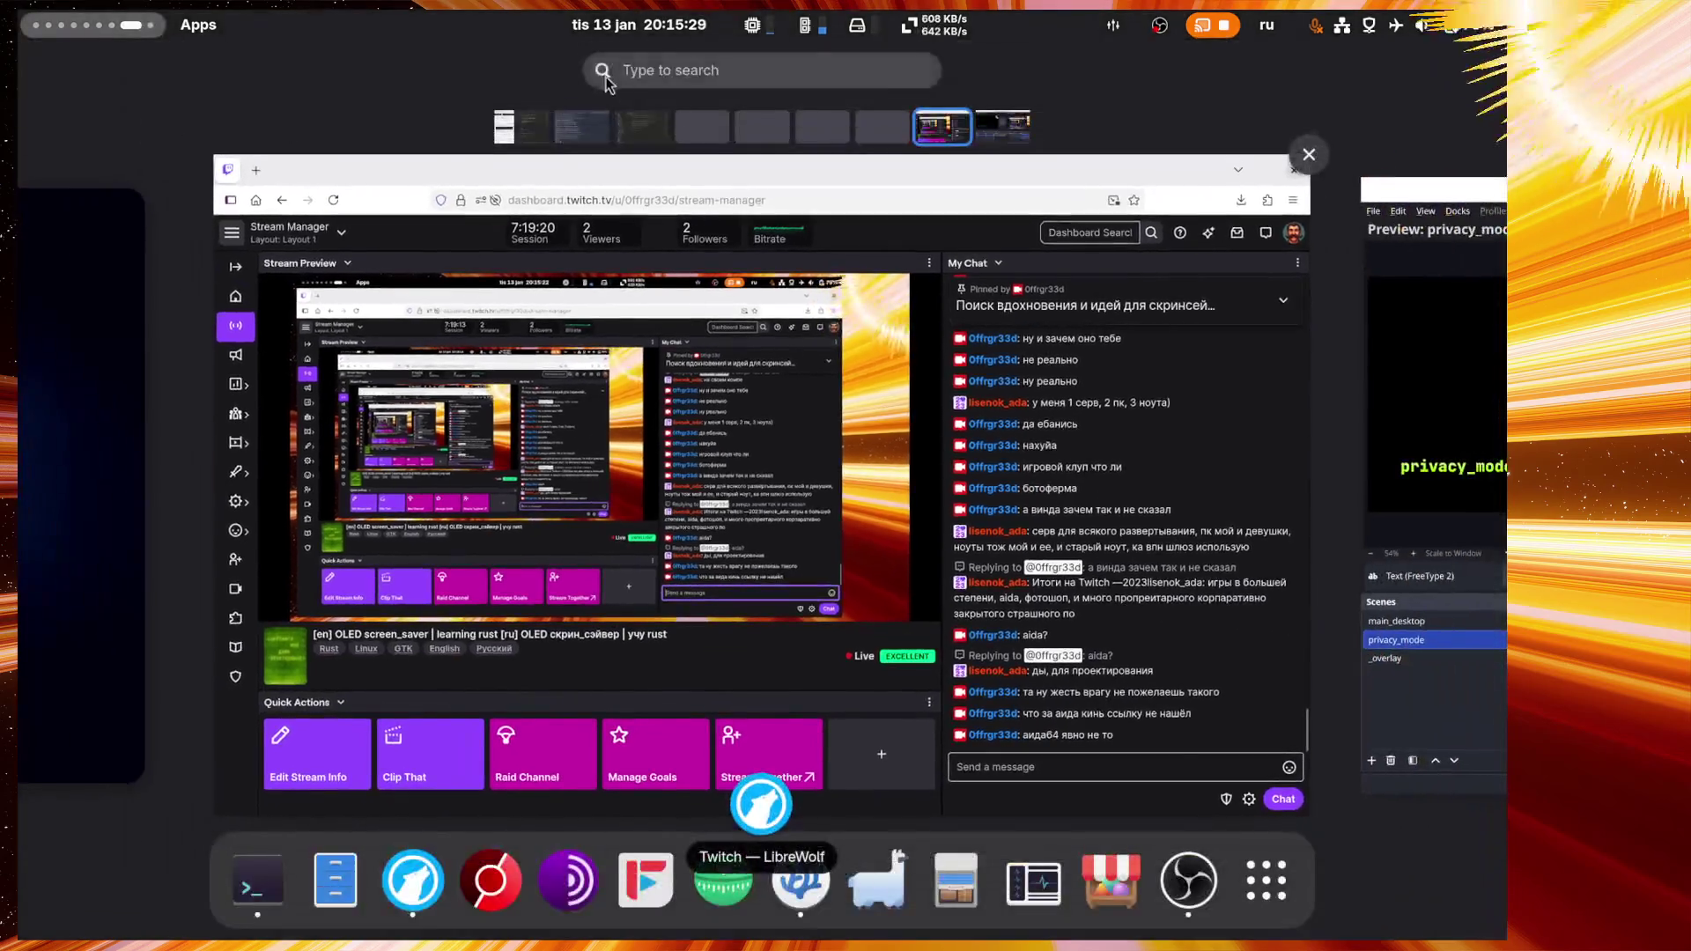
{"action": "left_click", "coordinate": [518, 127]}
{"action": "left_click", "coordinate": [919, 468]}
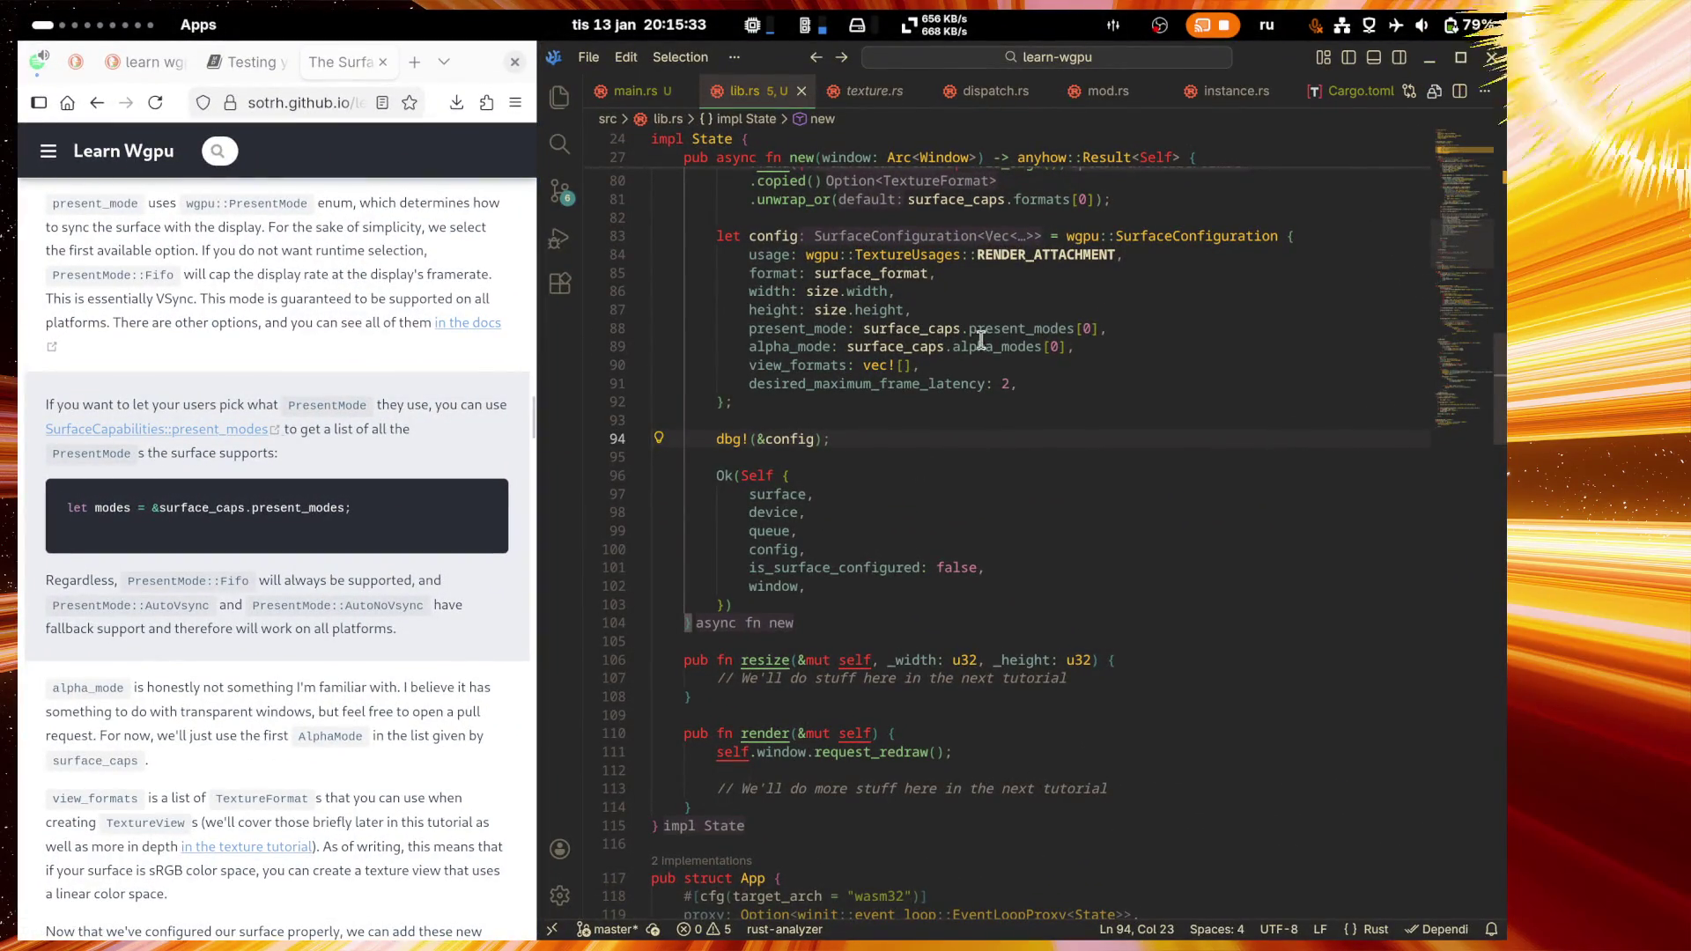
{"action": "key", "text": "super"}
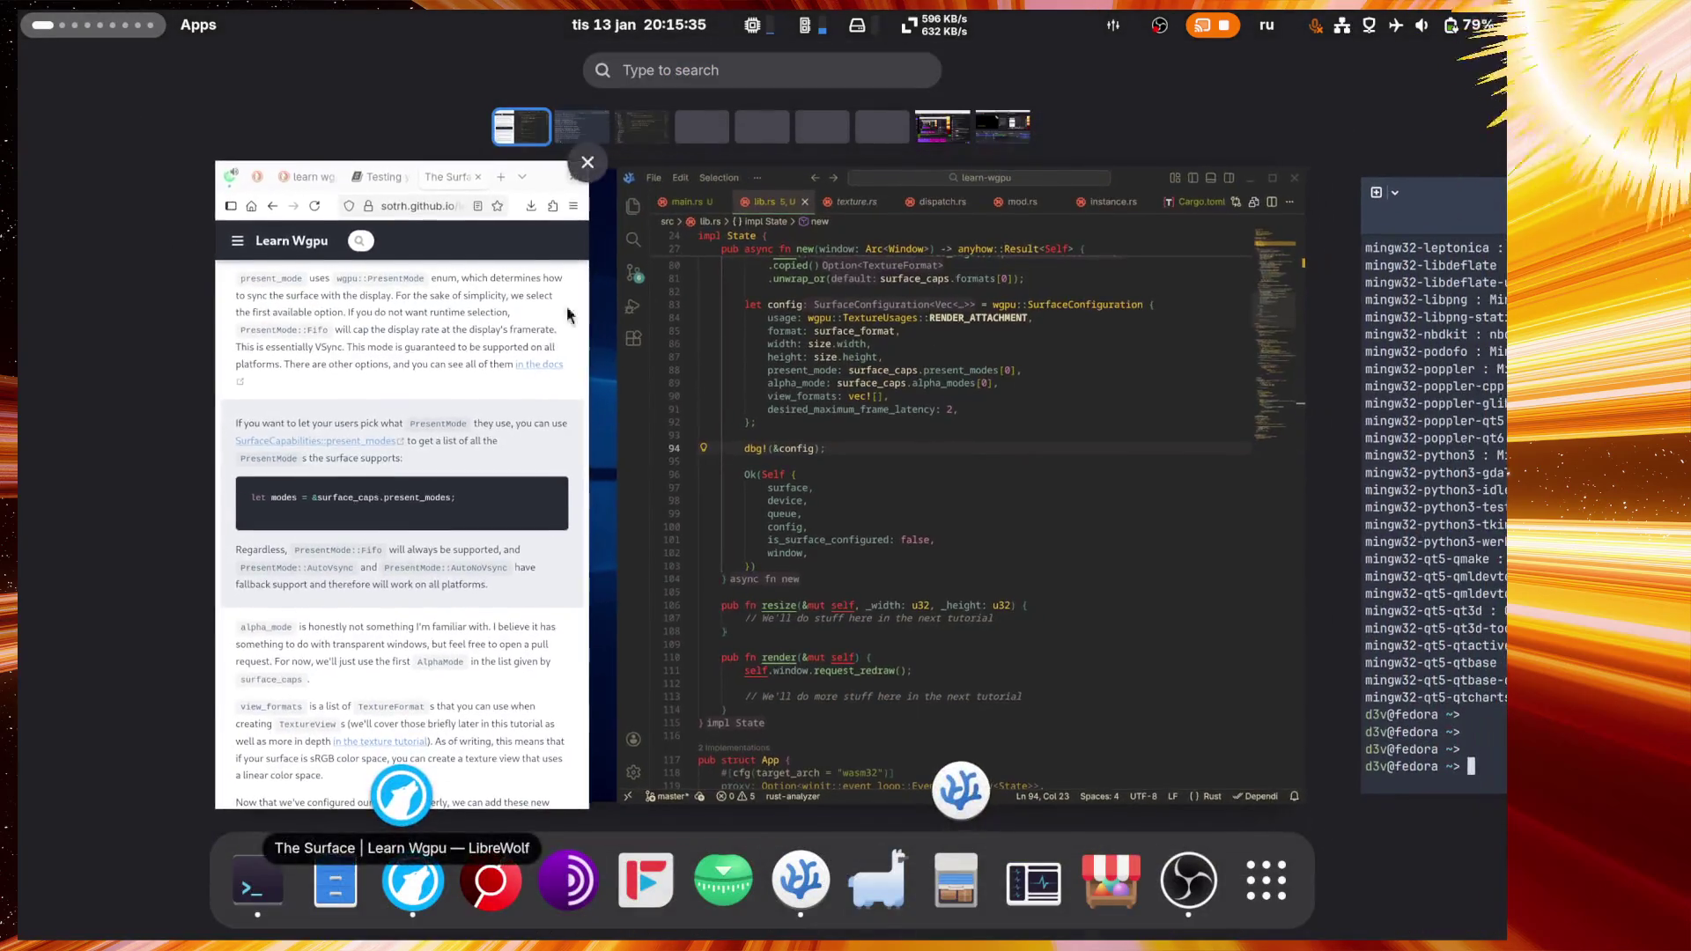
{"action": "left_click", "coordinate": [924, 130]}
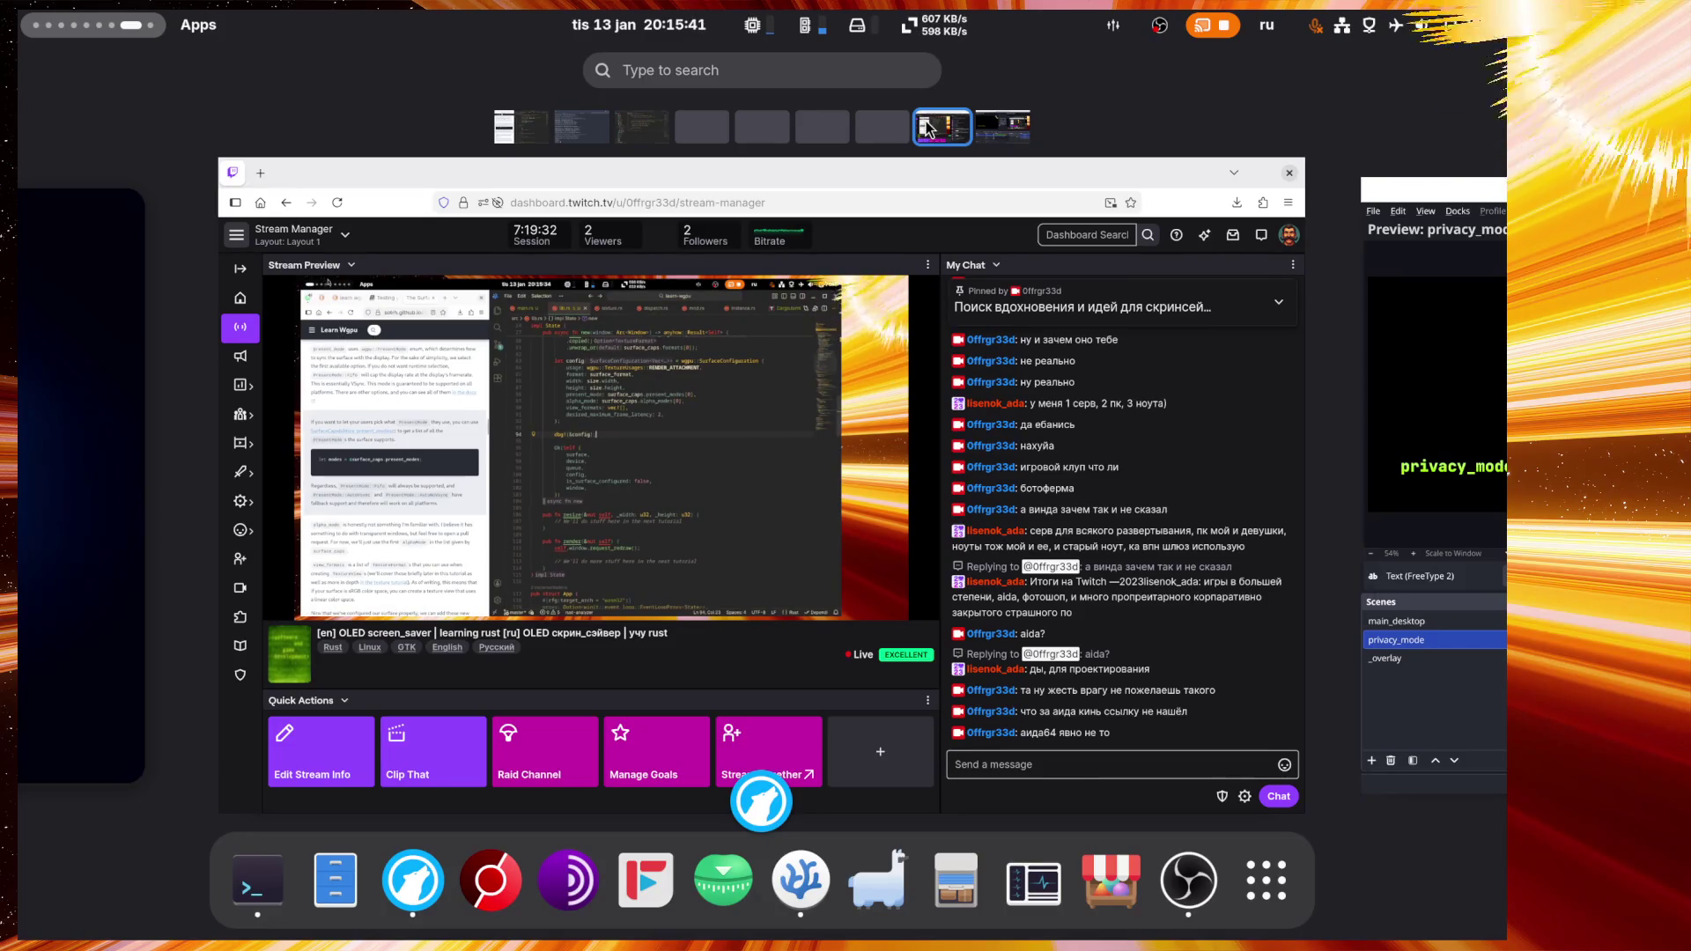
Step: Step through the workspaces back to the browser-and-editor one and bring up VSCodium
{"action": "scroll", "coordinate": [875, 460], "scroll_direction": "down", "scroll_amount": 1}
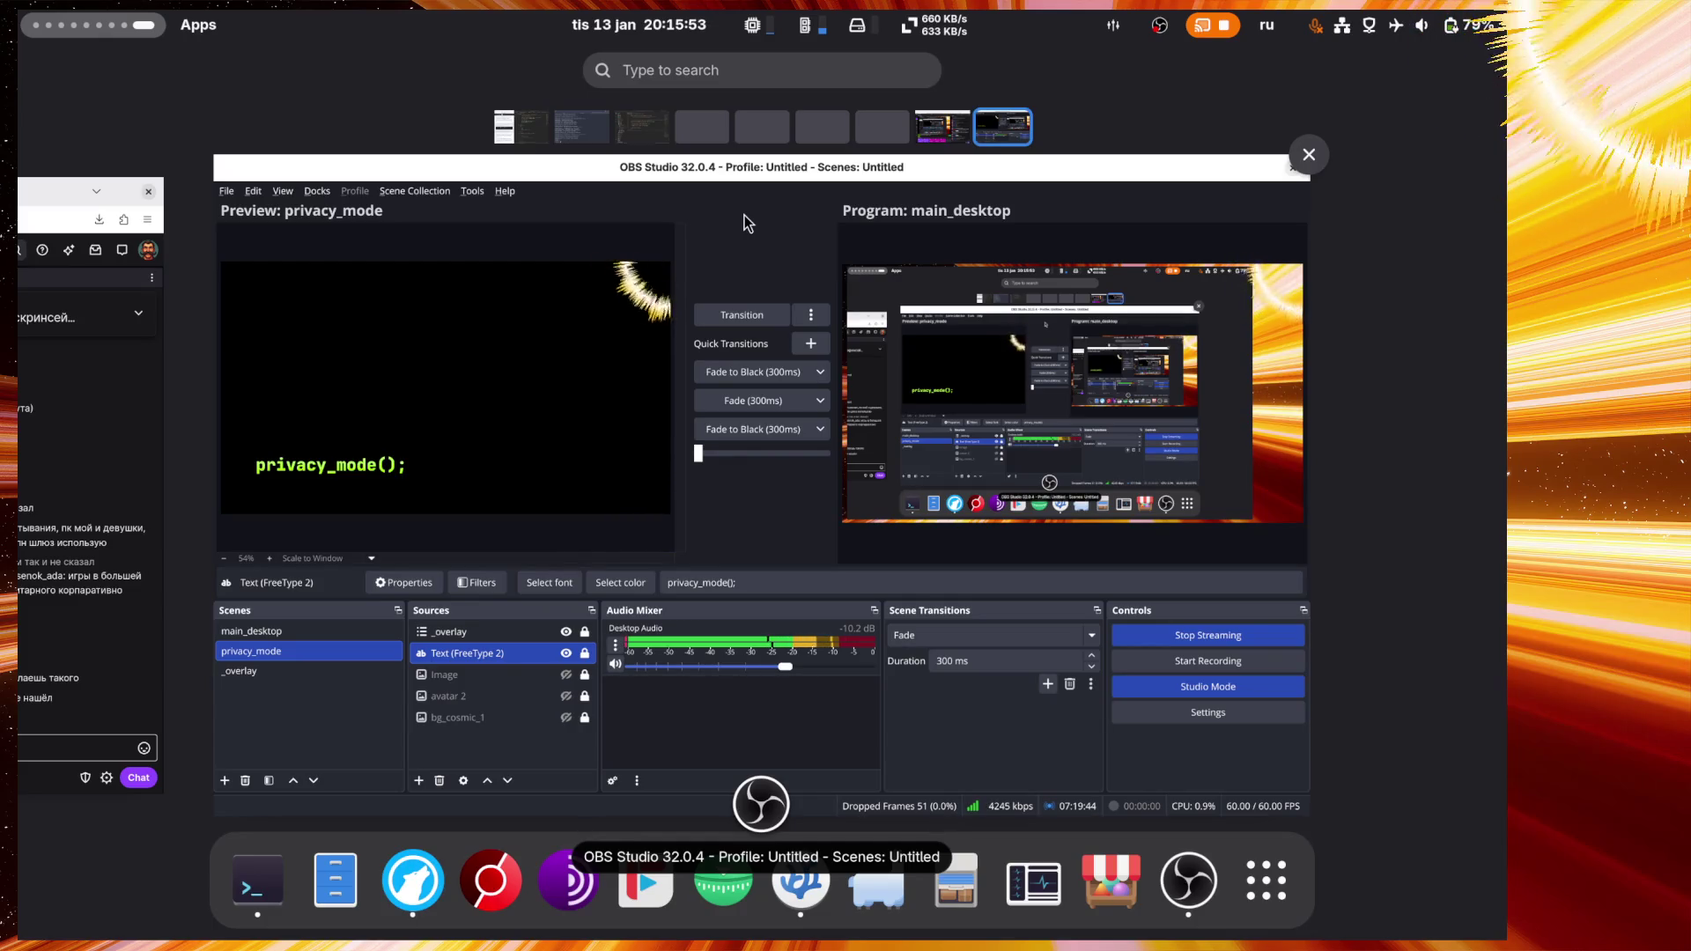
{"action": "key", "text": "Left"}
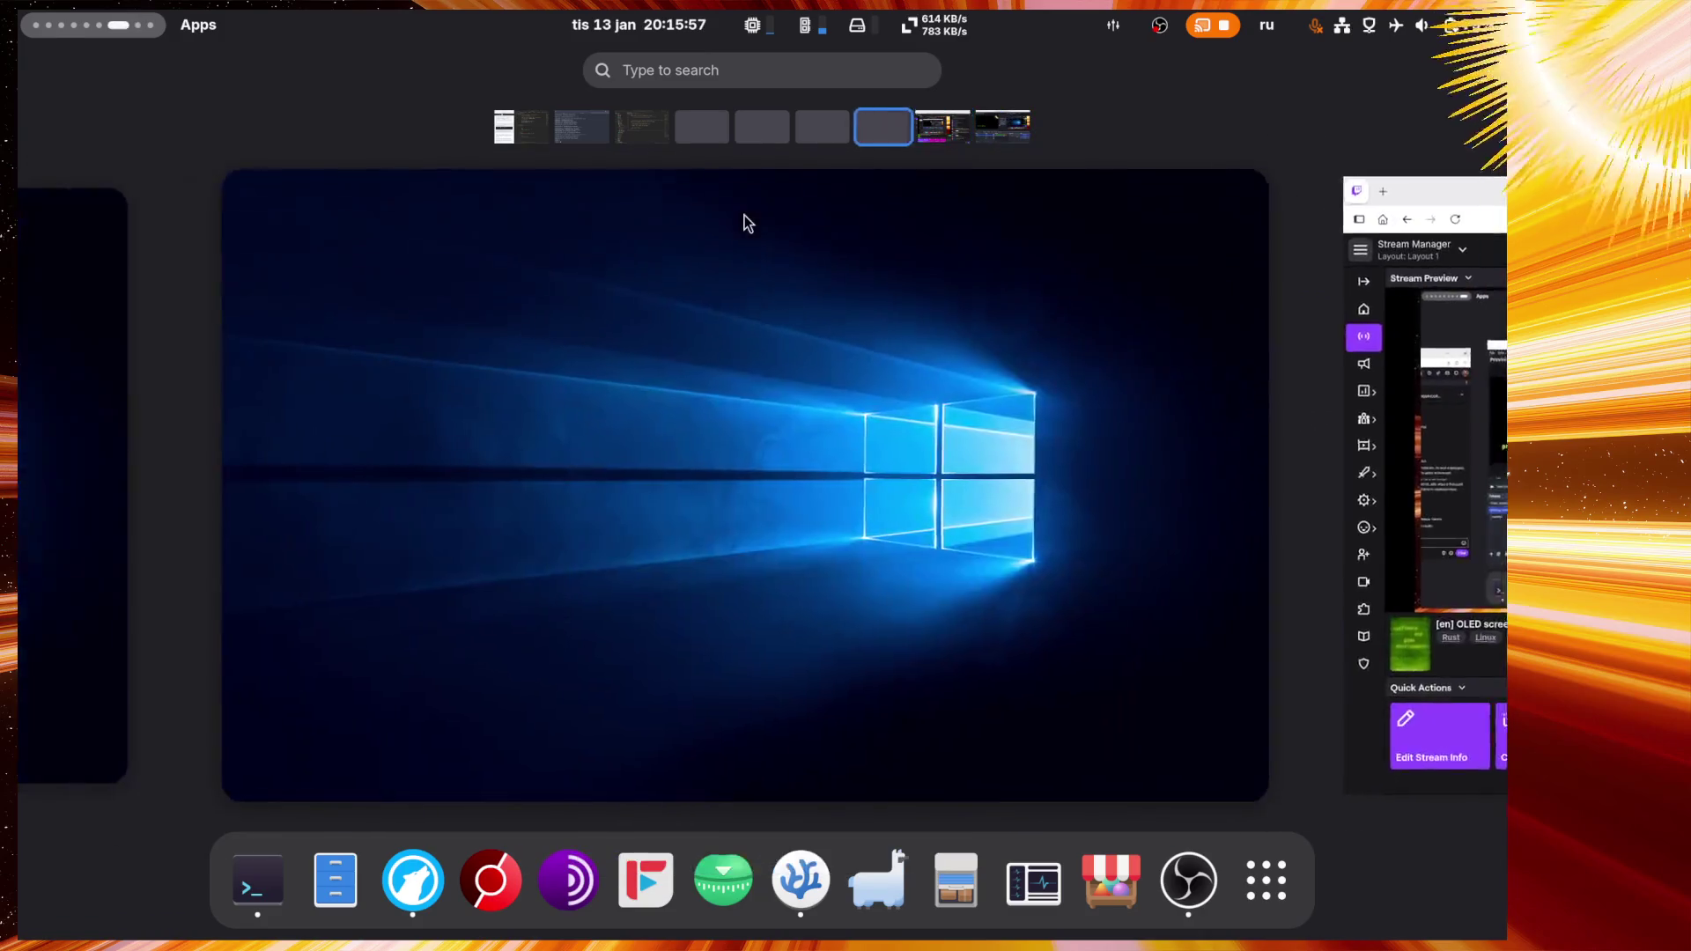
{"action": "key", "text": "Left"}
{"action": "key", "text": "Left"}
{"action": "key", "text": "Left"}
{"action": "key", "text": "Left"}
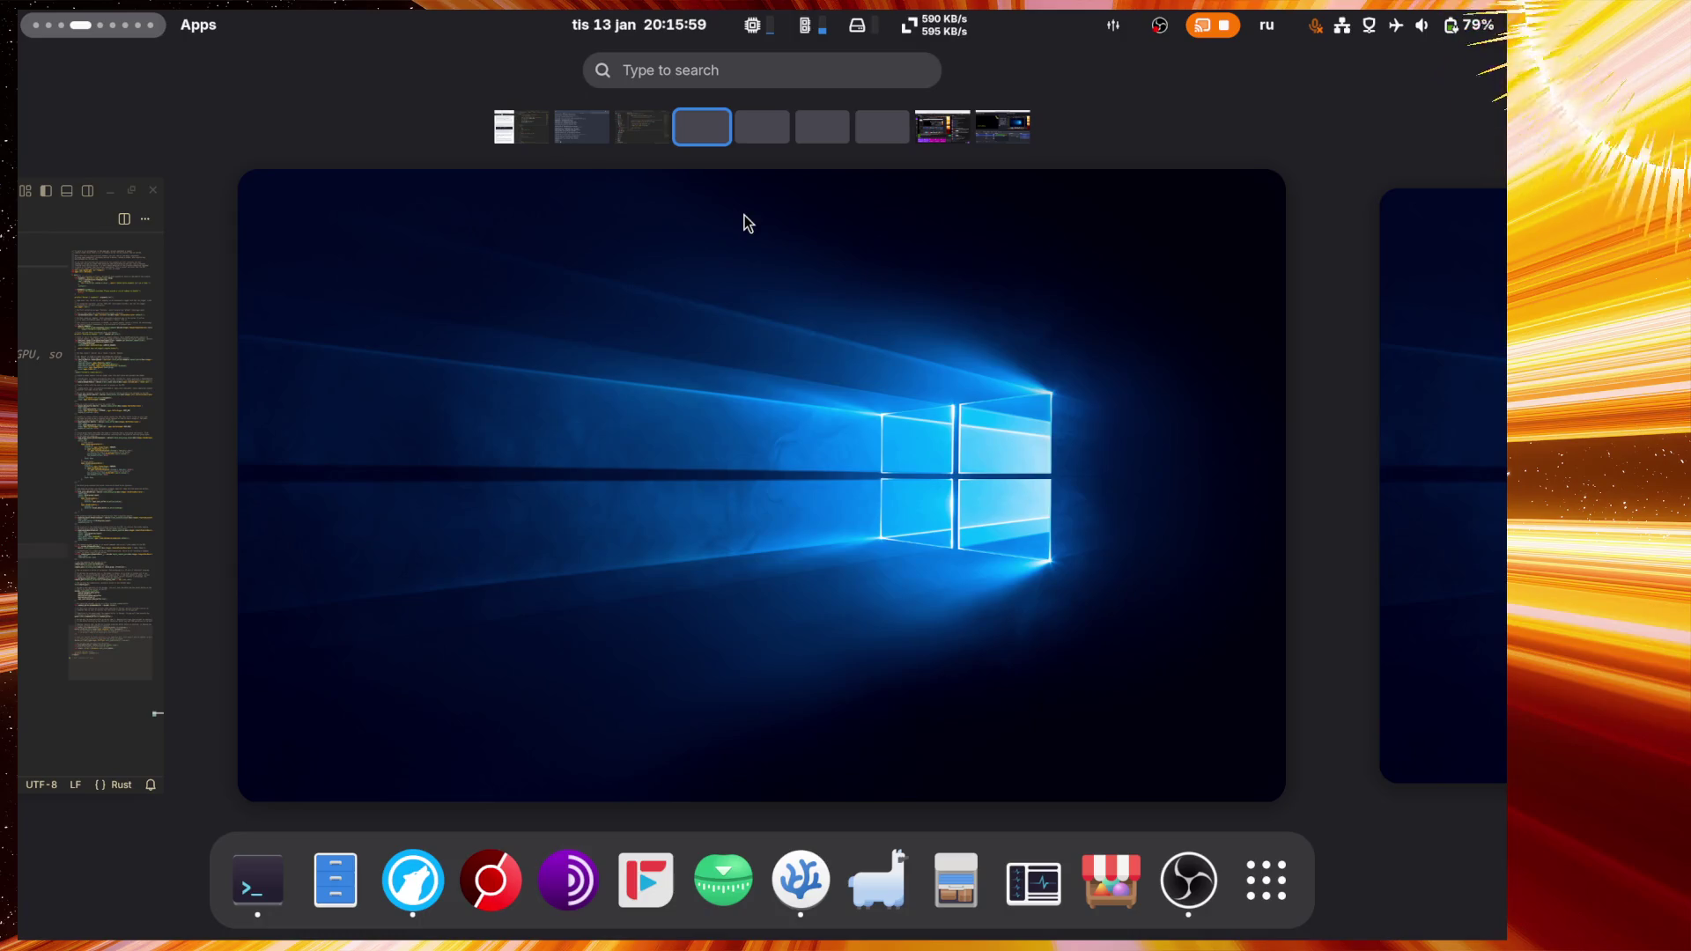
{"action": "key", "text": "Right"}
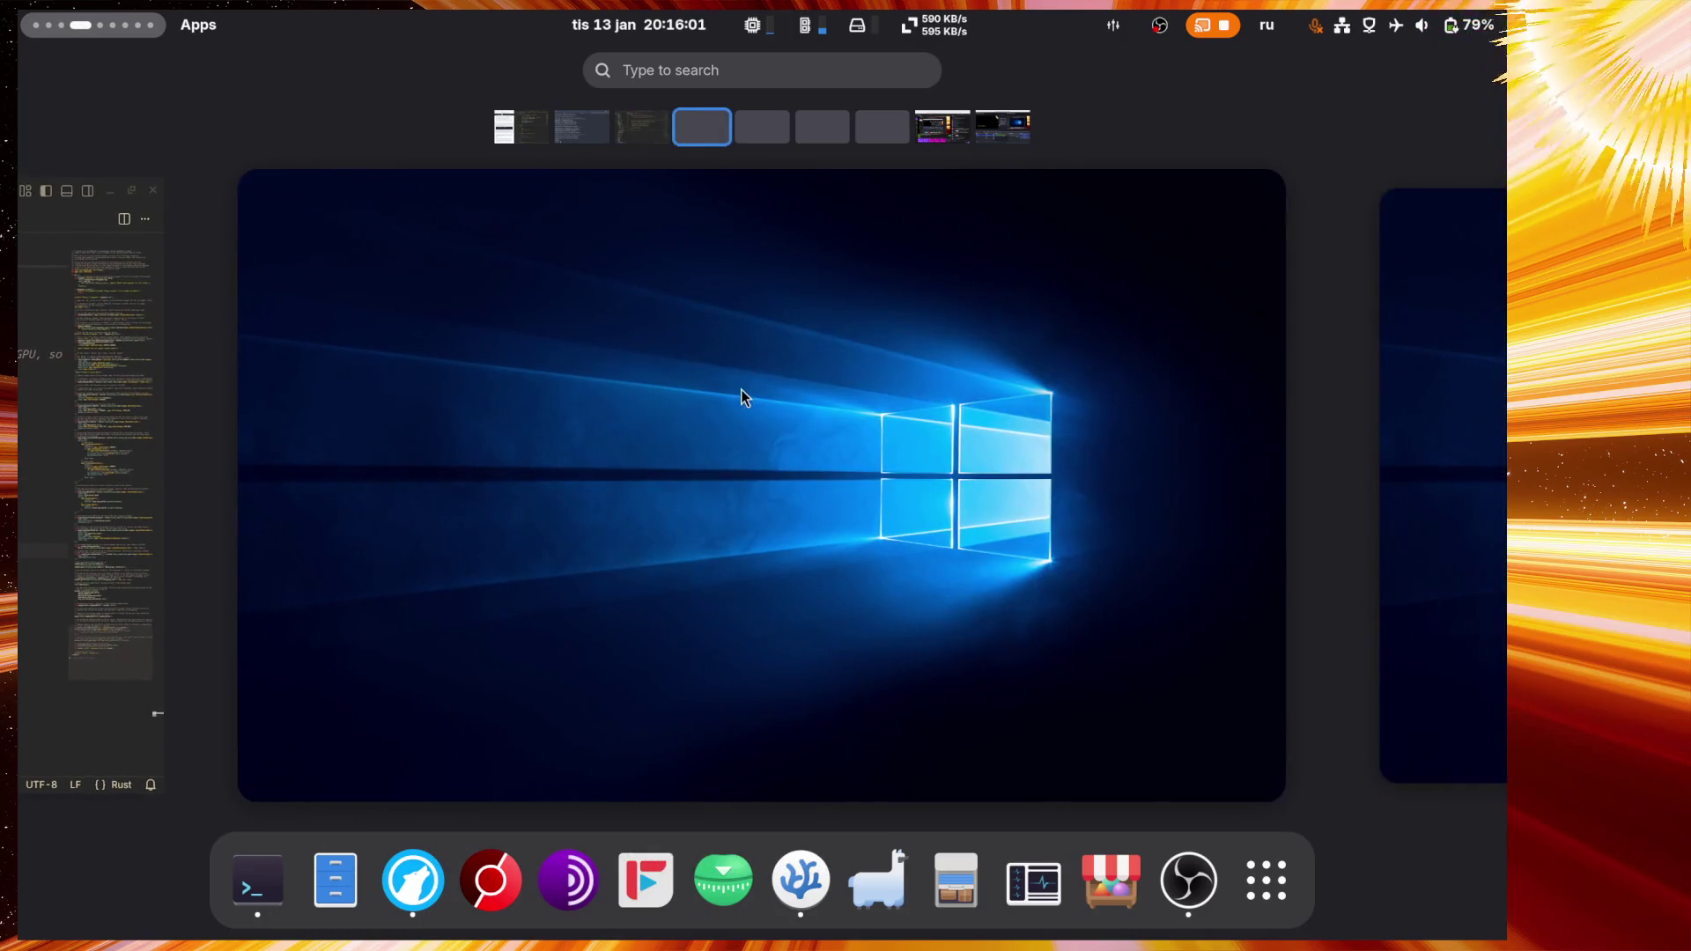
{"action": "key", "text": "Left"}
{"action": "key", "text": "Left"}
{"action": "key", "text": "Left"}
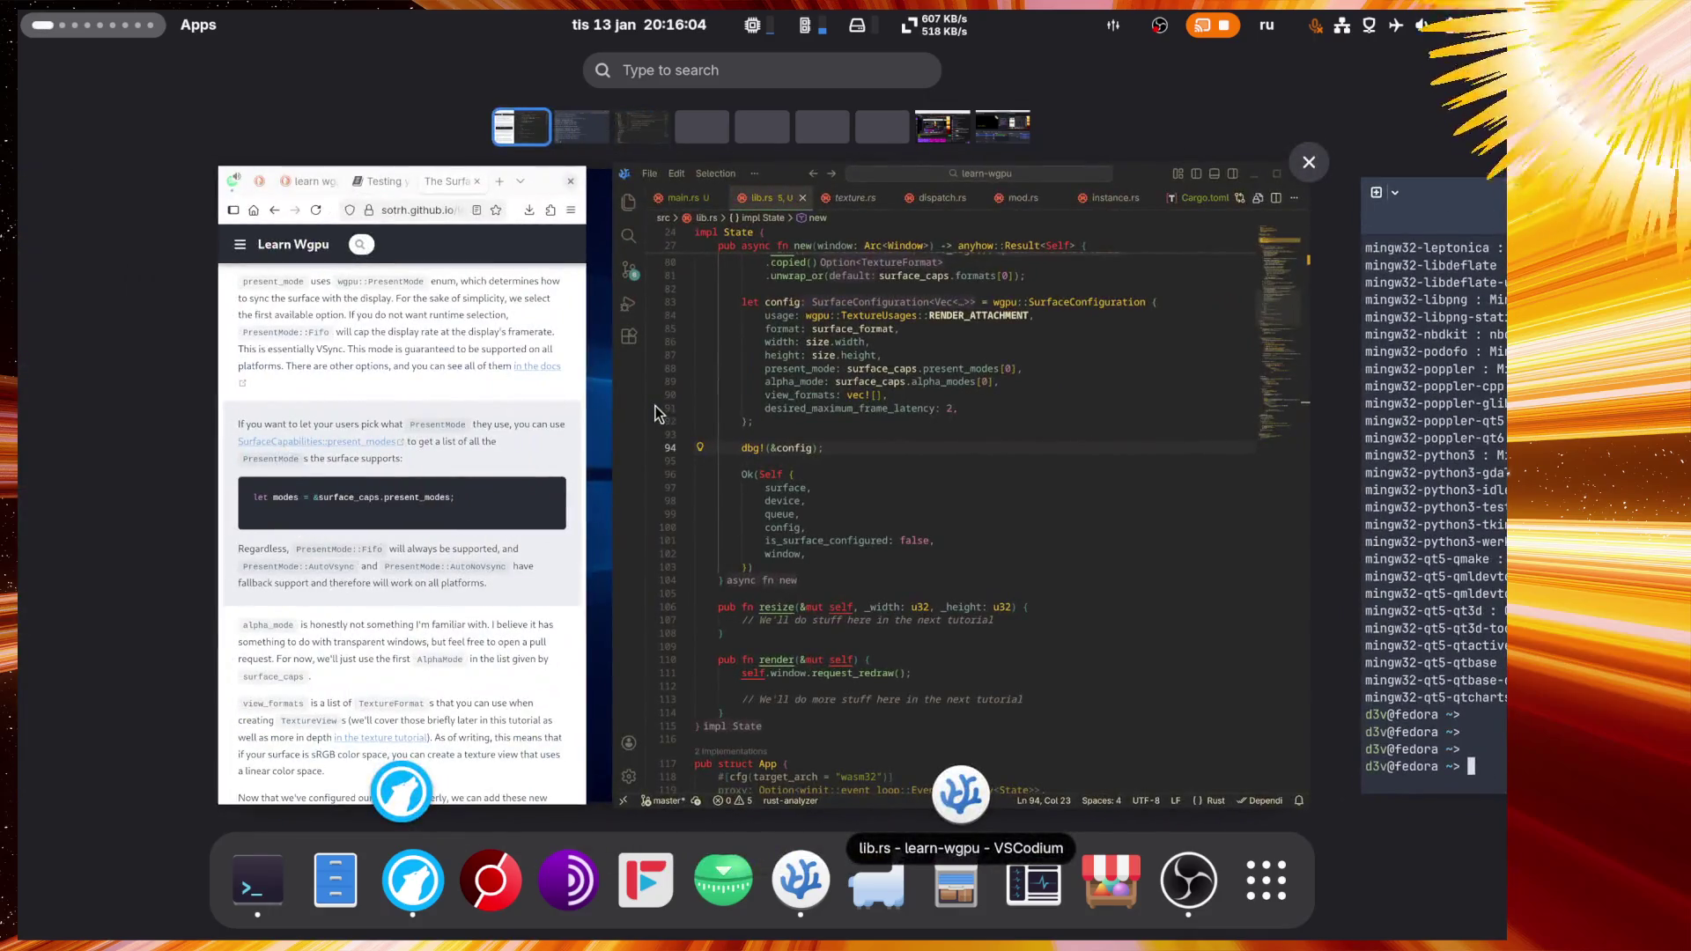
{"action": "left_click", "coordinate": [655, 405]}
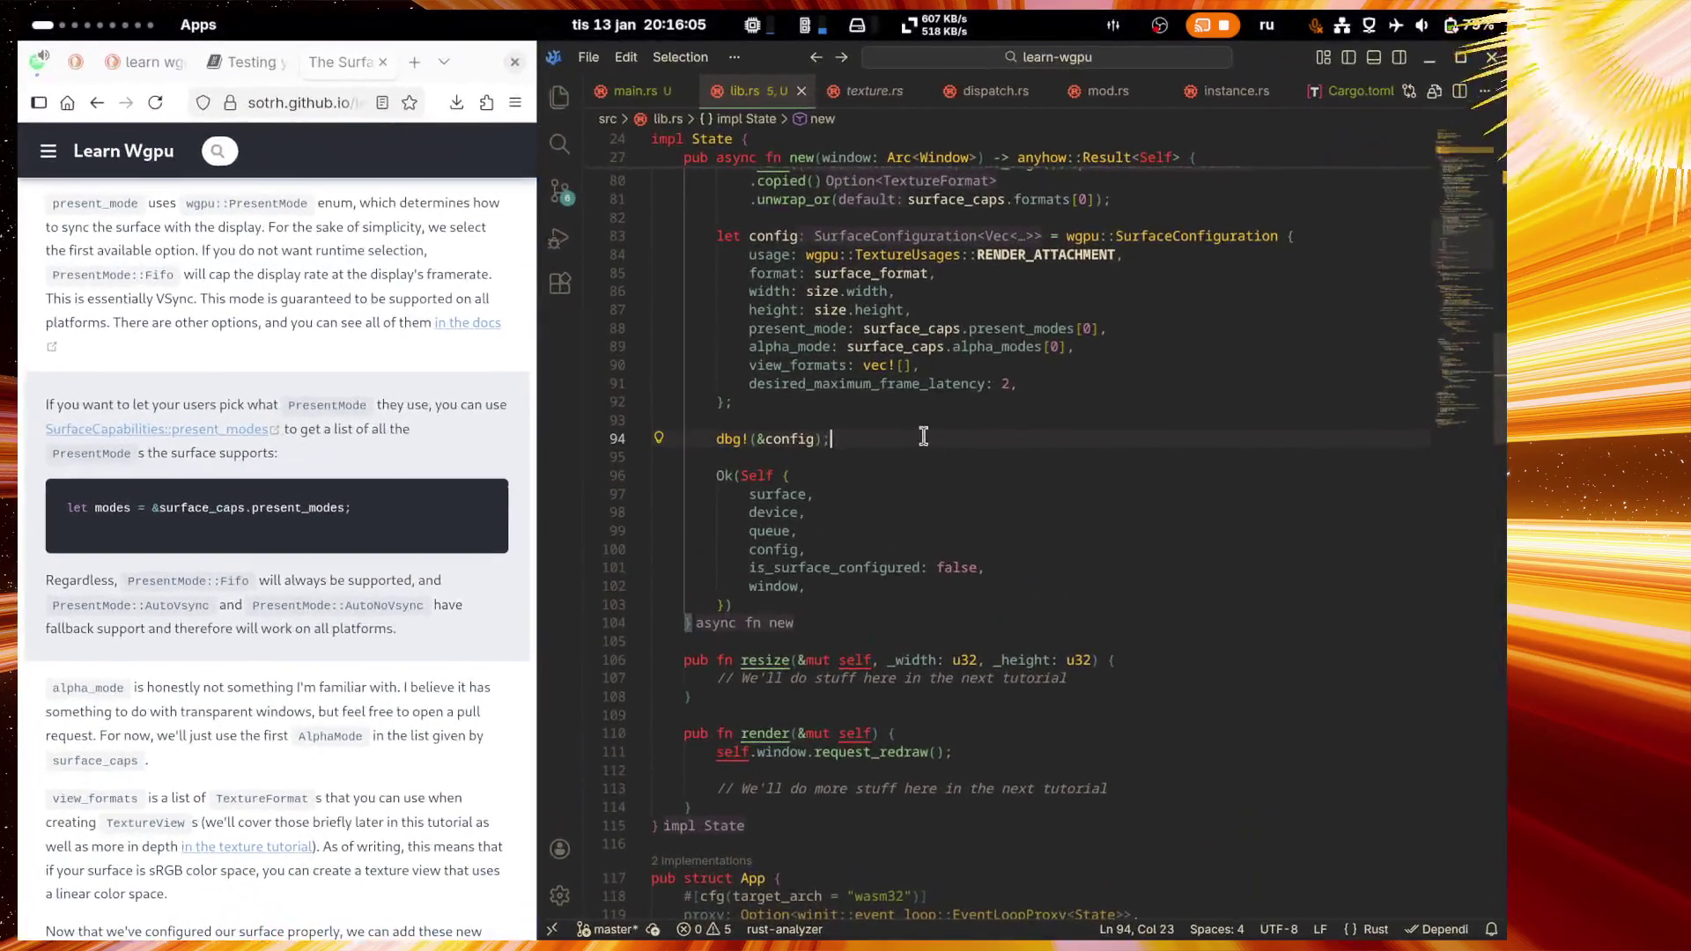
Step: Review the let config block in lib.rs without changing it
{"action": "left_click", "coordinate": [765, 459]}
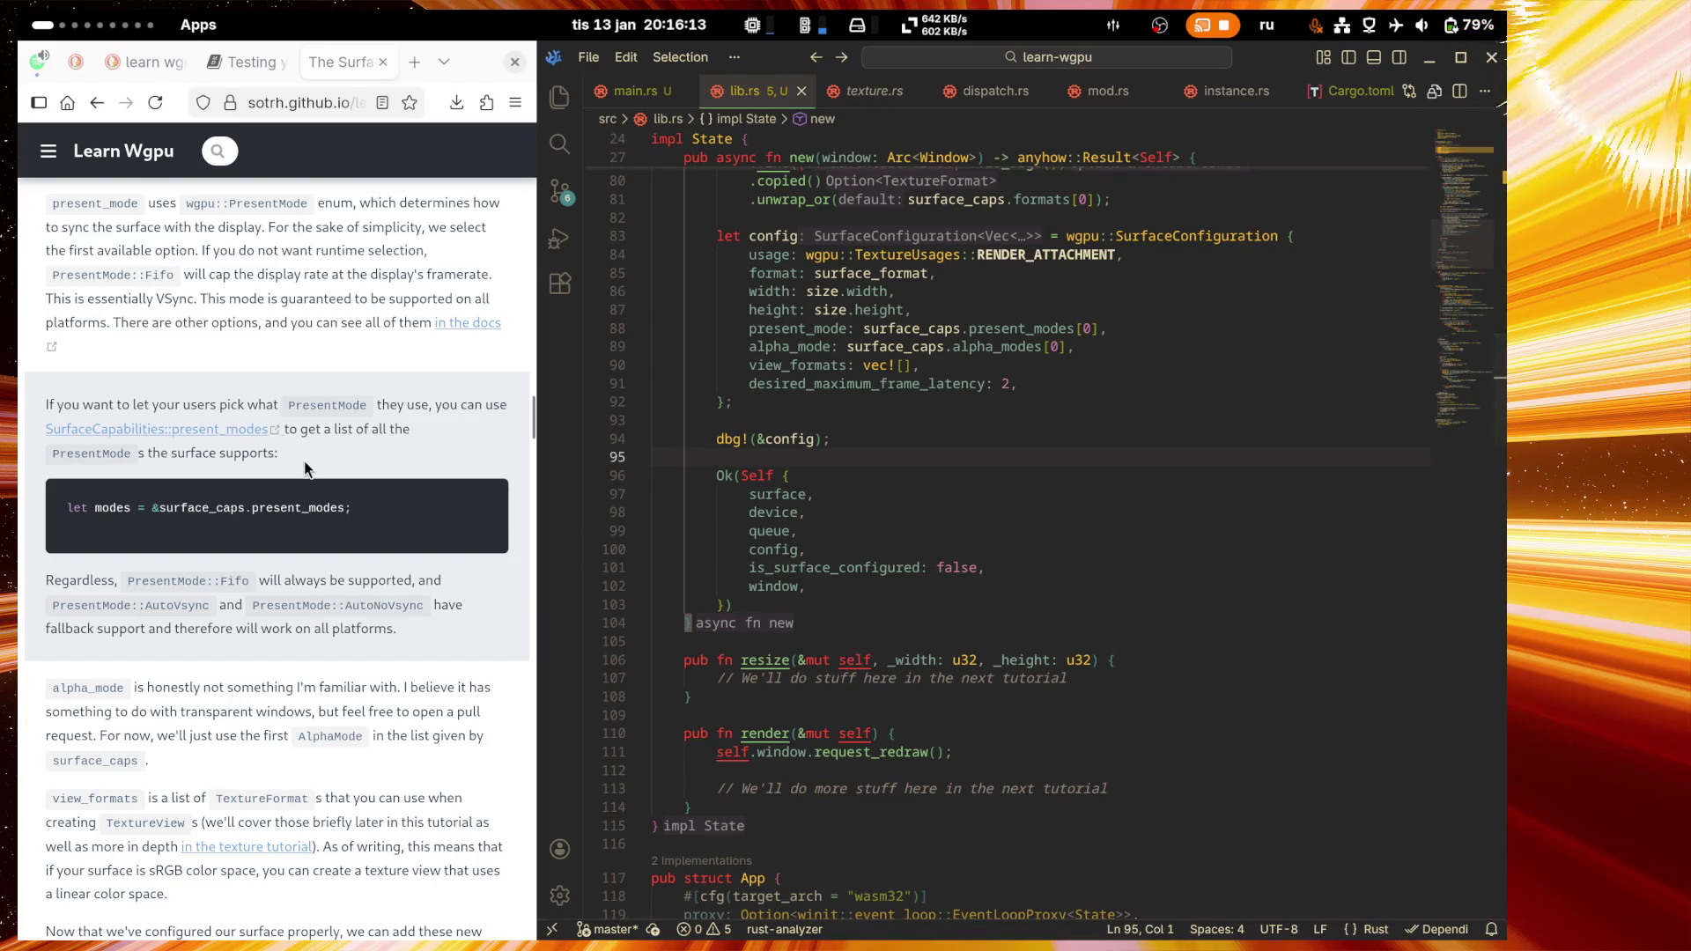
{"action": "scroll", "coordinate": [319, 420], "scroll_direction": "up", "scroll_amount": 4}
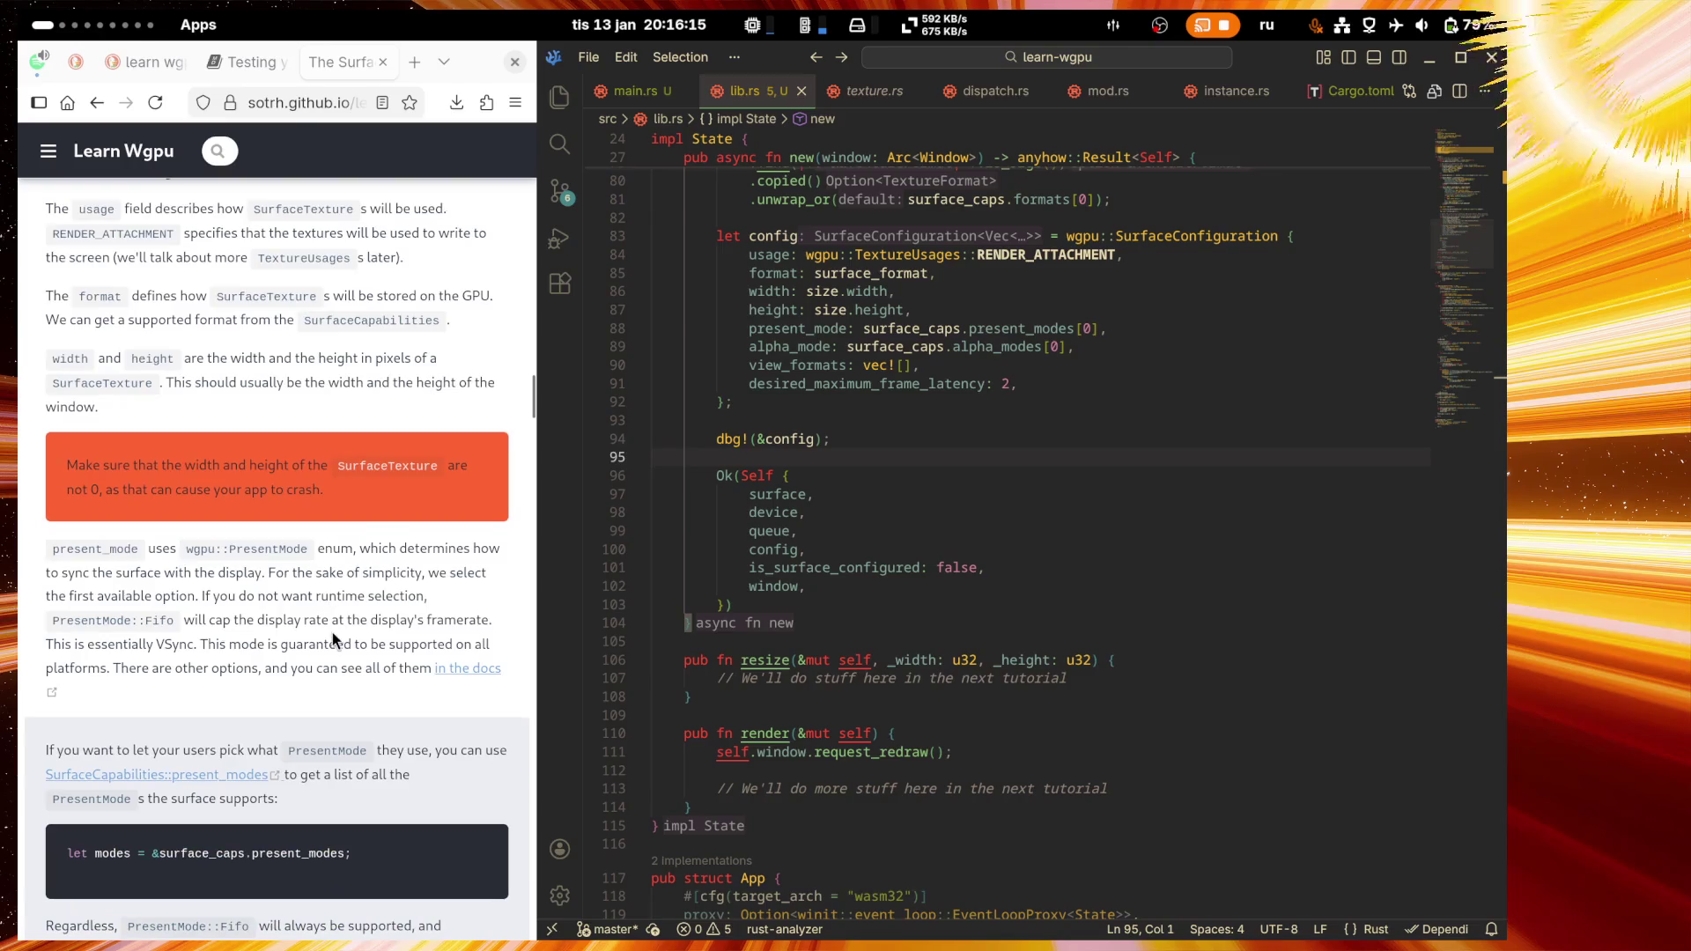
{"action": "scroll", "coordinate": [1057, 564], "scroll_direction": "up", "scroll_amount": 5}
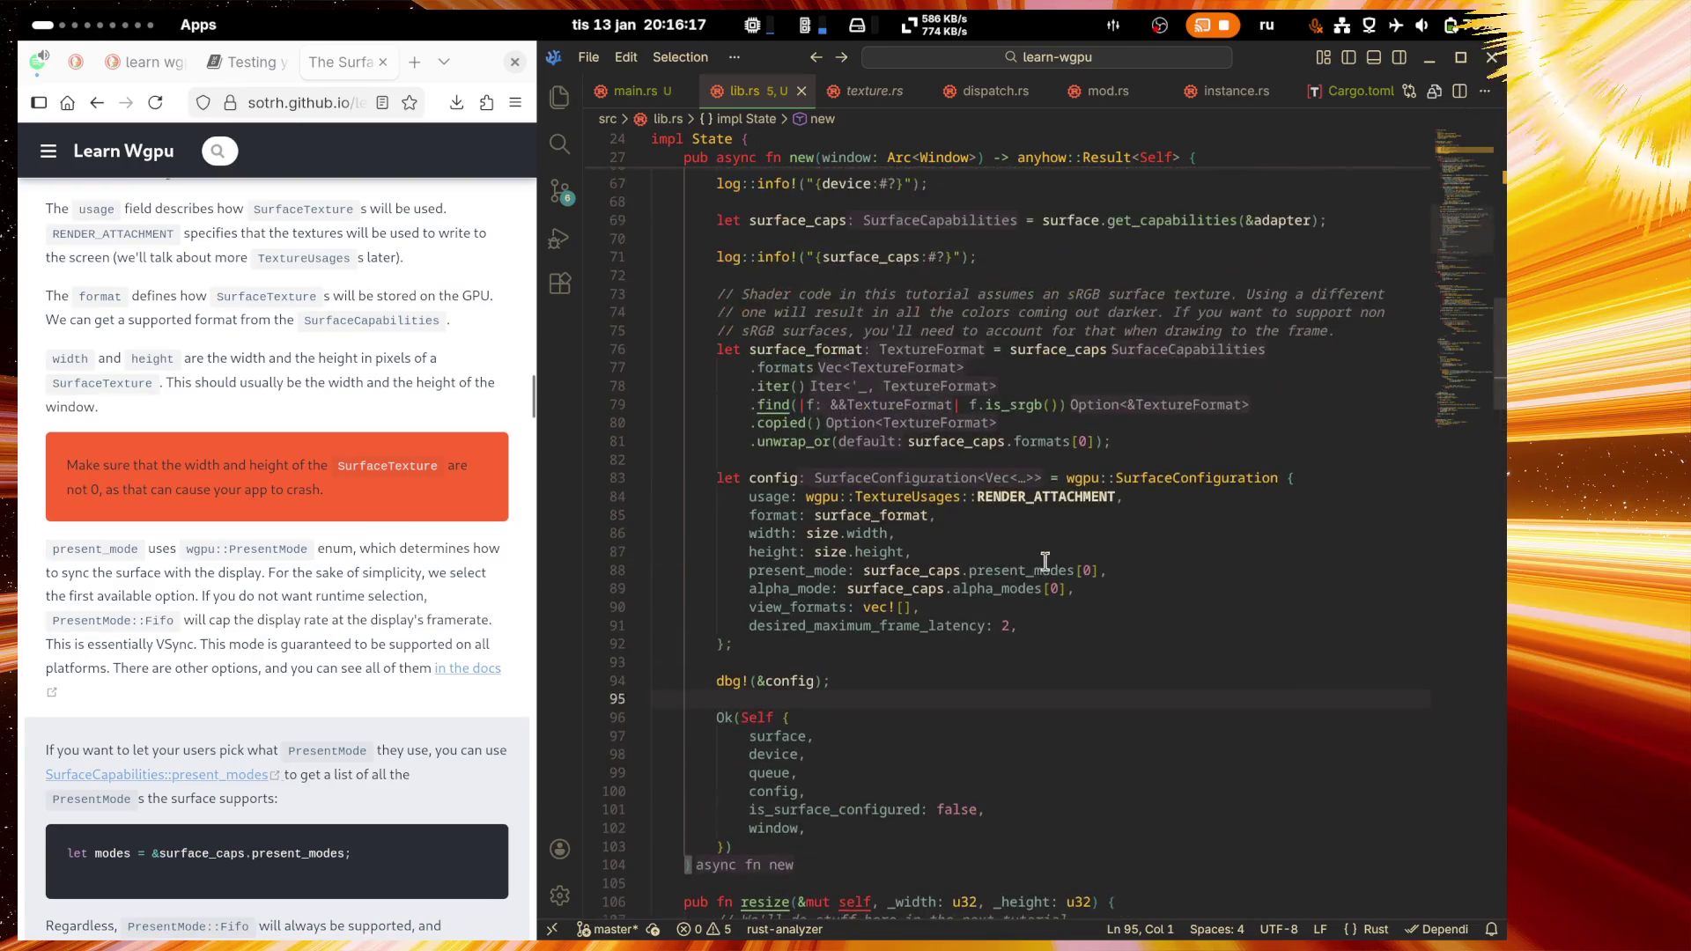
{"action": "left_click_drag", "start_coordinate": [905, 643], "coordinate": [569, 453]}
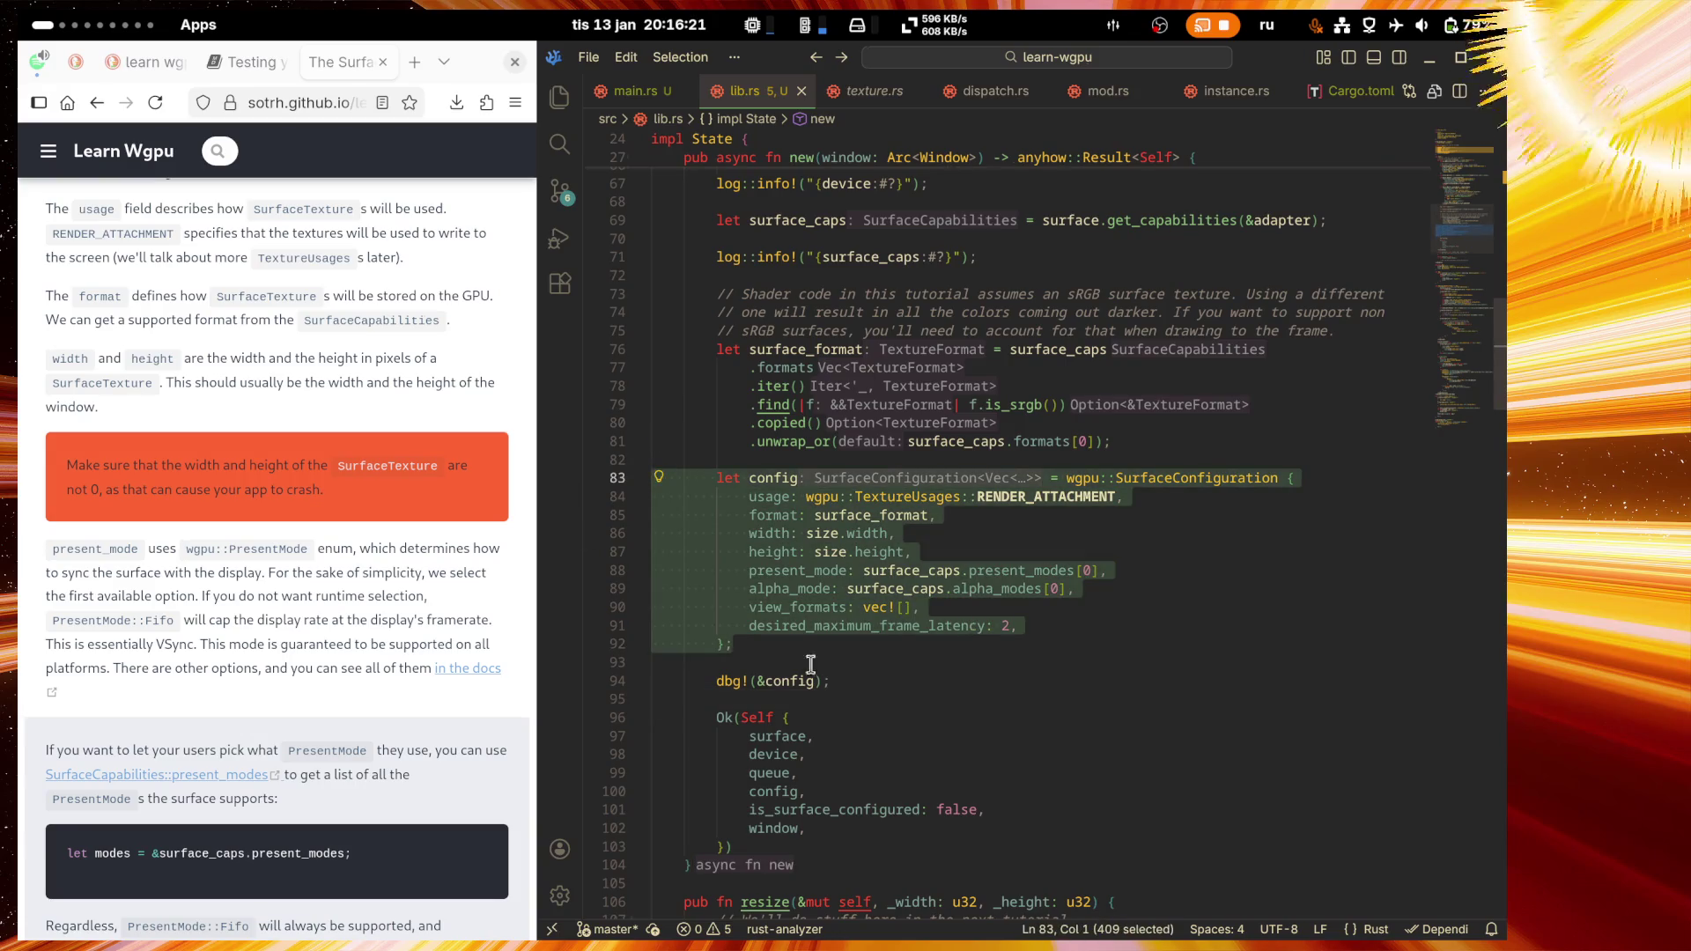
{"action": "left_click", "coordinate": [806, 662]}
{"action": "scroll", "coordinate": [1094, 656], "scroll_direction": "down", "scroll_amount": 1}
{"action": "scroll", "coordinate": [1120, 699], "scroll_direction": "down", "scroll_amount": 1}
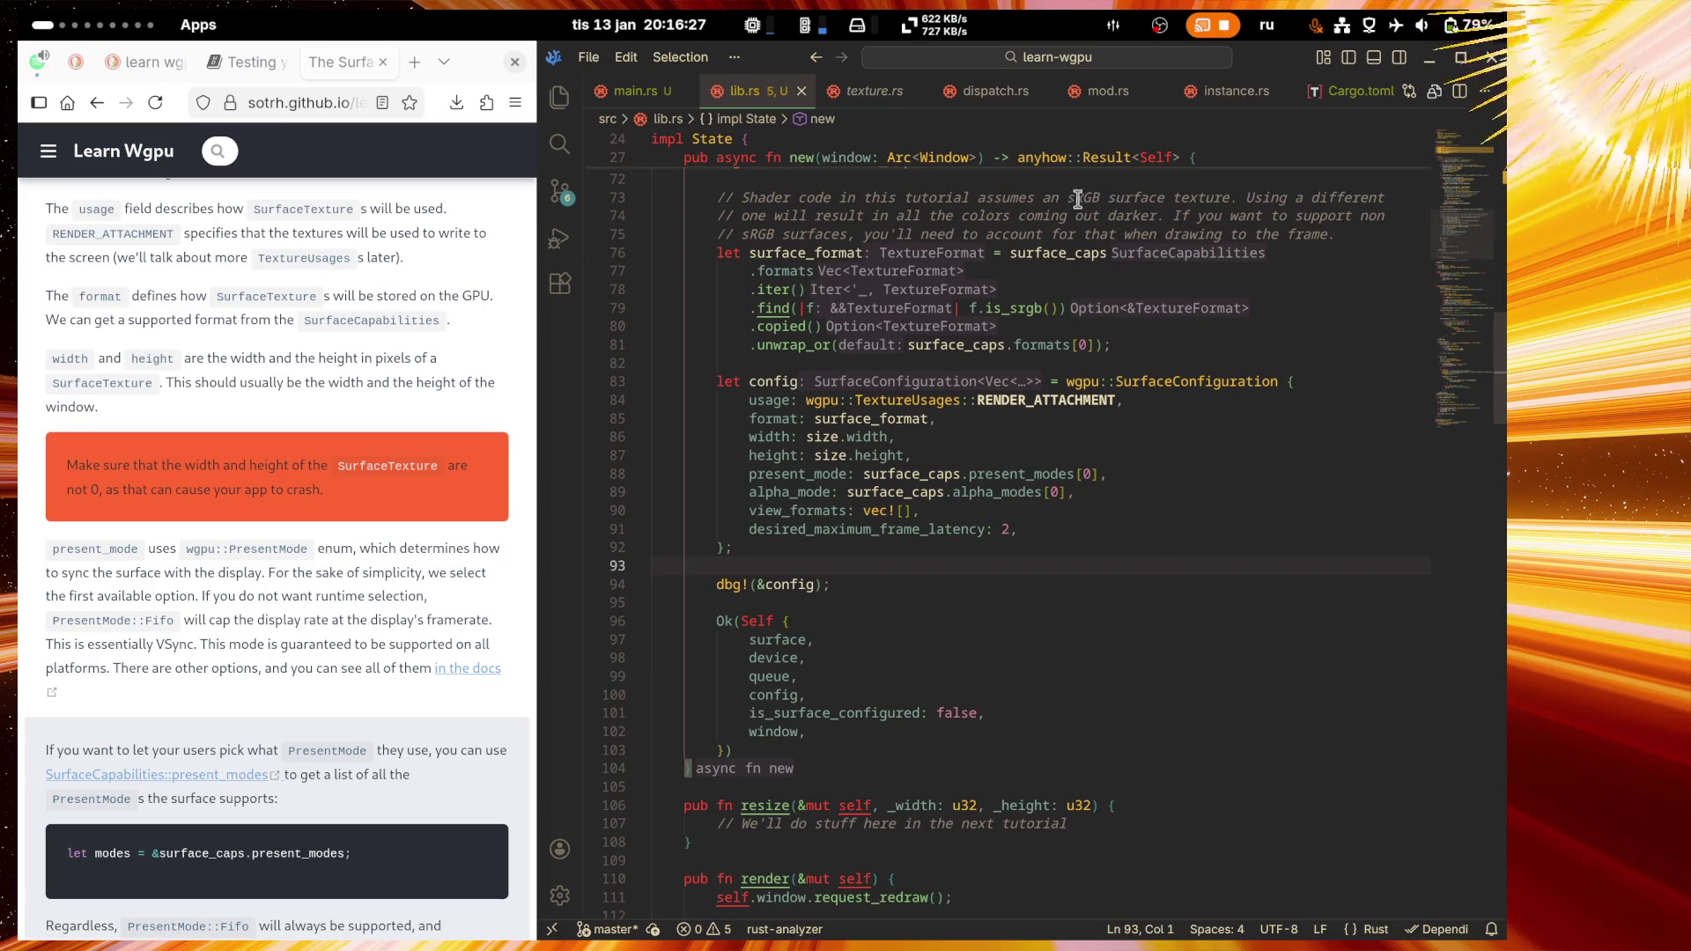
Step: Turn off the audio mixer's Active setting and quit it from the top bar
{"action": "left_click", "coordinate": [1113, 25]}
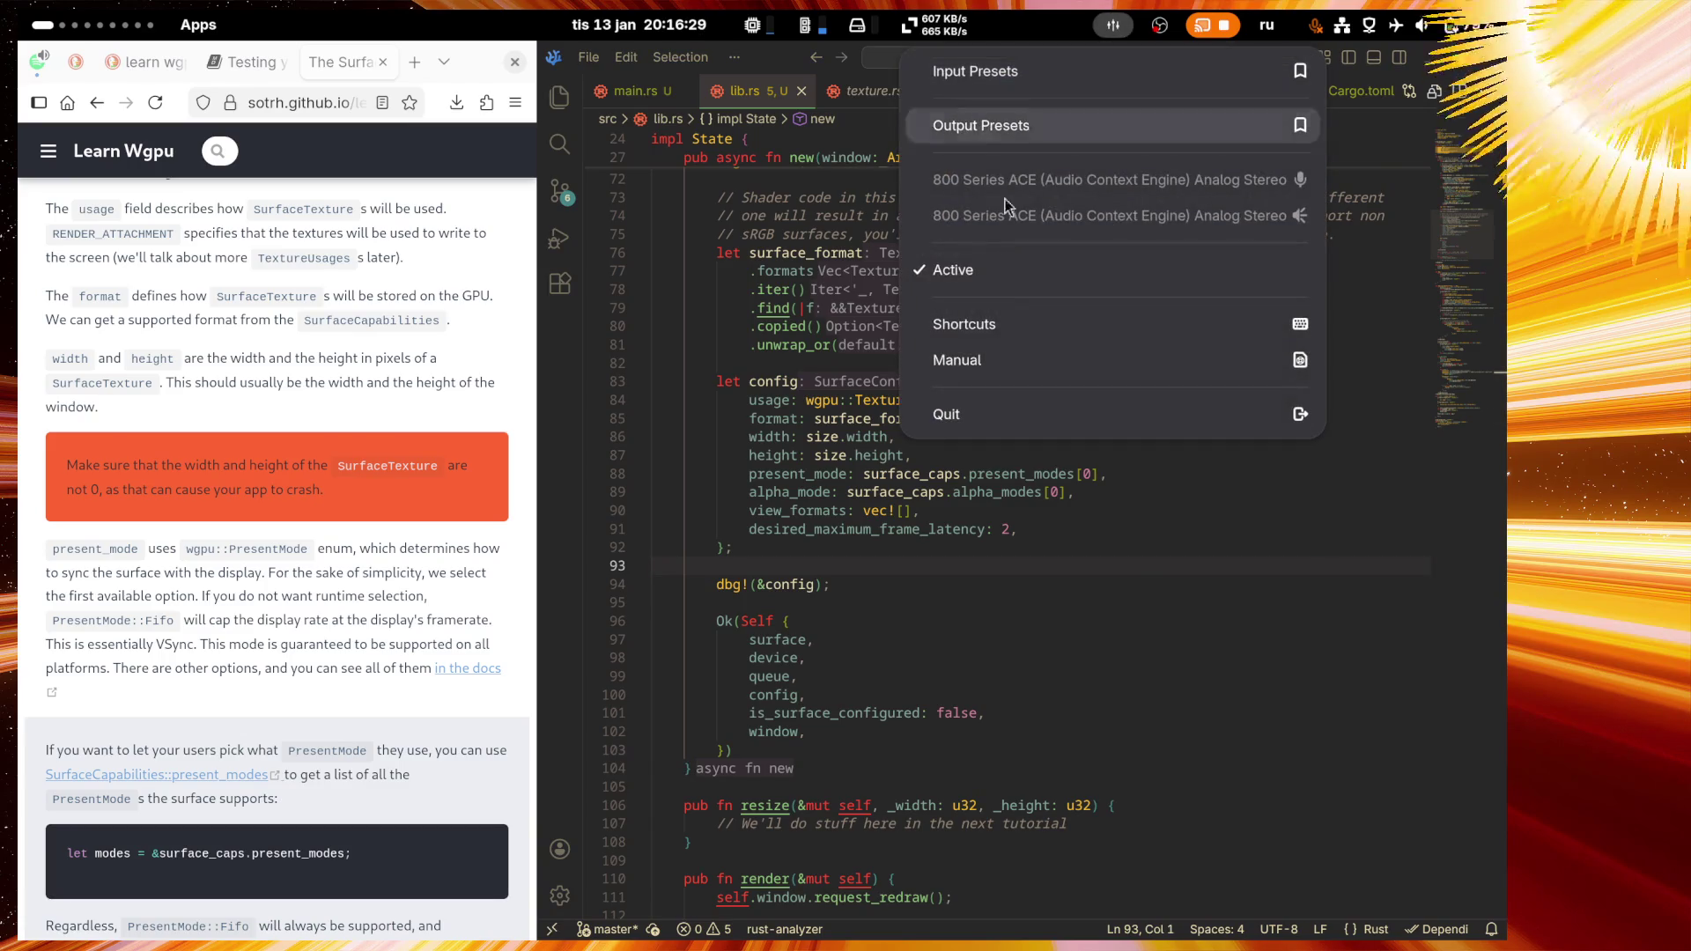
{"action": "left_click", "coordinate": [964, 271]}
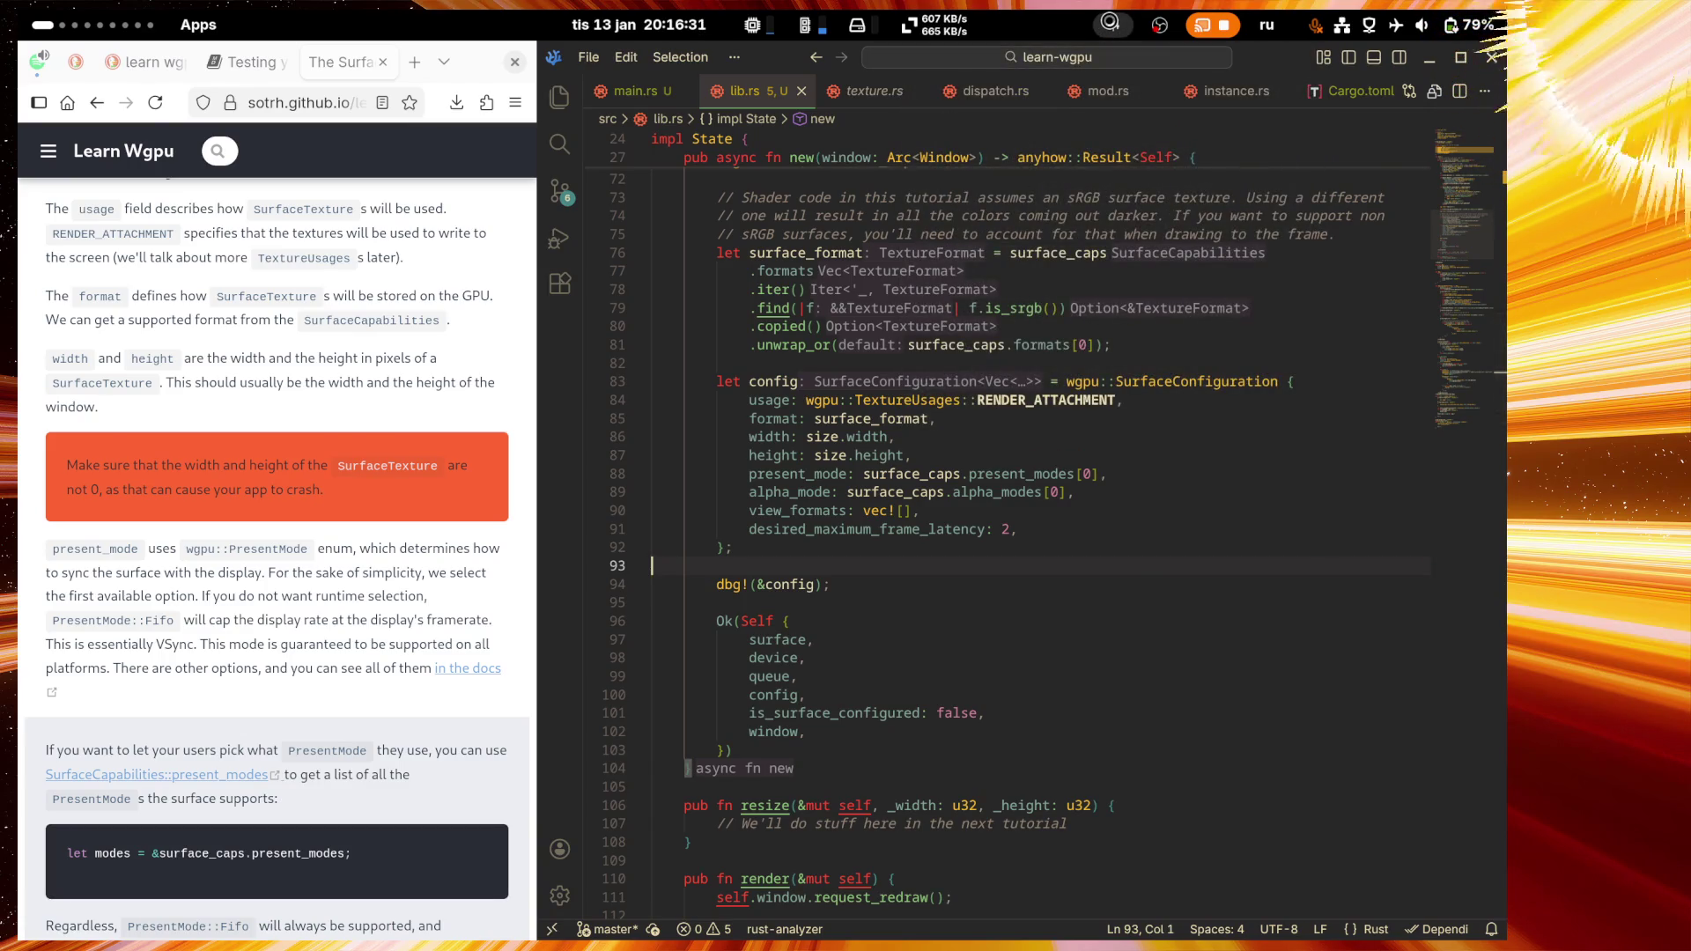
{"action": "left_click", "coordinate": [1112, 23]}
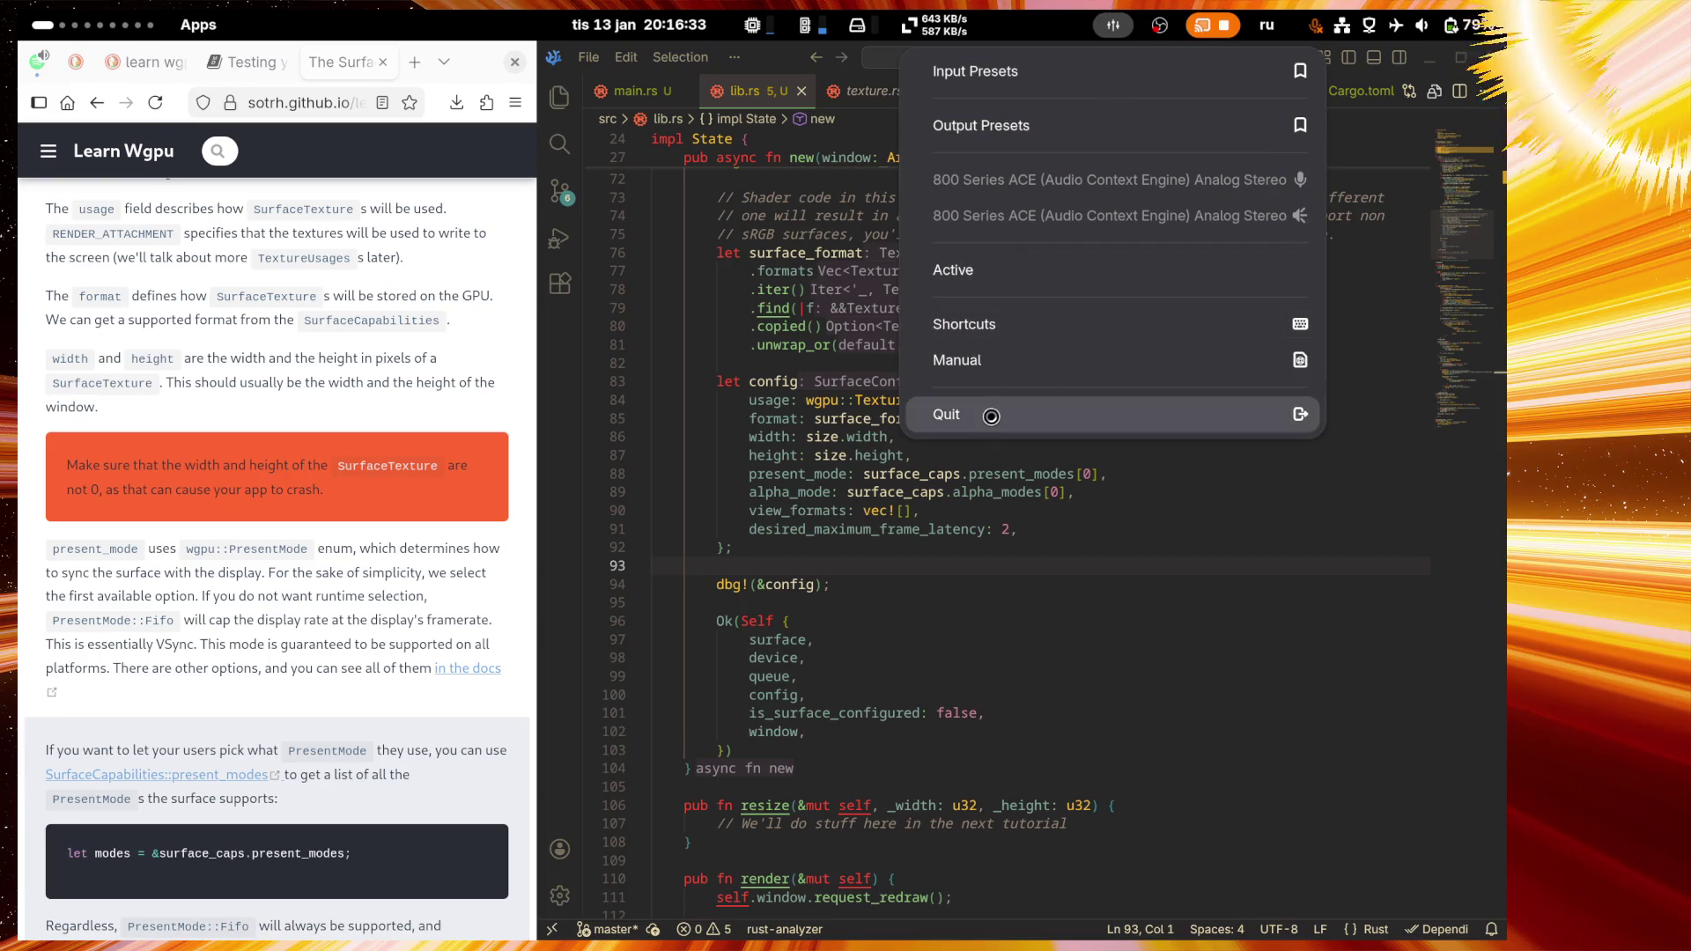
{"action": "left_click", "coordinate": [986, 414]}
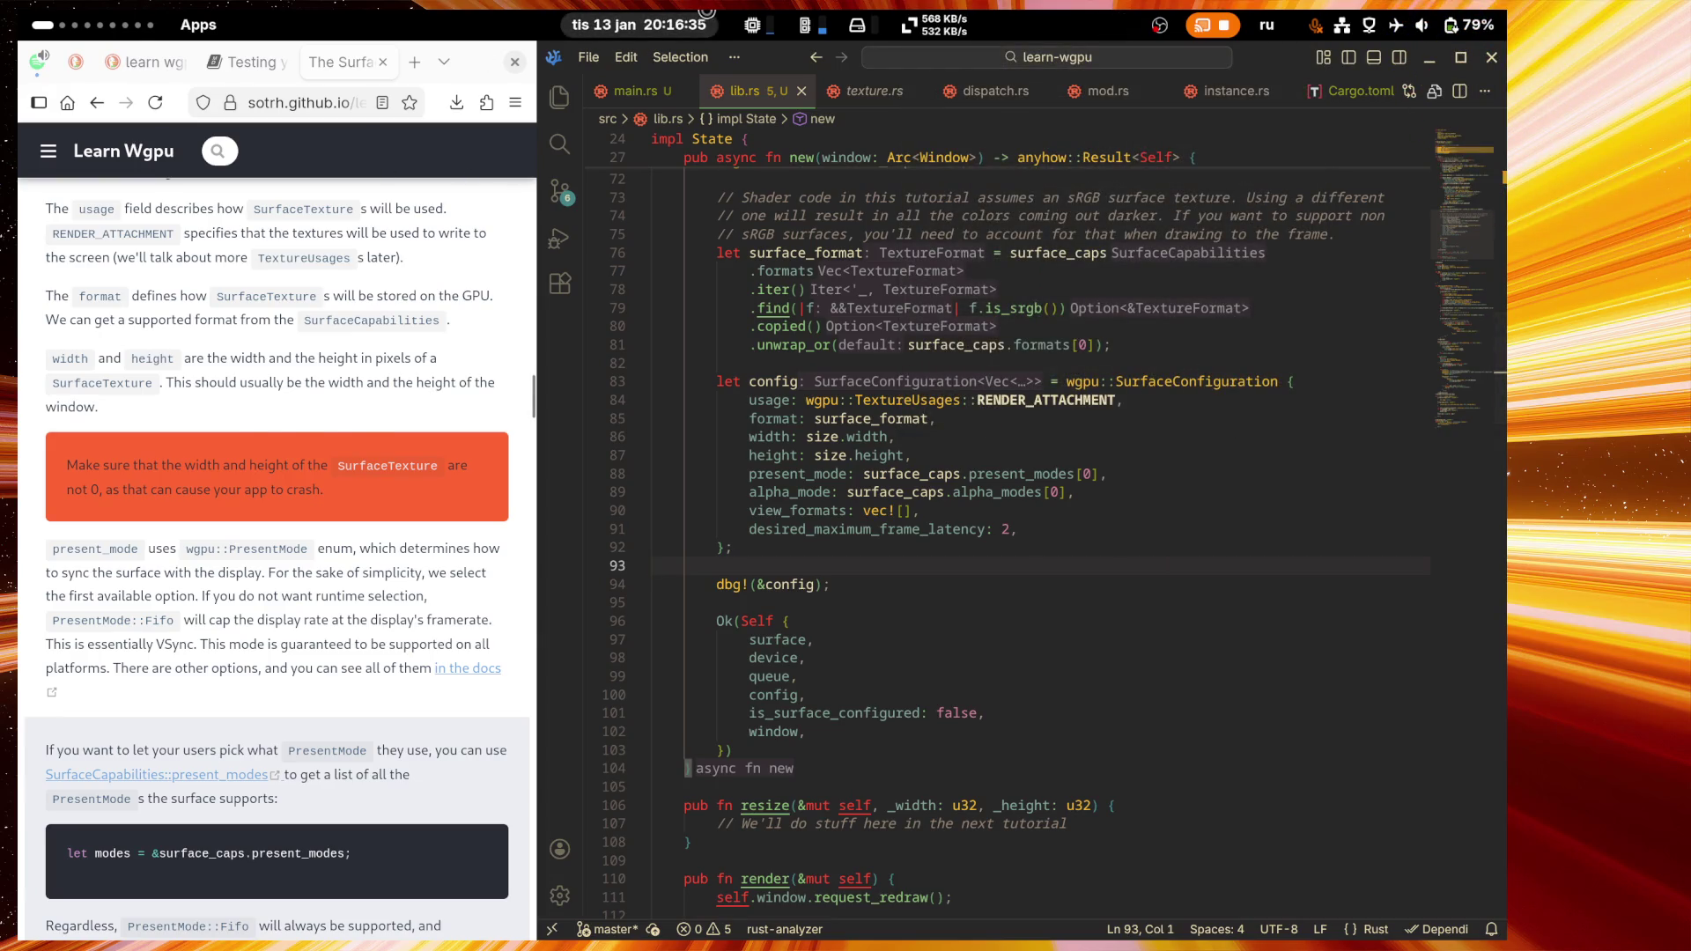
{"action": "left_click", "coordinate": [643, 24]}
{"action": "key", "text": "Escape"}
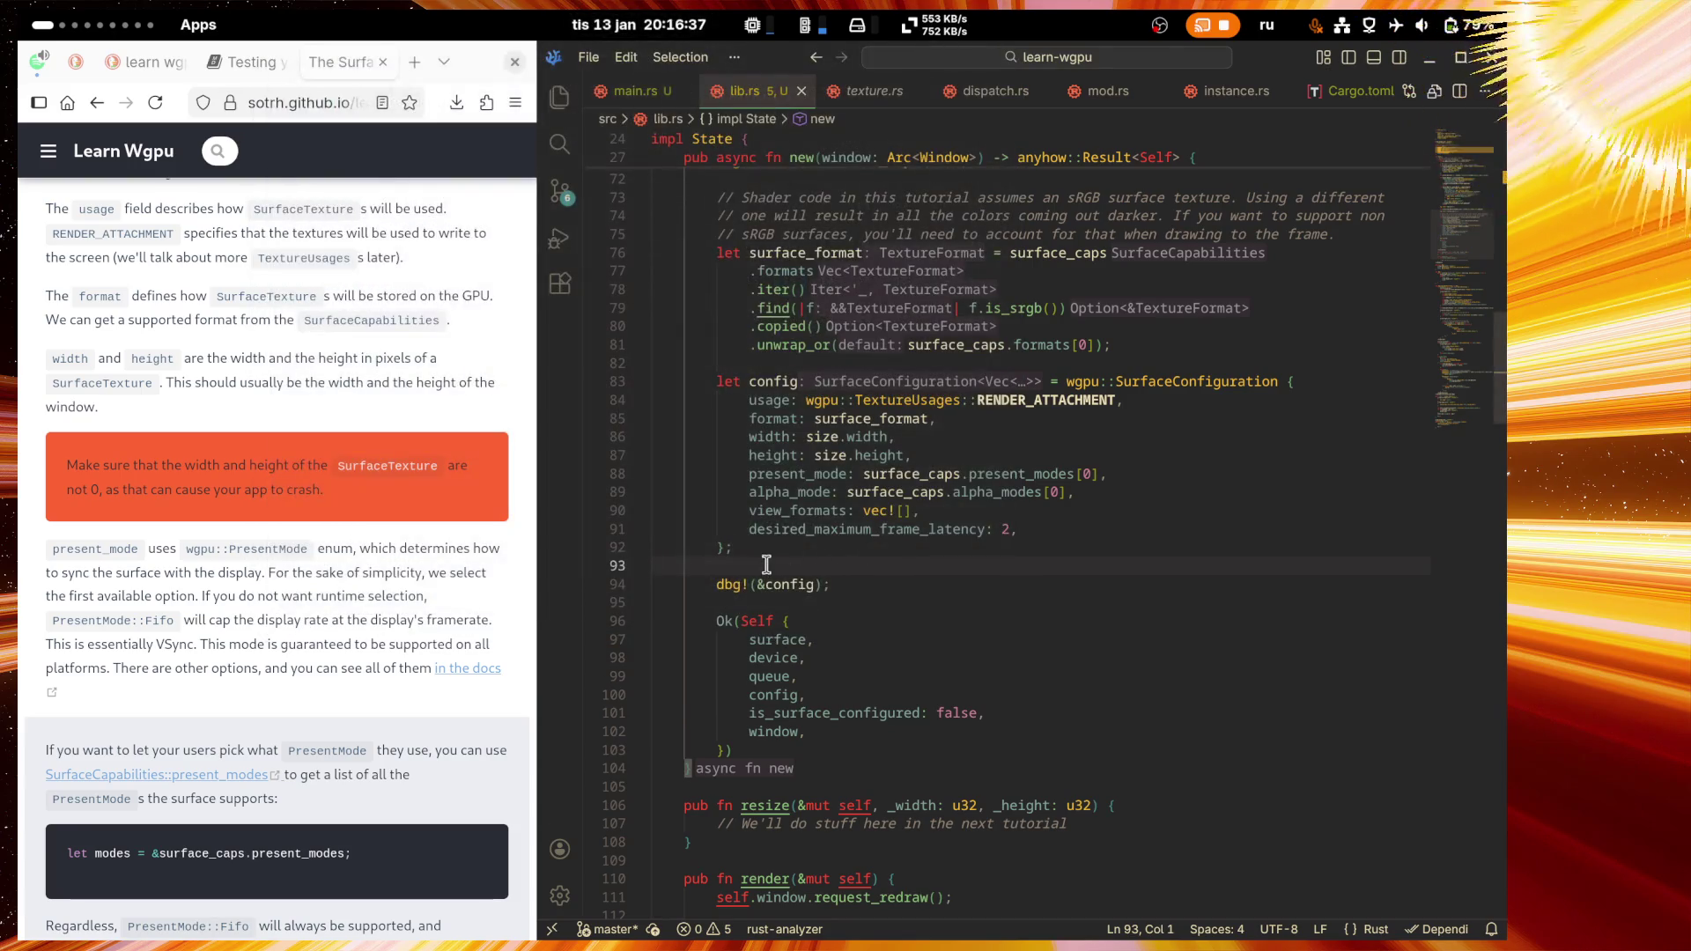
Step: Move to the end of line 92 and zoom the editor in
{"action": "key", "text": "Up"}
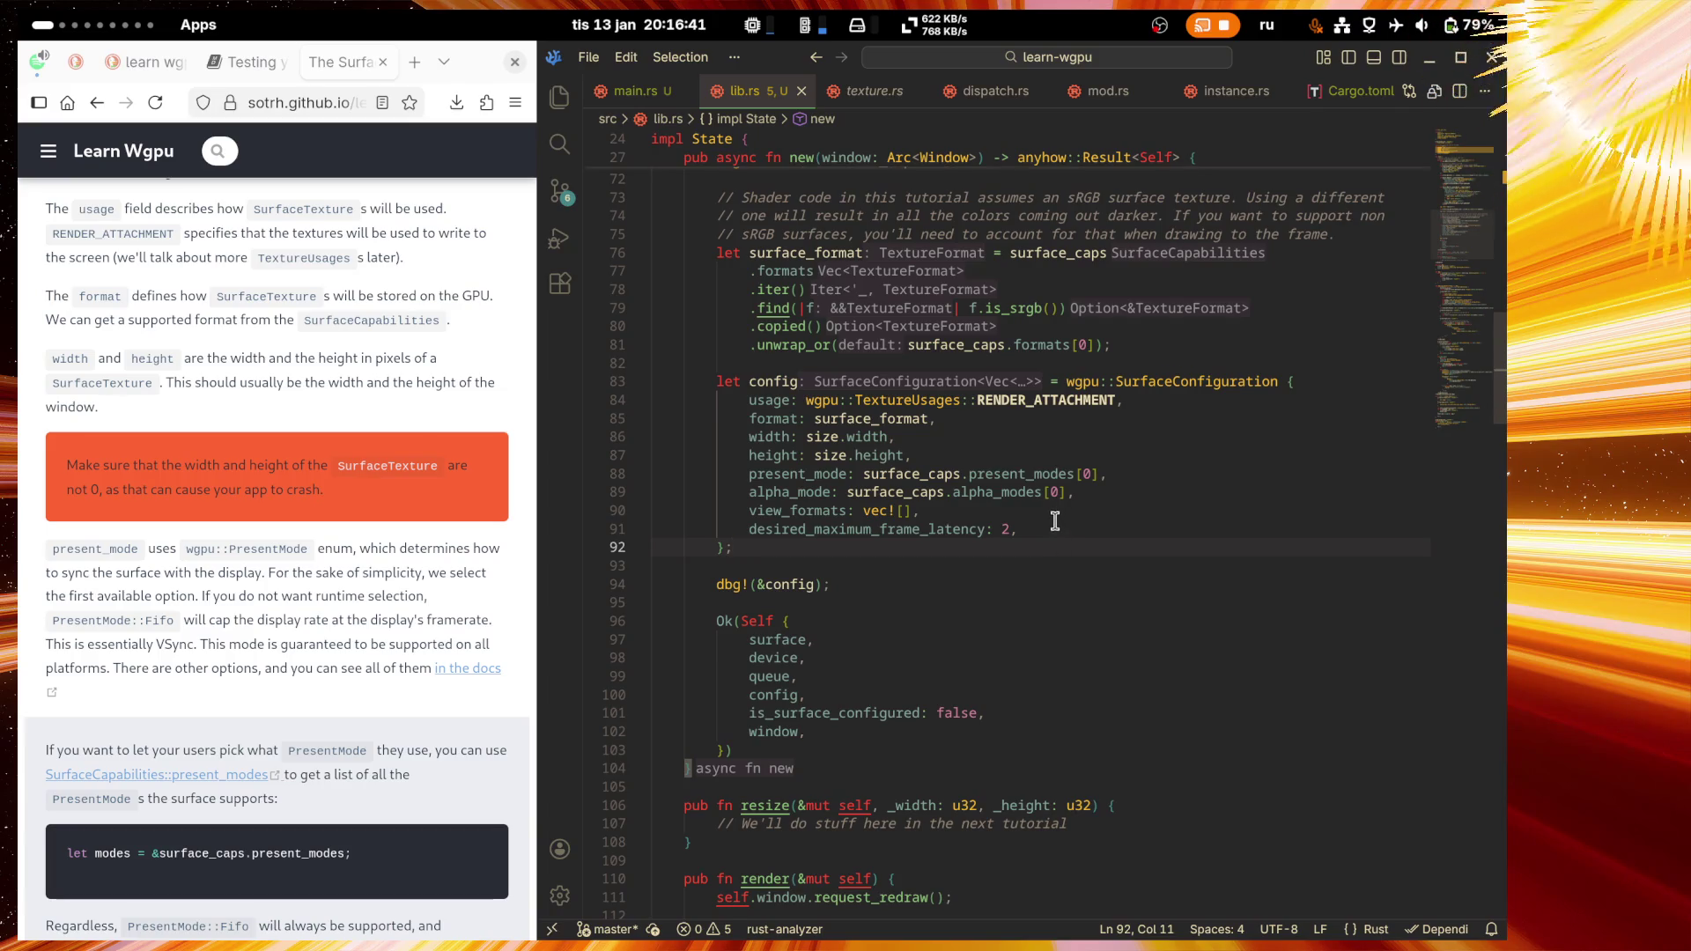
{"action": "scroll", "coordinate": [1055, 518], "scroll_direction": "up", "scroll_amount": 1}
{"action": "scroll", "coordinate": [1054, 518], "scroll_direction": "down", "scroll_amount": 1}
{"action": "key", "text": "ctrl+equal"}
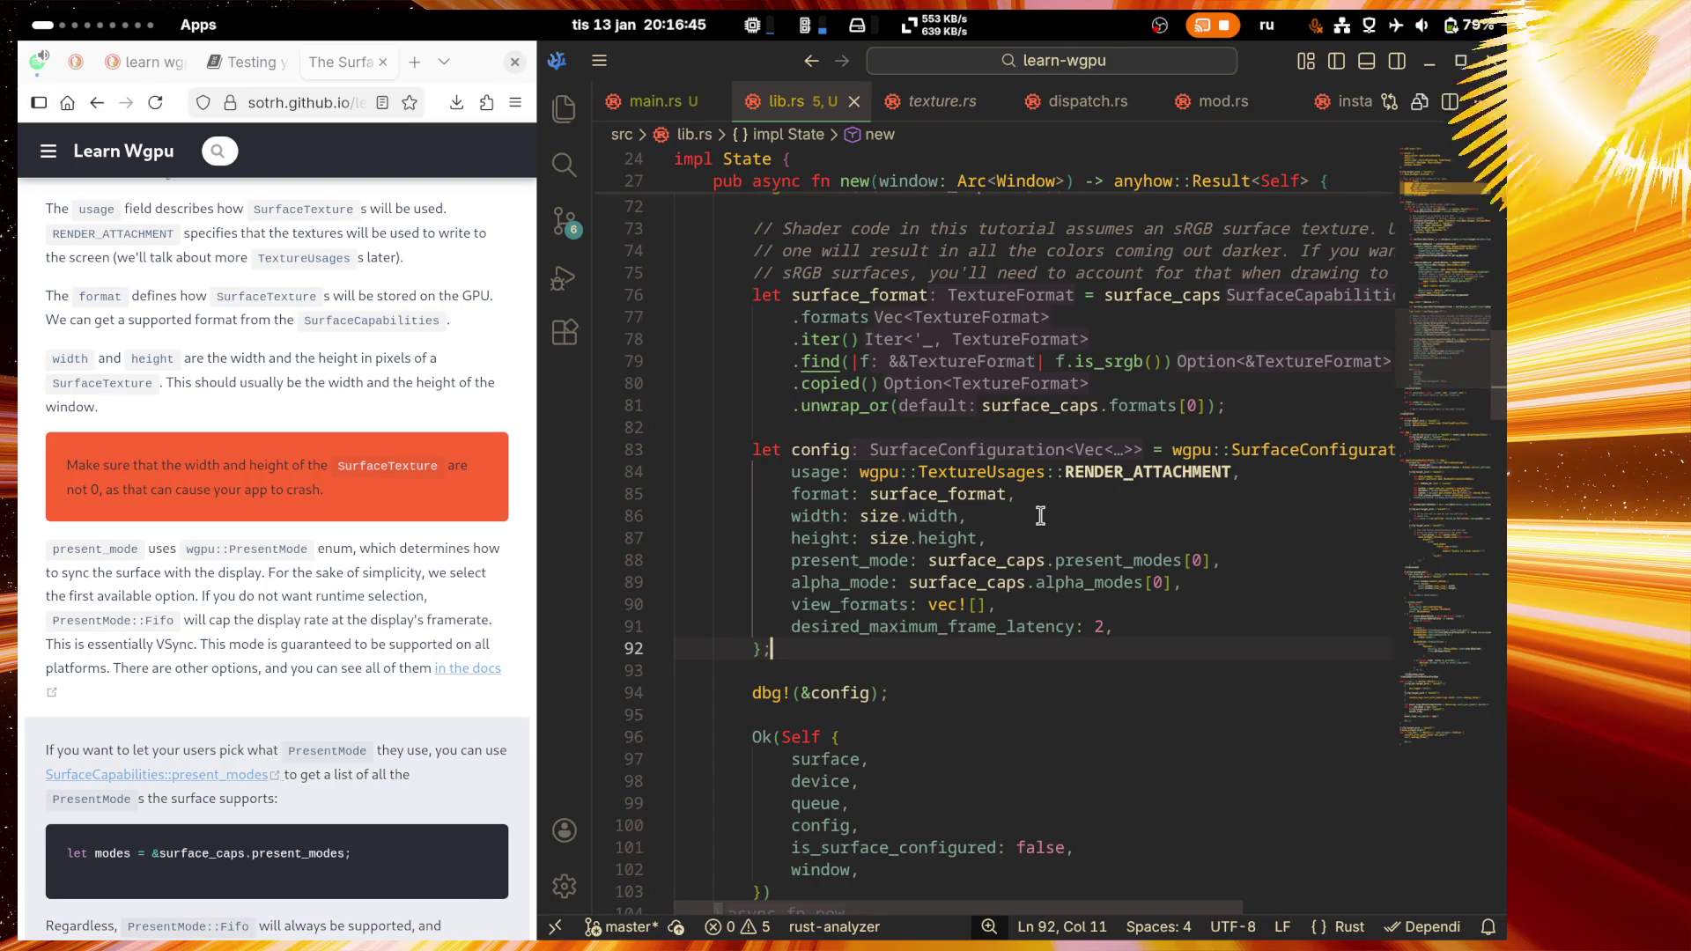
Step: Zoom the editor back to normal and move to empty line 93
{"action": "key", "text": "ctrl+minus"}
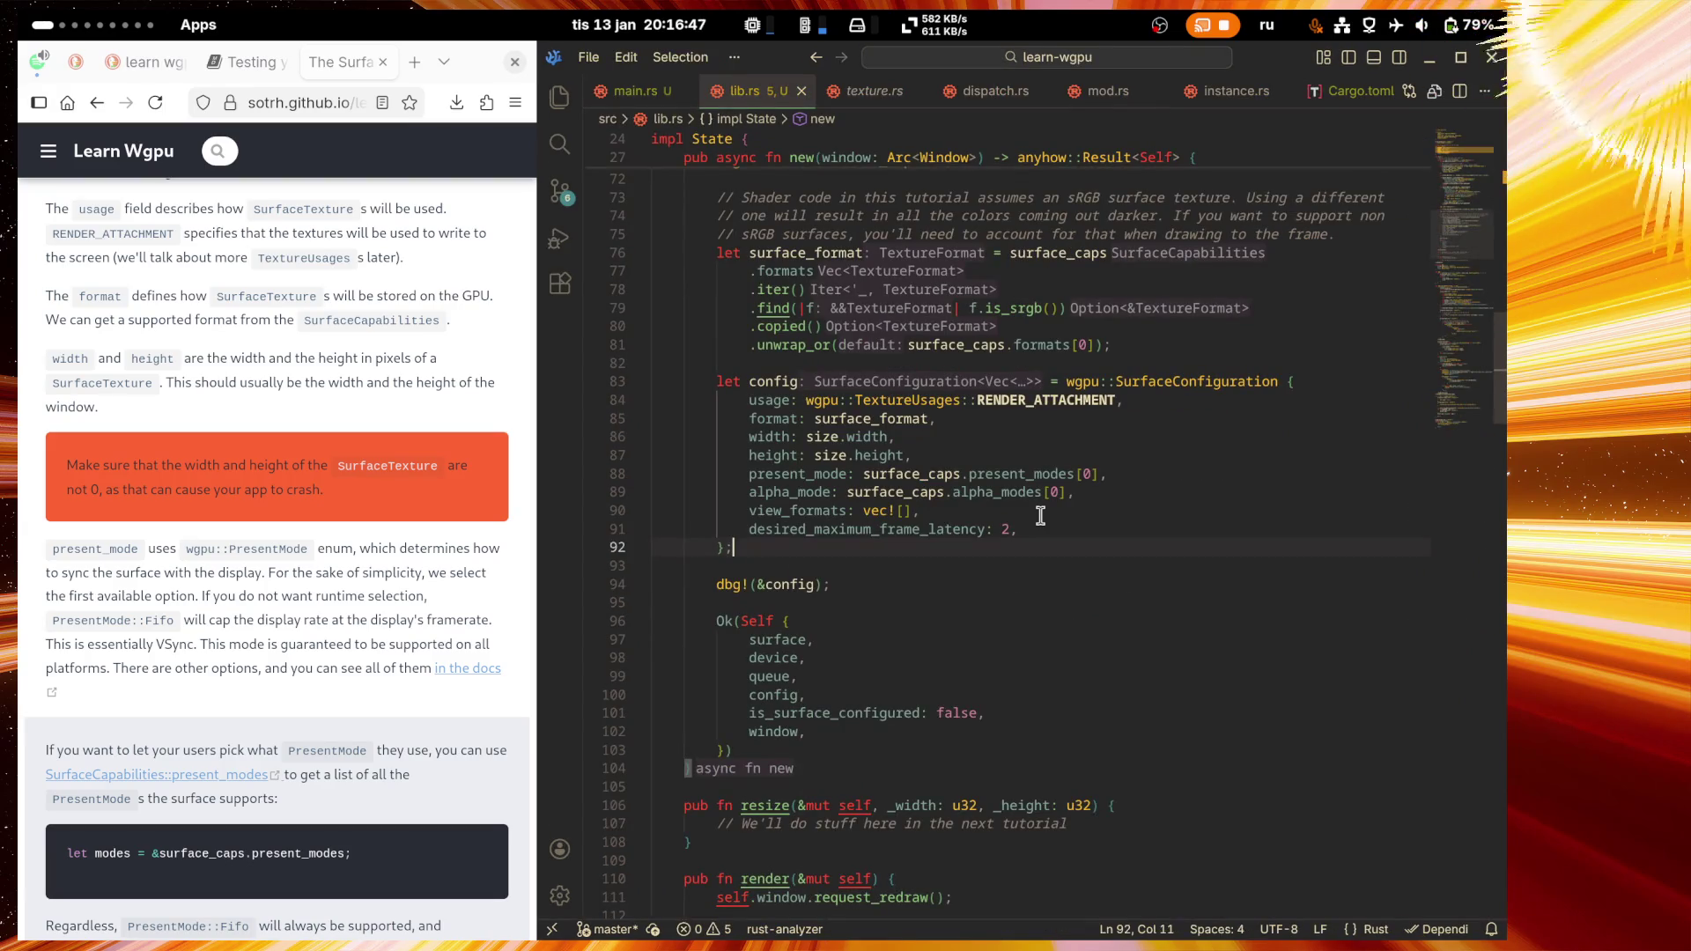
{"action": "scroll", "coordinate": [1042, 505], "scroll_direction": "up", "scroll_amount": 5}
{"action": "scroll", "coordinate": [1043, 505], "scroll_direction": "down", "scroll_amount": 3}
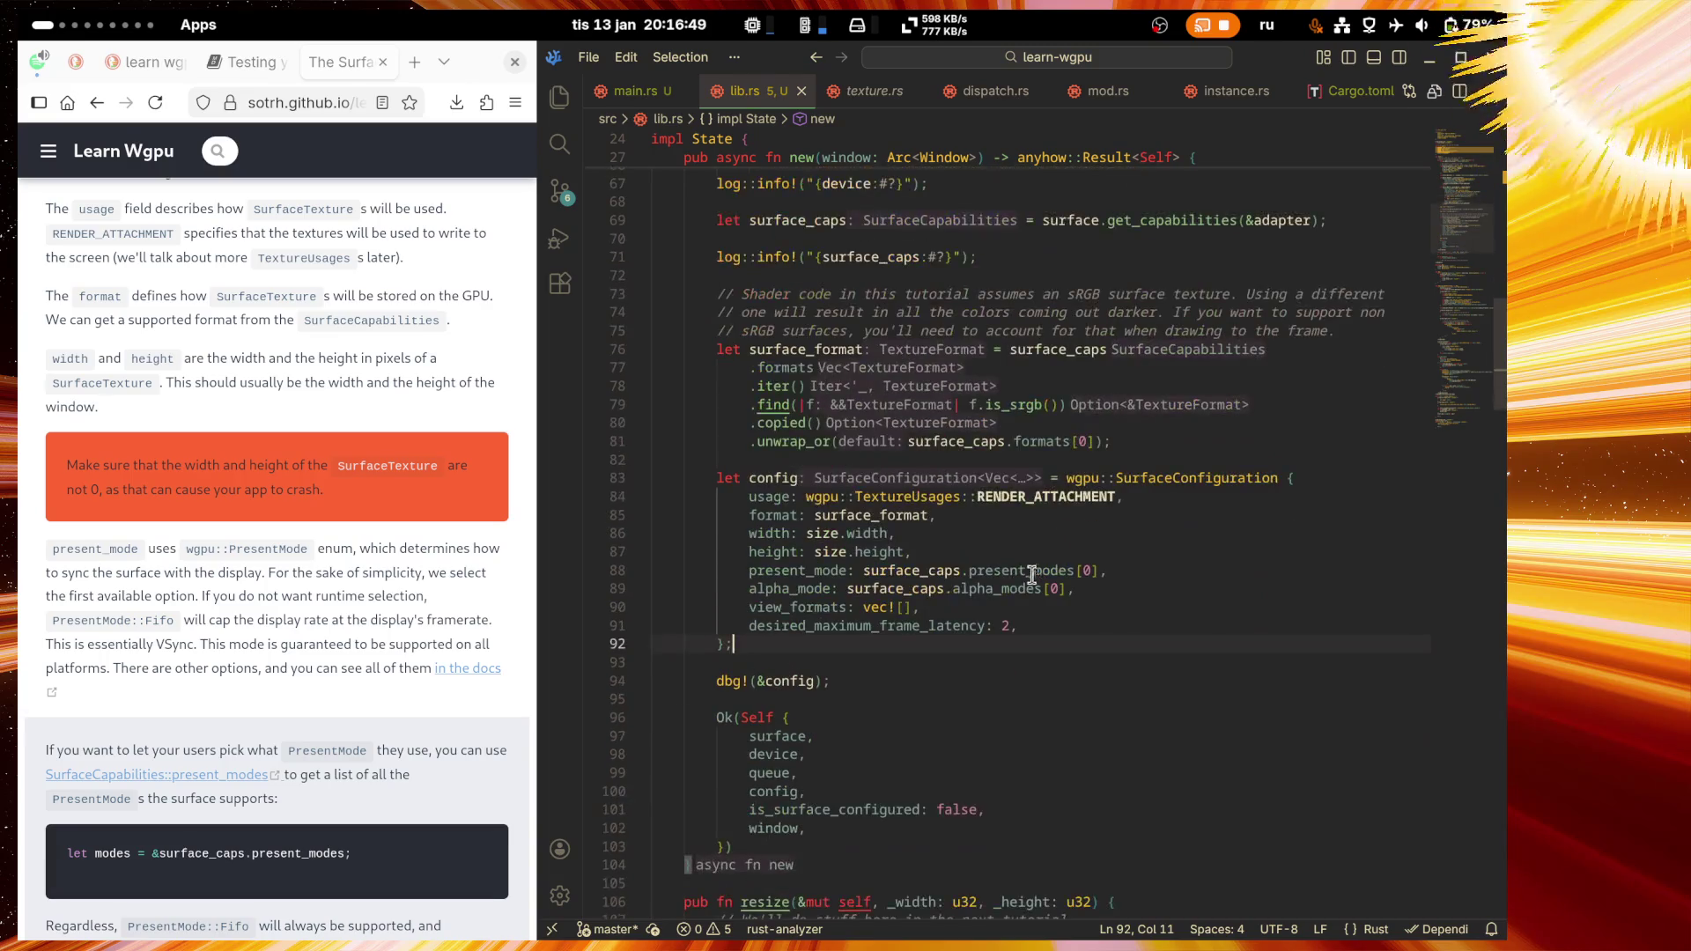
{"action": "key", "text": "Down"}
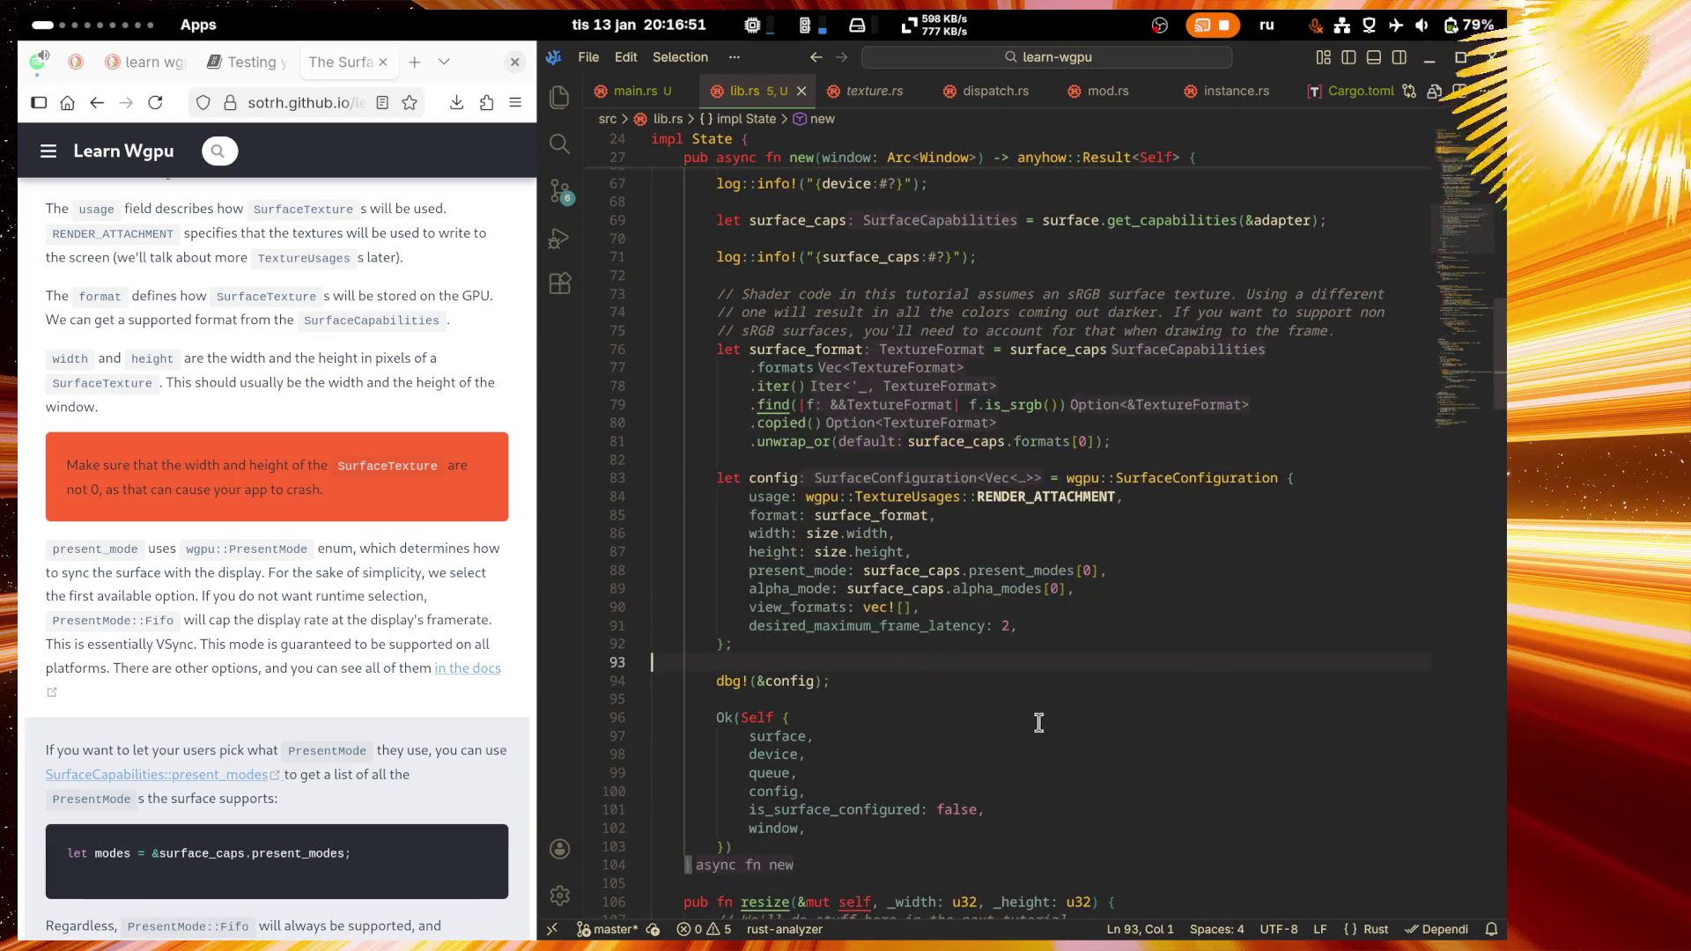
{"action": "scroll", "coordinate": [1076, 693], "scroll_direction": "down", "scroll_amount": 4}
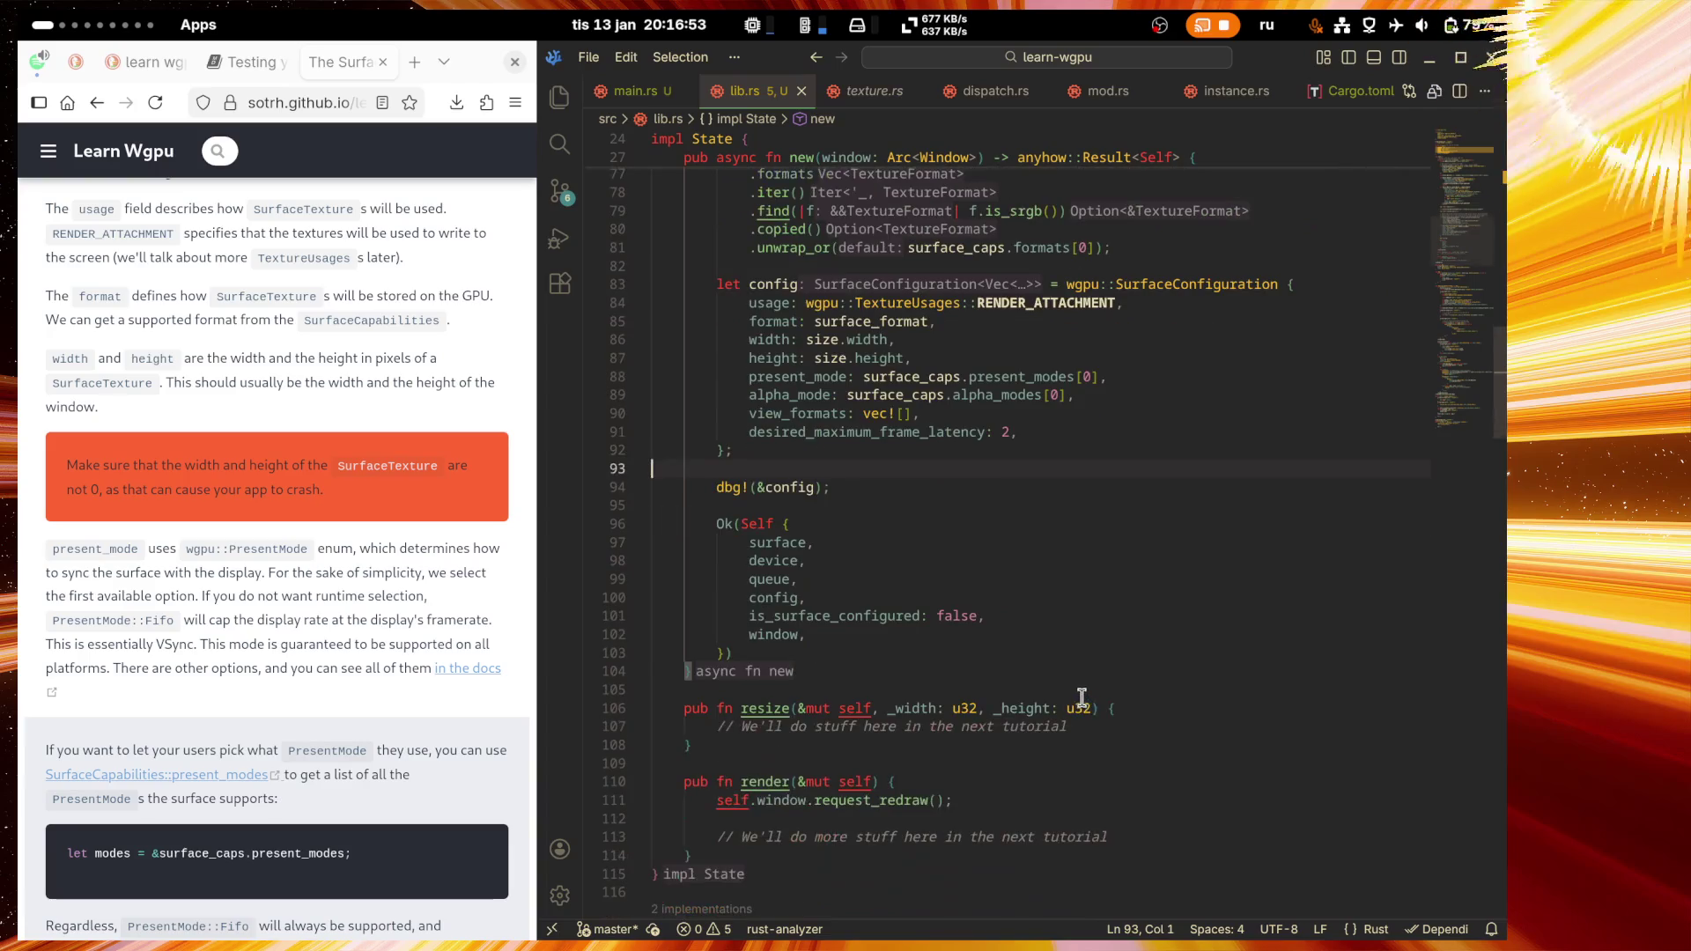
{"action": "scroll", "coordinate": [1077, 693], "scroll_direction": "down", "scroll_amount": 3}
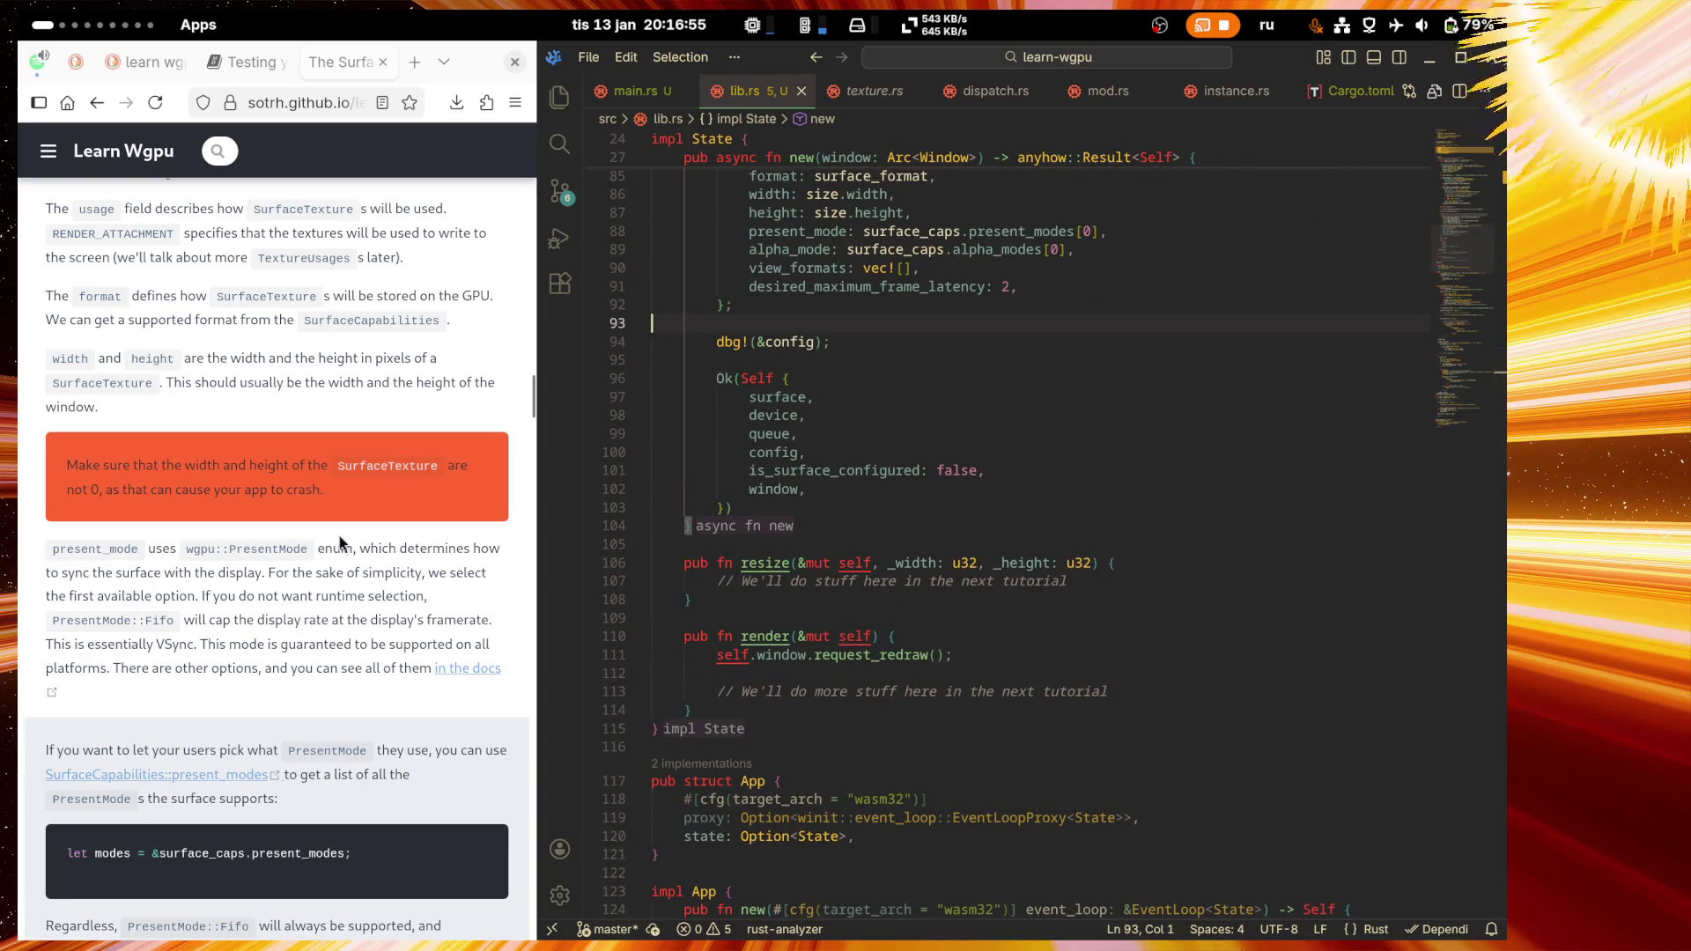
Step: Read the Learn Wgpu tutorial, selecting 'SurfaceTexture' in its warning note
{"action": "left_click", "coordinate": [366, 526]}
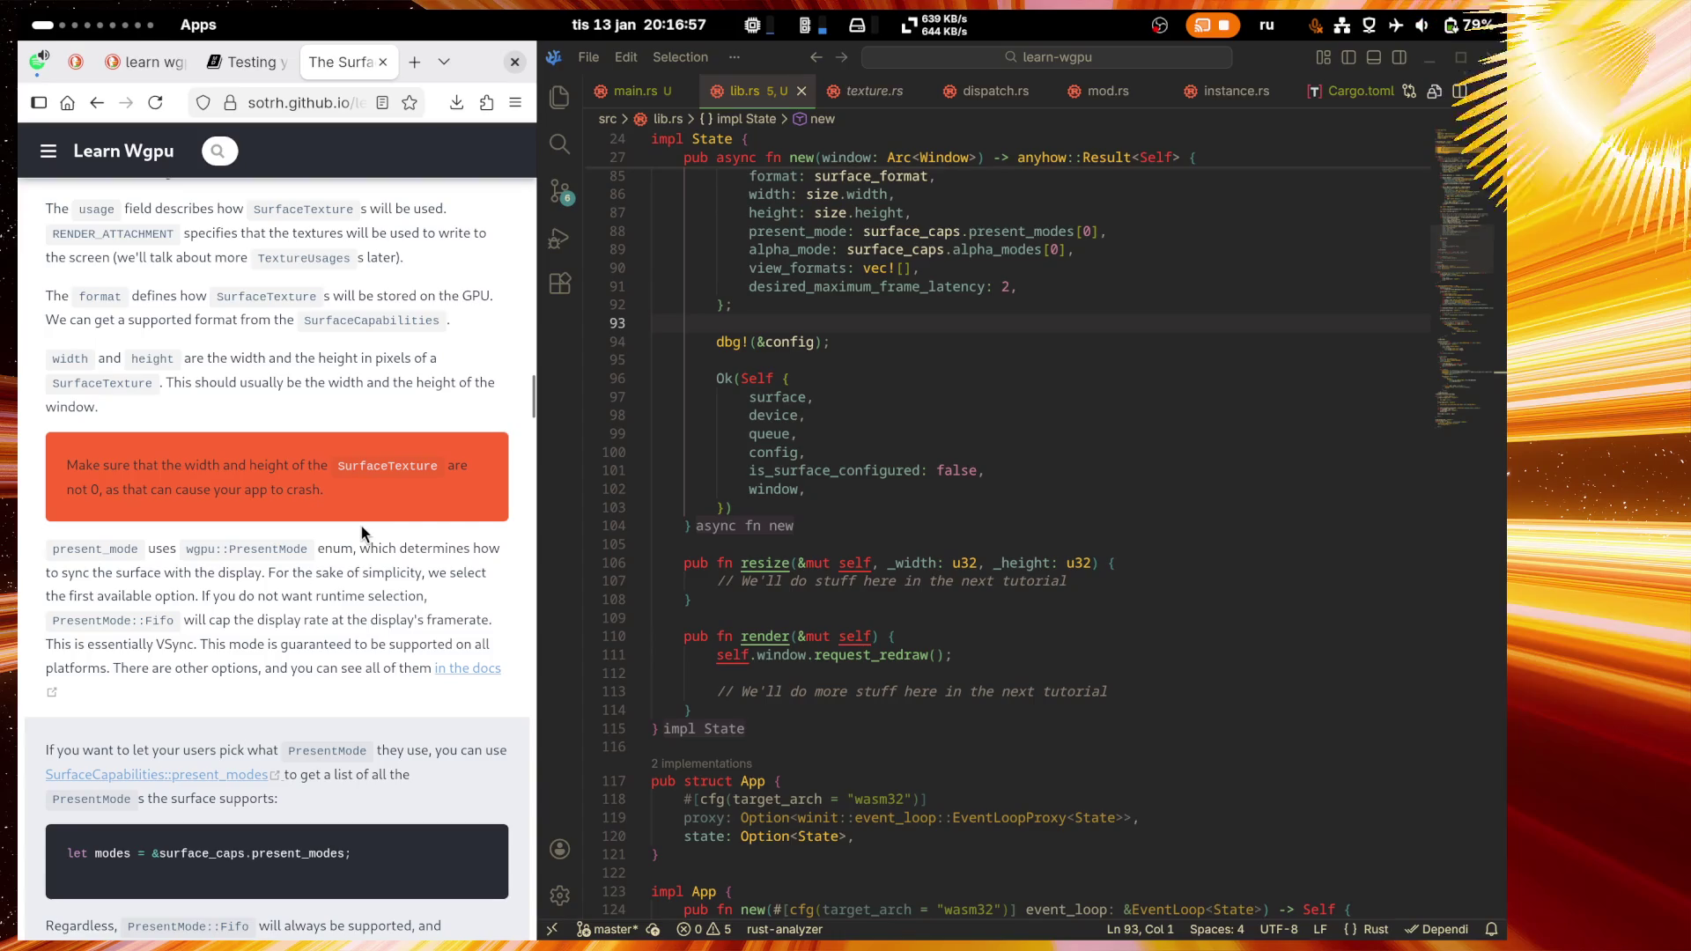
{"action": "scroll", "coordinate": [1144, 560], "scroll_direction": "up", "scroll_amount": 2}
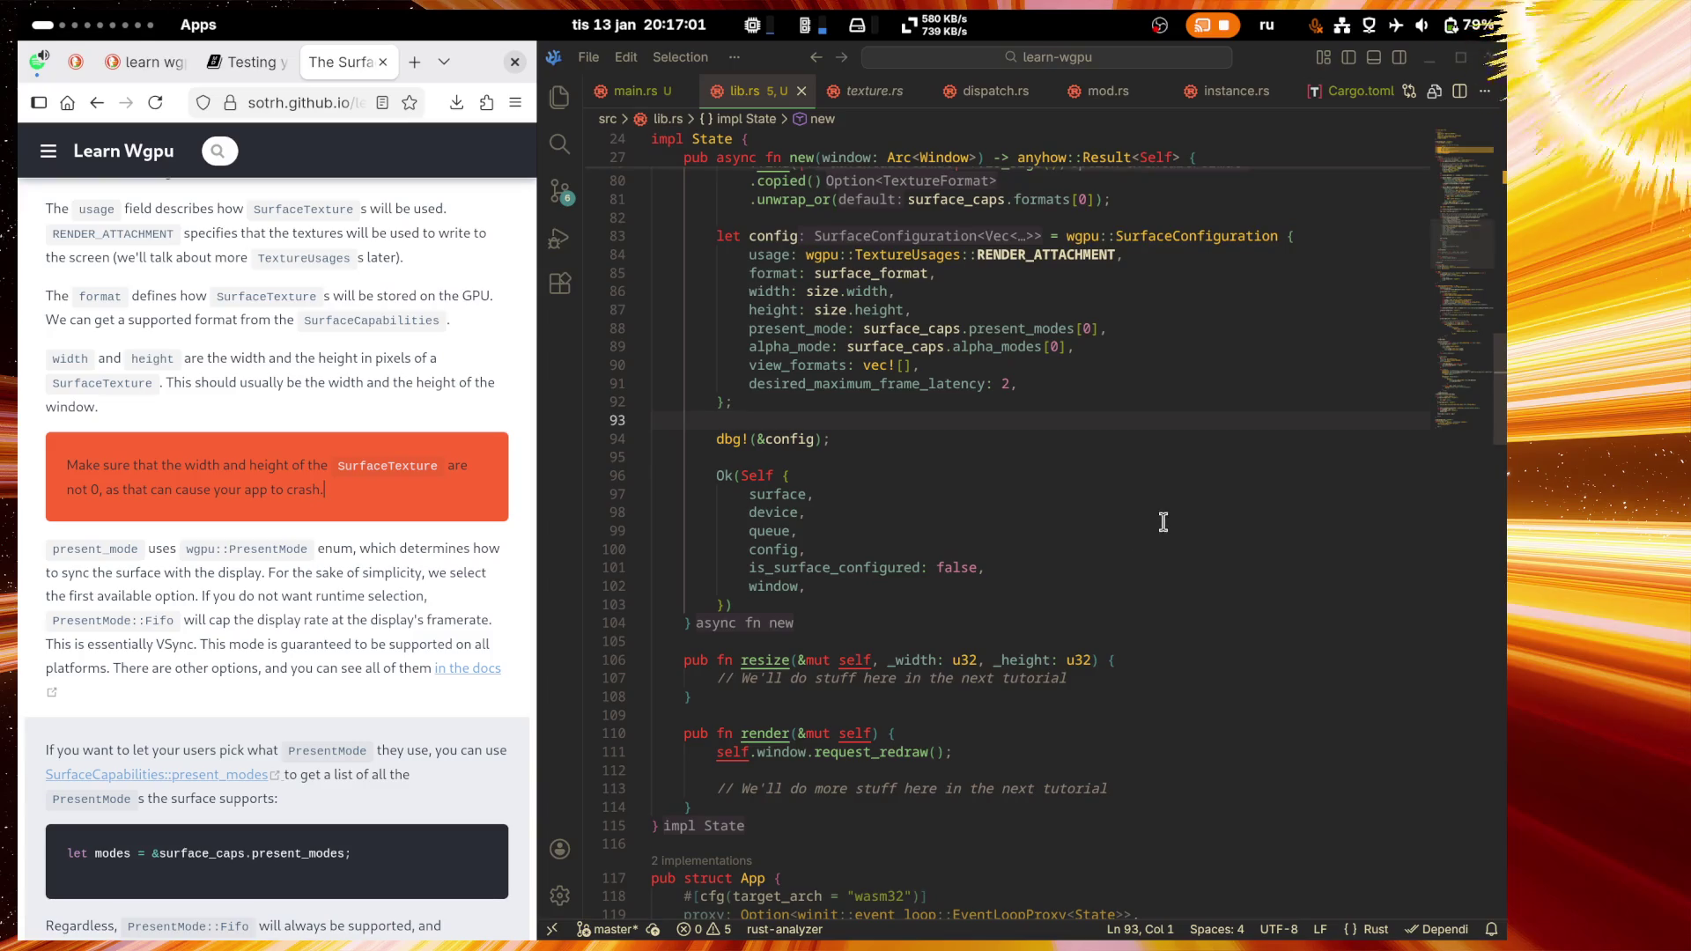
{"action": "scroll", "coordinate": [1159, 521], "scroll_direction": "up", "scroll_amount": 3}
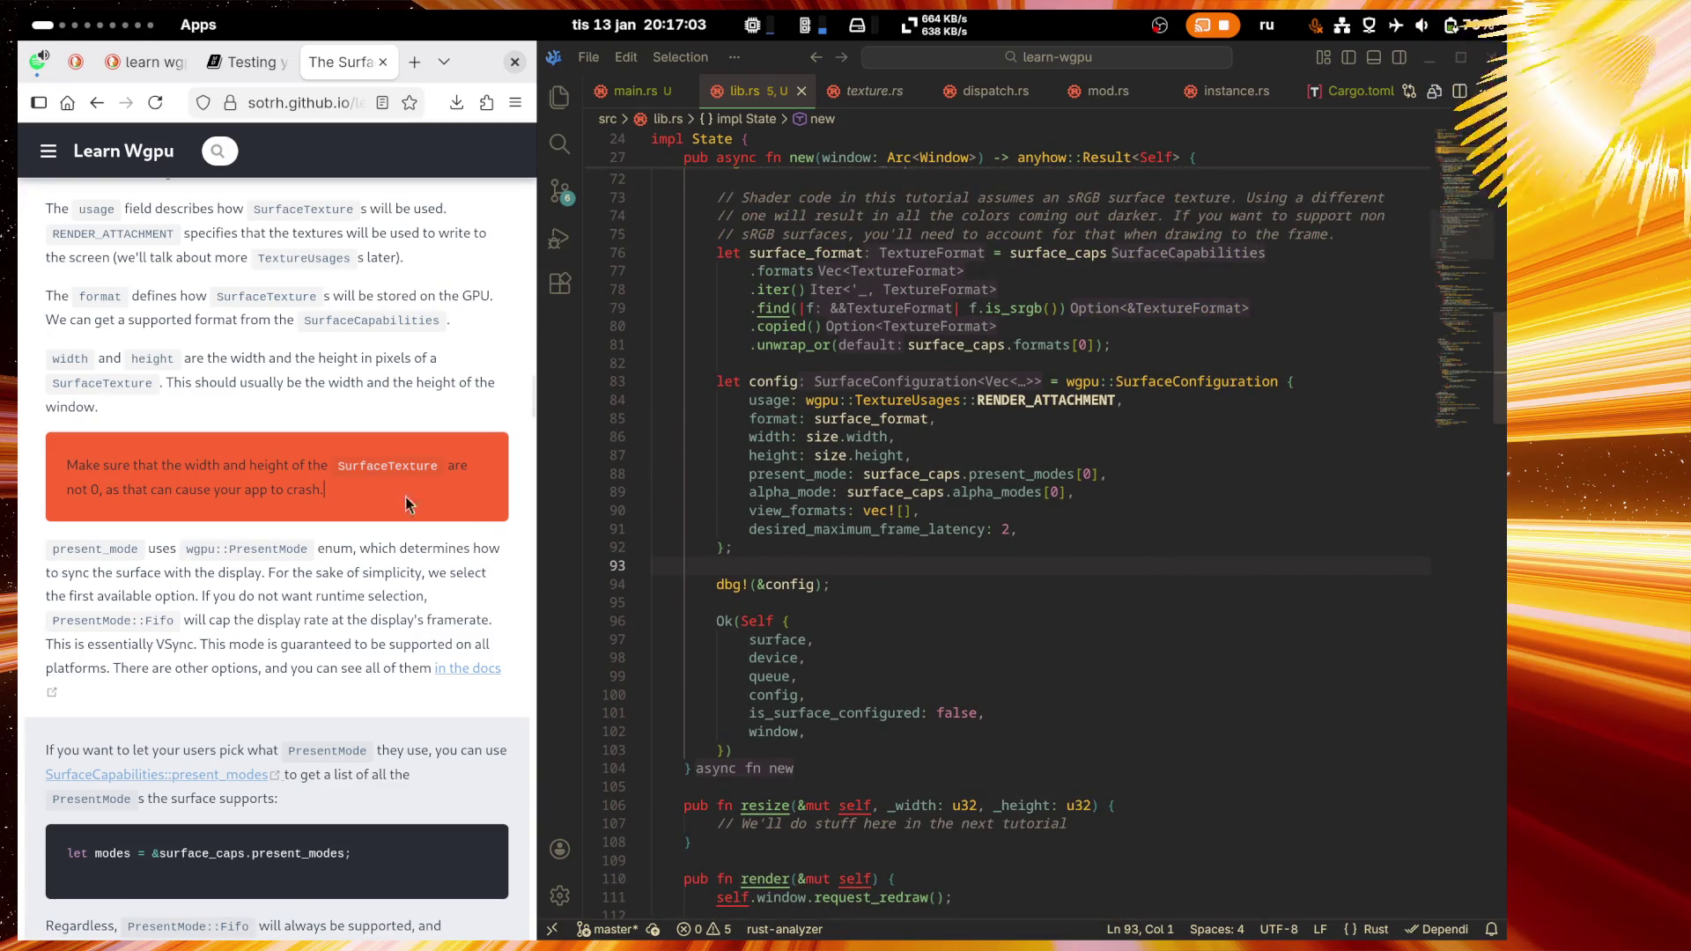
{"action": "double_click", "coordinate": [352, 466]}
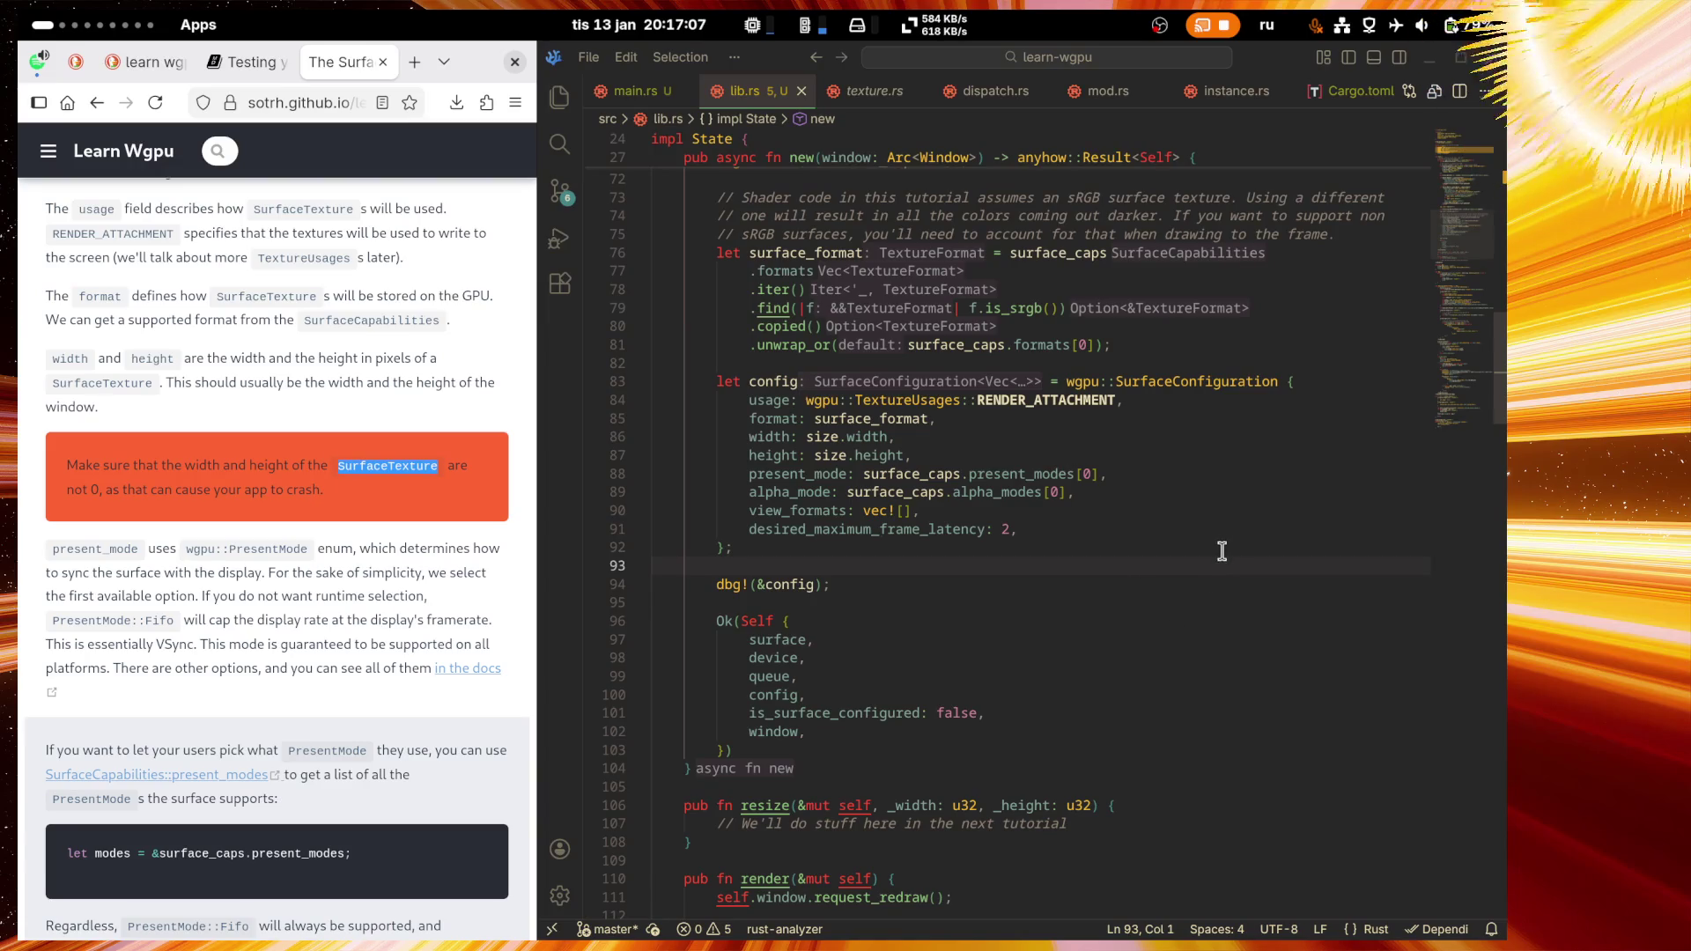
{"action": "scroll", "coordinate": [1221, 552], "scroll_direction": "up", "scroll_amount": 2}
{"action": "scroll", "coordinate": [1221, 552], "scroll_direction": "up", "scroll_amount": 1}
{"action": "scroll", "coordinate": [1221, 551], "scroll_direction": "up", "scroll_amount": 3}
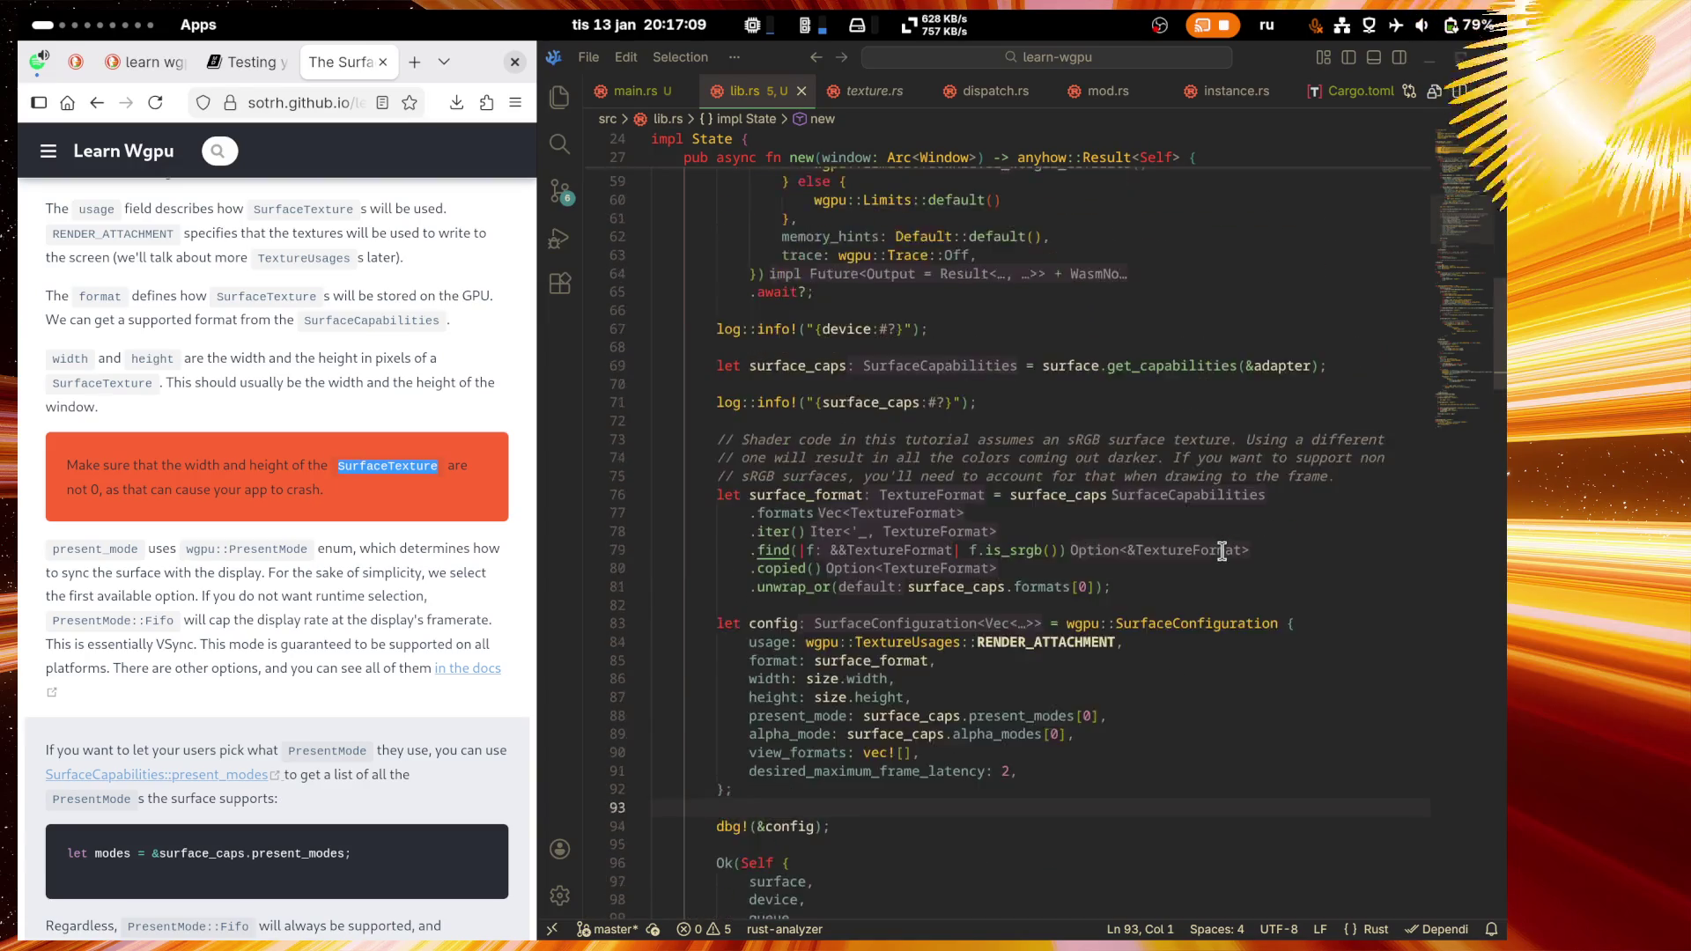
Step: Highlight the uses of surface_format and config in lib.rs, then switch to the Twitch workspace
{"action": "mouse_move", "coordinate": [1056, 543]}
{"action": "left_click", "coordinate": [828, 469]}
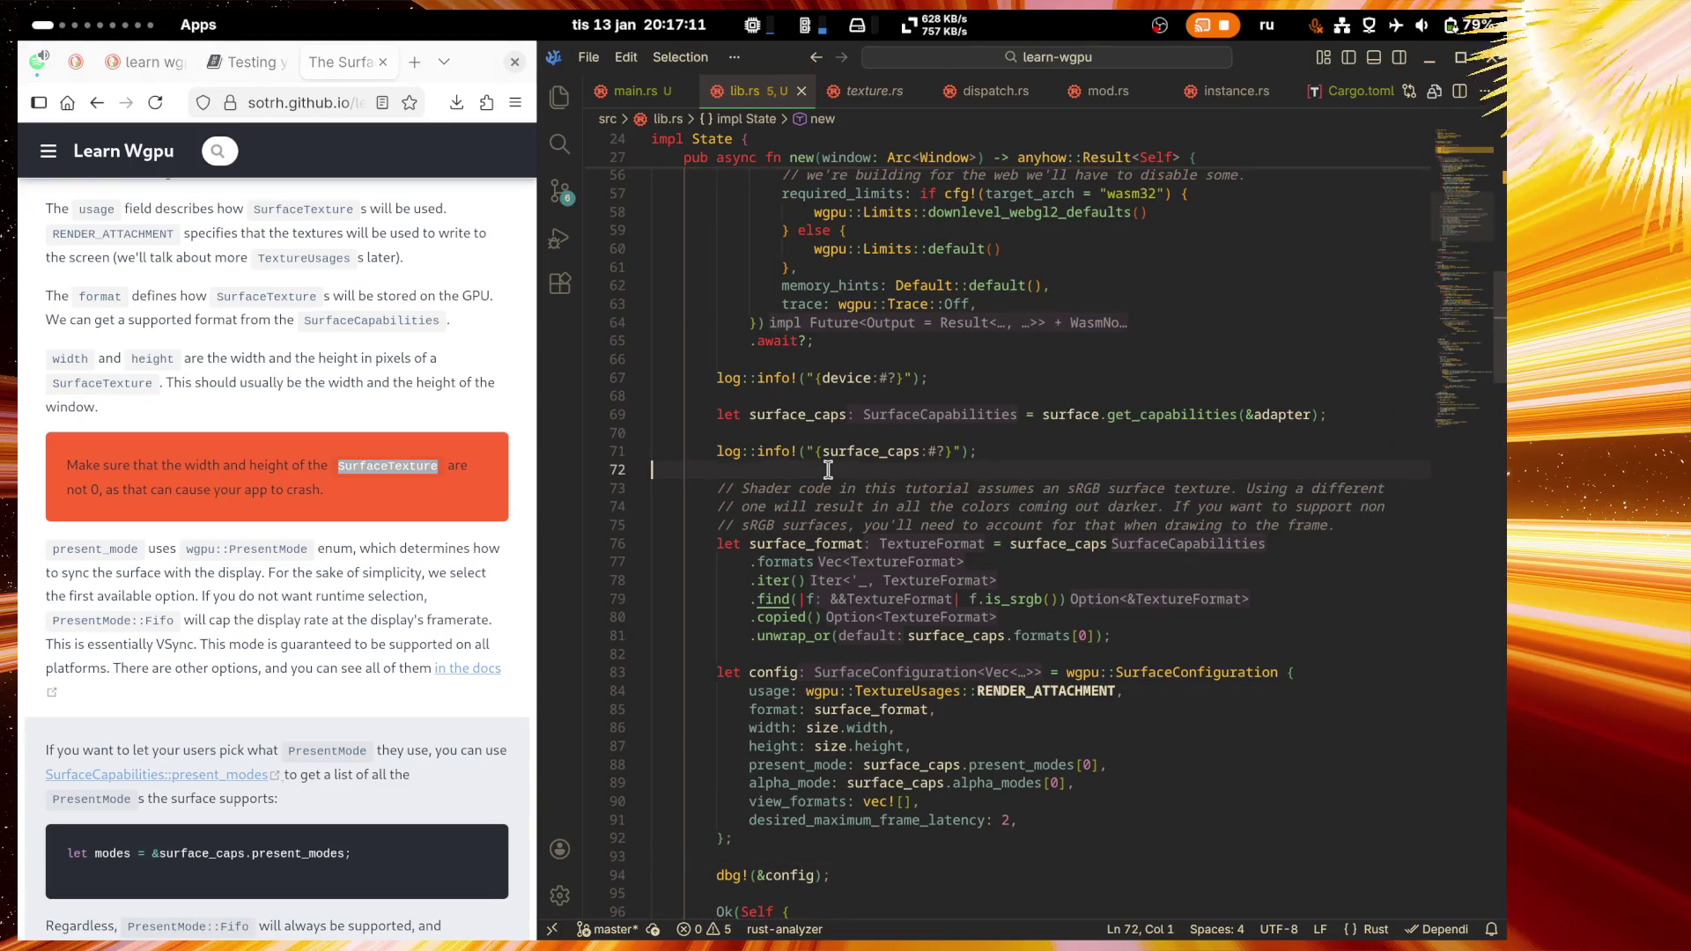
{"action": "double_click", "coordinate": [803, 545]}
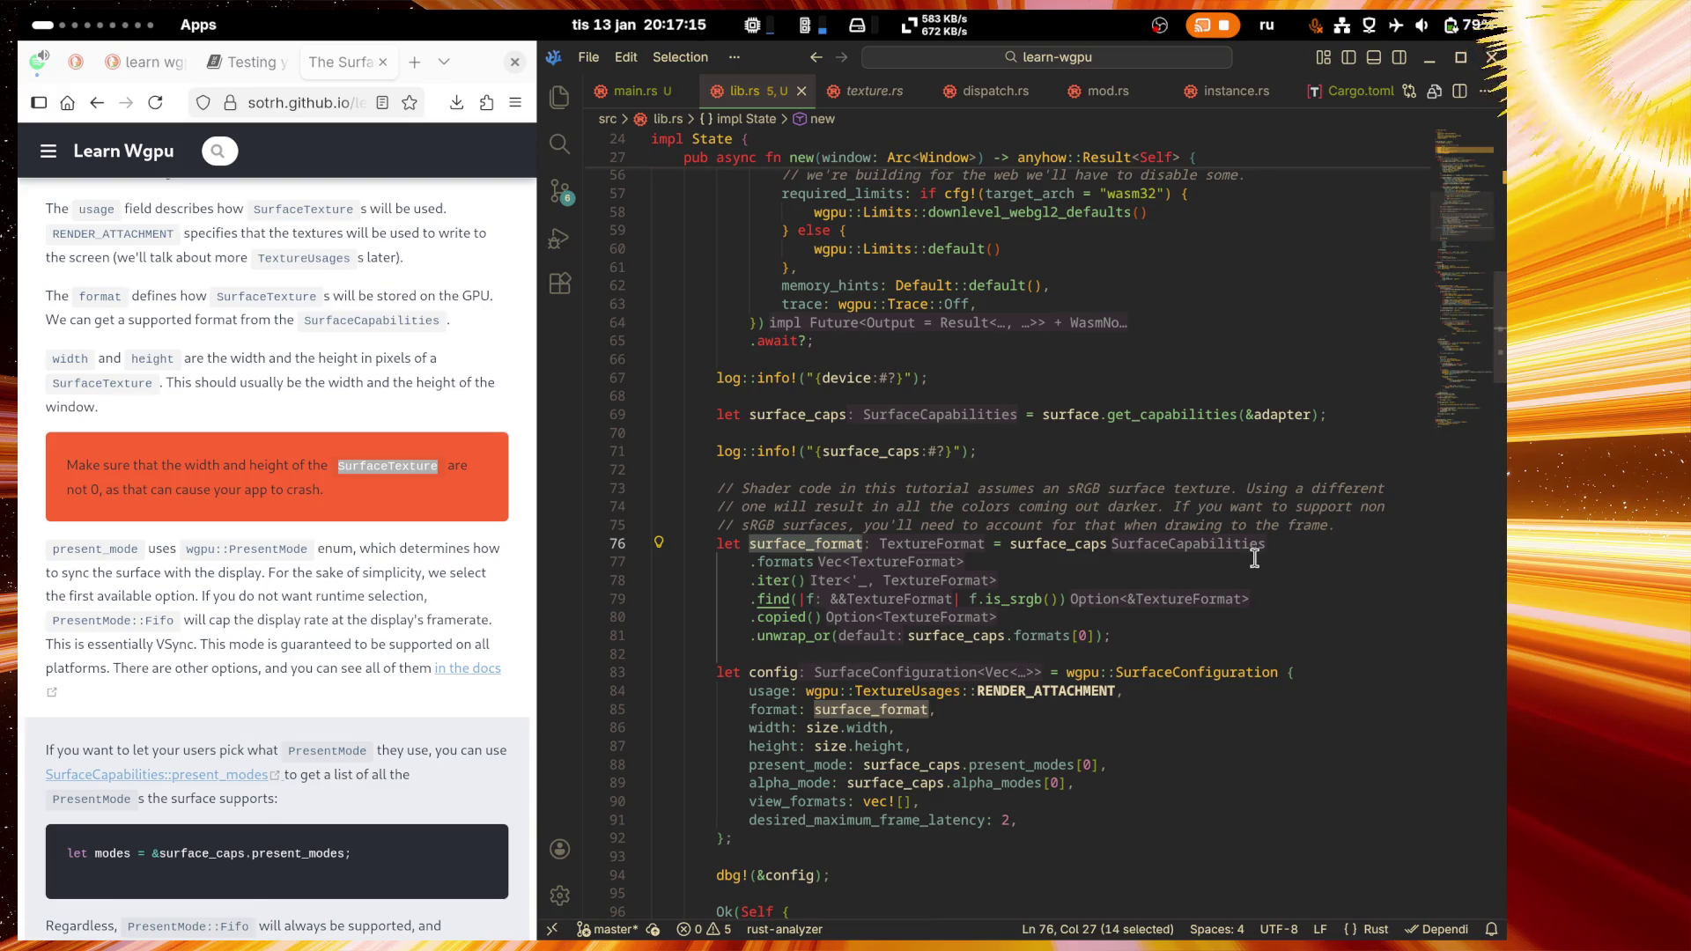
{"action": "left_click", "coordinate": [781, 673]}
{"action": "scroll", "coordinate": [1300, 700], "scroll_direction": "down", "scroll_amount": 5}
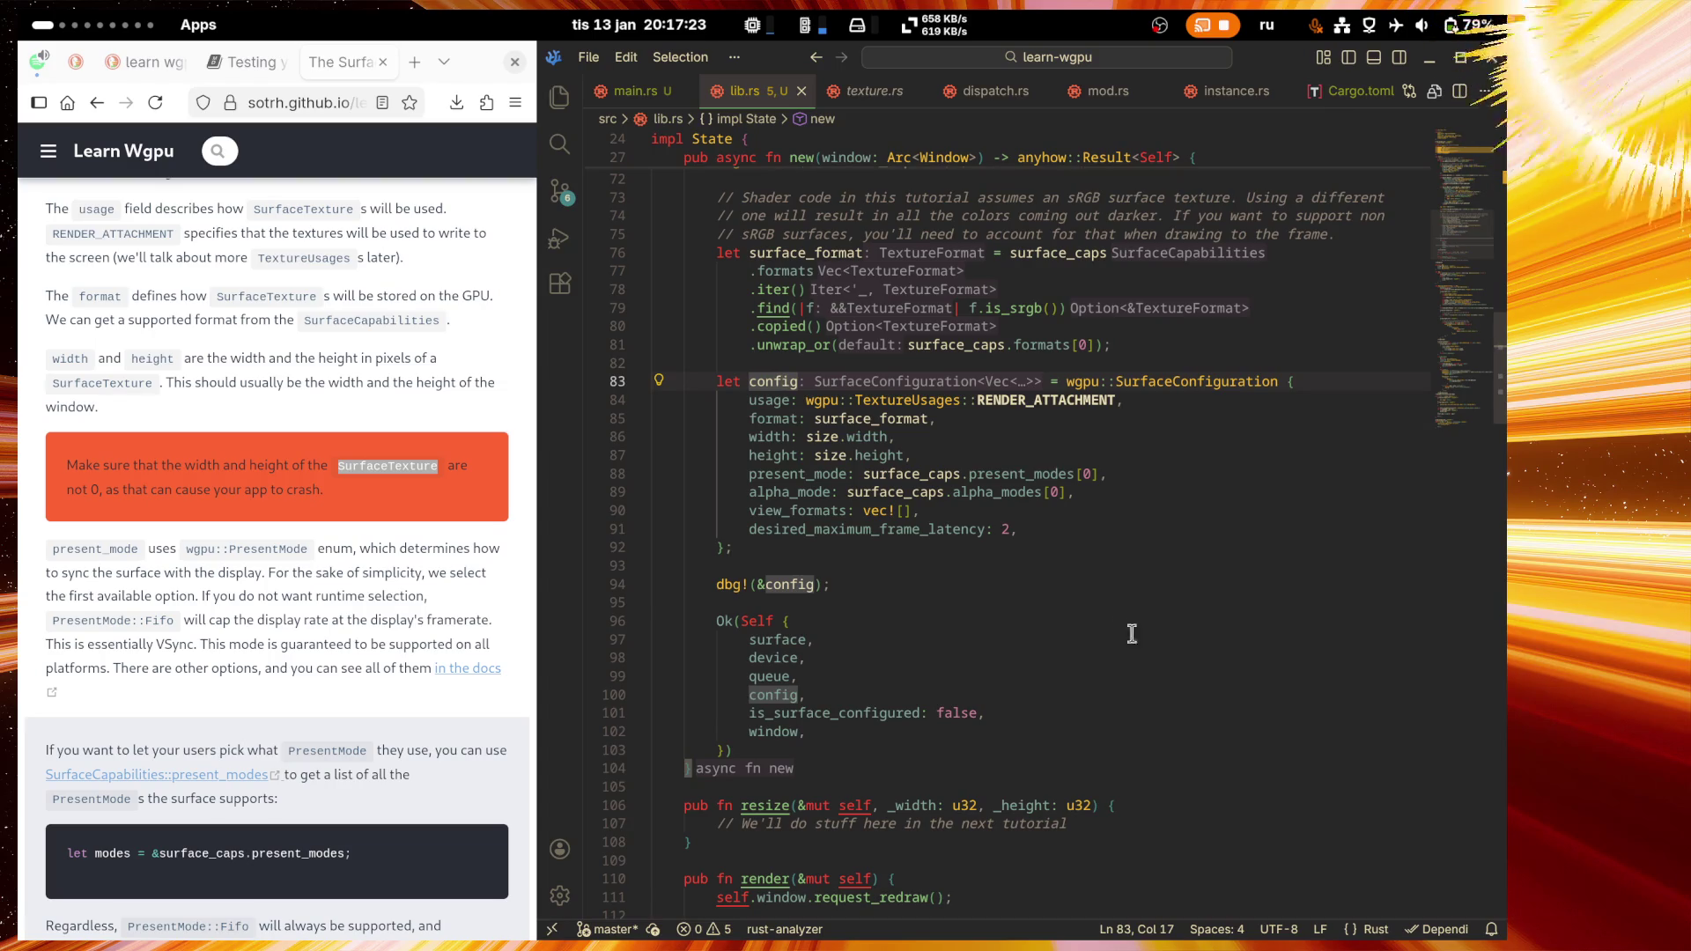
{"action": "left_click", "coordinate": [88, 24]}
{"action": "left_click", "coordinate": [936, 128]}
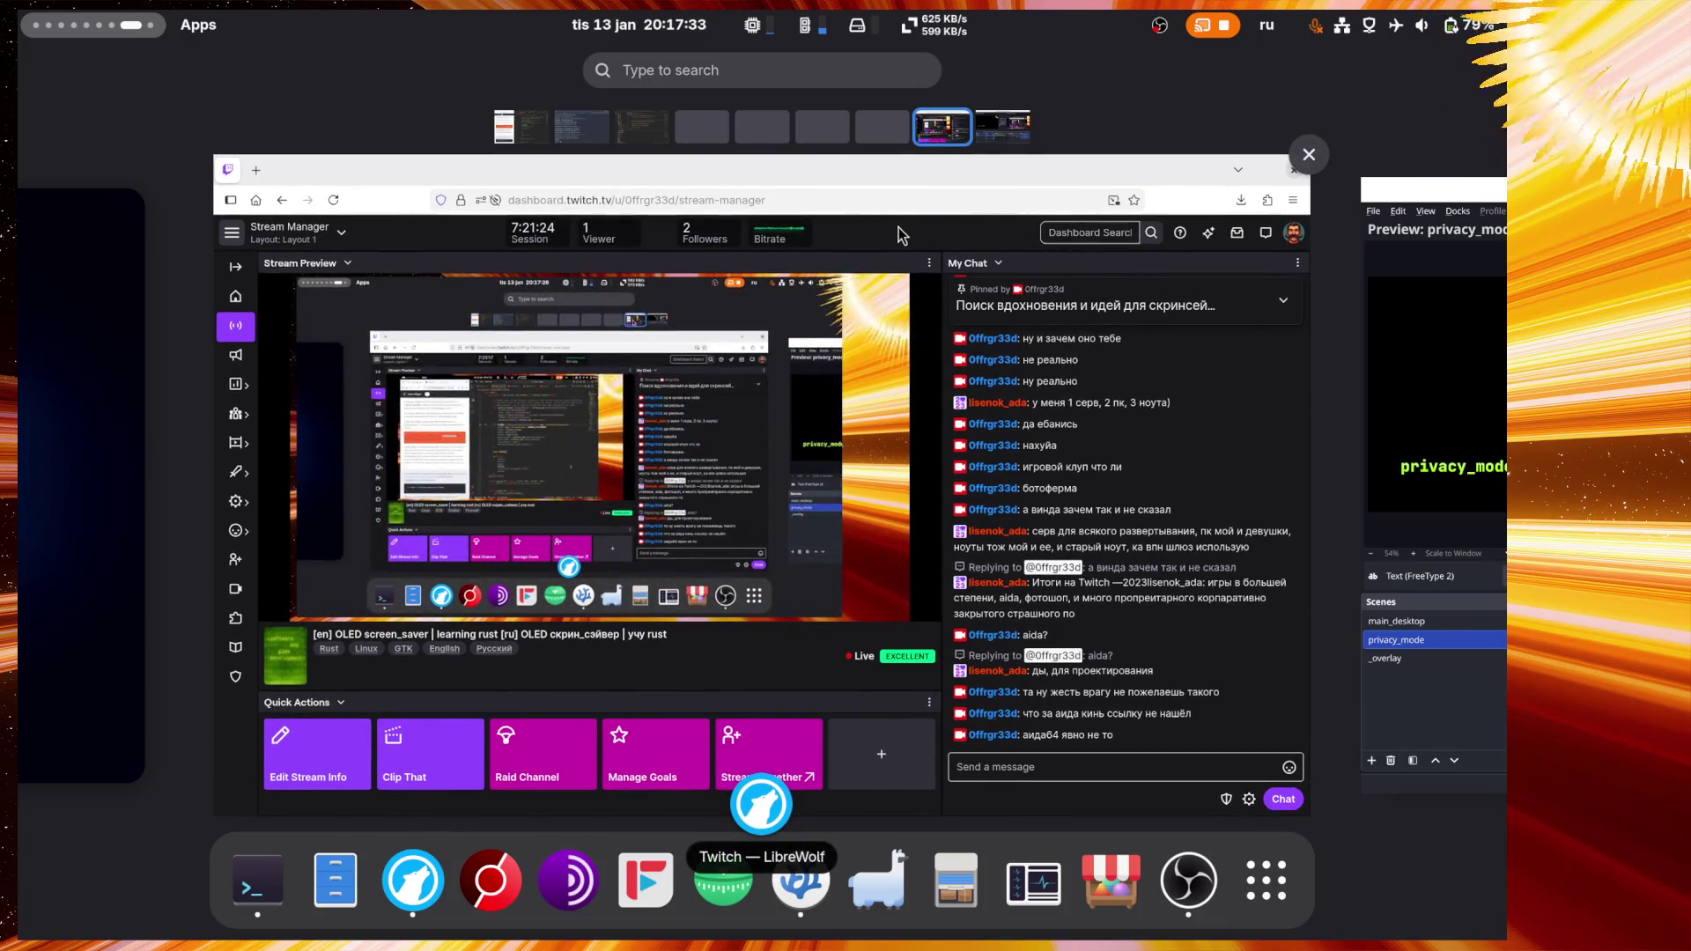
Step: Return to the coding workspace, toggle the browser menu and calendar panel, then move to the terminal workspace
{"action": "left_click", "coordinate": [522, 133]}
{"action": "left_click", "coordinate": [518, 128]}
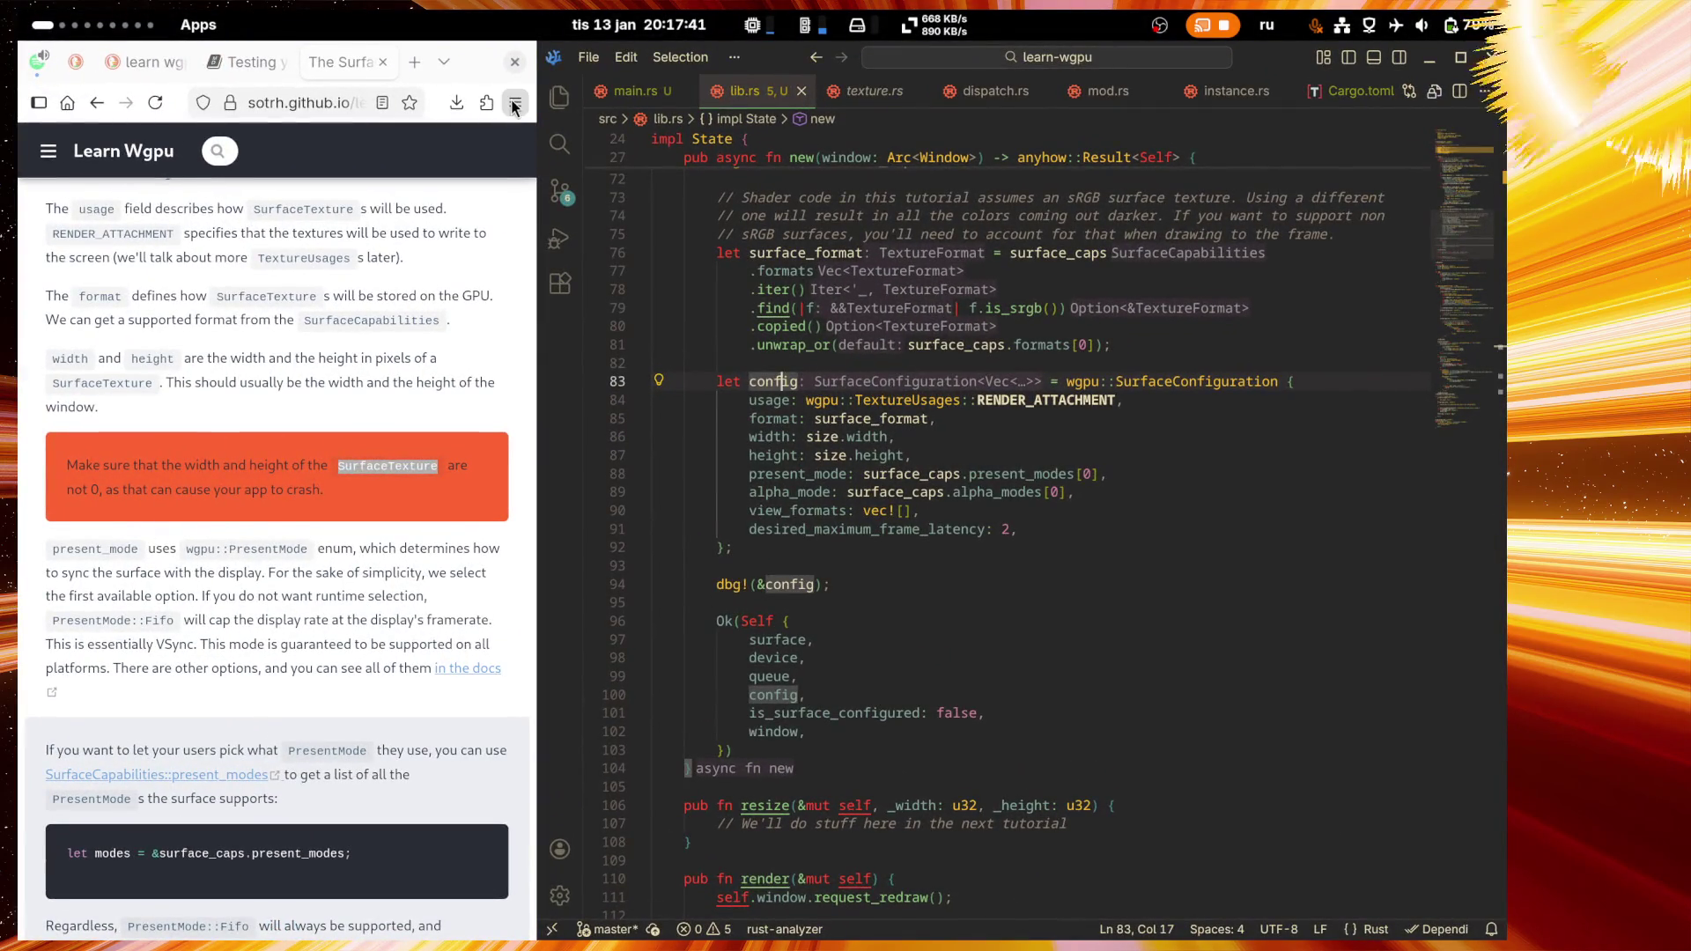
{"action": "left_click", "coordinate": [516, 103]}
{"action": "left_click", "coordinate": [516, 103]}
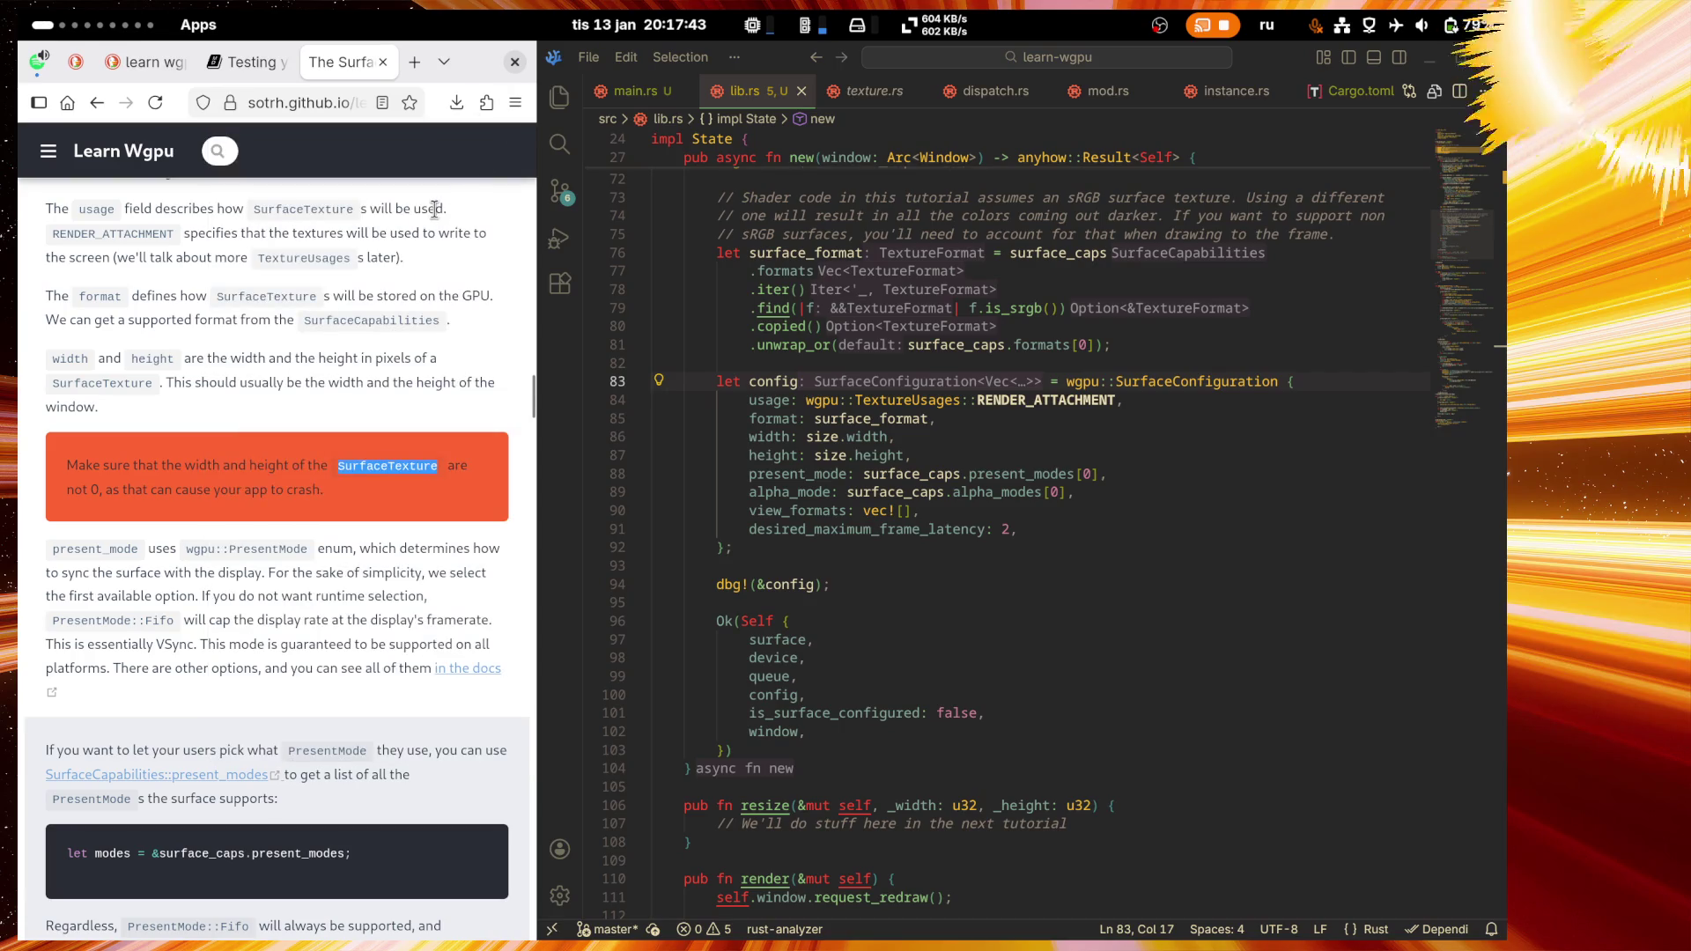
{"action": "left_click", "coordinate": [653, 17]}
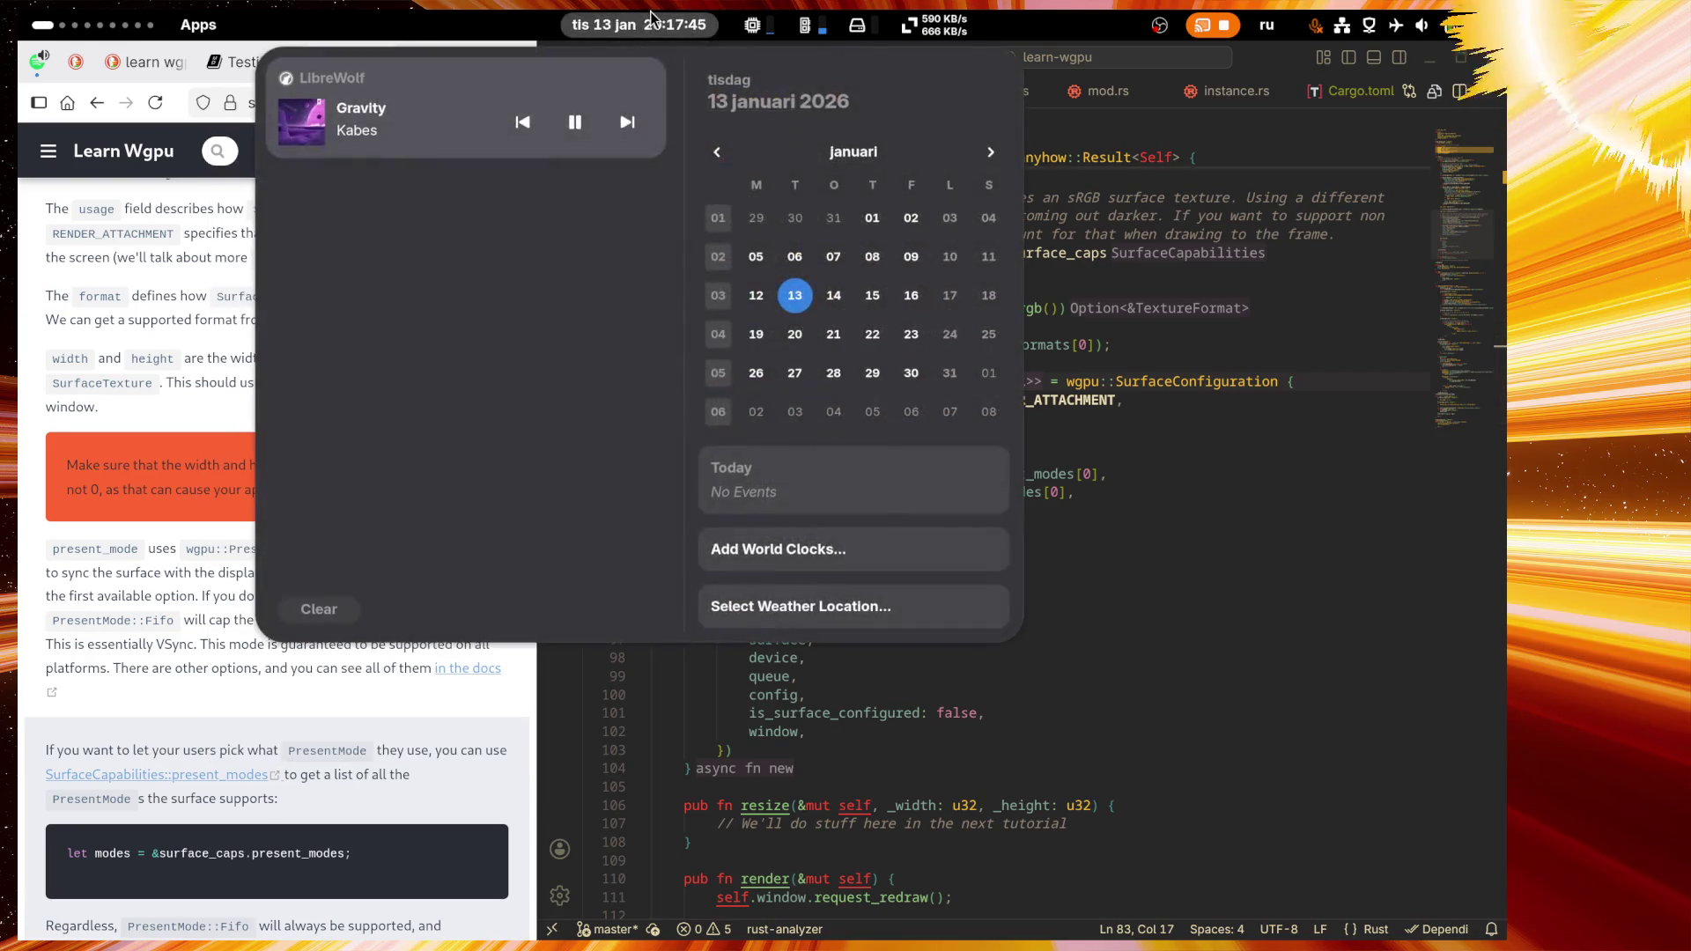
{"action": "left_click", "coordinate": [653, 18]}
{"action": "left_click", "coordinate": [652, 18]}
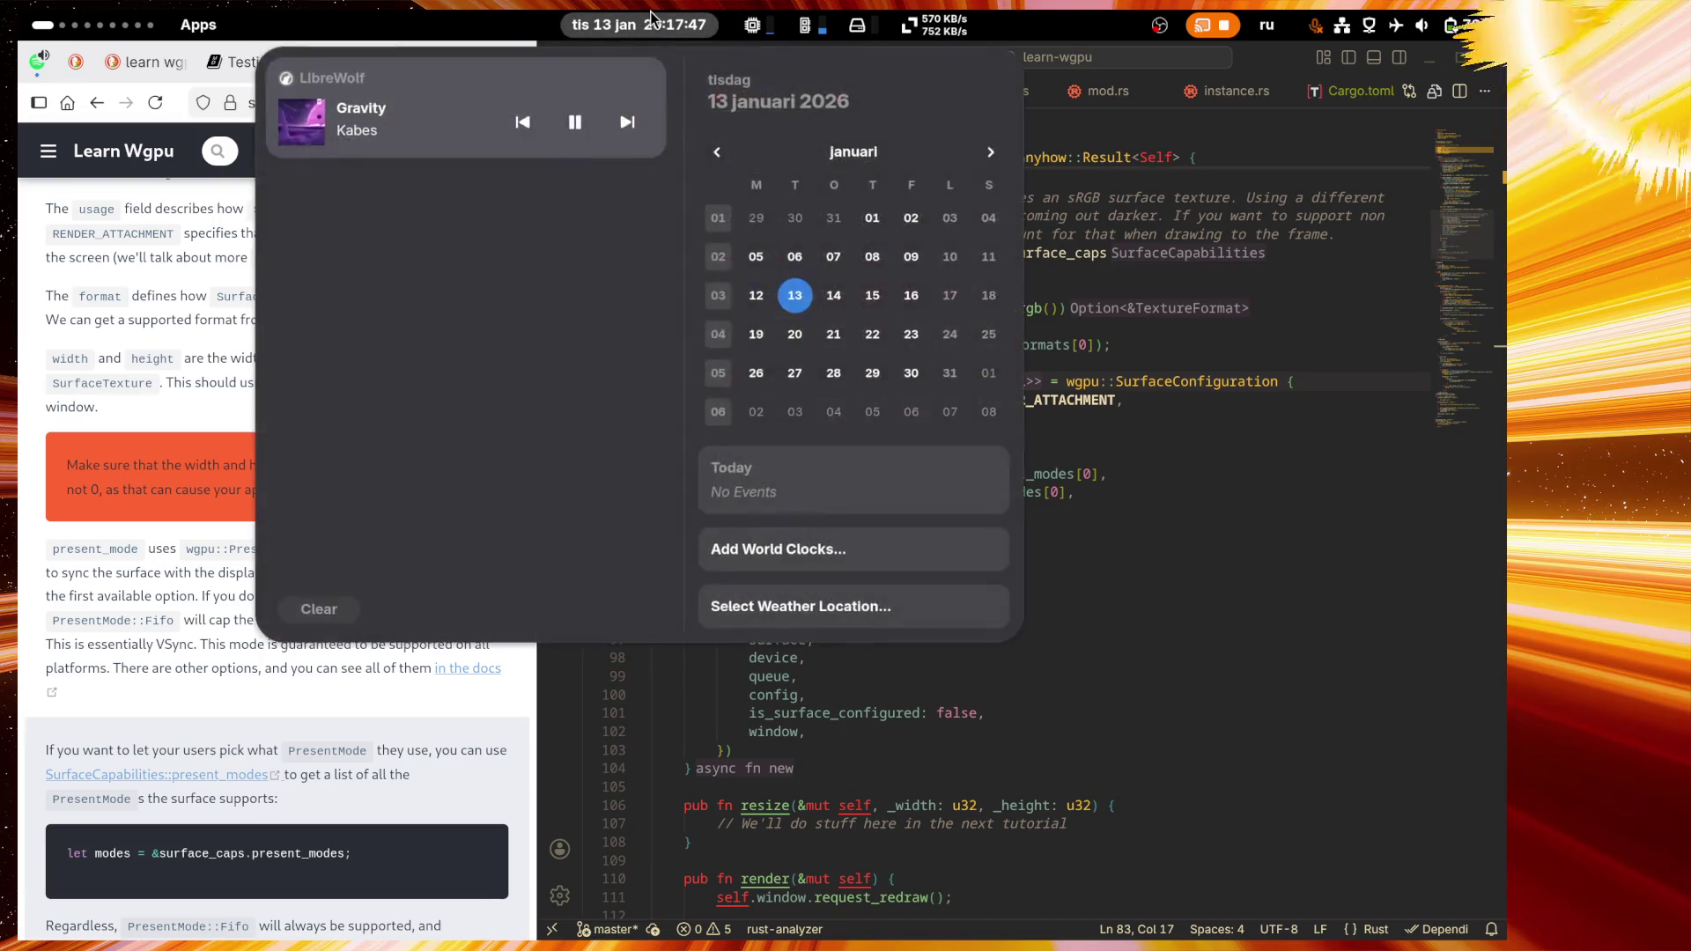
{"action": "left_click", "coordinate": [652, 18]}
{"action": "left_click", "coordinate": [46, 21]}
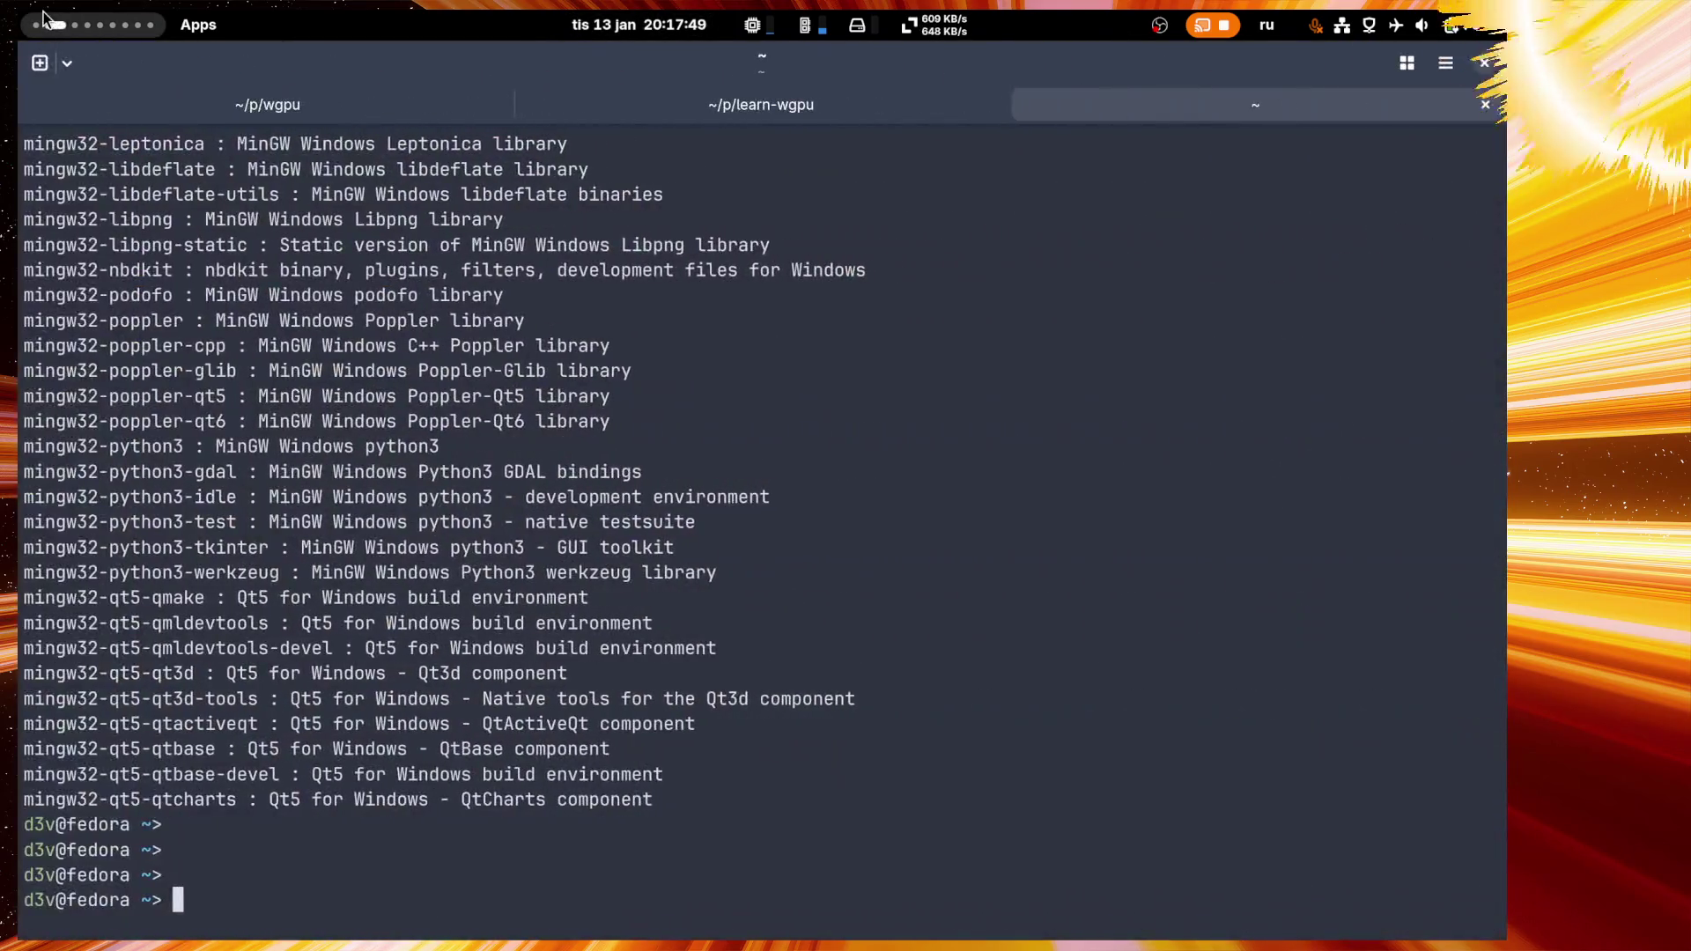
Step: Close the home-folder terminal tab, then switch to the Twitch Stream Manager workspace
{"action": "middle_click", "coordinate": [1037, 112]}
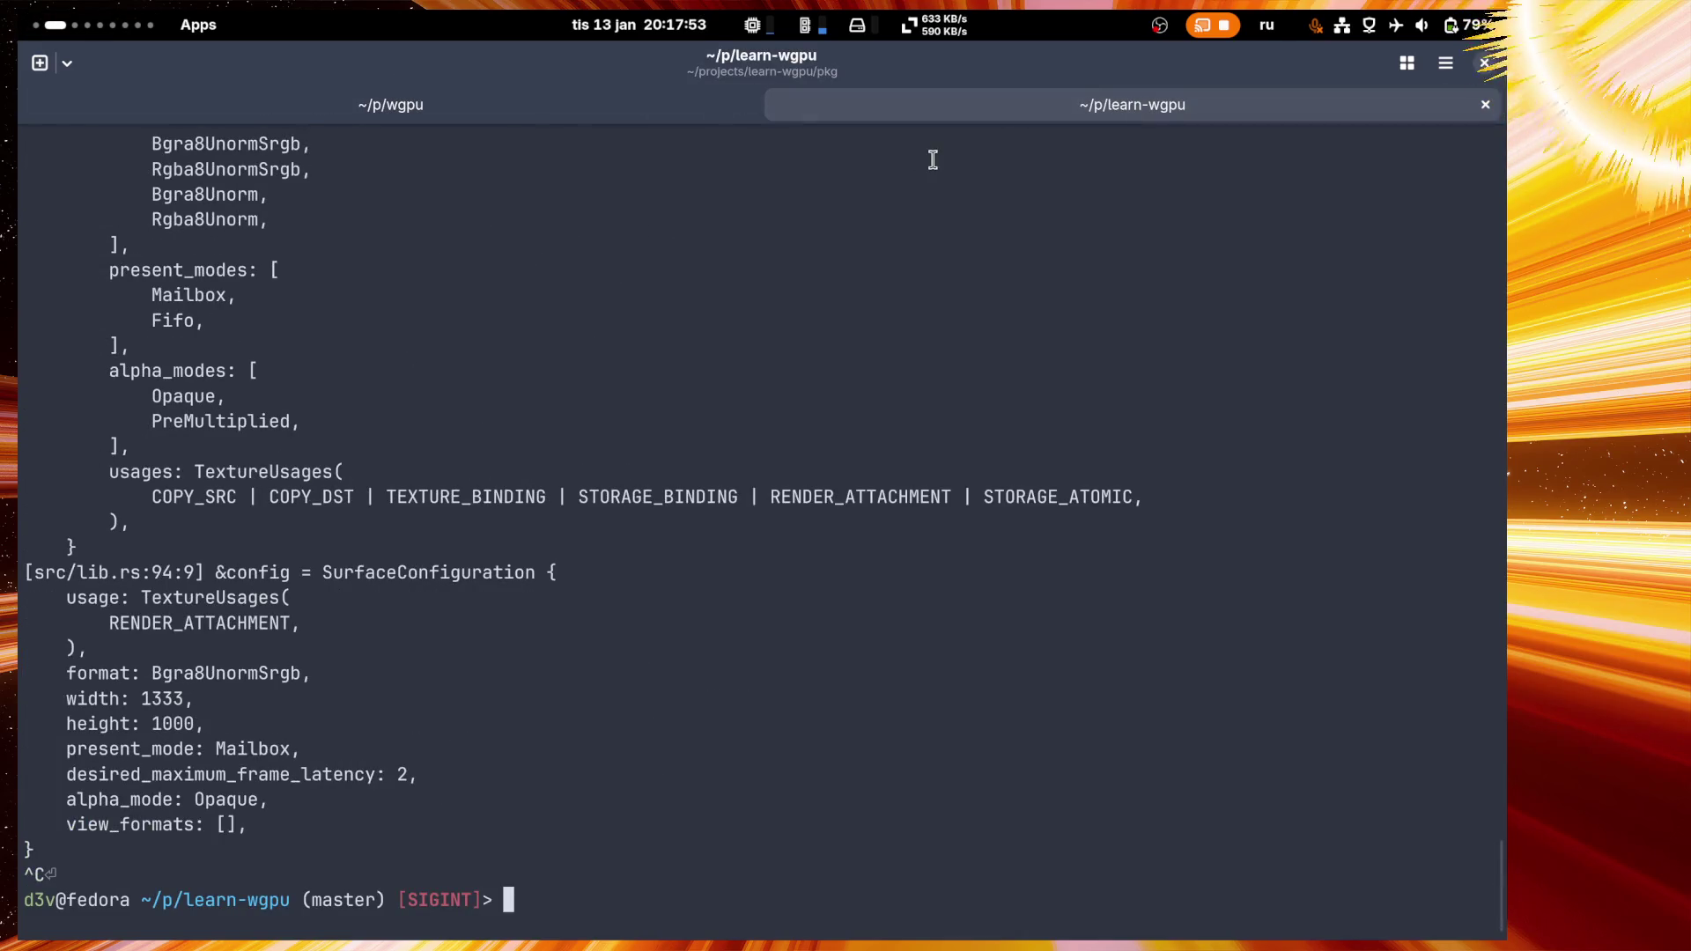
{"action": "scroll", "coordinate": [62, 18], "scroll_direction": "up", "scroll_amount": 1}
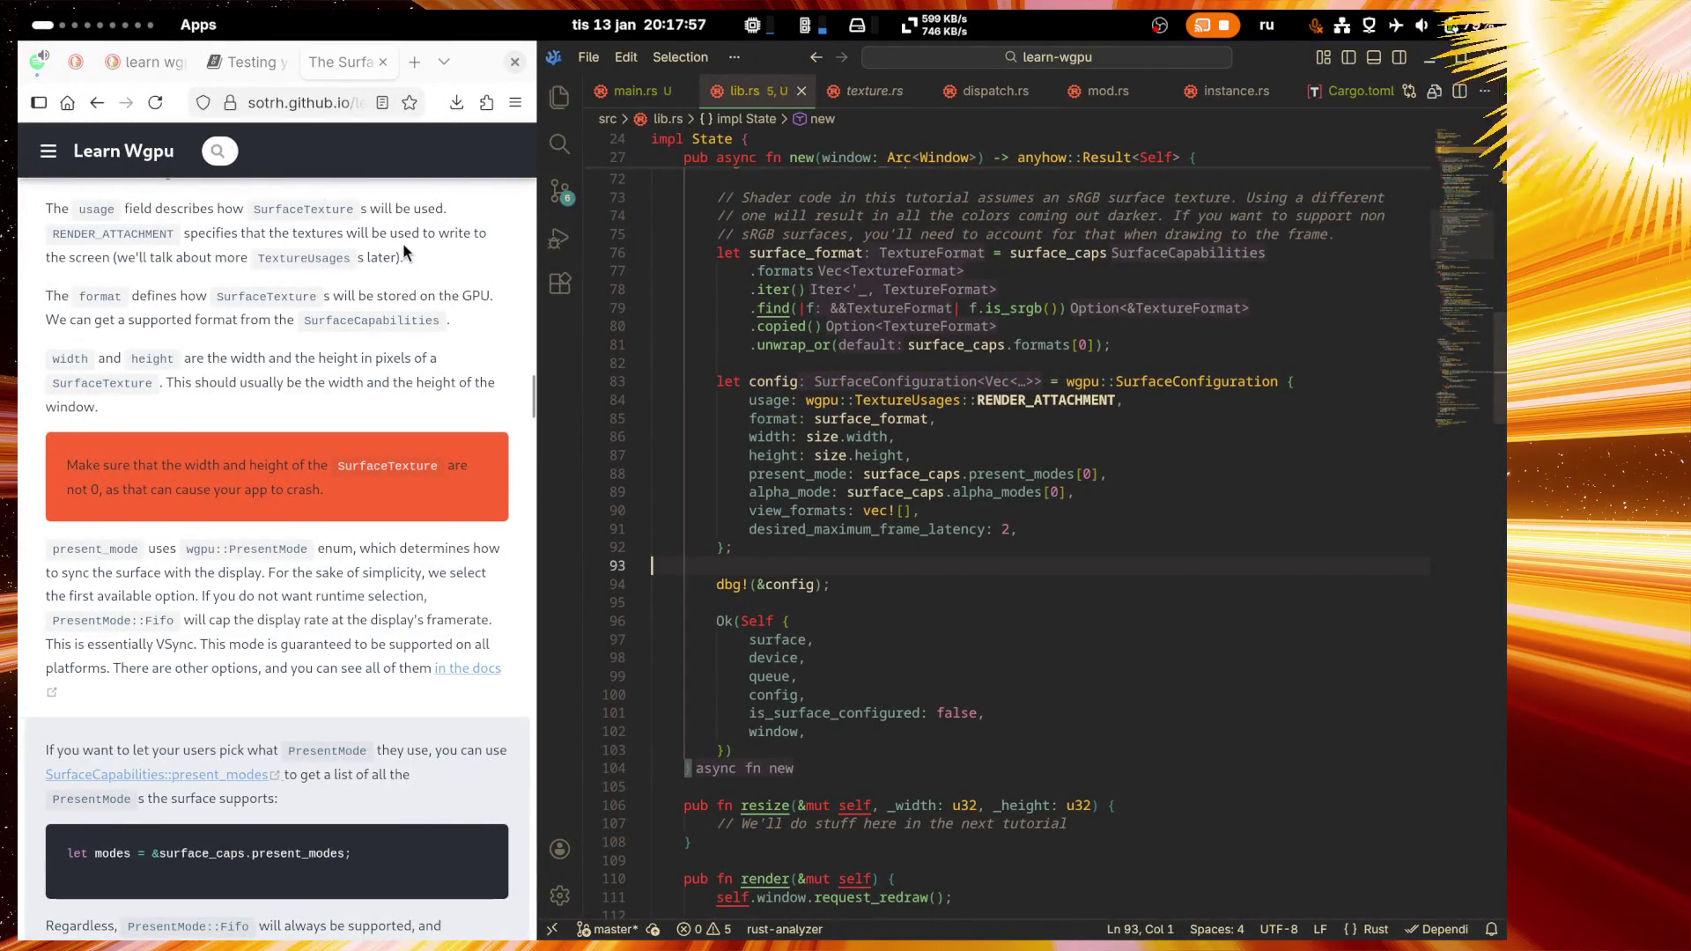
{"action": "key", "text": "super"}
{"action": "scroll", "coordinate": [951, 132], "scroll_direction": "down", "scroll_amount": 6}
{"action": "left_click", "coordinate": [949, 130]}
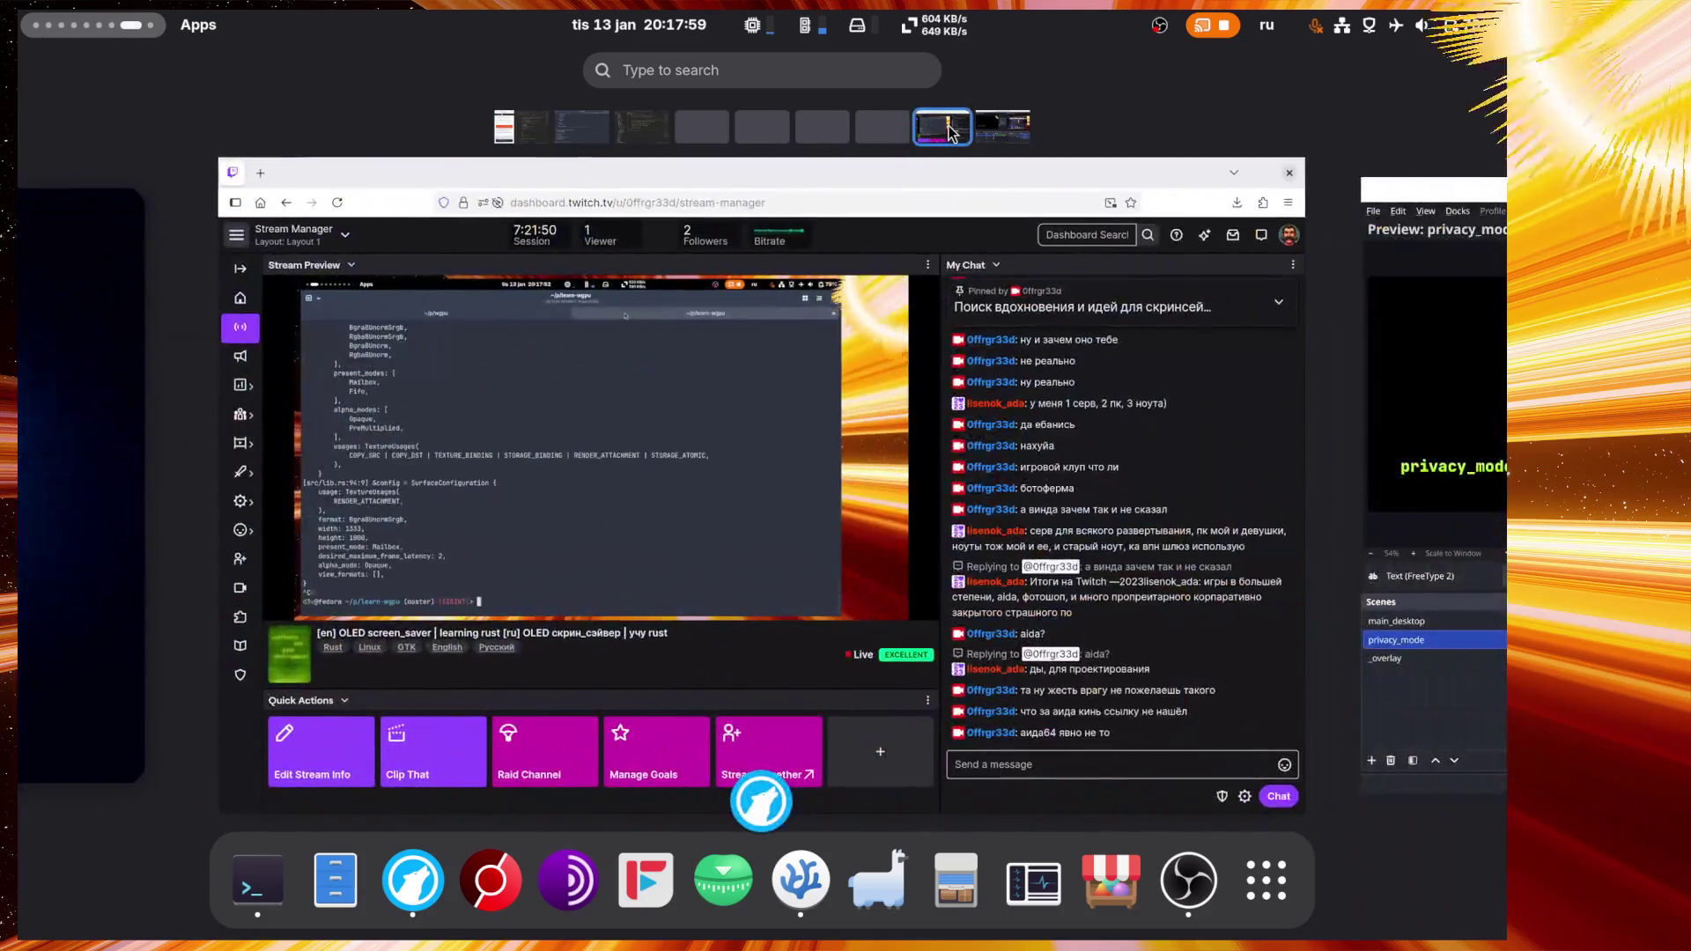
Step: Maximize Twitch Stream Manager, show the Users in Chat list, then return to the chat feed
{"action": "left_click", "coordinate": [1018, 480]}
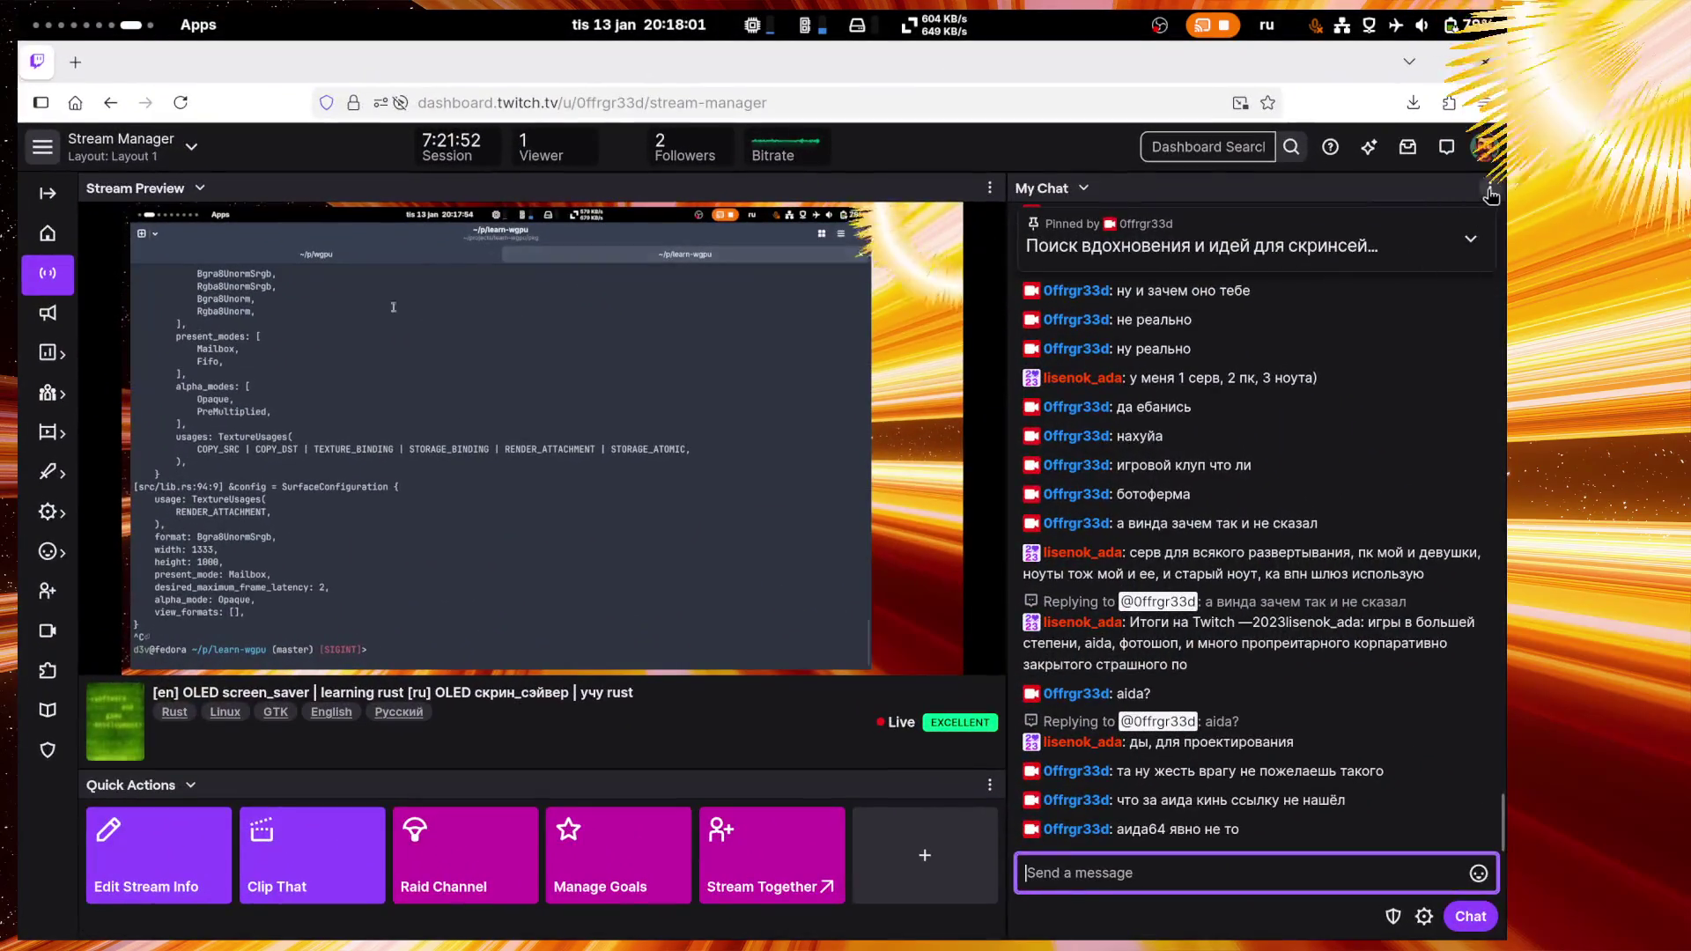
{"action": "left_click", "coordinate": [1489, 188]}
{"action": "left_click", "coordinate": [1381, 227]}
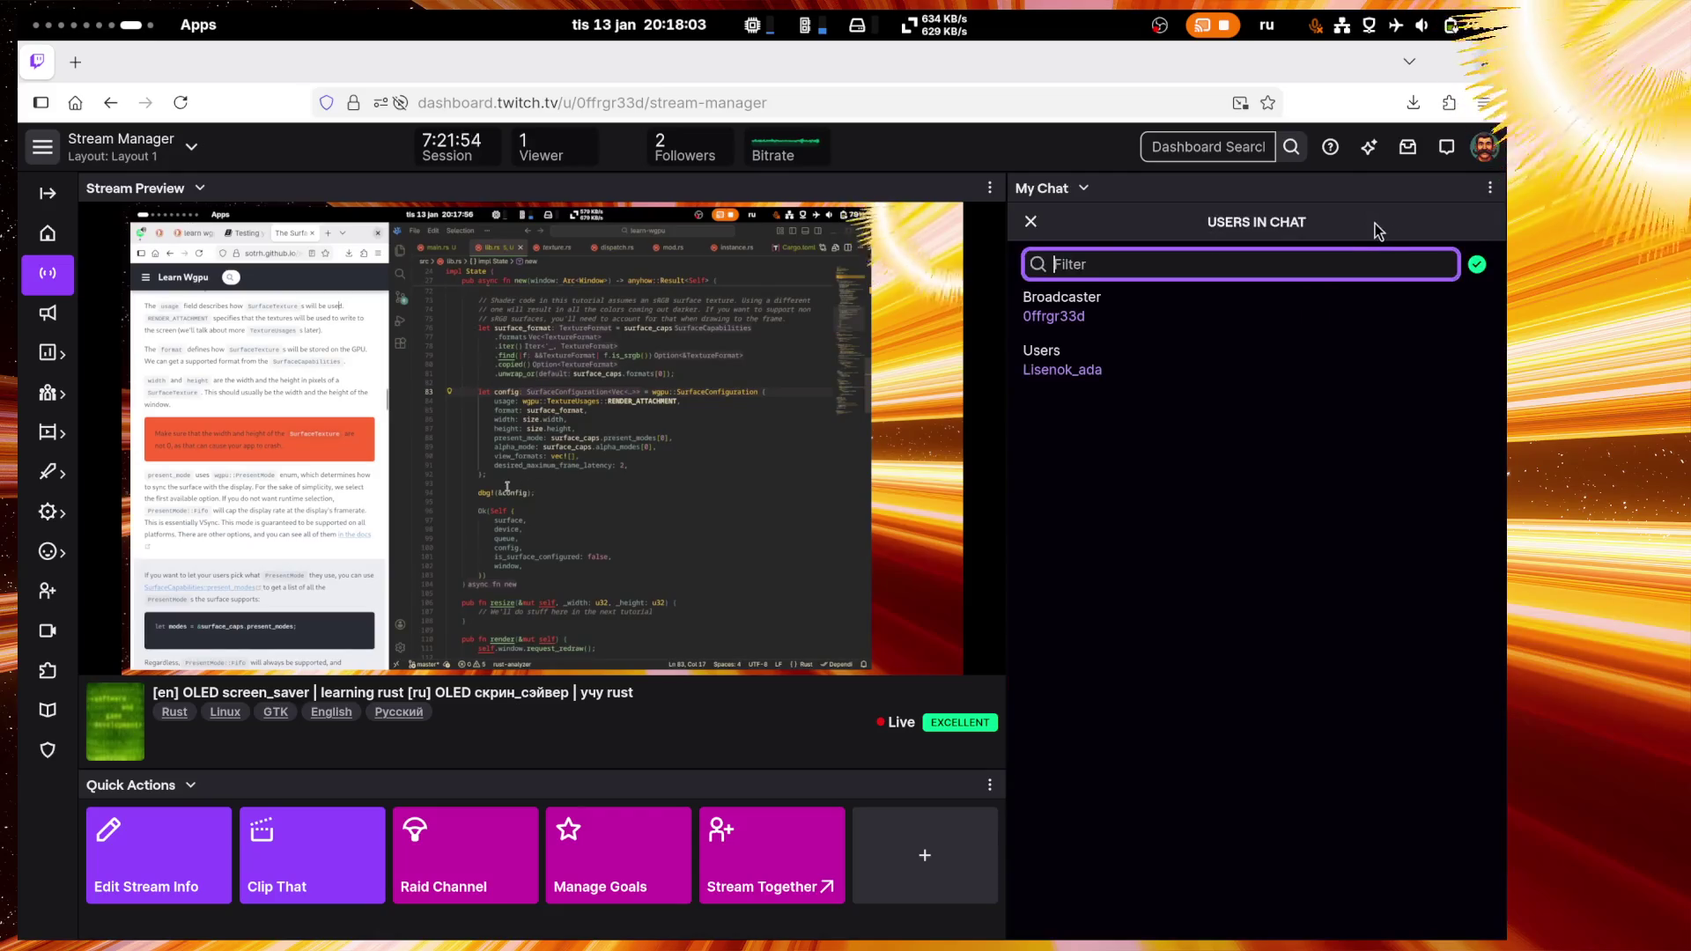
{"action": "left_click", "coordinate": [1490, 188]}
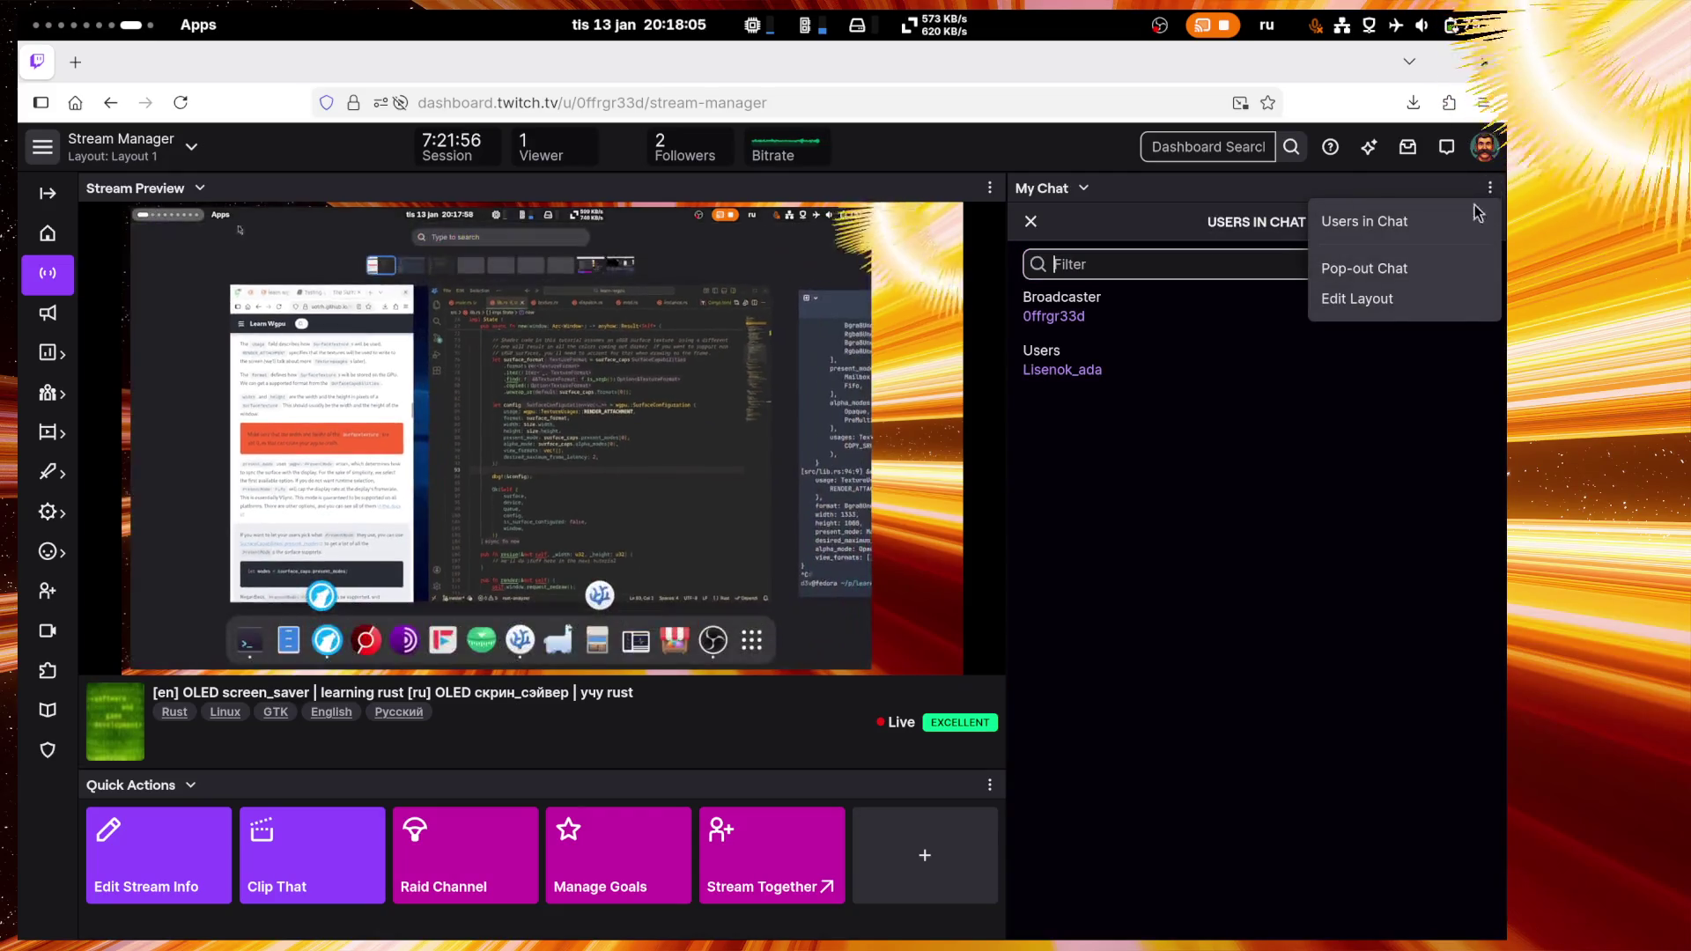
{"action": "left_click", "coordinate": [1365, 221]}
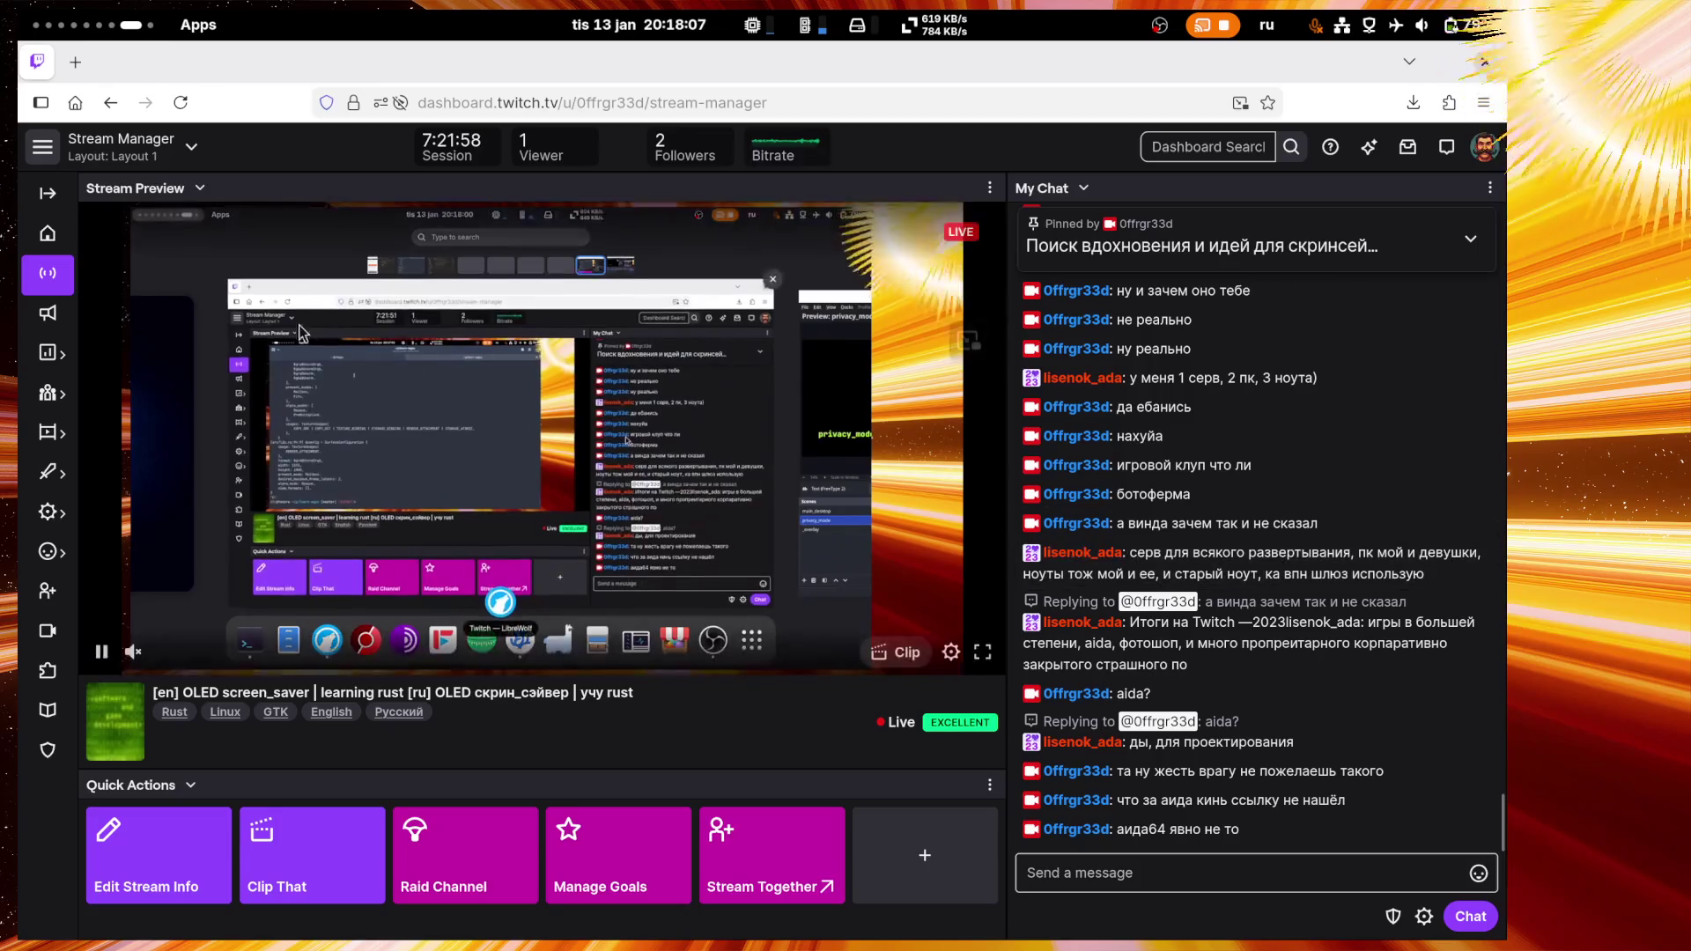
Step: Check Users in Chat once more, go back to chat, and pick the terminal workspace
{"action": "left_click", "coordinate": [1489, 188]}
{"action": "left_click", "coordinate": [1467, 225]}
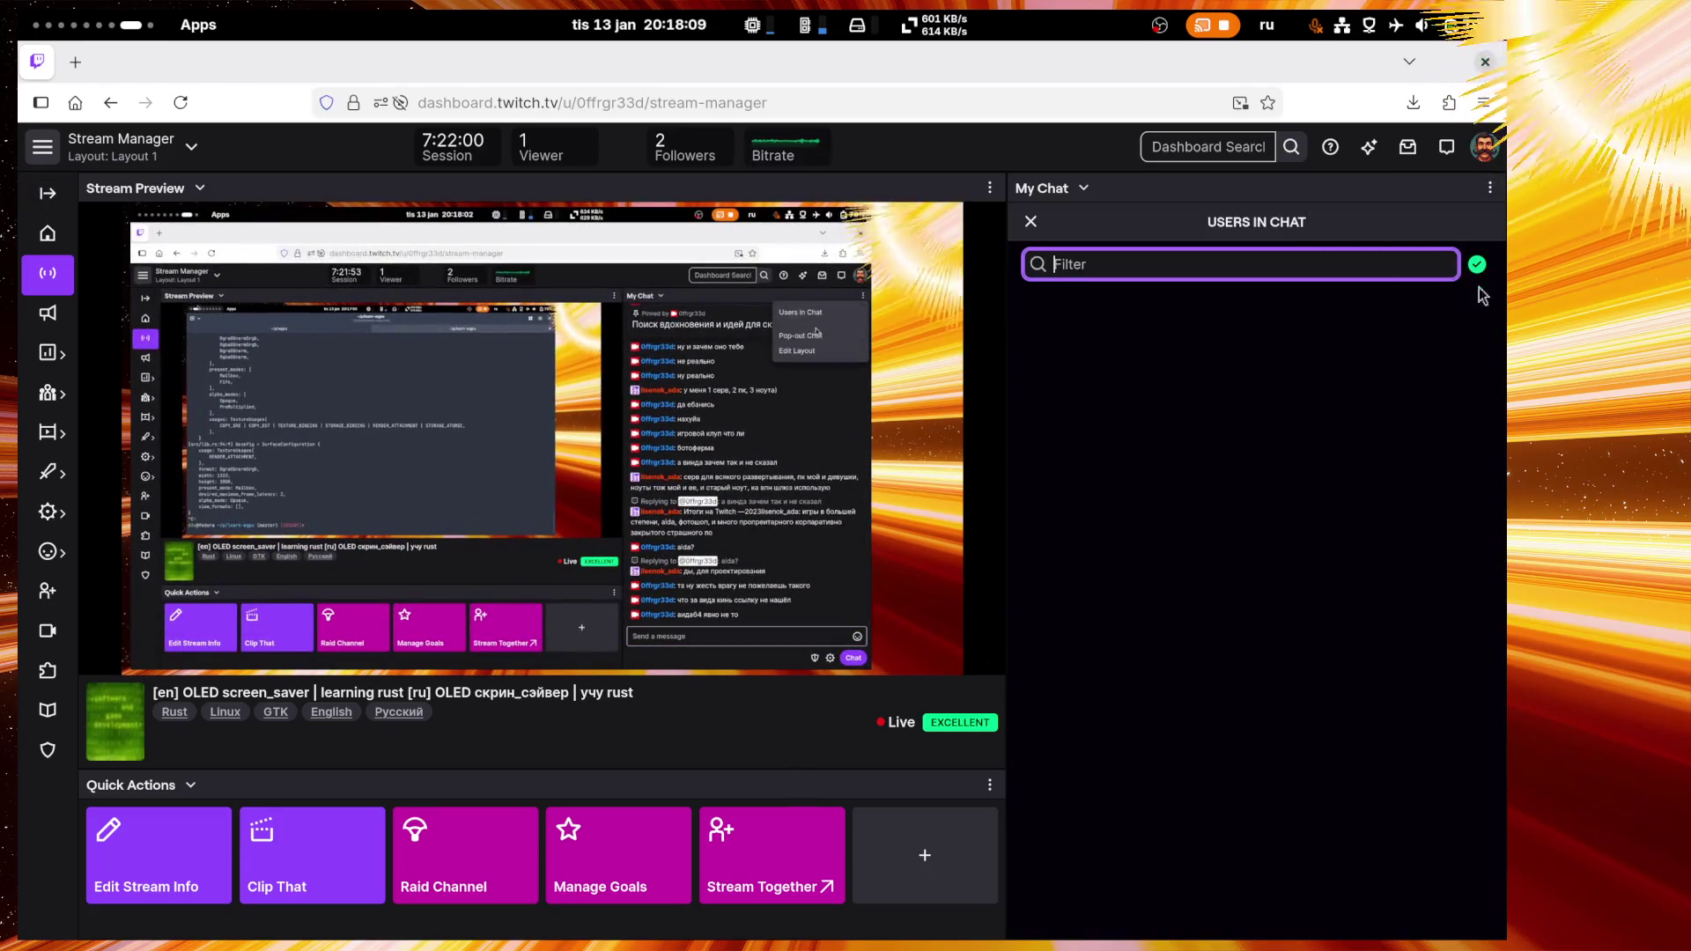
{"action": "left_click", "coordinate": [1491, 187]}
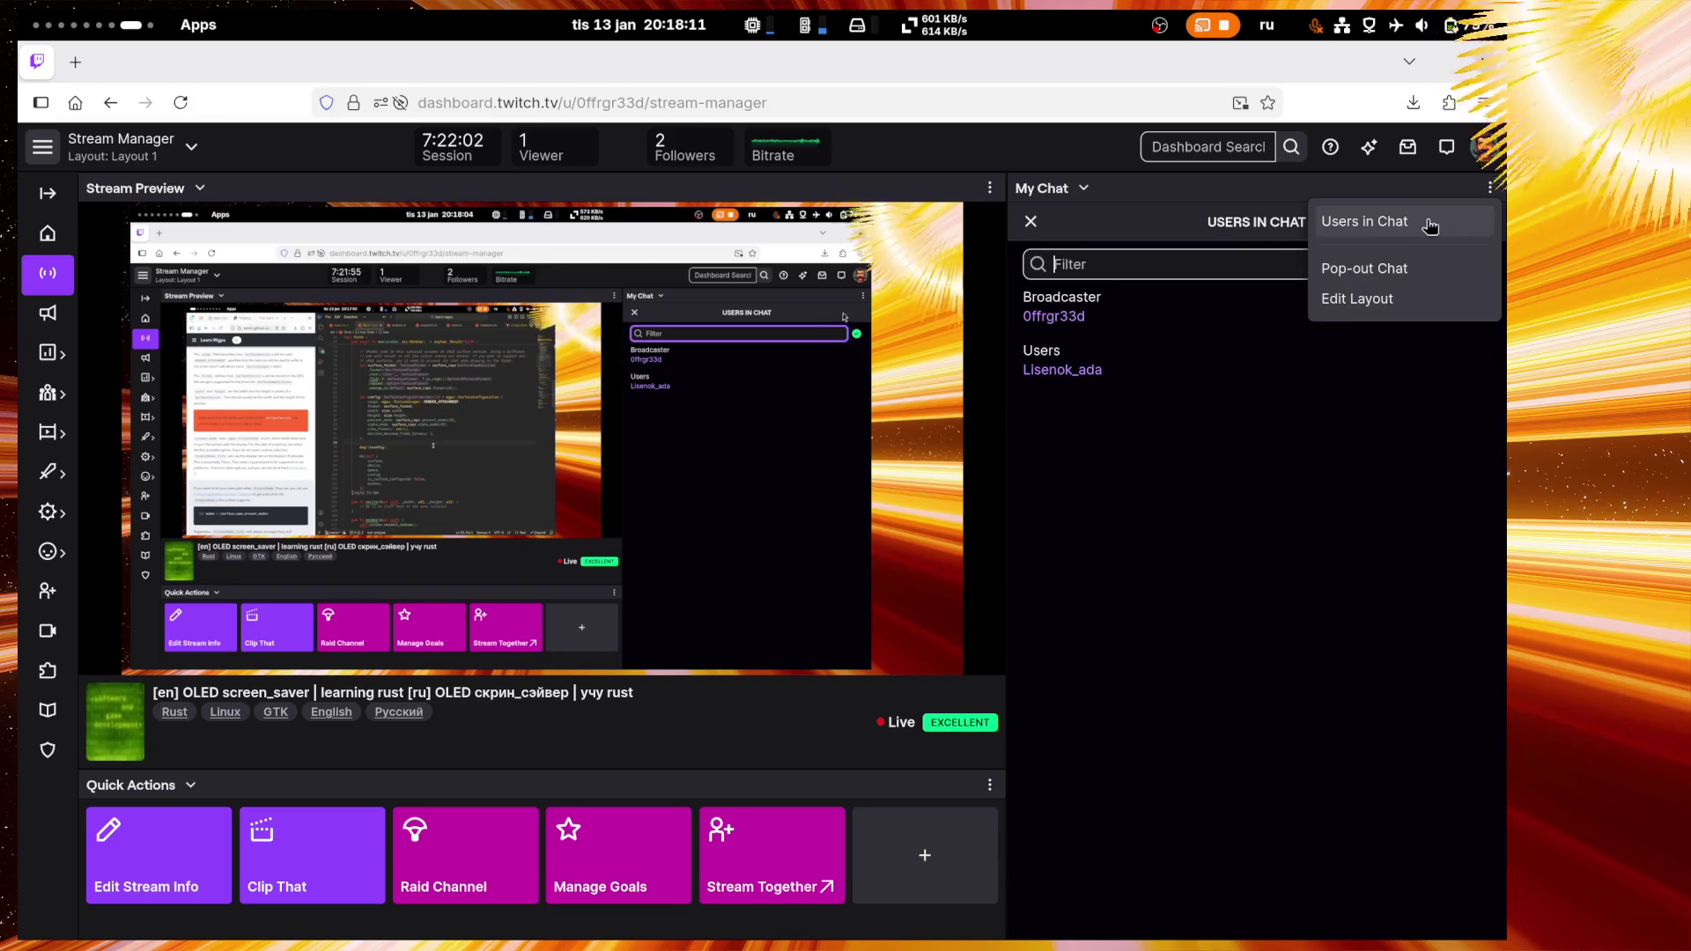
{"action": "left_click", "coordinate": [1434, 226]}
{"action": "key", "text": "super"}
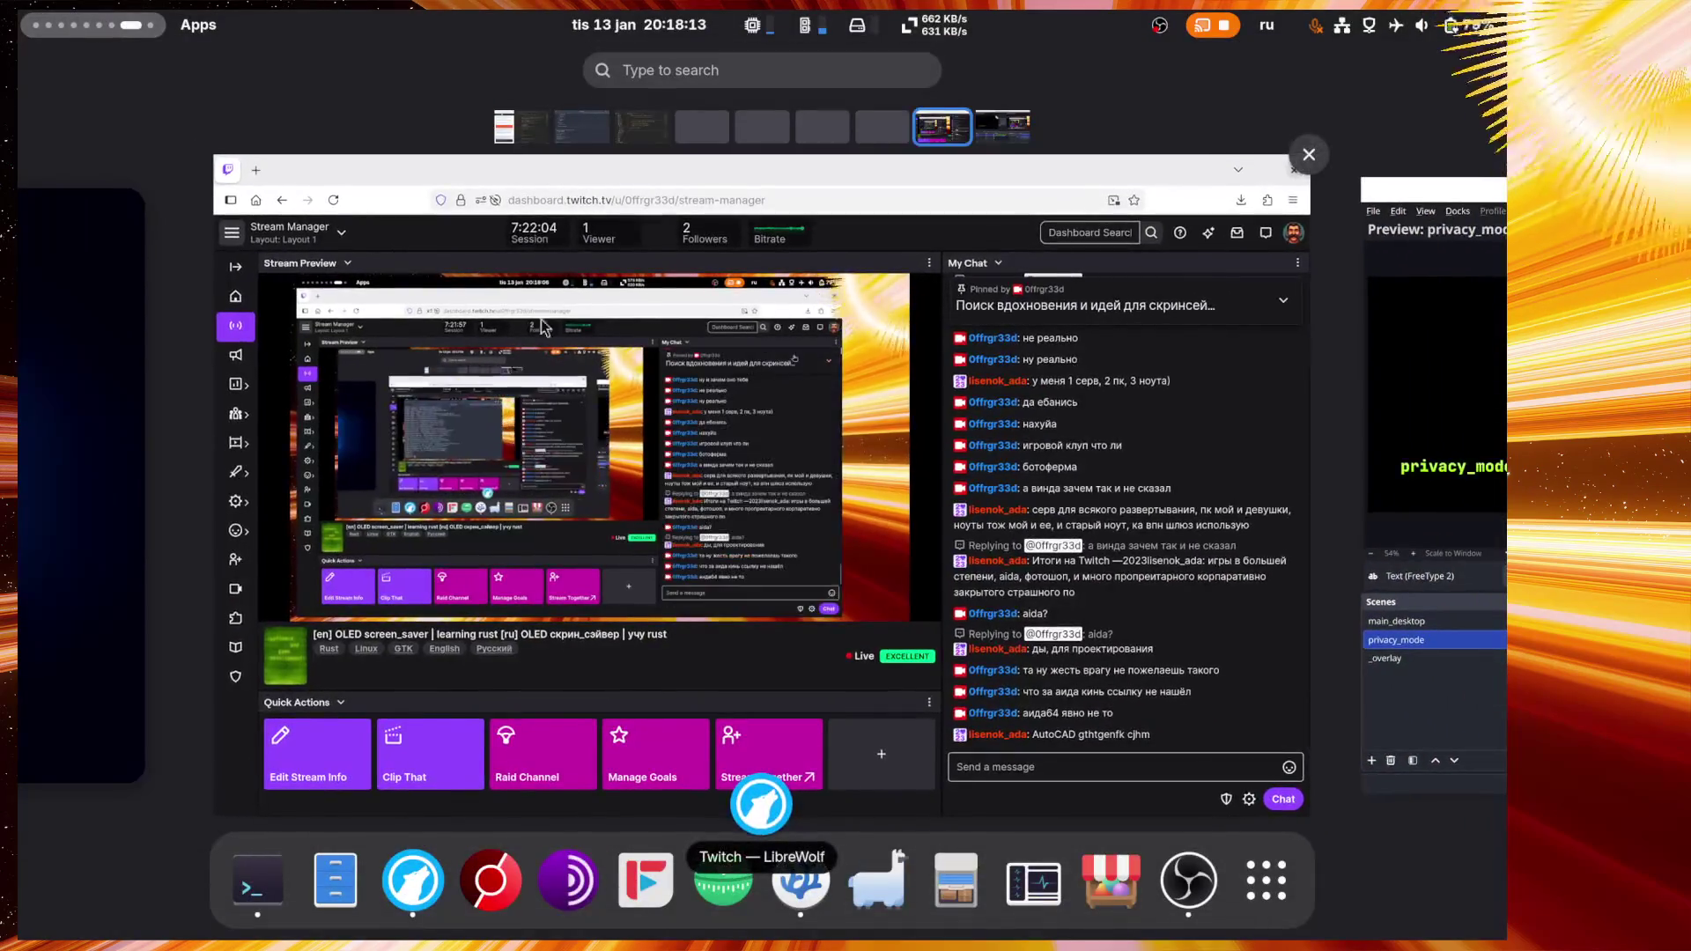
{"action": "left_click", "coordinate": [580, 139]}
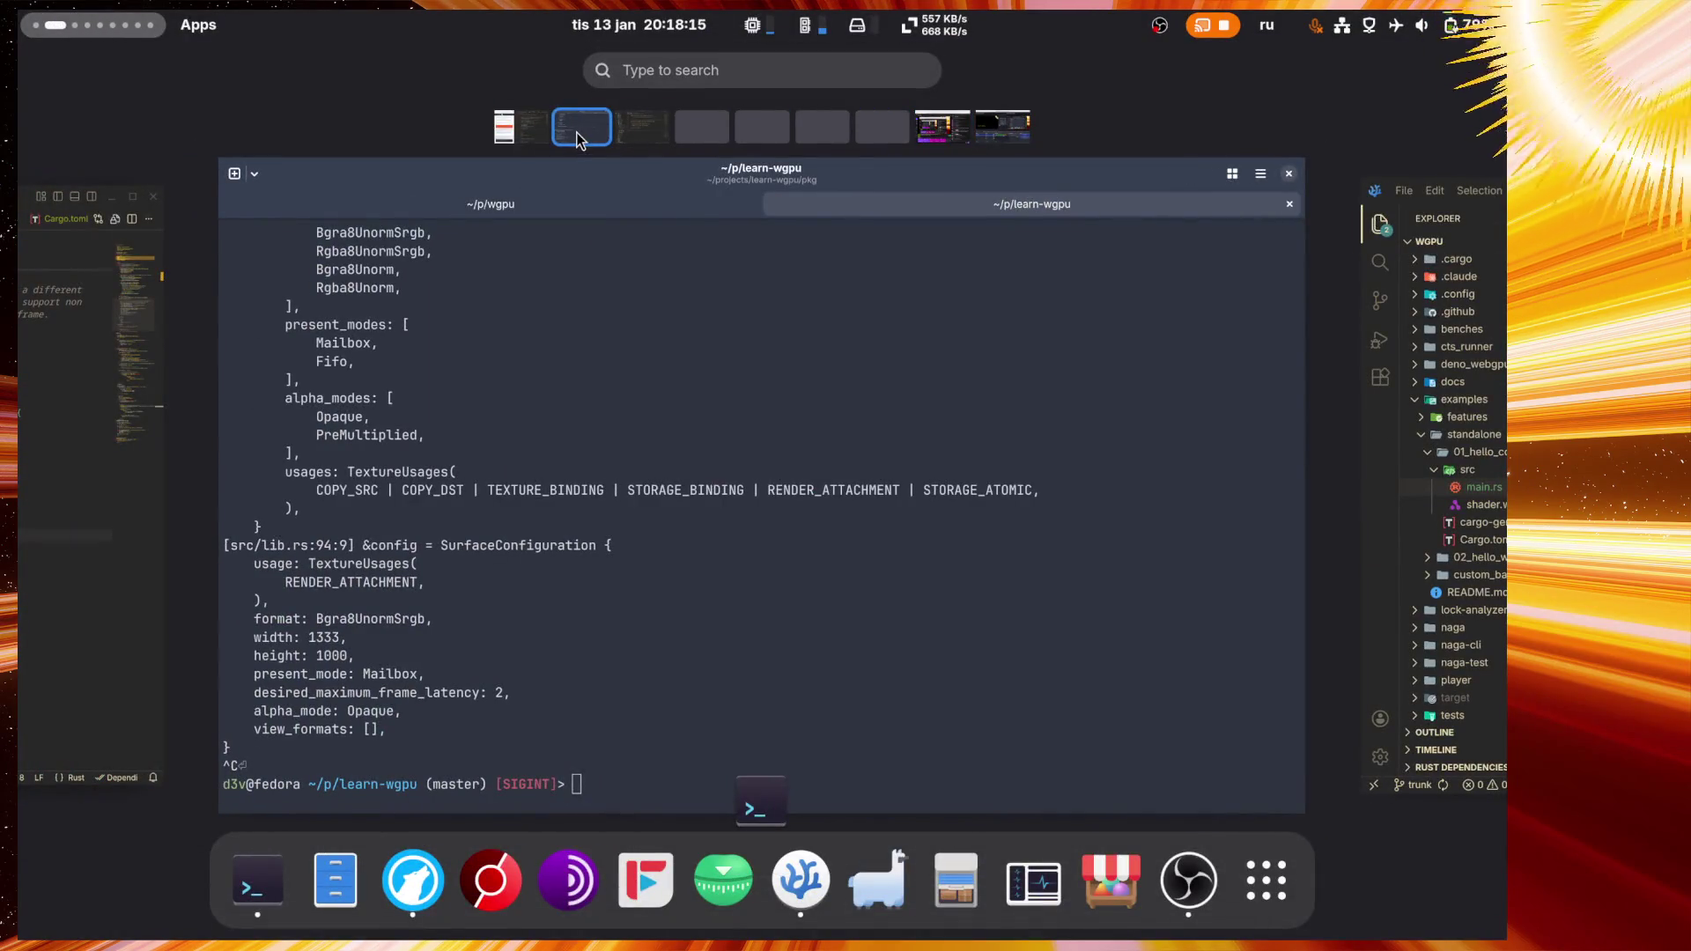
Step: Return to the coding workspace with VSCodium's lib.rs beside the Learn Wgpu tutorial
{"action": "scroll", "coordinate": [685, 512], "scroll_direction": "up", "scroll_amount": 1}
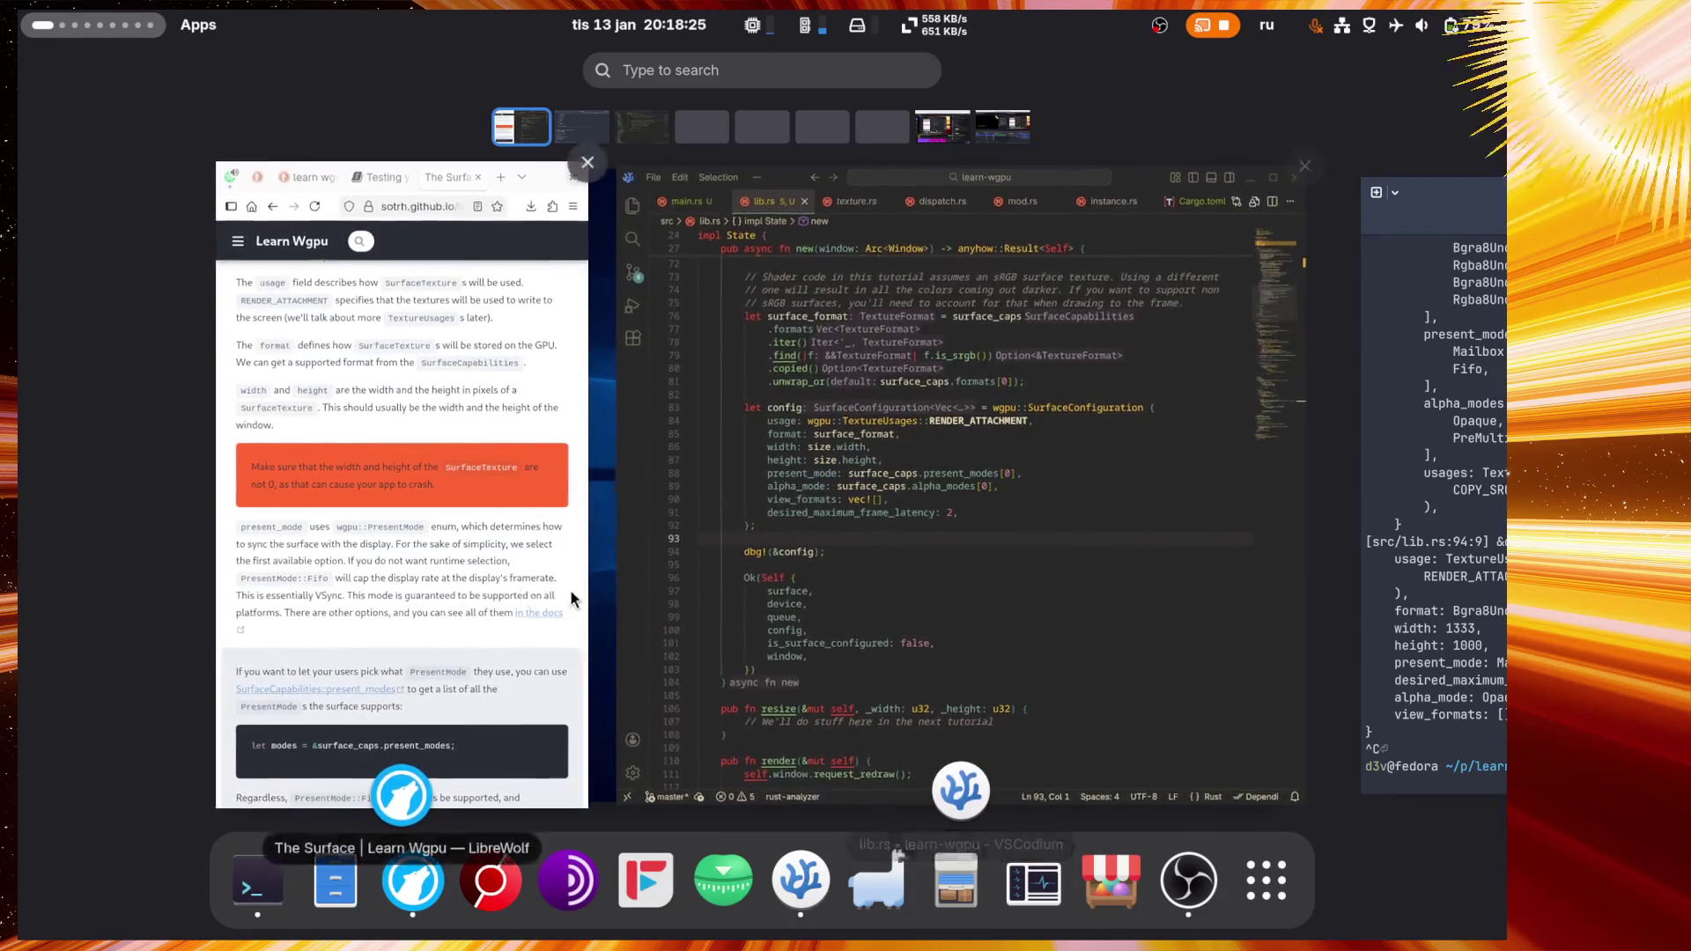
{"action": "left_click", "coordinate": [929, 562]}
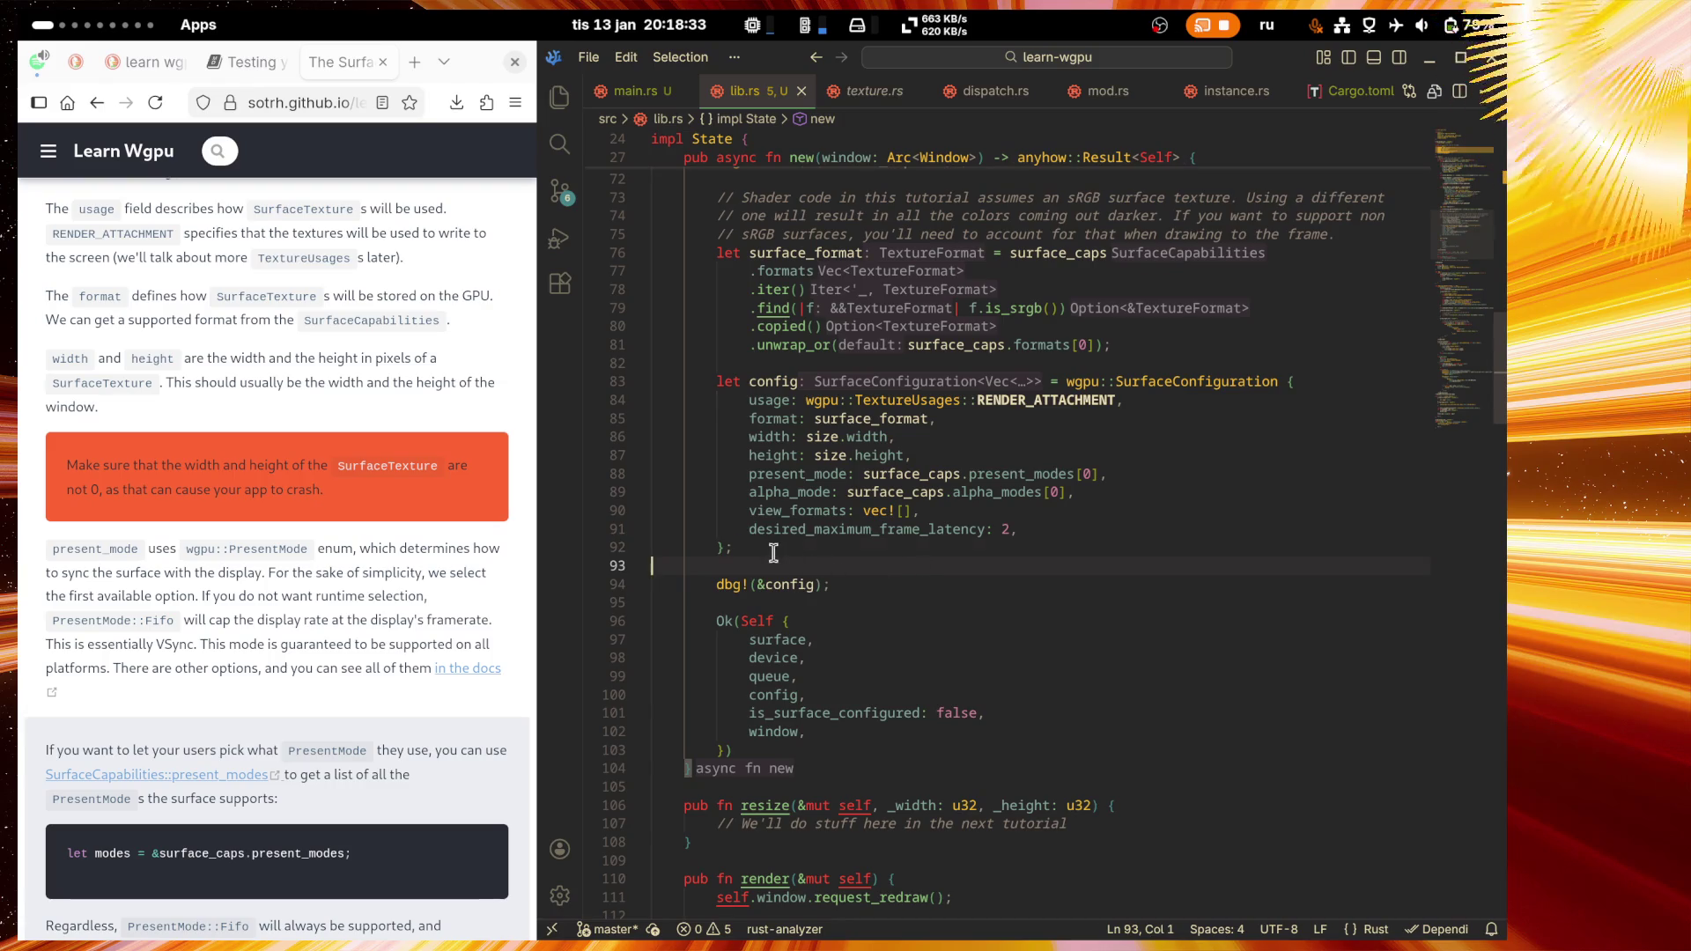
{"action": "left_click", "coordinate": [779, 608]}
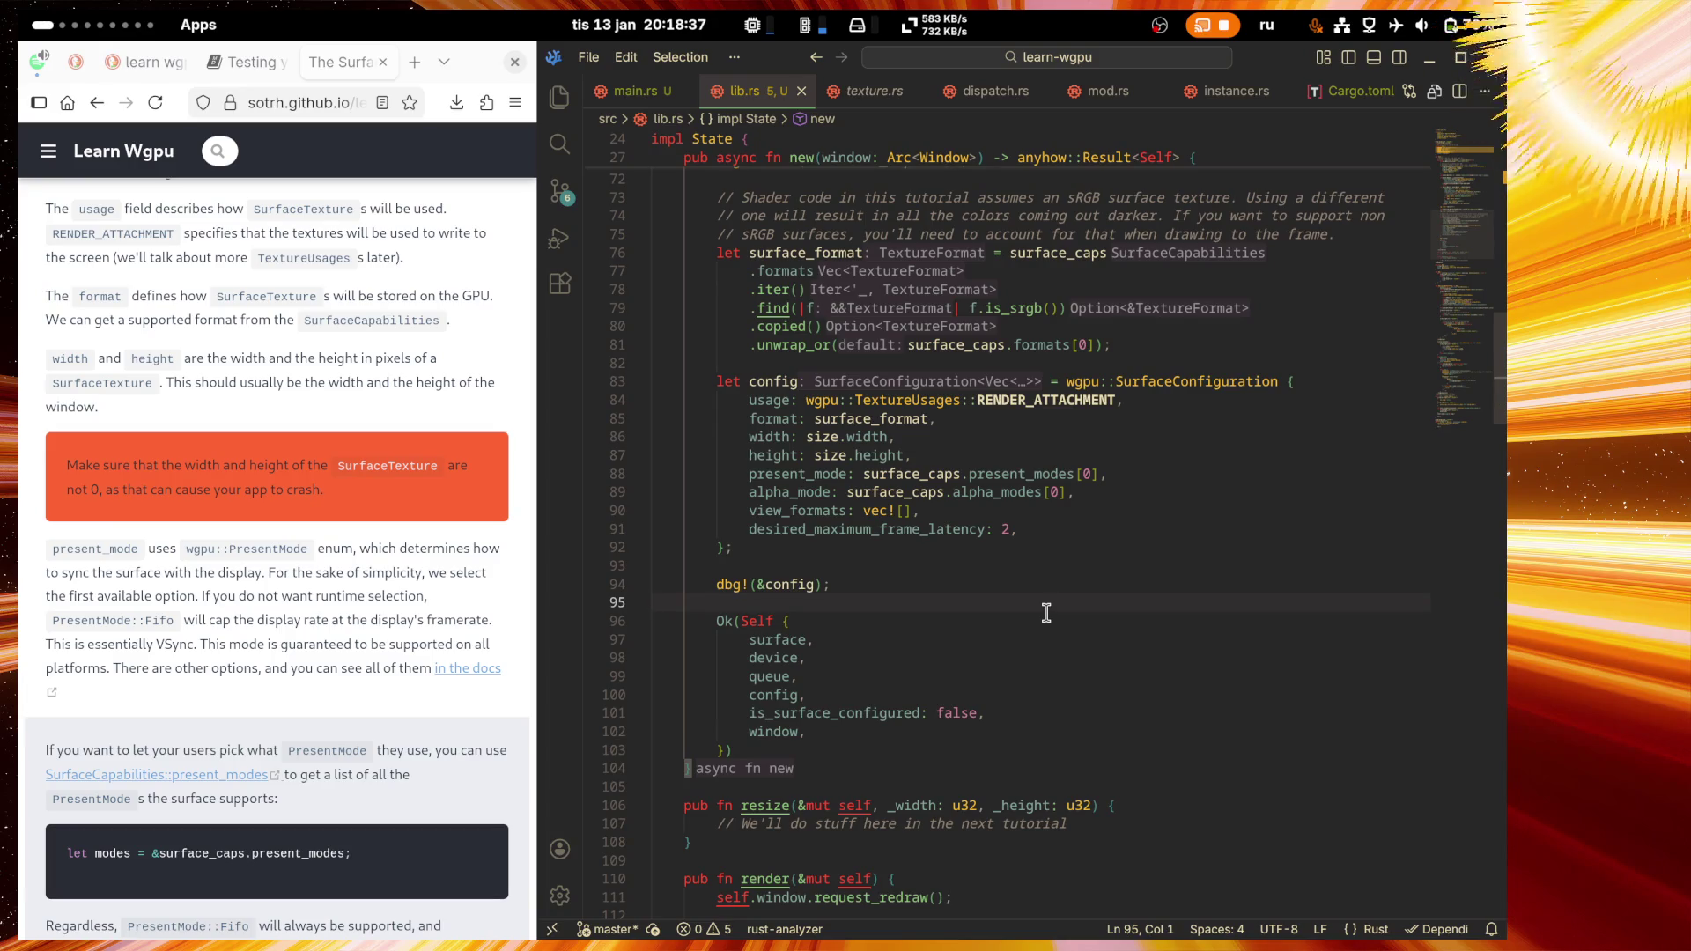
{"action": "scroll", "coordinate": [1046, 613], "scroll_direction": "down", "scroll_amount": 4}
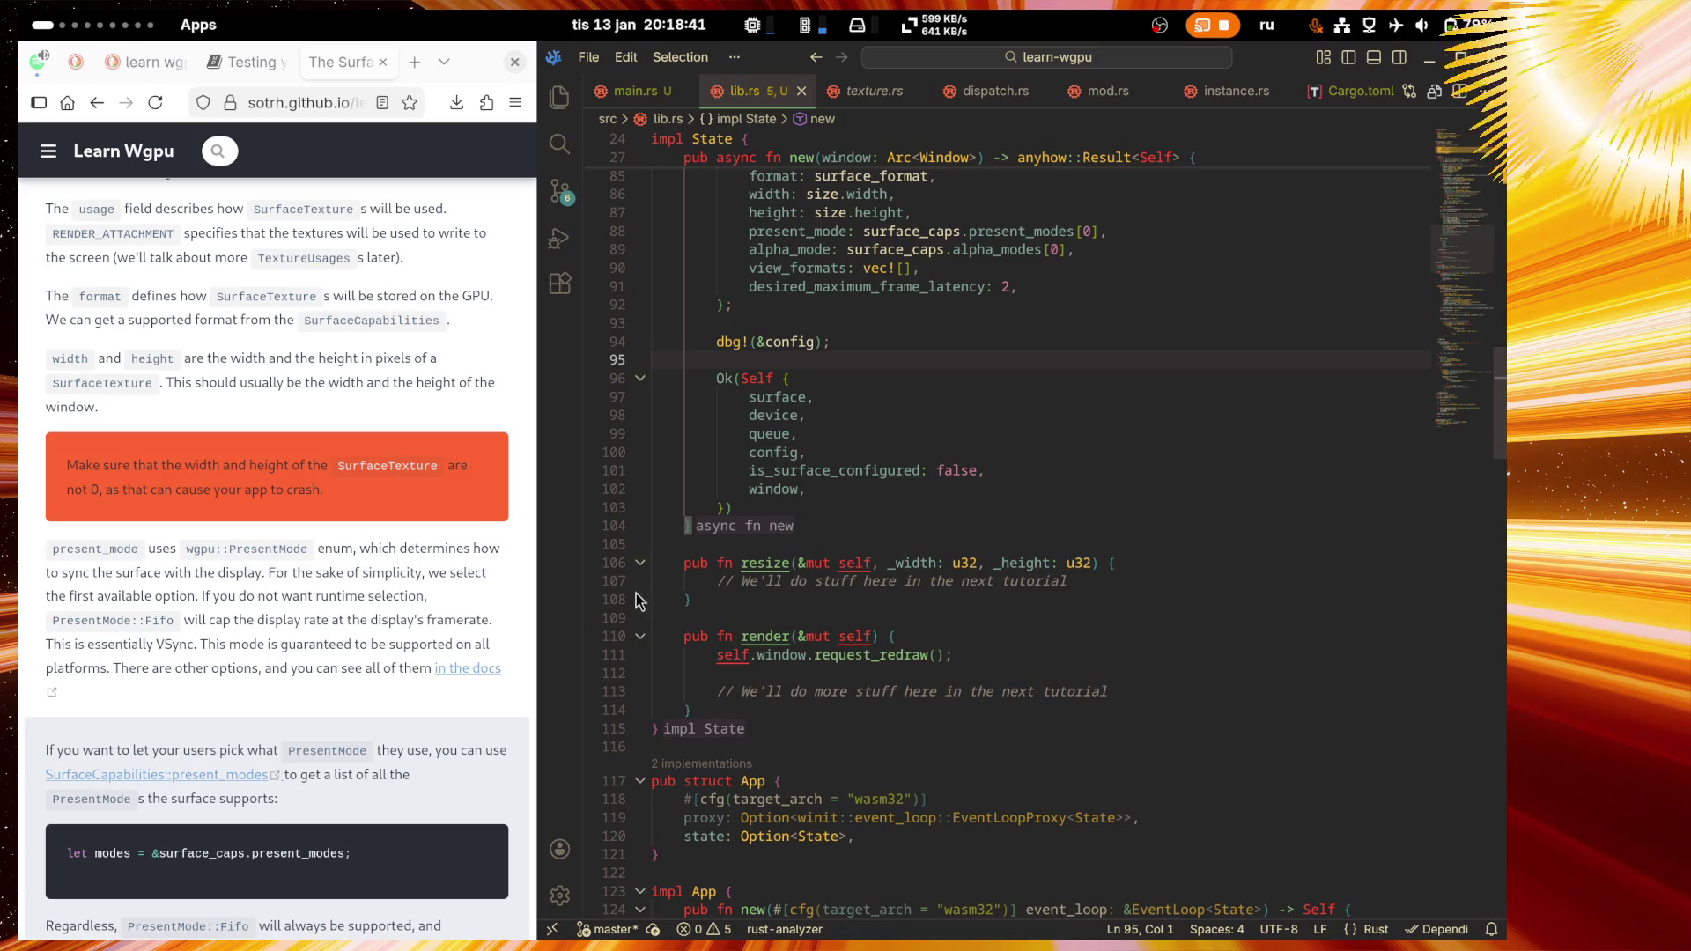
{"action": "left_click_drag", "start_coordinate": [1070, 582], "coordinate": [652, 582]}
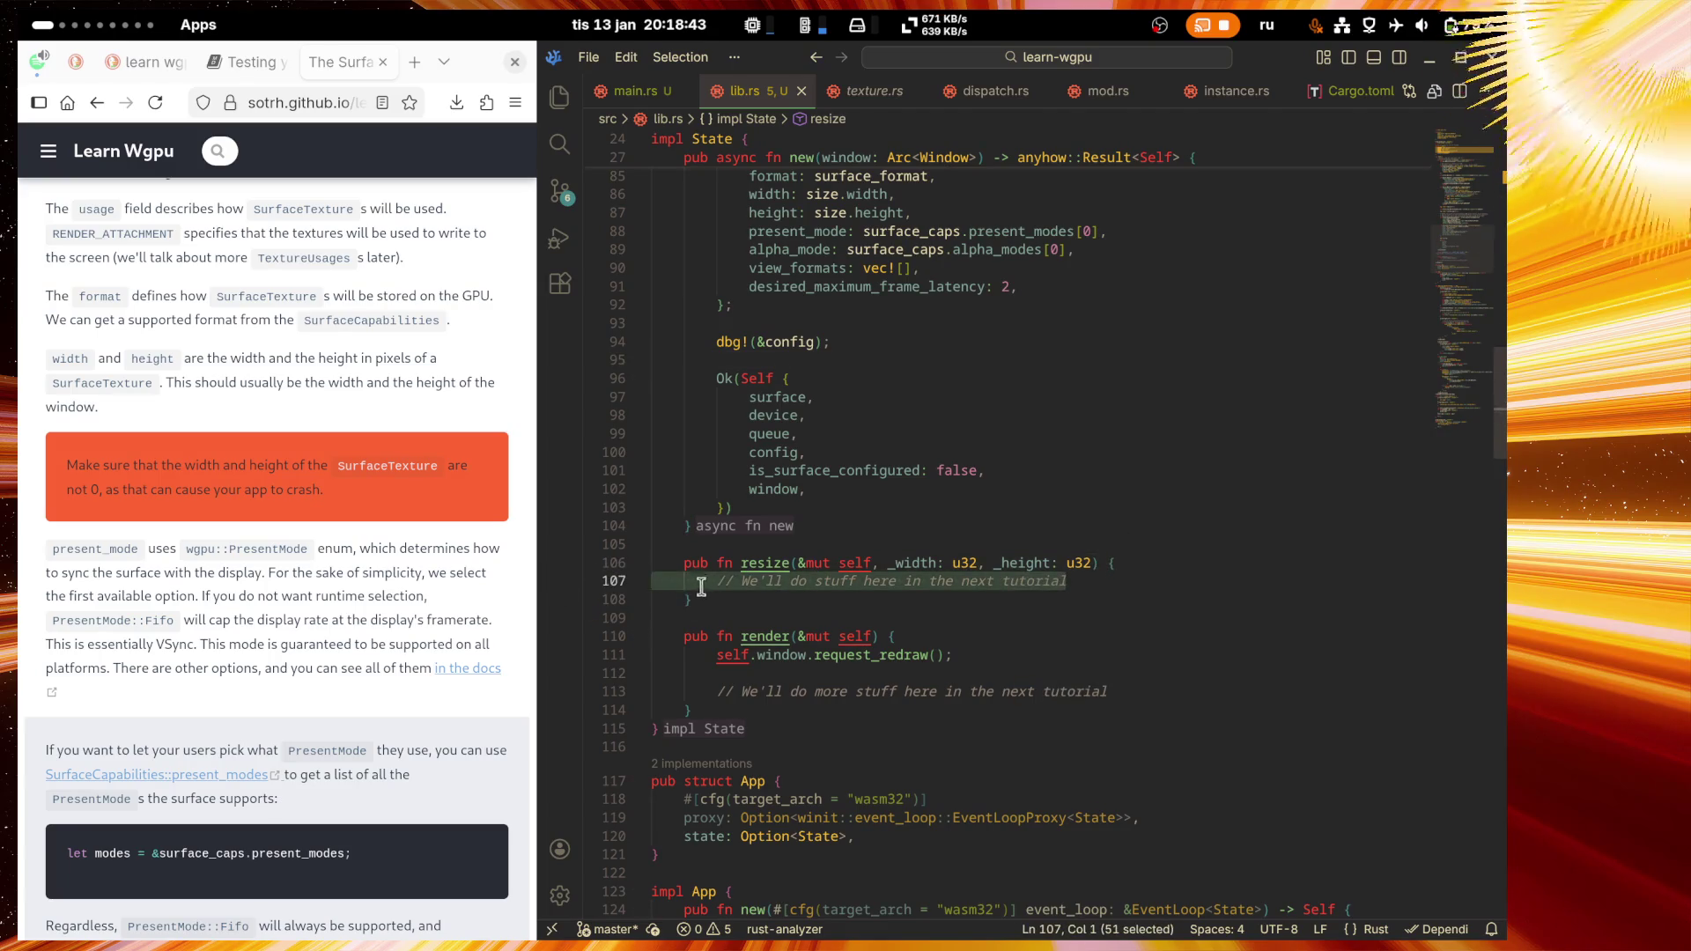
{"action": "left_click", "coordinate": [668, 581]}
{"action": "left_click", "coordinate": [652, 579]}
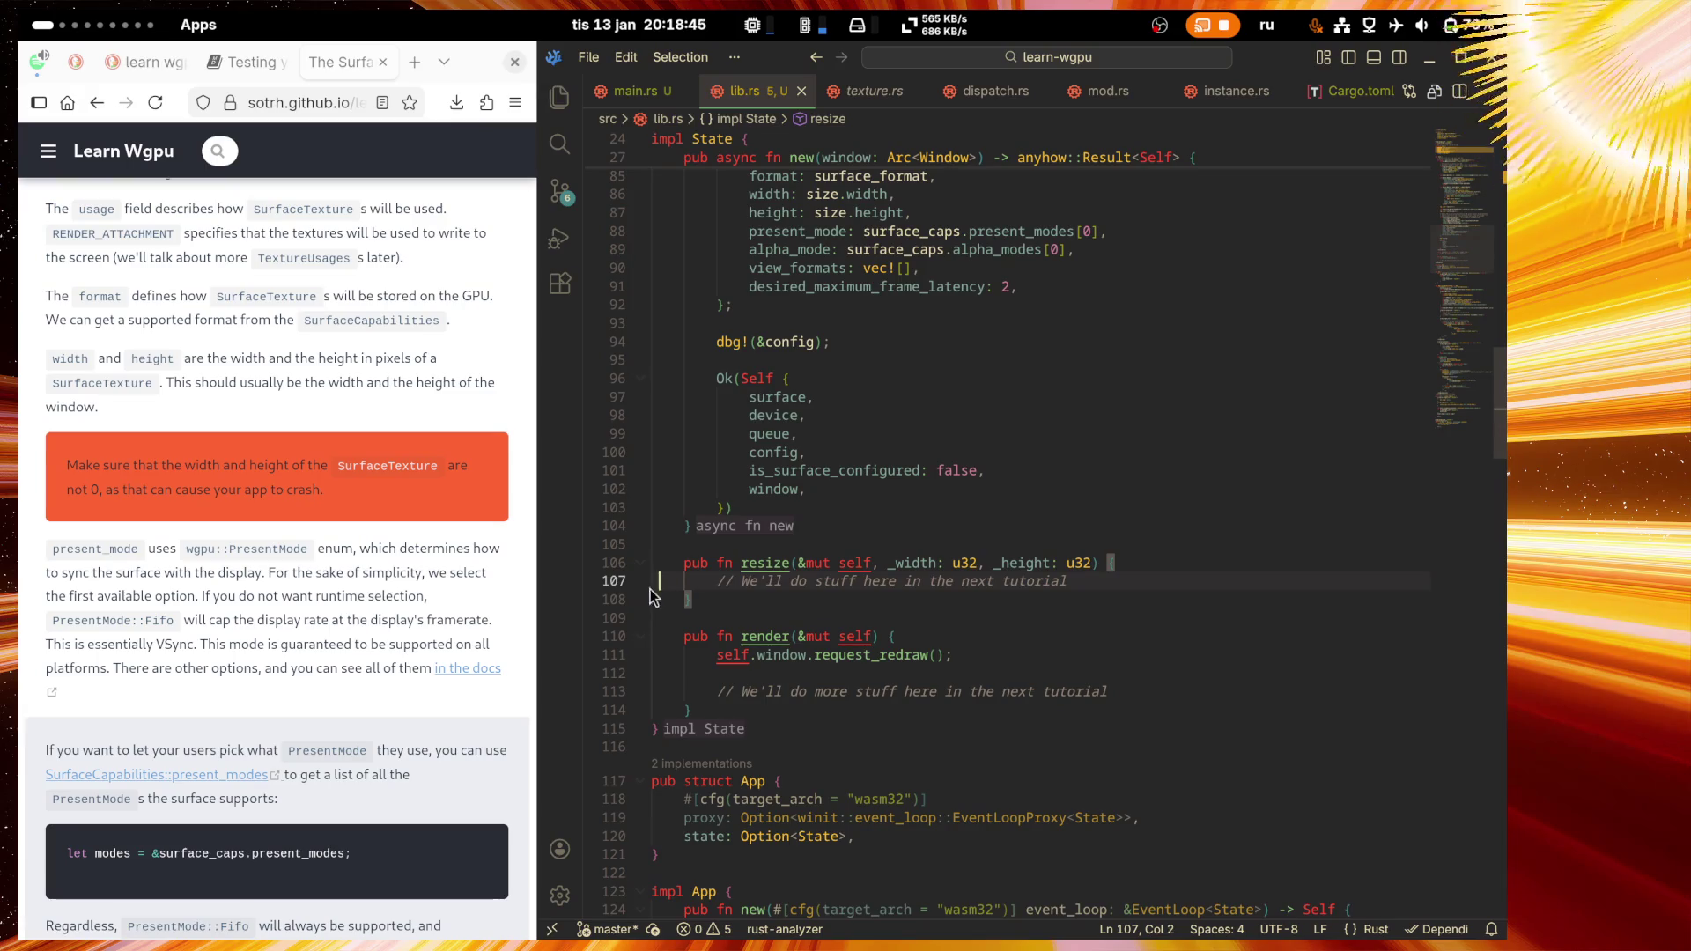
{"action": "mouse_move", "coordinate": [650, 577]}
{"action": "left_mouse_down"}
{"action": "mouse_move", "coordinate": [669, 603]}
{"action": "mouse_move", "coordinate": [669, 841]}
{"action": "left_mouse_up"}
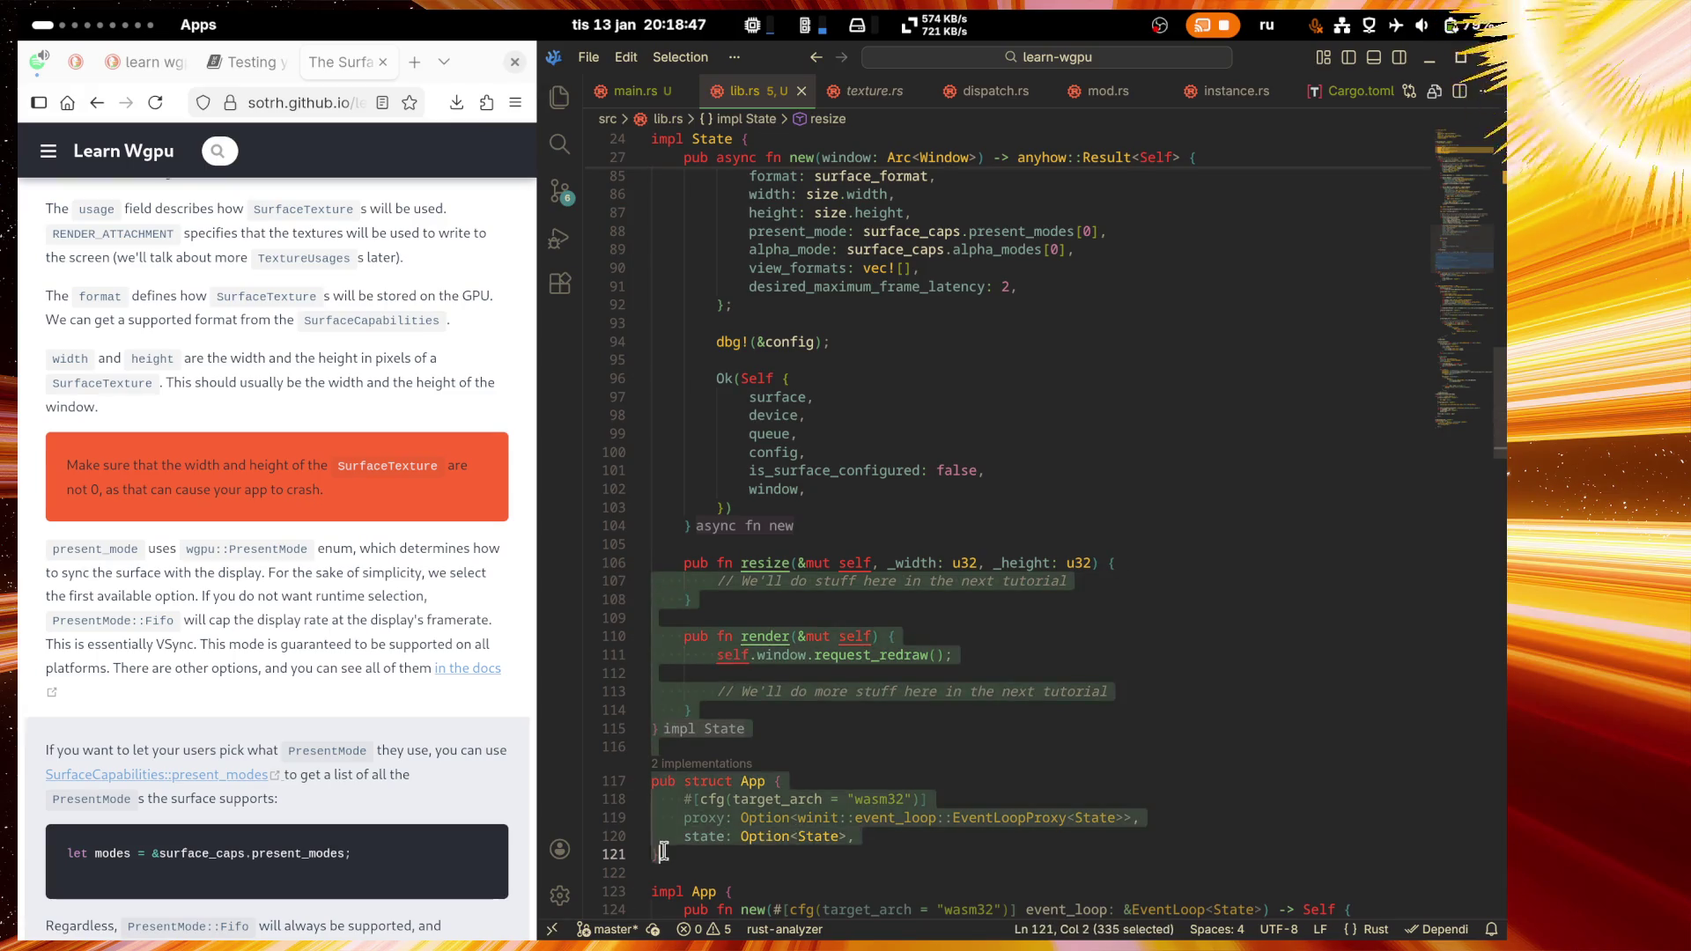
{"action": "left_click", "coordinate": [697, 599]}
{"action": "left_click", "coordinate": [678, 618]}
{"action": "scroll", "coordinate": [1059, 643], "scroll_direction": "down", "scroll_amount": 4}
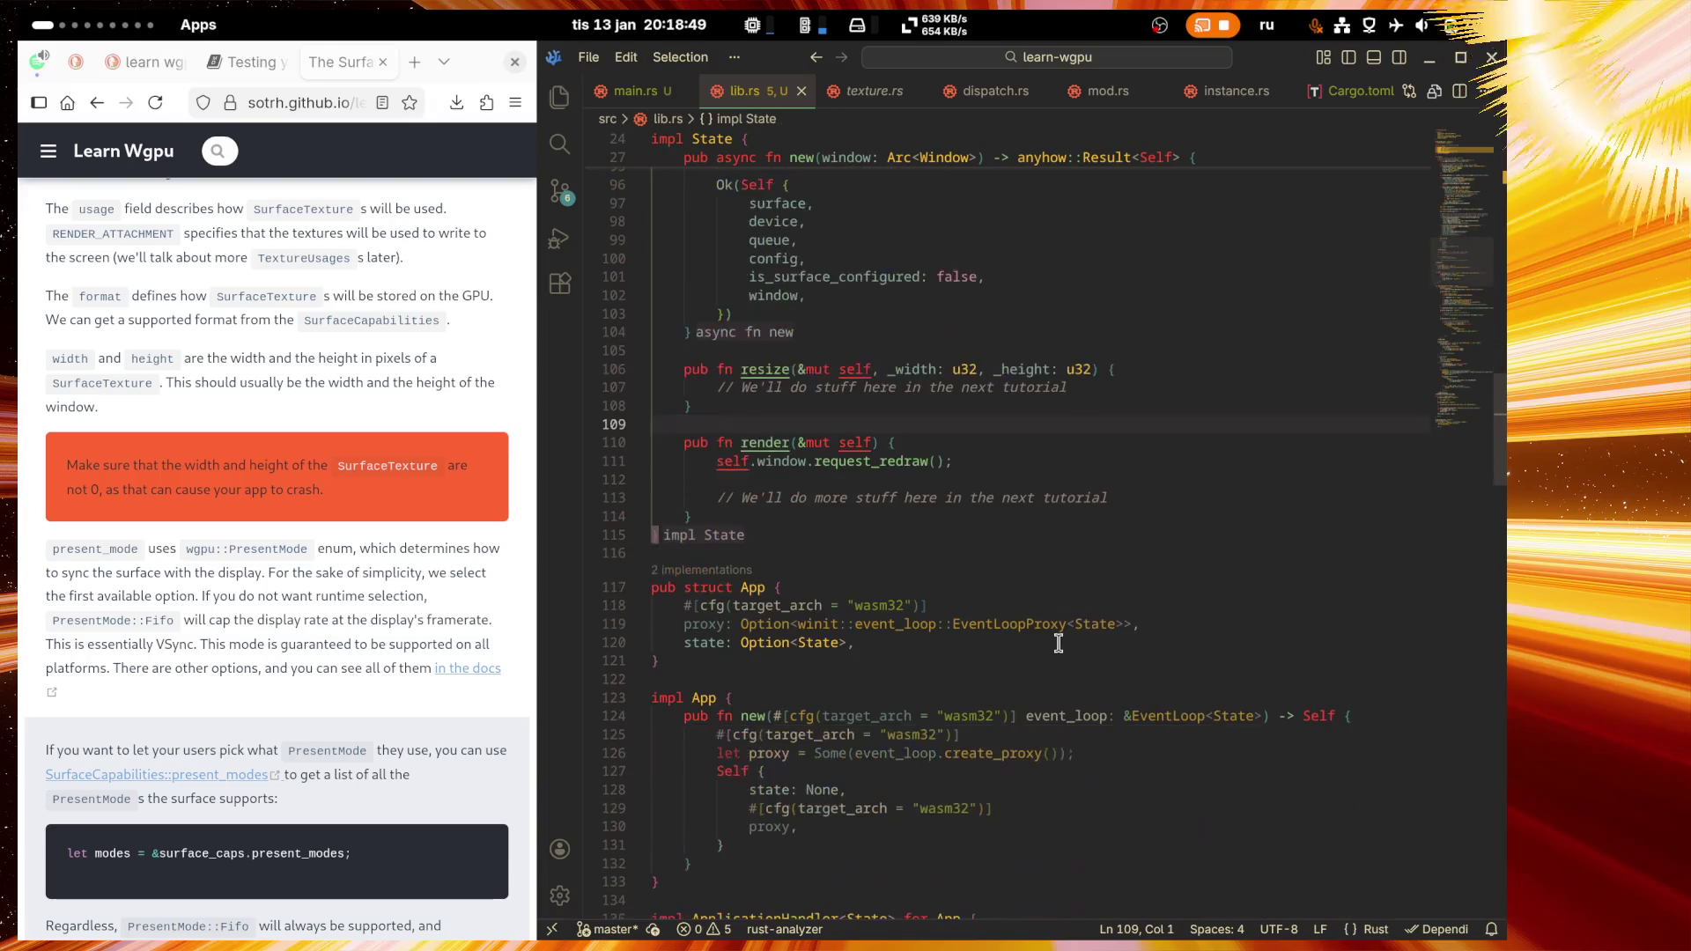
{"action": "scroll", "coordinate": [1394, 614], "scroll_direction": "down", "scroll_amount": 4}
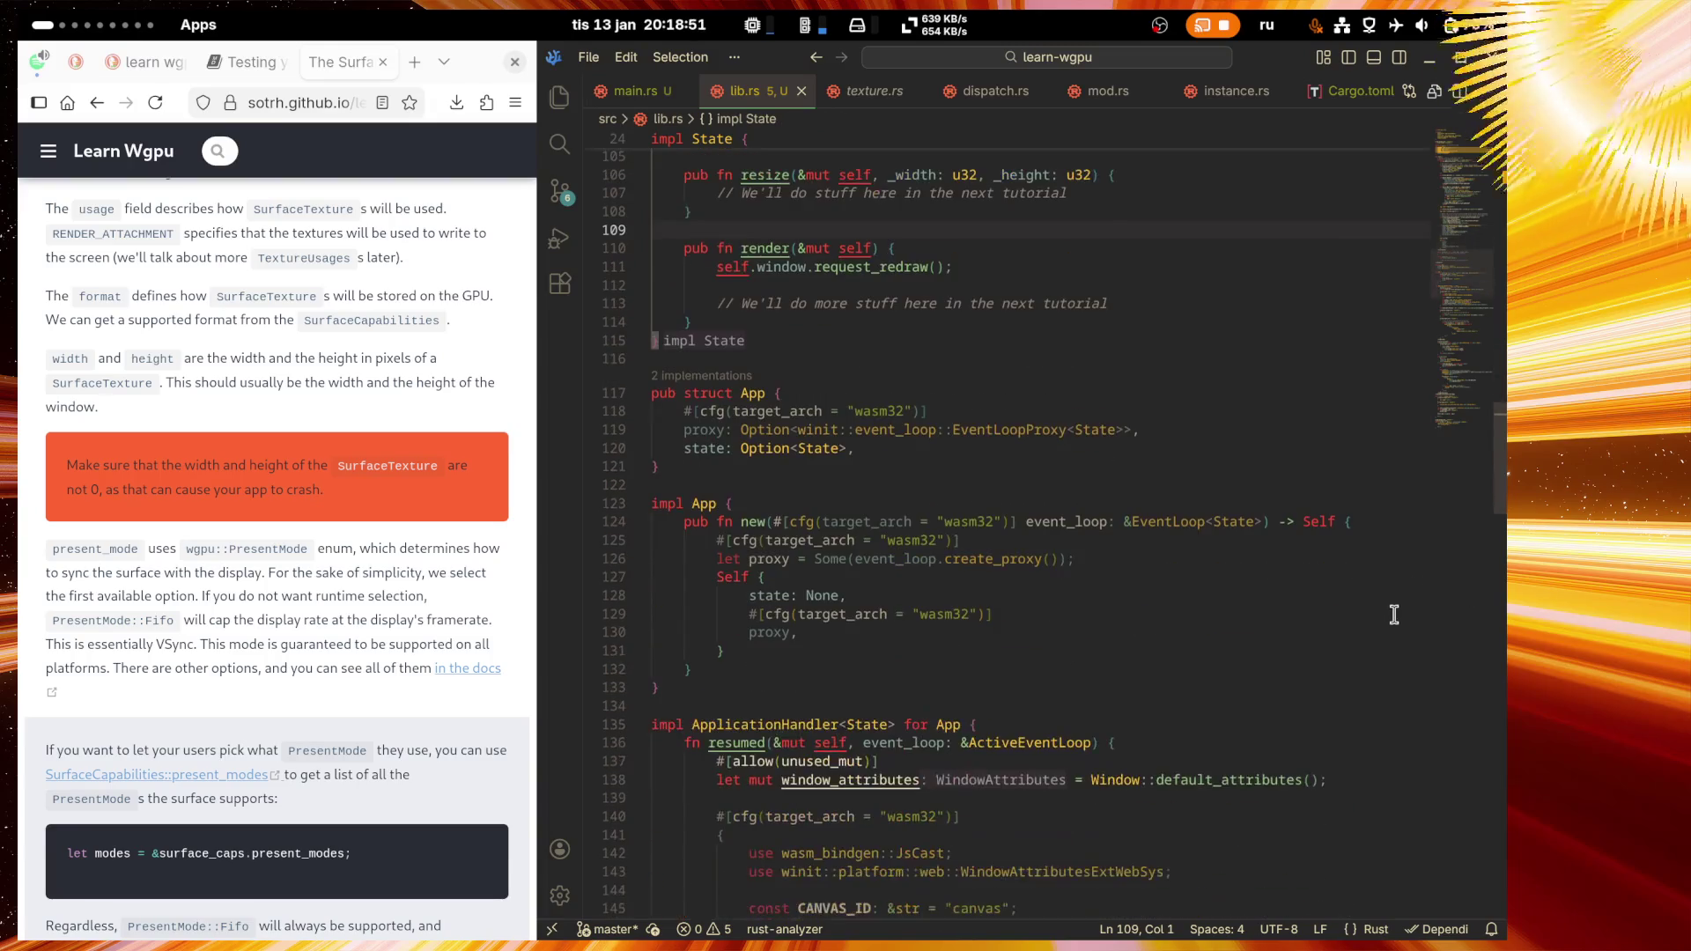
{"action": "scroll", "coordinate": [1395, 614], "scroll_direction": "up", "scroll_amount": 4}
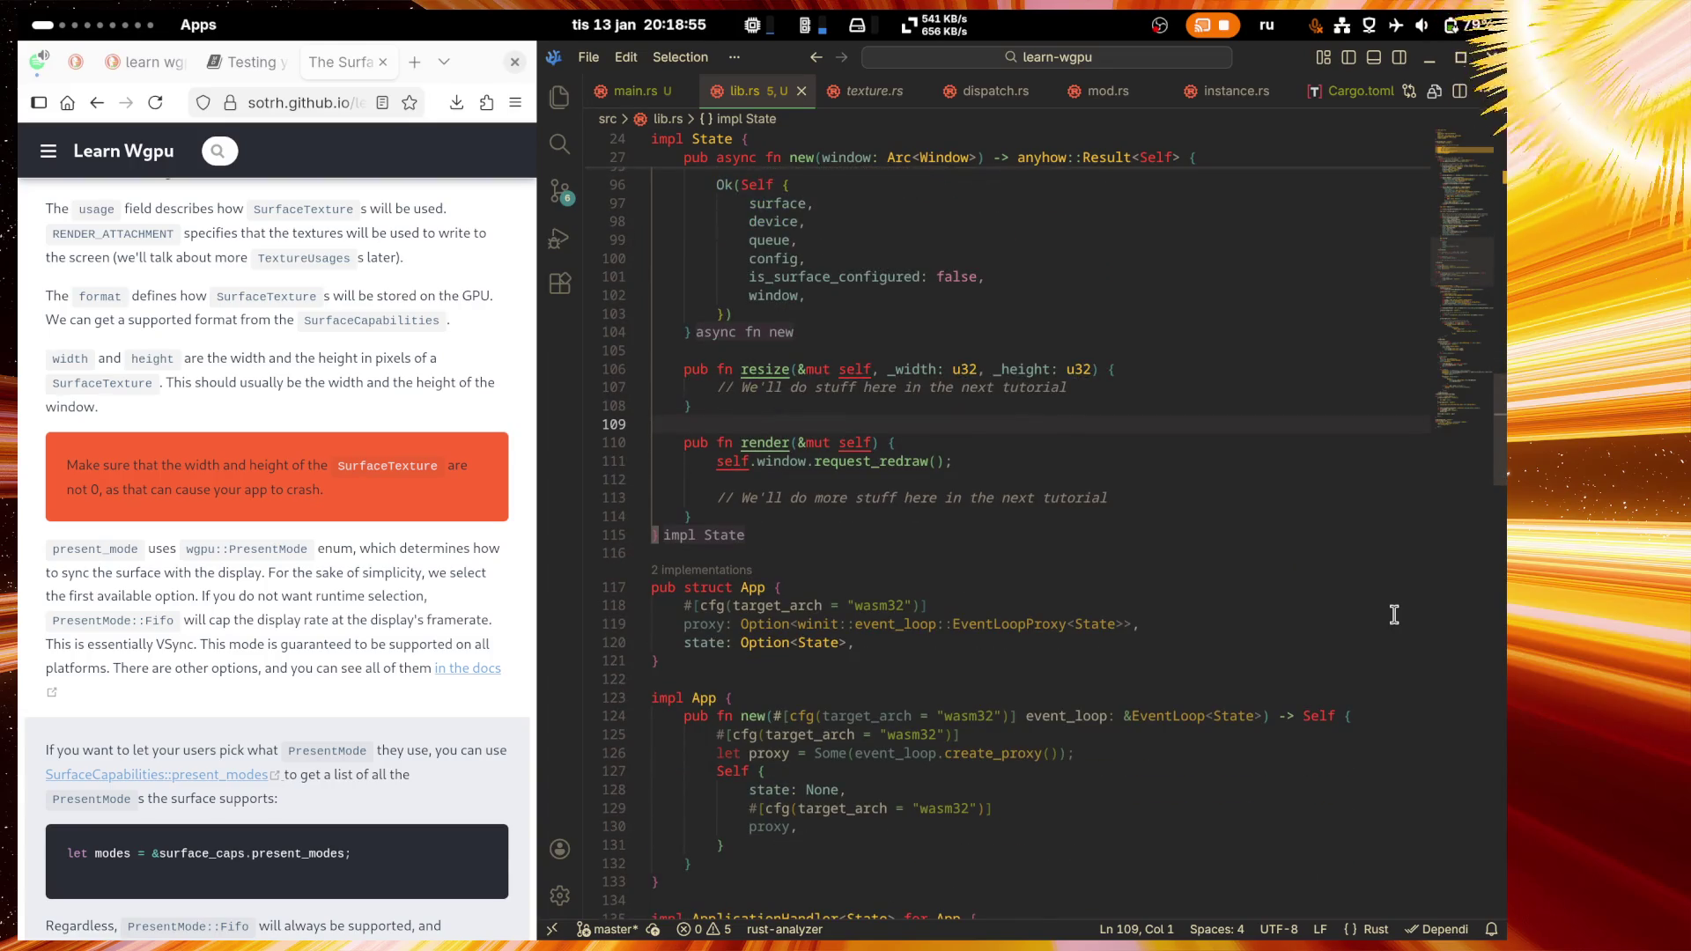
{"action": "key", "text": "super+v"}
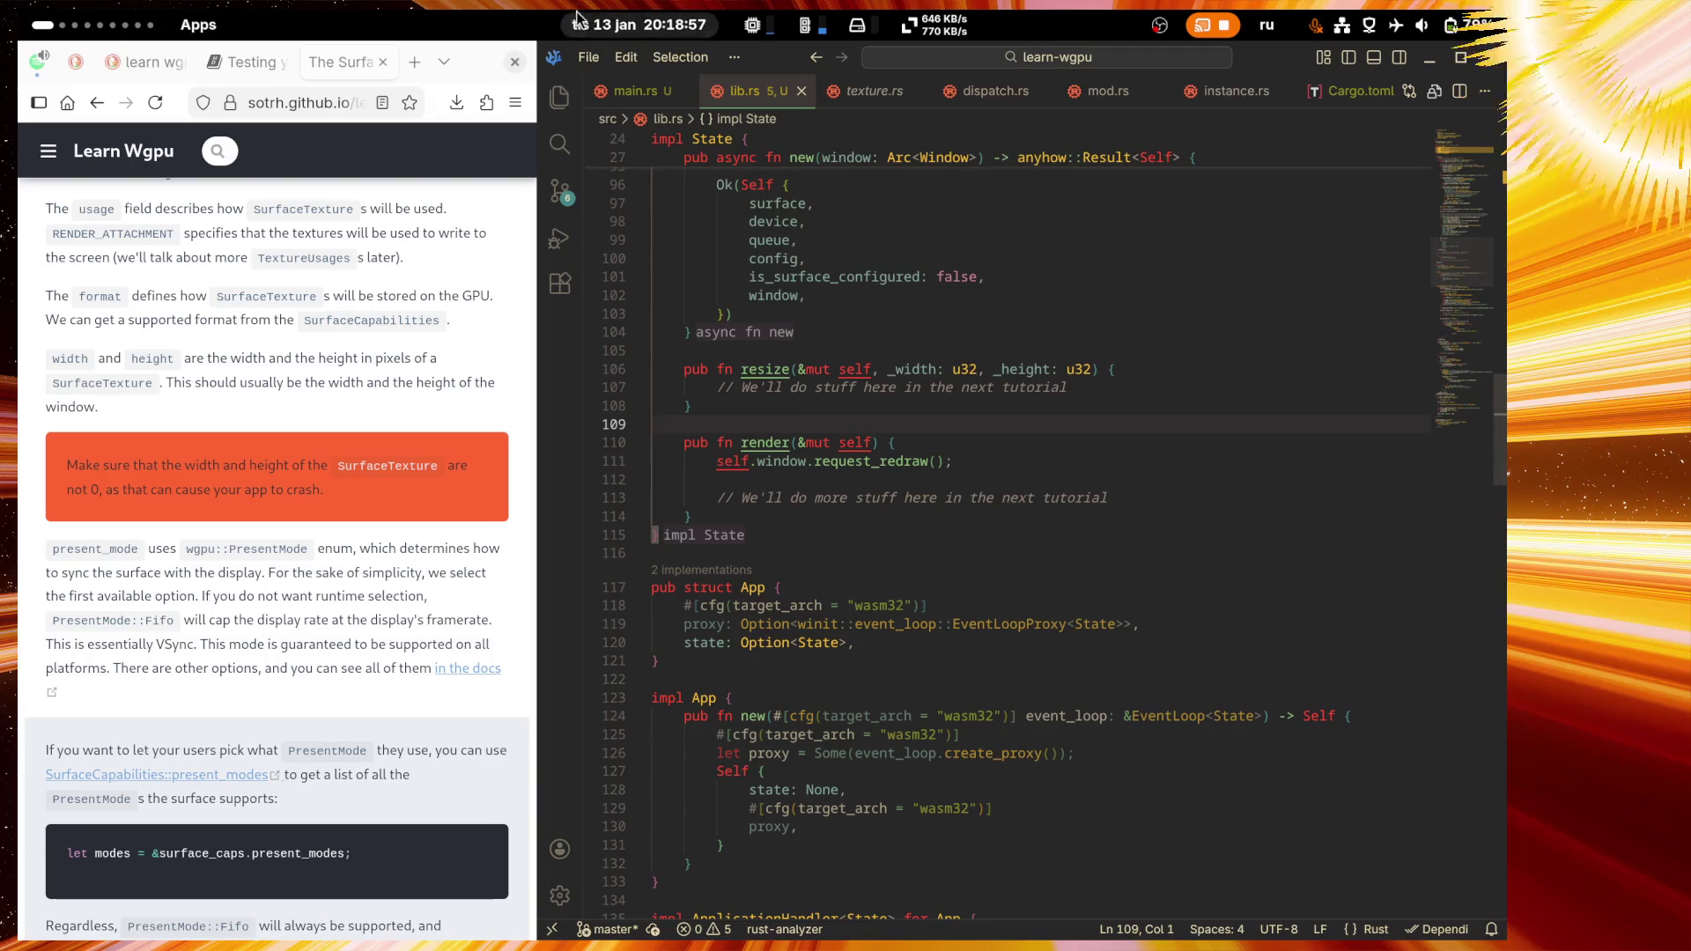
{"action": "key", "text": "Escape"}
{"action": "scroll", "coordinate": [1229, 579], "scroll_direction": "up", "scroll_amount": 4}
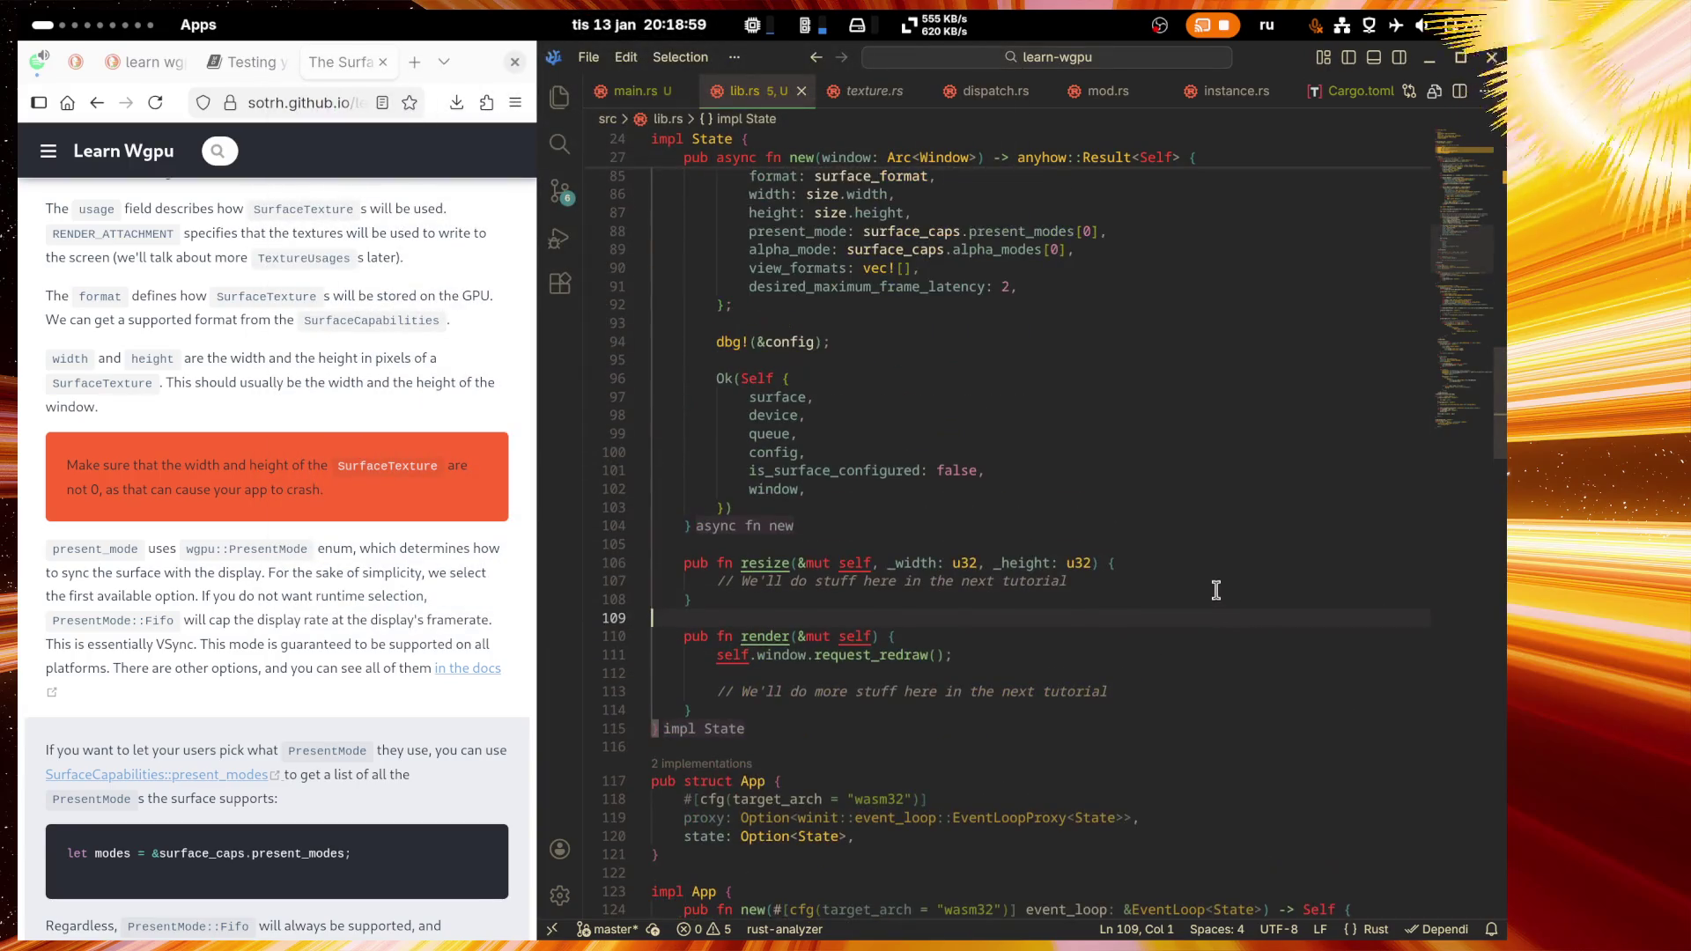
{"action": "left_click_drag", "start_coordinate": [1070, 581], "coordinate": [656, 590]}
{"action": "left_click", "coordinate": [692, 599]}
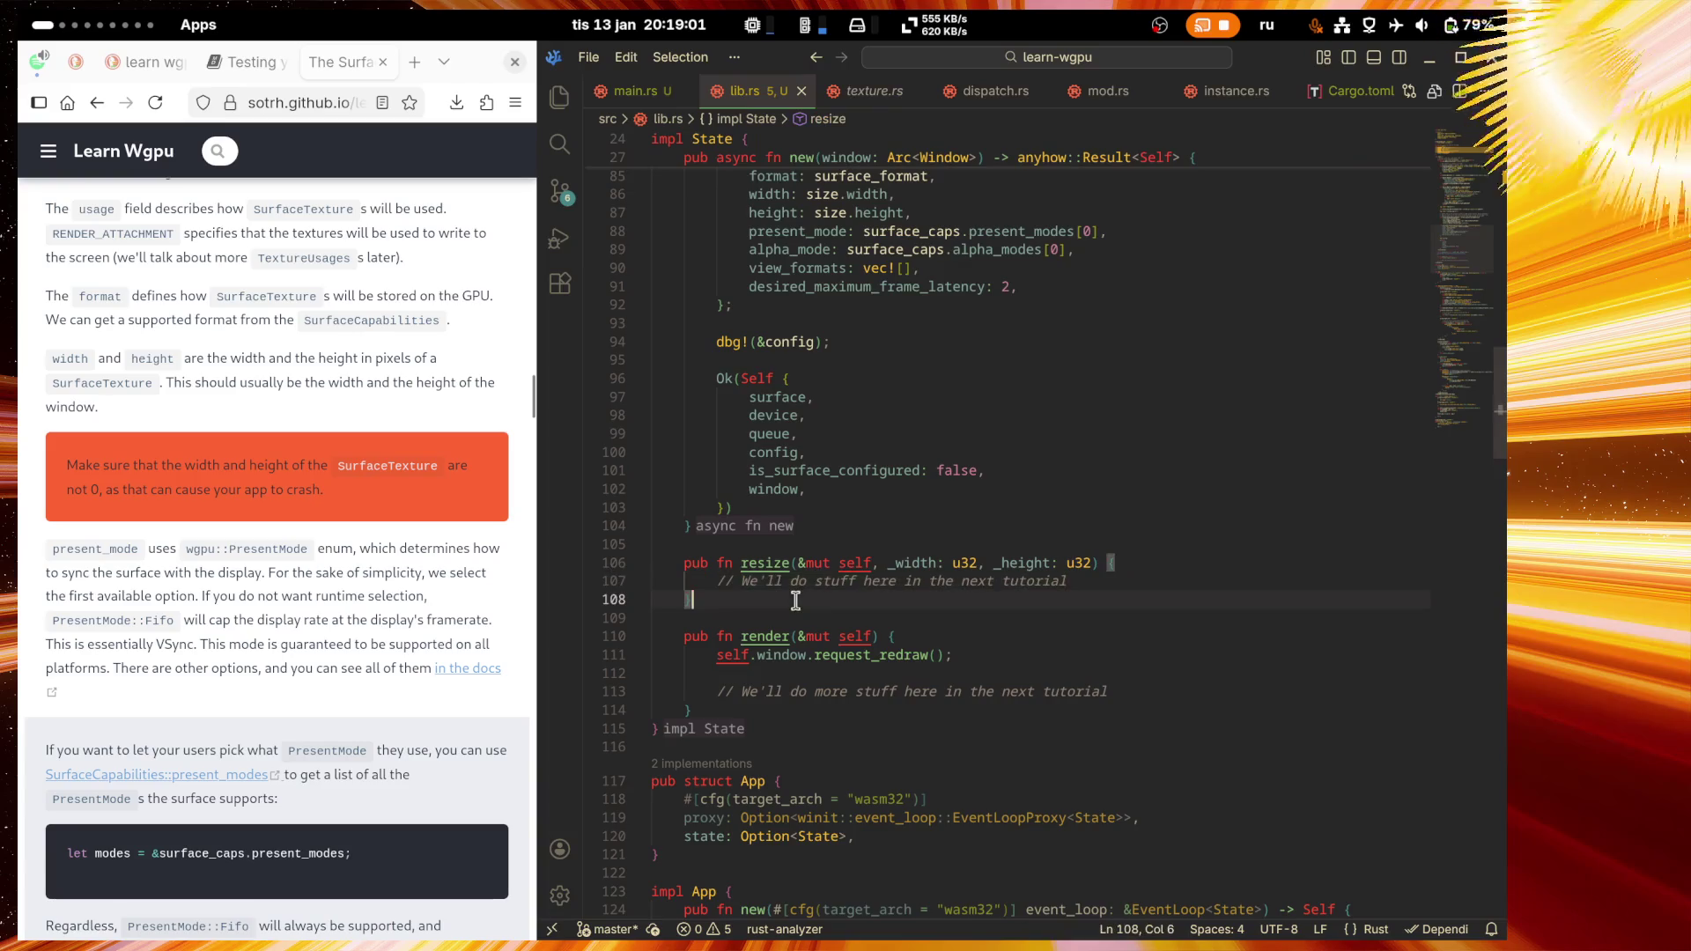
{"action": "scroll", "coordinate": [176, 558], "scroll_direction": "down", "scroll_amount": 3}
{"action": "scroll", "coordinate": [184, 600], "scroll_direction": "up", "scroll_amount": 5}
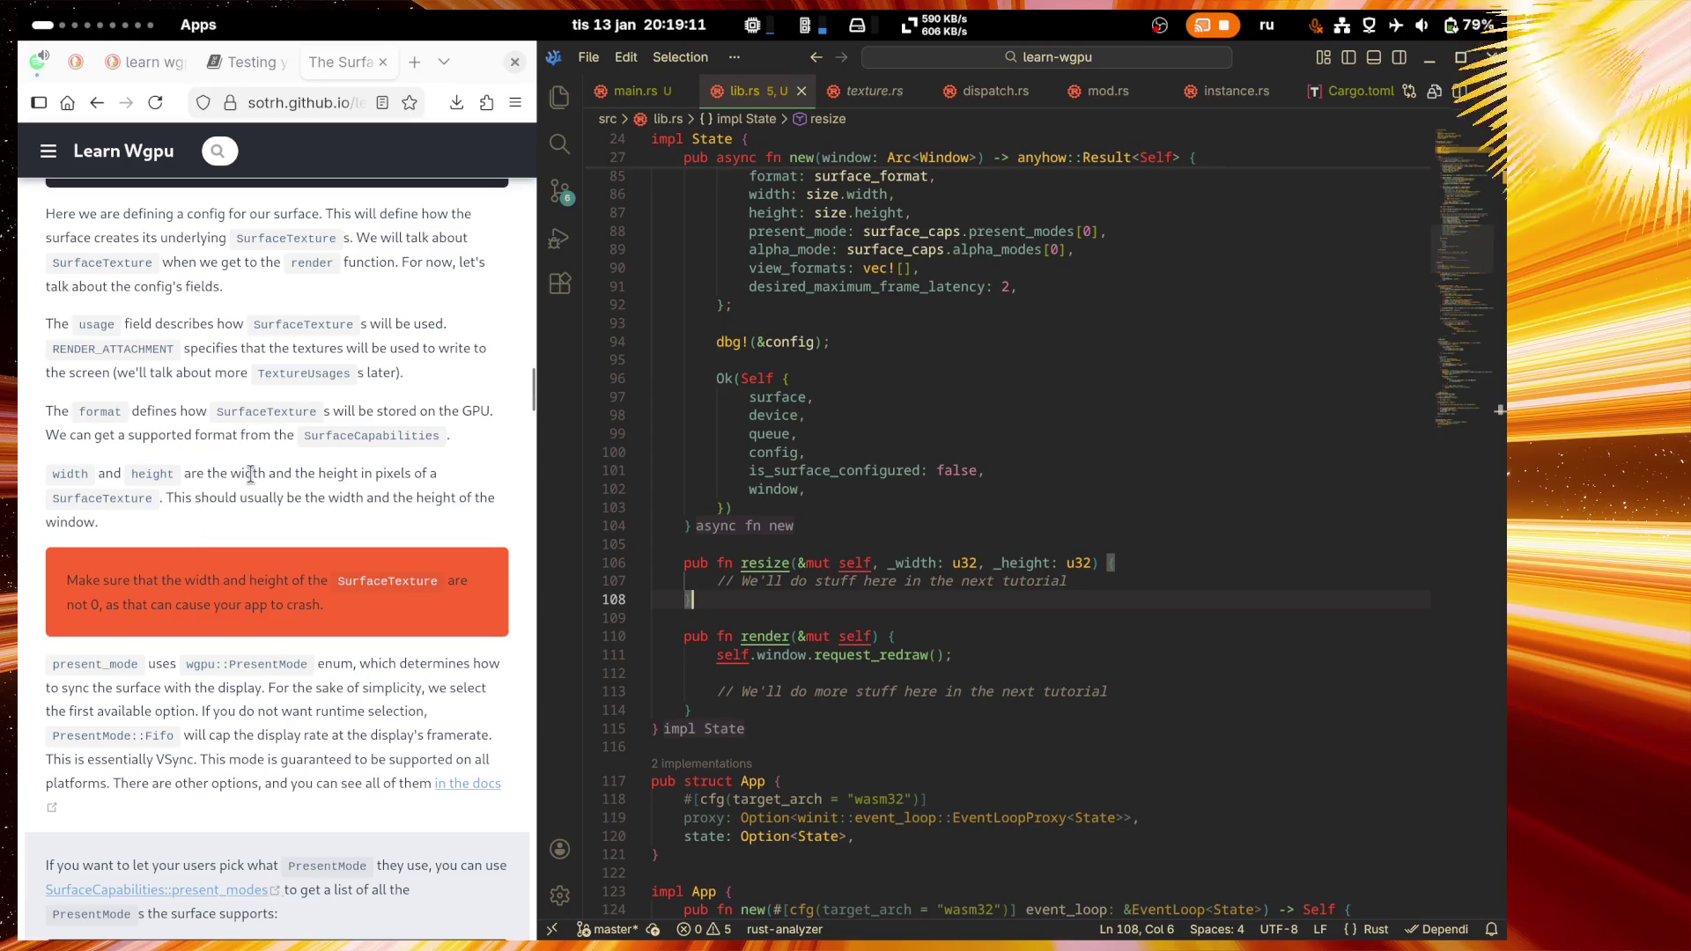
{"action": "scroll", "coordinate": [245, 529], "scroll_direction": "up", "scroll_amount": 2}
{"action": "scroll", "coordinate": [245, 569], "scroll_direction": "down", "scroll_amount": 2}
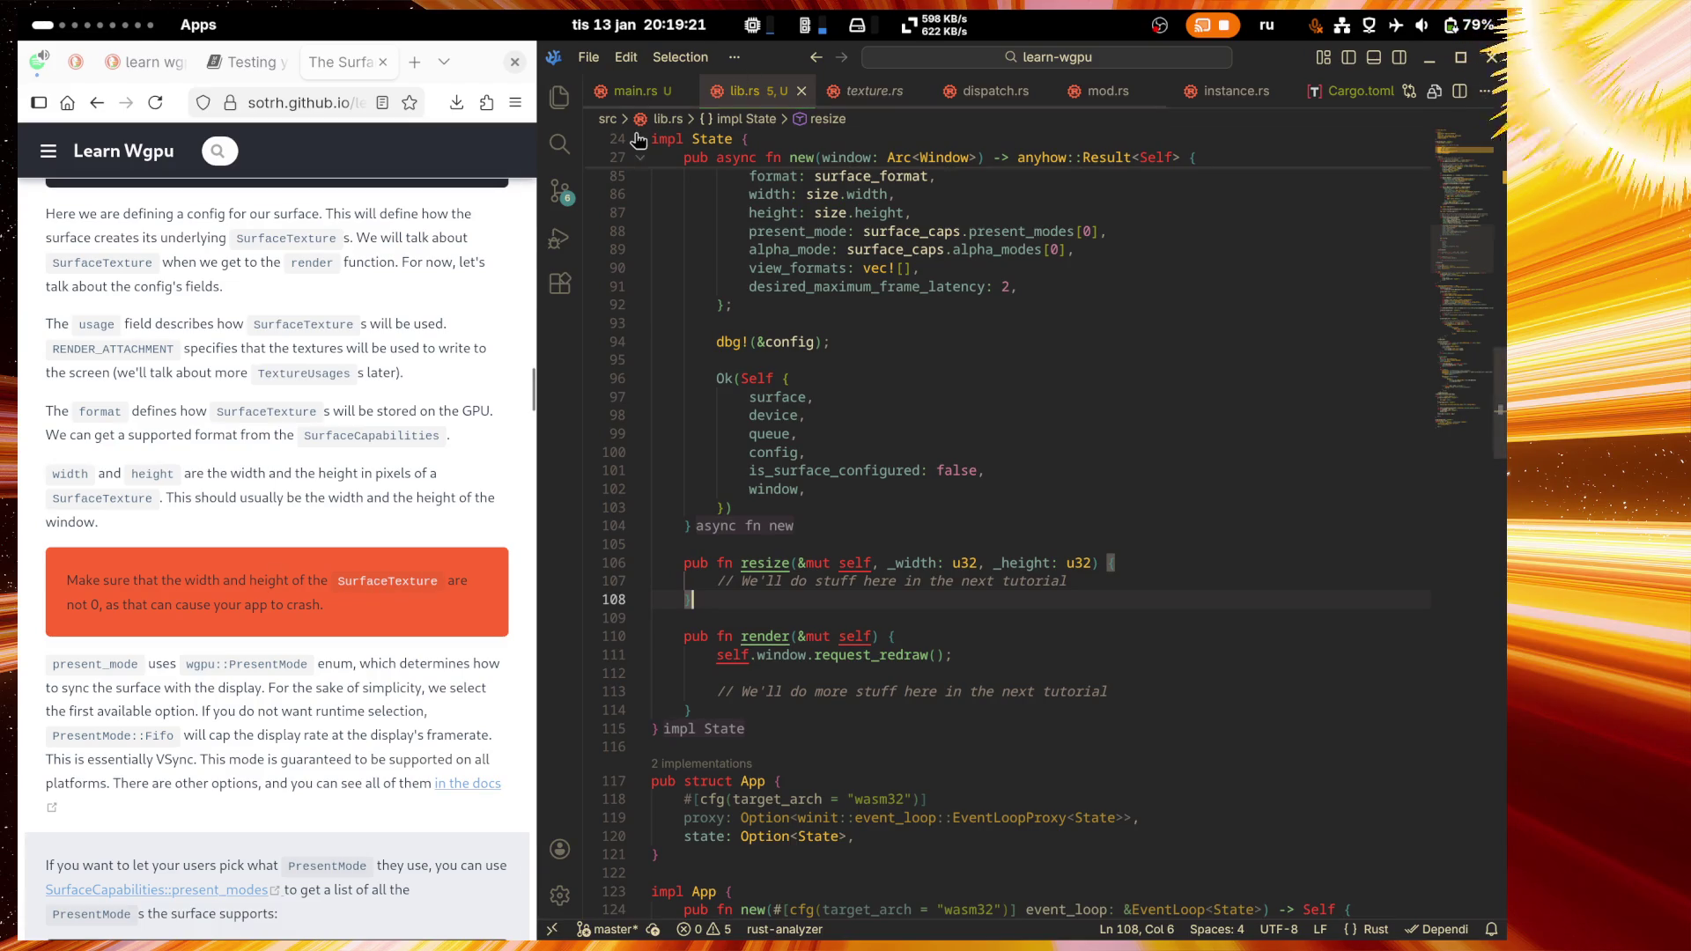
{"action": "scroll", "coordinate": [292, 613], "scroll_direction": "down", "scroll_amount": 4}
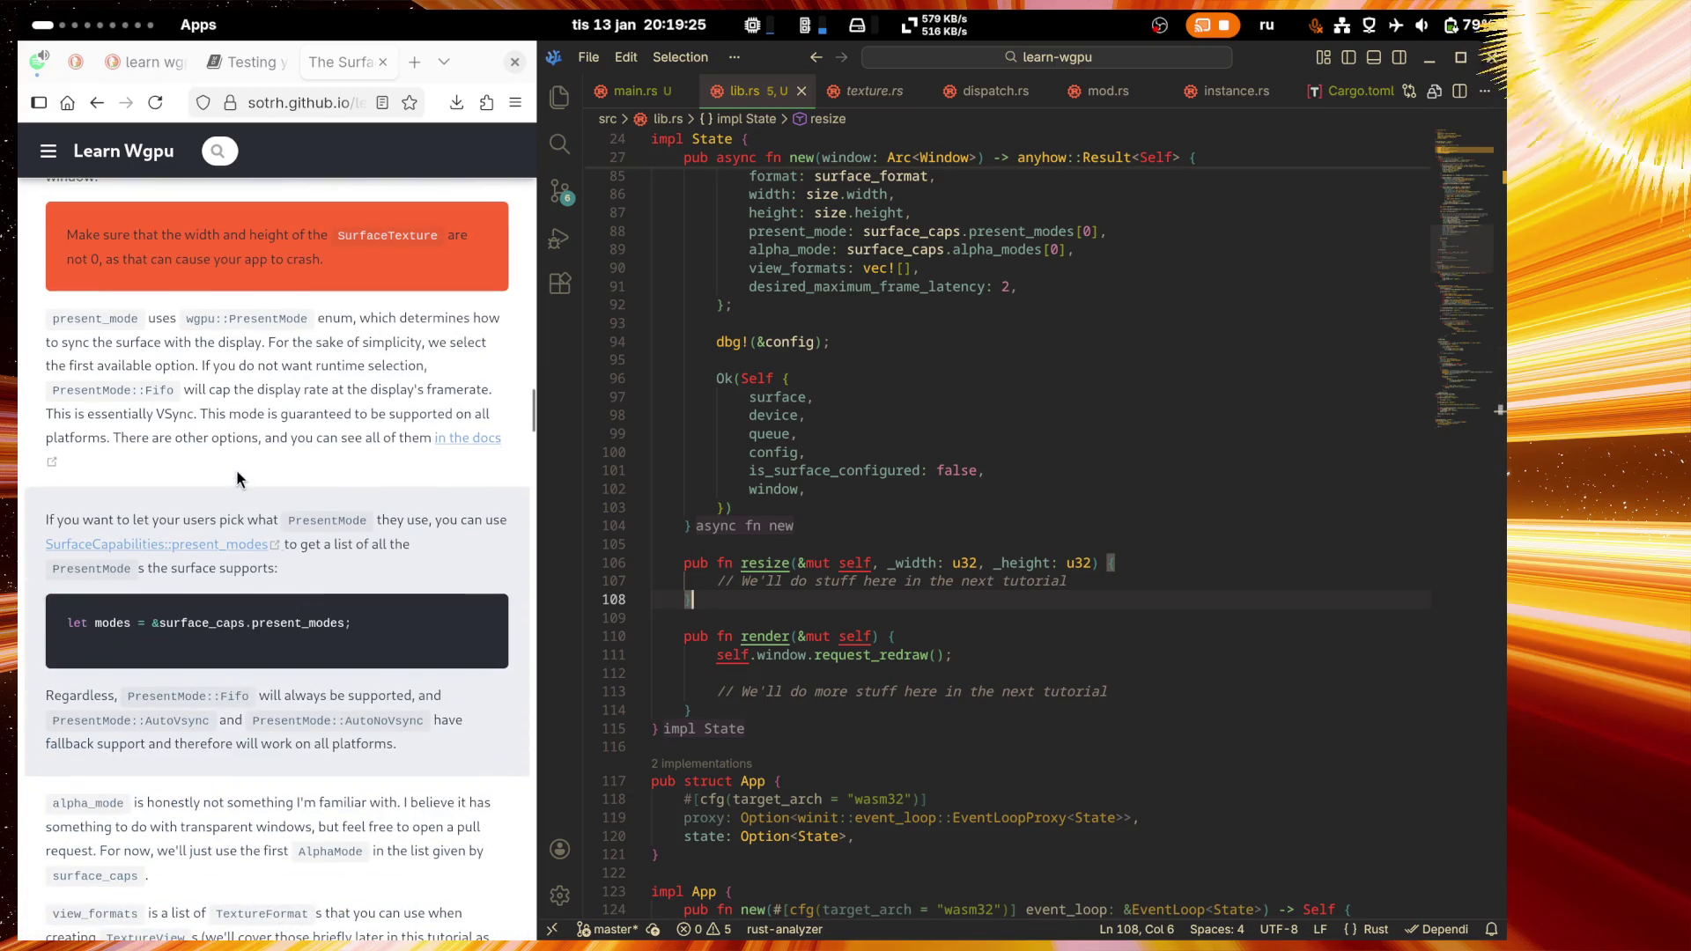
{"action": "scroll", "coordinate": [236, 479], "scroll_direction": "up", "scroll_amount": 1}
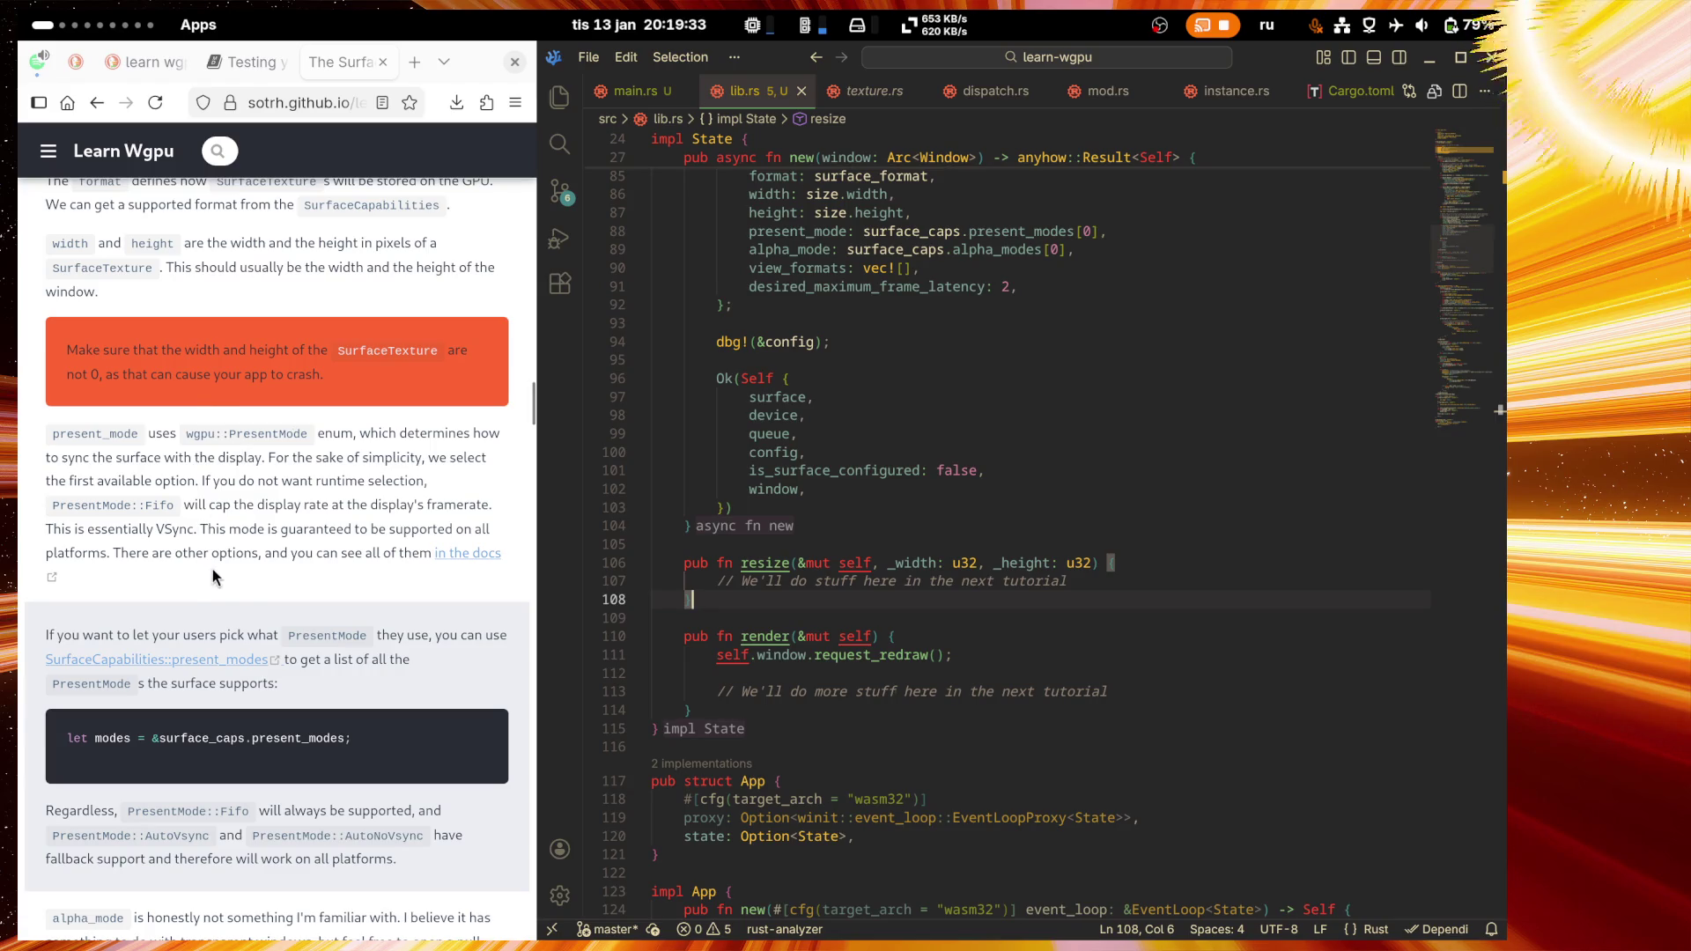
{"action": "scroll", "coordinate": [247, 590], "scroll_direction": "down", "scroll_amount": 1}
{"action": "key", "text": "Up"}
{"action": "key", "text": "Up"}
{"action": "key", "text": "Up"}
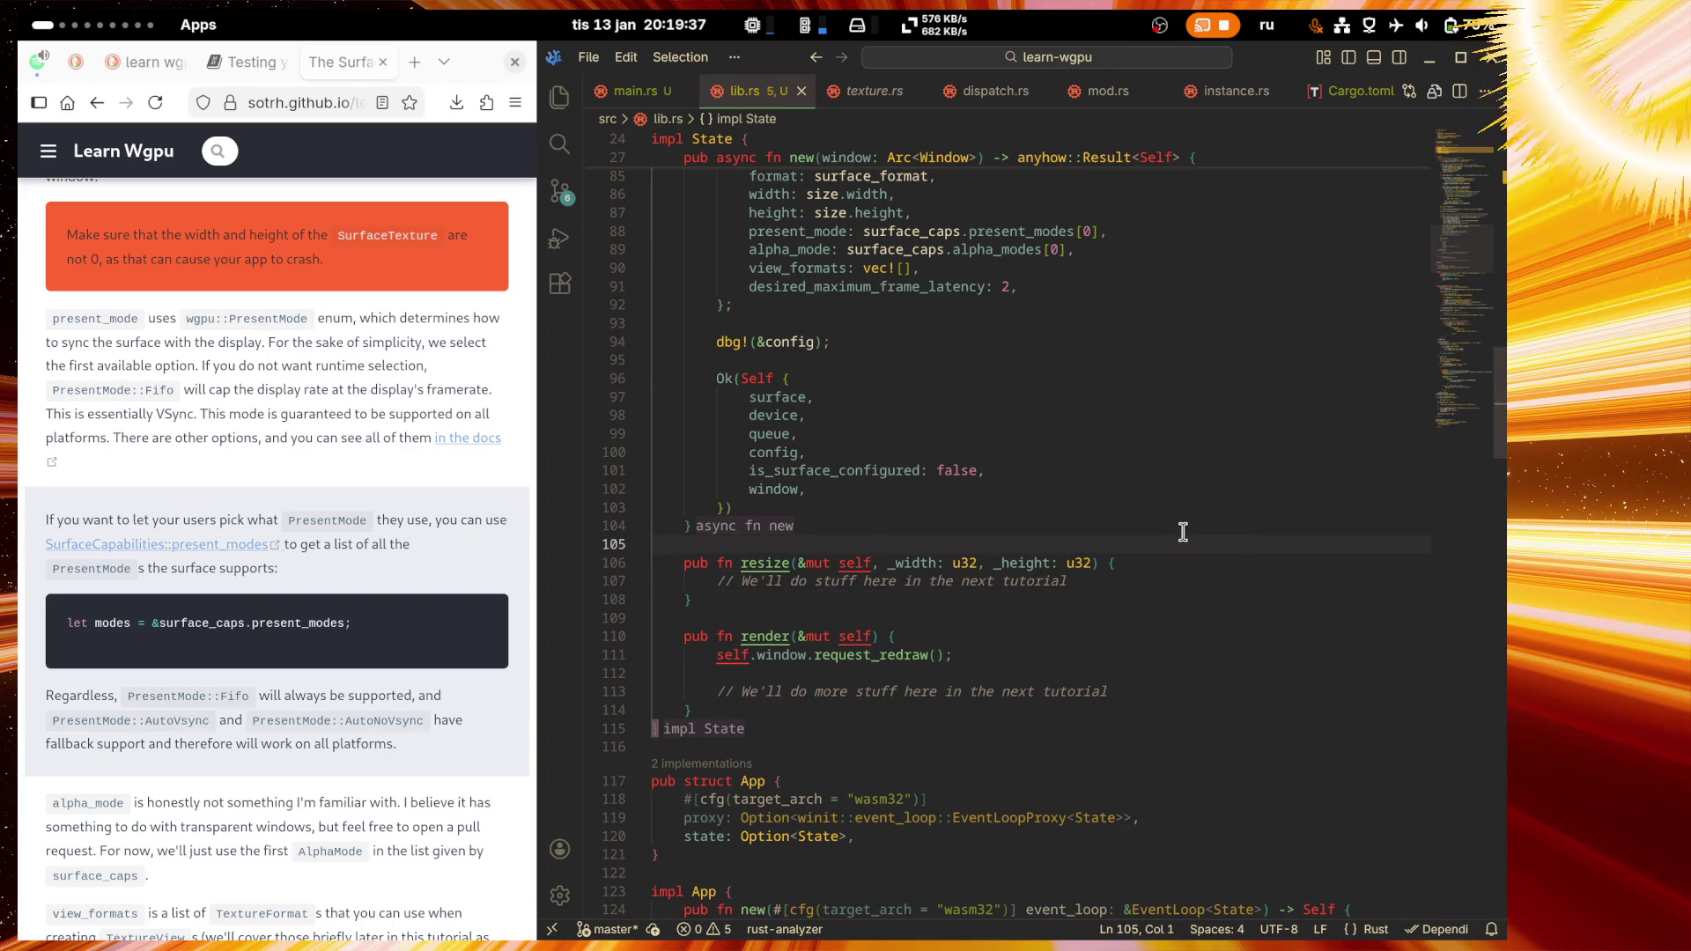
{"action": "scroll", "coordinate": [1183, 532], "scroll_direction": "down", "scroll_amount": 3}
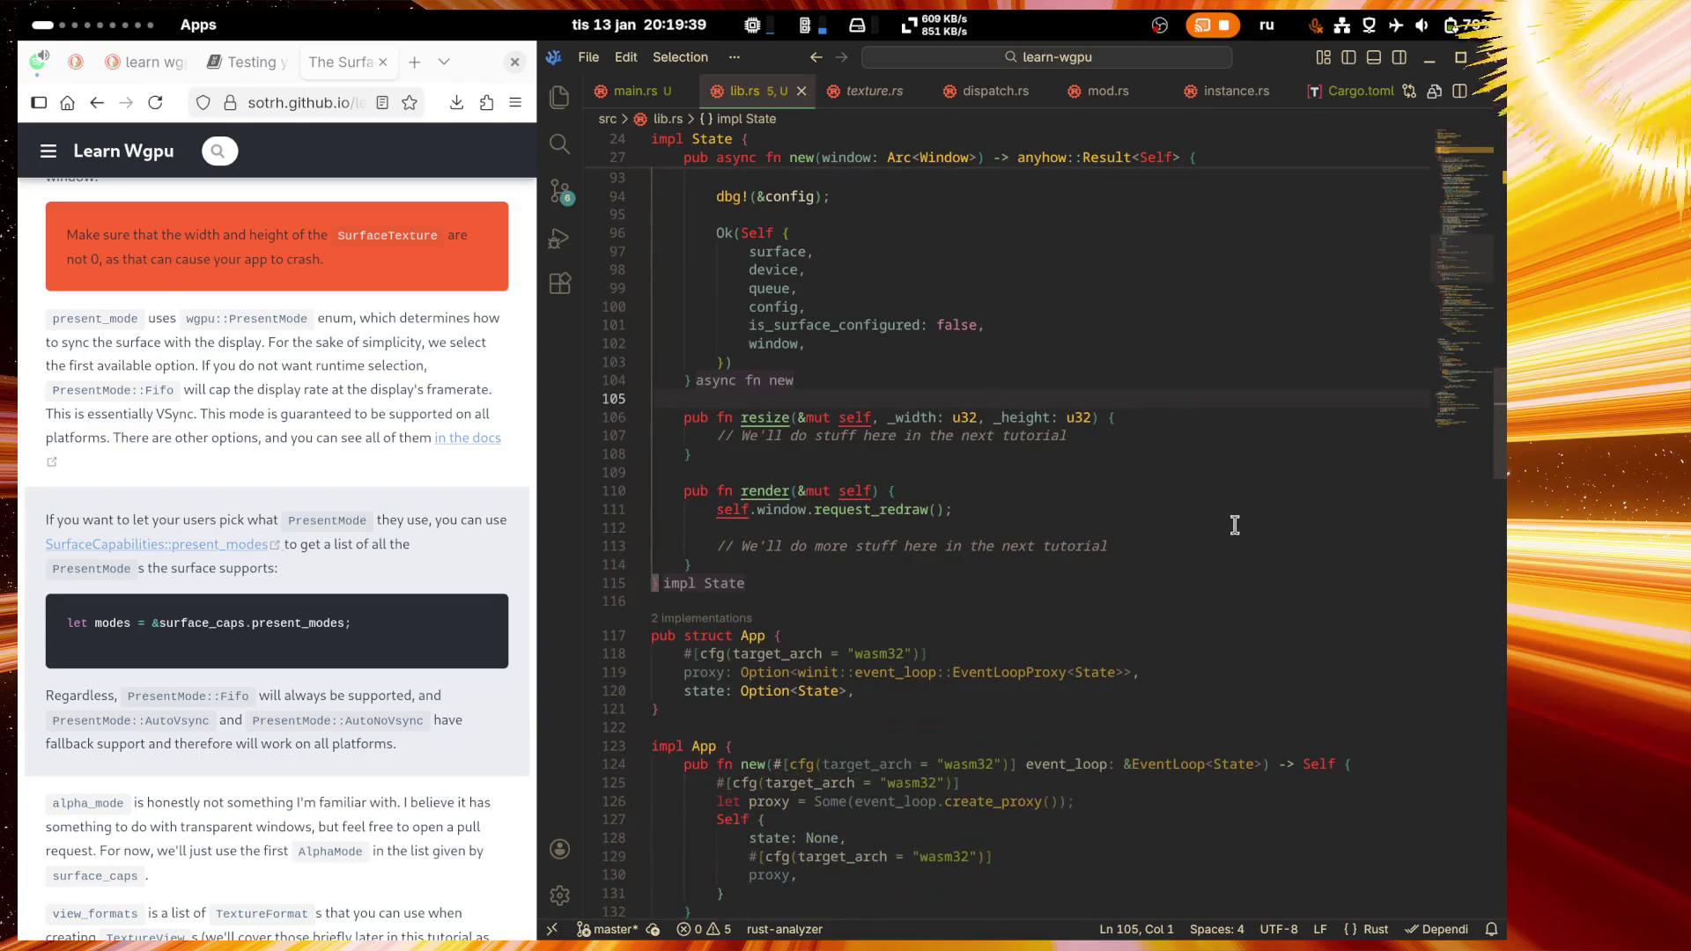
{"action": "scroll", "coordinate": [1206, 519], "scroll_direction": "down", "scroll_amount": 4}
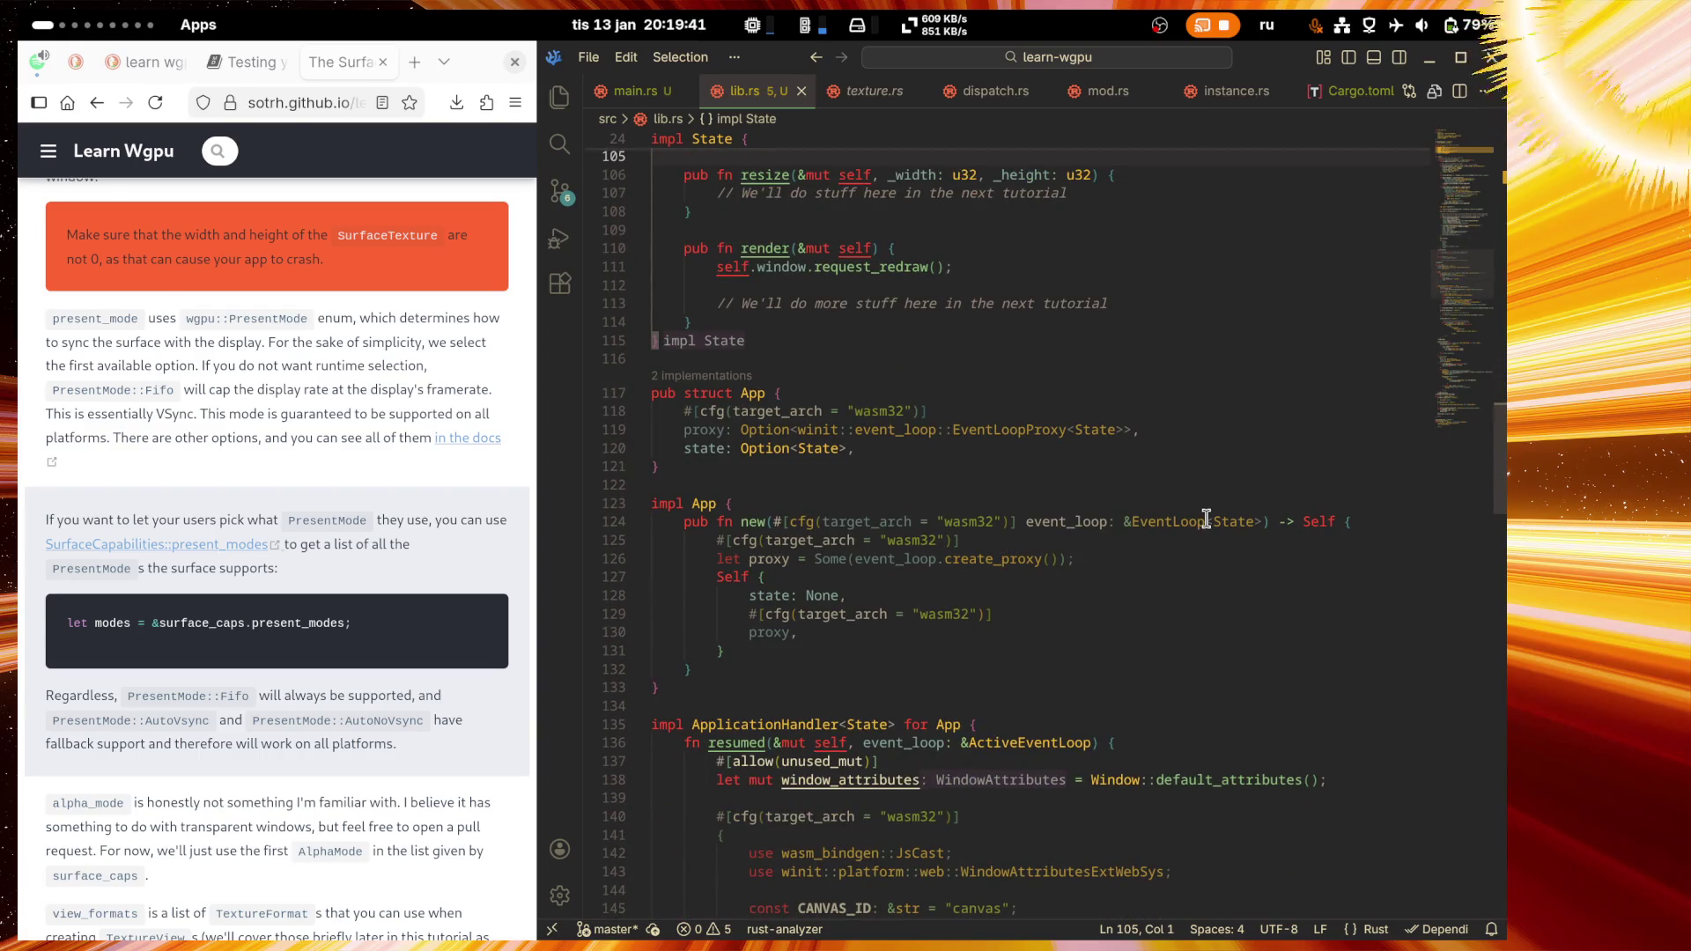
{"action": "scroll", "coordinate": [1206, 519], "scroll_direction": "down", "scroll_amount": 5}
{"action": "scroll", "coordinate": [1206, 518], "scroll_direction": "down", "scroll_amount": 5}
{"action": "scroll", "coordinate": [1197, 522], "scroll_direction": "down", "scroll_amount": 5}
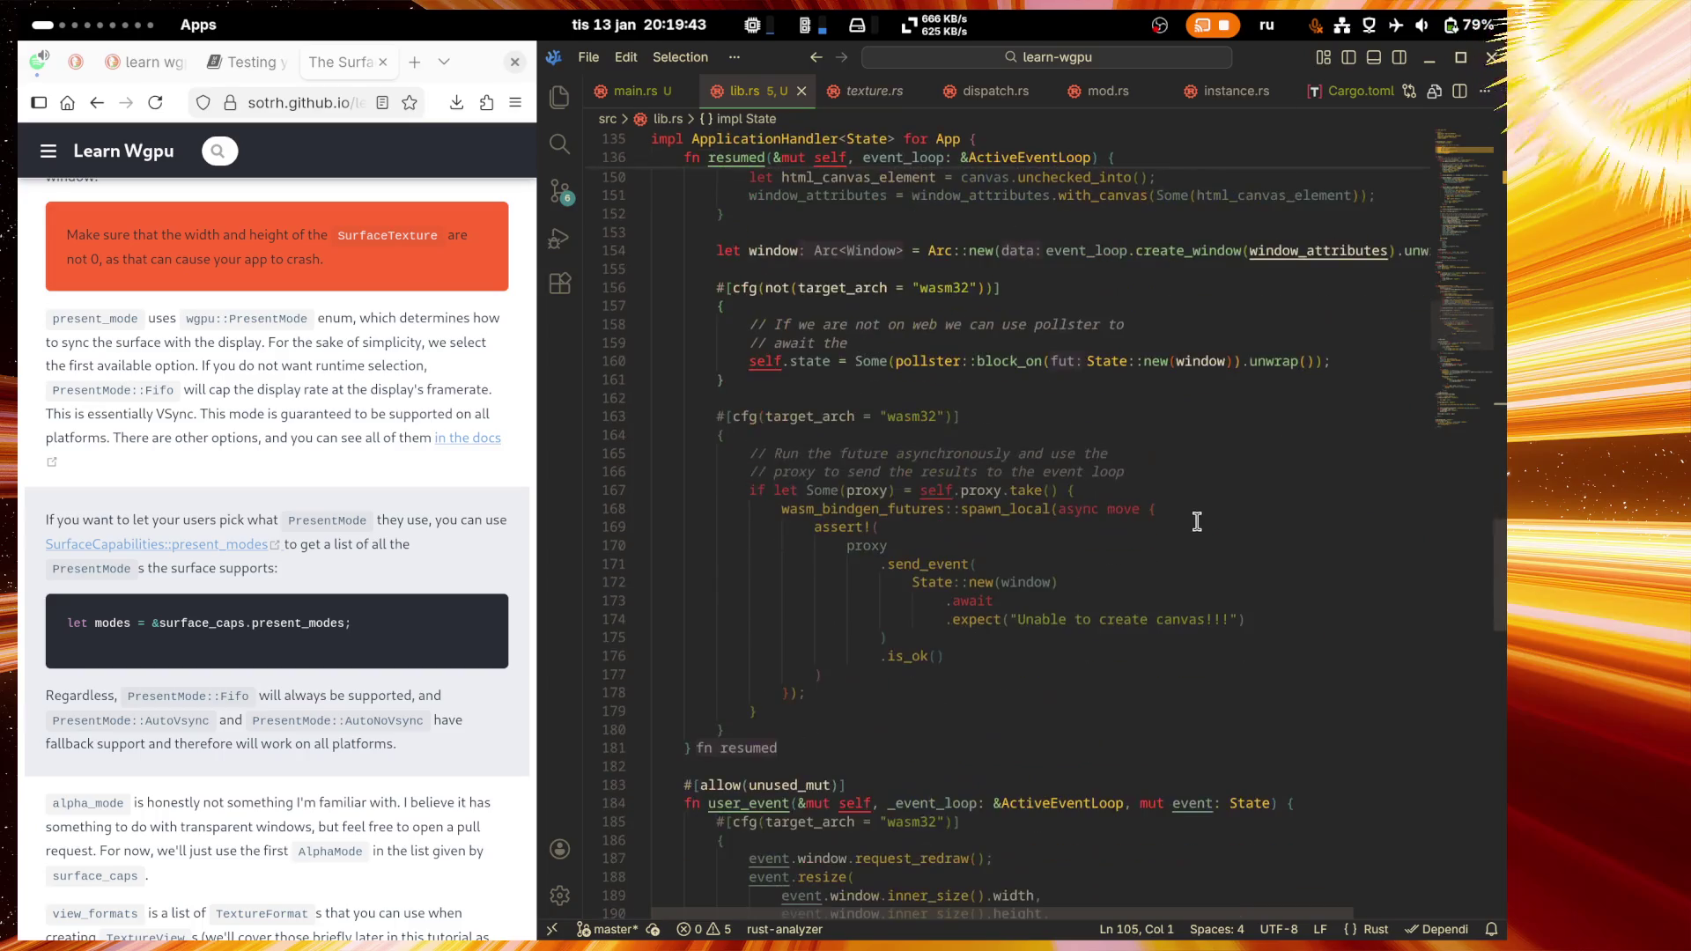
{"action": "scroll", "coordinate": [1196, 521], "scroll_direction": "up", "scroll_amount": 20}
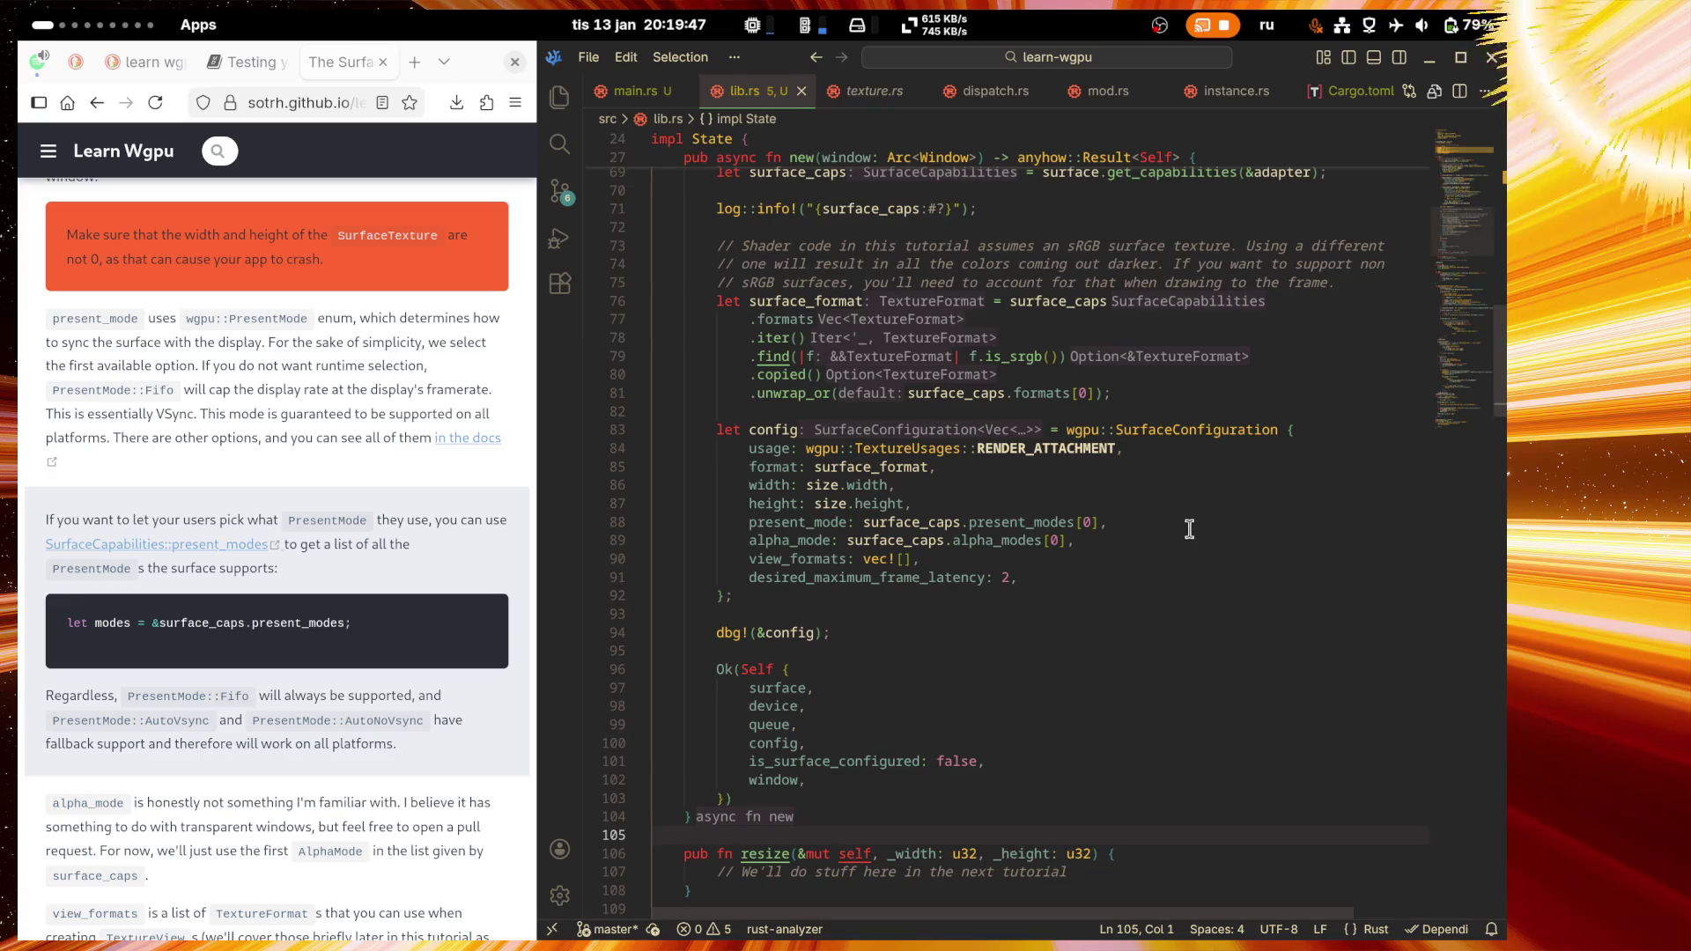
{"action": "left_click", "coordinate": [778, 616]}
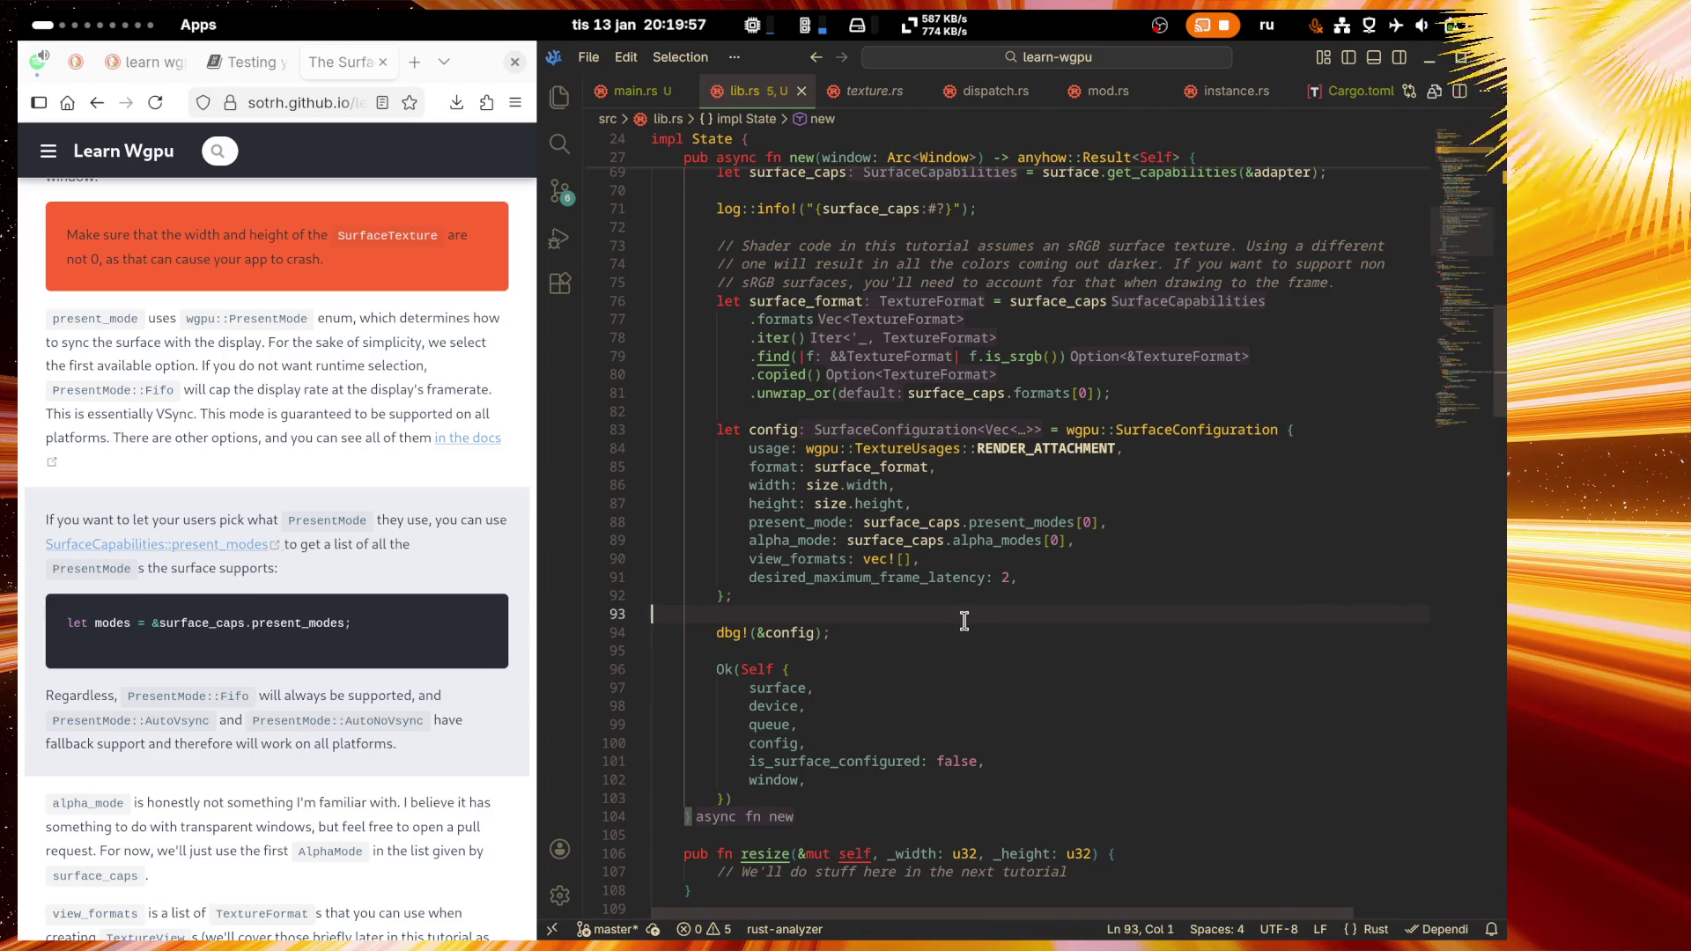
{"action": "left_click", "coordinate": [1026, 522]}
{"action": "left_click", "coordinate": [891, 522]}
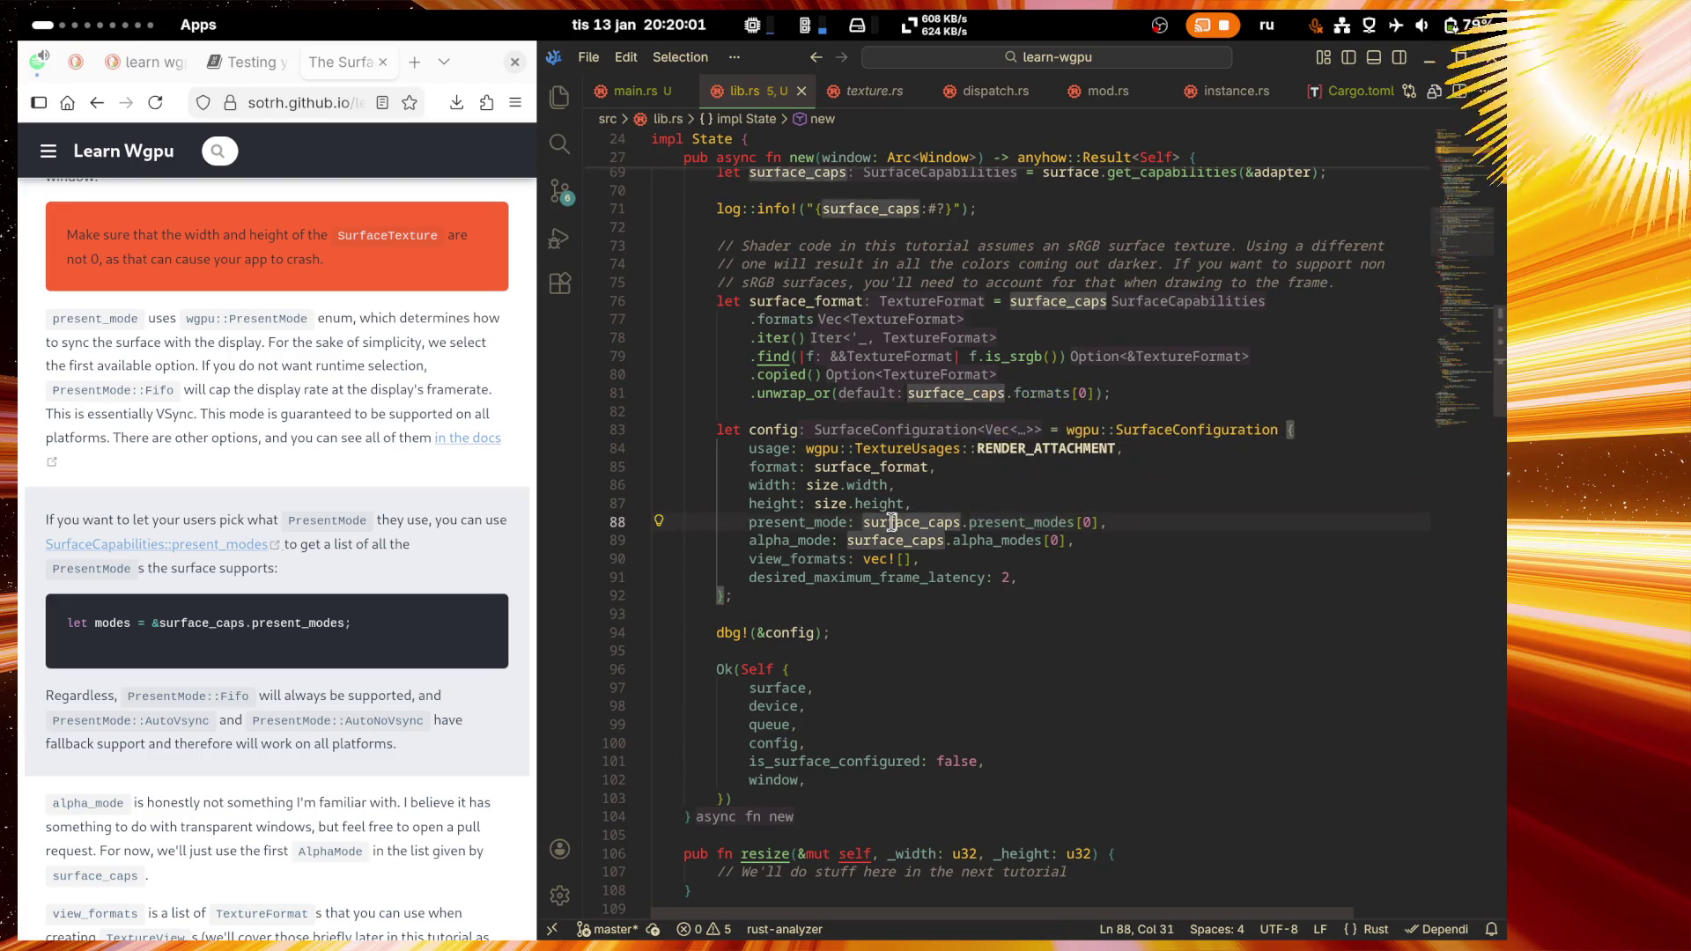
{"action": "left_click", "coordinate": [1035, 526]}
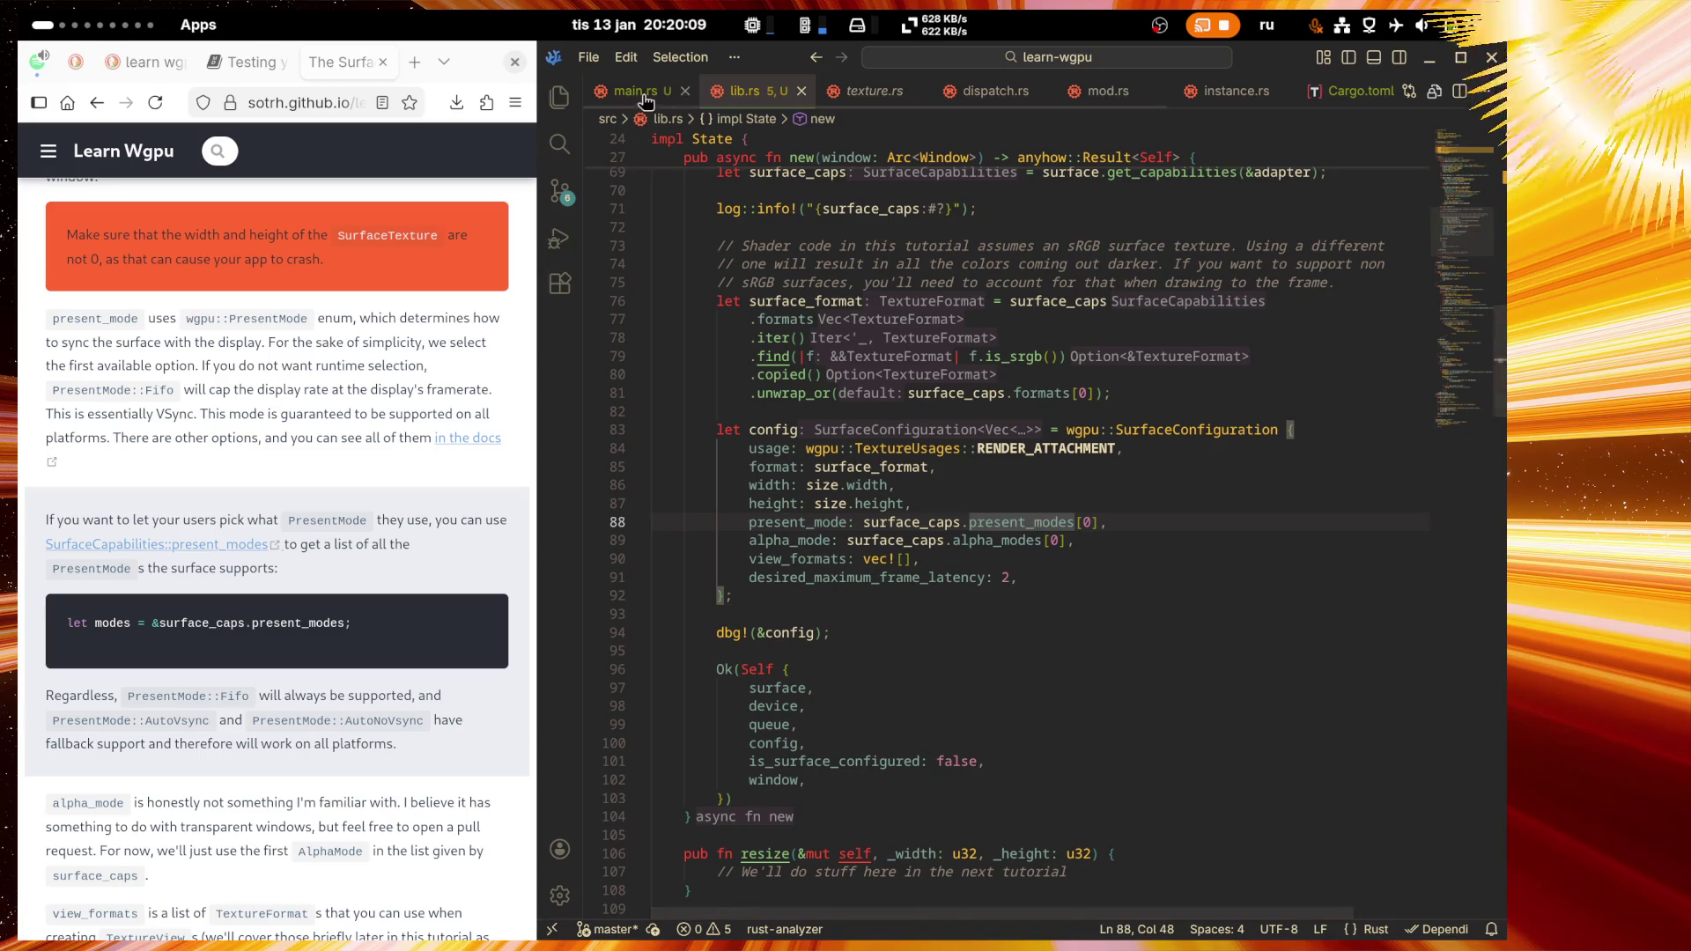
{"action": "left_click", "coordinate": [769, 433]}
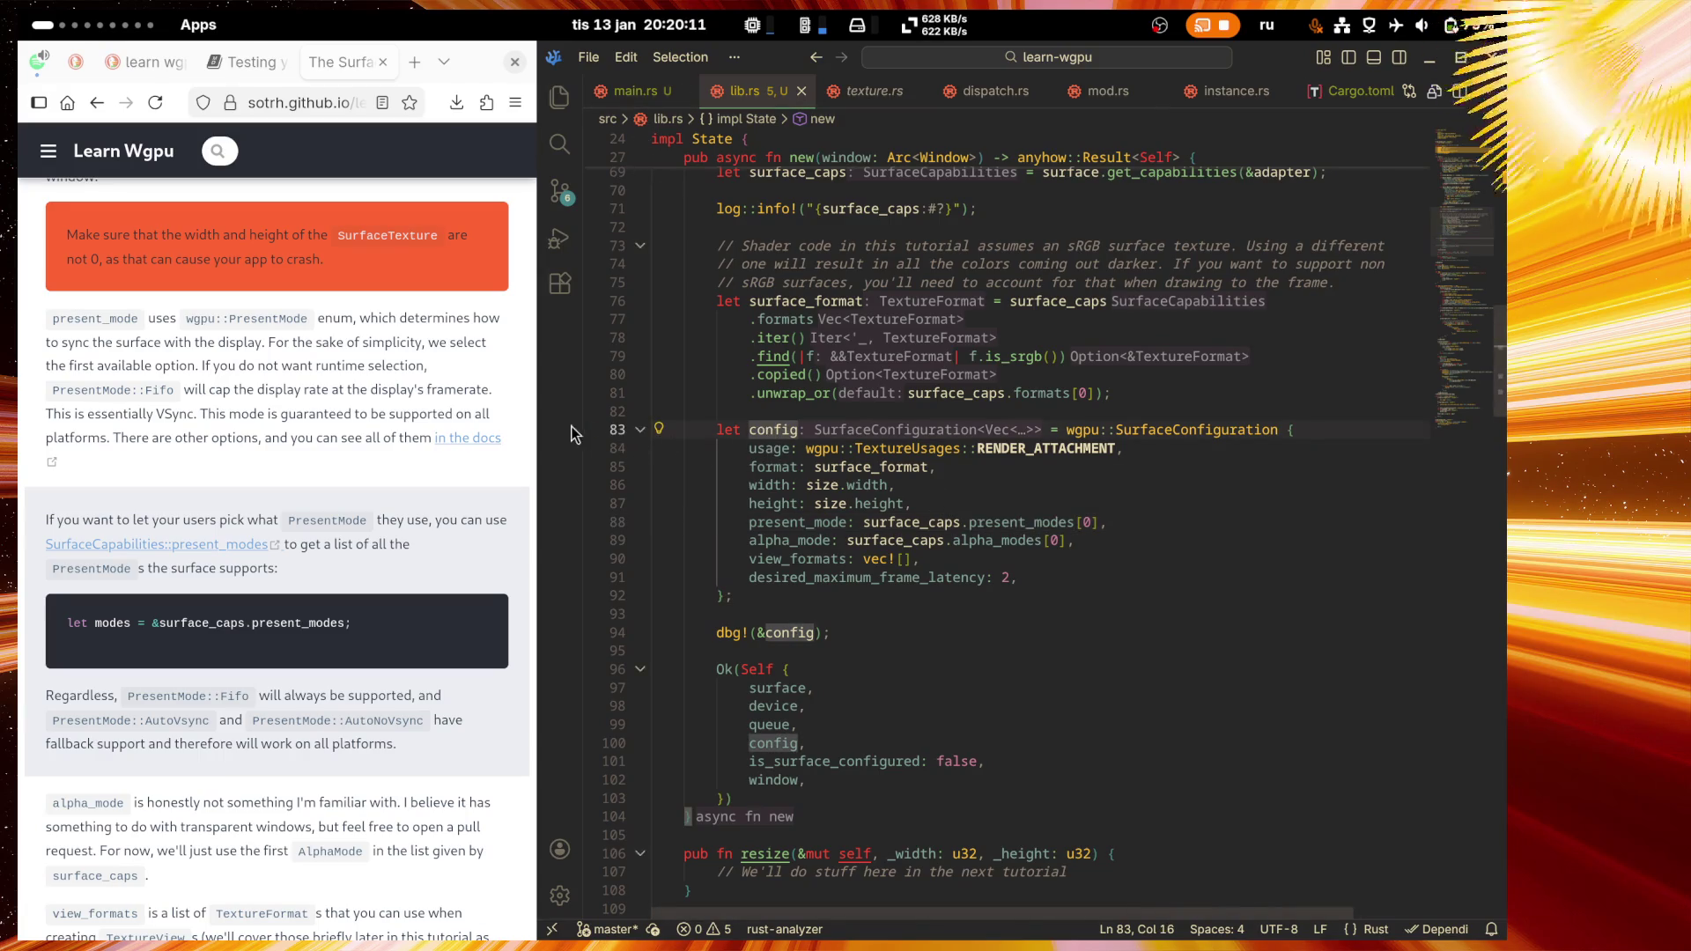
{"action": "left_click", "coordinate": [627, 91]}
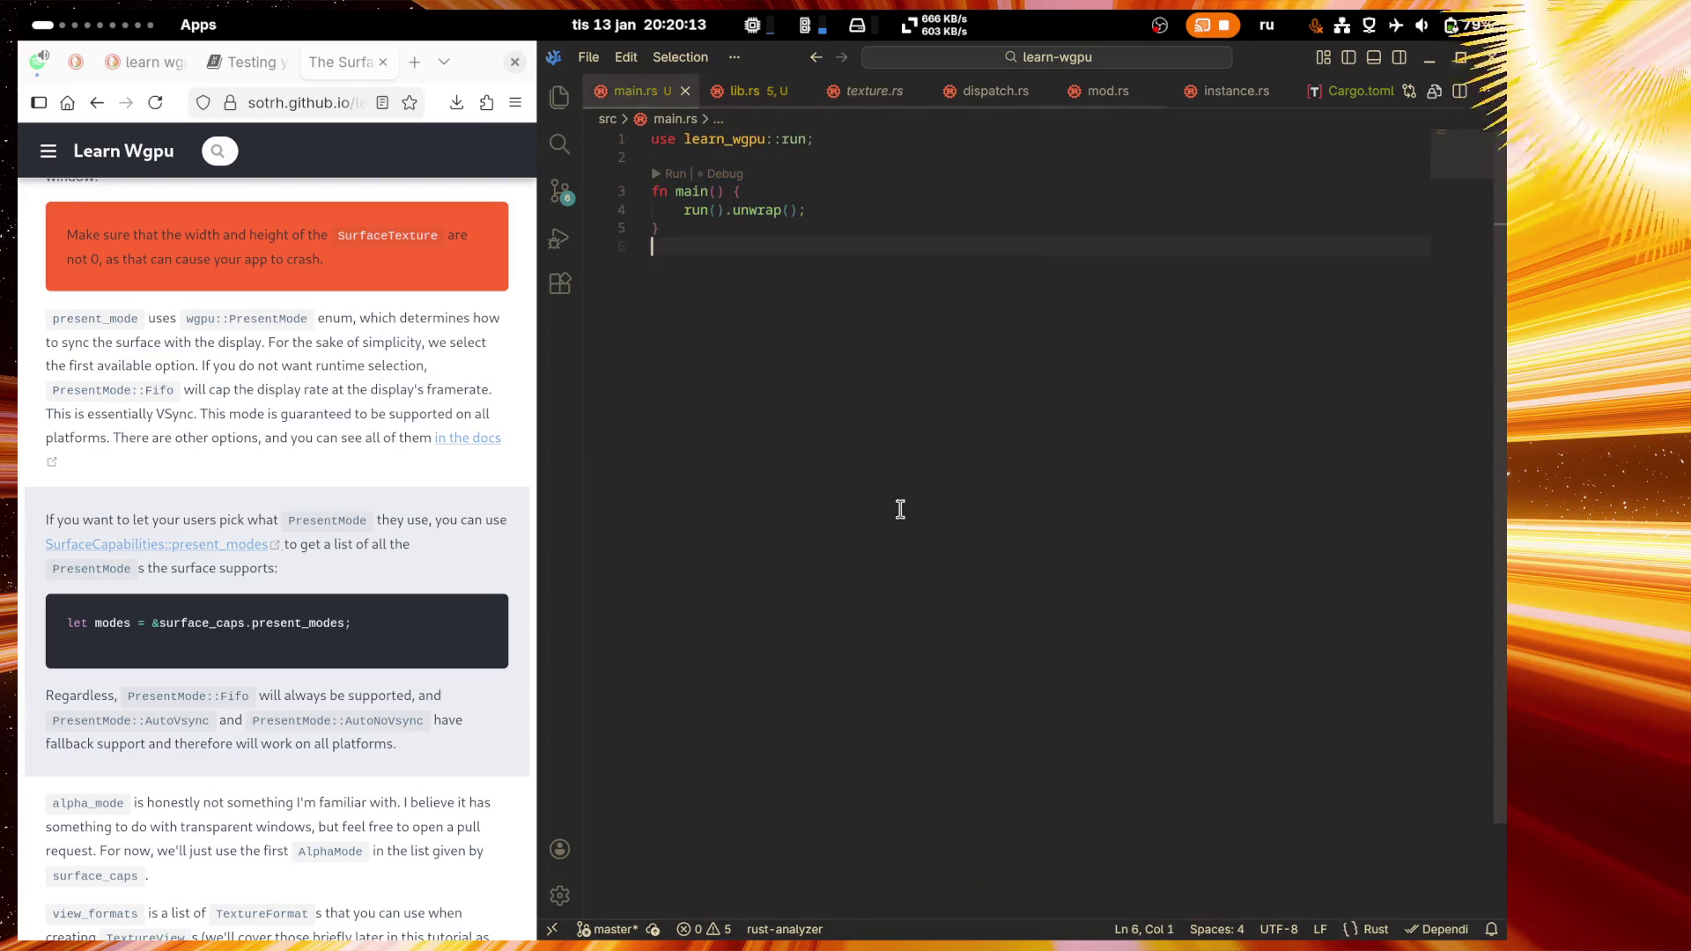
Step: Debug main.rs from its code lens and open the suggested LLDB DAP extension page
{"action": "left_click", "coordinate": [725, 175]}
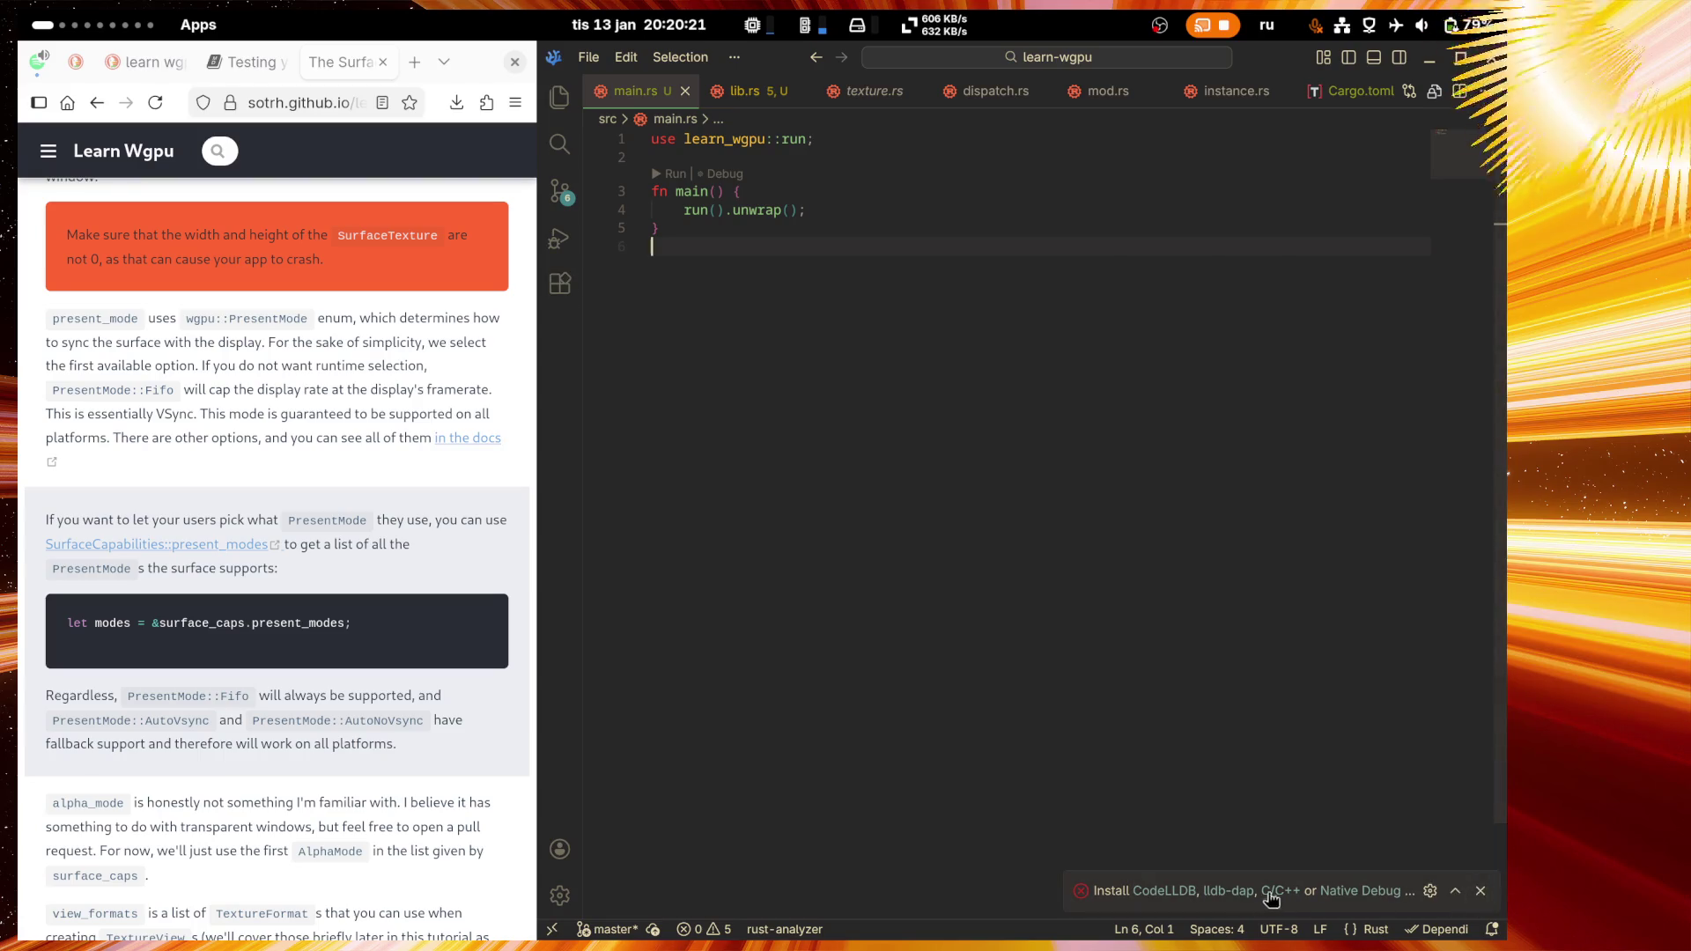
{"action": "left_click", "coordinate": [1241, 892]}
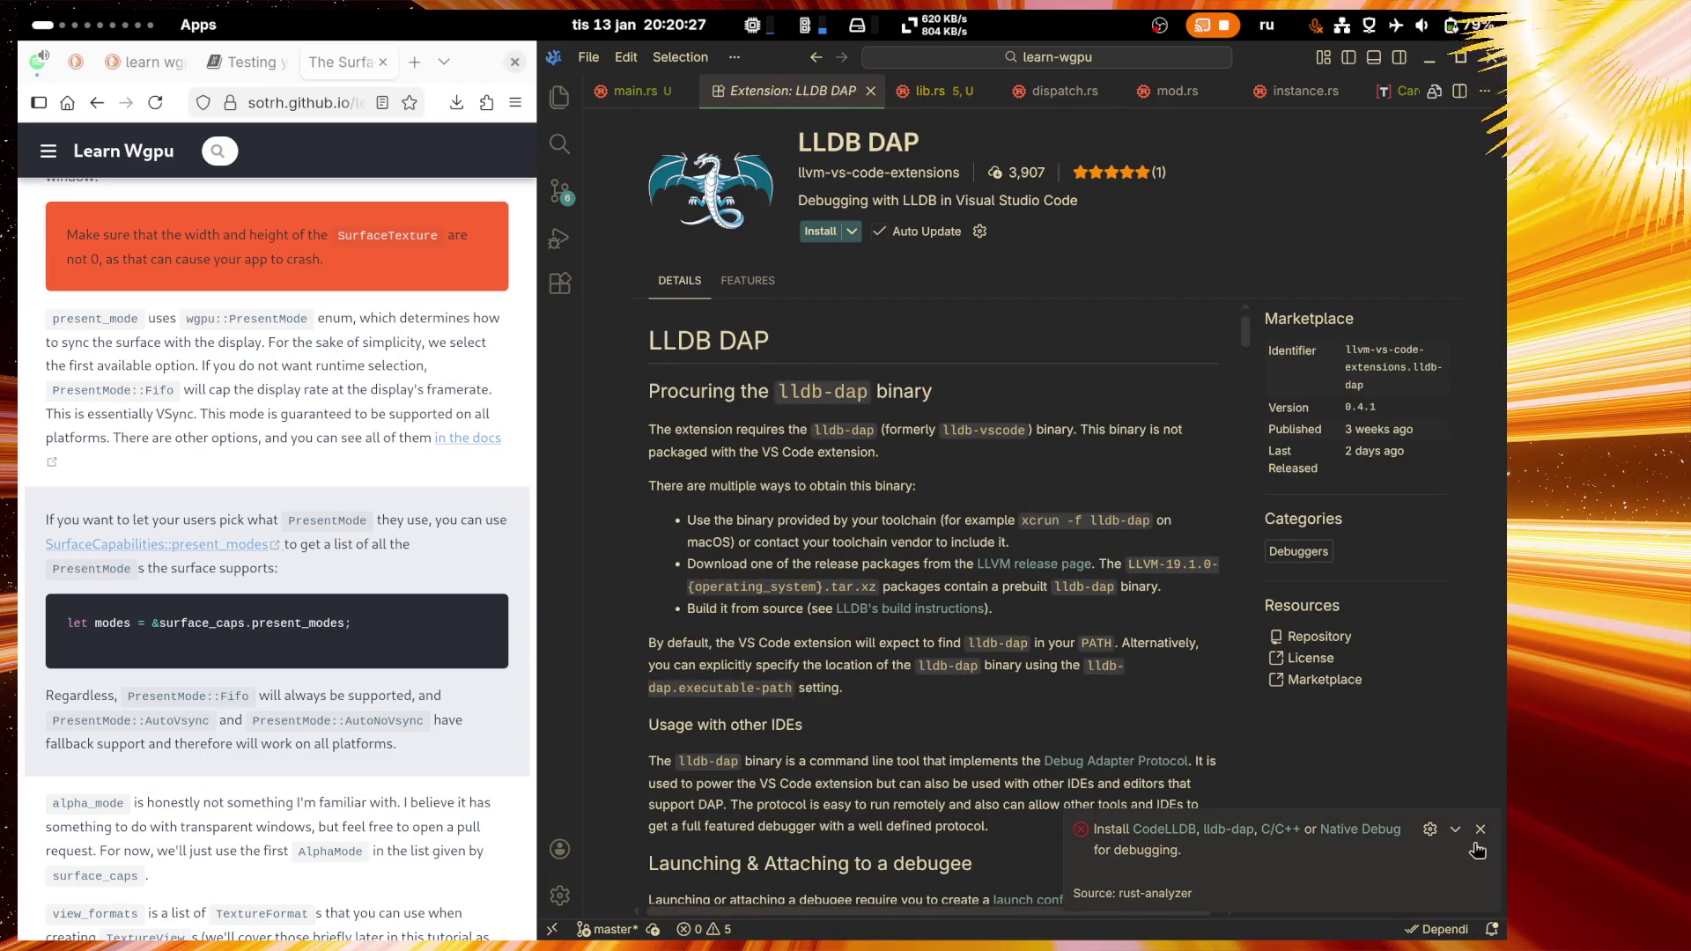
{"action": "left_click", "coordinate": [1168, 828]}
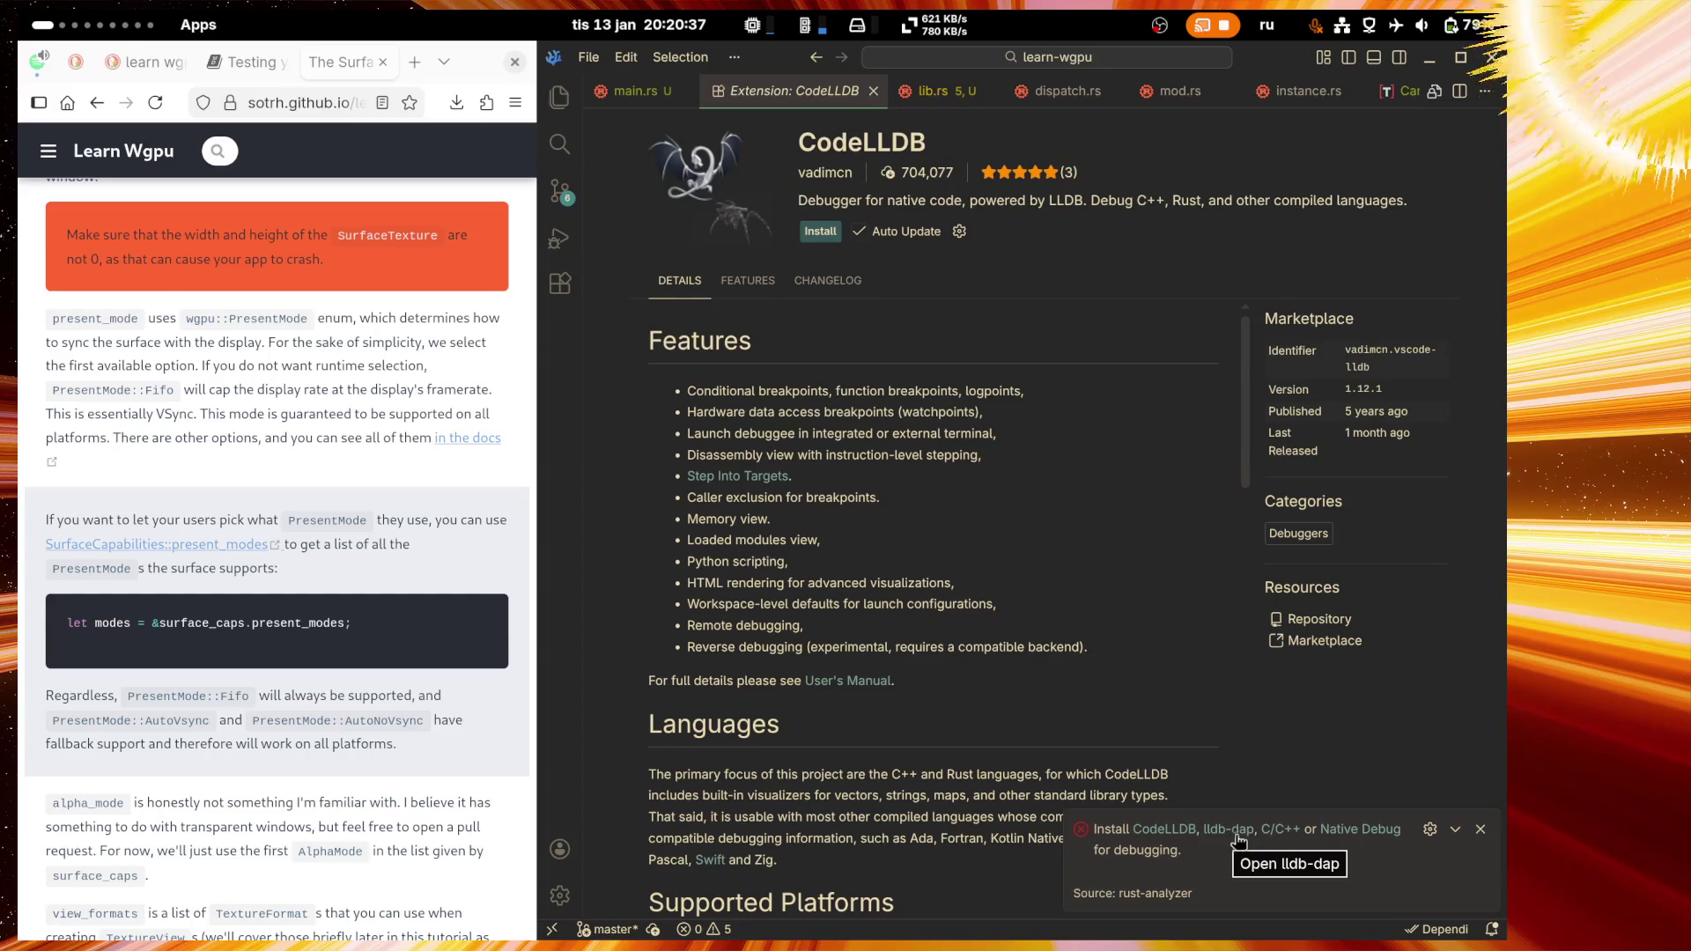
{"action": "left_click", "coordinate": [1367, 835]}
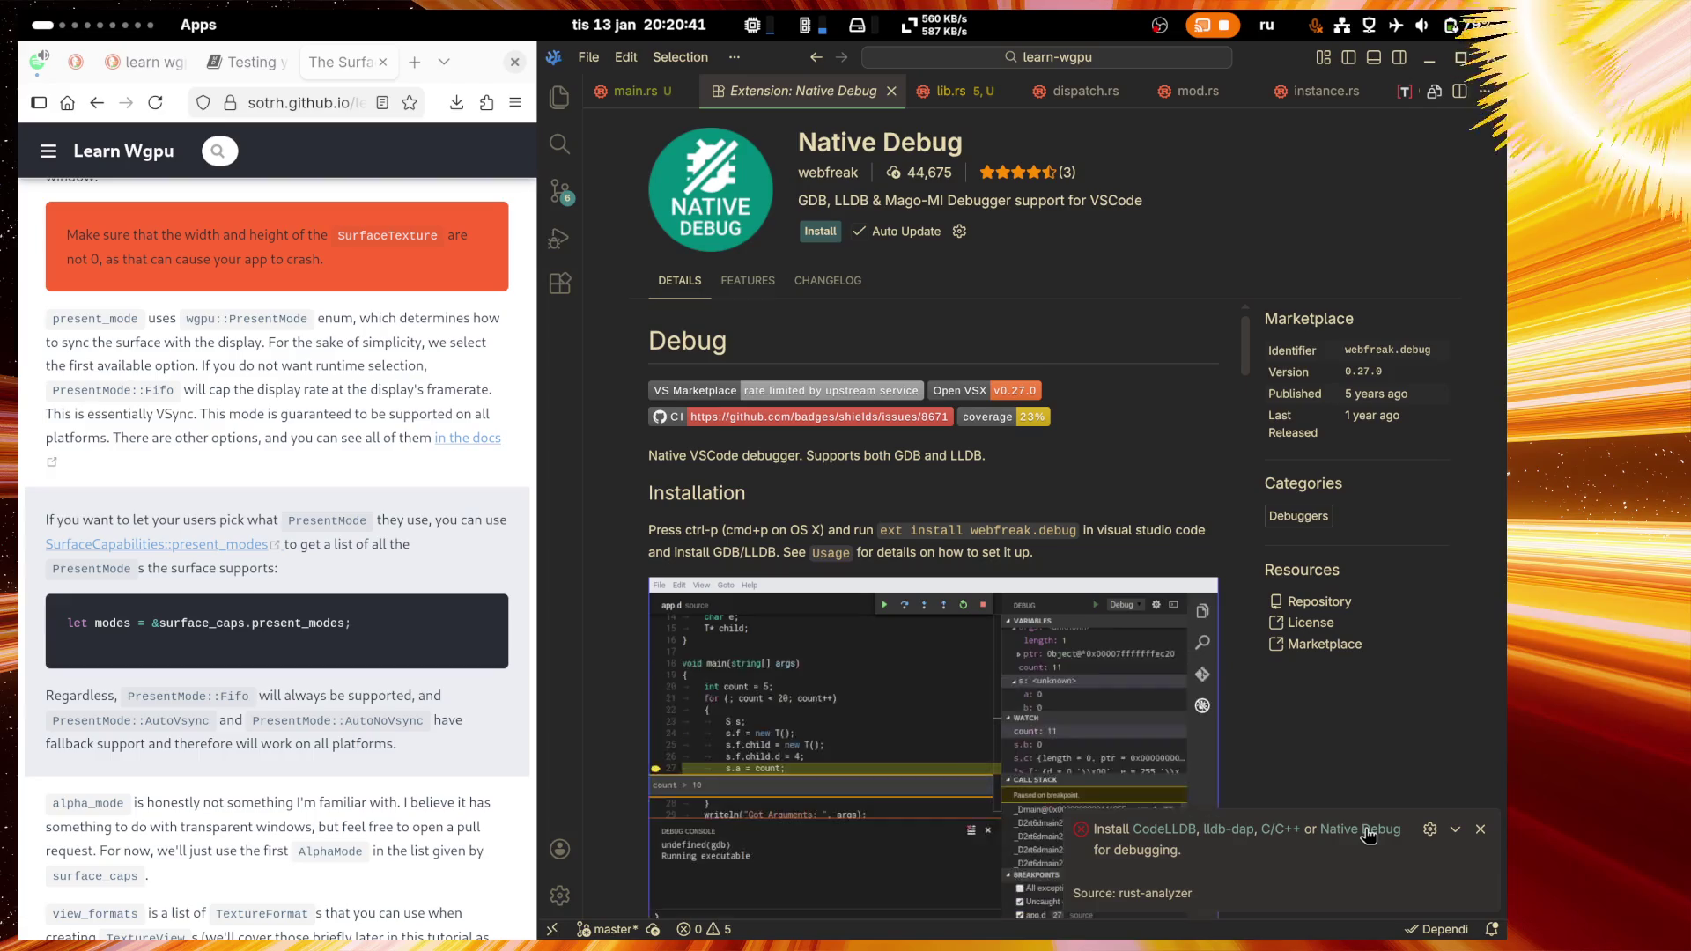
{"action": "left_click", "coordinate": [1172, 832]}
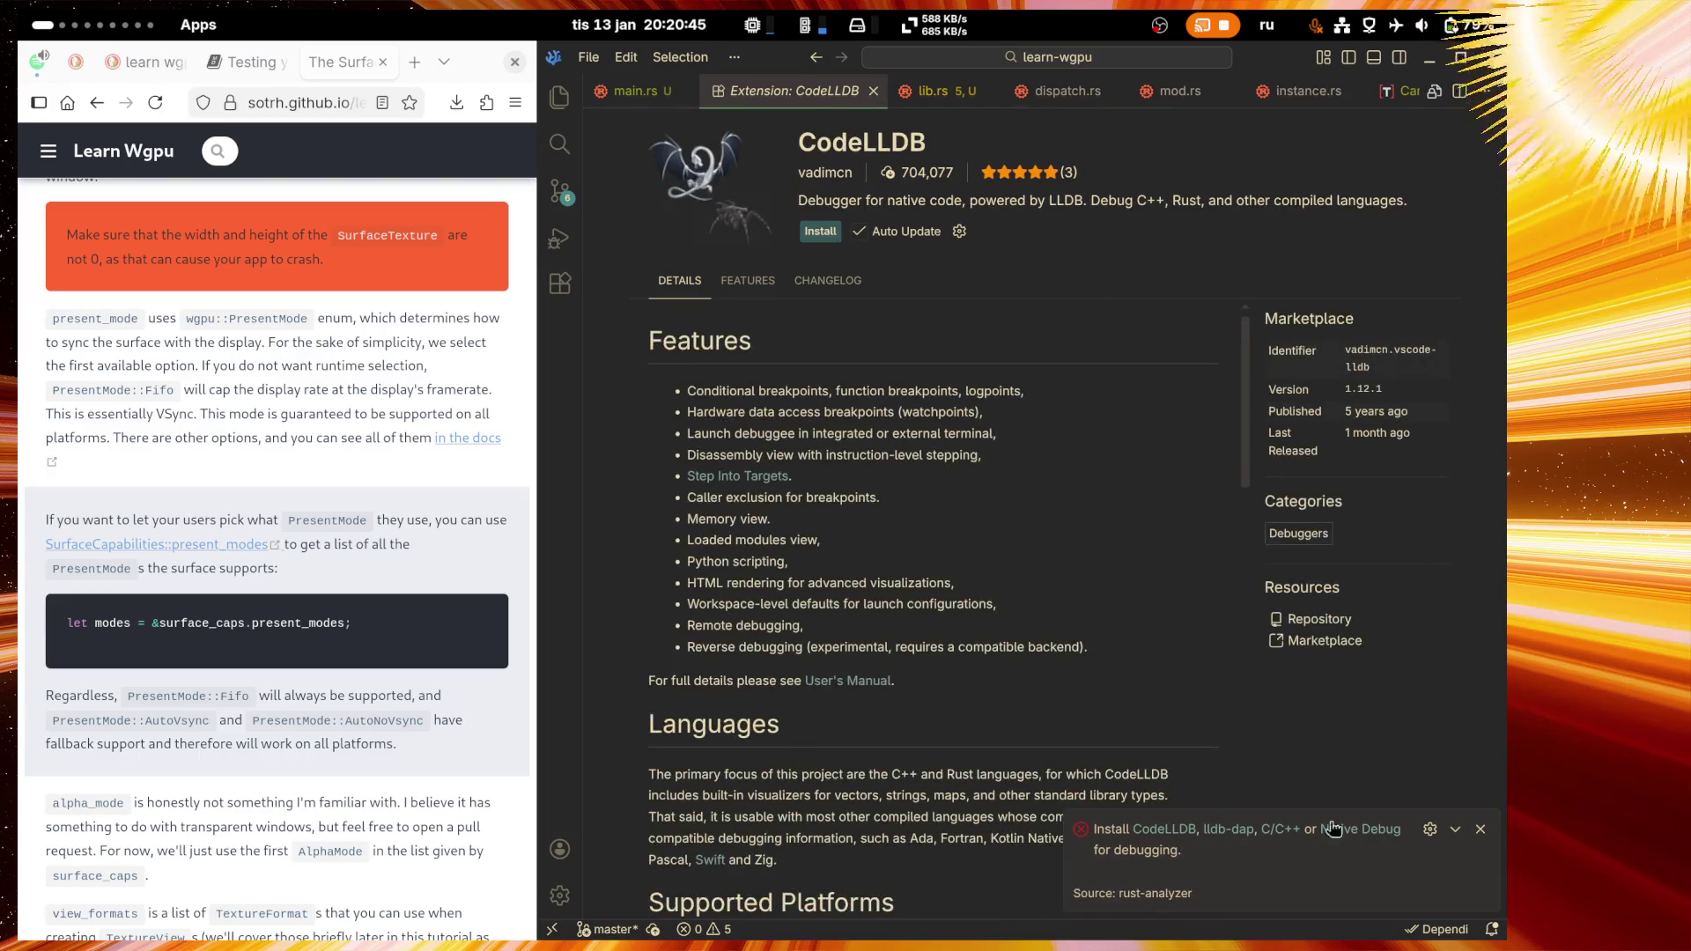
{"action": "left_click", "coordinate": [1379, 832]}
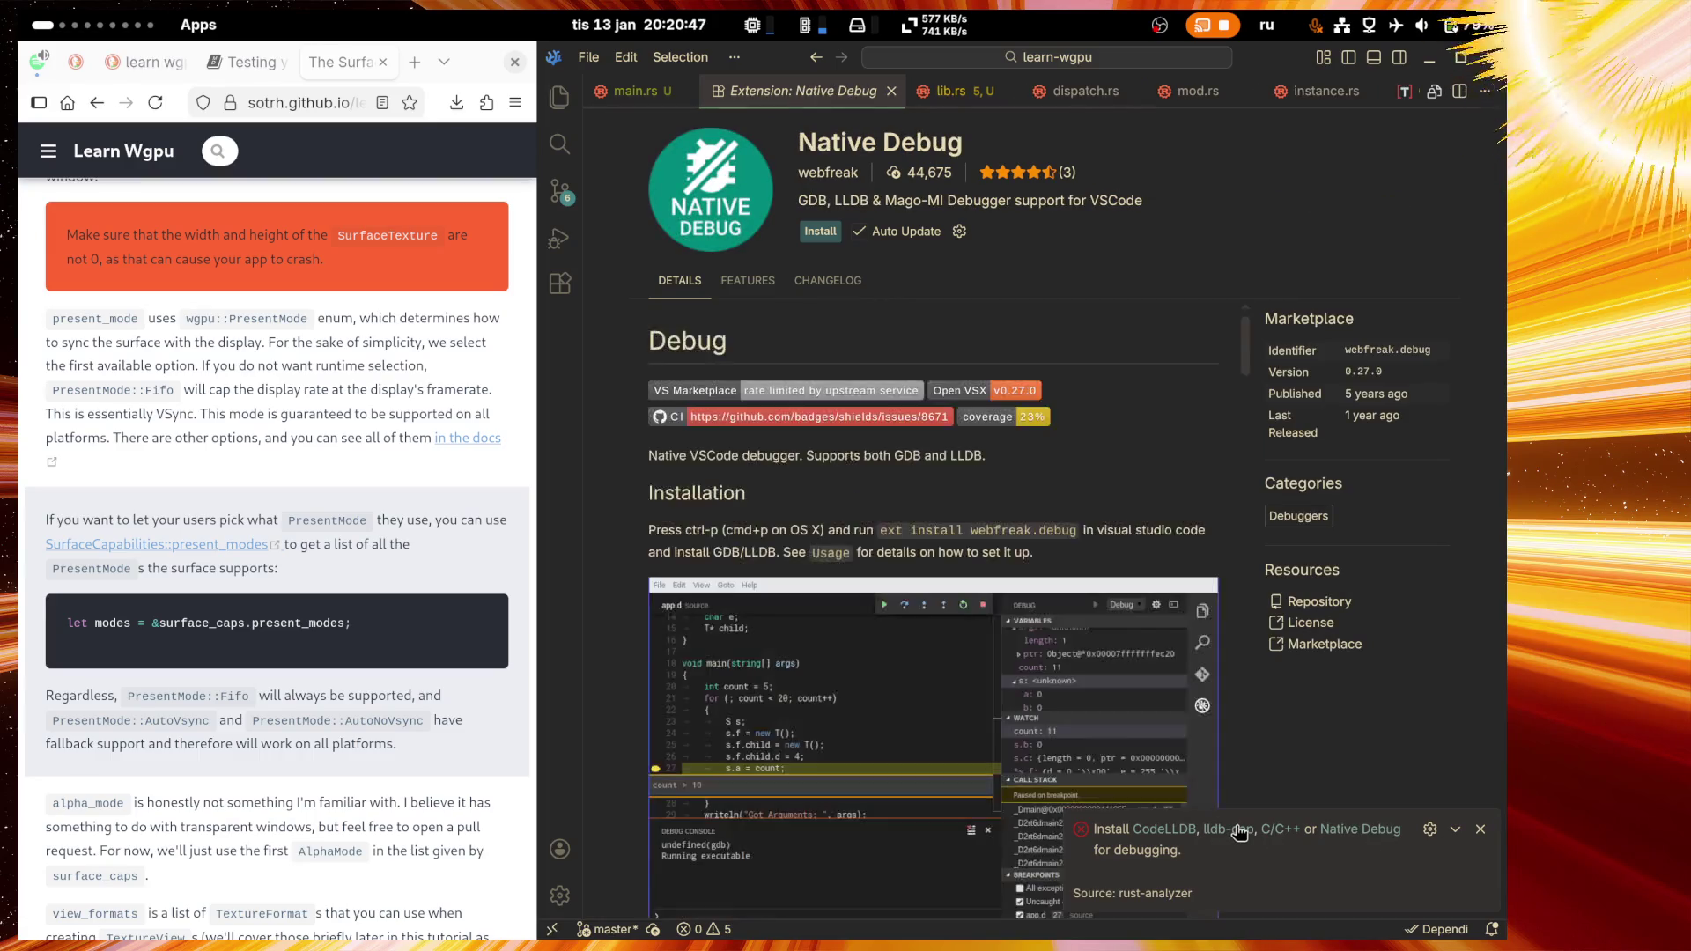
{"action": "left_click", "coordinate": [1237, 829]}
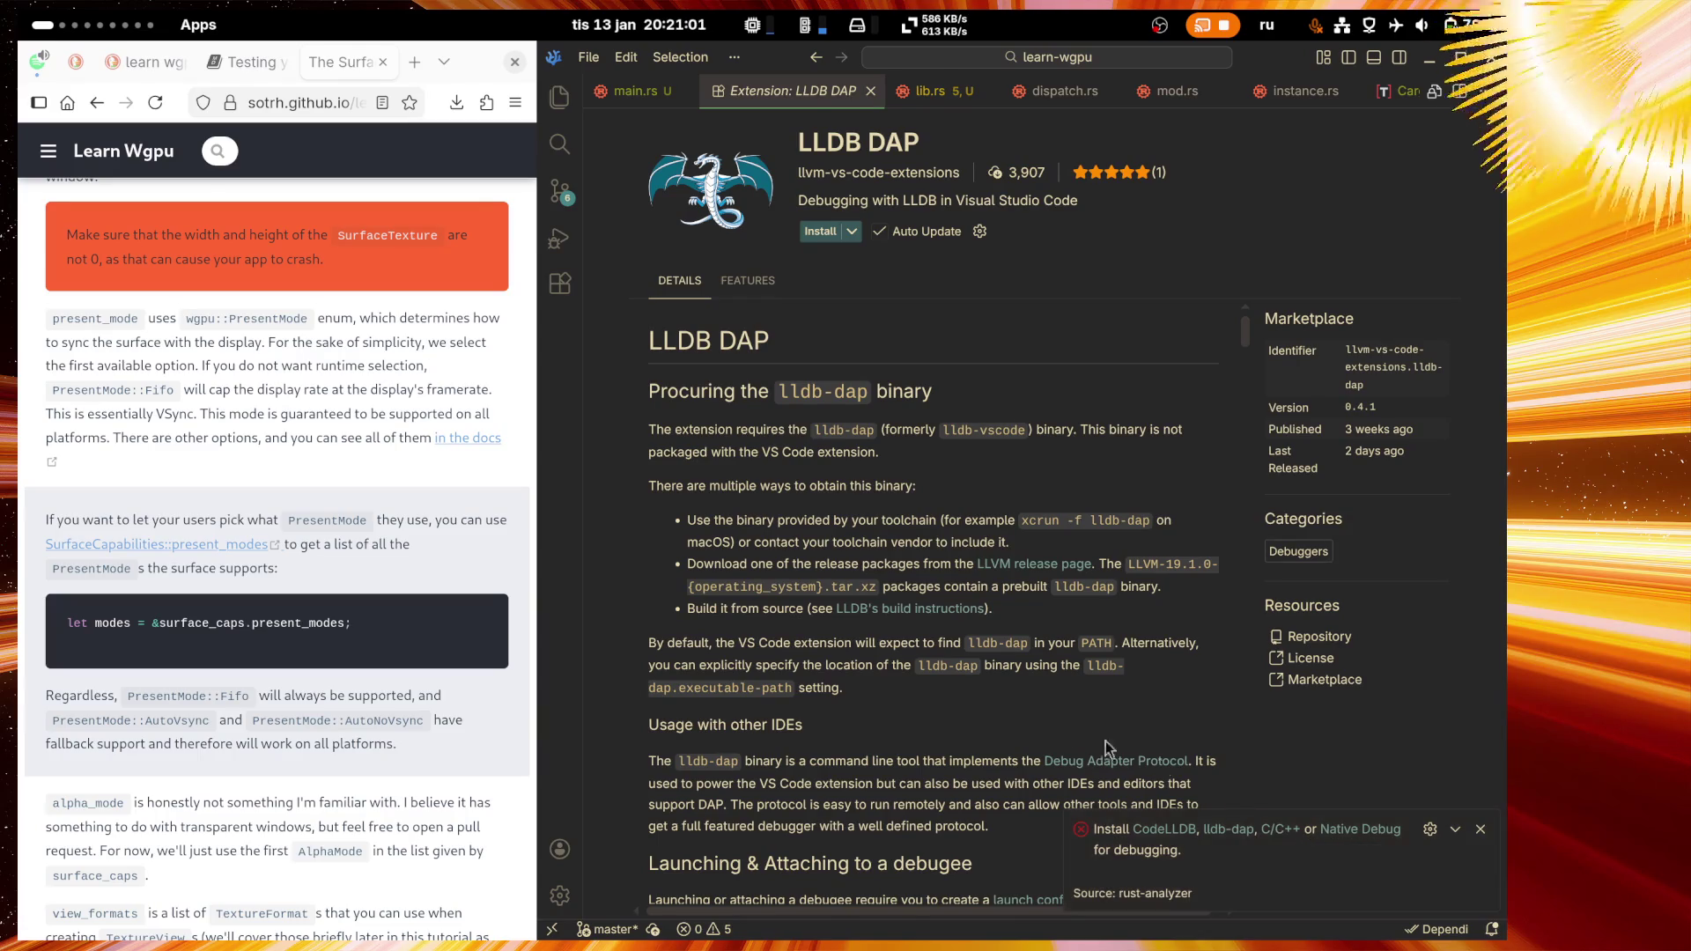
Step: Open the CodeLLDB extension's details page and scroll through its description
{"action": "scroll", "coordinate": [990, 709], "scroll_direction": "down", "scroll_amount": 5}
{"action": "scroll", "coordinate": [990, 706], "scroll_direction": "down", "scroll_amount": 3}
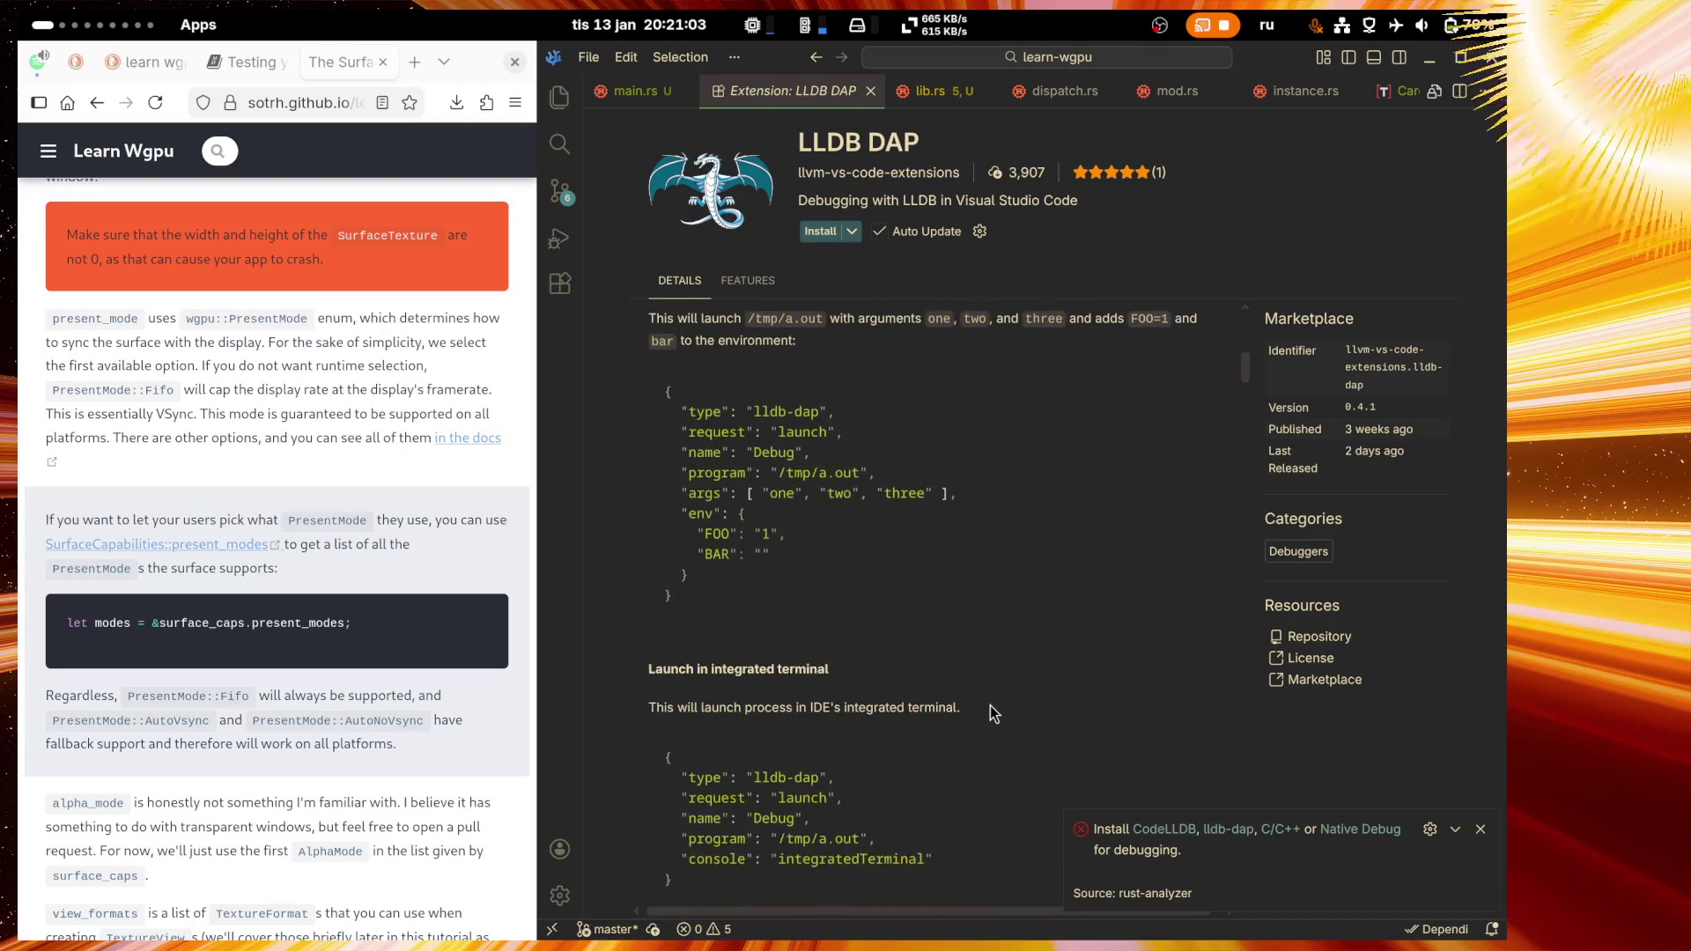
{"action": "left_click", "coordinate": [1163, 828]}
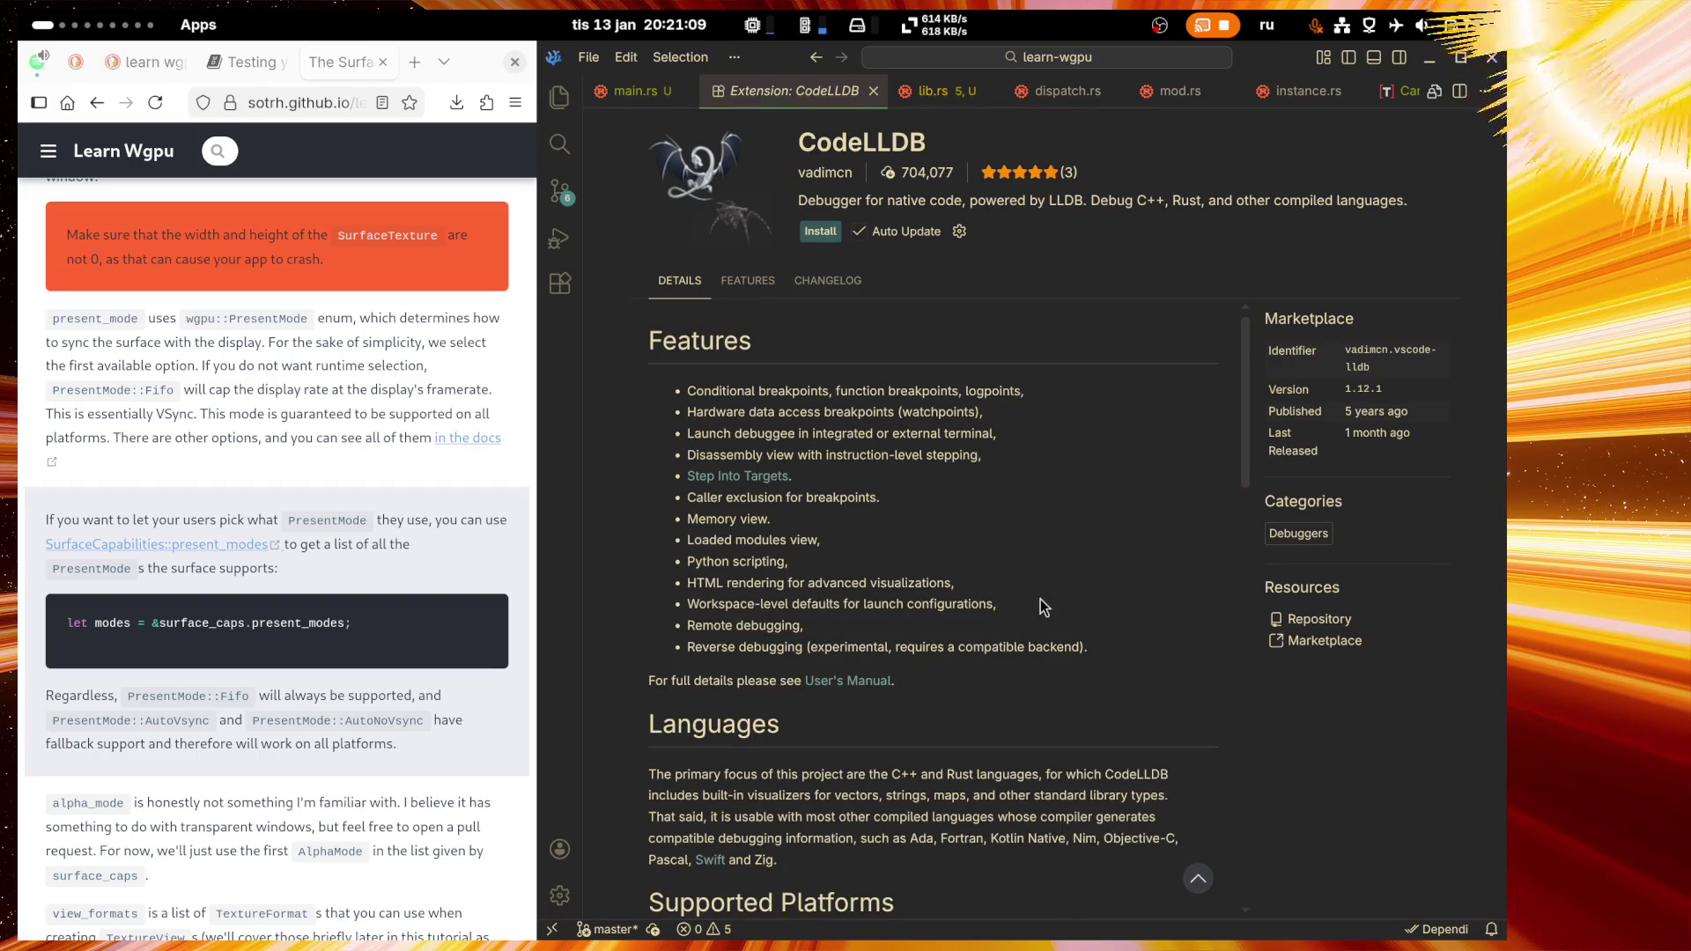
{"action": "scroll", "coordinate": [1041, 600], "scroll_direction": "down", "scroll_amount": 7}
{"action": "scroll", "coordinate": [1226, 674], "scroll_direction": "down", "scroll_amount": 8}
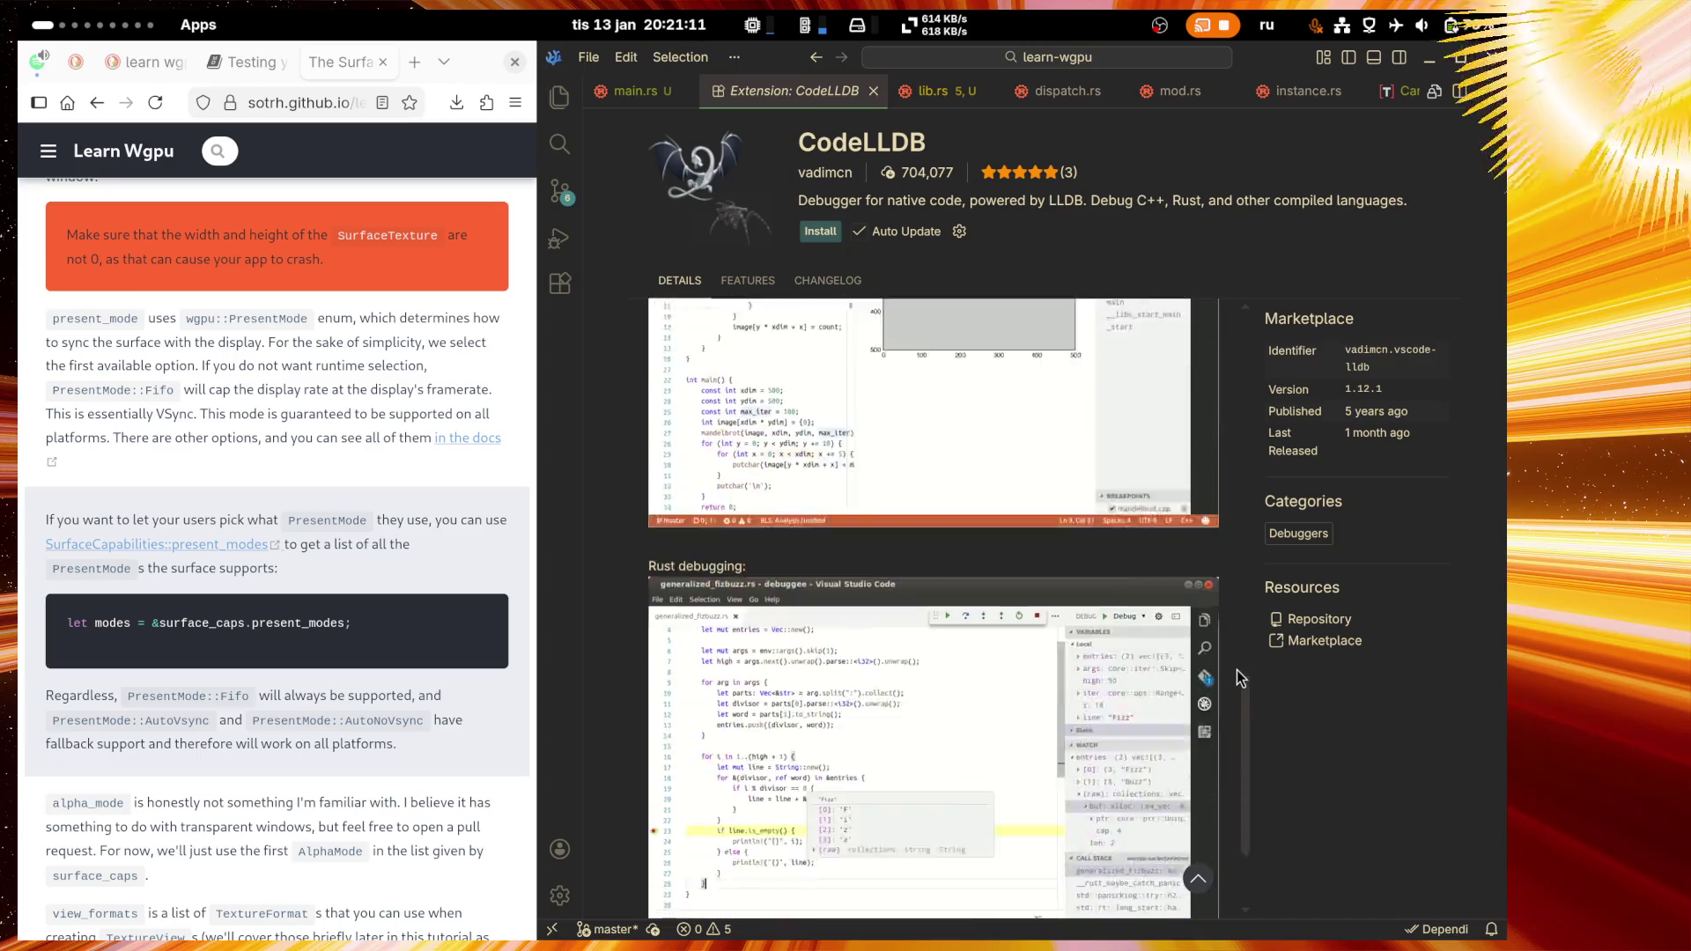
{"action": "scroll", "coordinate": [1237, 670], "scroll_direction": "up", "scroll_amount": 10}
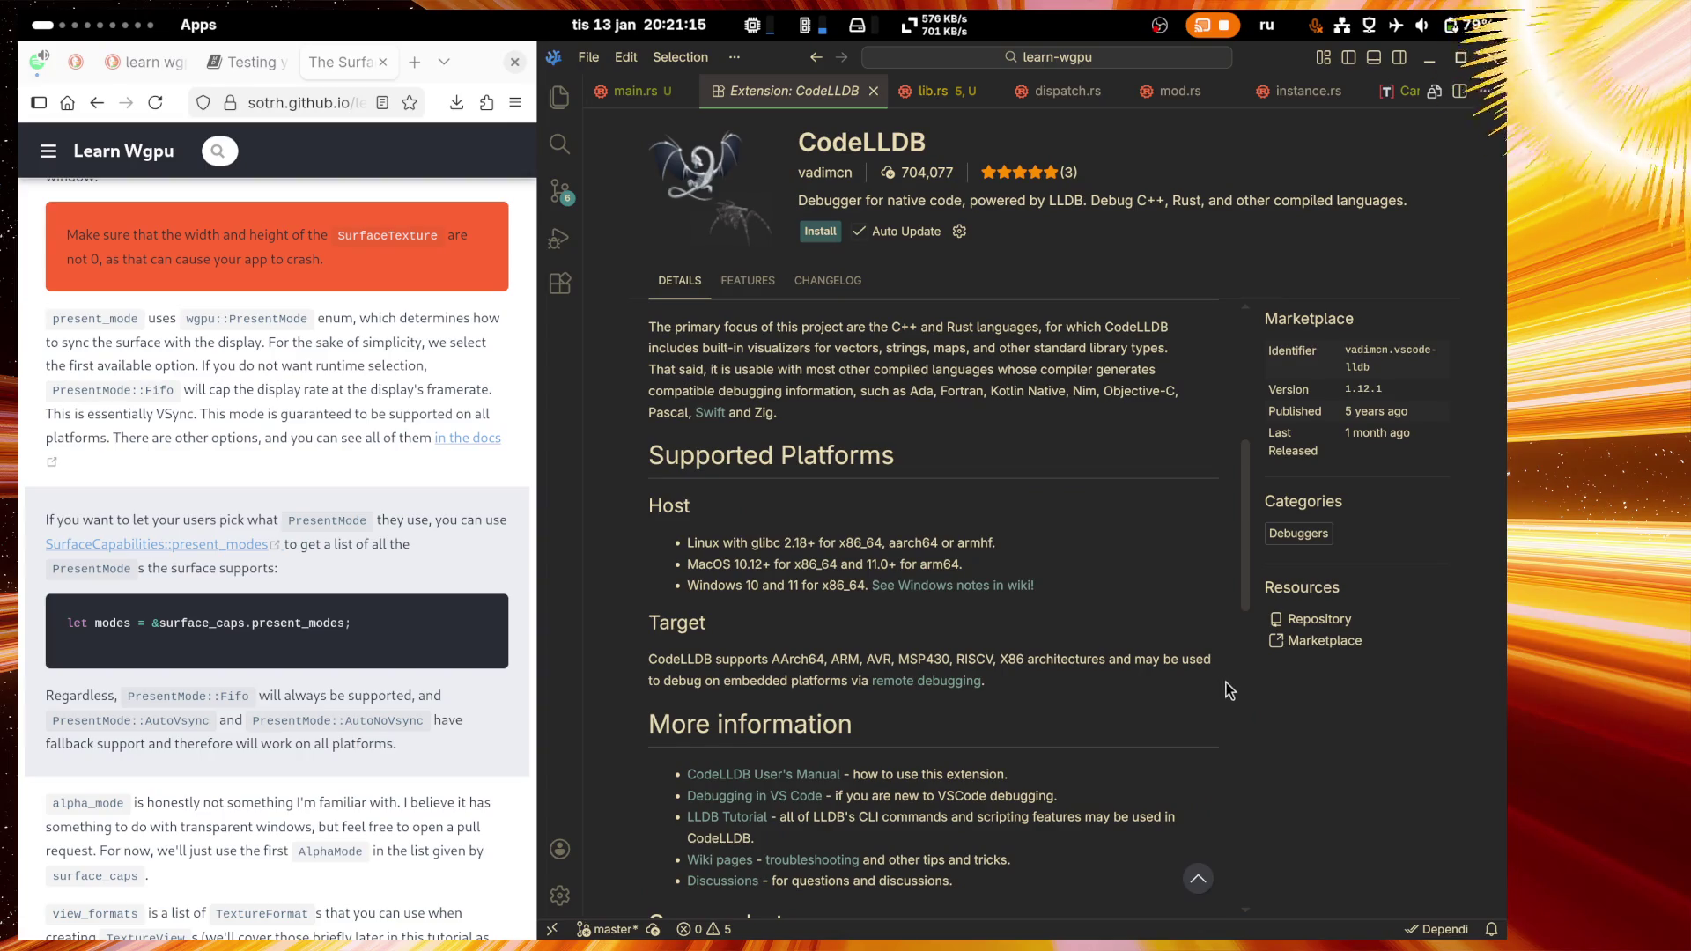
{"action": "scroll", "coordinate": [1225, 683], "scroll_direction": "up", "scroll_amount": 5}
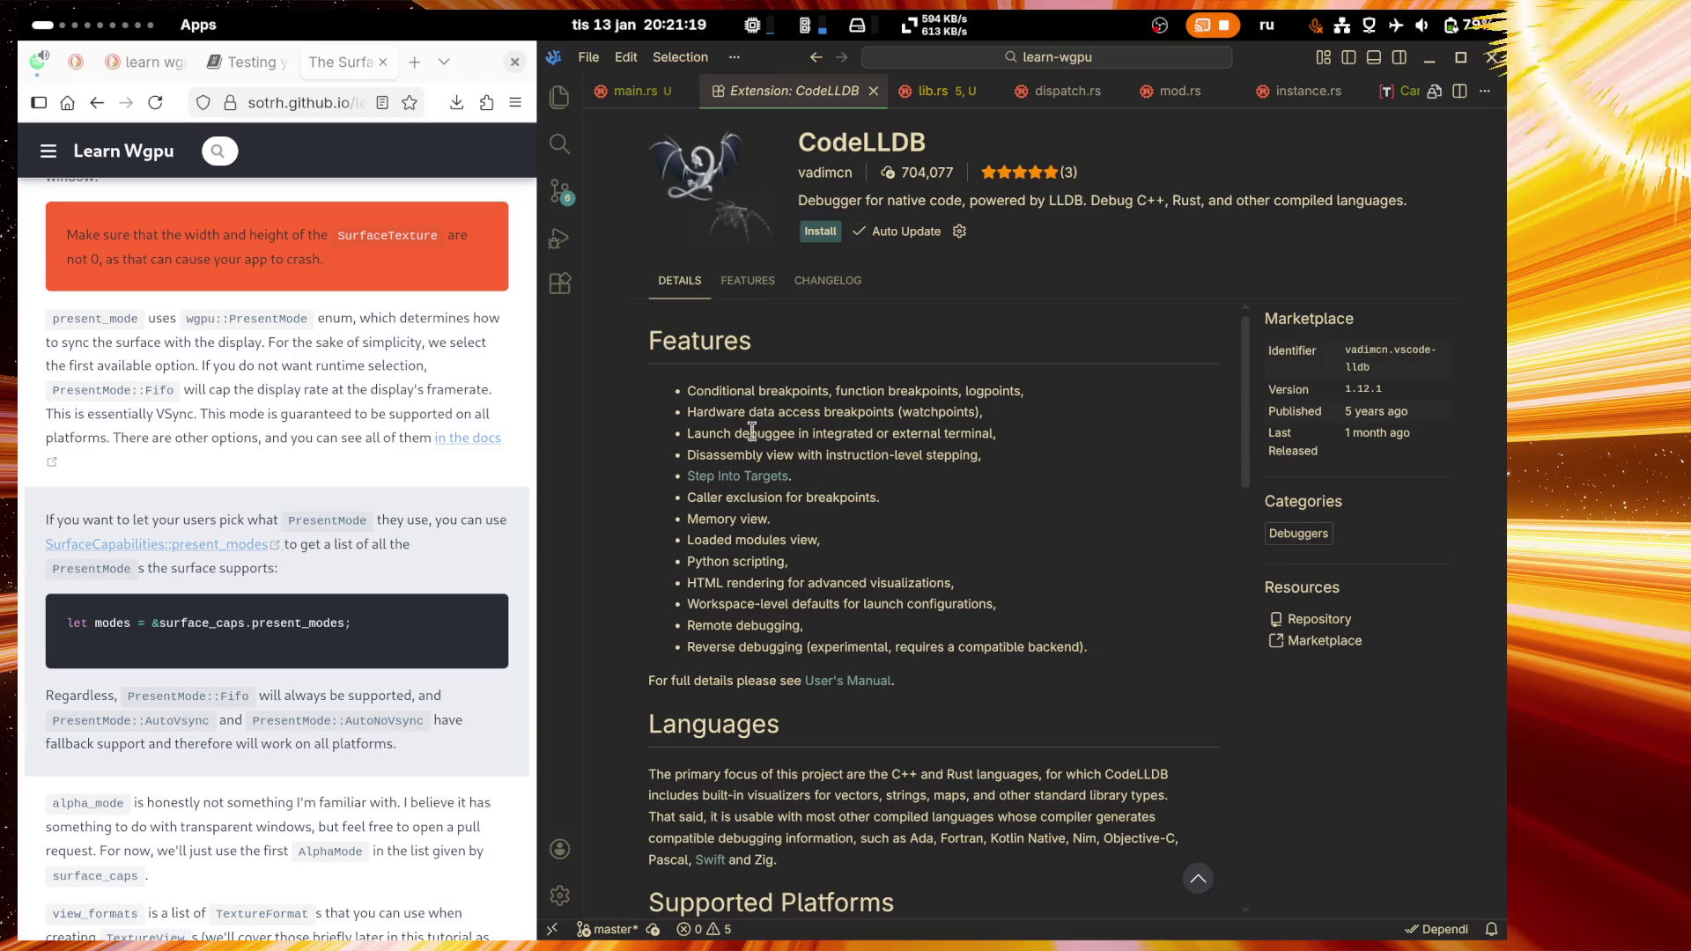
Step: Highlight CodeLLDB's Features list, then review its supported platforms and screenshots
{"action": "mouse_move", "coordinate": [652, 335]}
{"action": "left_mouse_down"}
{"action": "mouse_move", "coordinate": [845, 698]}
{"action": "mouse_move", "coordinate": [995, 752]}
{"action": "left_mouse_up"}
{"action": "left_click", "coordinate": [995, 752]}
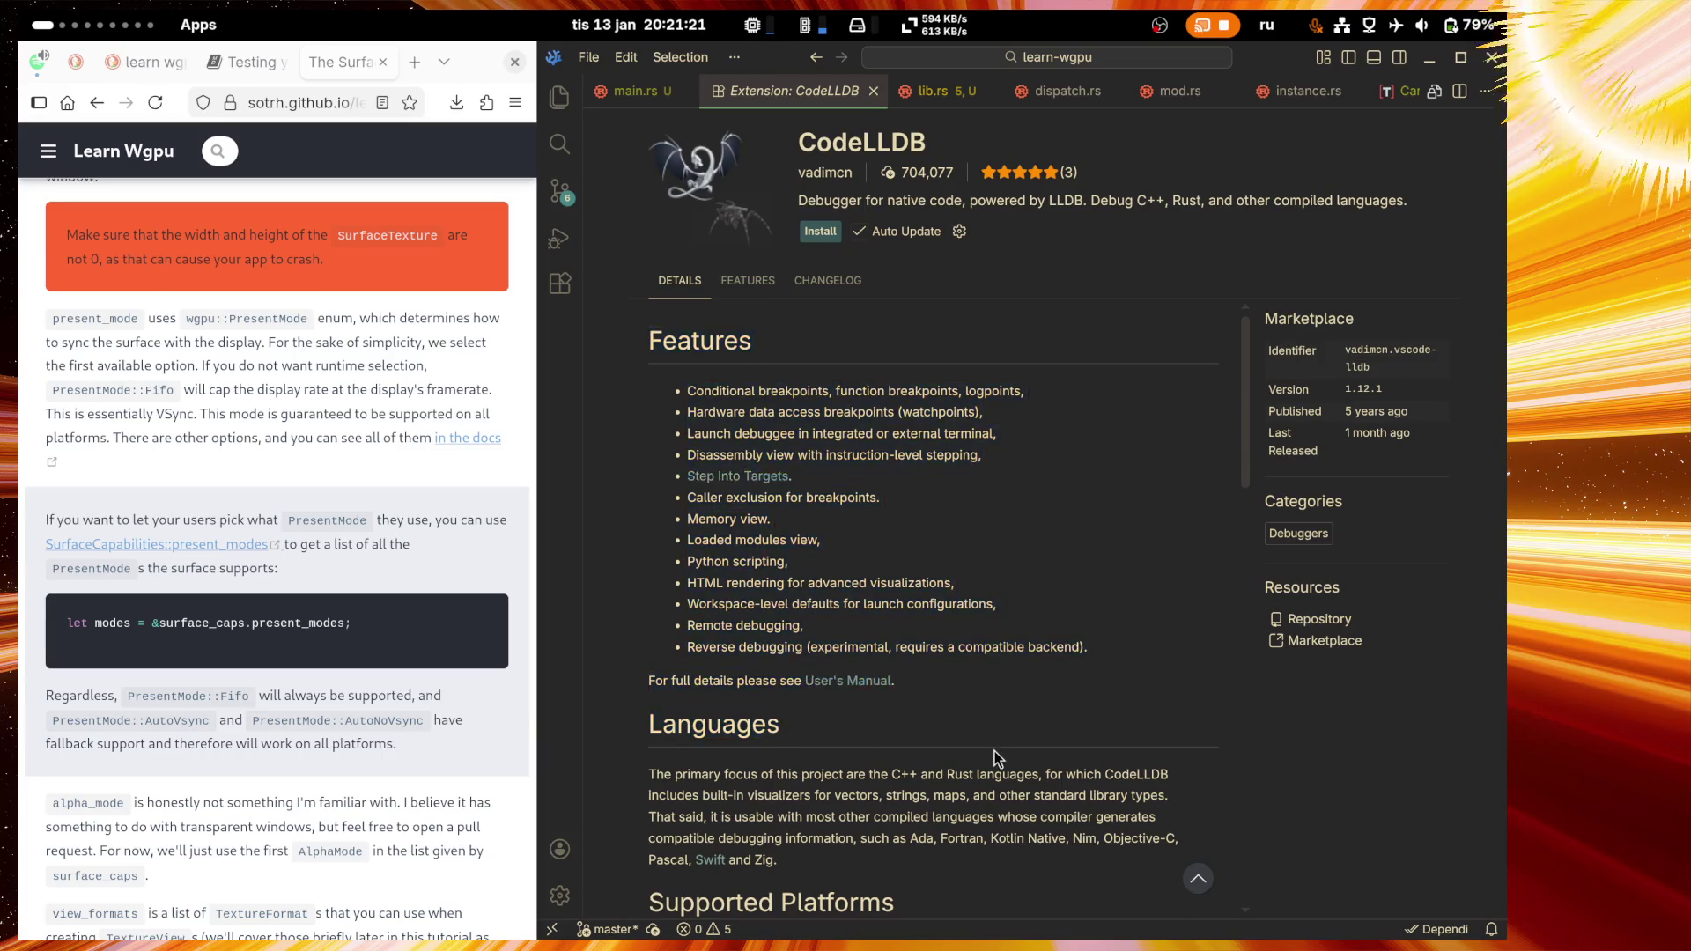
{"action": "scroll", "coordinate": [995, 752], "scroll_direction": "down", "scroll_amount": 10}
{"action": "scroll", "coordinate": [996, 744], "scroll_direction": "down", "scroll_amount": 6}
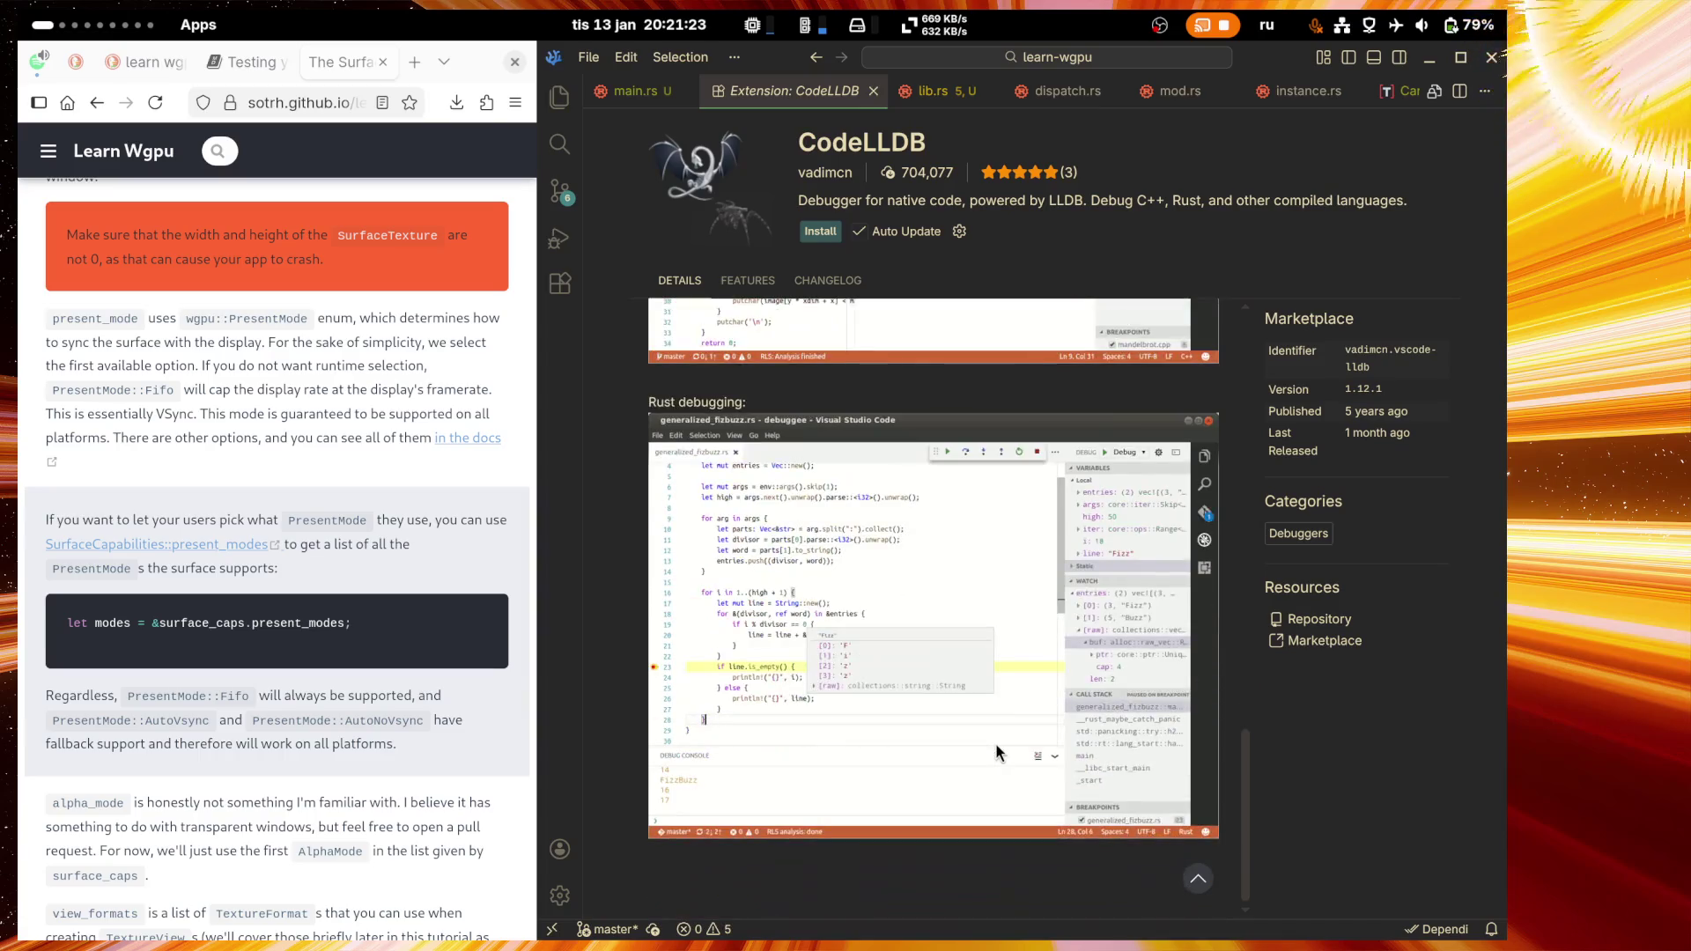
{"action": "scroll", "coordinate": [996, 745], "scroll_direction": "up", "scroll_amount": 10}
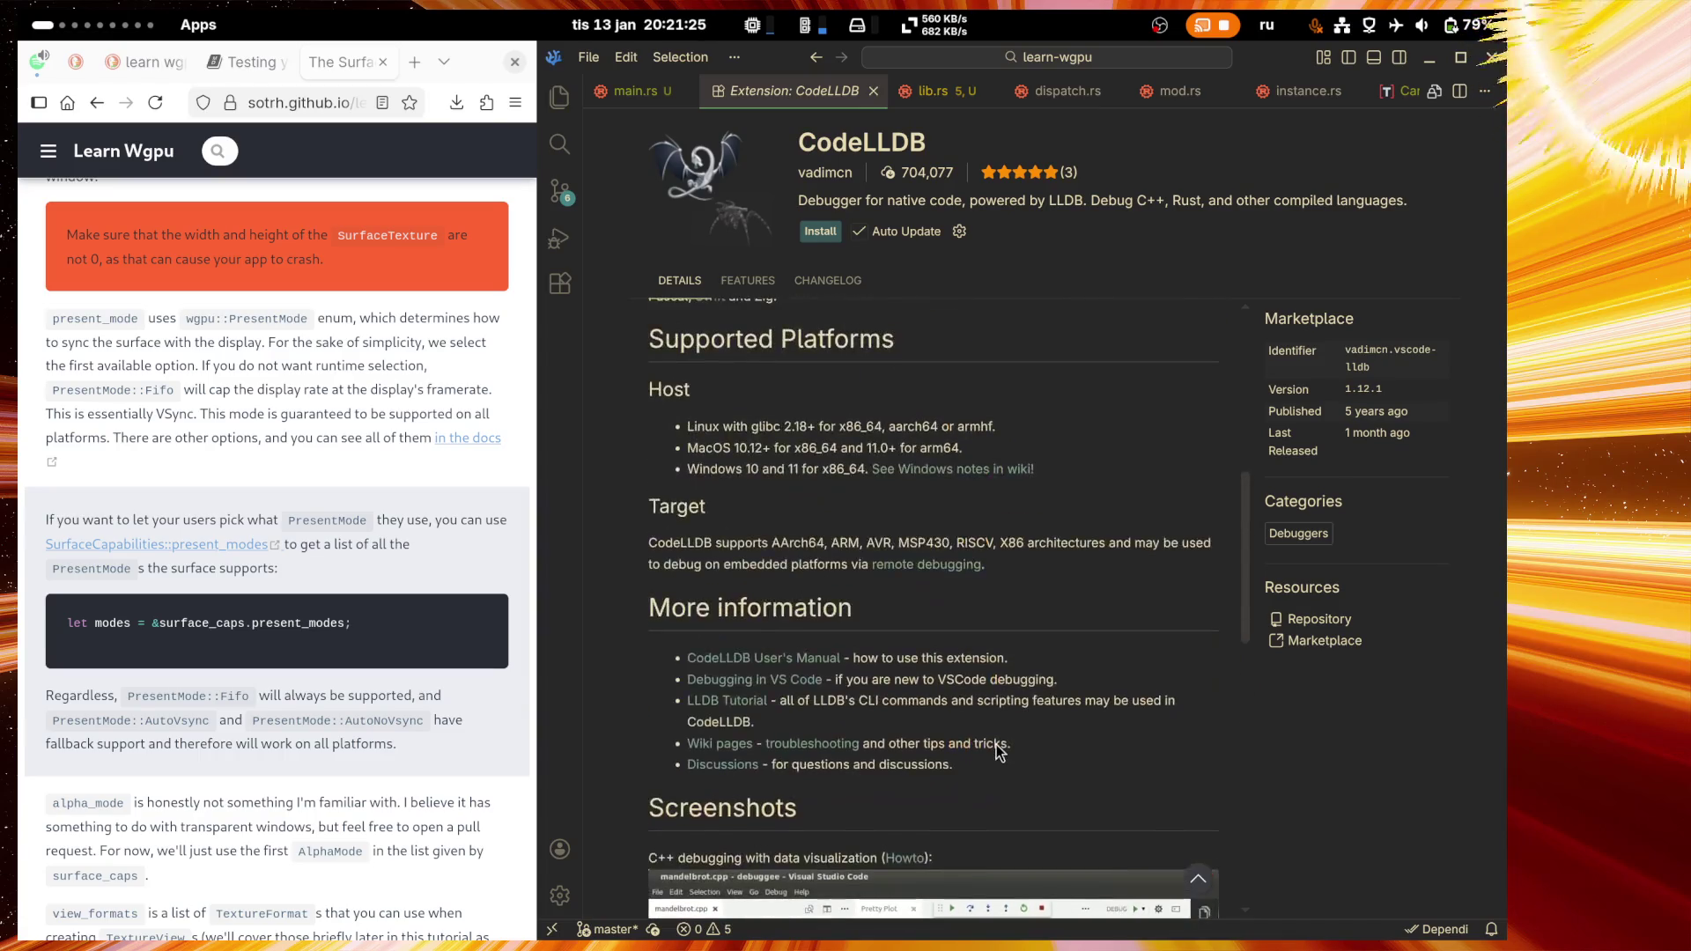
{"action": "scroll", "coordinate": [996, 744], "scroll_direction": "up", "scroll_amount": 1}
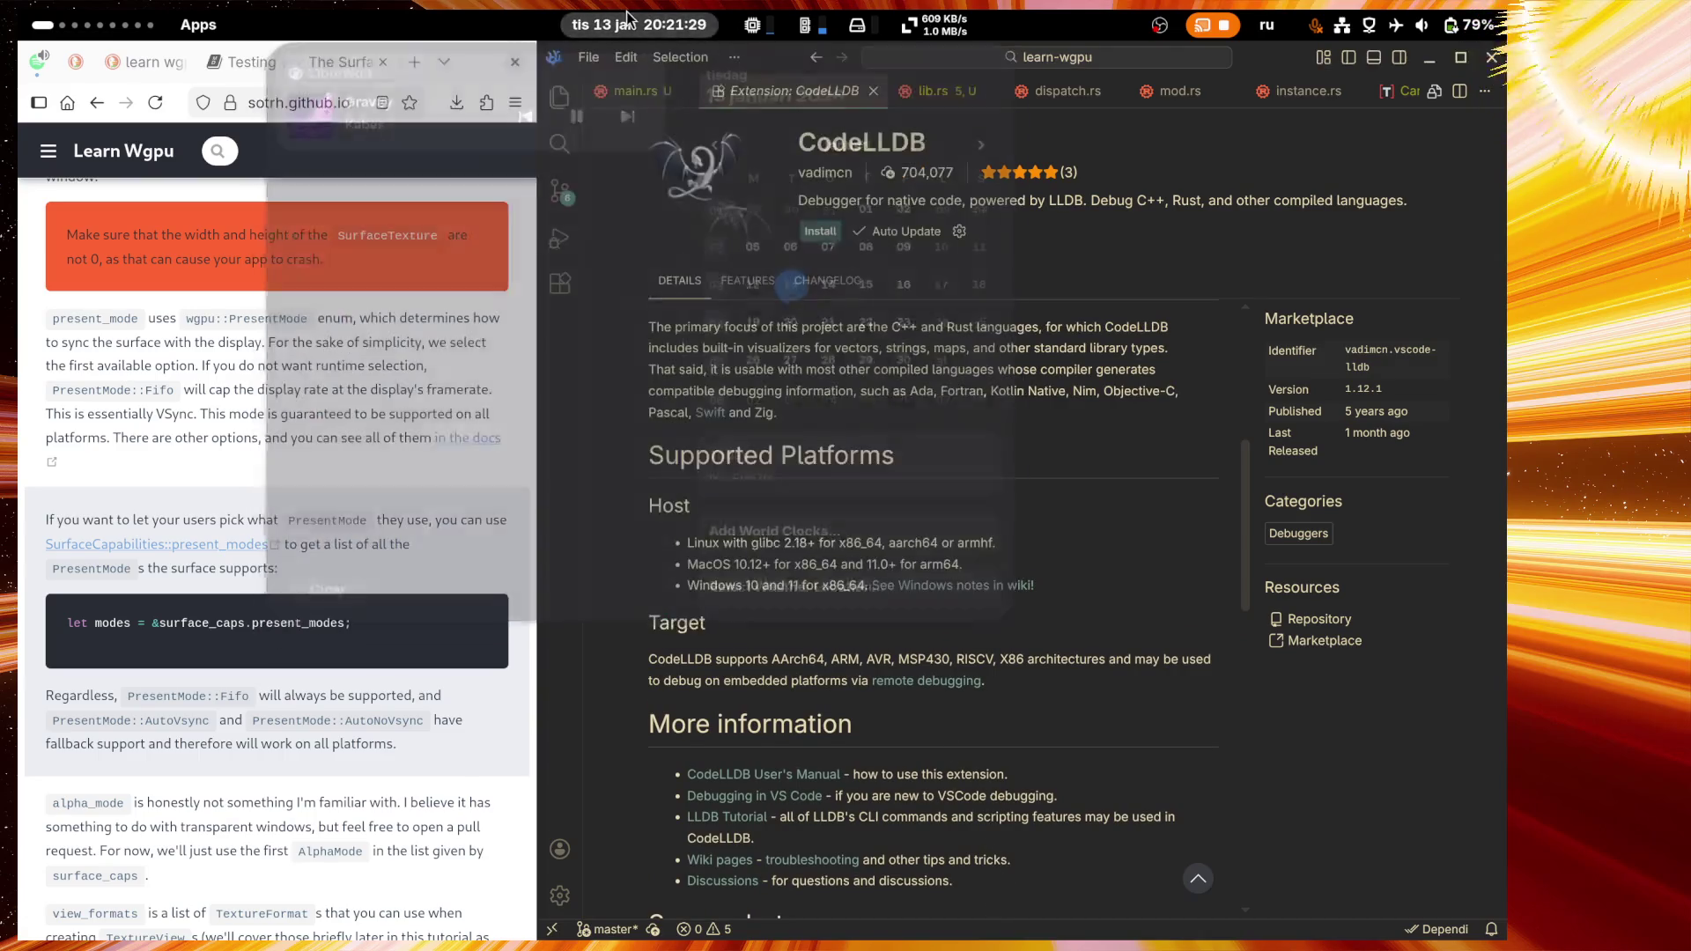
{"action": "left_click", "coordinate": [104, 18]}
Step: Switch to the full-screen Twitch Stream Manager and focus its chat box
{"action": "left_click", "coordinate": [944, 130]}
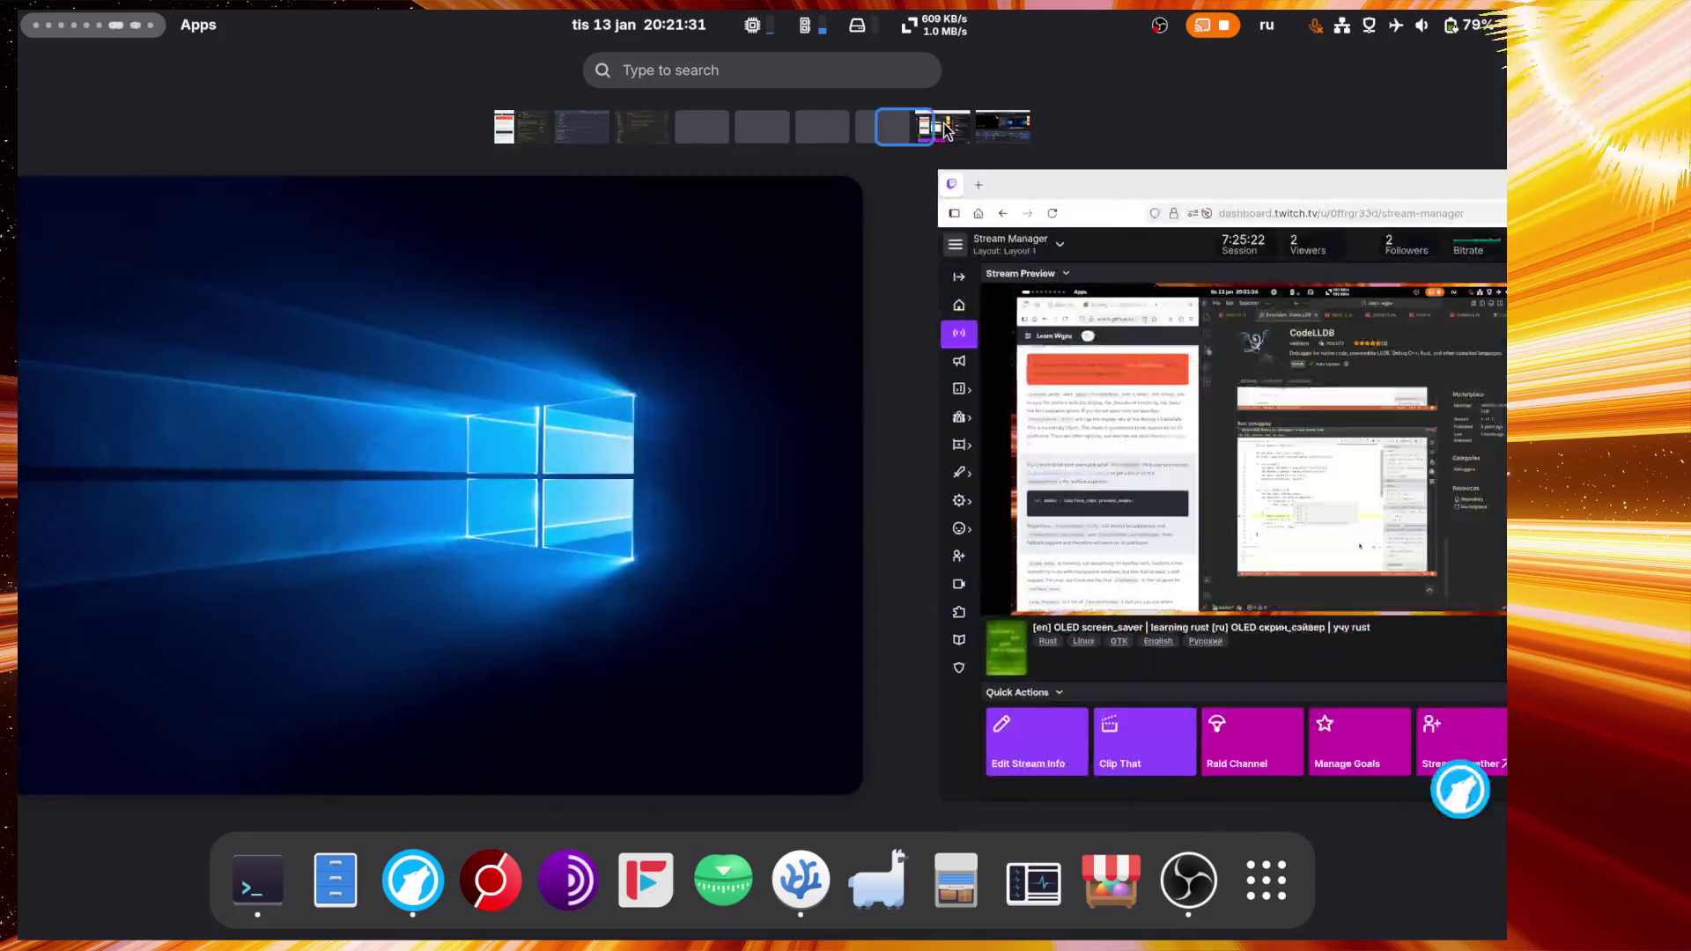
{"action": "left_click", "coordinate": [1071, 513]}
{"action": "left_click", "coordinate": [1231, 872]}
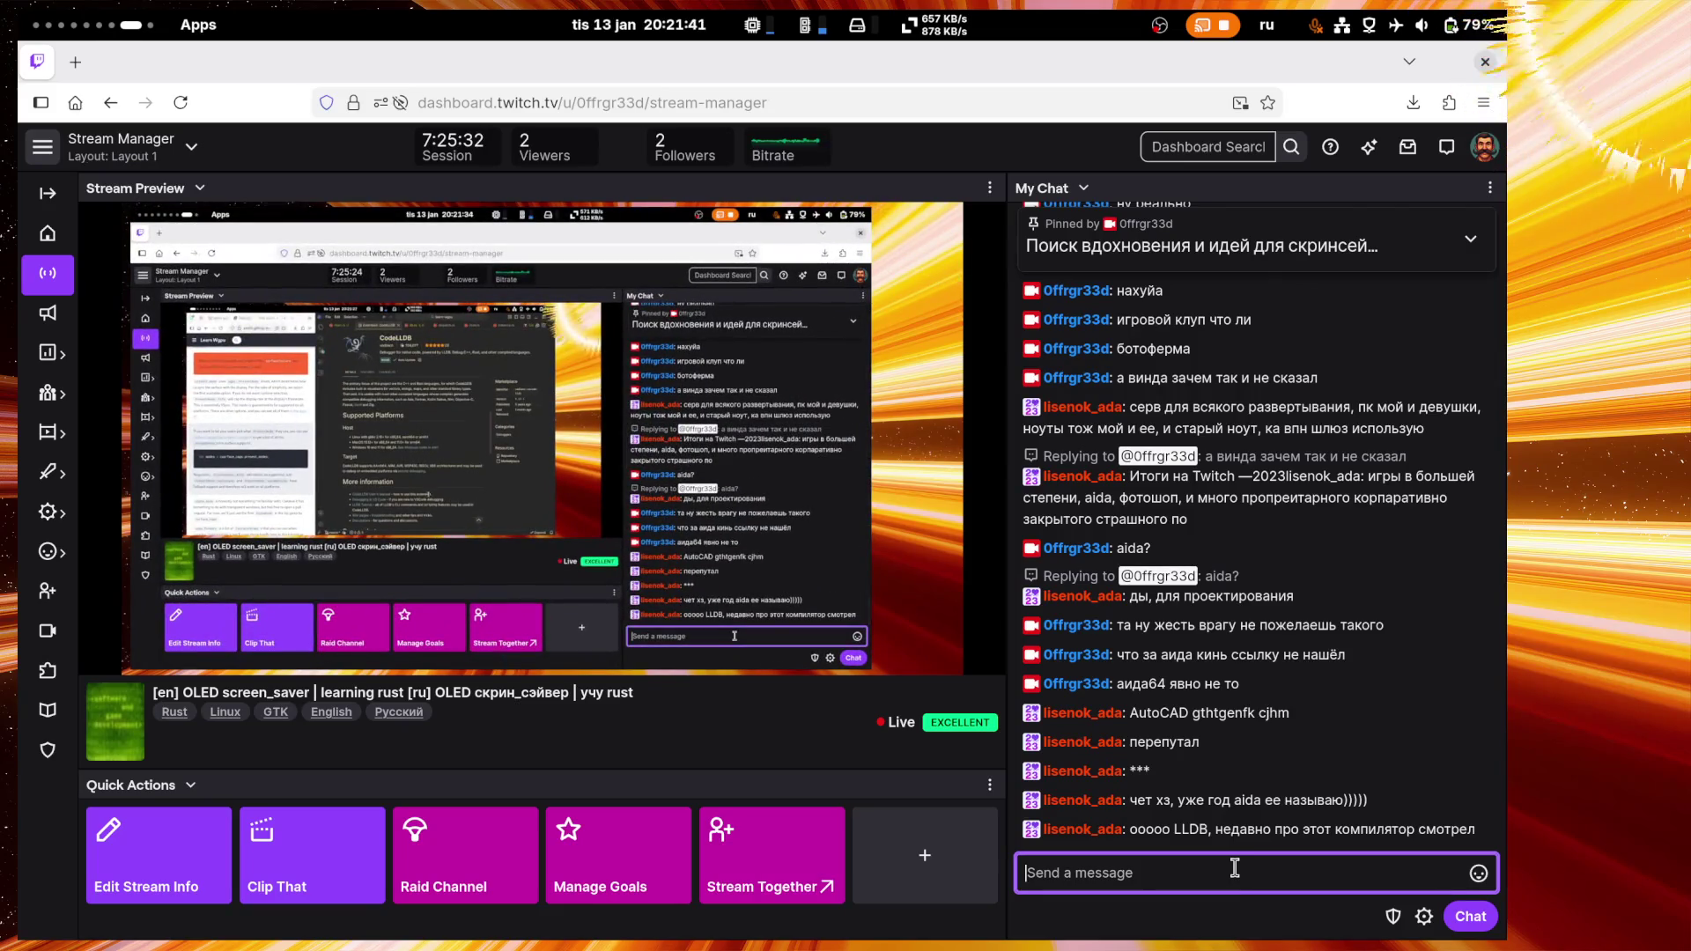
Step: Discard a chat draft and start the reply 'хахах аида год называешь? проверься'
{"action": "type", "text": "я уж было "}
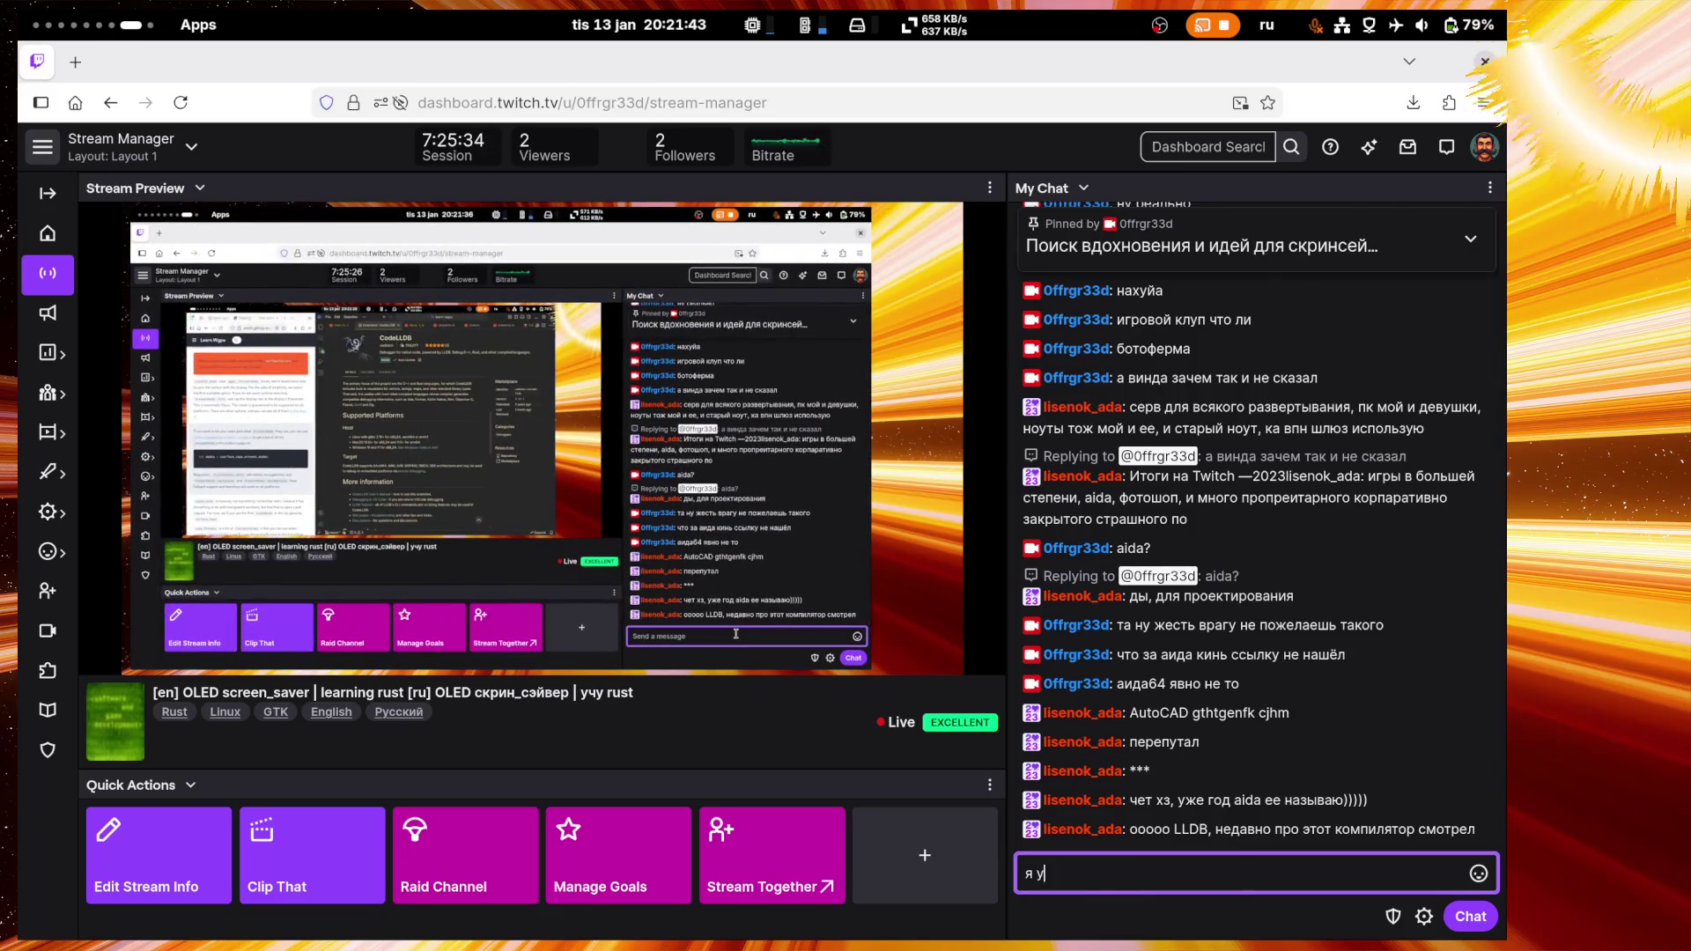
{"action": "type", "text": "по"}
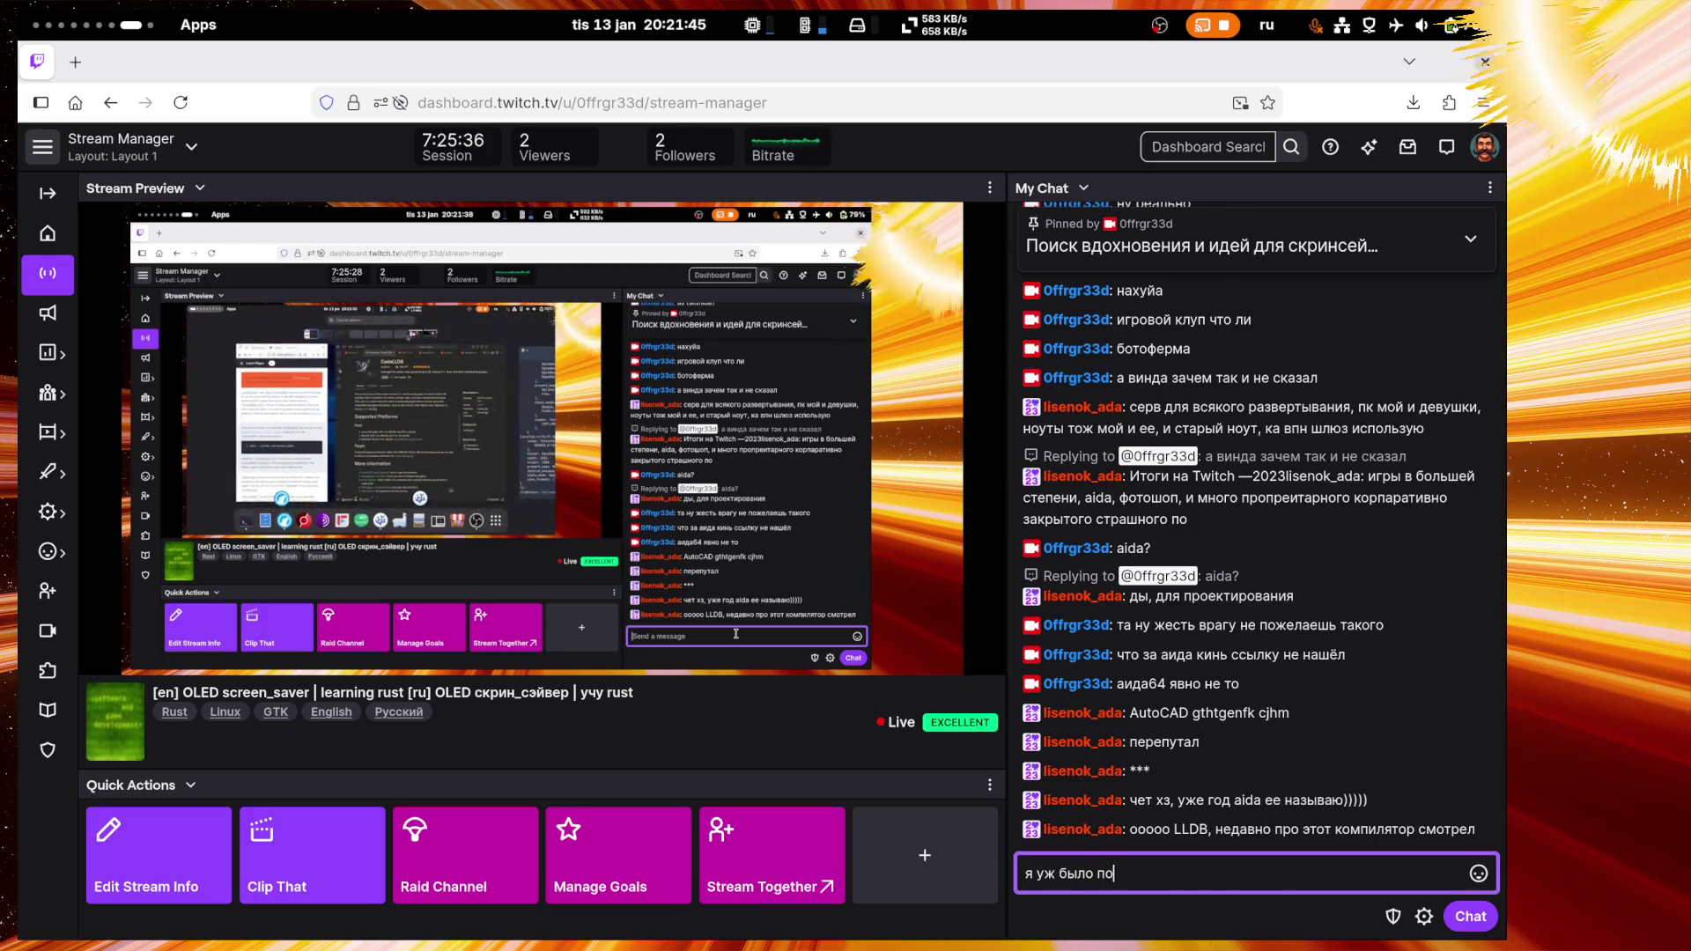
{"action": "type", "text": "думал что ты обиделся на "}
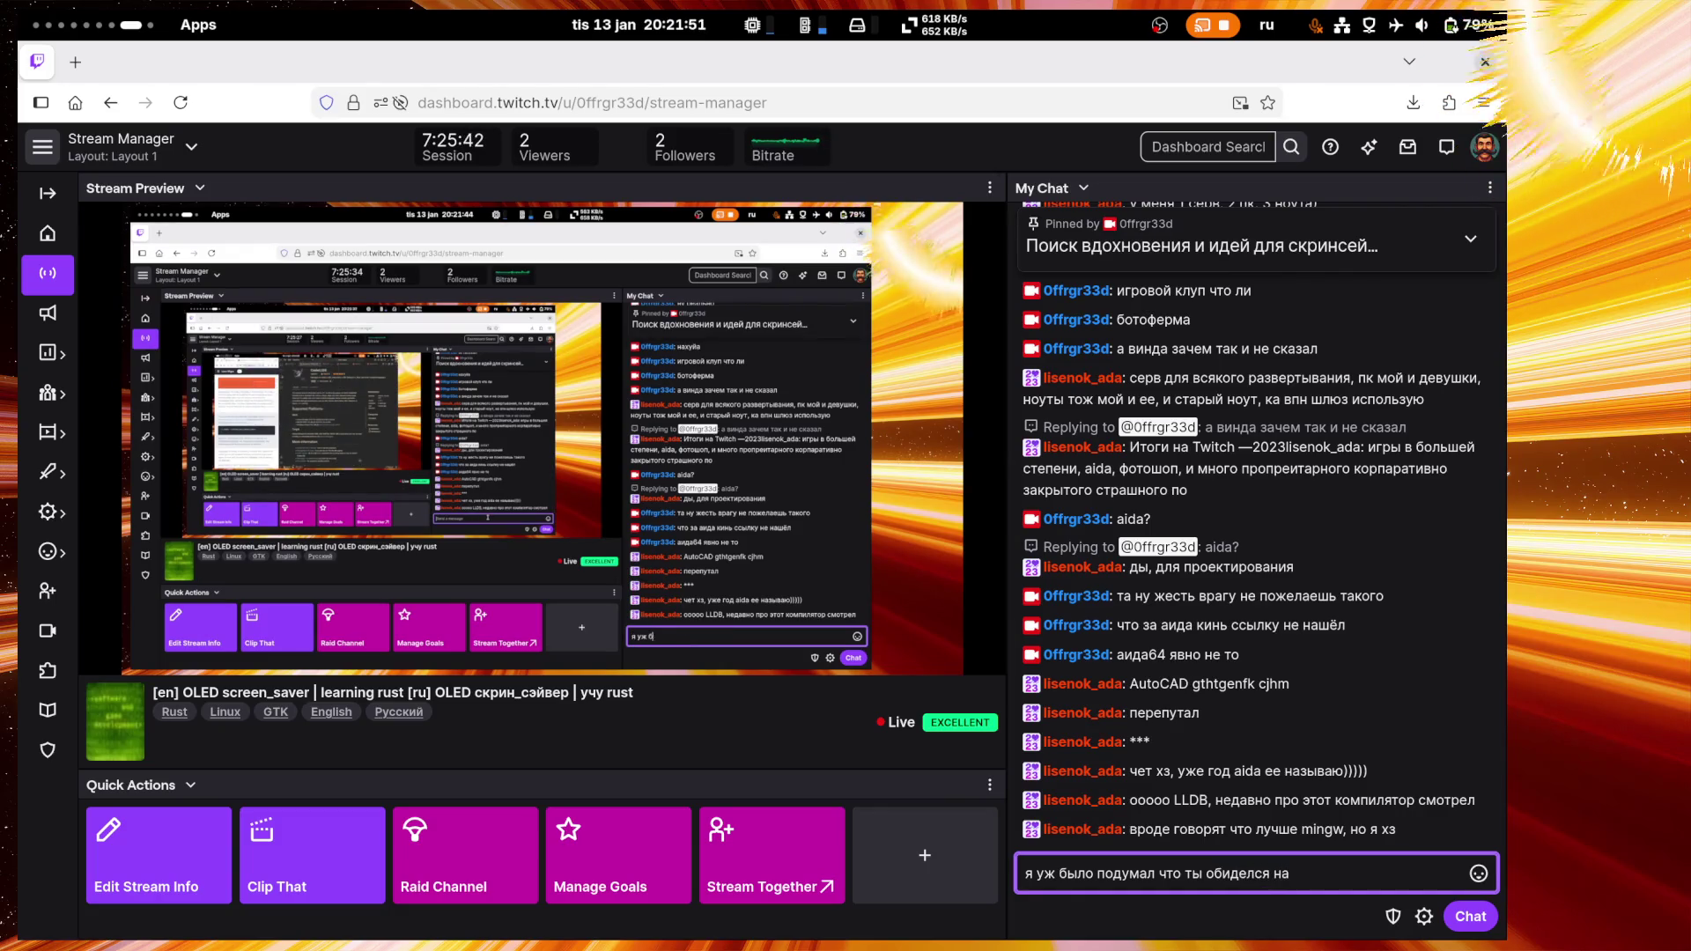
{"action": "type", "text": "оче"}
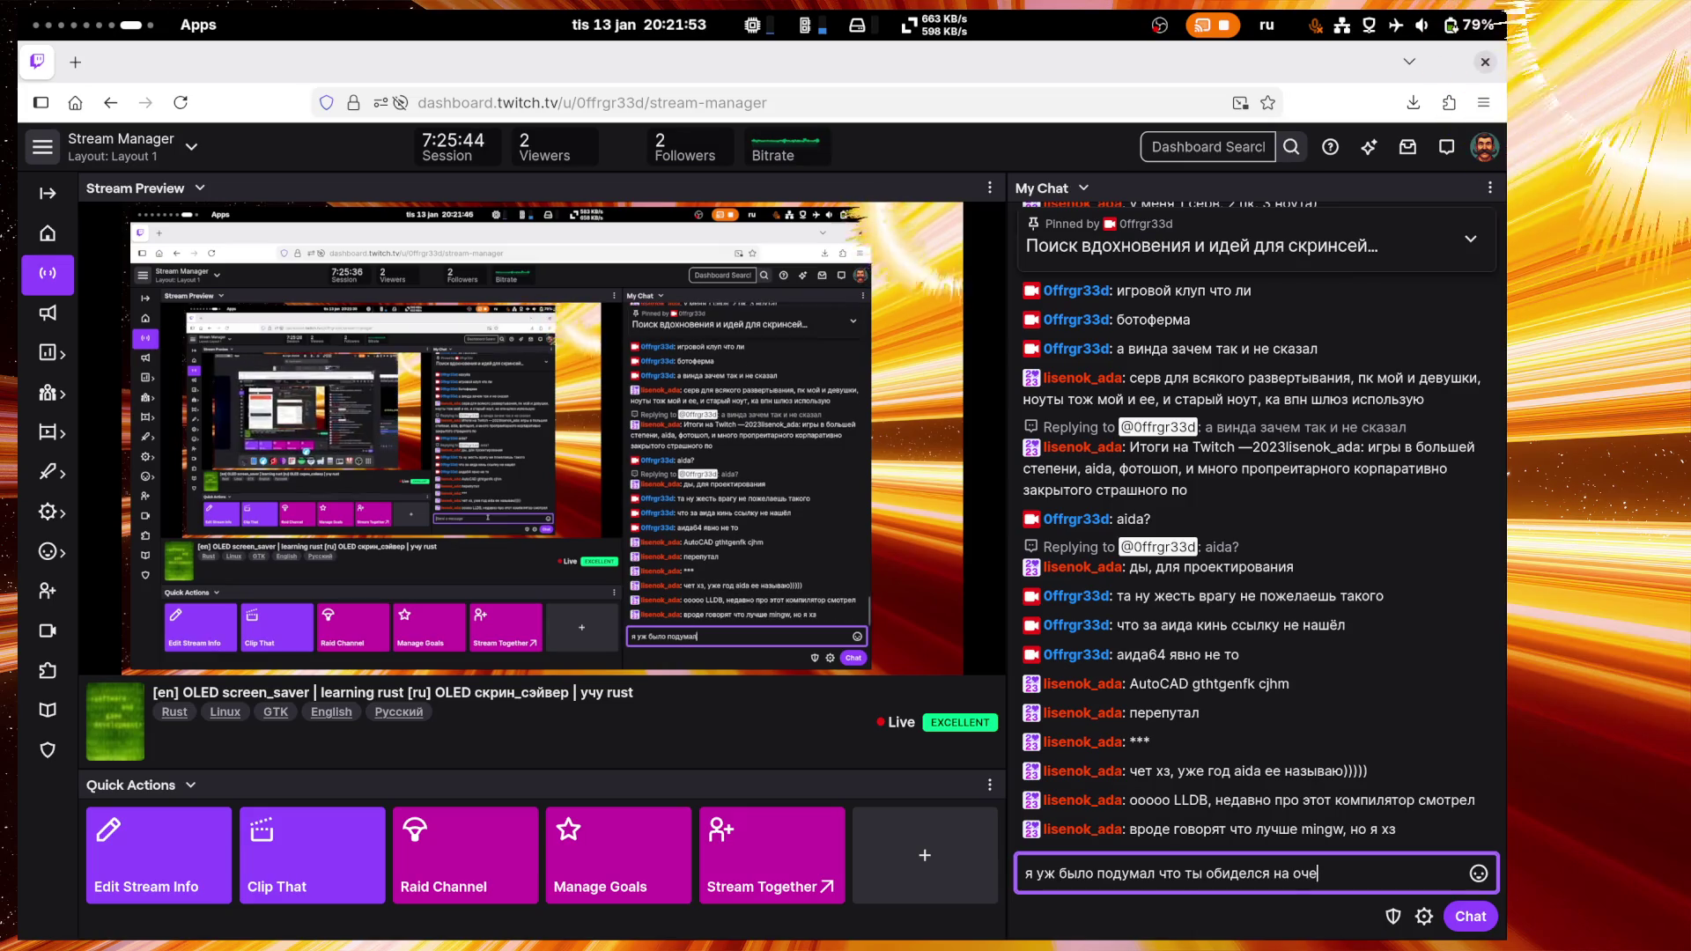
{"action": "type", "text": "редную"}
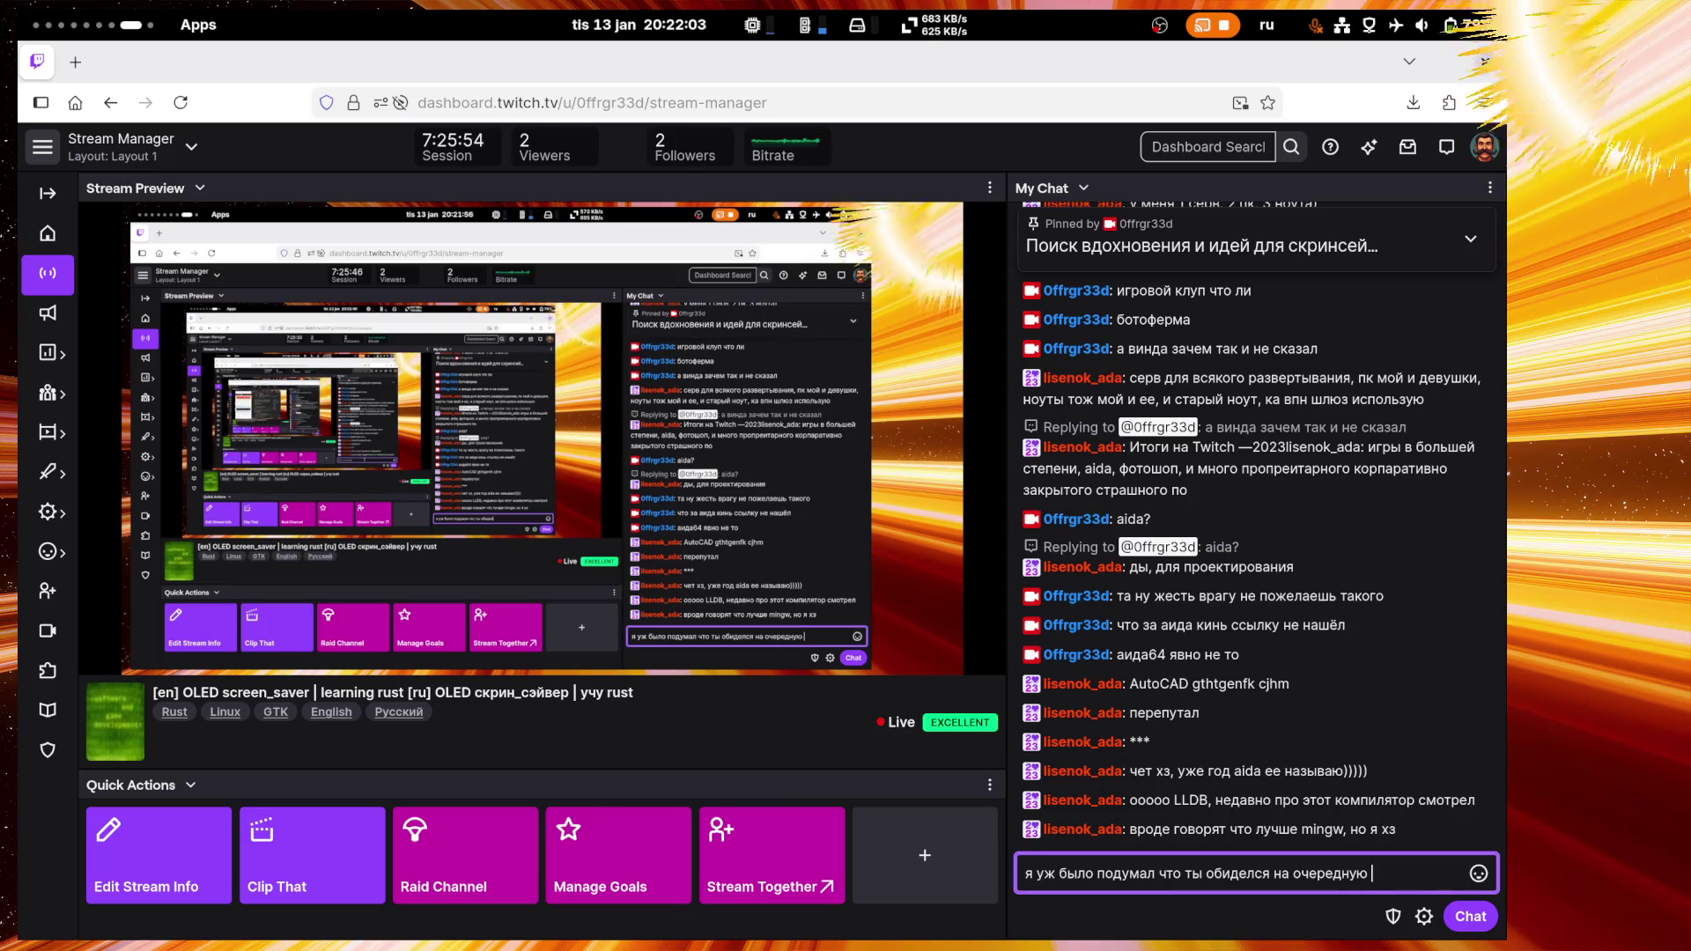
{"action": "key", "text": "BackSpace"}
{"action": "key", "text": "BackSpace"}
{"action": "key", "text": "BackSpace"}
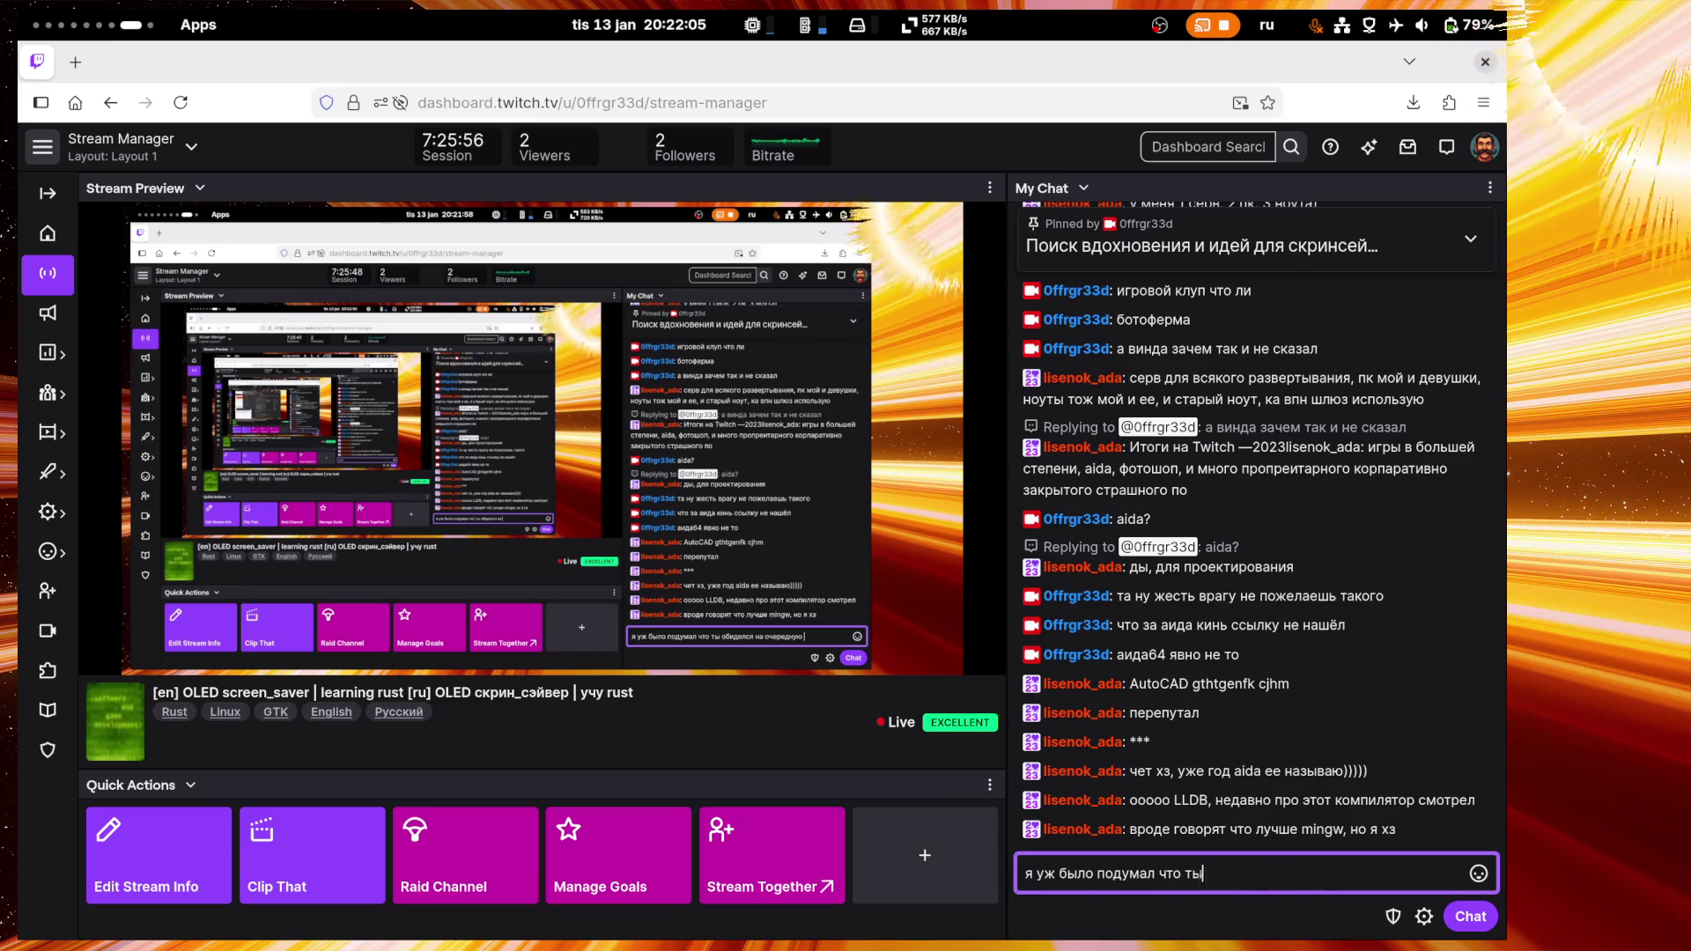
{"action": "key", "text": "BackSpace"}
{"action": "key", "text": "BackSpace"}
{"action": "key", "text": "BackSpace"}
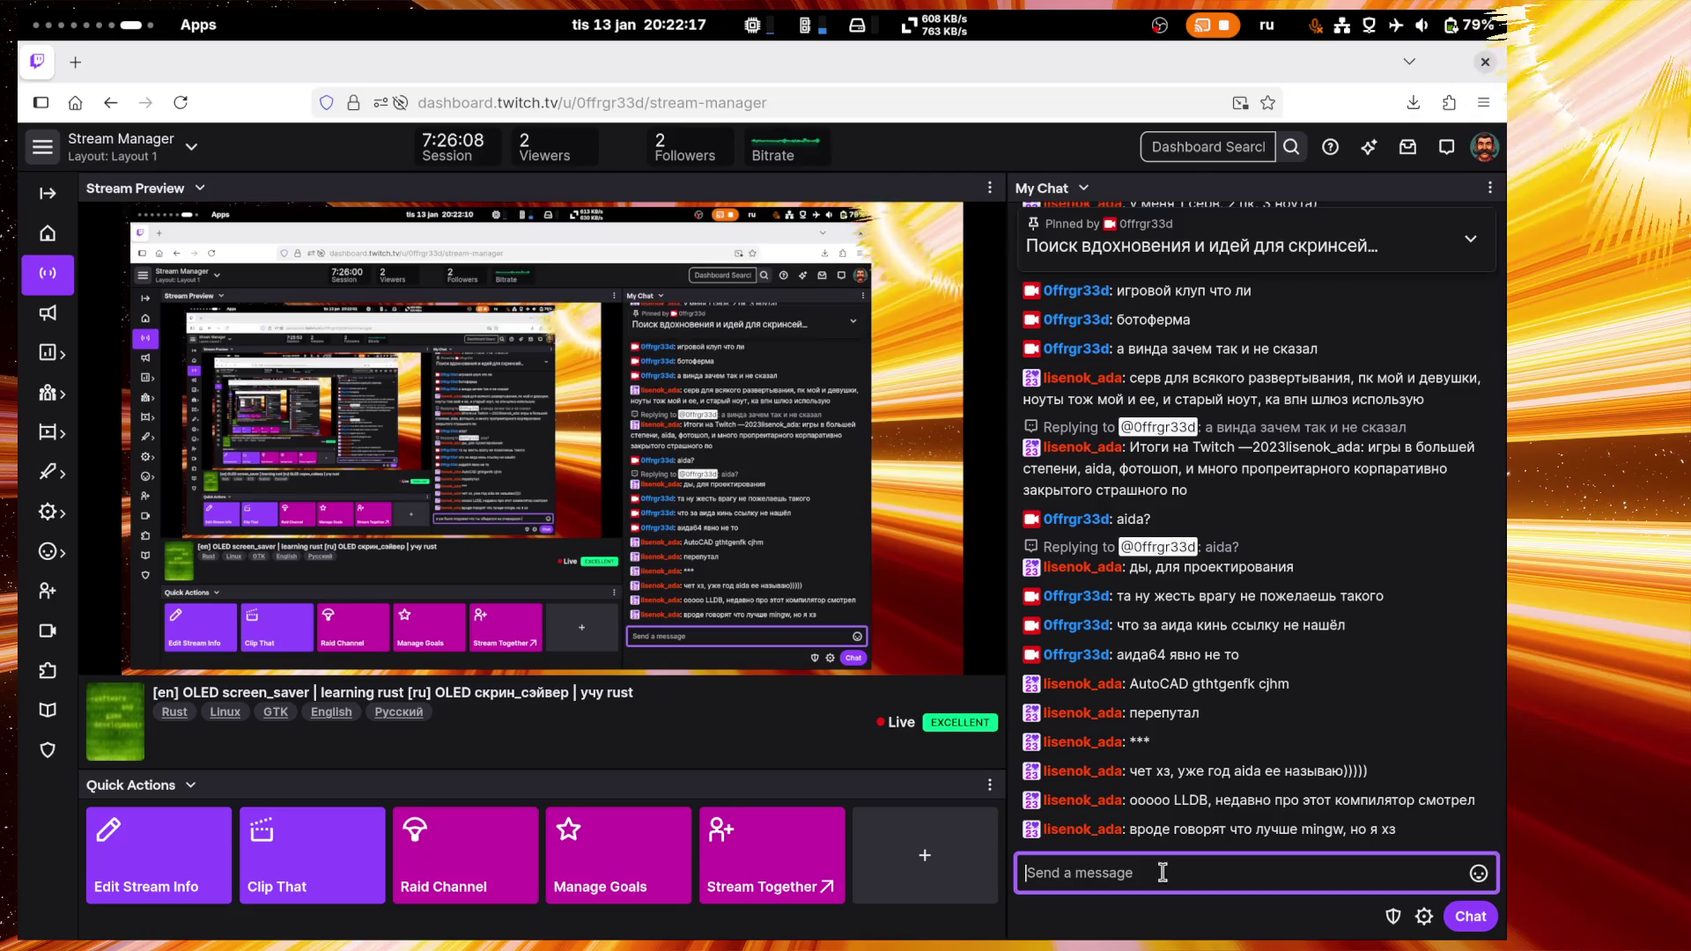
{"action": "type", "text": "х"}
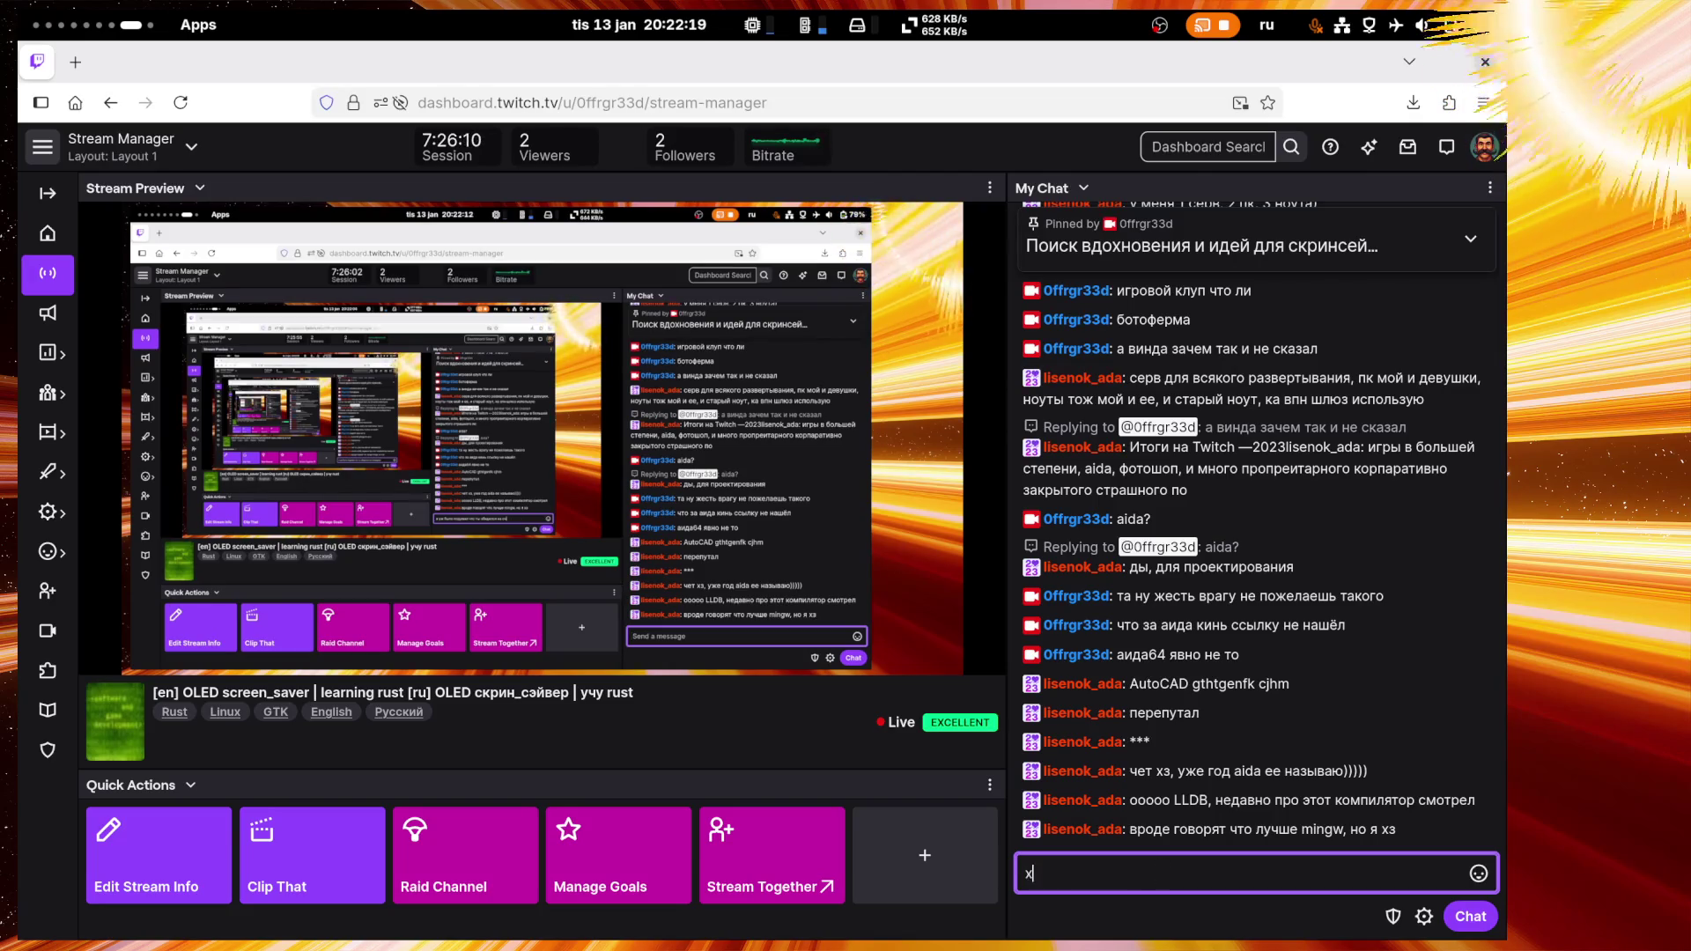
{"action": "type", "text": "ахах аида "}
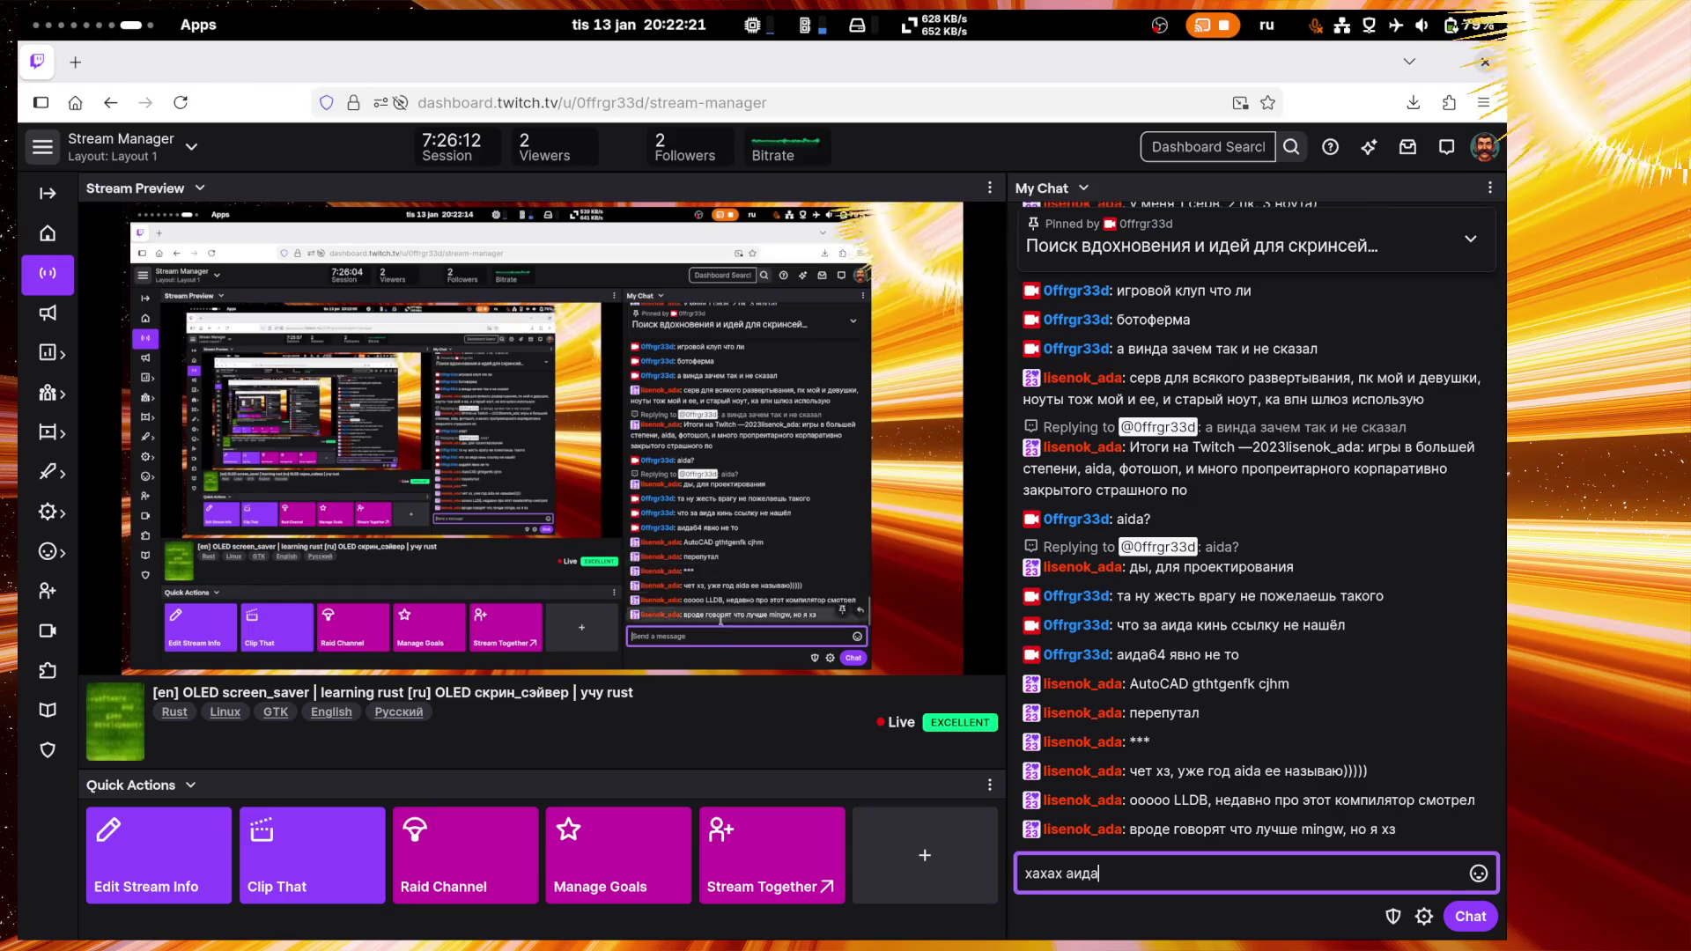
{"action": "type", "text": "год"}
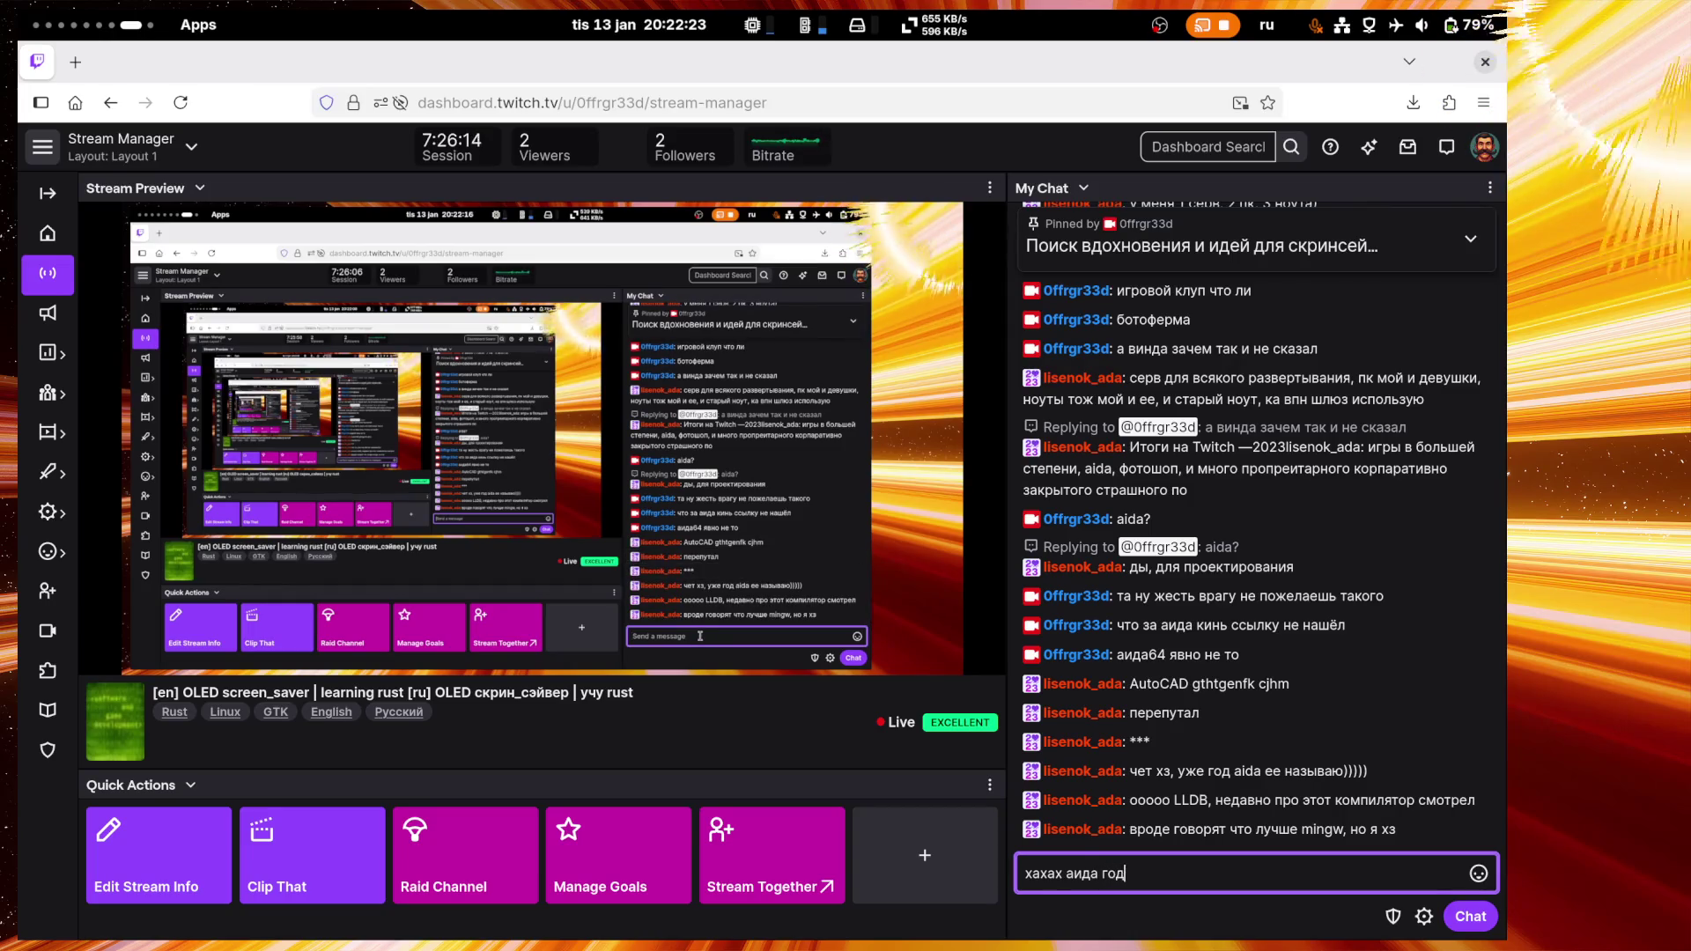
{"action": "type", "text": " называешь? "}
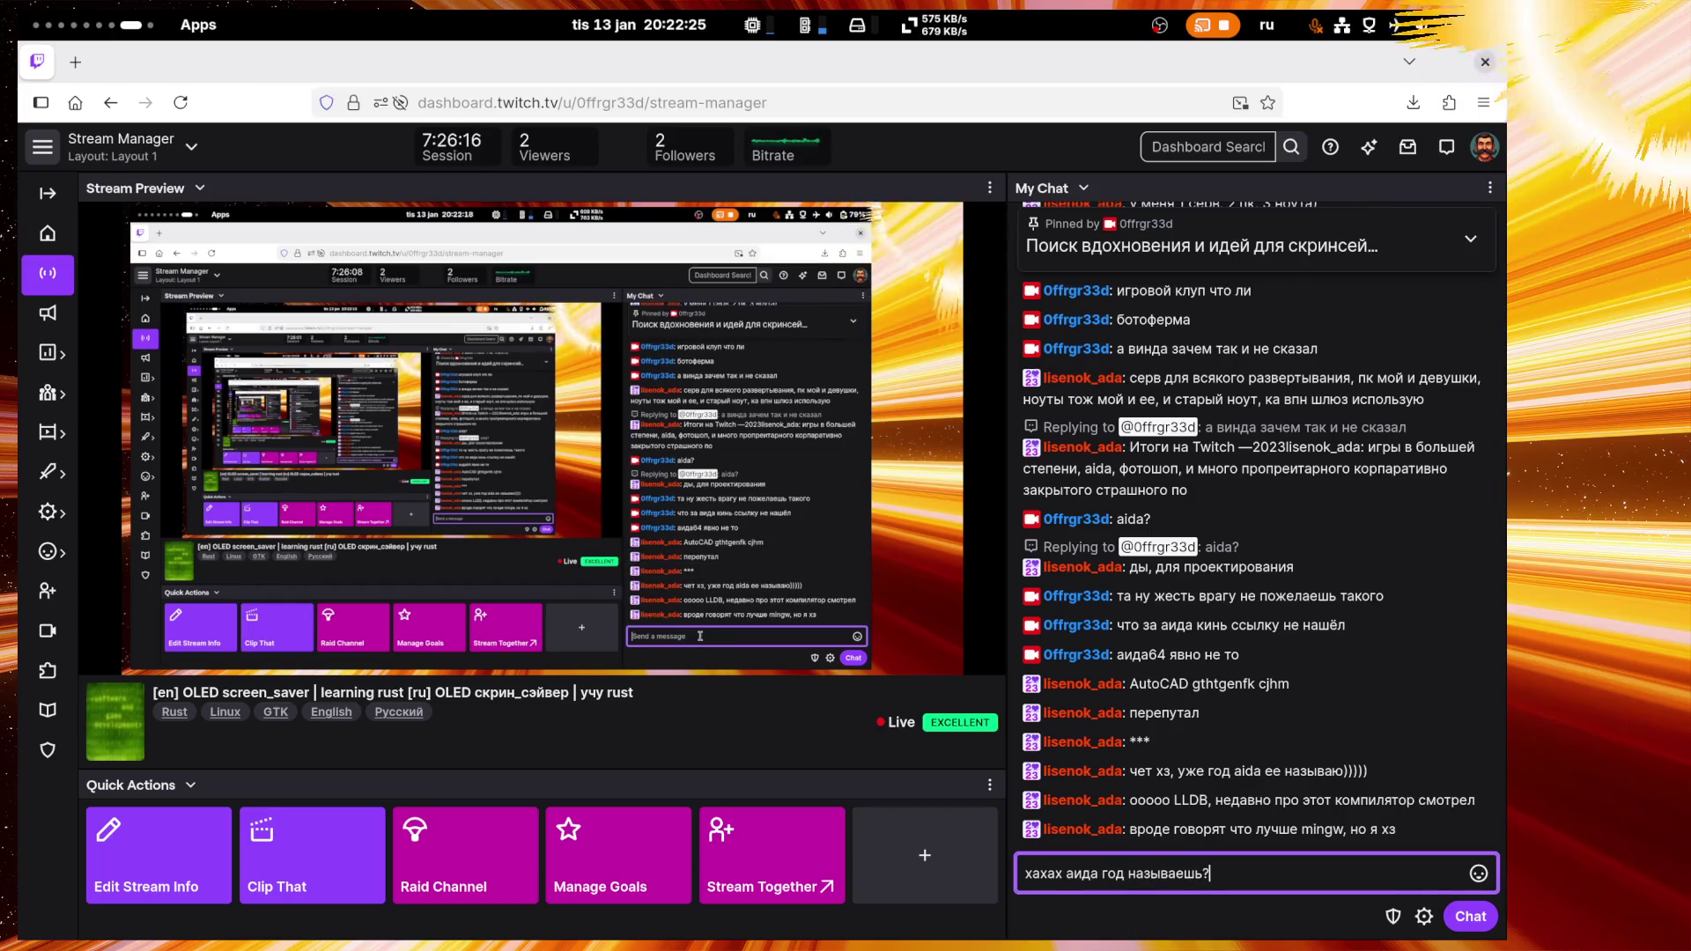
{"action": "type", "text": "проверься"}
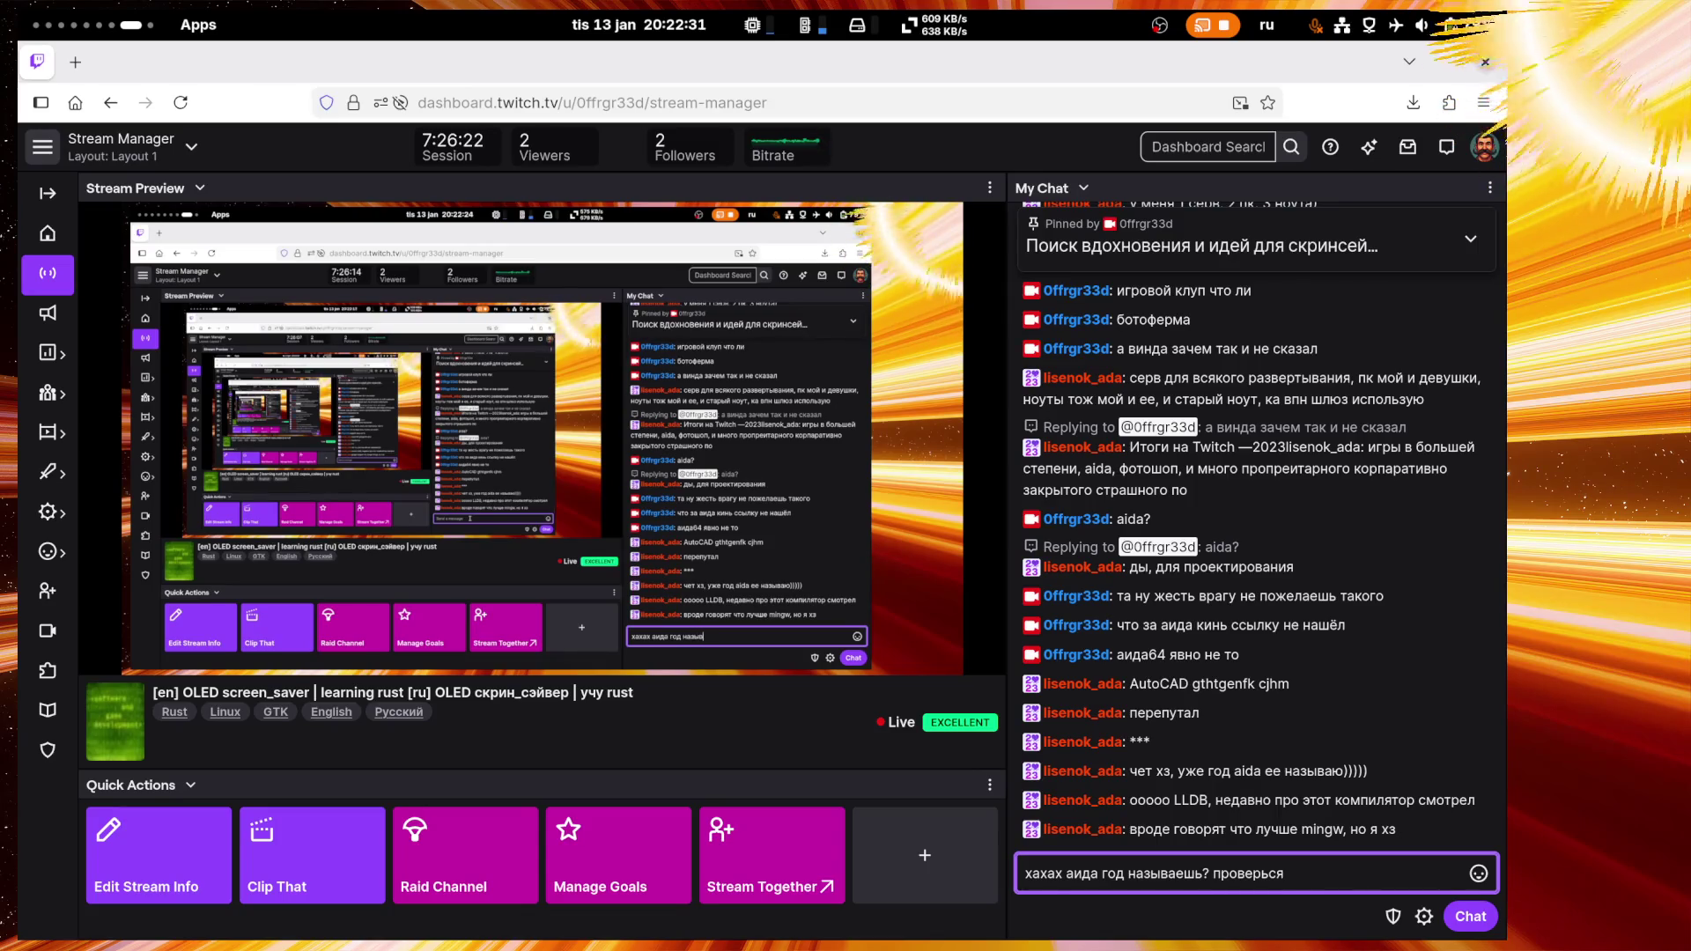
Step: Finish and send the reply about AIDA's year and eyesight, then send 'хз'
{"action": "key", "text": "BackSpace"}
{"action": "key", "text": "BackSpace"}
{"action": "type", "text": "зрение чтоли я зщ"}
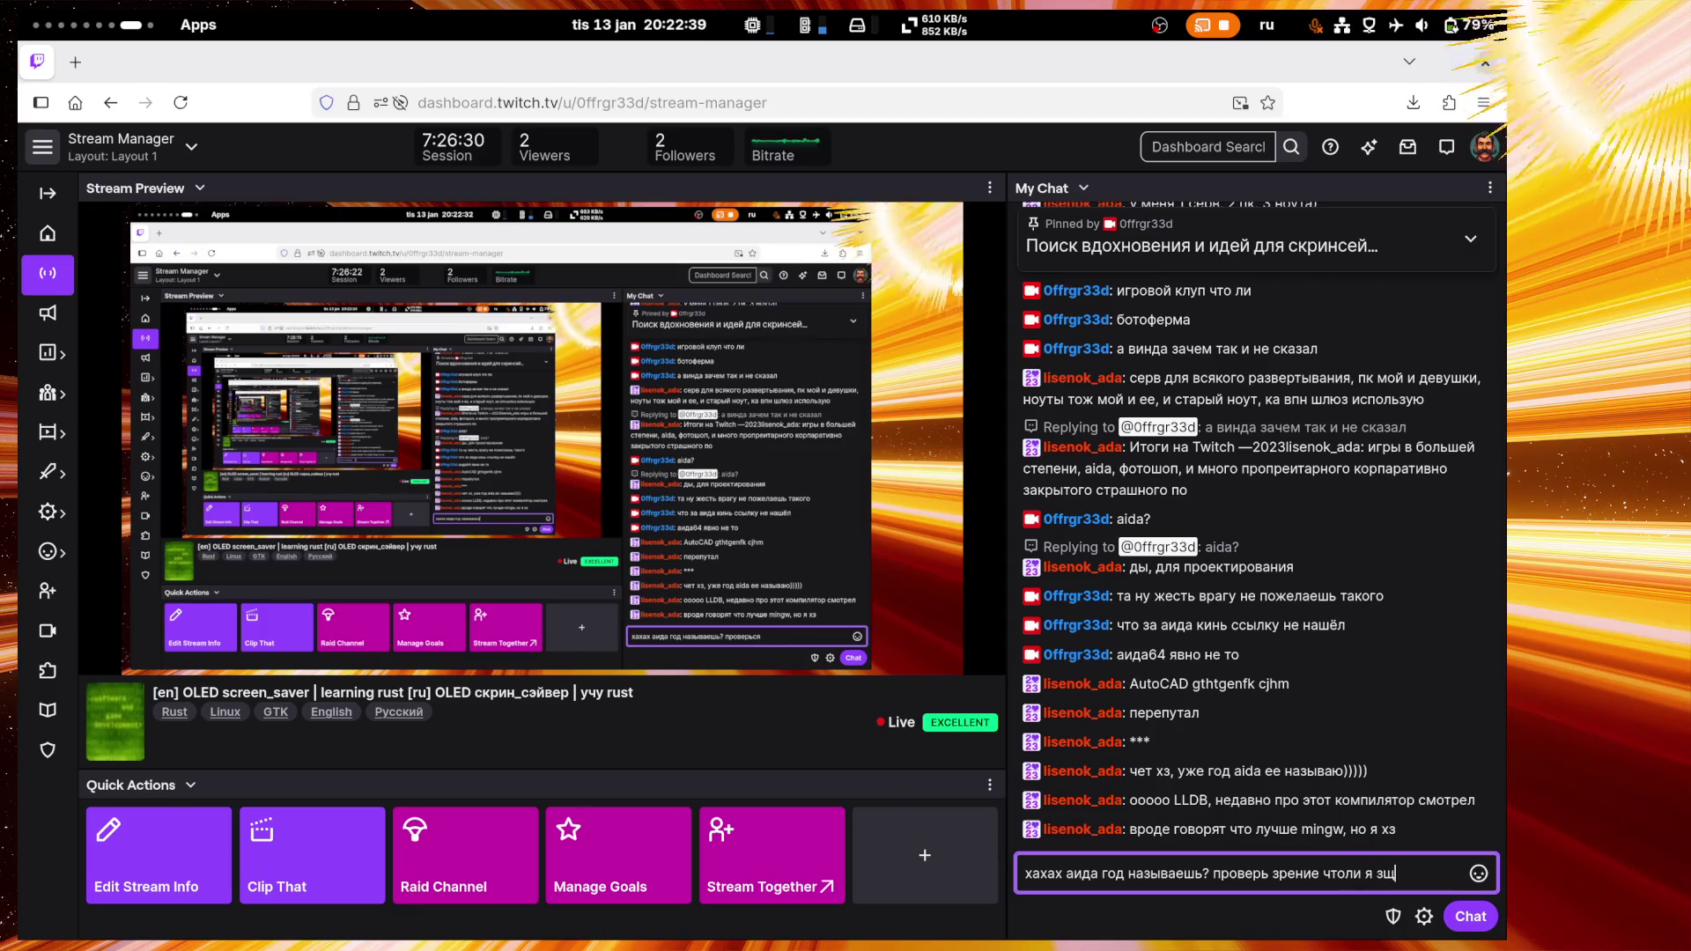
{"action": "key", "text": "Return"}
{"action": "type", "text": "хз"}
{"action": "key", "text": "Return"}
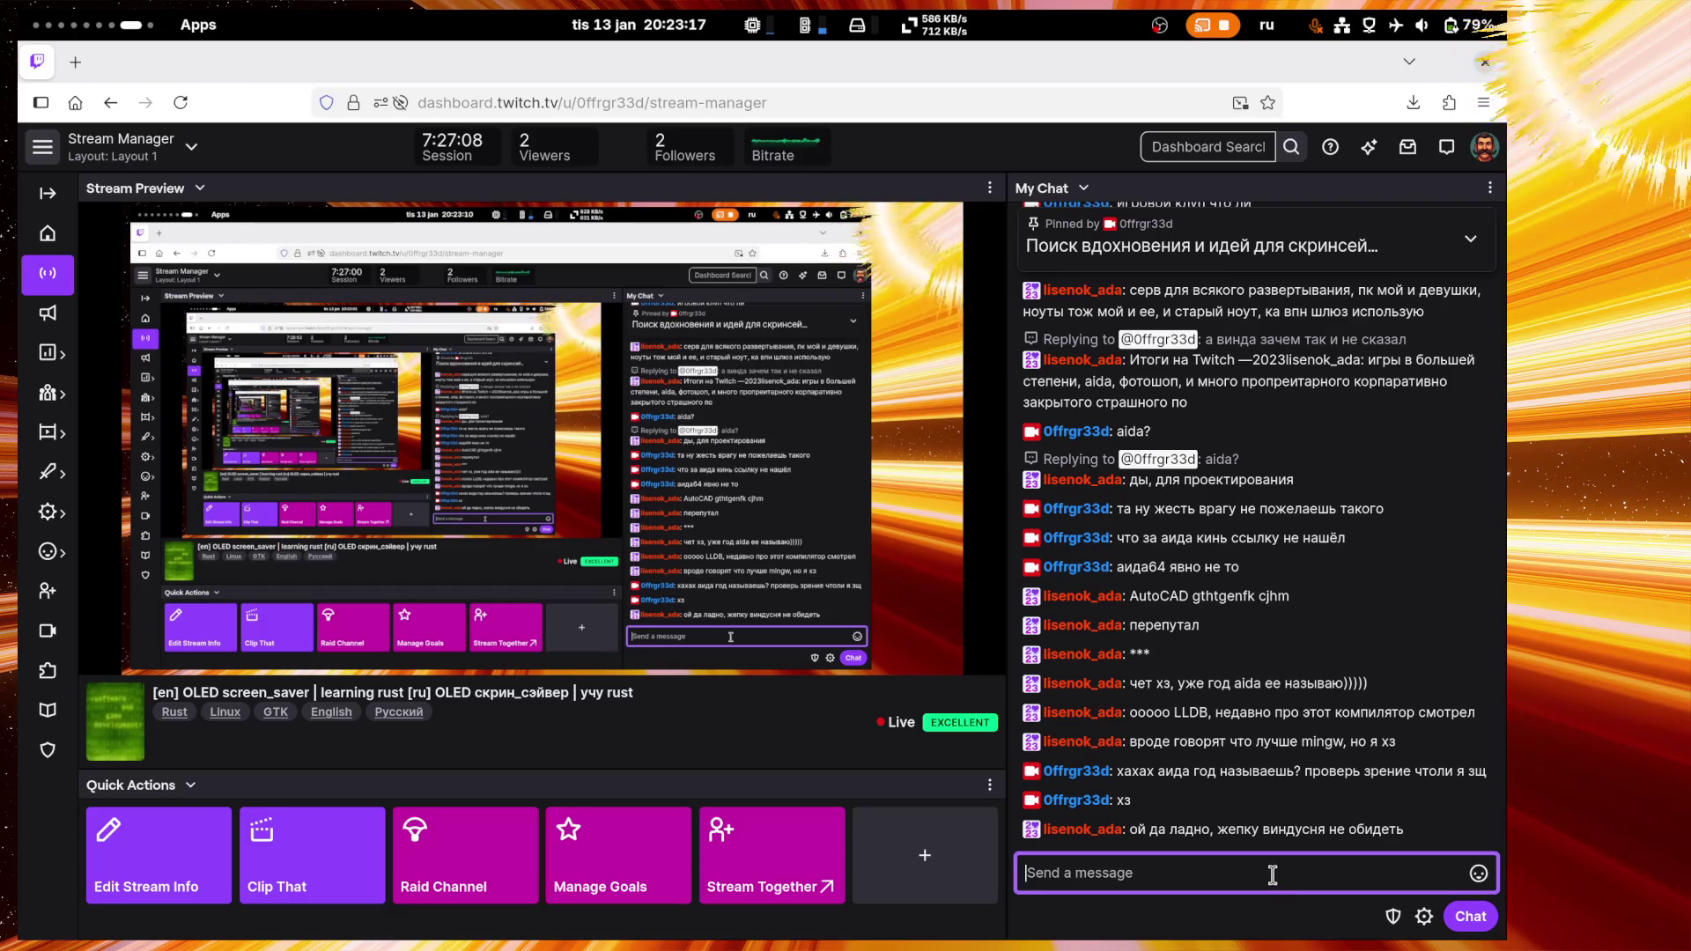
Step: Post 'ты хоть девушке своей нормальную ось поставь' and an emote, then switch workspace
{"action": "type", "text": "ты х"}
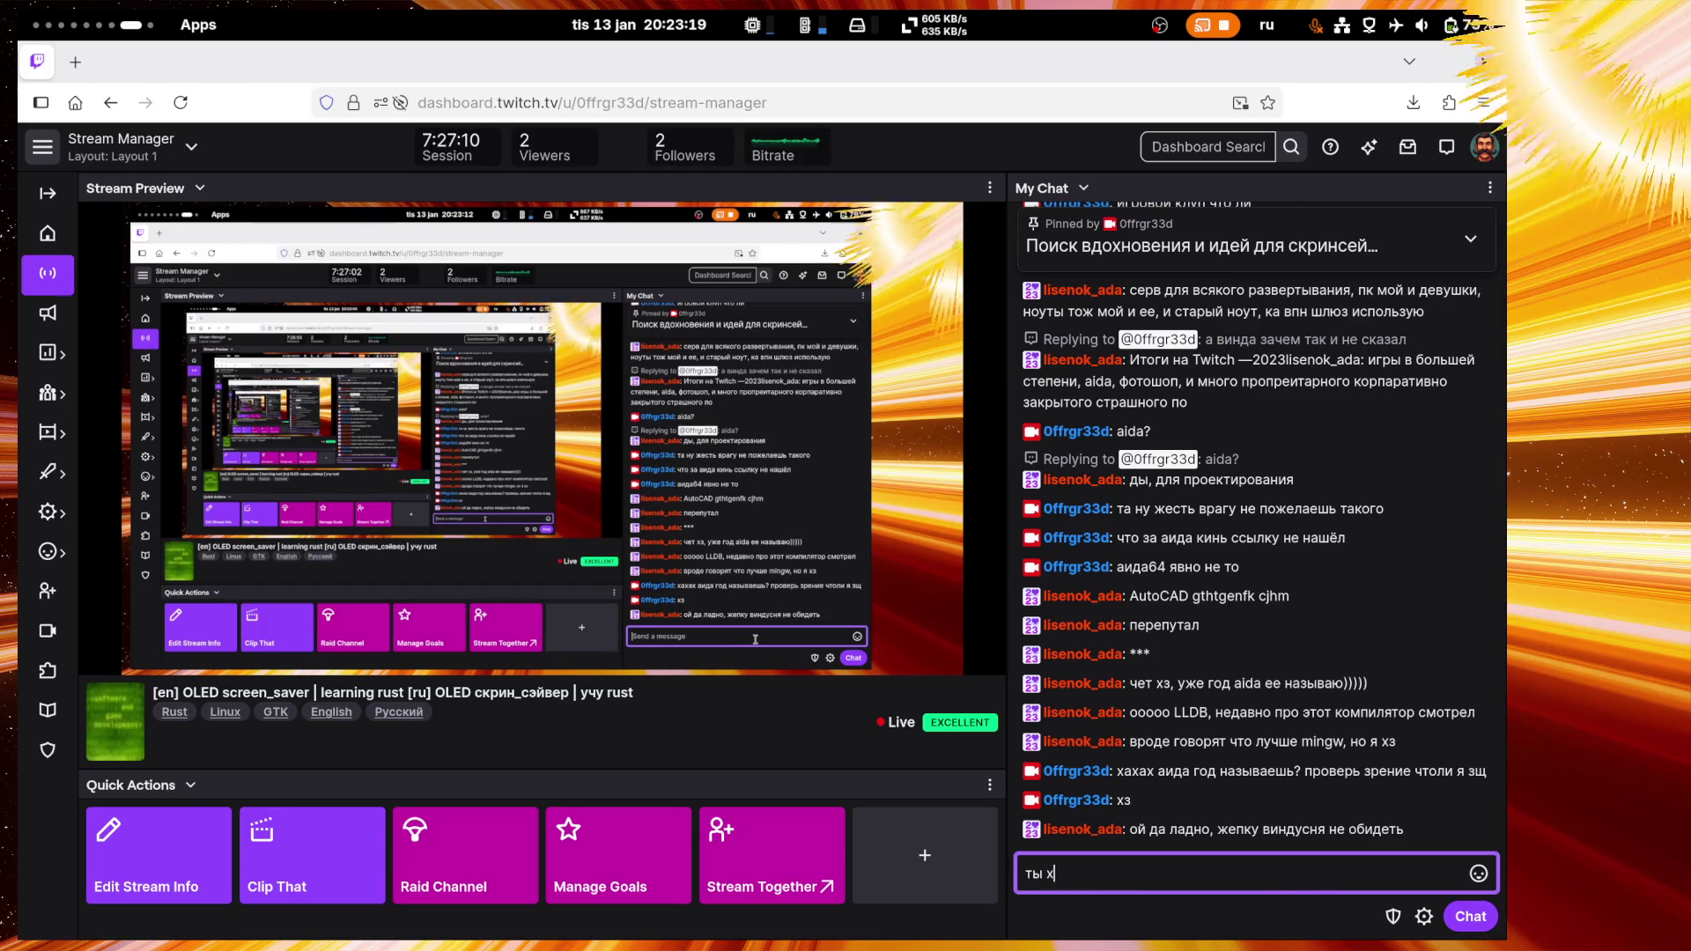
{"action": "type", "text": "оть девушк"}
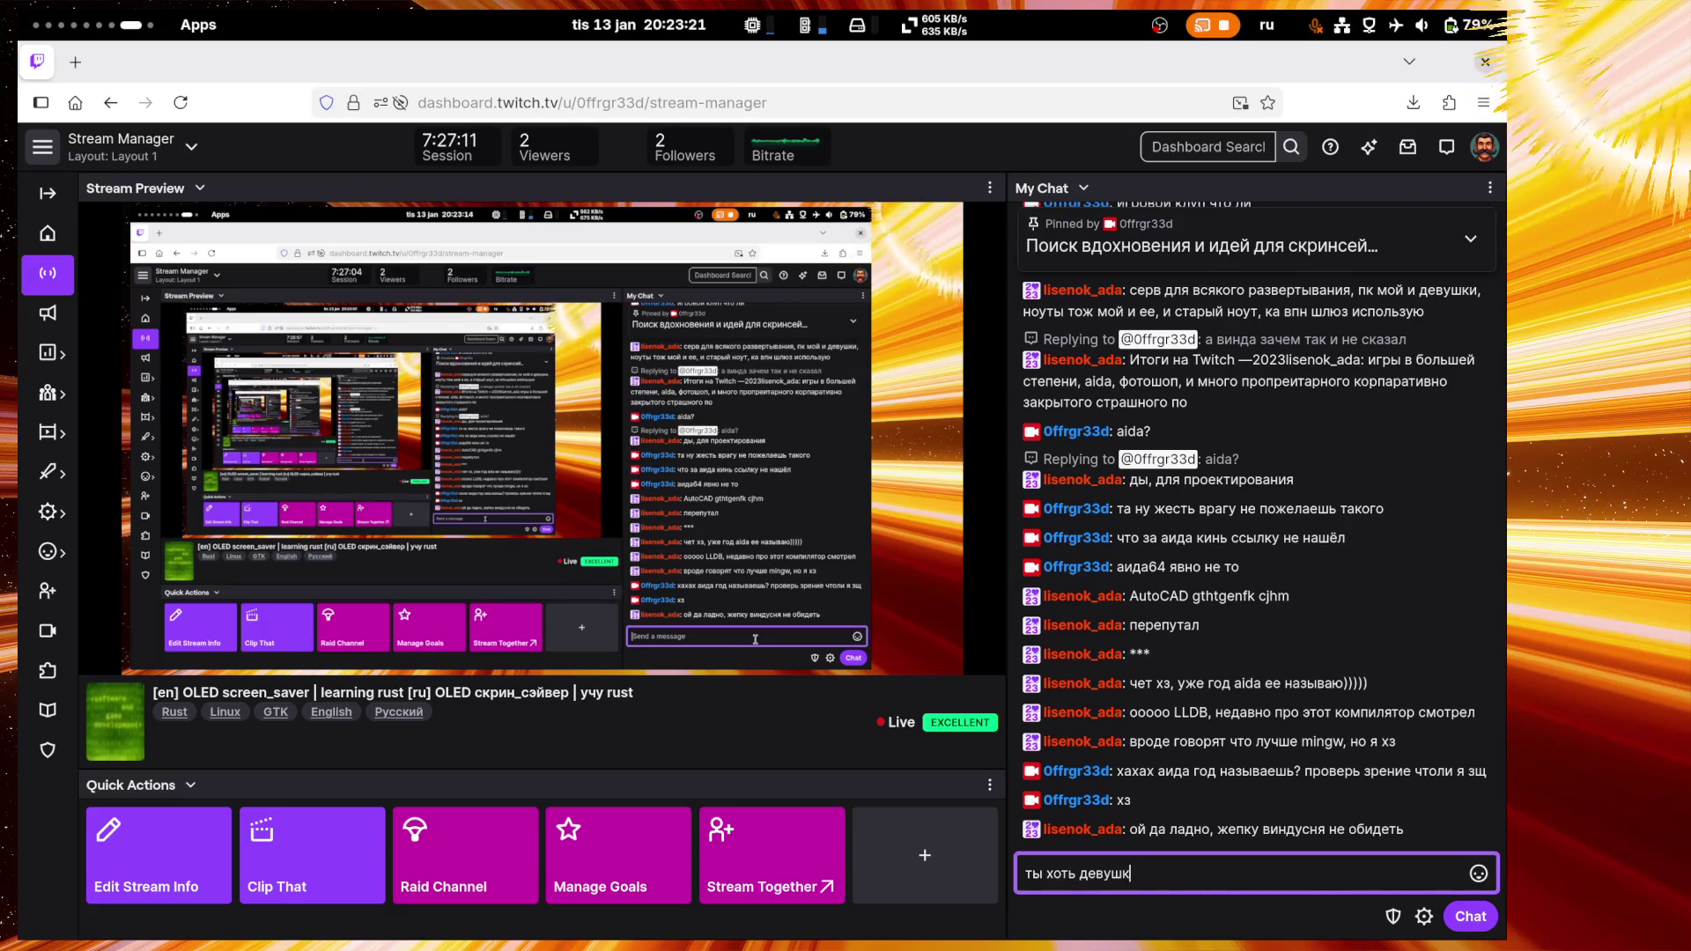
{"action": "type", "text": "е своей "}
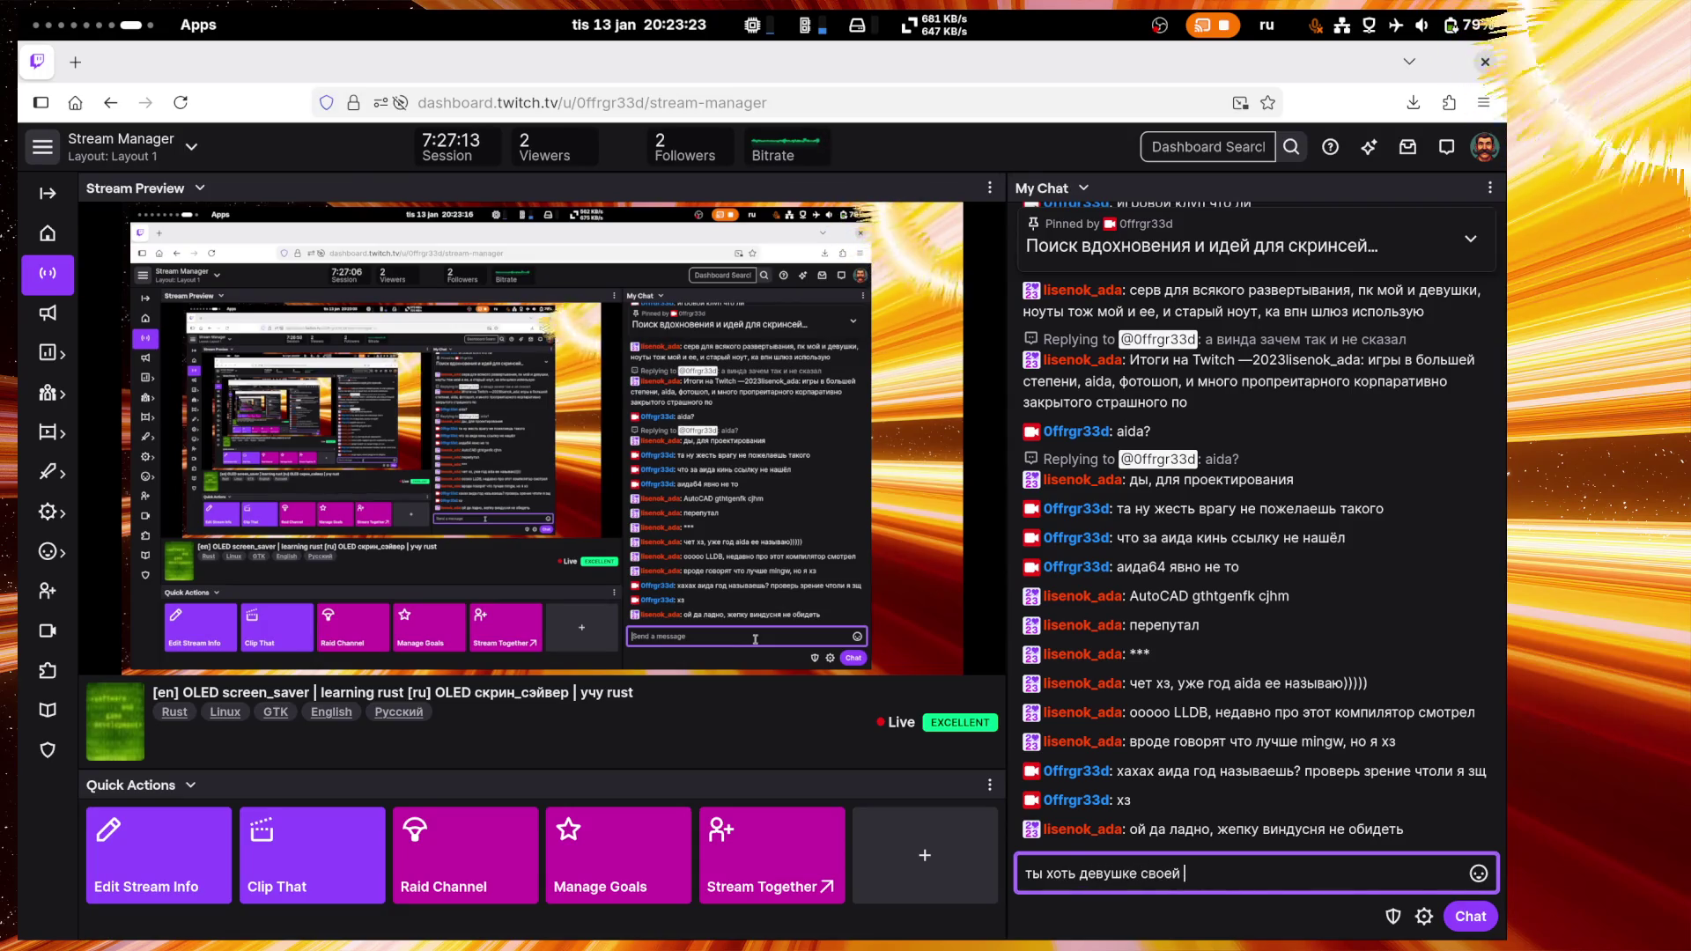
{"action": "type", "text": "нормальную ос"}
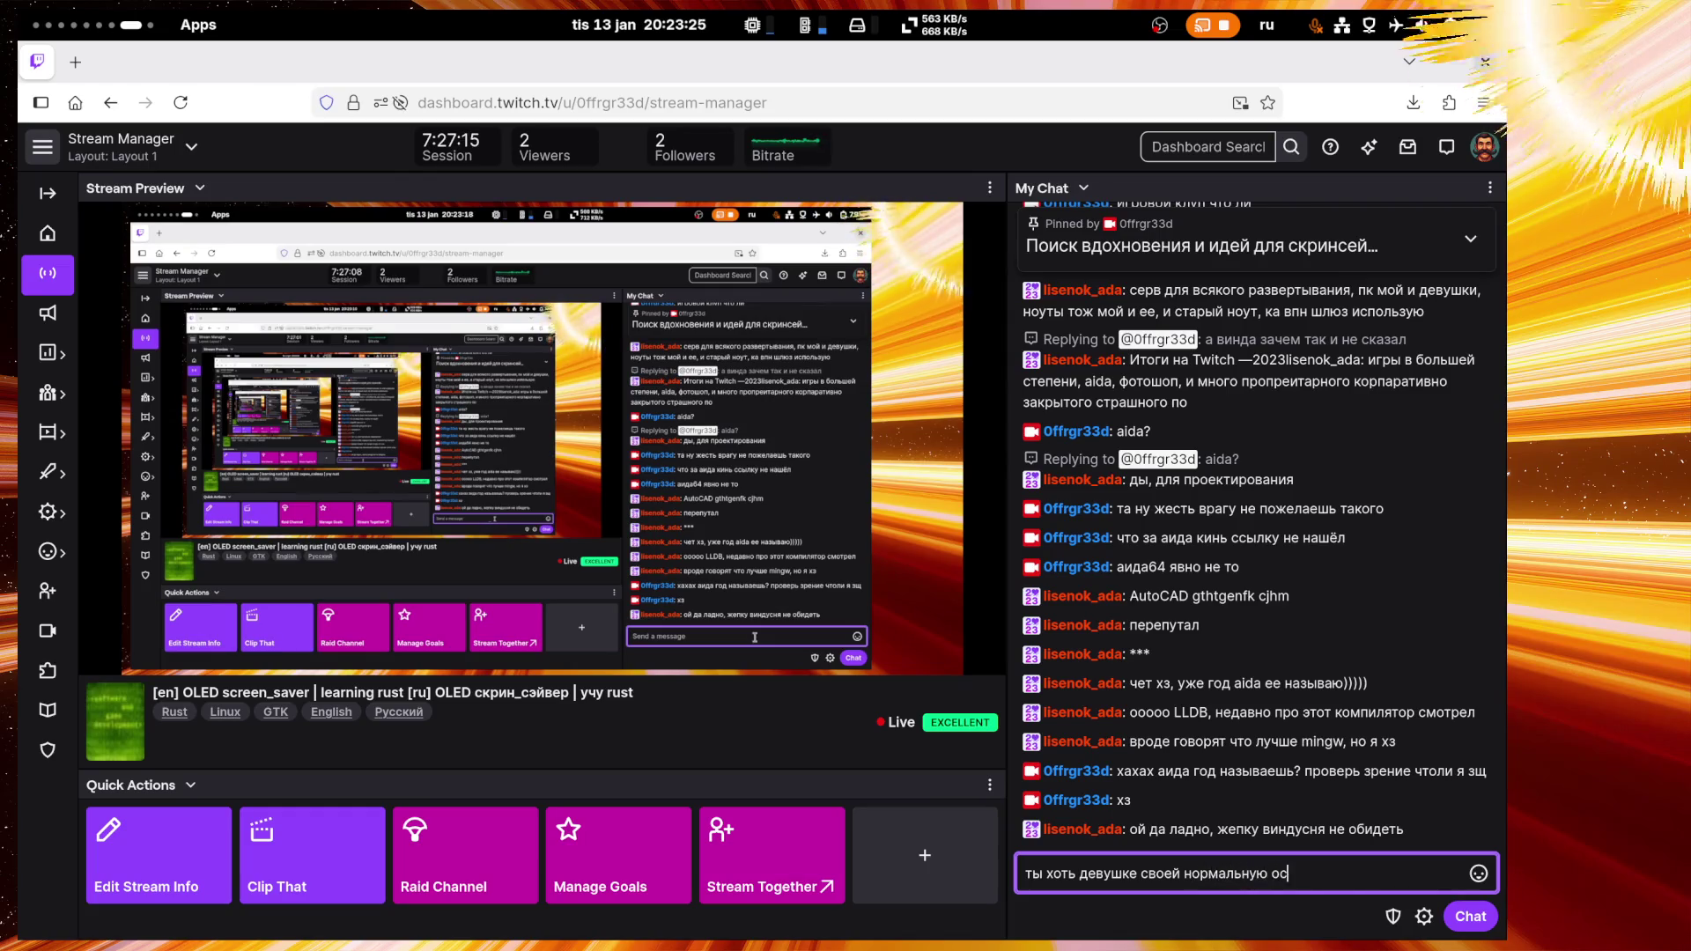
{"action": "type", "text": "ь поставь"}
{"action": "key", "text": "Return"}
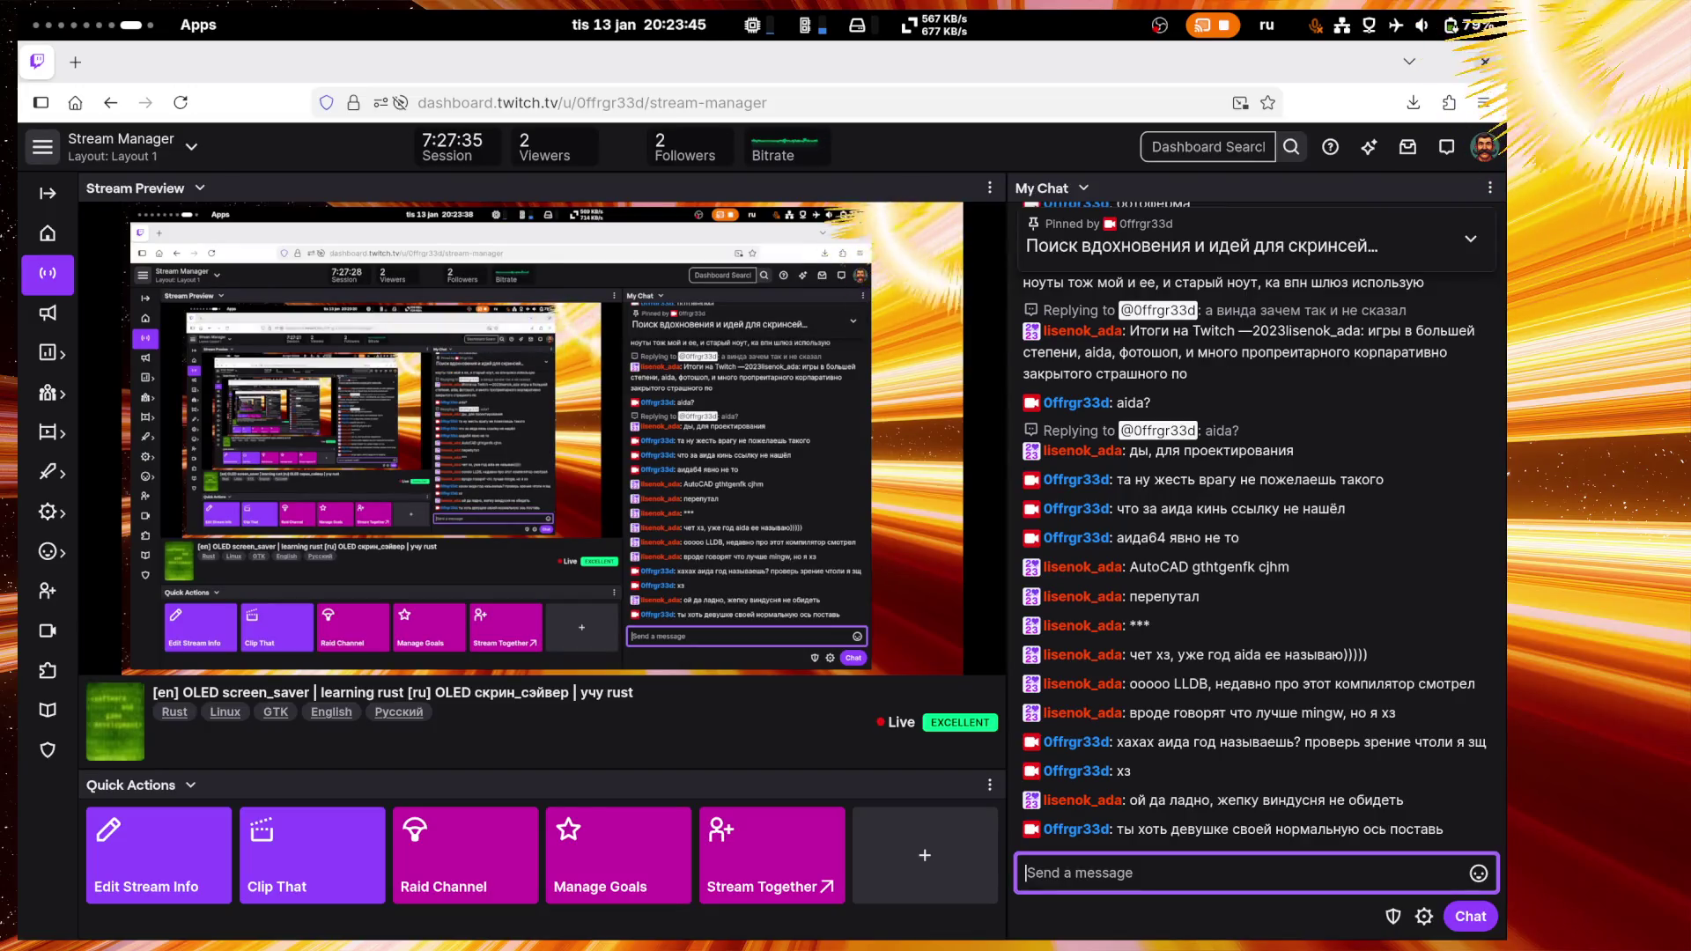
{"action": "left_click", "coordinate": [1478, 873]}
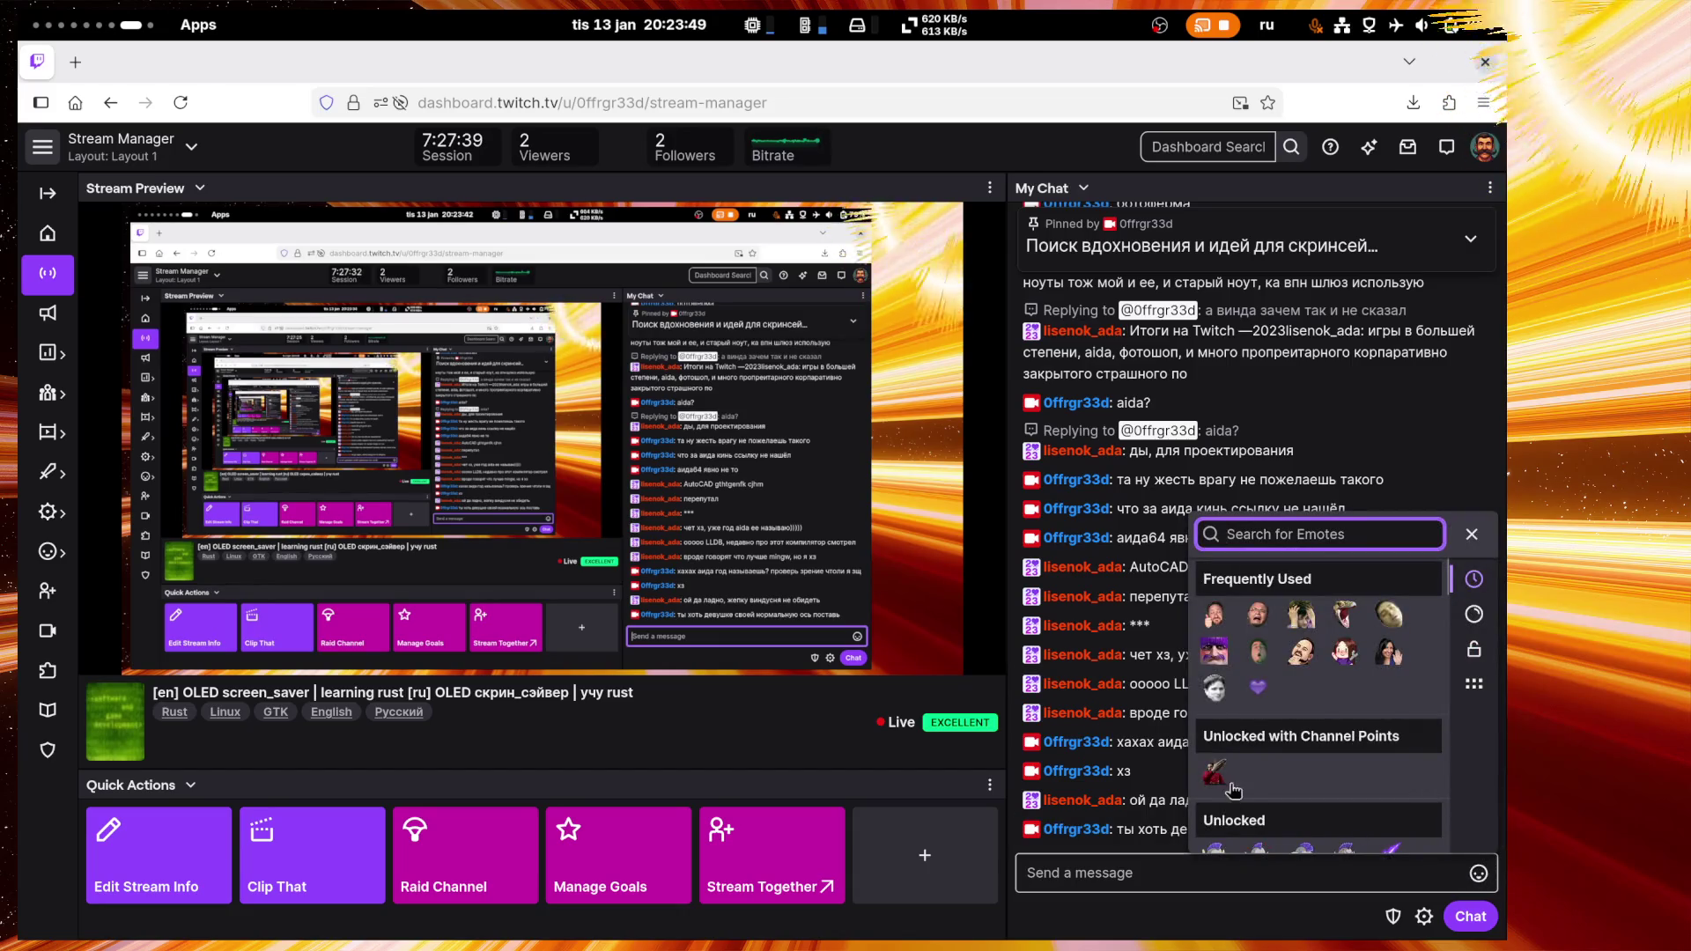
{"action": "key", "text": "Return"}
{"action": "left_click", "coordinate": [1168, 872]}
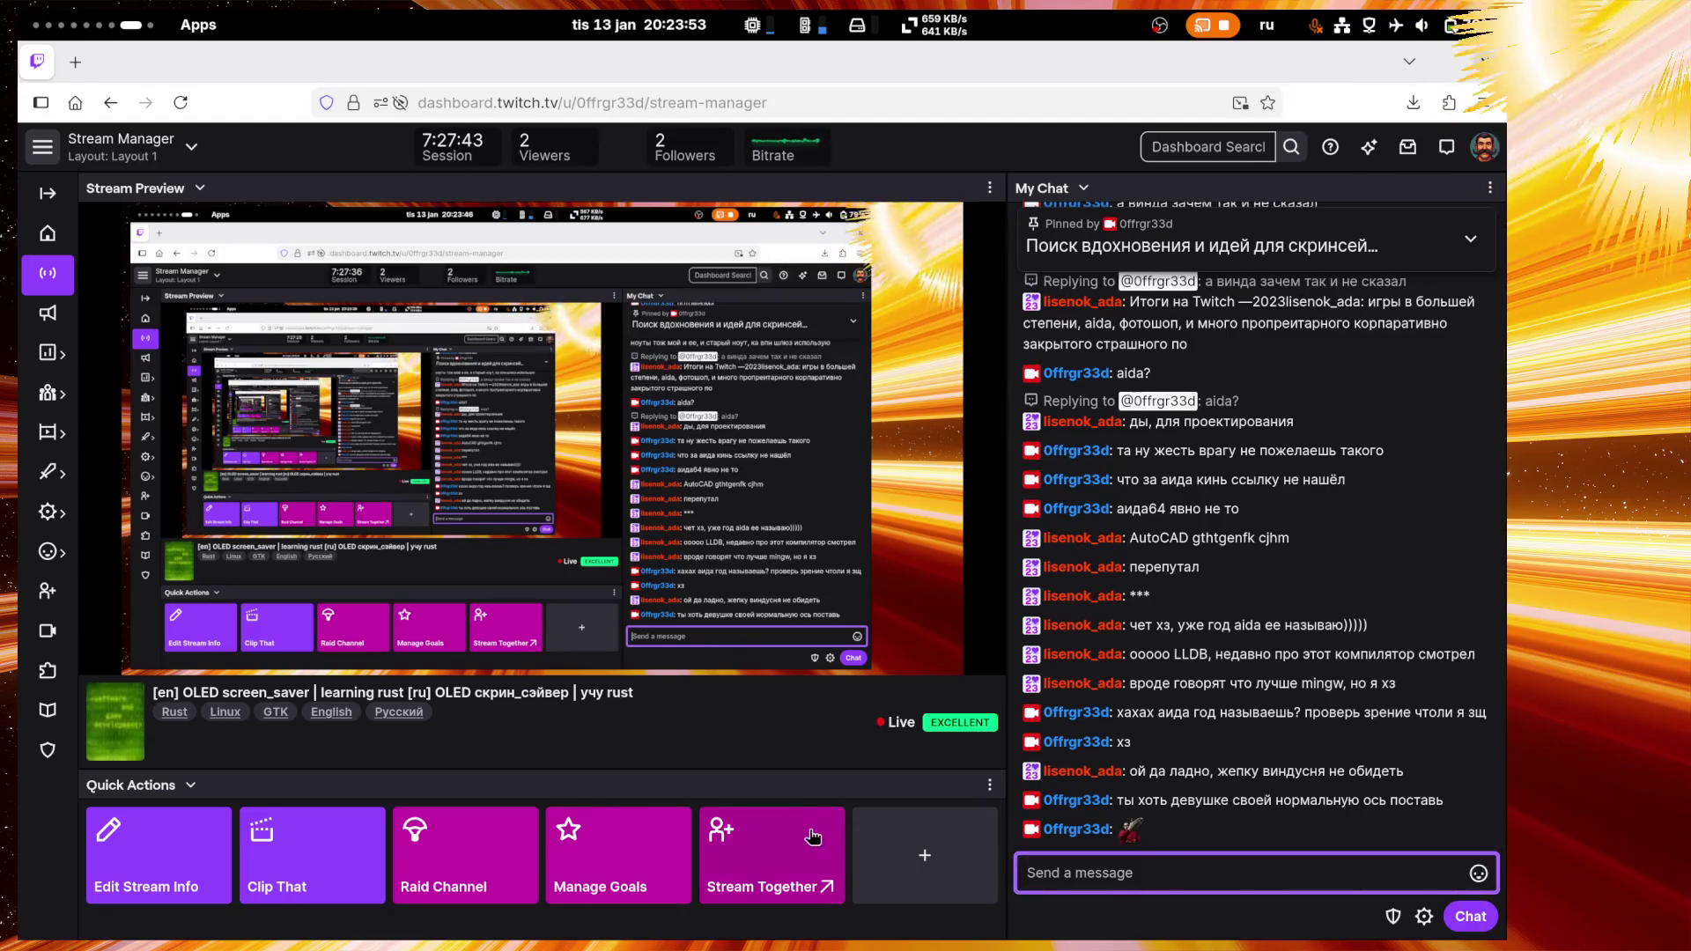
{"action": "key", "text": "super+2"}
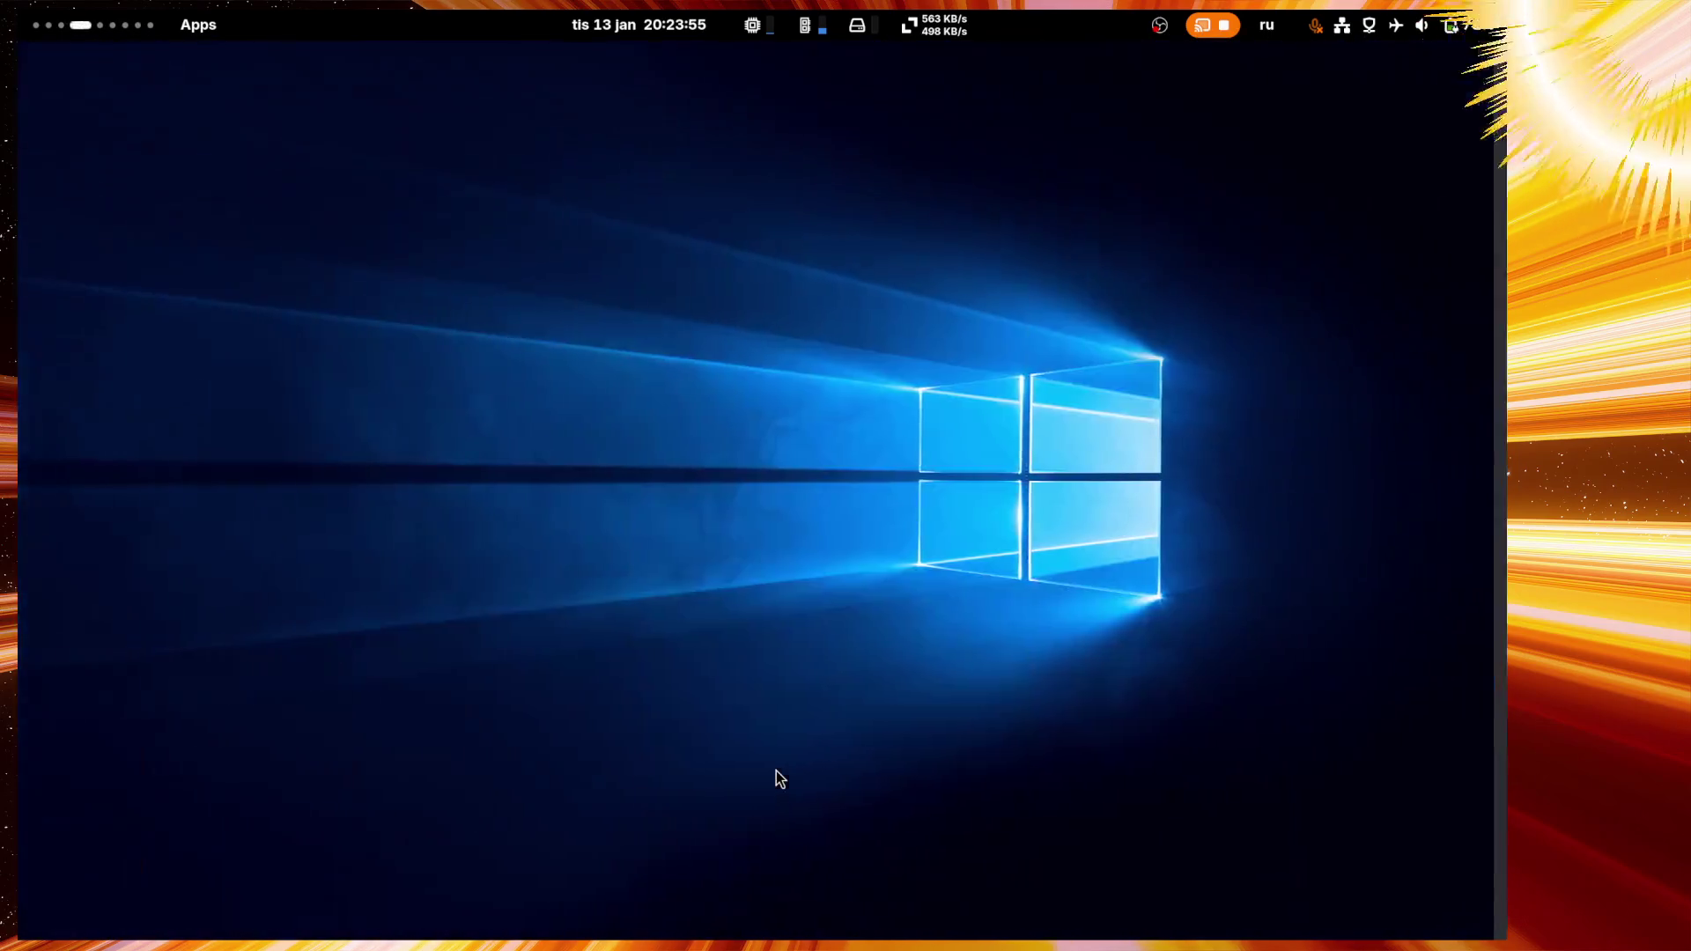
Step: Install CodeLLDB 1.12.1 via Trust Publisher & Install and watch its platform package download
{"action": "key", "text": "super+1"}
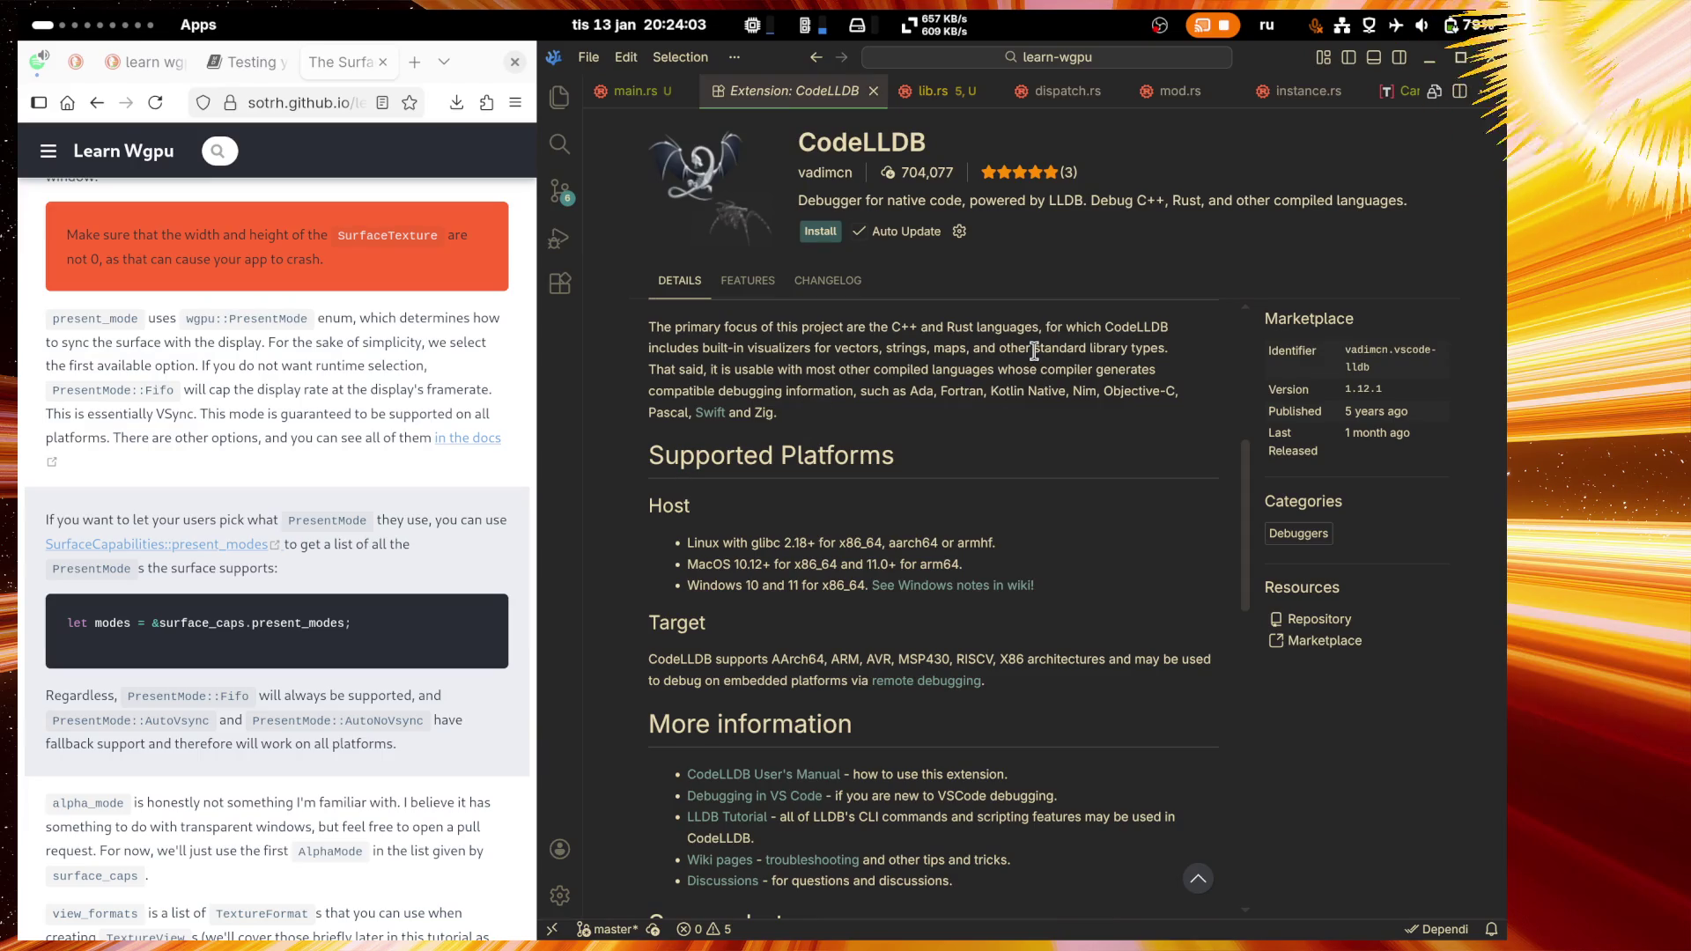
{"action": "left_click", "coordinate": [820, 234]}
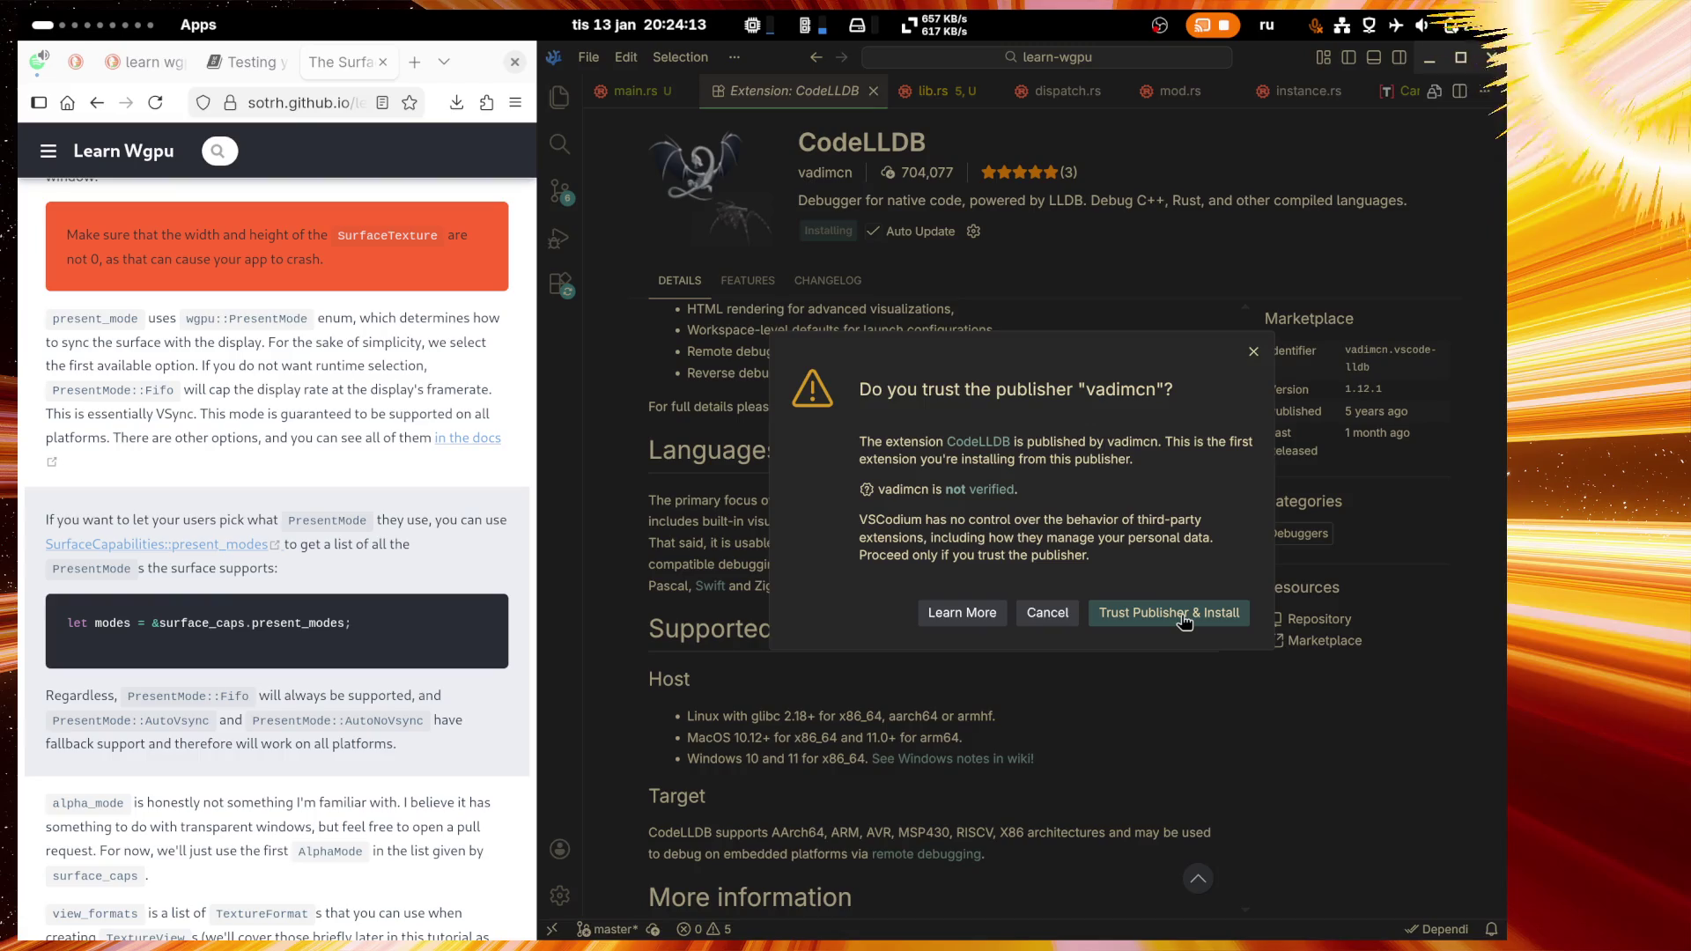
{"action": "left_click", "coordinate": [1183, 616]}
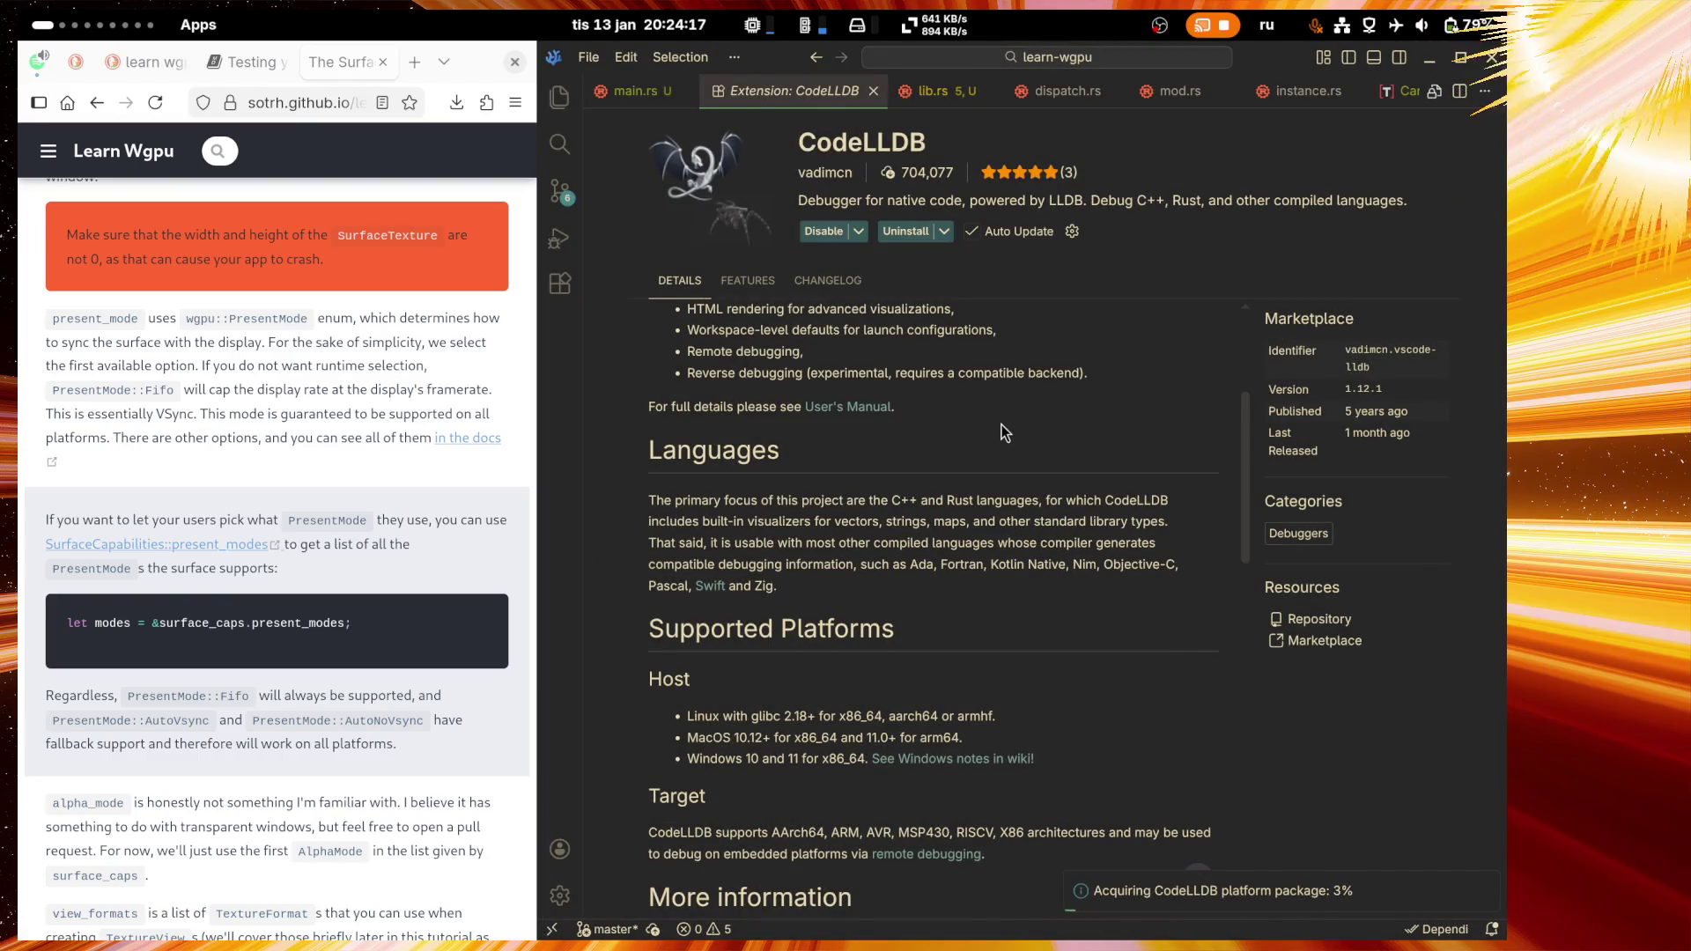
{"action": "scroll", "coordinate": [1002, 425], "scroll_direction": "down", "scroll_amount": 5}
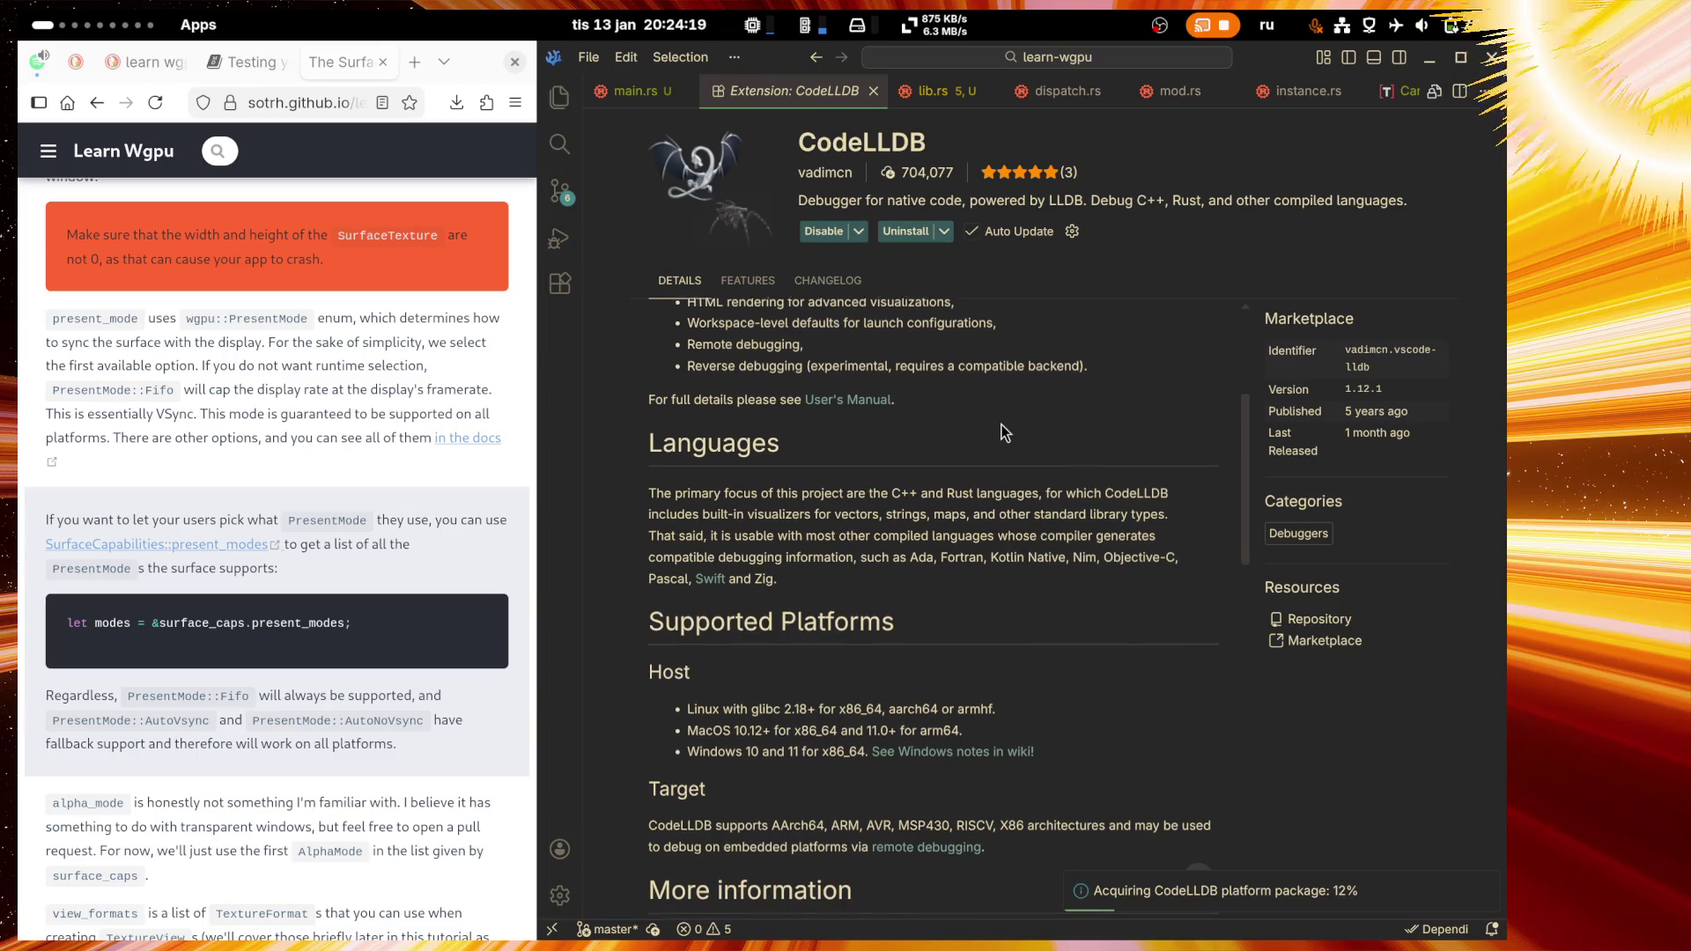
{"action": "scroll", "coordinate": [1001, 424], "scroll_direction": "down", "scroll_amount": 6}
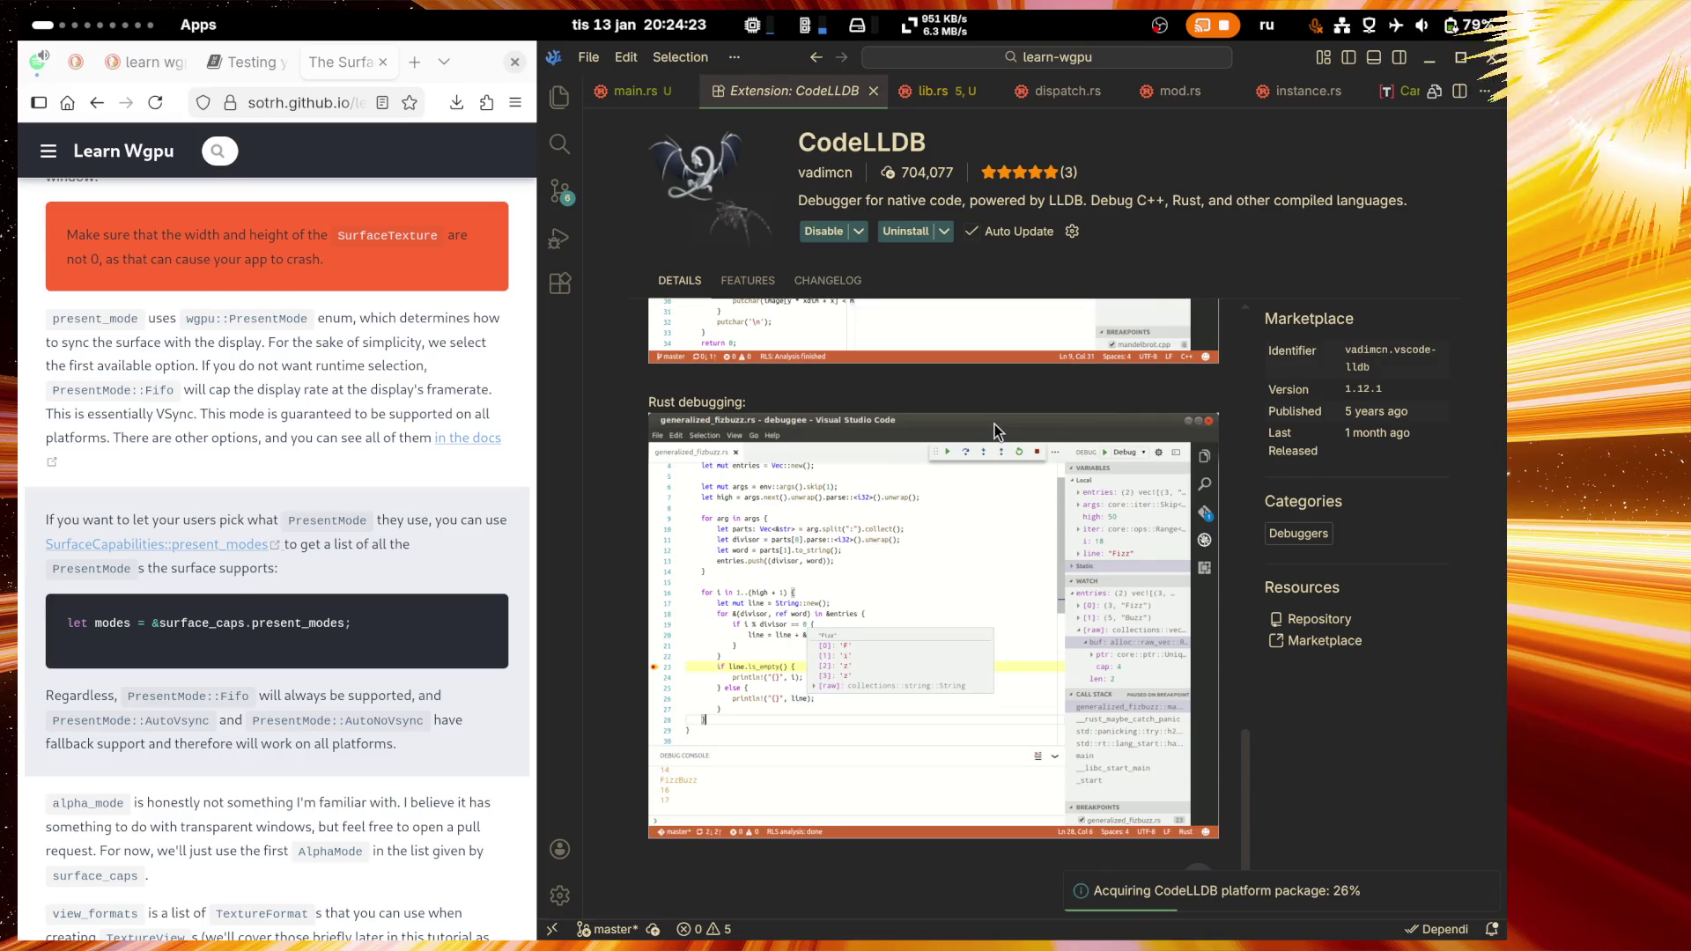
{"action": "scroll", "coordinate": [993, 429], "scroll_direction": "up", "scroll_amount": 12}
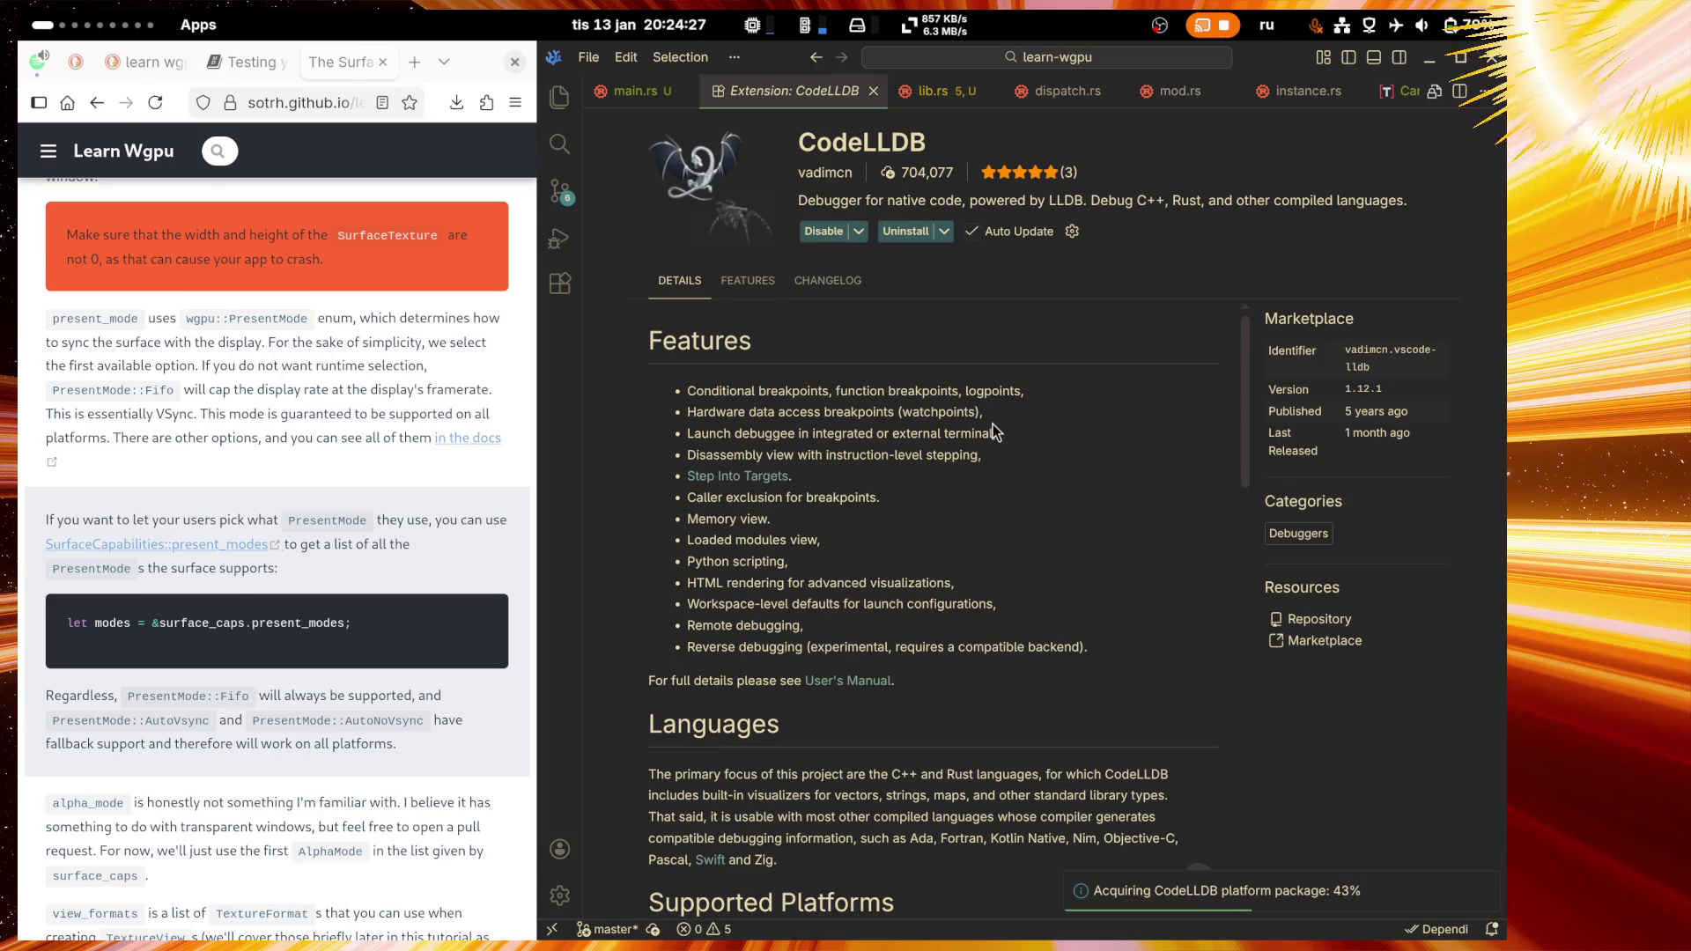
{"action": "left_click", "coordinate": [53, 25]}
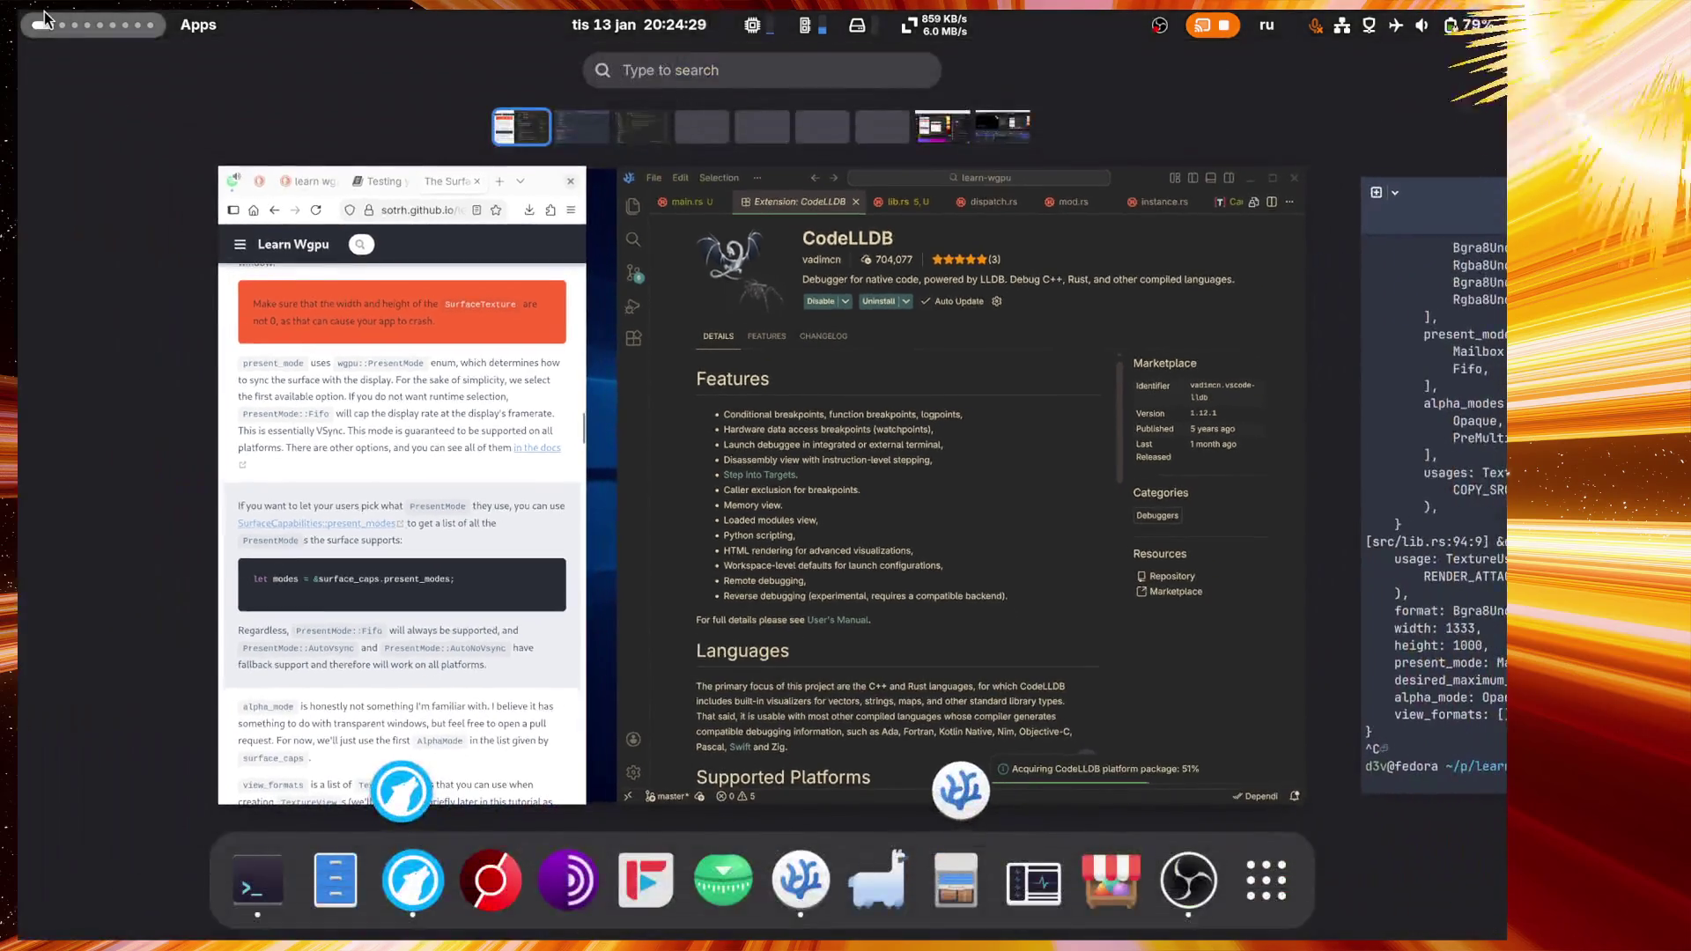
Step: Back in Twitch chat, send 'не, поставь норм ось где сразу всё стоит'
{"action": "left_click", "coordinate": [942, 132]}
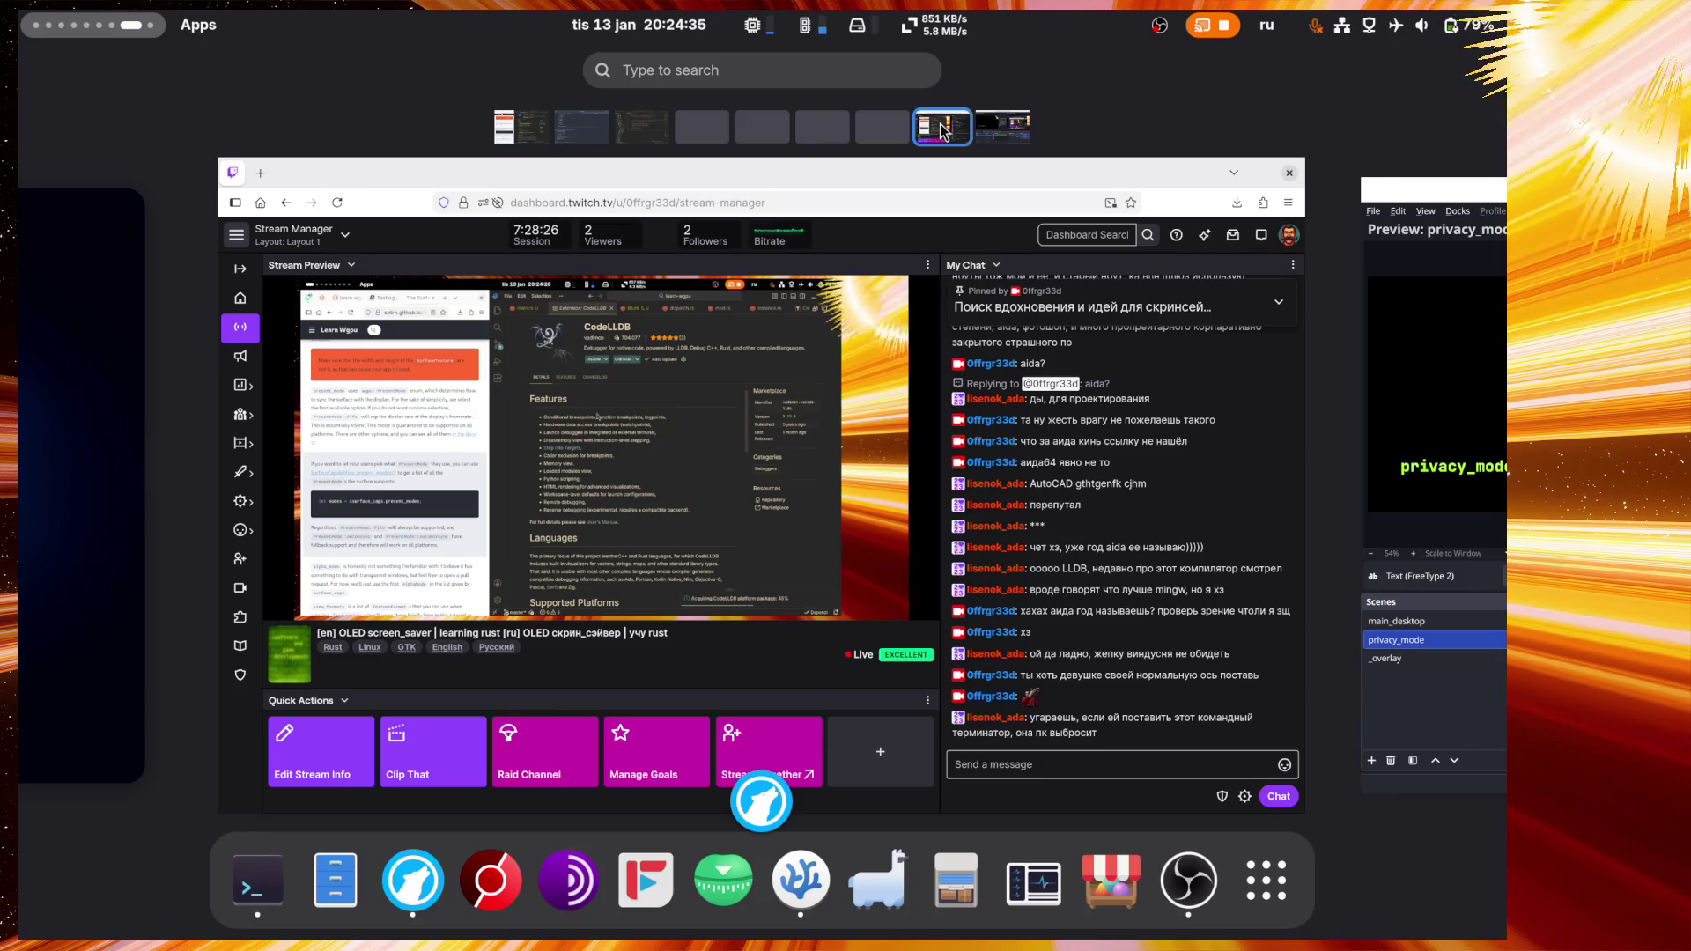
{"action": "left_click", "coordinate": [1206, 775]}
{"action": "left_click", "coordinate": [1211, 871]}
{"action": "type", "text": "не, поставь норм"}
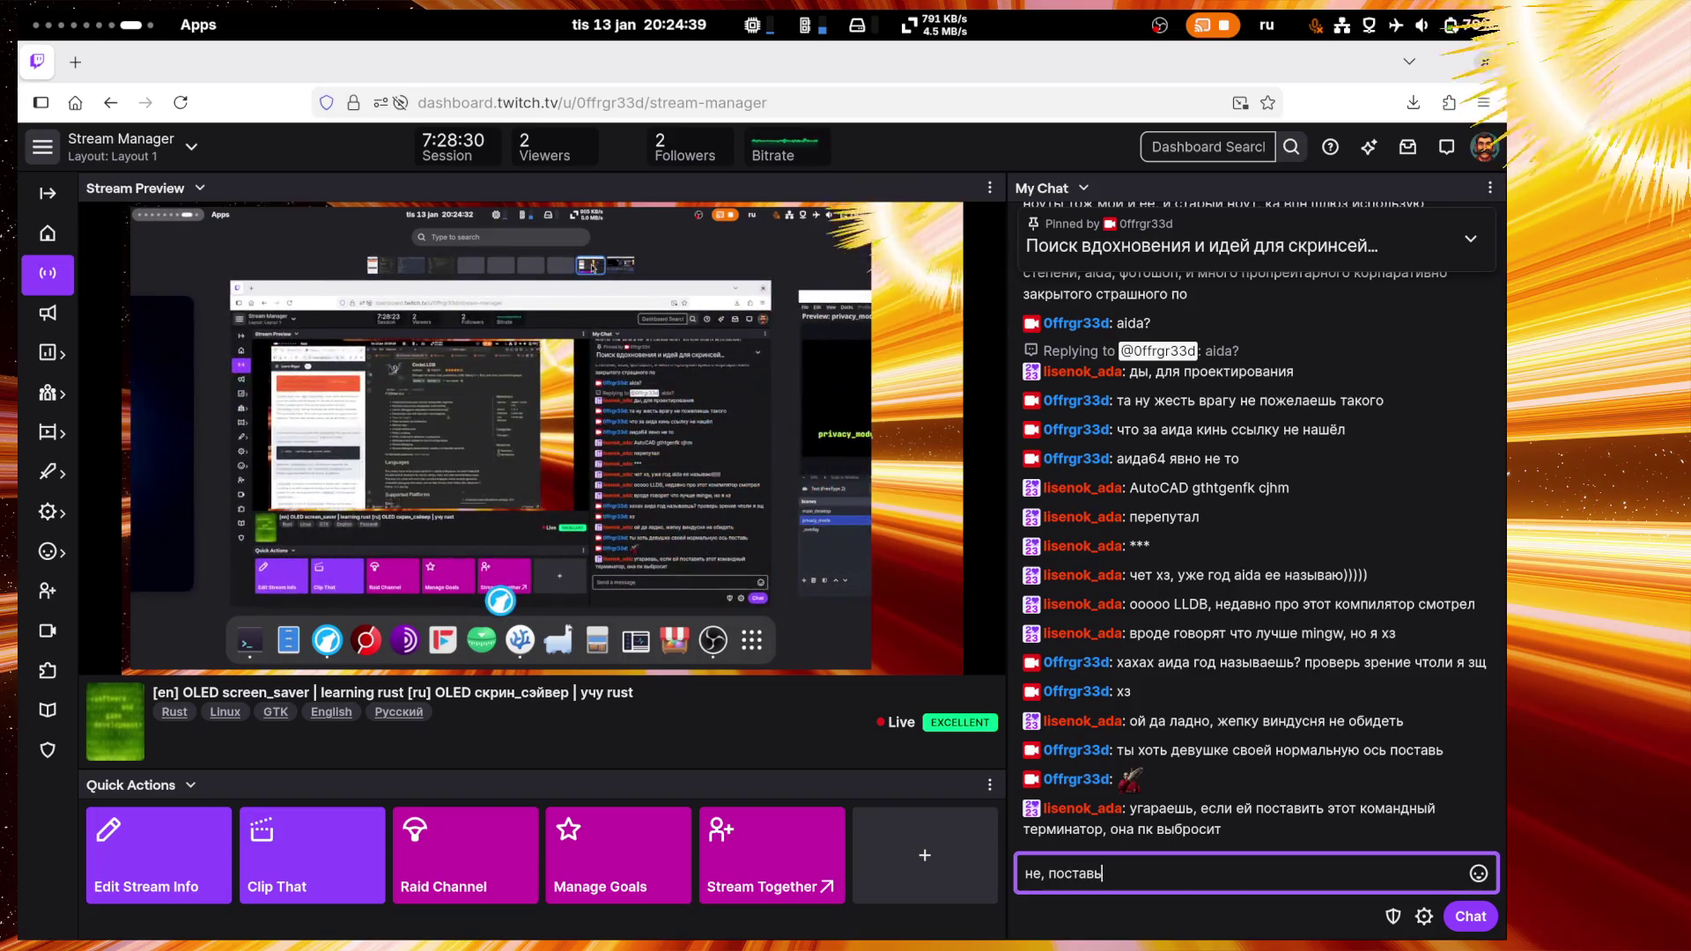
{"action": "type", "text": " ось"}
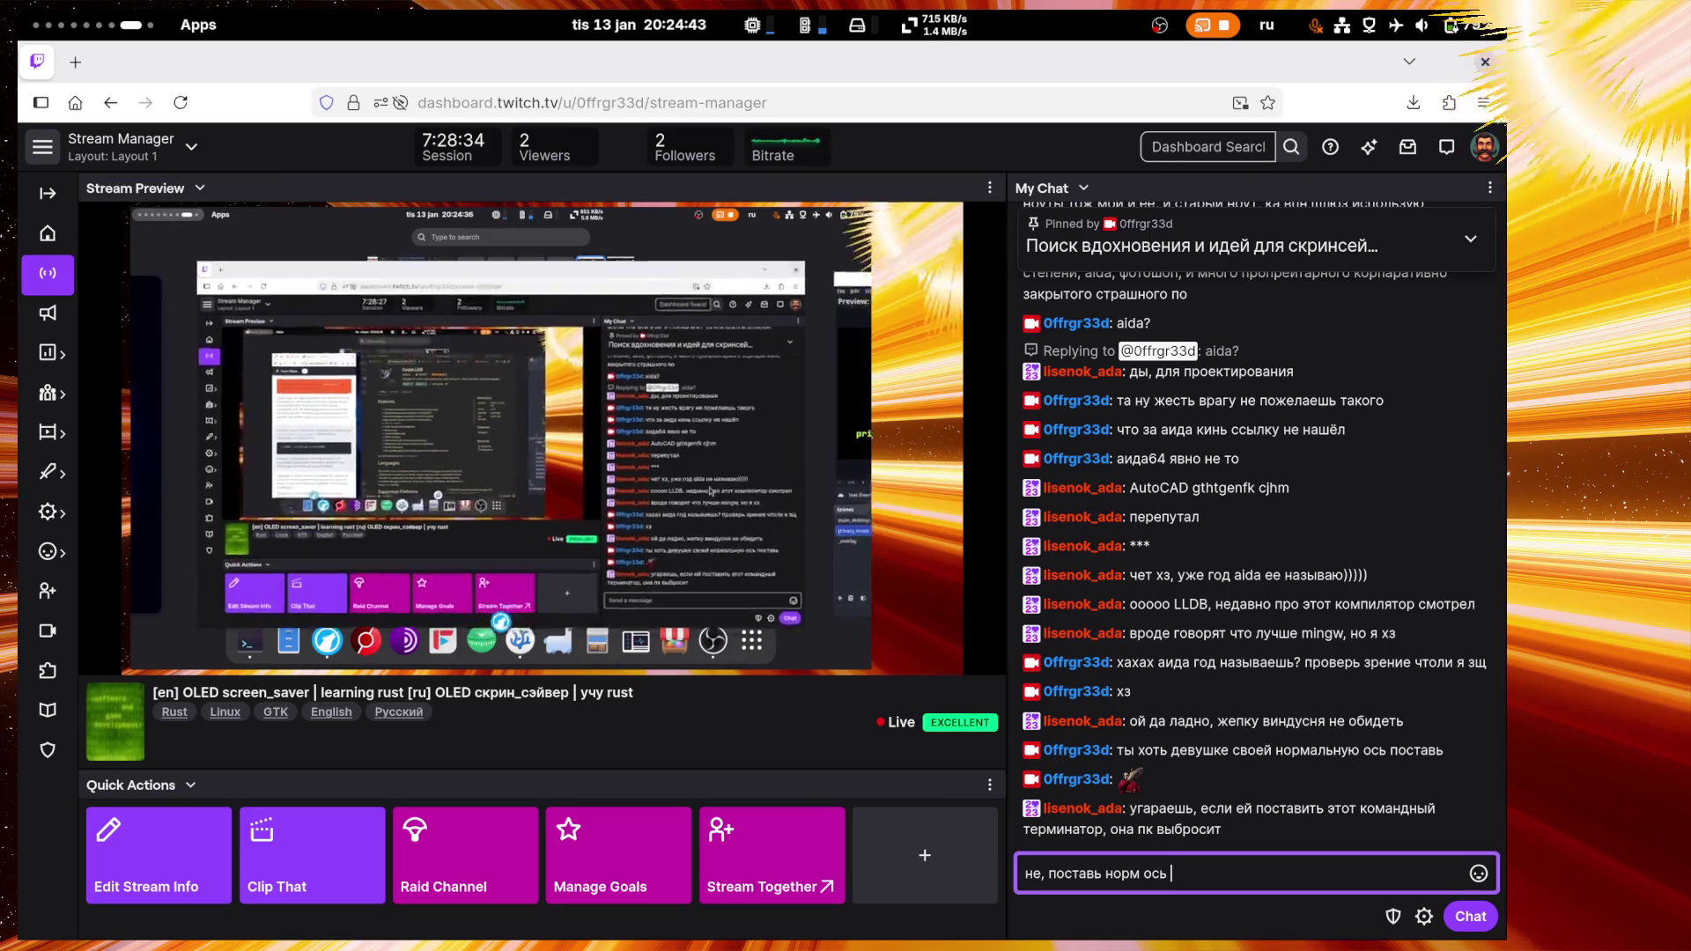
{"action": "type", "text": " где сразу всё стоит"}
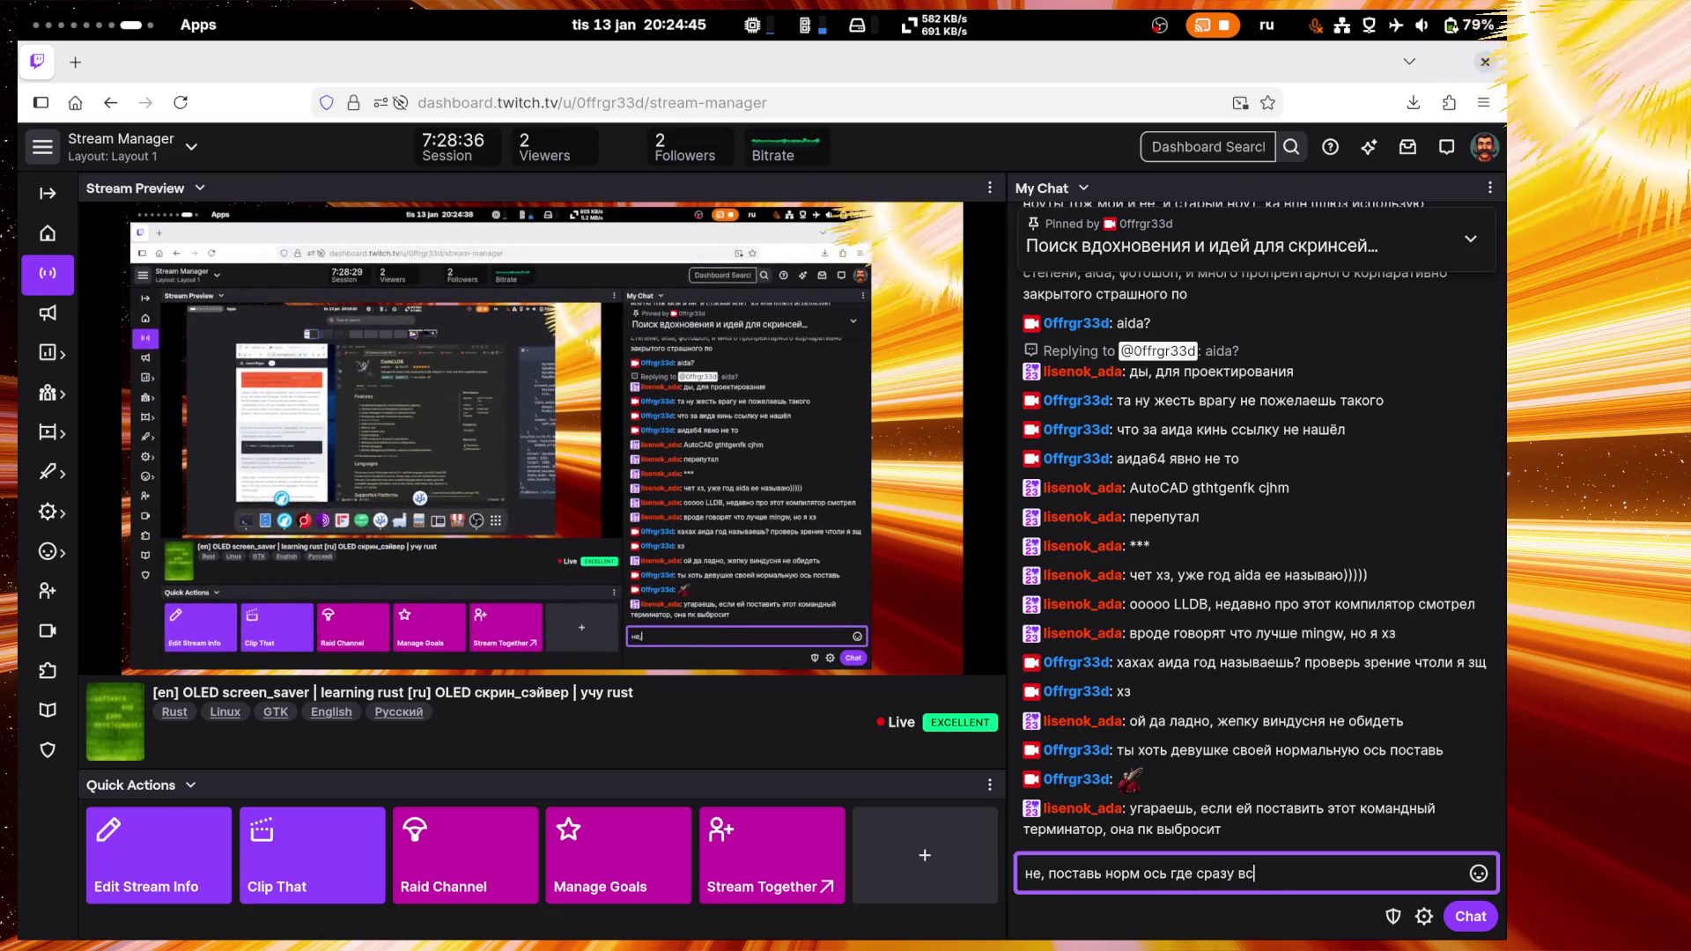
{"action": "key", "text": "Return"}
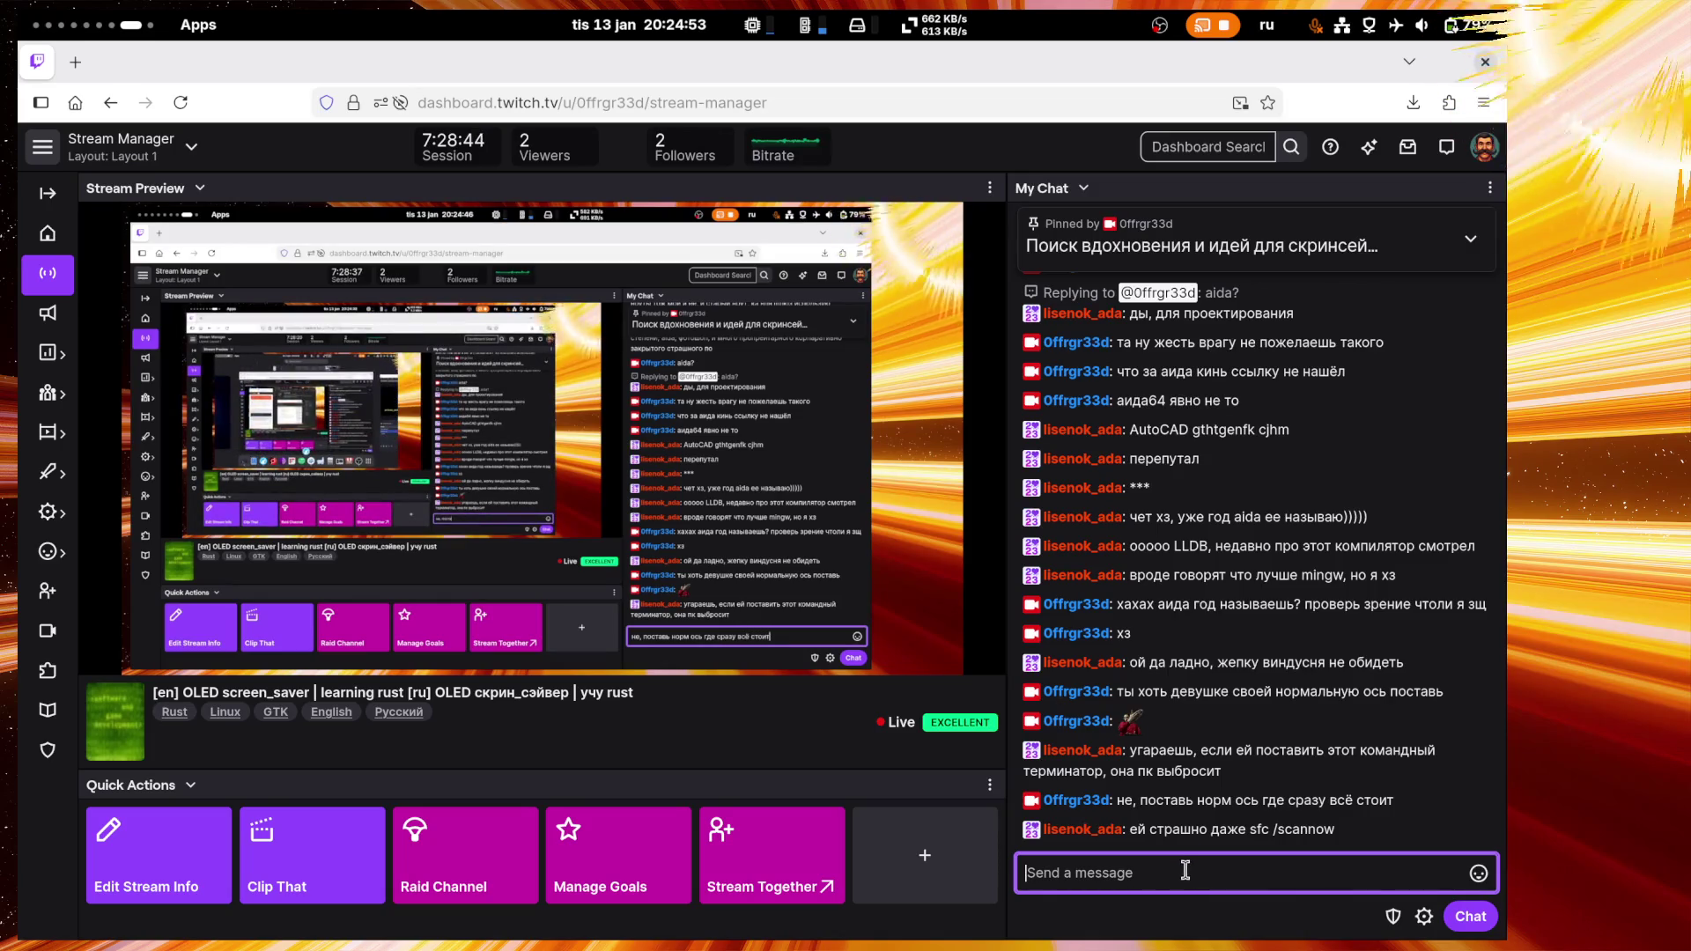
Step: Ask 'xщ шо это' about sfc /scannow, then restore the full-screen Twitch dashboard
{"action": "type", "text": "x"}
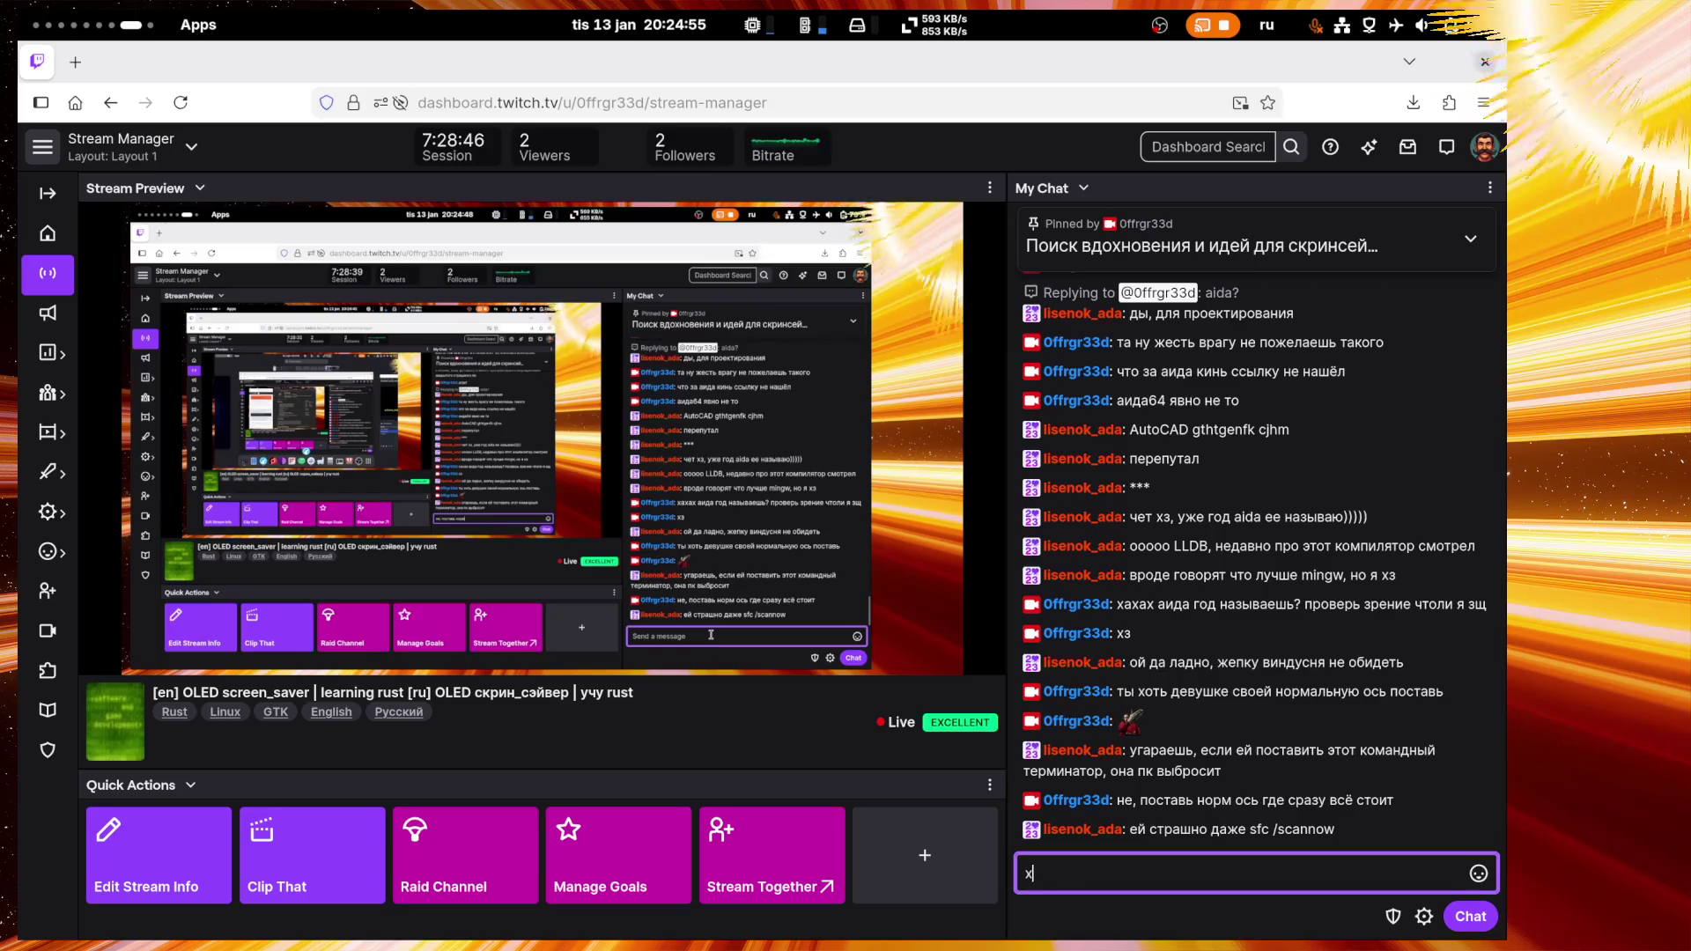
{"action": "type", "text": "щ "}
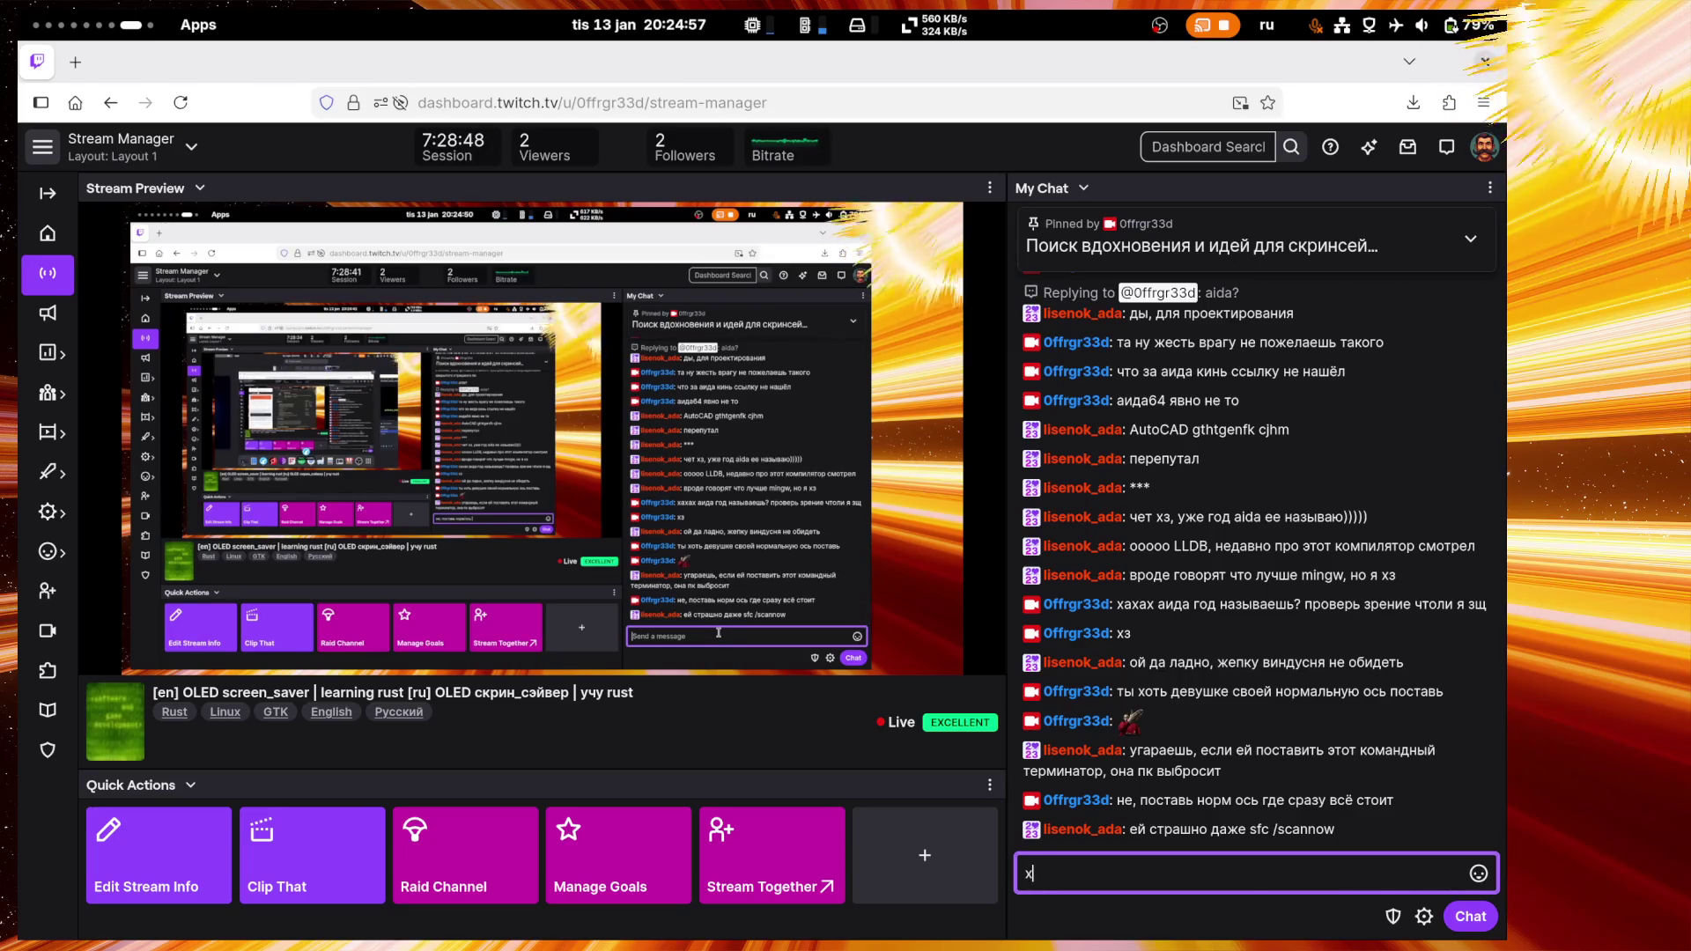
{"action": "type", "text": "шо это"}
{"action": "key", "text": "Return"}
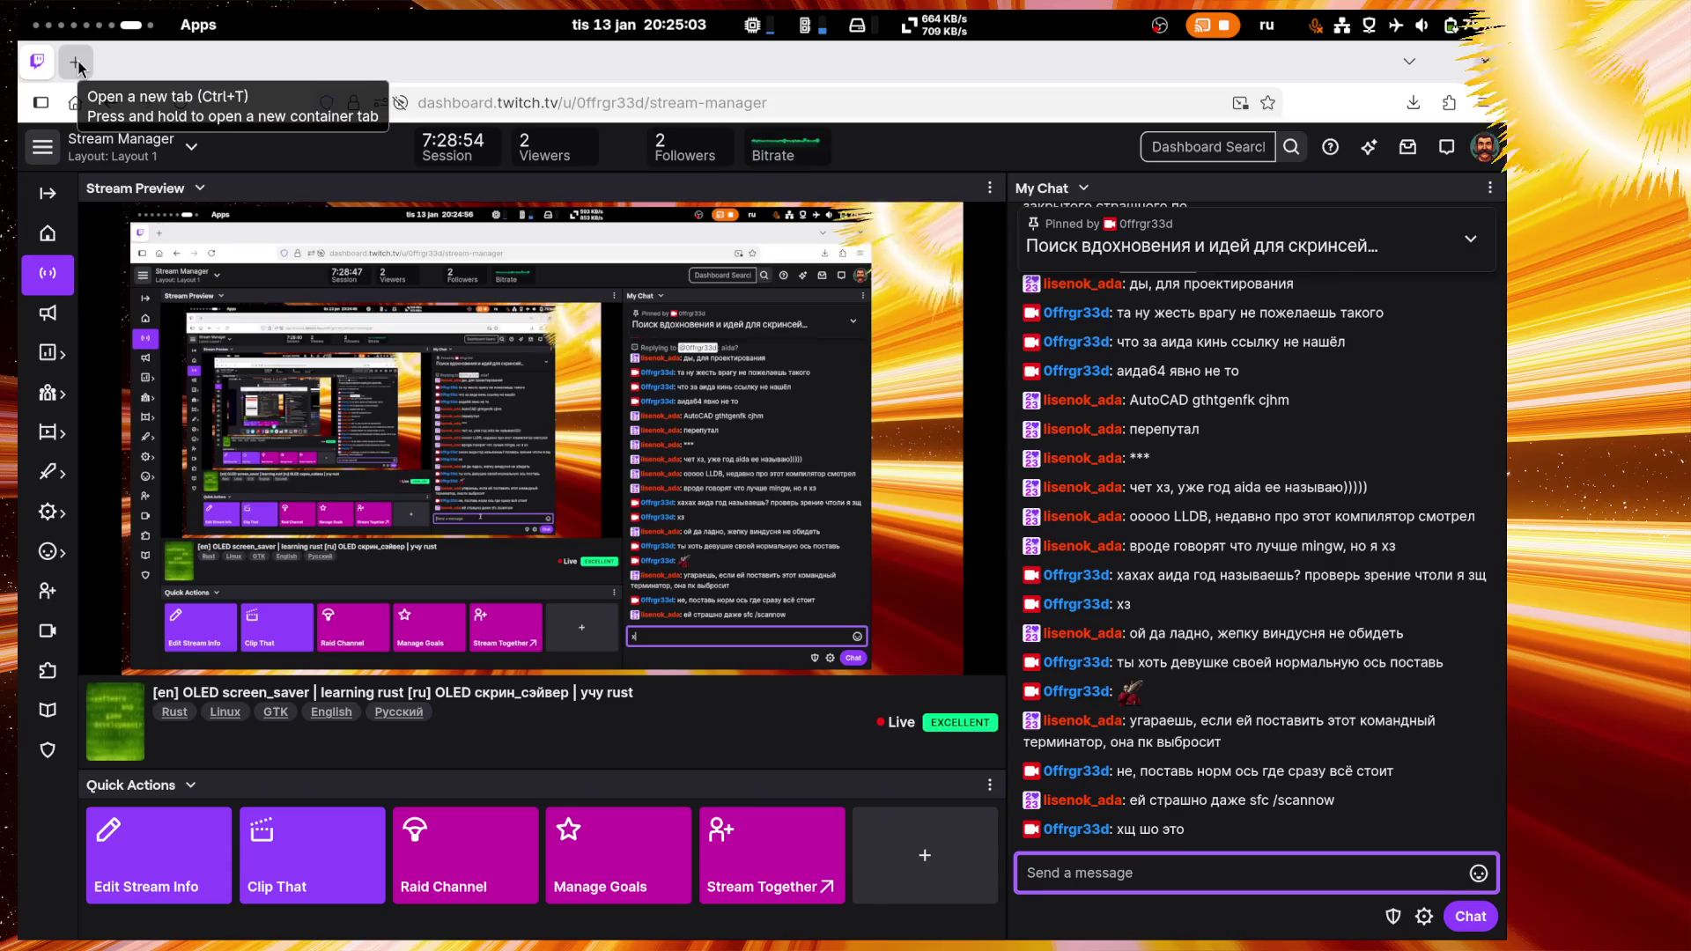
{"action": "key", "text": "super"}
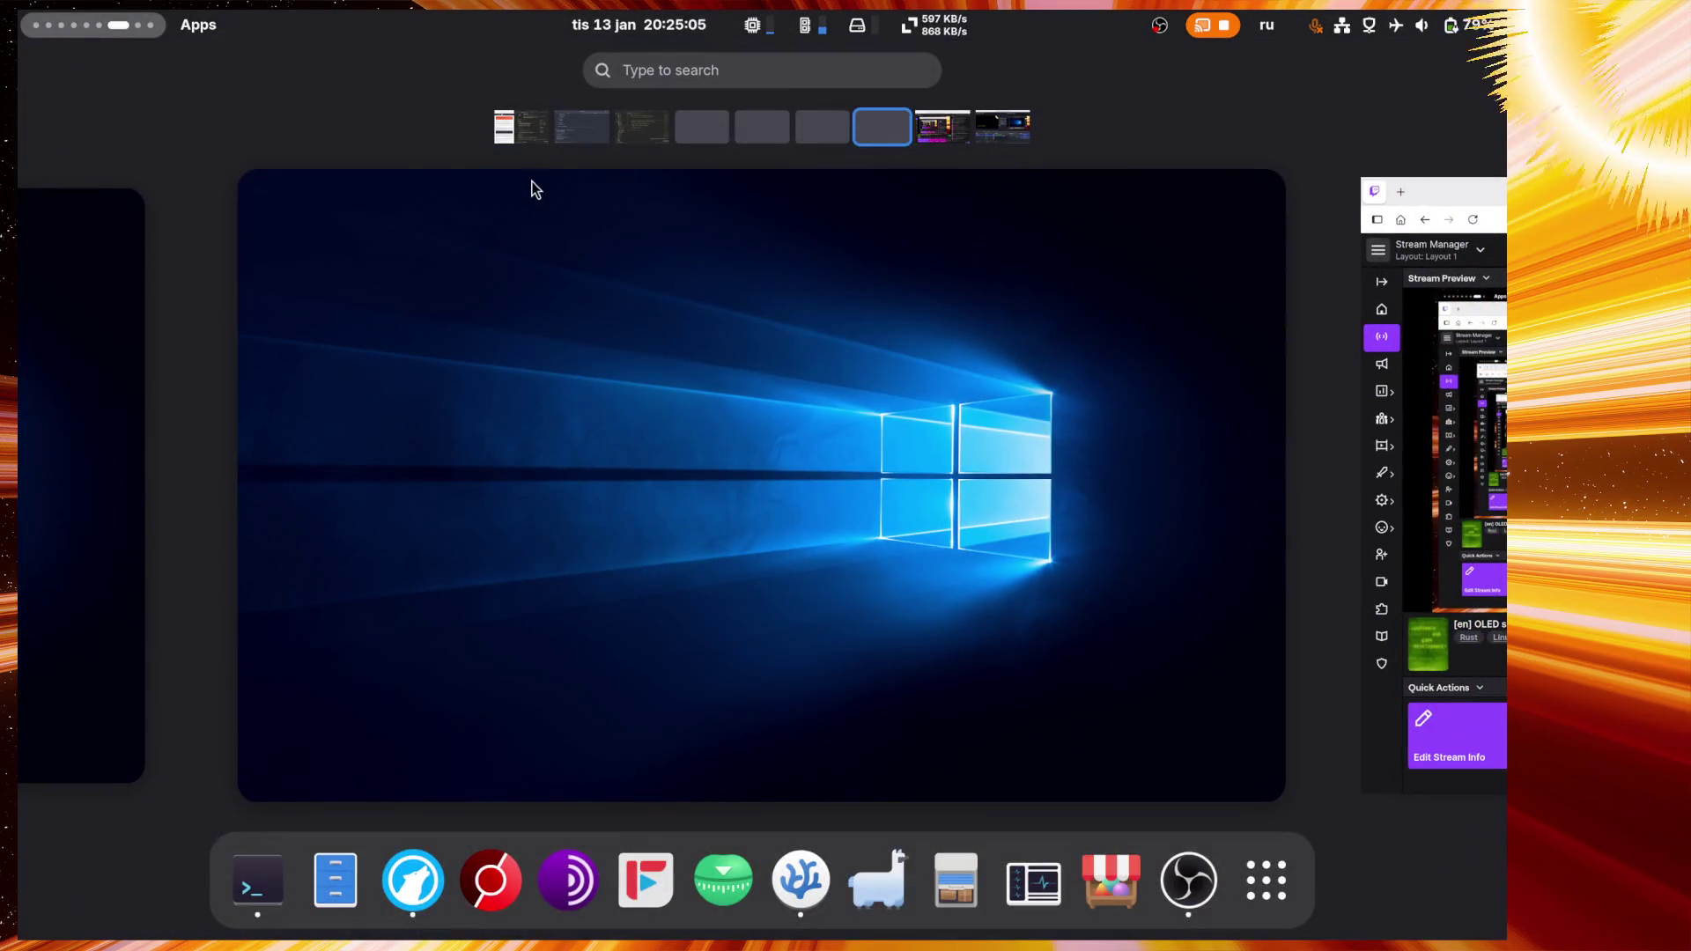
{"action": "left_click", "coordinate": [942, 126]}
{"action": "left_click", "coordinate": [328, 141]}
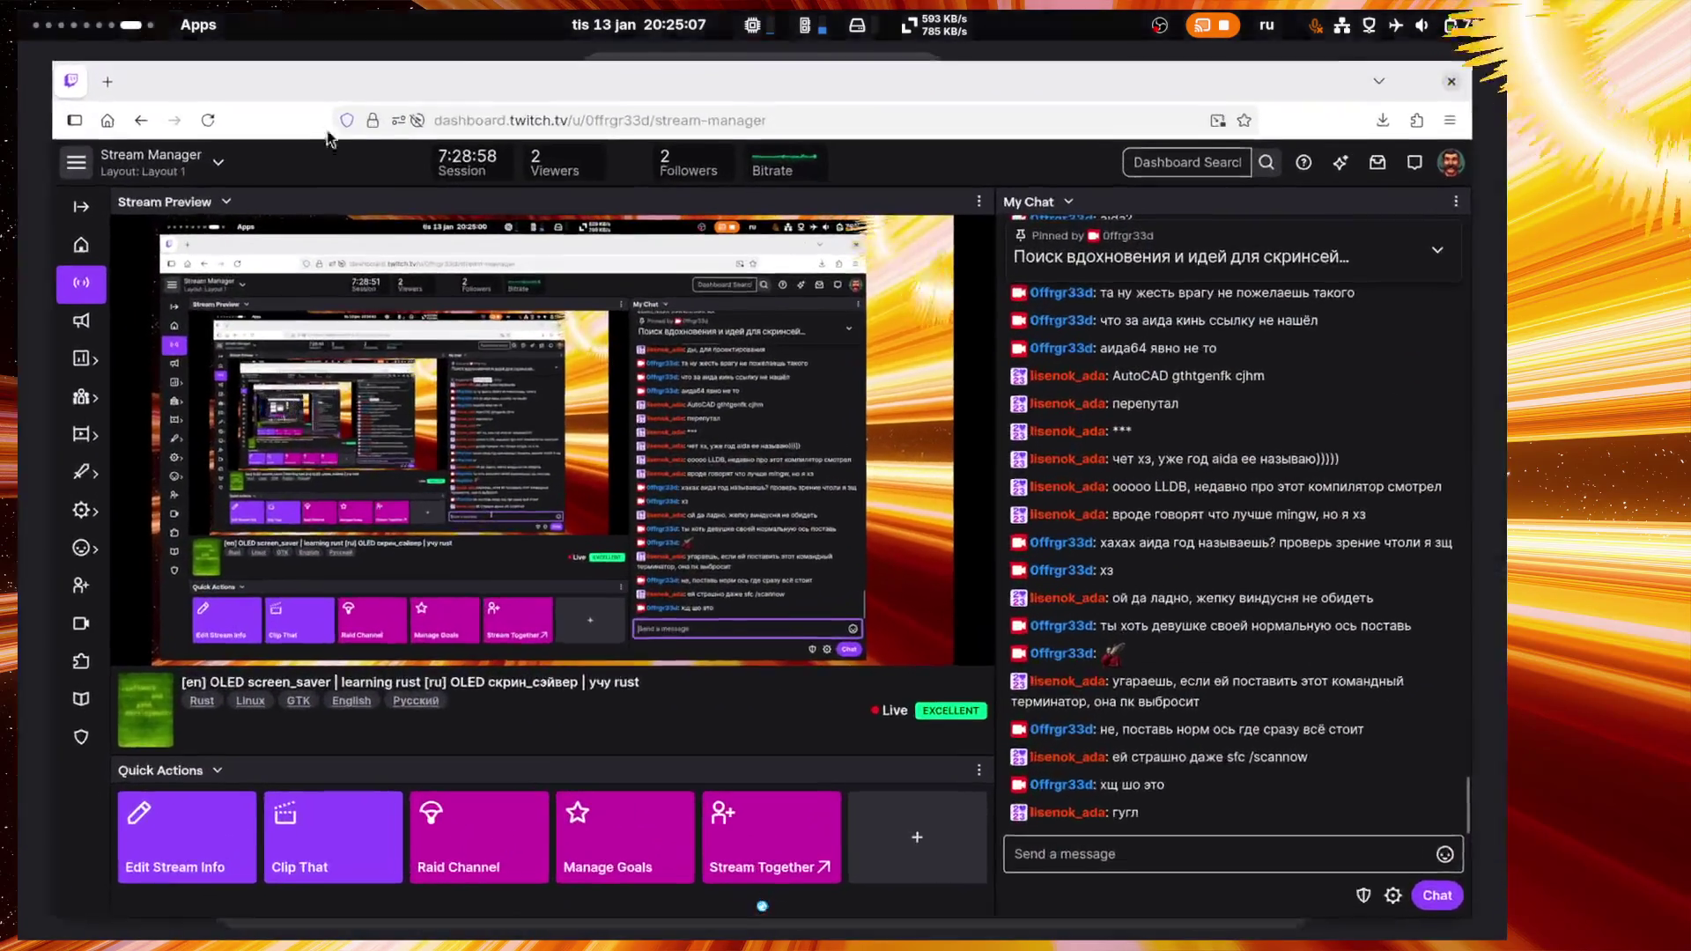
Step: Open a new Firefox tab and enter duck.ai, after switching the keyboard layout to English
{"action": "key", "text": "ctrl+t"}
{"action": "type", "text": "вгсл"}
{"action": "key", "text": "BackSpace"}
{"action": "key", "text": "BackSpace"}
{"action": "key", "text": "BackSpace"}
{"action": "key", "text": "super+space"}
{"action": "type", "text": "duck.ai"}
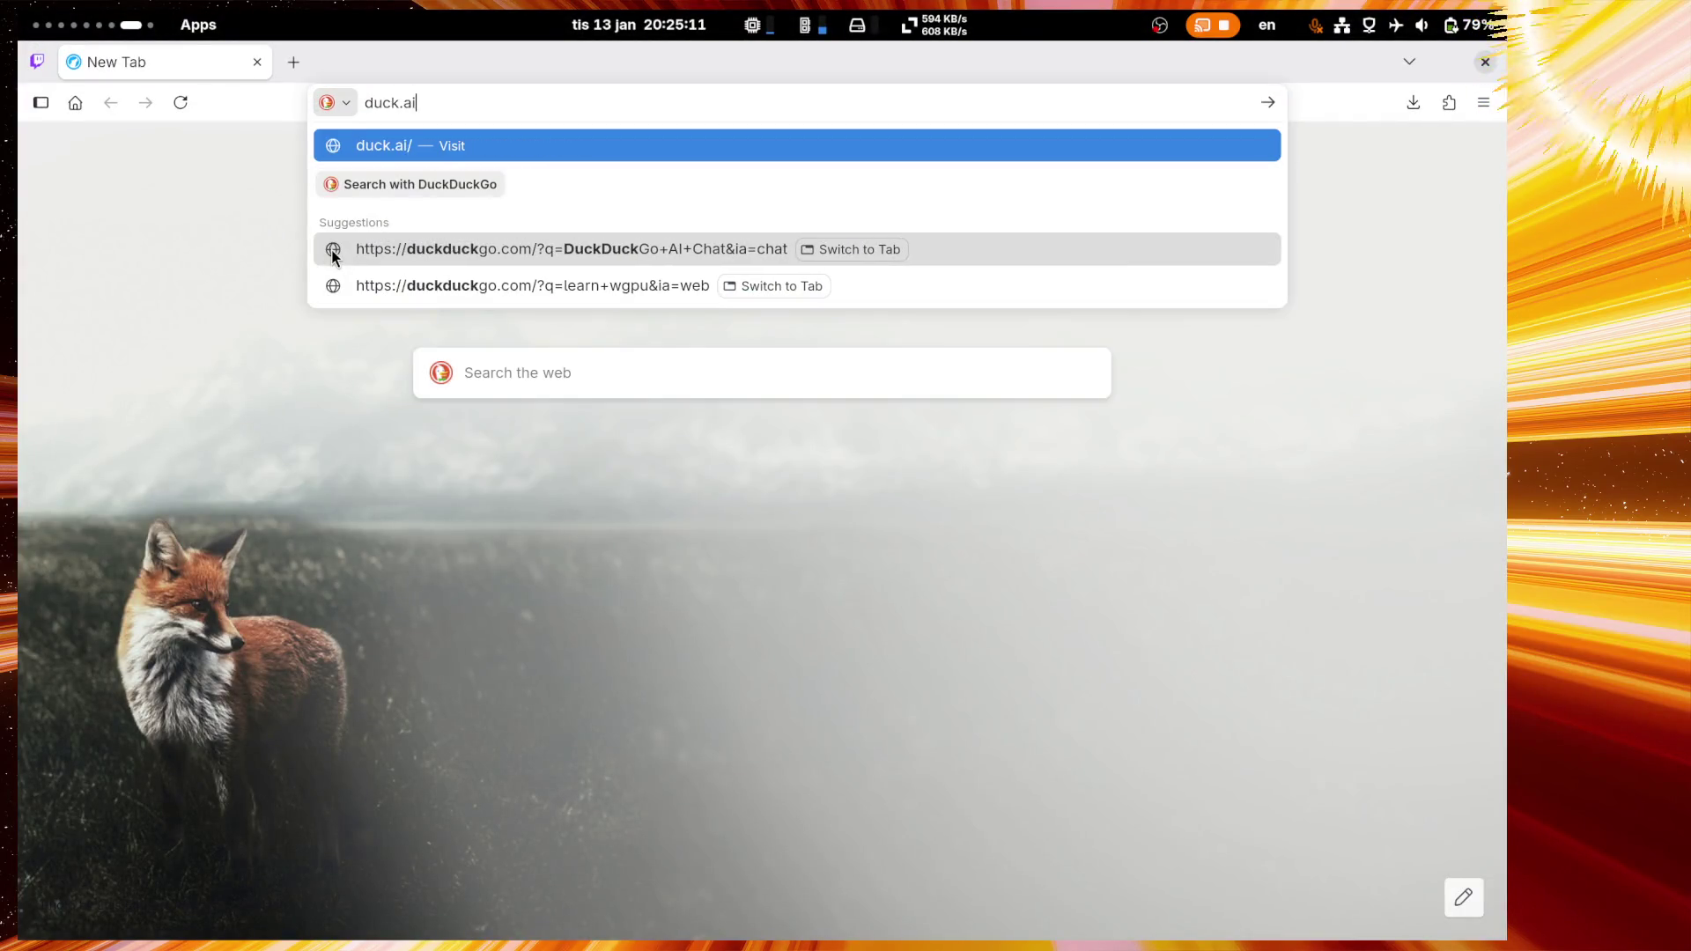
{"action": "key", "text": "Return"}
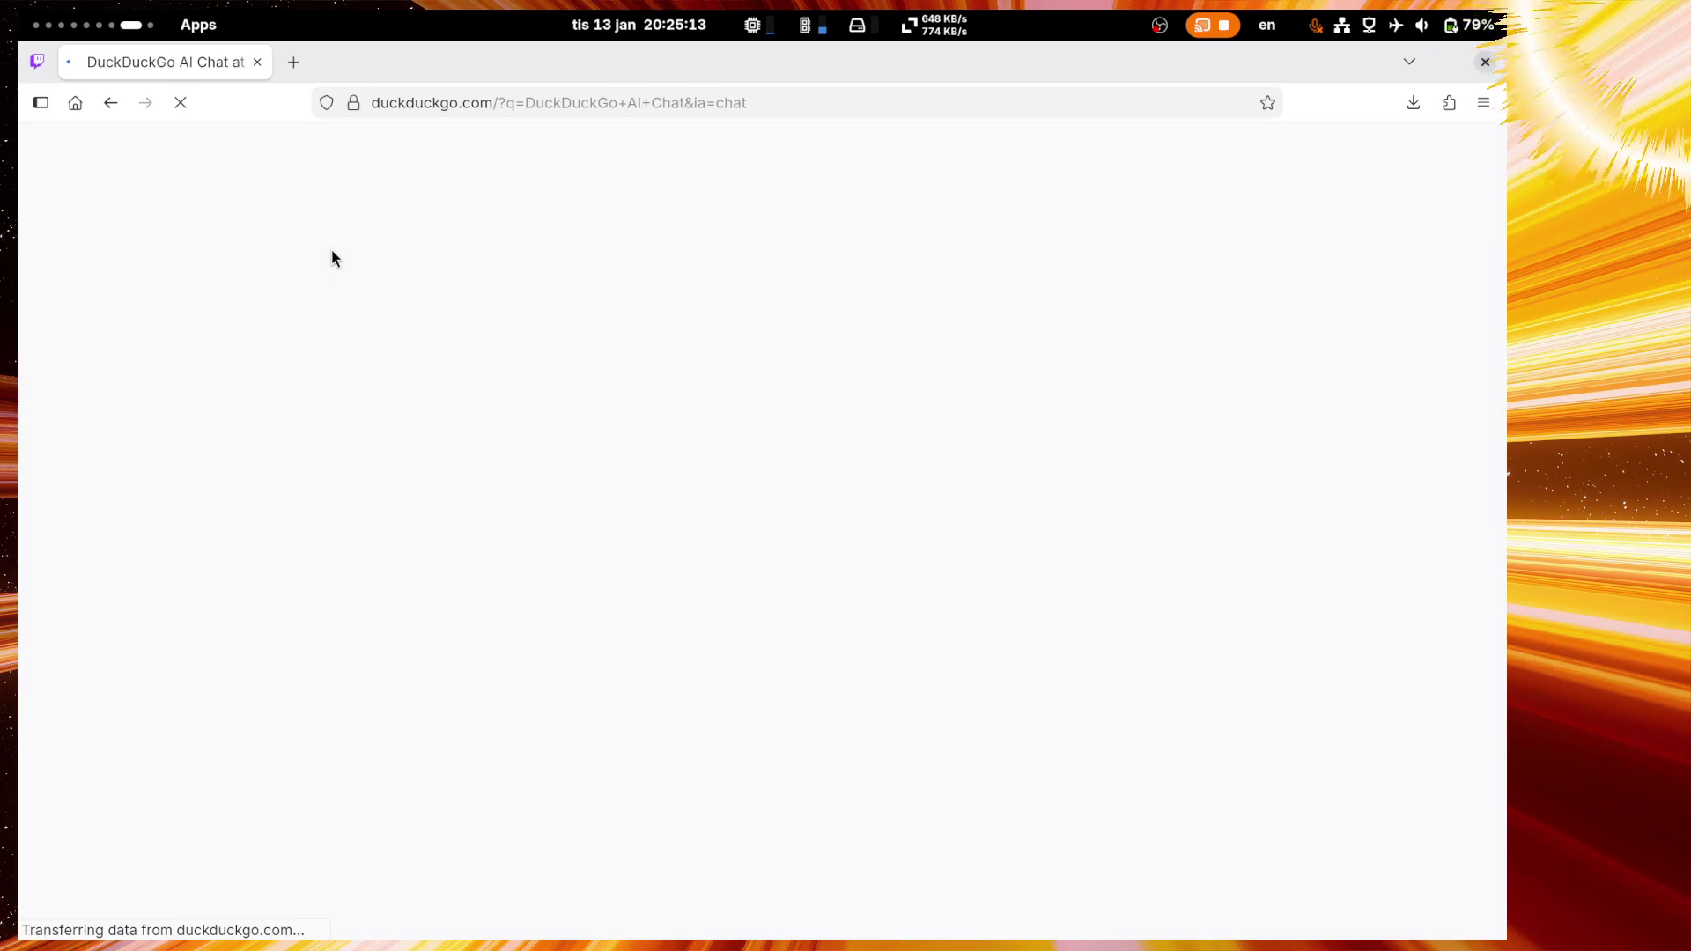
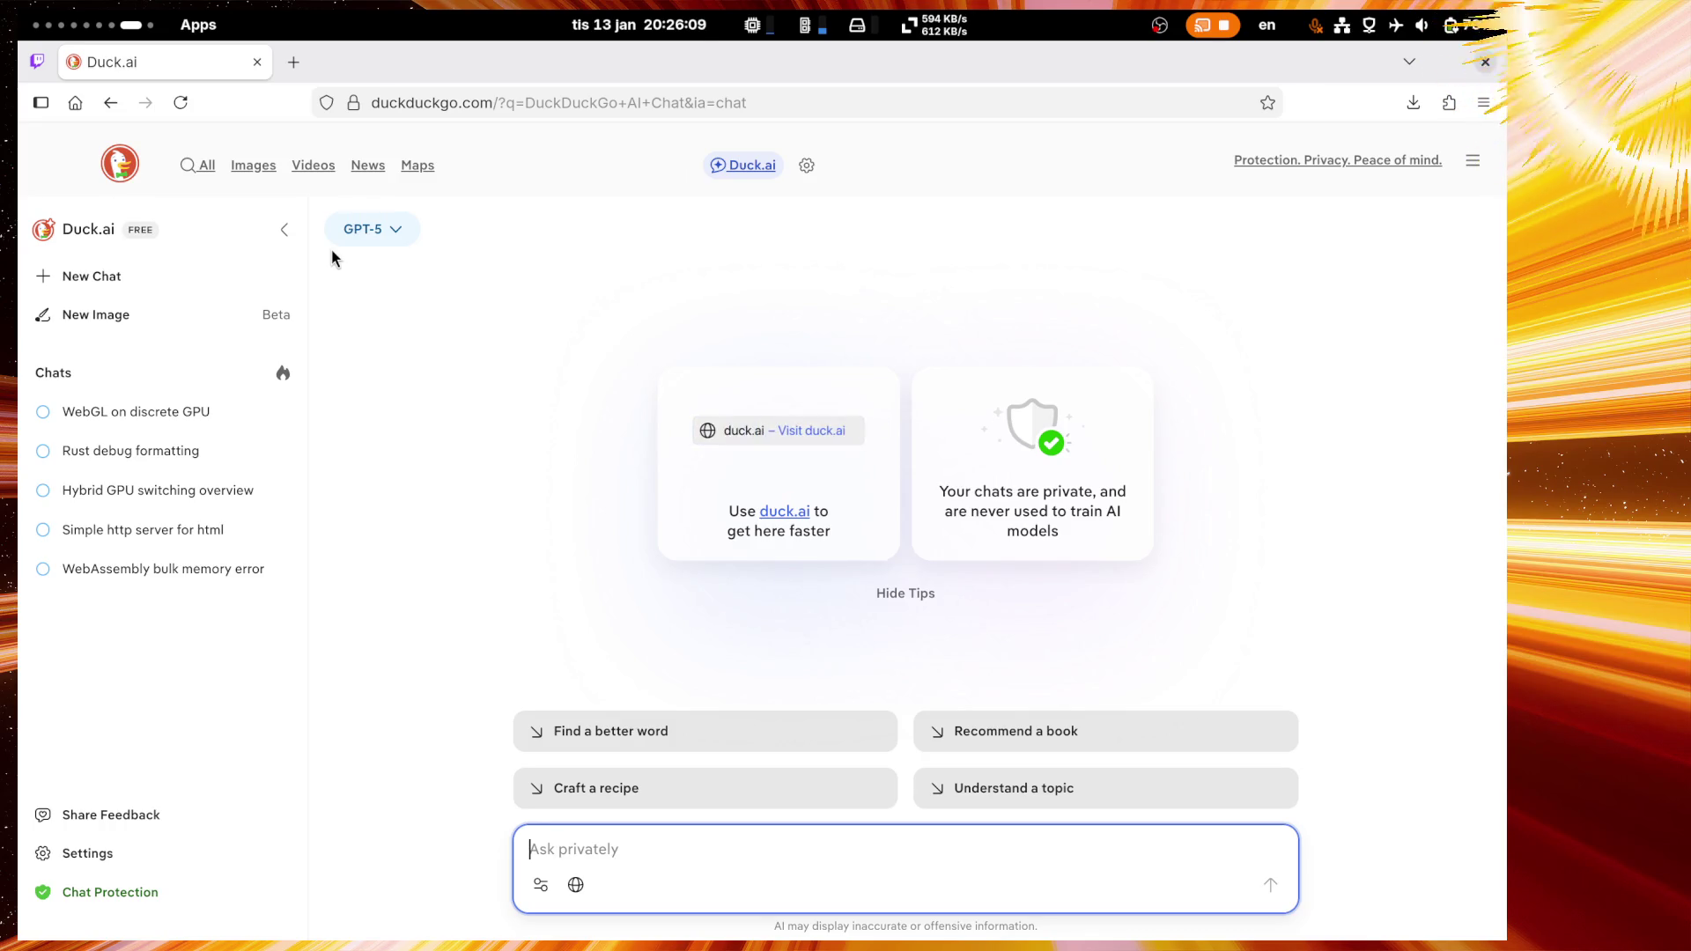
Step: With web search on, ask Duck.ai 'linux distrib with preinstalled nvidia drivers'
{"action": "left_click", "coordinate": [576, 885]}
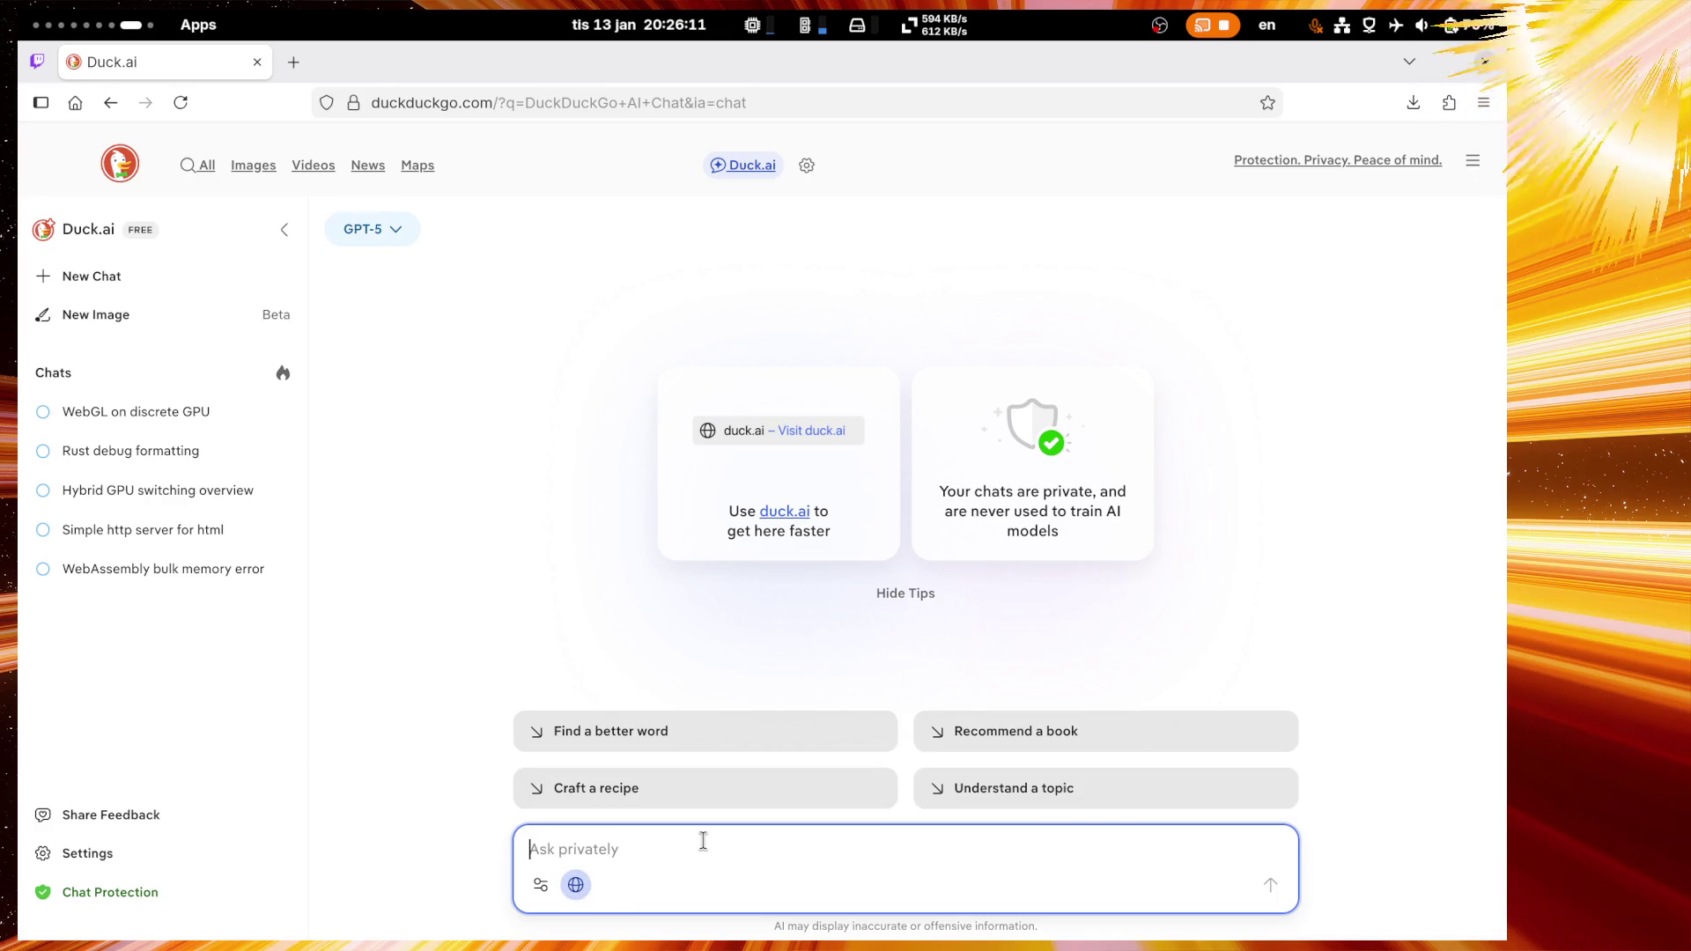
{"action": "type", "text": "I"}
{"action": "type", "text": "inux disct"}
{"action": "key", "text": "BackSpace"}
{"action": "key", "text": "BackSpace"}
{"action": "type", "text": "trib wi"}
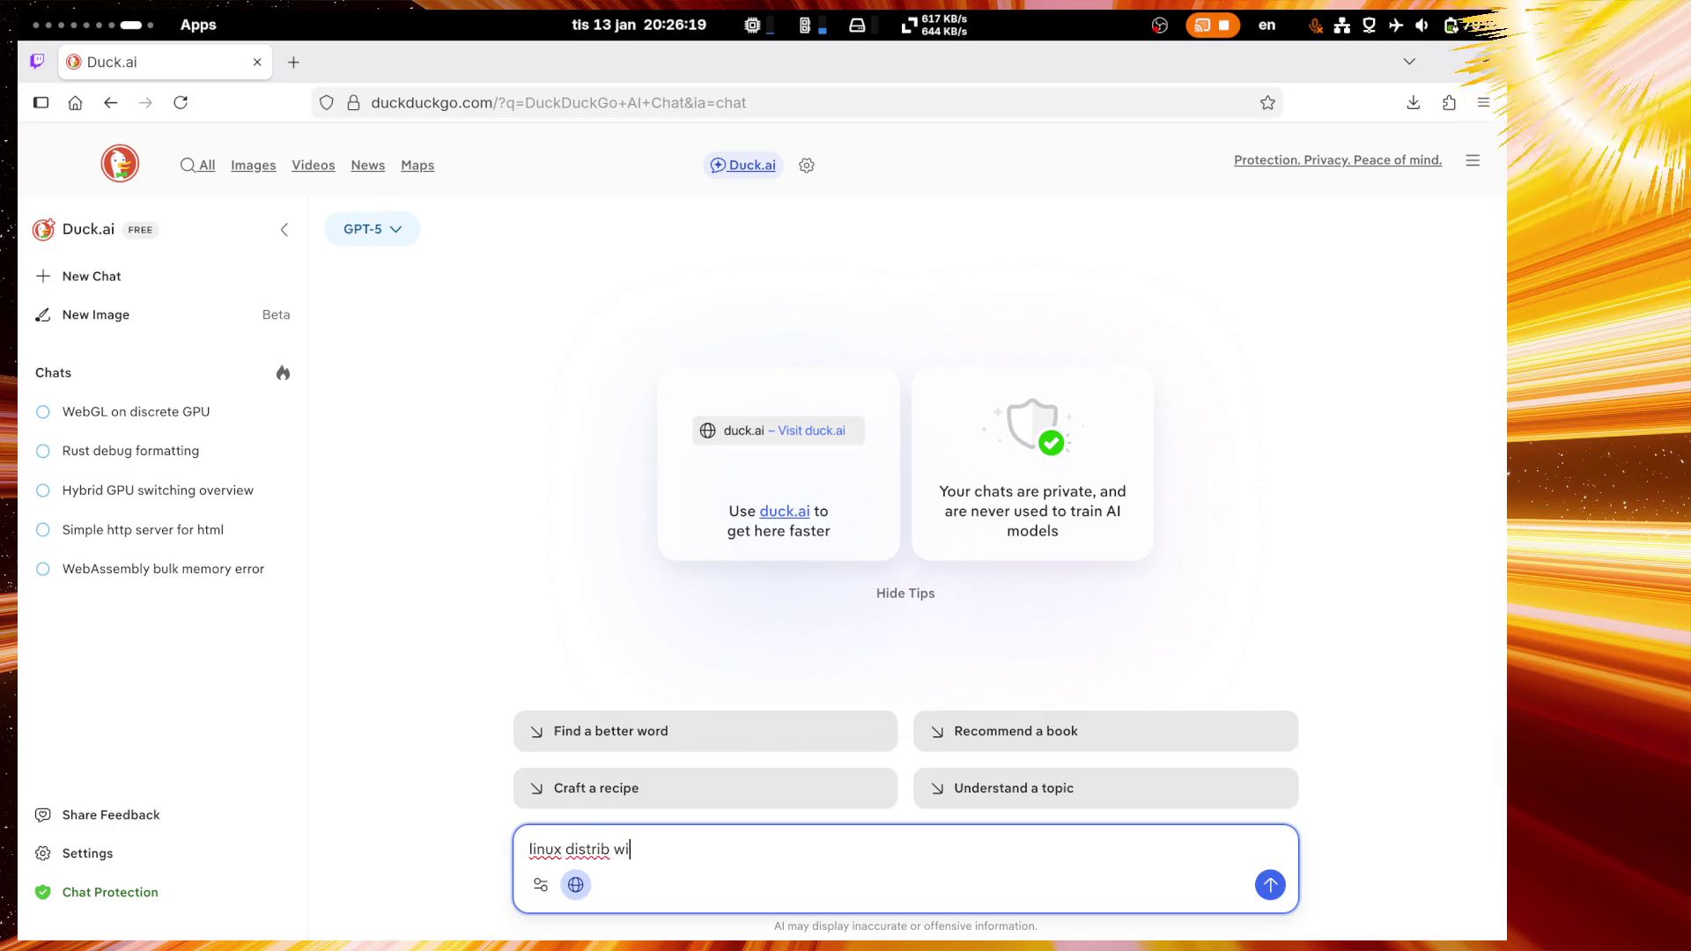
{"action": "type", "text": "th pre"}
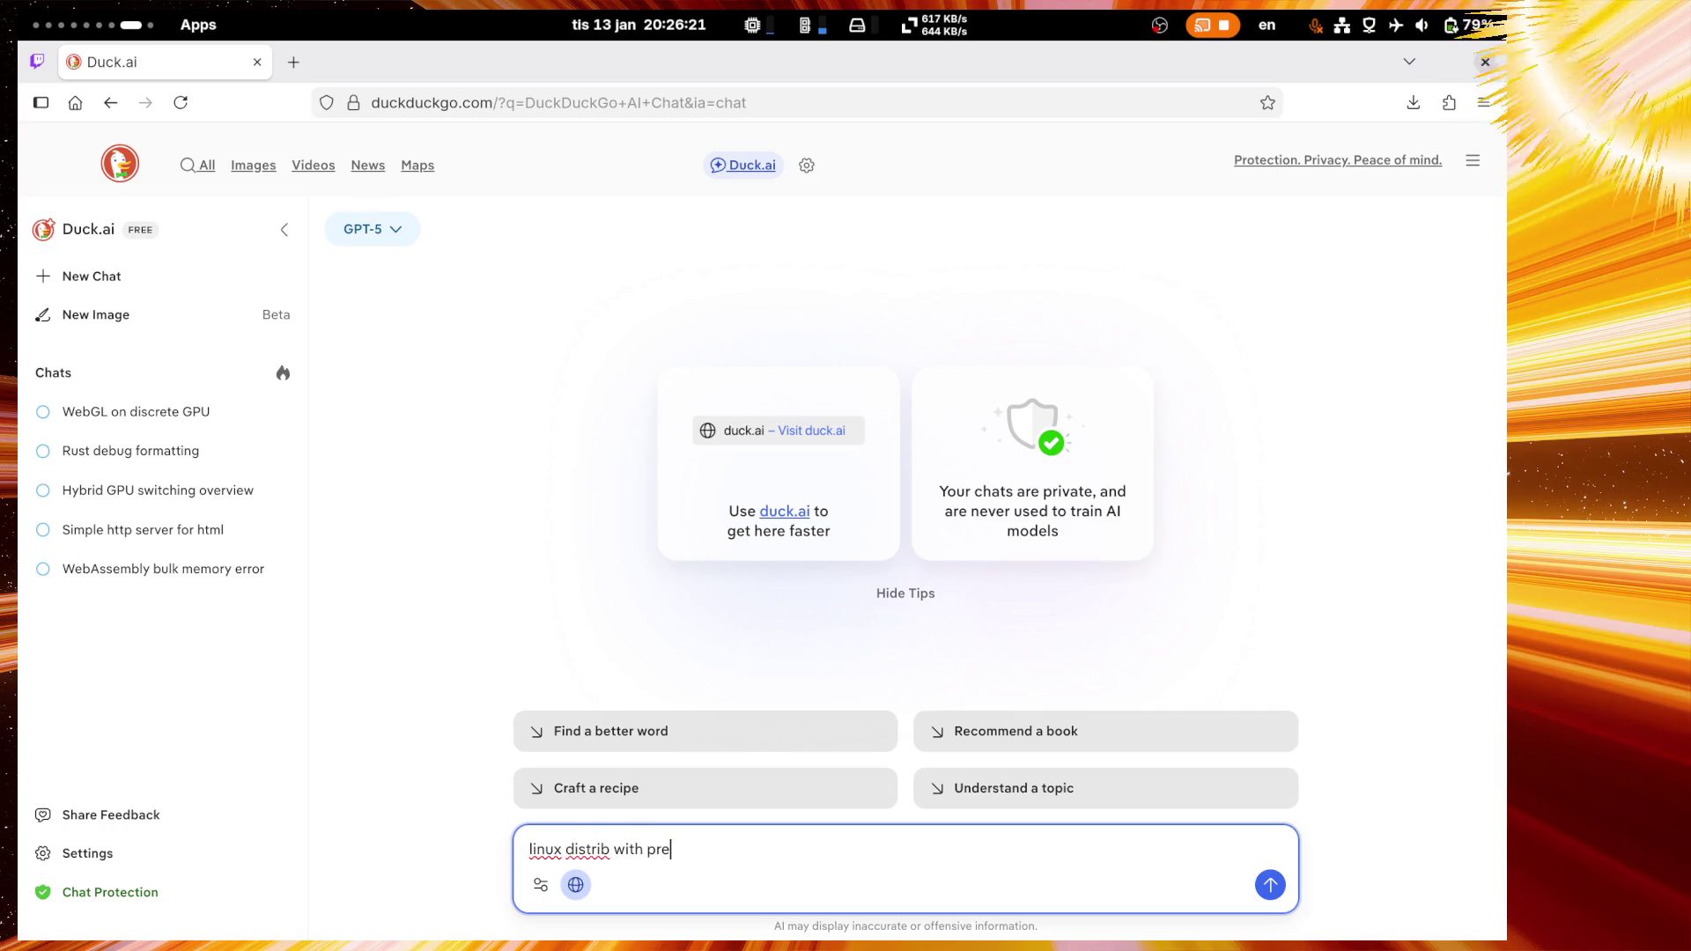
{"action": "type", "text": "installed nvi"}
{"action": "type", "text": "dia"}
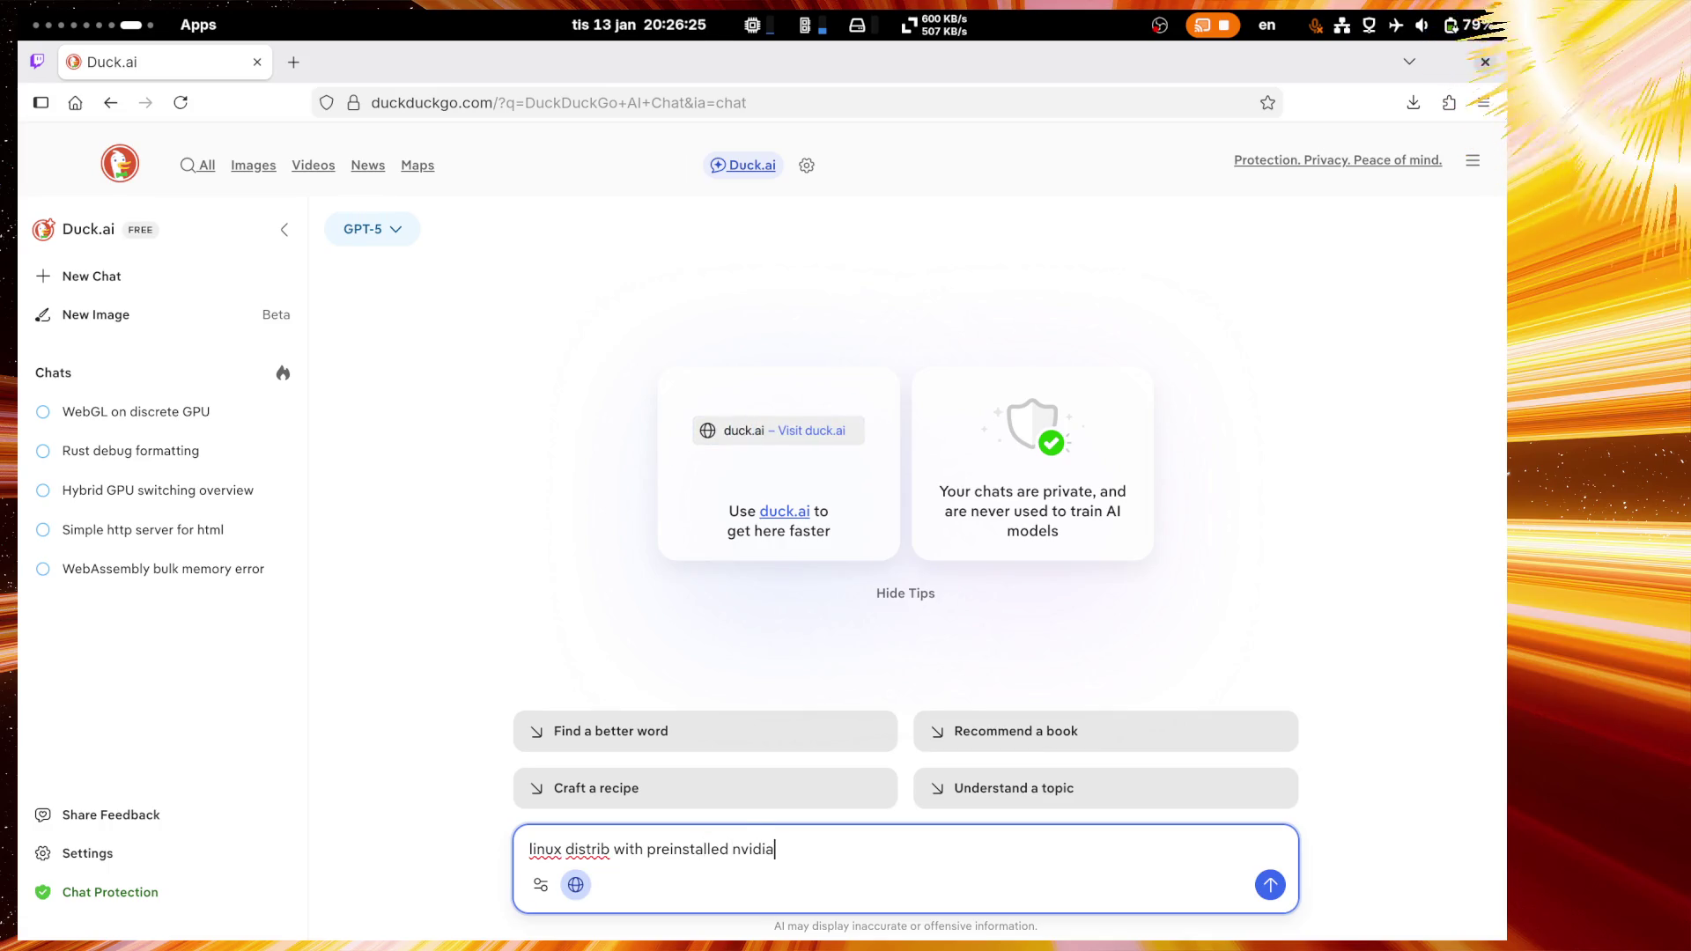
{"action": "type", "text": " drivers"}
{"action": "key", "text": "Return"}
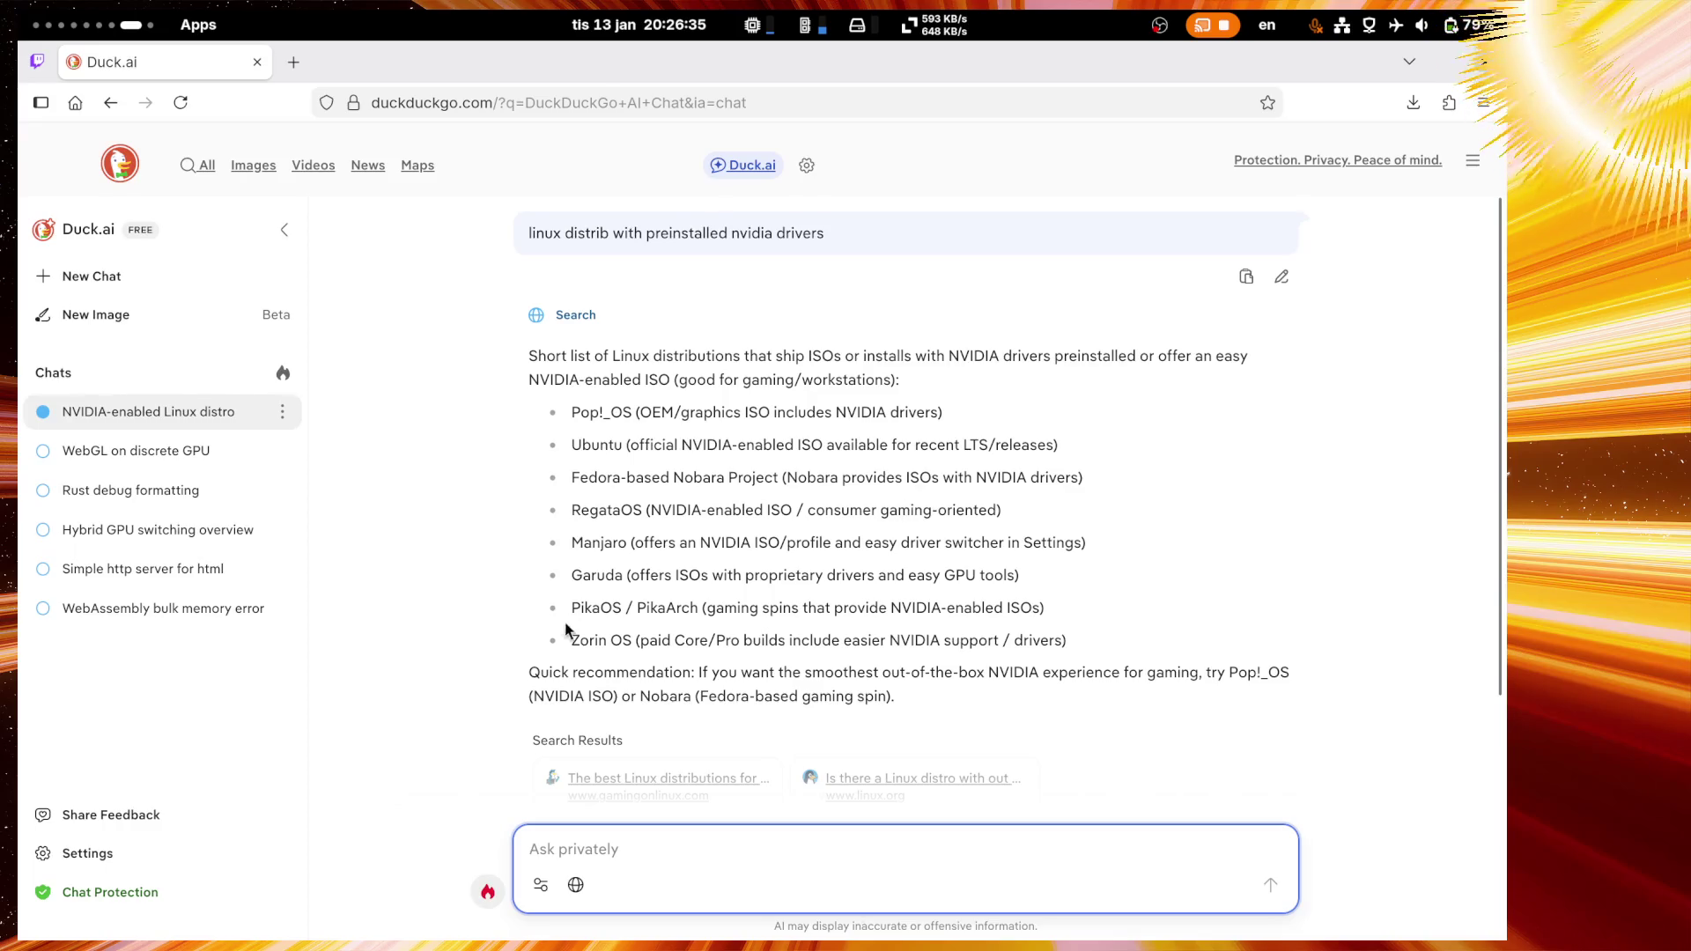
Step: Highlight the Garuda, PikaOS, Zorin and Pop!_OS entries while reading the answer
{"action": "double_click", "coordinate": [588, 578]}
{"action": "double_click", "coordinate": [589, 608]}
{"action": "double_click", "coordinate": [593, 640]}
{"action": "left_click", "coordinate": [672, 636]}
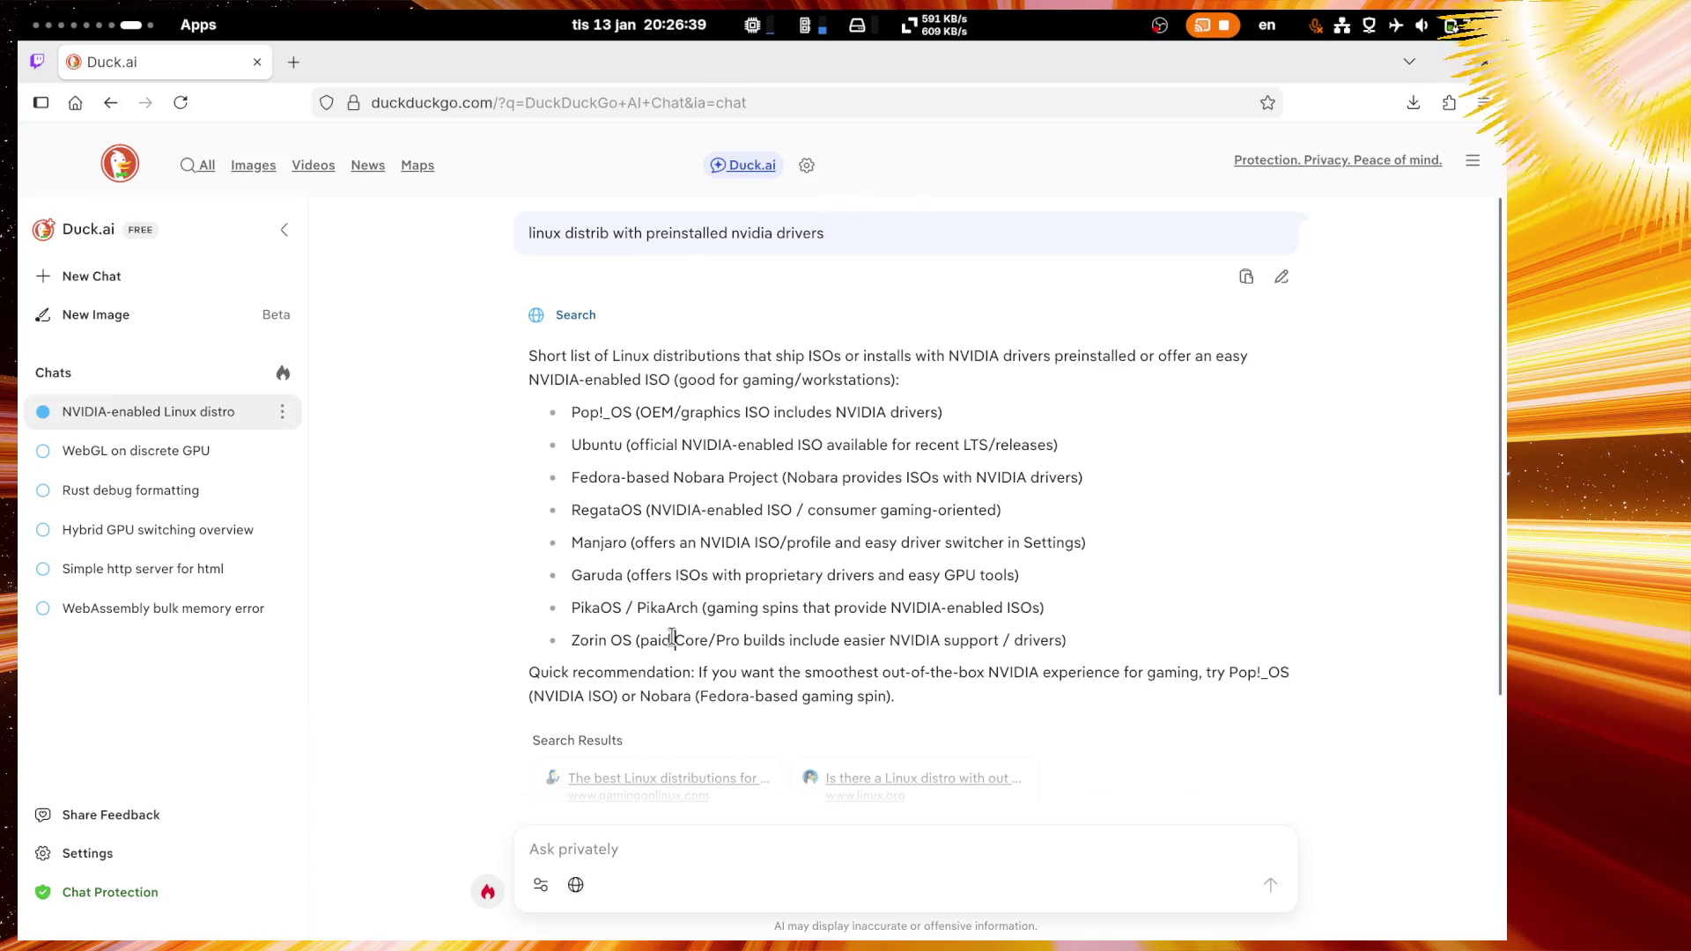
{"action": "left_click_drag", "start_coordinate": [573, 412], "coordinate": [627, 413]}
{"action": "left_click", "coordinate": [590, 445]}
Step: Select 'Nobara' in the Fedora-based Nobara Project line and search it in a new tab
{"action": "left_click_drag", "start_coordinate": [572, 480], "coordinate": [762, 480]}
{"action": "double_click", "coordinate": [699, 477]}
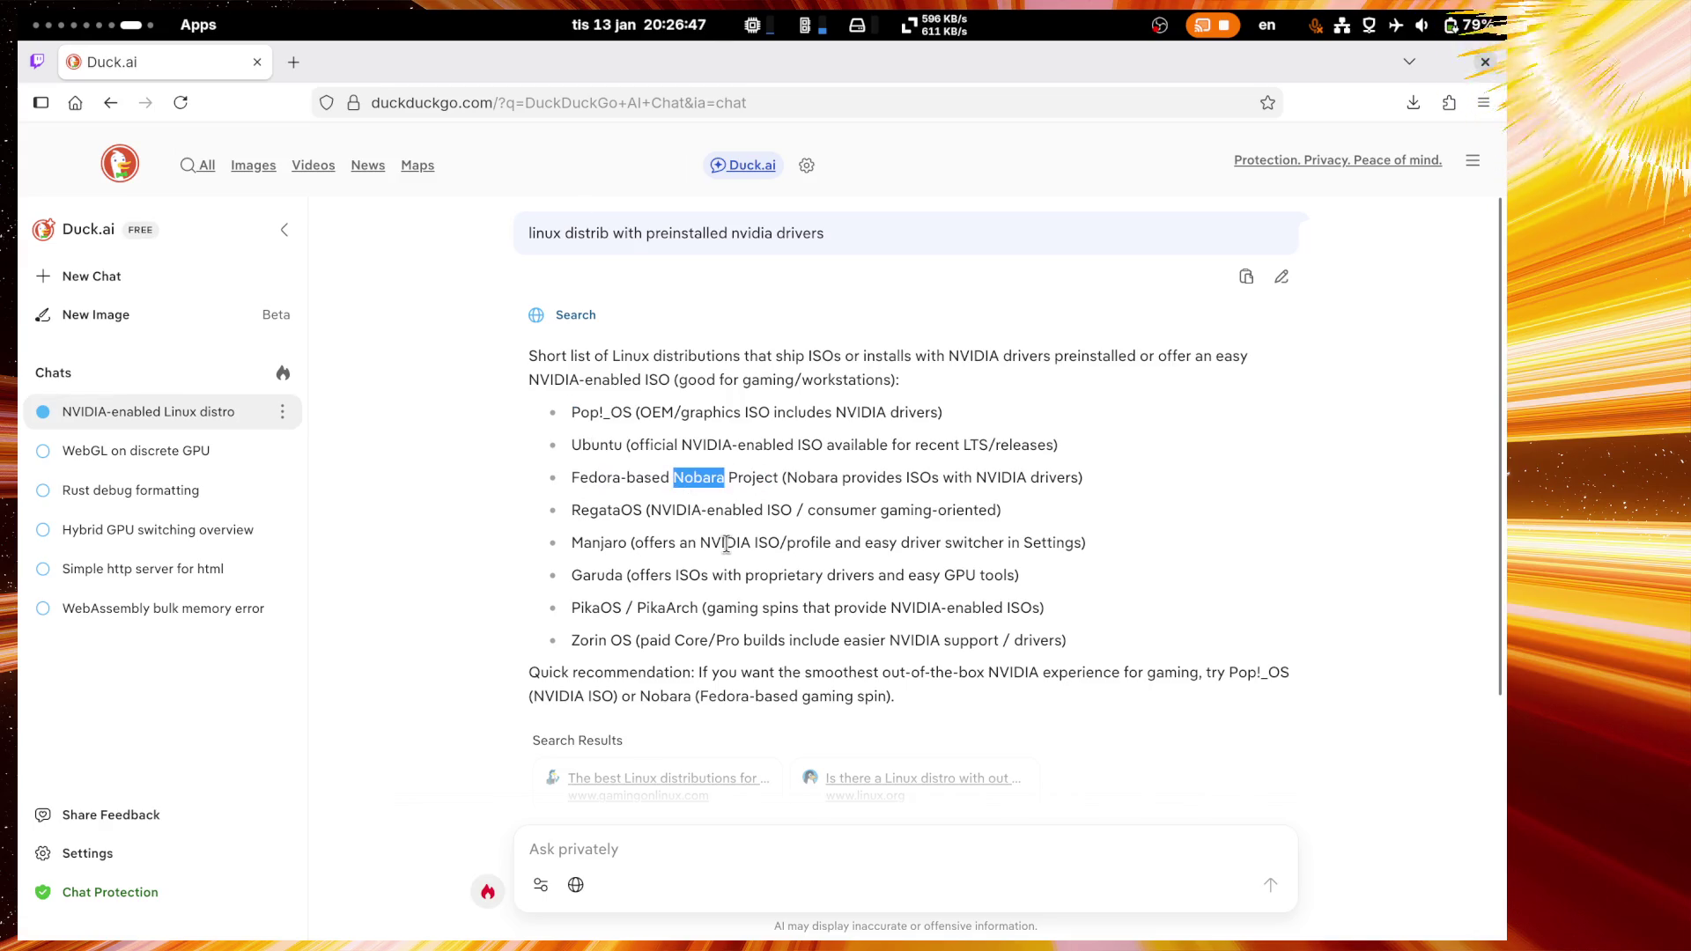
{"action": "left_click", "coordinate": [676, 500]}
{"action": "double_click", "coordinate": [715, 482]}
{"action": "left_click_drag", "start_coordinate": [715, 482], "coordinate": [296, 63]}
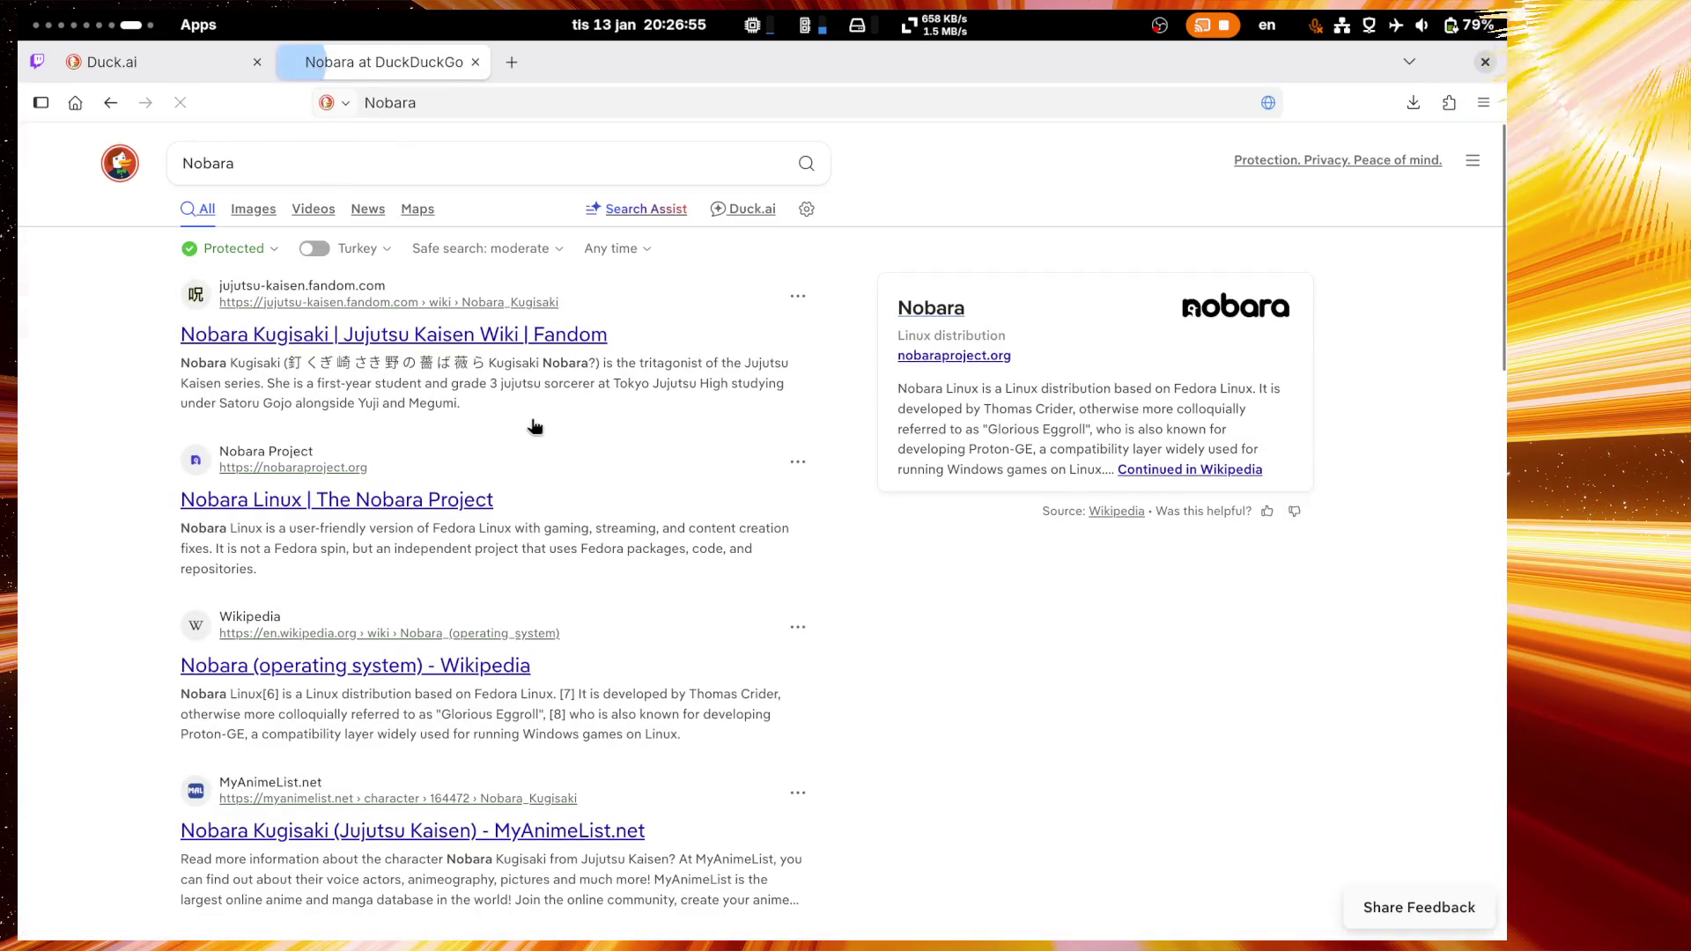
Step: Open the 'Nobara Linux | The Nobara Project' result and select its 'Why Nobara?' tagline
{"action": "left_click", "coordinate": [321, 500]}
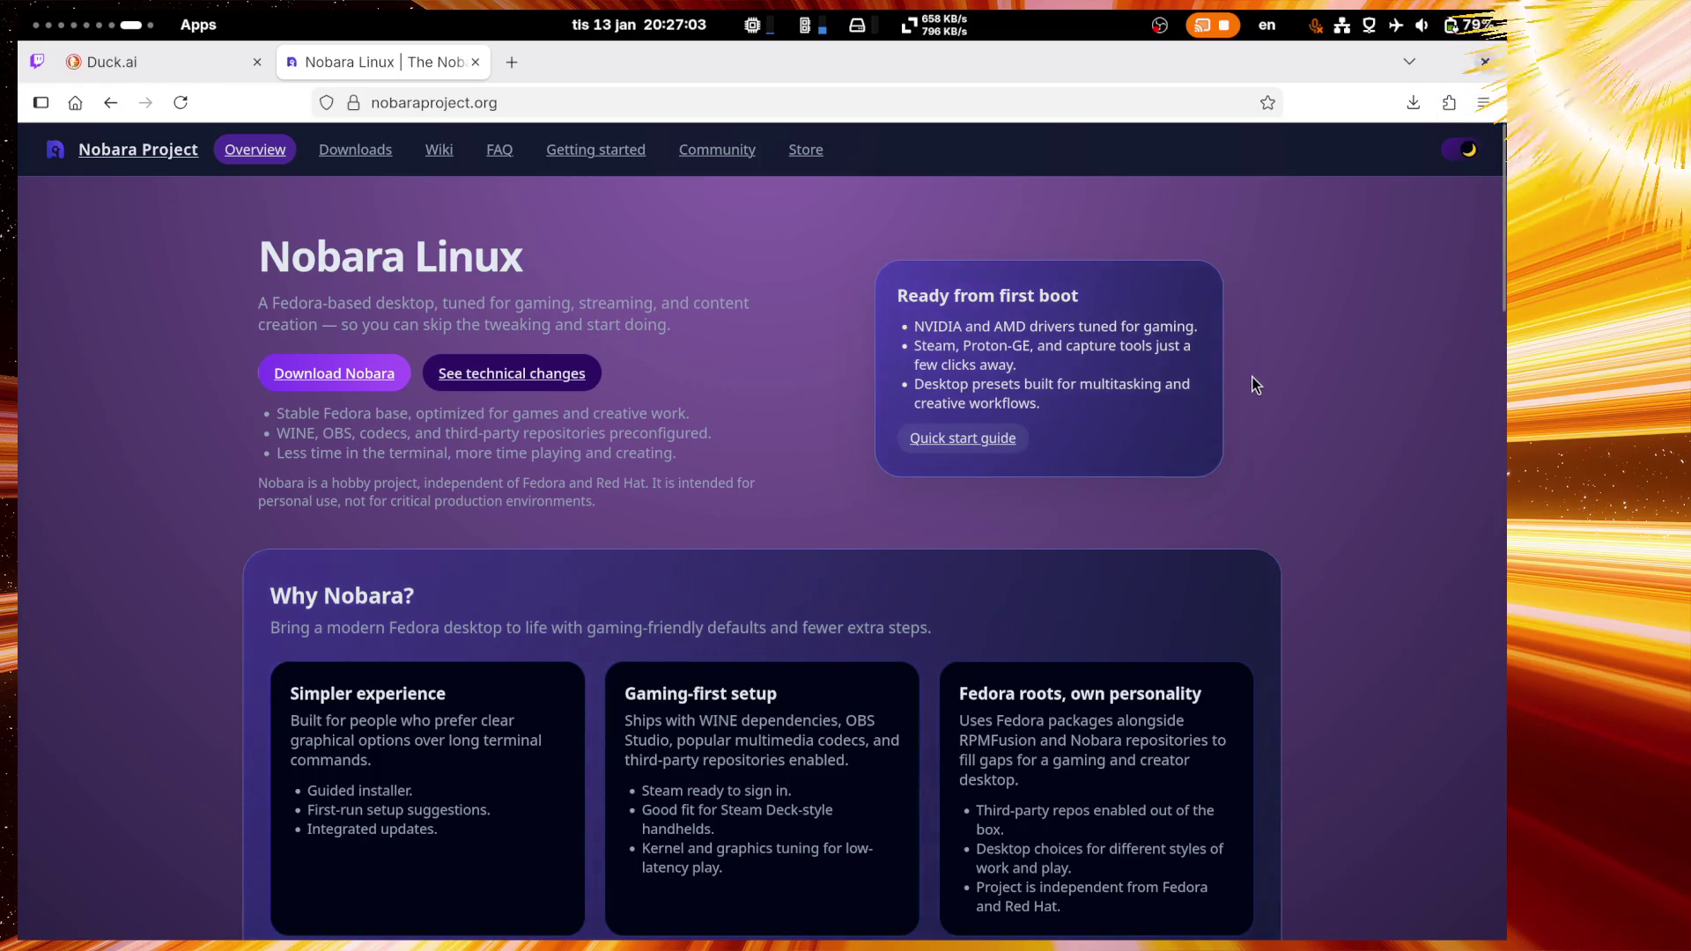
{"action": "mouse_move", "coordinate": [933, 627]}
{"action": "left_mouse_down"}
{"action": "mouse_move", "coordinate": [255, 627]}
{"action": "mouse_move", "coordinate": [264, 593]}
{"action": "left_mouse_up"}
{"action": "key", "text": "ctrl+c"}
{"action": "left_click", "coordinate": [36, 61]}
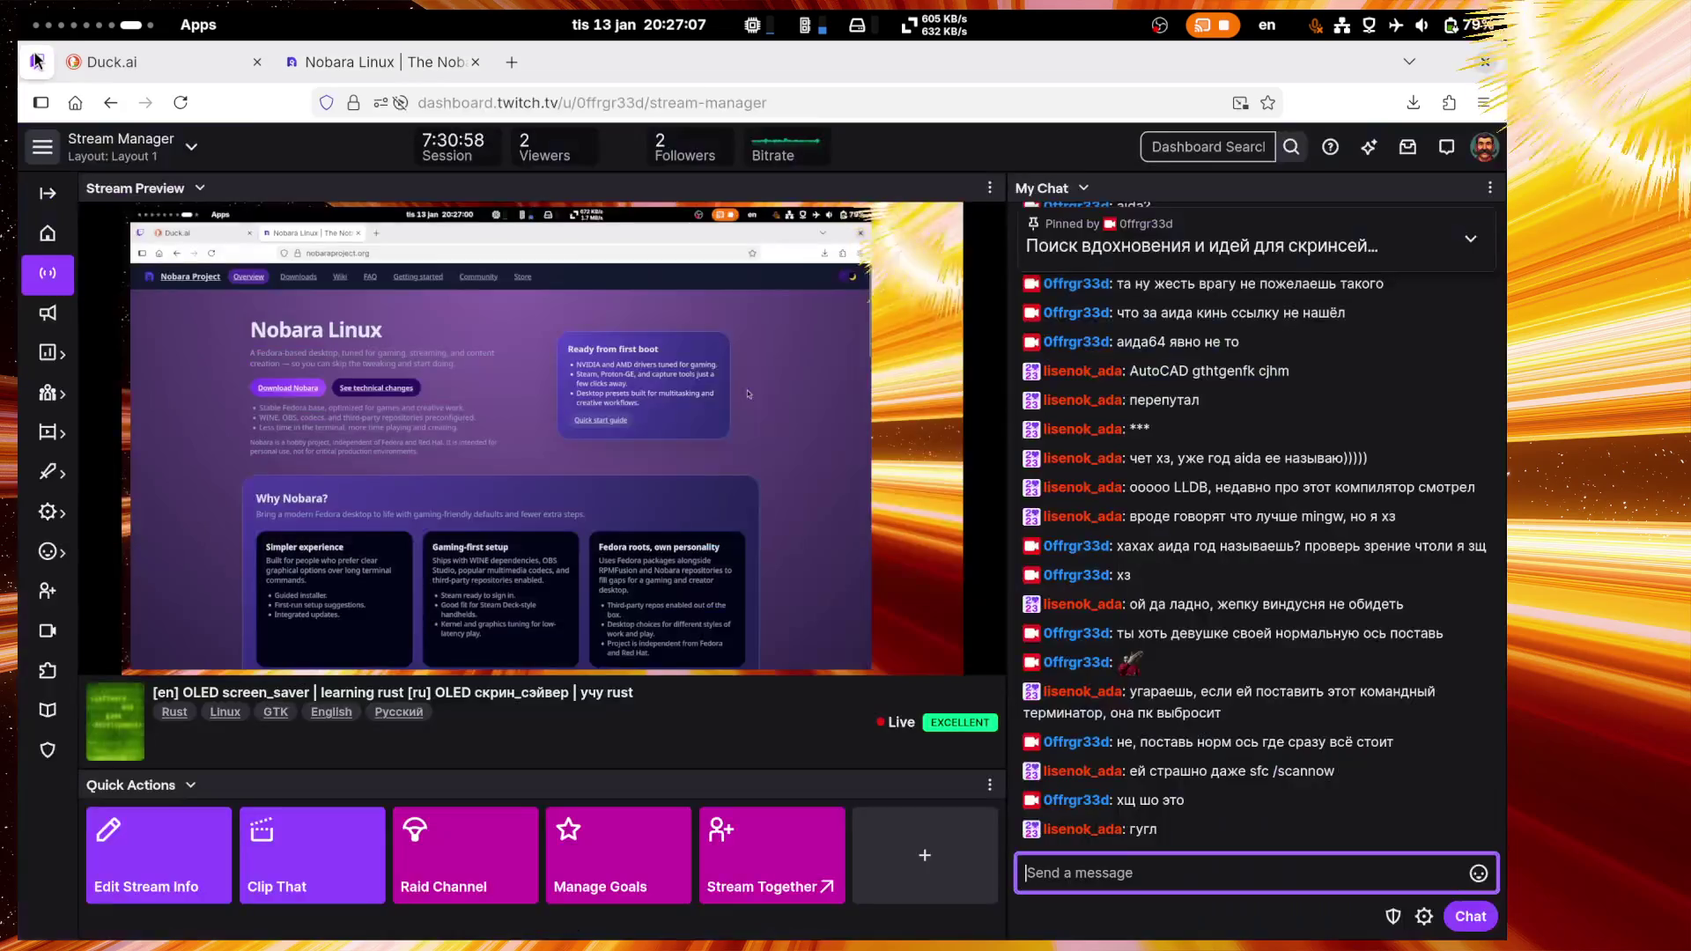
Step: Post the 'Why Nobara?' blurb to chat, then send a joking Russian reply starting 'вот попробуйте вместе'
{"action": "key", "text": "ctrl+v"}
{"action": "key", "text": "Return"}
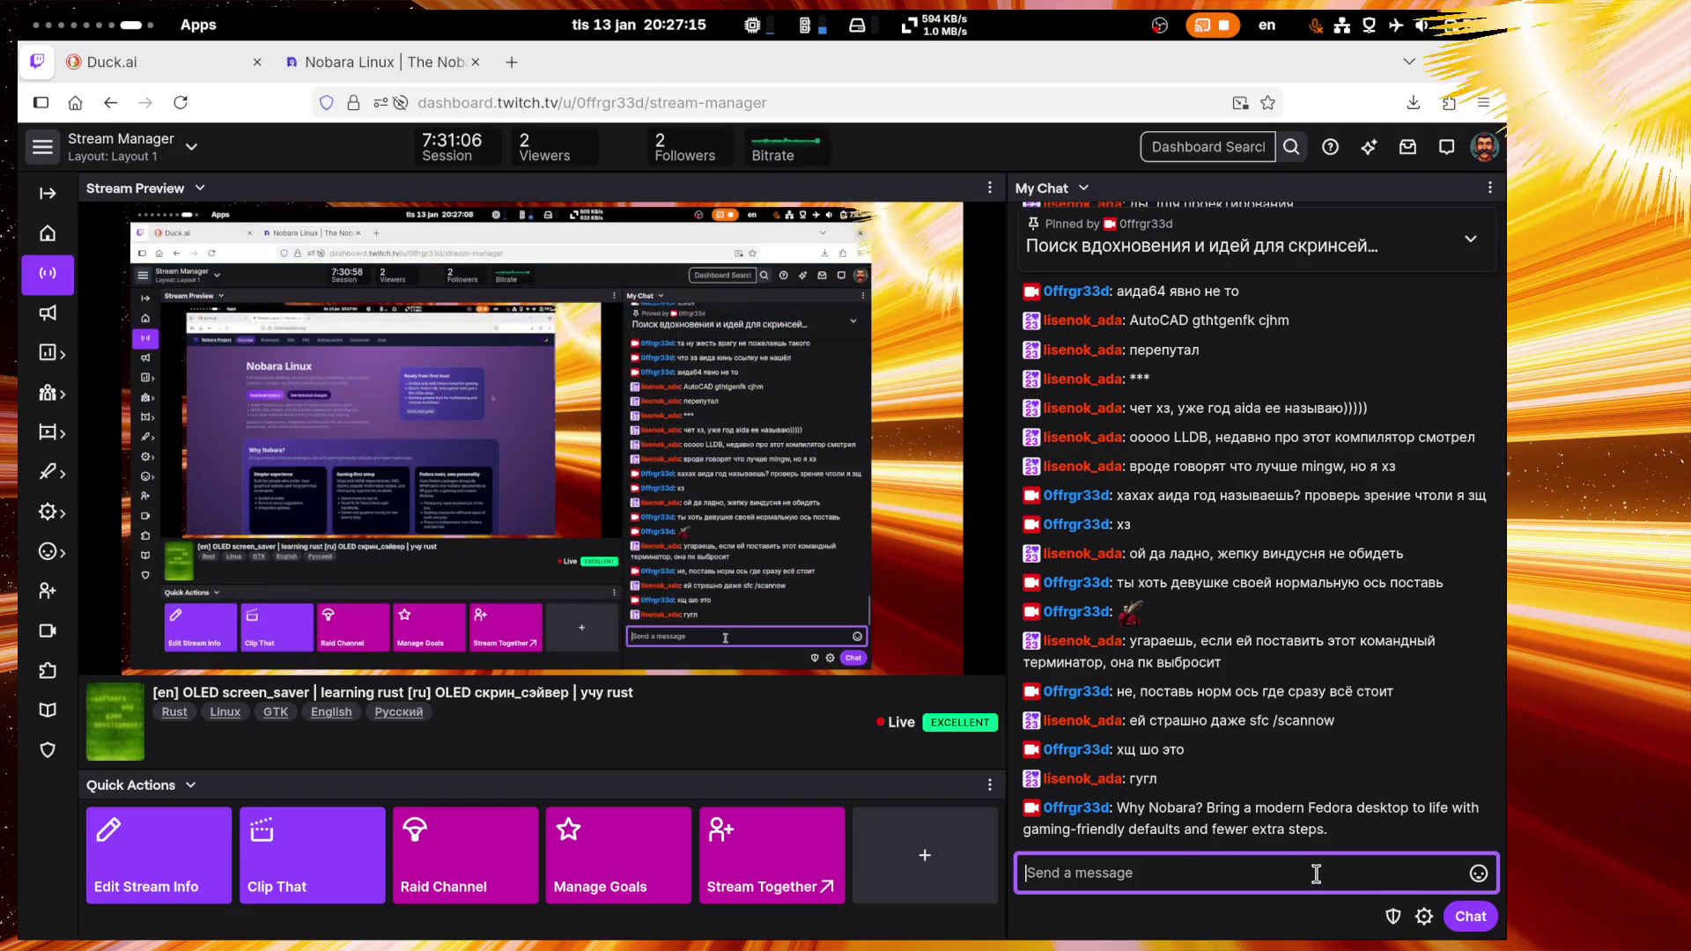
{"action": "type", "text": "вот"}
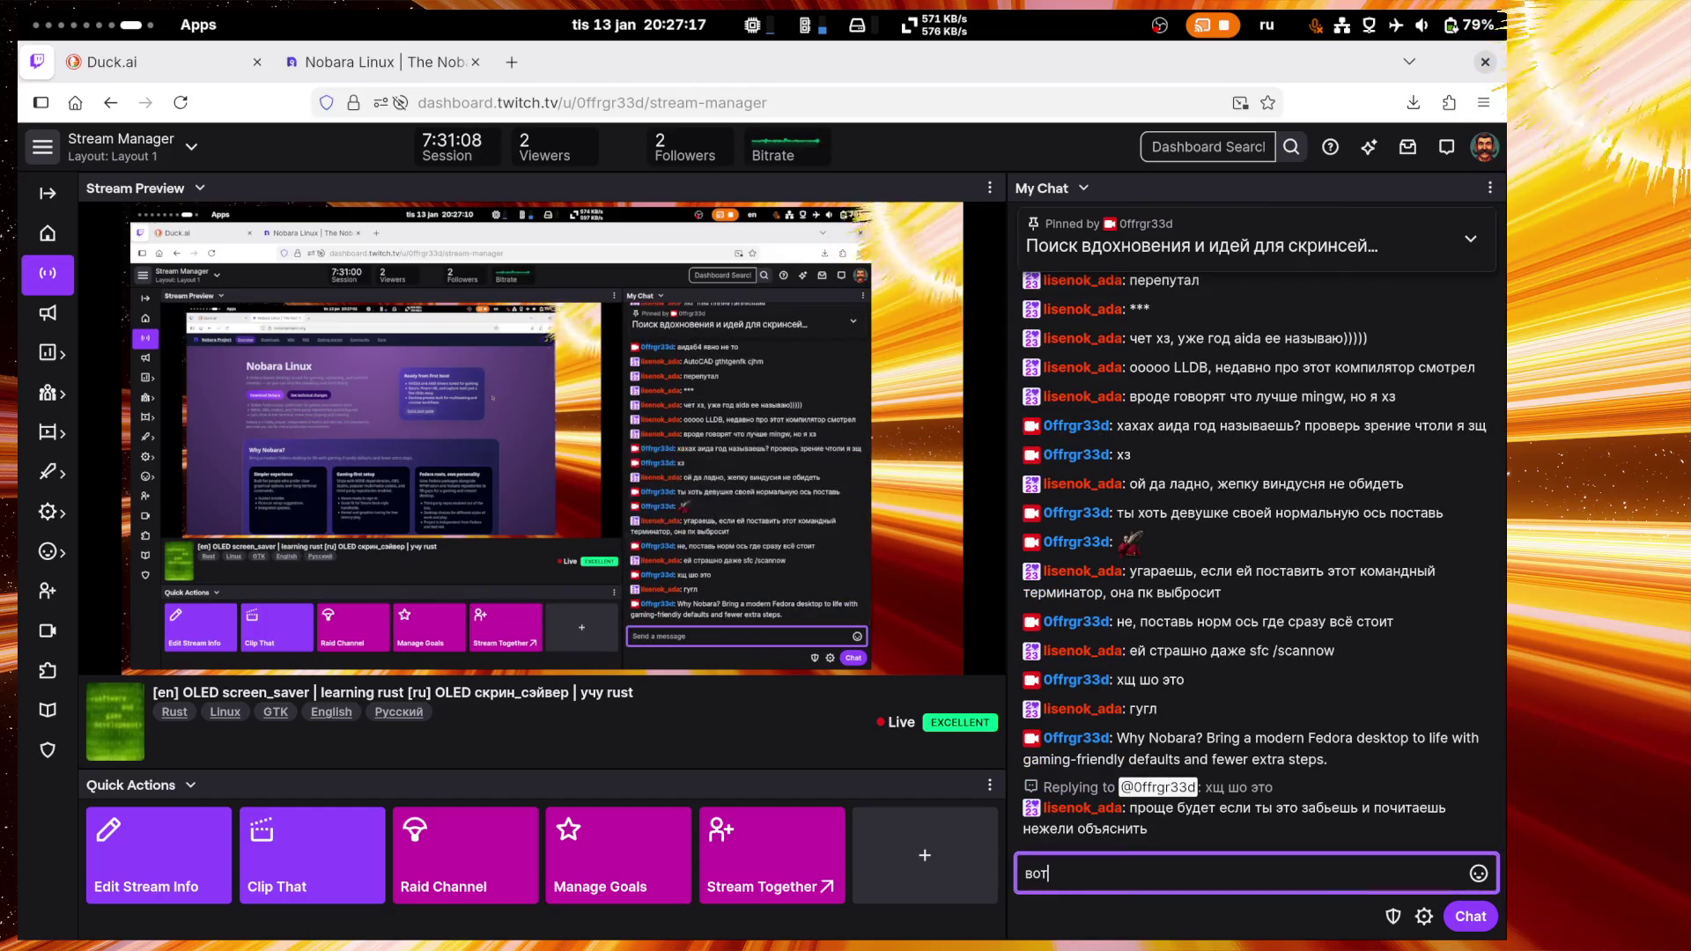
{"action": "type", "text": " попробуйте вм"}
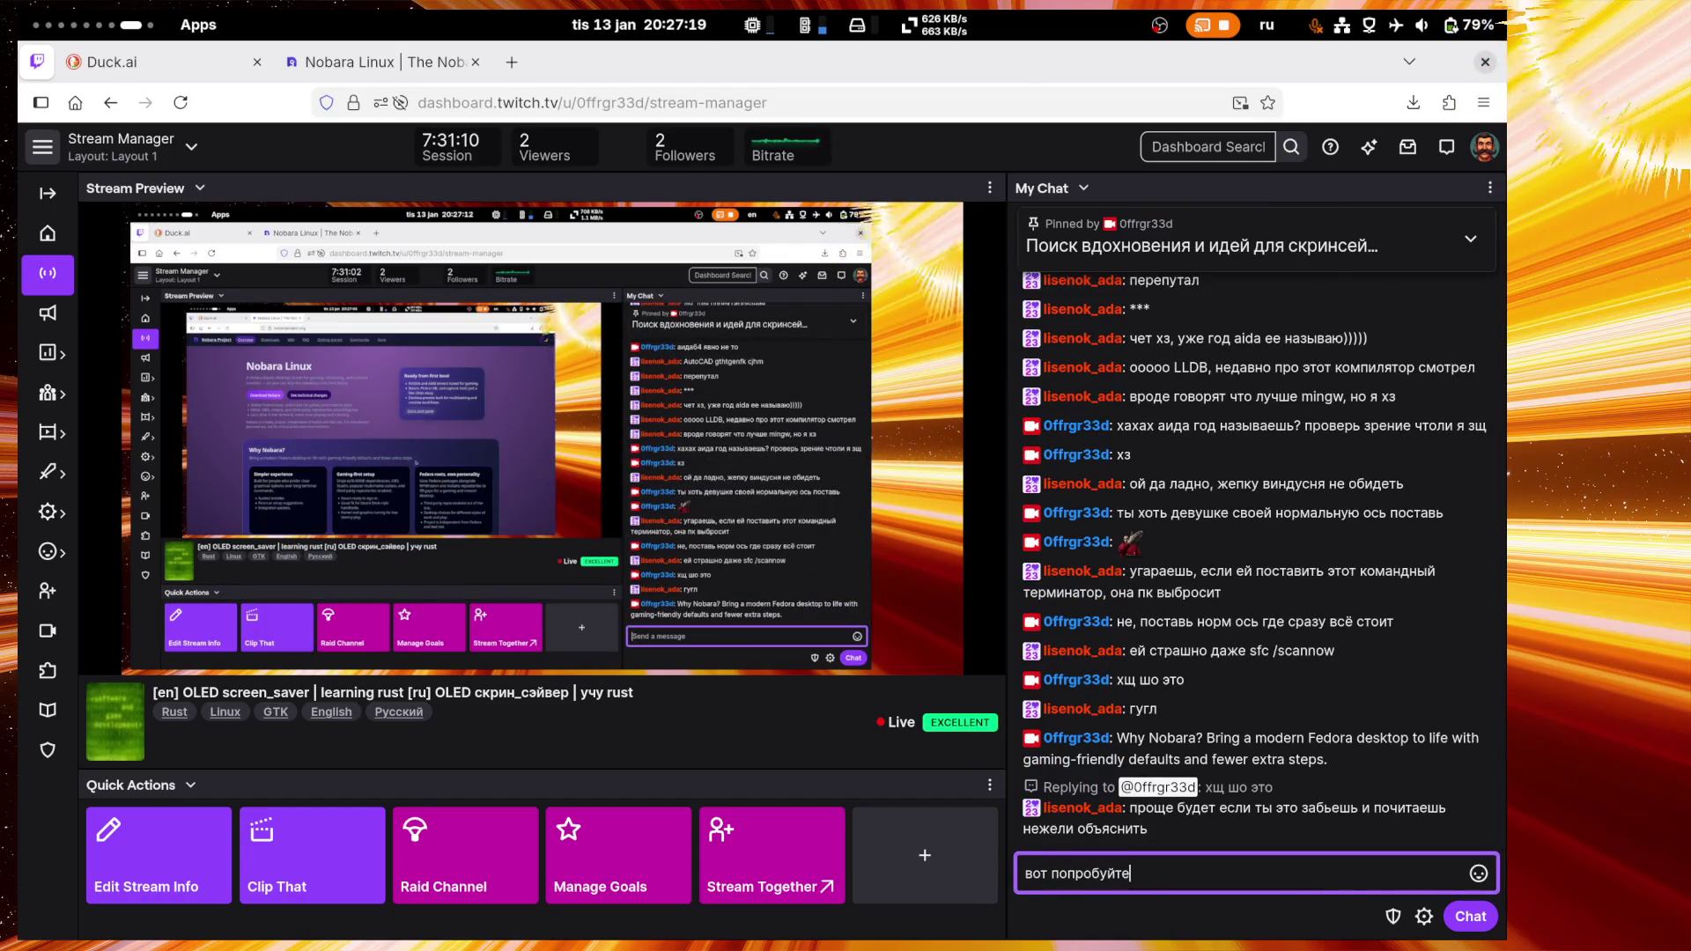
{"action": "type", "text": "есте нов"}
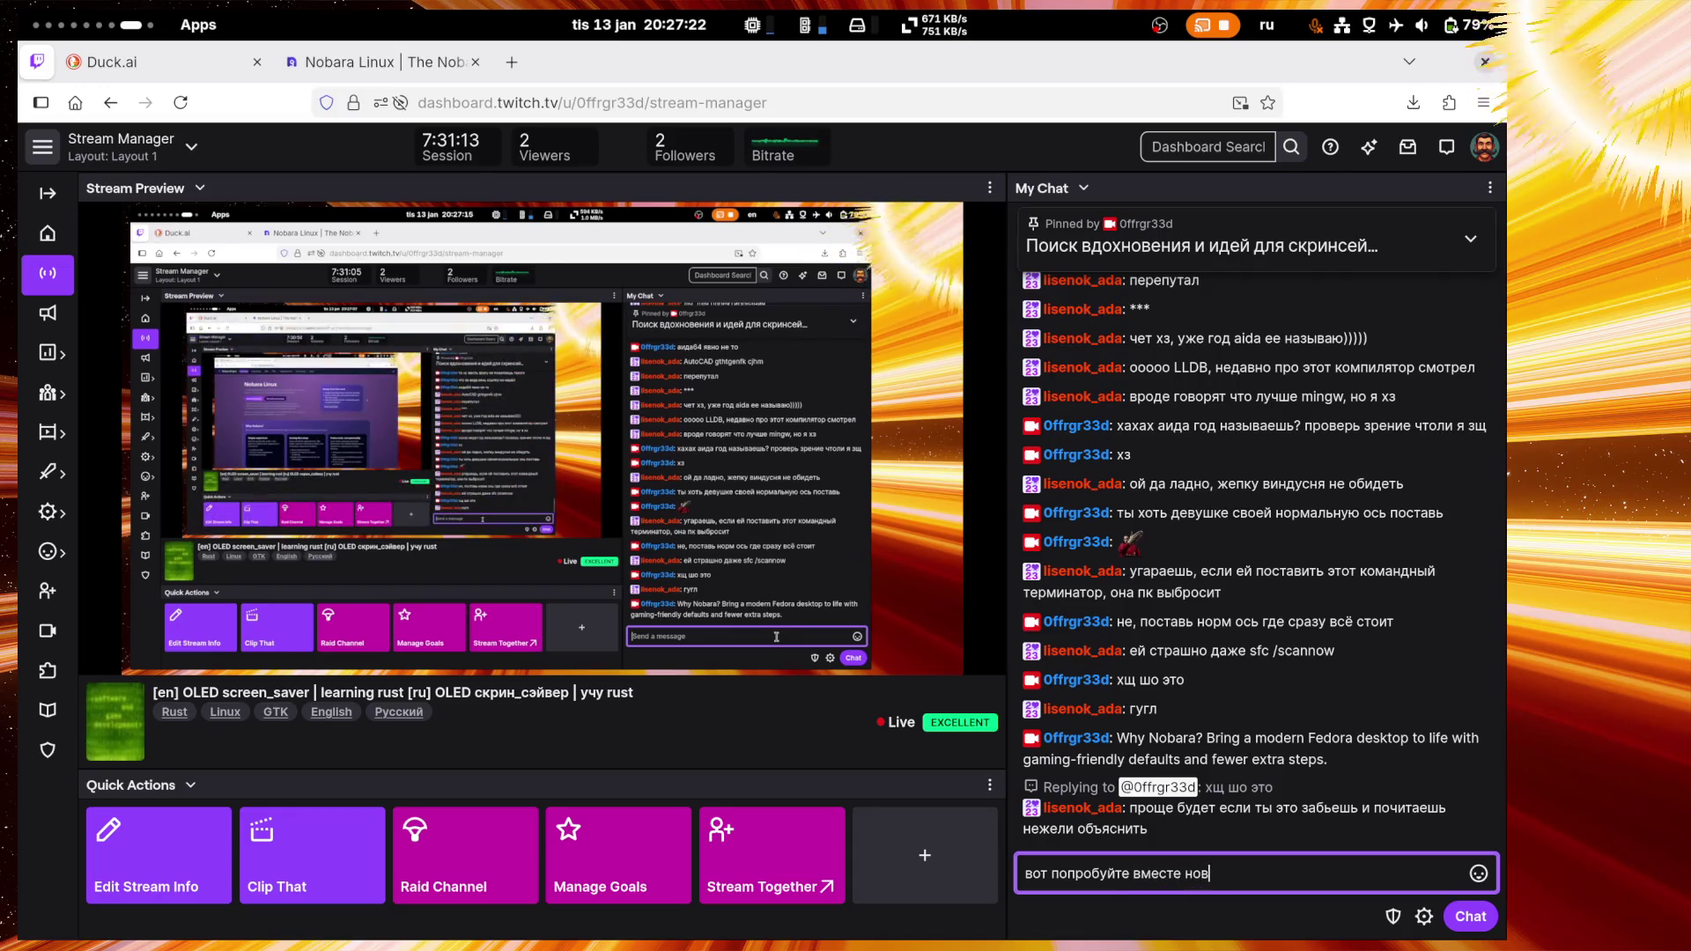
{"action": "key", "text": "BackSpace"}
{"action": "type", "text": "чт"}
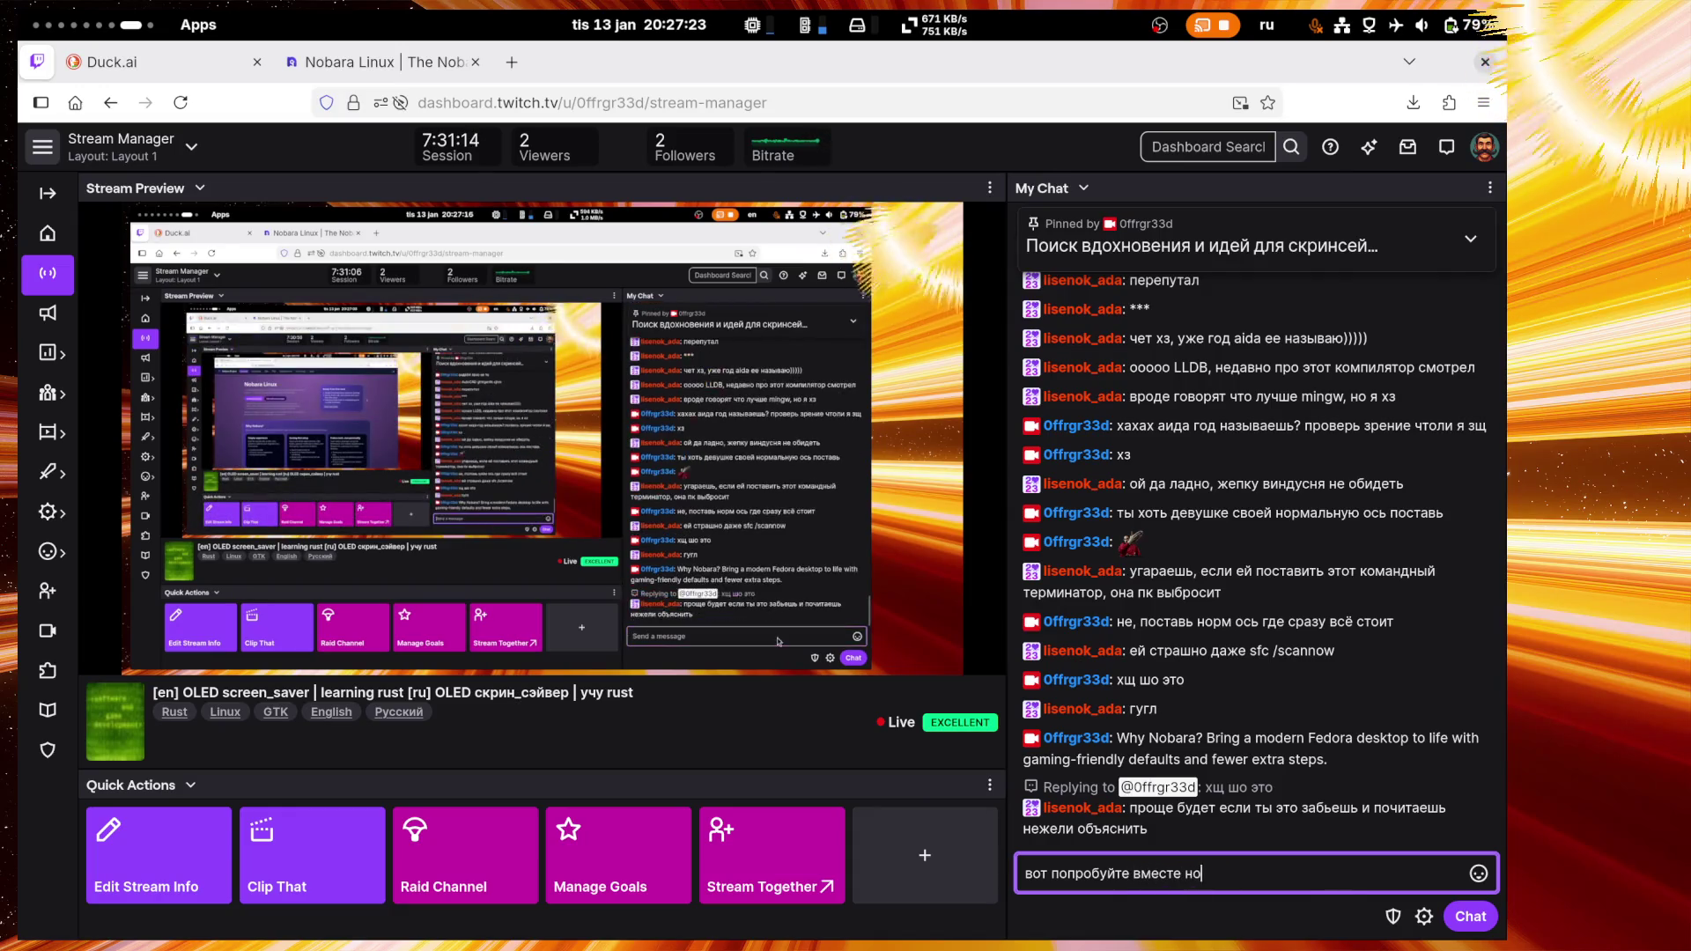
{"action": "type", "text": "ью "}
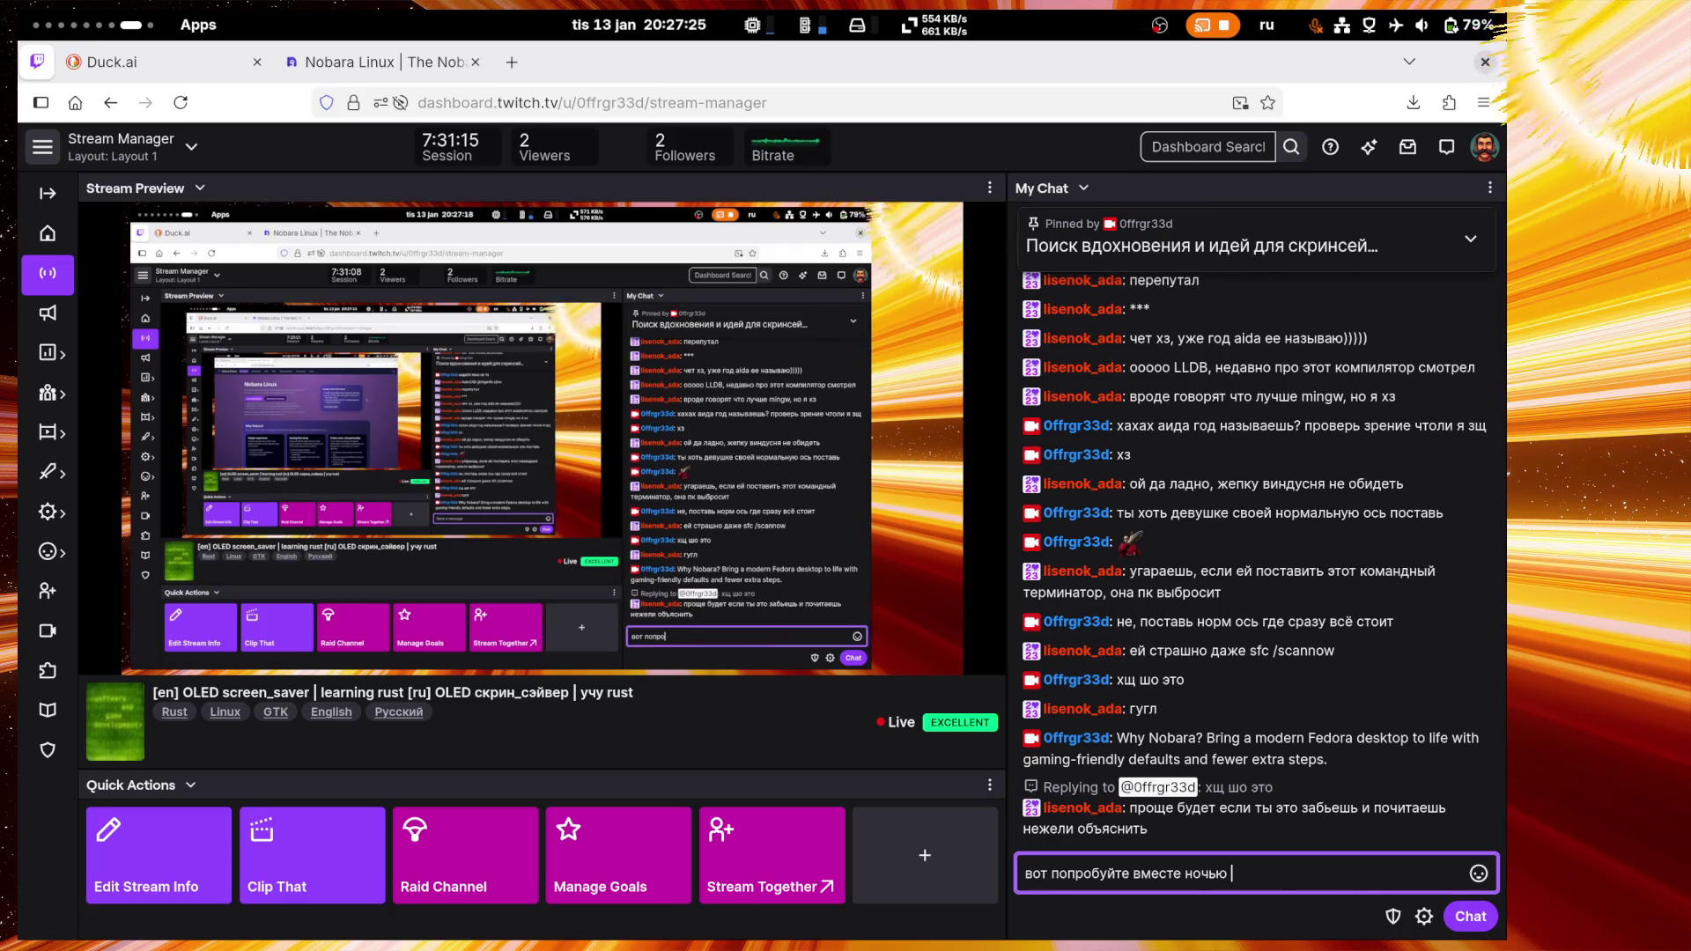
{"action": "type", "text": "под оде"}
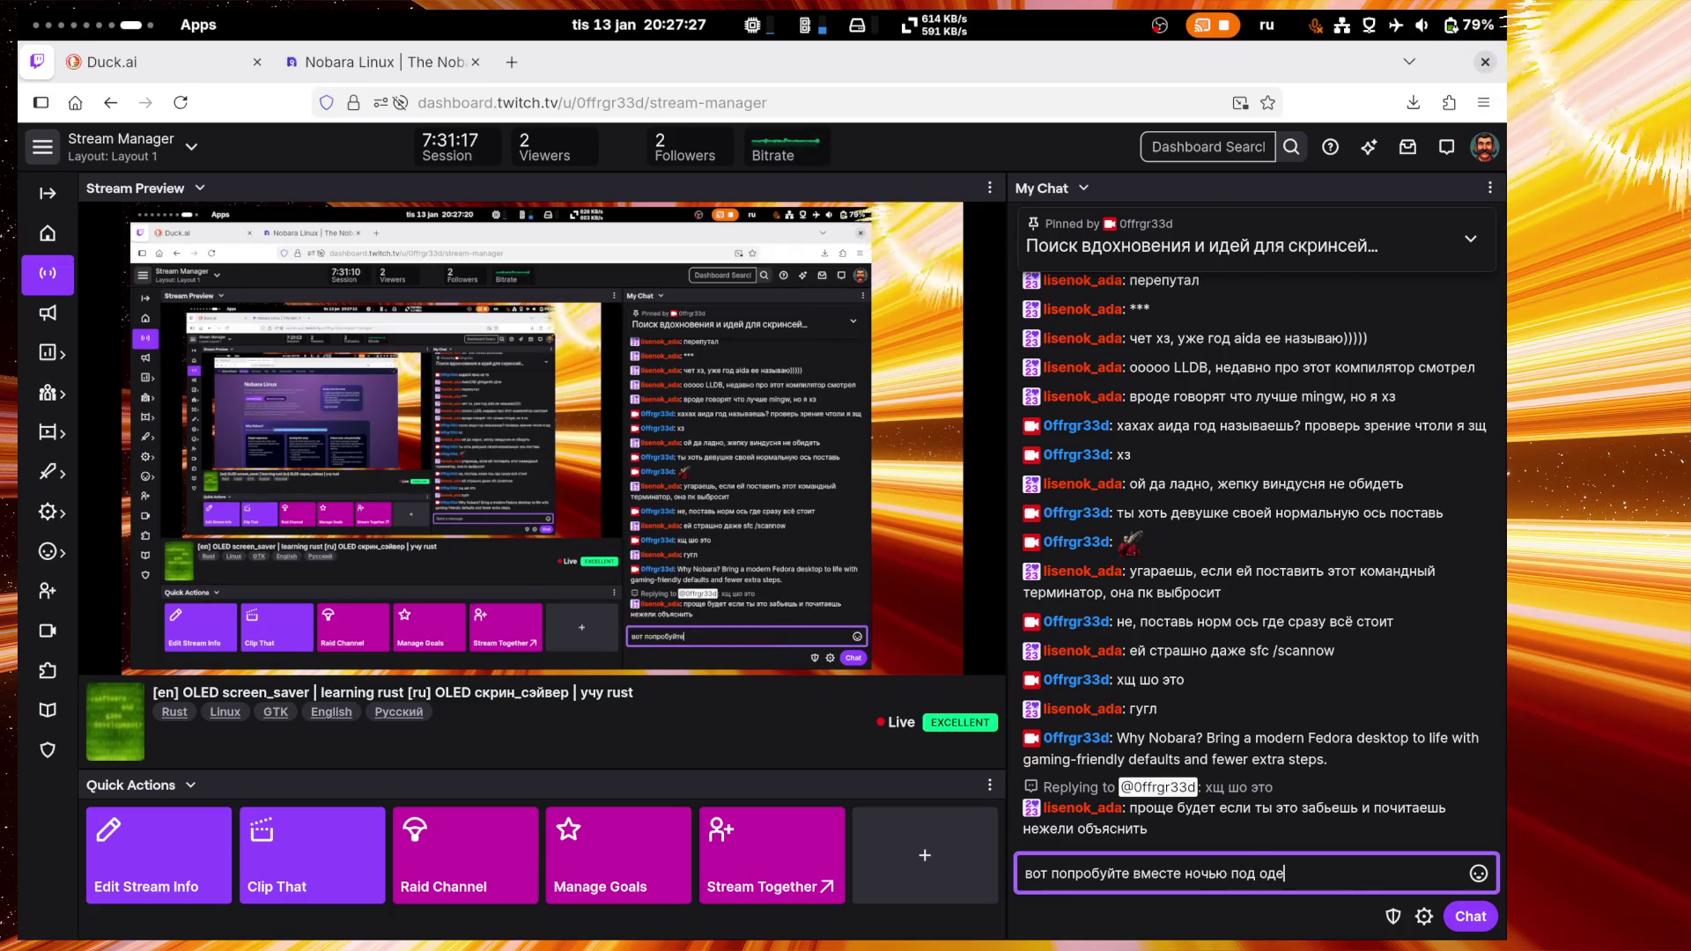
{"action": "type", "text": "яой"}
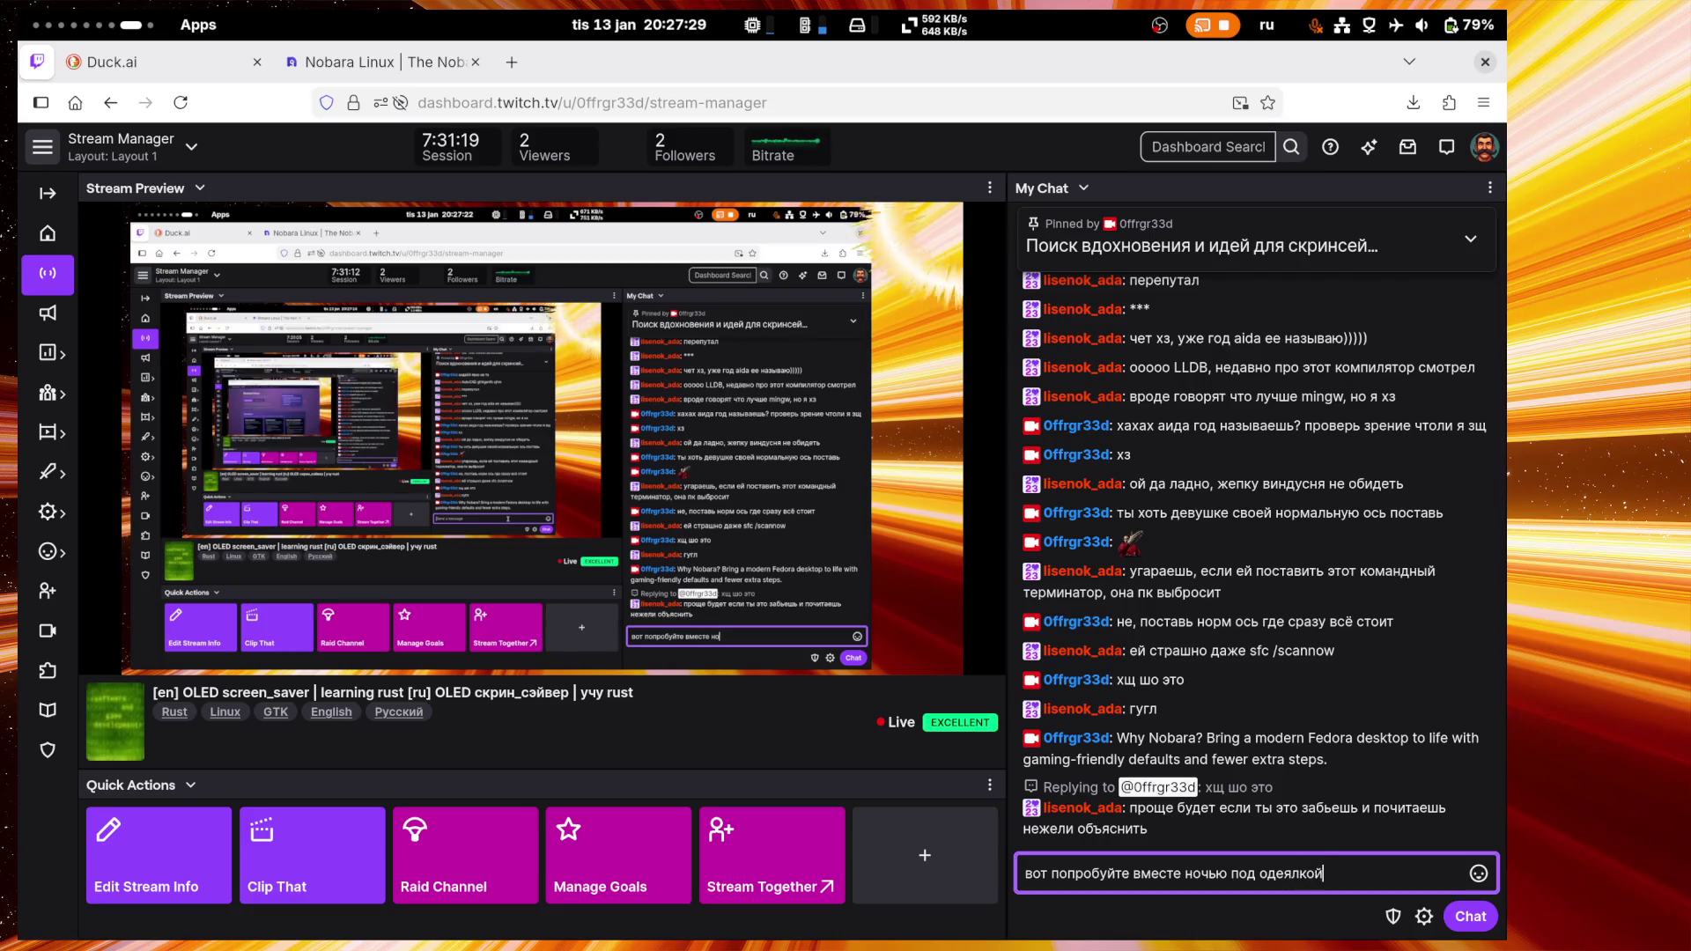
{"action": "type", "text": "обы винду"}
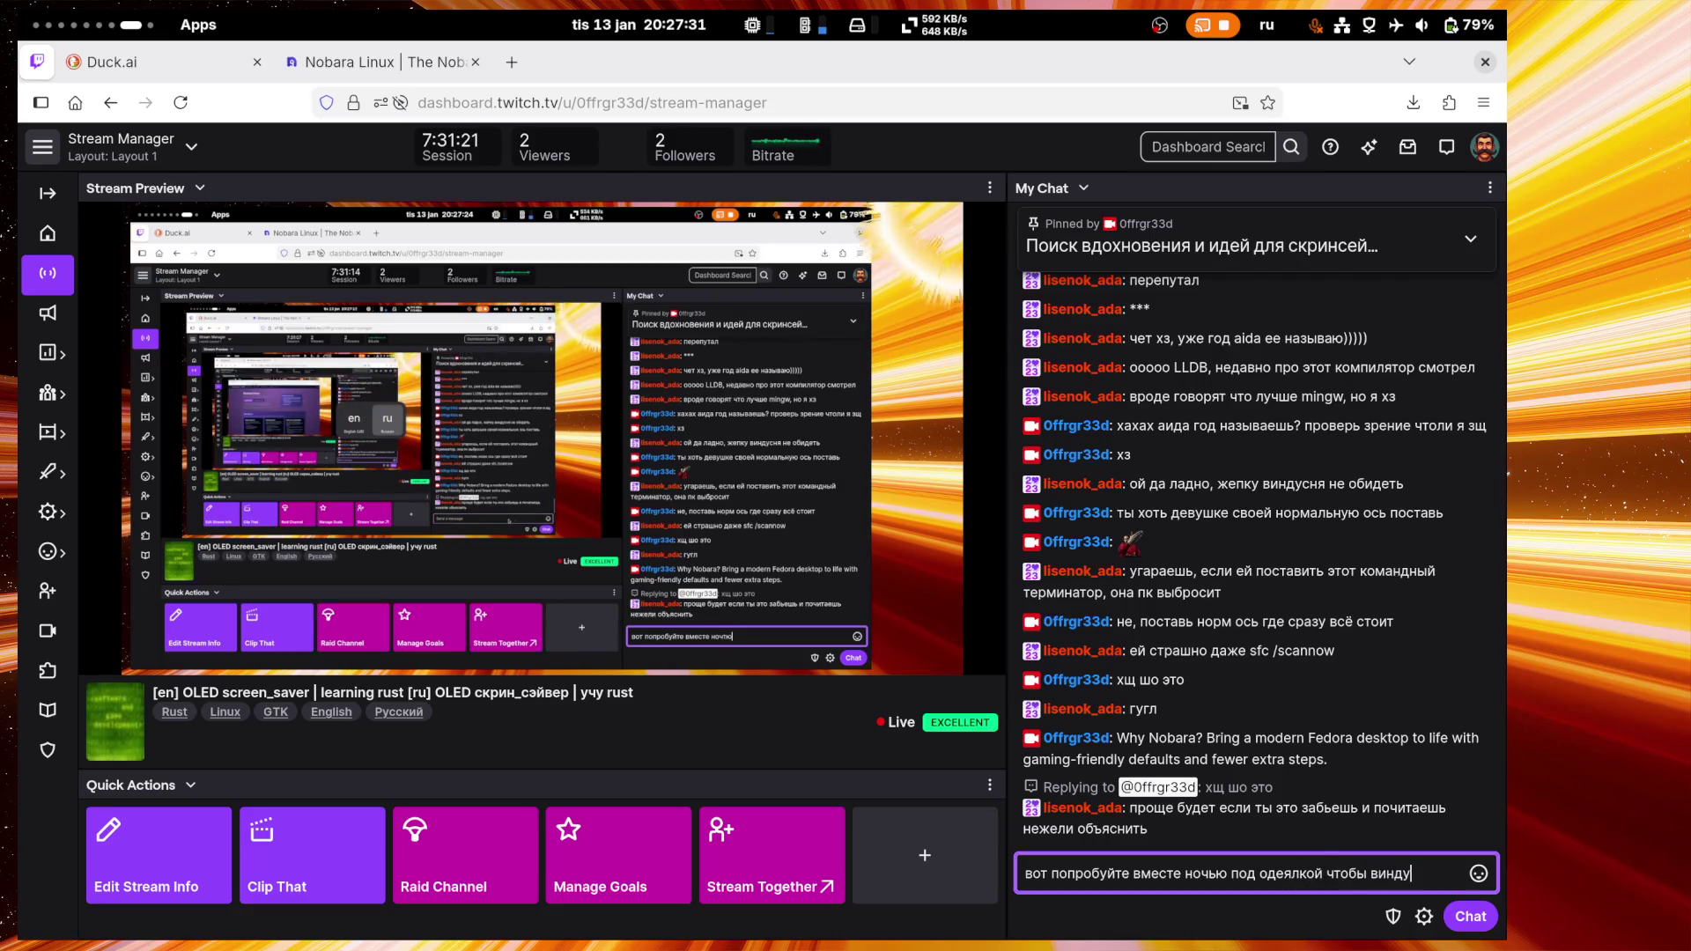
{"action": "type", "text": "зяники"}
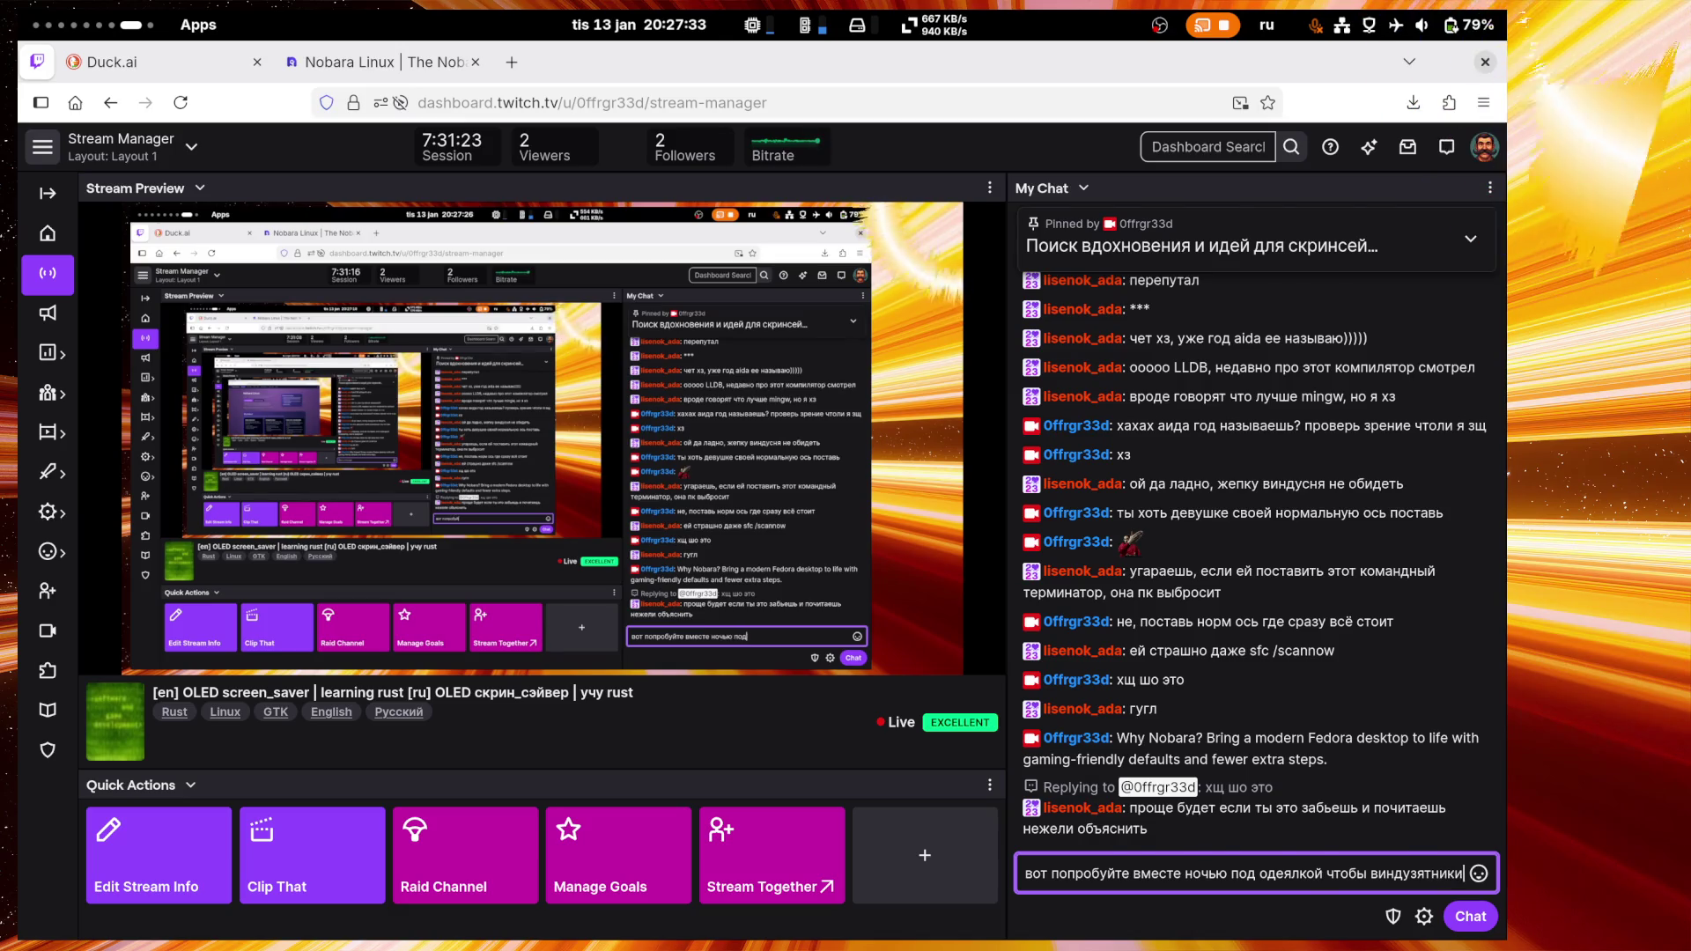
{"action": "type", "text": " друзья неувидели"}
{"action": "key", "text": "Return"}
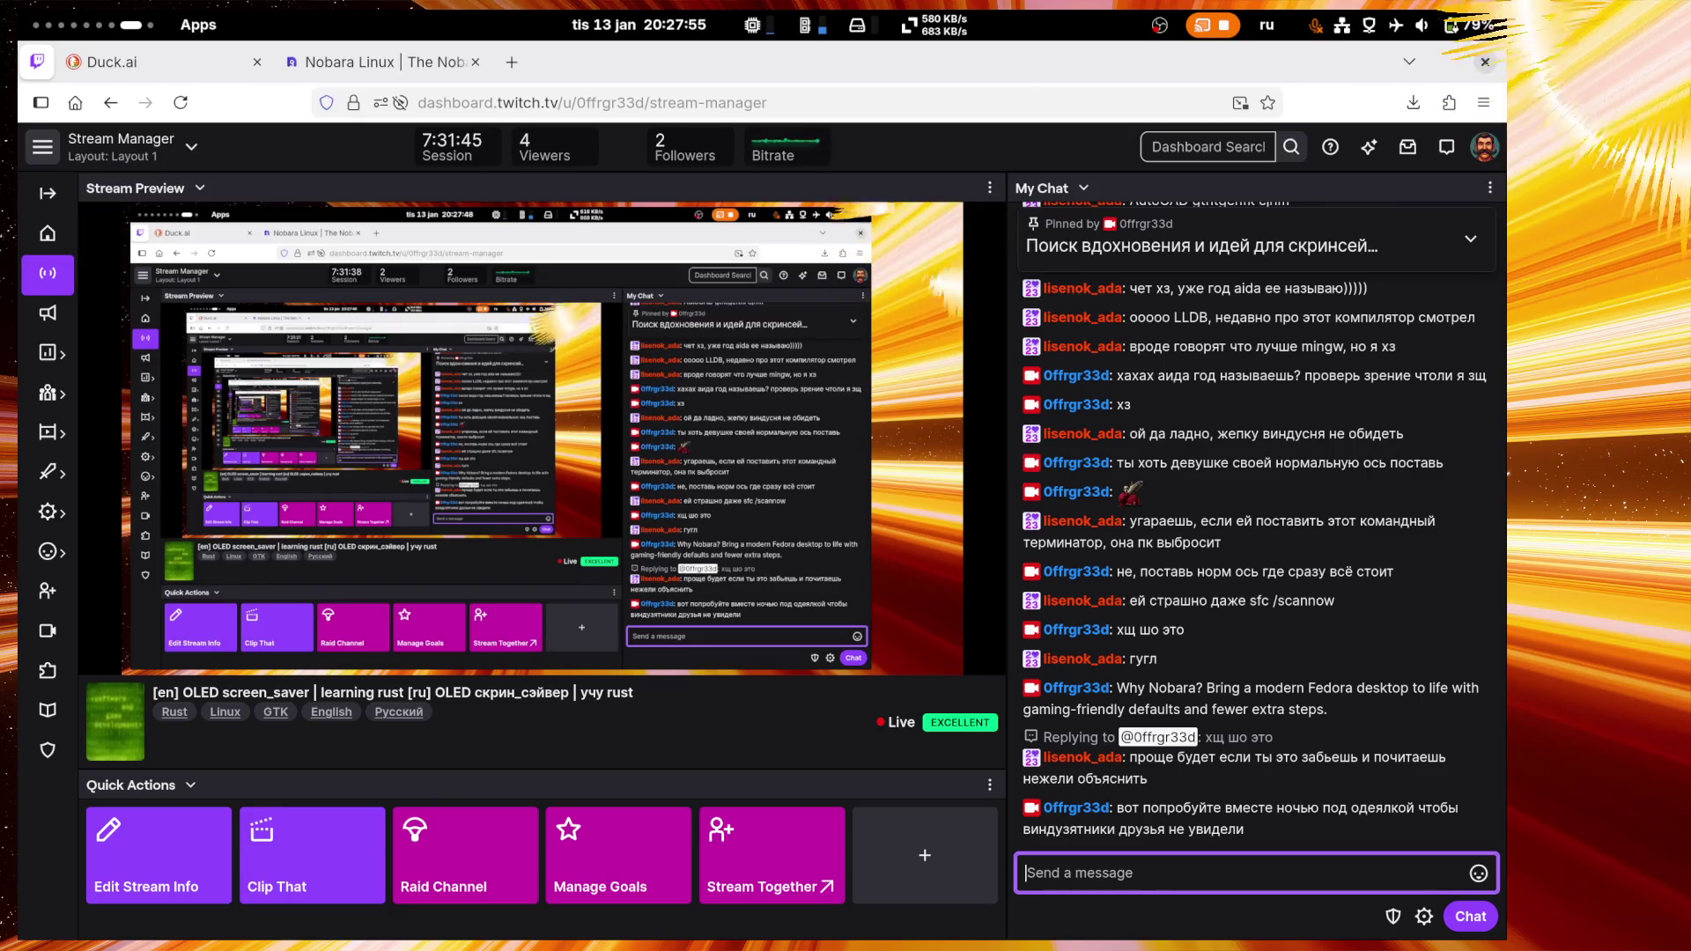
{"action": "left_click", "coordinate": [300, 89]}
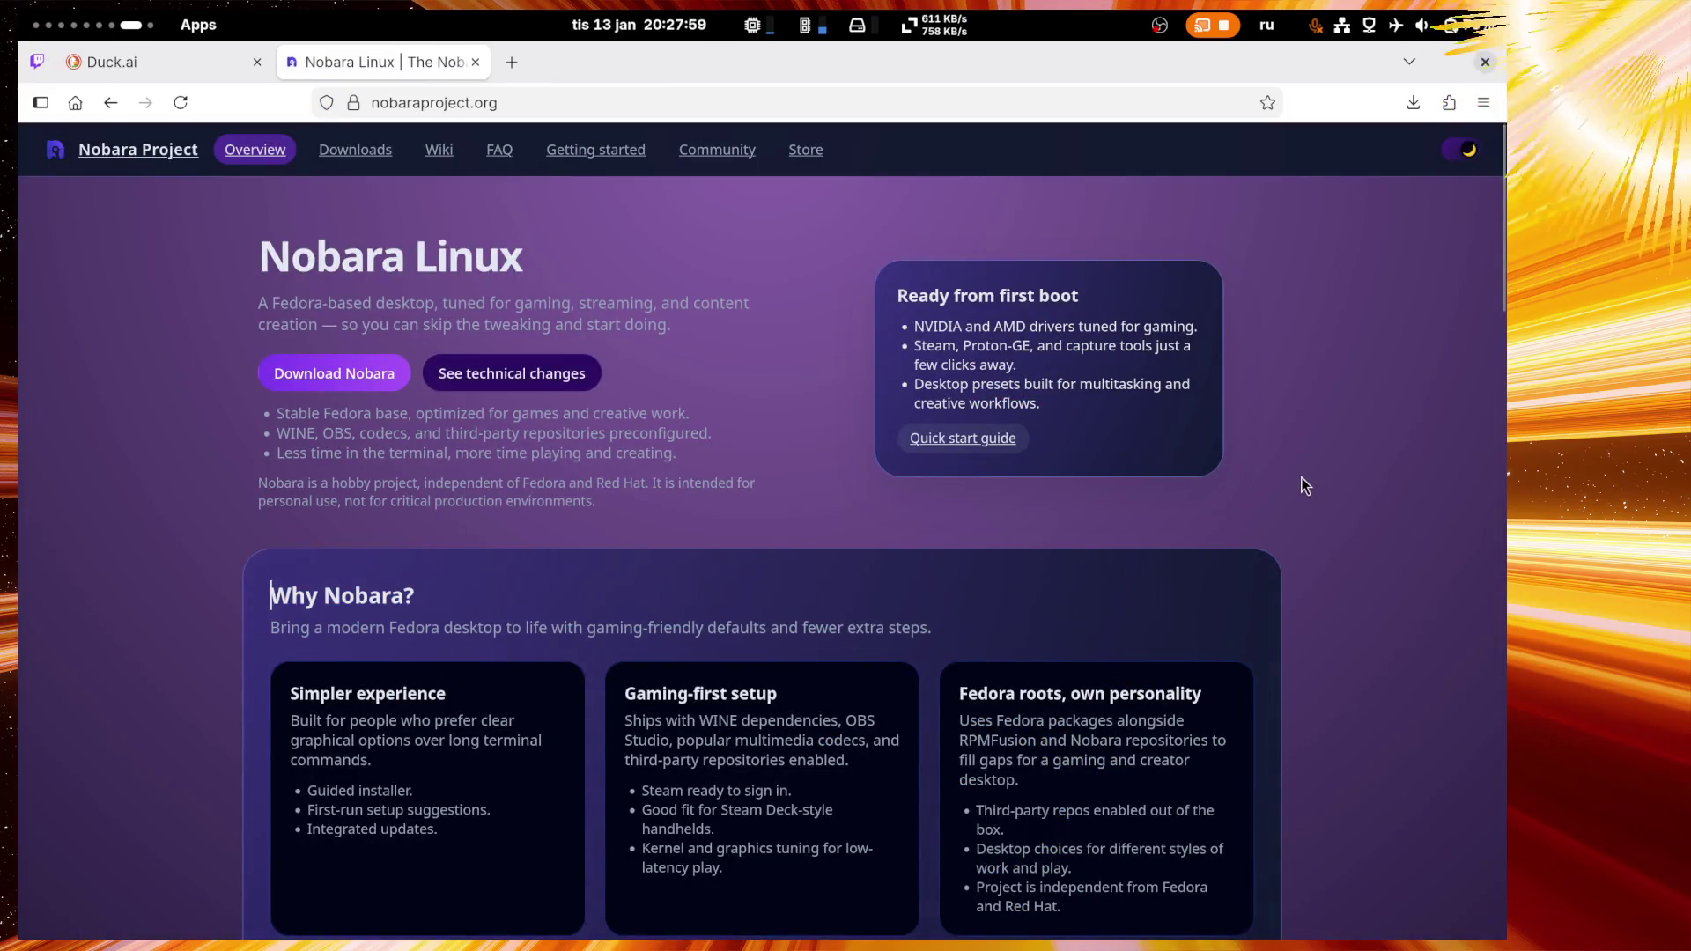
Step: Select the three Nobara feature bullets under the download buttons
{"action": "mouse_move", "coordinate": [683, 456]}
{"action": "left_mouse_down"}
{"action": "mouse_move", "coordinate": [319, 432]}
{"action": "mouse_move", "coordinate": [278, 413]}
{"action": "left_mouse_up"}
{"action": "key", "text": "ctrl+c"}
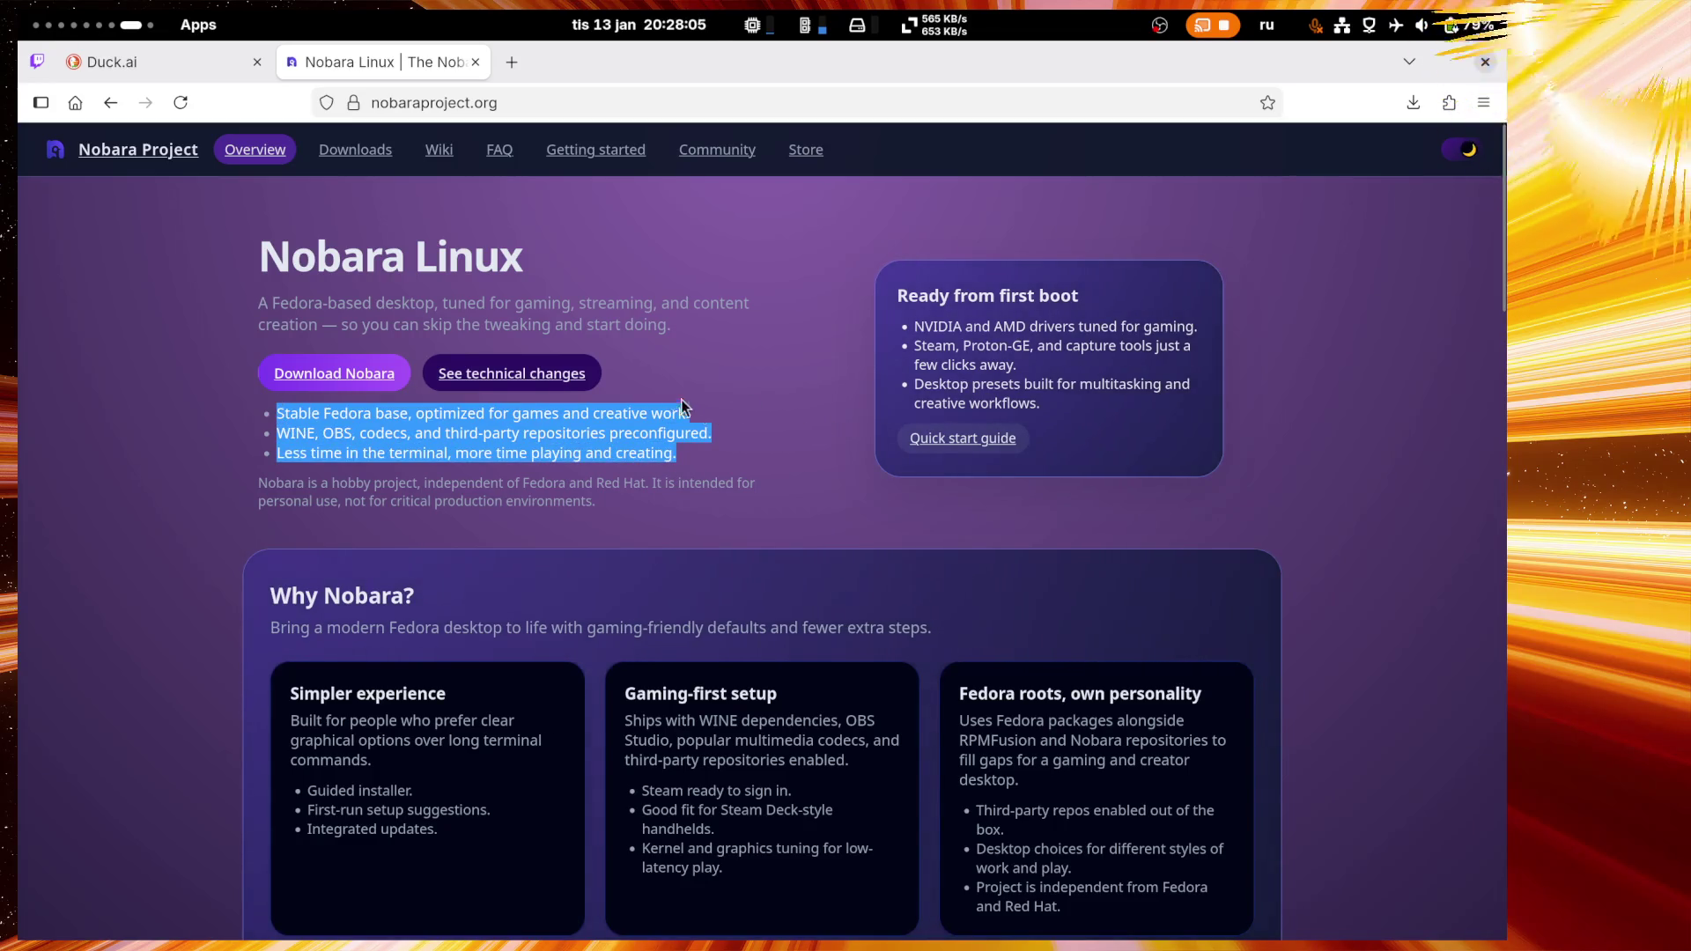
{"action": "left_click", "coordinate": [141, 63]}
{"action": "left_click", "coordinate": [36, 61]}
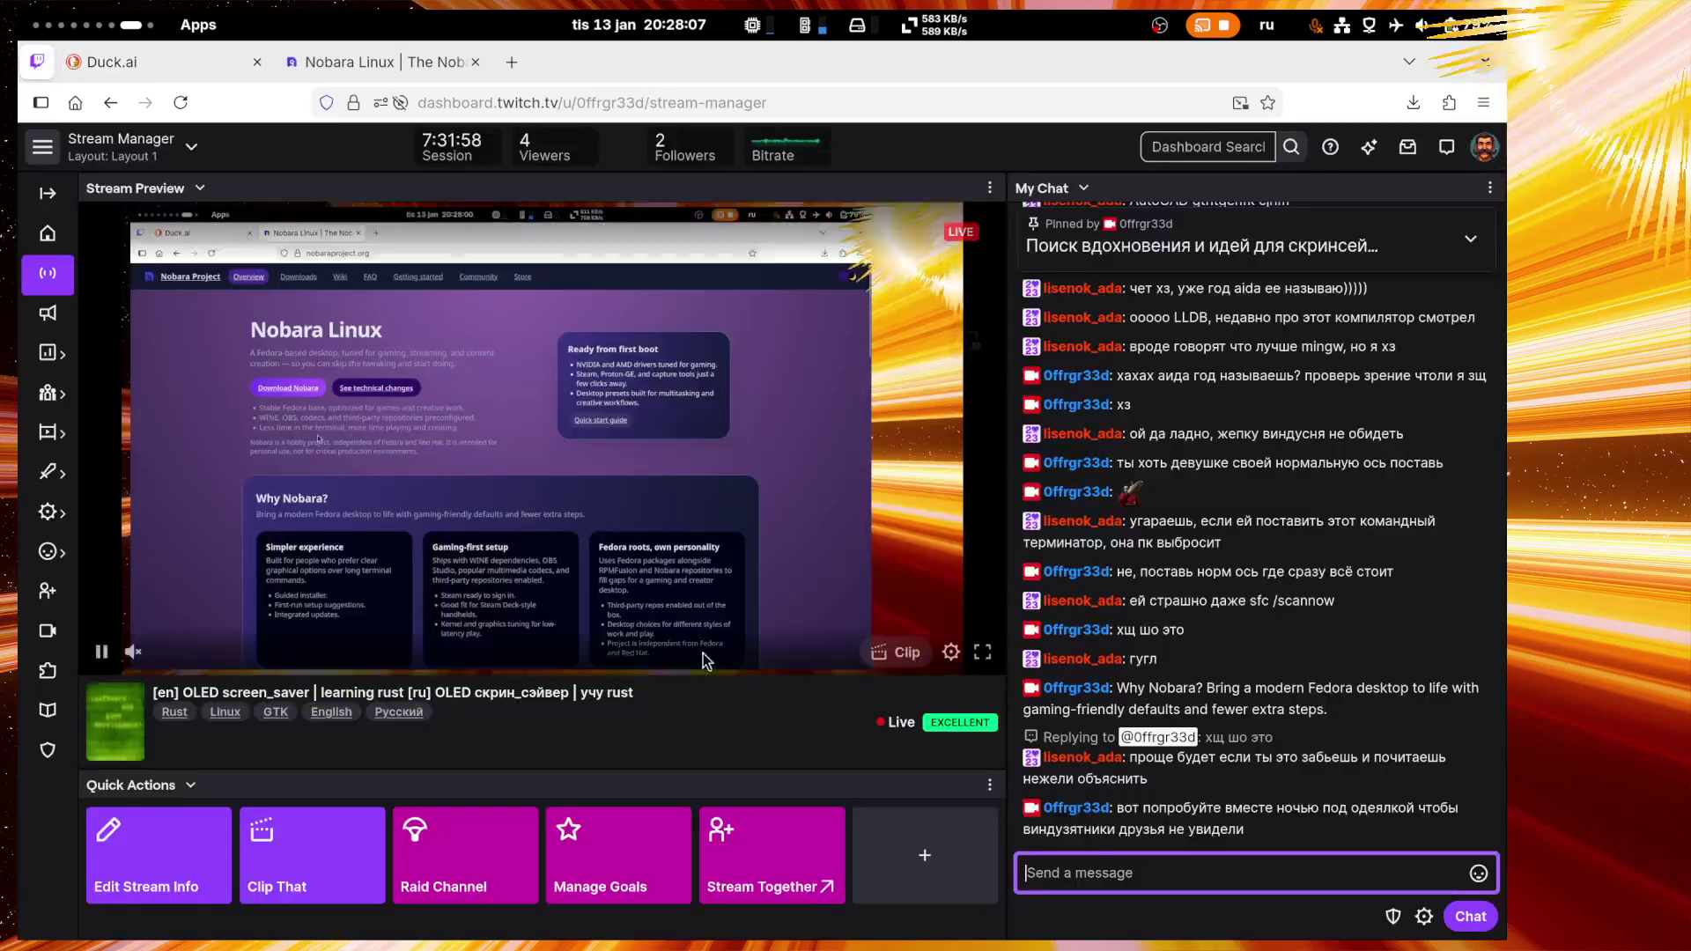
Step: Paste and send the three Nobara feature bullets in the stream chat
{"action": "left_click", "coordinate": [1159, 881]}
{"action": "key", "text": "ctrl+v"}
{"action": "key", "text": "Return"}
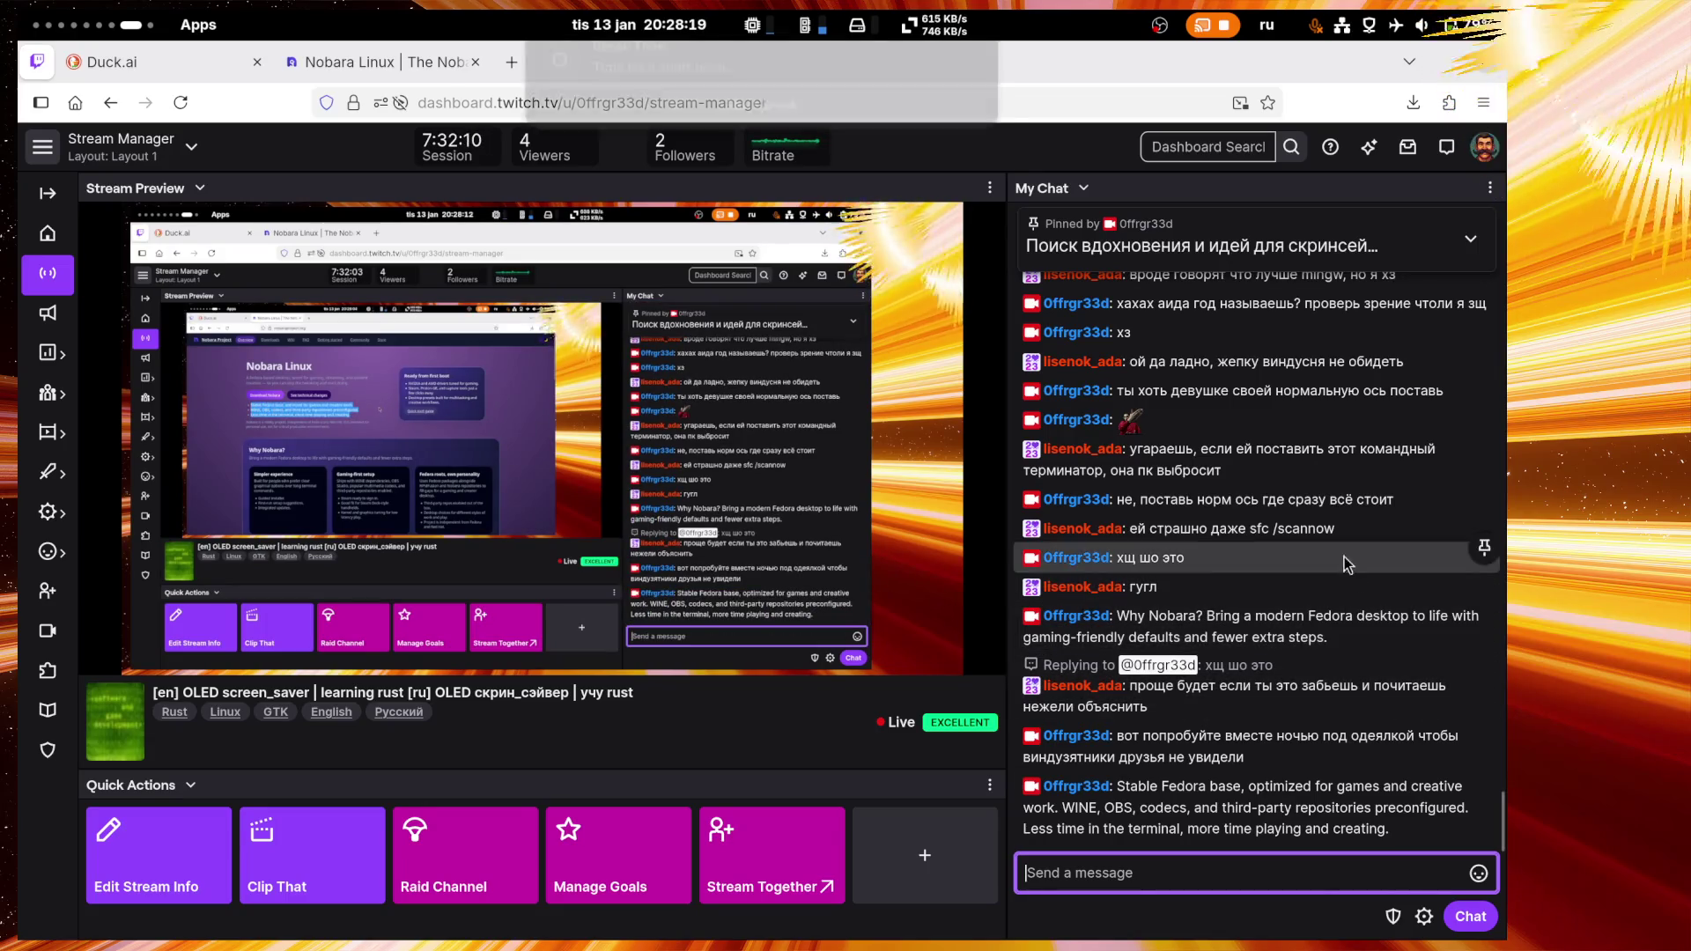
Step: Select 'sfc /scannow' in the viewer's chat message and go back to the Nobara page
{"action": "left_click", "coordinate": [1318, 527]}
{"action": "left_click_drag", "start_coordinate": [1251, 528], "coordinate": [1335, 528]}
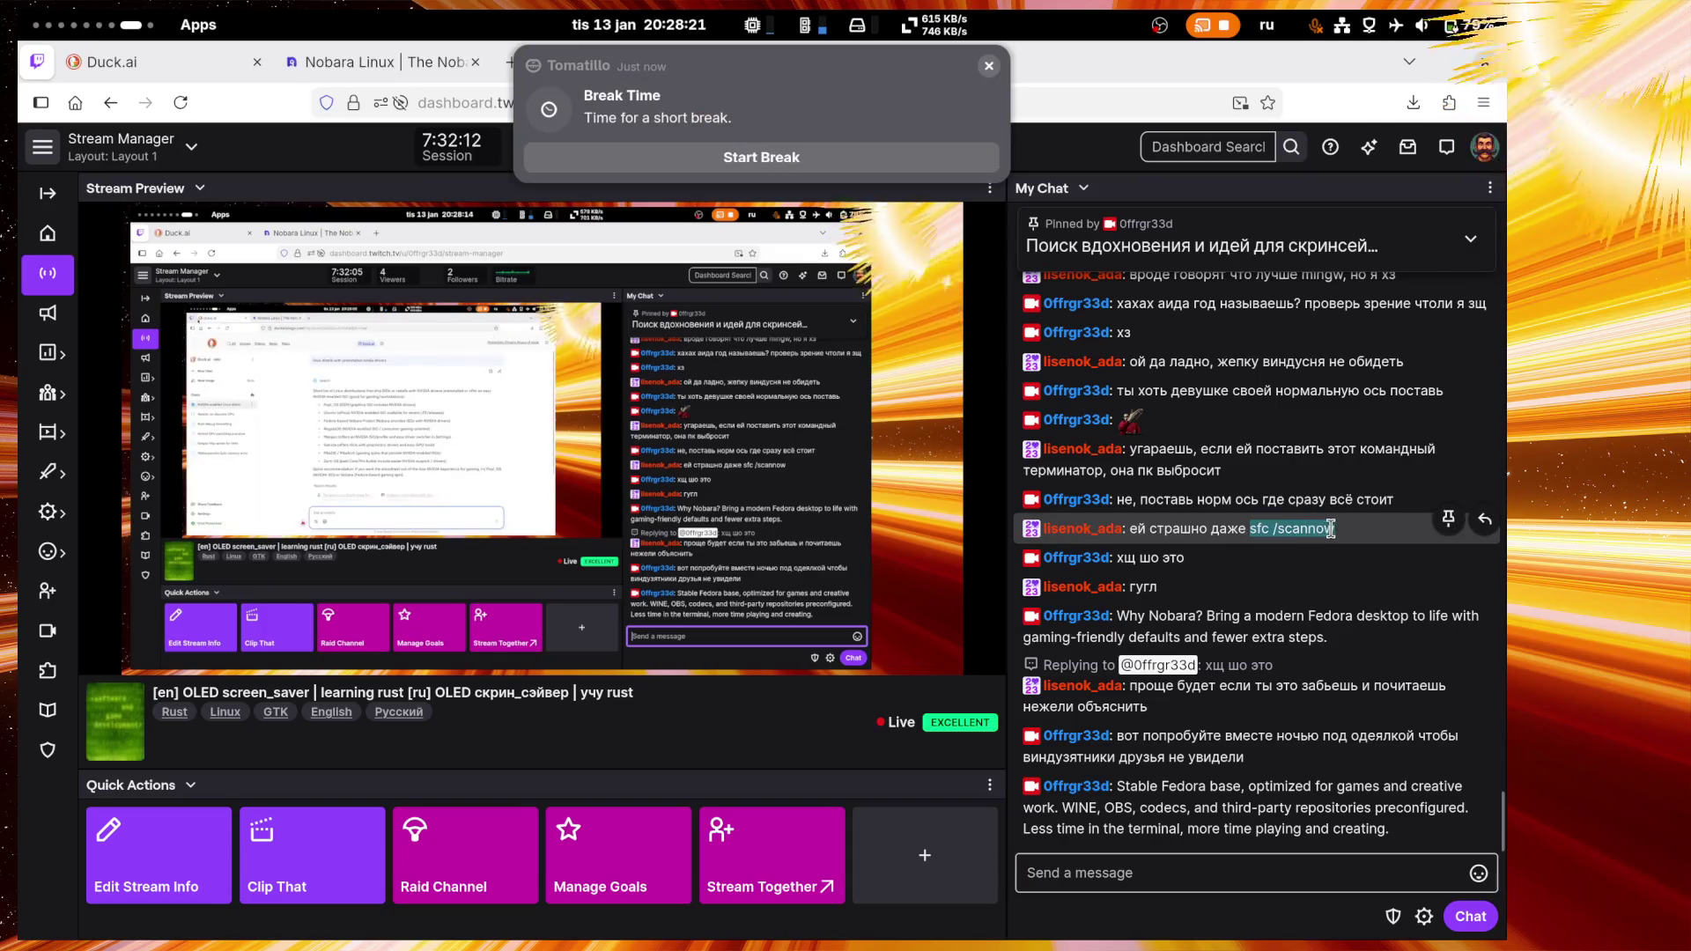
{"action": "left_click", "coordinate": [721, 87]}
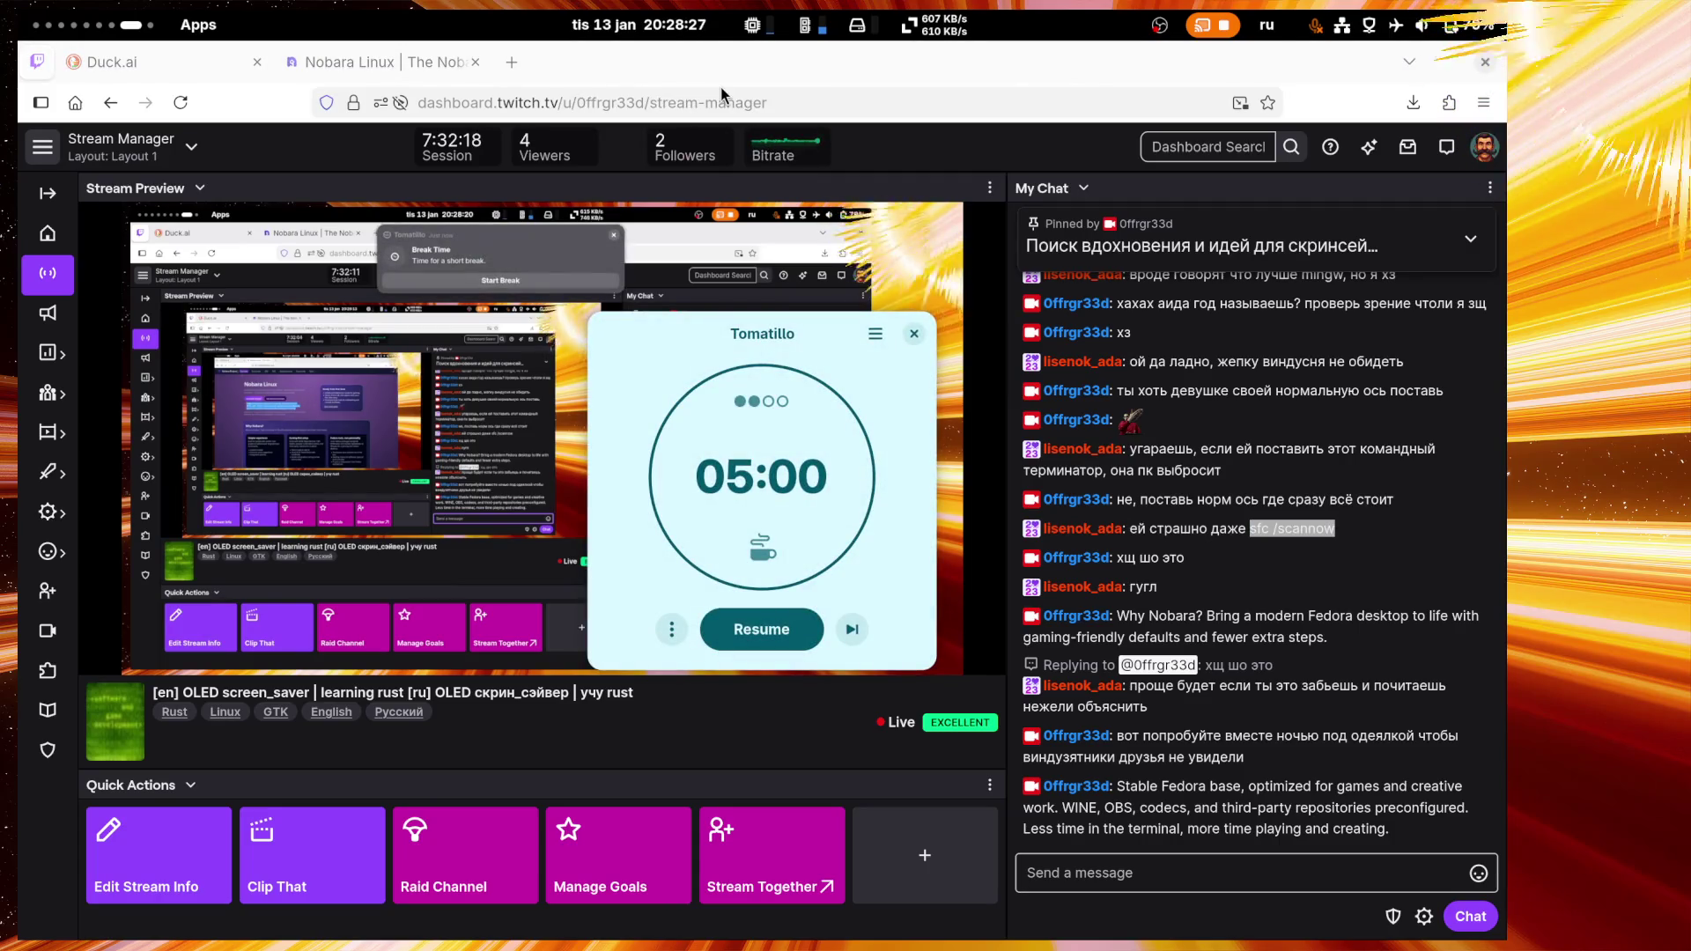
{"action": "left_click", "coordinate": [218, 55]}
{"action": "left_click", "coordinate": [379, 62]}
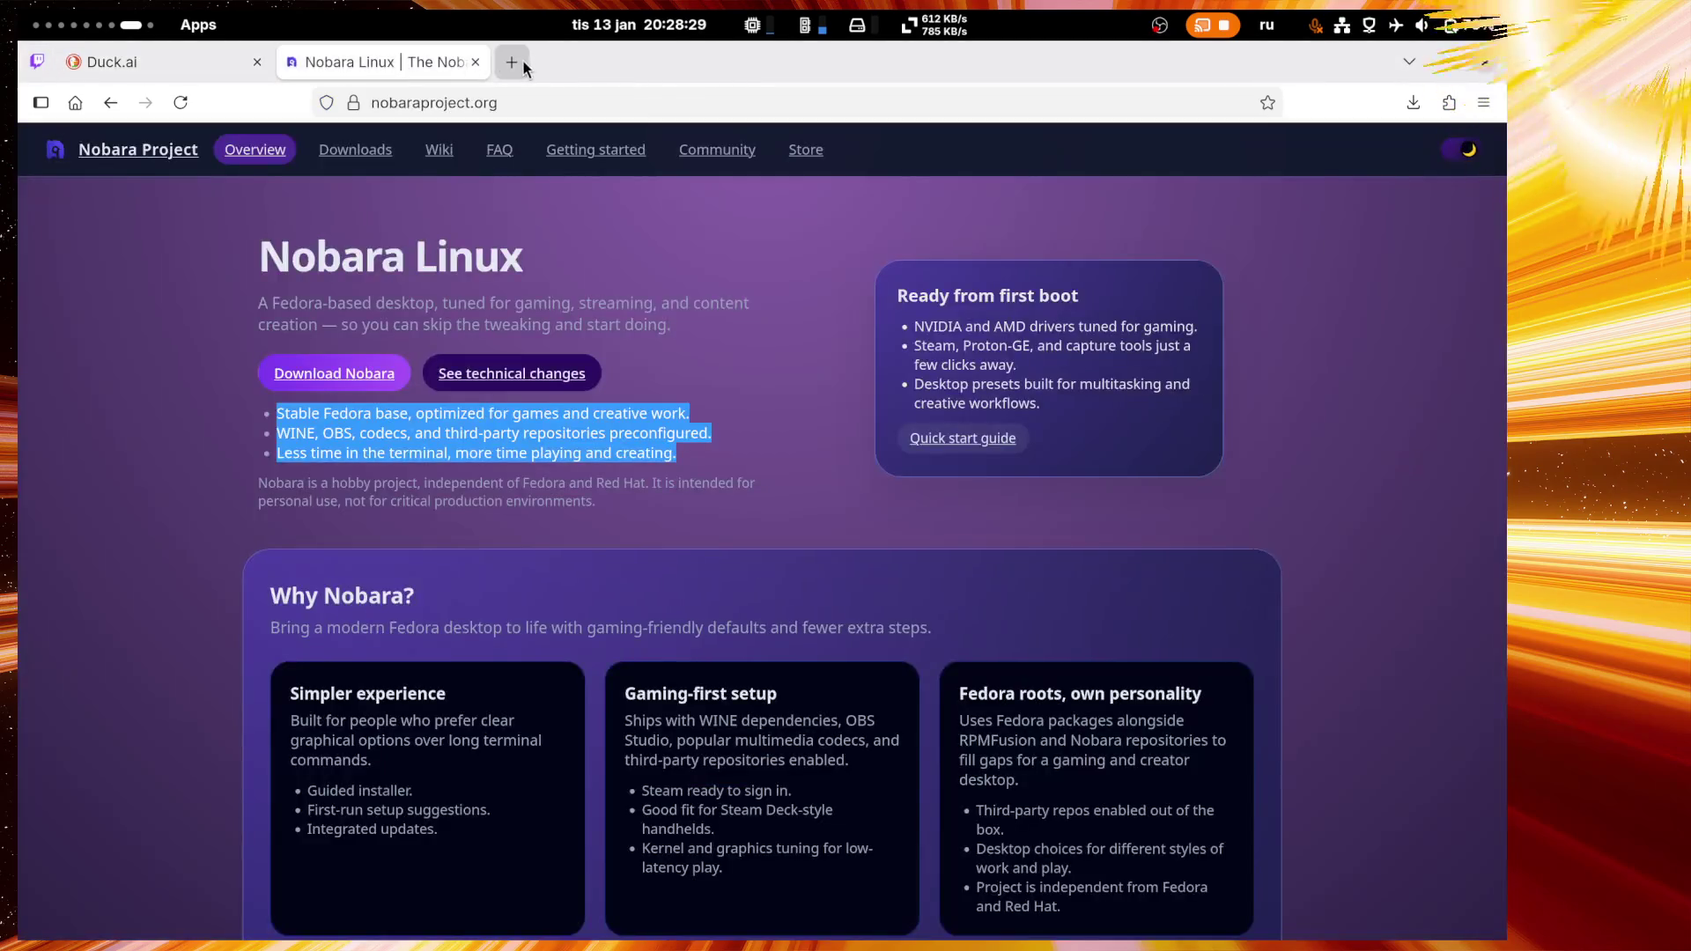
Step: Start a fresh Duck.ai chat asking 'sfc /scannow'
{"action": "left_click", "coordinate": [188, 65]}
{"action": "left_click", "coordinate": [84, 276]}
{"action": "type", "text": "sfc /scannow"}
{"action": "key", "text": "Return"}
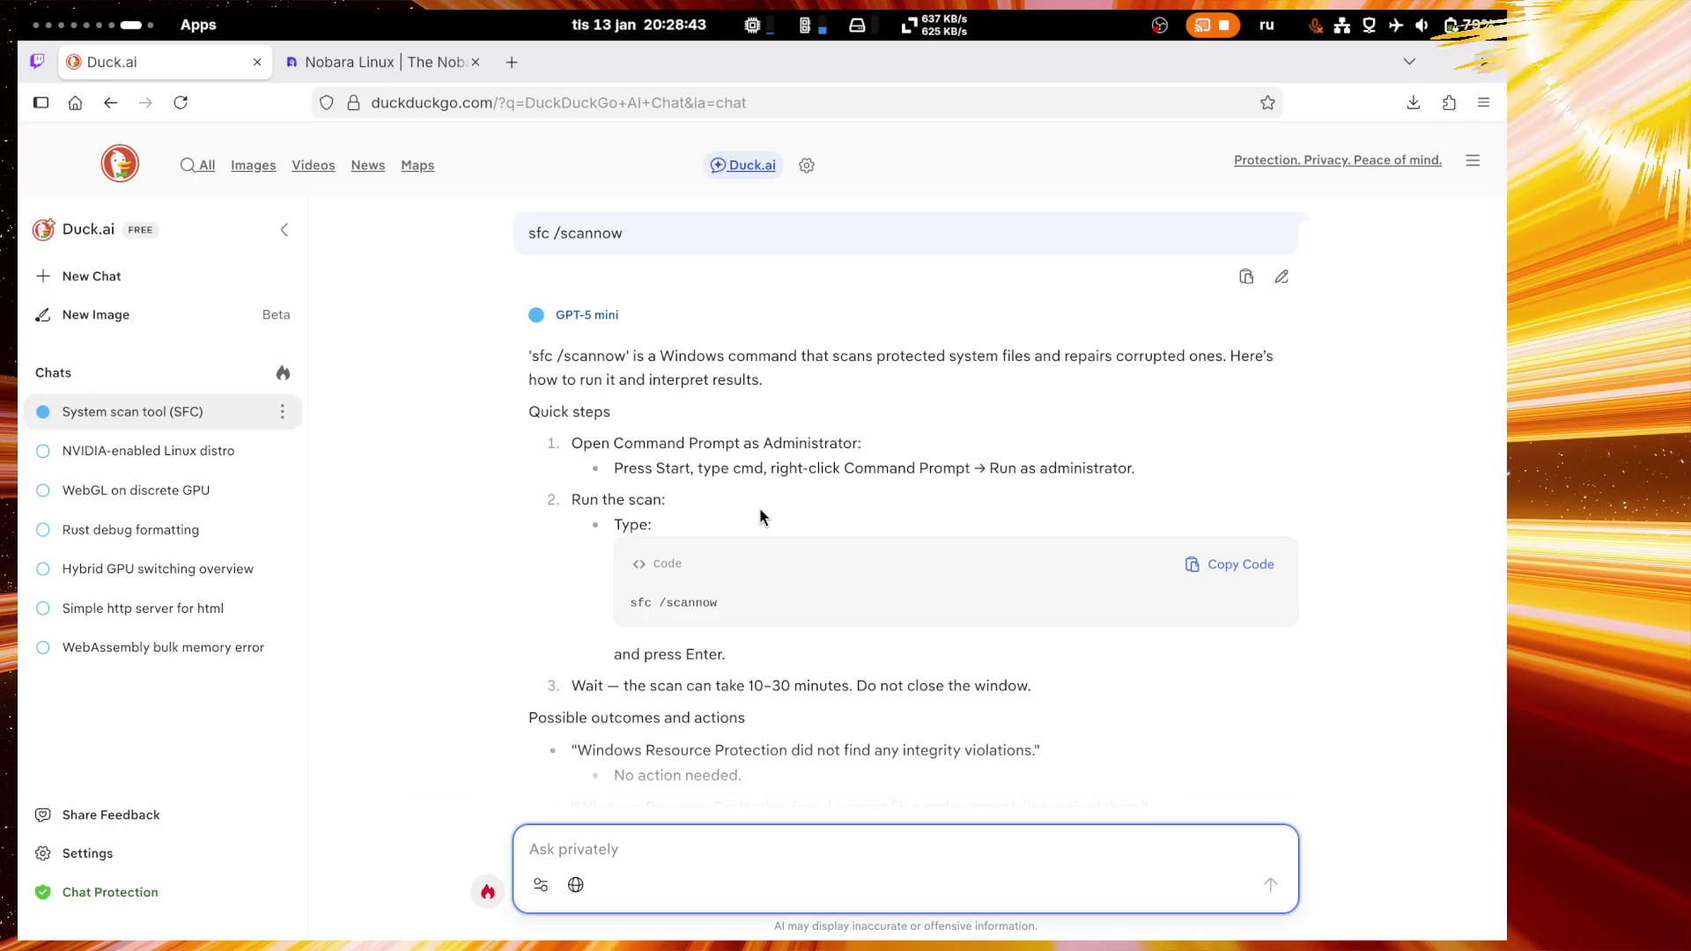
Step: Read the sfc /scannow answer down to the DISM fallback and log tips
{"action": "mouse_move", "coordinate": [800, 355]}
{"action": "left_mouse_down"}
{"action": "mouse_move", "coordinate": [1131, 356]}
{"action": "mouse_move", "coordinate": [1096, 388]}
{"action": "left_mouse_up"}
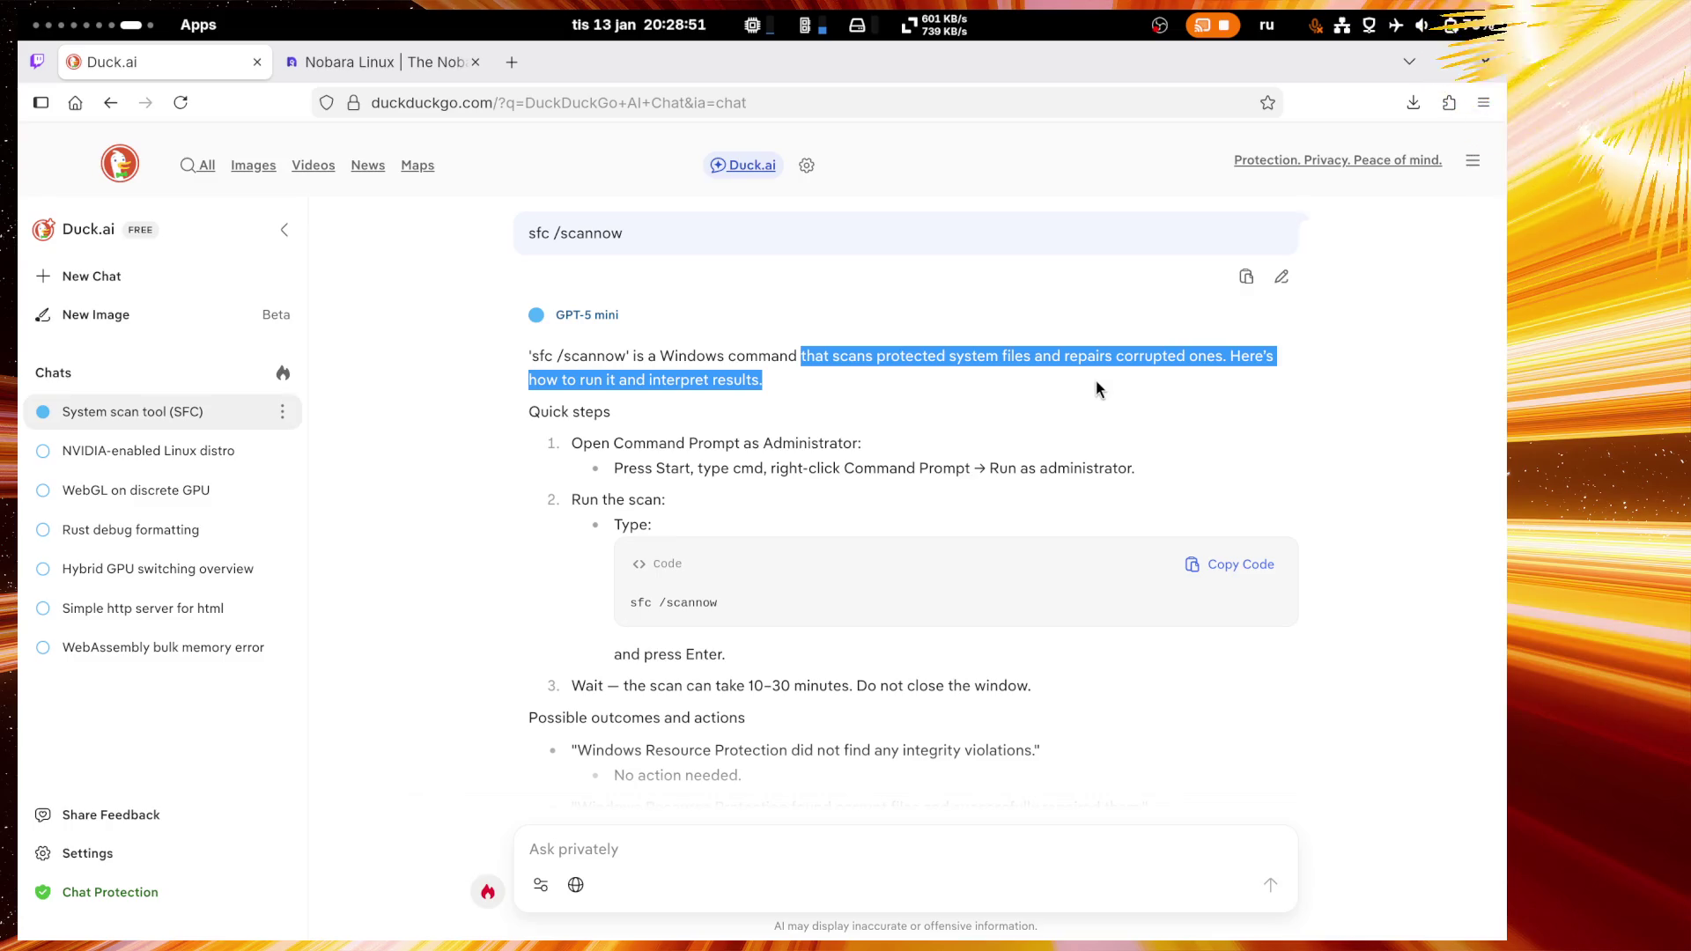
{"action": "left_click", "coordinate": [812, 407]}
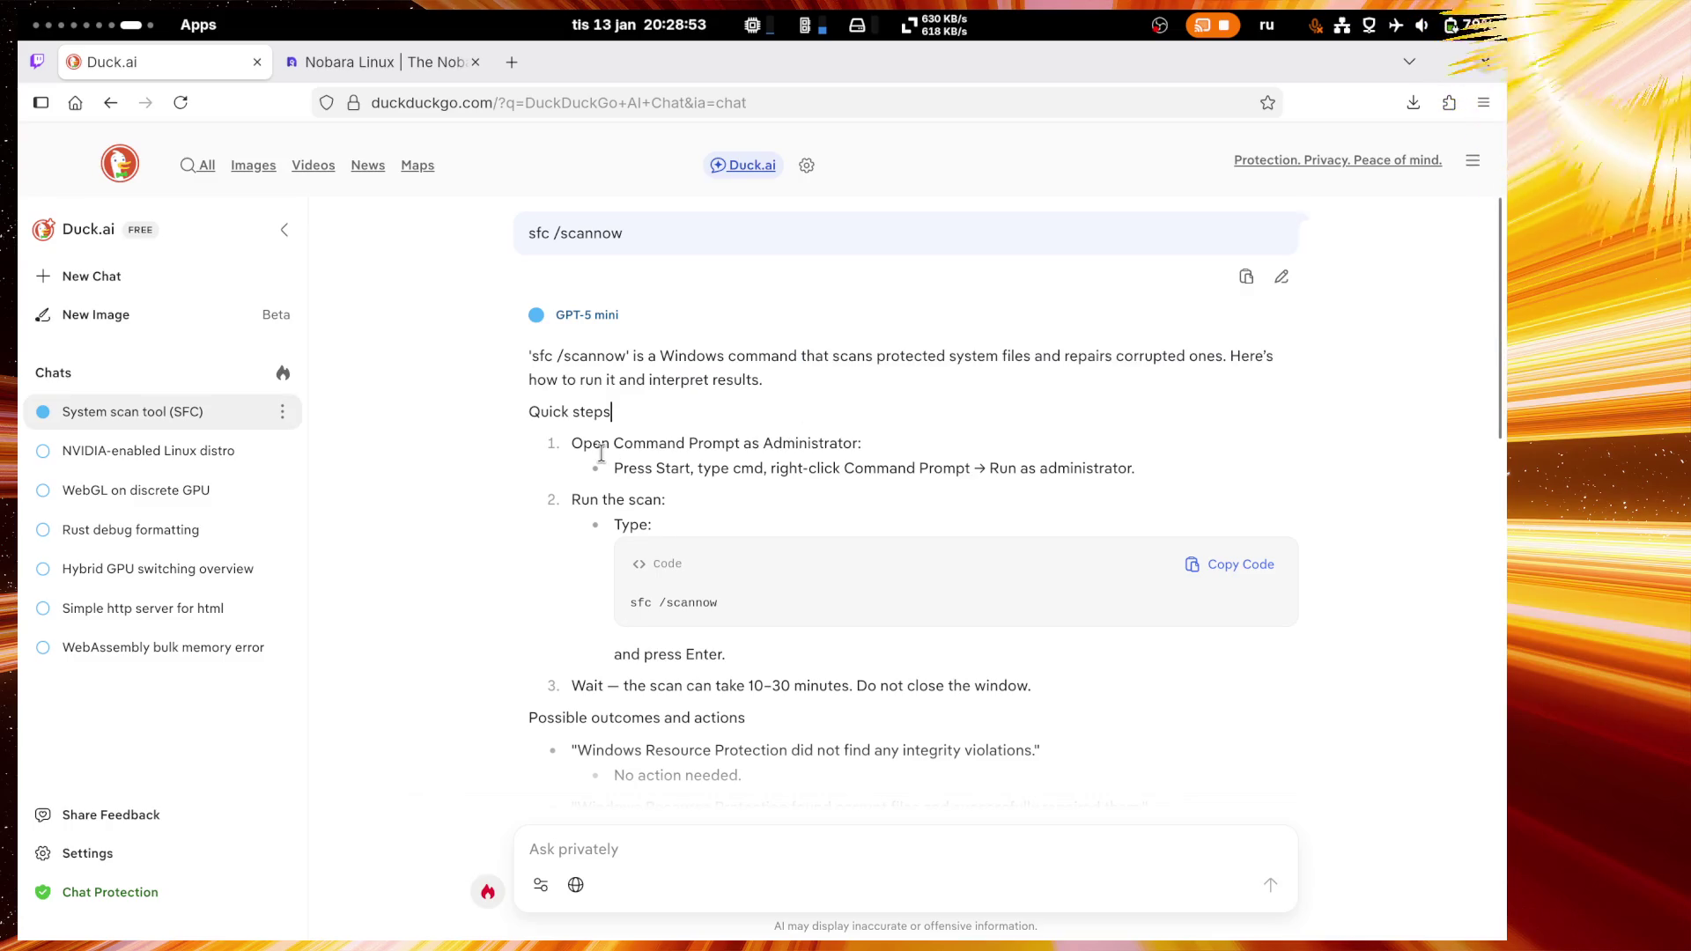
{"action": "scroll", "coordinate": [600, 450], "scroll_direction": "down", "scroll_amount": 4}
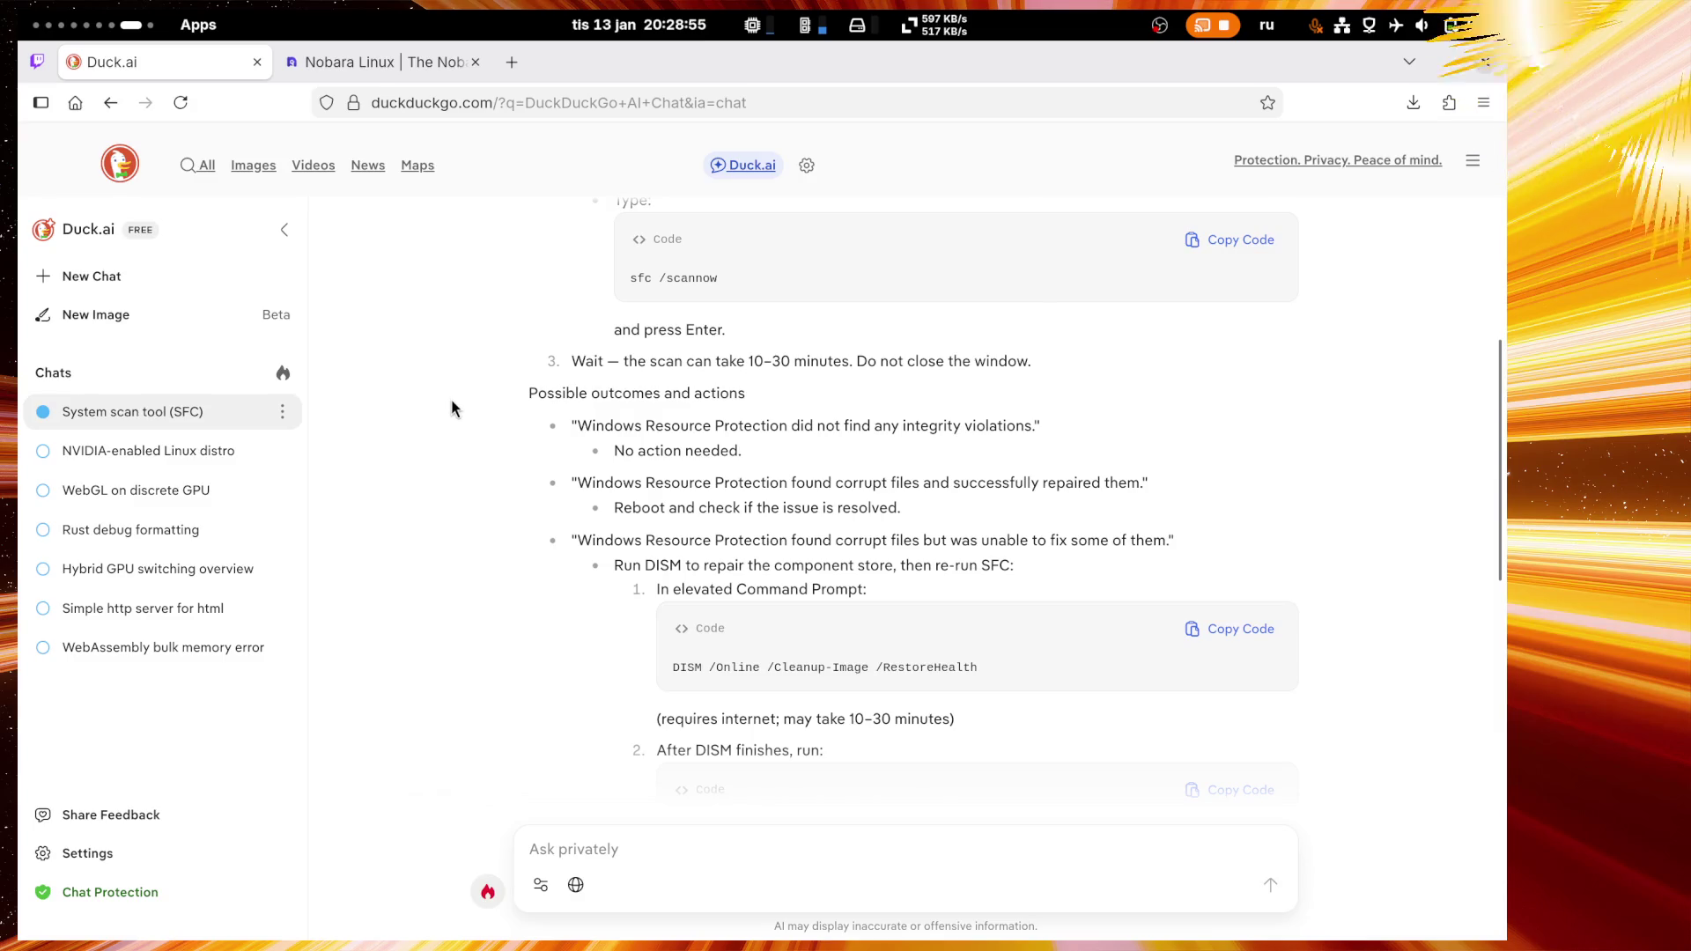
{"action": "scroll", "coordinate": [451, 403], "scroll_direction": "down", "scroll_amount": 6}
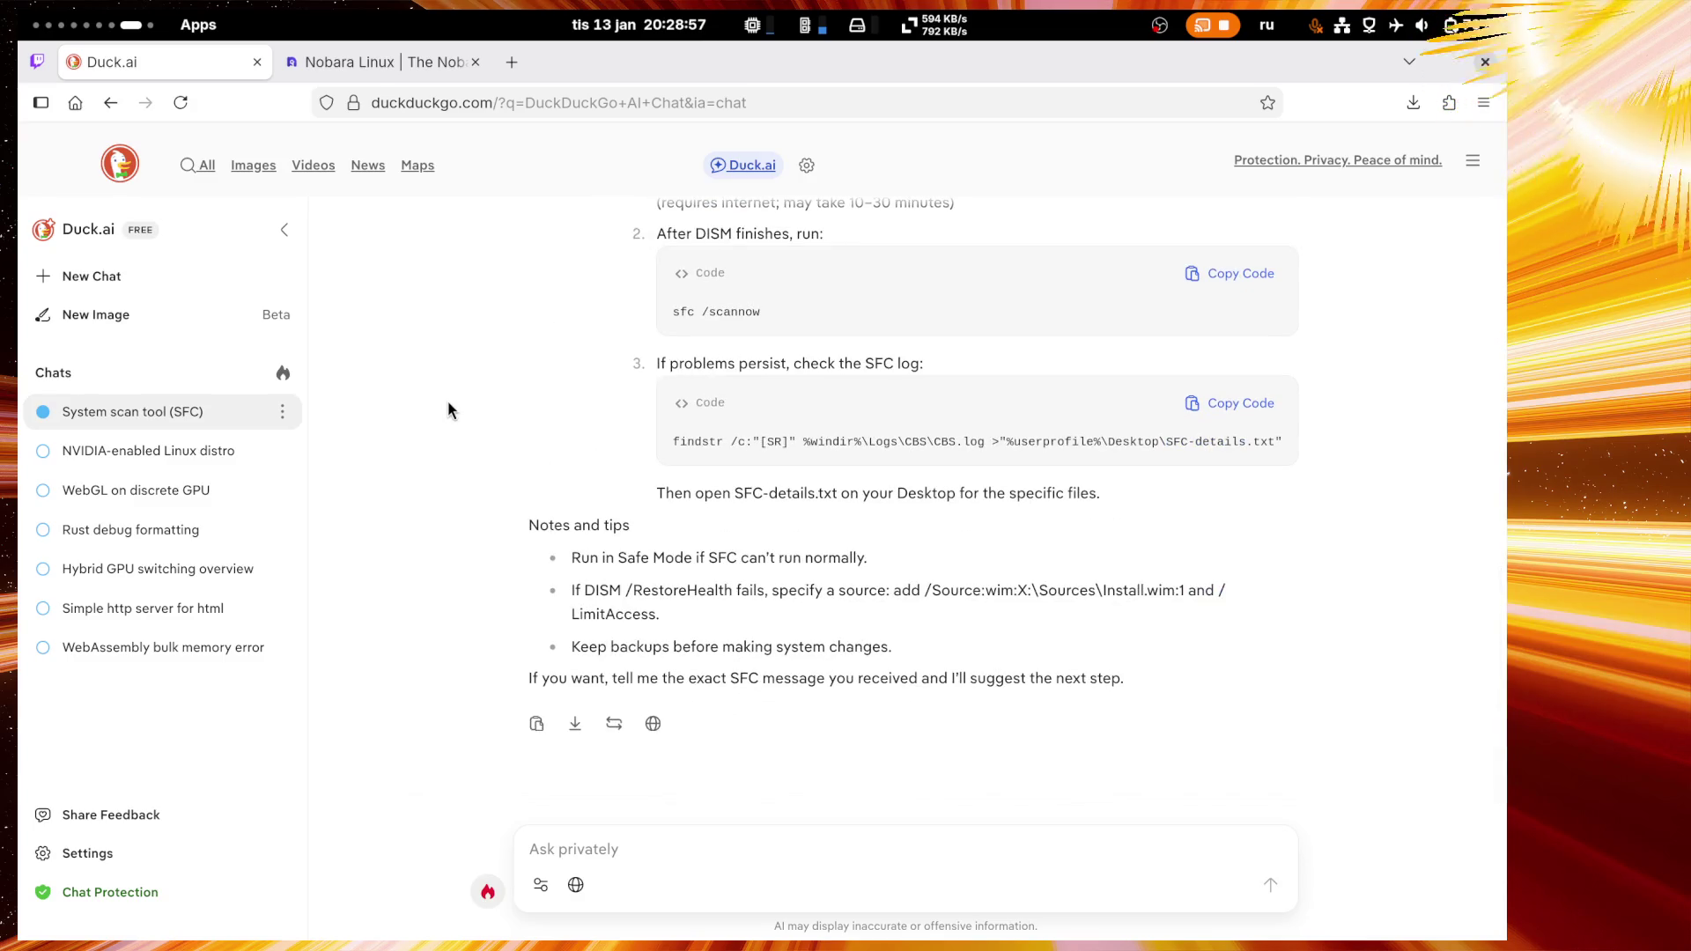
{"action": "left_click", "coordinate": [36, 60]}
Step: Send a Russian chat message: ostree system files are read-only and integrity-checked with a signature before boot
{"action": "left_click", "coordinate": [1174, 871]}
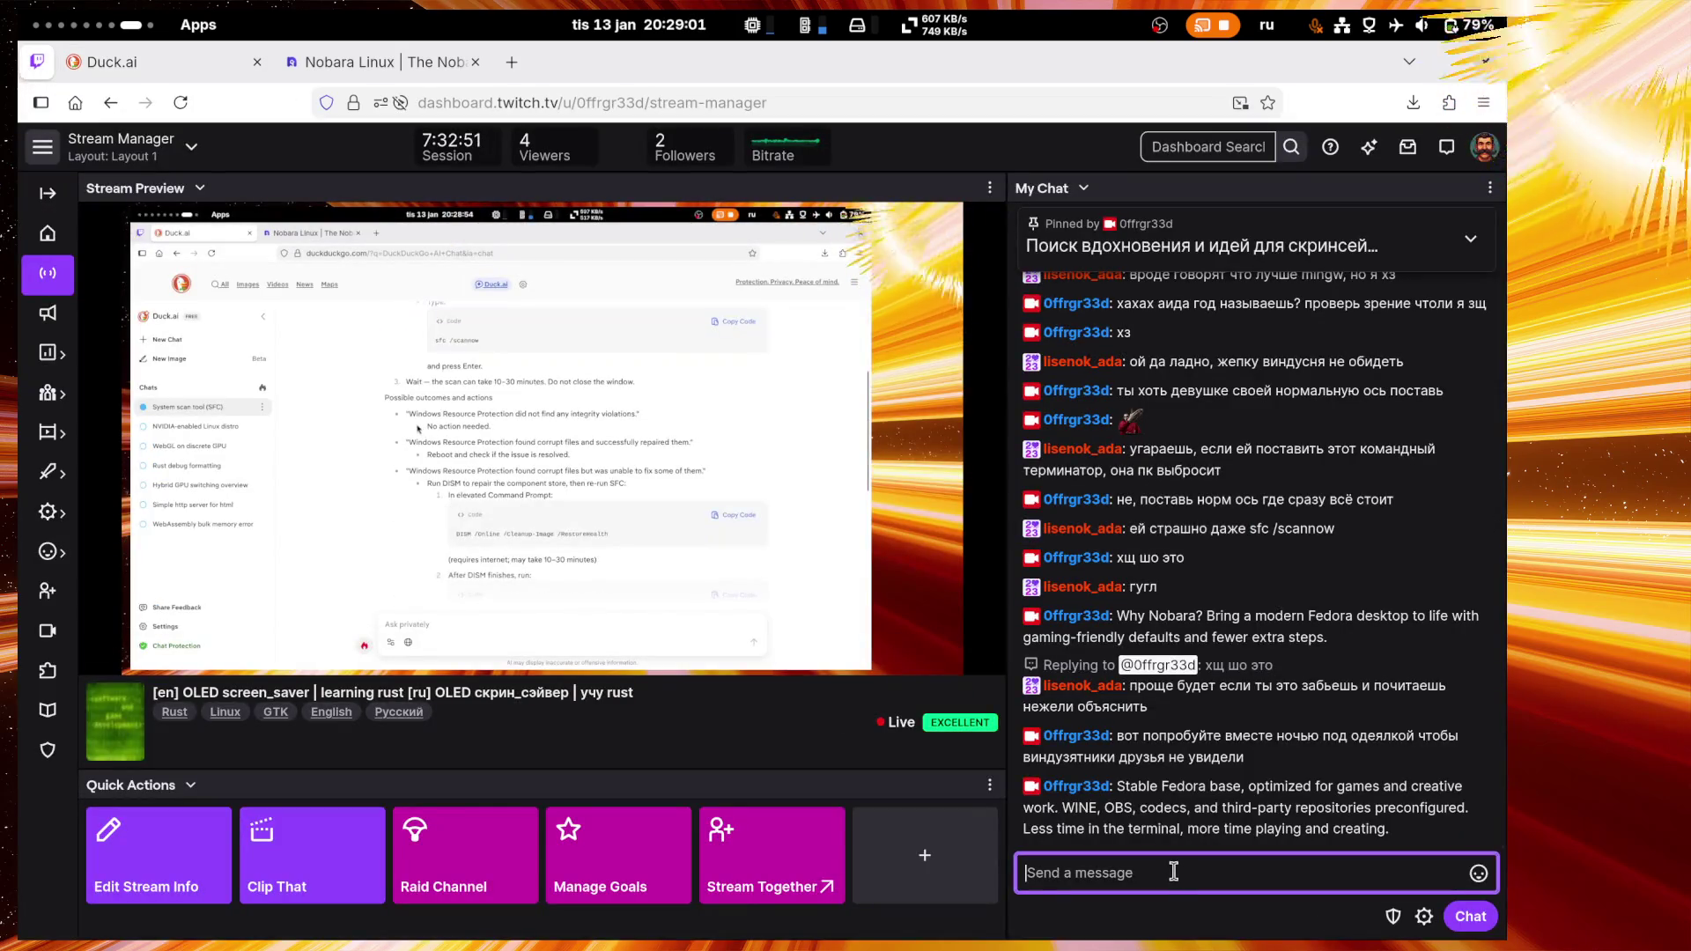
{"action": "type", "text": "в"}
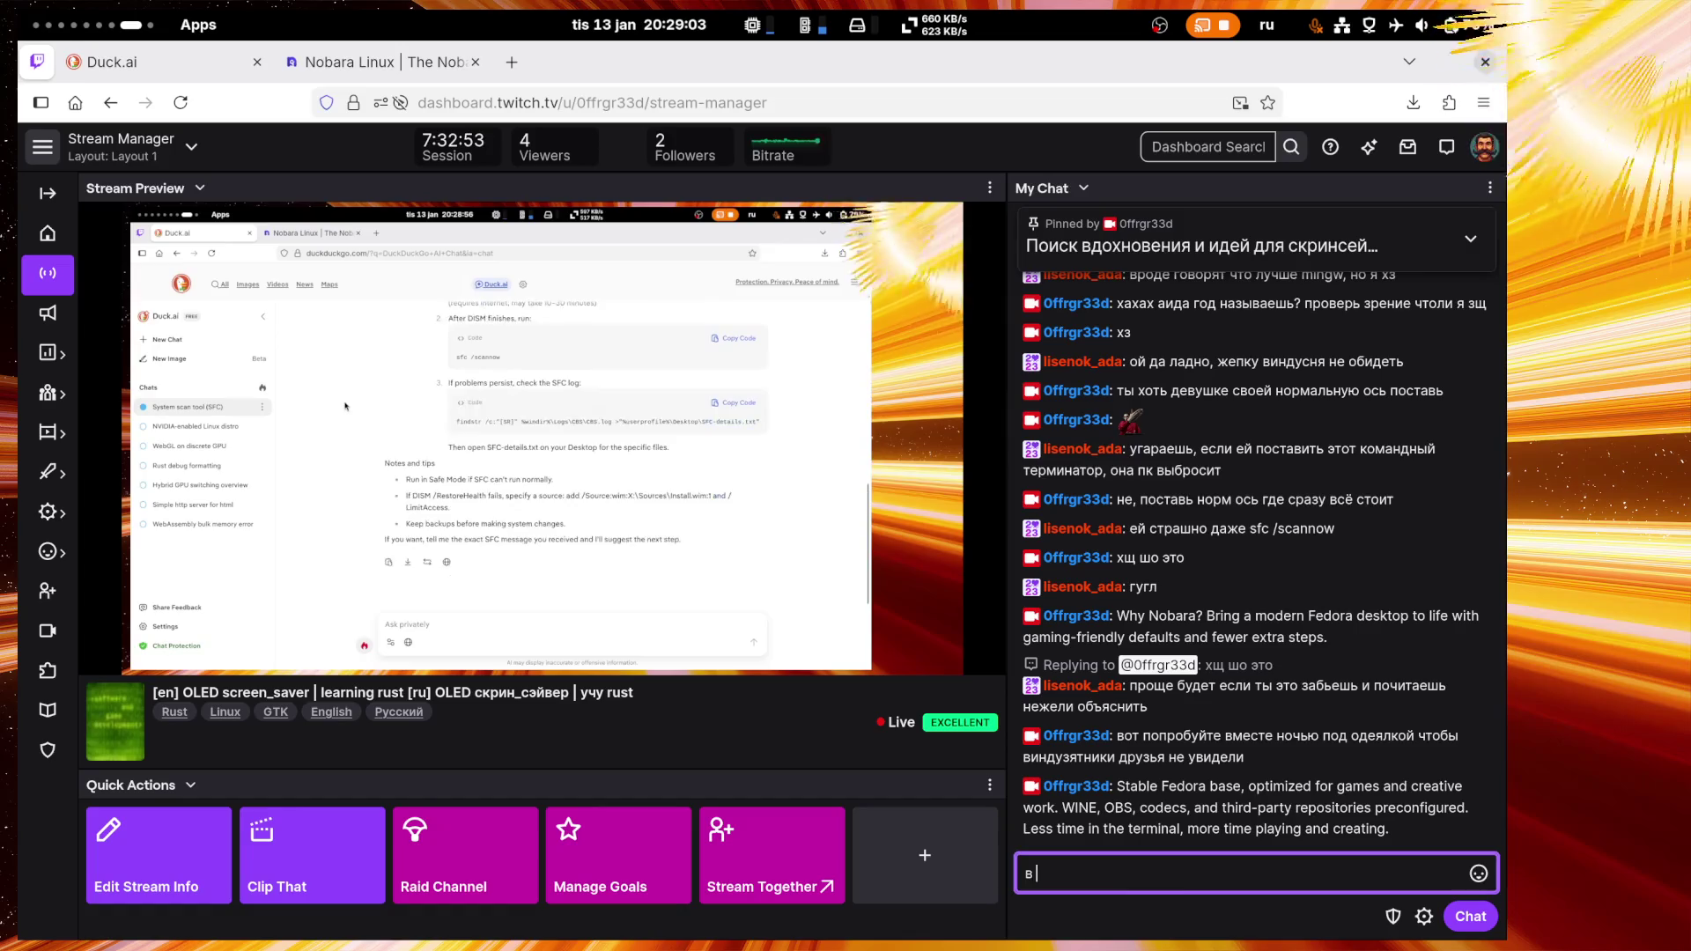
{"action": "type", "text": " ostree"}
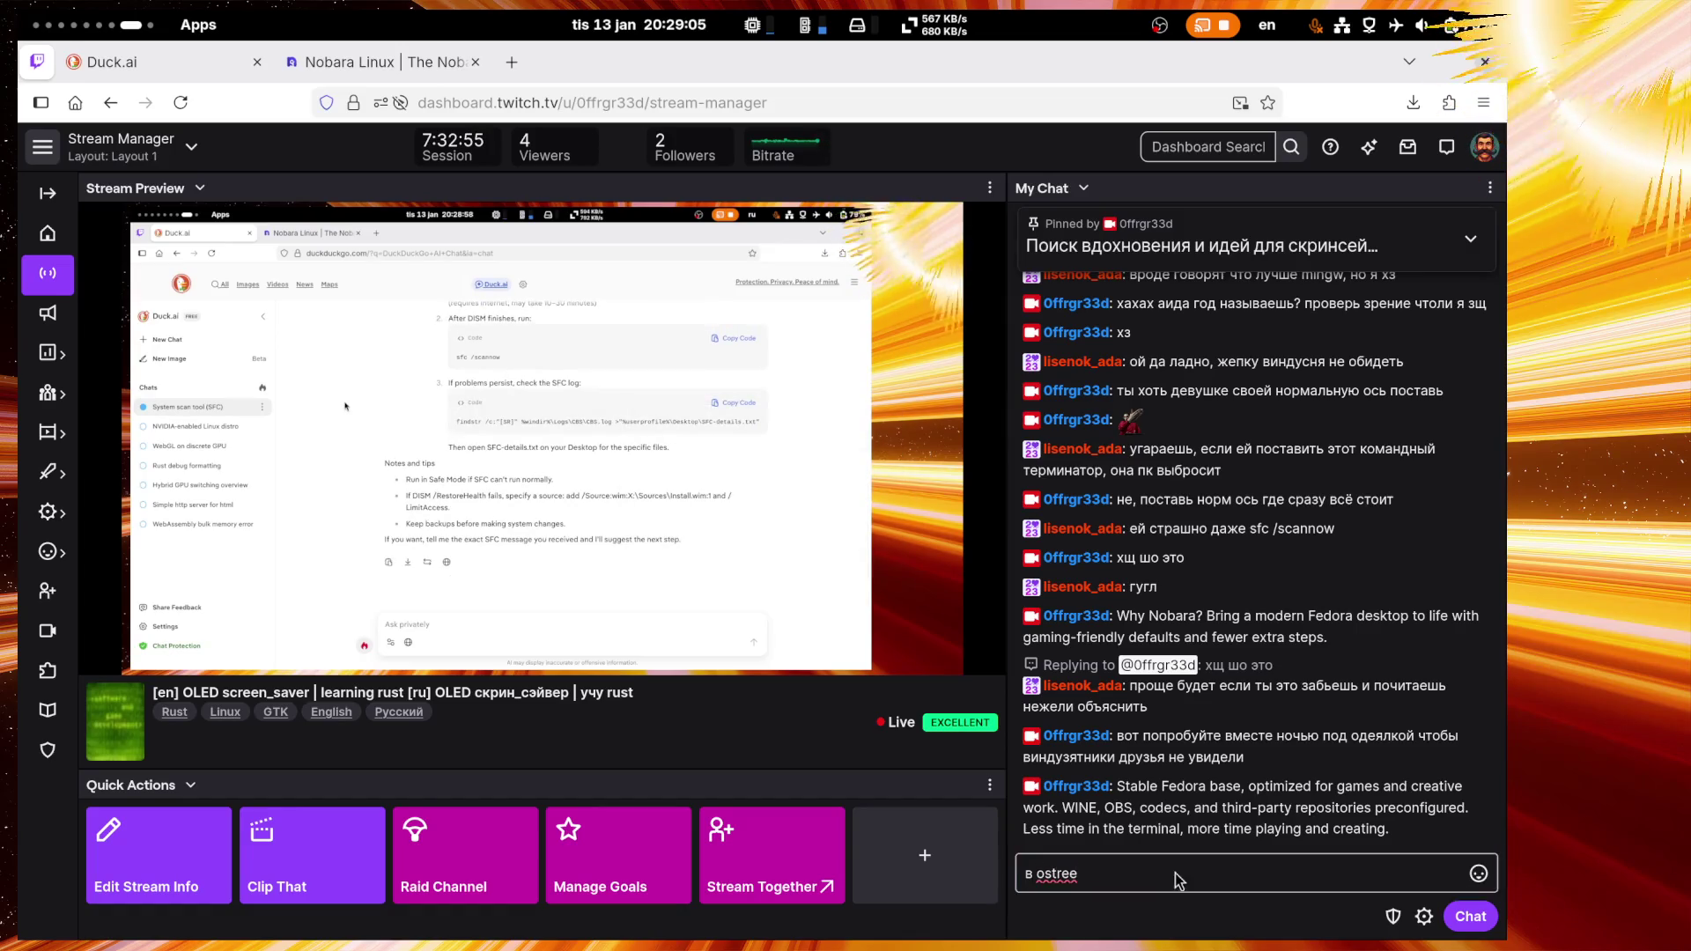
{"action": "type", "text": " системные "}
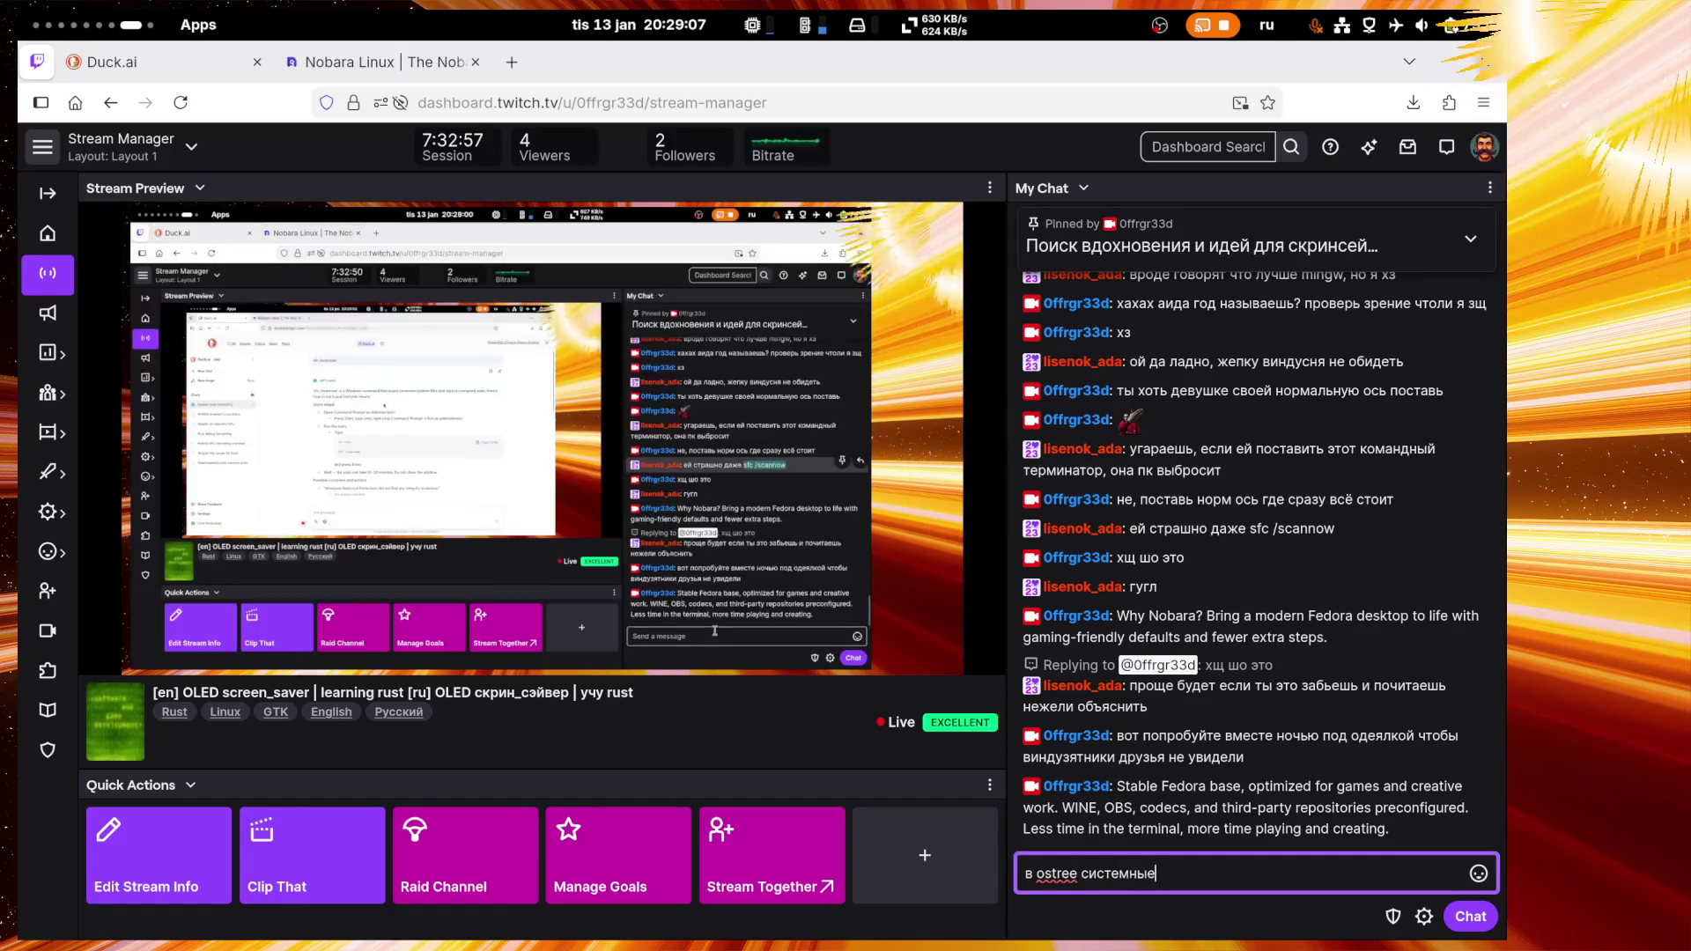
{"action": "type", "text": "файлы воо"}
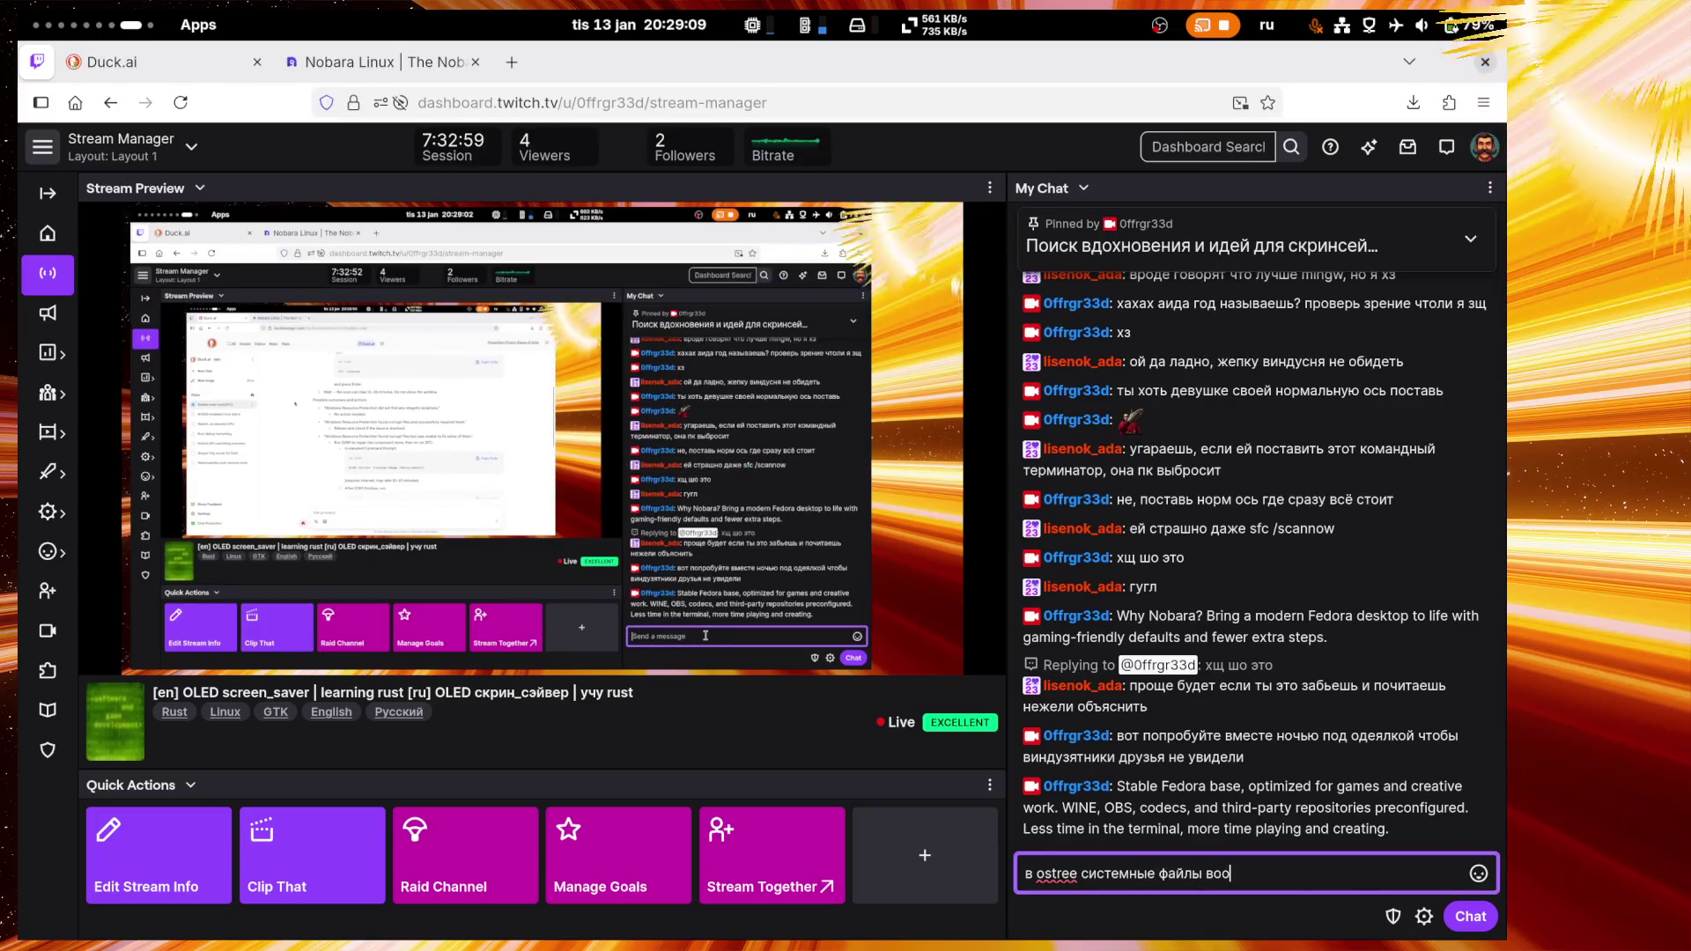
{"action": "type", "text": "бще ри"}
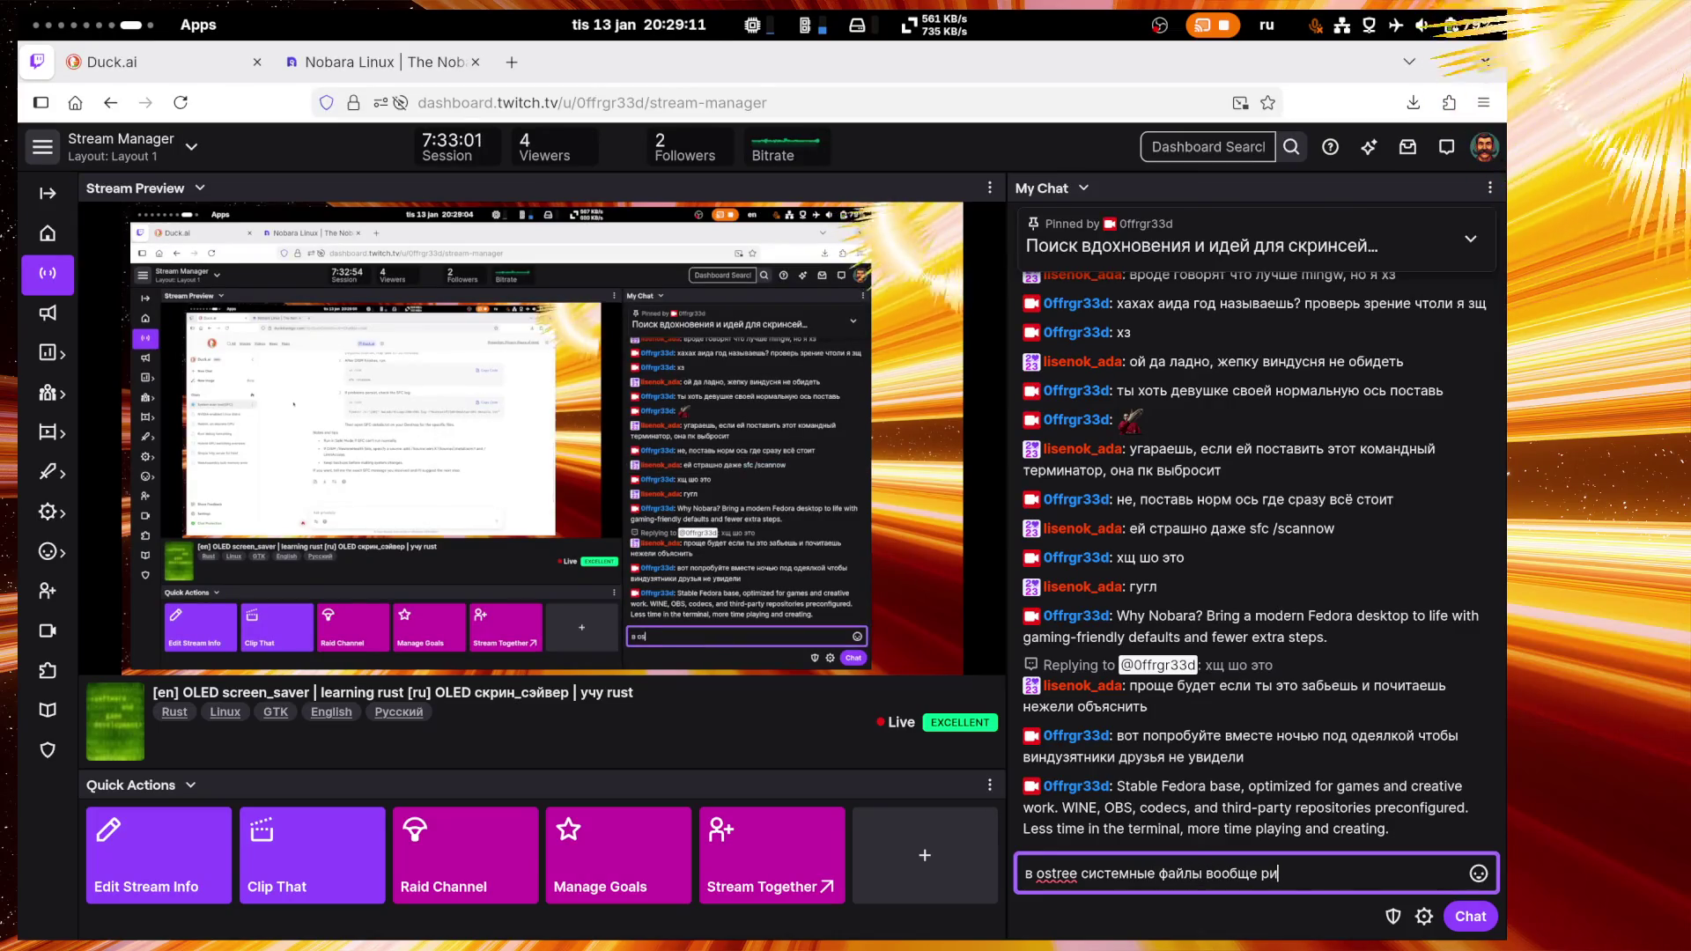
{"action": "type", "text": "донл"}
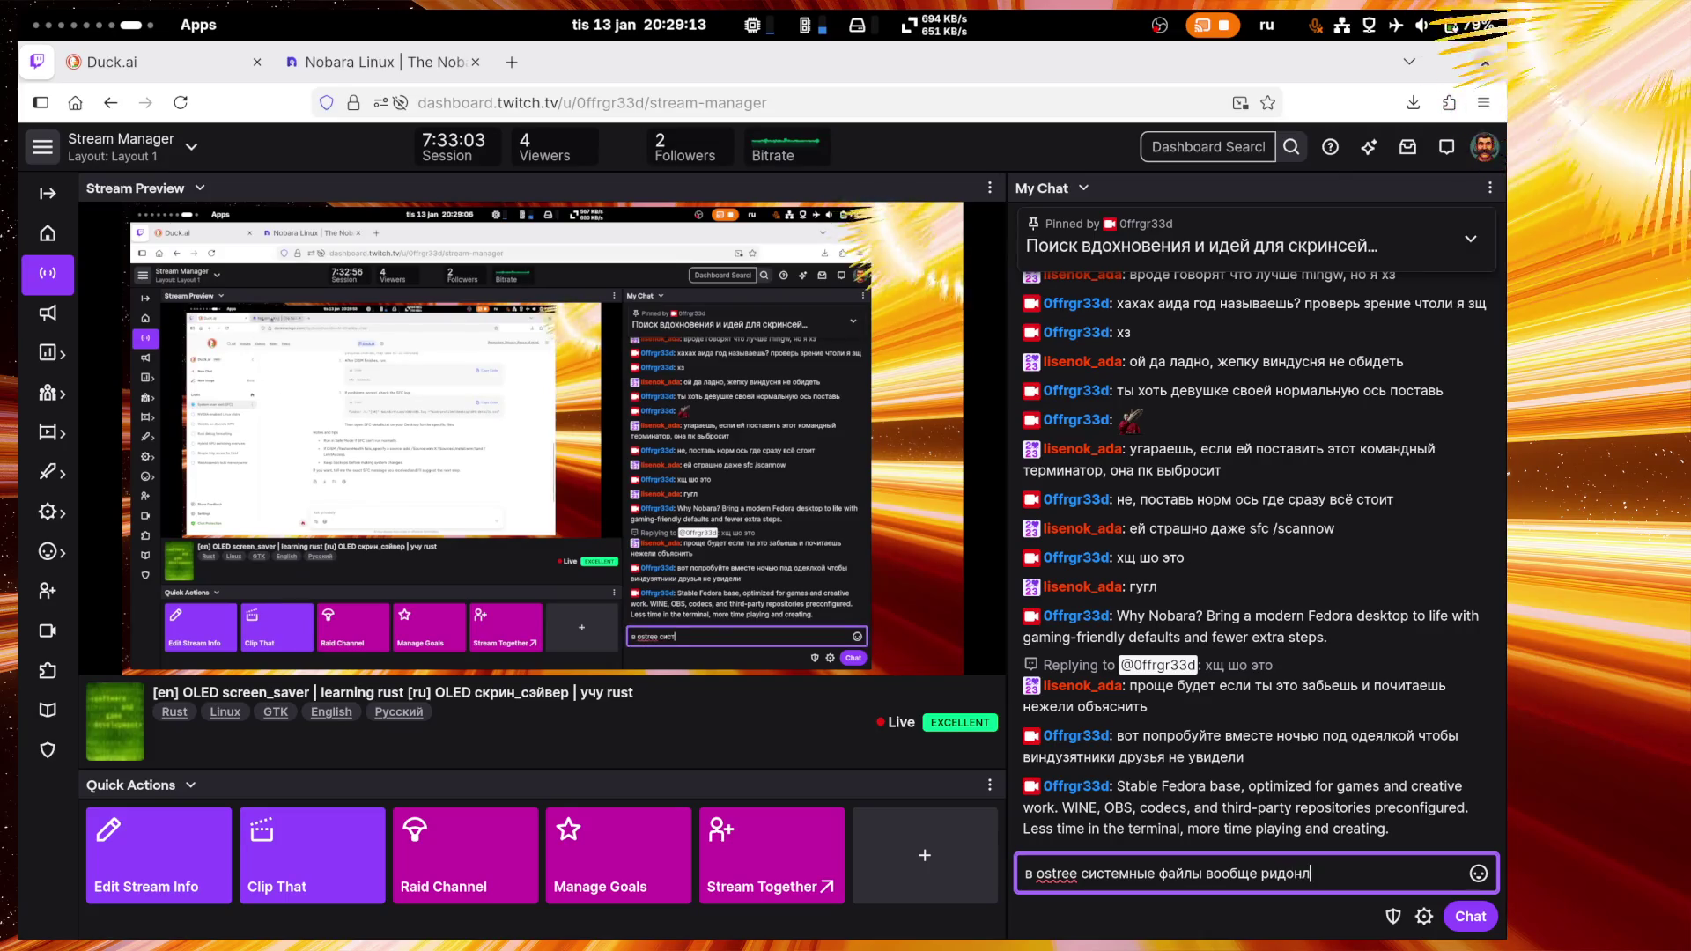
{"action": "type", "text": "и и перед"}
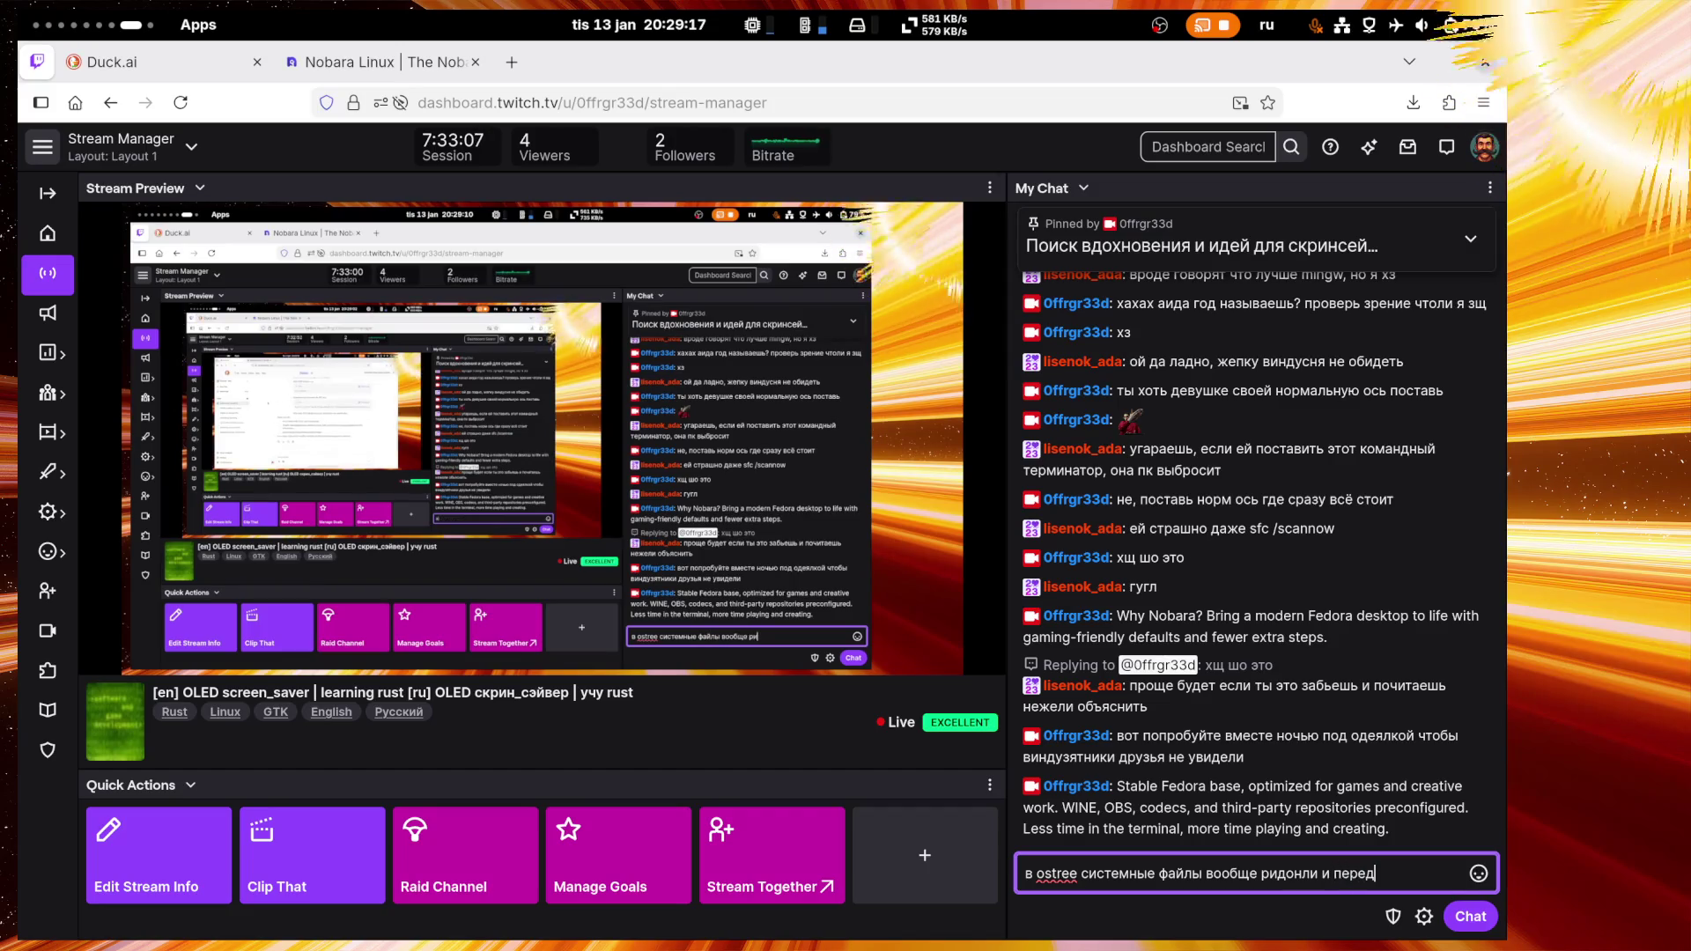
{"action": "type", "text": " загру"}
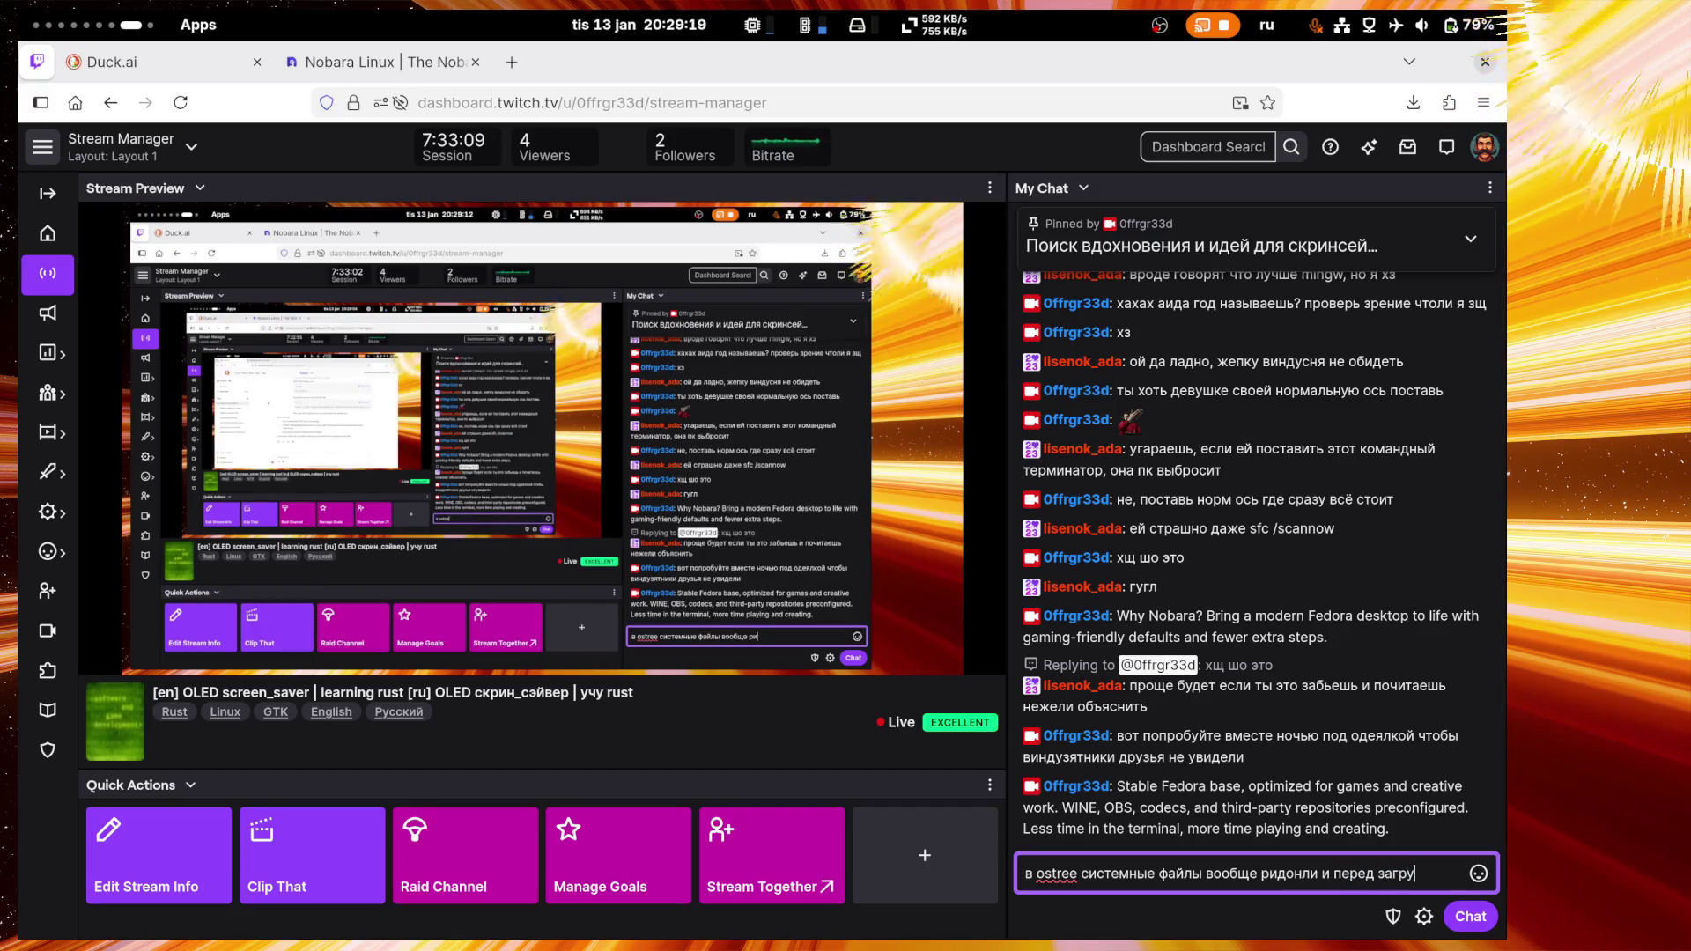
{"action": "type", "text": "зкой проверяется з"}
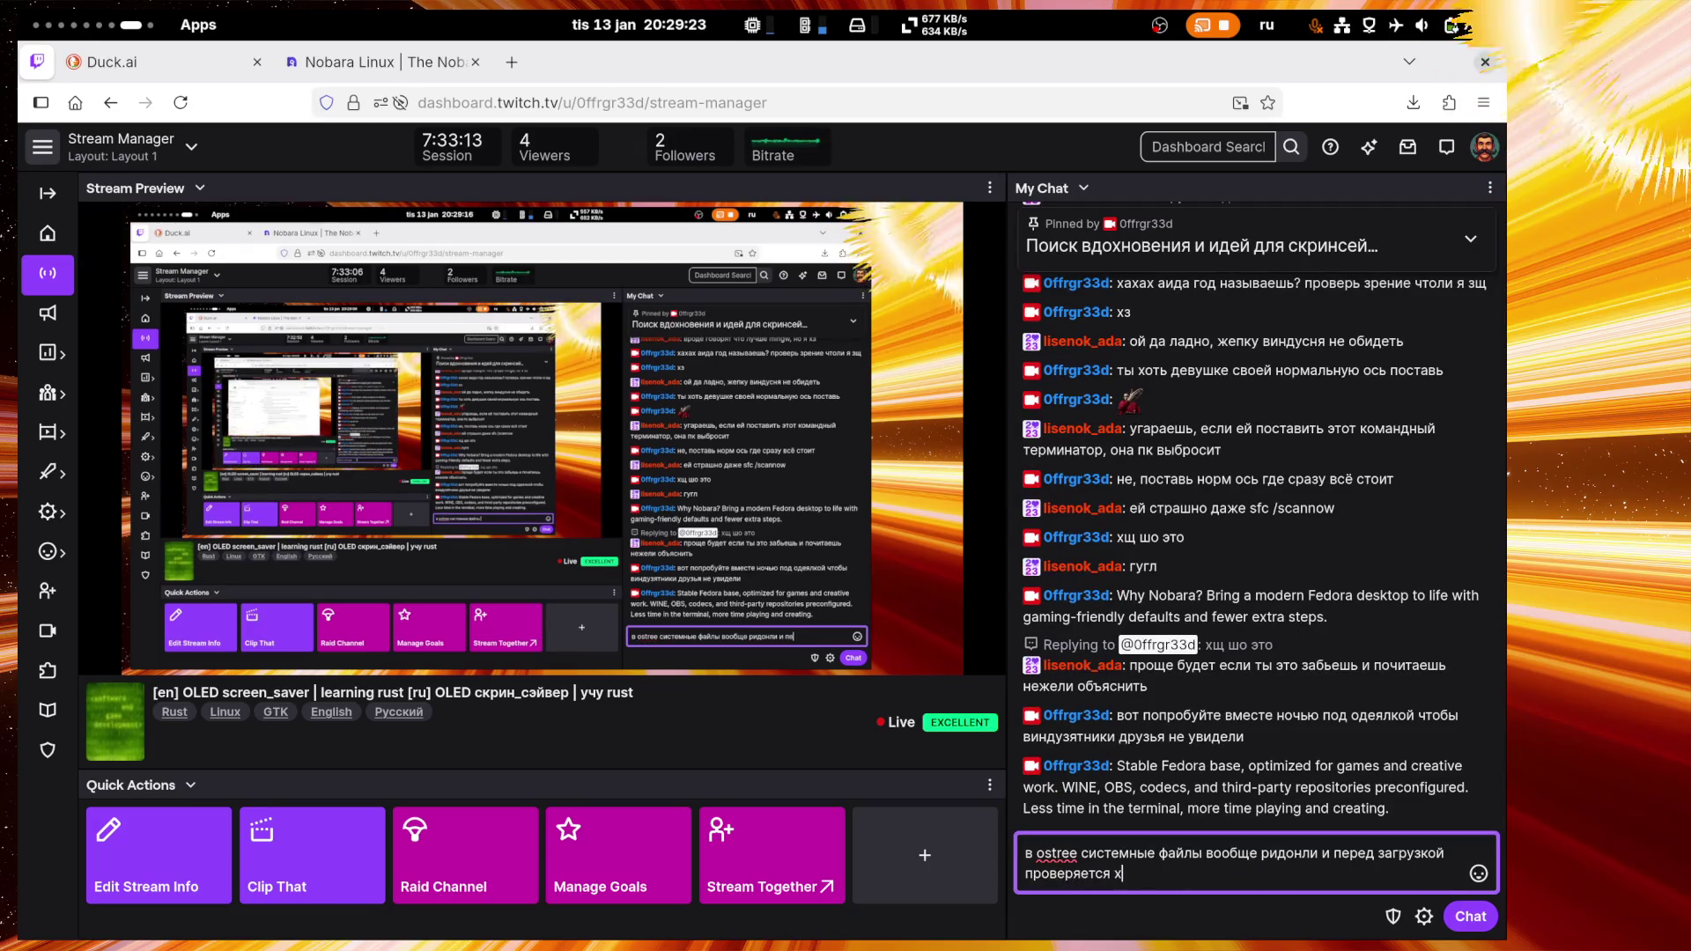
{"action": "type", "text": "цело"}
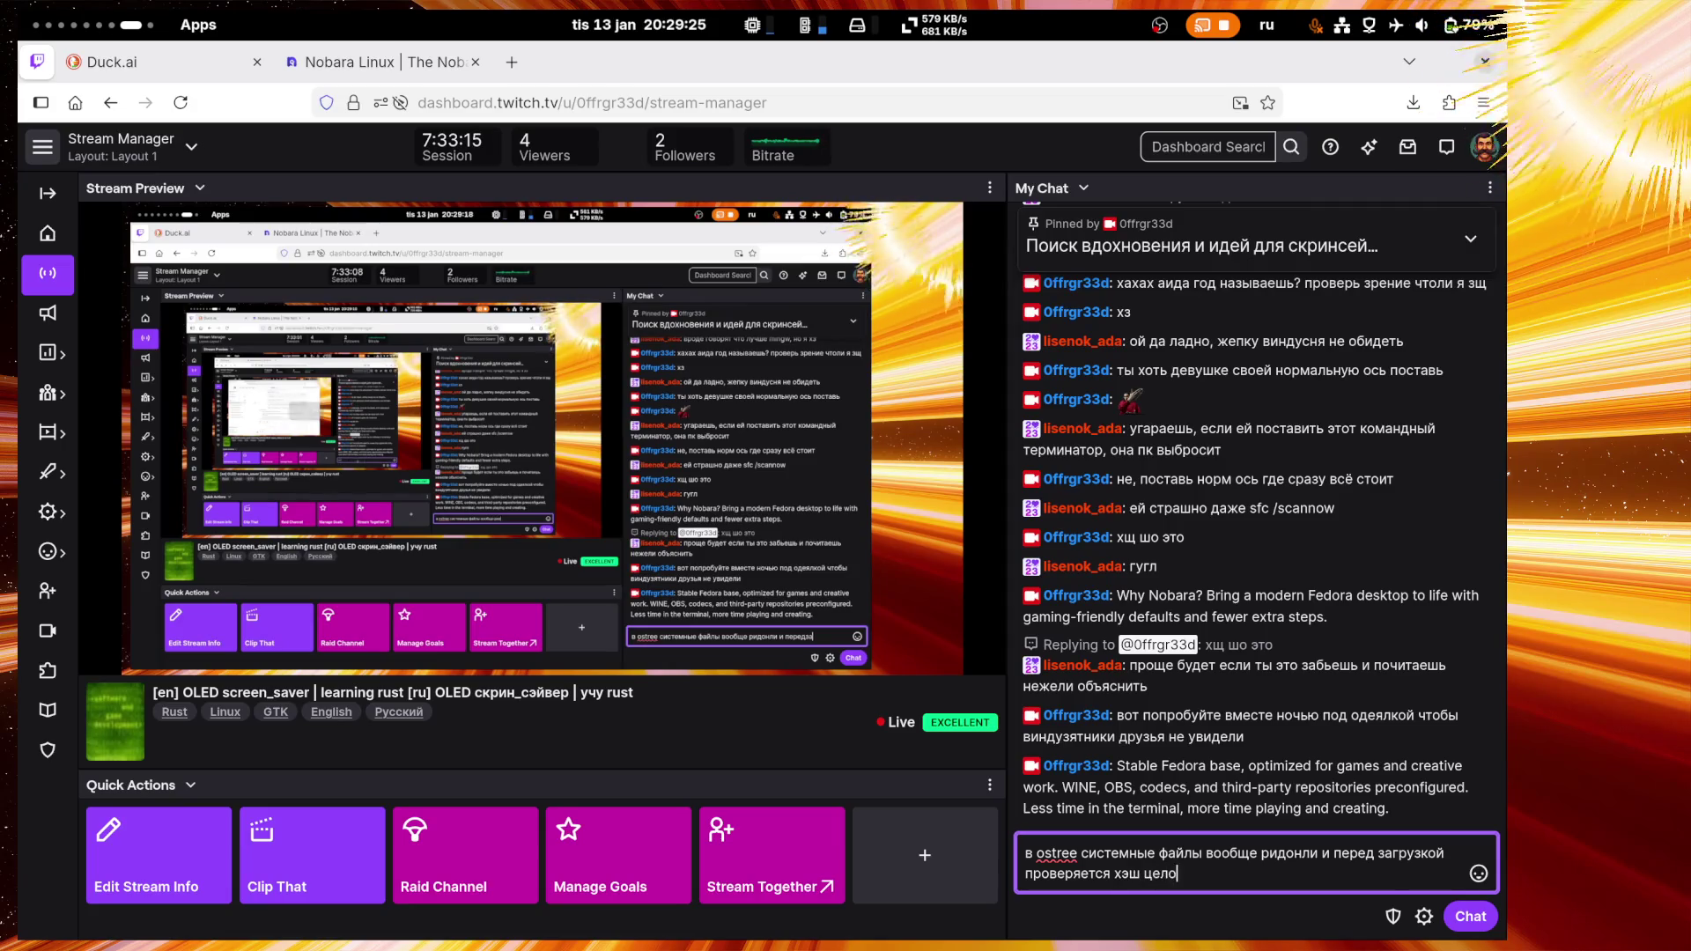
{"action": "type", "text": "сности систе"}
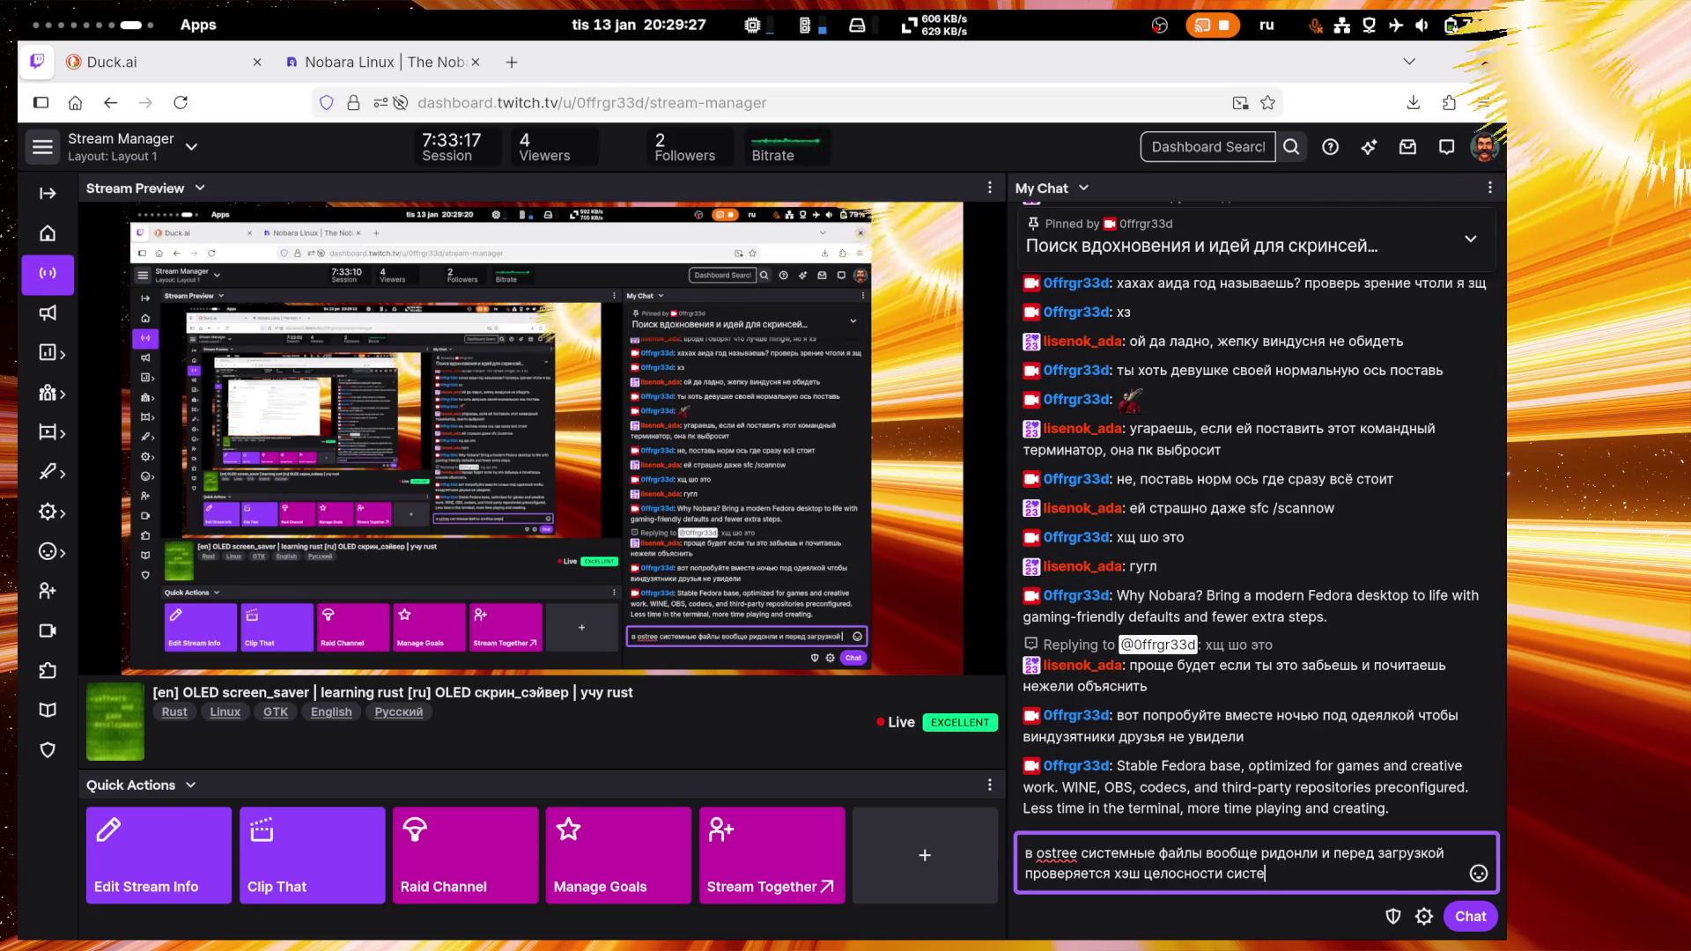
{"action": "type", "text": "мы с су"}
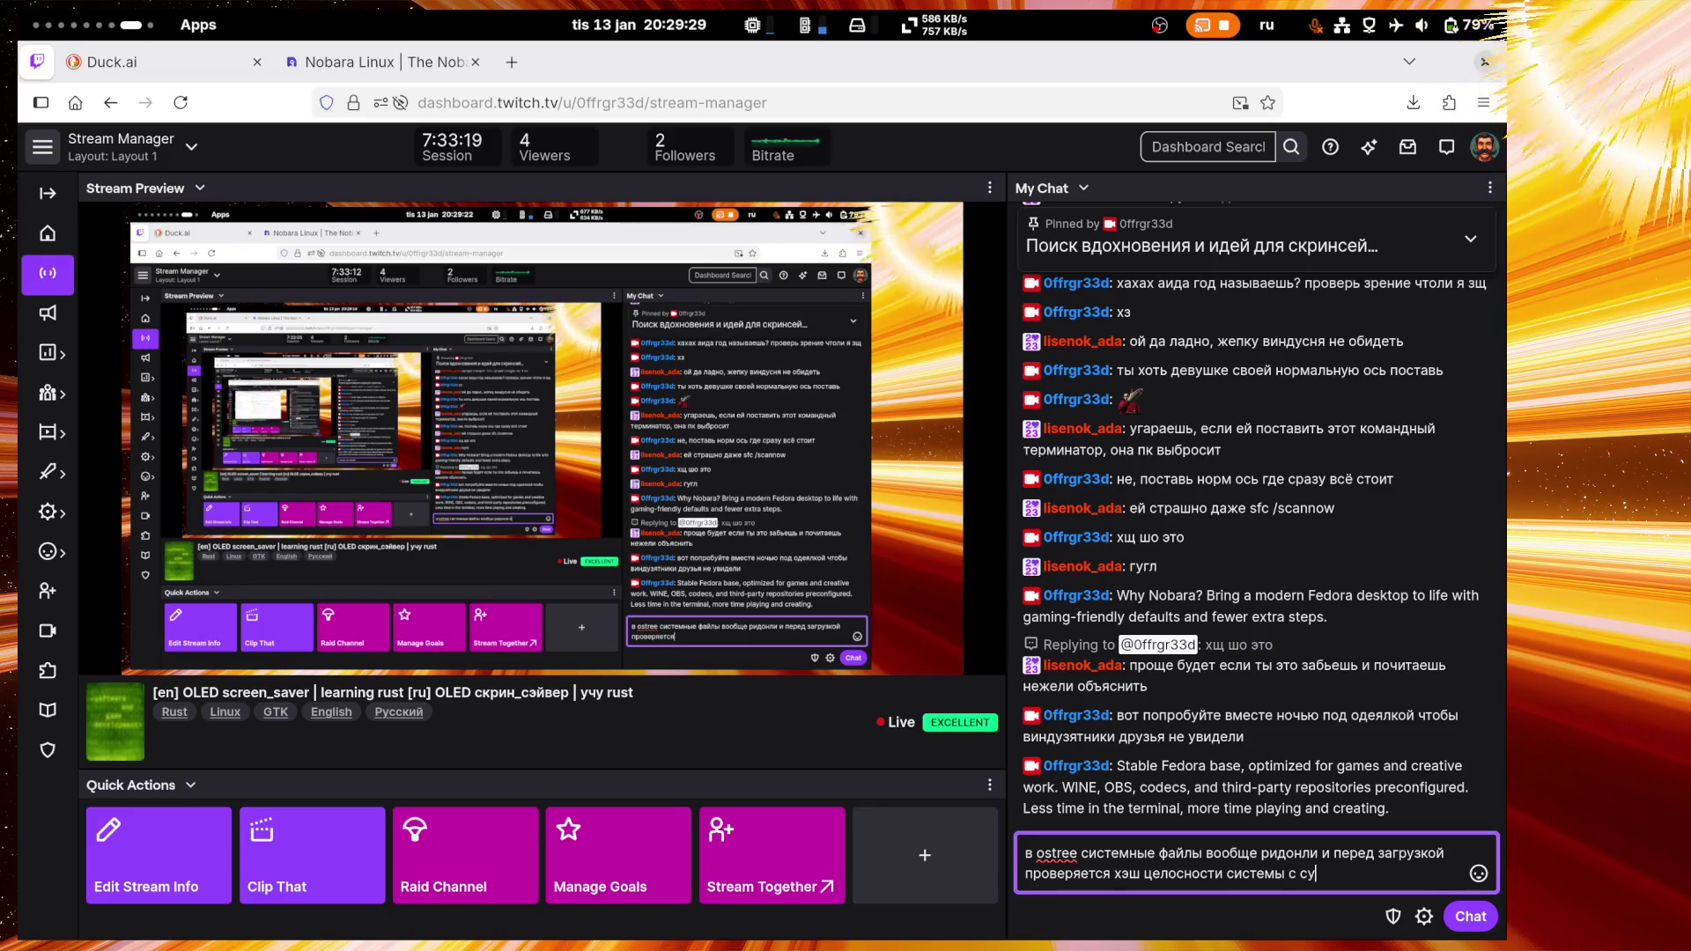
{"action": "key", "text": "BackSpace"}
{"action": "type", "text": "екур"}
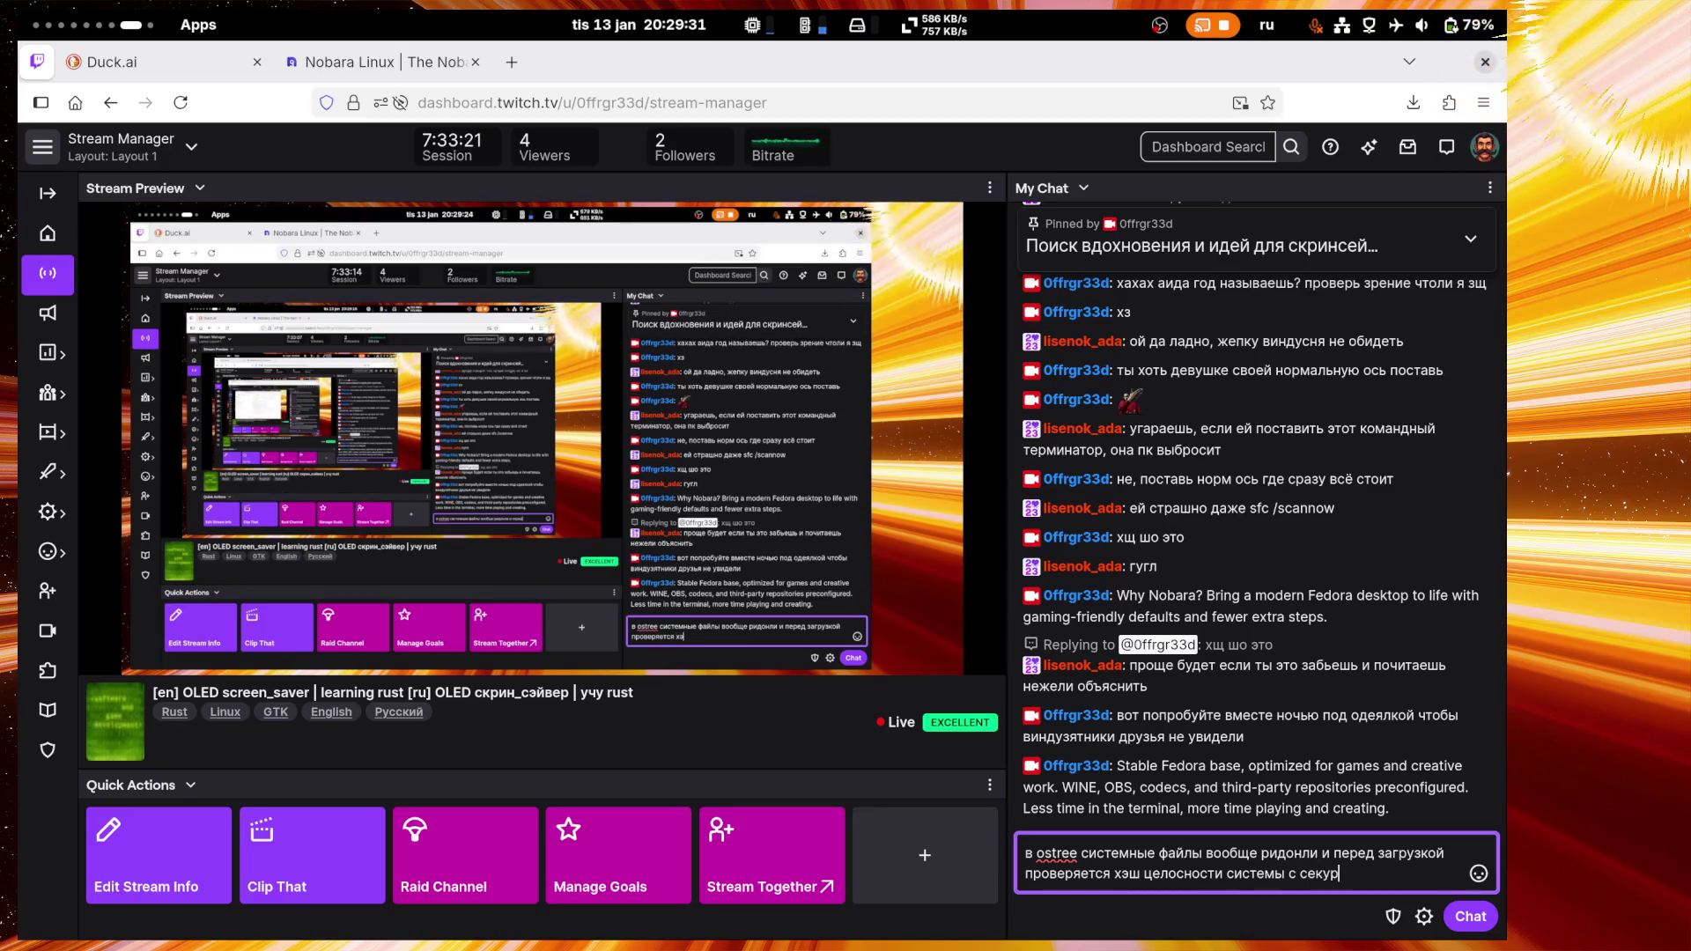
{"action": "type", "text": "одписью"}
{"action": "key", "text": "Return"}
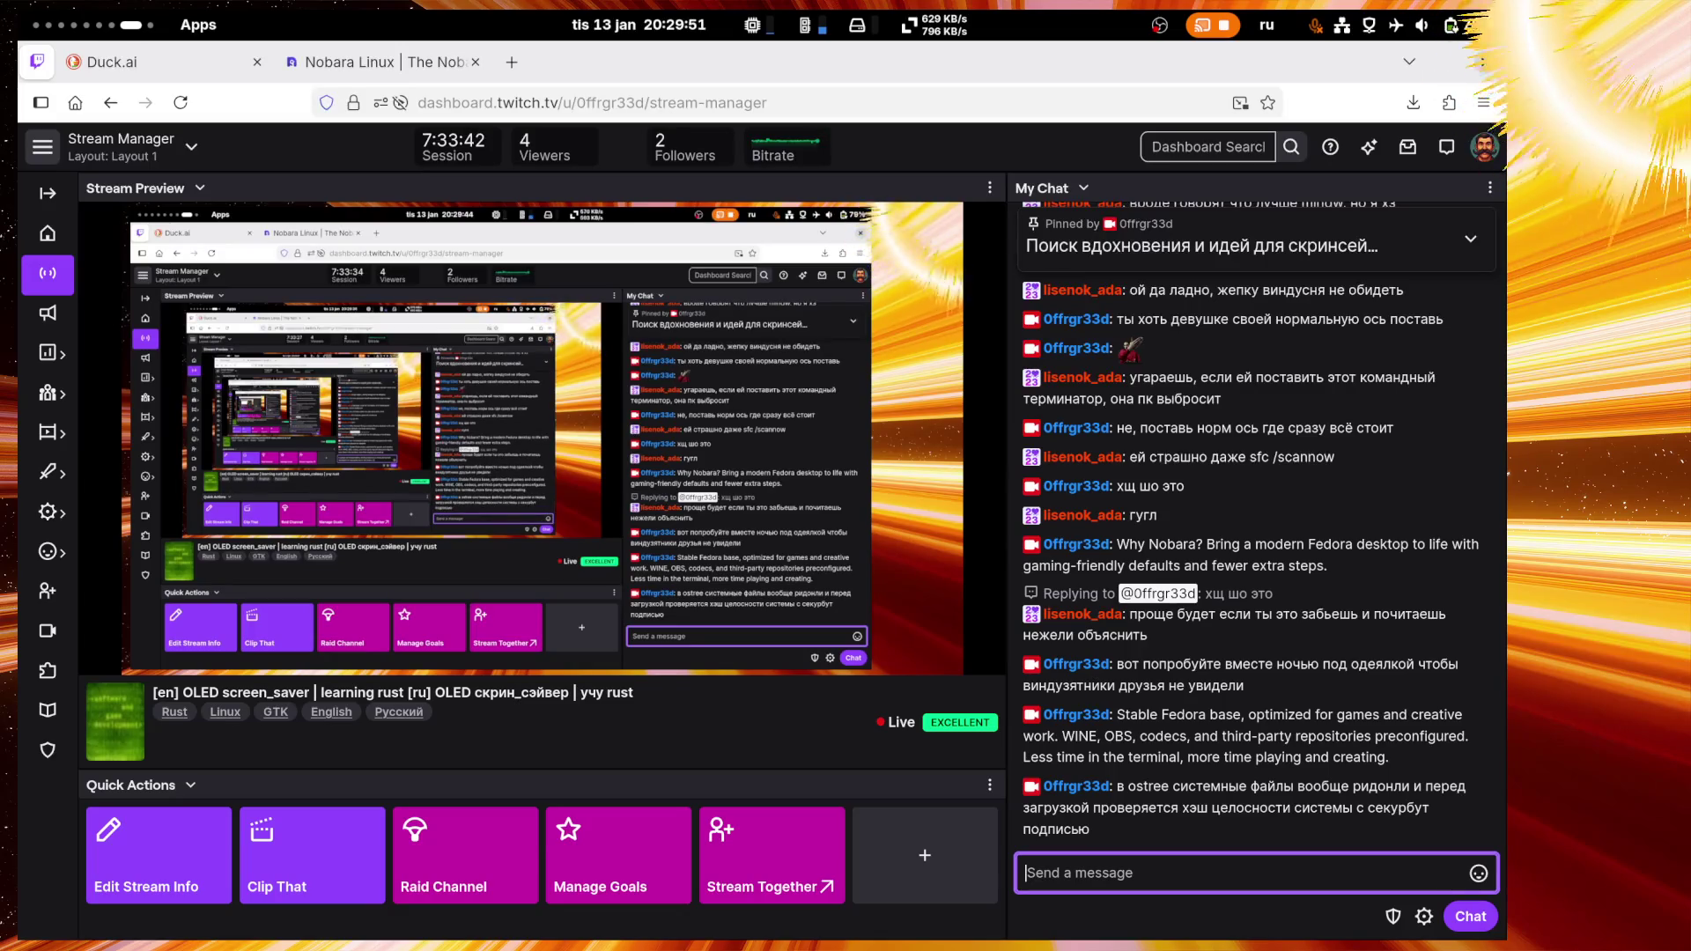
{"action": "type", "text": "ненужно никакого "}
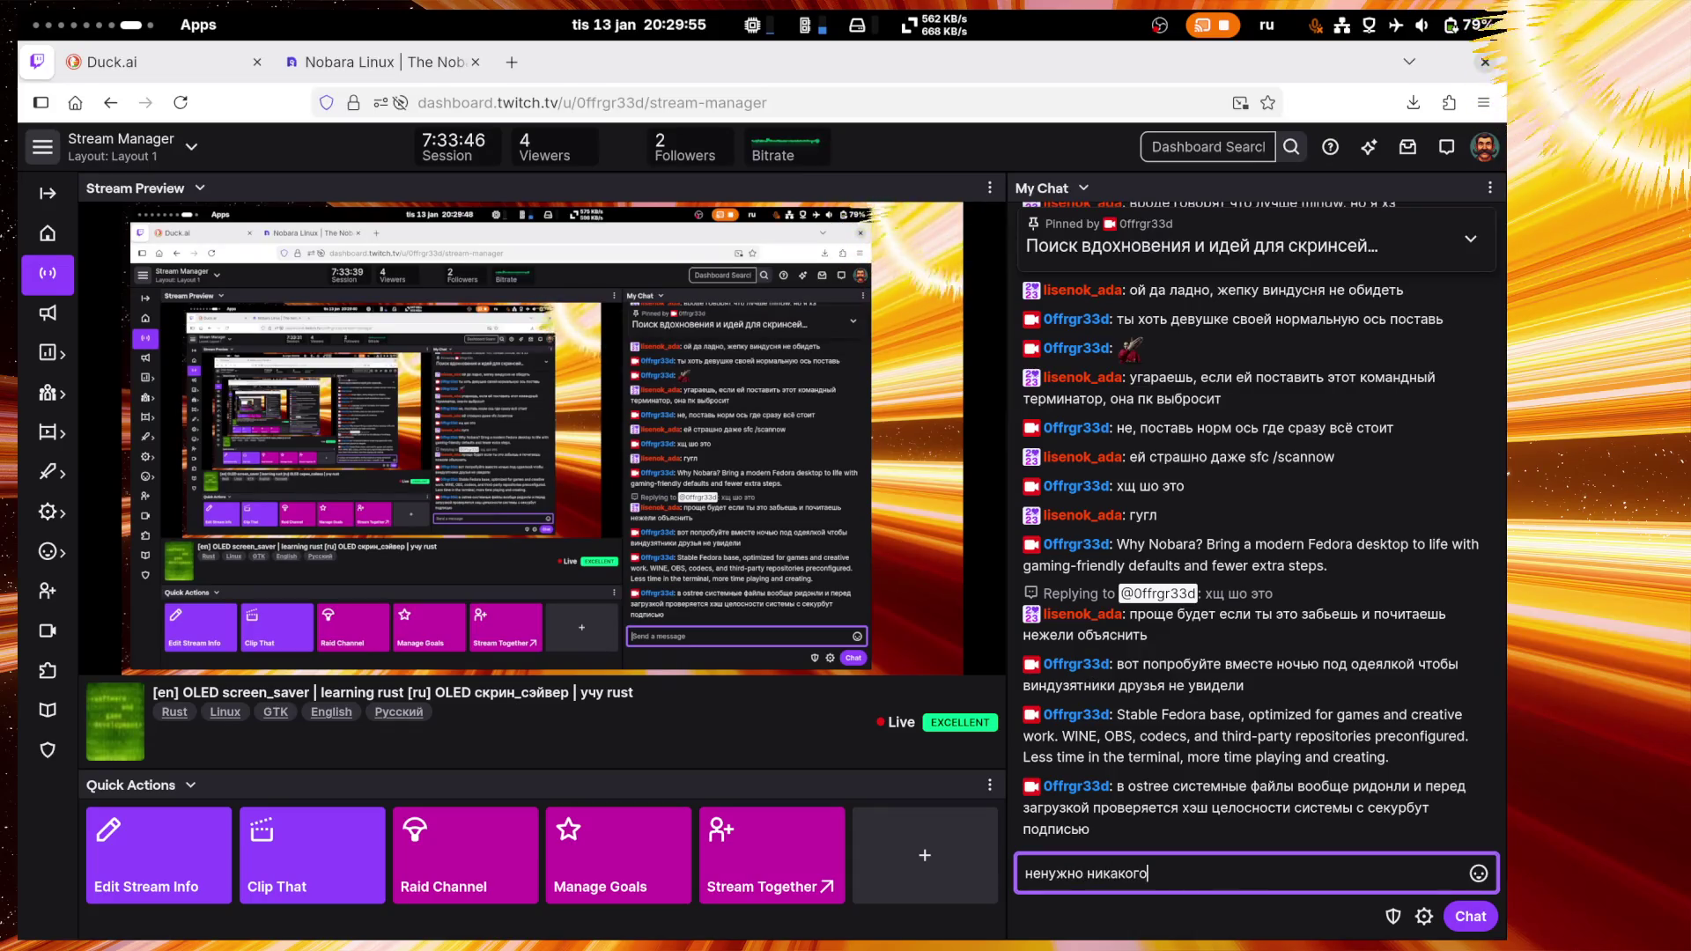
{"action": "type", "text": "sfc /scannow"}
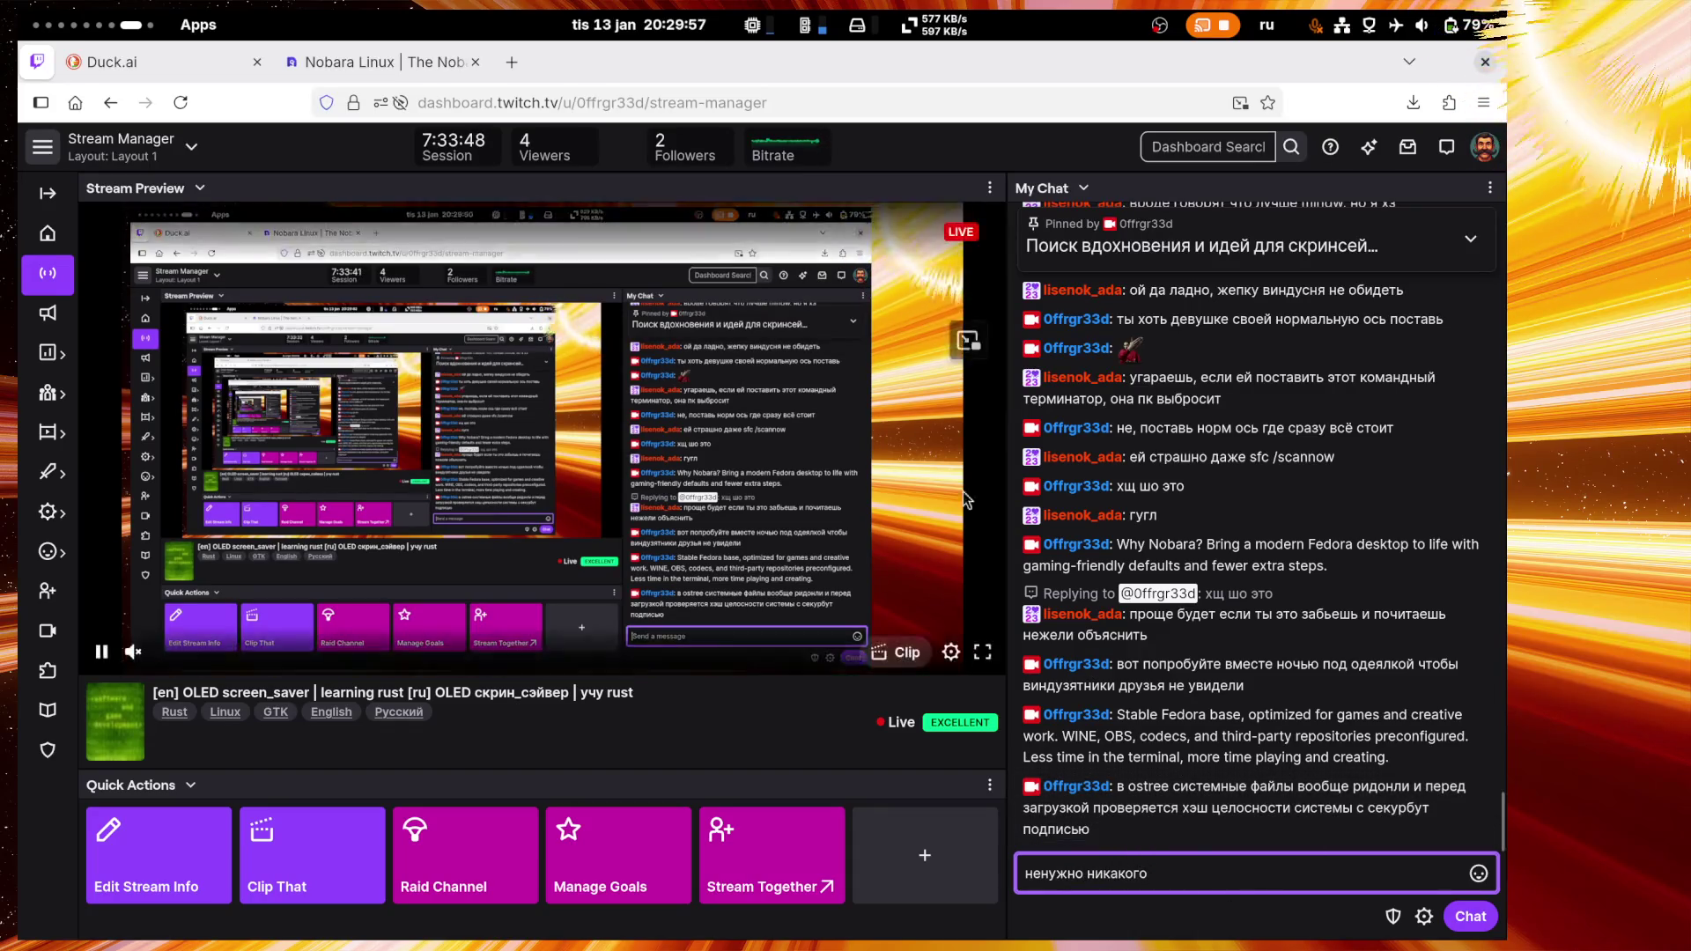
Step: Send 'ненужно никакого sfc /scannow', then a reply saying ostree isn't for ordinary users since Nvidia setup is hard
{"action": "key", "text": "Return"}
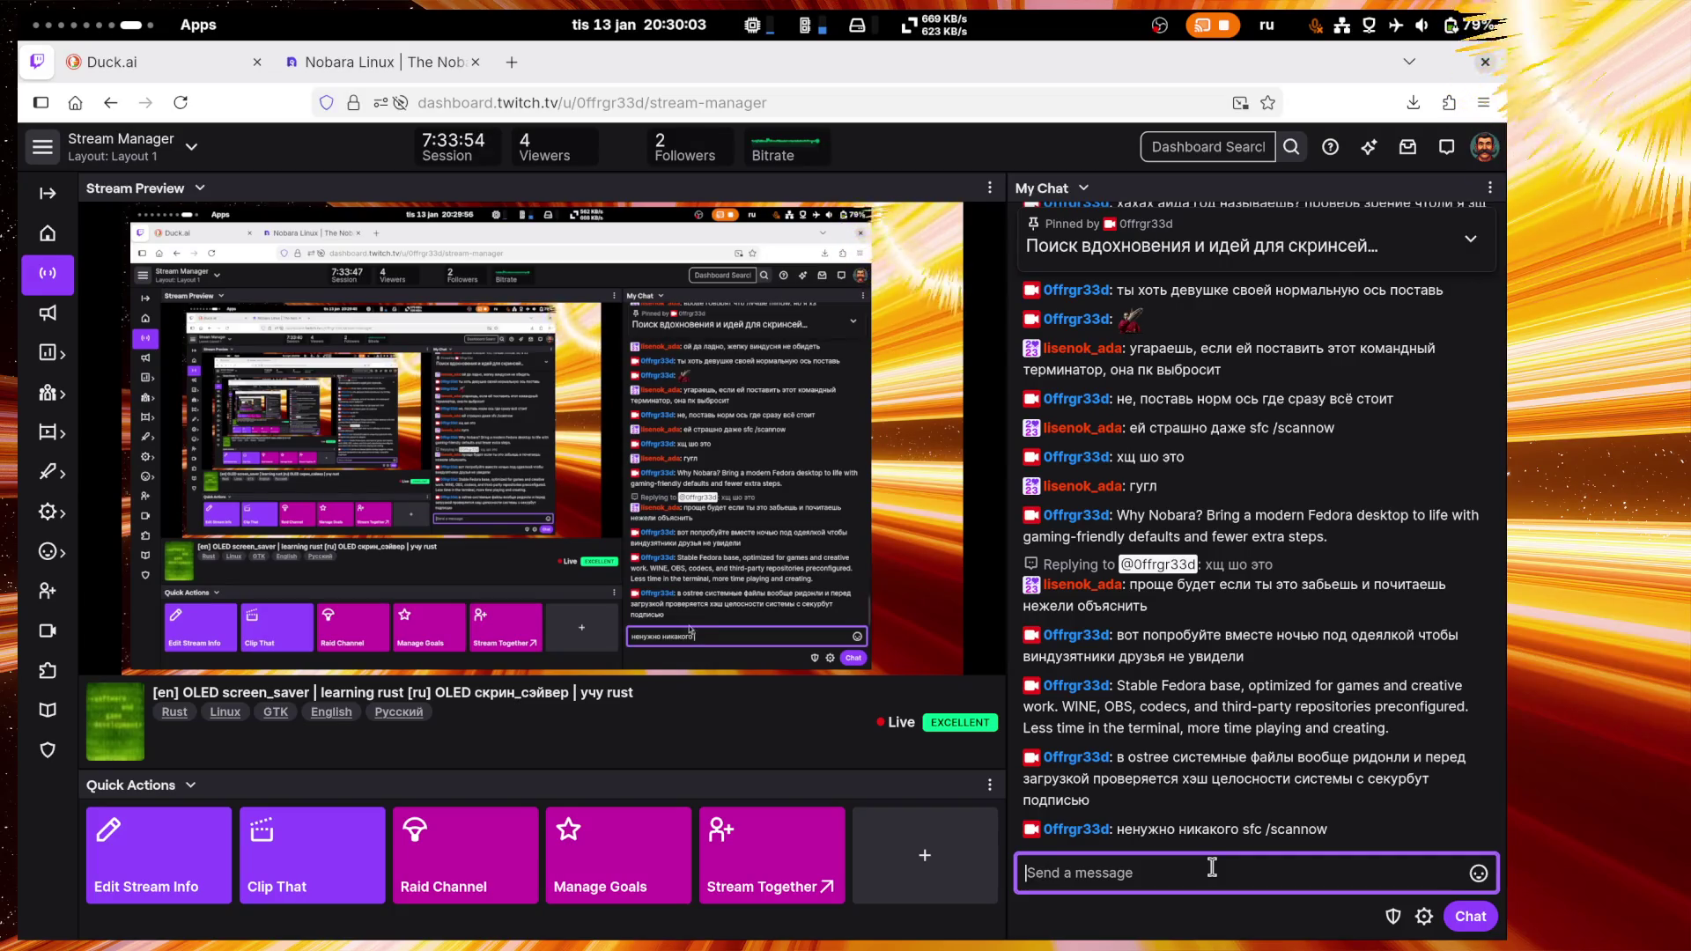
{"action": "type", "text": "но ост"}
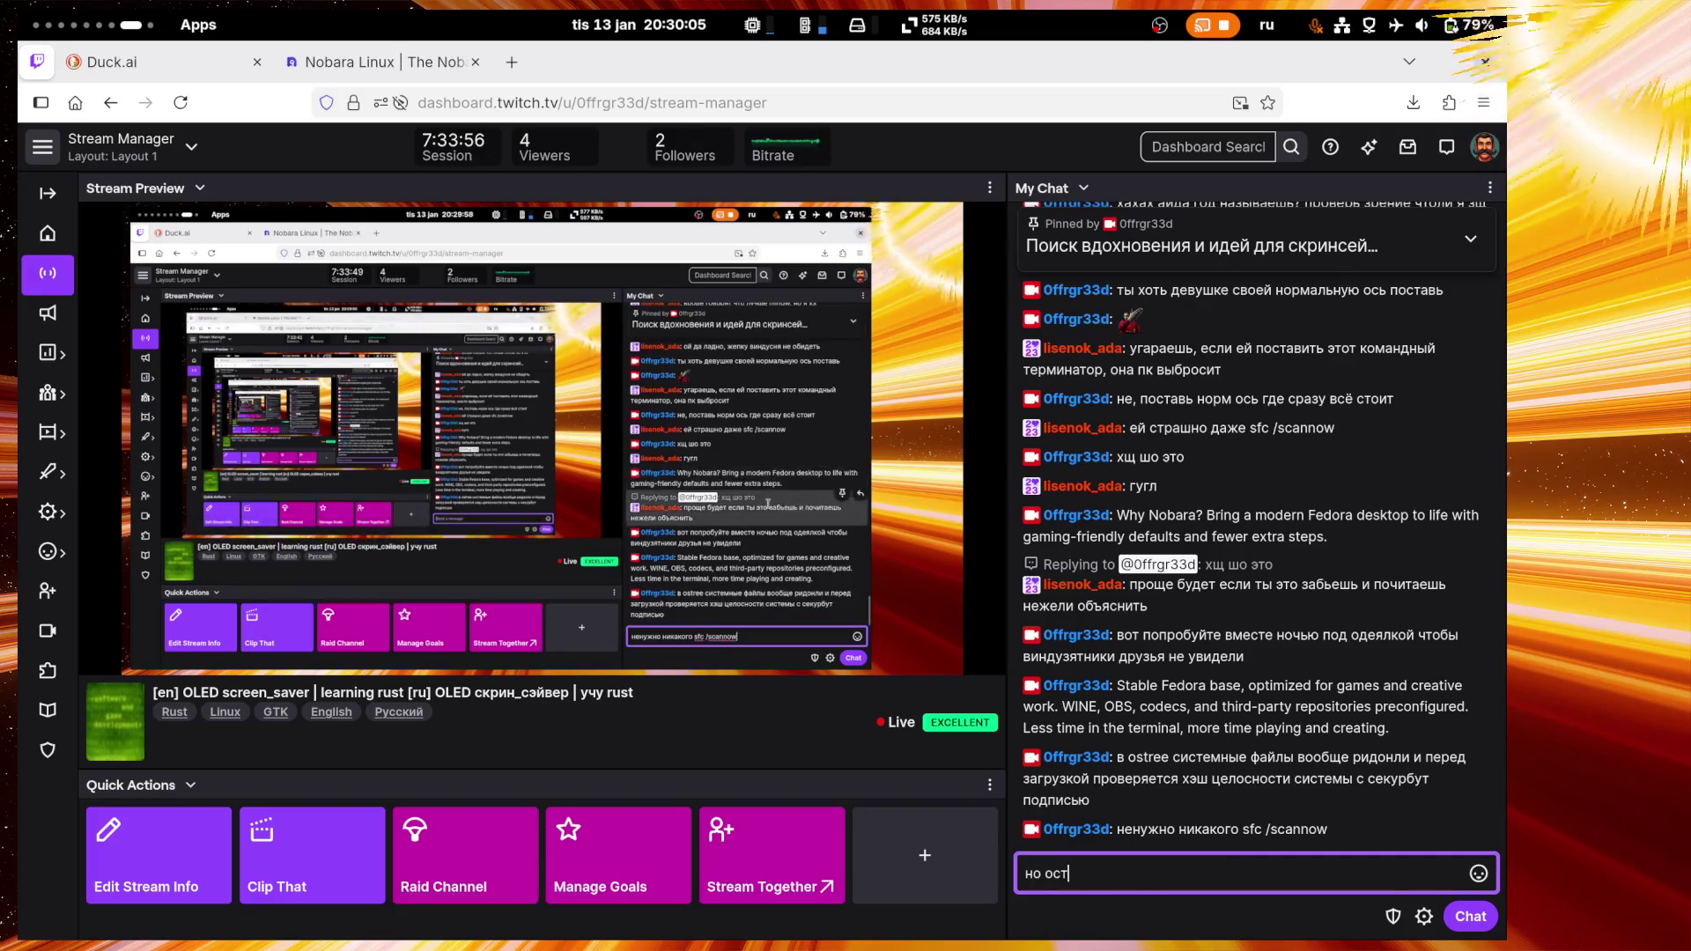
{"action": "type", "text": "рии обычны"}
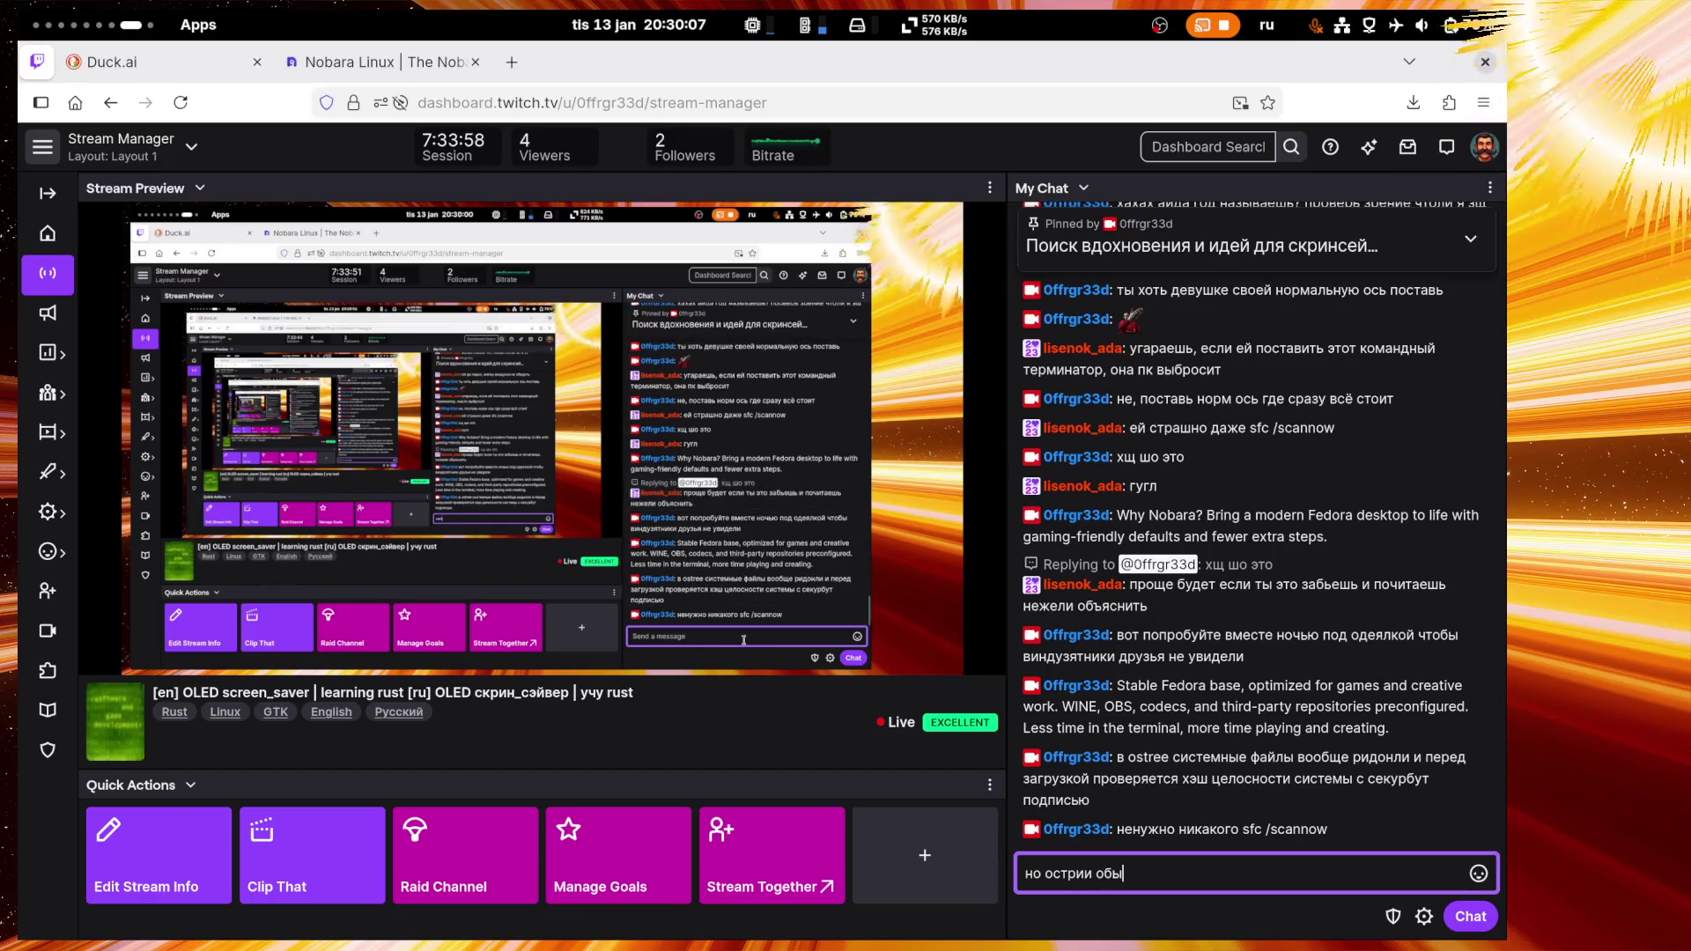
{"action": "type", "text": "м юзверям"}
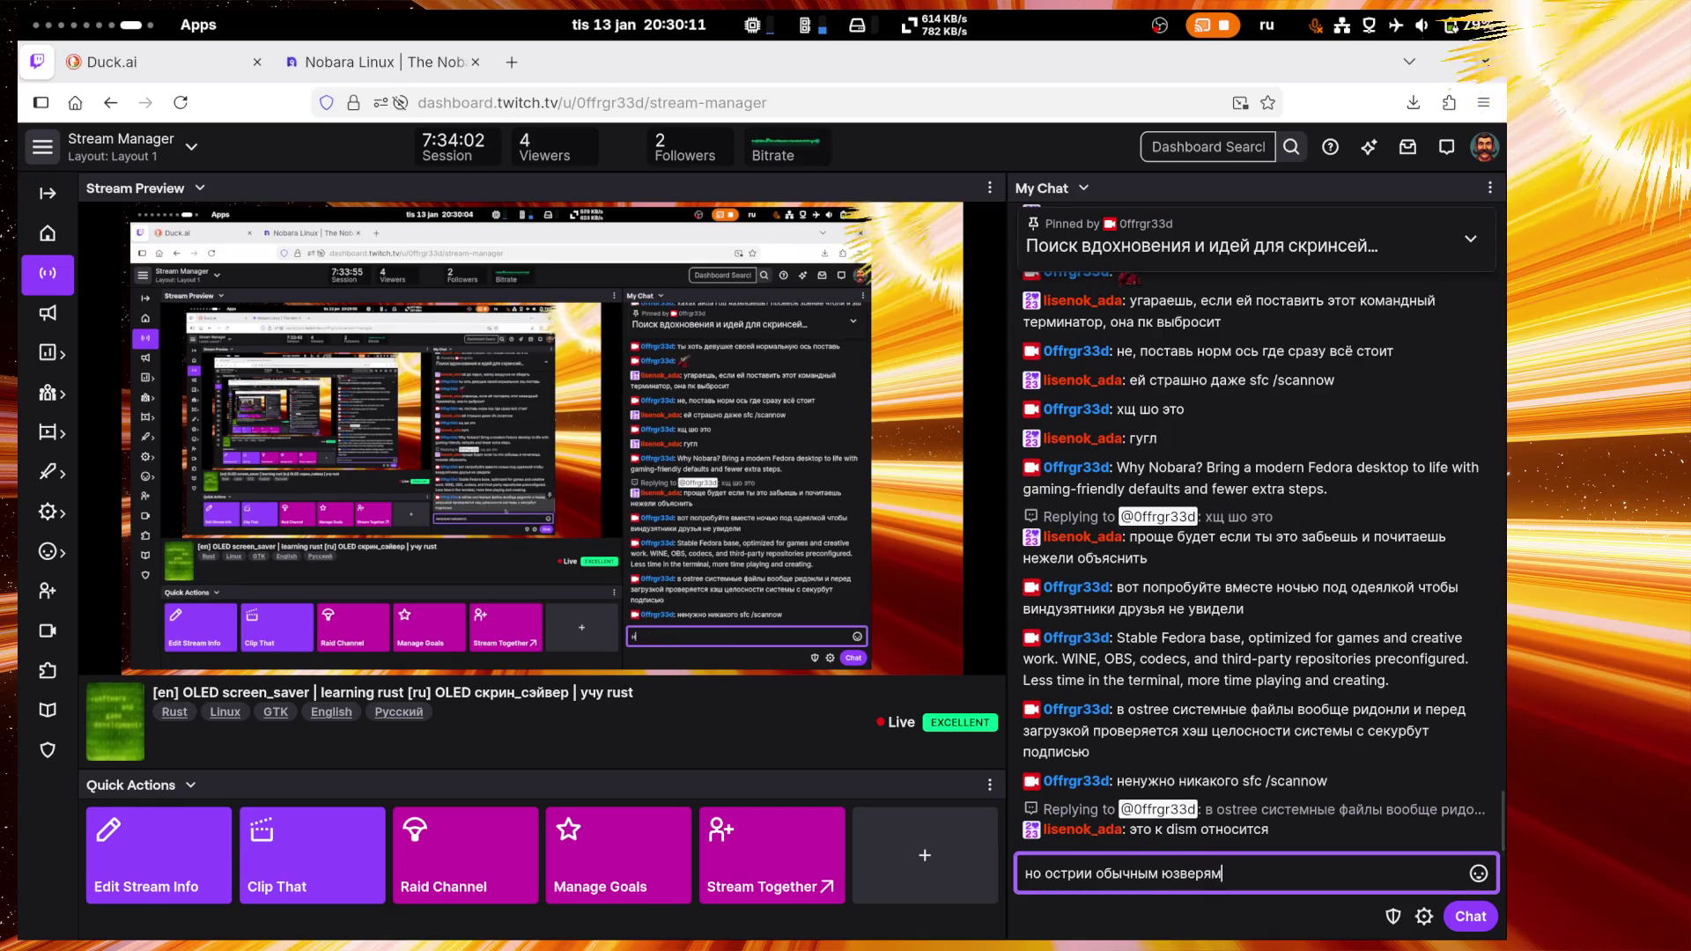
{"action": "type", "text": " не рекомендую, так как ещ"}
{"action": "key", "text": "BackSpace"}
{"action": "key", "text": "BackSpace"}
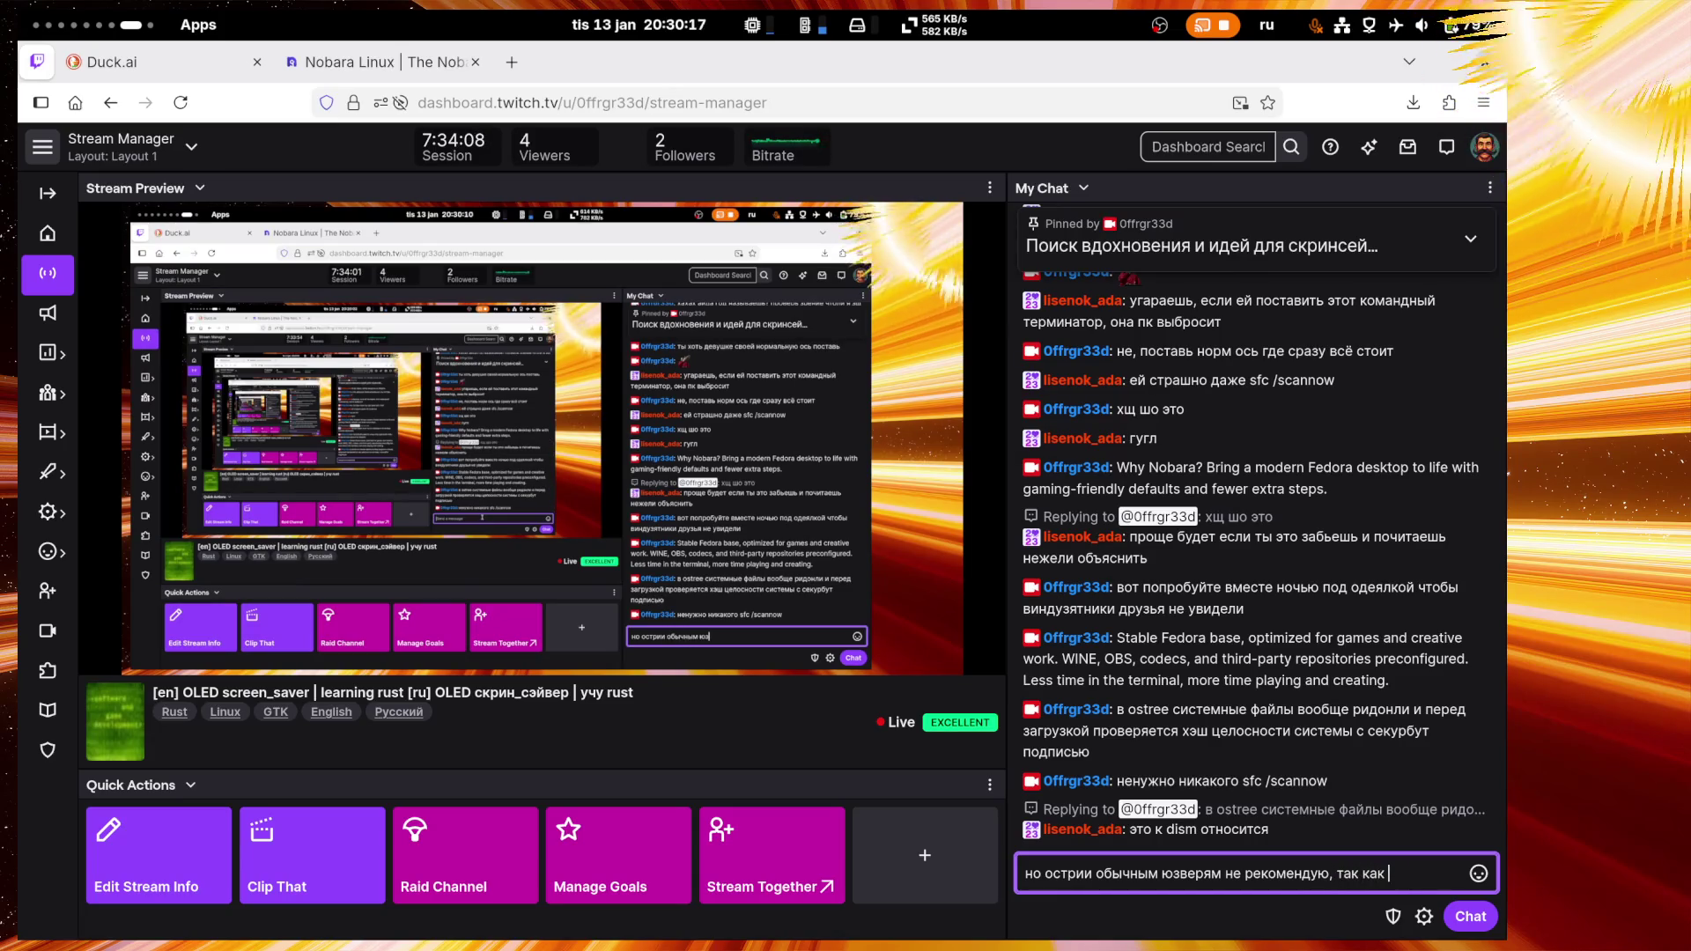
{"action": "type", "text": "пока ещё сложн"}
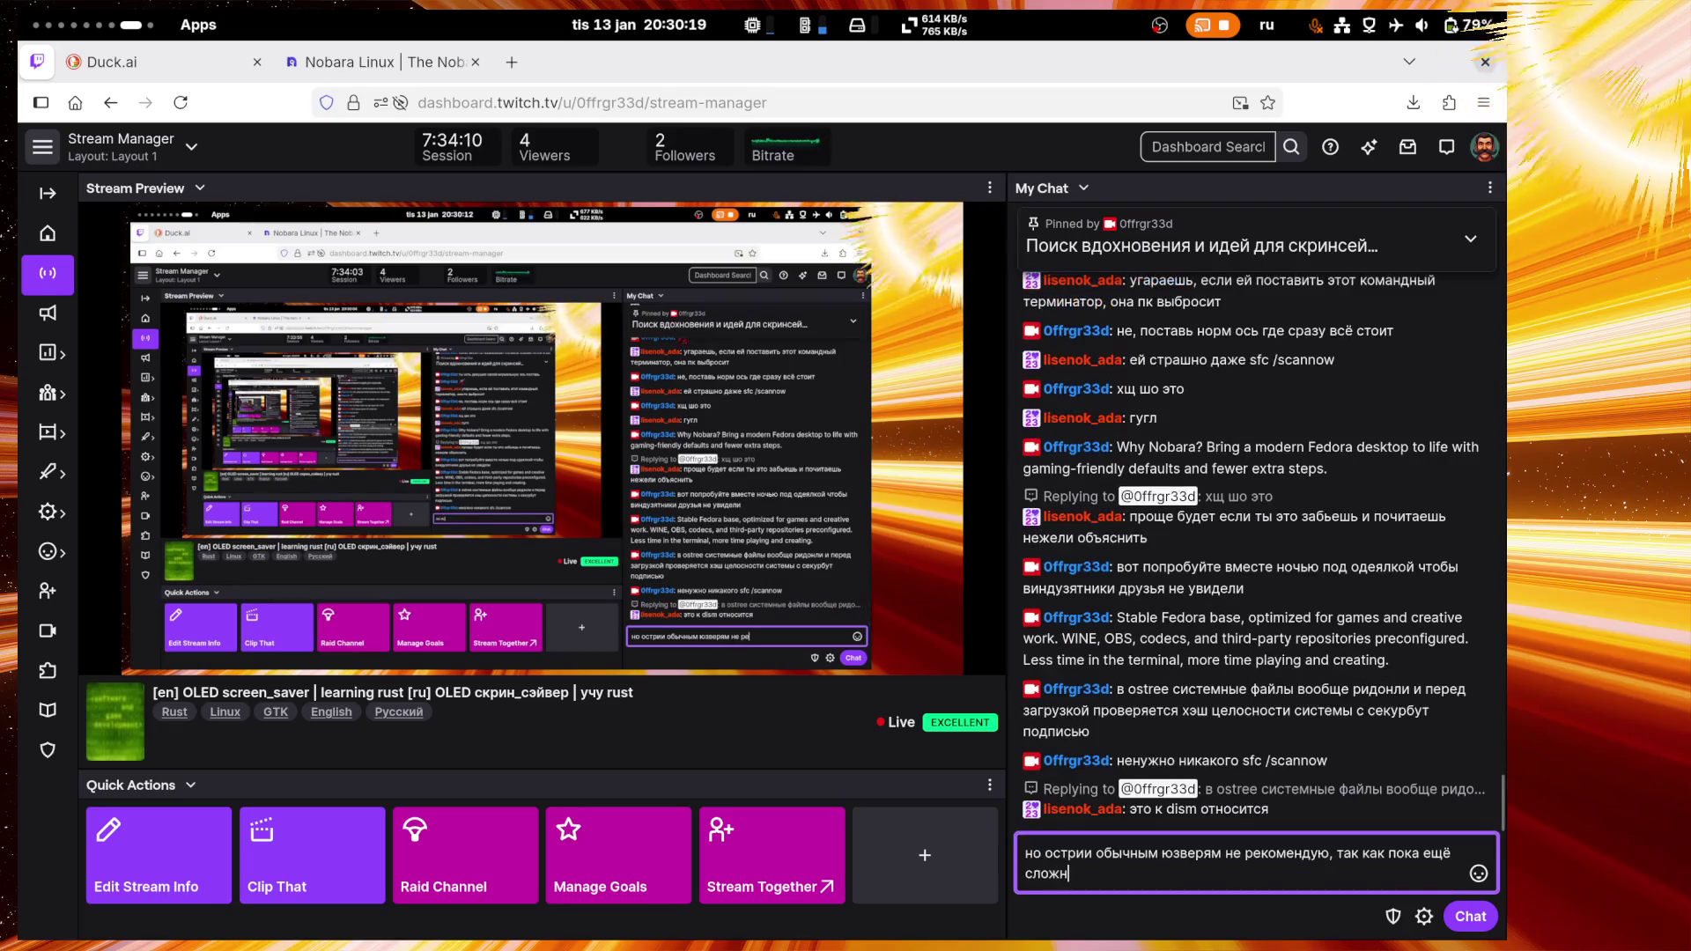
{"action": "type", "text": "о всякие нвиди"}
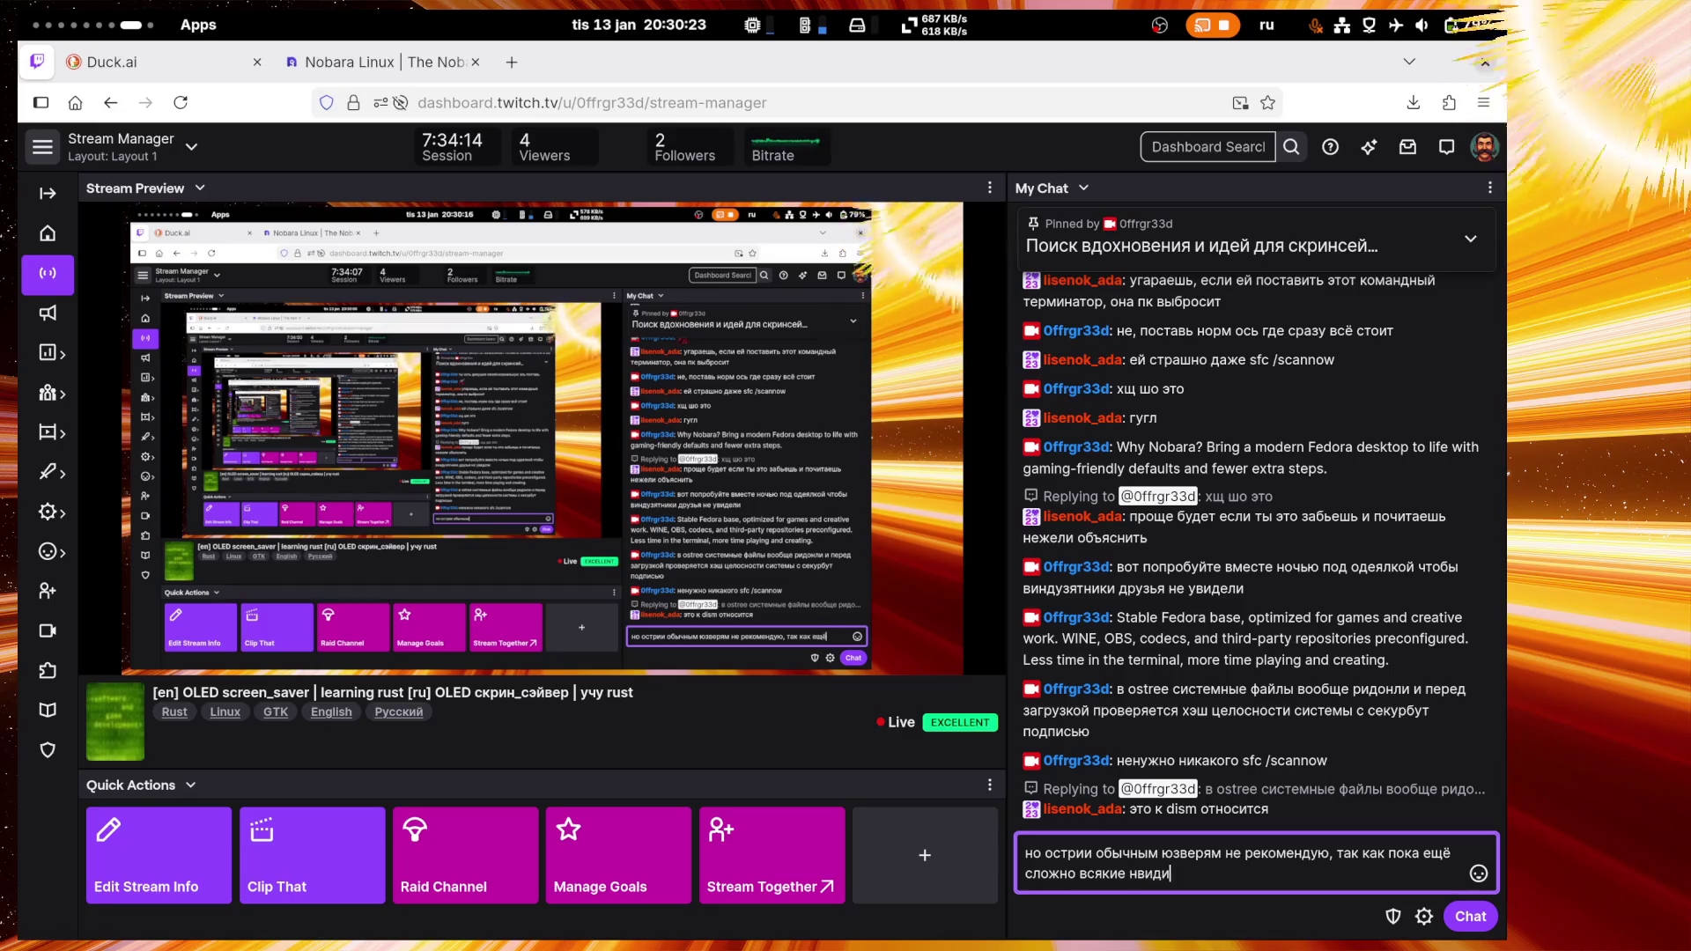
{"action": "type", "text": "а накатывать"}
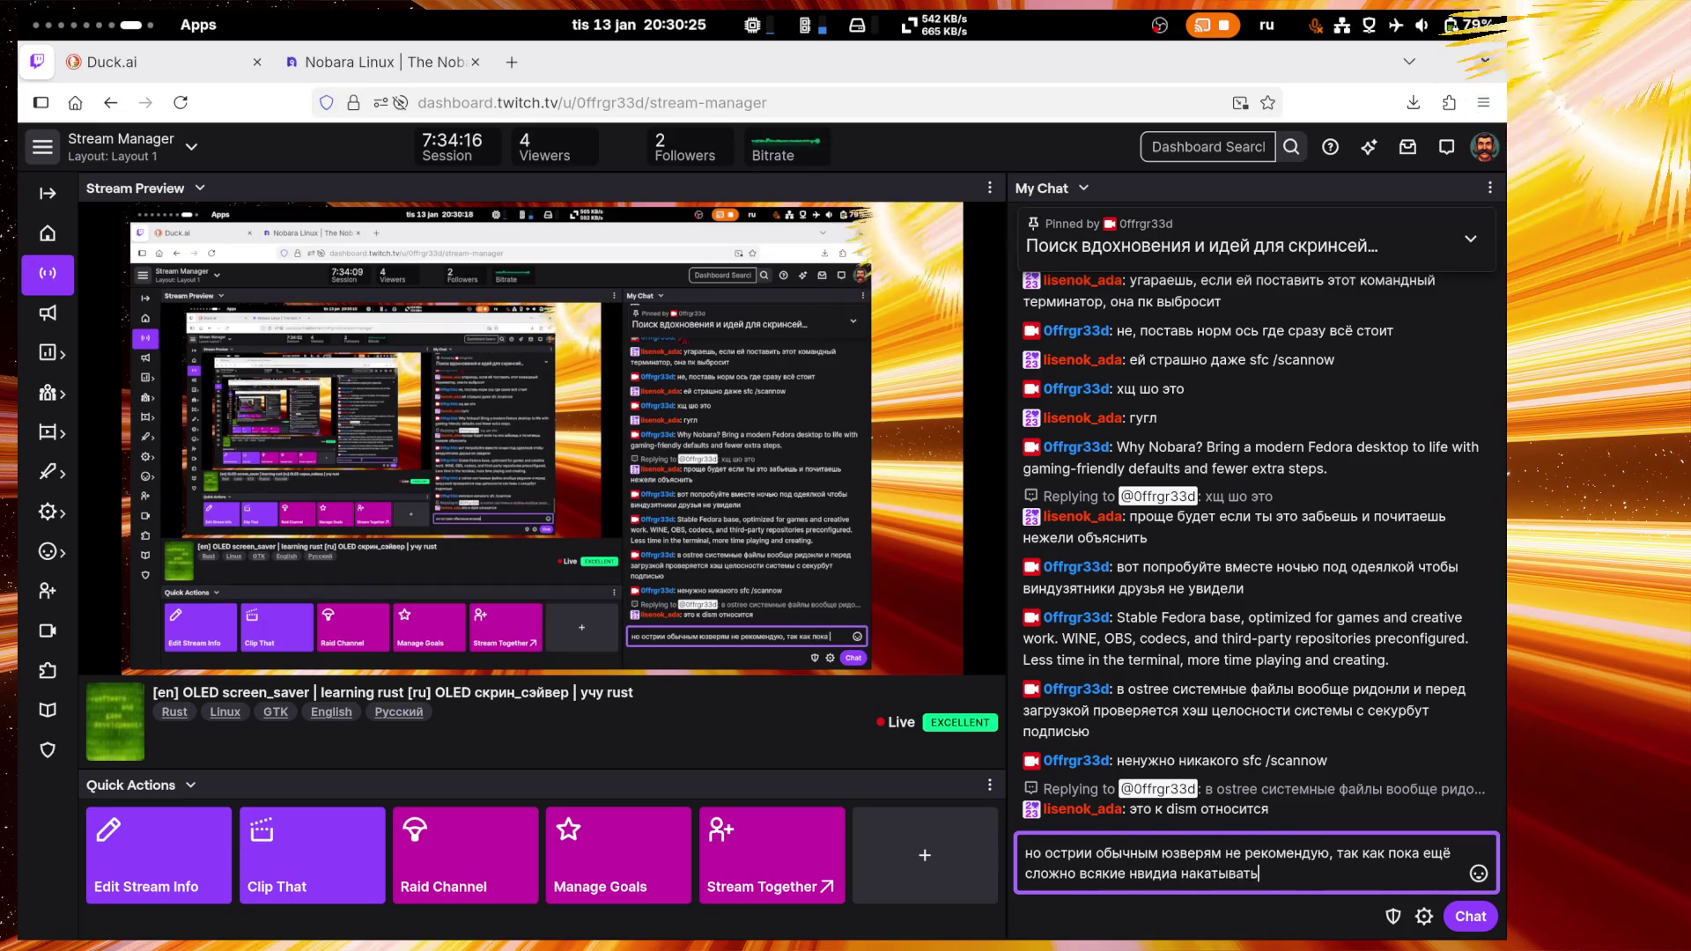
{"action": "key", "text": "Return"}
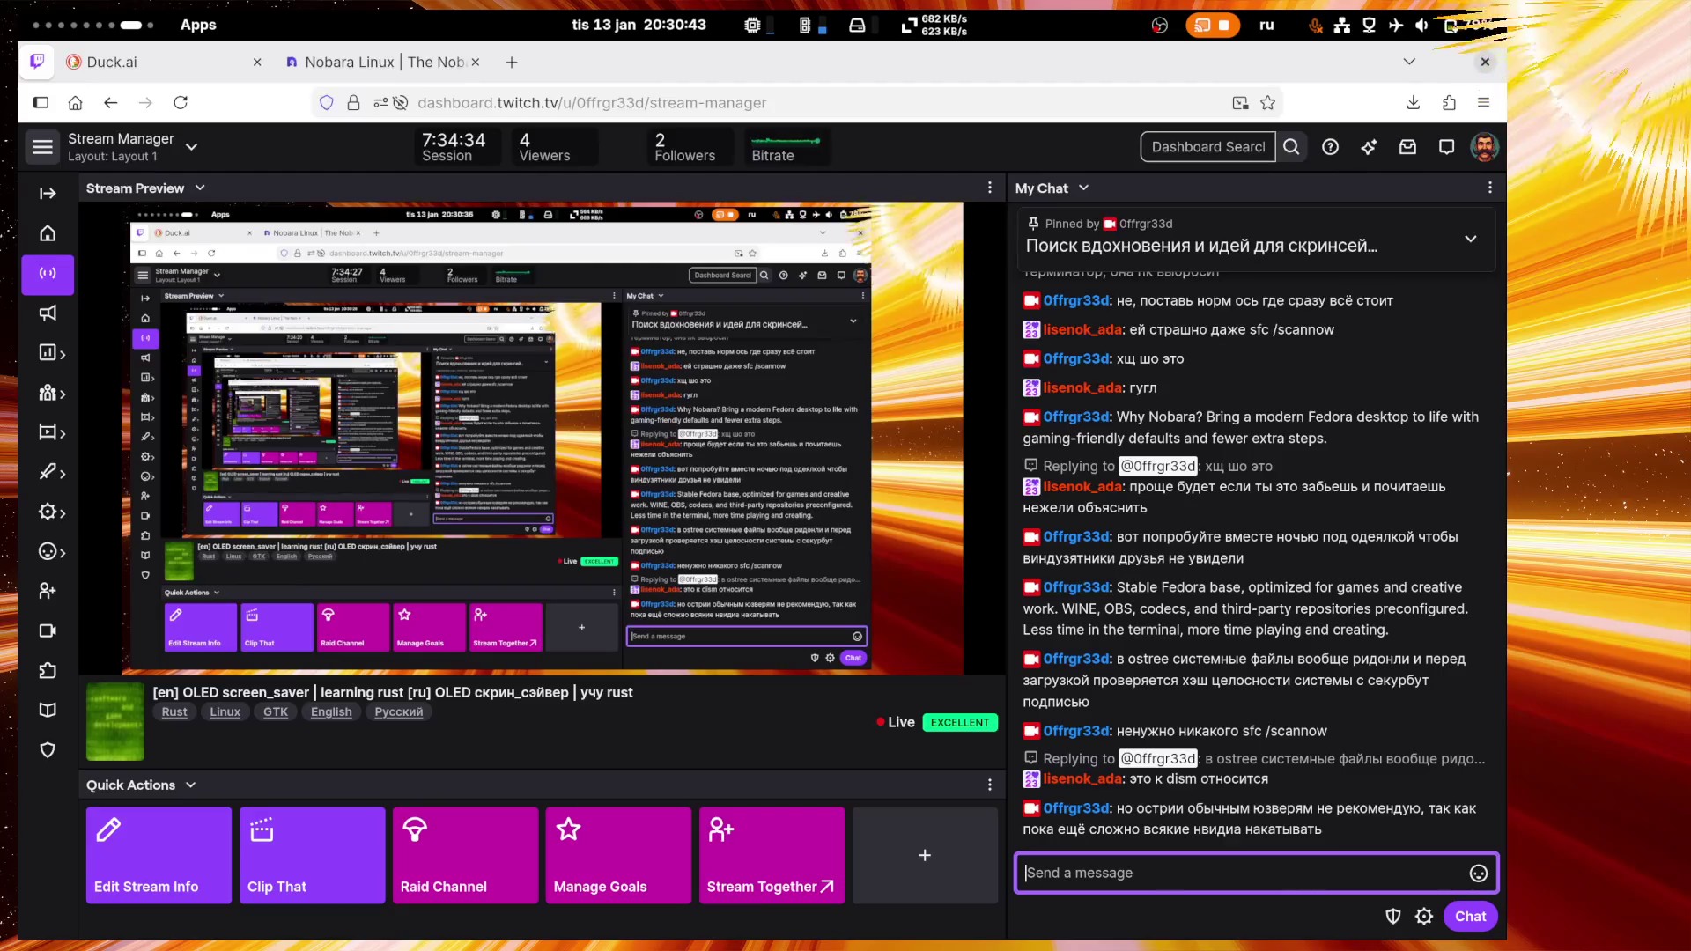
Step: Copy 'dism' from the viewer's message, ask Duck.ai about it, and scroll through the repair commands
{"action": "double_click", "coordinate": [1173, 780]}
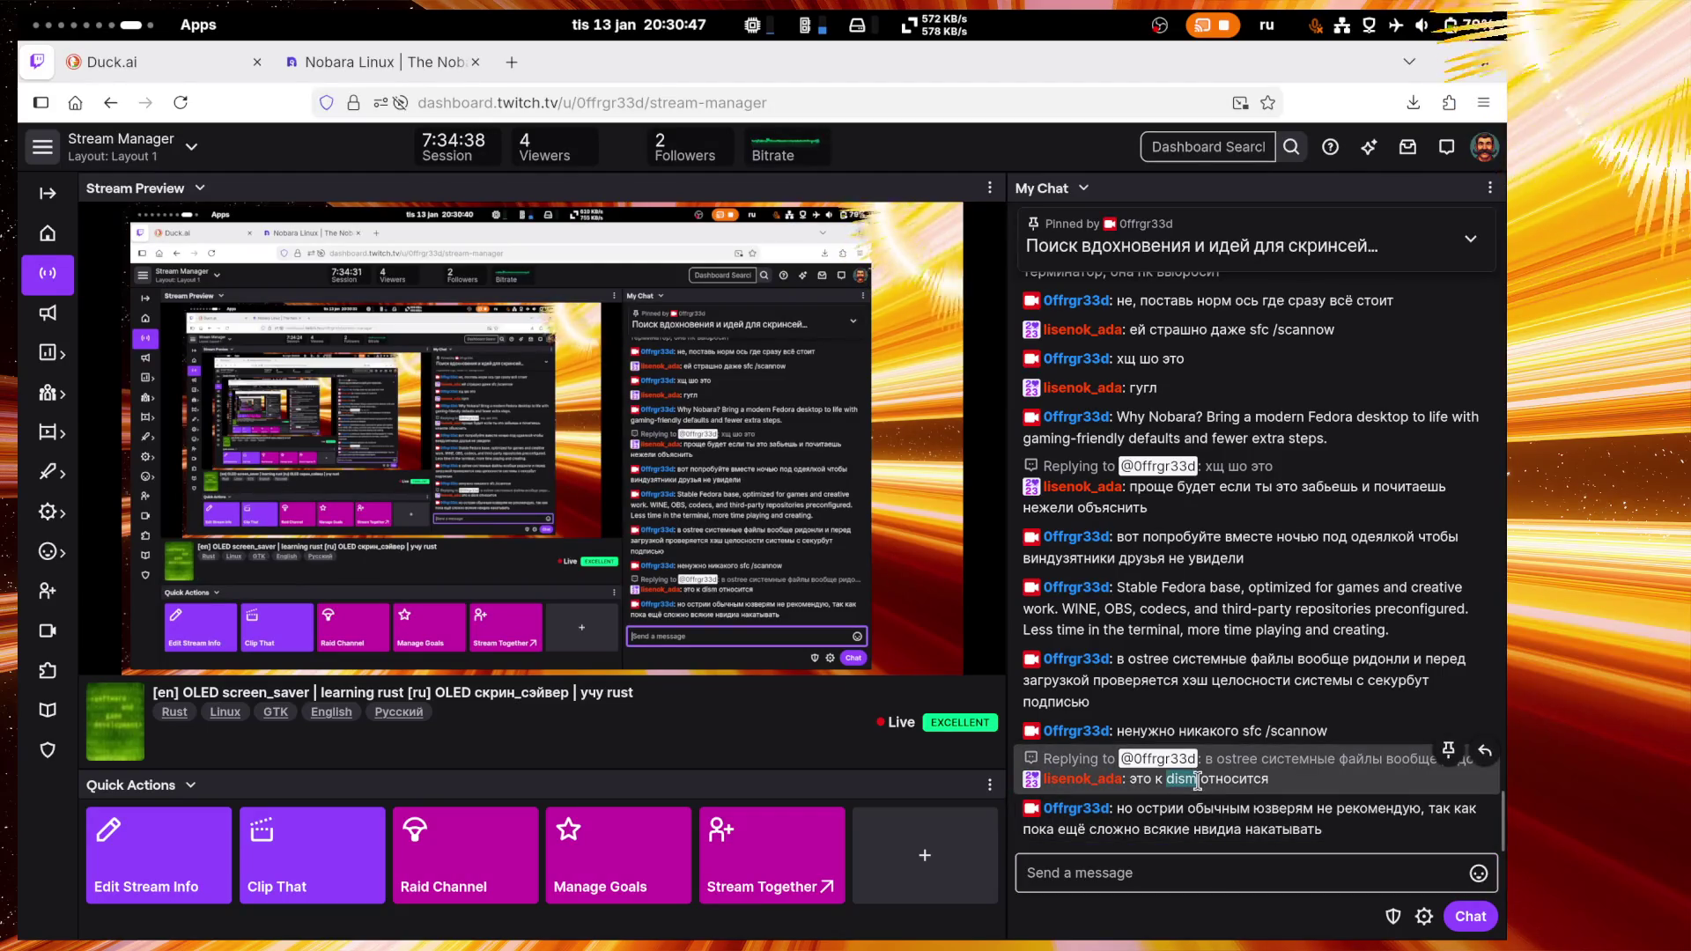
{"action": "left_click", "coordinate": [159, 61]}
{"action": "middle_click", "coordinate": [653, 837]}
{"action": "key", "text": "Return"}
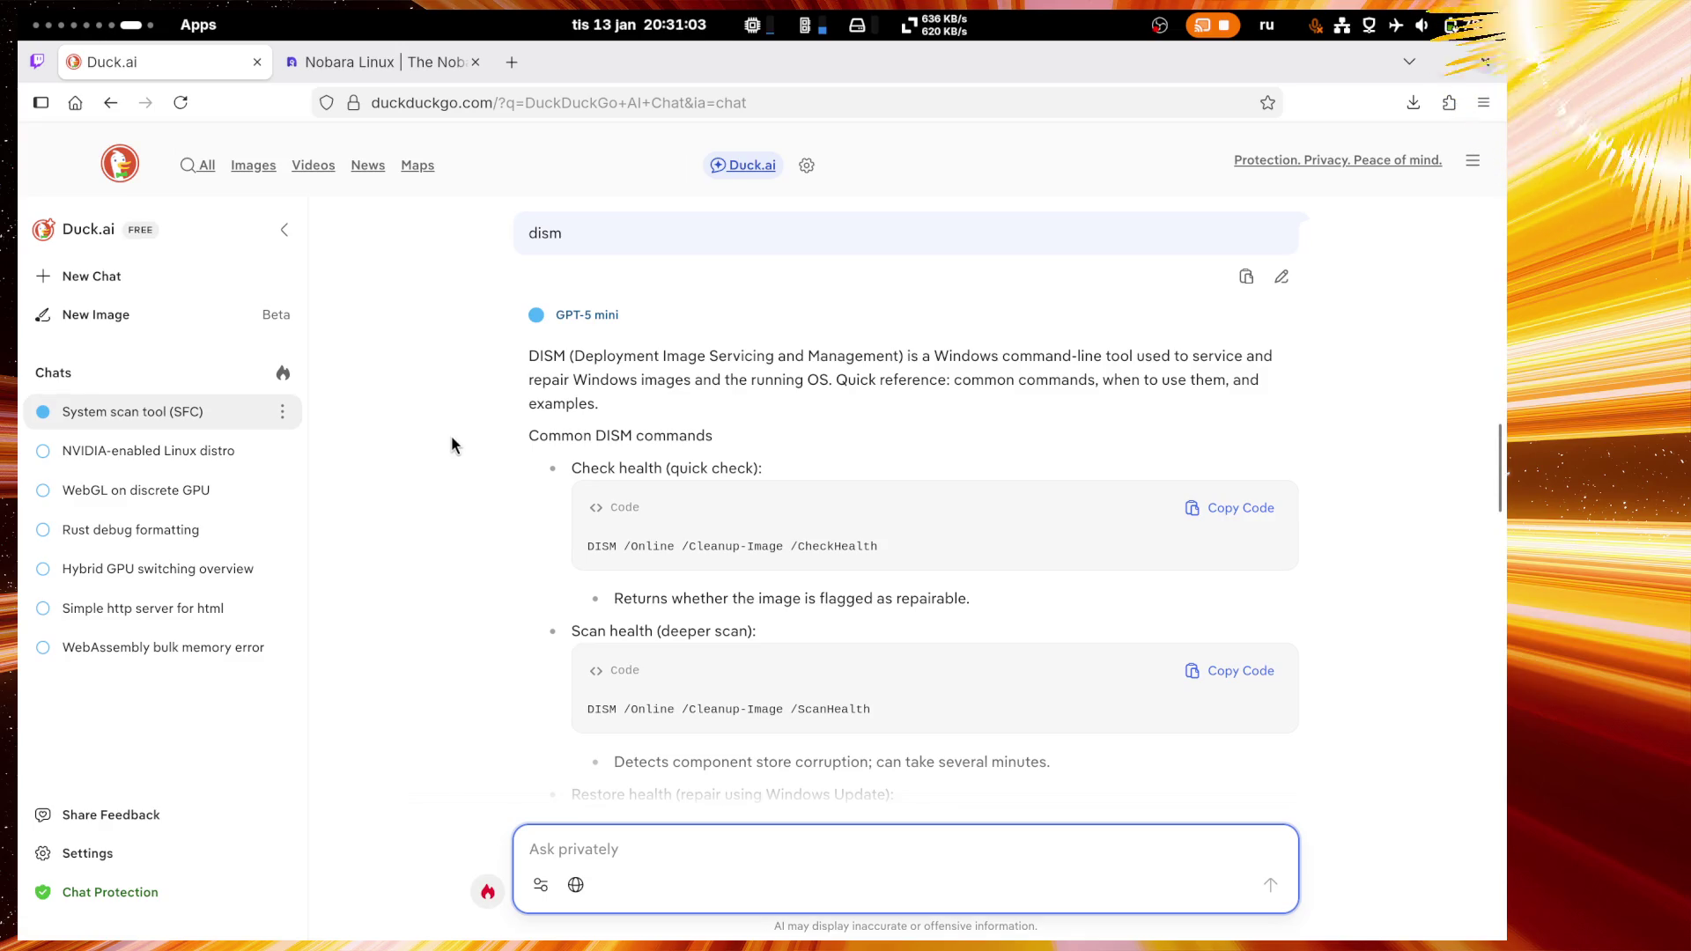
{"action": "scroll", "coordinate": [451, 436], "scroll_direction": "down", "scroll_amount": 10}
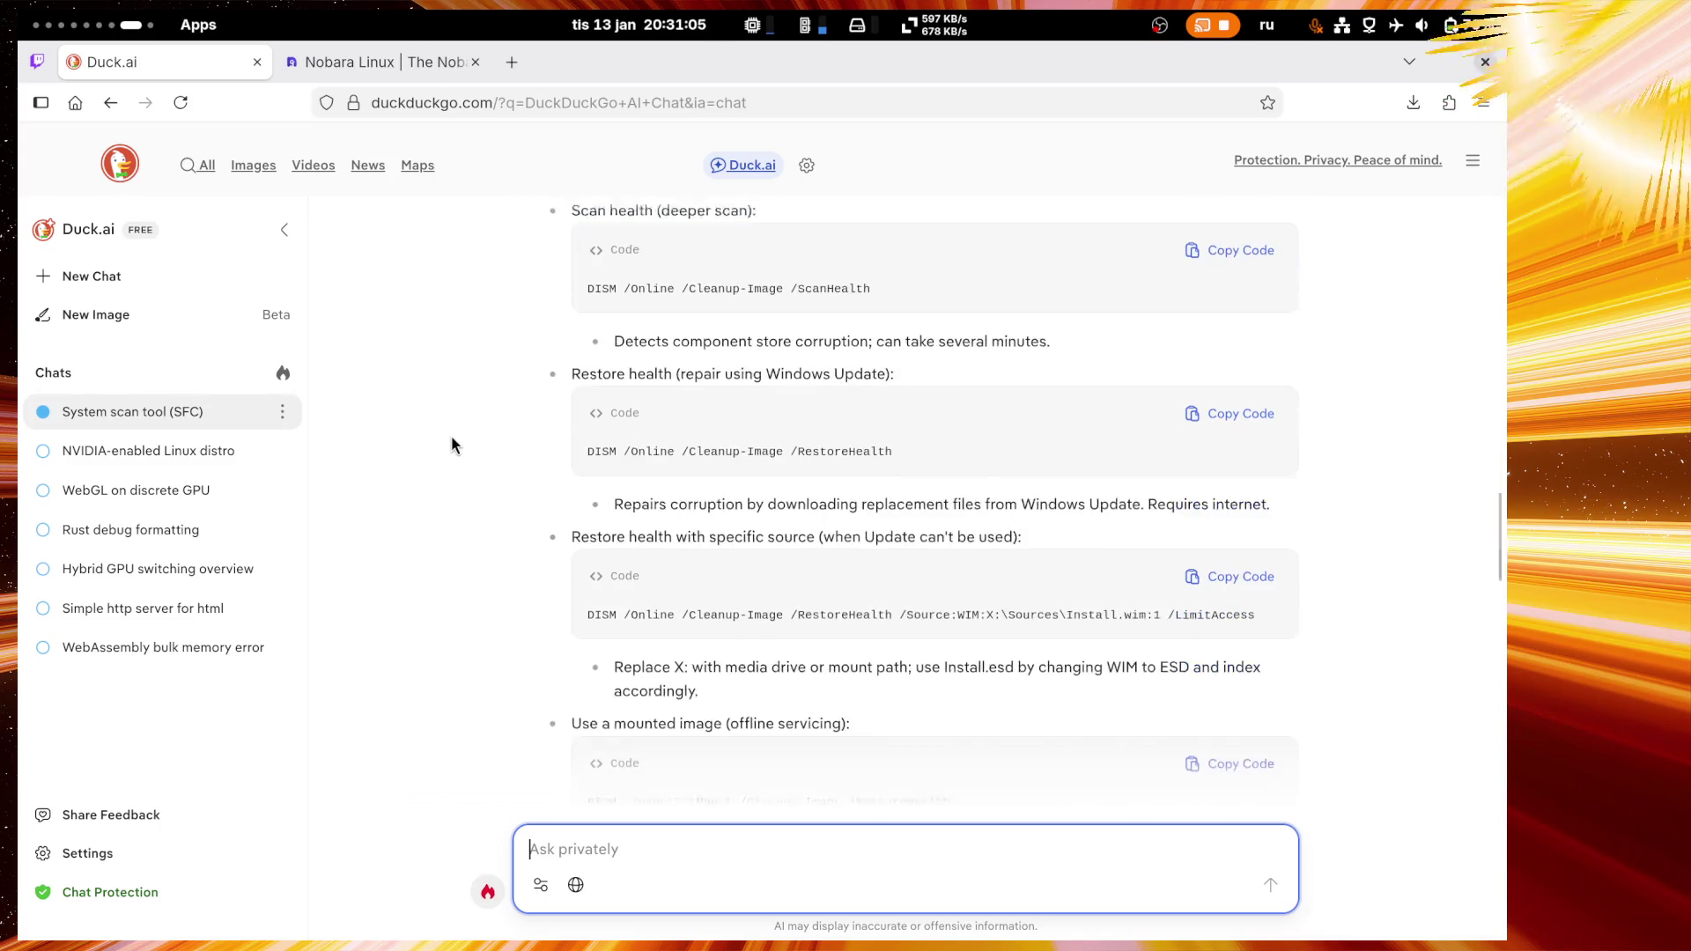
{"action": "scroll", "coordinate": [451, 436], "scroll_direction": "down", "scroll_amount": 10}
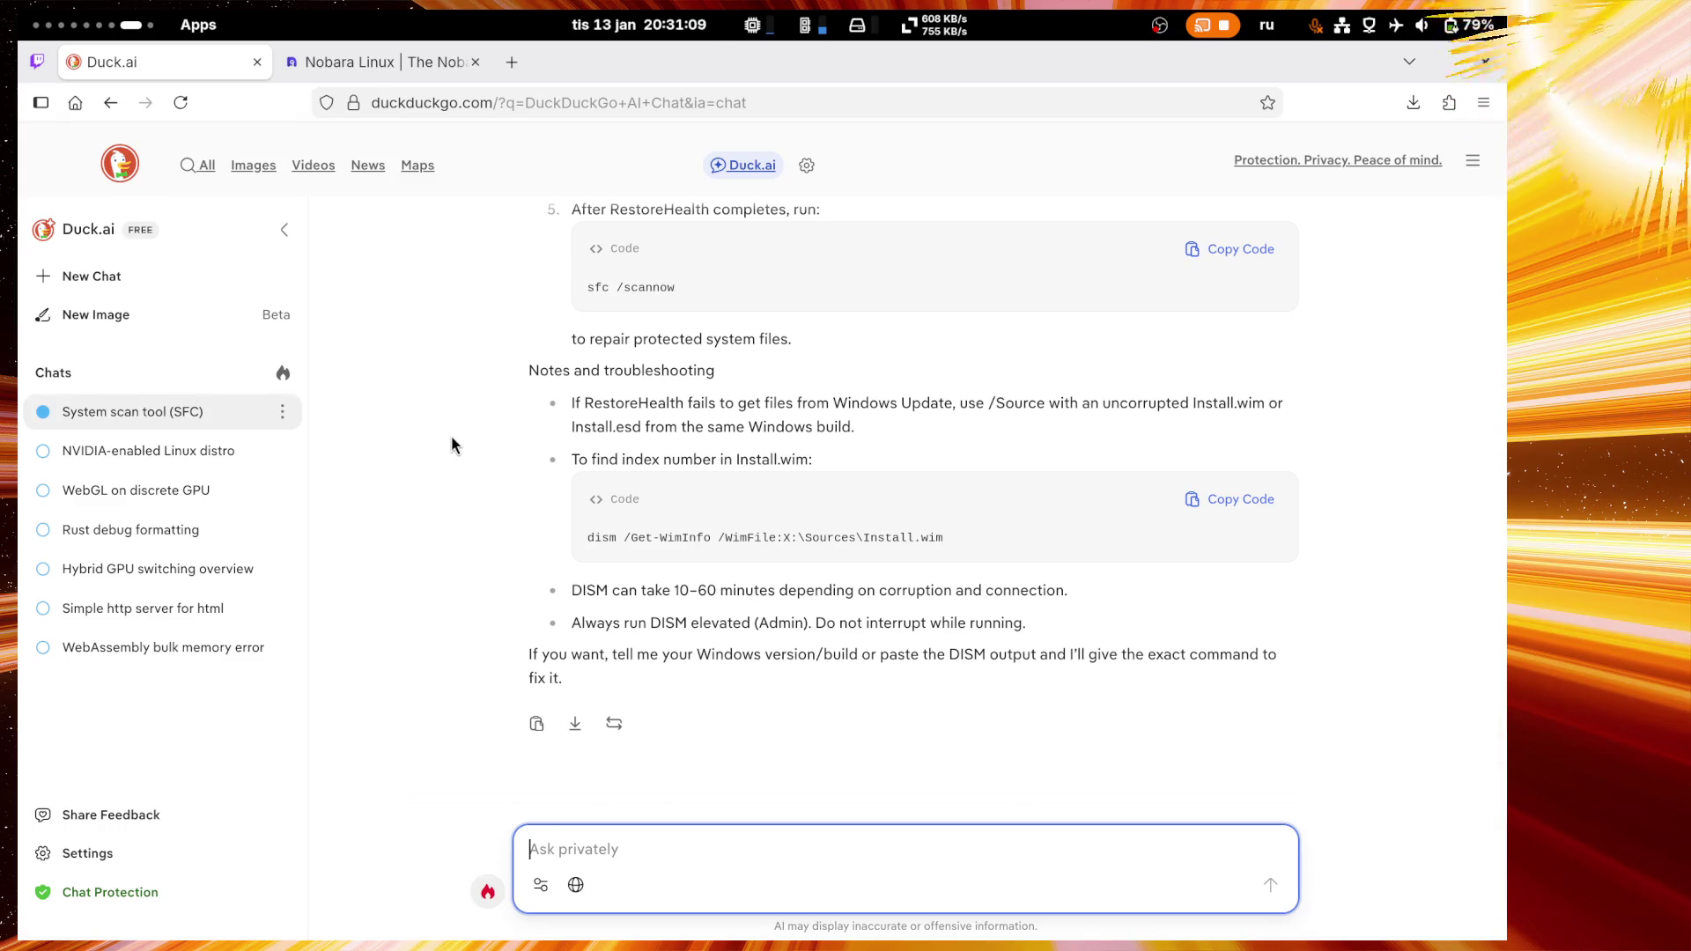
{"action": "scroll", "coordinate": [451, 436], "scroll_direction": "up", "scroll_amount": 3}
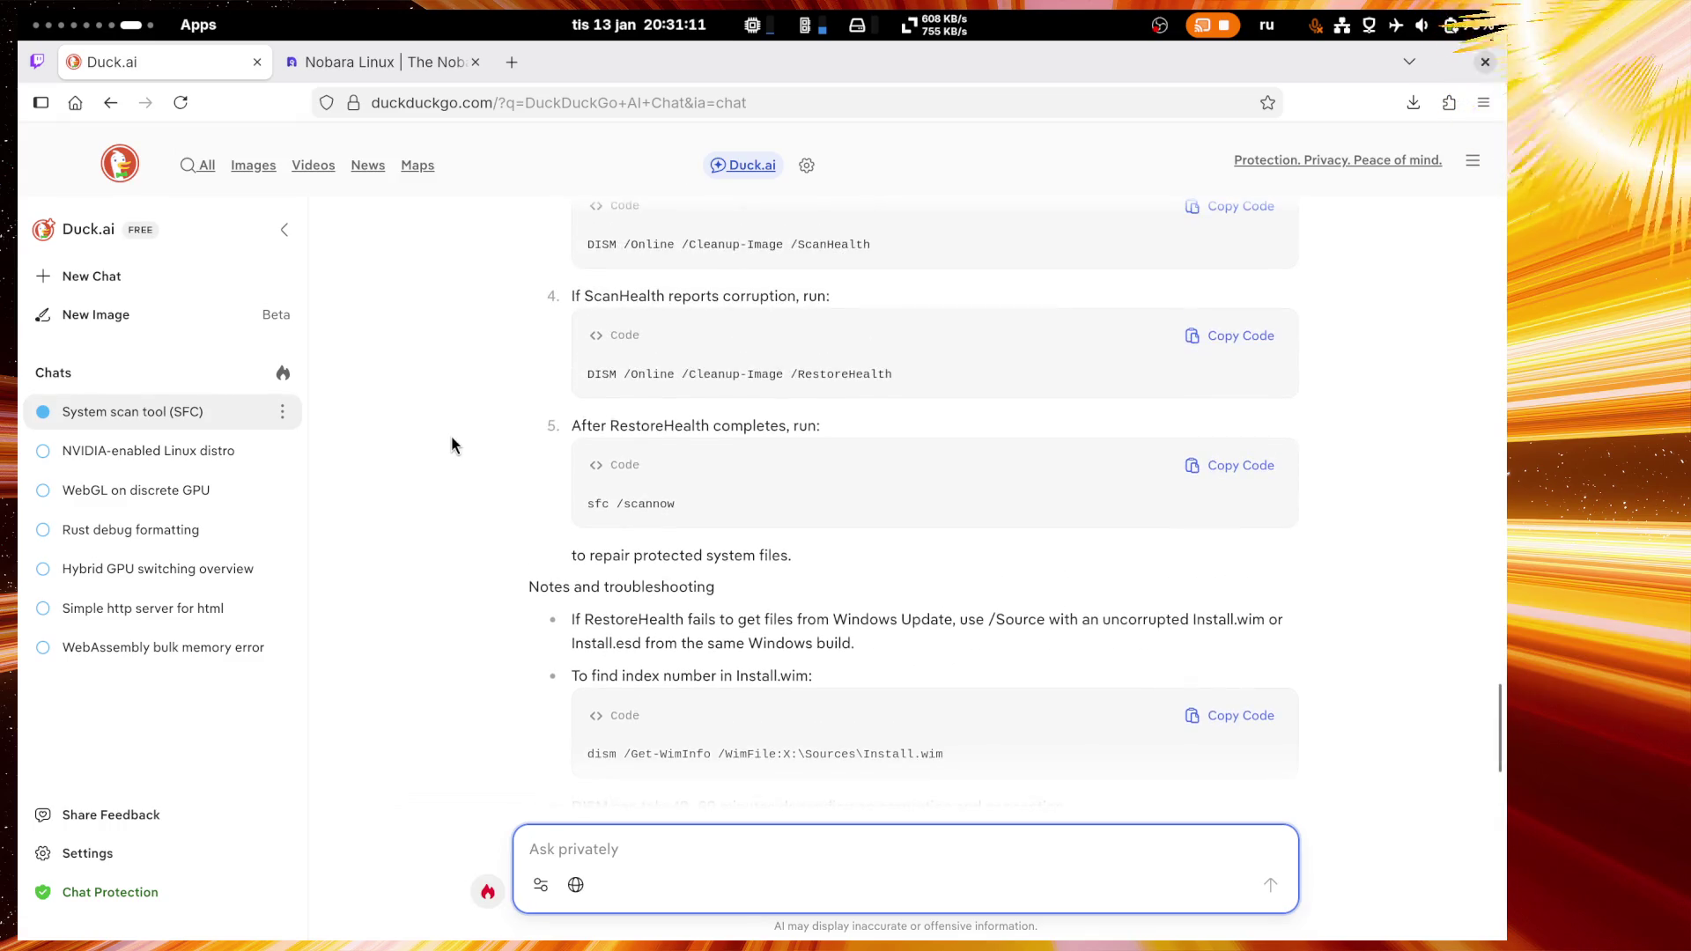
{"action": "left_click", "coordinate": [36, 61]}
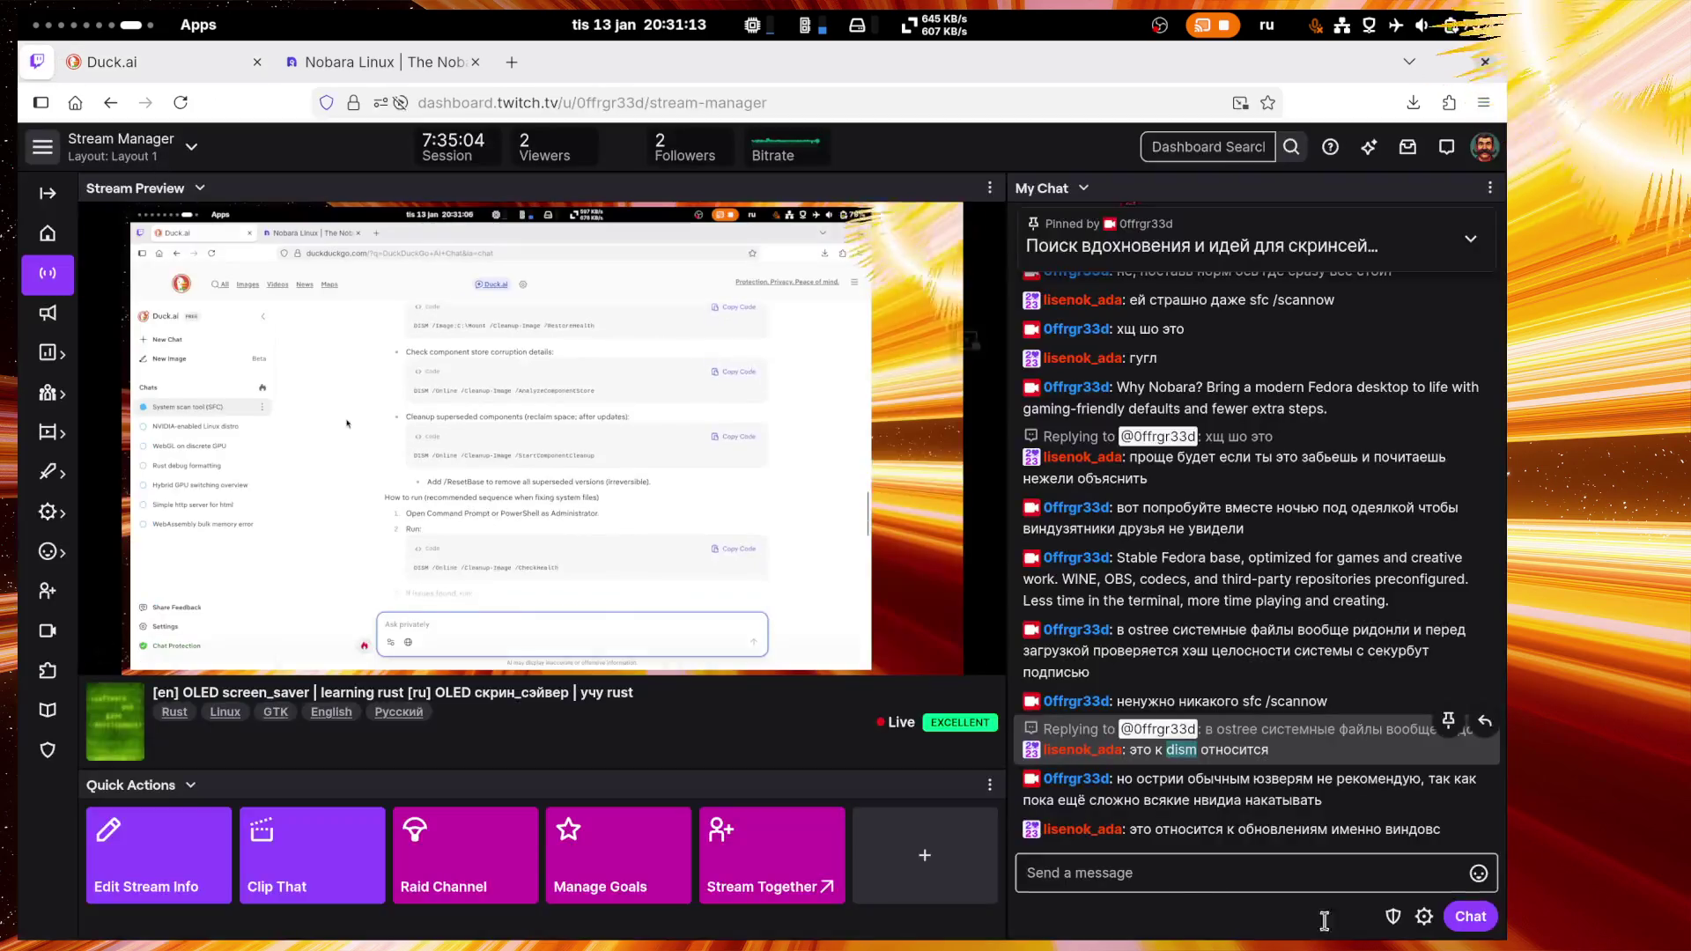
Step: Post the chat replies 'ну это сложно непонятно' and 'винда сложная' in Twitch
{"action": "left_click", "coordinate": [1239, 880]}
{"action": "type", "text": "ну это сложно непон"}
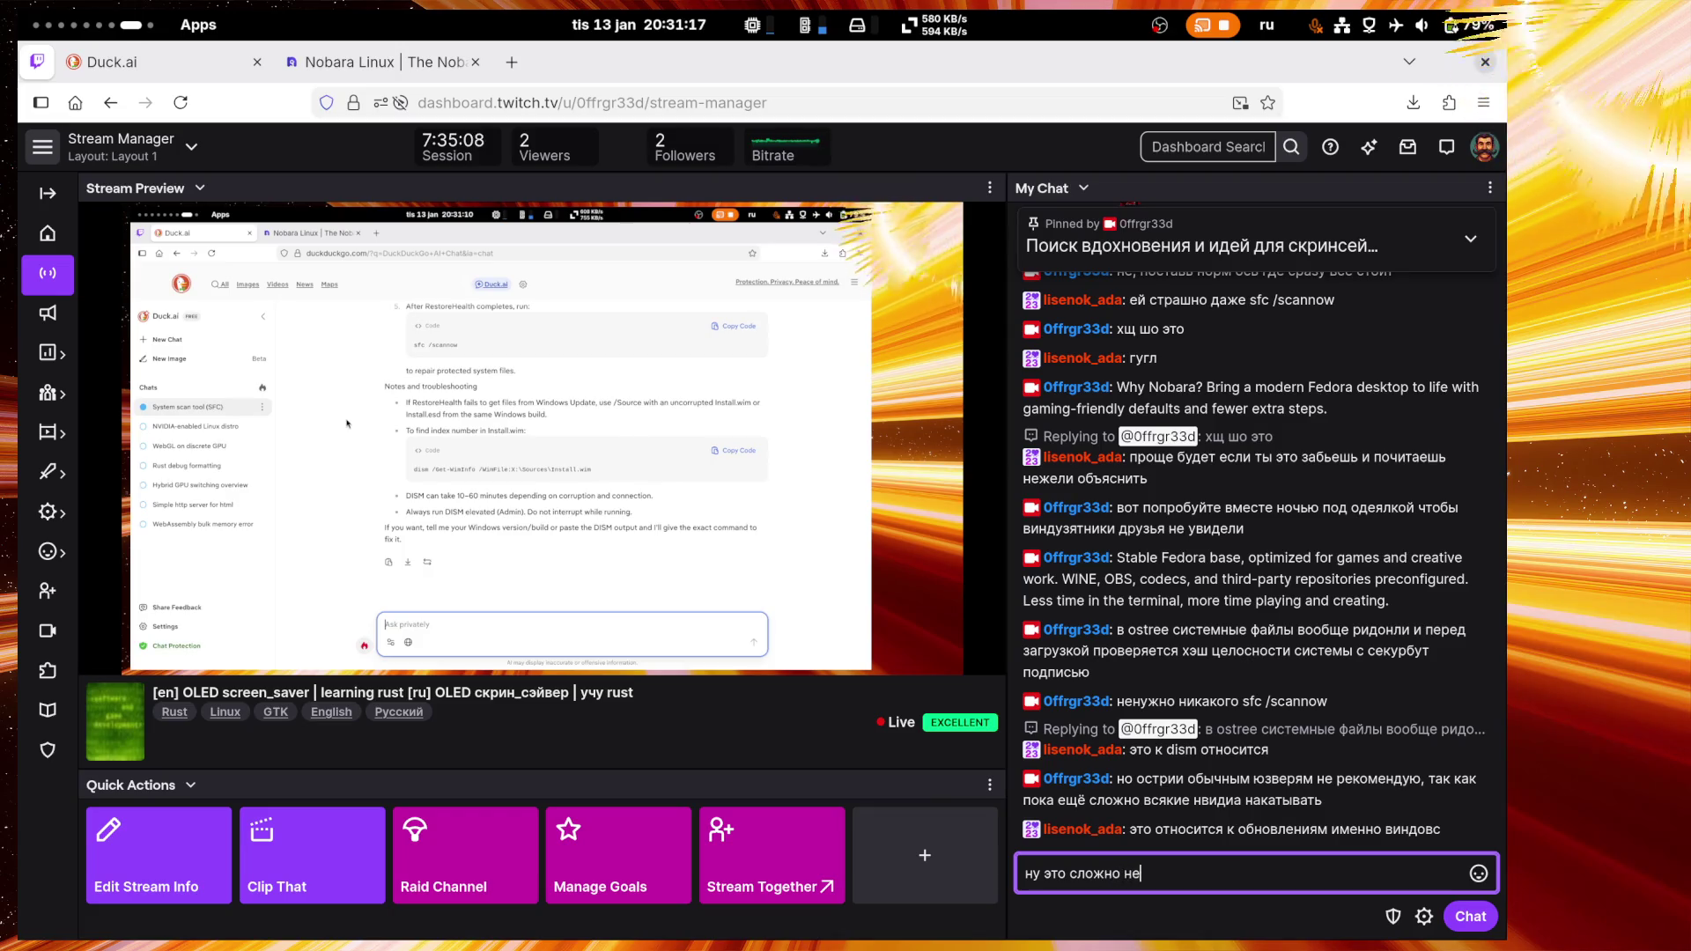
{"action": "type", "text": "ятно"}
{"action": "key", "text": "Return"}
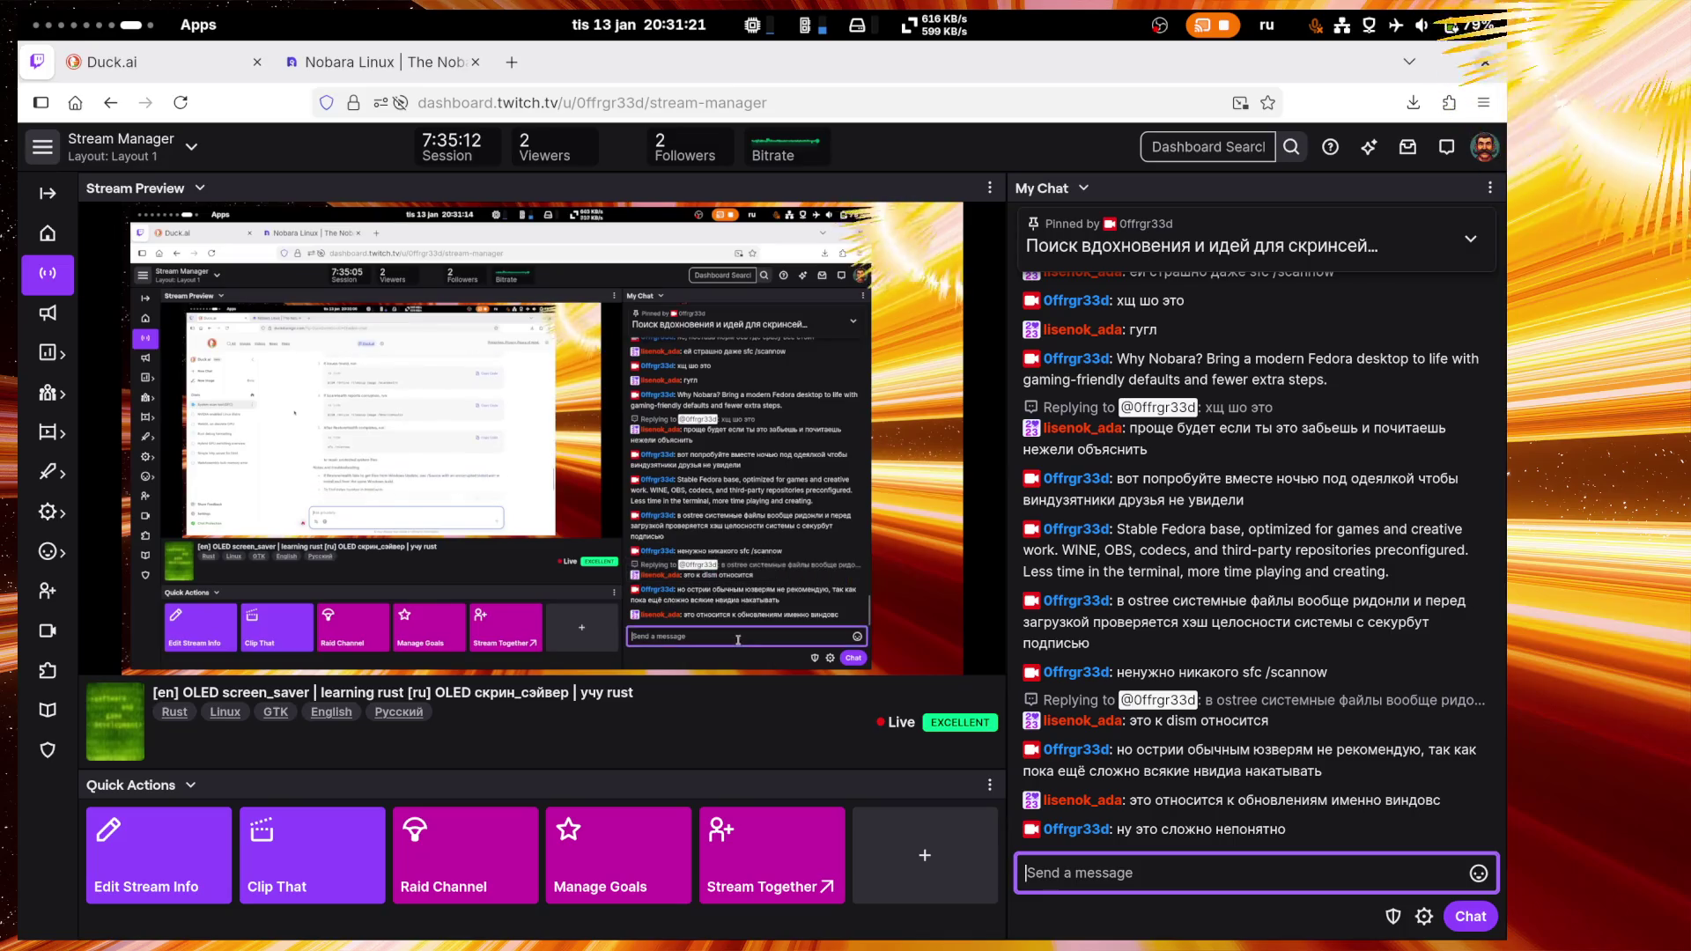
{"action": "type", "text": "винда сложная"}
{"action": "key", "text": "Return"}
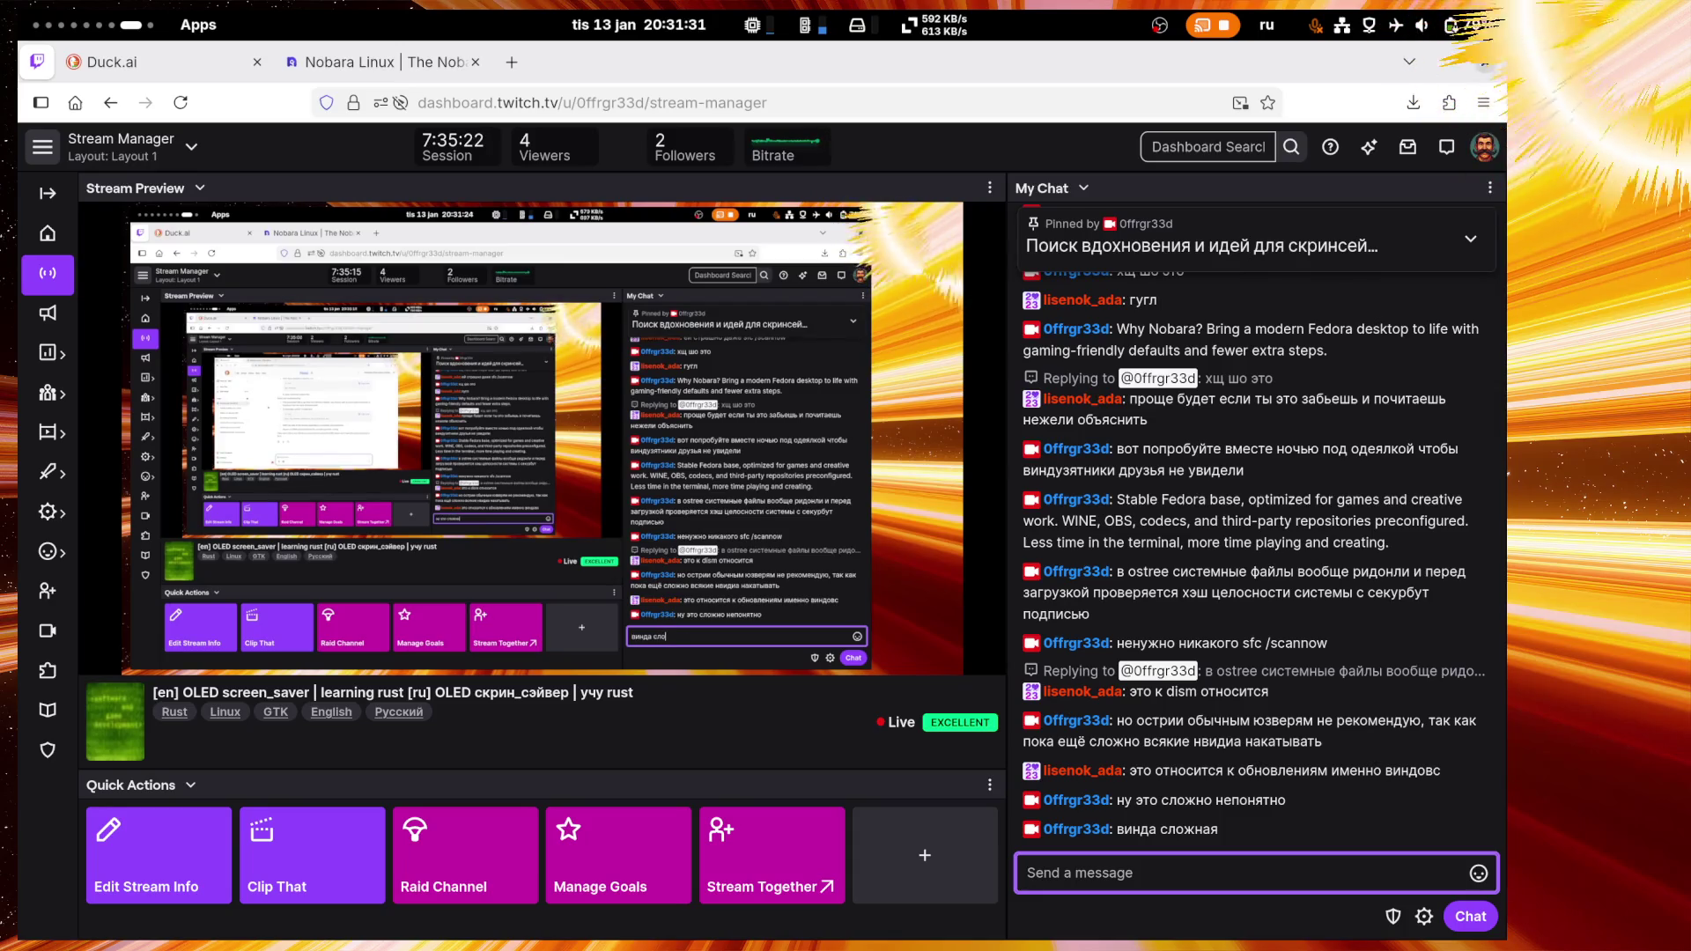
Step: Bring the Nobara Linux site tab back into view
{"action": "mouse_move", "coordinate": [815, 425]}
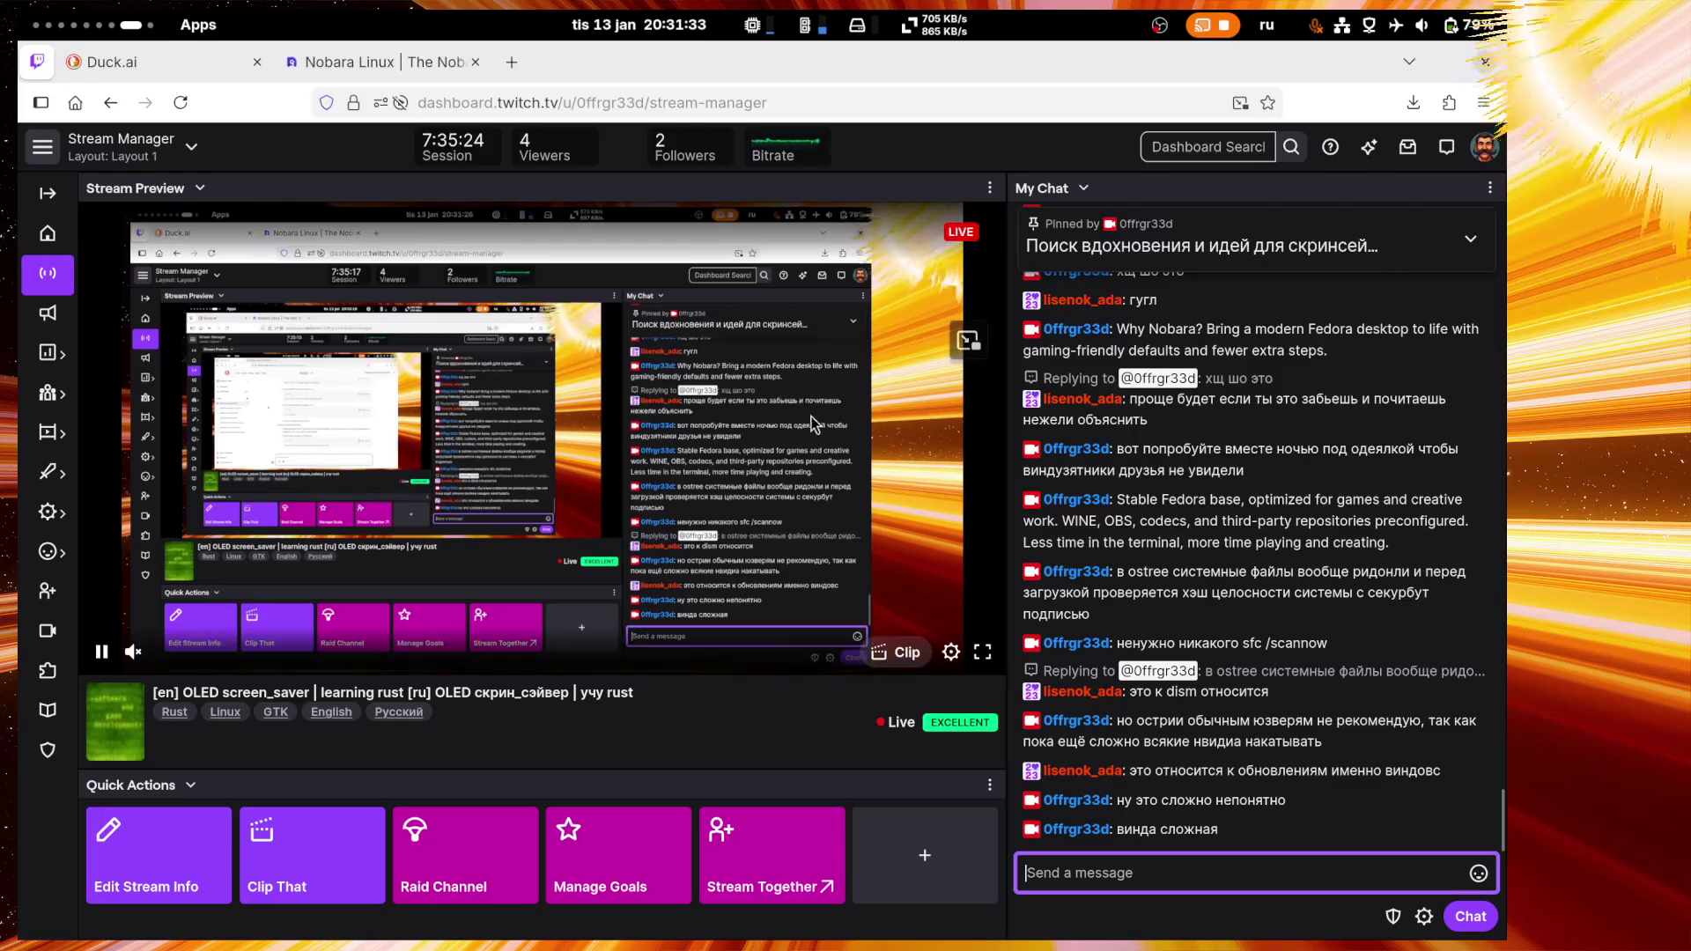
{"action": "mouse_move", "coordinate": [359, 69]}
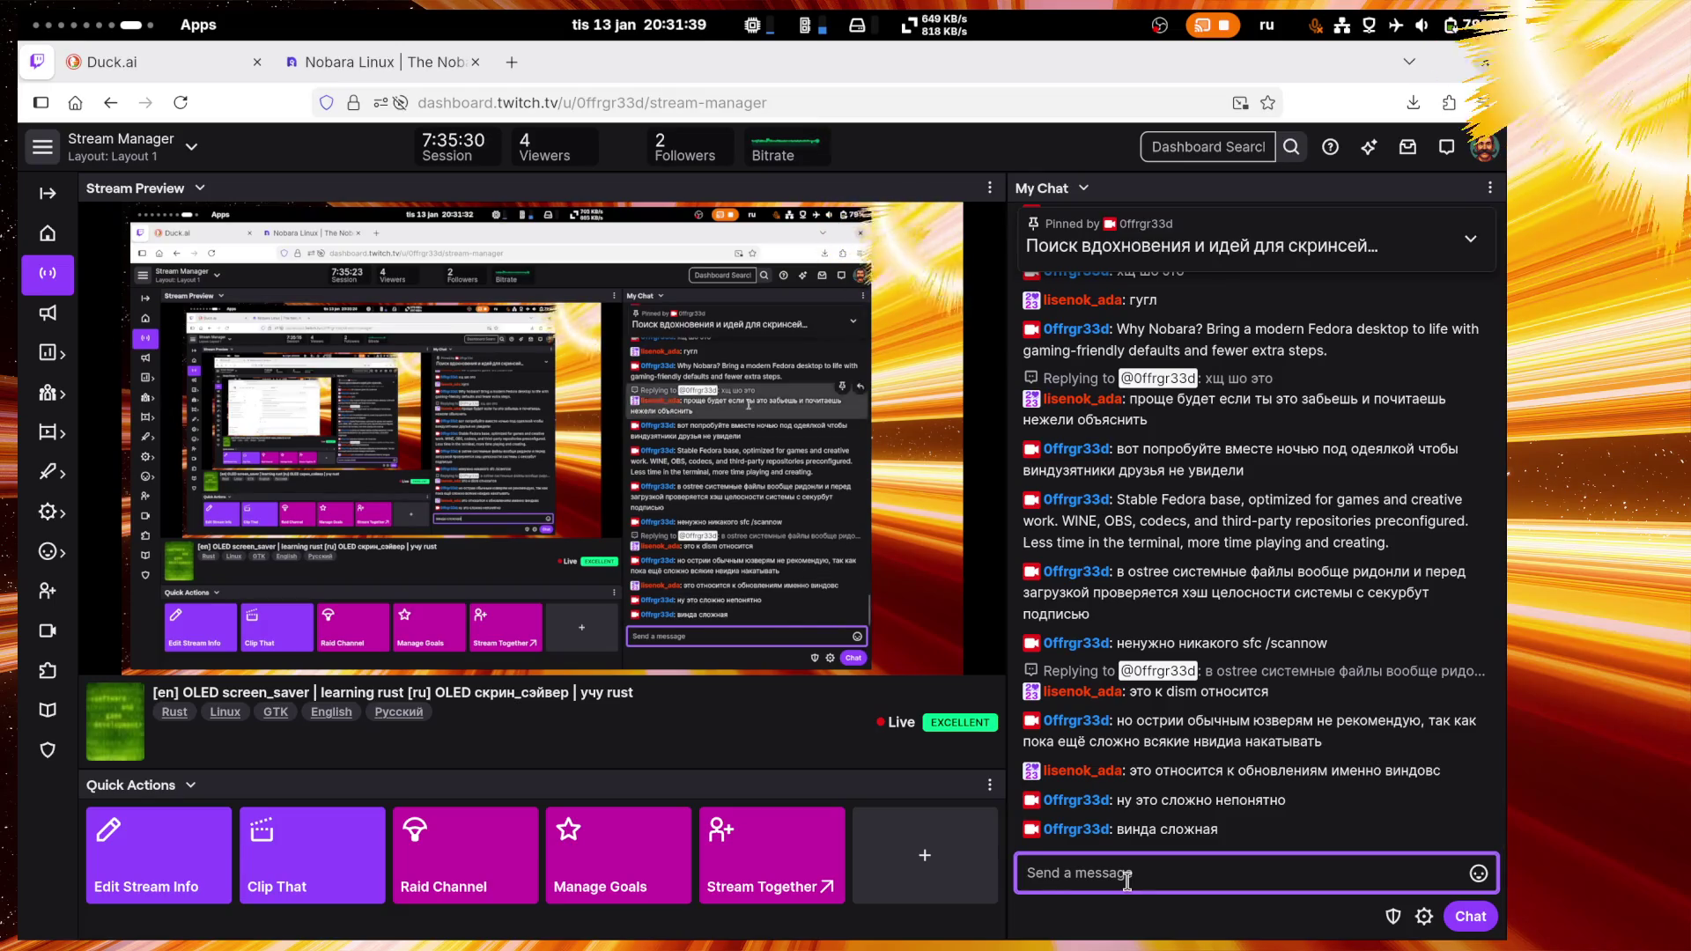
{"action": "left_click", "coordinate": [333, 59]}
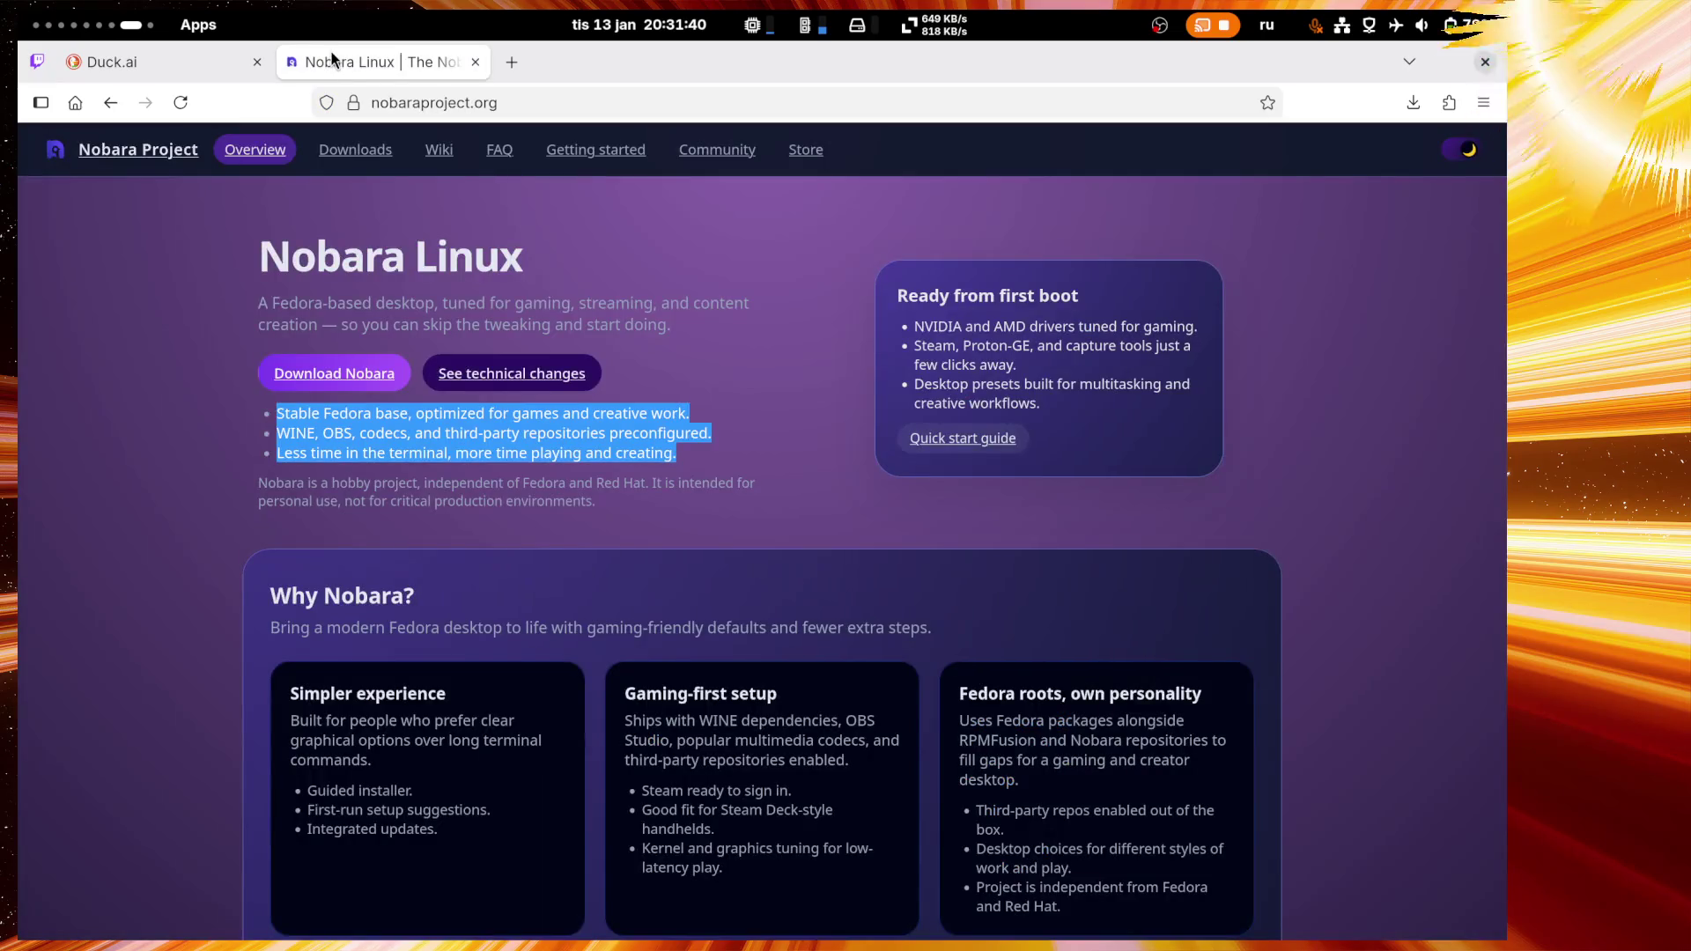
{"action": "left_click", "coordinate": [806, 458]}
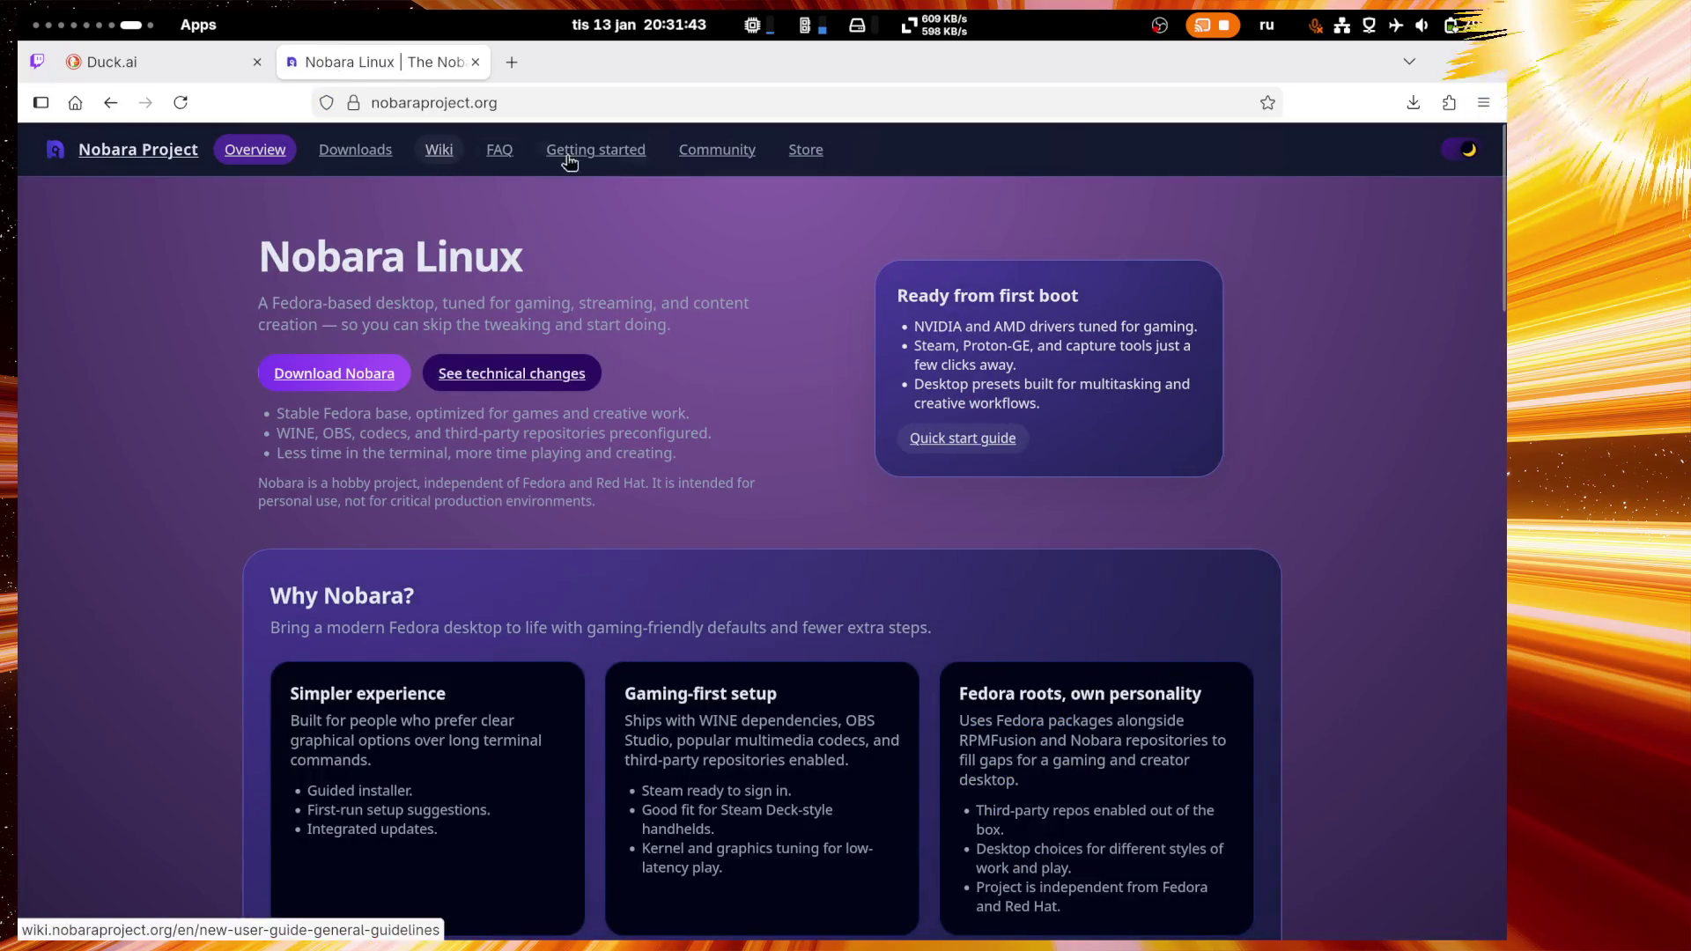
{"action": "scroll", "coordinate": [694, 452], "scroll_direction": "down", "scroll_amount": 4}
{"action": "scroll", "coordinate": [693, 451], "scroll_direction": "down", "scroll_amount": 5}
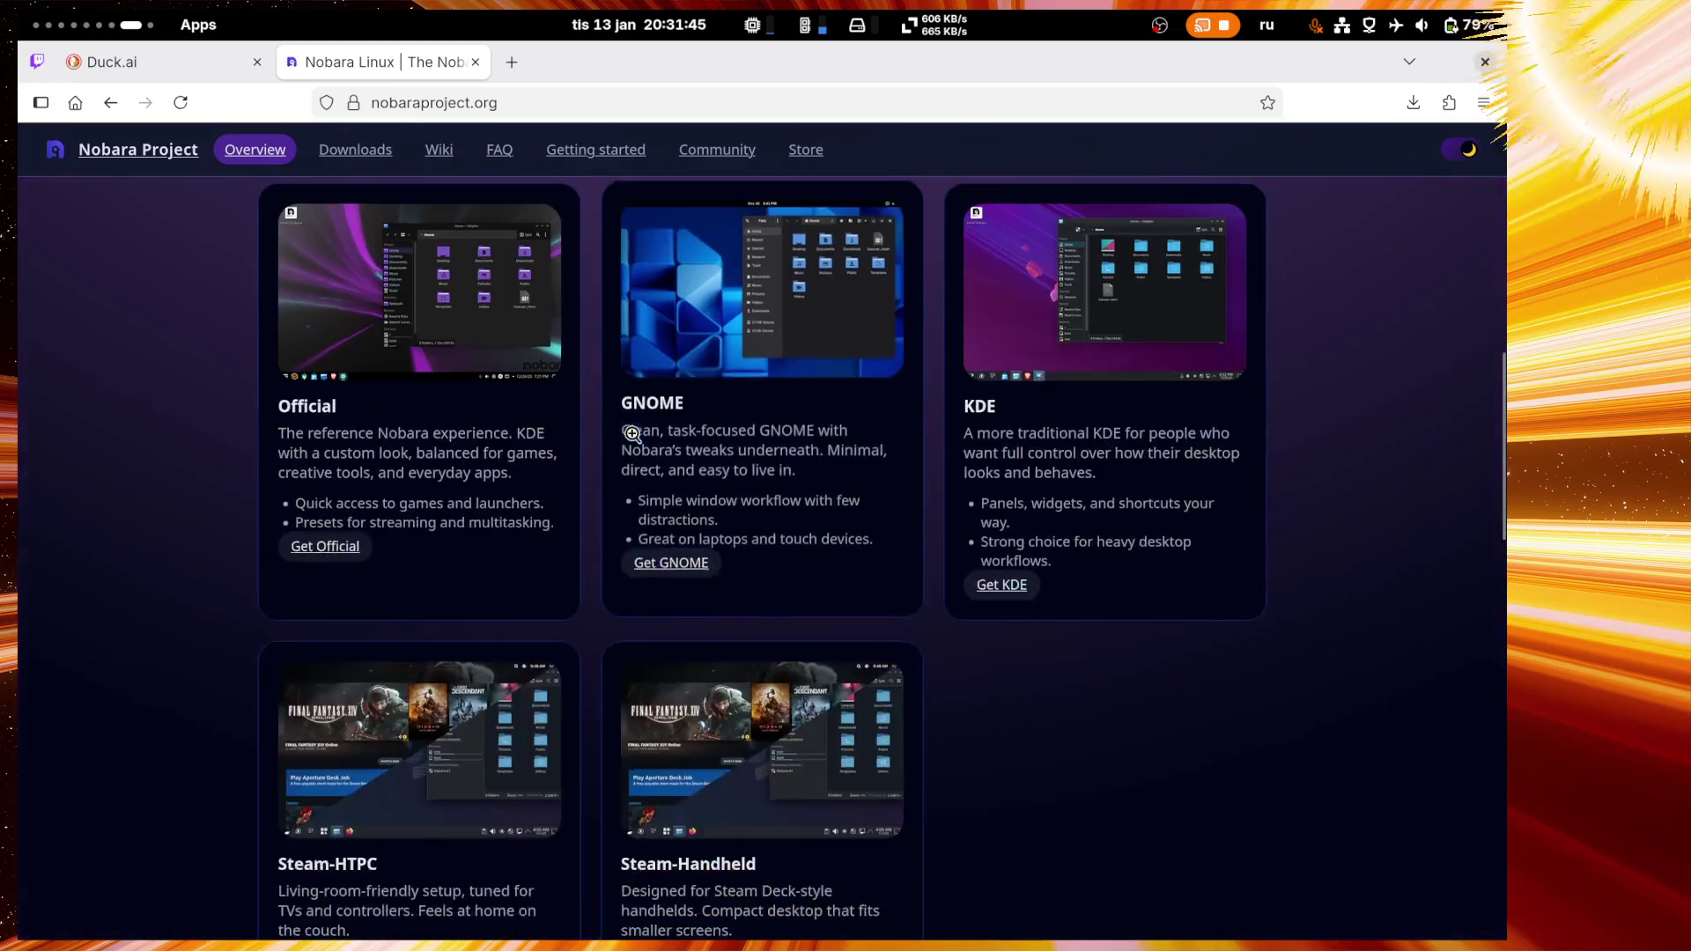
{"action": "scroll", "coordinate": [83, 426], "scroll_direction": "up", "scroll_amount": 2}
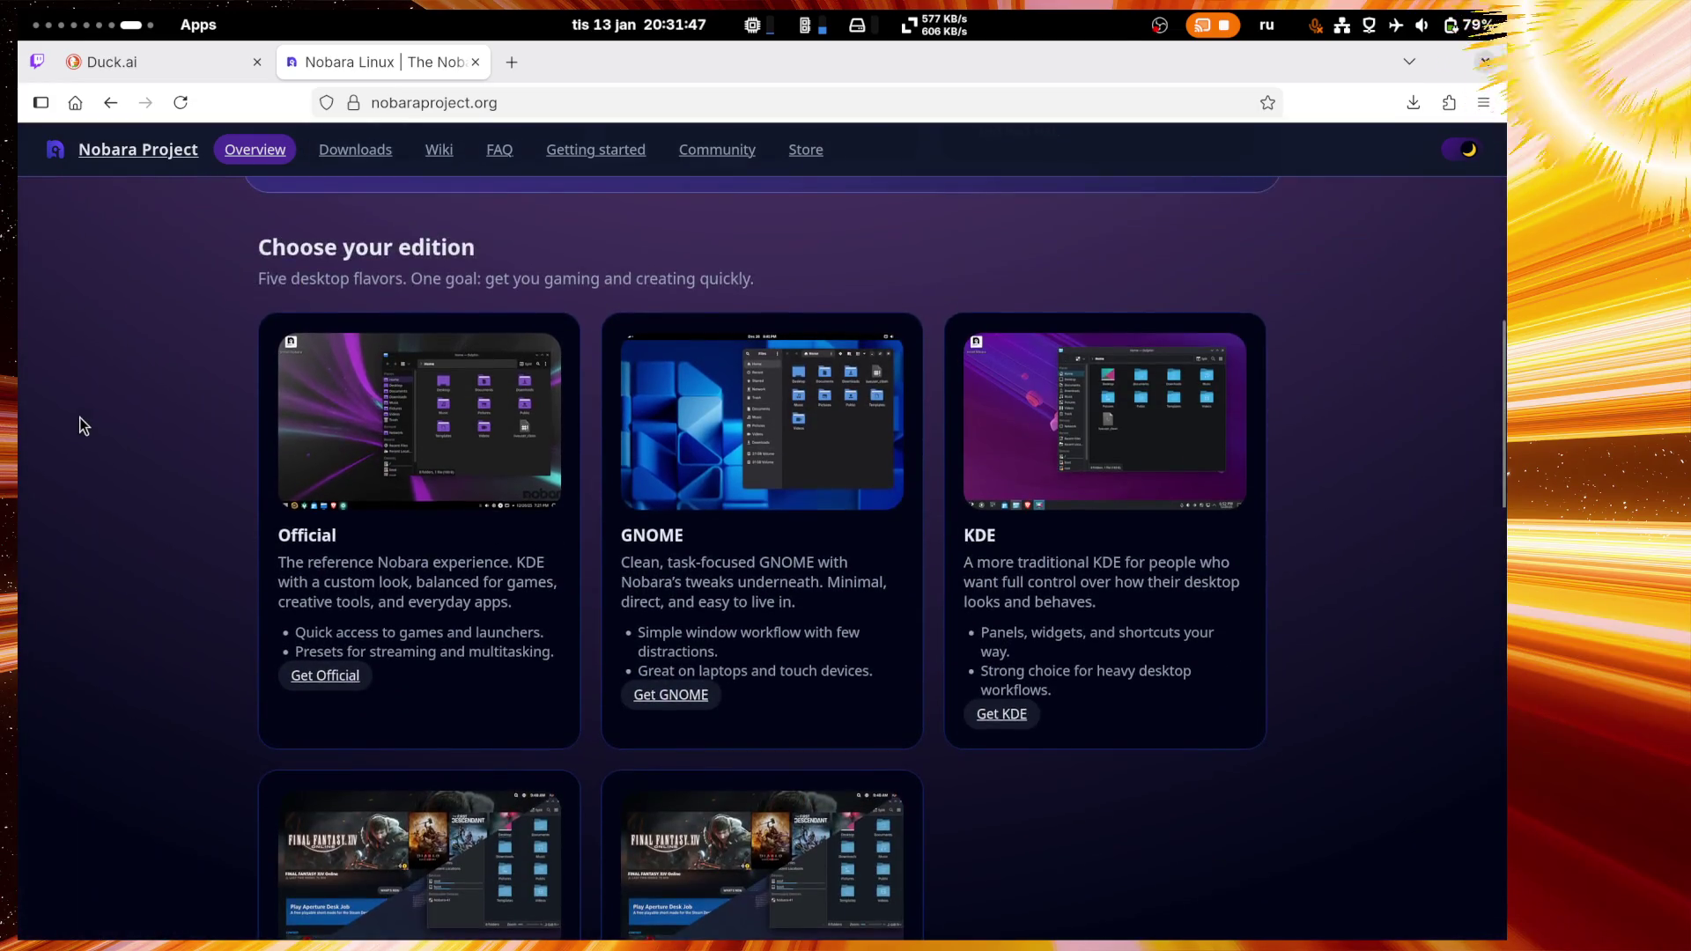
{"action": "left_click", "coordinate": [370, 423]}
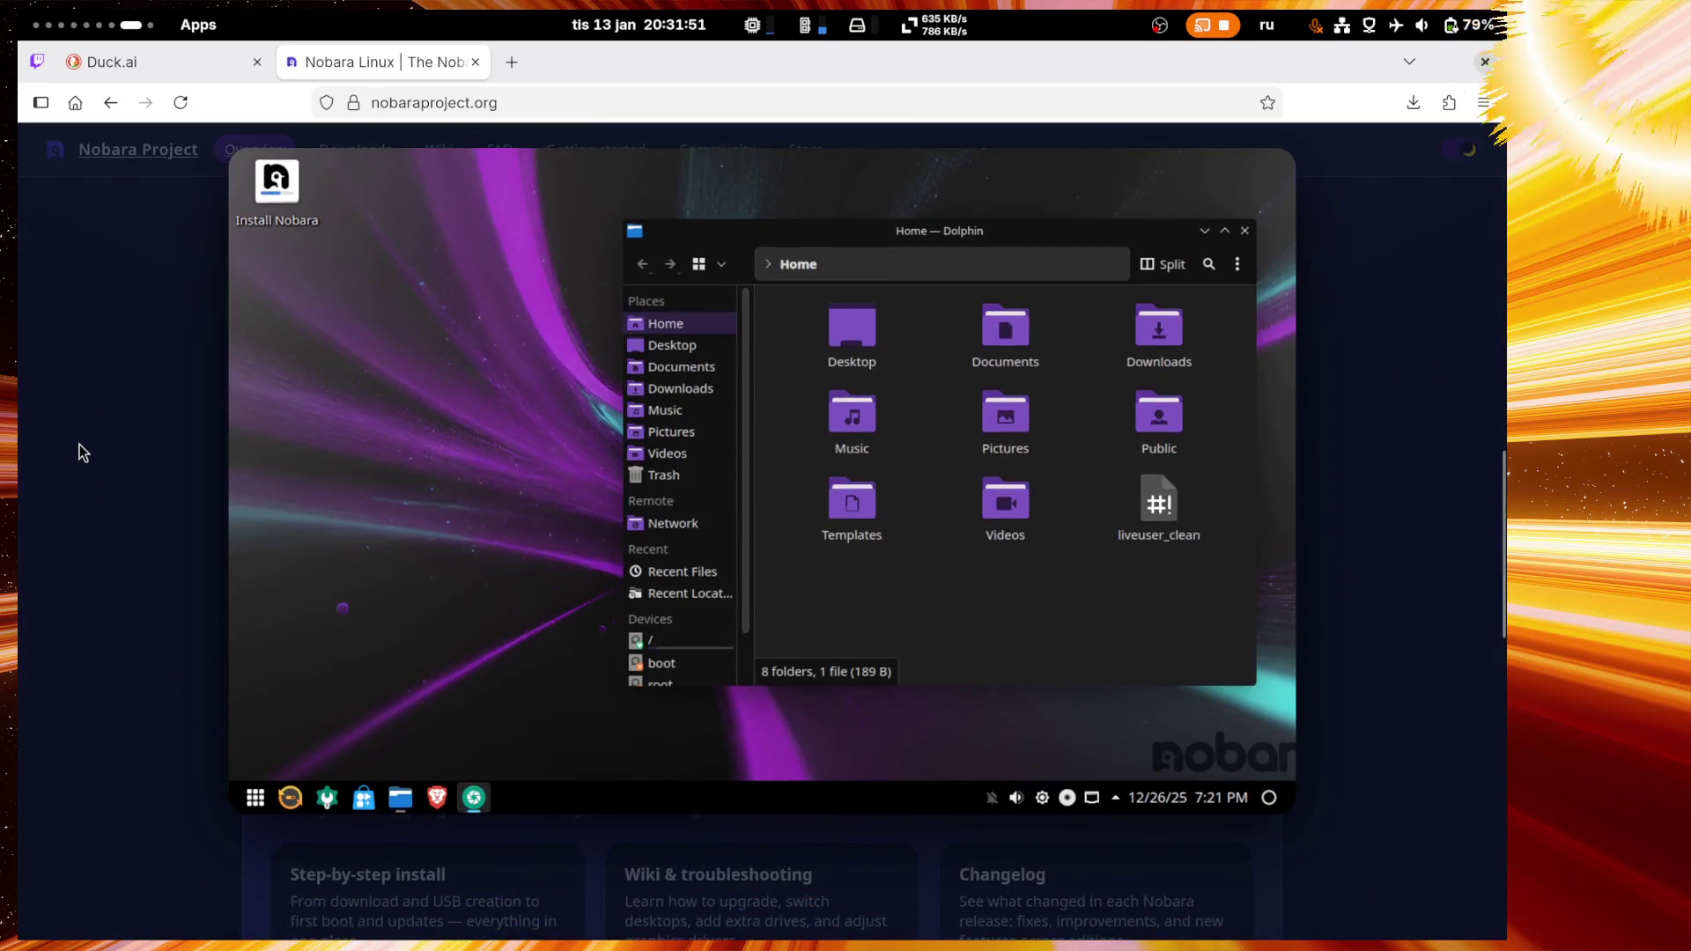
{"action": "scroll", "coordinate": [1503, 539], "scroll_direction": "up", "scroll_amount": 1}
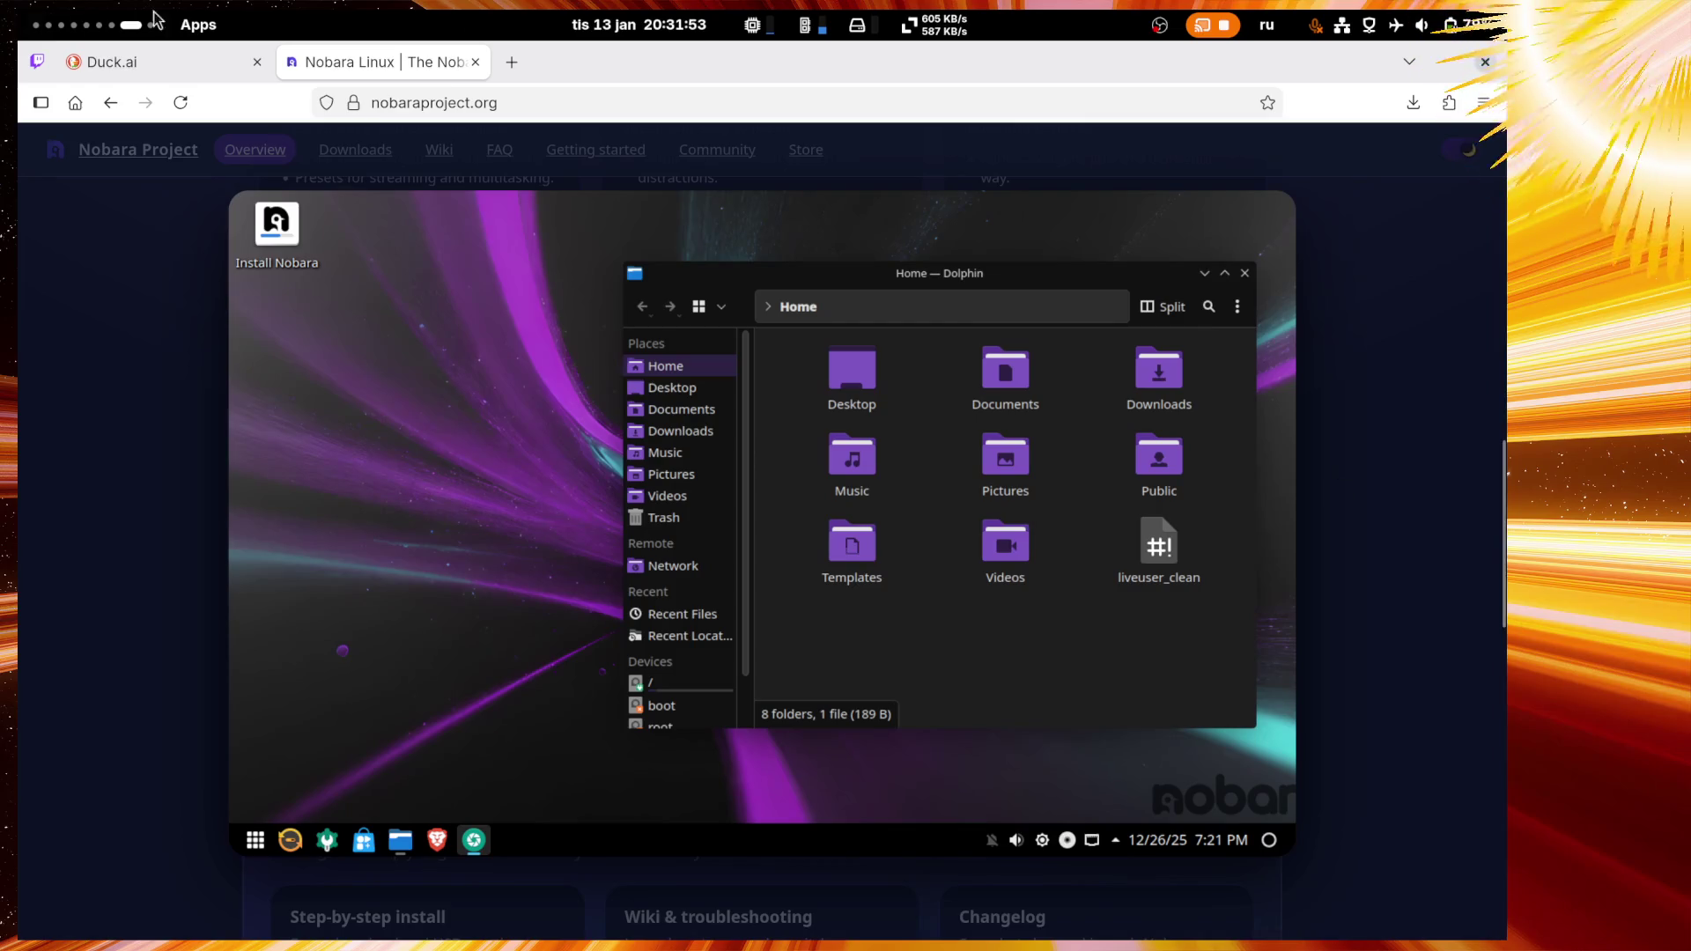
{"action": "mouse_move", "coordinate": [36, 69]}
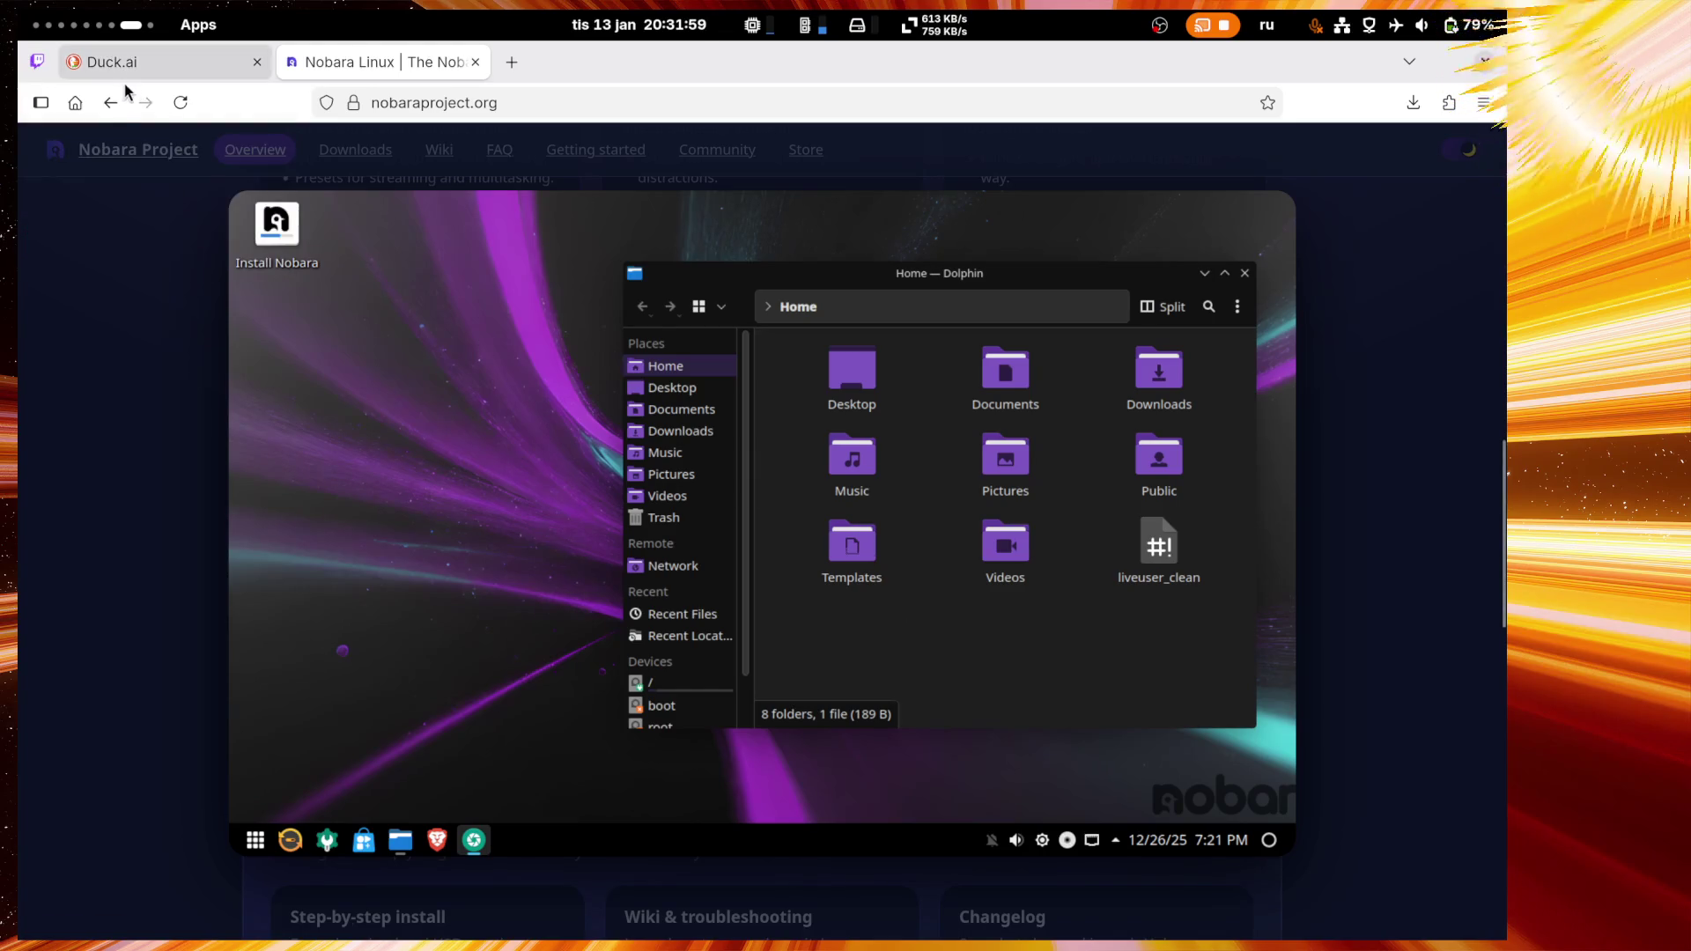
{"action": "left_click", "coordinate": [1409, 555]}
{"action": "scroll", "coordinate": [1409, 555], "scroll_direction": "down", "scroll_amount": 5}
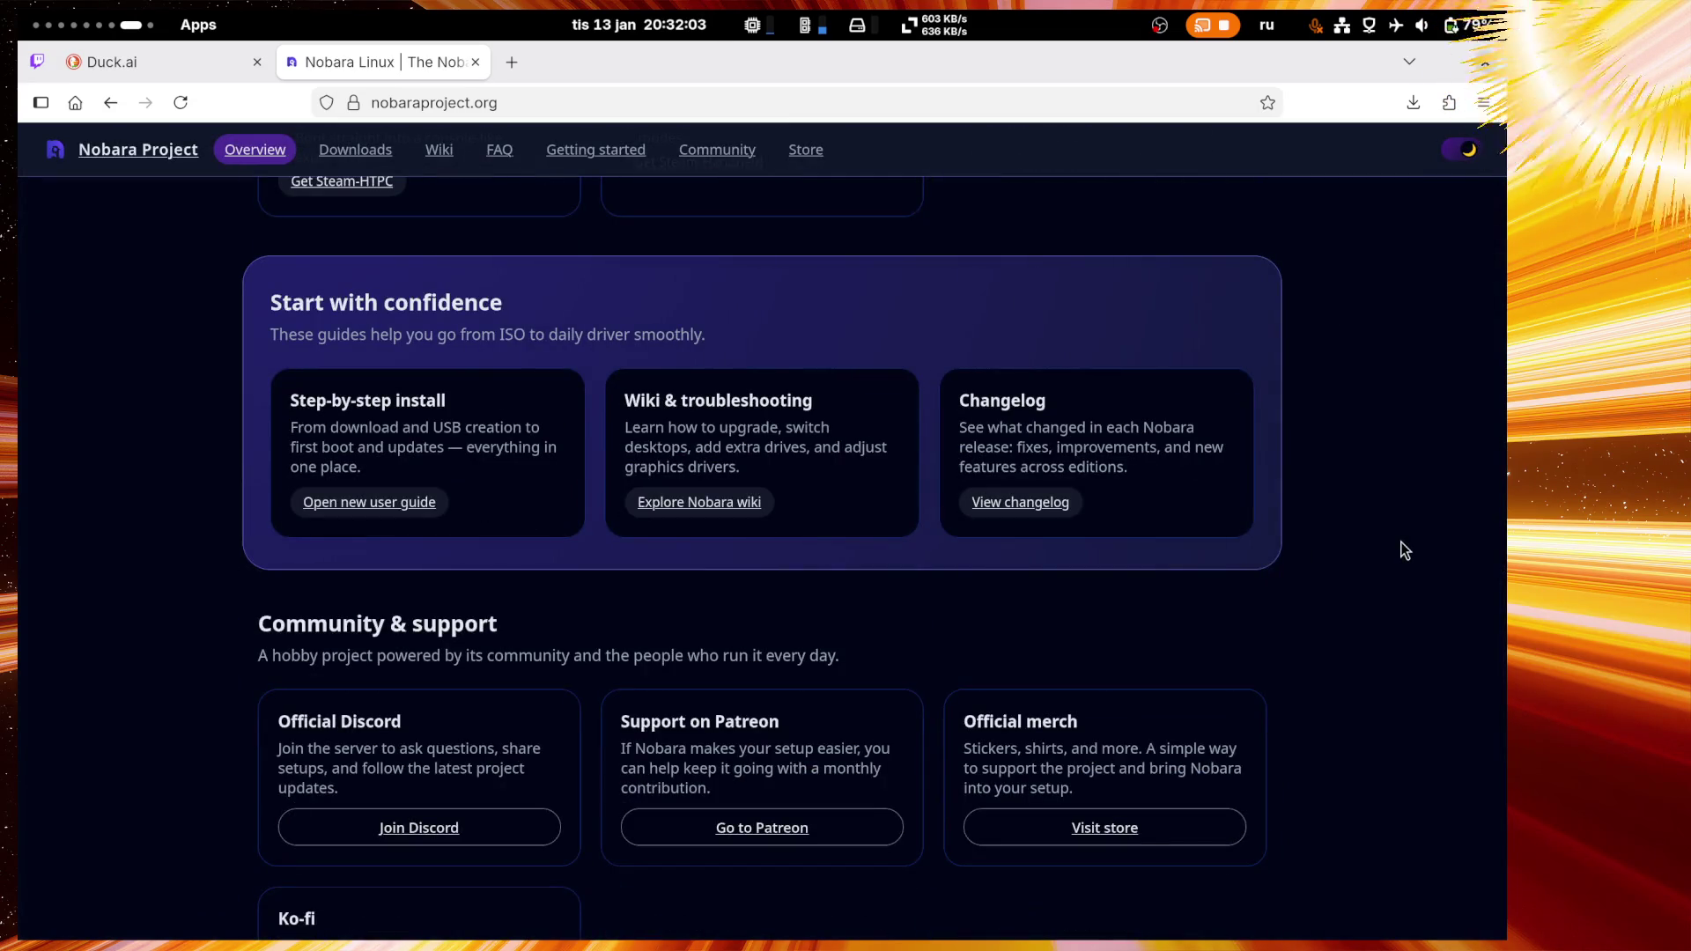
{"action": "scroll", "coordinate": [1404, 550], "scroll_direction": "down", "scroll_amount": 7}
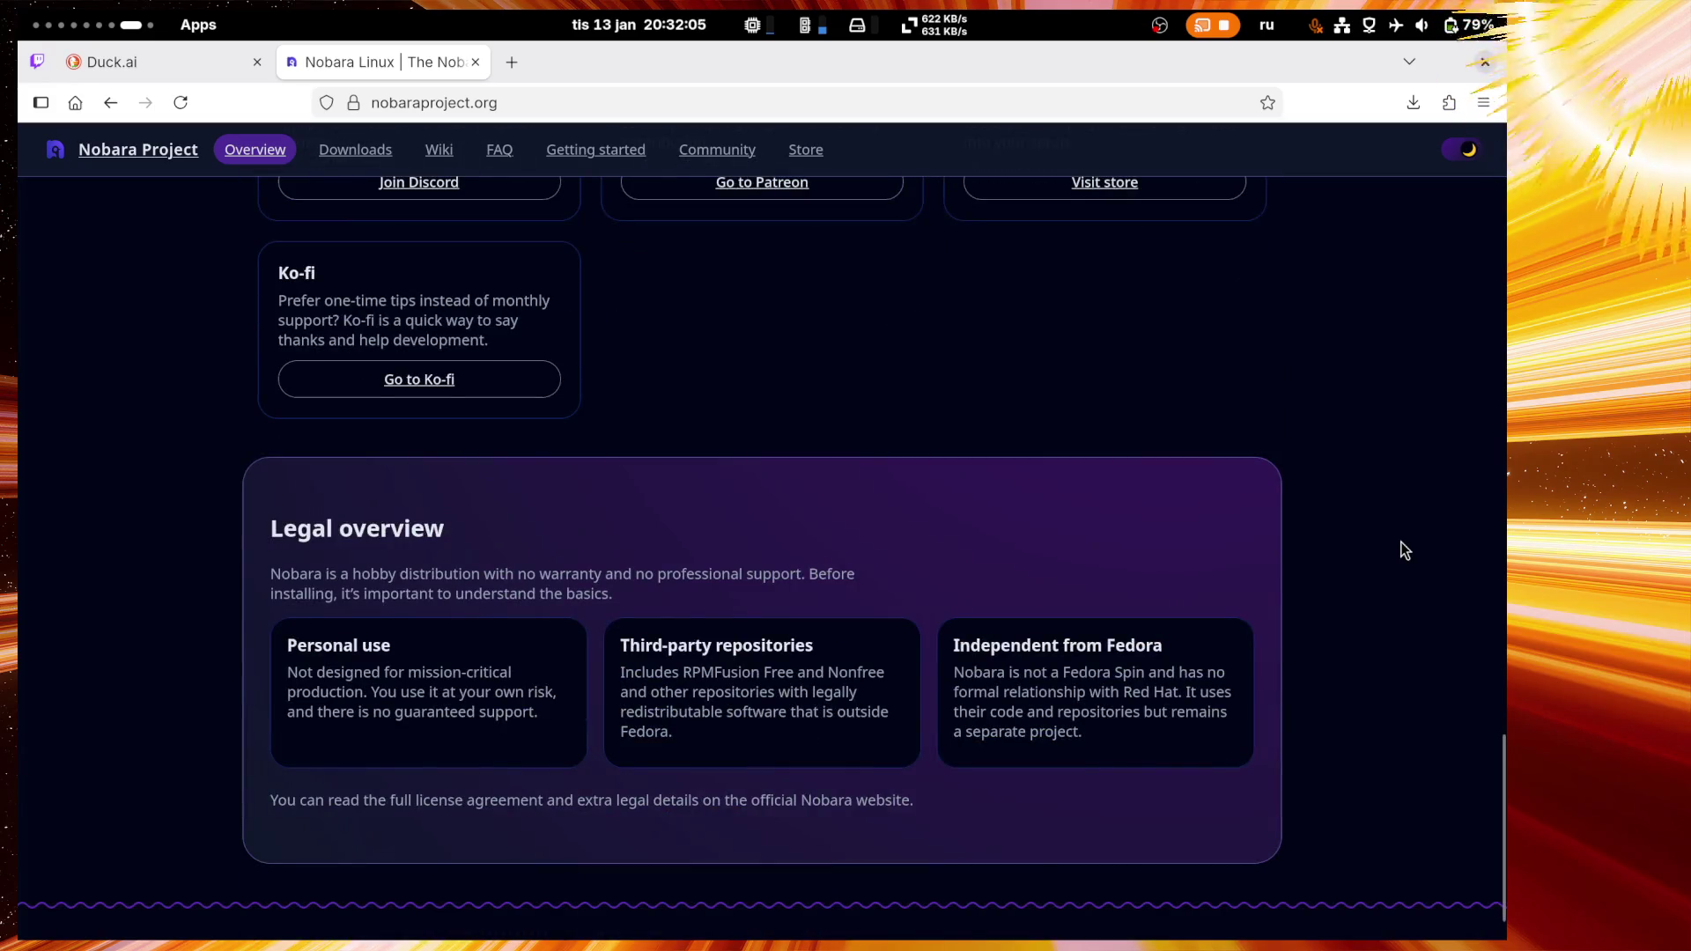
{"action": "scroll", "coordinate": [1403, 551], "scroll_direction": "up", "scroll_amount": 10}
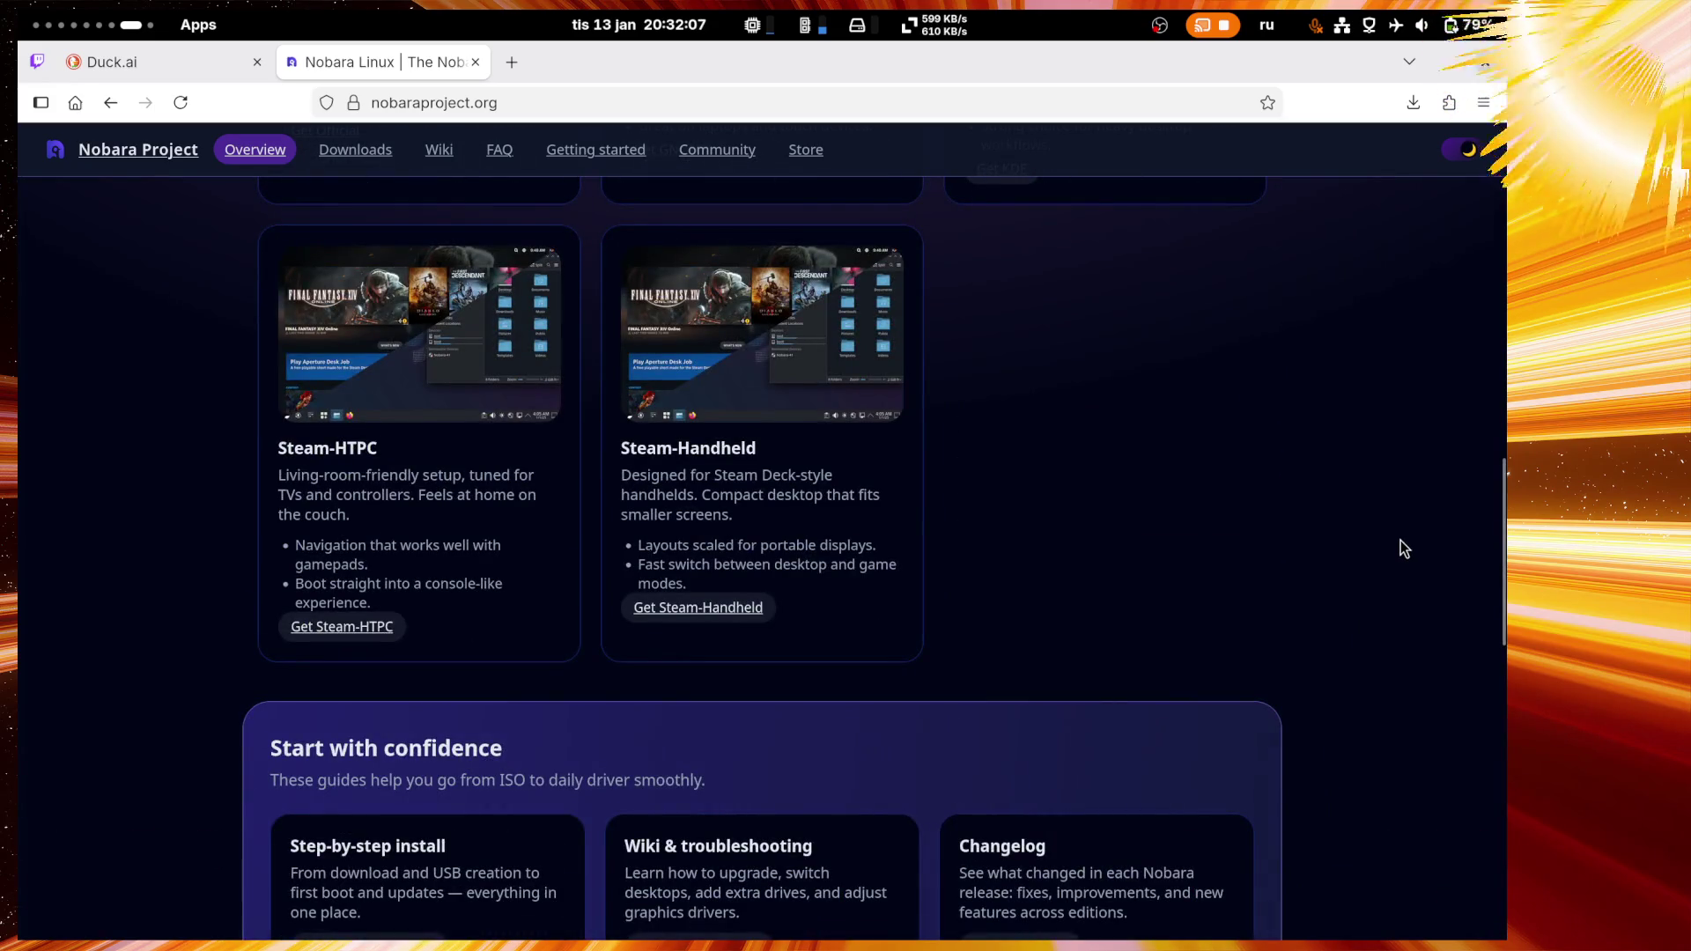
{"action": "scroll", "coordinate": [1403, 549], "scroll_direction": "up", "scroll_amount": 3}
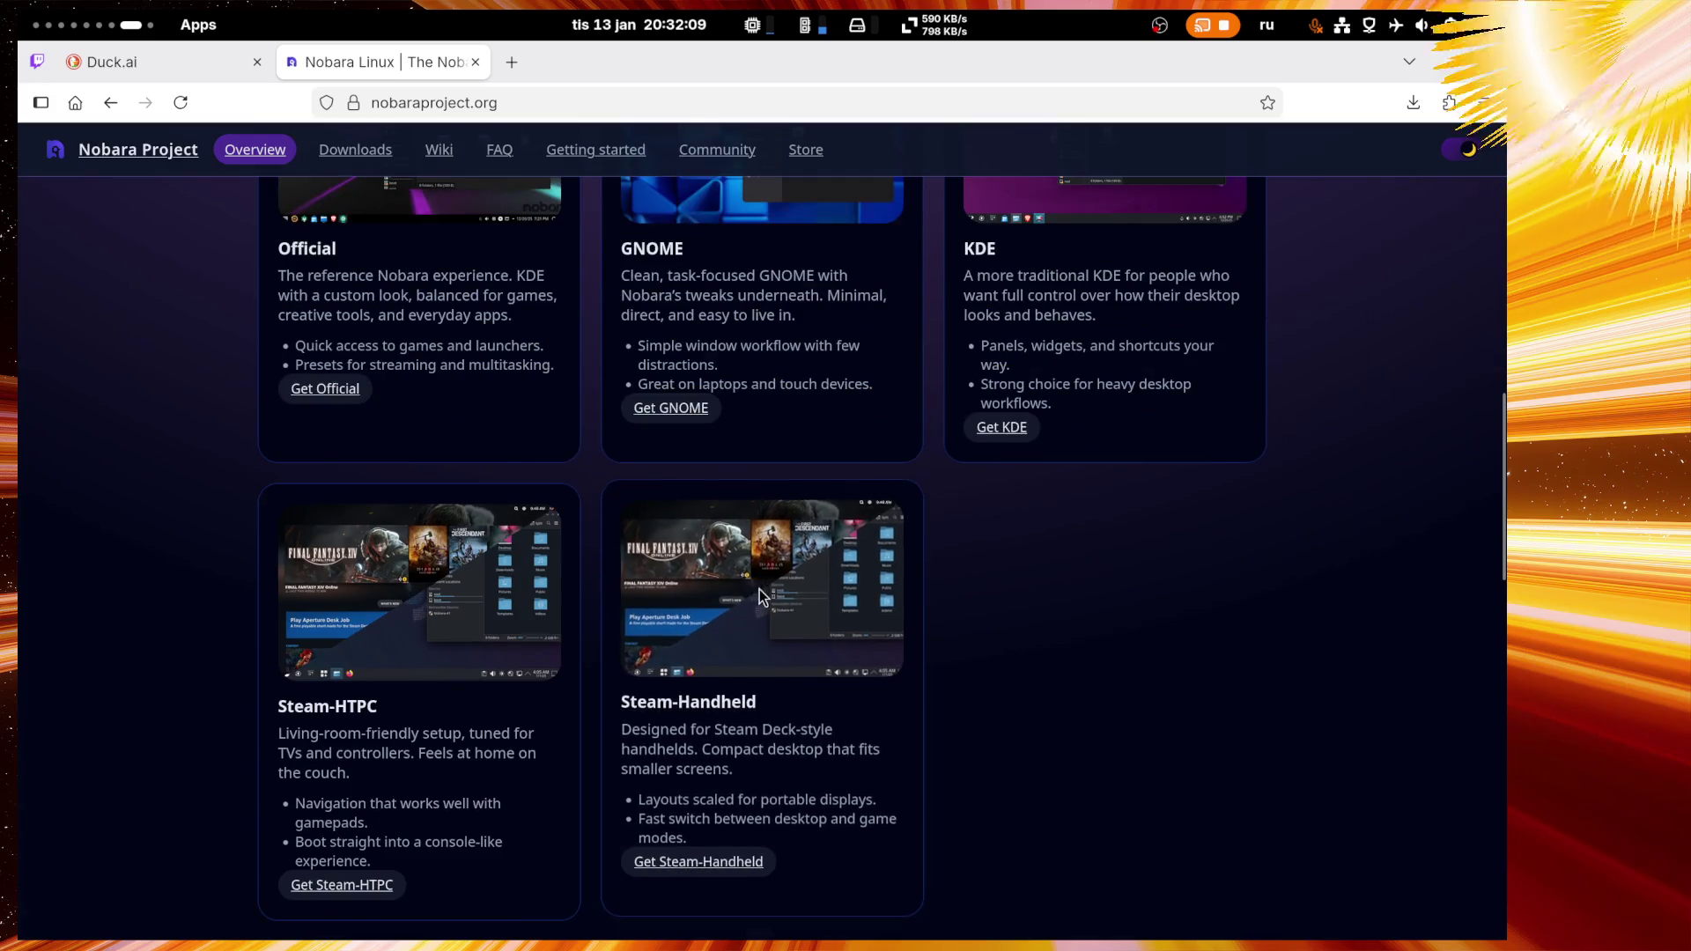
{"action": "left_click", "coordinate": [762, 597]}
{"action": "scroll", "coordinate": [1333, 583], "scroll_direction": "down", "scroll_amount": 2}
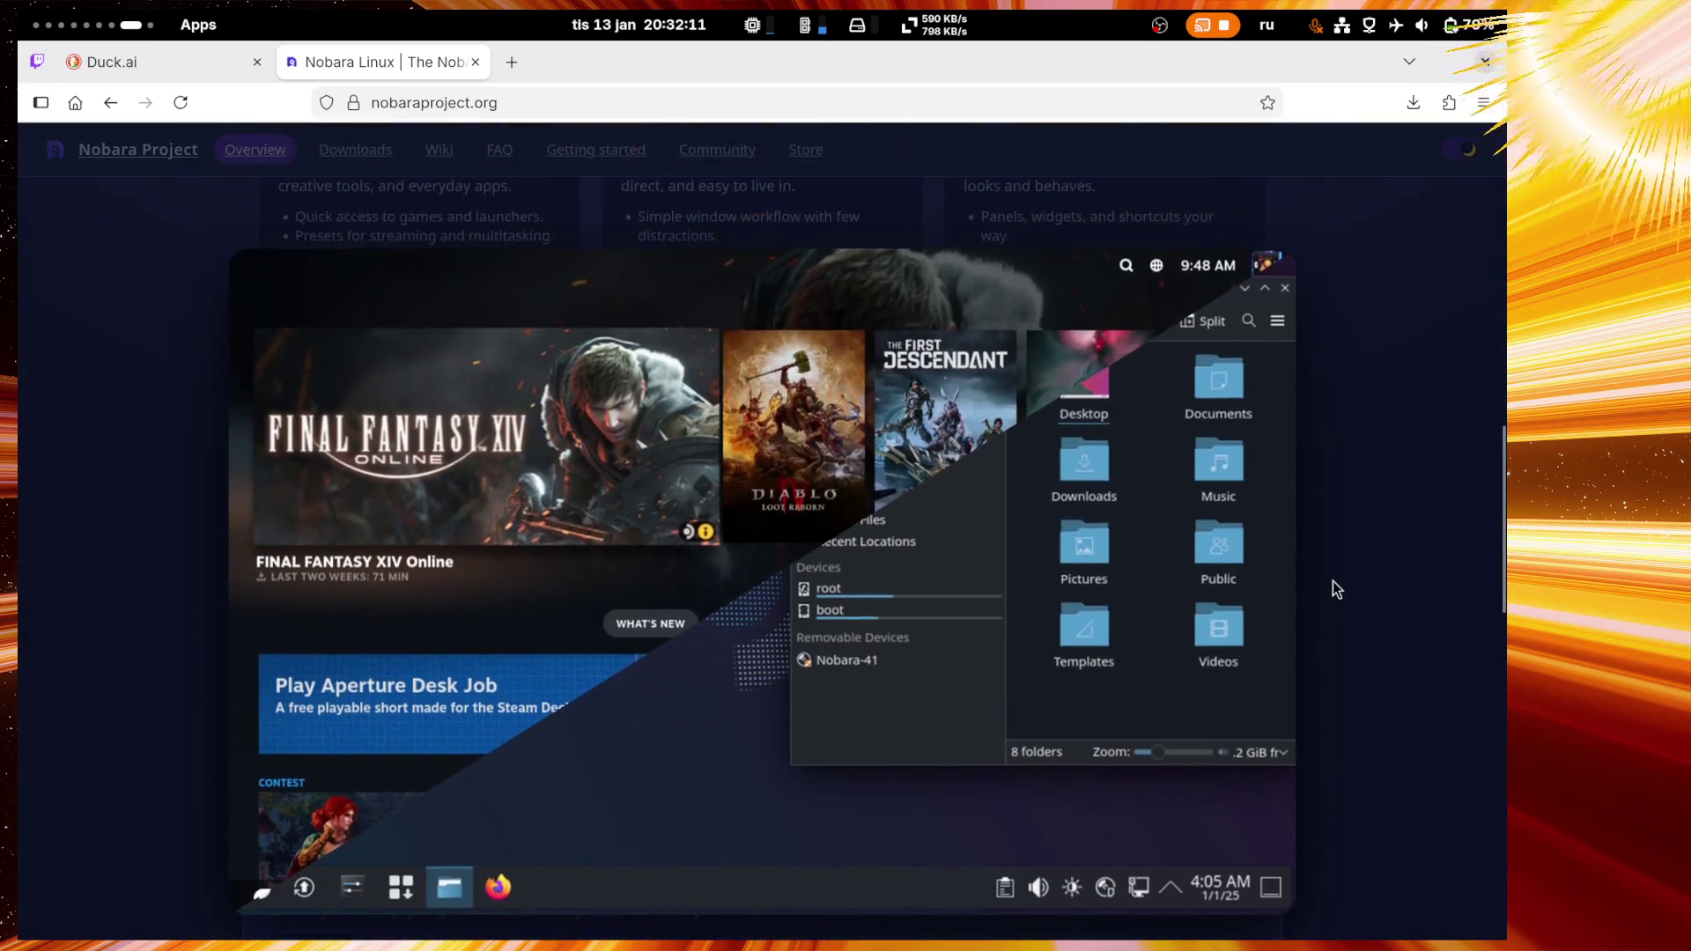
{"action": "left_click", "coordinate": [1412, 553]}
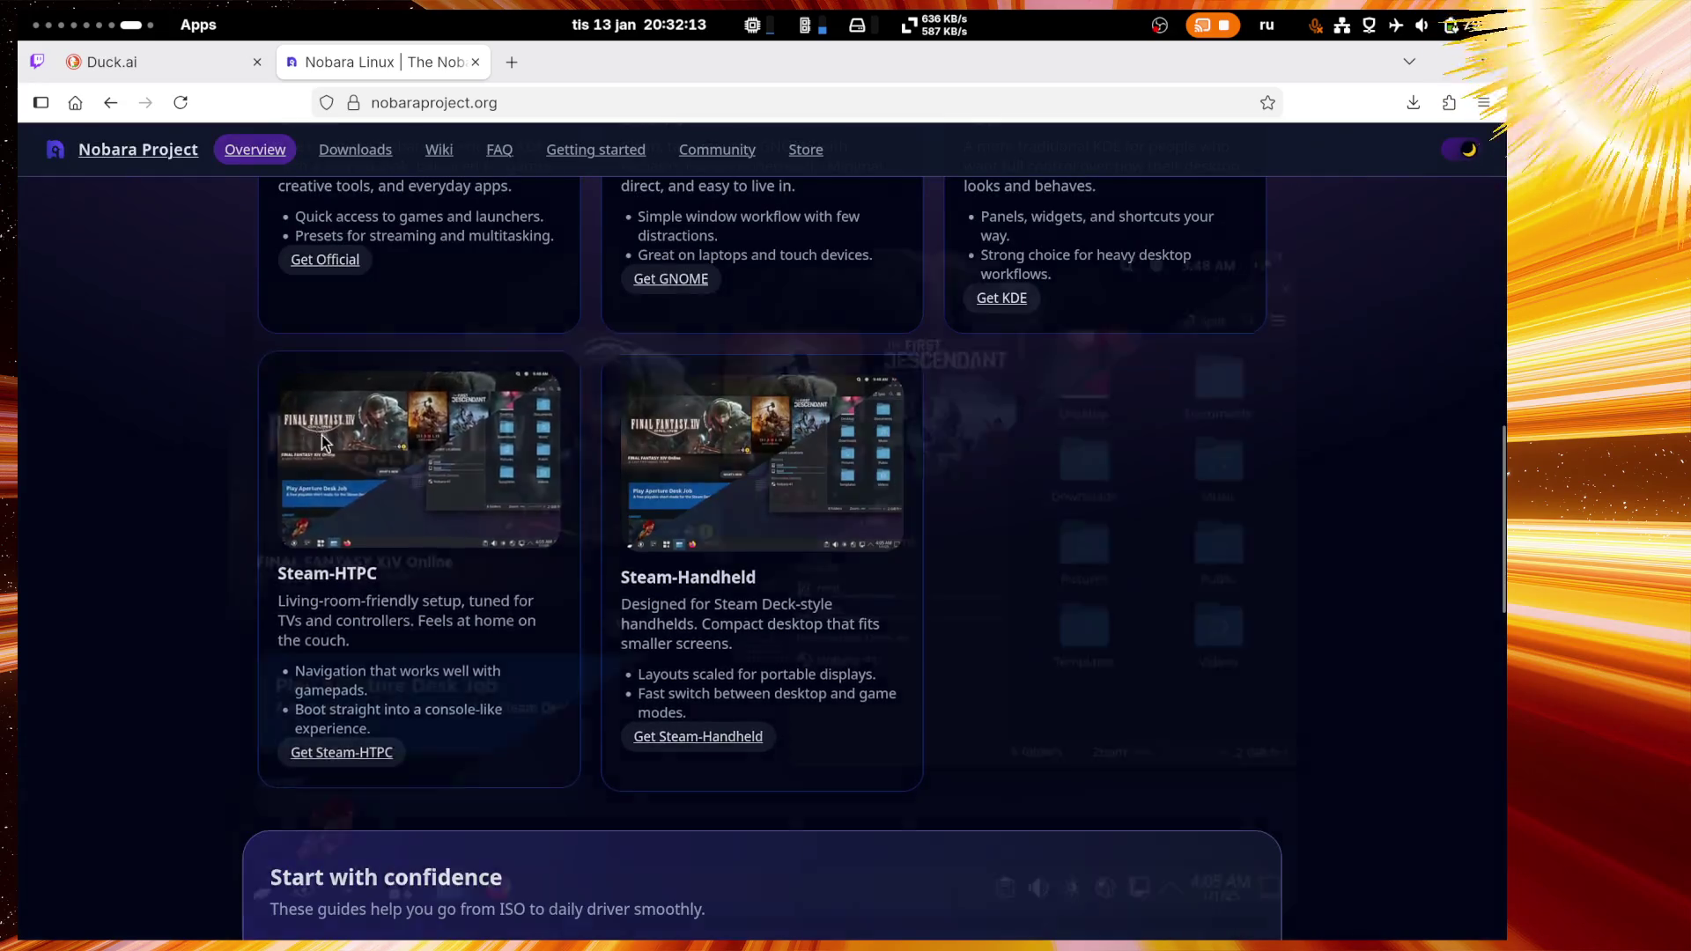
{"action": "left_click", "coordinate": [326, 444]}
{"action": "left_click", "coordinate": [1373, 534]}
{"action": "scroll", "coordinate": [1298, 555], "scroll_direction": "up", "scroll_amount": 4}
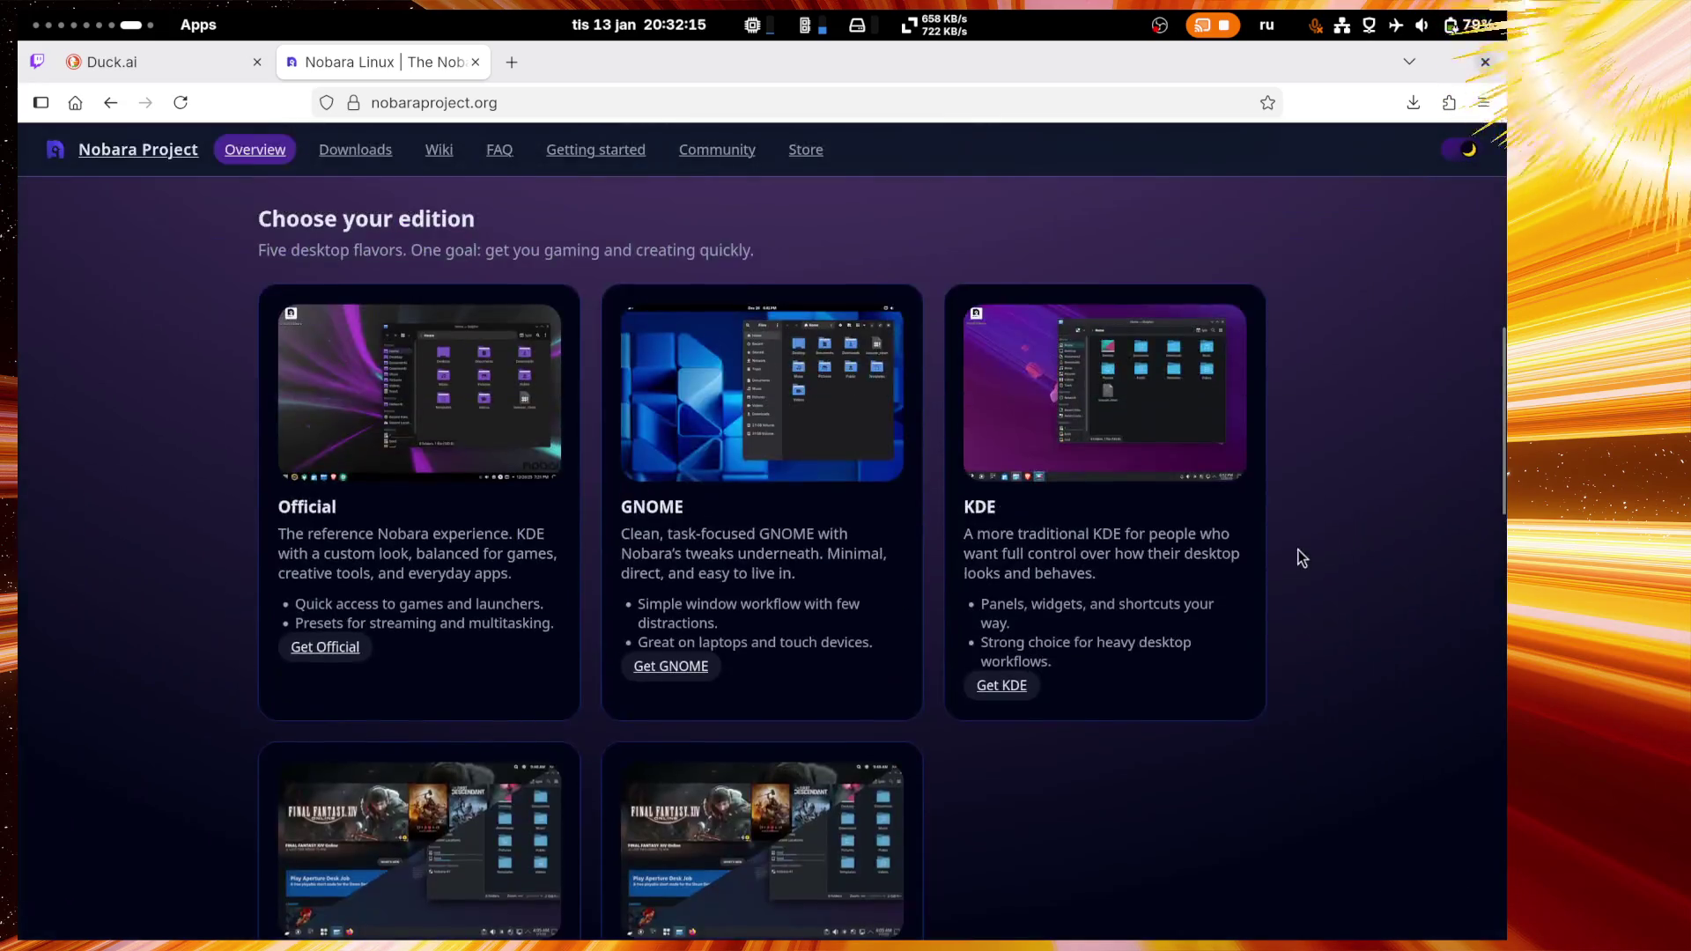
{"action": "left_click", "coordinate": [1151, 434]}
{"action": "left_click", "coordinate": [1367, 661]}
{"action": "scroll", "coordinate": [1233, 634], "scroll_direction": "down", "scroll_amount": 4}
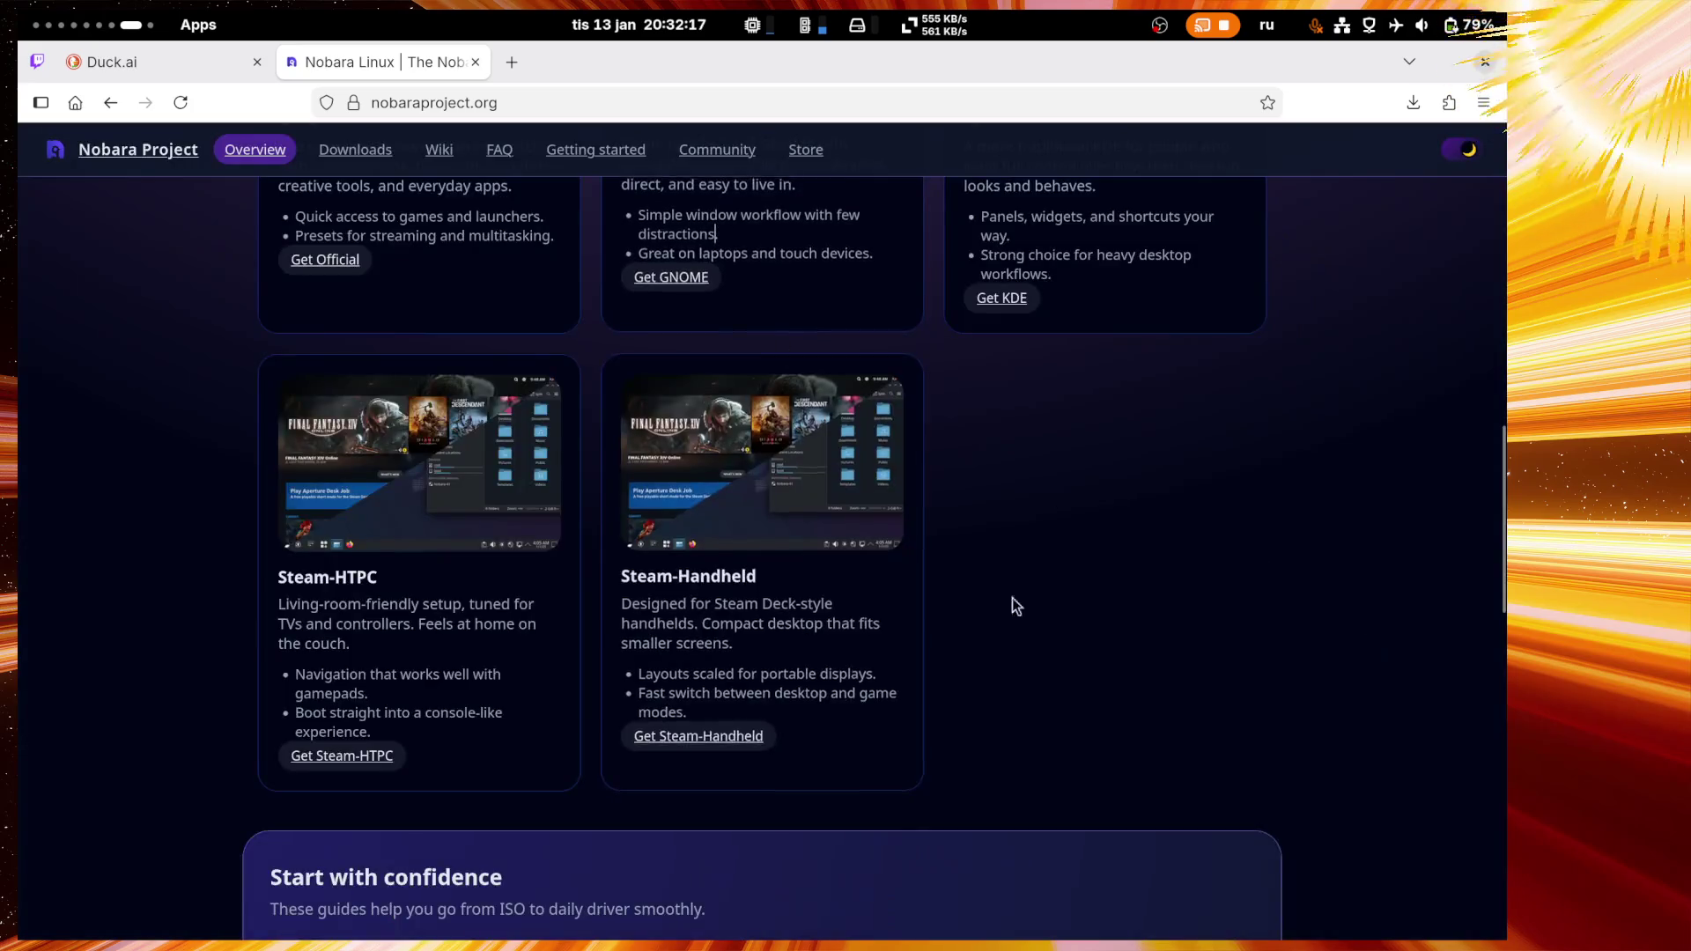
{"action": "scroll", "coordinate": [1012, 596], "scroll_direction": "up", "scroll_amount": 4}
{"action": "left_click", "coordinate": [755, 323]}
{"action": "left_click", "coordinate": [1393, 547]}
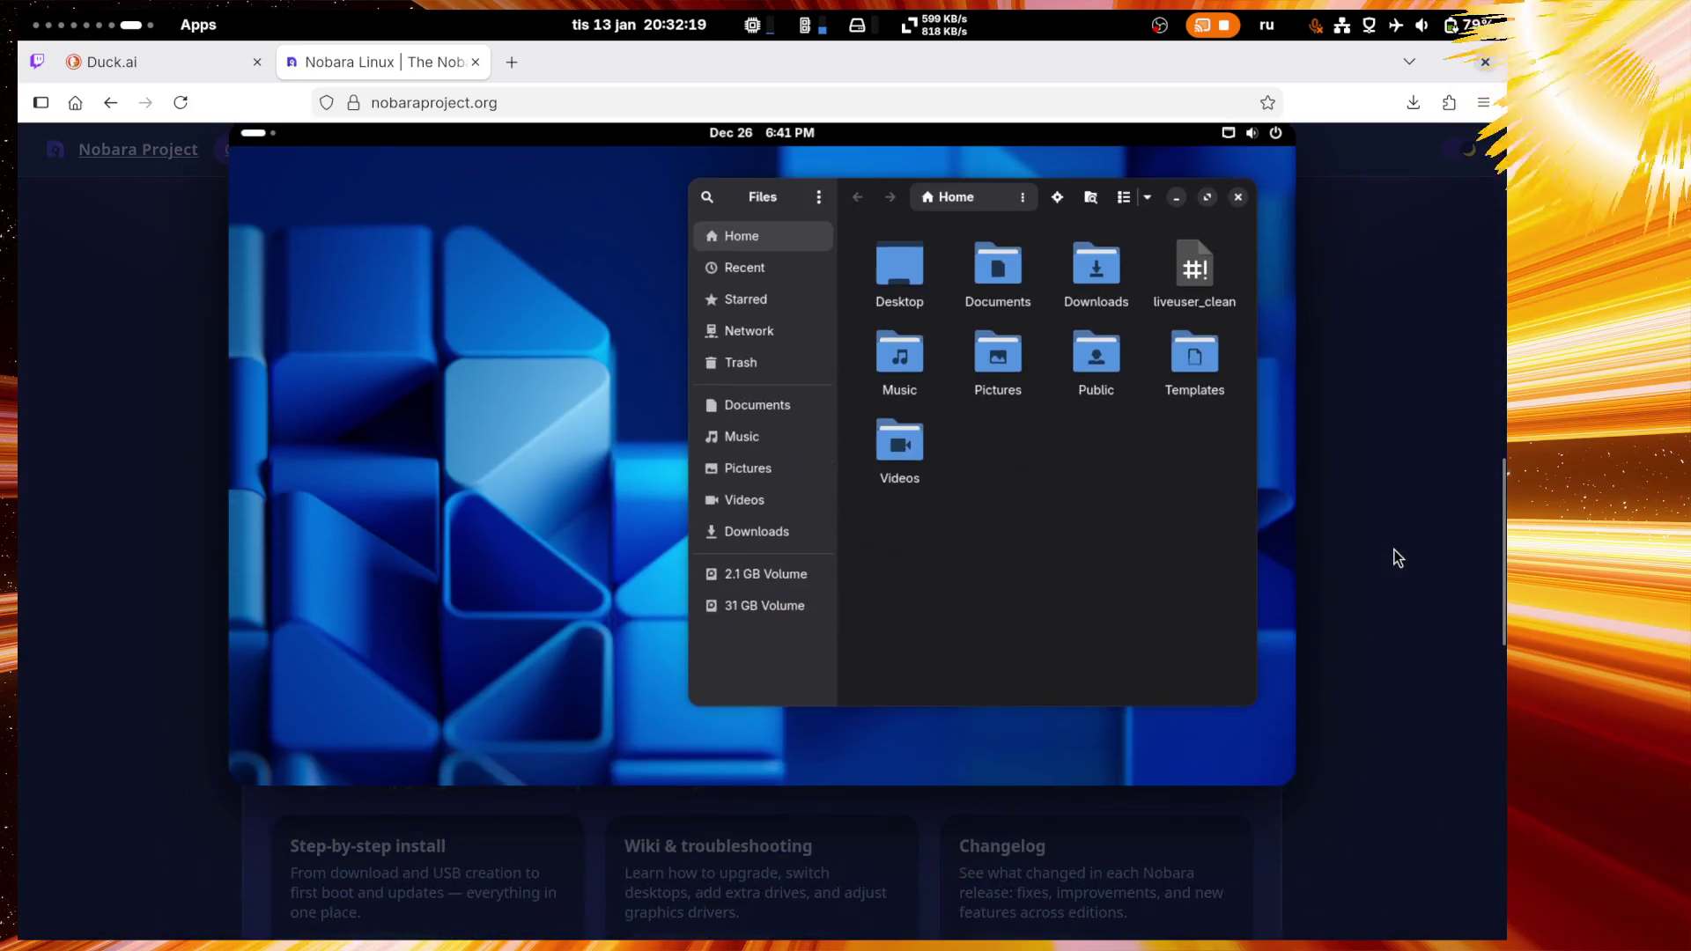
{"action": "scroll", "coordinate": [1367, 690], "scroll_direction": "up", "scroll_amount": 10}
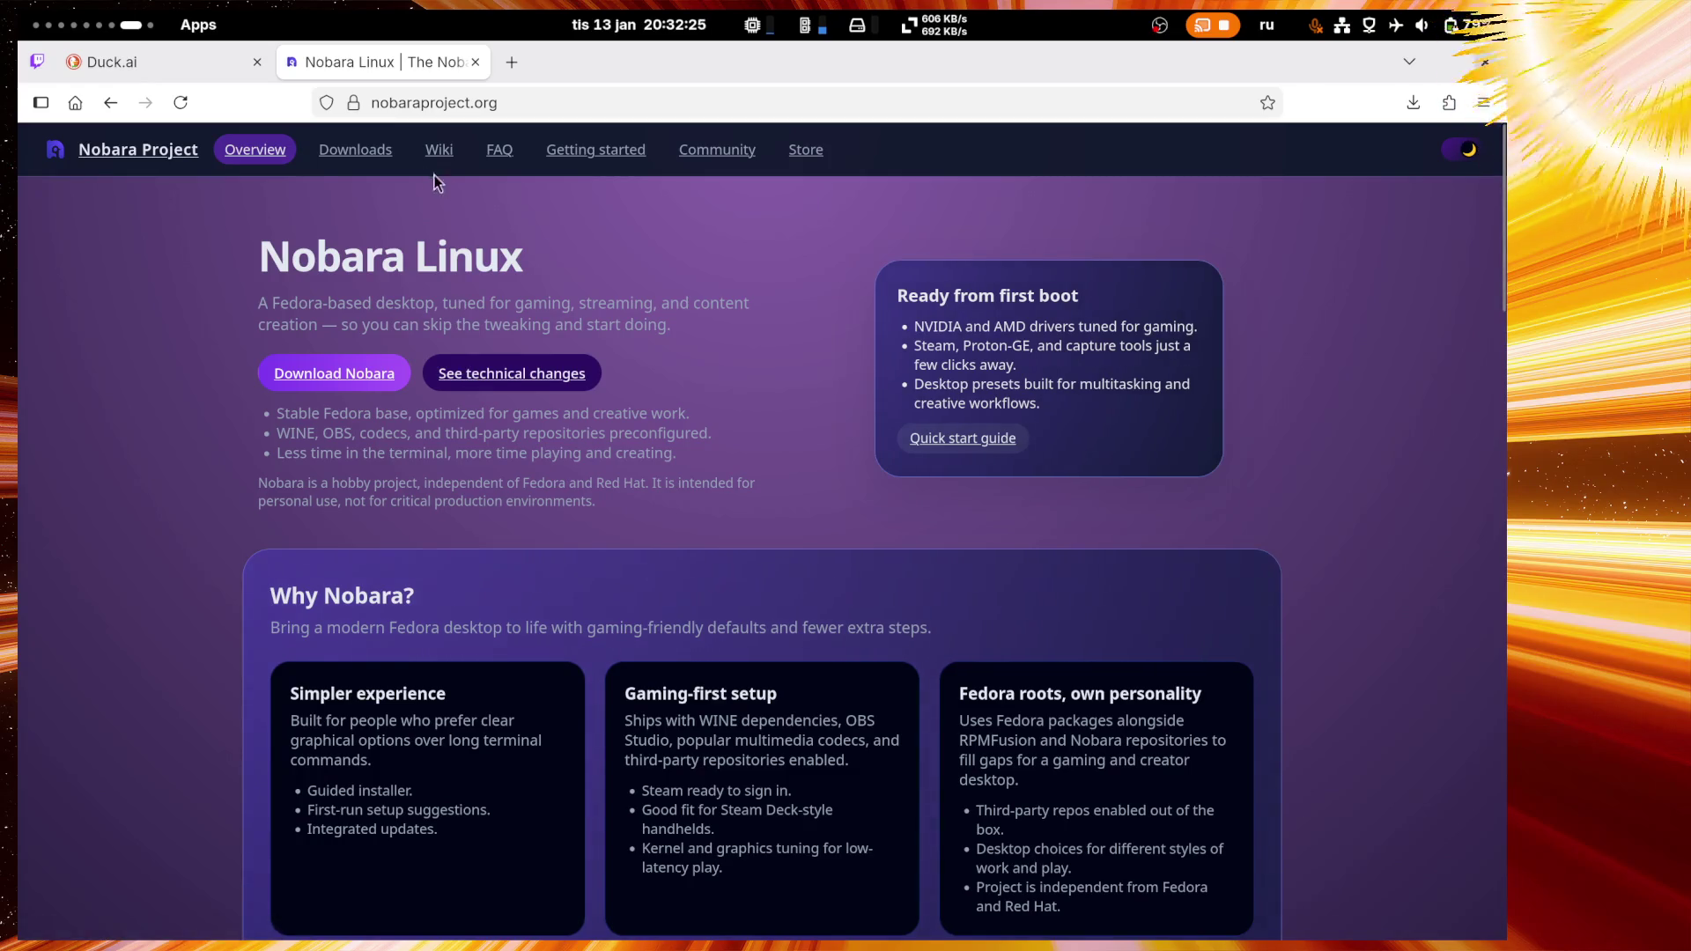
Step: Open the New User Guide, jump to 'First steps after installation (continued)', then the Nvidia section
{"action": "left_click", "coordinate": [647, 159]}
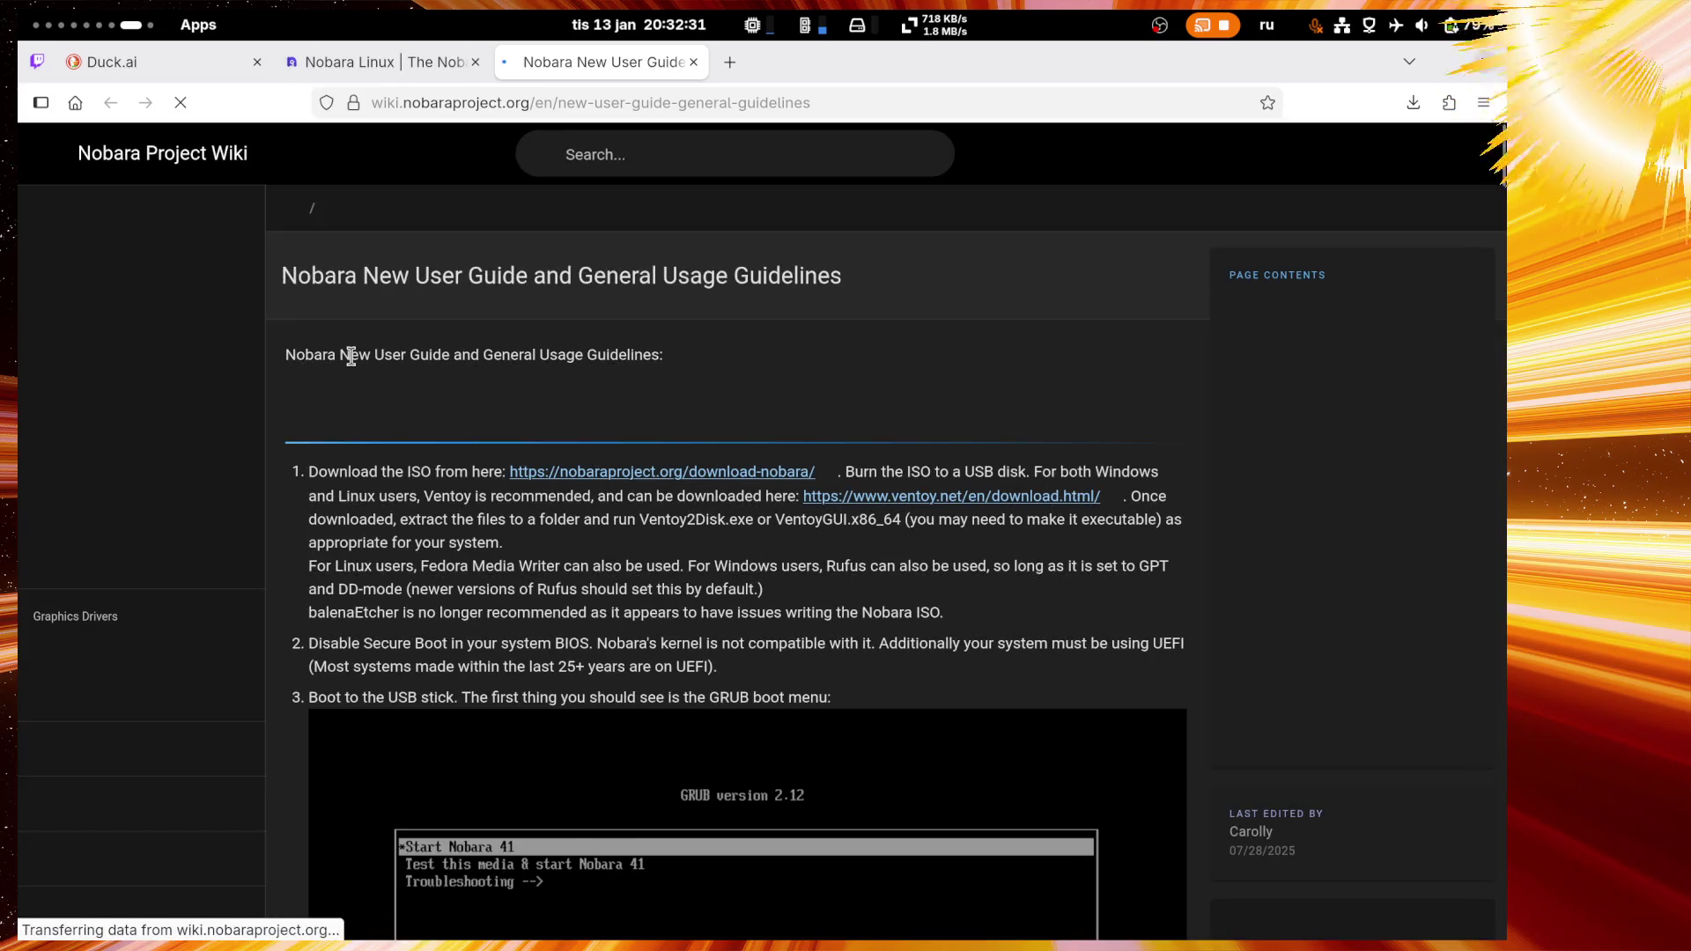
{"action": "scroll", "coordinate": [351, 356], "scroll_direction": "down", "scroll_amount": 10}
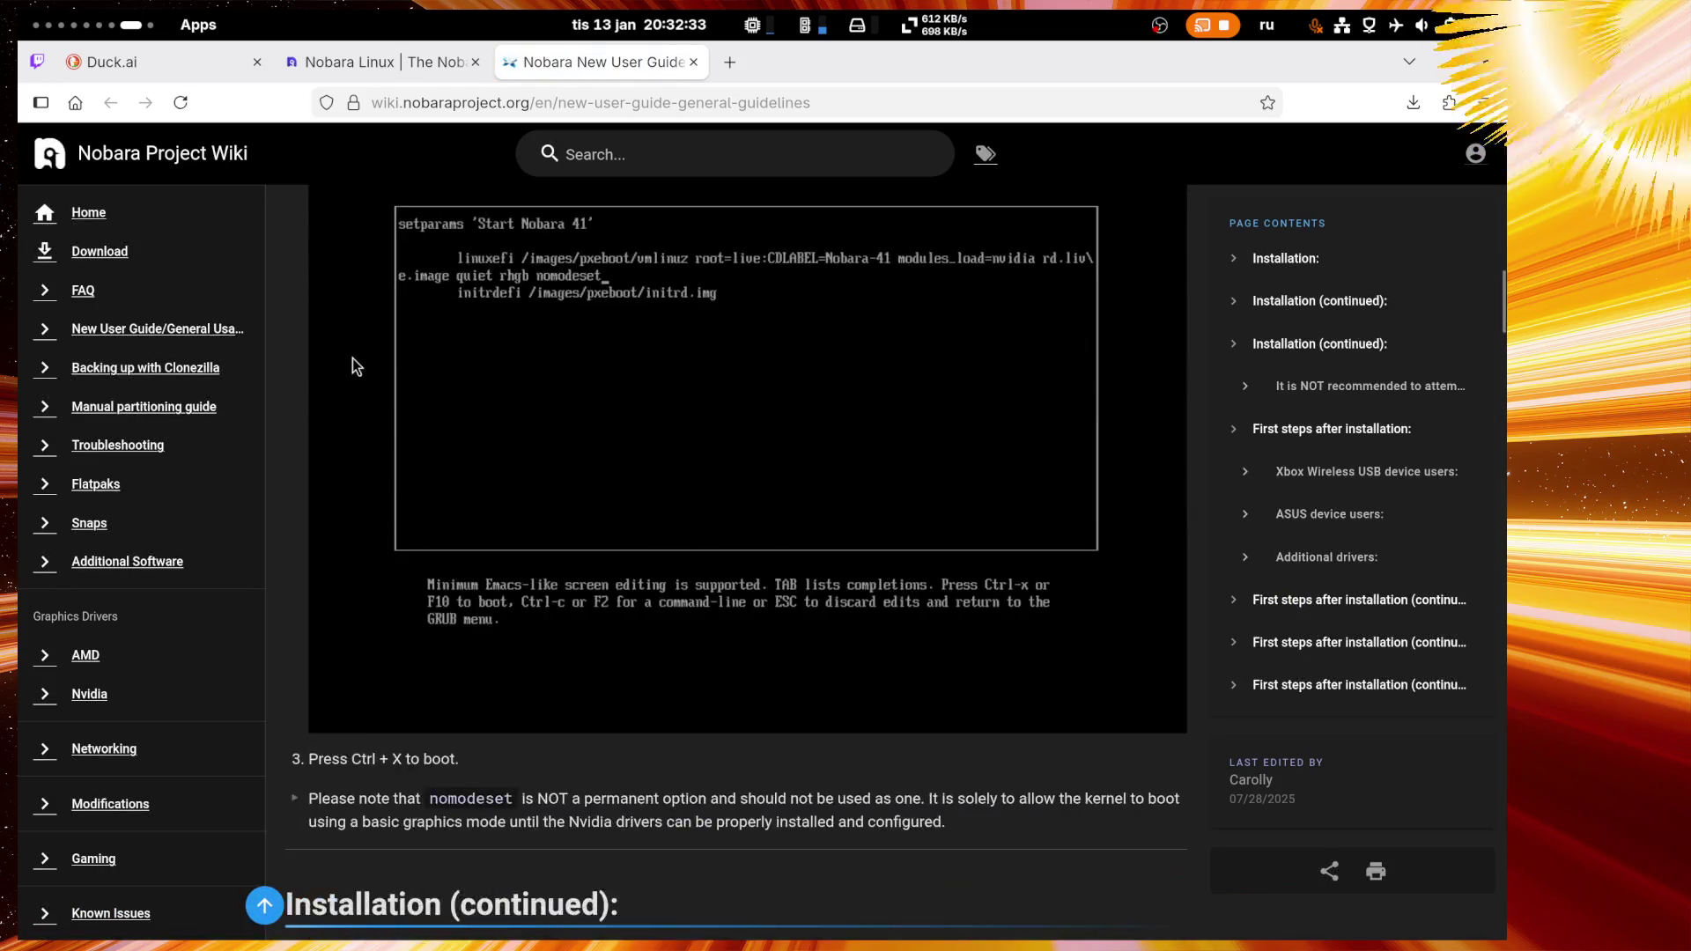
{"action": "scroll", "coordinate": [352, 366], "scroll_direction": "down", "scroll_amount": 20}
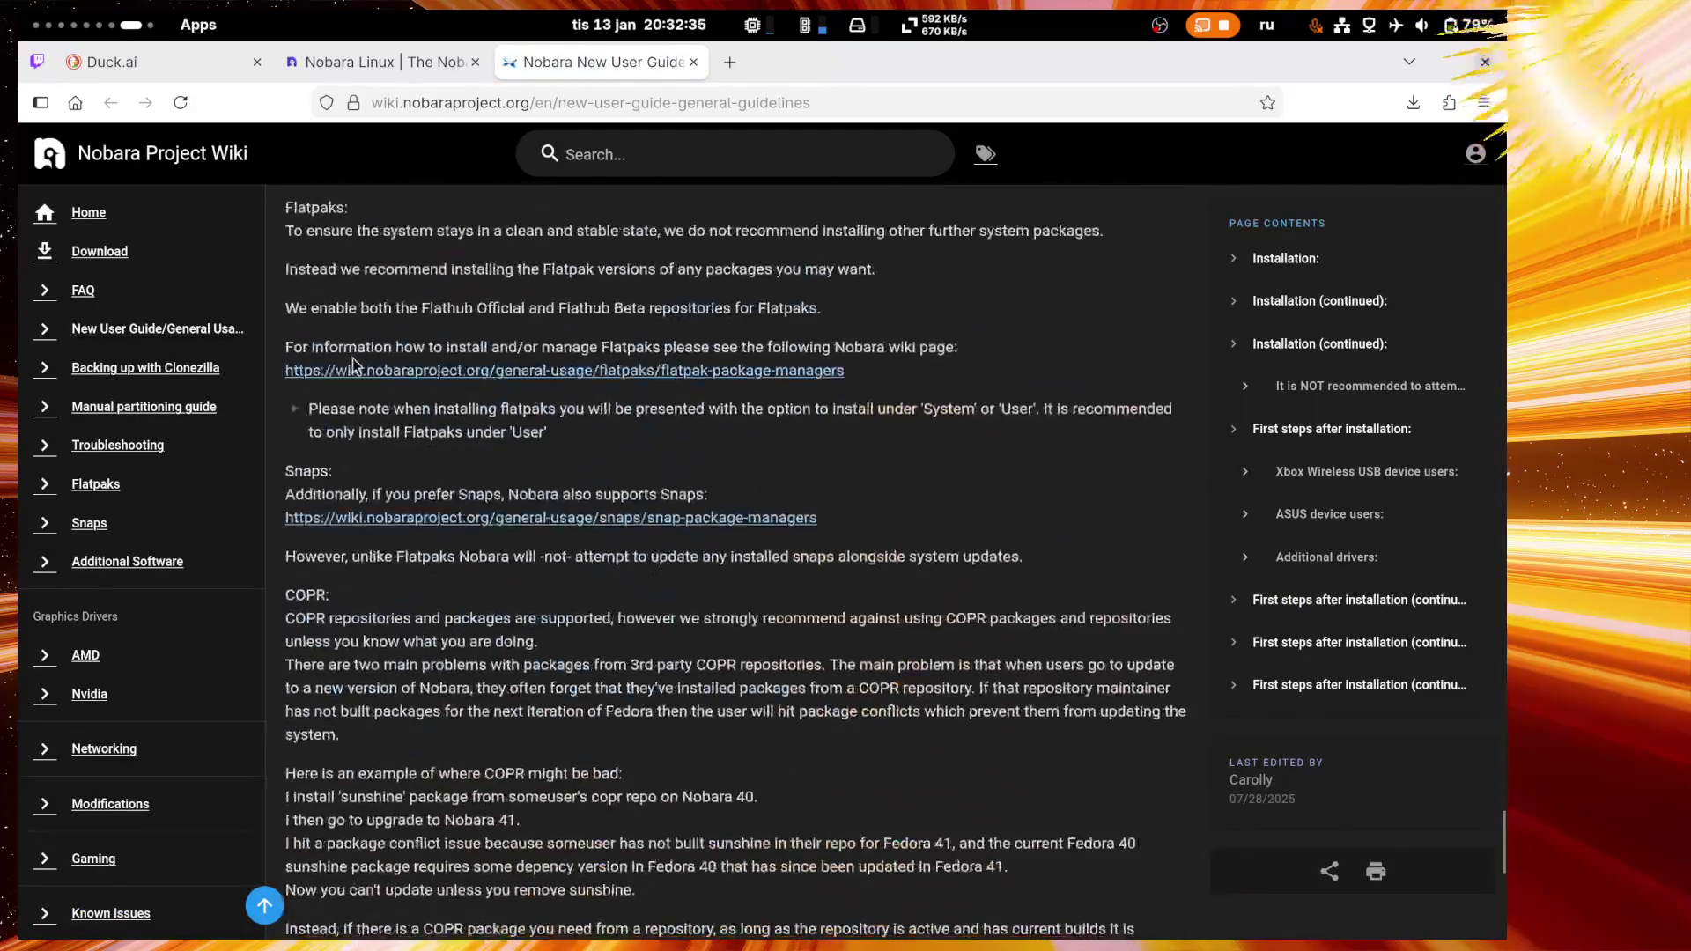
{"action": "scroll", "coordinate": [352, 365], "scroll_direction": "down", "scroll_amount": 10}
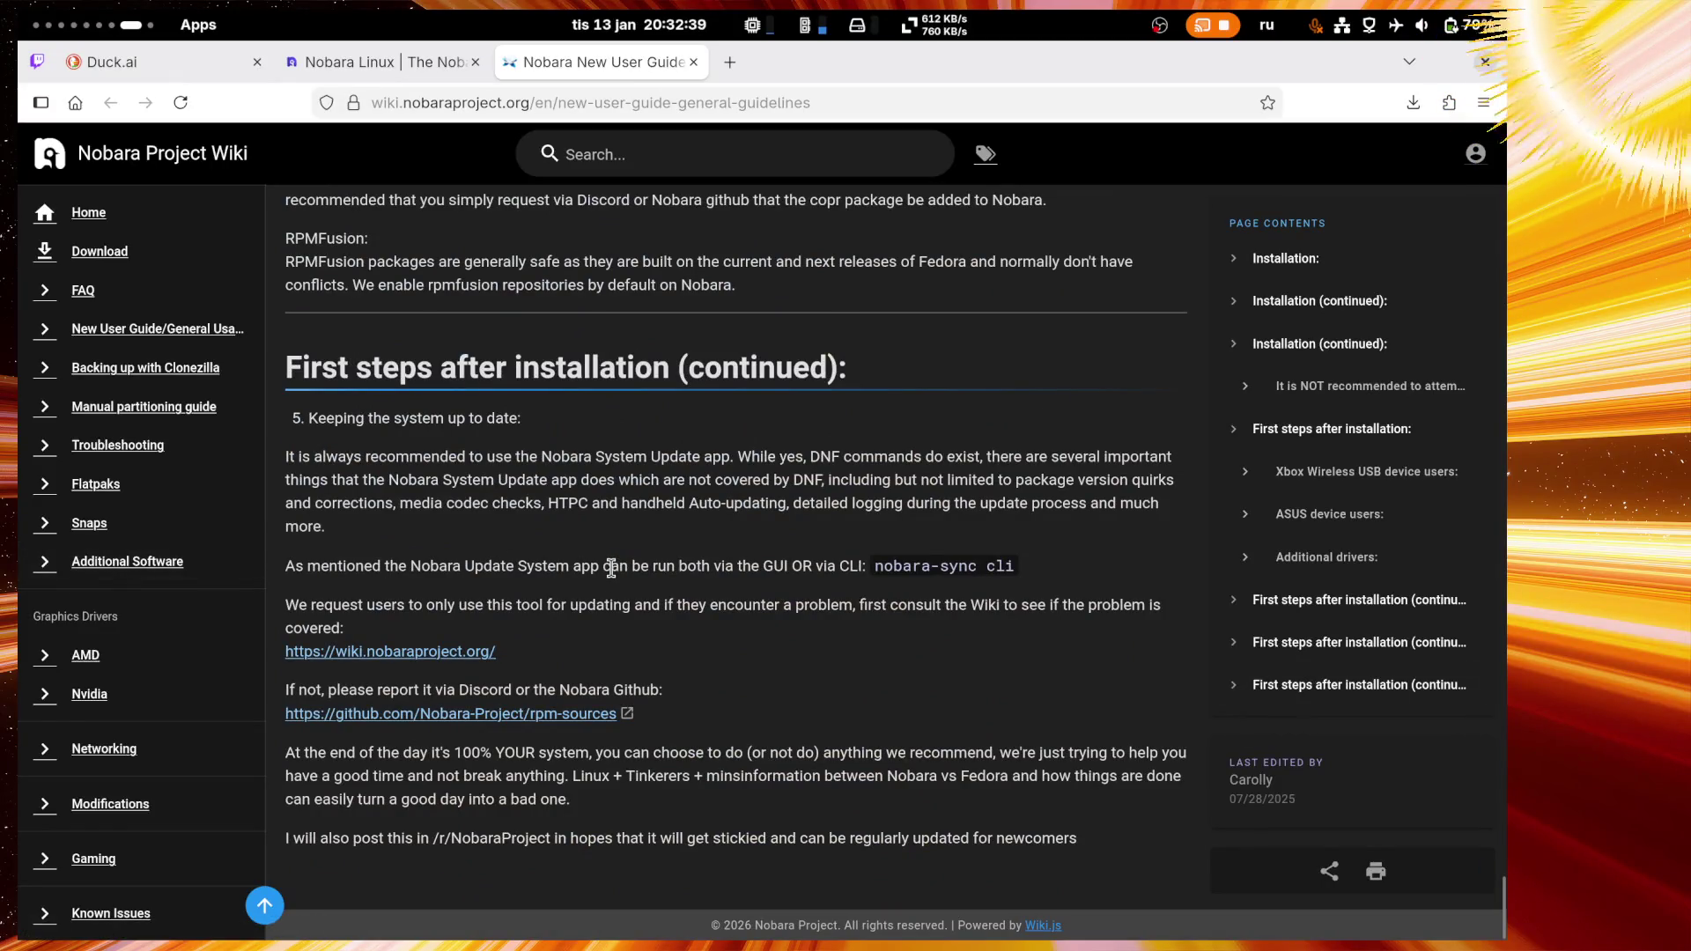
{"action": "scroll", "coordinate": [528, 560], "scroll_direction": "up", "scroll_amount": 20}
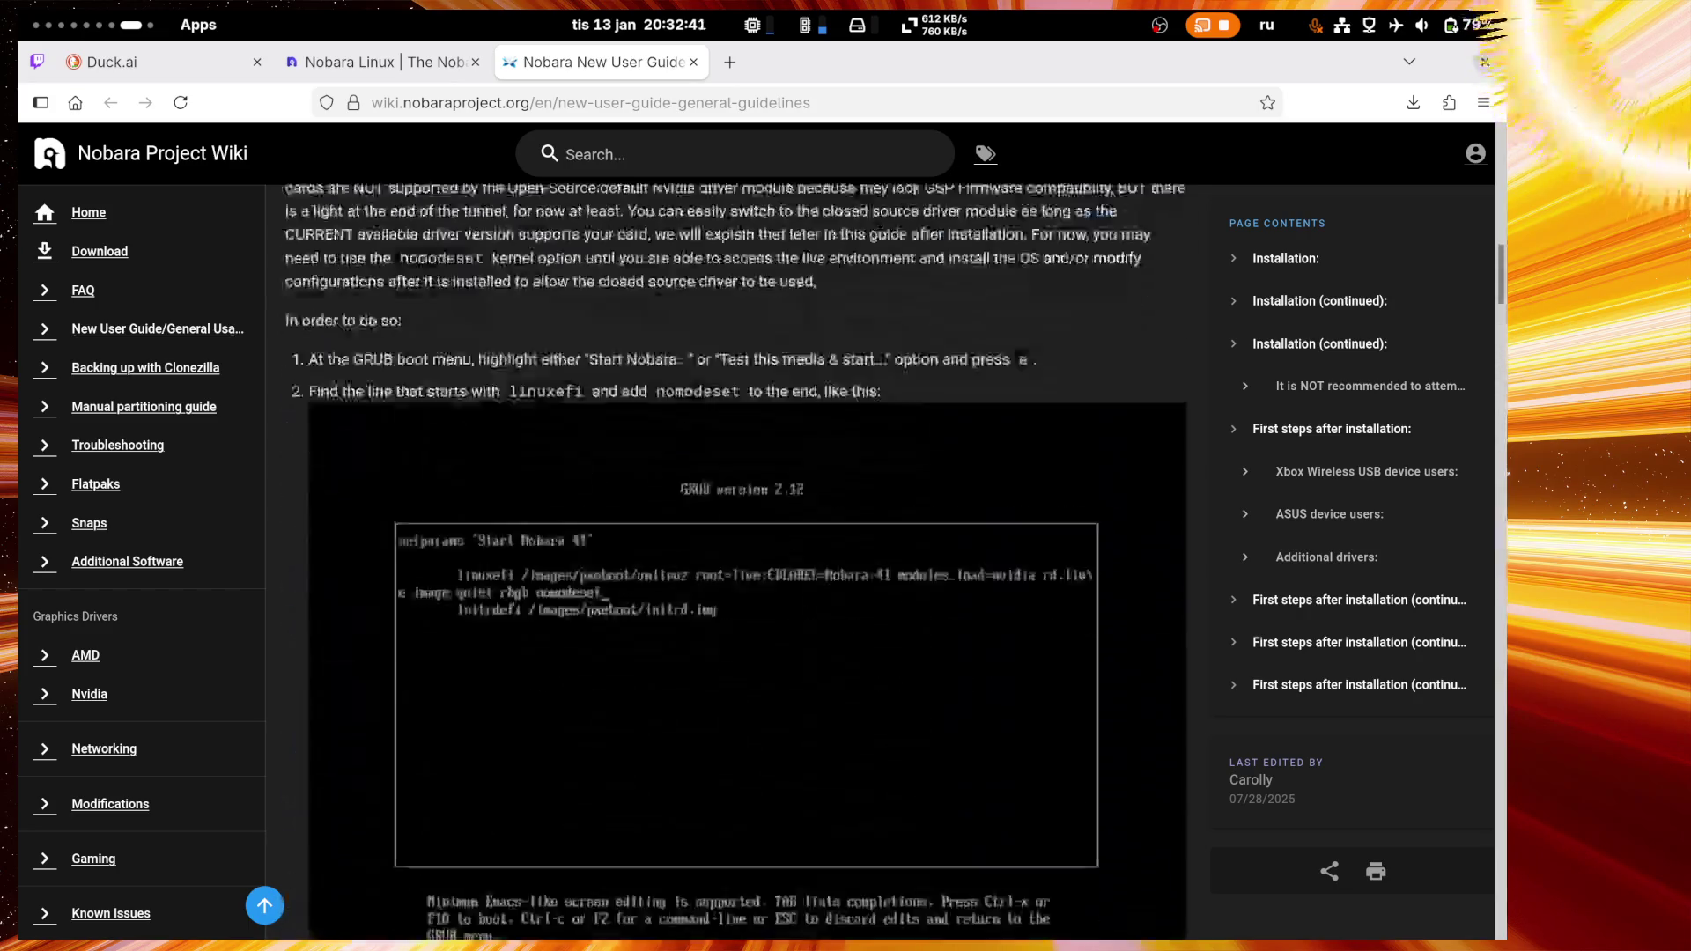
{"action": "scroll", "coordinate": [735, 564], "scroll_direction": "down", "scroll_amount": 5}
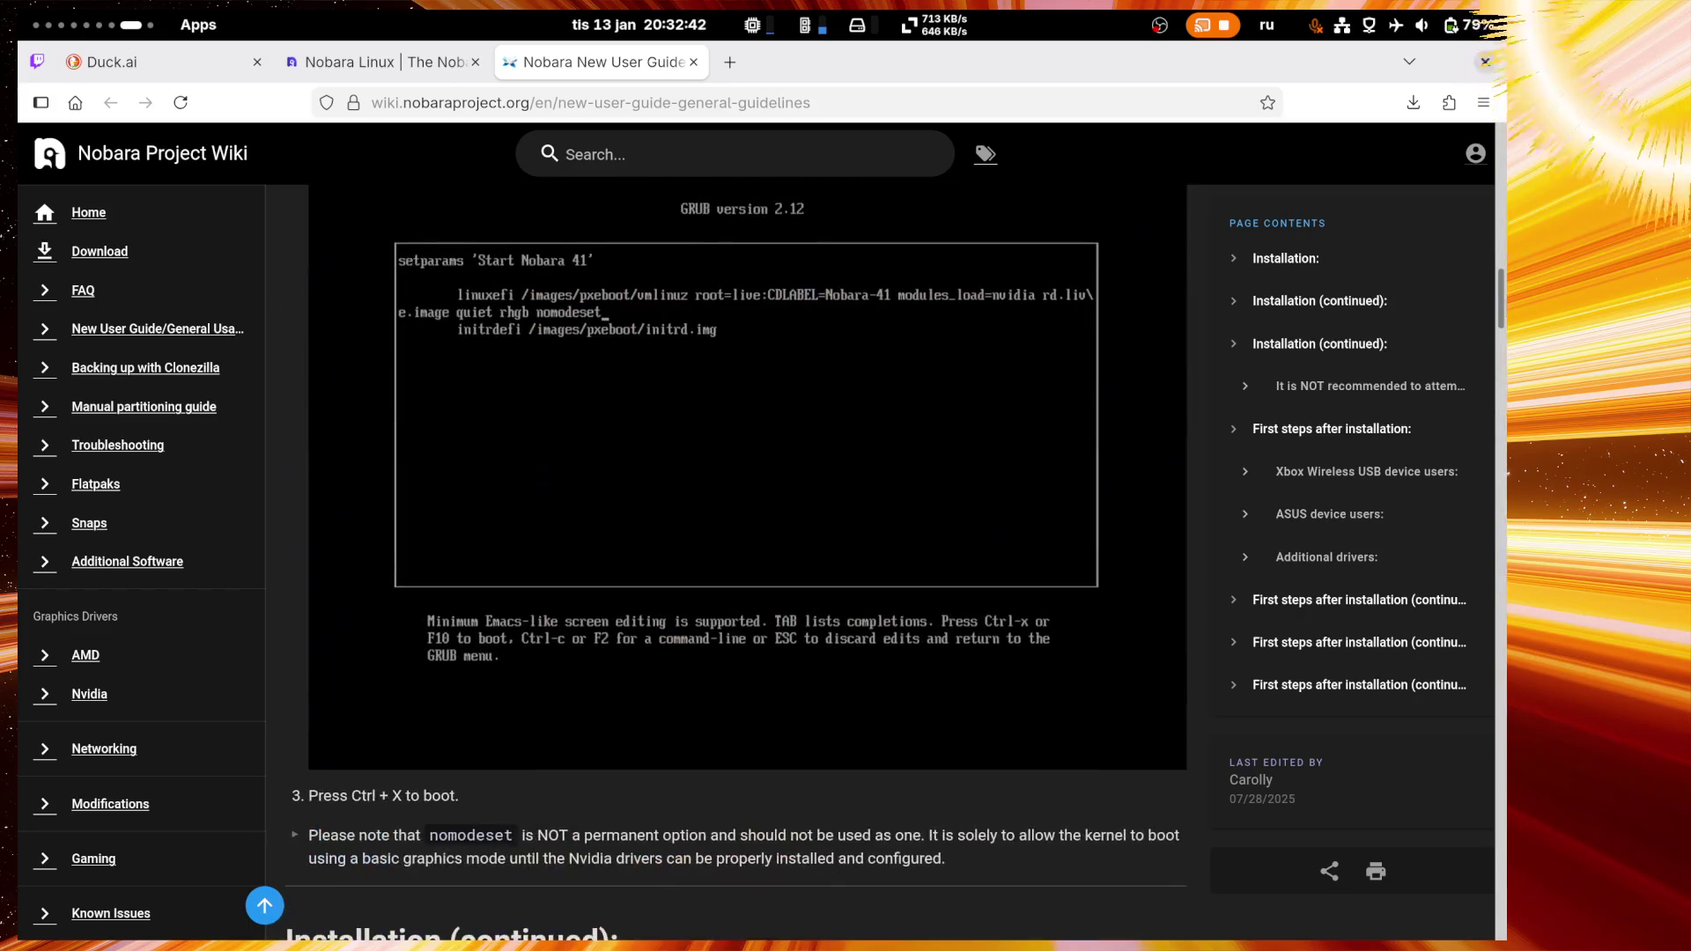
{"action": "left_click", "coordinate": [1361, 600]}
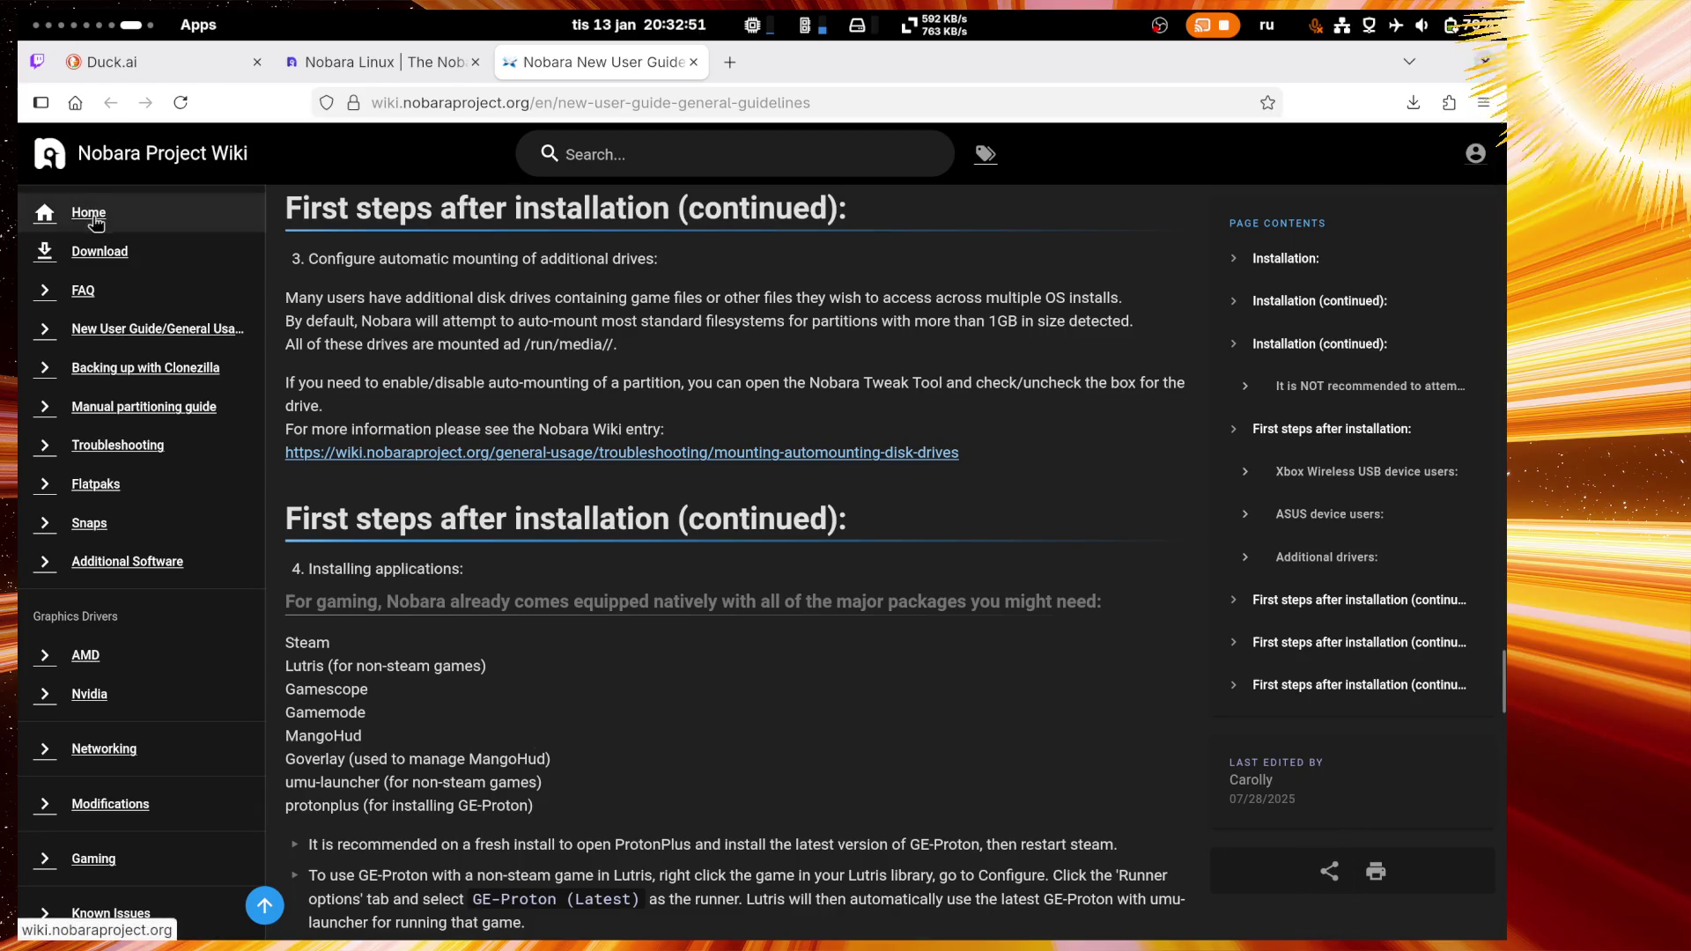
{"action": "left_click", "coordinate": [95, 694]}
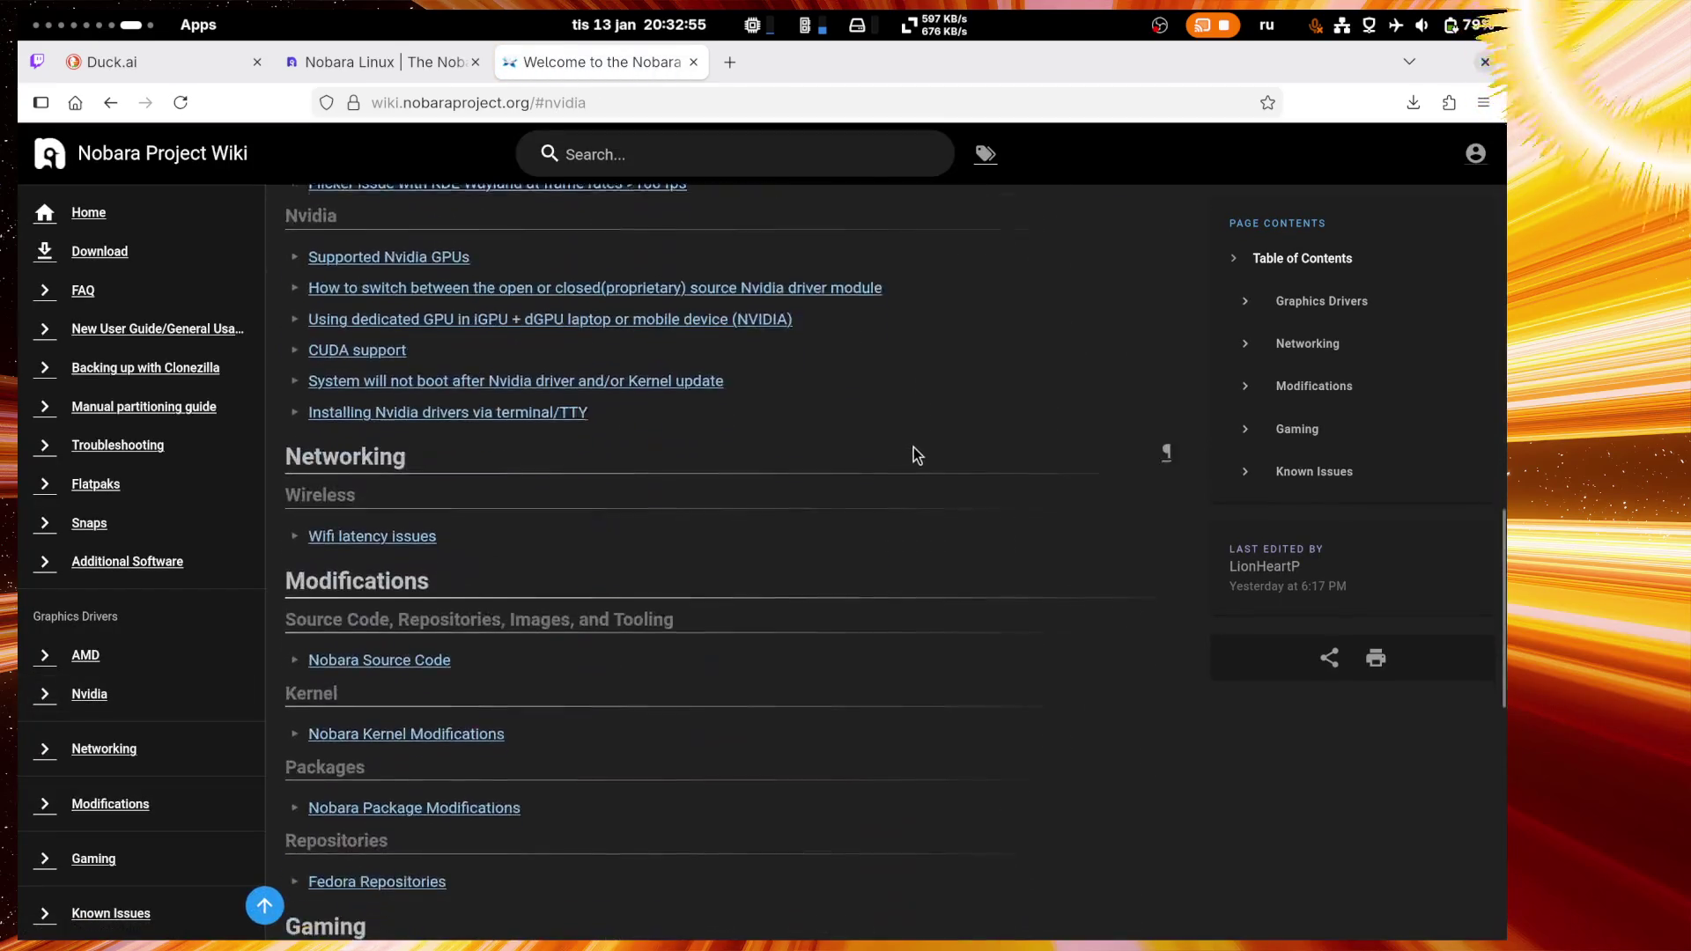
Step: Open Supported Nvidia GPUs and select the first GeForce line of the closed-driver list
{"action": "left_click", "coordinate": [380, 240]}
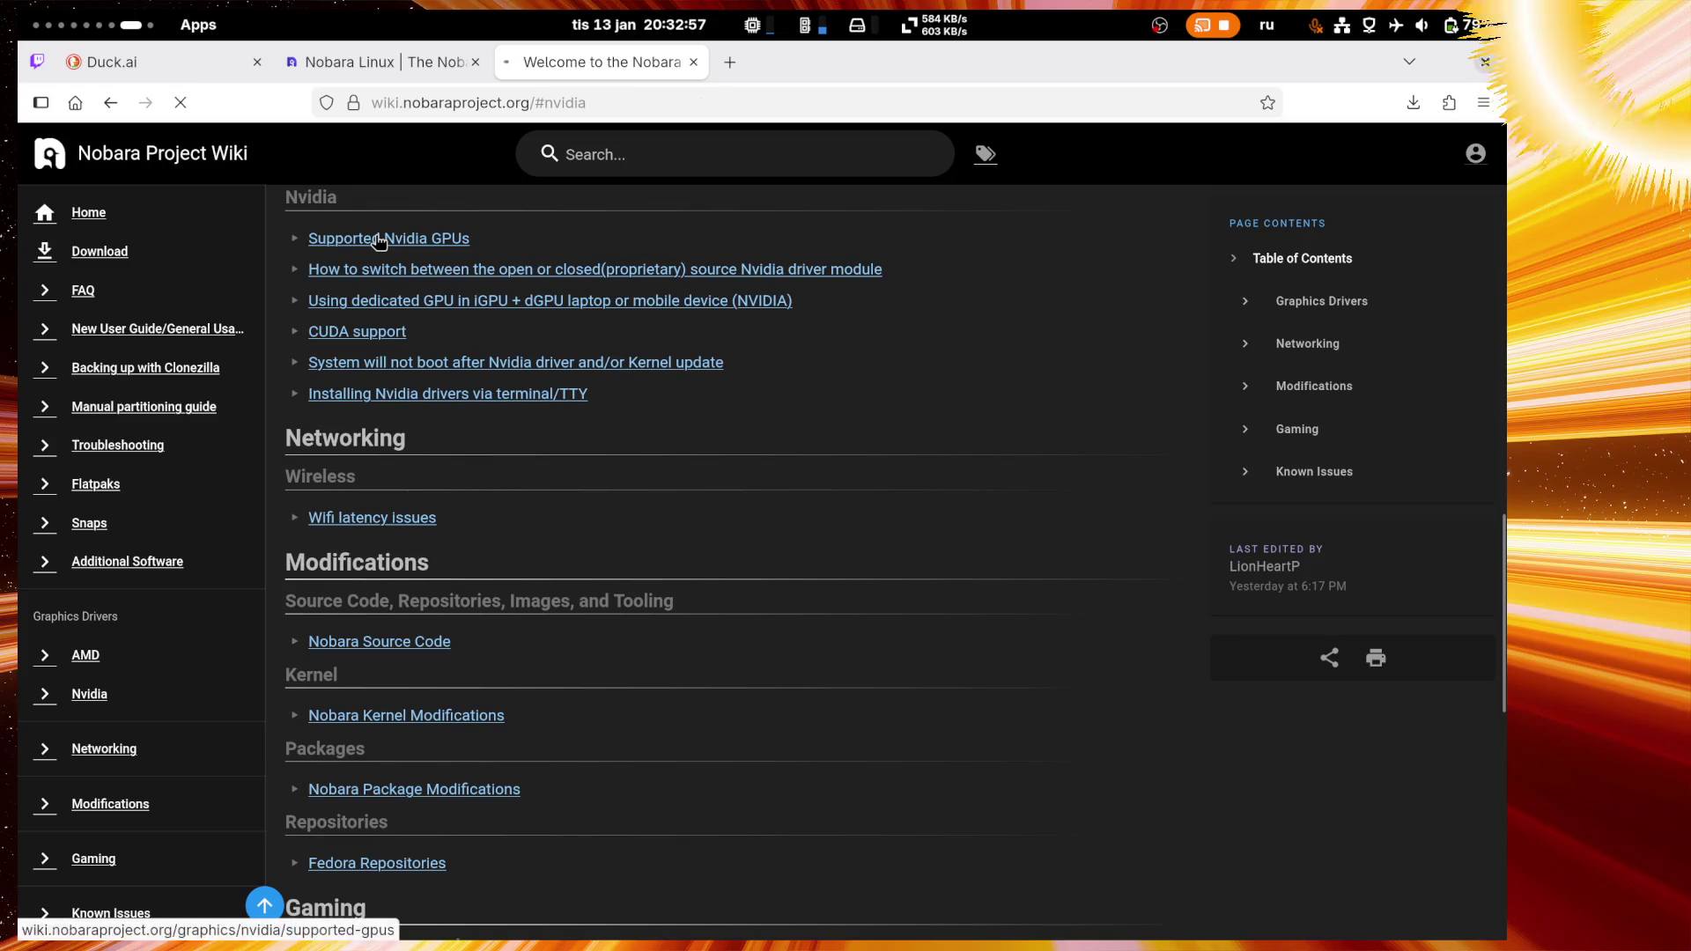
{"action": "scroll", "coordinate": [995, 377], "scroll_direction": "down", "scroll_amount": 7}
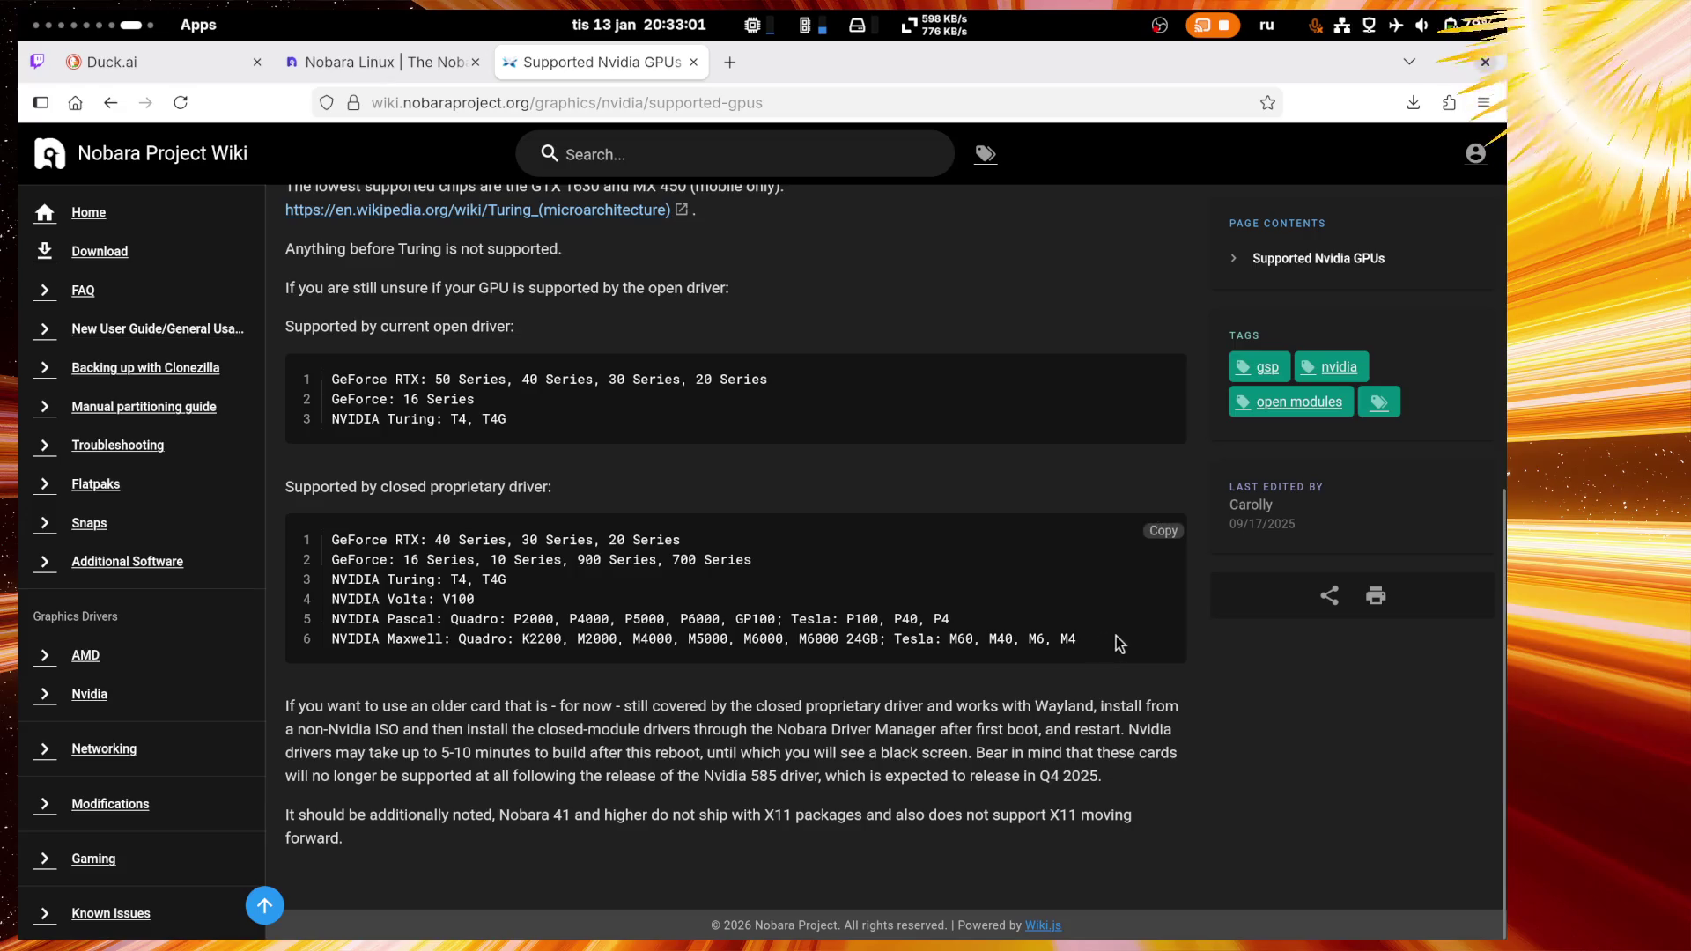
{"action": "mouse_move", "coordinate": [1127, 641]}
{"action": "left_mouse_down"}
{"action": "mouse_move", "coordinate": [282, 562]}
{"action": "mouse_move", "coordinate": [280, 531]}
{"action": "left_mouse_up"}
{"action": "left_click", "coordinate": [502, 559]}
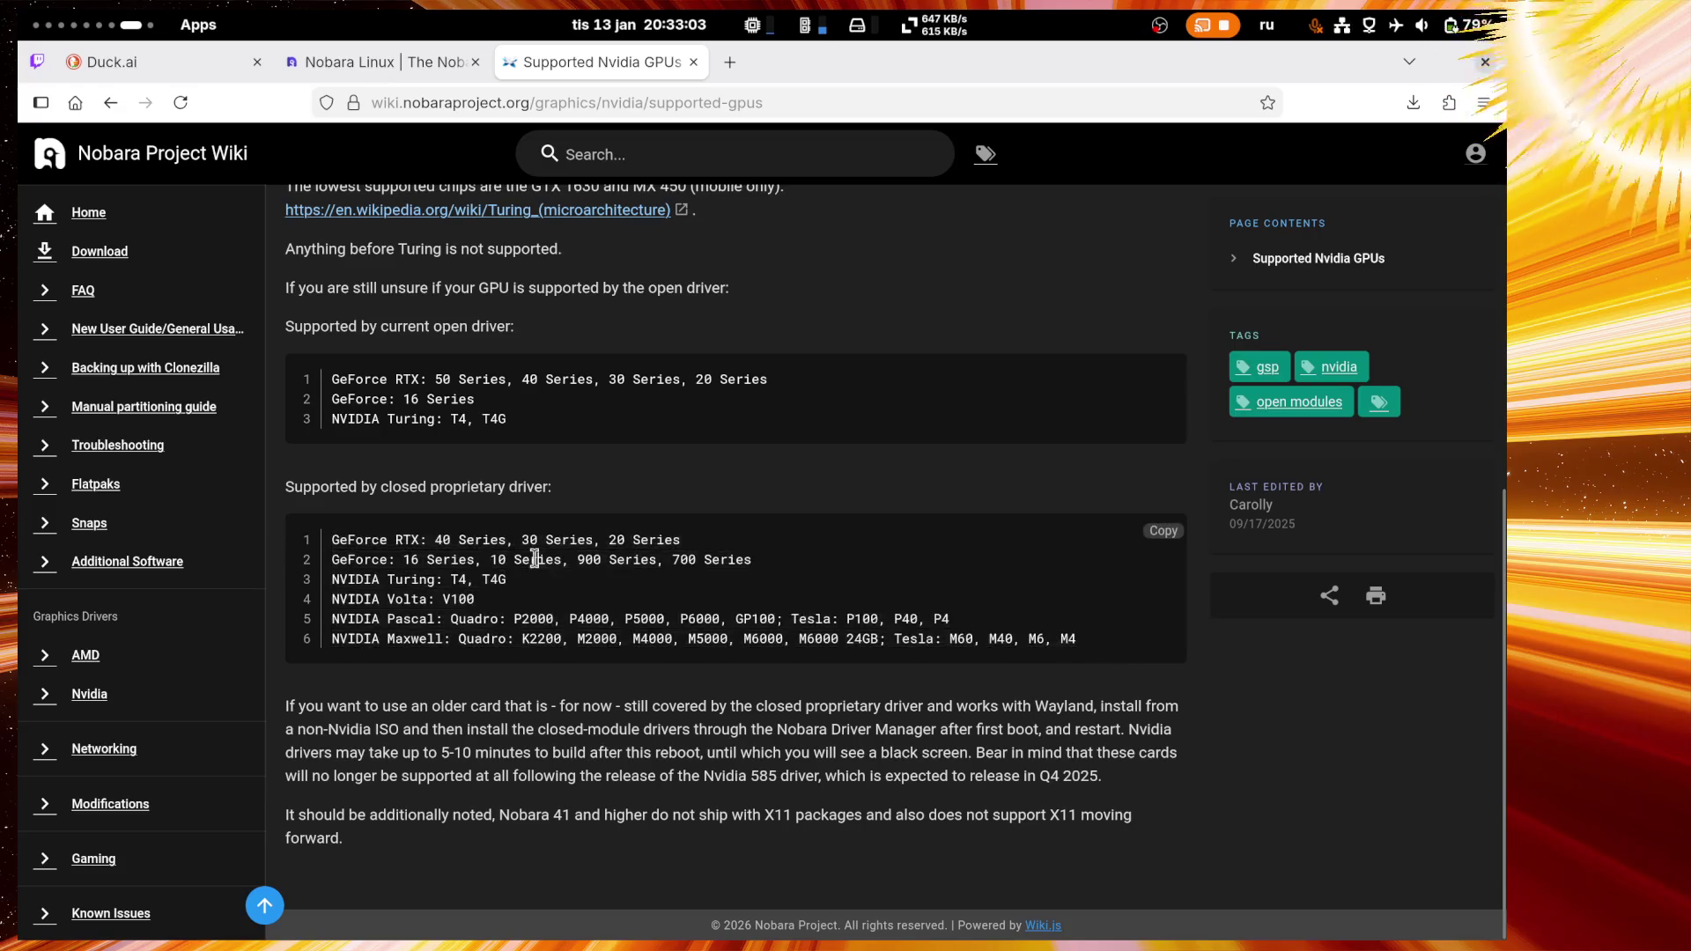
{"action": "left_click_drag", "start_coordinate": [727, 541], "coordinate": [376, 539]}
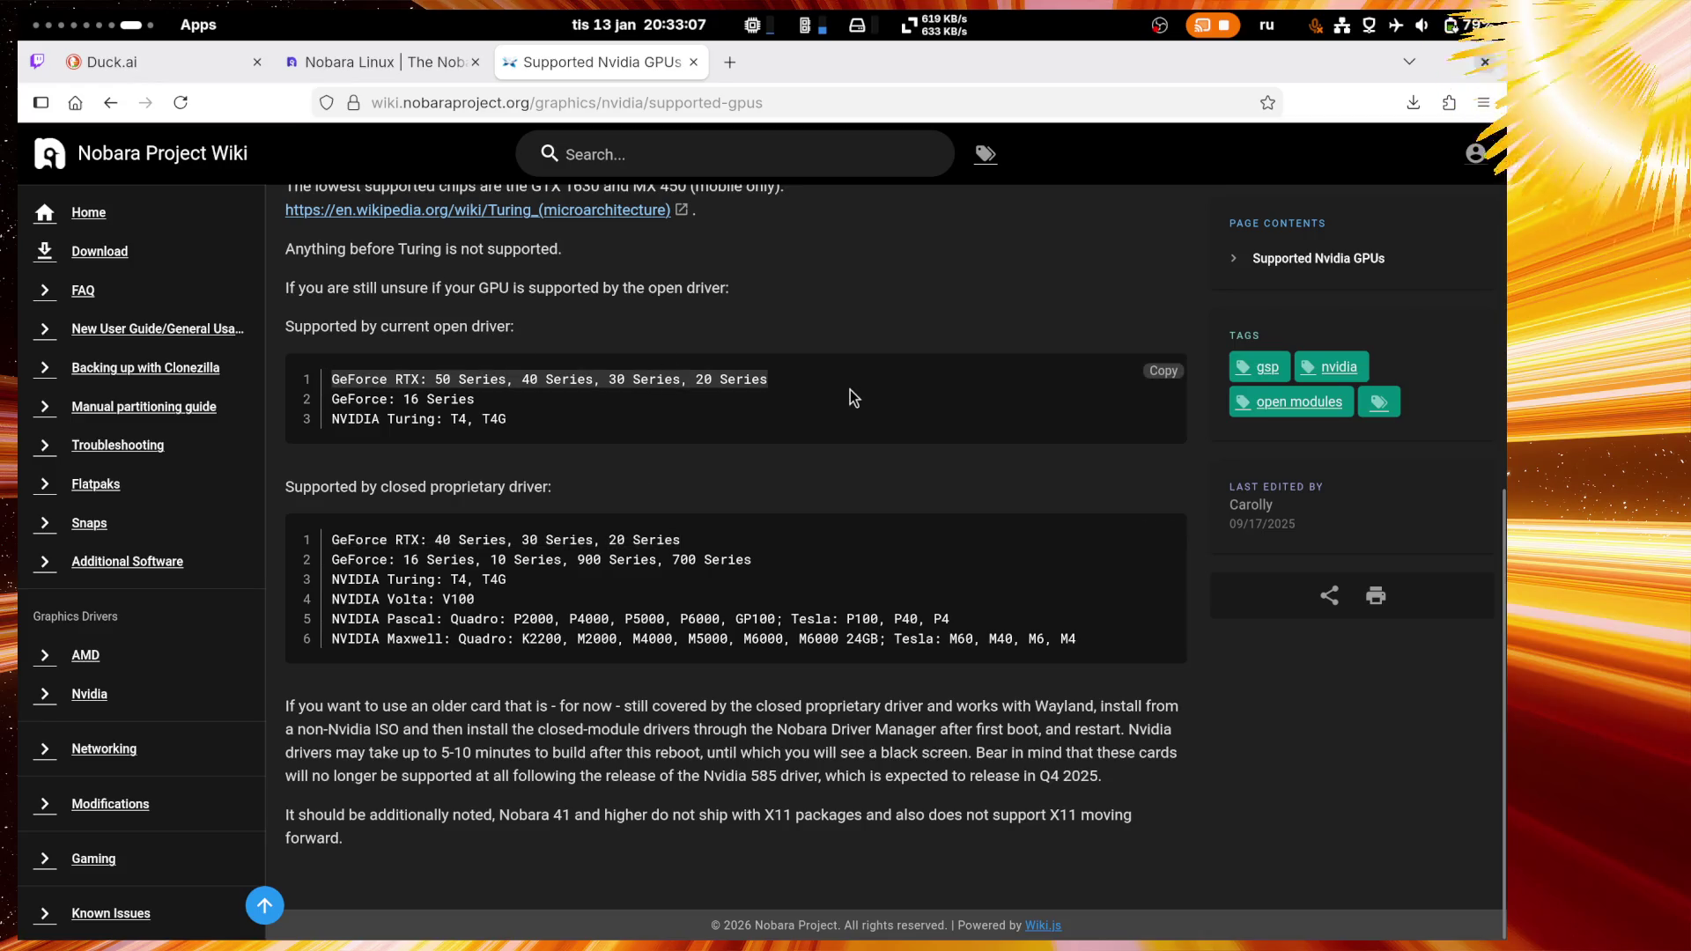
Step: Select the 'Supported by current open driver' line, then return to the Twitch chat
{"action": "left_click", "coordinate": [427, 327]}
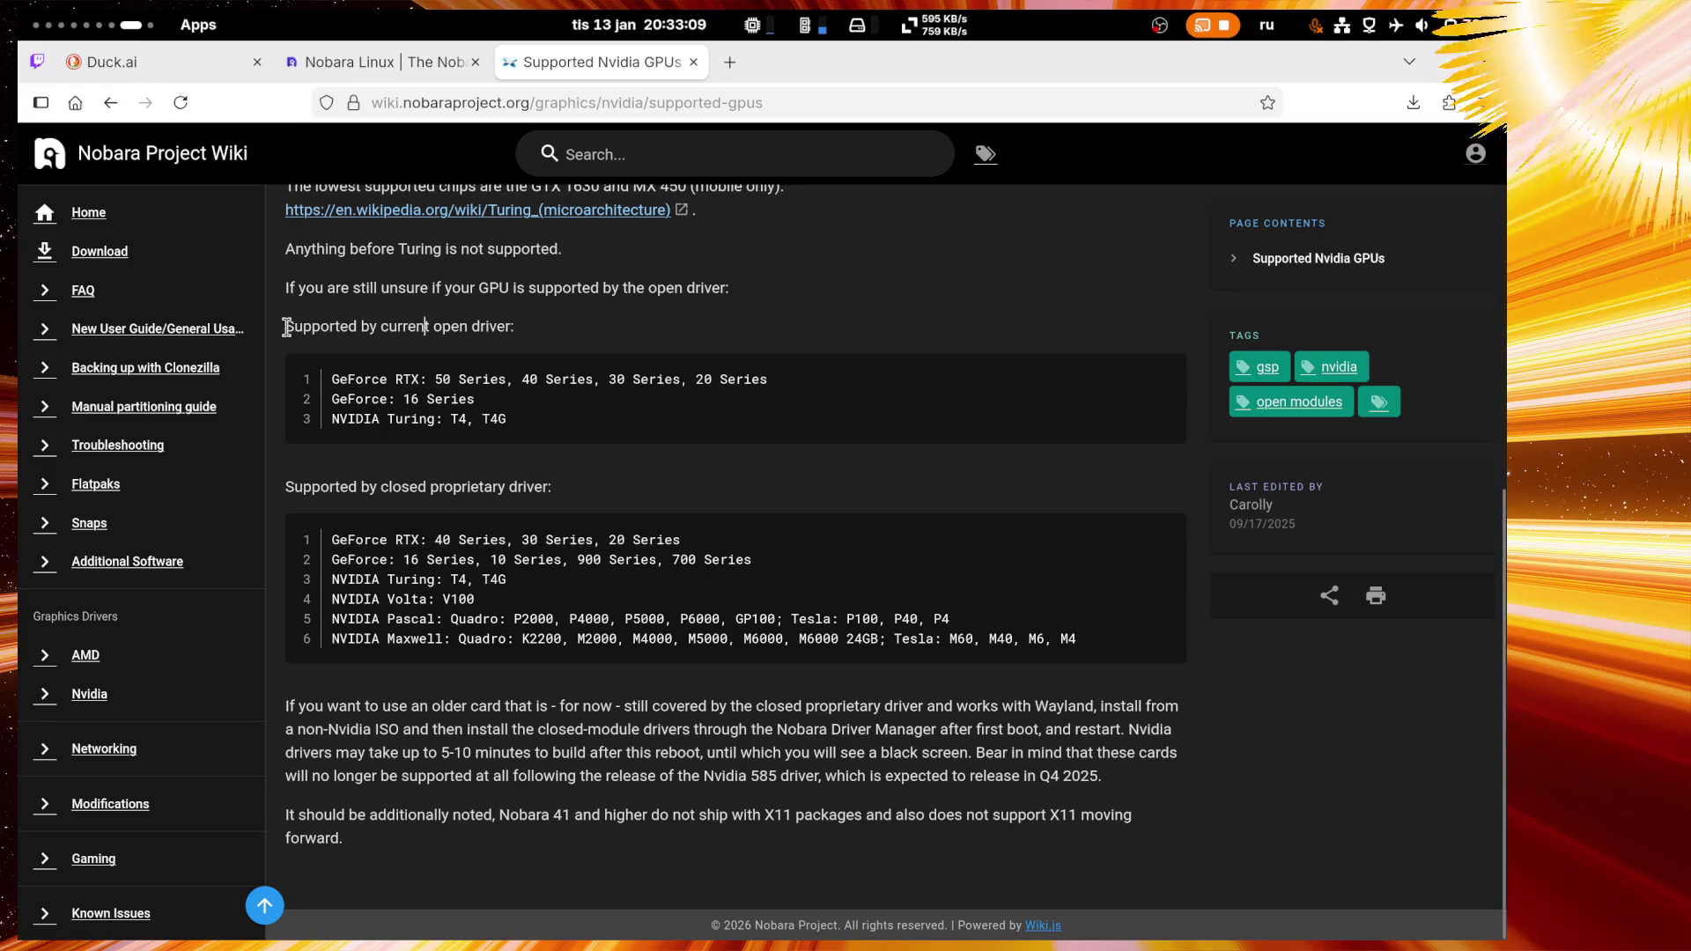
{"action": "triple_click", "coordinate": [286, 327]}
{"action": "scroll", "coordinate": [793, 443], "scroll_direction": "up", "scroll_amount": 1}
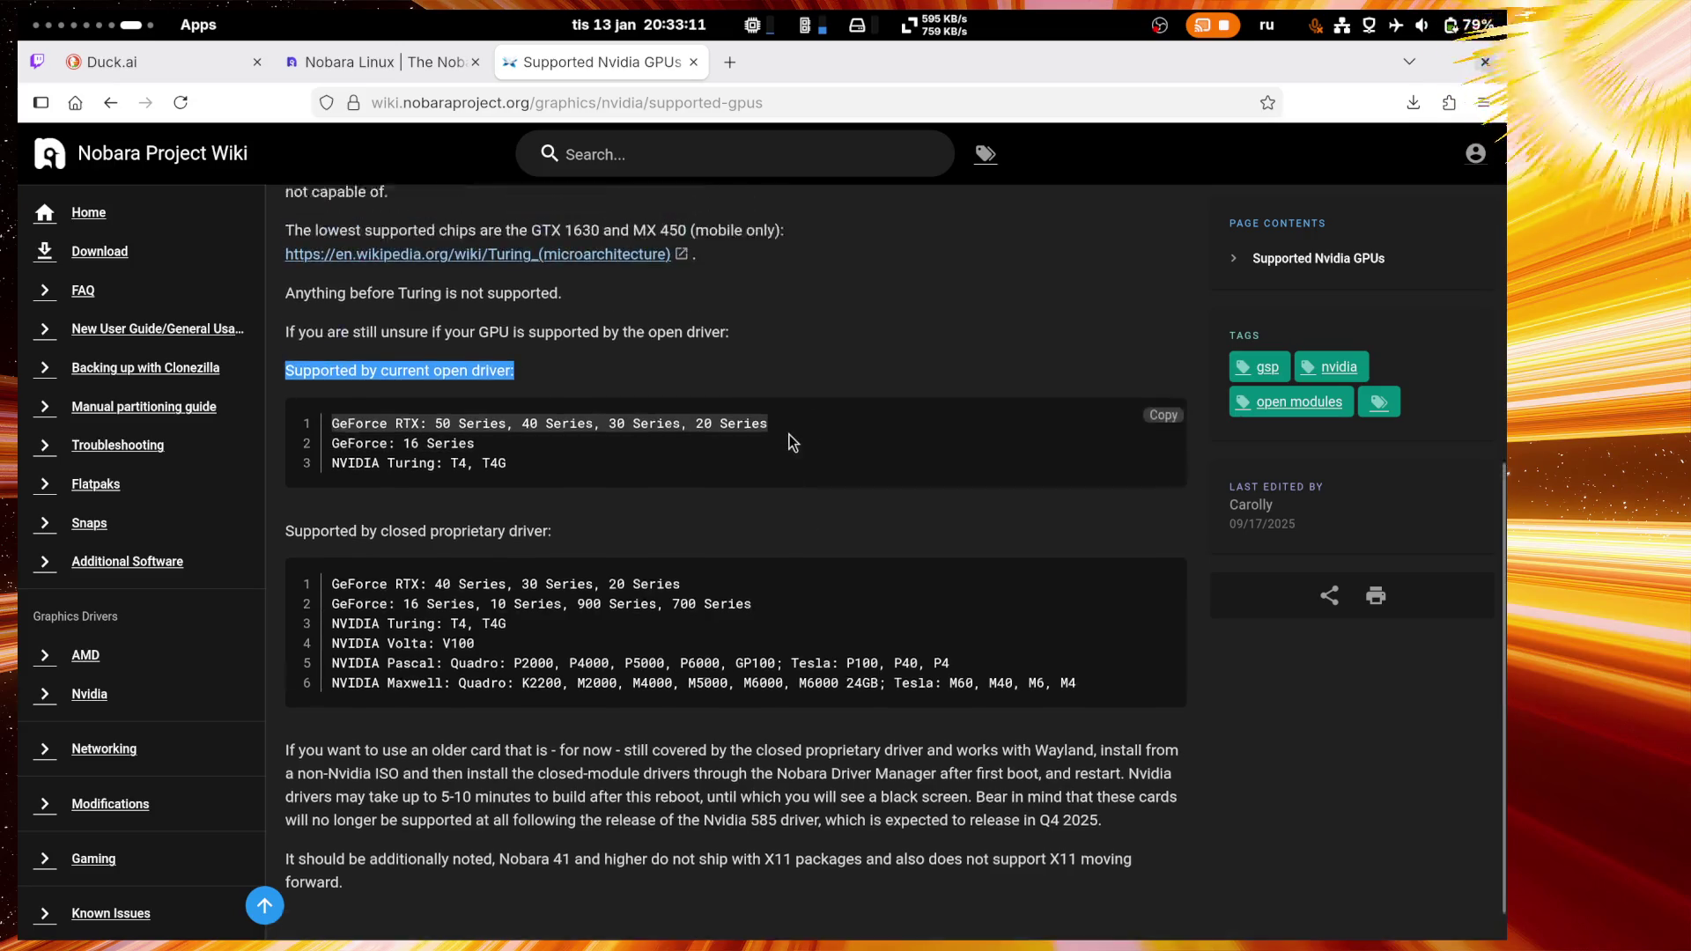
{"action": "scroll", "coordinate": [793, 443], "scroll_direction": "up", "scroll_amount": 2}
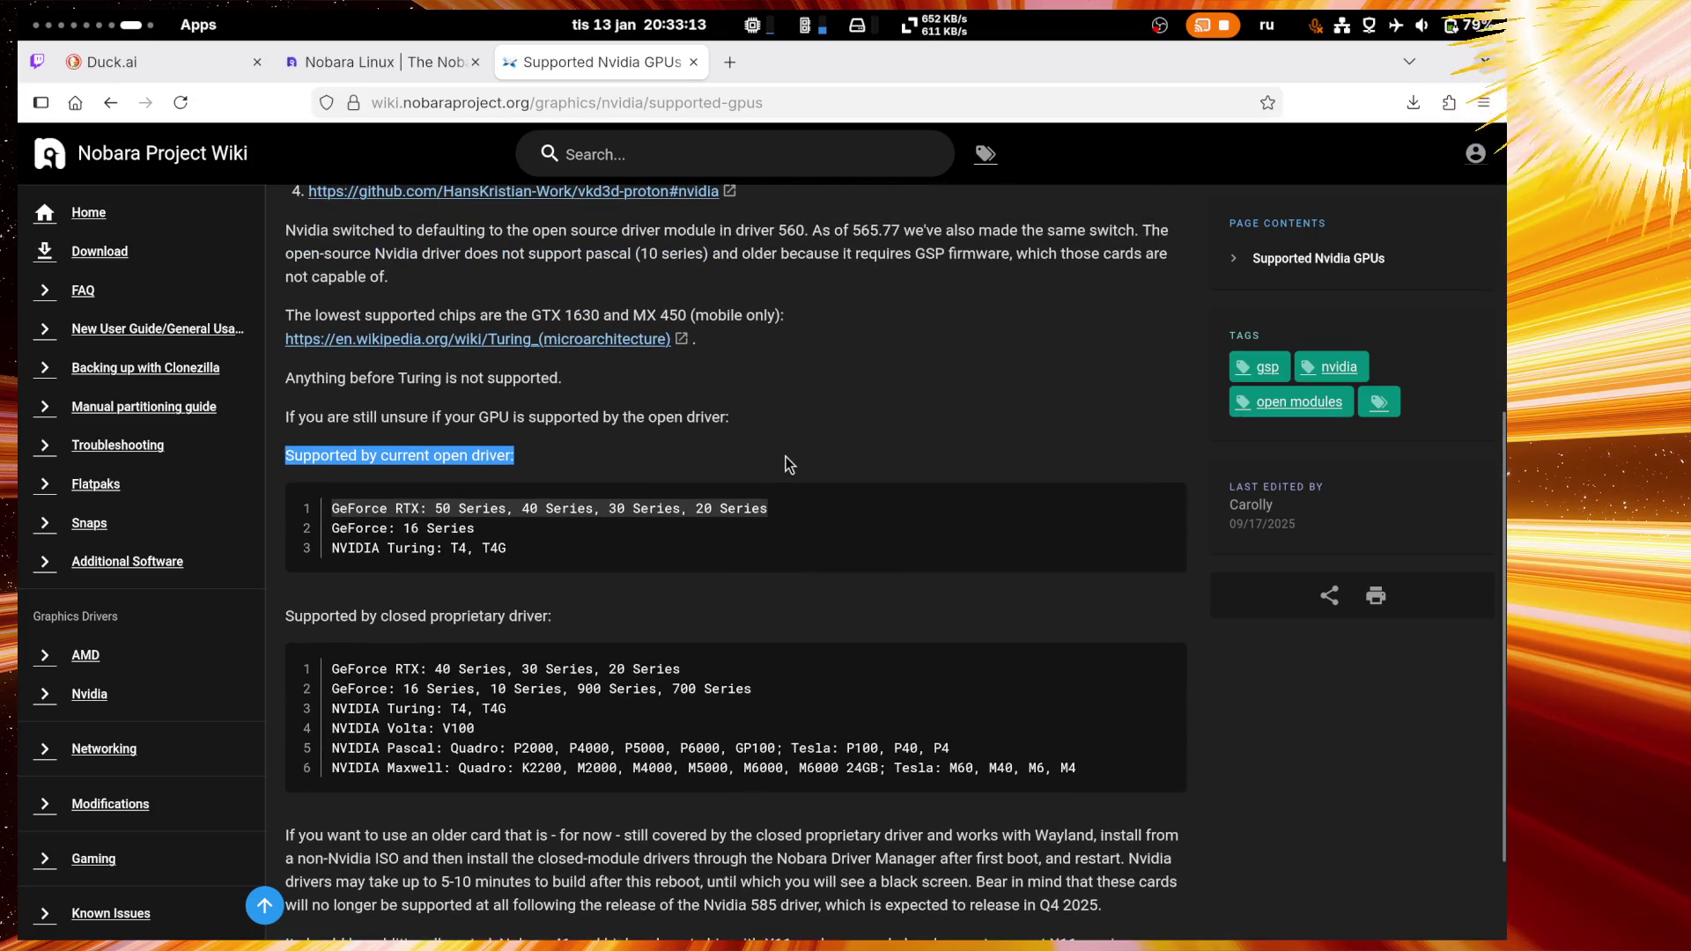
{"action": "left_click", "coordinate": [37, 61]}
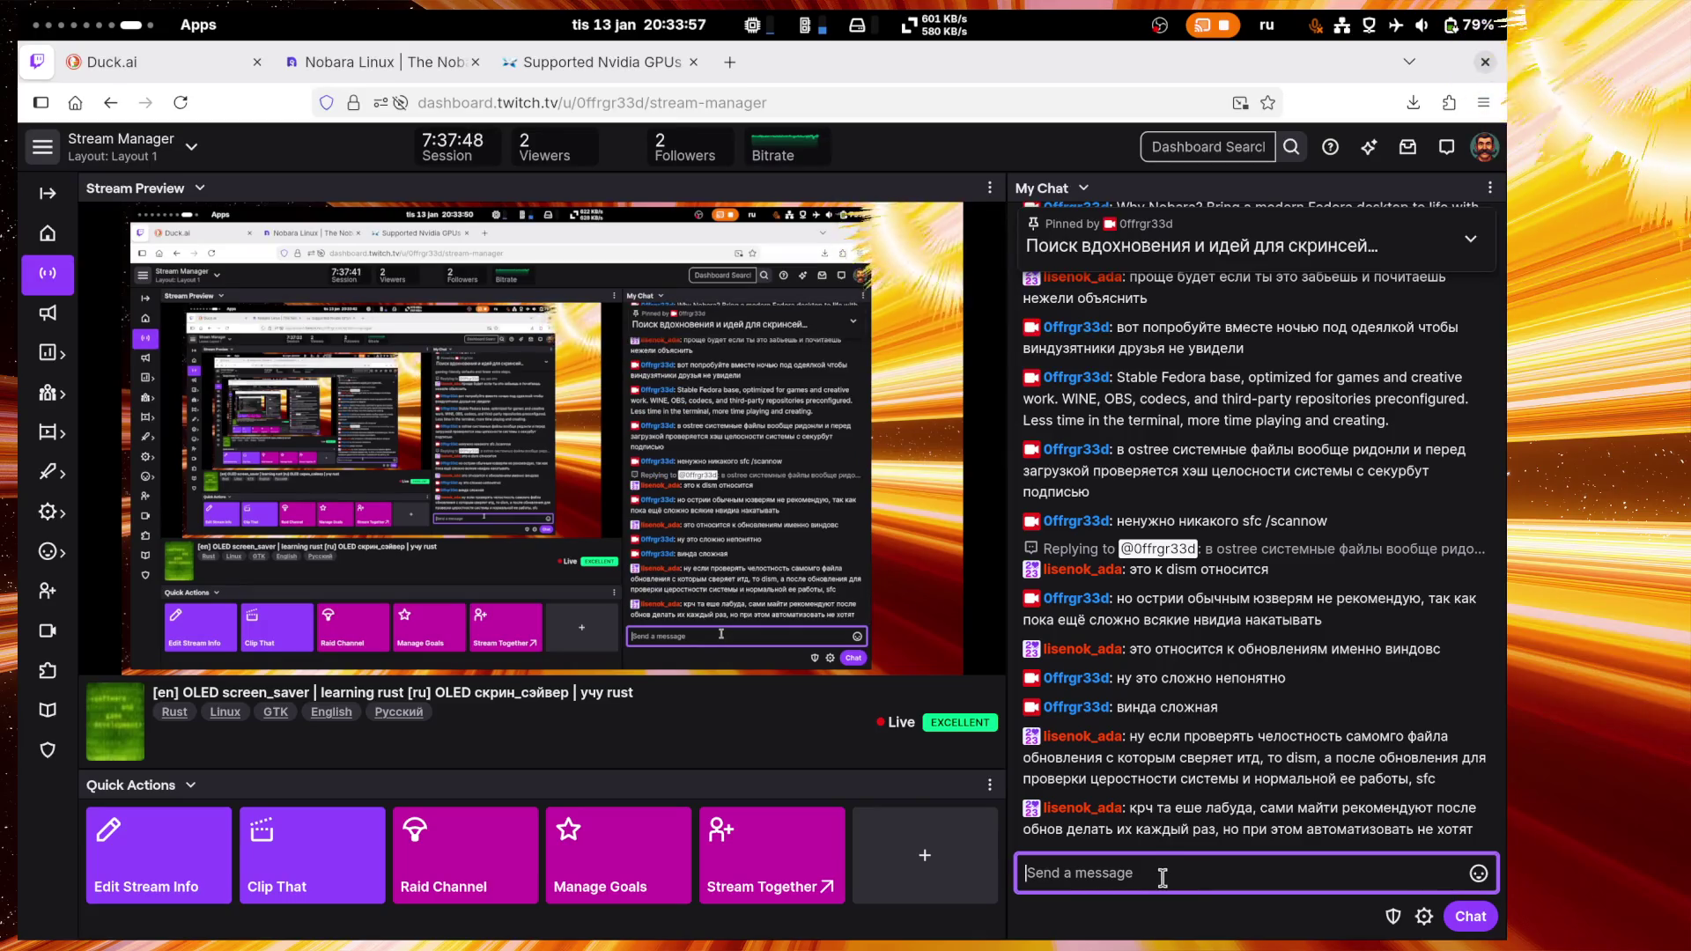
Step: Send the tiadShow1 emote with 'вот всегда они так' to chat
{"action": "left_click", "coordinate": [1479, 873]}
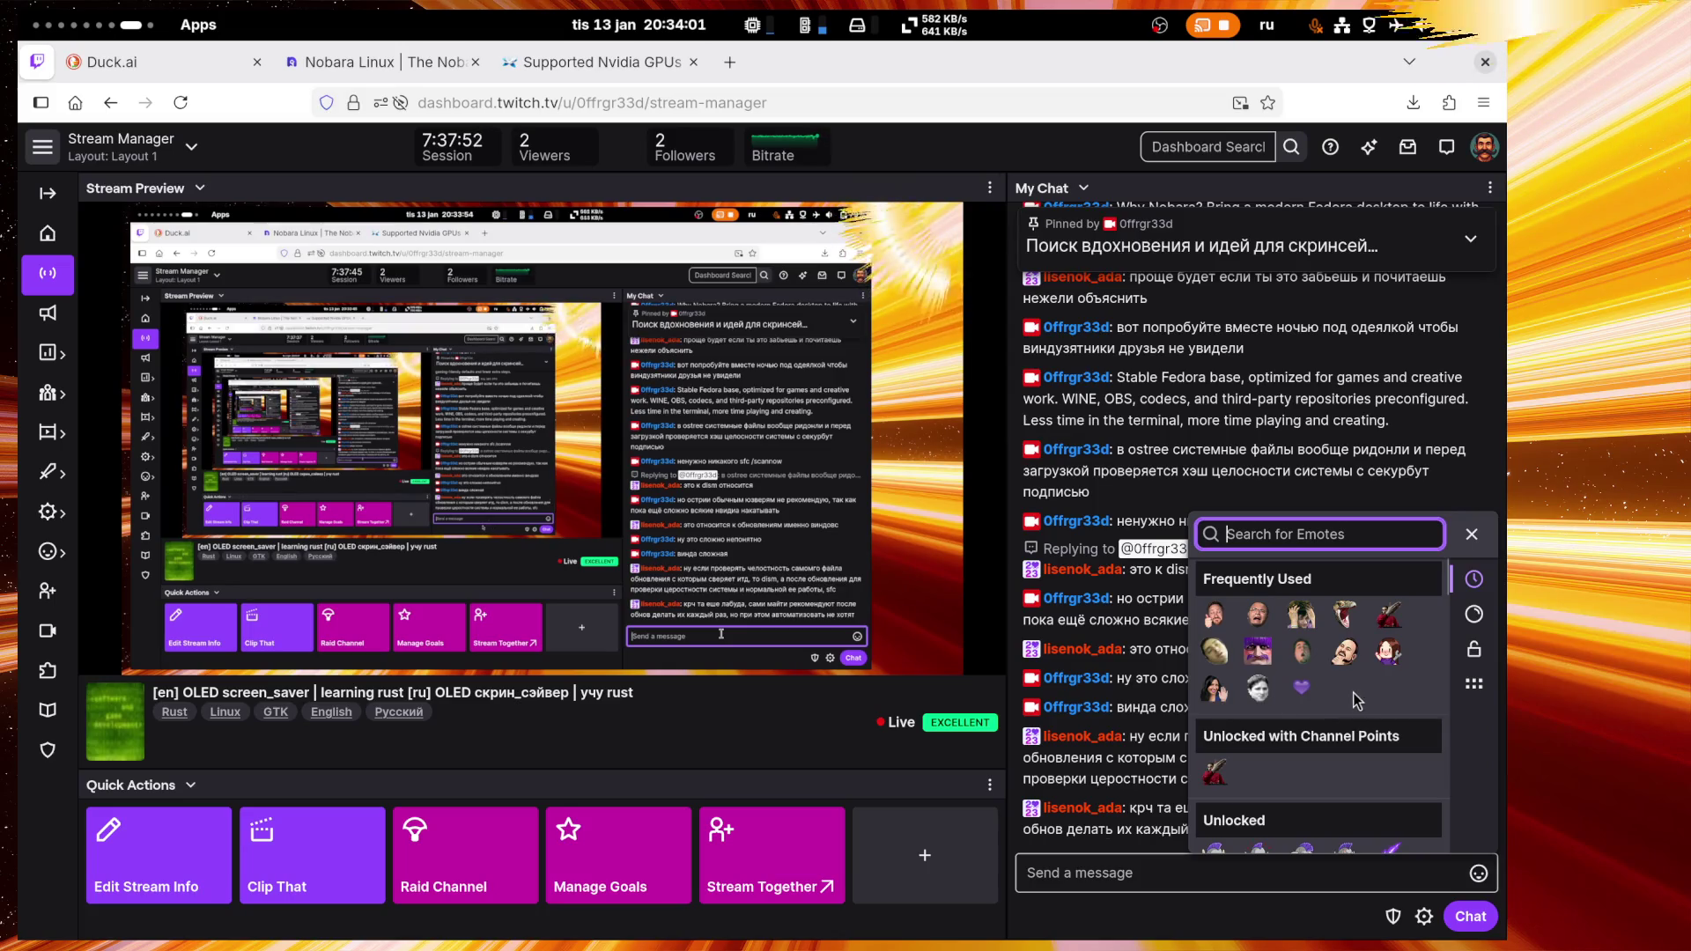
{"action": "scroll", "coordinate": [1350, 690], "scroll_direction": "down", "scroll_amount": 3}
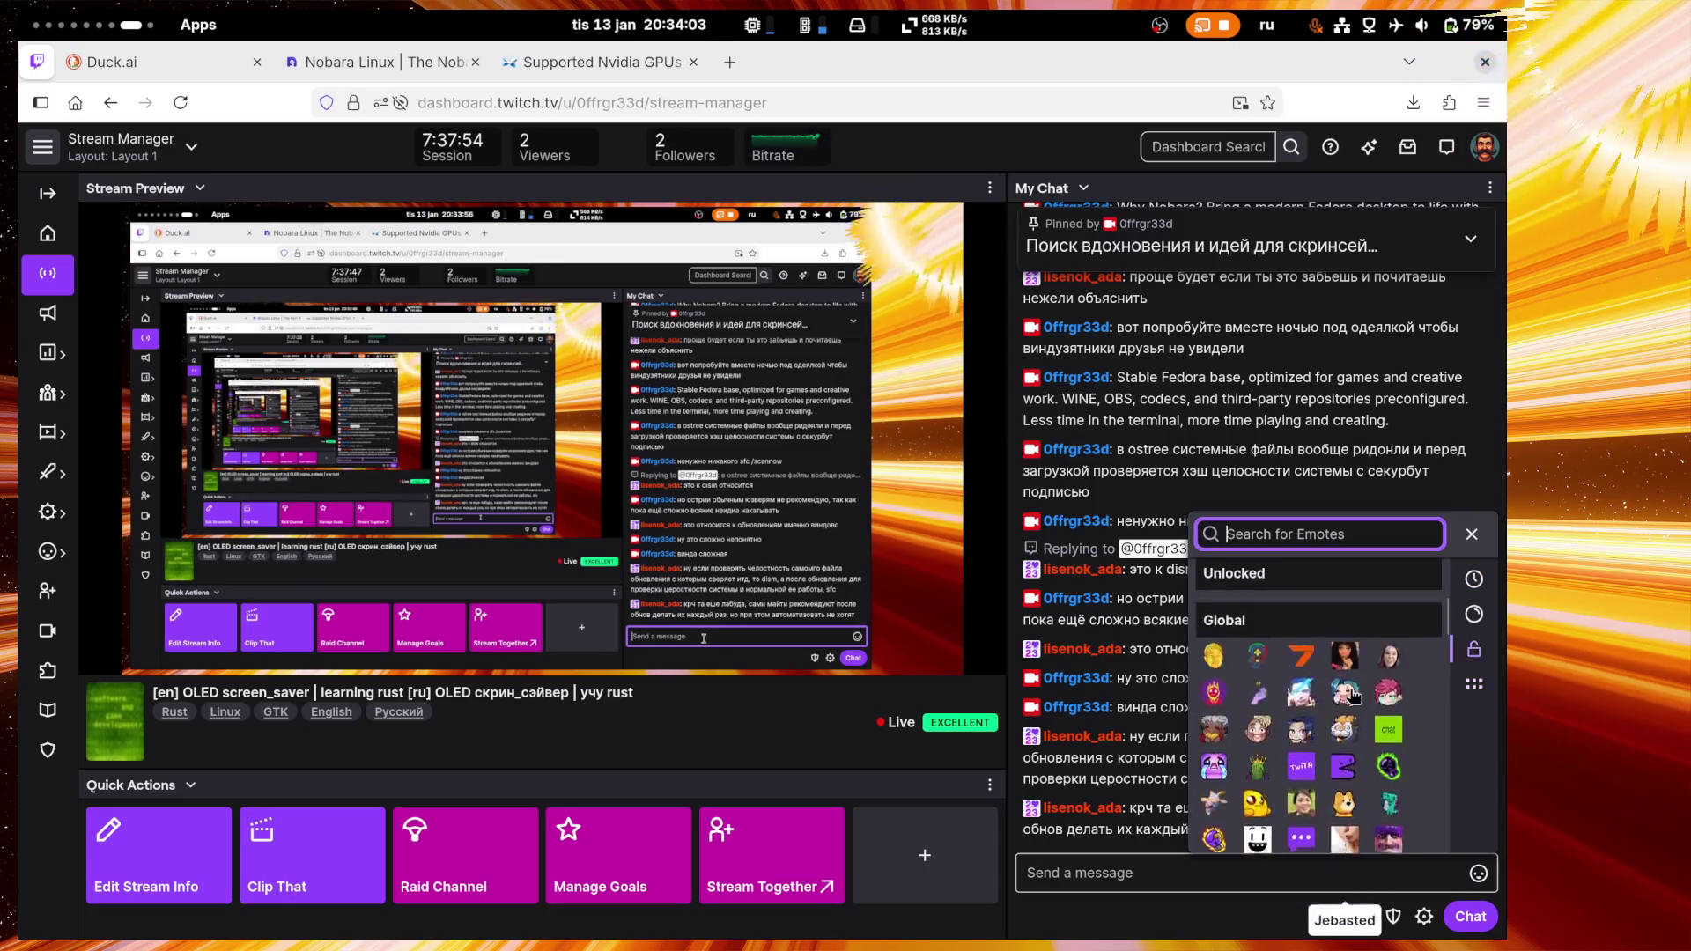
{"action": "scroll", "coordinate": [1350, 691], "scroll_direction": "up", "scroll_amount": 3}
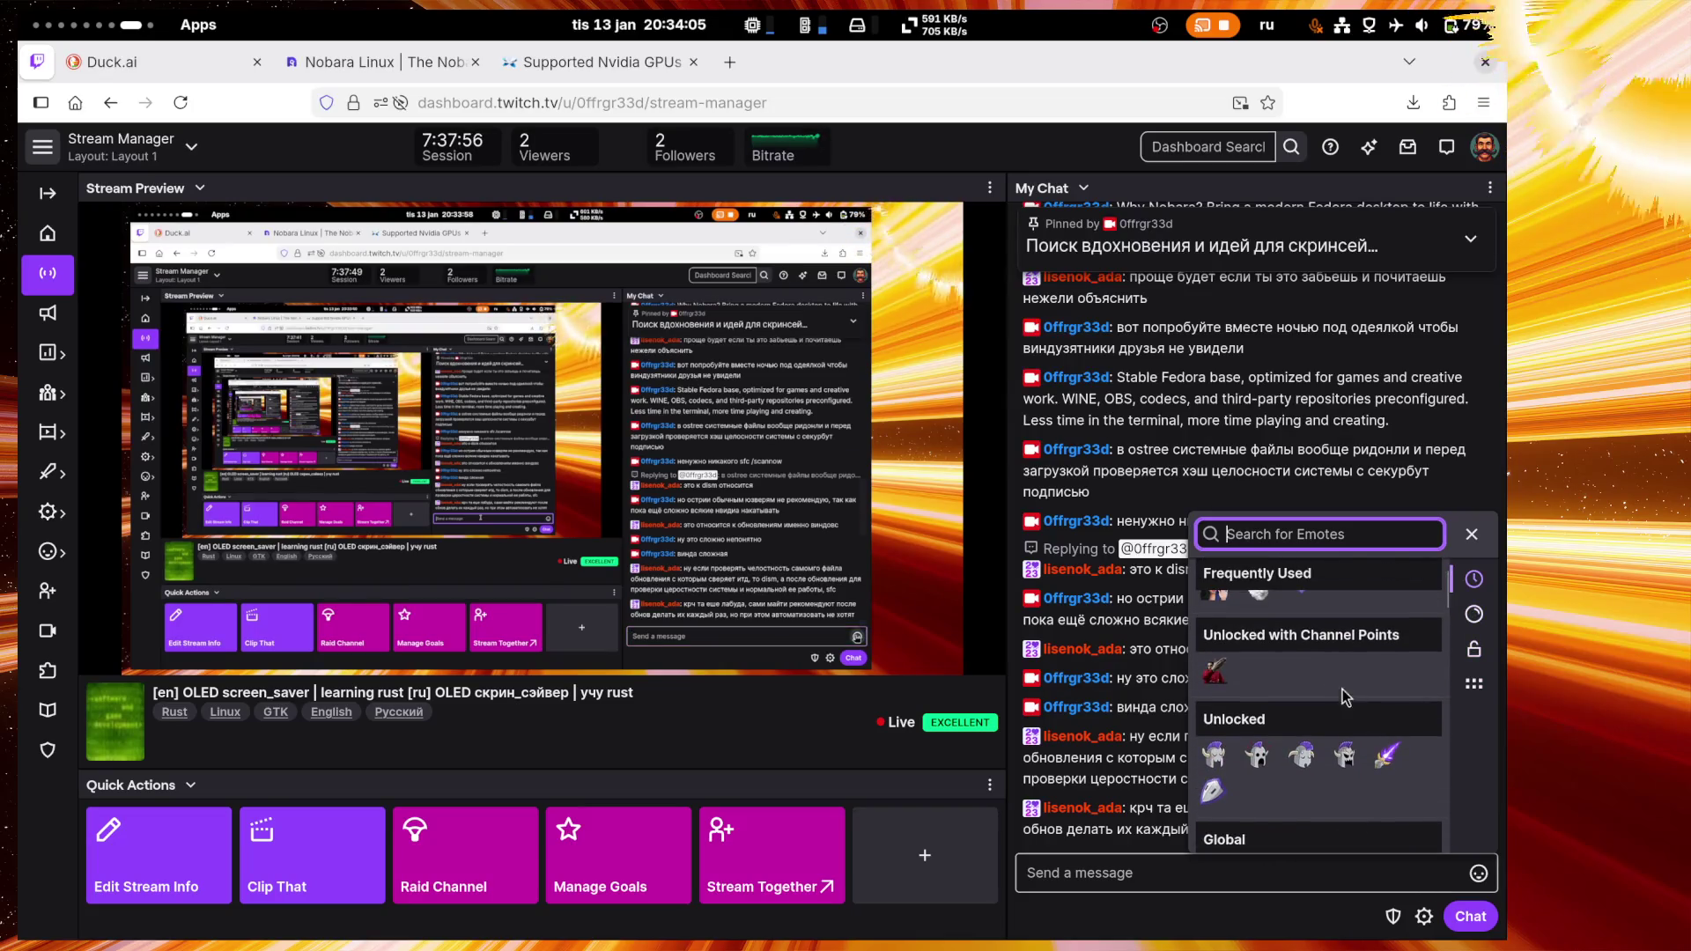
{"action": "left_click", "coordinate": [1215, 674]}
{"action": "left_click", "coordinate": [1100, 875]}
{"action": "type", "text": "во"}
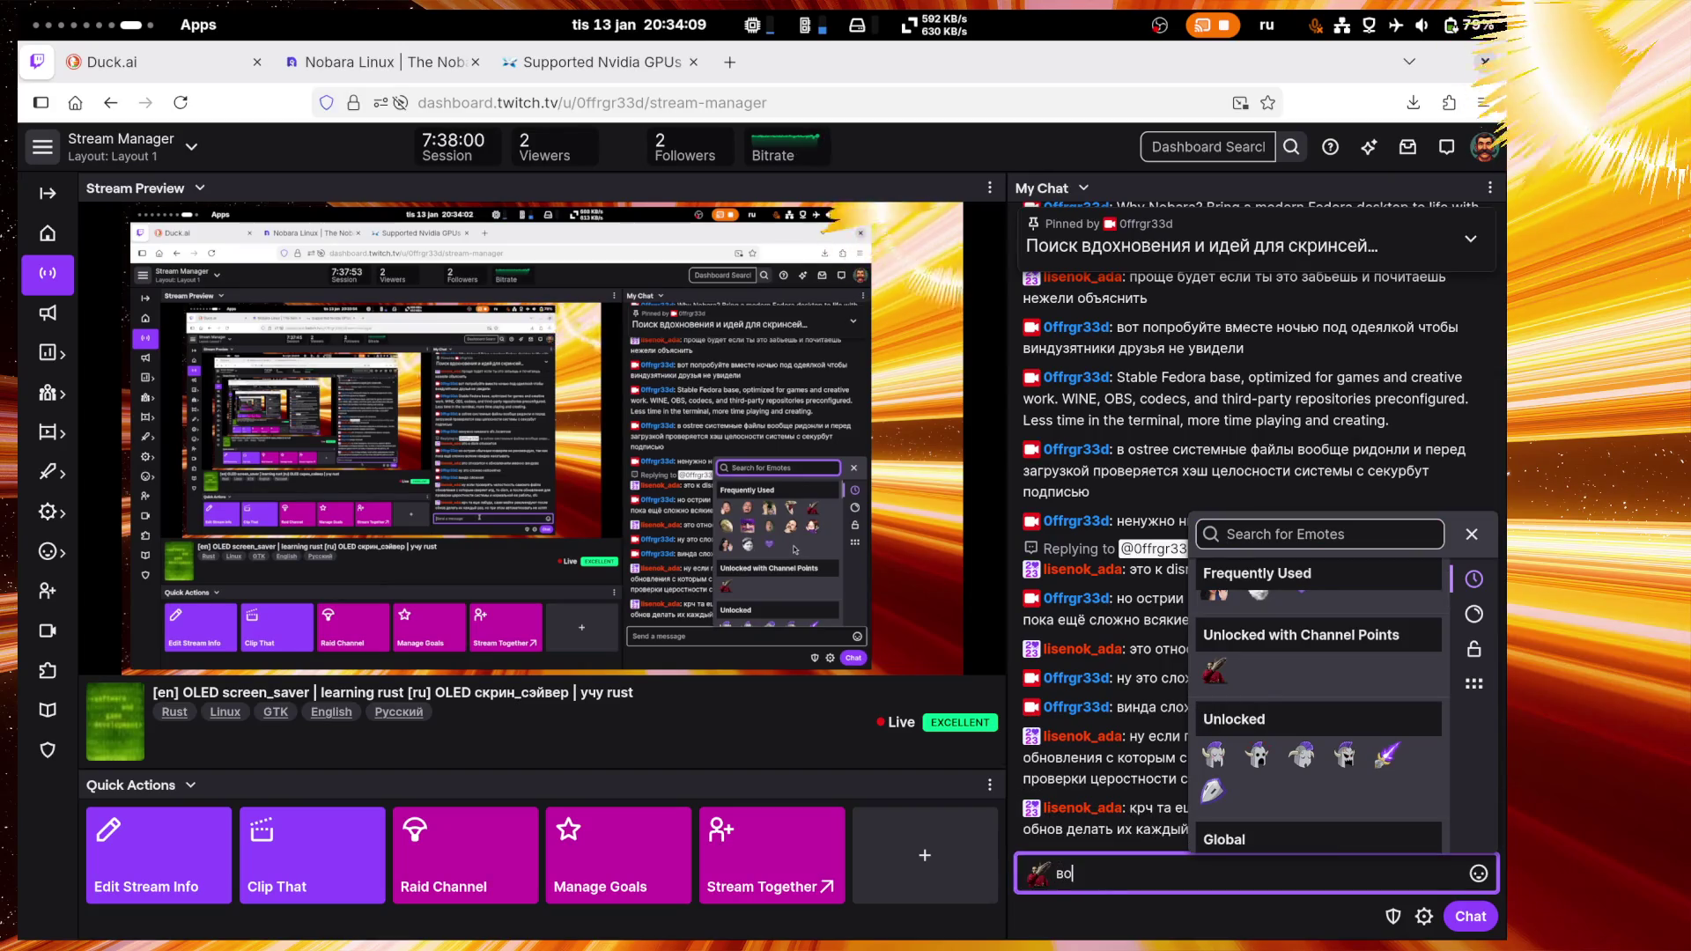
{"action": "type", "text": "т вс"}
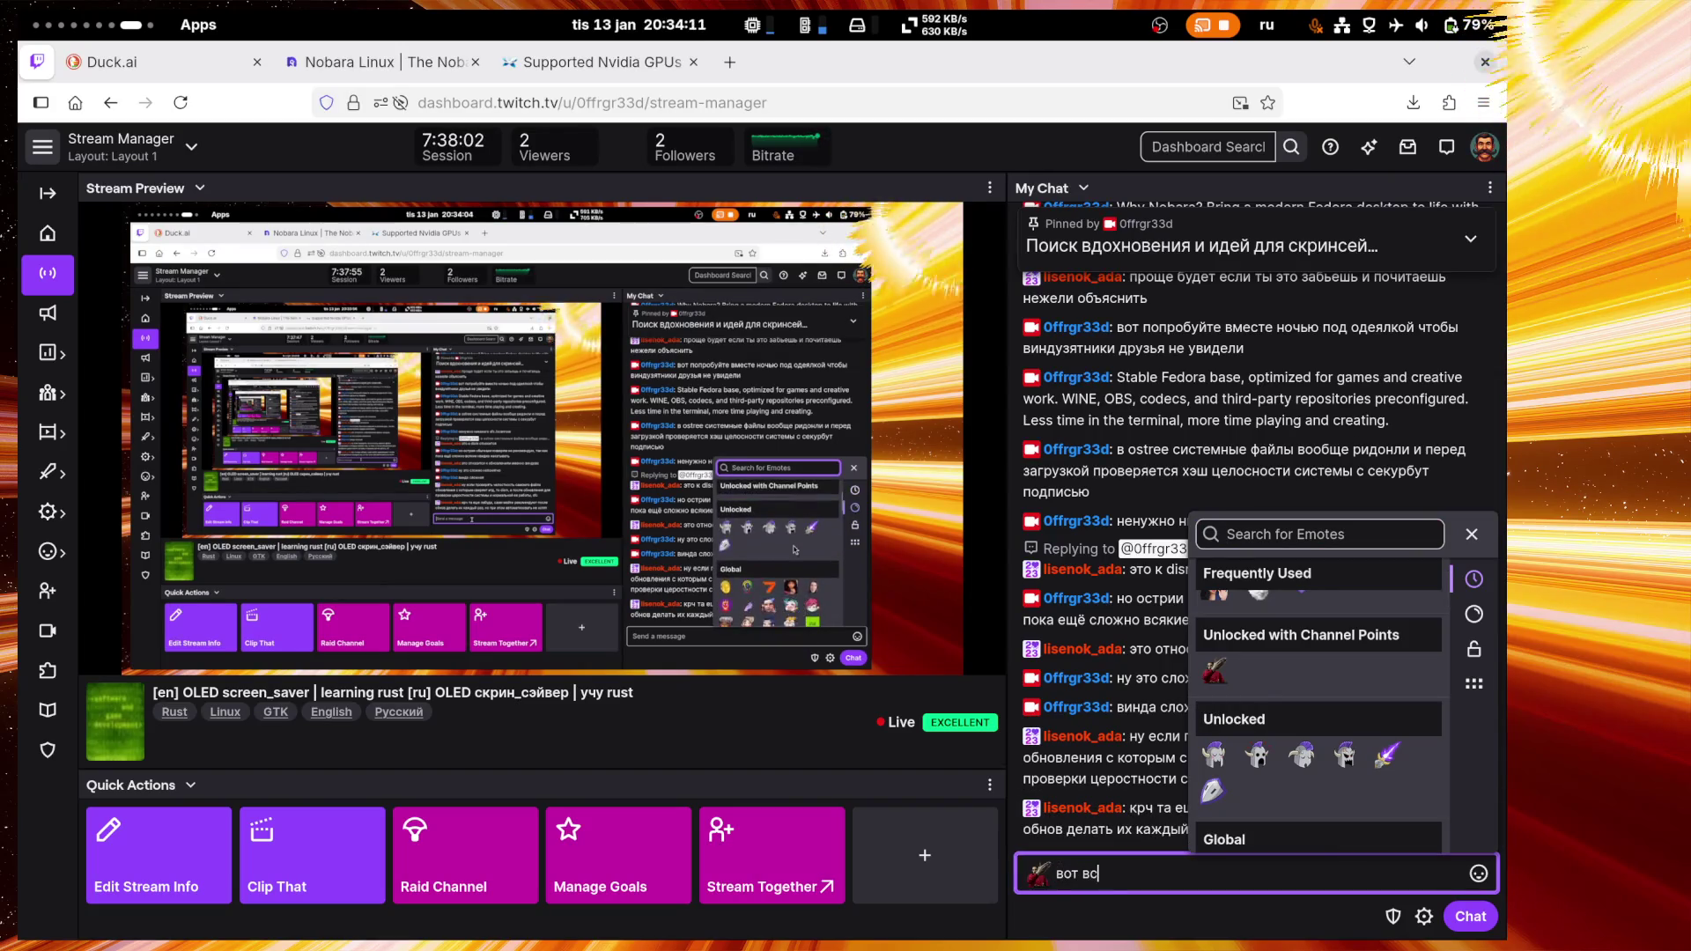
{"action": "type", "text": "егда они так"}
{"action": "key", "text": "Return"}
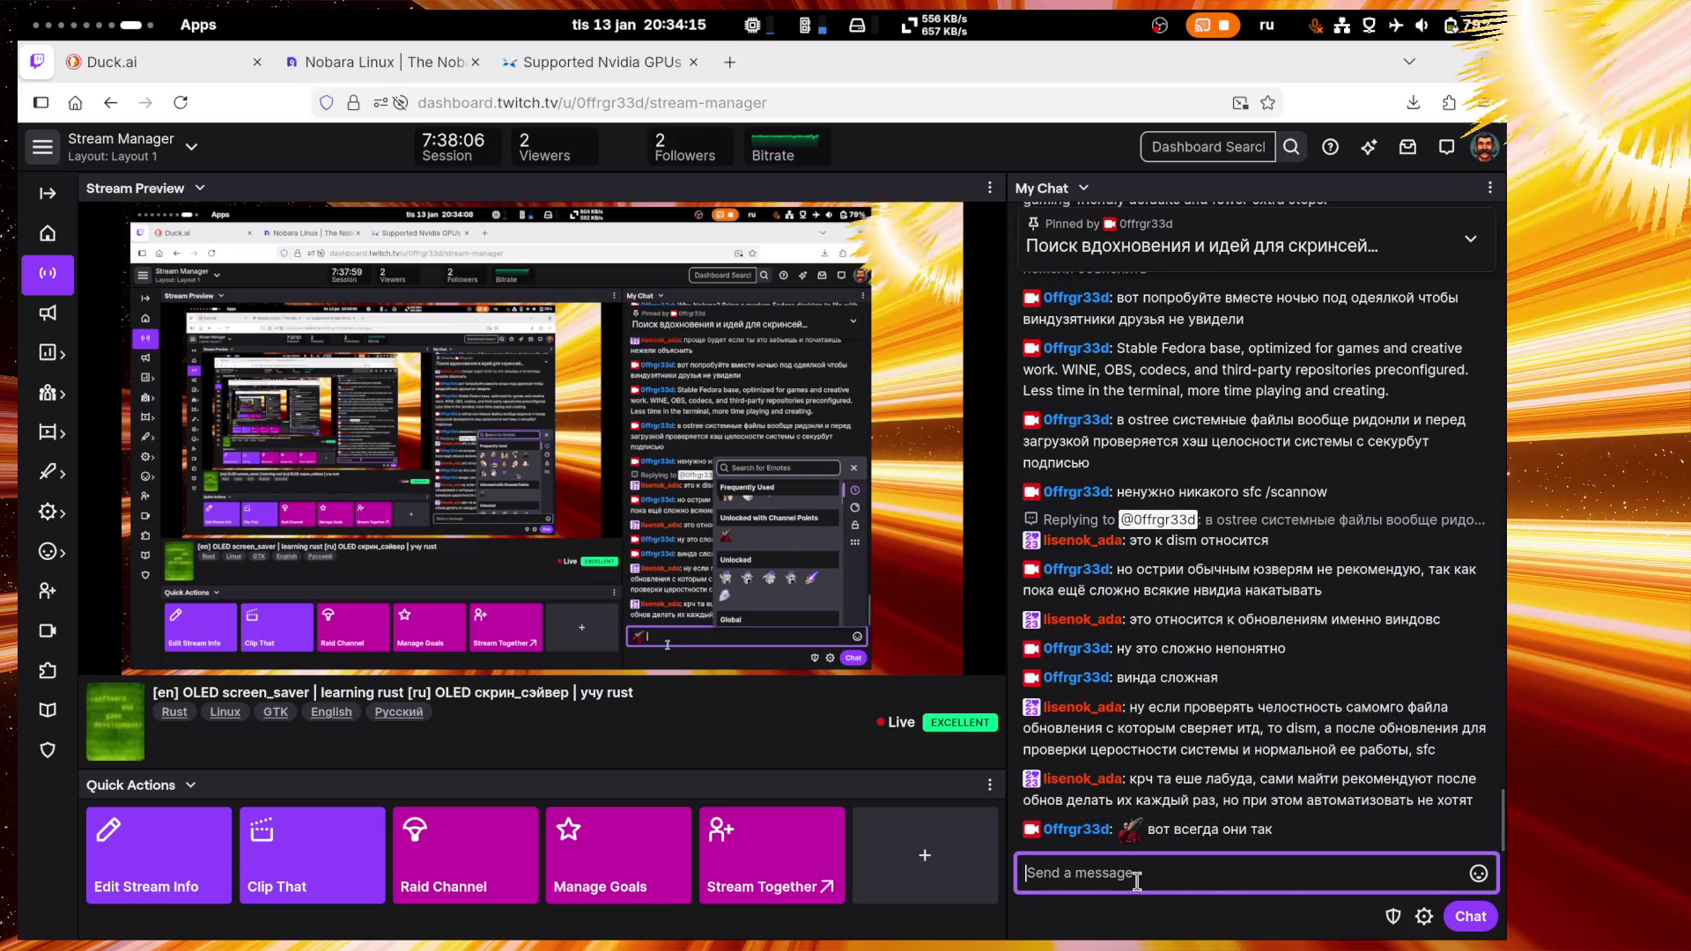
Step: Post 'индуский код разгоняют поверх аи', 'кста они там чтото на раст переписыва', 'в венде', 'слышал про это уже'
{"action": "type", "text": "инд"}
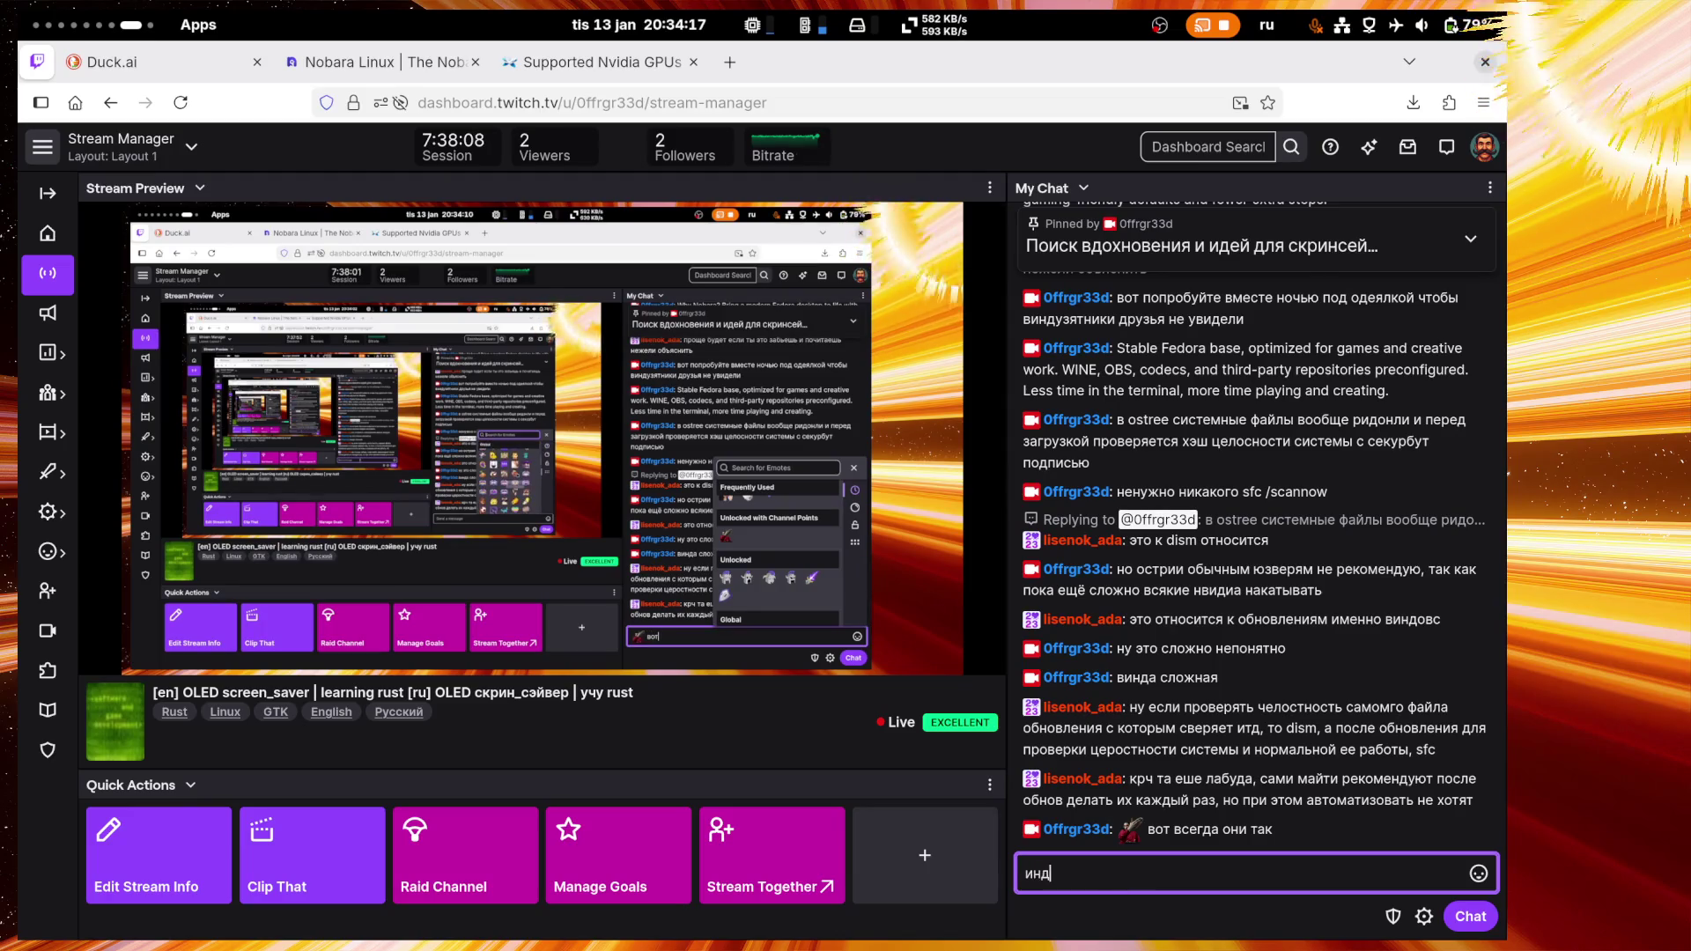
{"action": "type", "text": "уский код "}
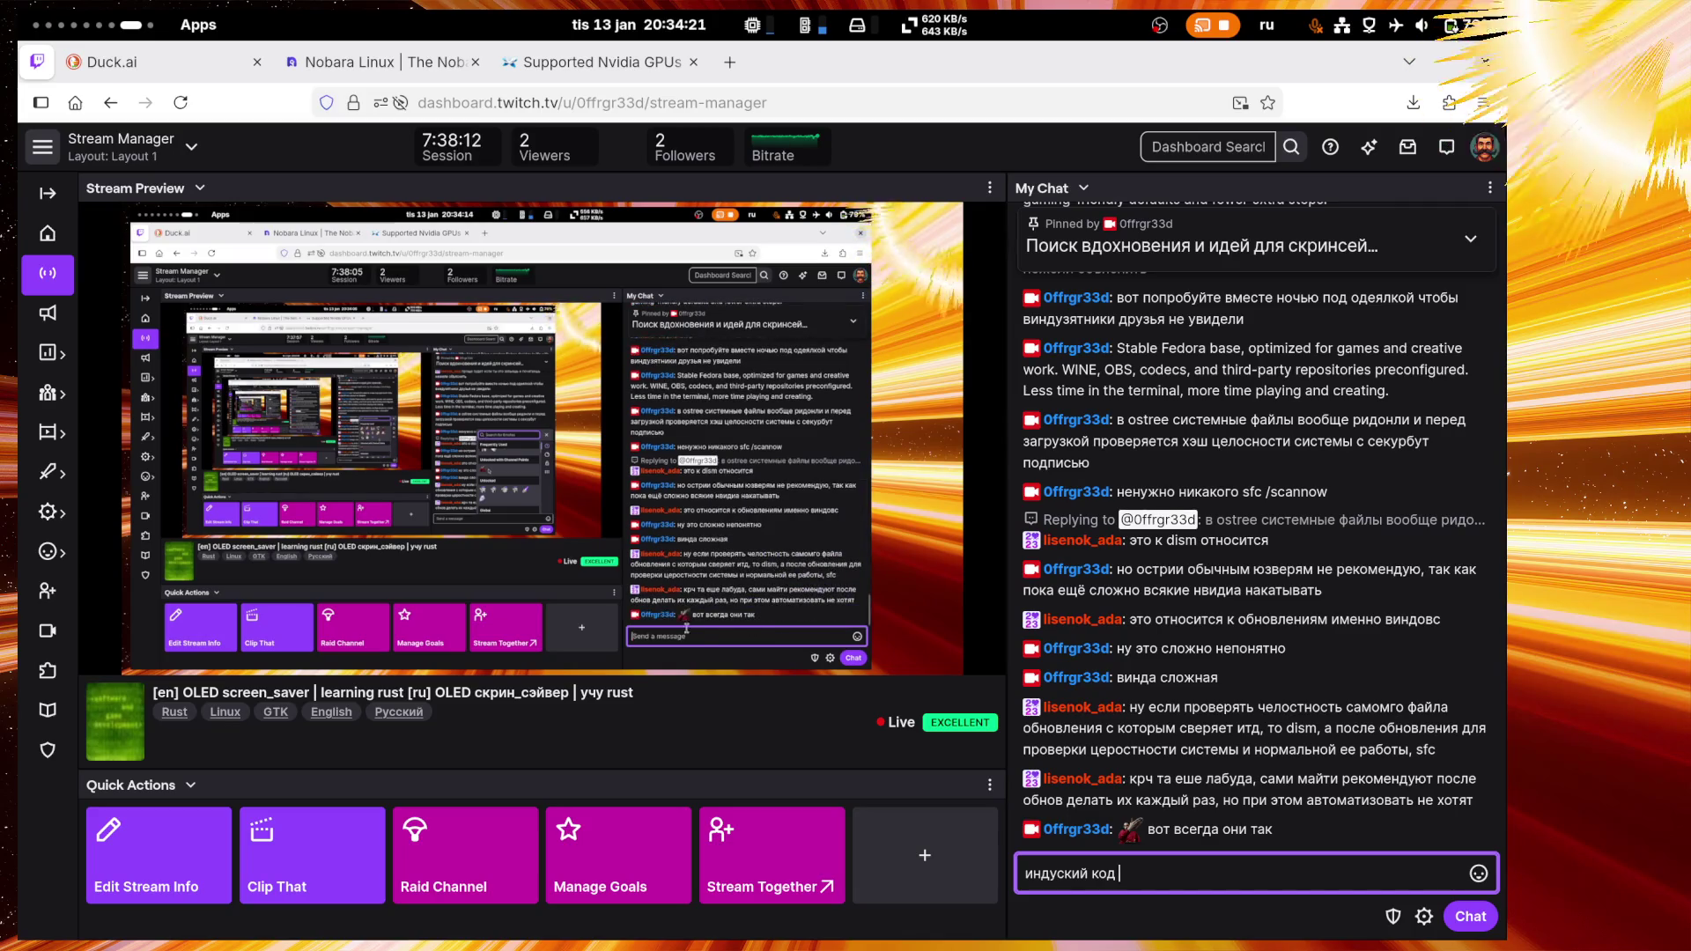
{"action": "type", "text": "разгоняют"}
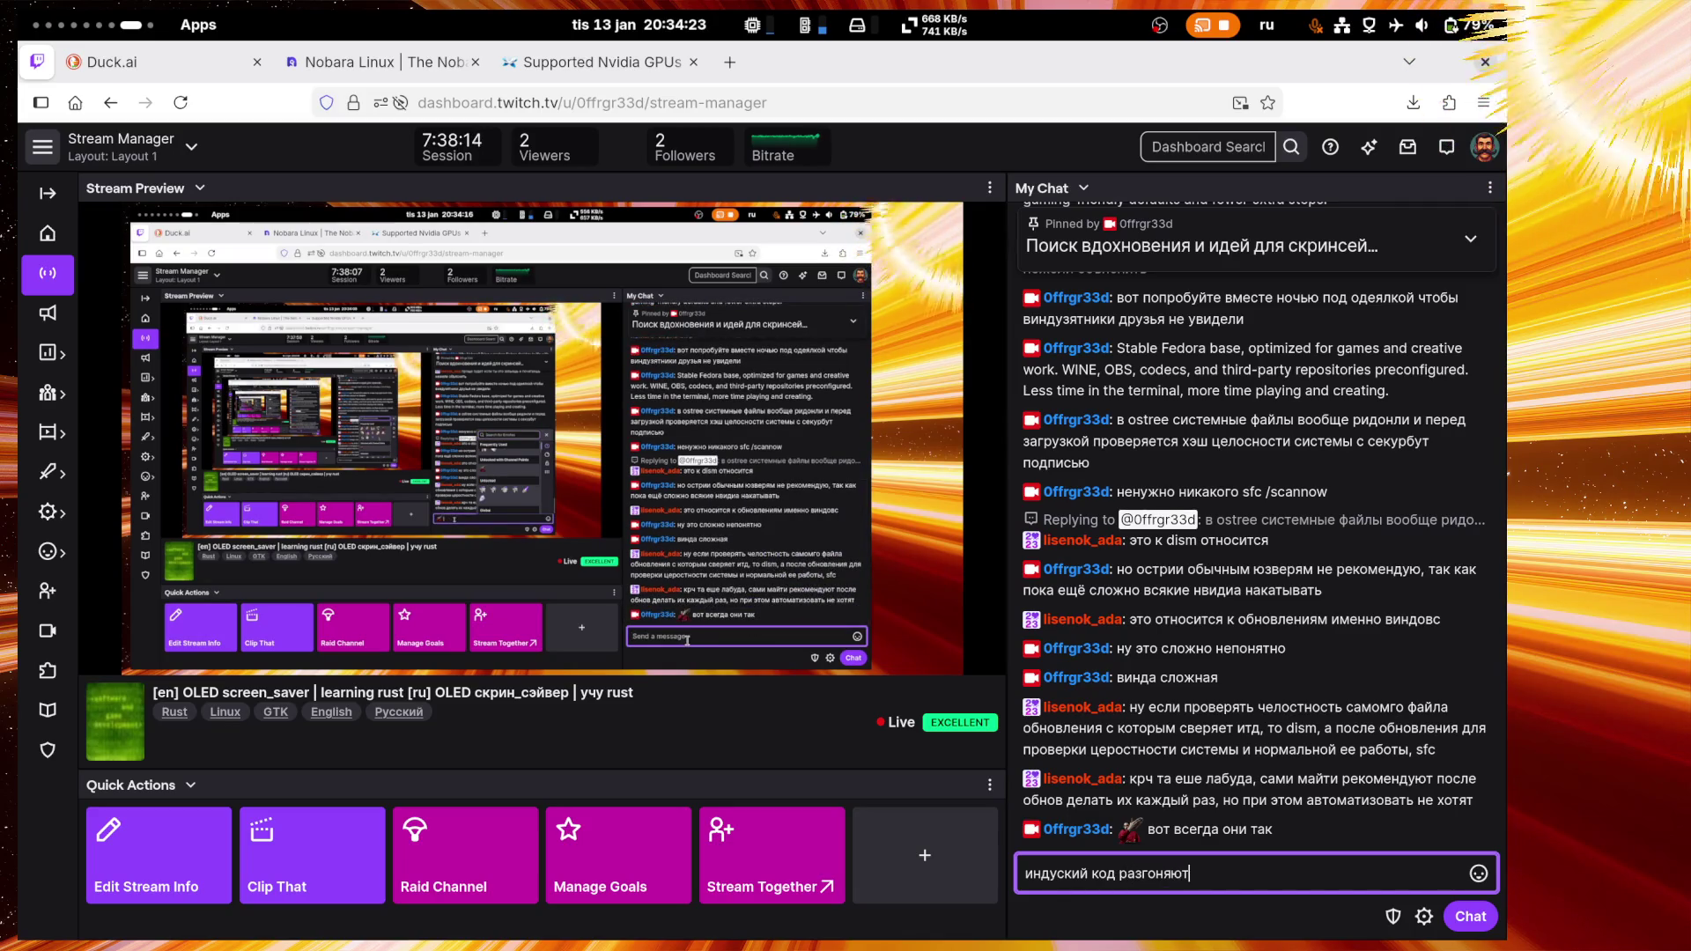
{"action": "type", "text": " поверх аи"}
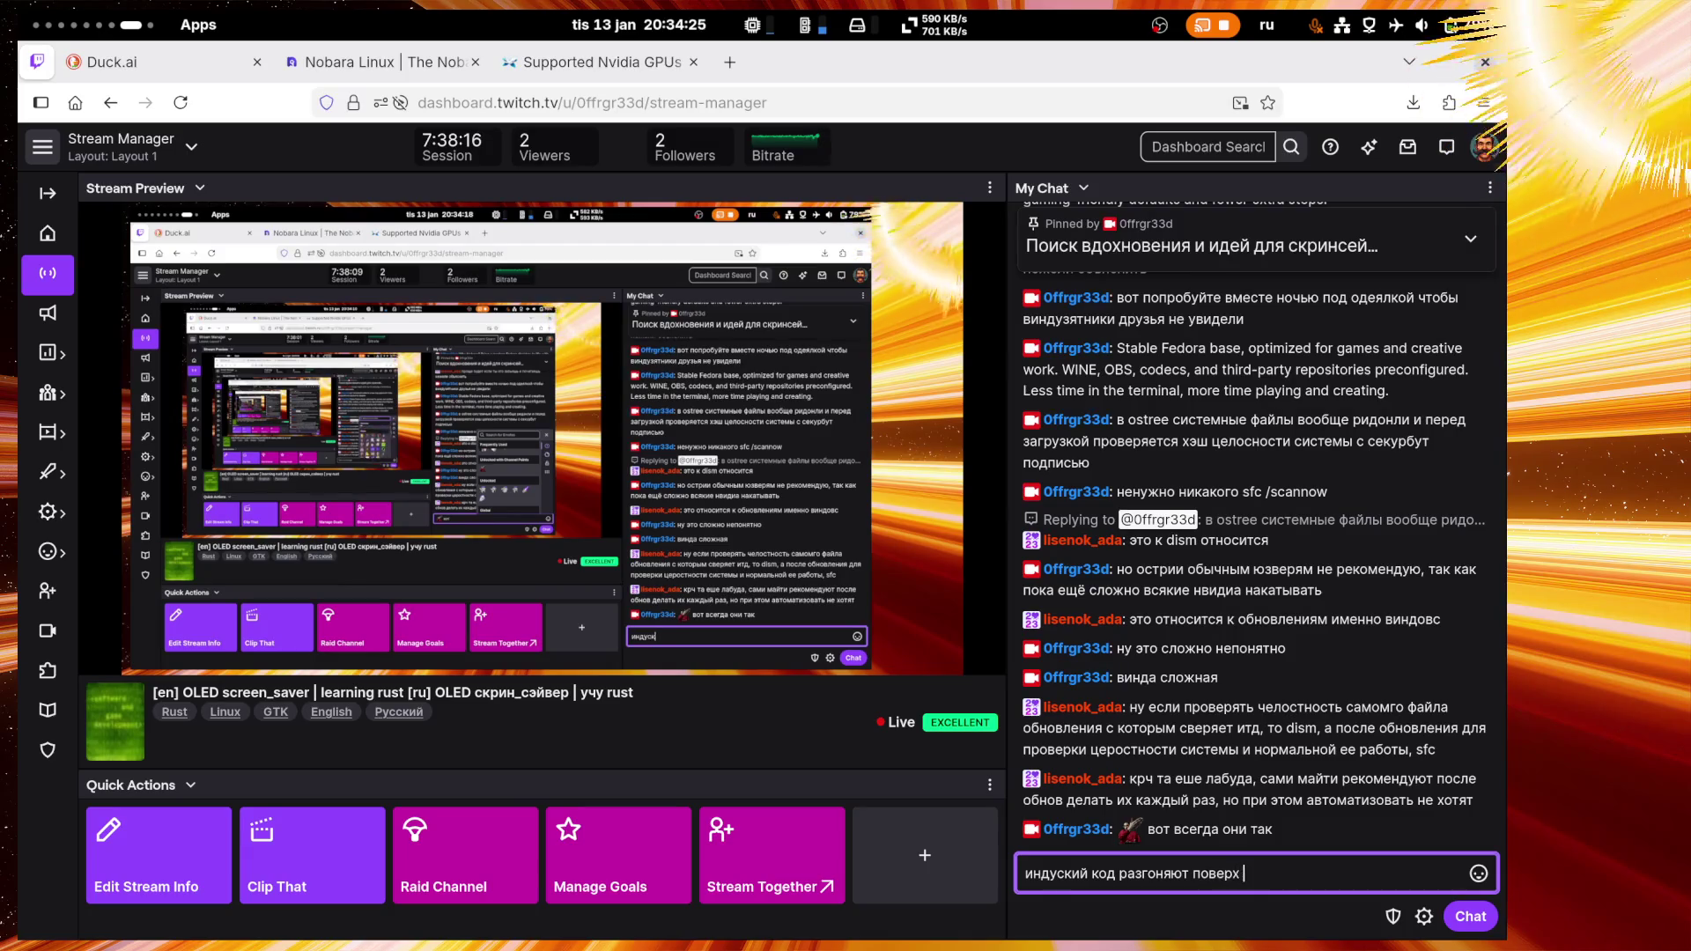
{"action": "key", "text": "Return"}
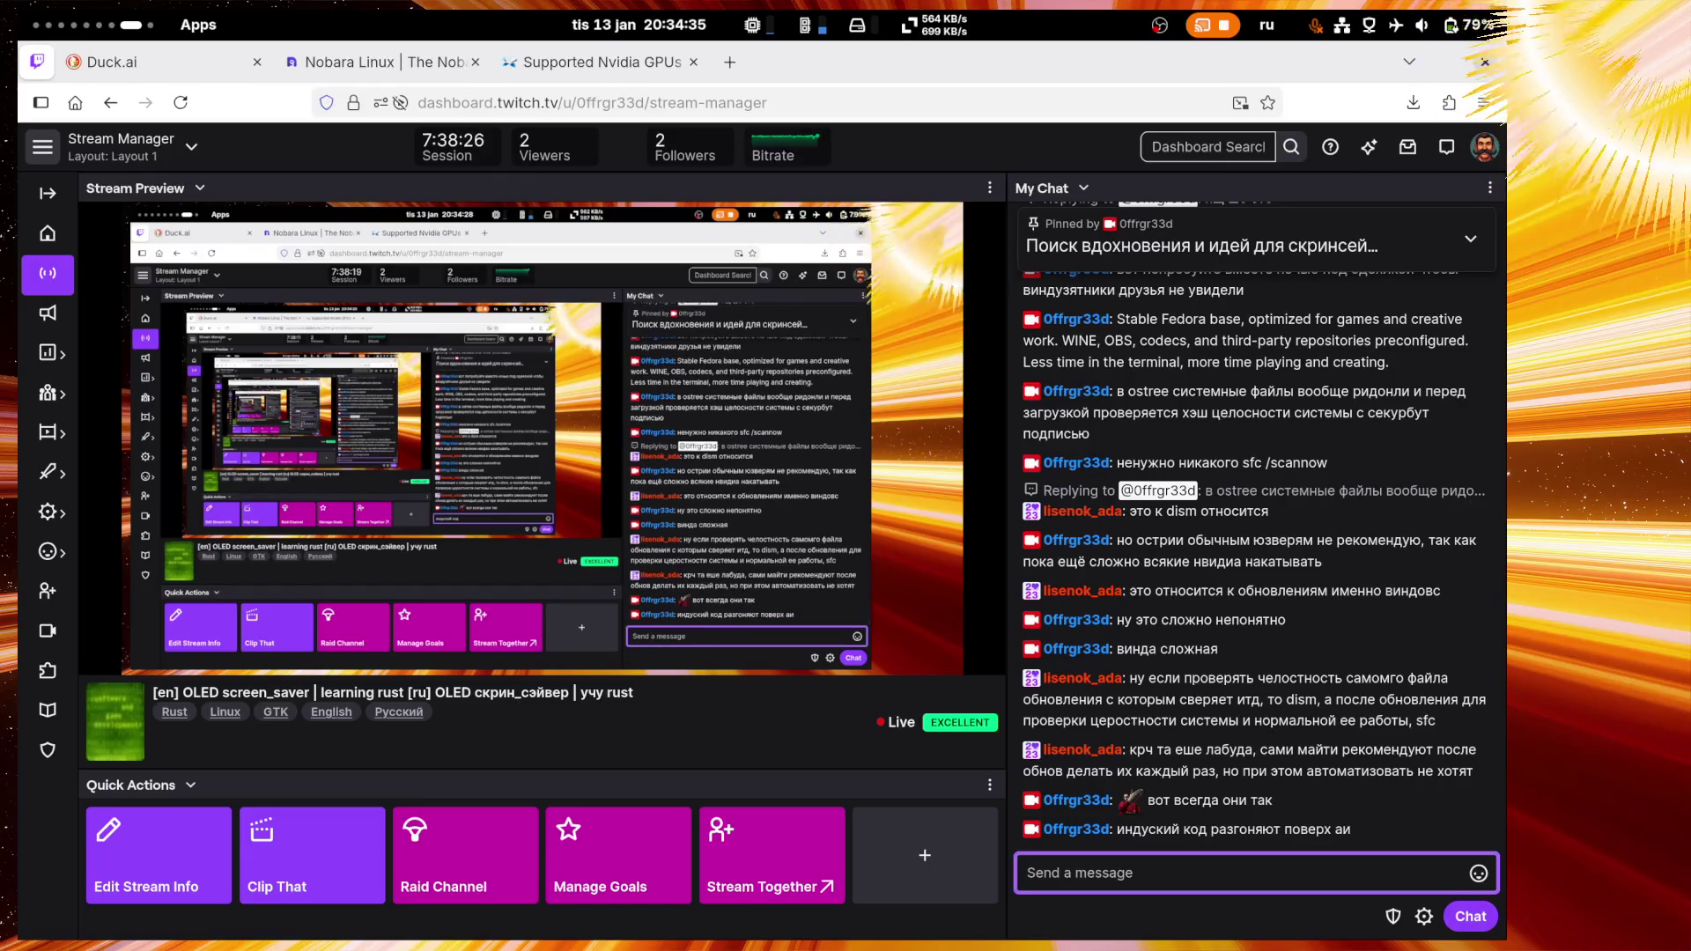
{"action": "type", "text": "кста они "}
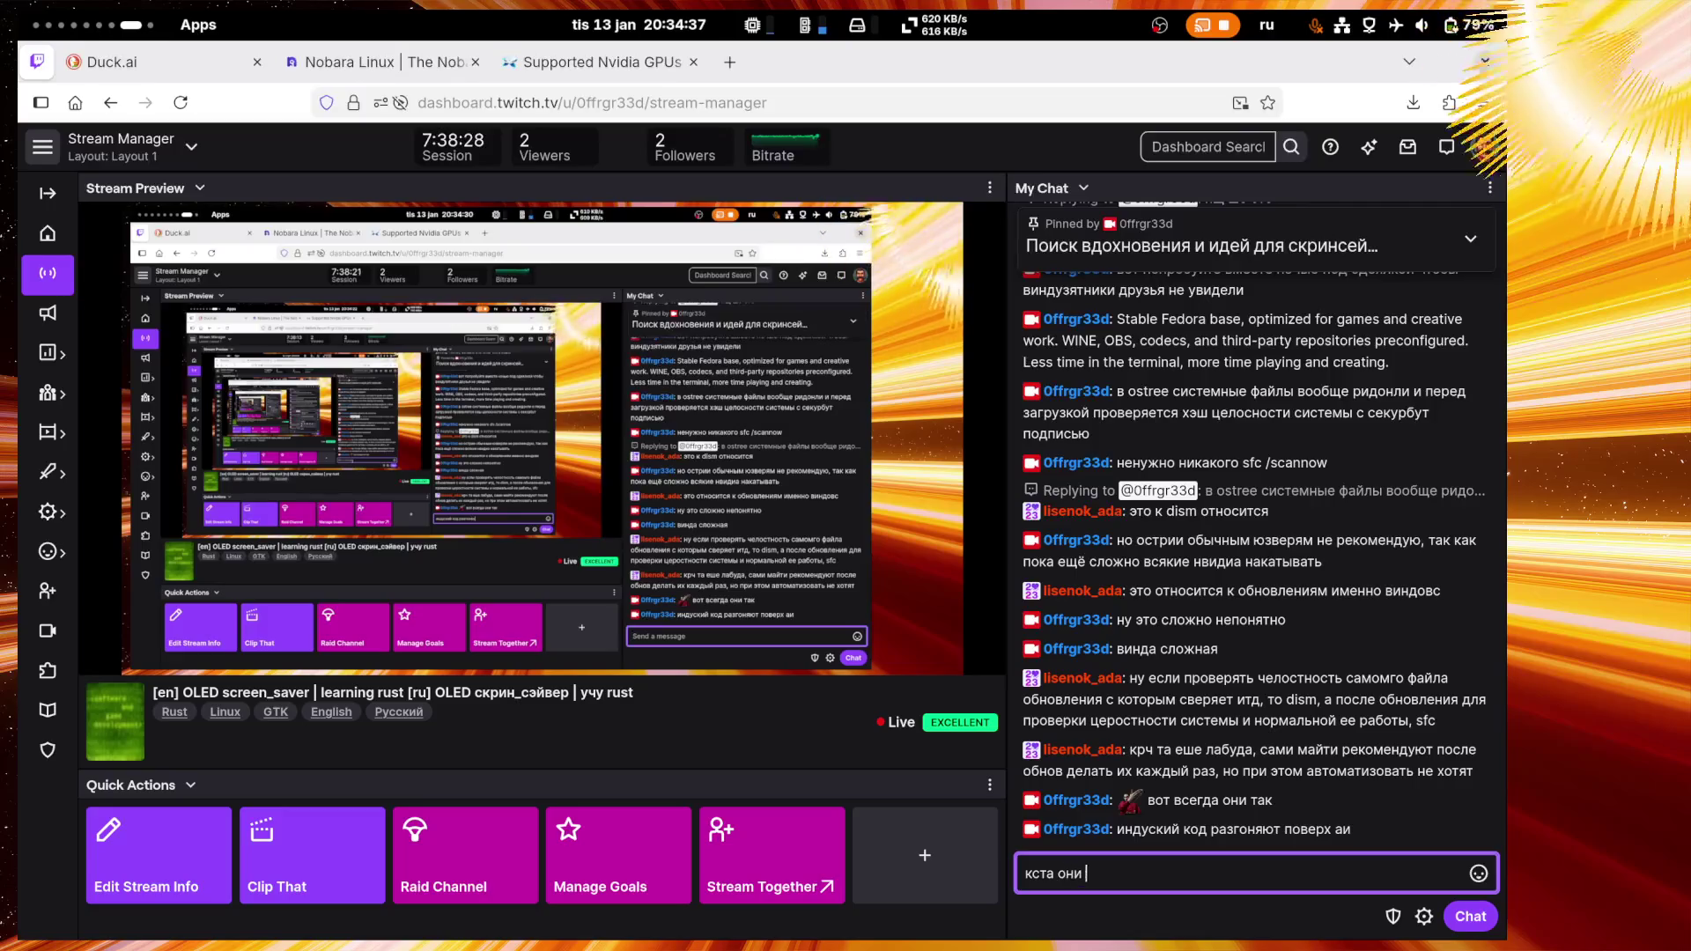
{"action": "type", "text": "там что"}
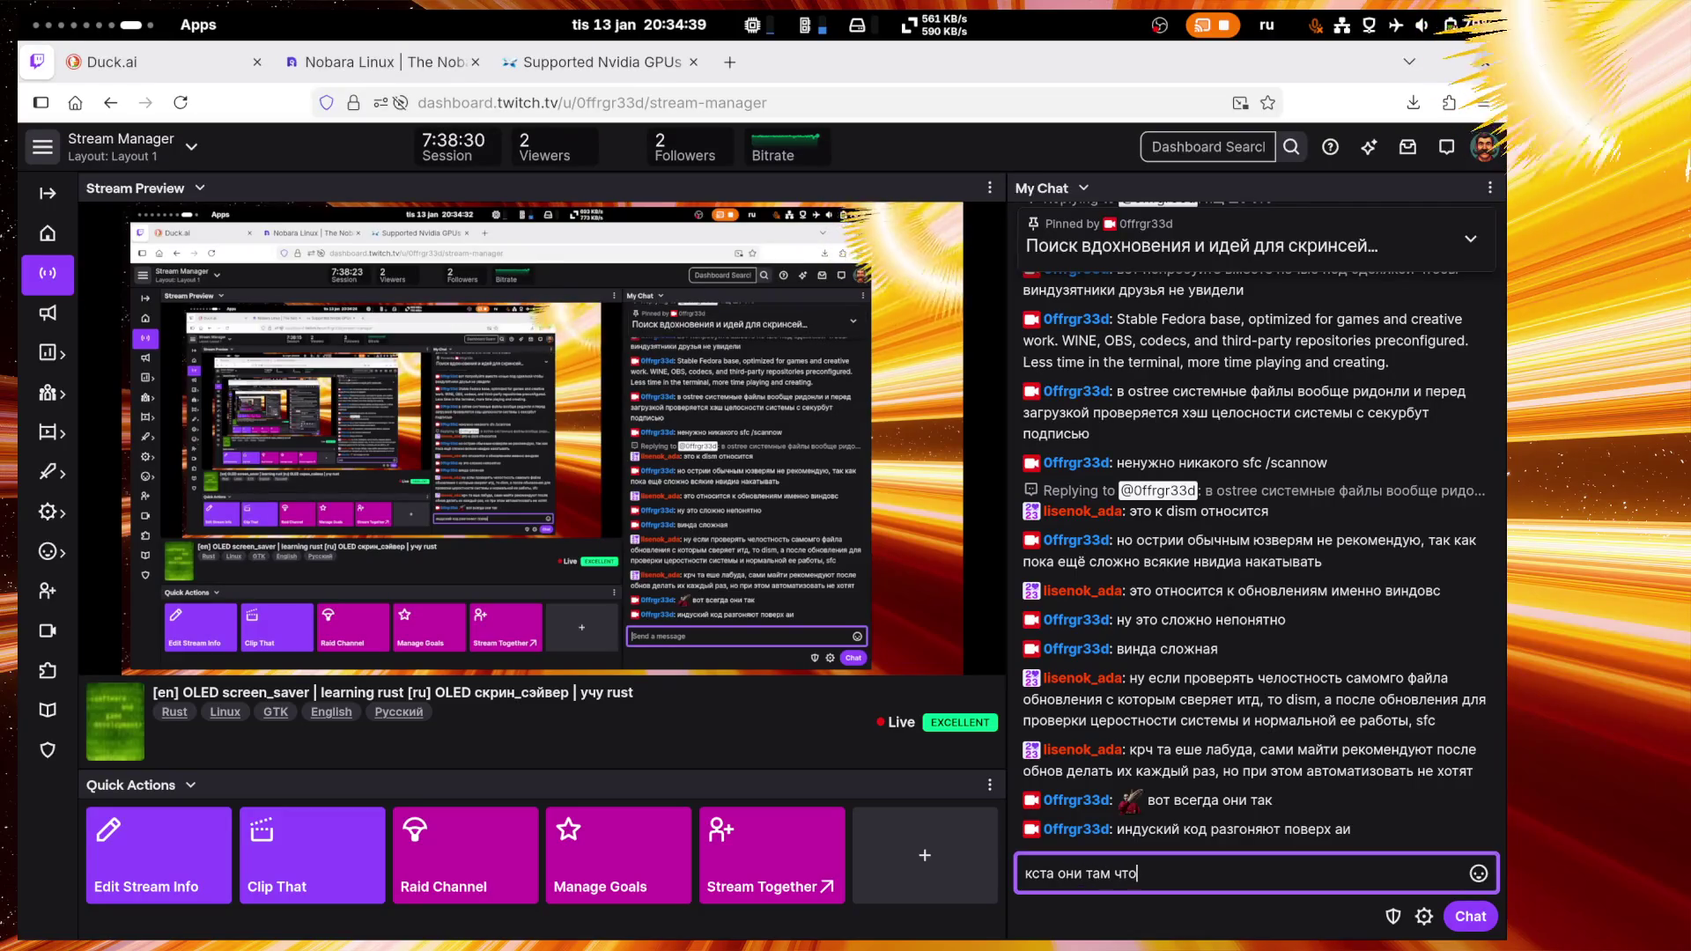
{"action": "type", "text": "то на раст пер"}
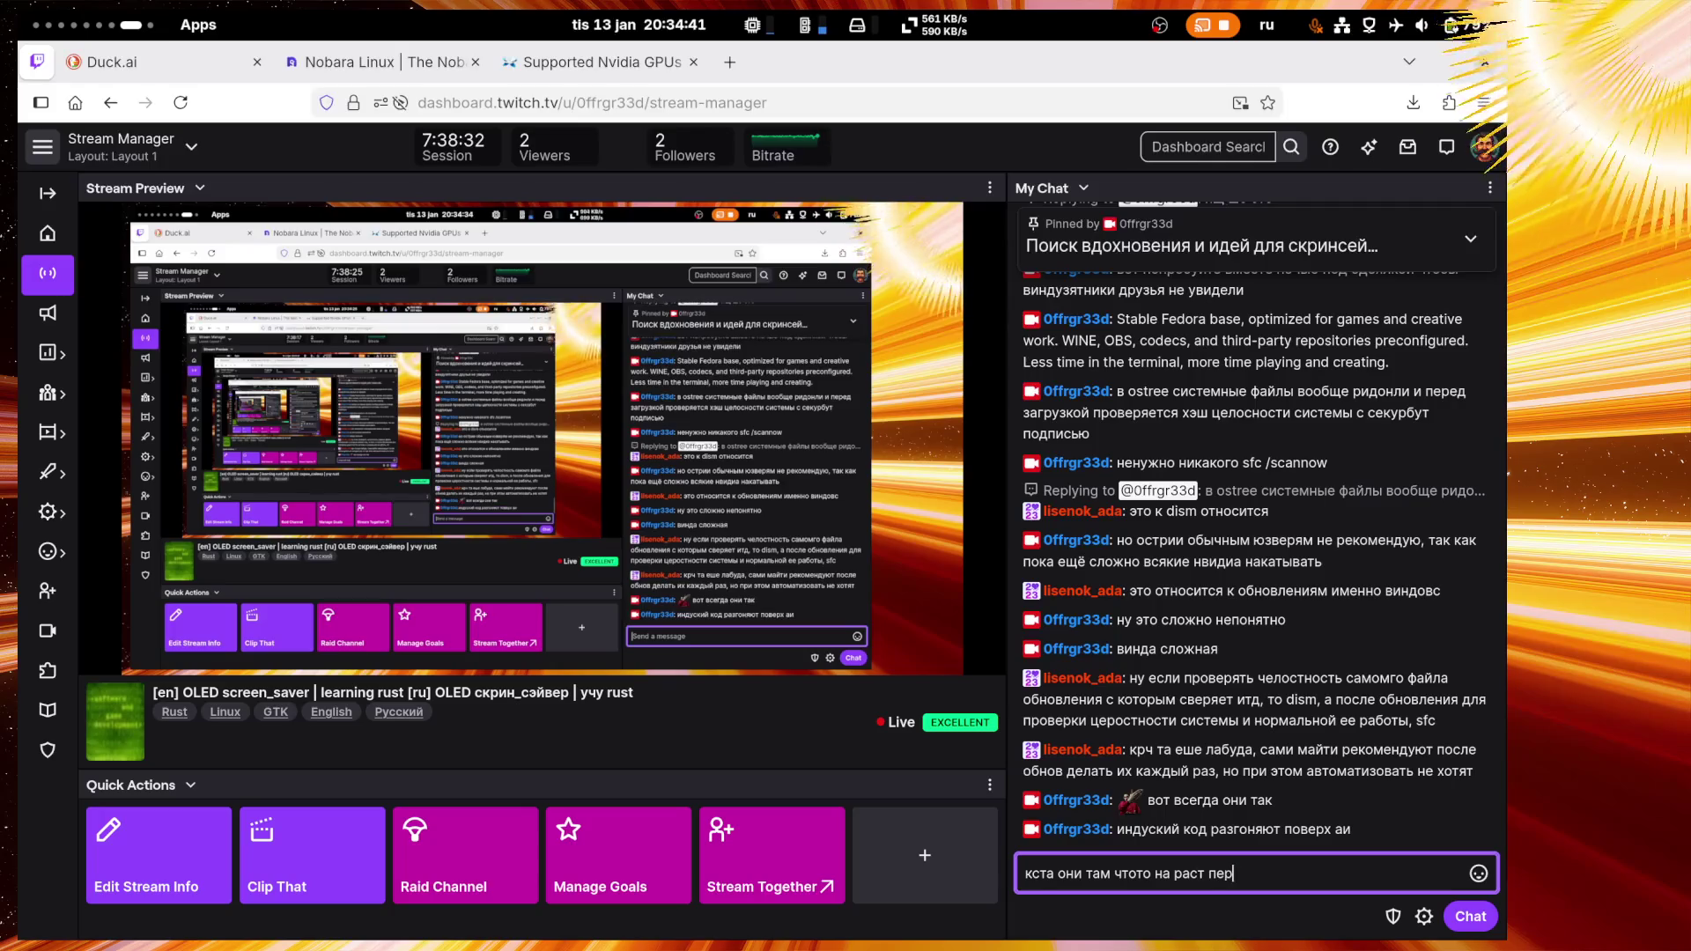
{"action": "type", "text": "еписывают"}
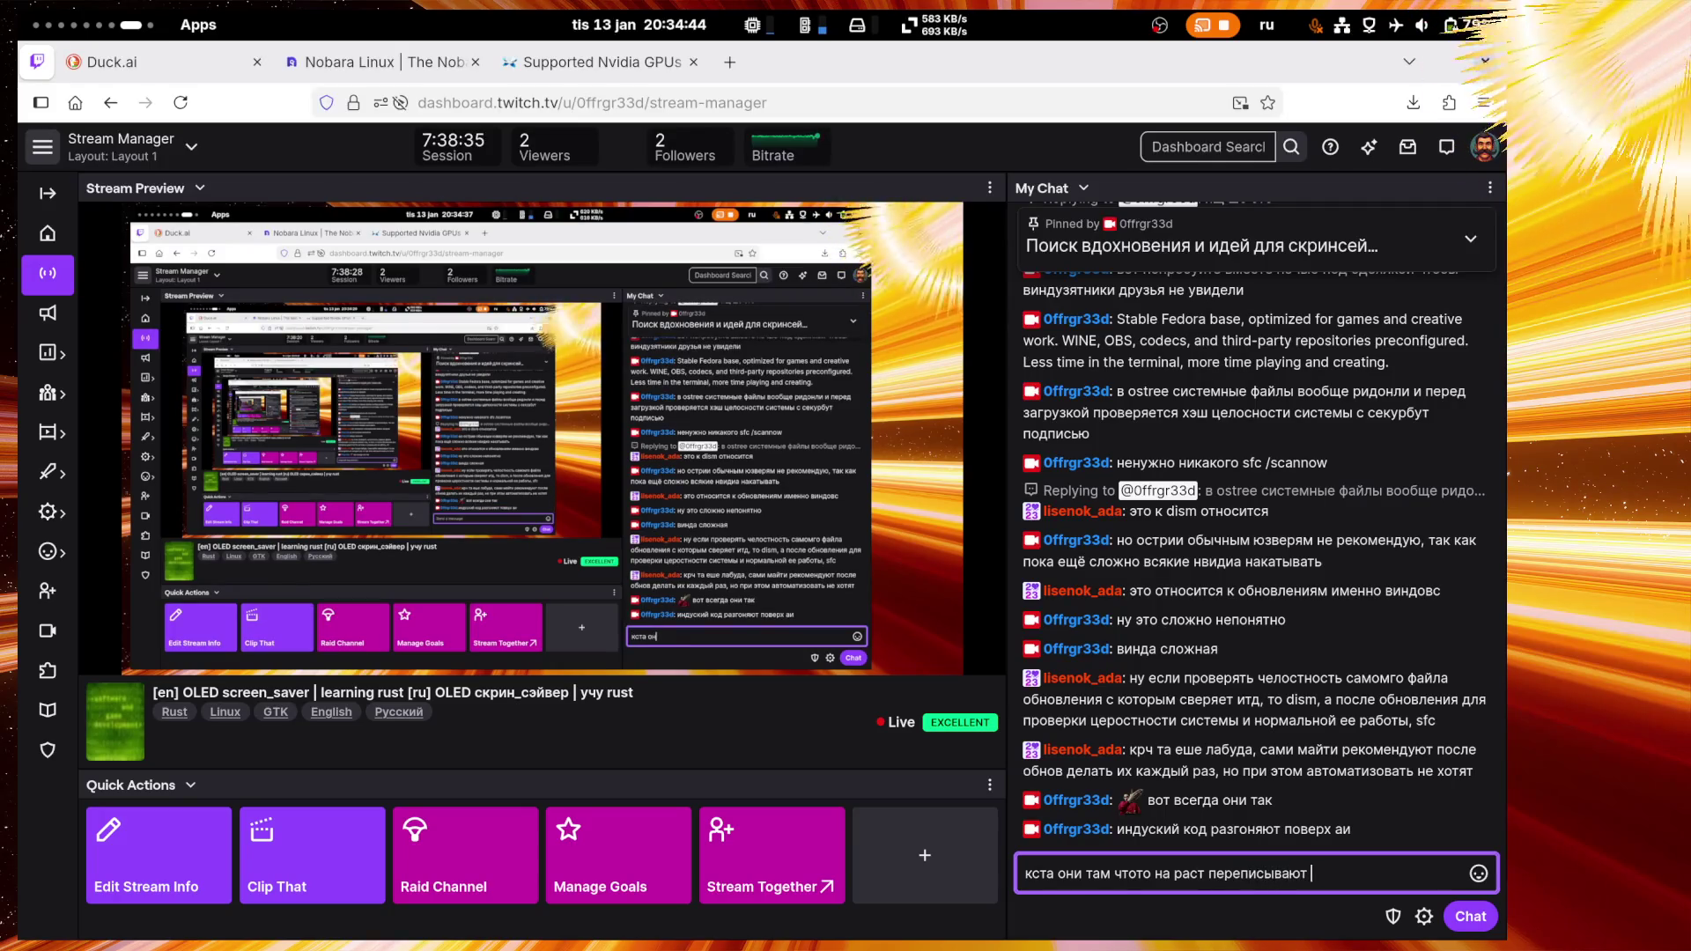
{"action": "key", "text": "Return"}
{"action": "type", "text": "в венде"}
{"action": "key", "text": "Return"}
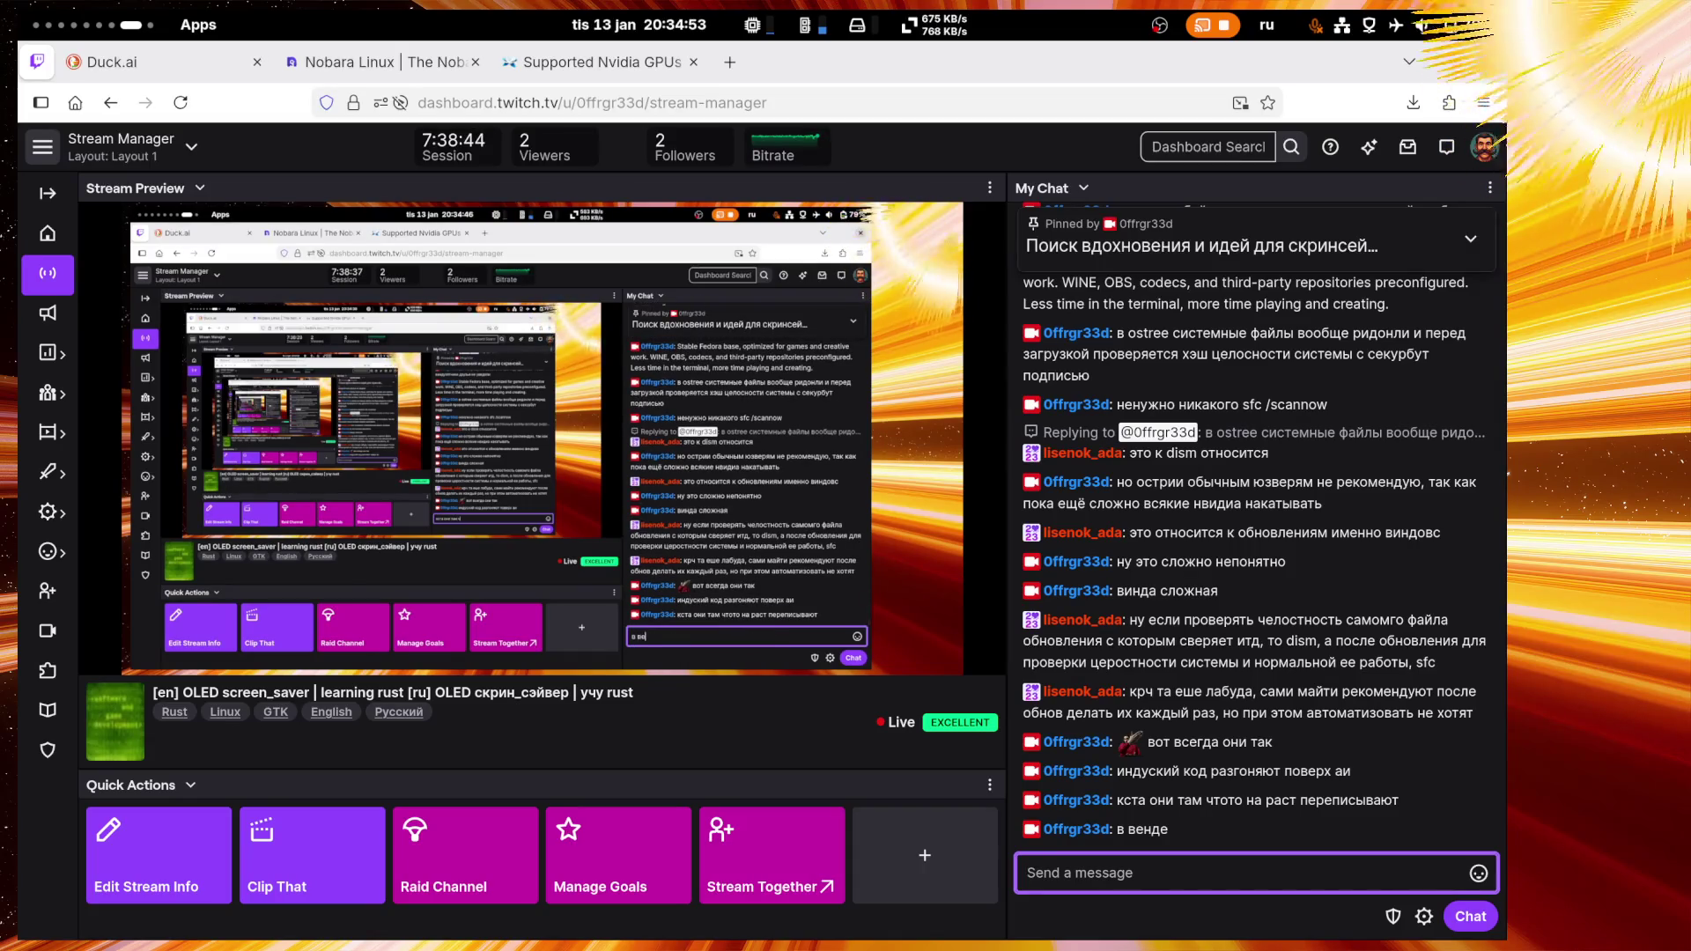
{"action": "type", "text": "слы"}
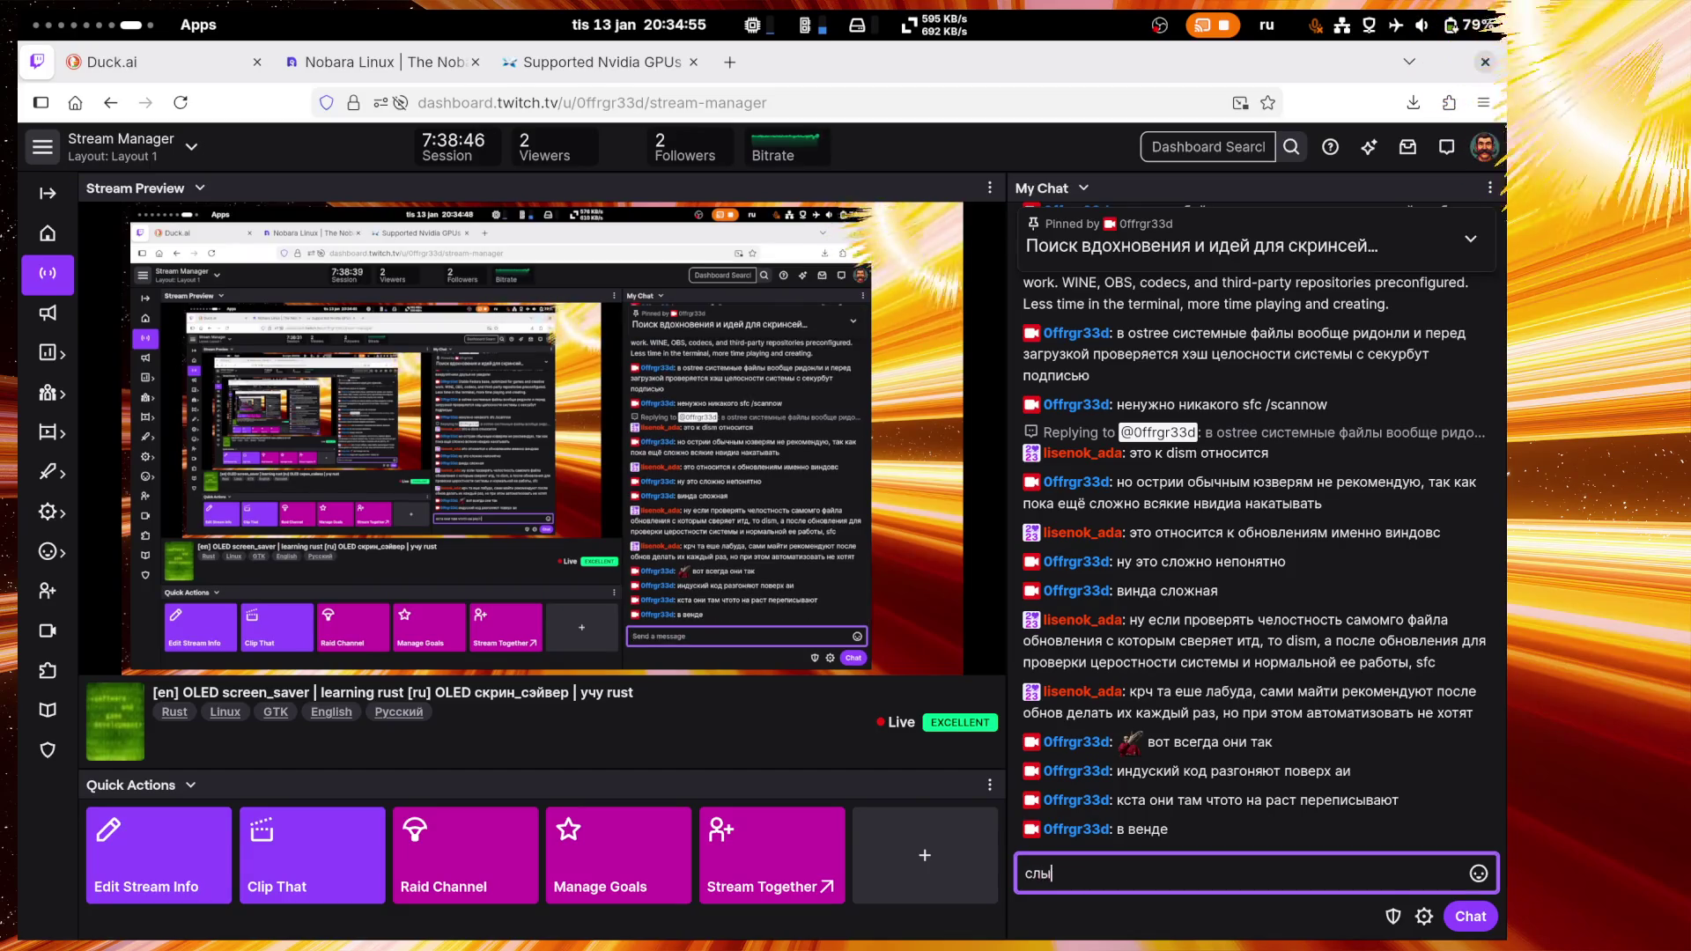
{"action": "type", "text": "шал про это уже"}
{"action": "key", "text": "Return"}
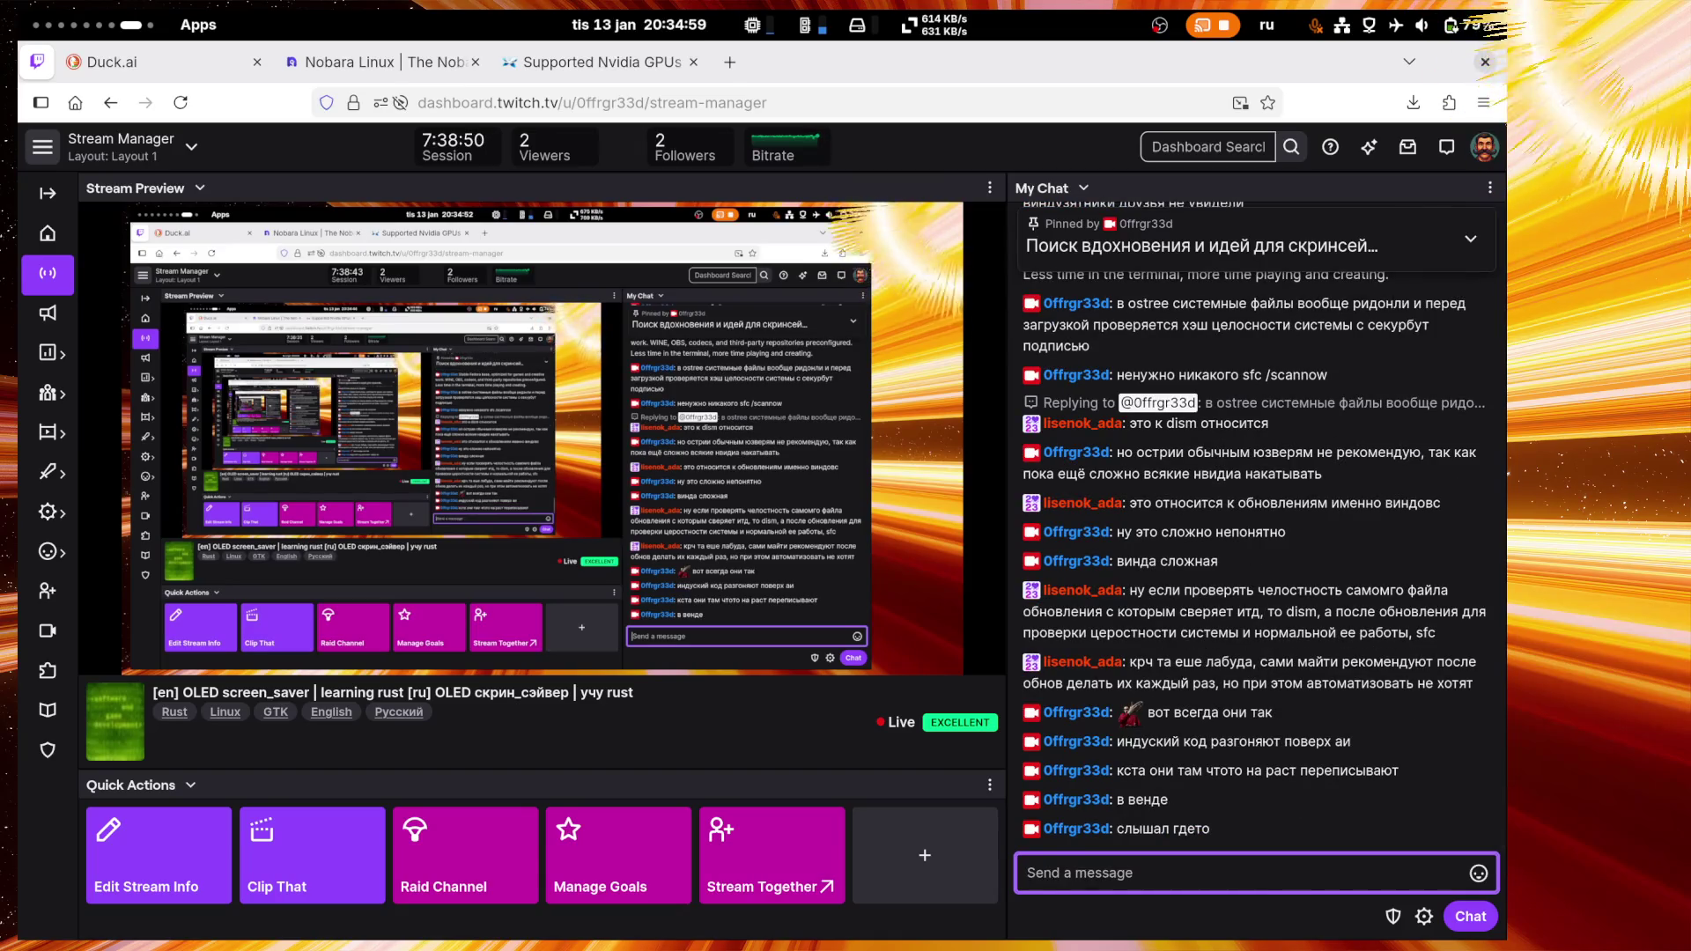
Step: Skip the 05:00 Tomatillo break, start the 25:00 focus countdown, and close the timer
{"action": "left_click", "coordinate": [82, 18]}
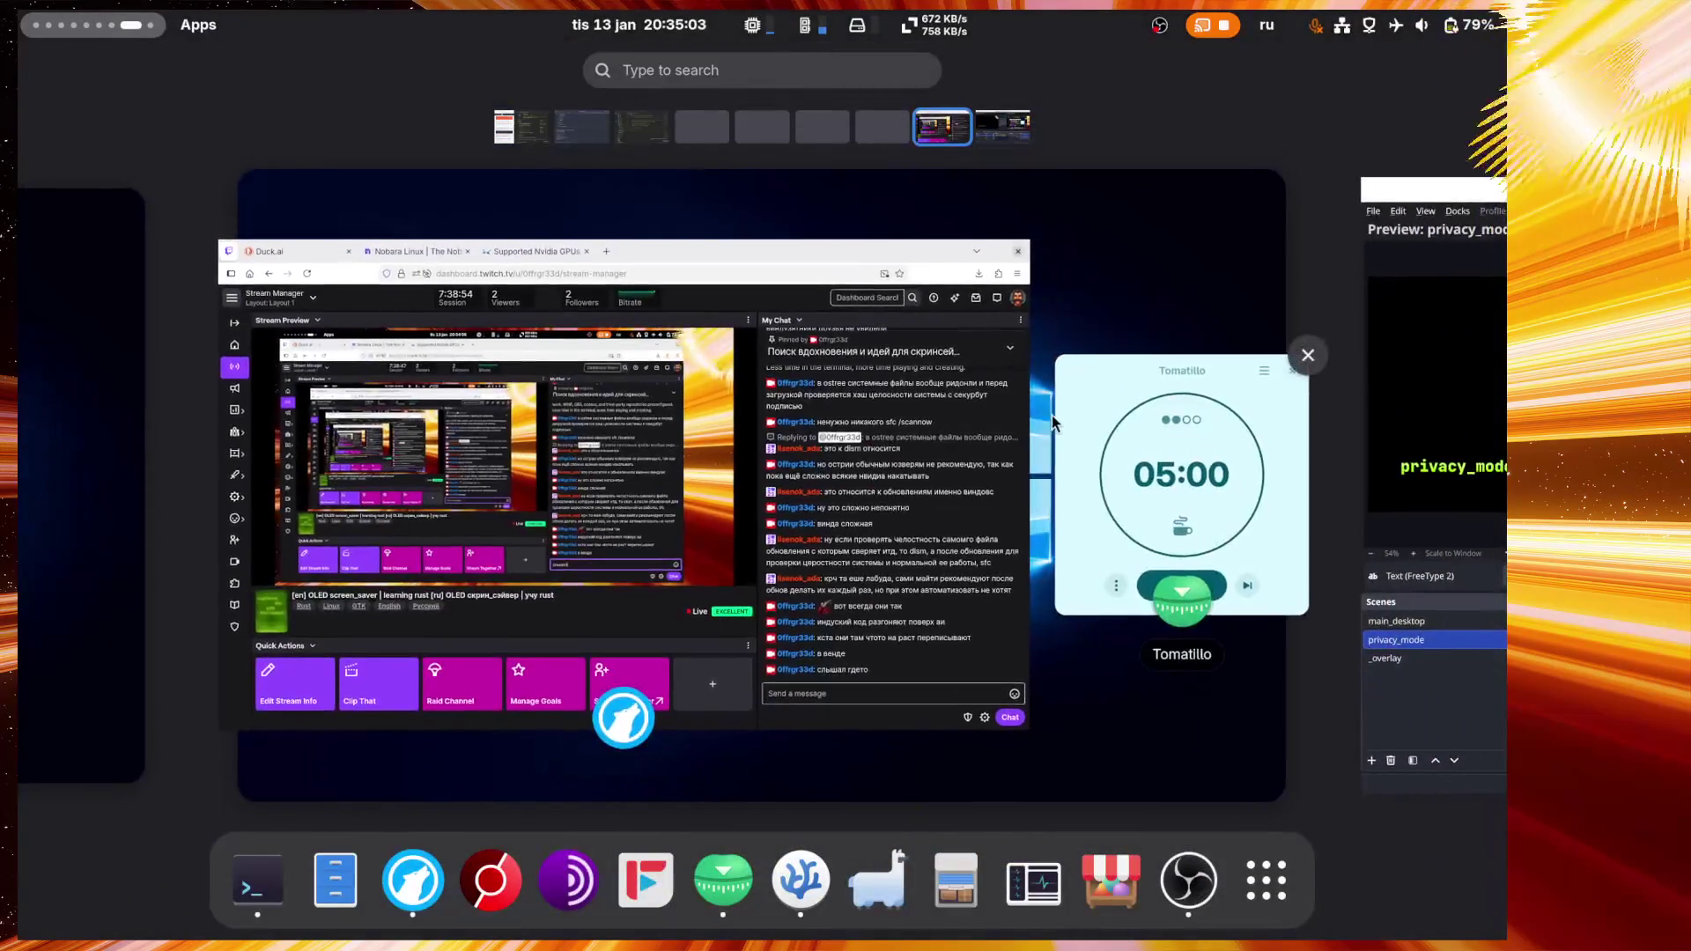
{"action": "left_click", "coordinate": [1143, 476]}
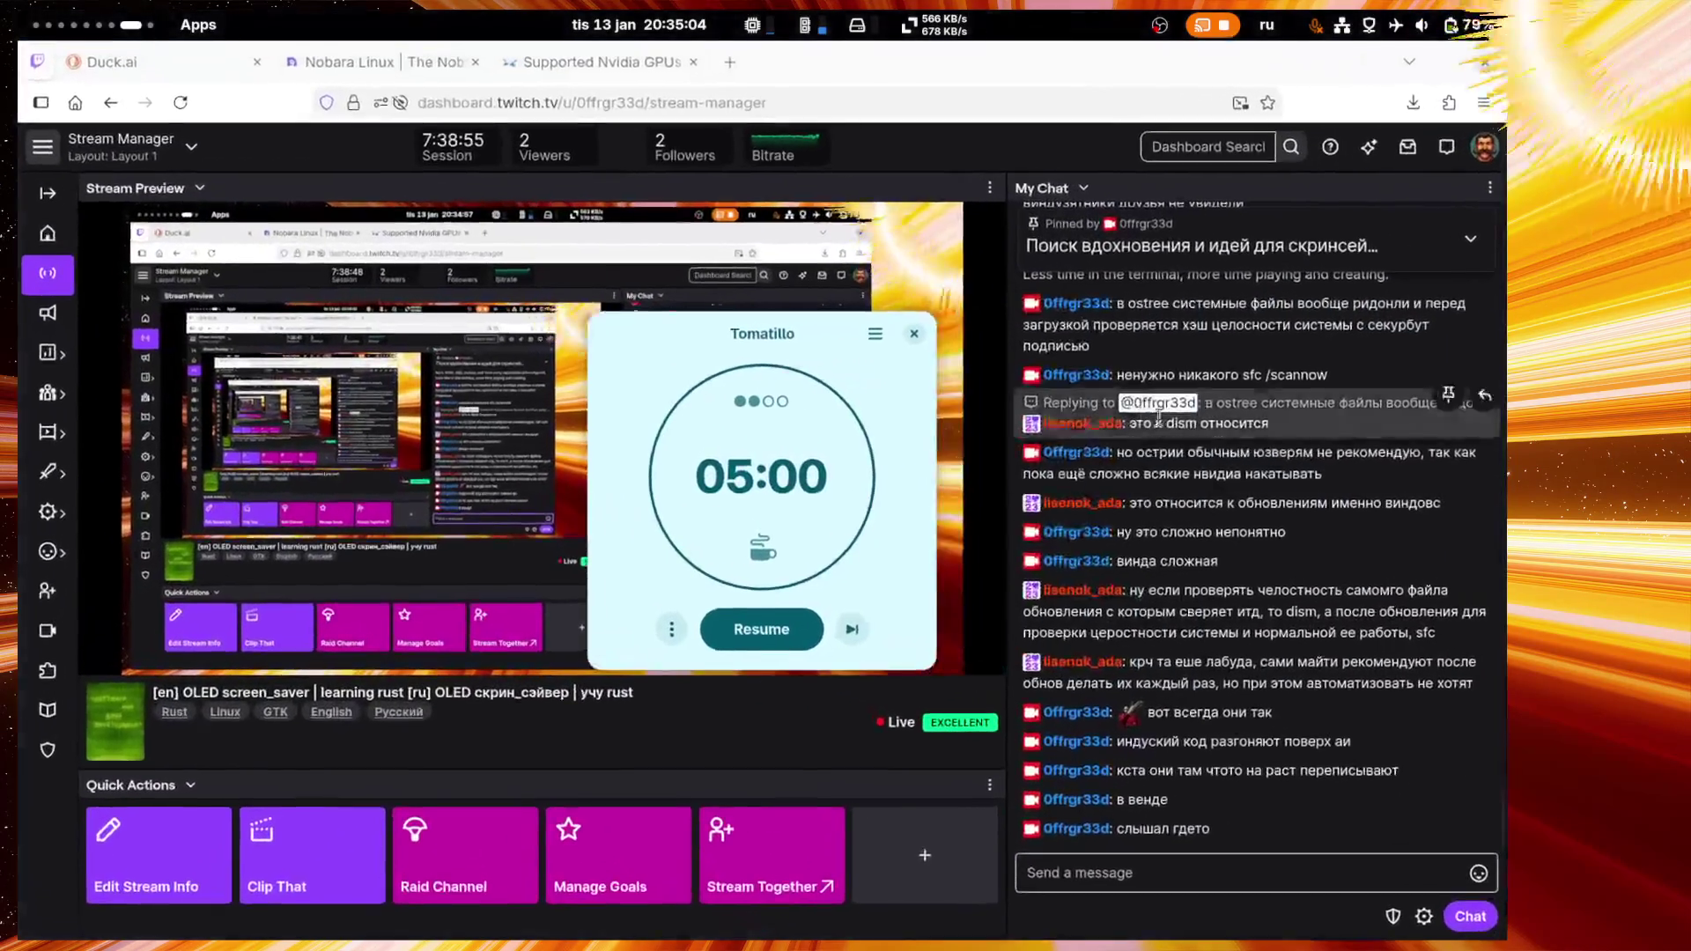
{"action": "left_click", "coordinate": [856, 630]}
{"action": "left_click", "coordinate": [778, 632]}
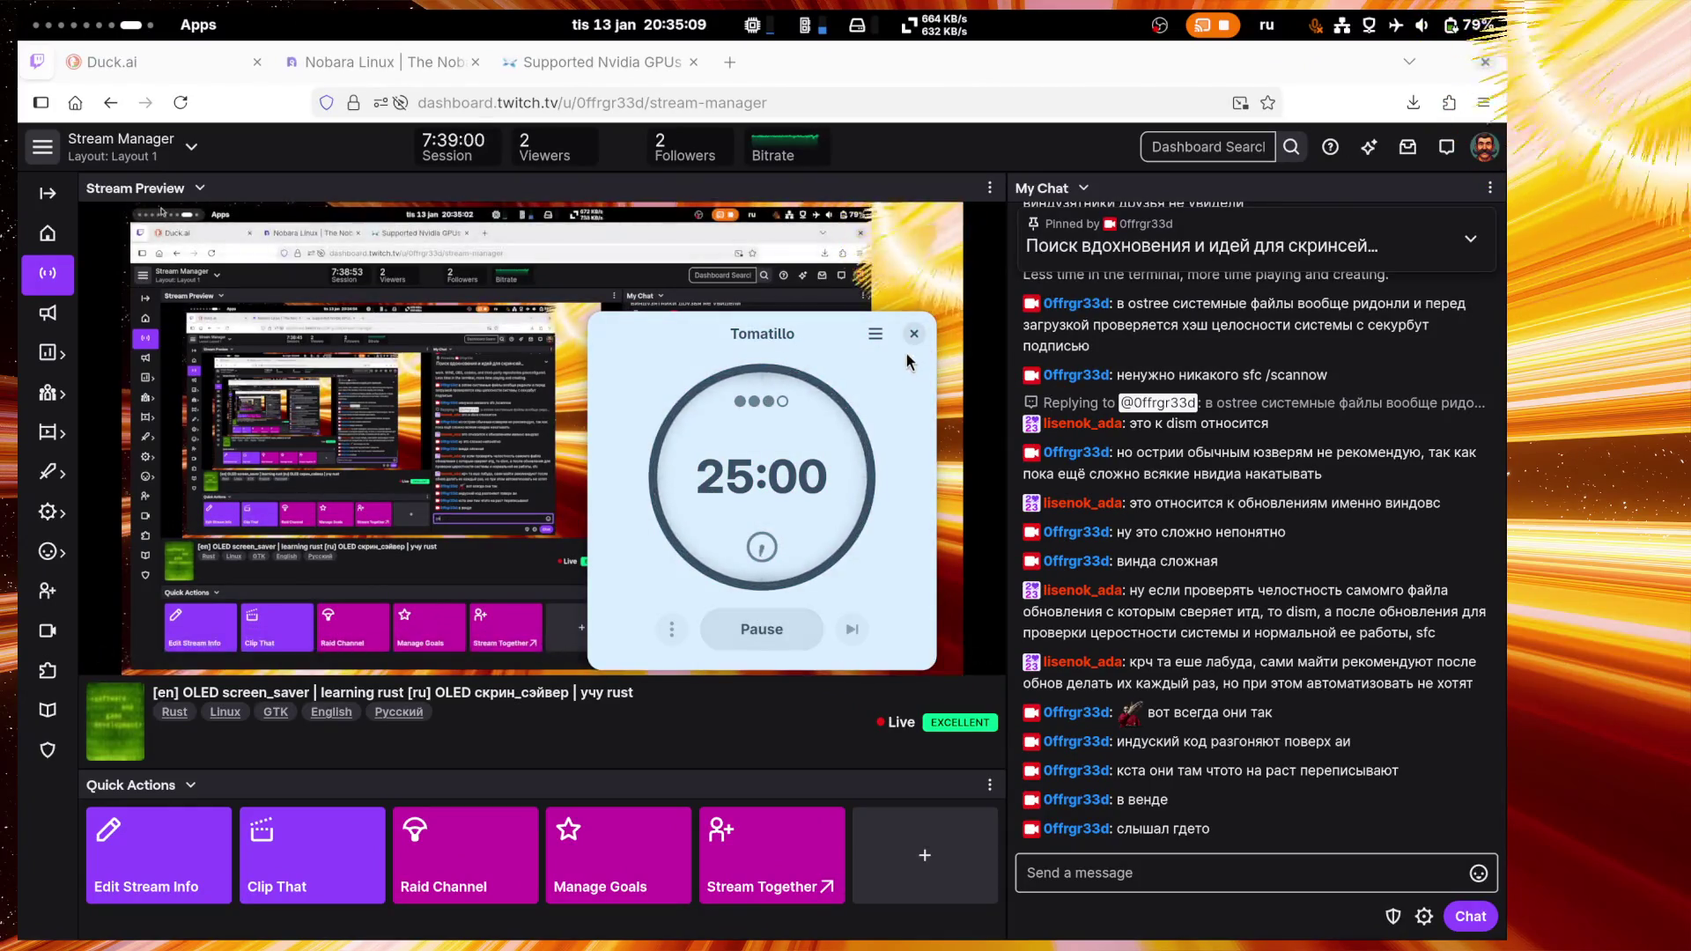
{"action": "left_click", "coordinate": [914, 334]}
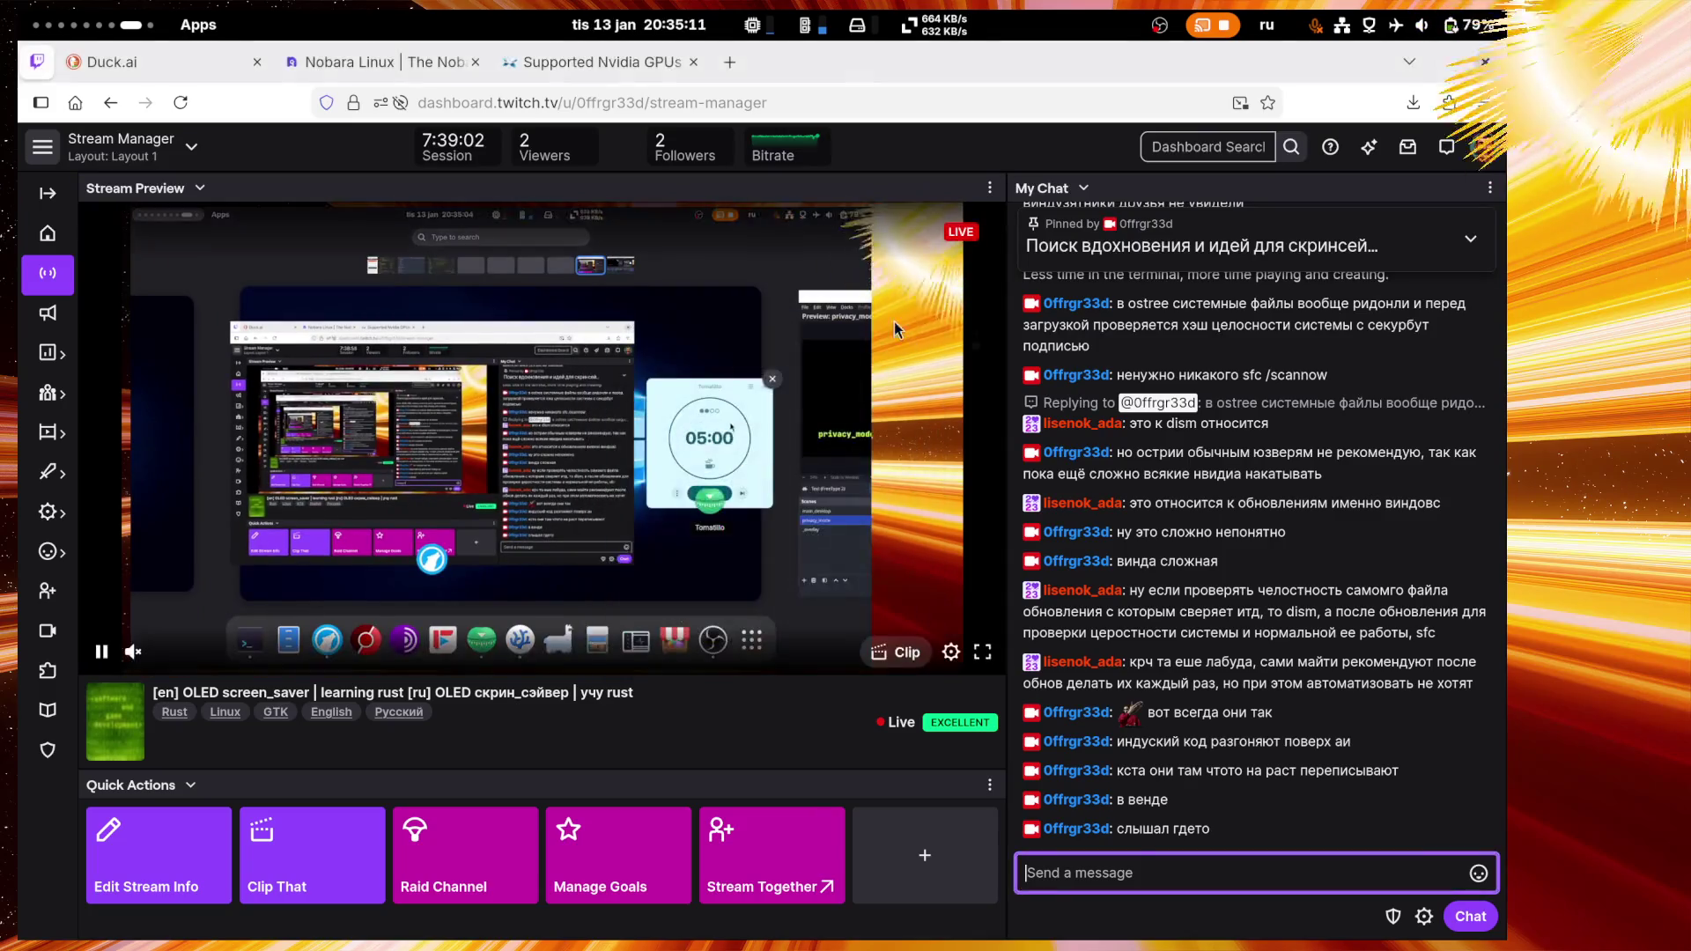
{"action": "left_click", "coordinate": [132, 63]}
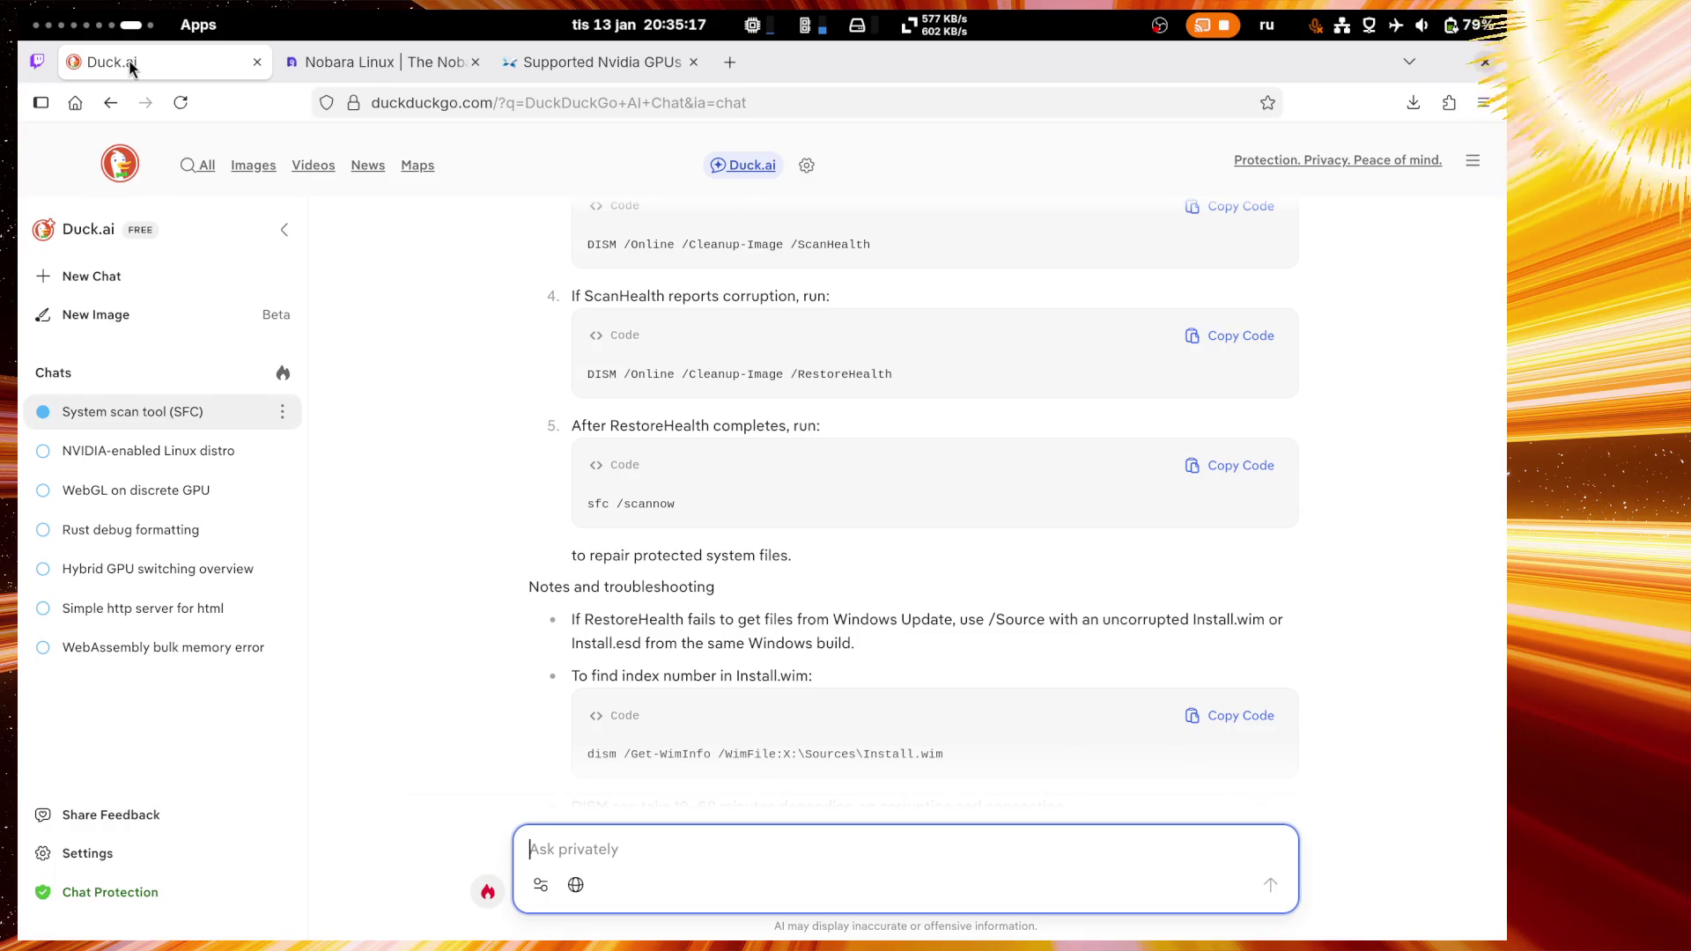
Step: Close the Duck.ai tab and bring up the Supported Nvidia GPUs page
{"action": "middle_click", "coordinate": [132, 67]}
{"action": "left_click", "coordinate": [379, 62]}
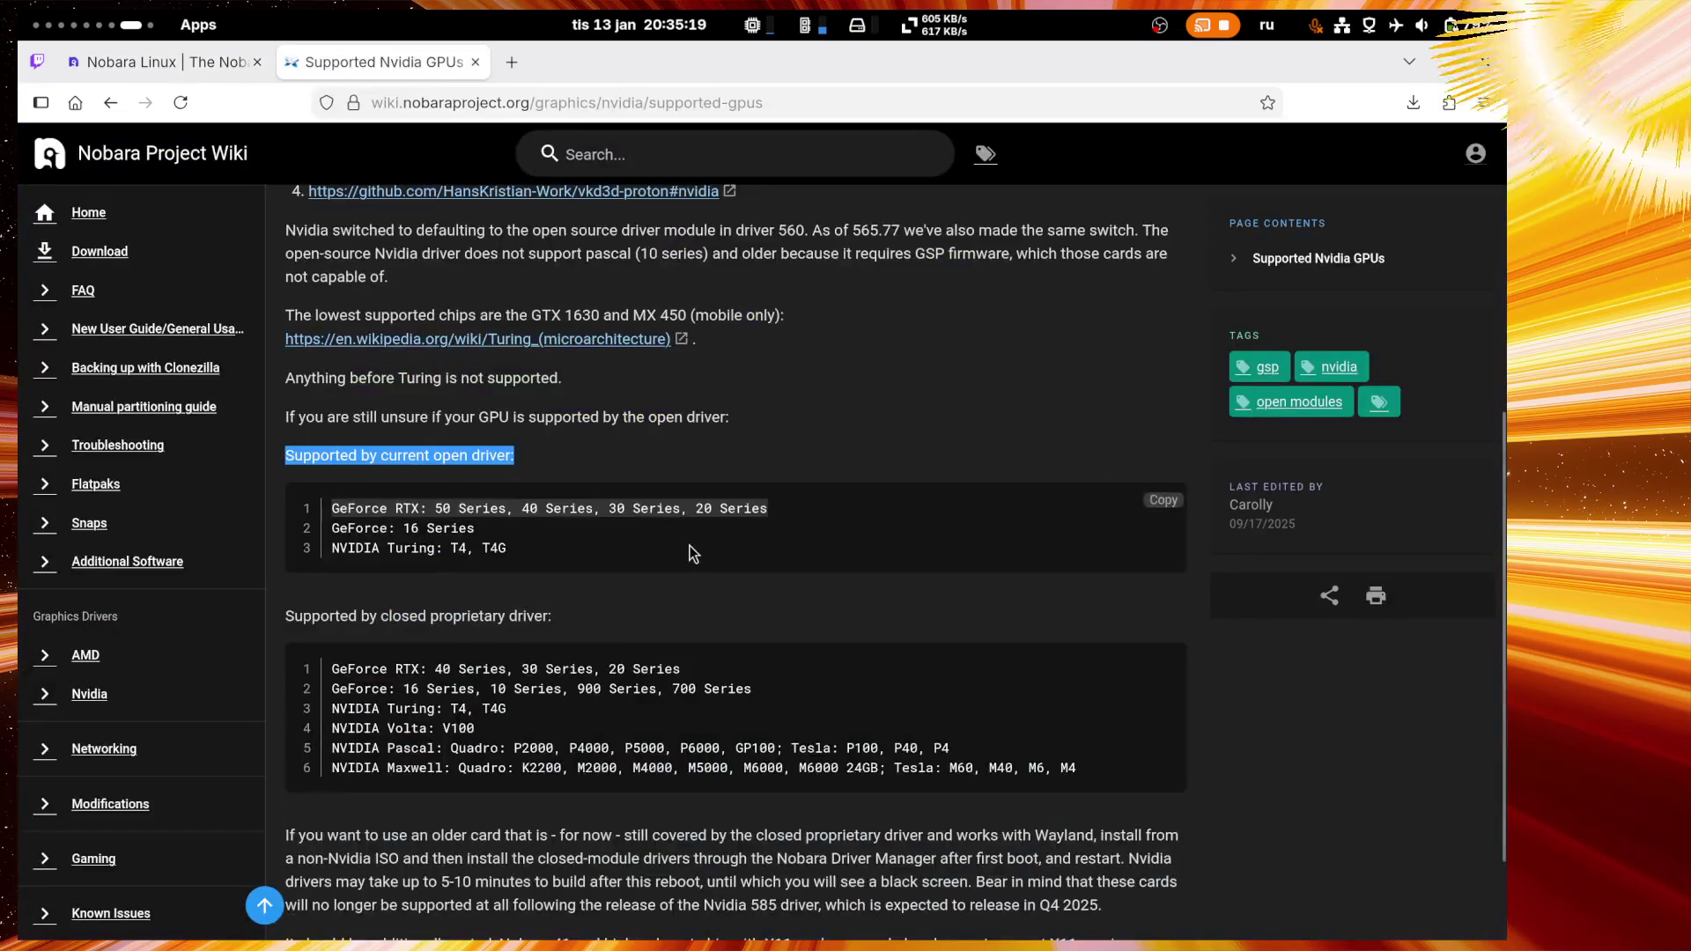
{"action": "scroll", "coordinate": [693, 553], "scroll_direction": "down", "scroll_amount": 2}
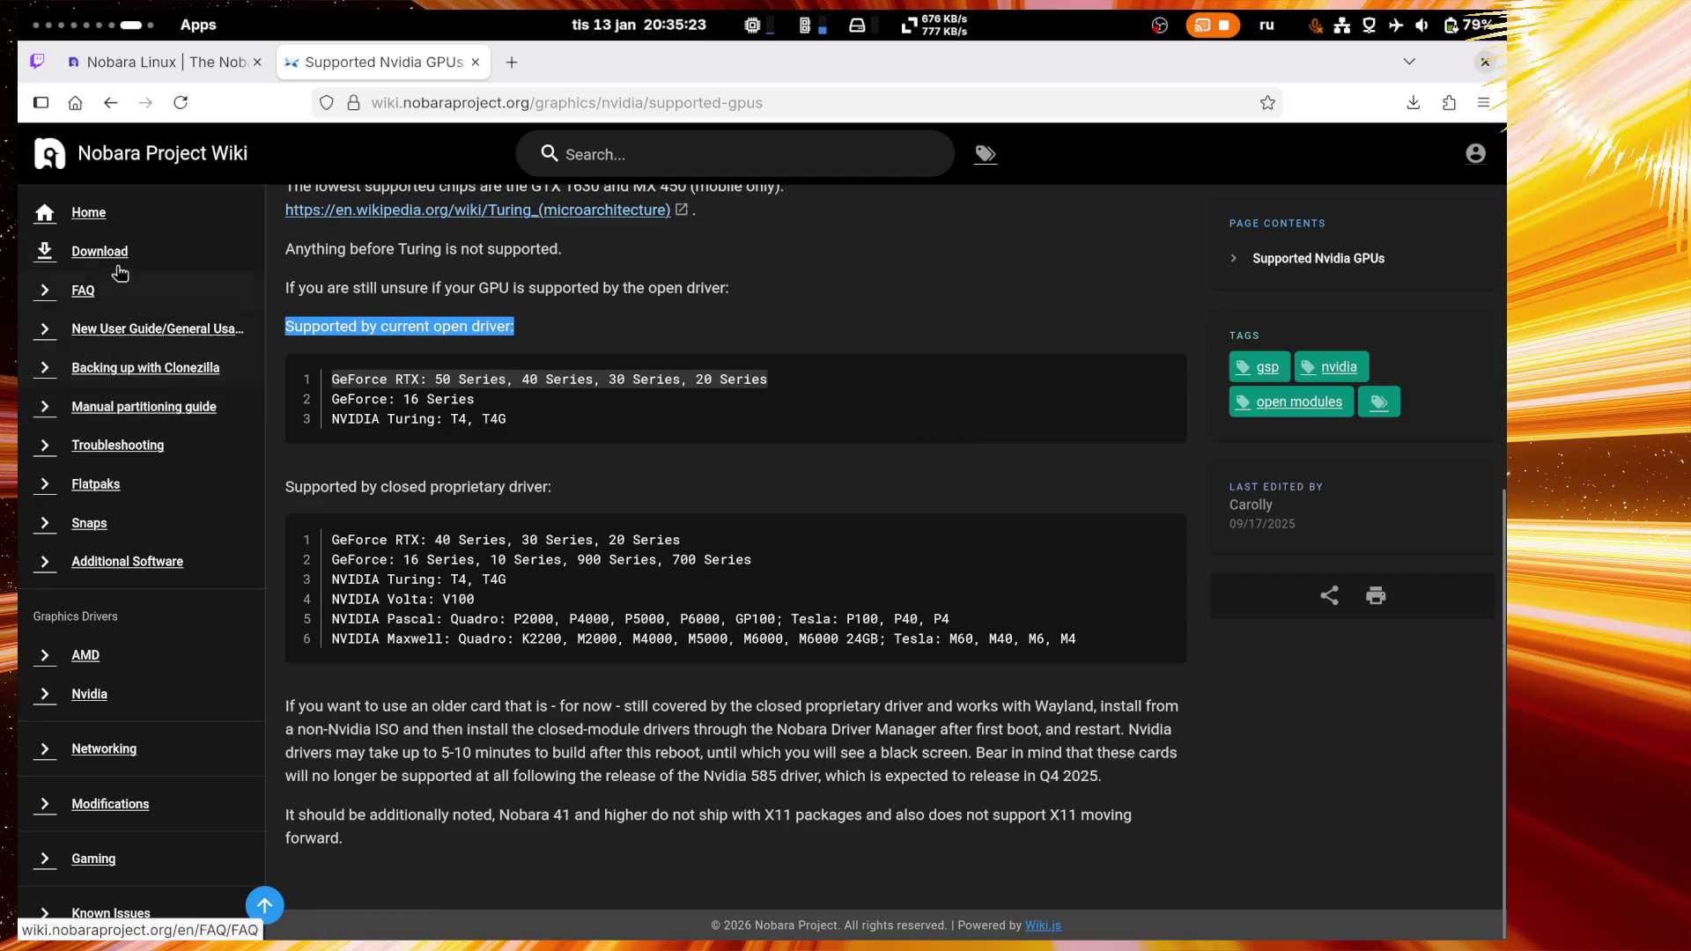
{"action": "scroll", "coordinate": [709, 683], "scroll_direction": "up", "scroll_amount": 10}
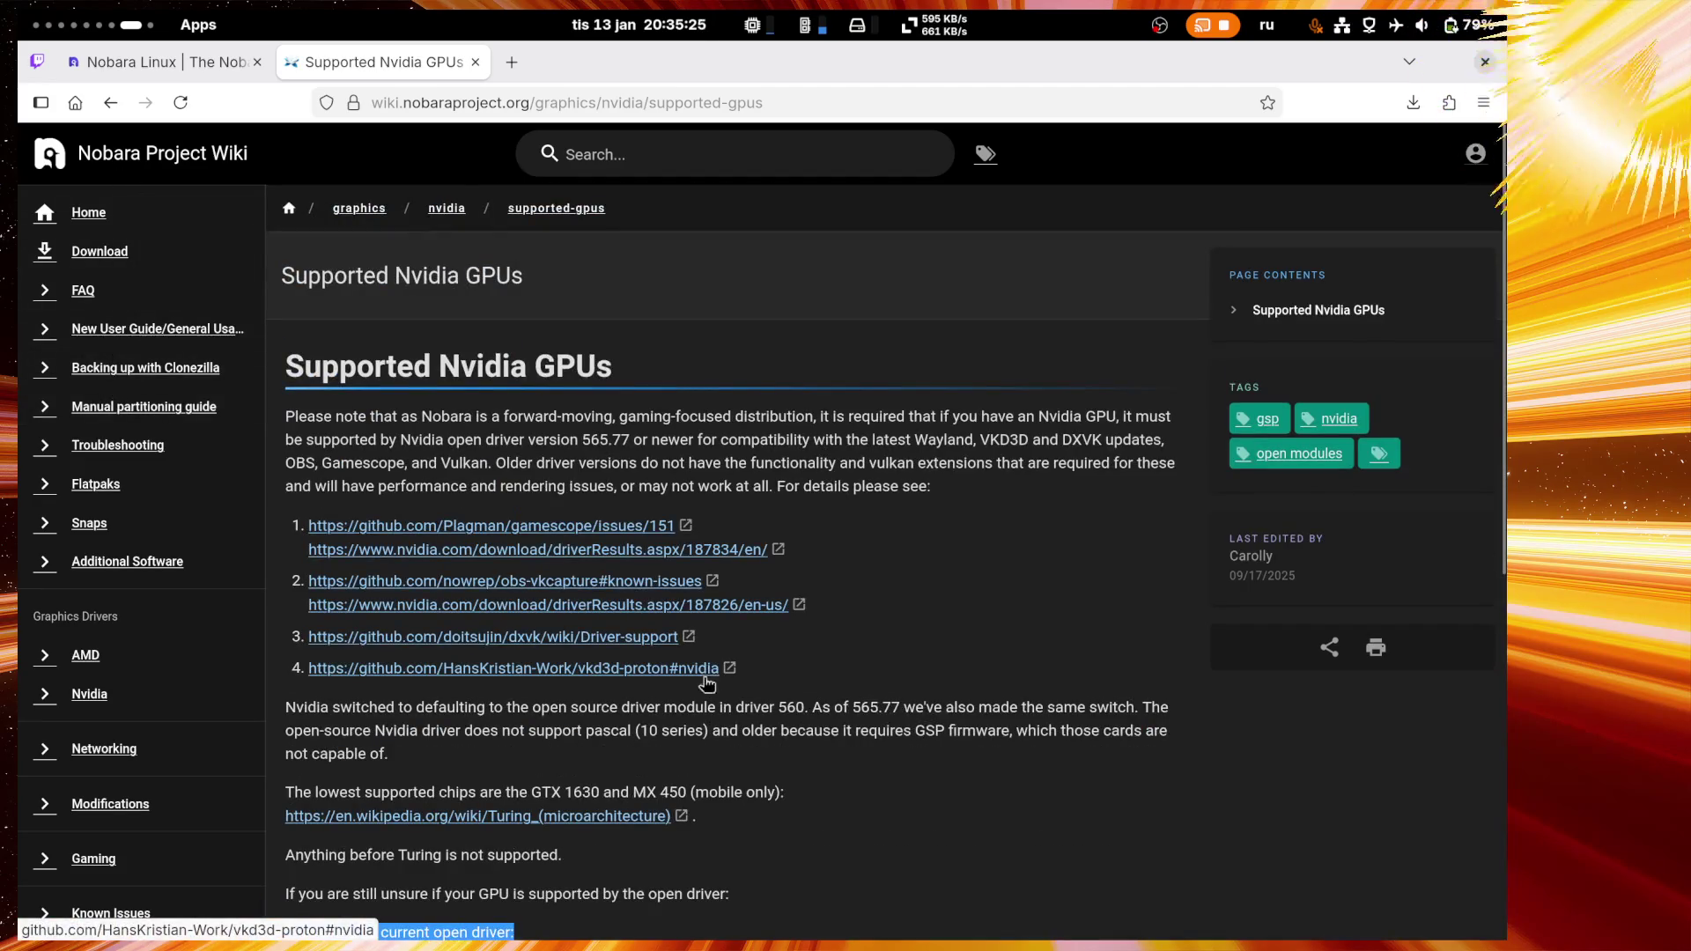
Step: Select the open driver 565.77 requirement, then start the Twitch reply 'крч полно дистрибов где вообще можно не открывать терминал'
{"action": "mouse_move", "coordinate": [372, 416]}
{"action": "left_mouse_down"}
{"action": "mouse_move", "coordinate": [628, 439]}
{"action": "mouse_move", "coordinate": [636, 465]}
{"action": "left_mouse_up"}
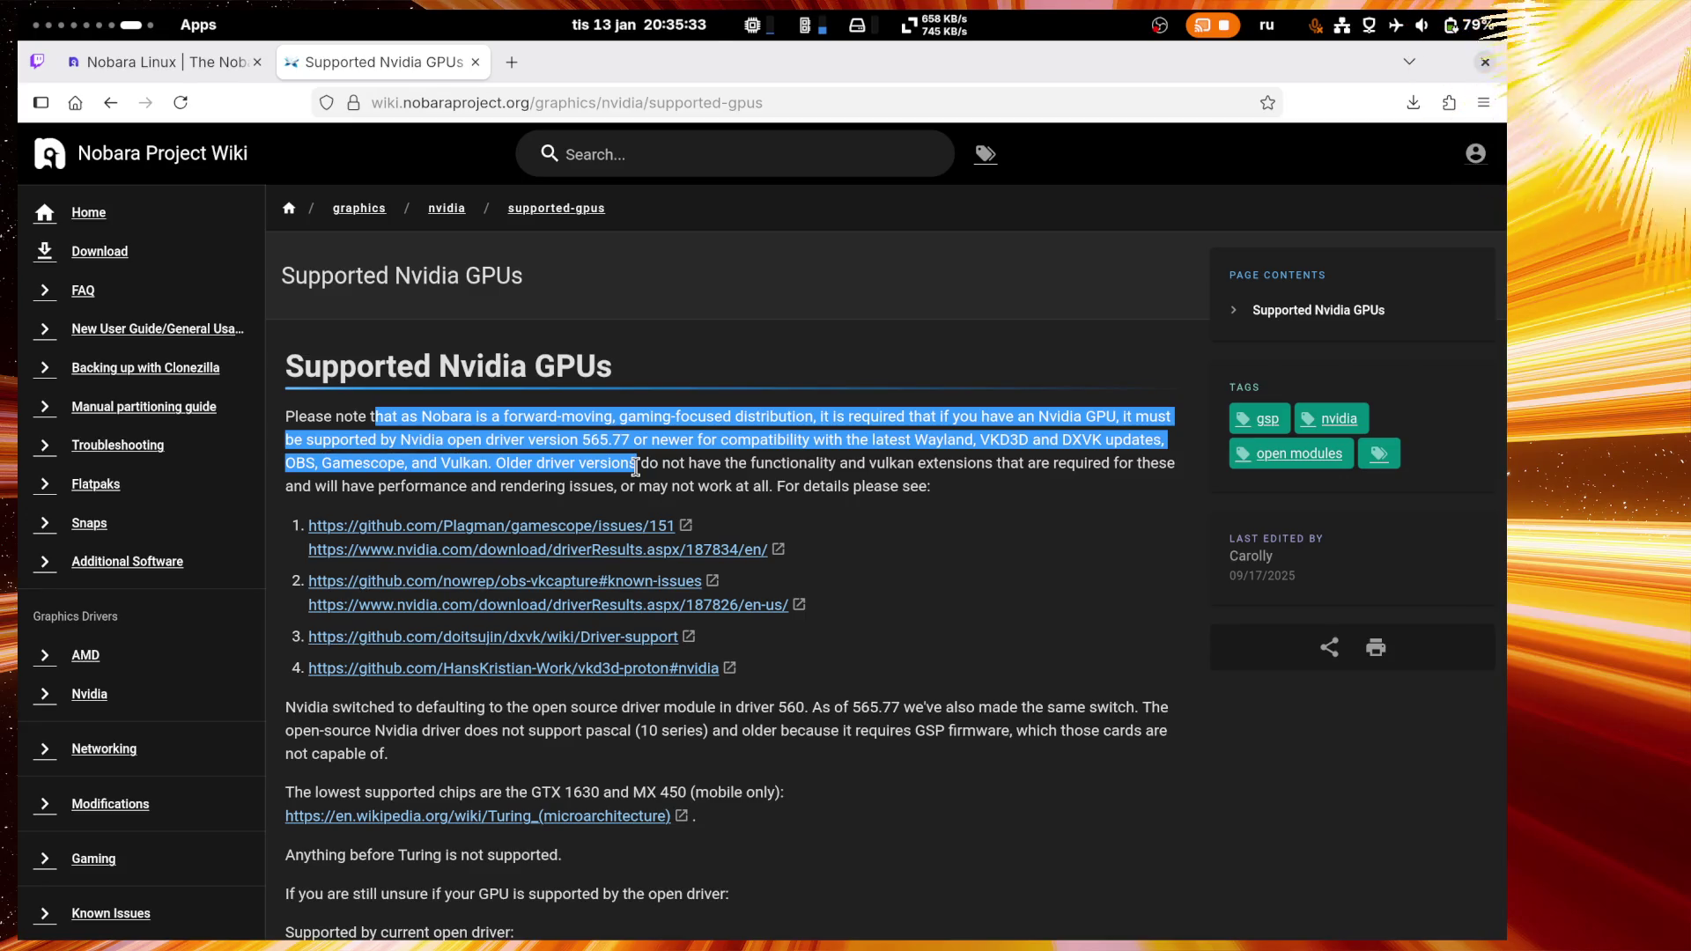
{"action": "mouse_move", "coordinate": [636, 465]}
{"action": "left_mouse_down"}
{"action": "mouse_move", "coordinate": [692, 444]}
{"action": "mouse_move", "coordinate": [1132, 445]}
{"action": "mouse_move", "coordinate": [1181, 488]}
{"action": "left_mouse_up"}
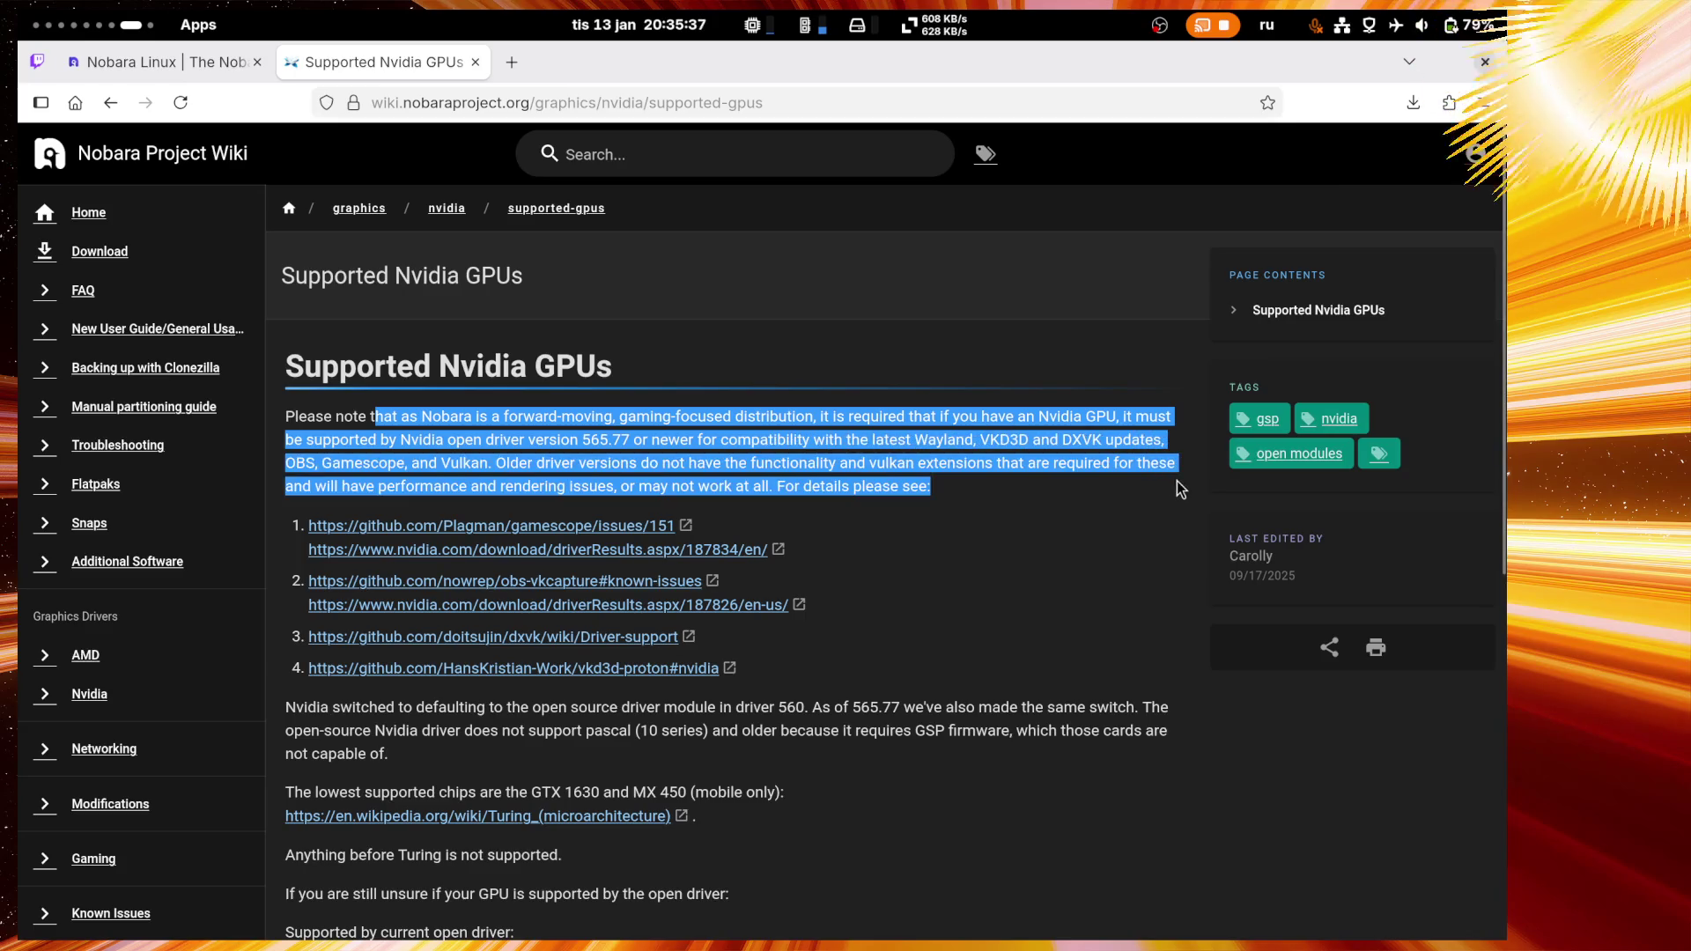
{"action": "left_click", "coordinate": [1032, 492]}
{"action": "left_click_drag", "start_coordinate": [637, 464], "coordinate": [1024, 495]}
{"action": "left_click", "coordinate": [1079, 496]}
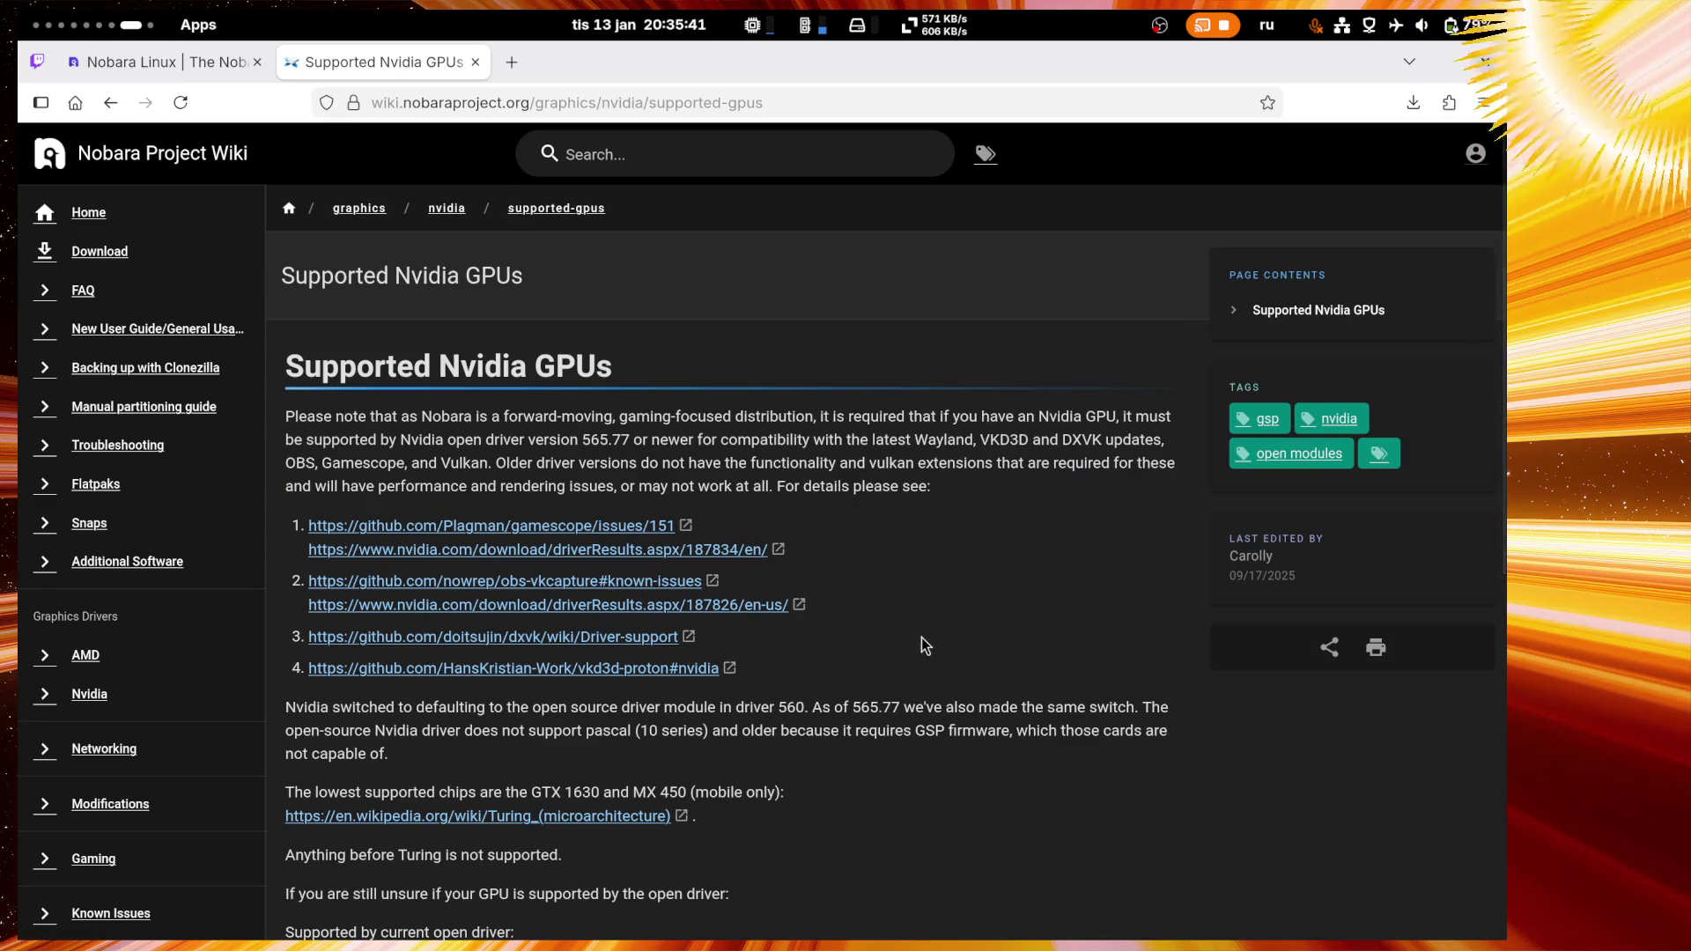
{"action": "scroll", "coordinate": [922, 638], "scroll_direction": "down", "scroll_amount": 5}
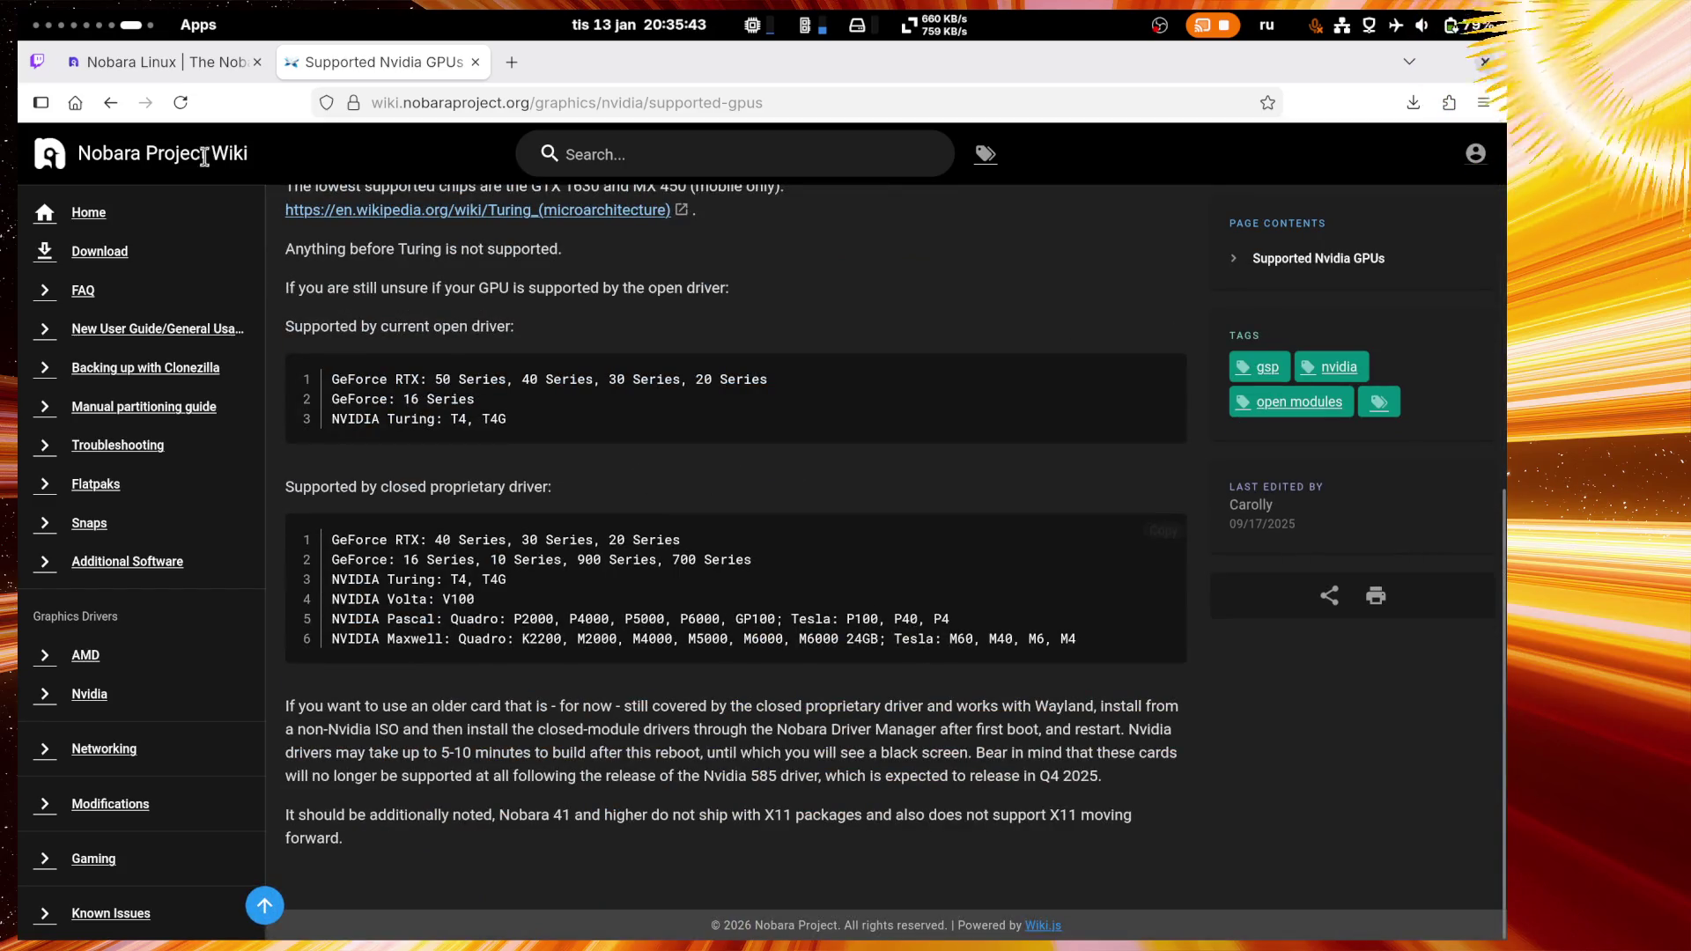
{"action": "key", "text": "ctrl+1"}
{"action": "type", "text": "кр"}
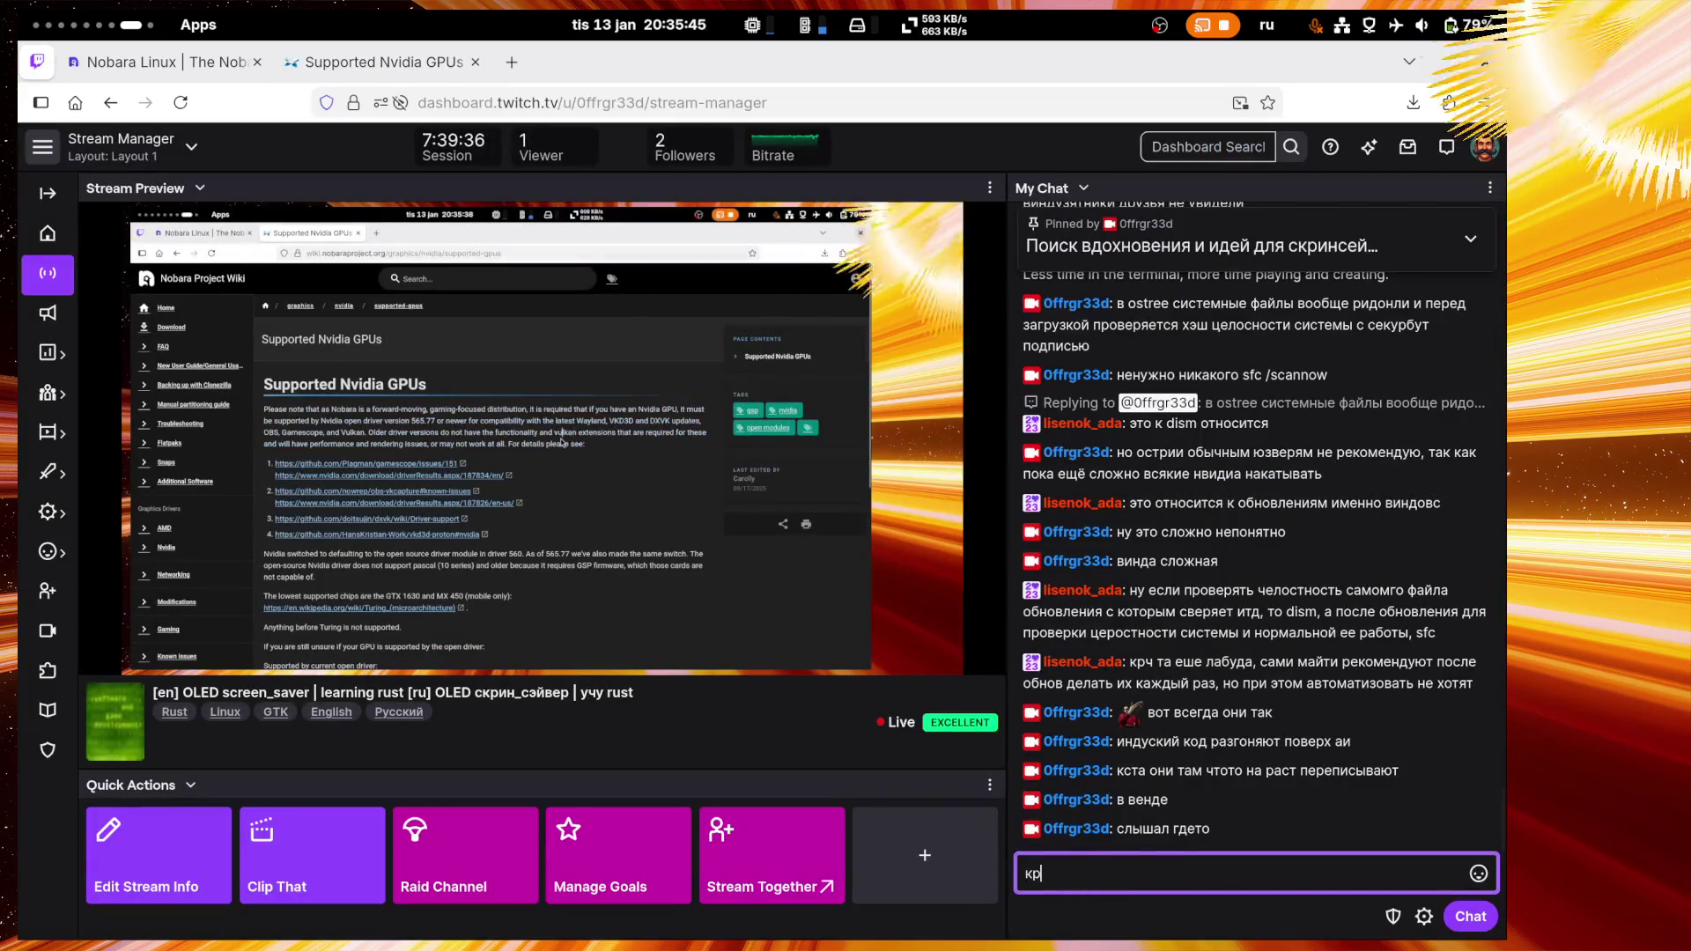
{"action": "type", "text": "ч полно д"}
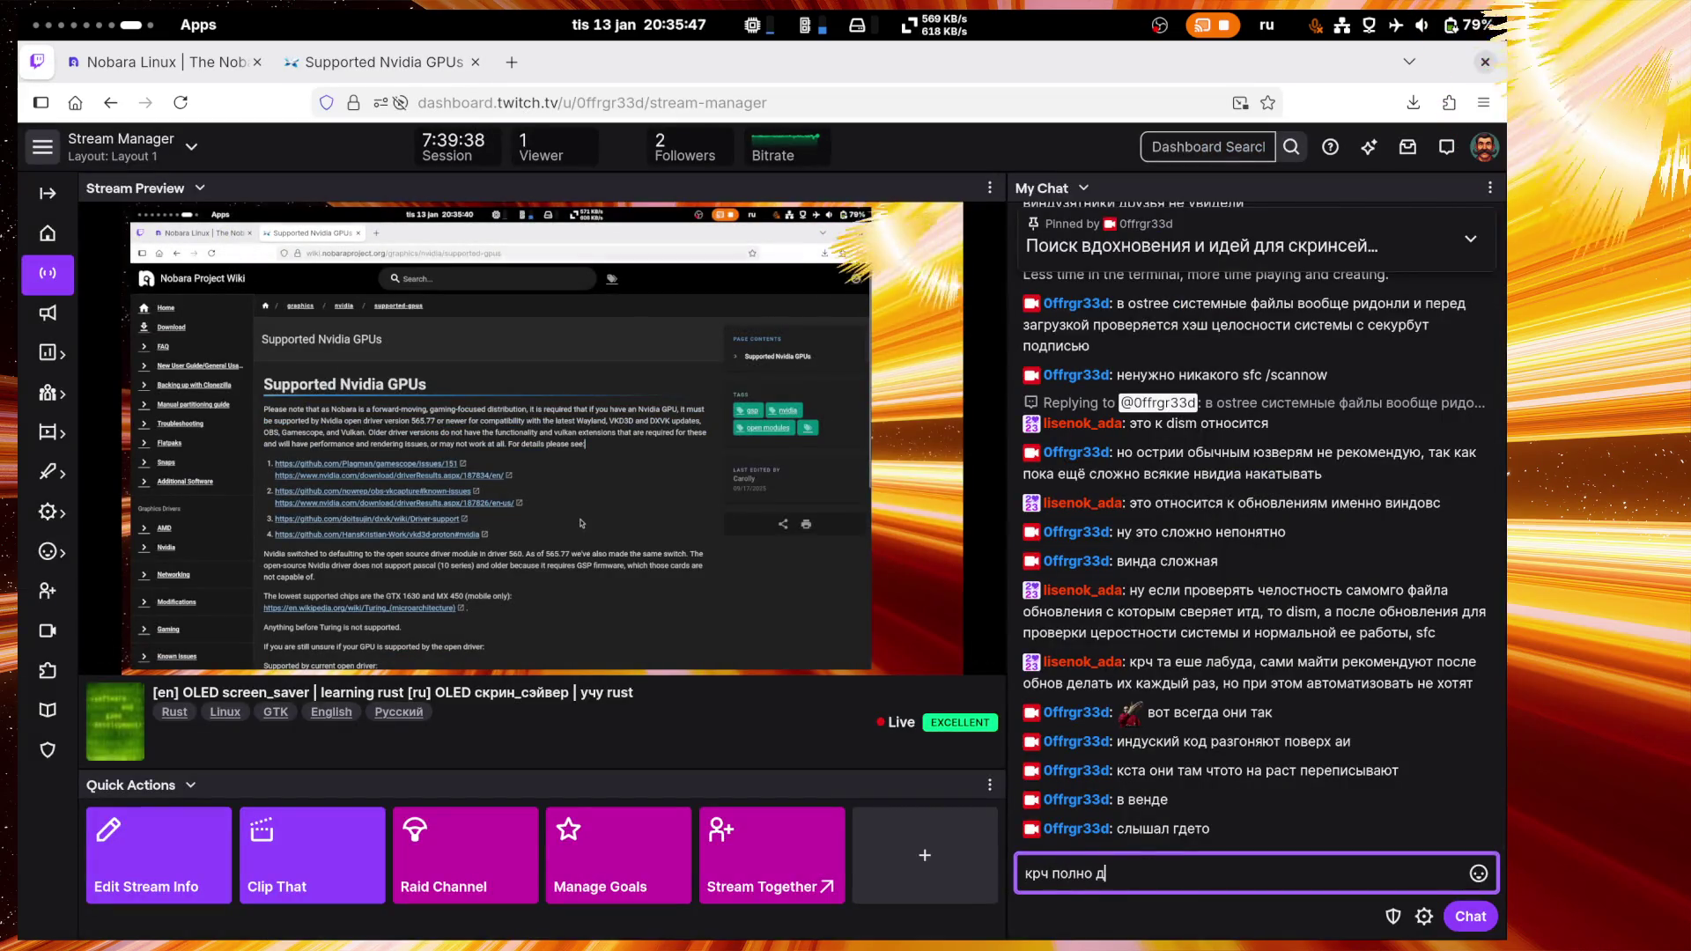
{"action": "type", "text": "истрибов"}
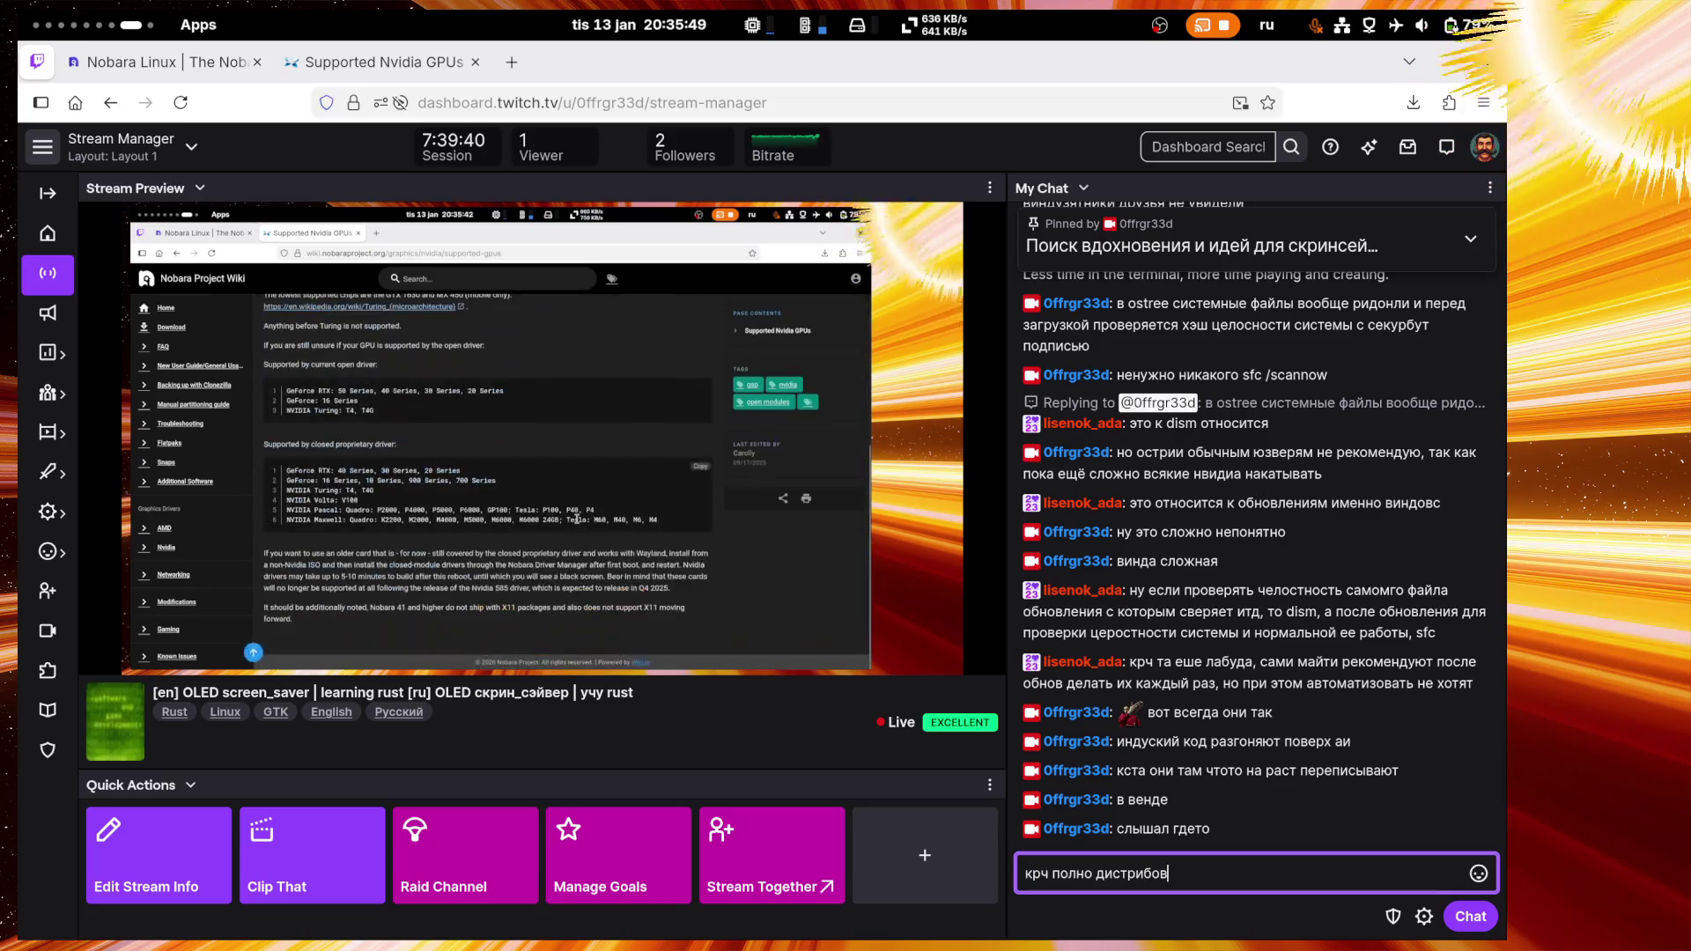
{"action": "type", "text": " где вообще "}
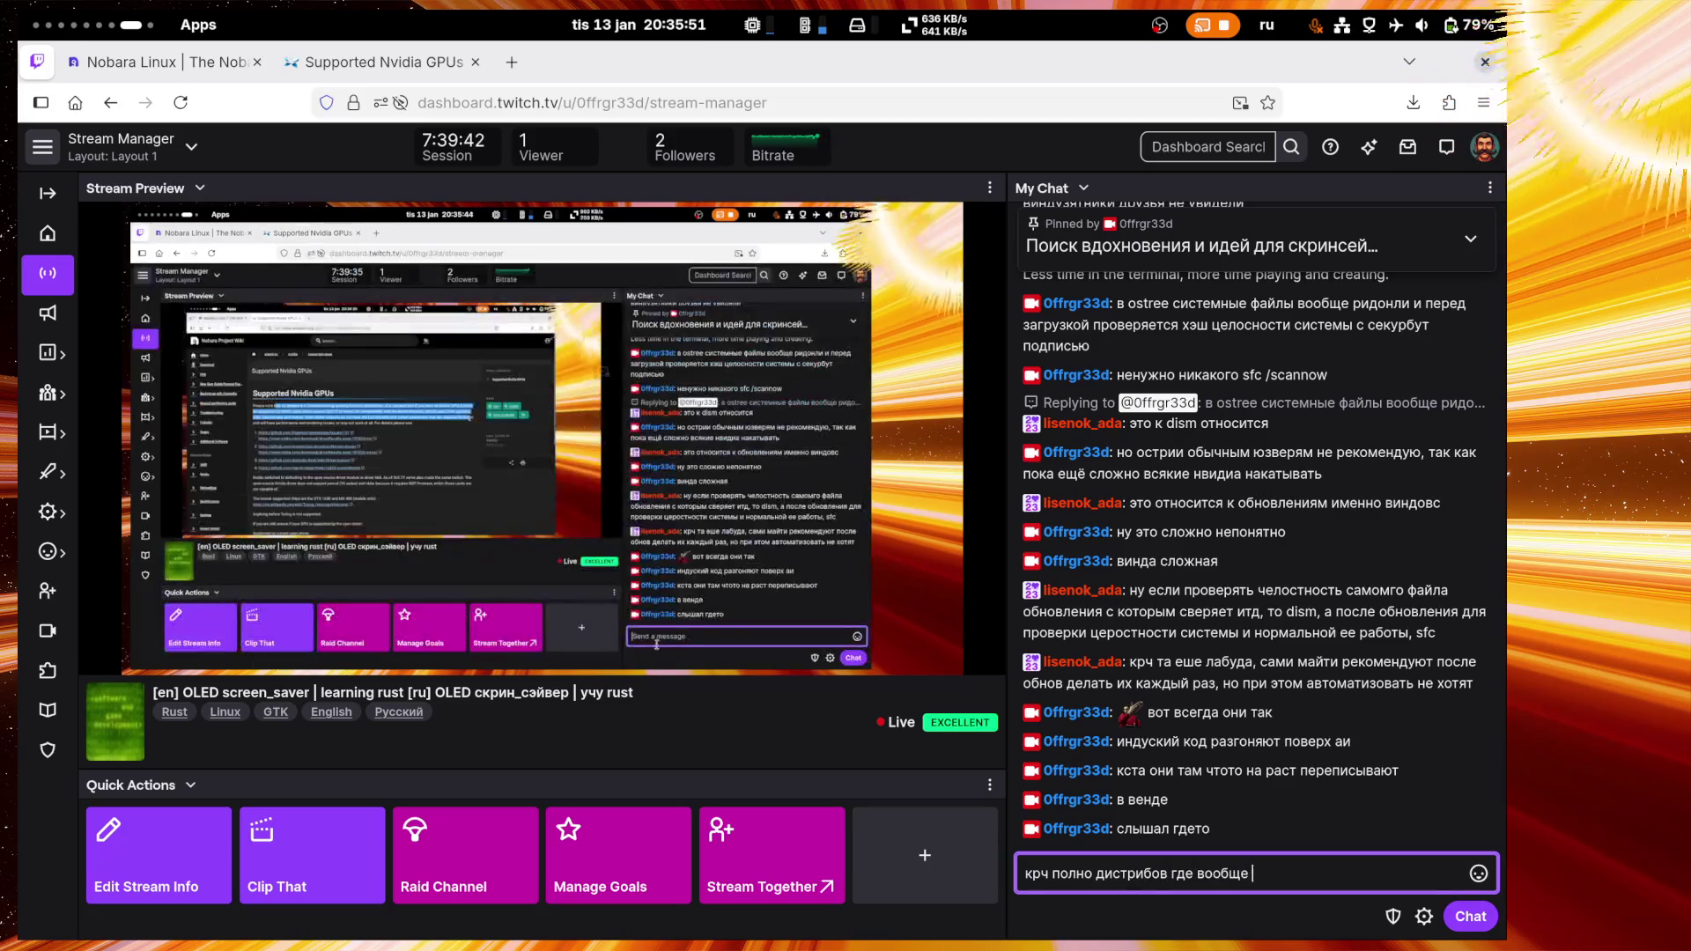
{"action": "type", "text": "можно не от"}
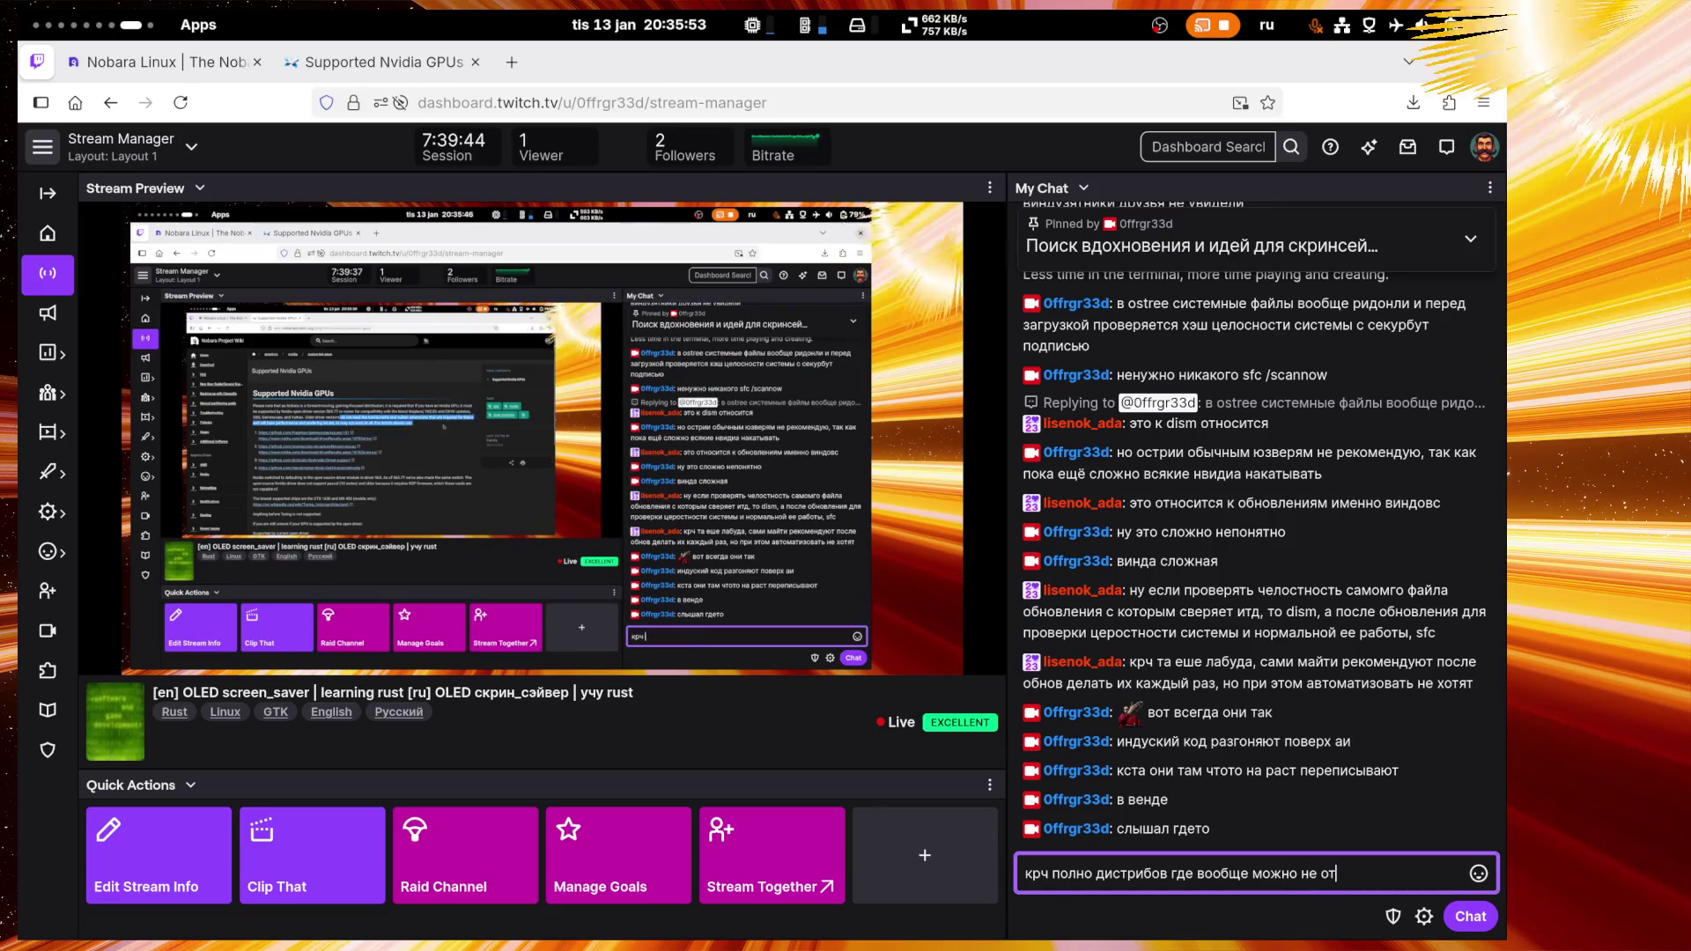
{"action": "type", "text": "крывать терминал"}
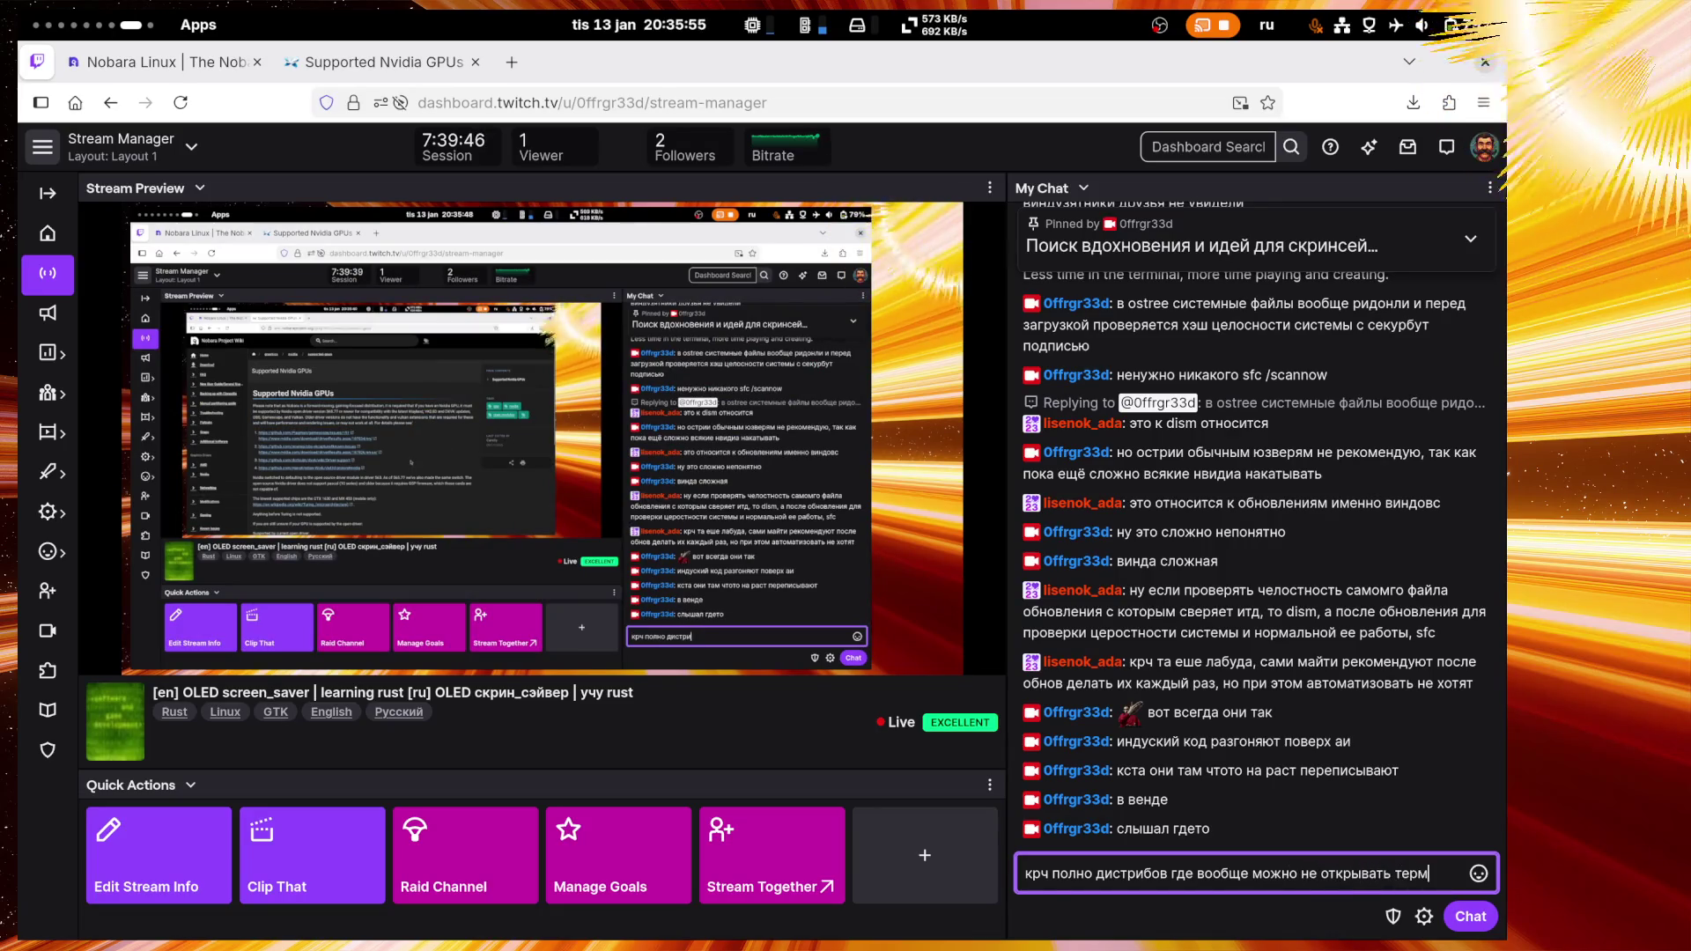
Step: Send the no-terminal distros reply, then 'так шо вот и думайте' and 'попробовать никогда не поздно'
{"action": "key", "text": "Return"}
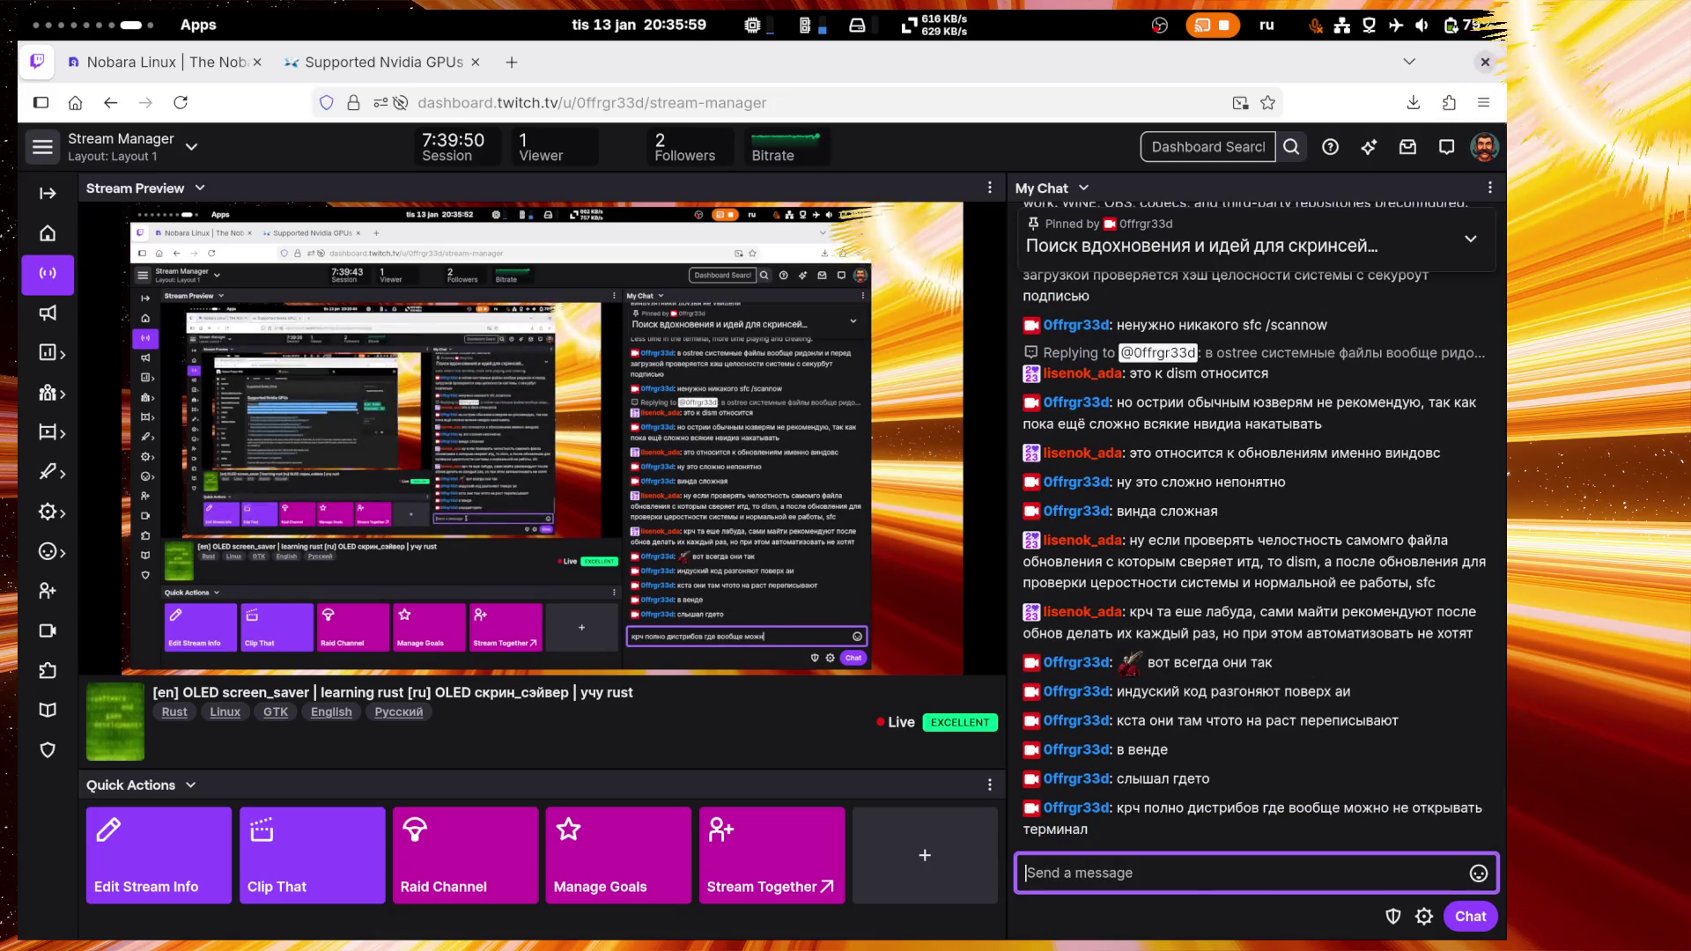
{"action": "type", "text": "так шо вот и думайте"}
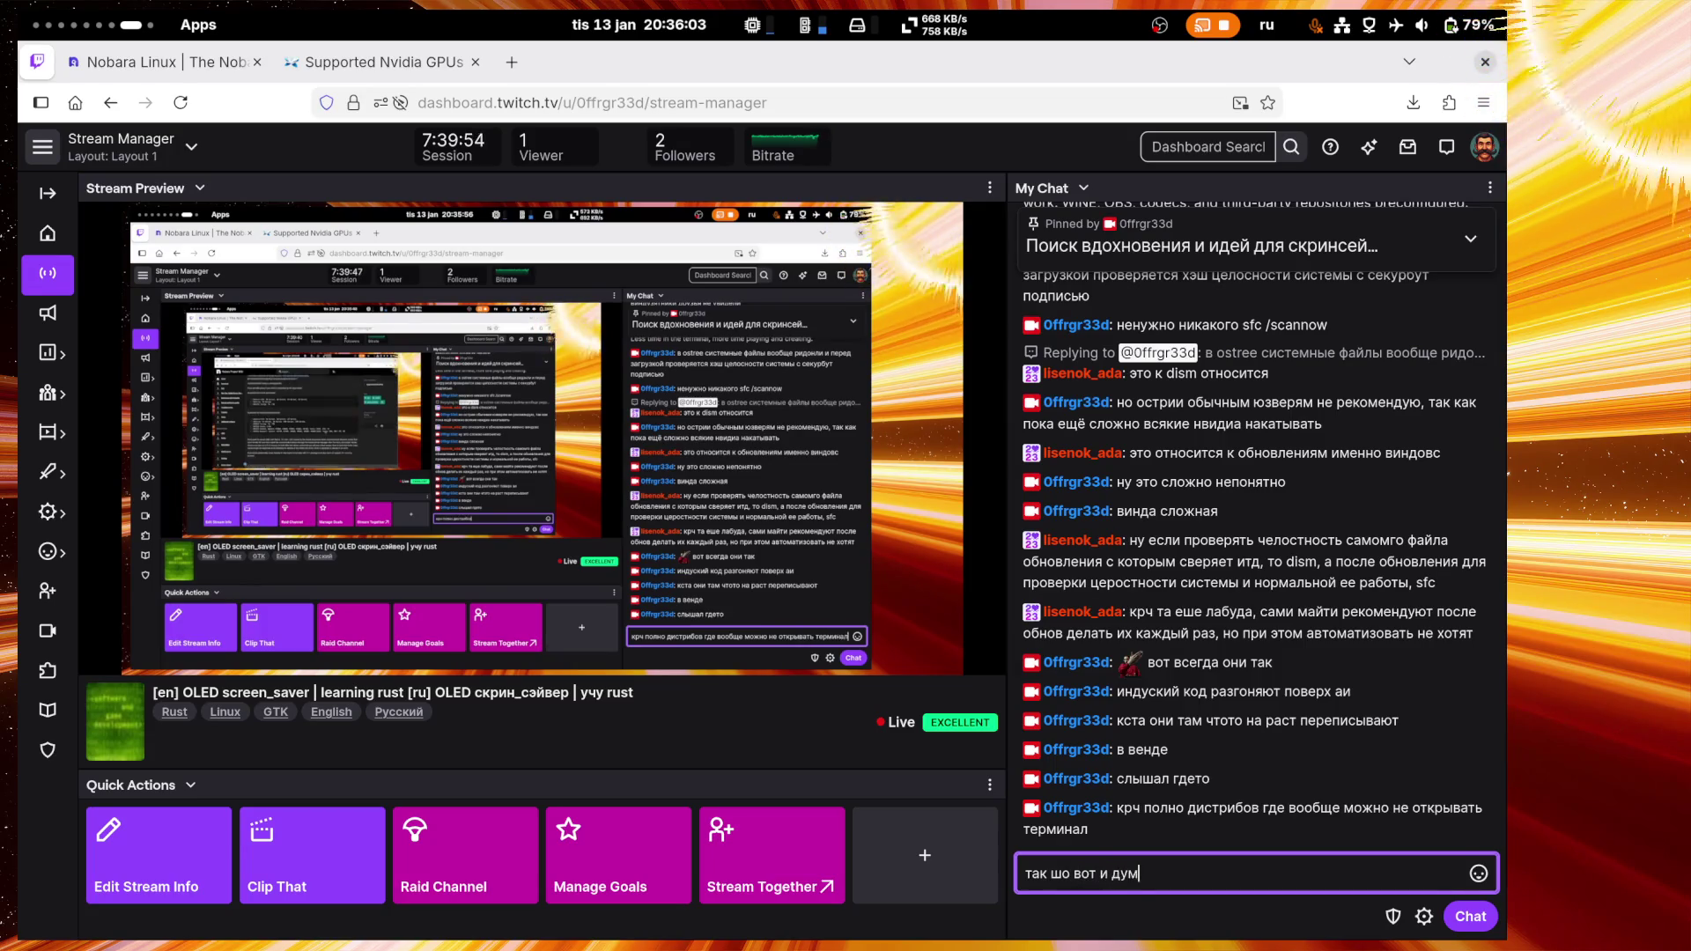
{"action": "key", "text": "Return"}
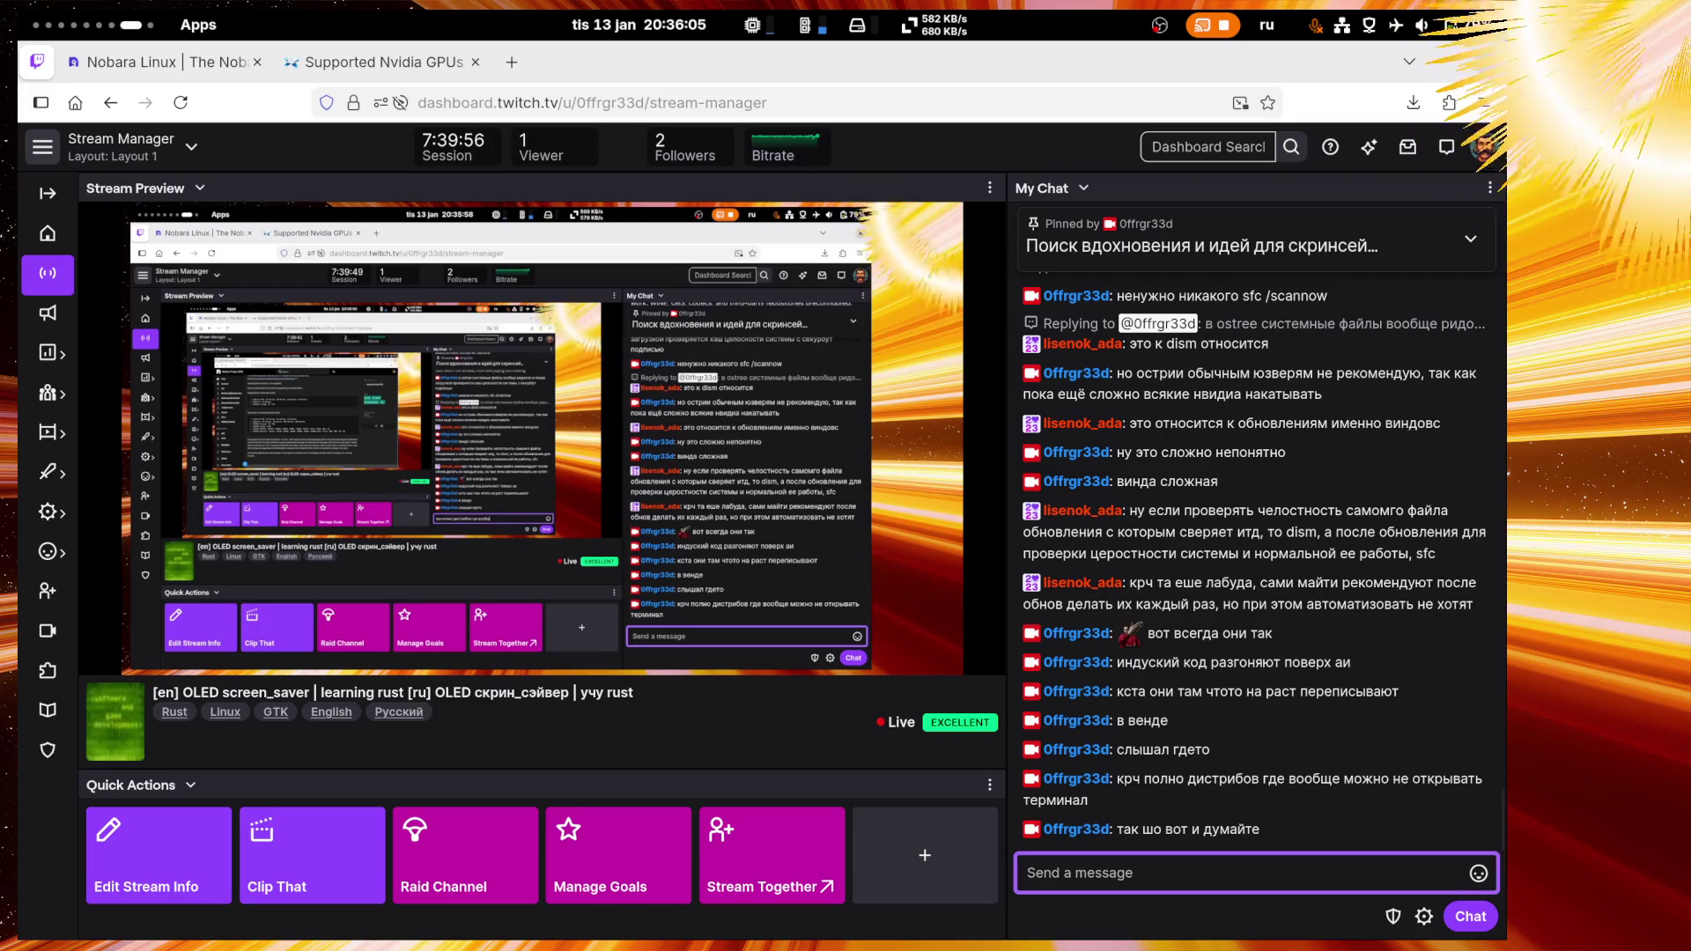
{"action": "type", "text": "попробовать "}
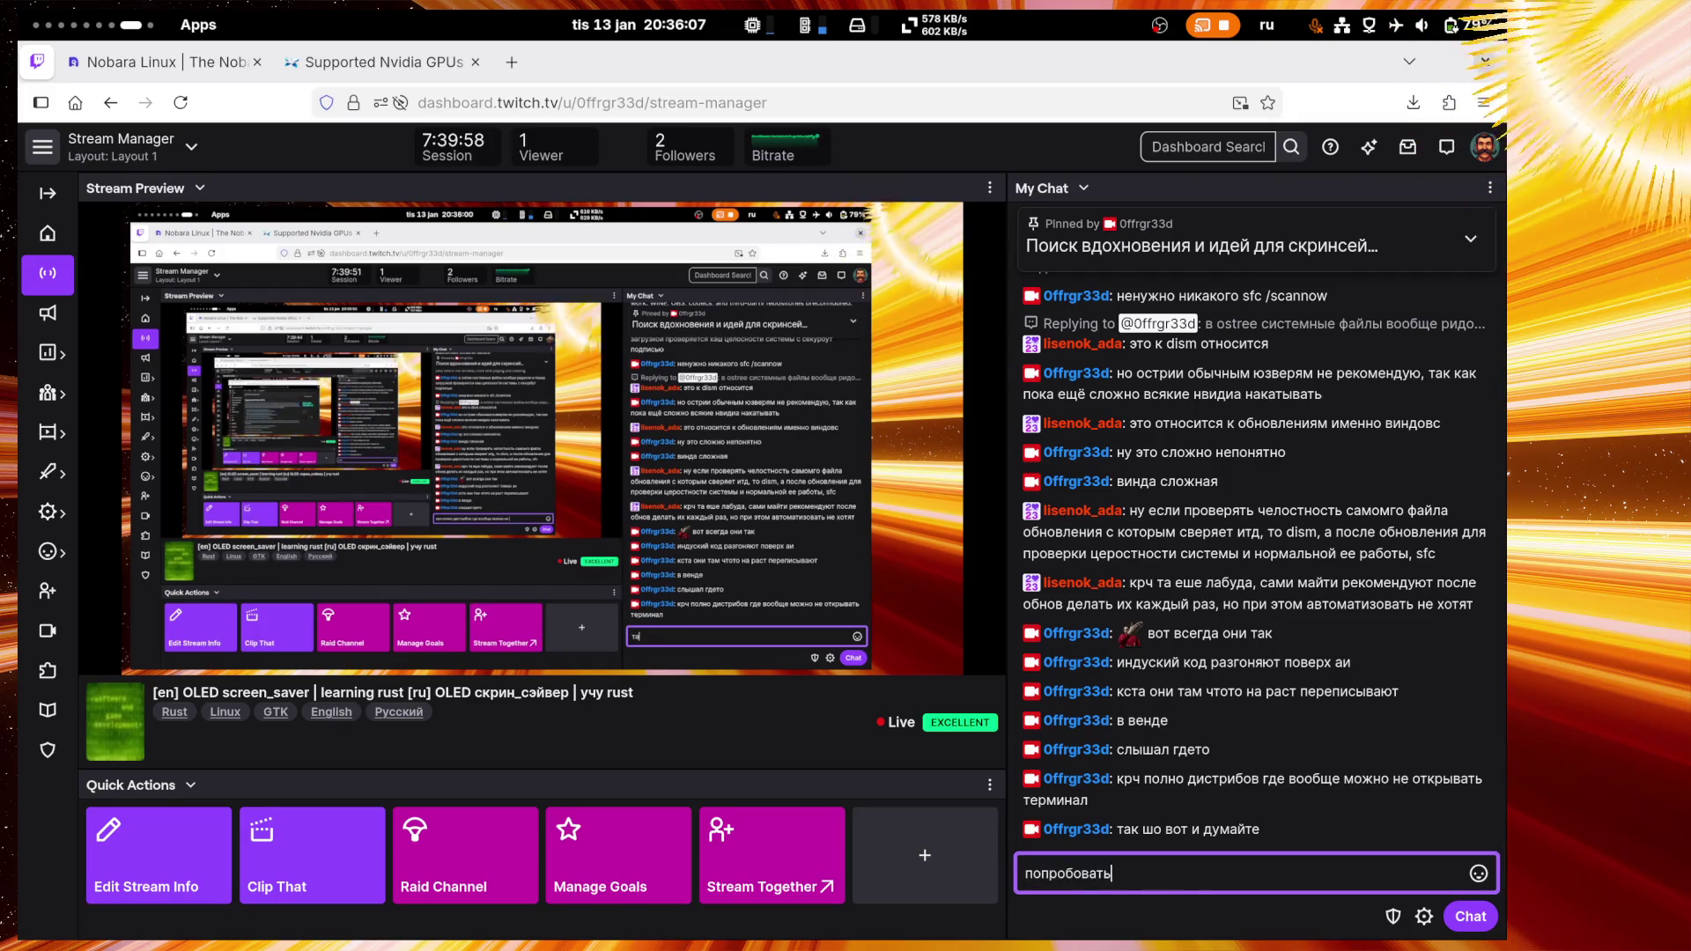
{"action": "type", "text": "никогда не б"}
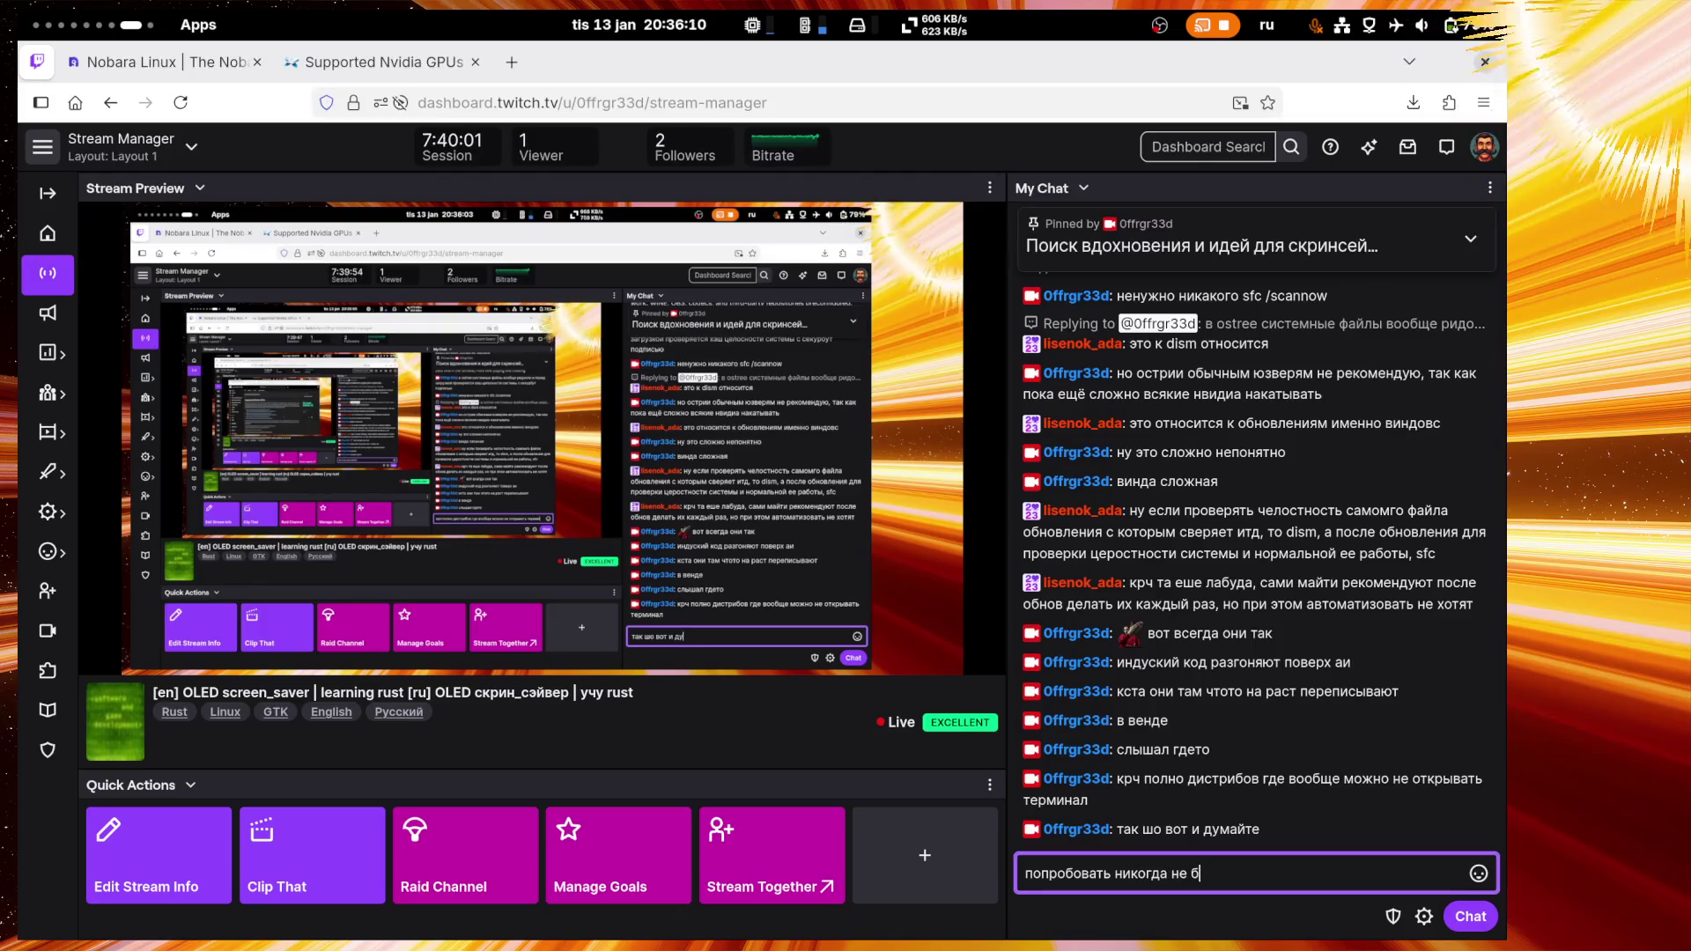
{"action": "key", "text": "BackSpace"}
{"action": "type", "text": "поздн"}
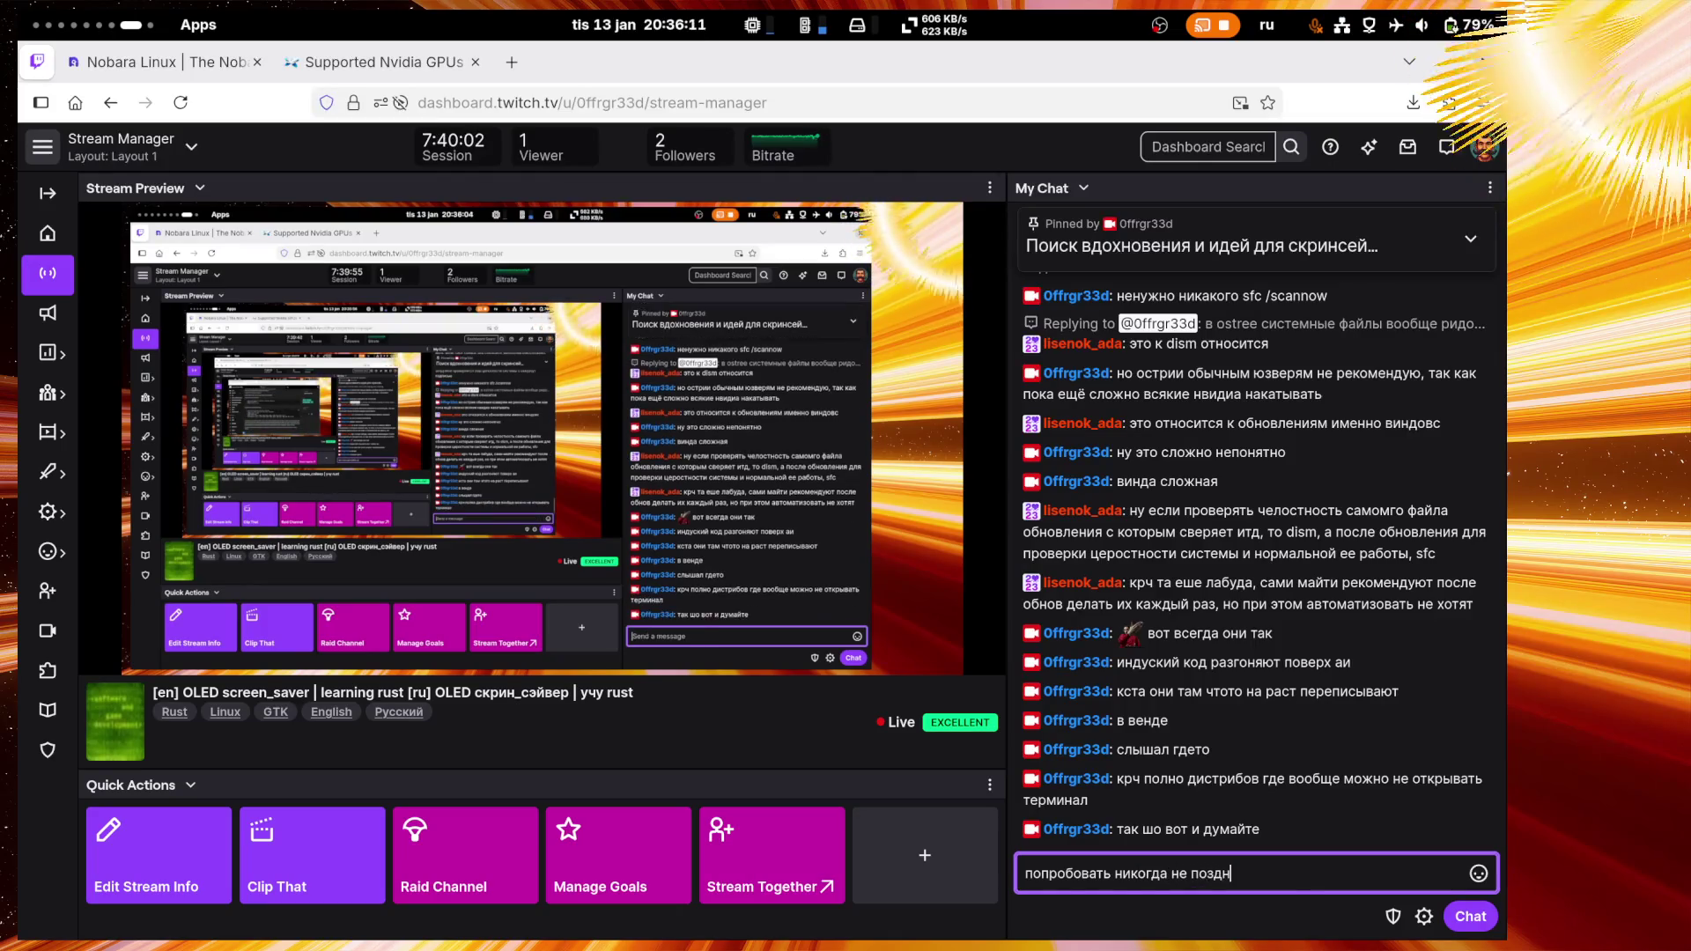
{"action": "type", "text": "о"}
{"action": "key", "text": "Return"}
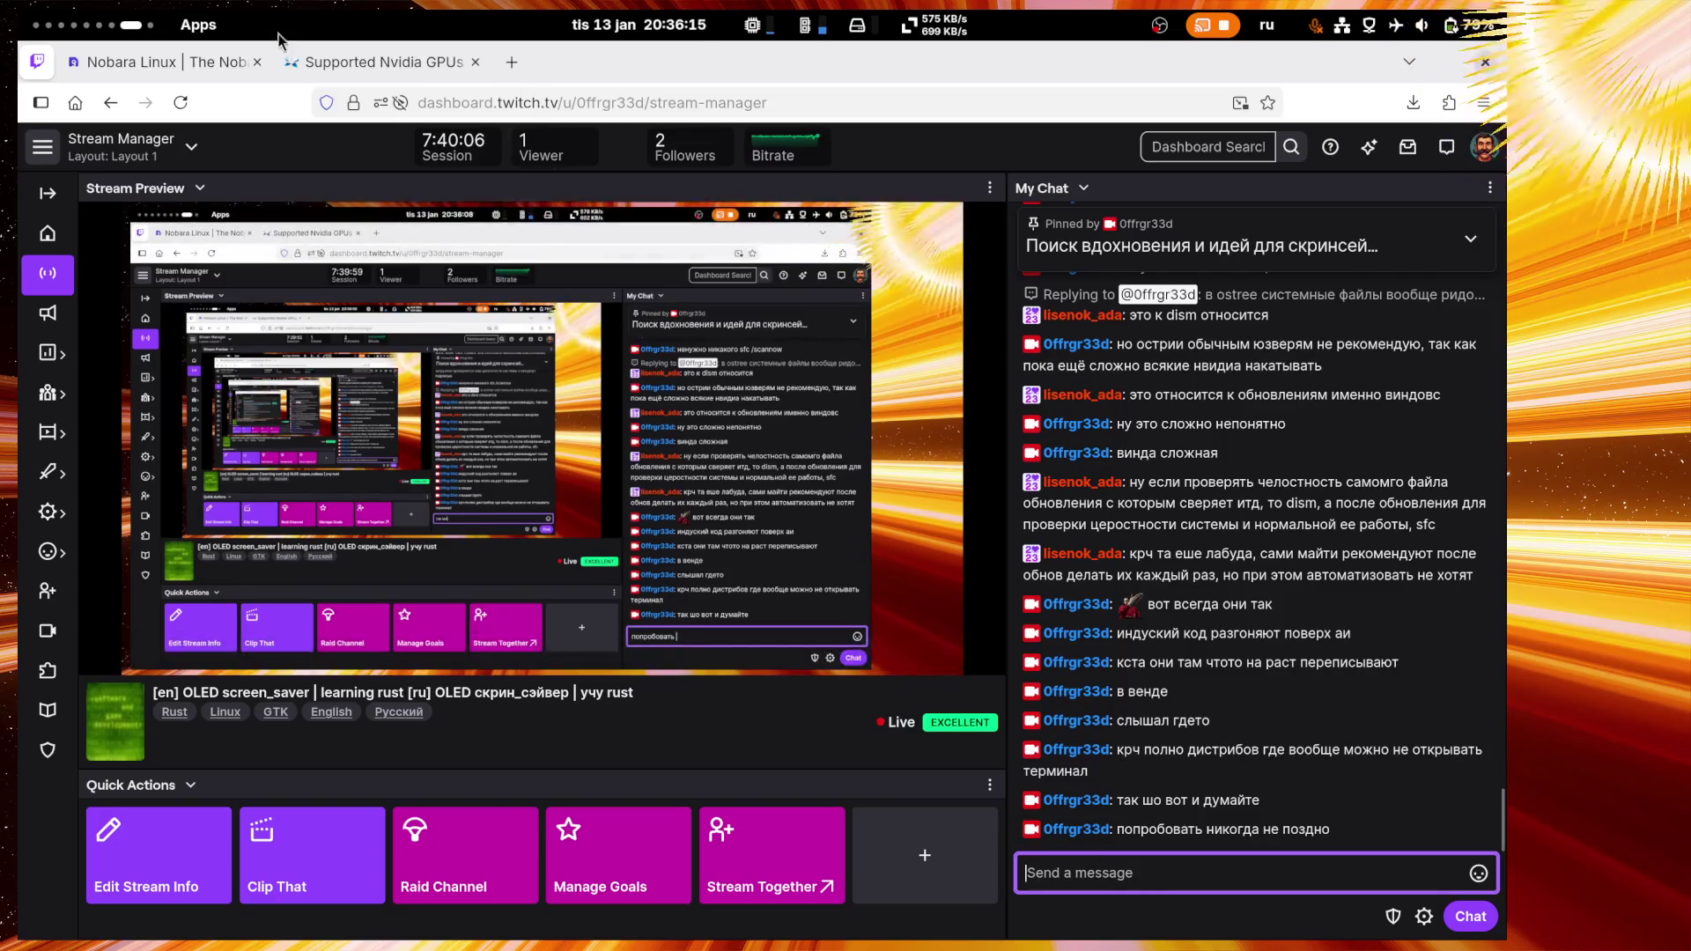
Step: Close the Supported Nvidia GPUs tab and move to the learn-wgpu terminal workspace
{"action": "left_click", "coordinate": [410, 50]}
{"action": "key", "text": "ctrl+w"}
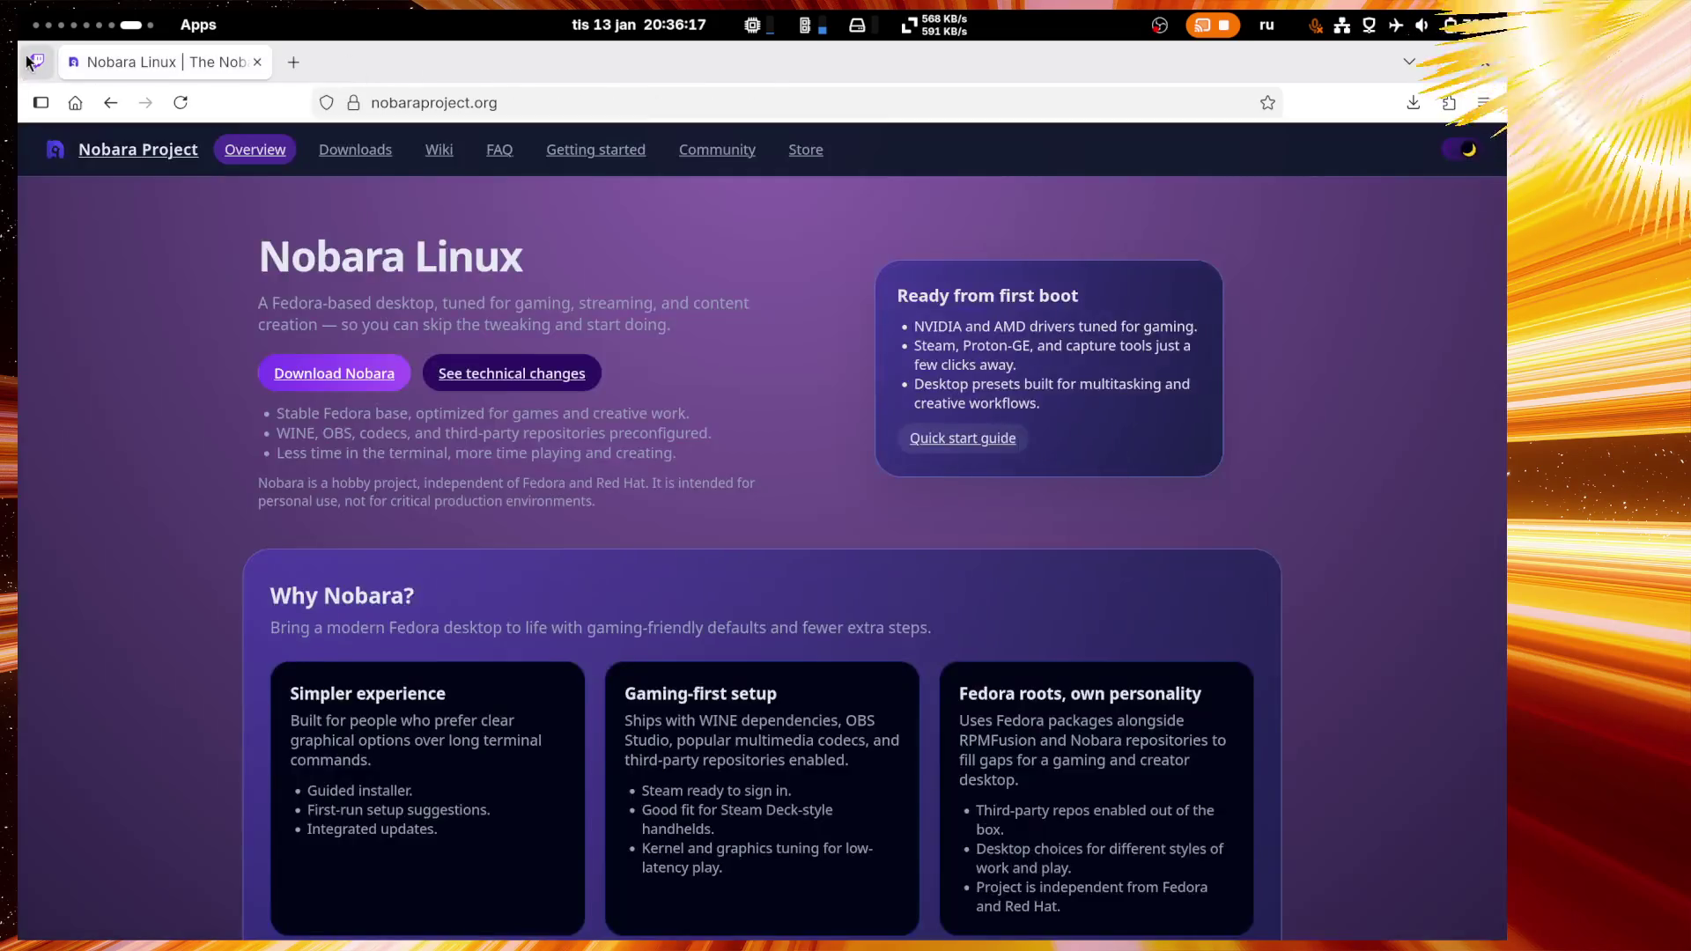
{"action": "left_click", "coordinate": [28, 59]}
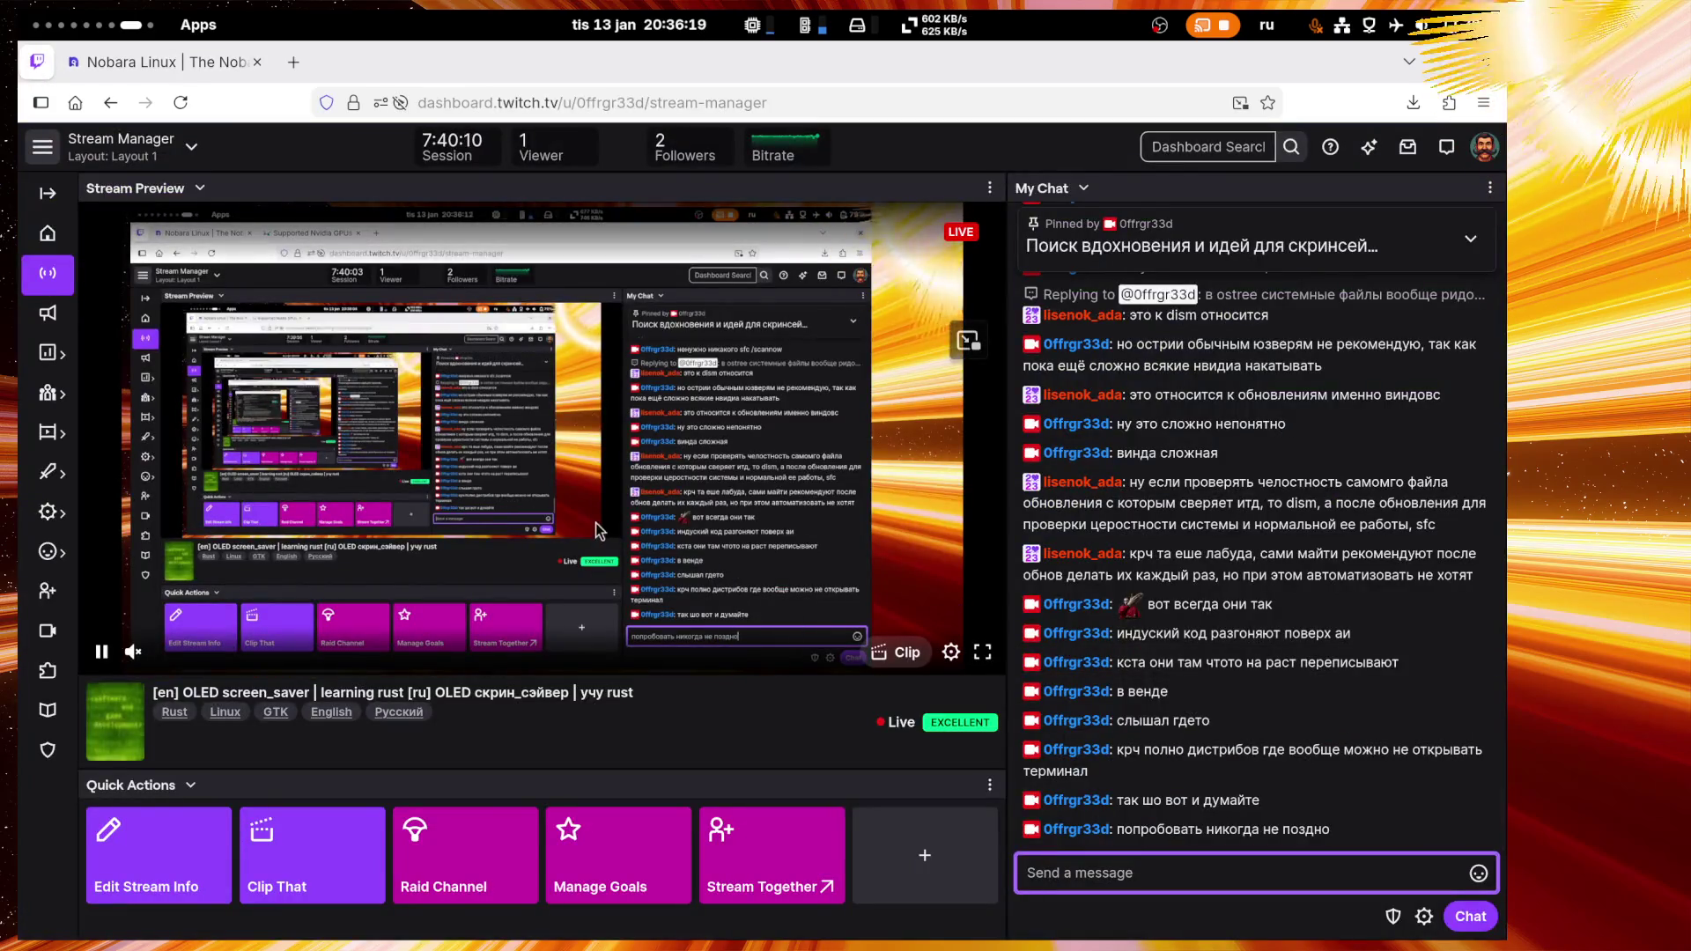
{"action": "key", "text": "super+Left"}
{"action": "key", "text": "super+Left"}
{"action": "key", "text": "super+Left"}
{"action": "key", "text": "super+Left"}
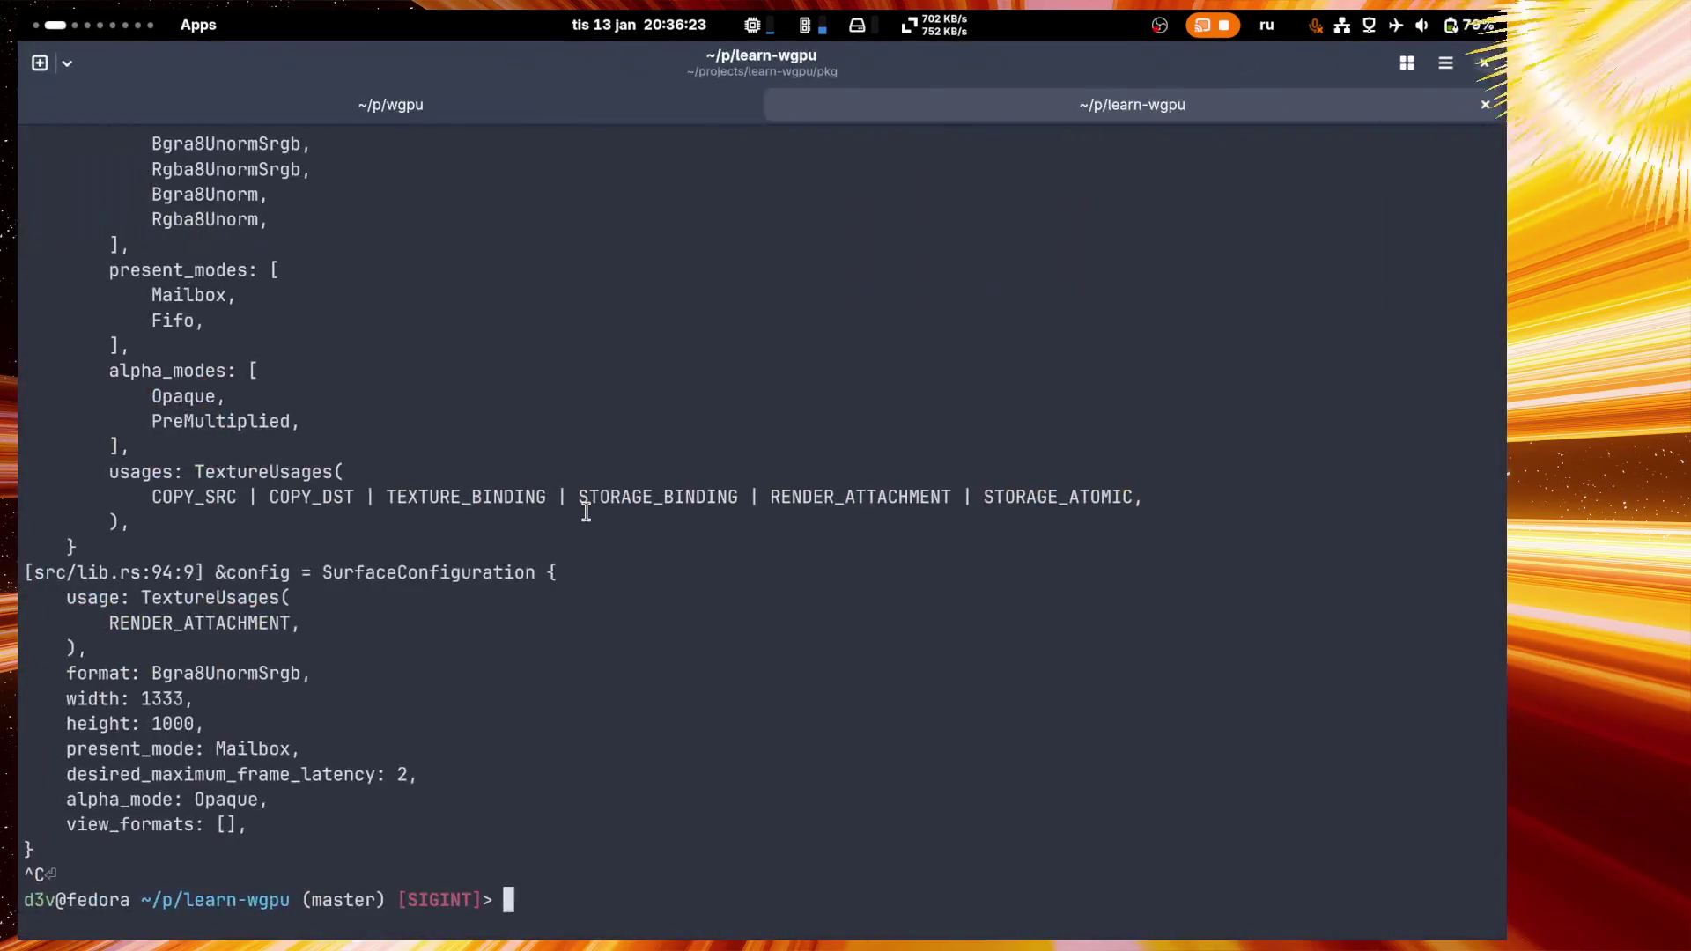